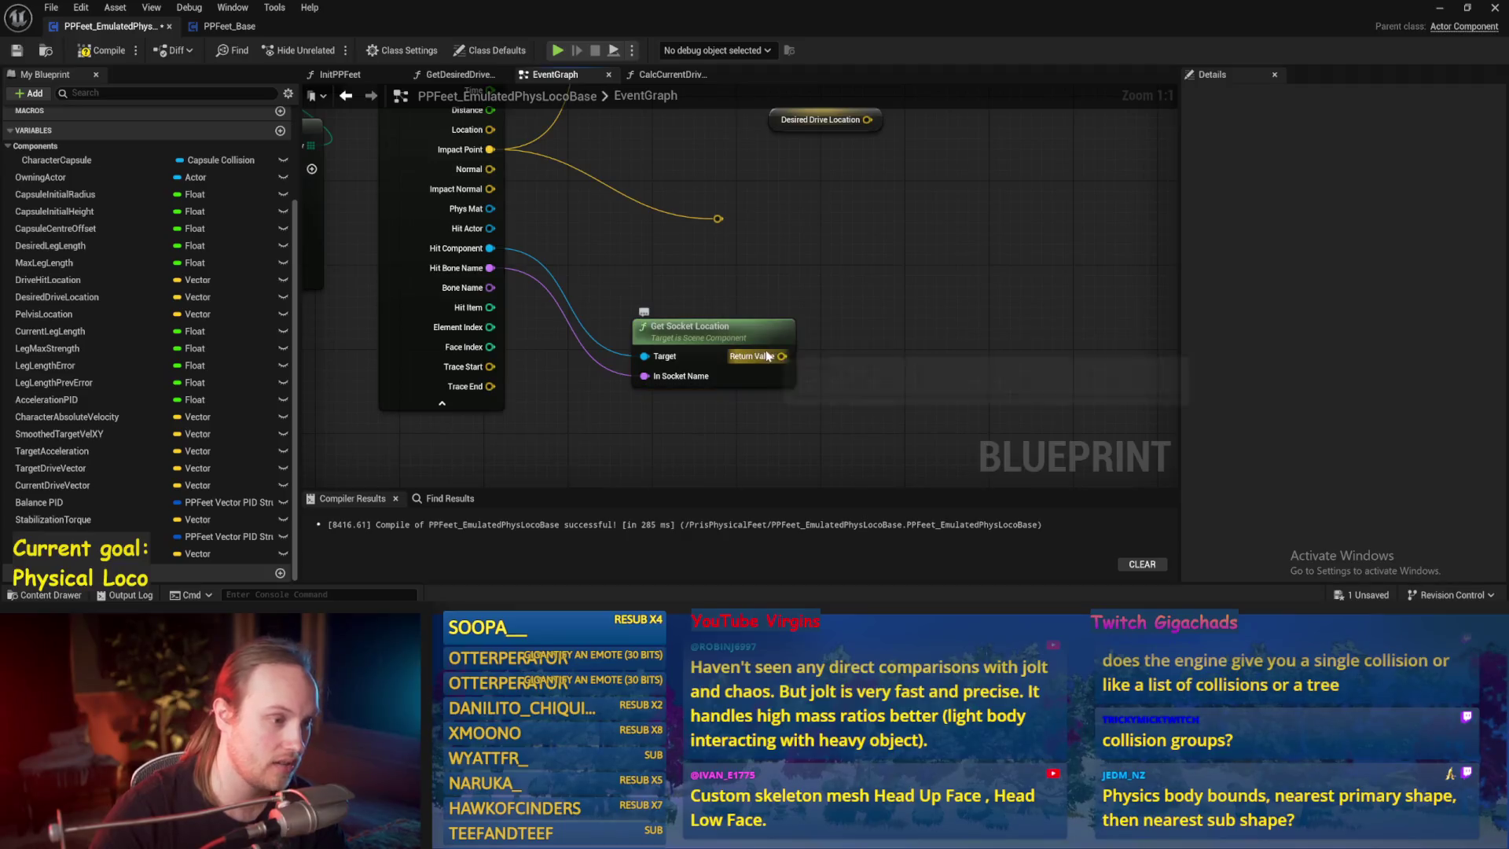
- Swap Get Socket Location for Get Socket Transform, fed by Hit Component and Hit Bone Name
drag(730, 334, 732, 319)
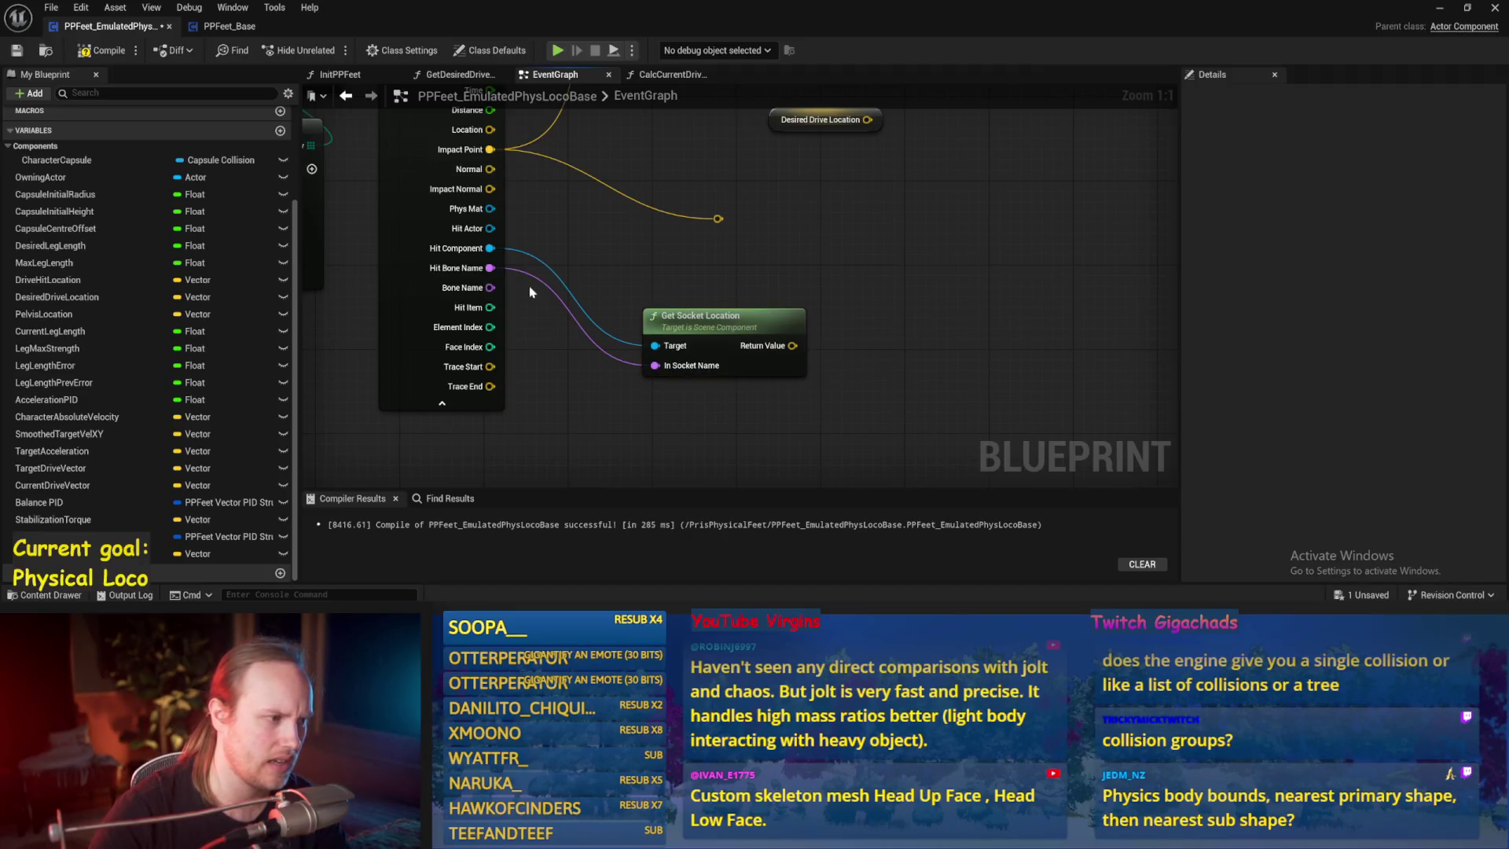
mouse_move(489, 248)
mouse_down()
mouse_move(703, 283)
mouse_move(839, 271)
mouse_move(846, 236)
mouse_up()
text(socket transform)
key(Return)
click(692, 315)
key(Delete)
drag(490, 268, 855, 293)
drag(927, 246, 770, 329)
- Preview the actions offered by the Return Value wire without adding a node
drag(945, 302, 775, 237)
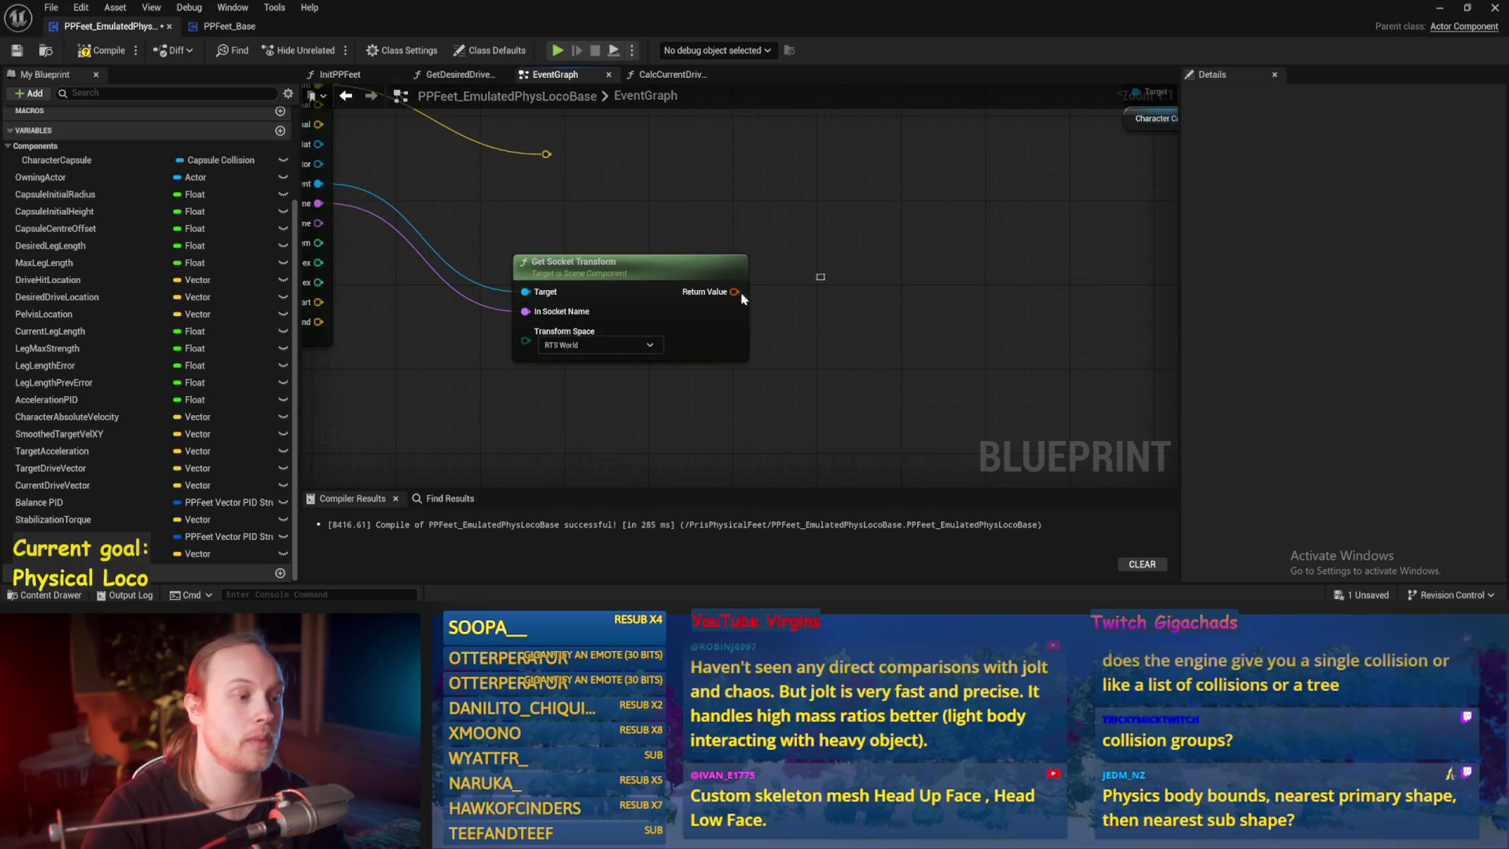
drag(734, 291, 857, 276)
key(Escape)
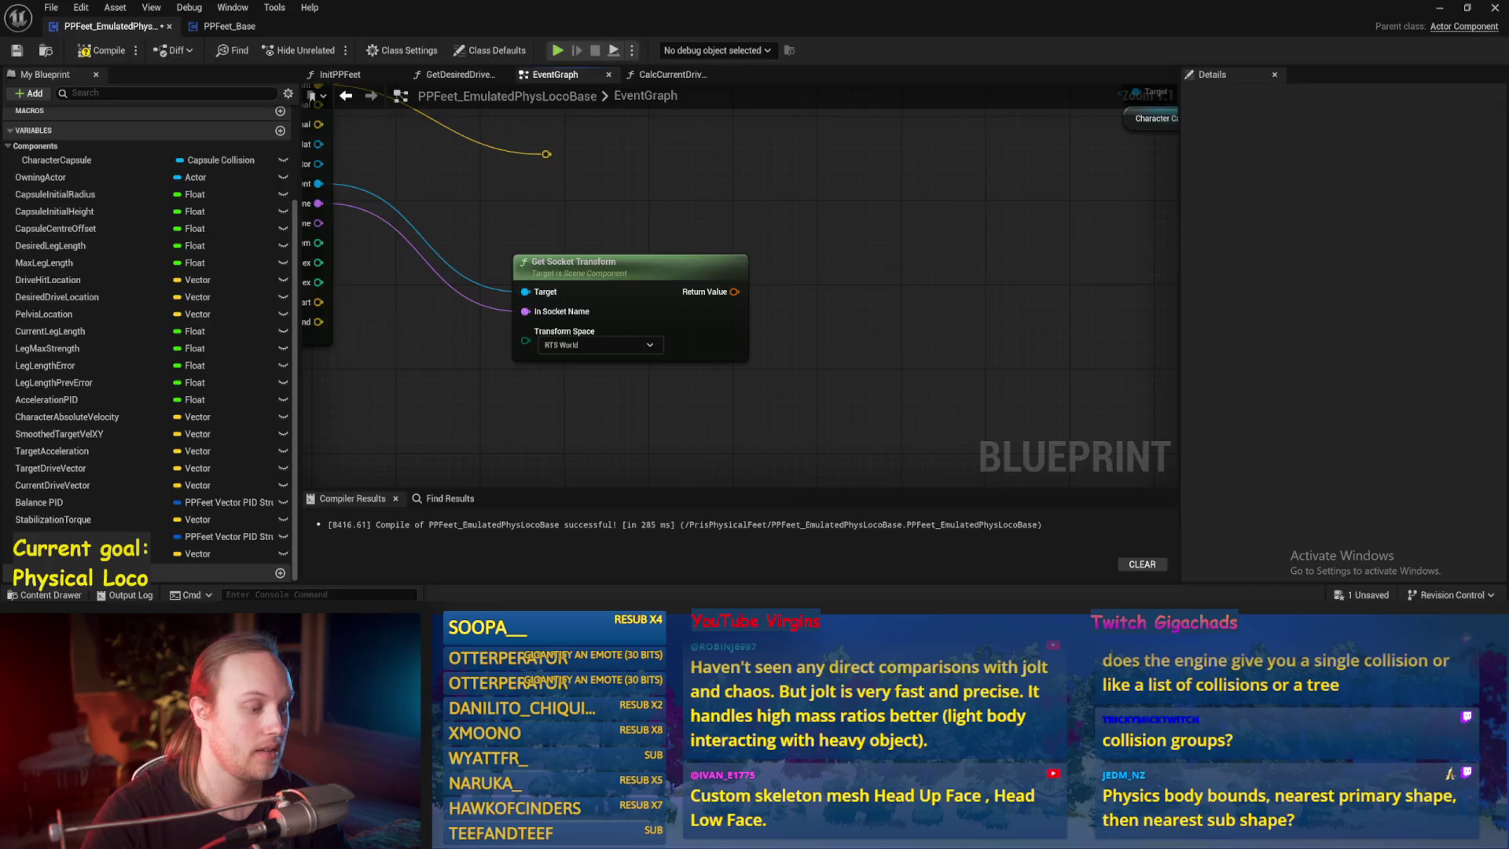
key(alt+Tab)
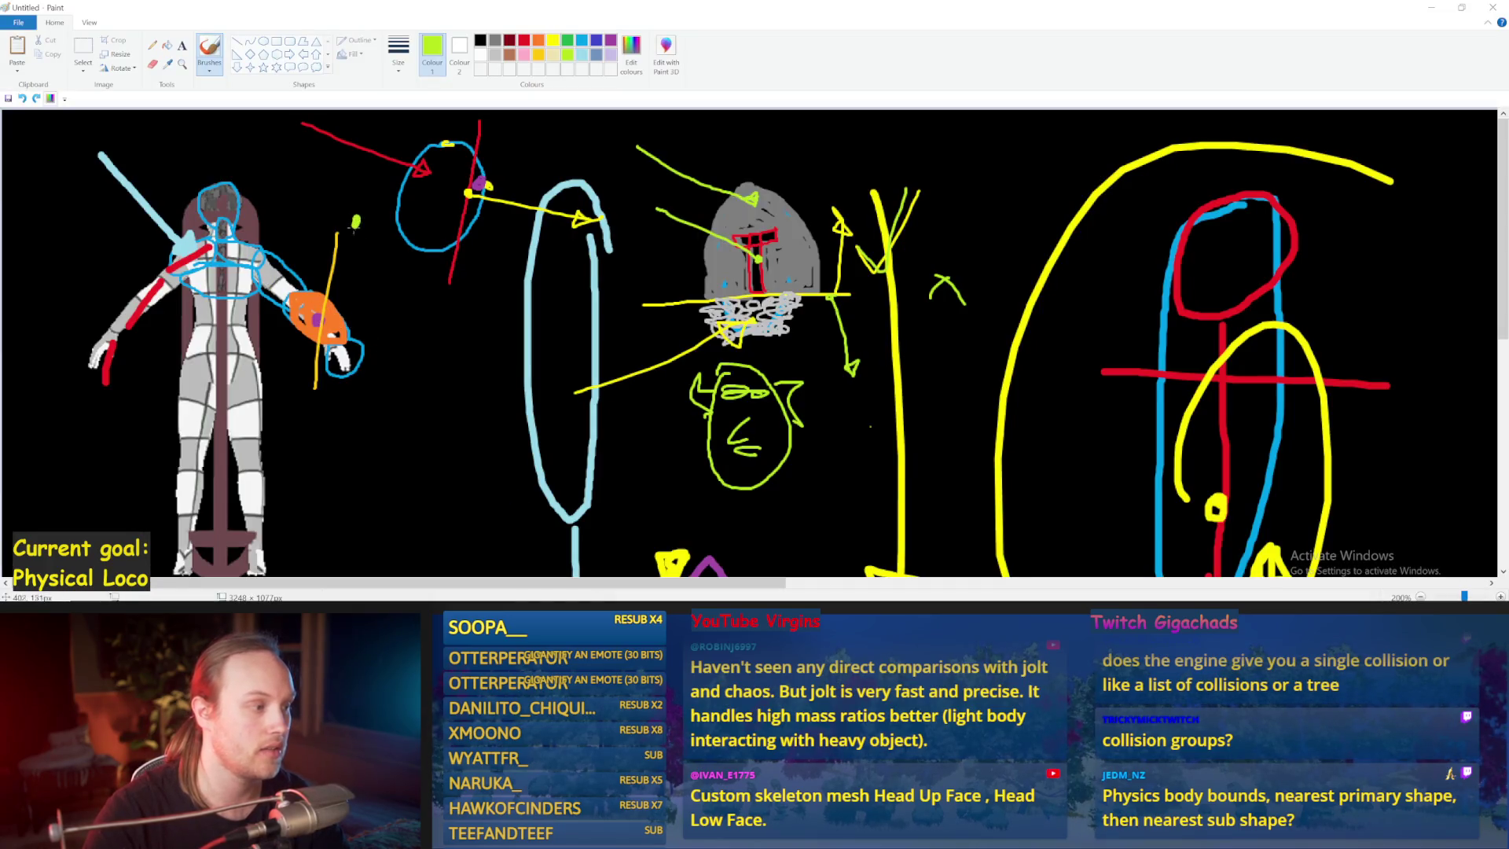
- Draw a horizontal green line out from the orange hand, discarding earlier trial strokes
drag(351, 221, 350, 256)
key(ctrl+z)
drag(315, 386, 339, 211)
key(ctrl+z)
key(ctrl+y)
key(ctrl+z)
drag(316, 320, 473, 321)
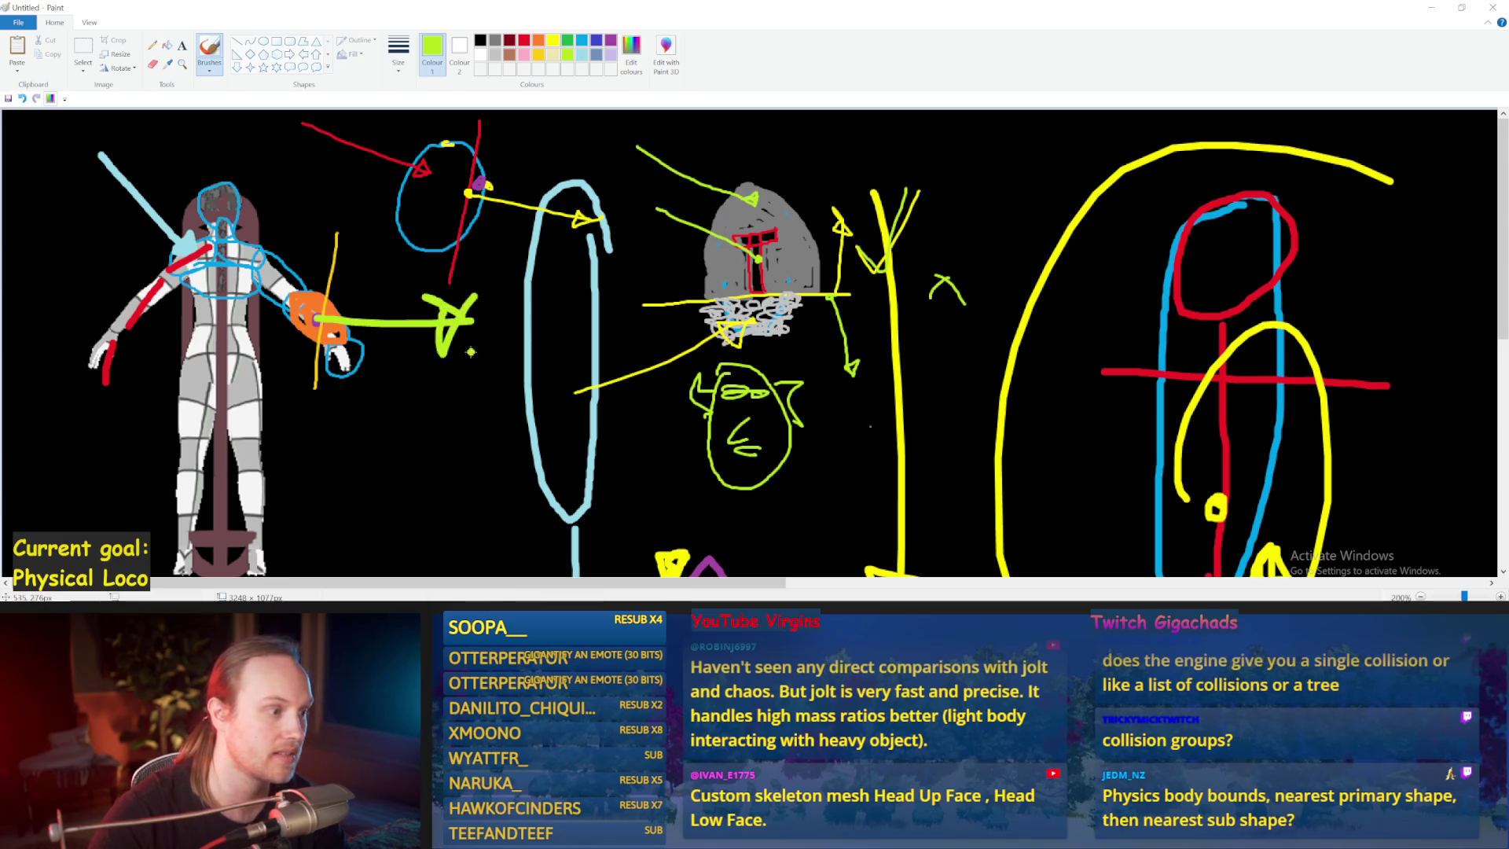
key(alt+Tab)
scroll(726, 262, down, 3)
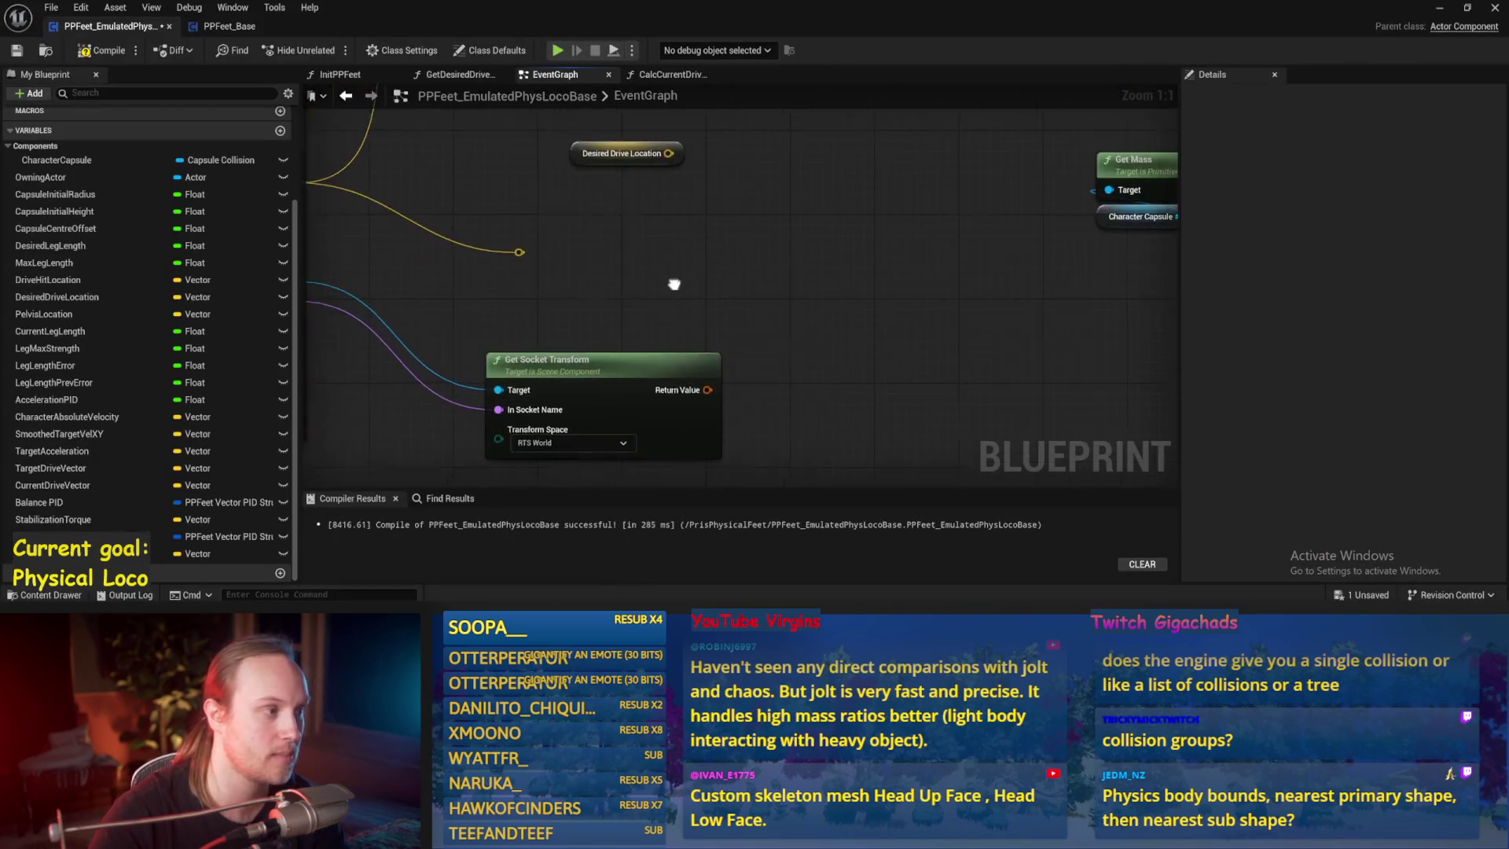
- Pull a wire from the reroute node to view the Vector actions, then go back to Paint
scroll(646, 188, up, 3)
drag(591, 190, 912, 235)
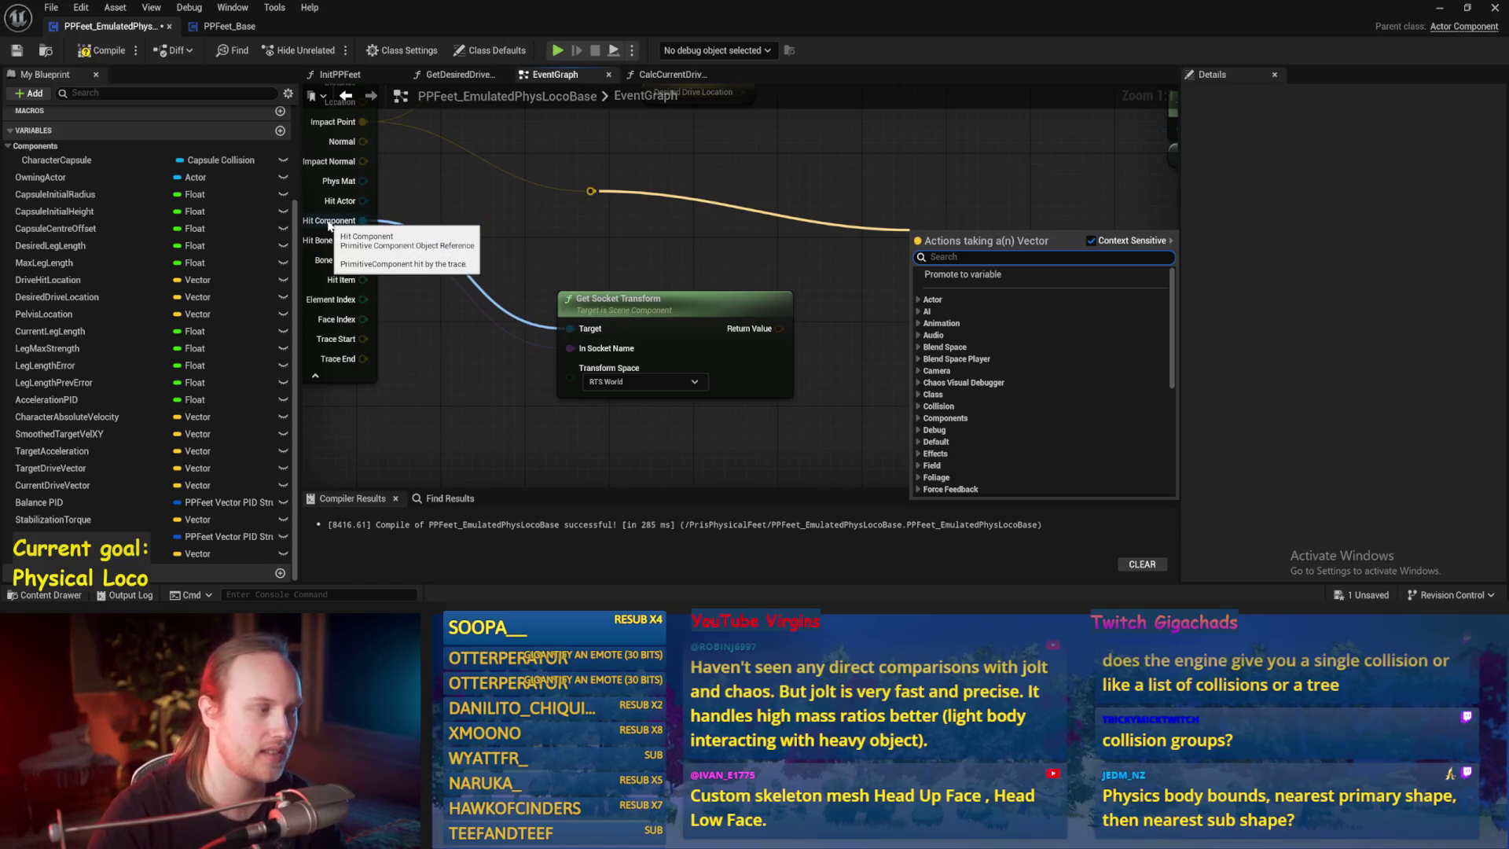
key(alt+Tab)
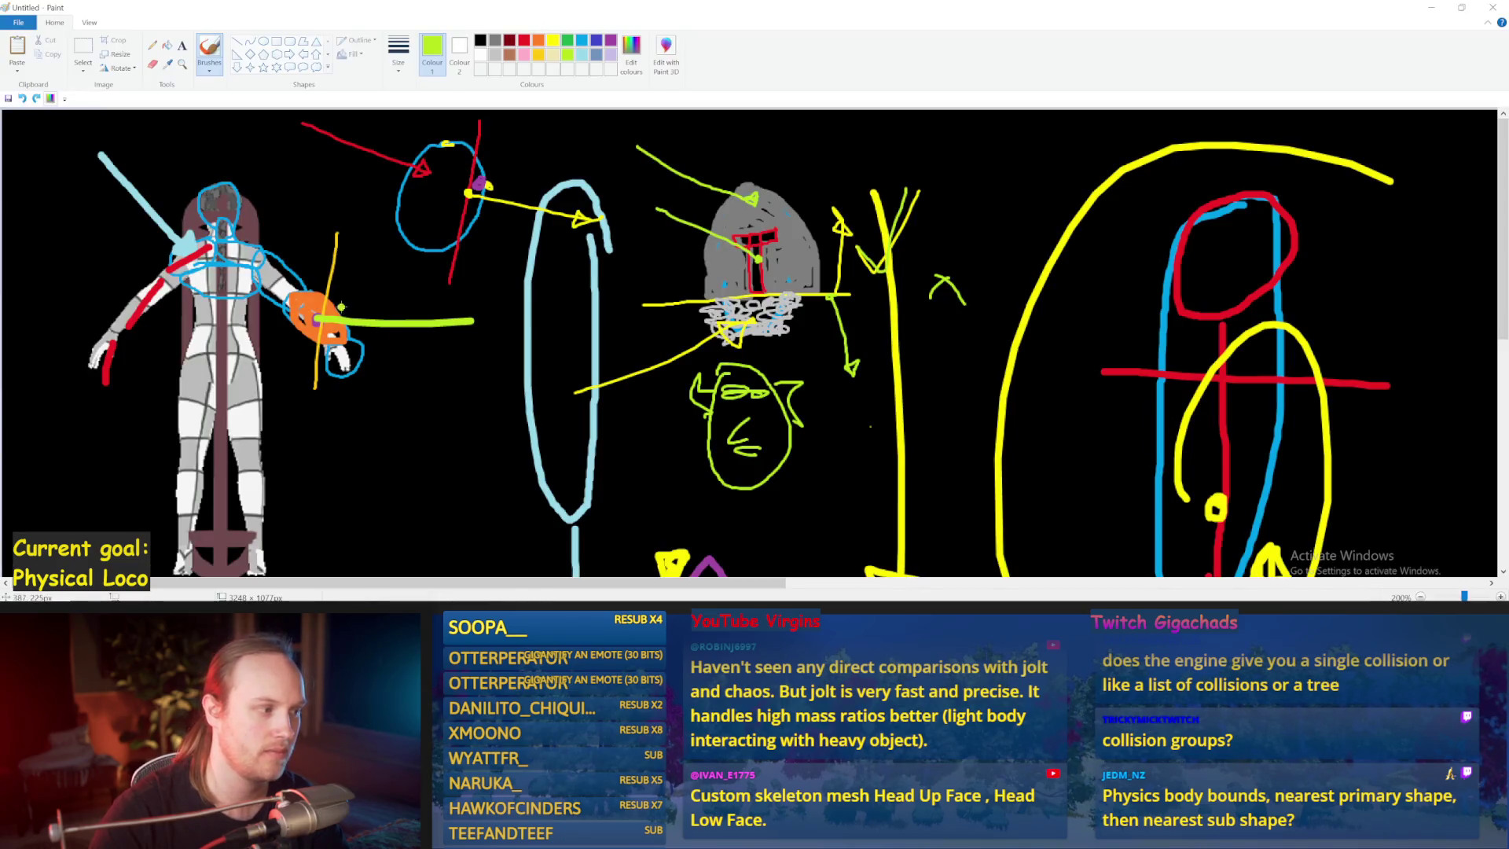
- Undo the green line, zigzag, check mark and blob around the orange hand
drag(321, 350, 370, 314)
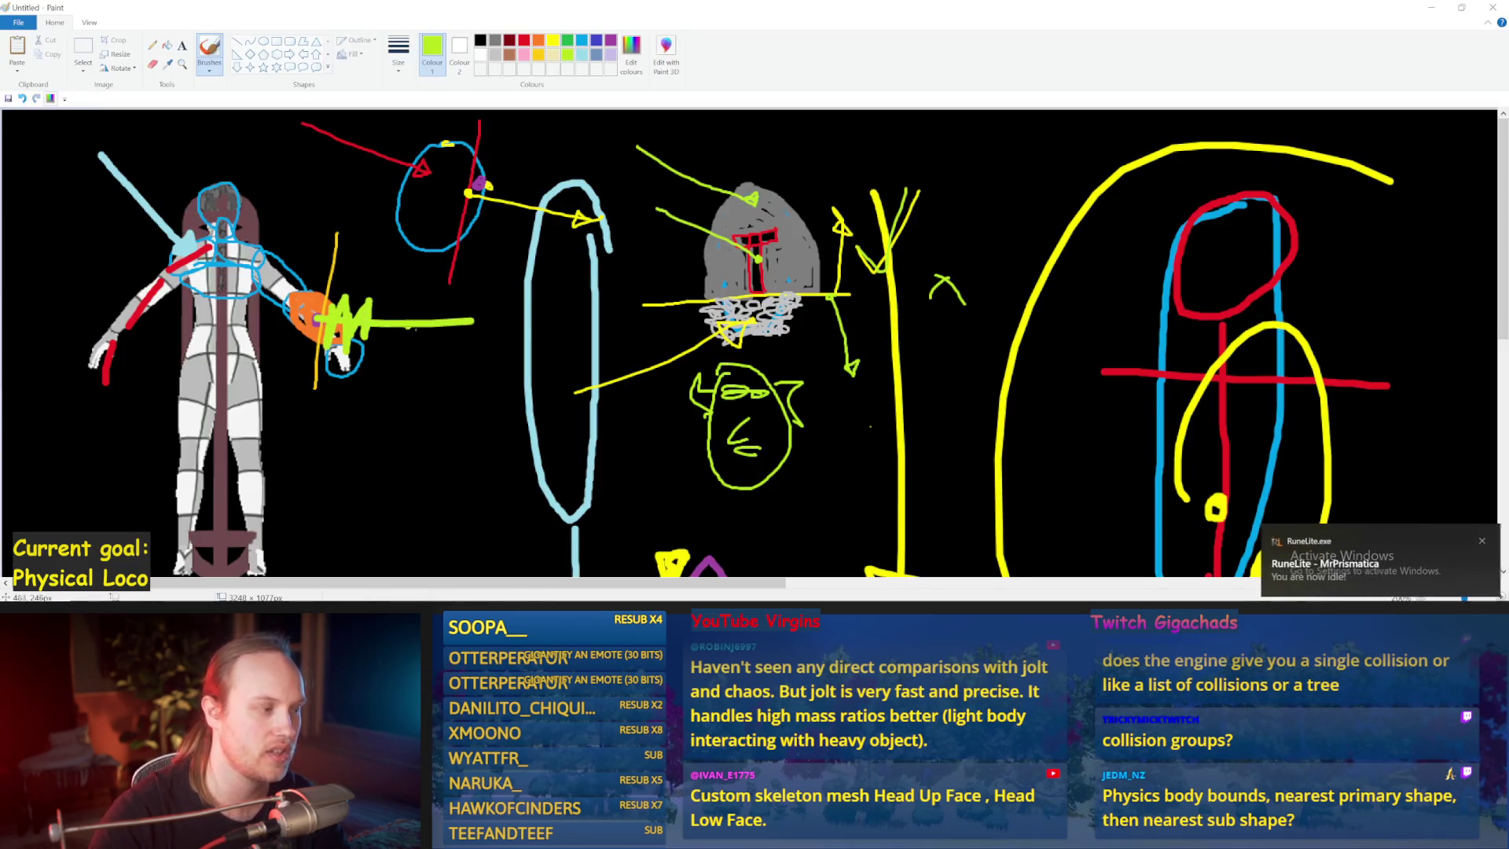
drag(481, 358, 544, 282)
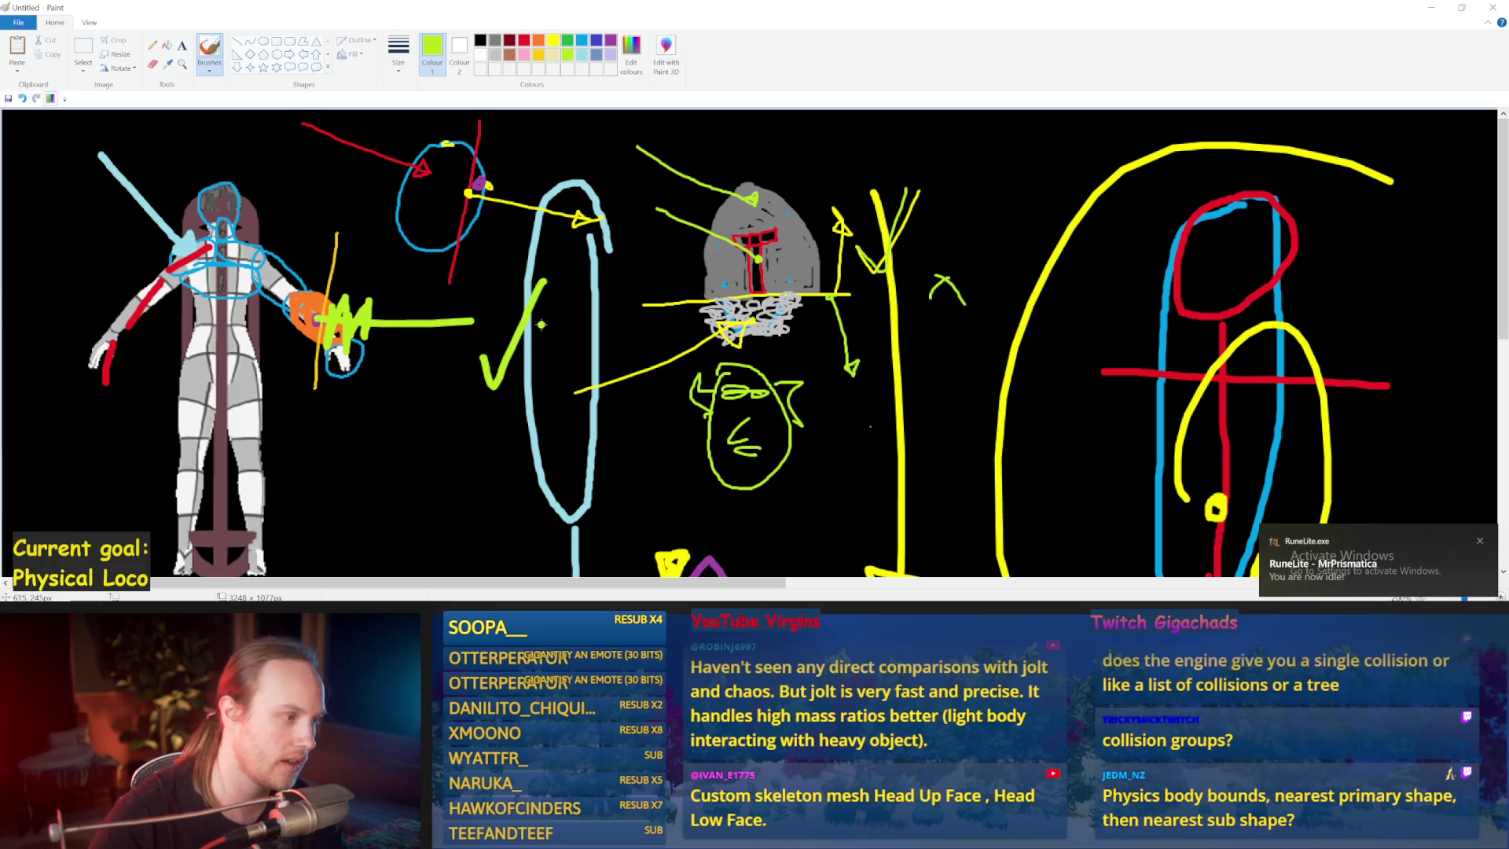
key(ctrl+z)
key(ctrl+z)
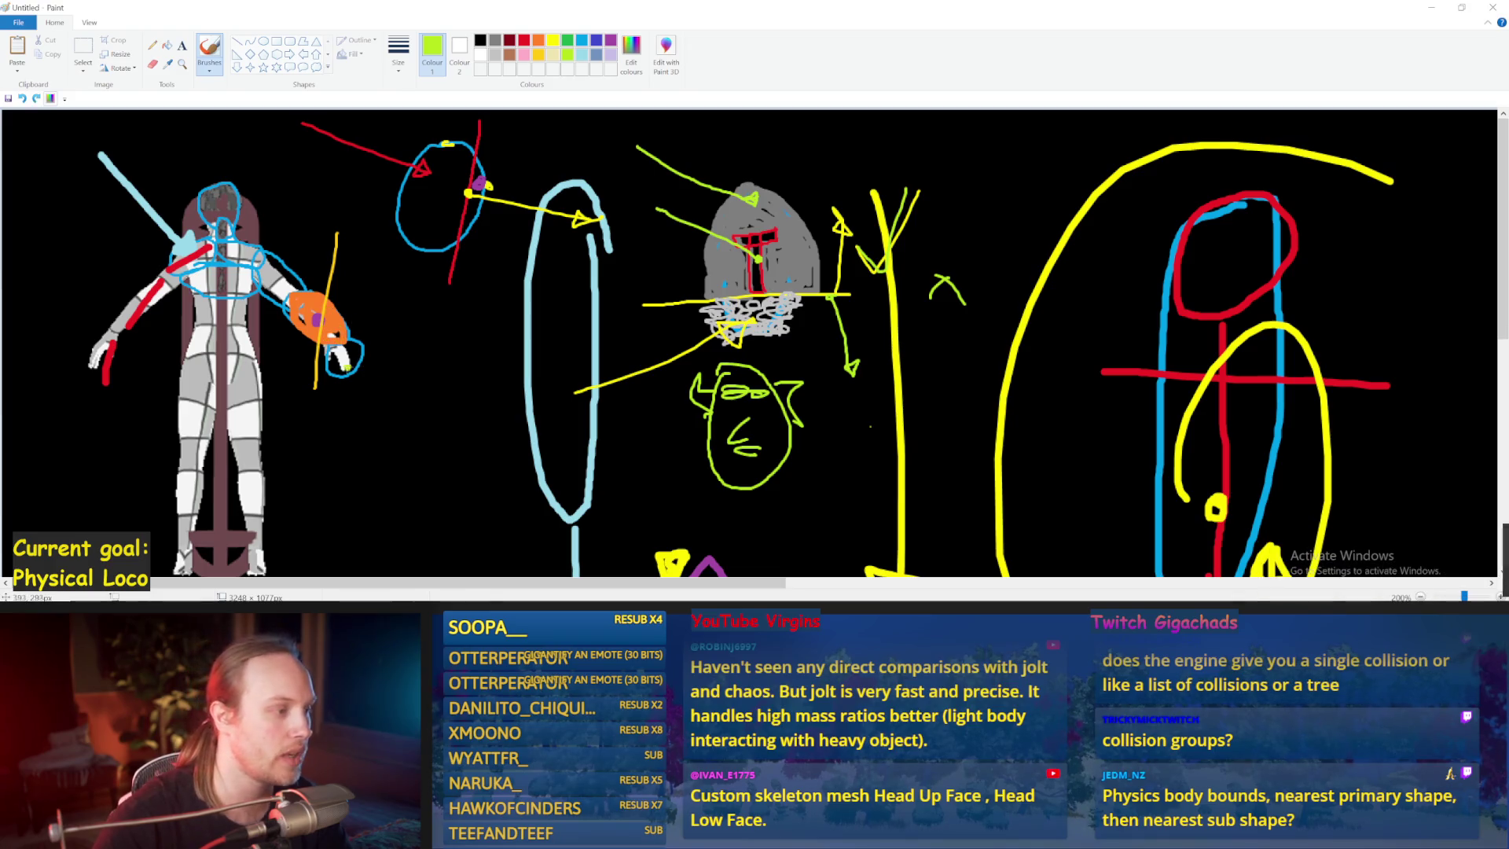
click(294, 303)
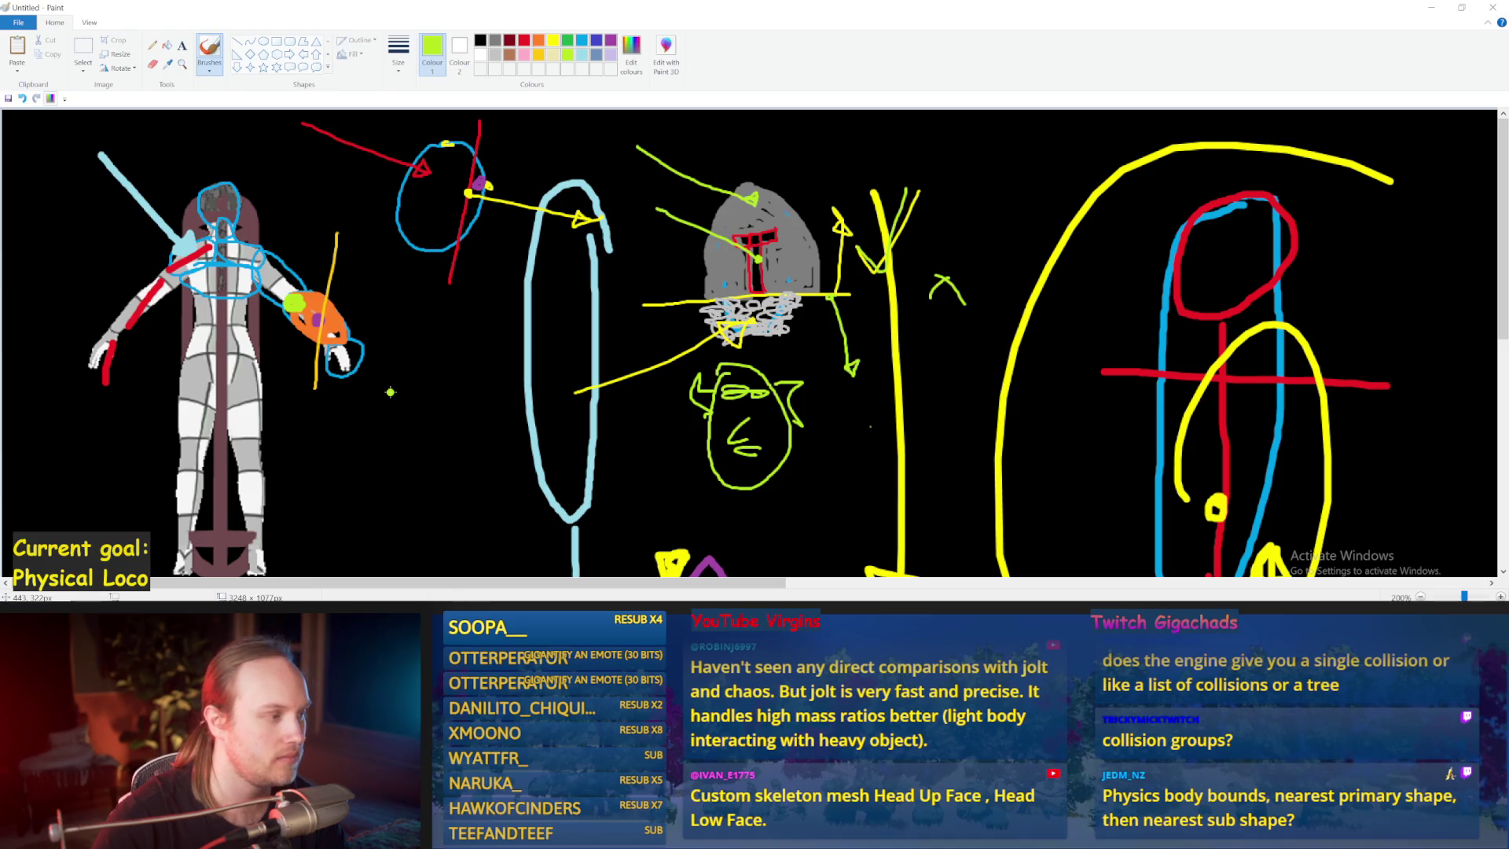
key(ctrl+z)
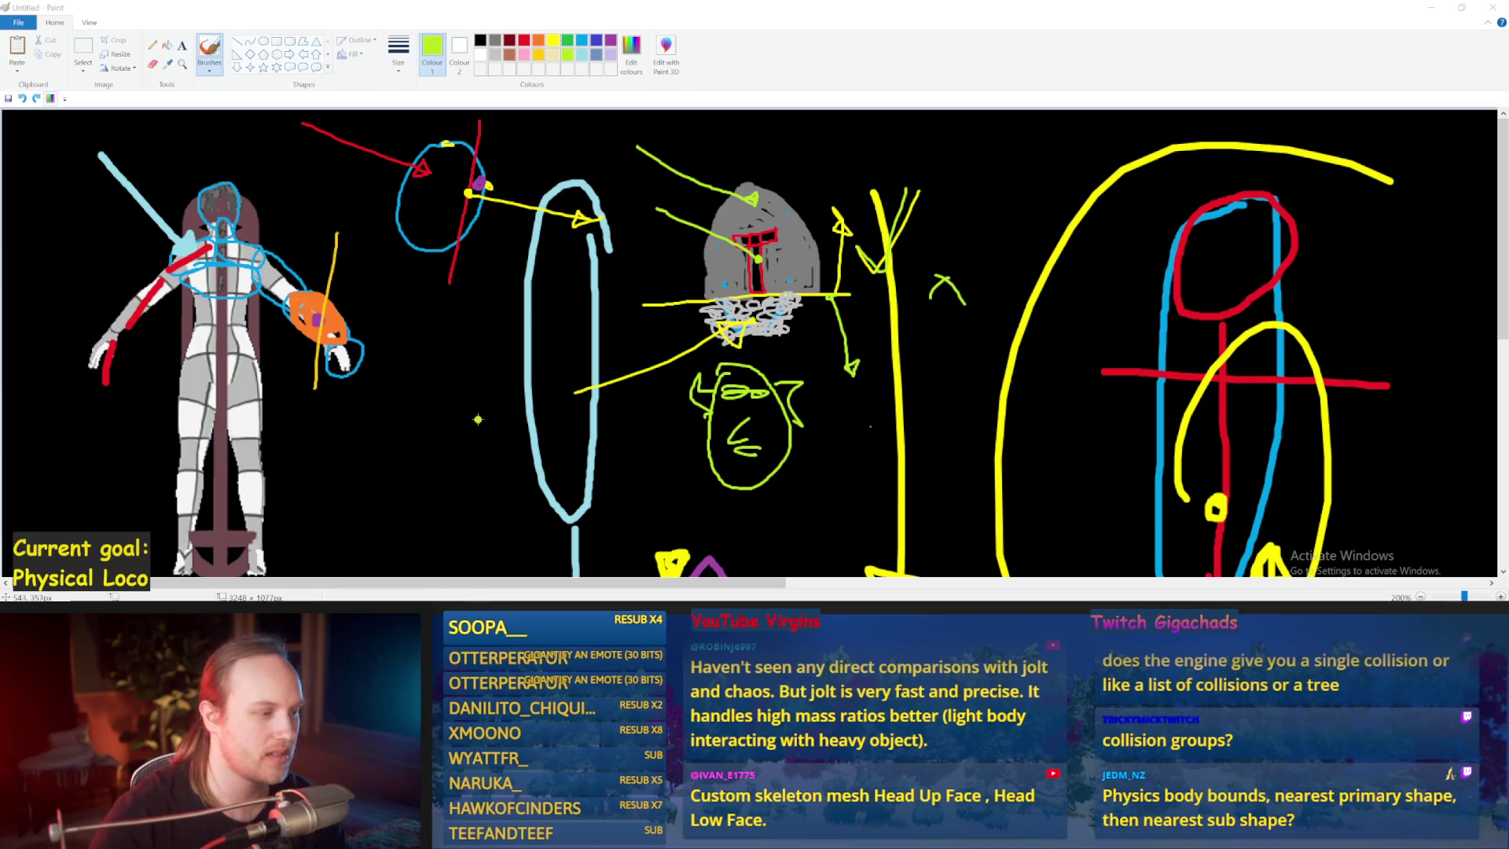
- Loop light blue around the green shape's waist and add a curving light-blue line beside it
mouse_move(424, 360)
mouse_down()
mouse_move(430, 448)
mouse_move(438, 379)
mouse_move(428, 489)
mouse_move(456, 378)
mouse_move(440, 364)
mouse_up()
key(ctrl+z)
mouse_move(407, 271)
mouse_down()
mouse_move(389, 338)
mouse_move(446, 393)
mouse_move(399, 275)
mouse_move(440, 389)
mouse_move(463, 314)
mouse_move(399, 250)
mouse_up()
key(ctrl+z)
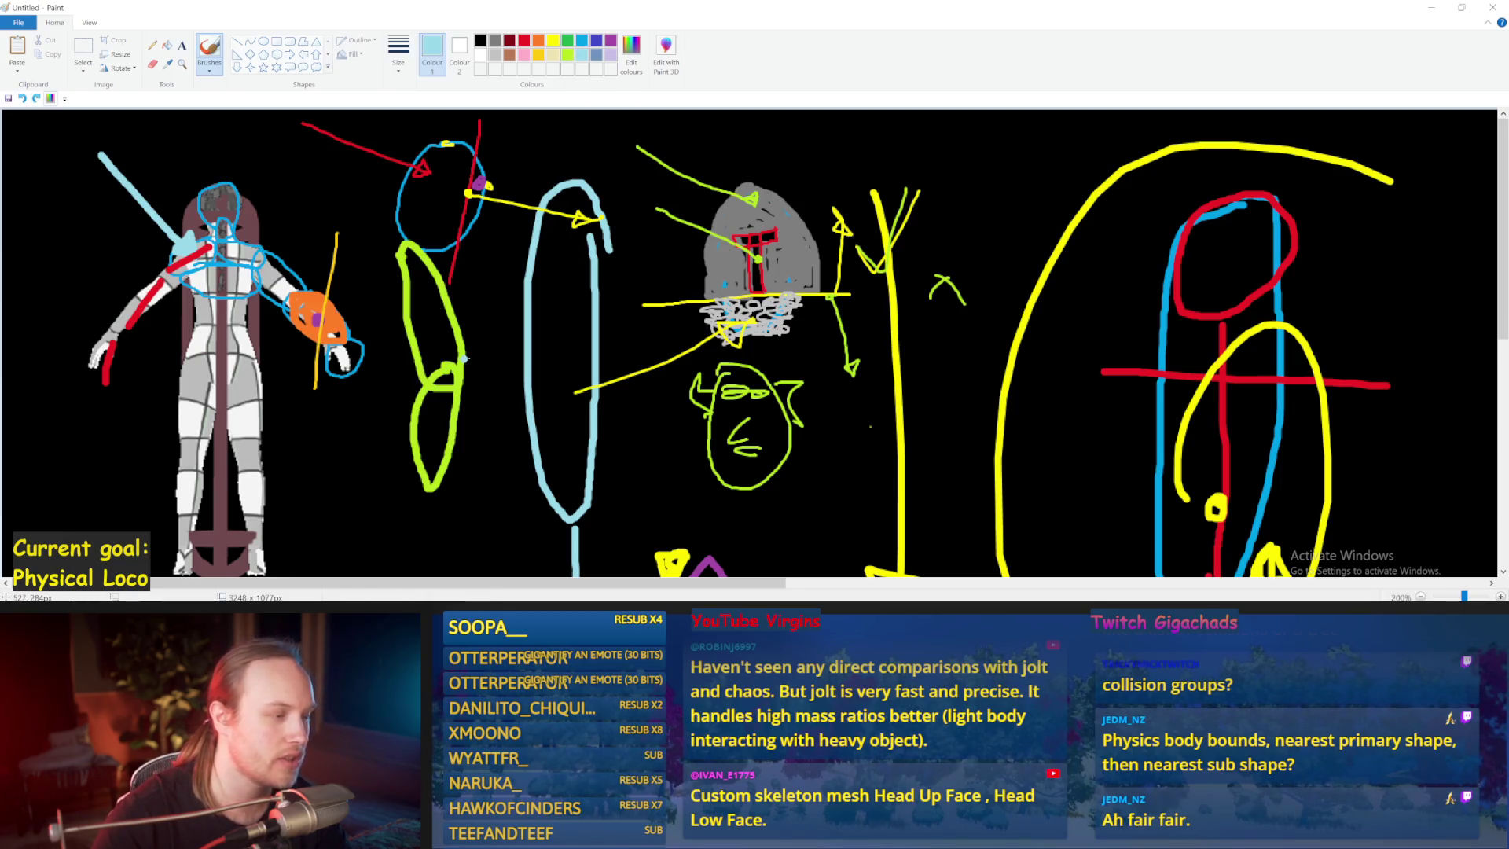
mouse_move(435, 350)
mouse_down()
mouse_move(411, 382)
mouse_move(449, 394)
mouse_up()
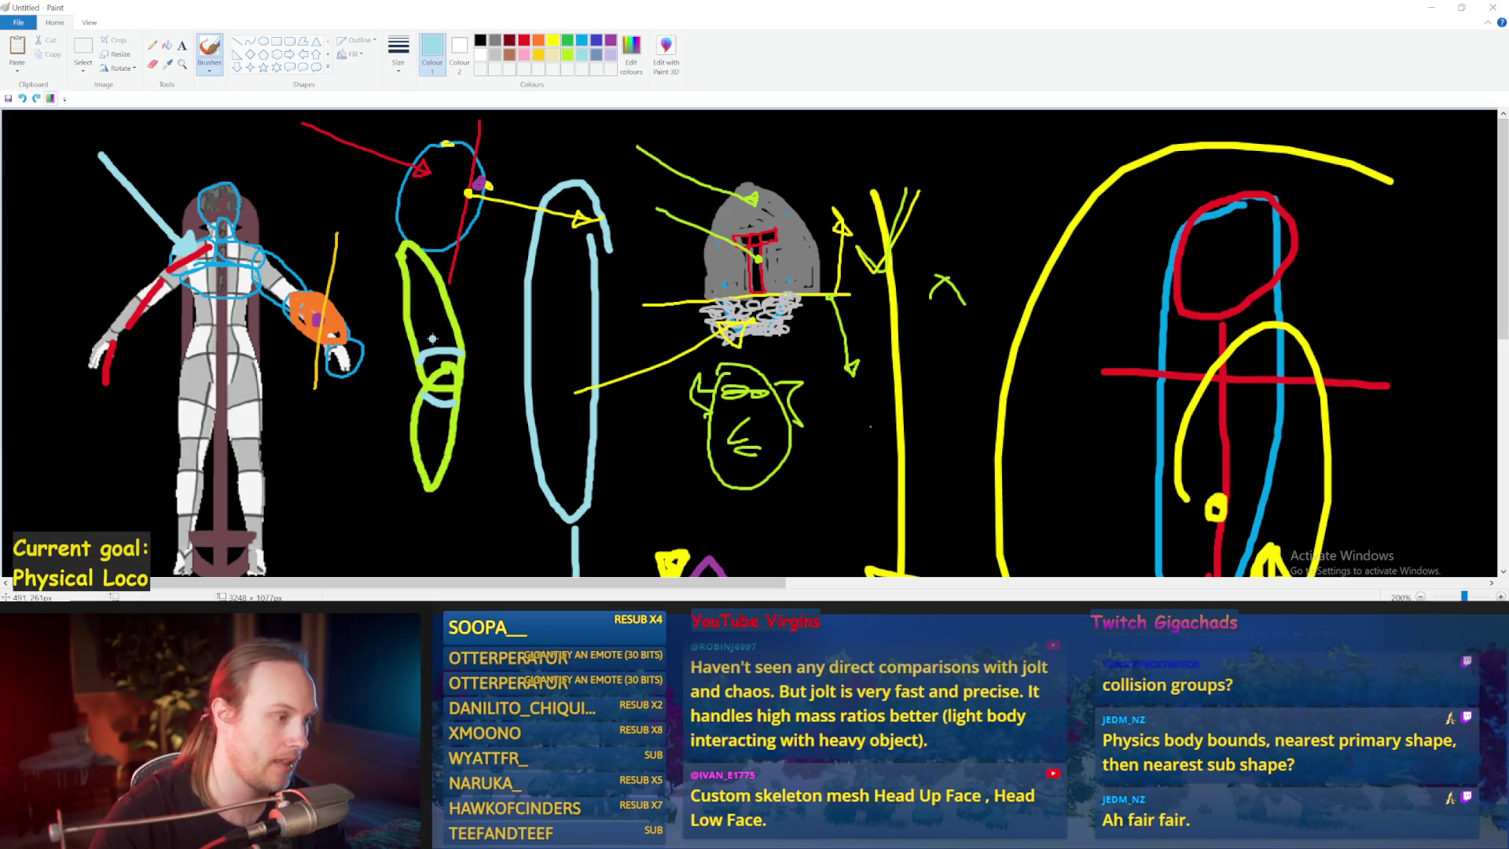
mouse_move(362, 208)
mouse_down()
mouse_move(394, 376)
mouse_move(416, 381)
mouse_up()
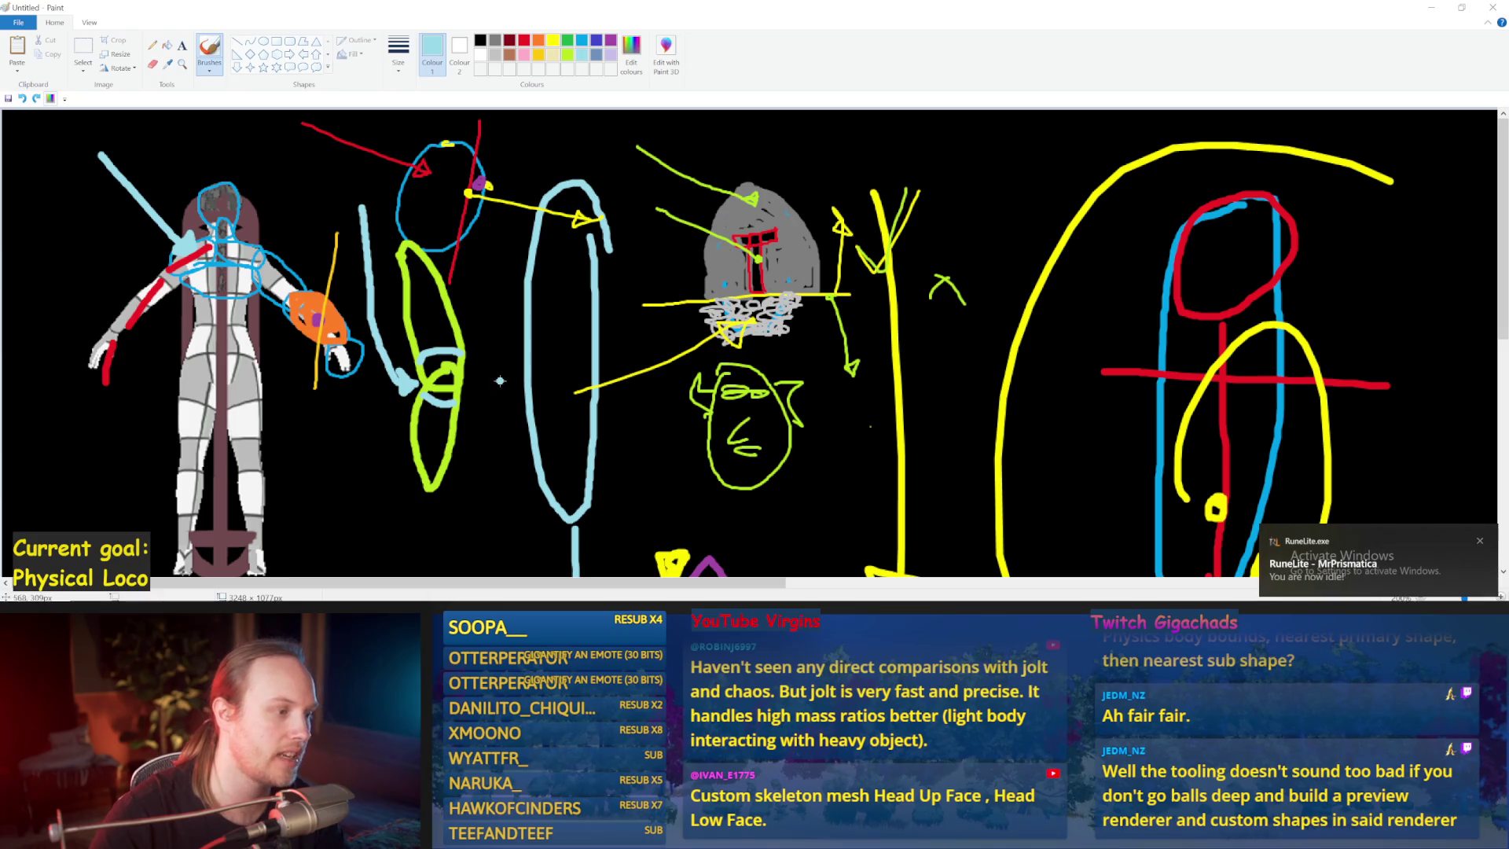
- Write the label 'Elbow' in light blue next to the shape
mouse_move(495, 349)
mouse_down()
mouse_move(503, 379)
mouse_move(512, 346)
mouse_up()
mouse_move(519, 333)
mouse_down()
mouse_move(520, 379)
mouse_move(538, 362)
mouse_up()
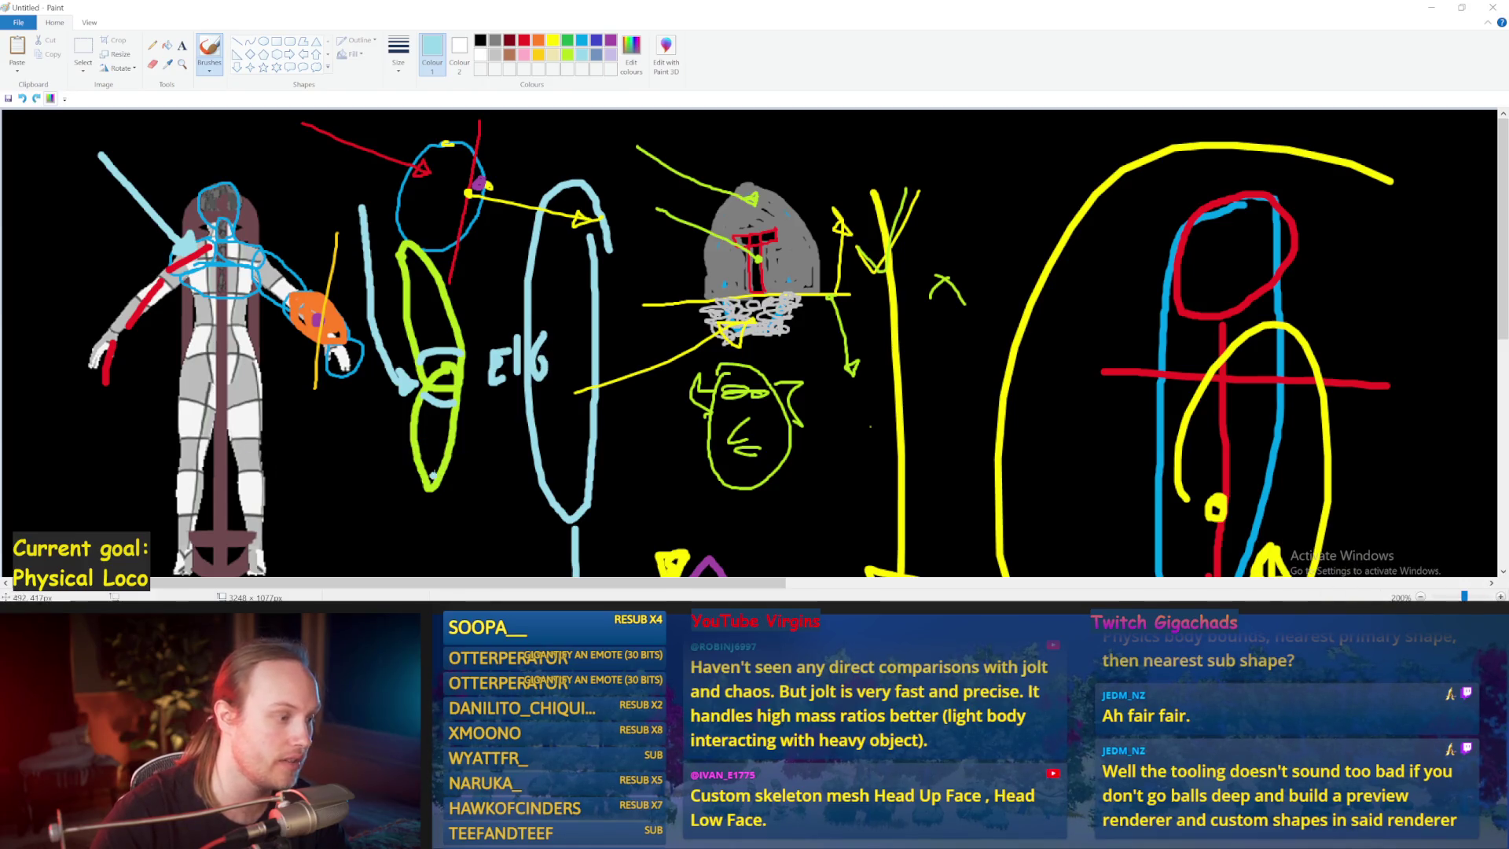
drag(434, 452, 390, 454)
key(ctrl+z)
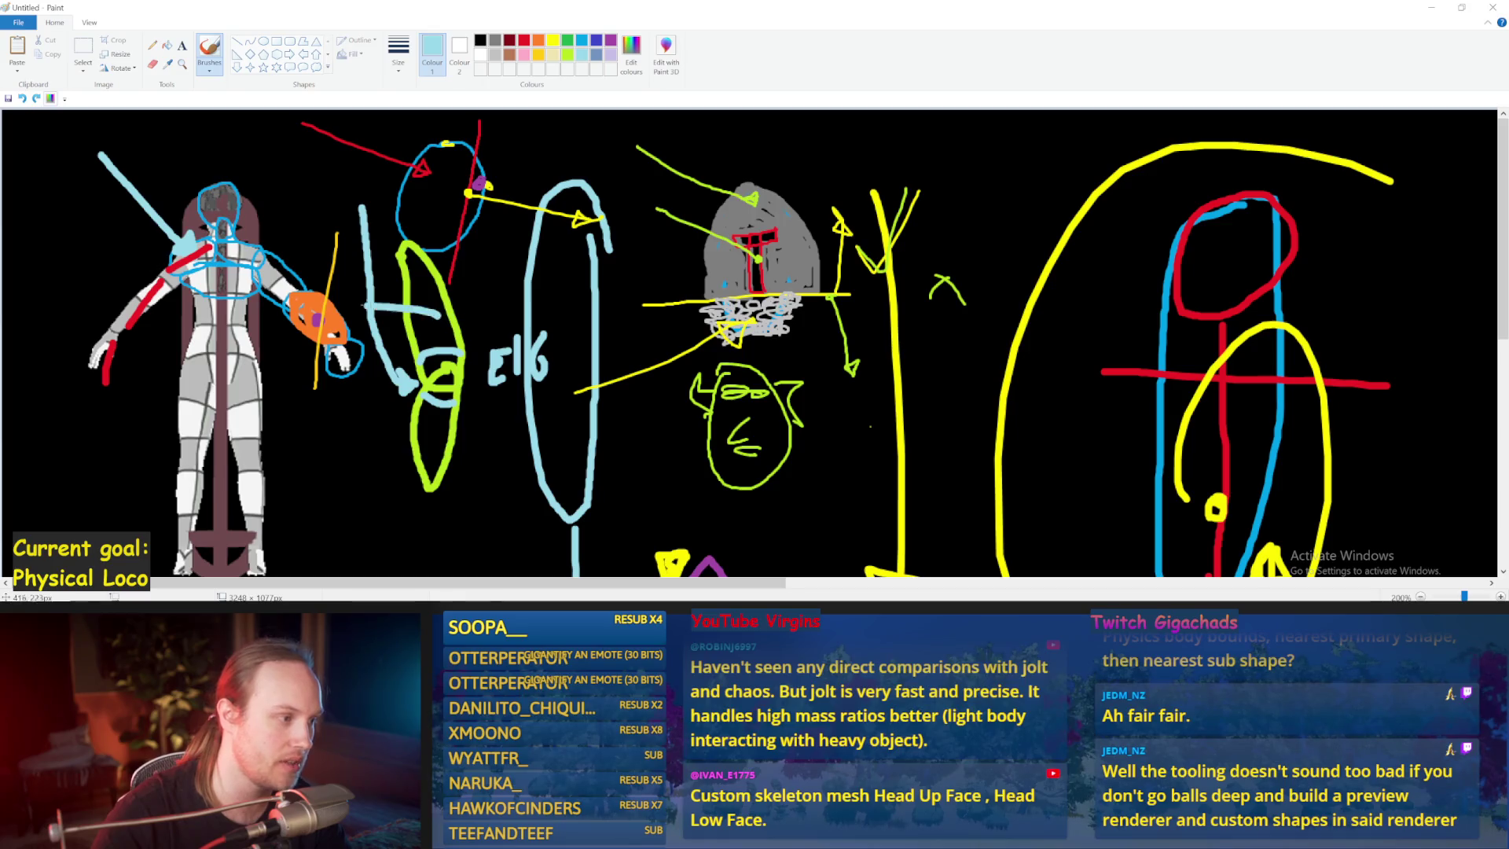
mouse_move(546, 339)
mouse_down()
mouse_move(563, 377)
mouse_move(586, 385)
mouse_move(612, 362)
mouse_up()
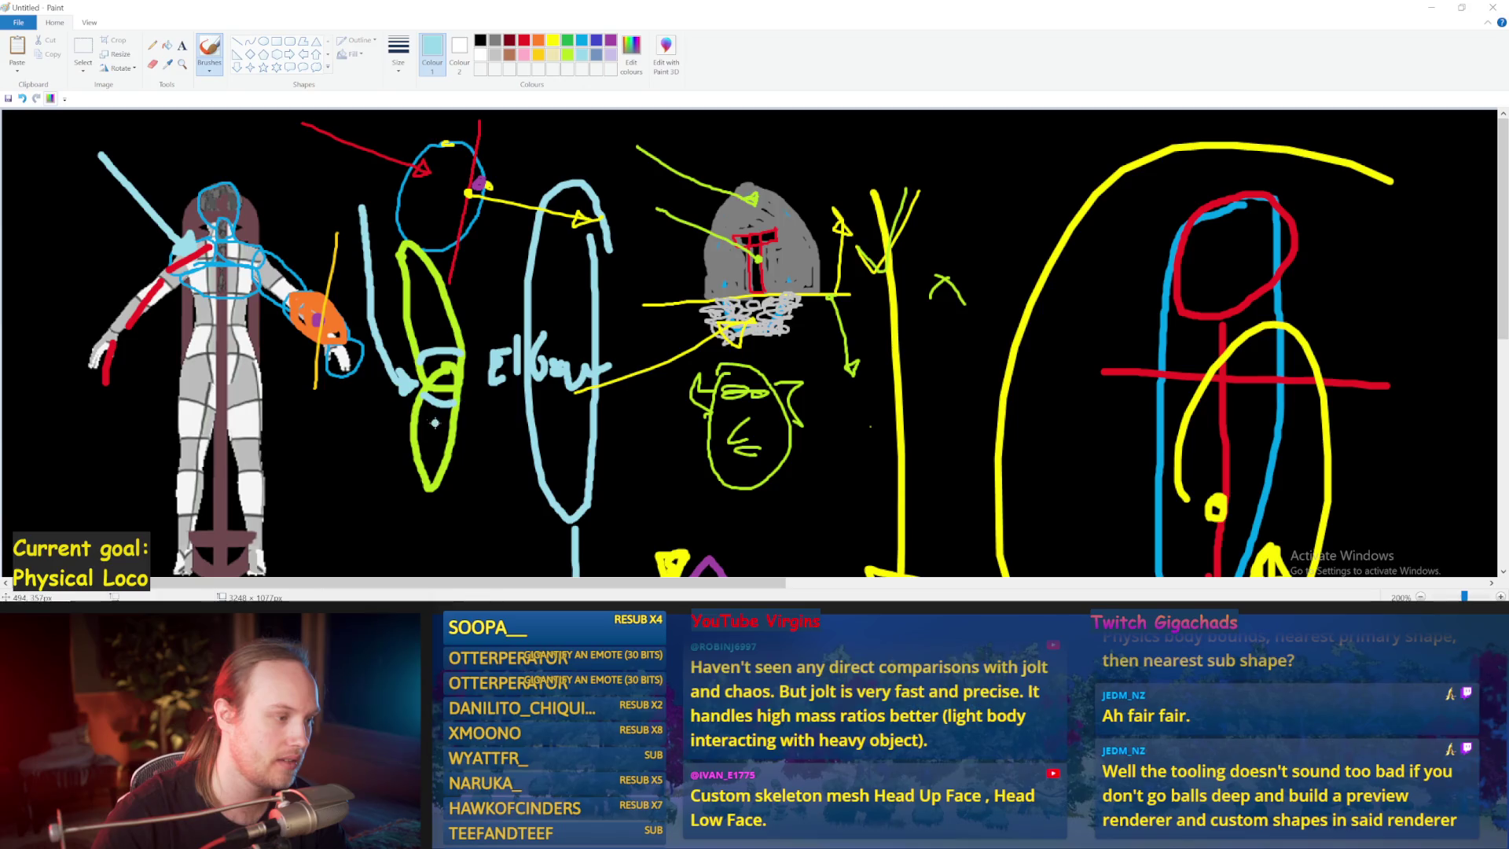
- Cross the green shape with two orange strokes
drag(404, 404, 495, 425)
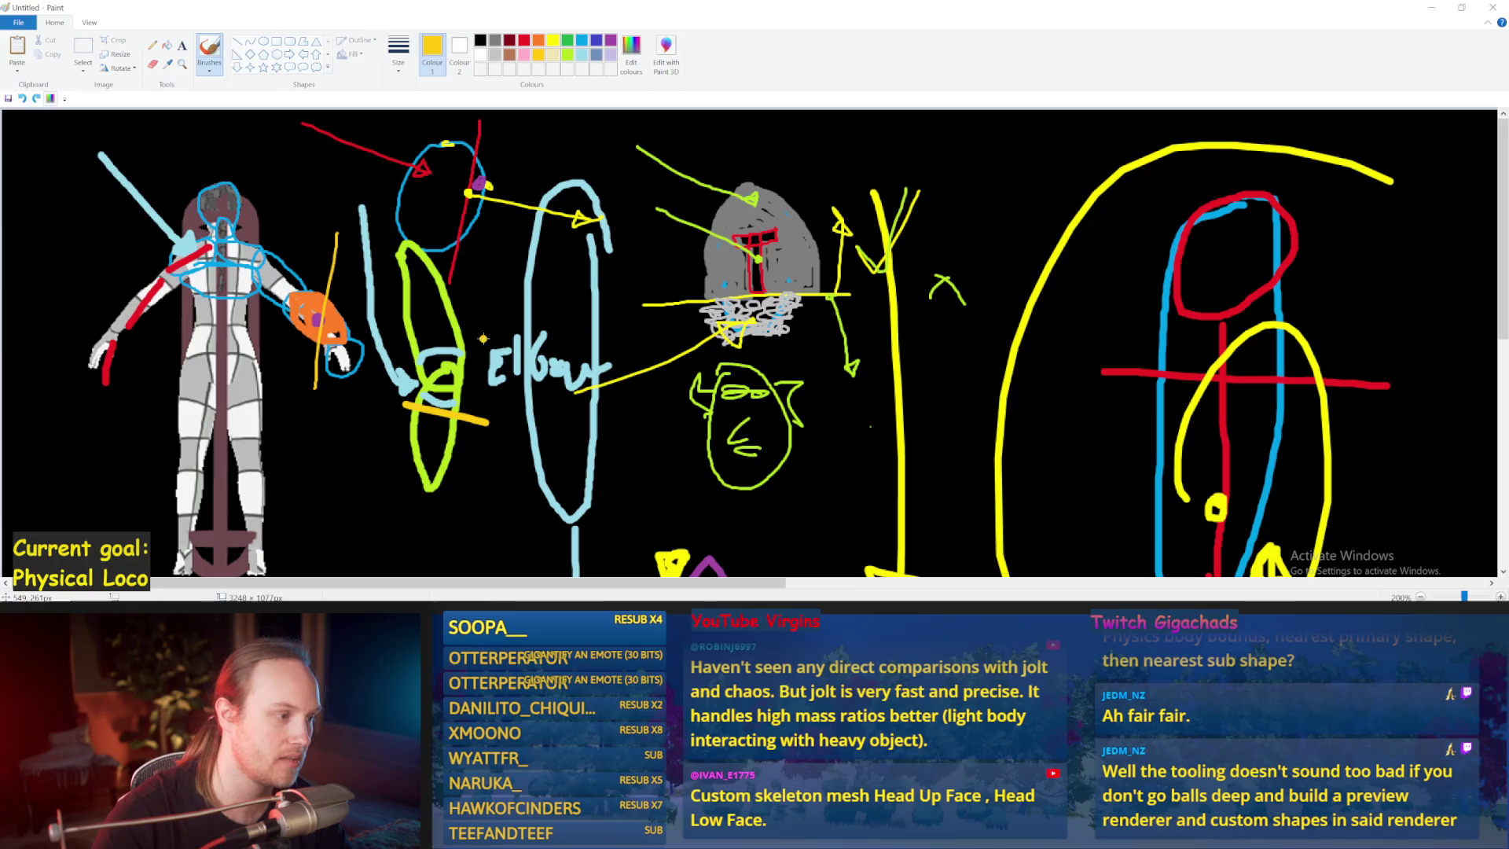
drag(476, 336, 366, 359)
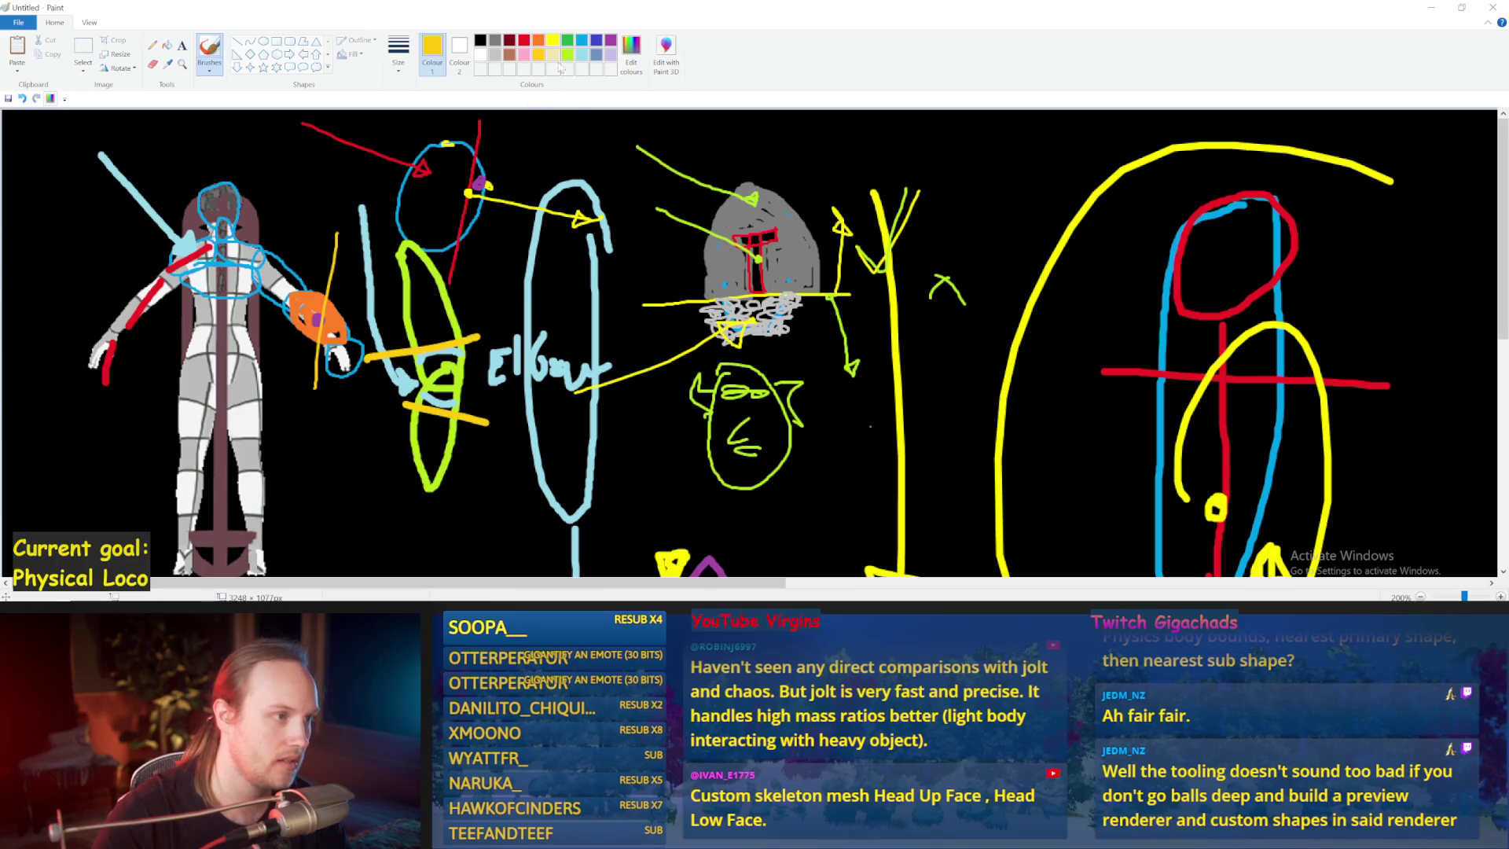
click(496, 54)
click(581, 54)
- Loop light blue around the elbow, discarding trial circles on the hand, elbows and knees
mouse_move(450, 356)
mouse_down()
mouse_move(436, 358)
mouse_move(449, 362)
mouse_up()
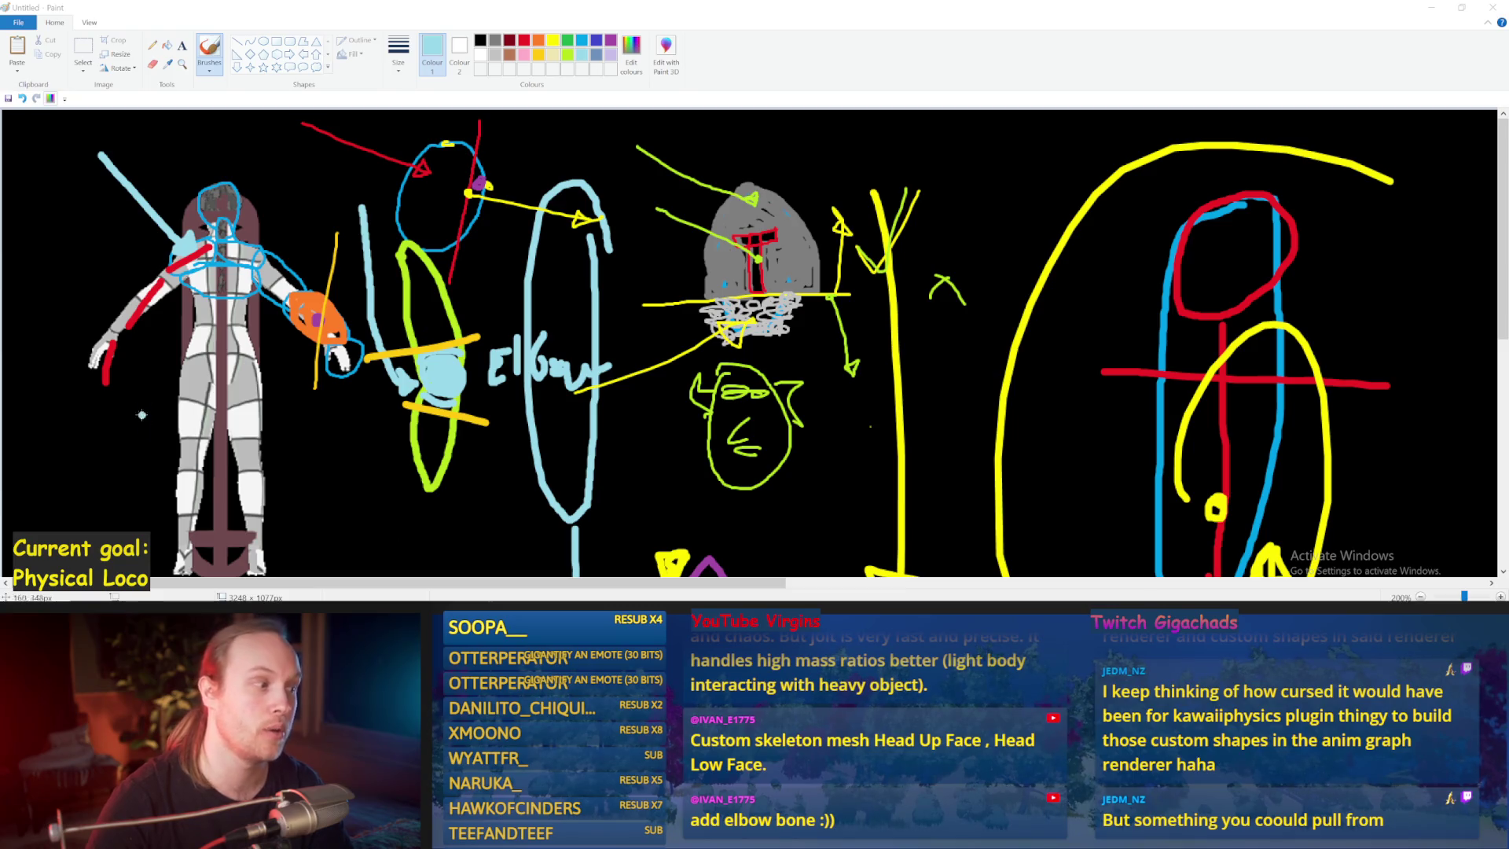
drag(304, 290, 302, 299)
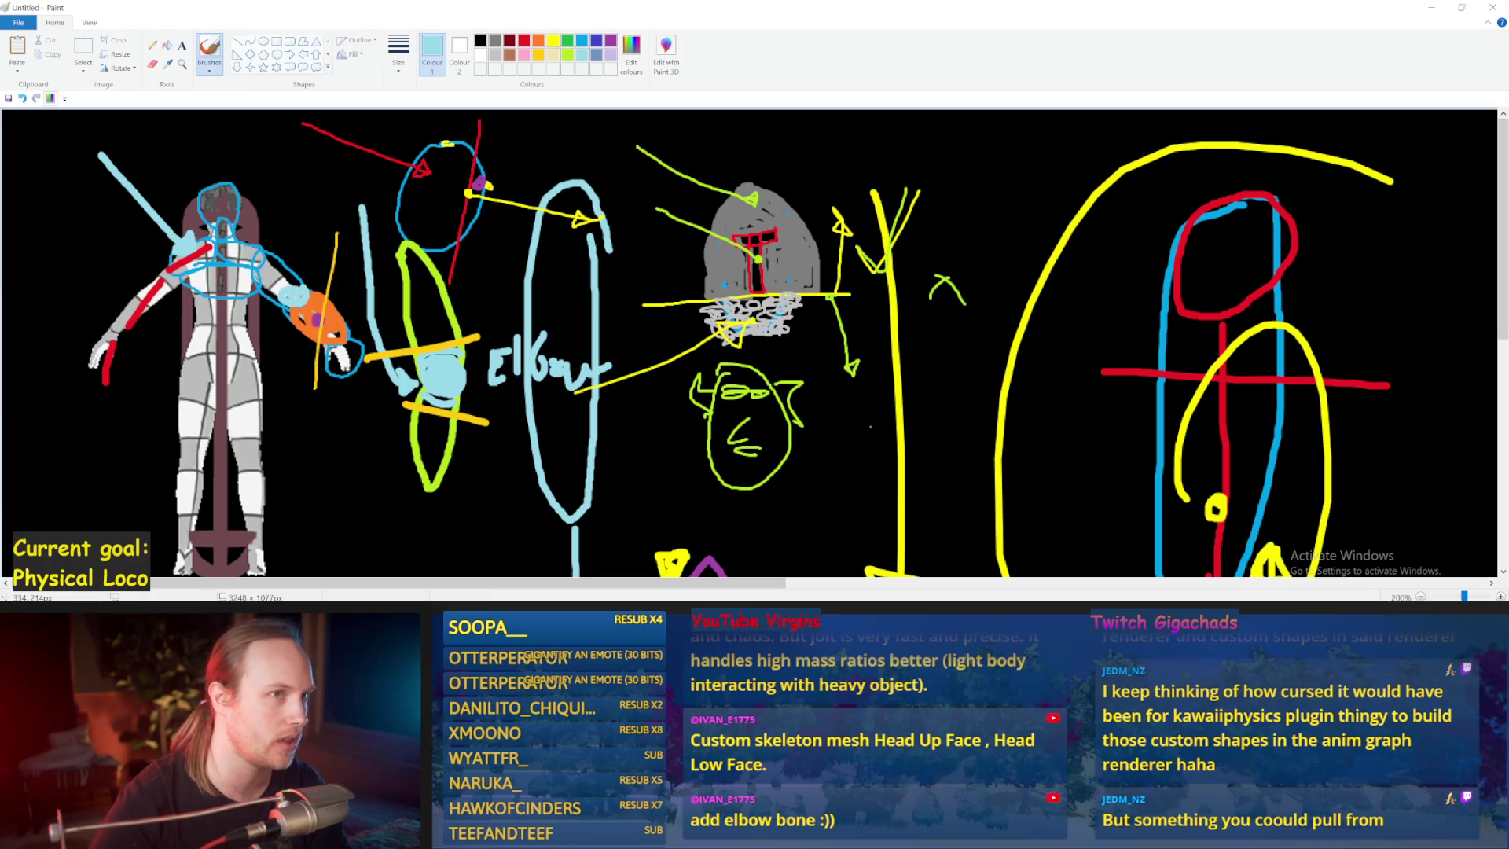
key(ctrl+z)
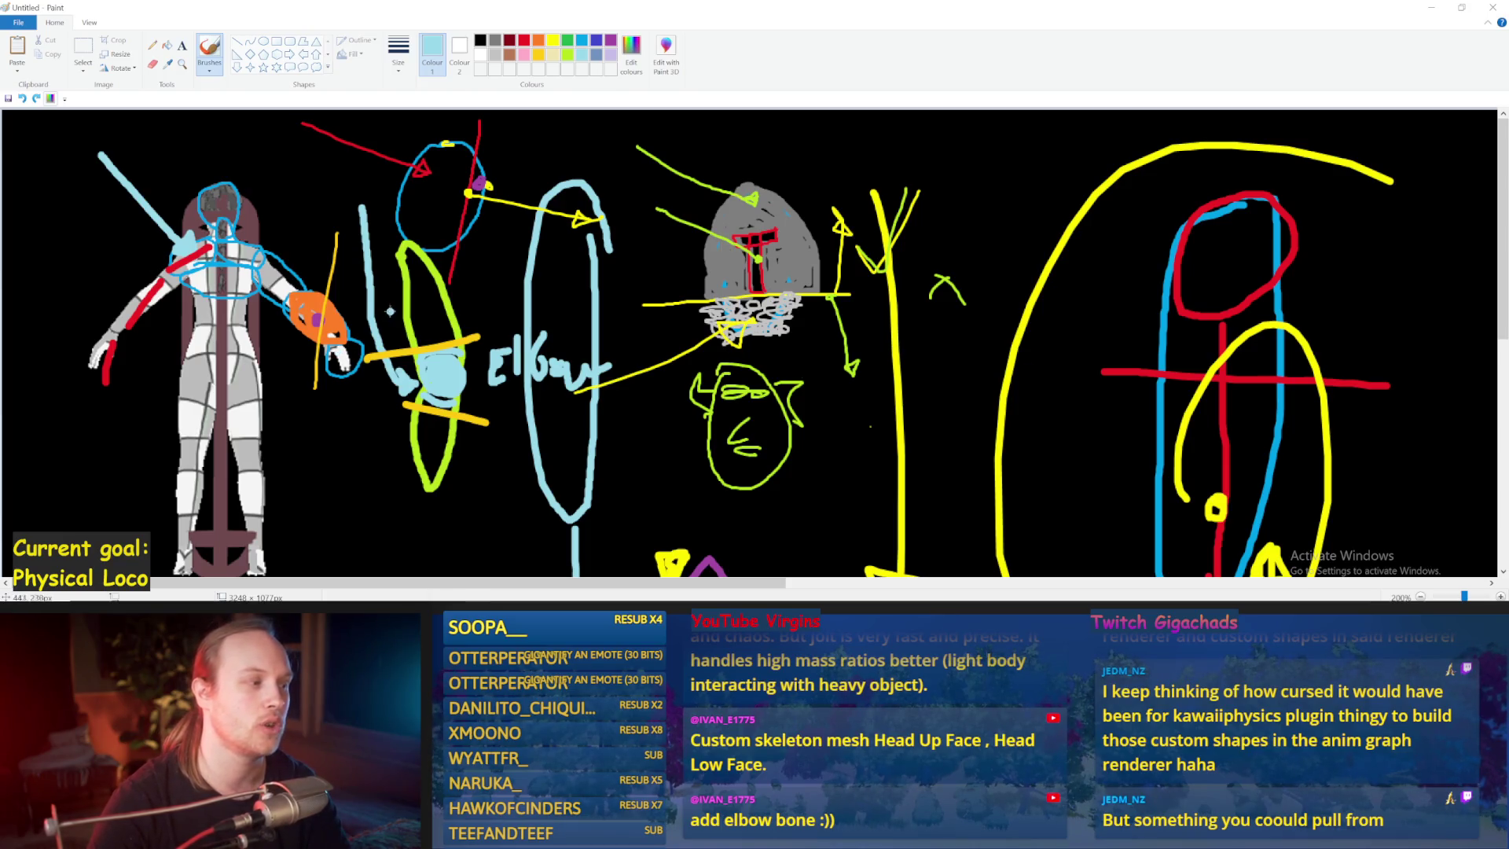
mouse_move(307, 284)
mouse_down()
mouse_move(268, 307)
mouse_move(313, 282)
mouse_up()
mouse_move(154, 290)
mouse_down()
mouse_move(130, 302)
mouse_move(154, 292)
mouse_up()
drag(239, 446, 188, 441)
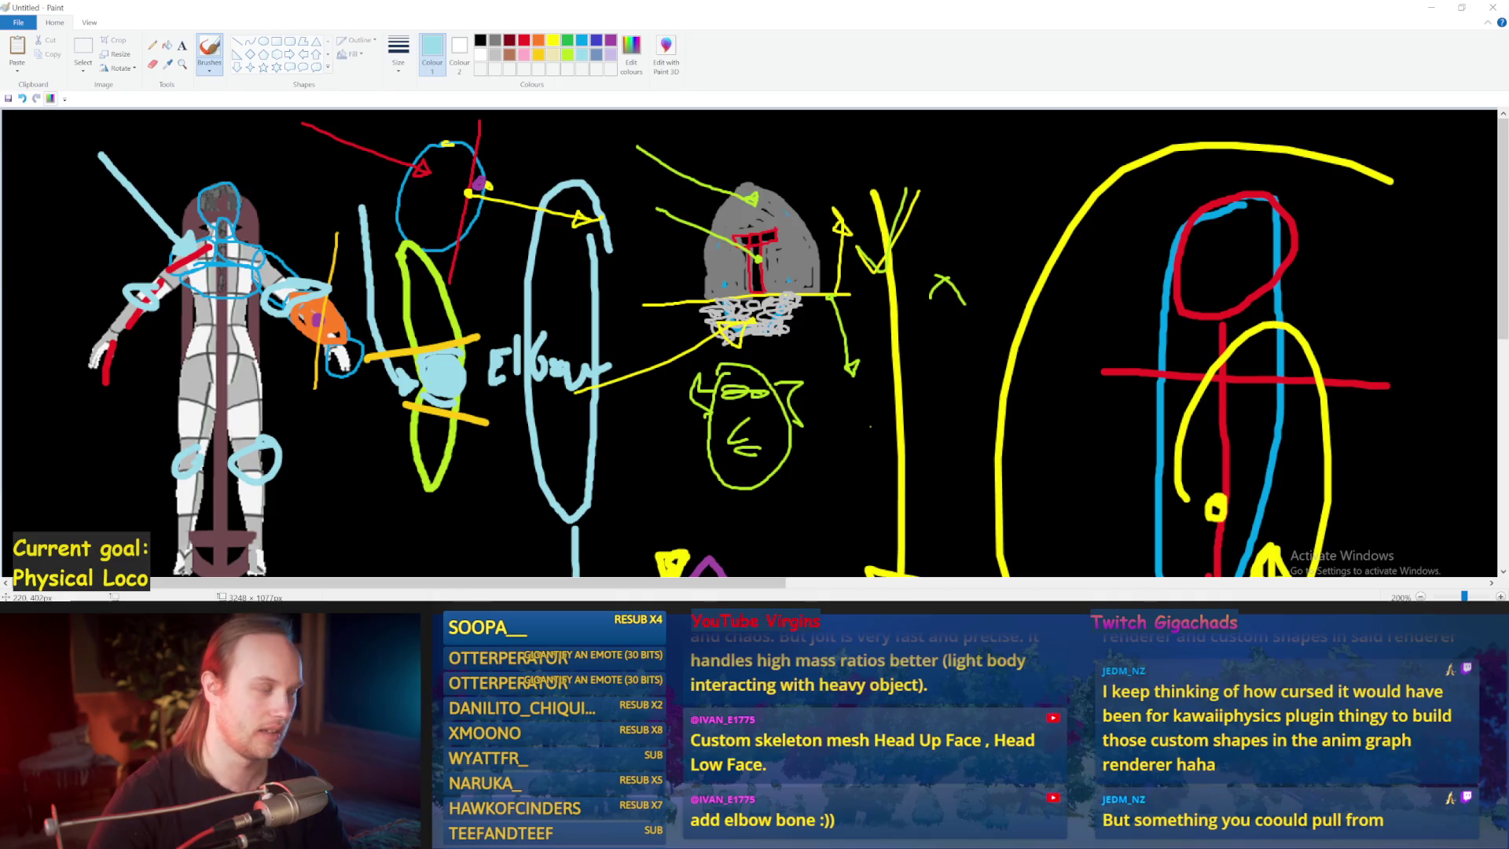
key(ctrl+z)
key(ctrl+z)
key(ctrl+z)
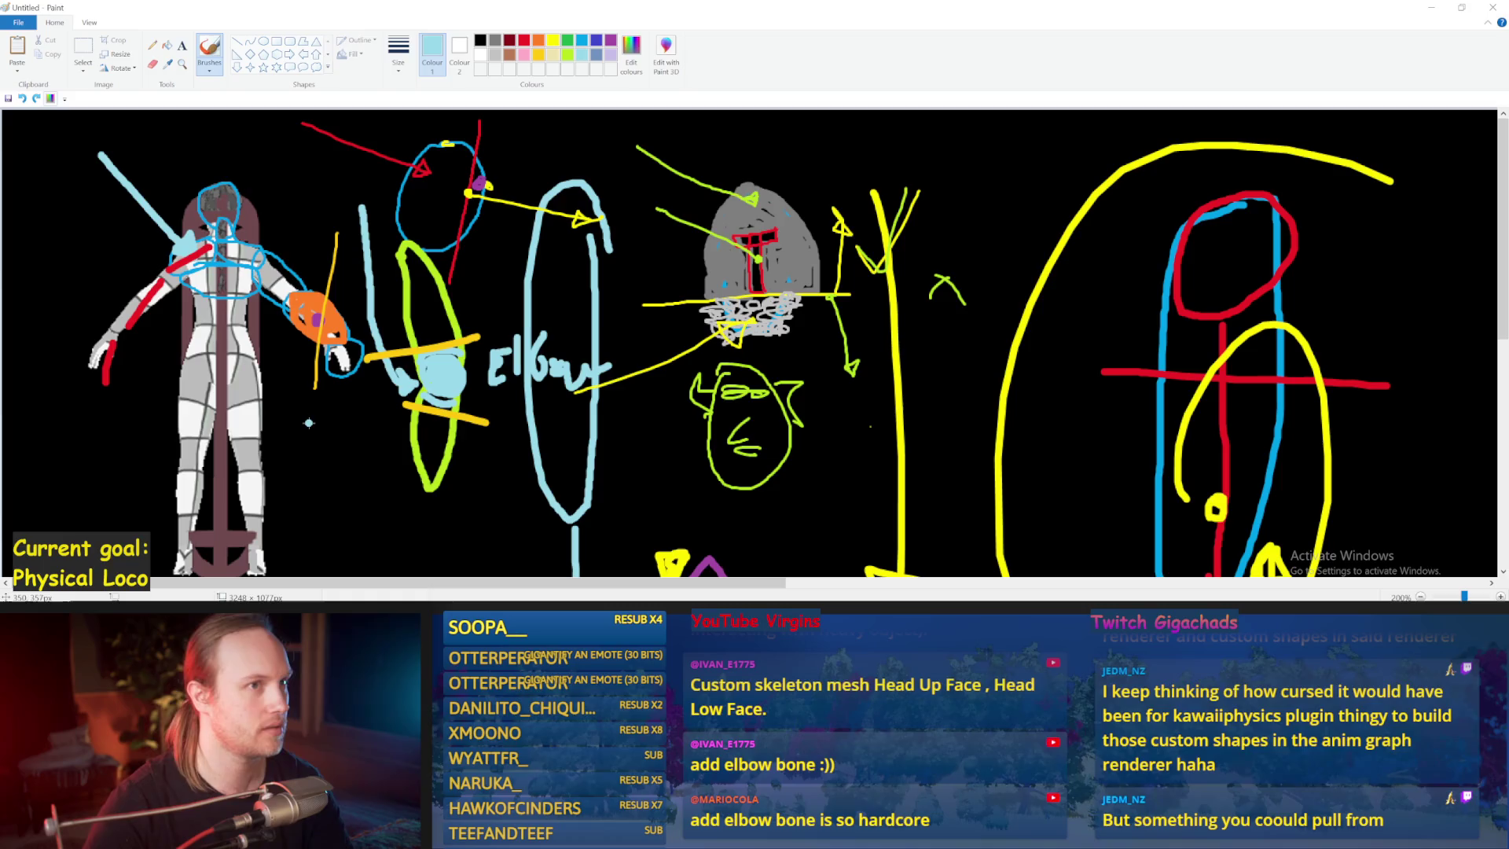
- Place a small light-blue dot and undo stray strokes over the orange line, head and helmet
click(357, 460)
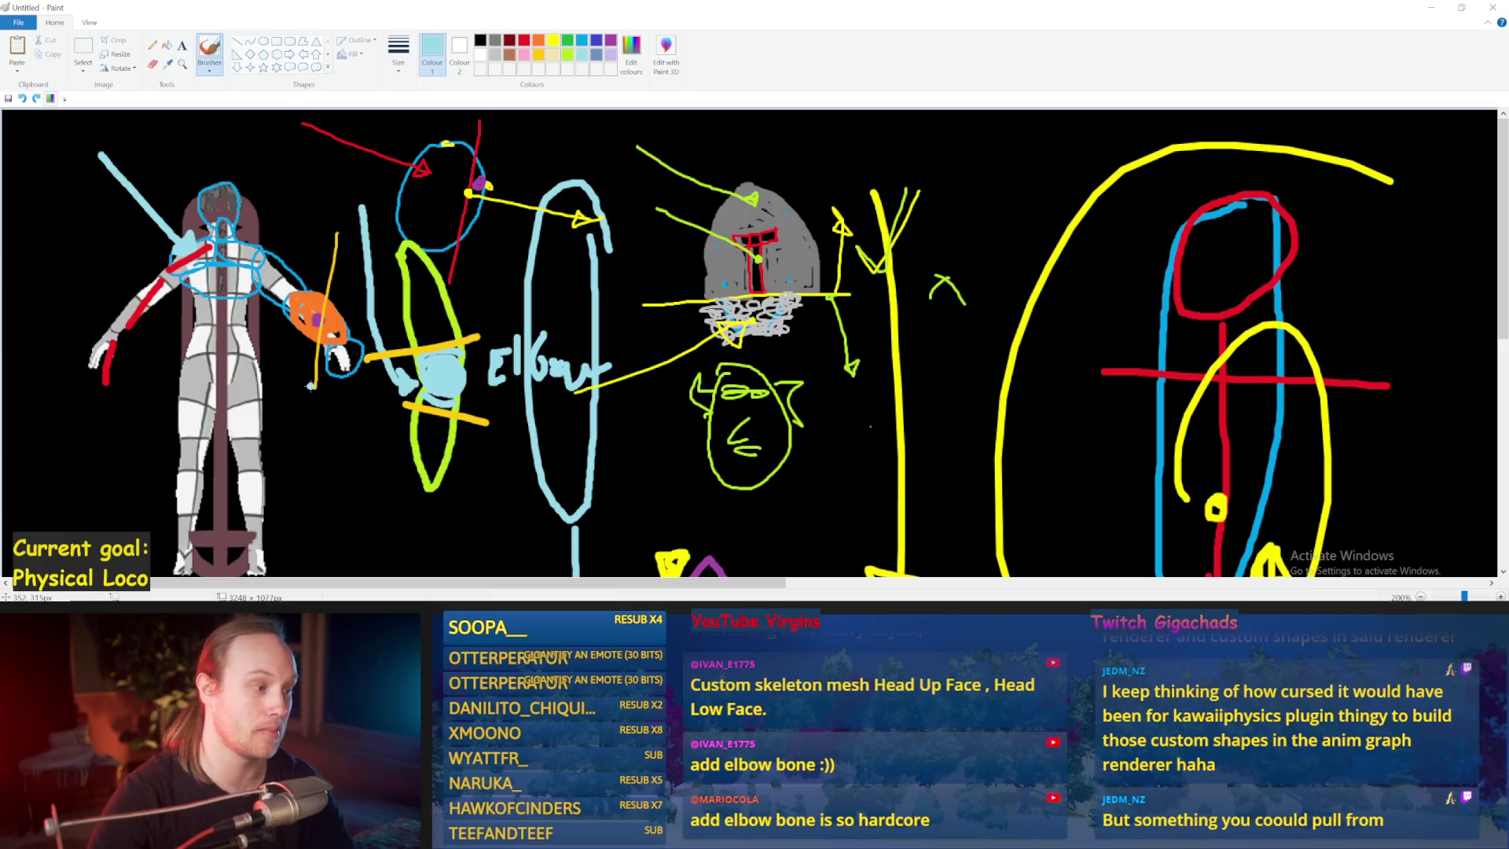
drag(336, 261, 334, 344)
key(ctrl+z)
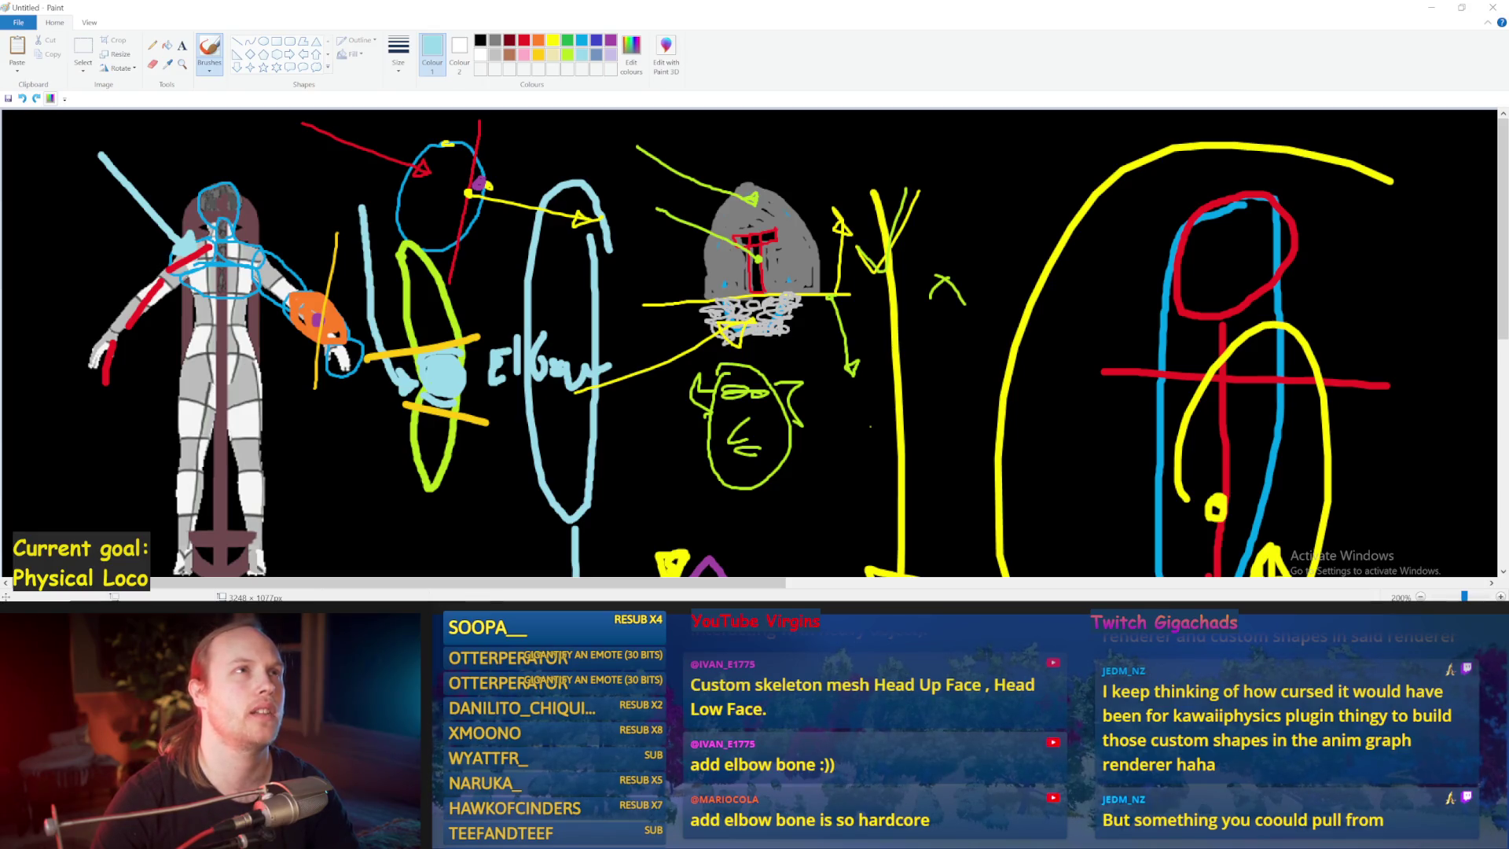
drag(246, 205, 166, 201)
key(ctrl+z)
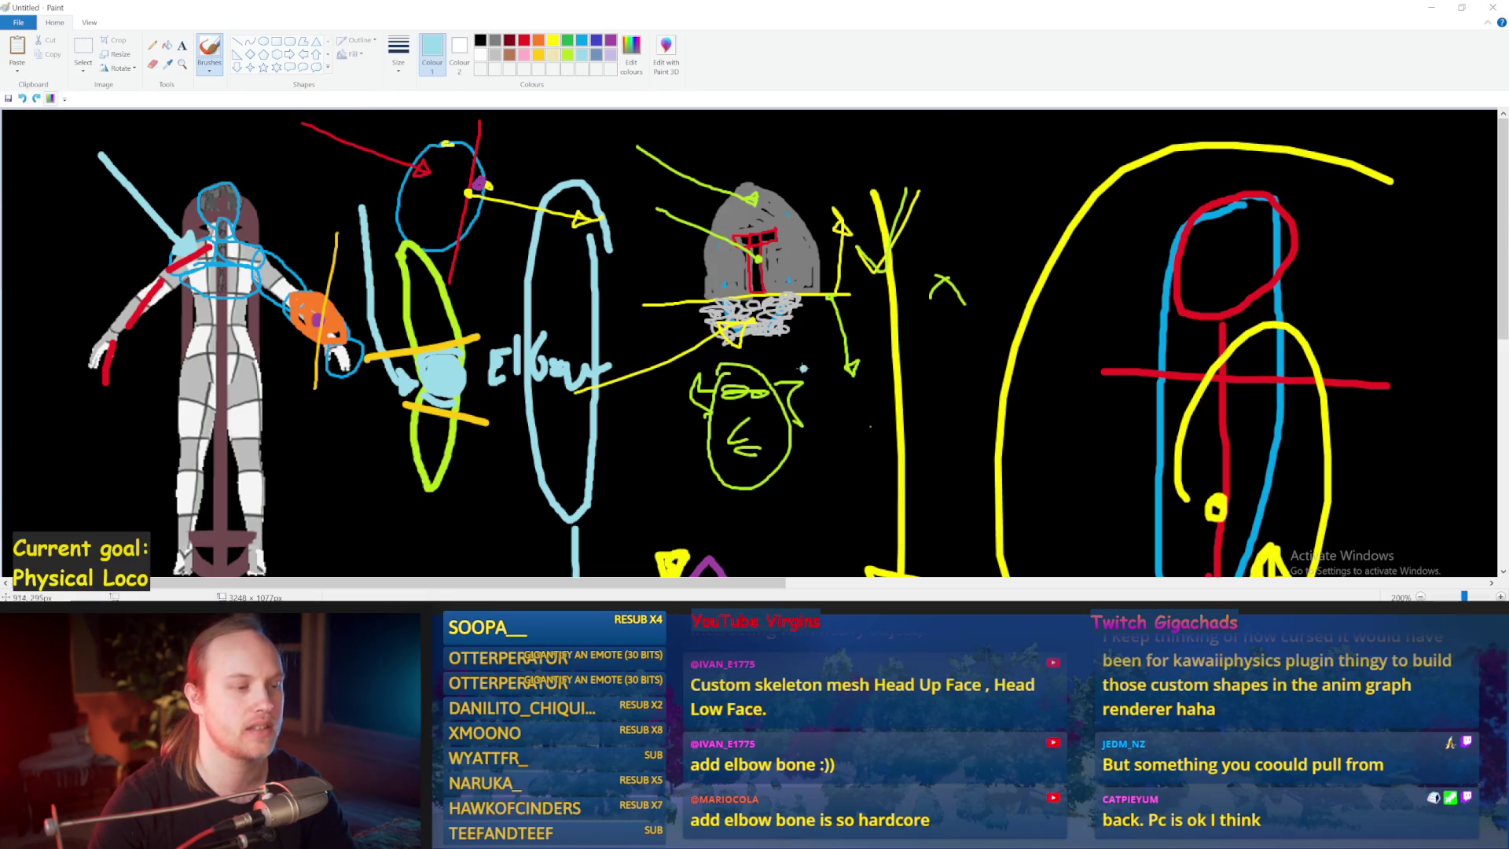
drag(815, 309, 825, 416)
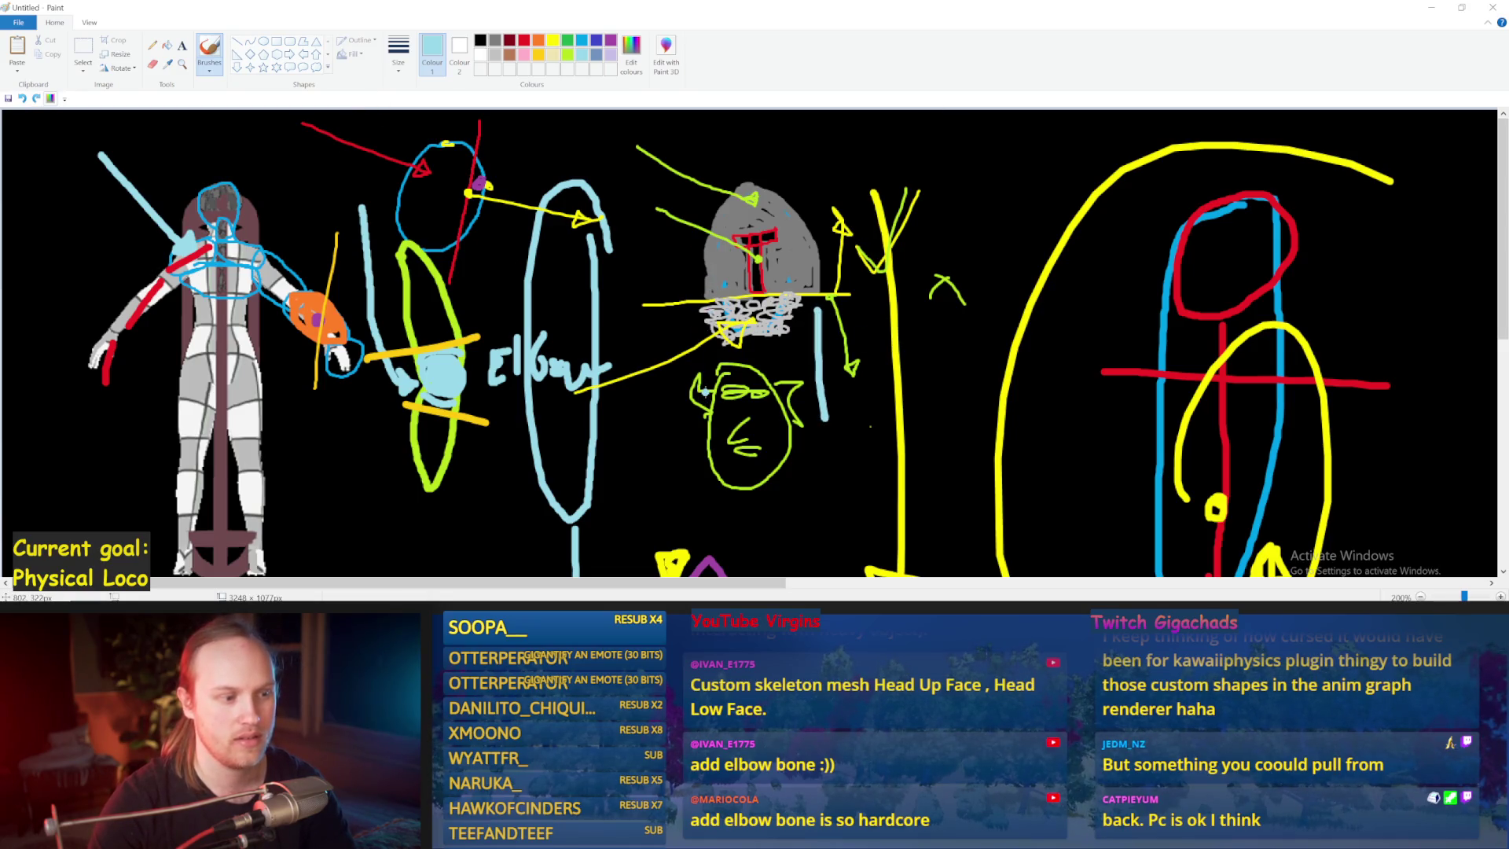
key(ctrl+z)
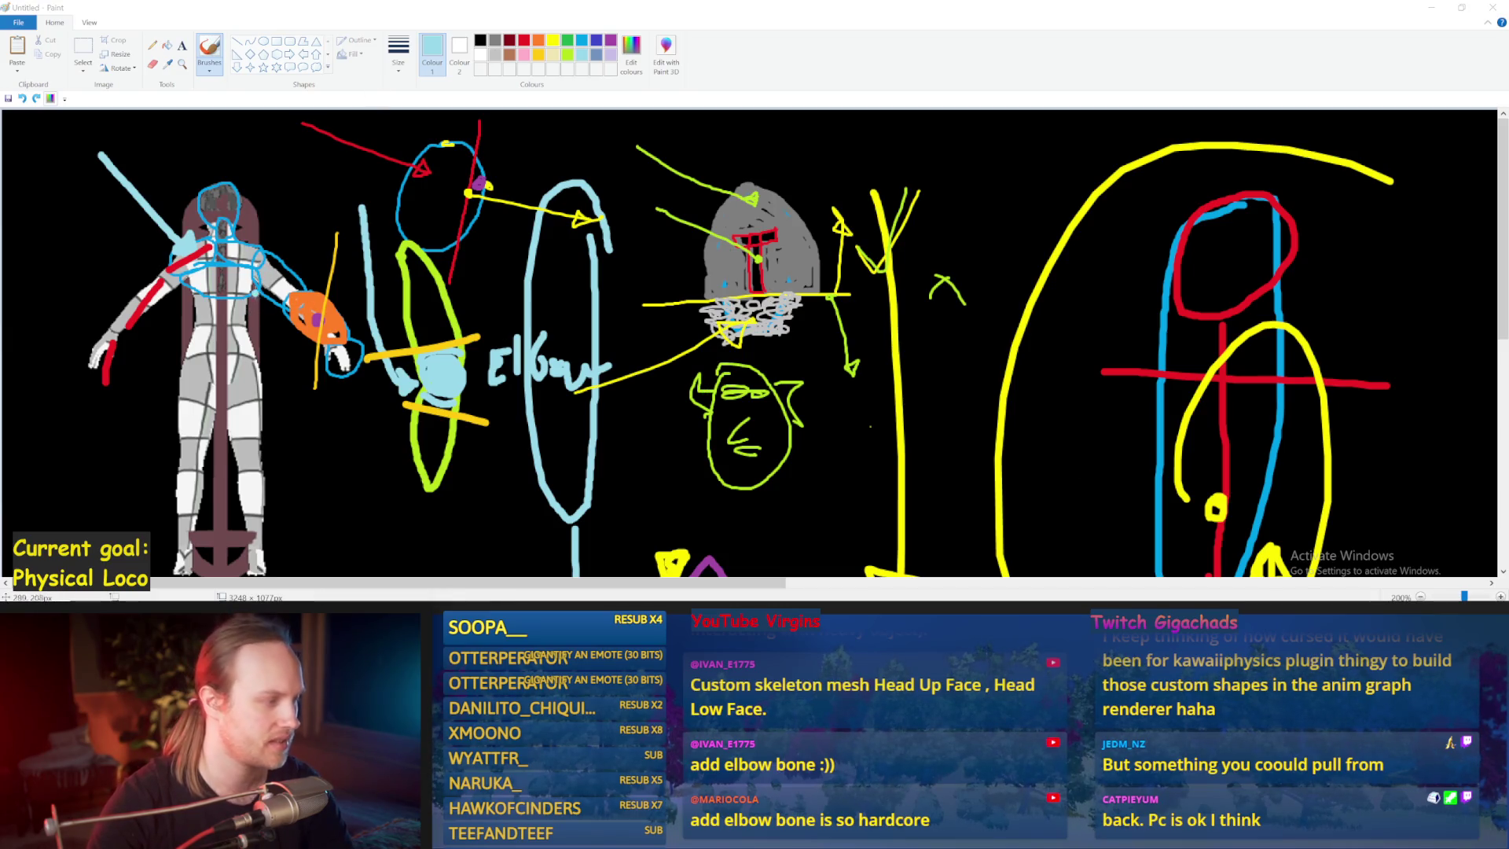
- Switch to red and mark the orange hand, discarding the trial red lines on the arm
click(524, 40)
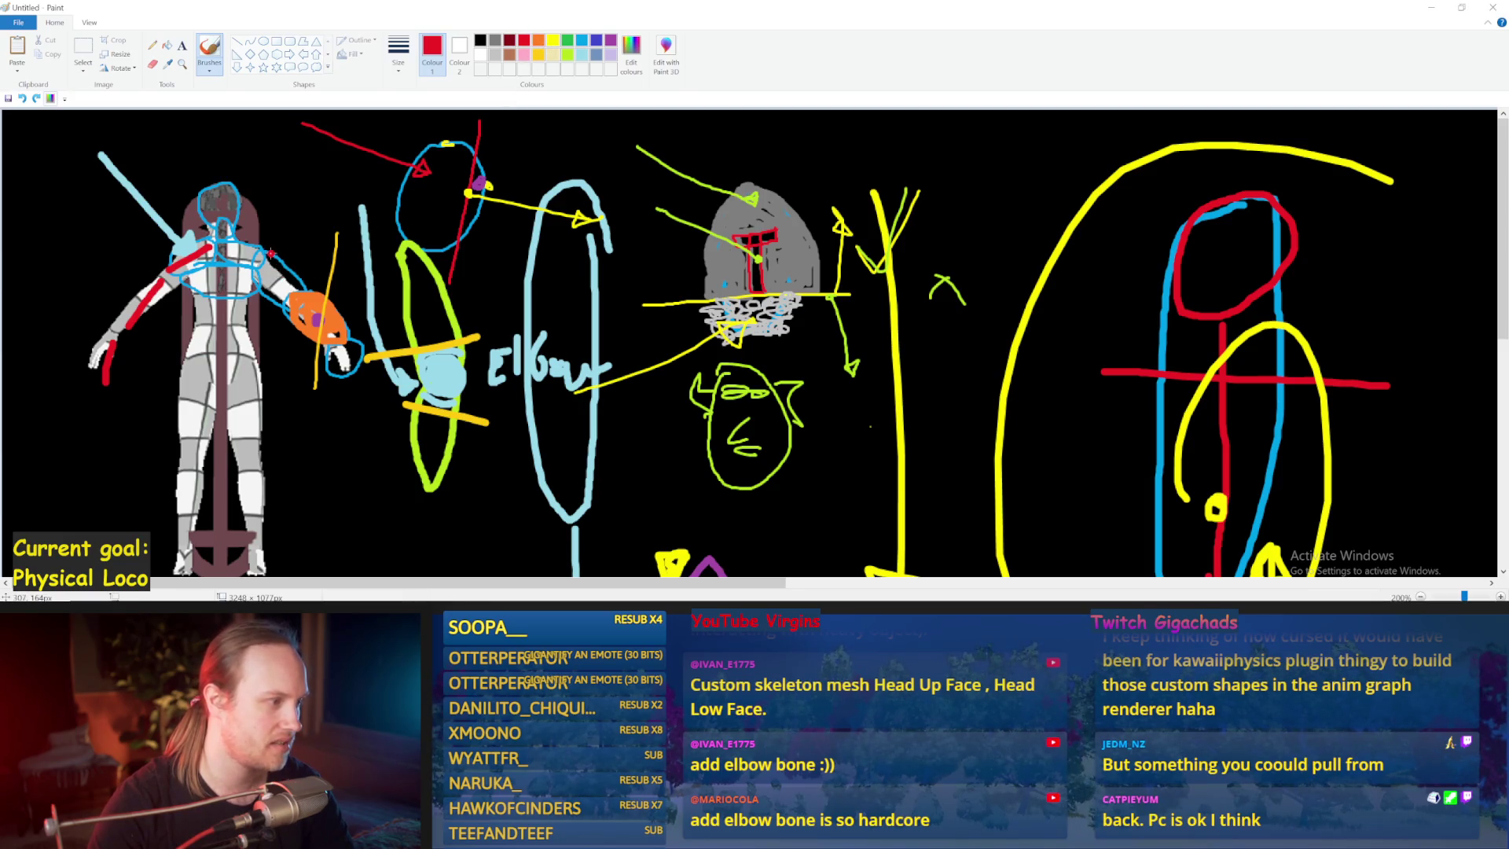
drag(271, 256, 265, 289)
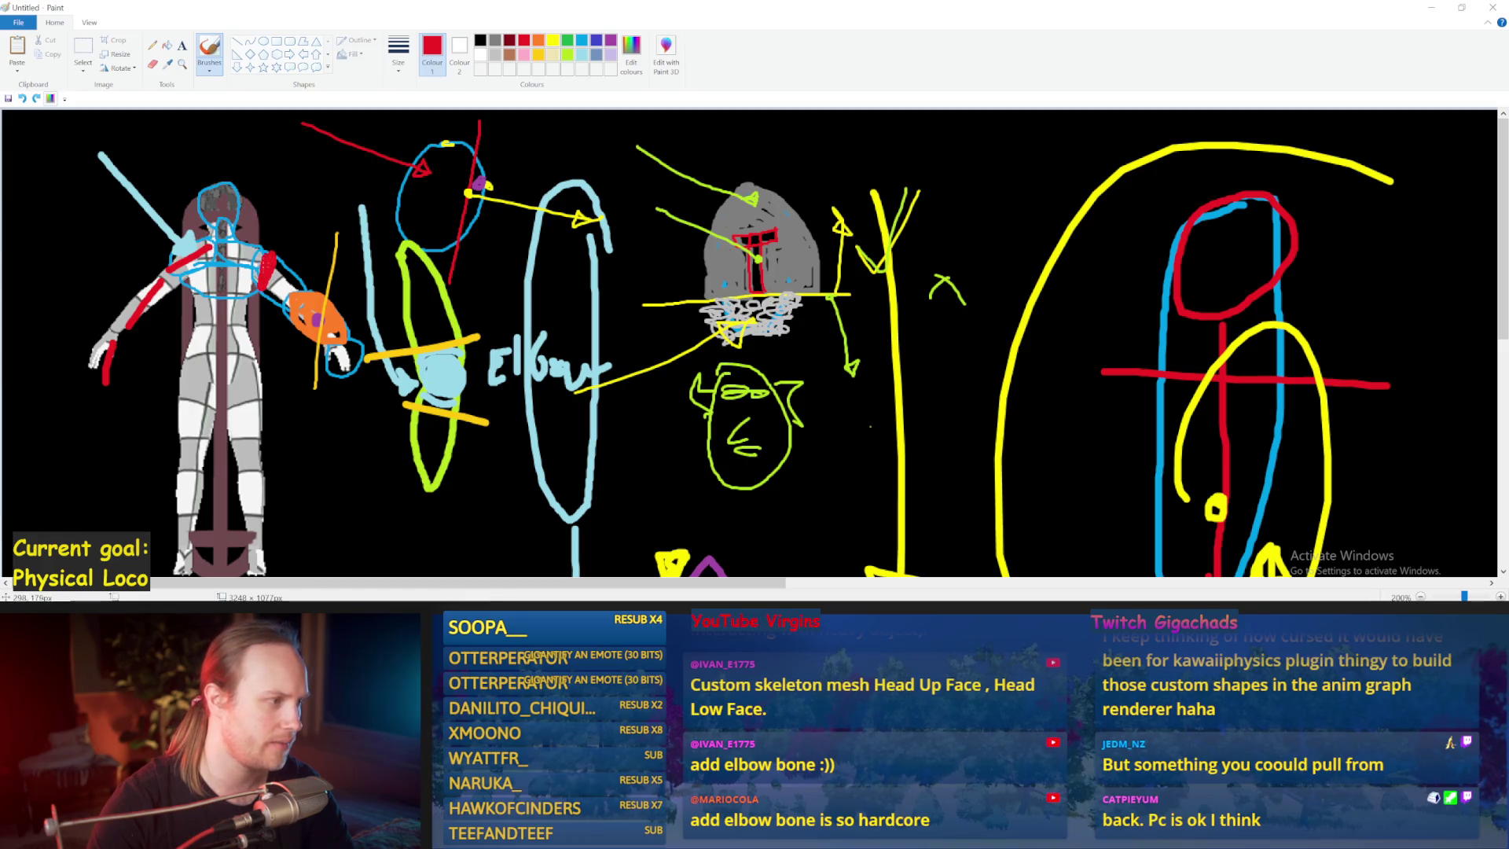
drag(246, 346, 253, 278)
key(ctrl+z)
key(ctrl+z)
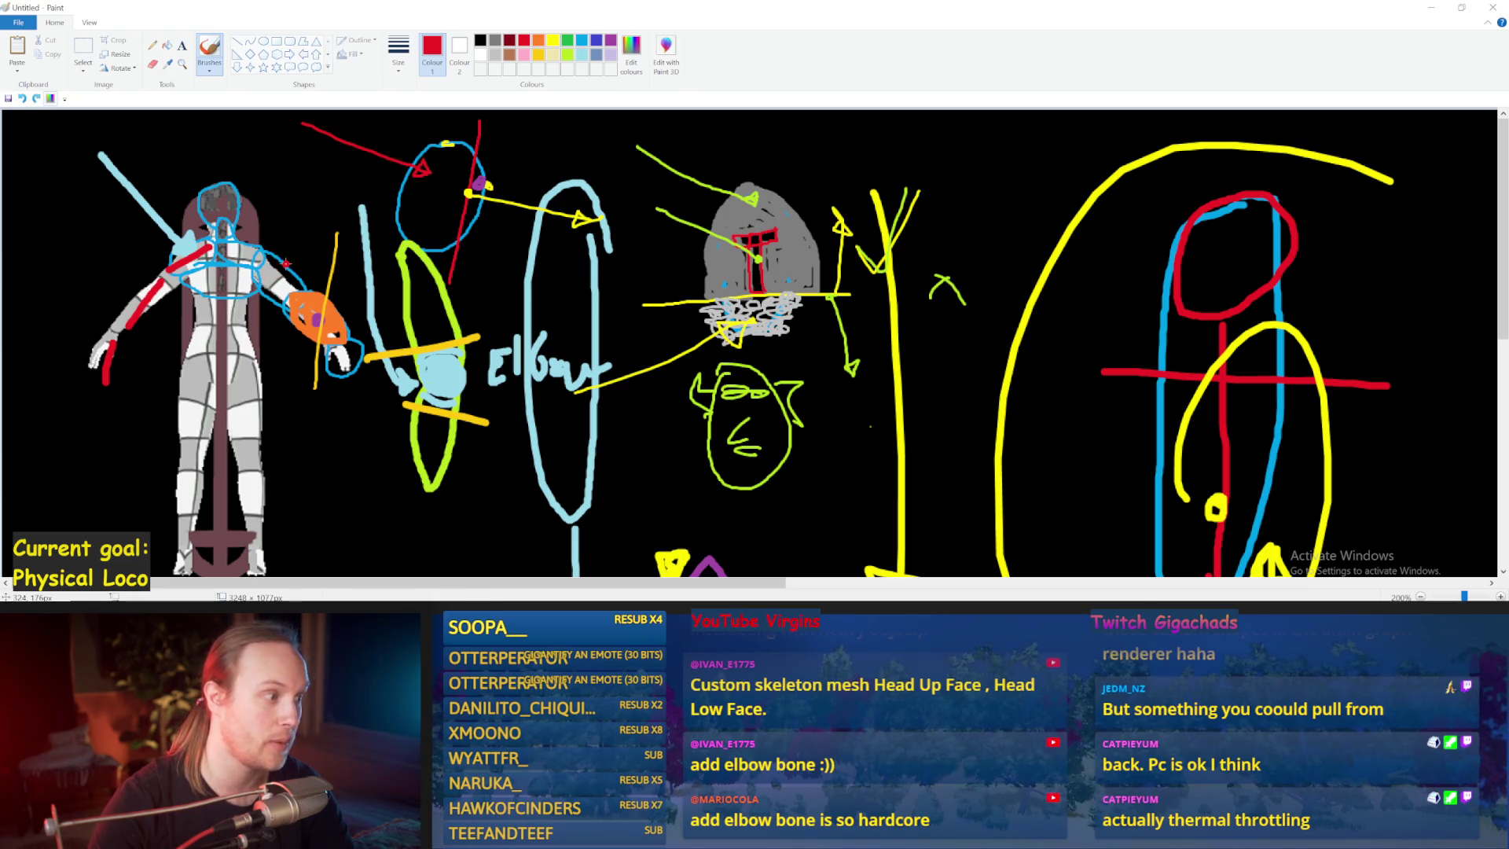
drag(285, 263, 264, 305)
key(ctrl+z)
key(ctrl+z)
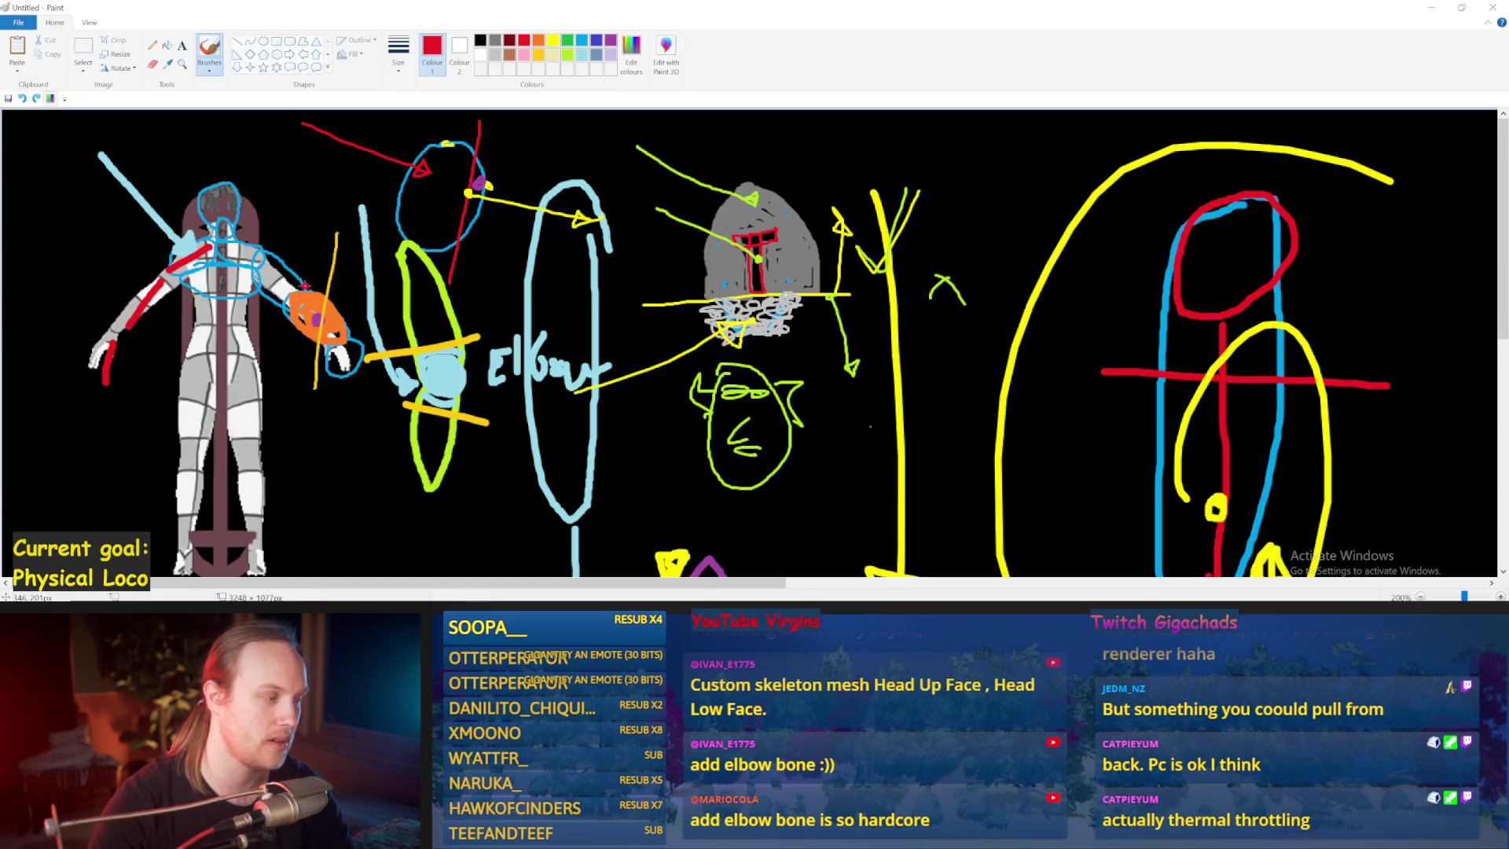
mouse_move(346, 330)
mouse_down()
mouse_move(302, 339)
mouse_move(287, 279)
mouse_up()
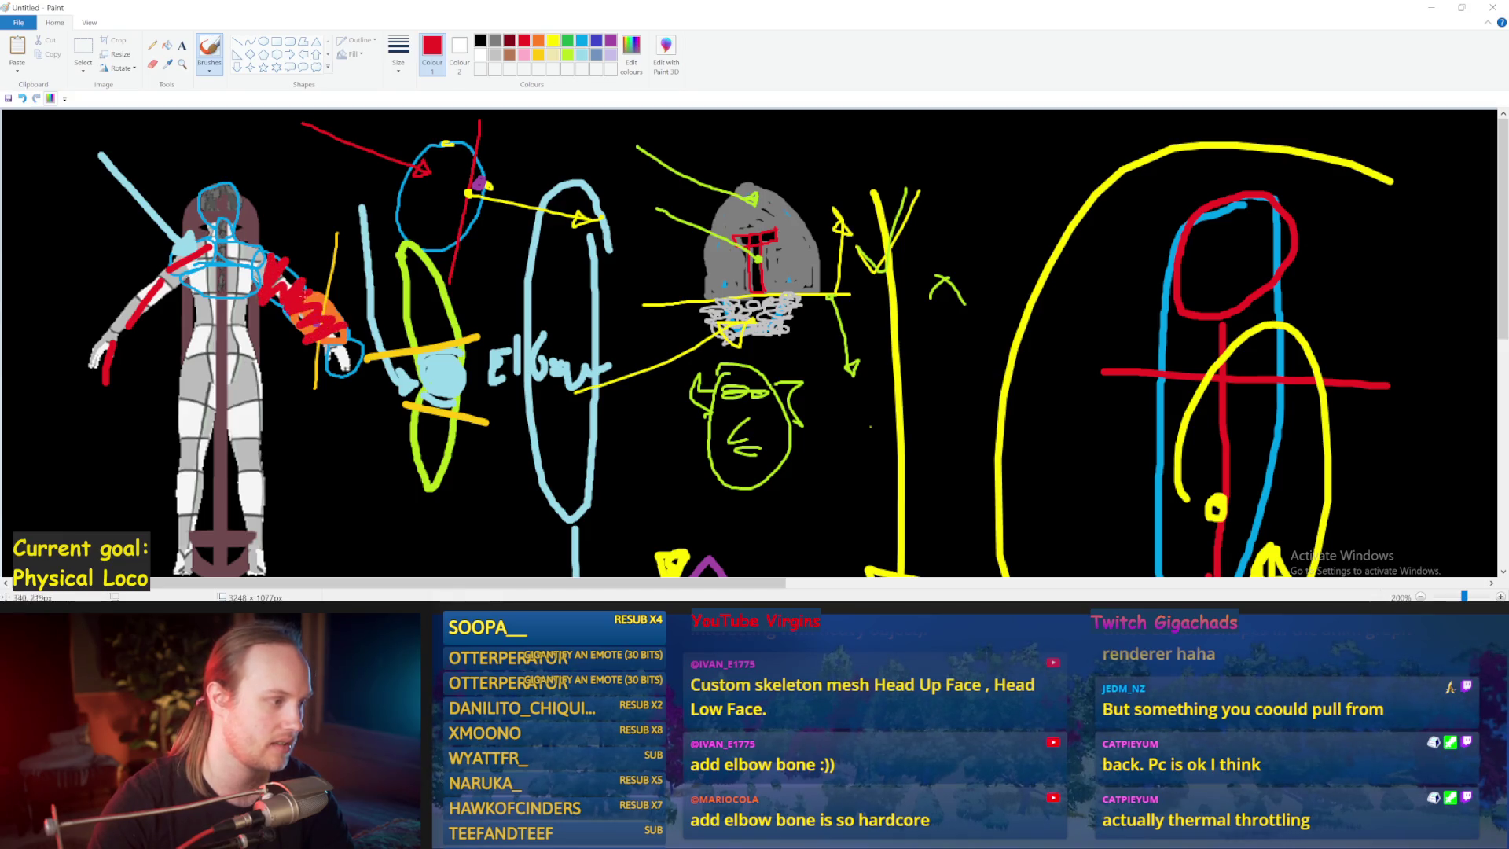
key(ctrl+z)
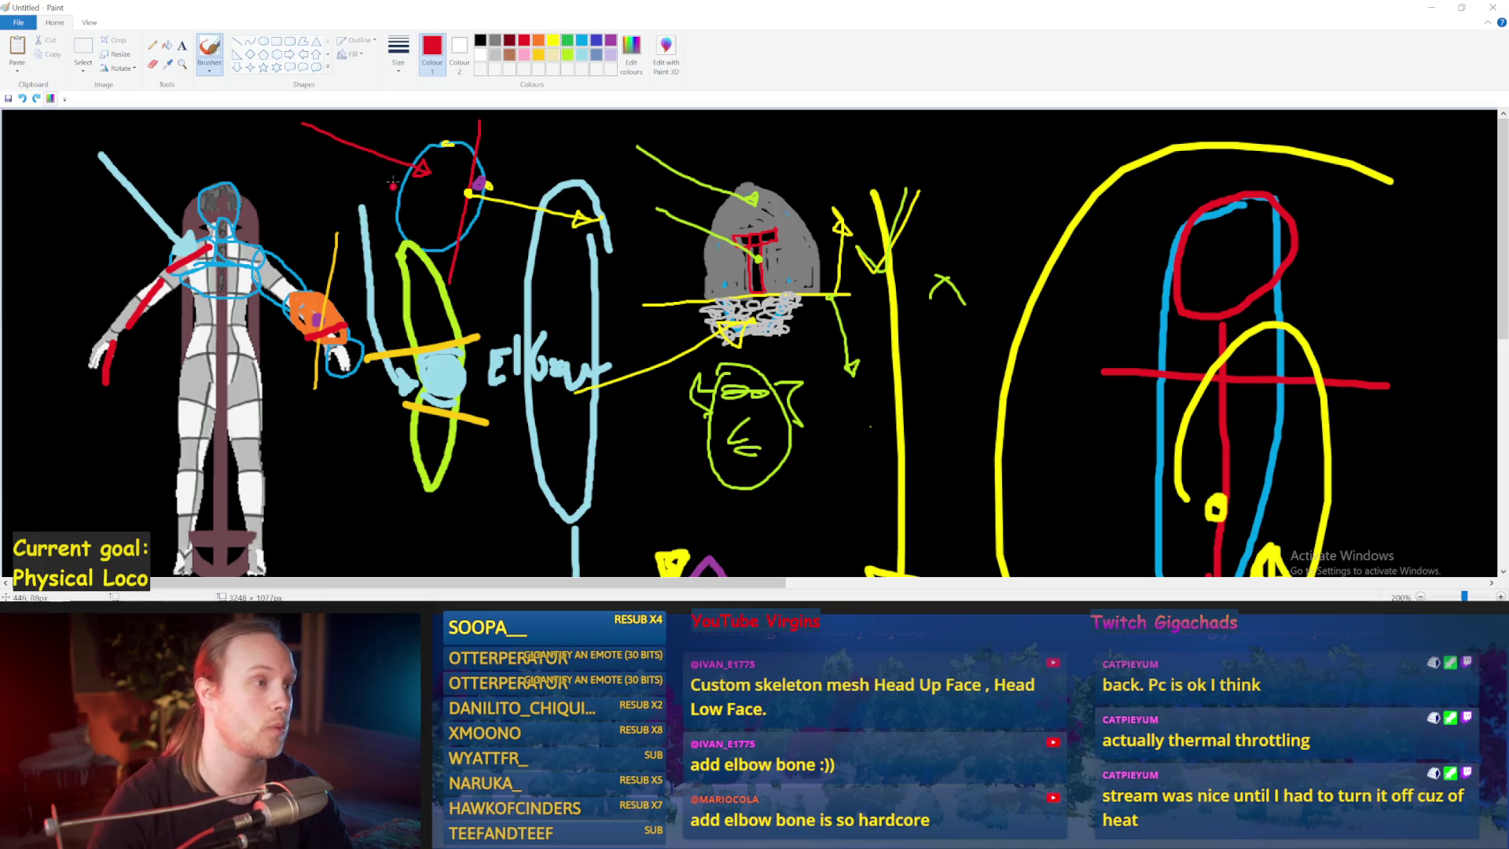
- Change the colour through orange and light blue to dark blue and draw a hat on the head
click(538, 40)
click(563, 202)
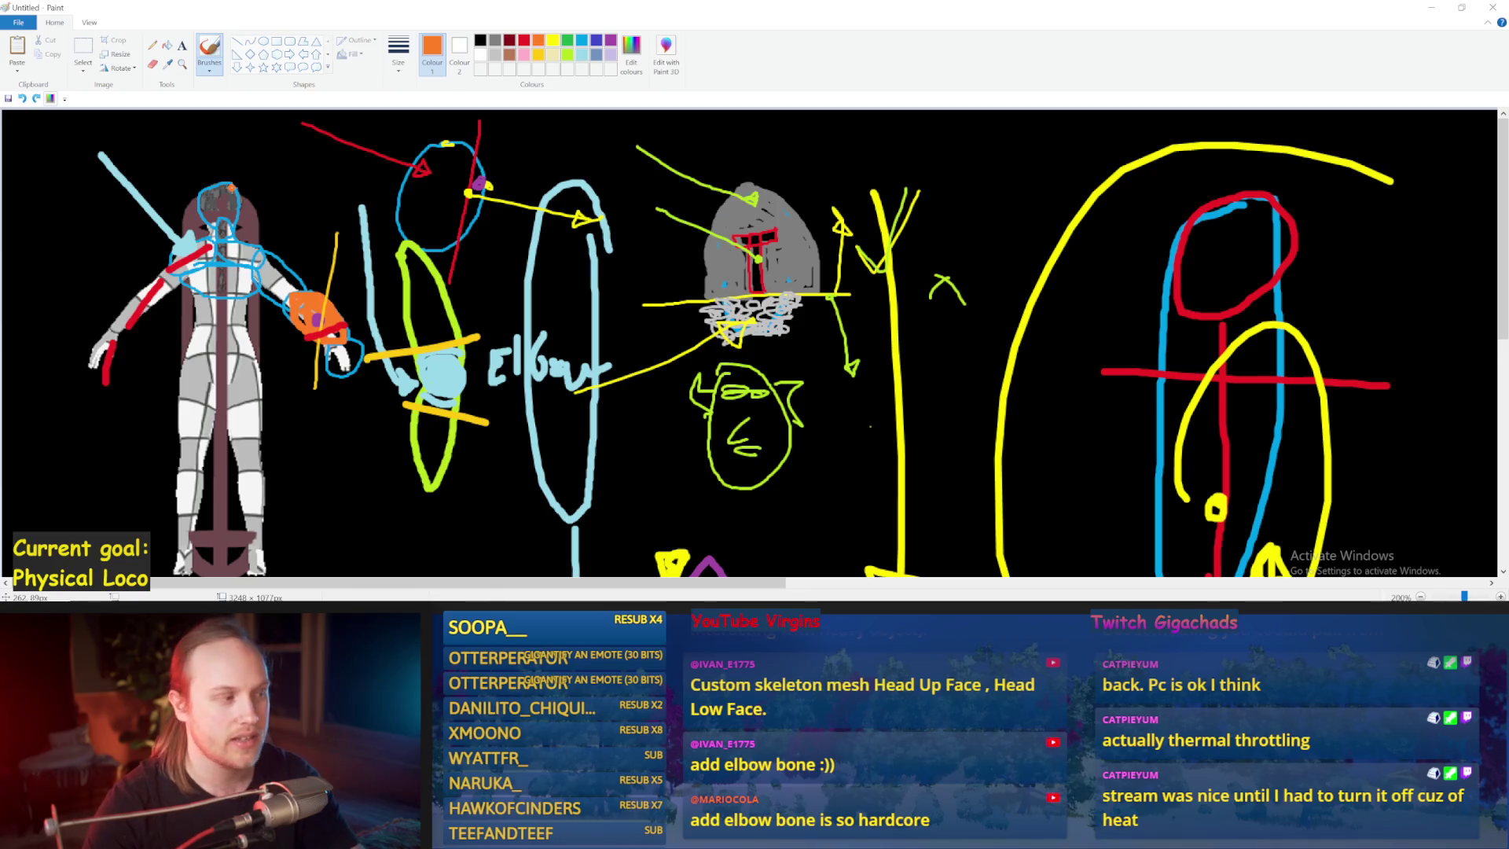
click(582, 41)
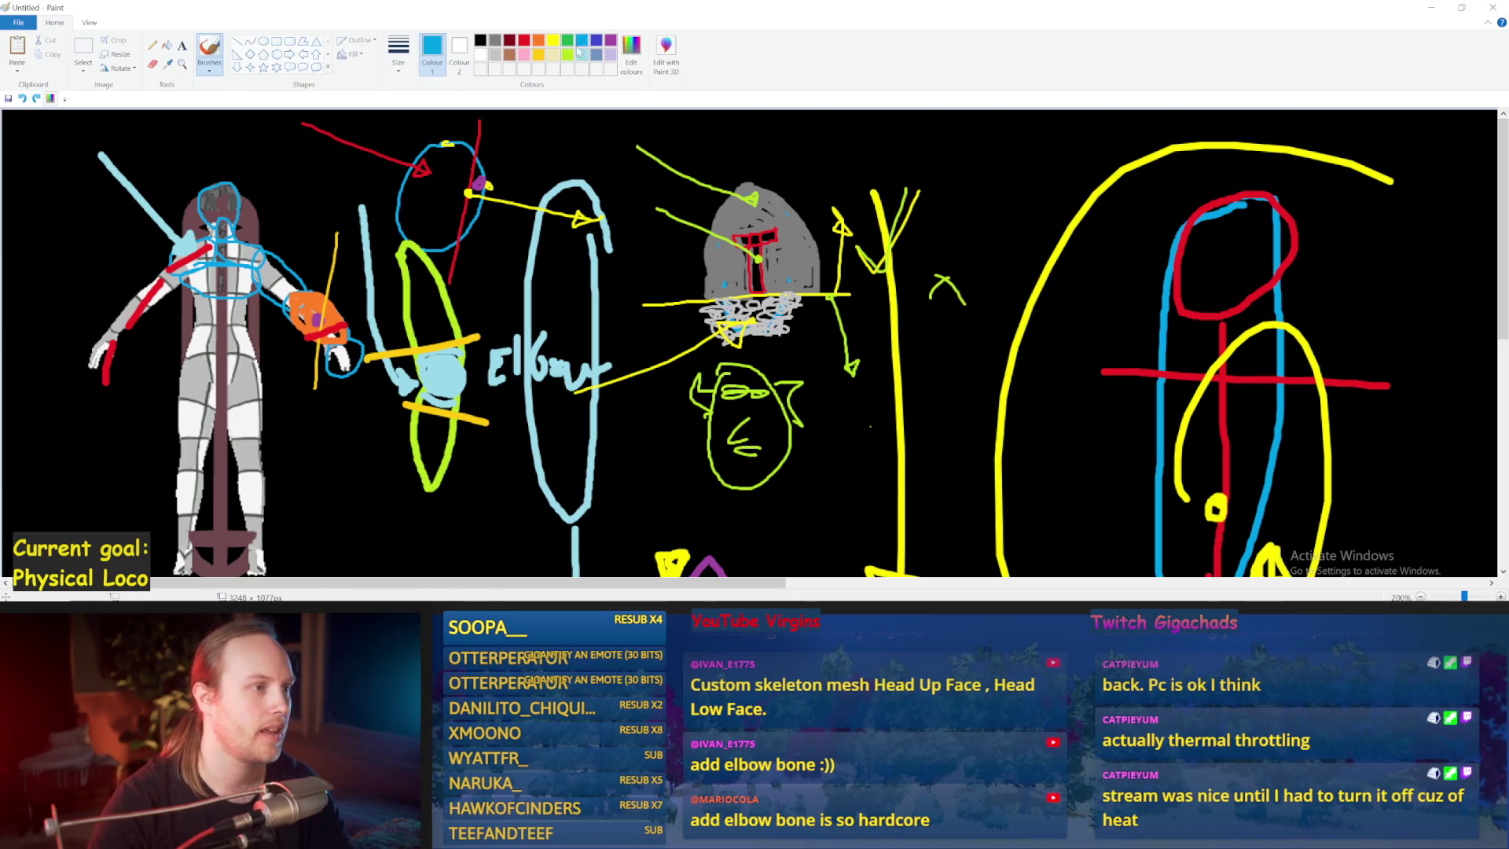
click(597, 41)
mouse_move(296, 192)
mouse_down()
mouse_move(127, 197)
mouse_move(219, 161)
mouse_move(245, 193)
mouse_up()
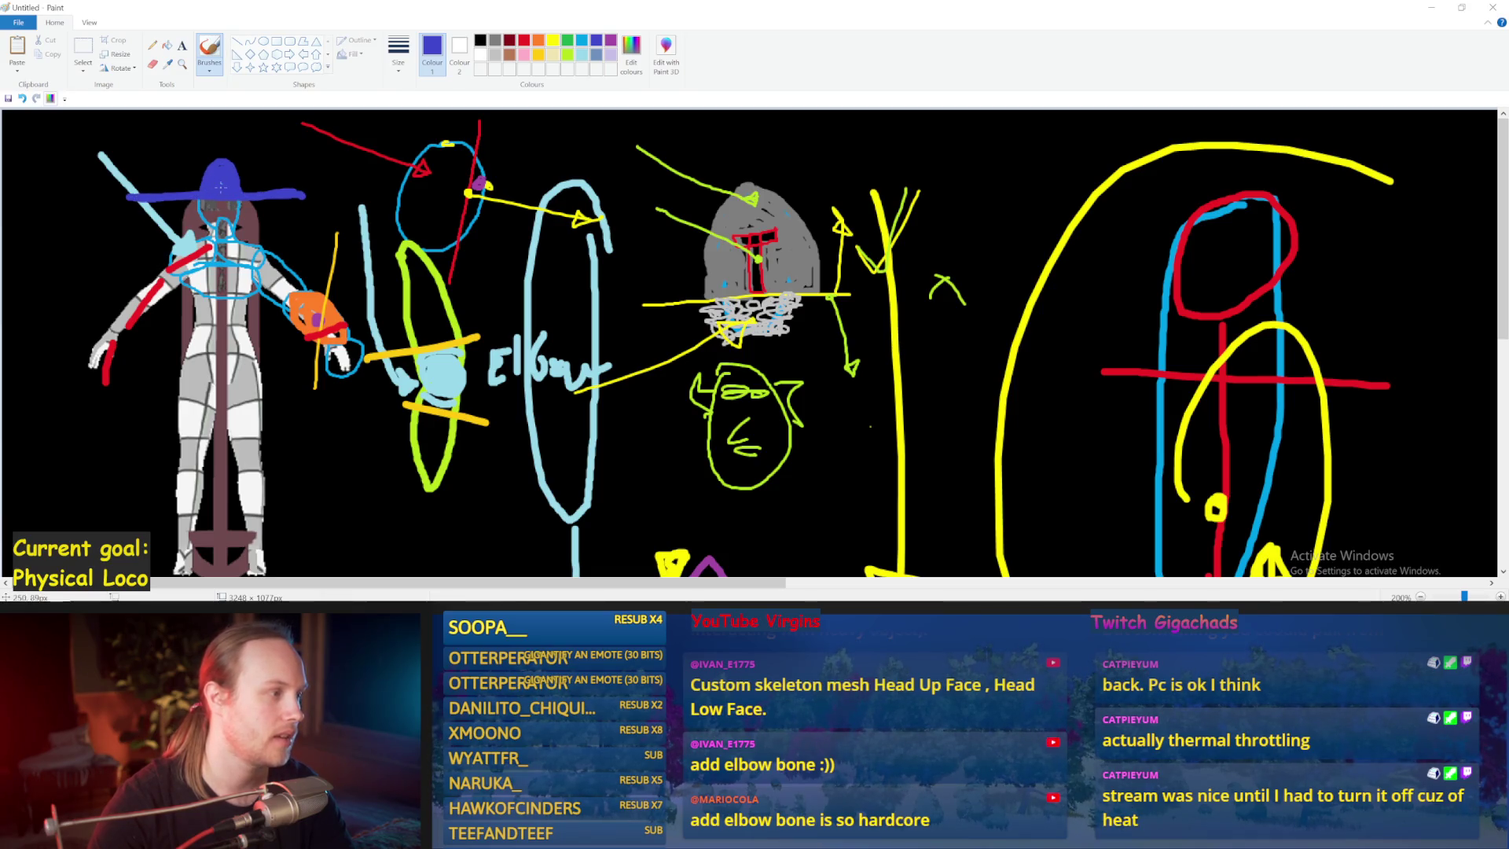
- Remove the dark-blue hat and discard trial blue and red marks around the head and shoulder
key(ctrl+z)
key(ctrl+z)
key(ctrl+z)
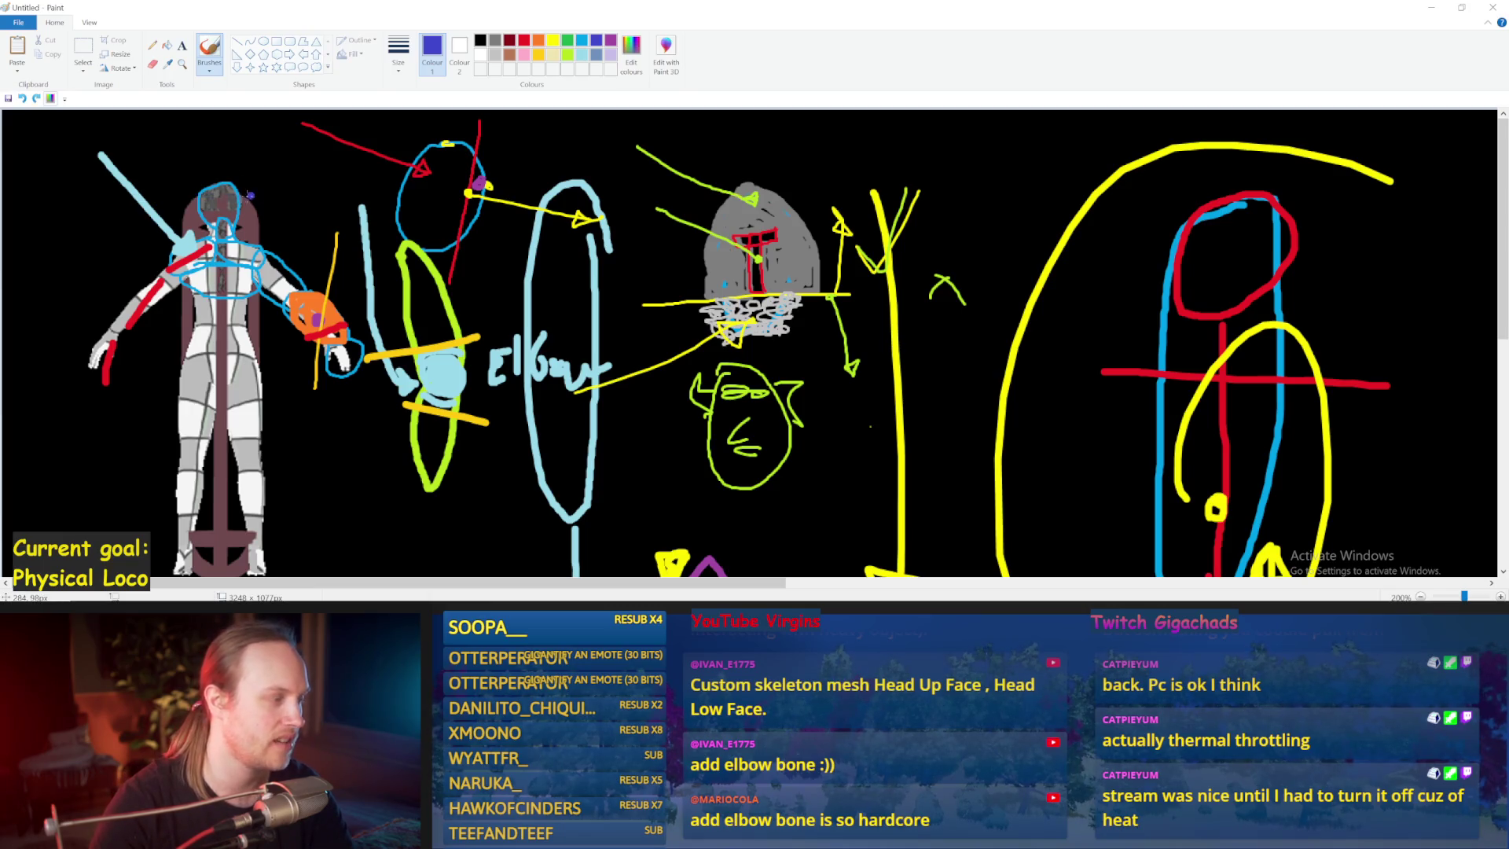
mouse_move(239, 195)
mouse_down()
mouse_move(211, 113)
mouse_move(197, 196)
mouse_move(208, 136)
mouse_move(235, 188)
mouse_up()
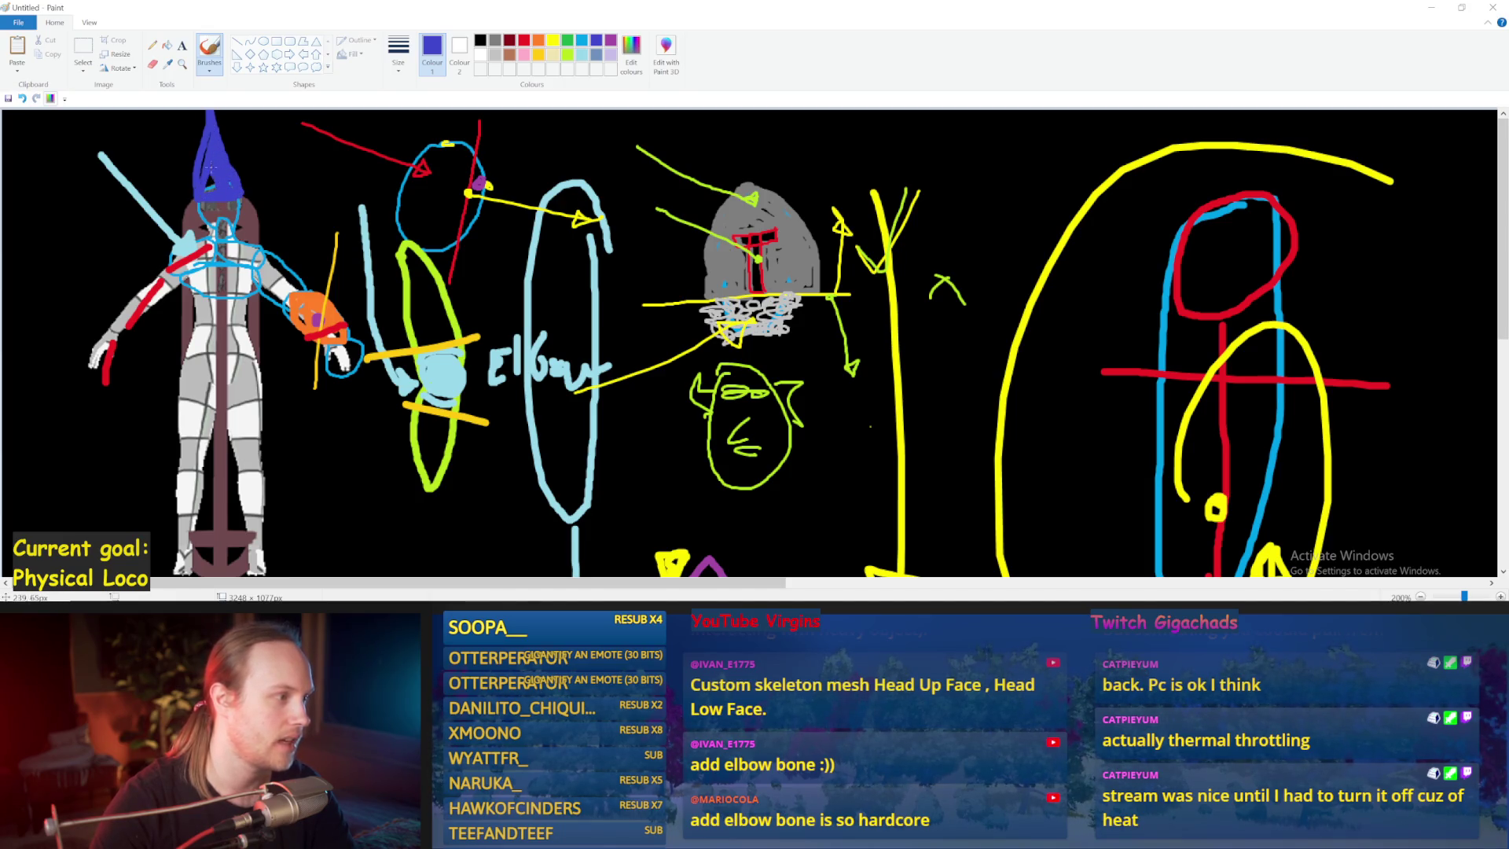
mouse_move(360, 155)
mouse_down()
mouse_move(258, 156)
mouse_move(279, 179)
mouse_up()
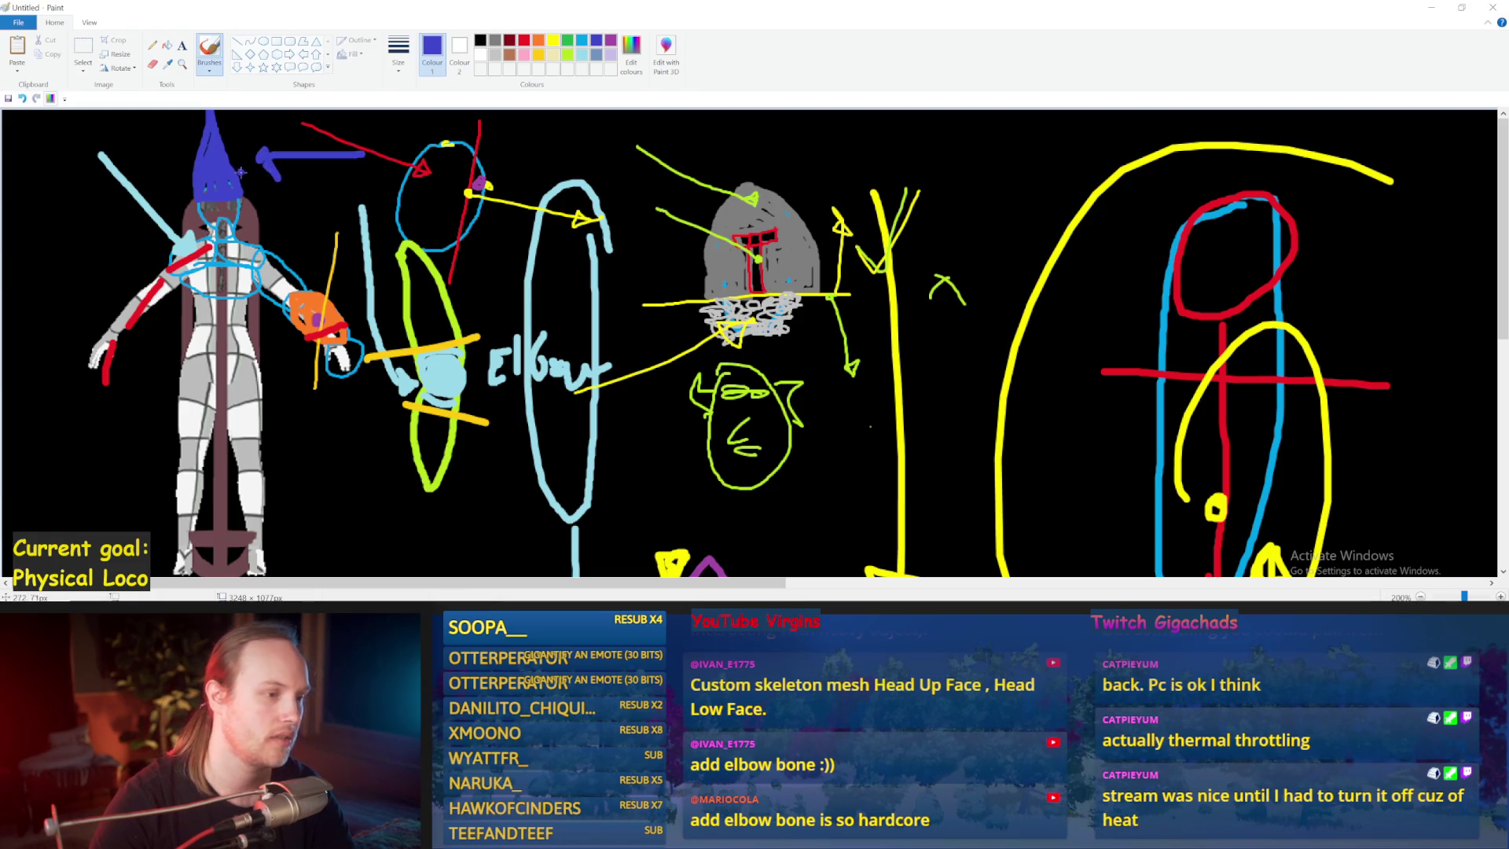
key(ctrl+z)
key(ctrl+z)
key(ctrl+z)
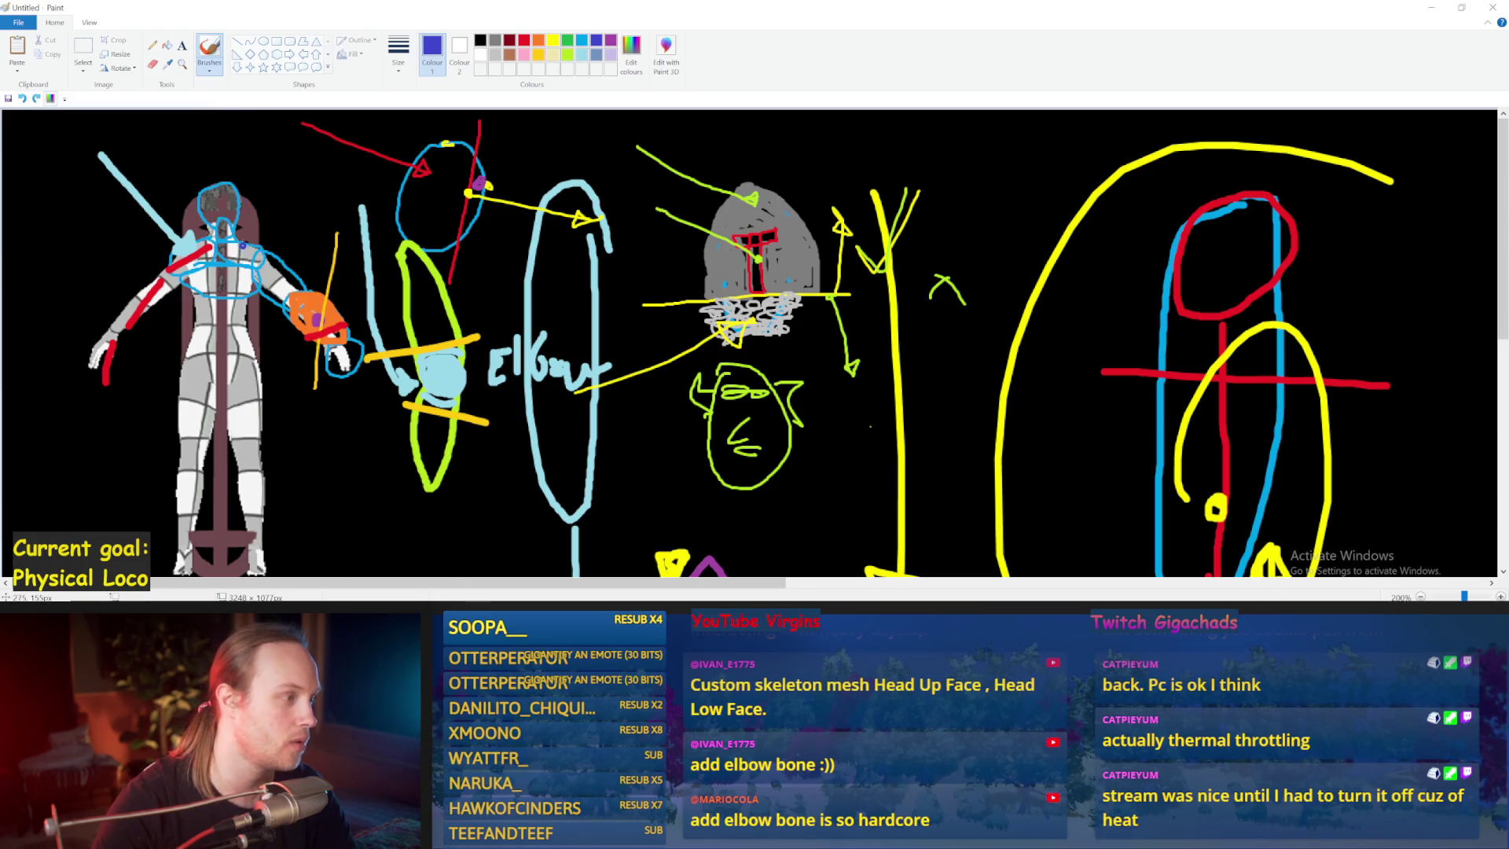
mouse_move(252, 210)
mouse_down()
mouse_move(287, 232)
mouse_move(290, 253)
mouse_move(265, 292)
mouse_move(243, 250)
mouse_move(259, 277)
mouse_move(285, 242)
mouse_move(267, 226)
mouse_move(252, 281)
mouse_up()
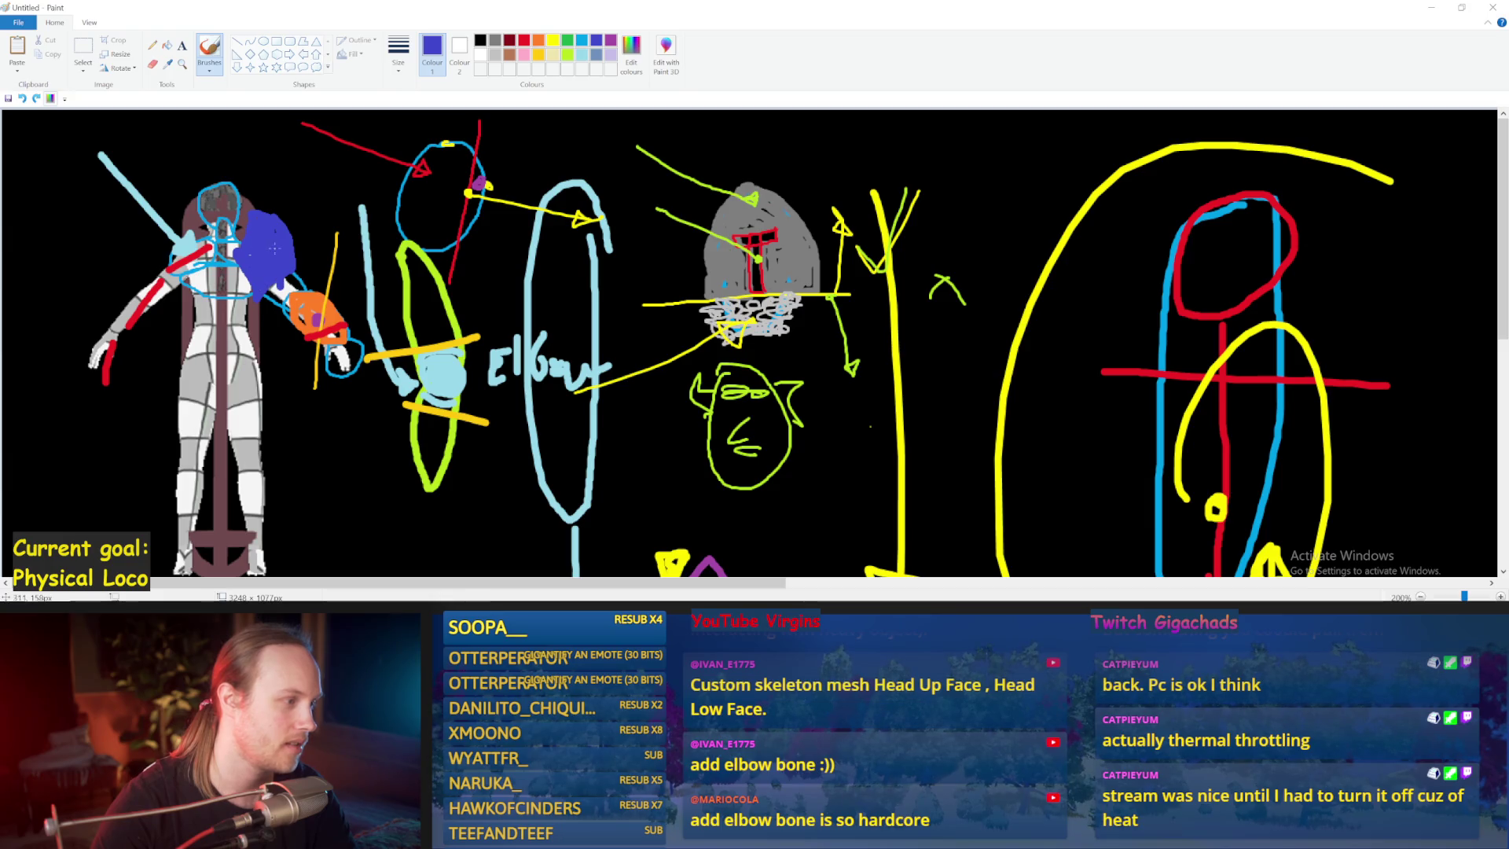
mouse_move(259, 221)
mouse_down()
mouse_move(264, 239)
mouse_move(281, 206)
mouse_move(247, 203)
mouse_move(255, 292)
mouse_up()
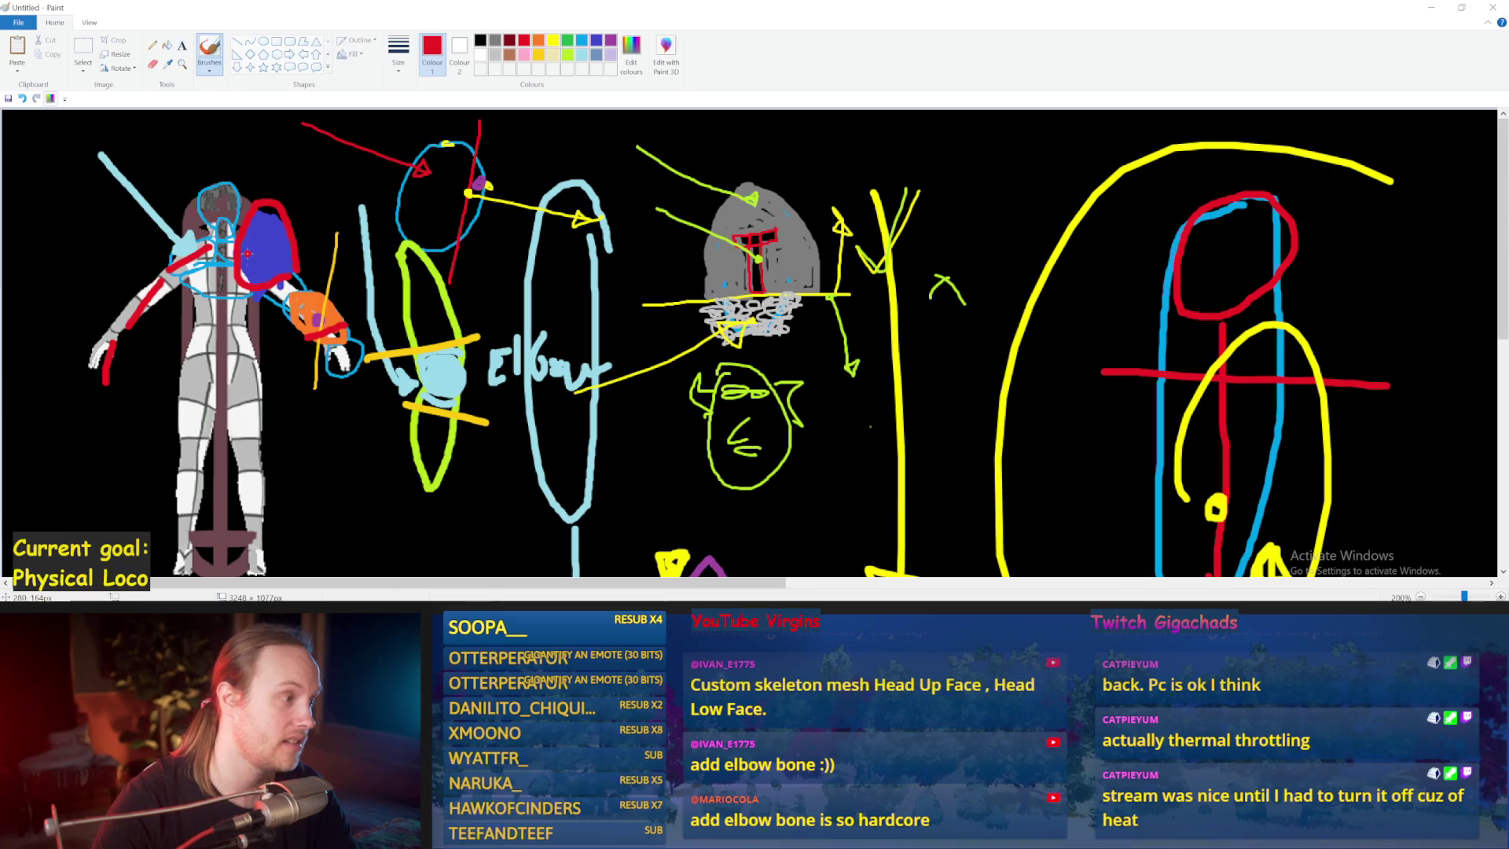
key(ctrl+z)
key(ctrl+z)
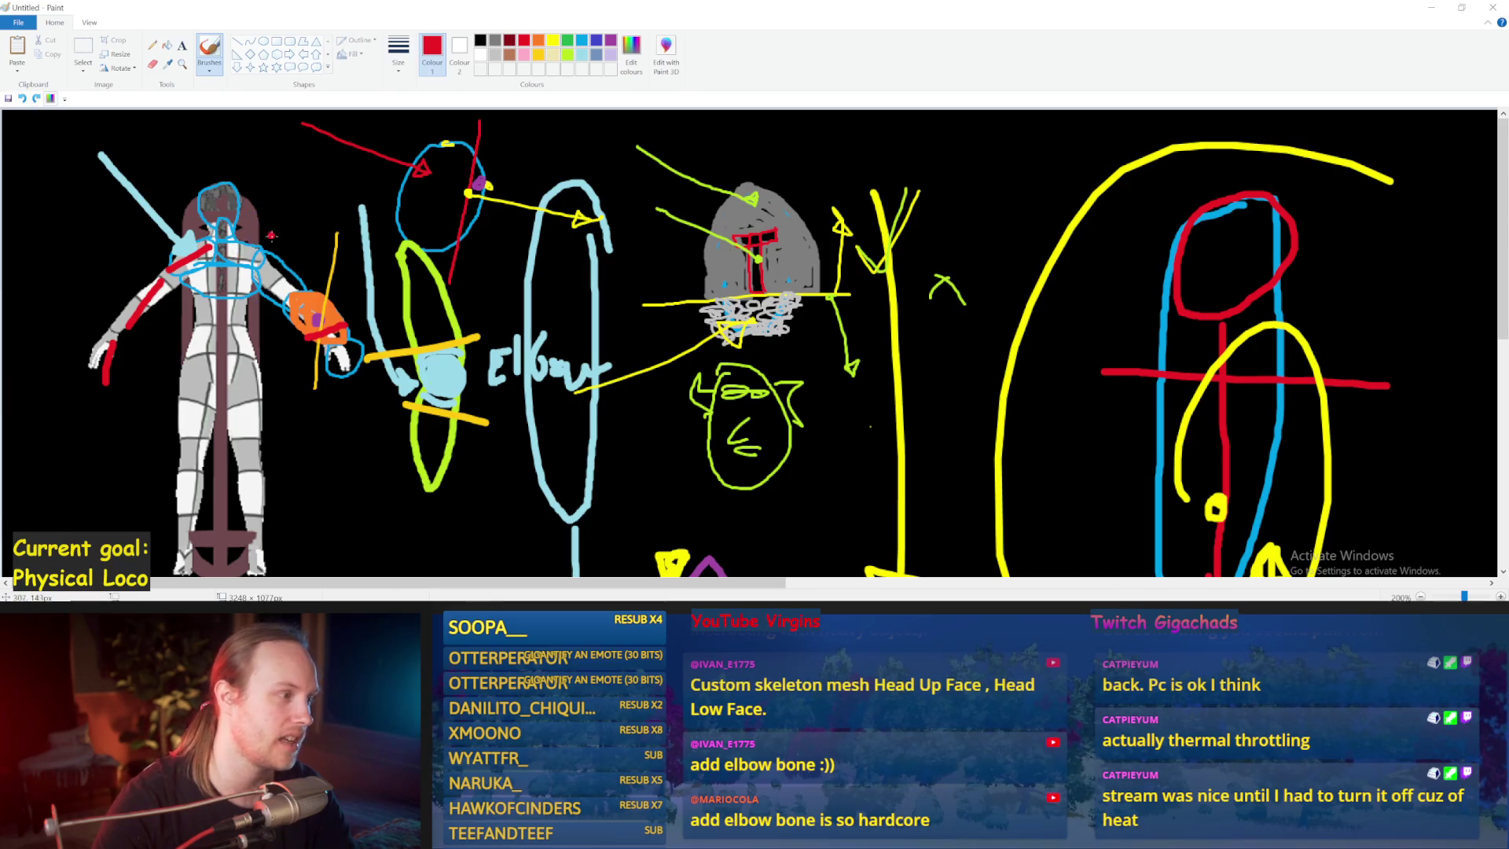
drag(290, 214, 225, 266)
key(ctrl+z)
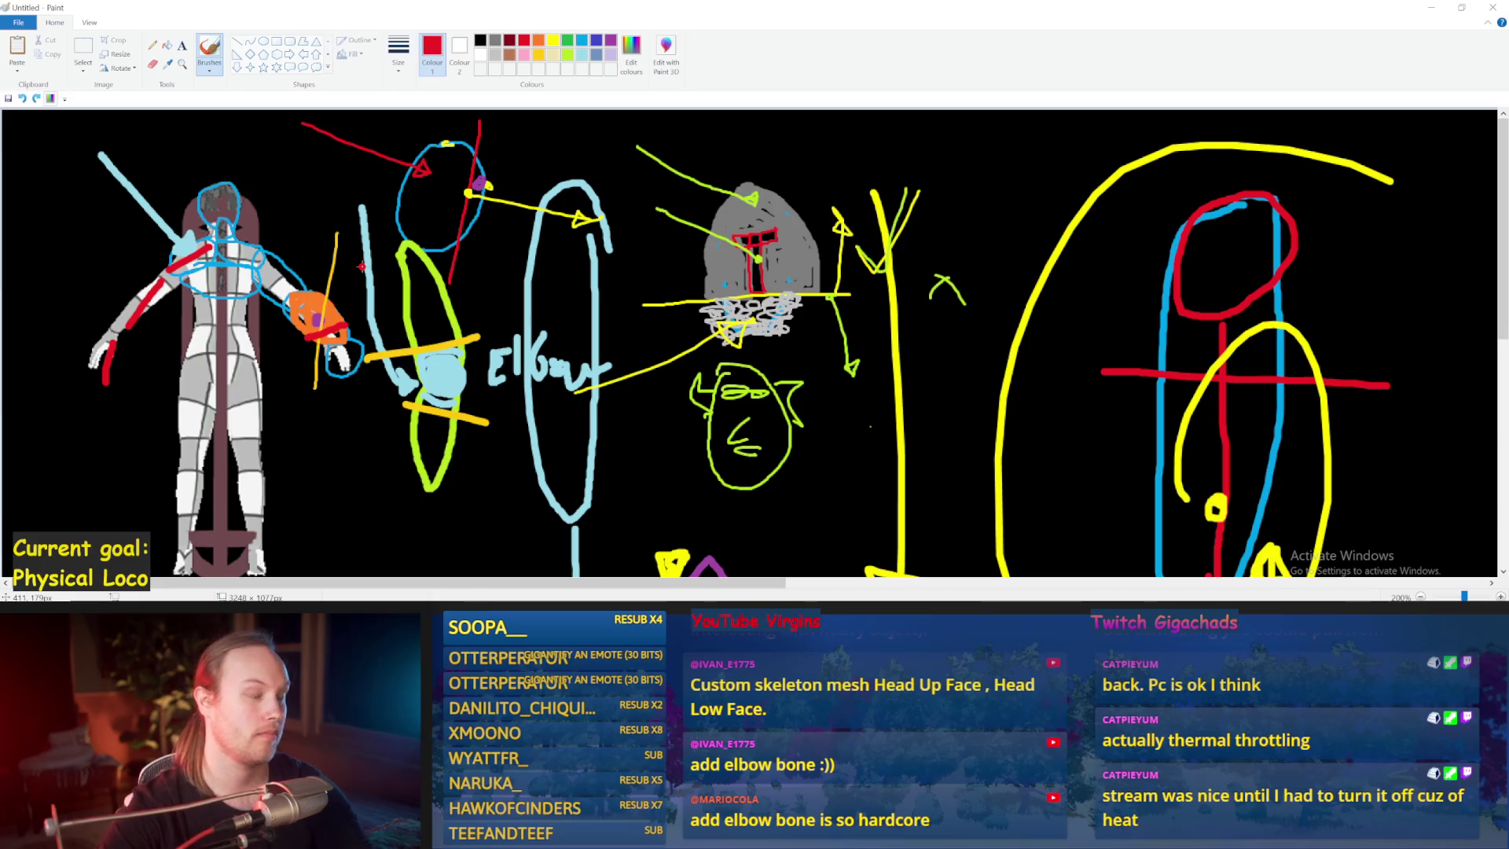
- Dot red inside the head circle, zoom out, and return to the Unreal editor
click(440, 185)
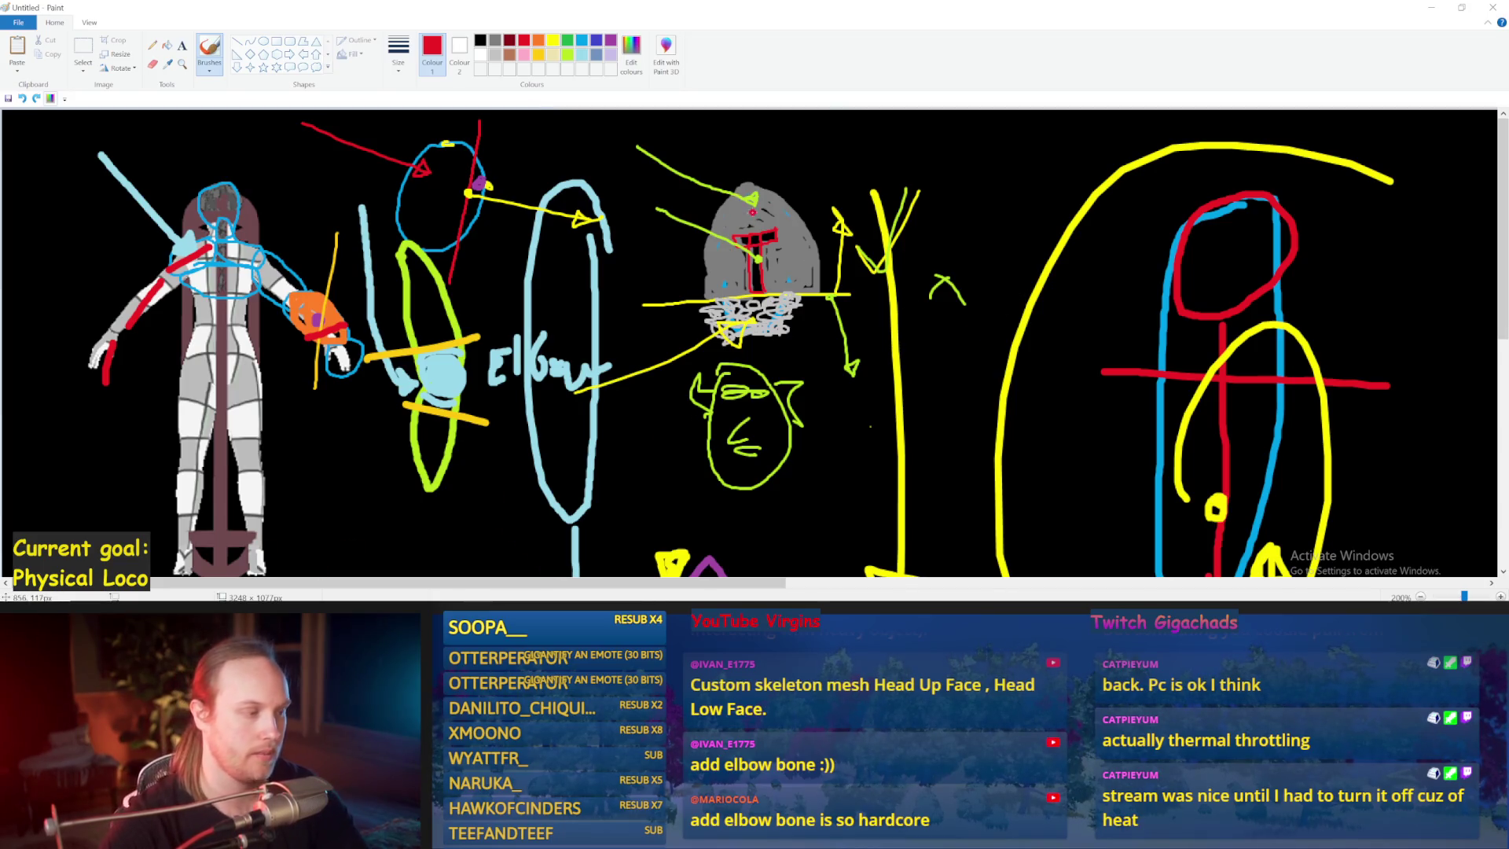
scroll(774, 221, down, 1)
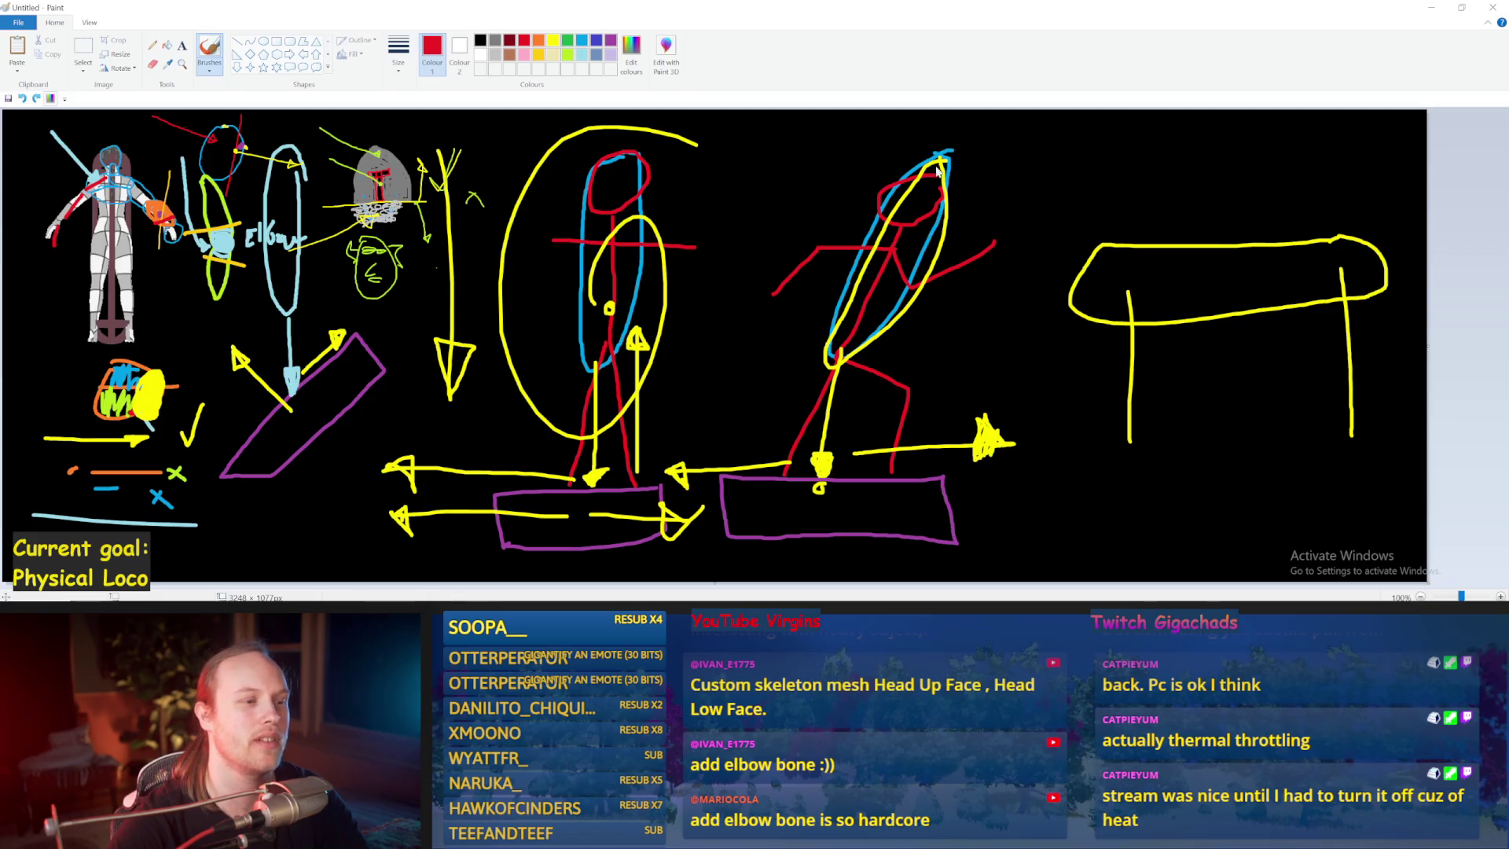
drag(721, 250, 759, 235)
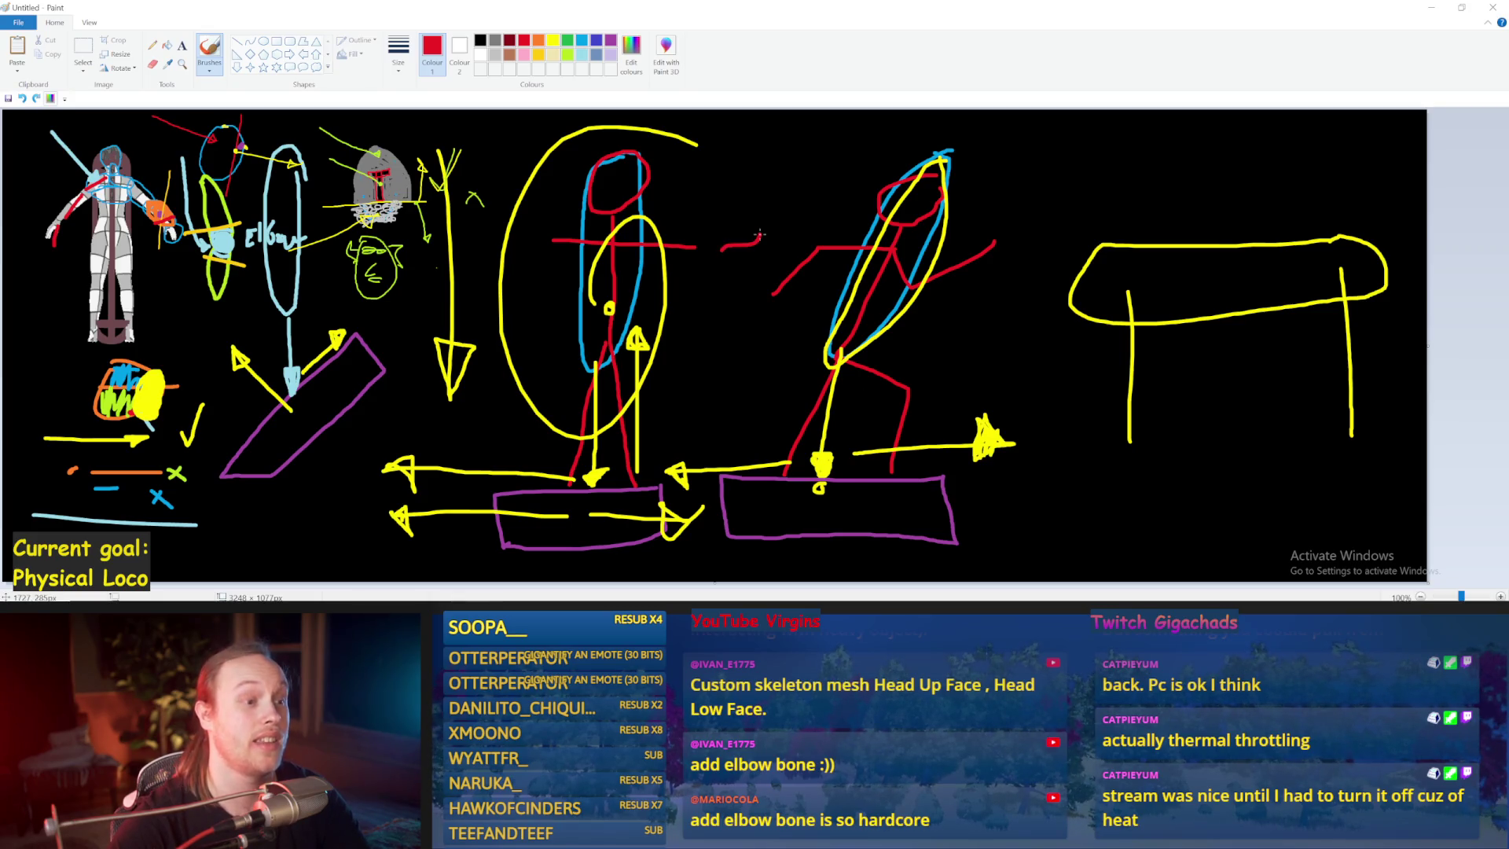
key(ctrl+z)
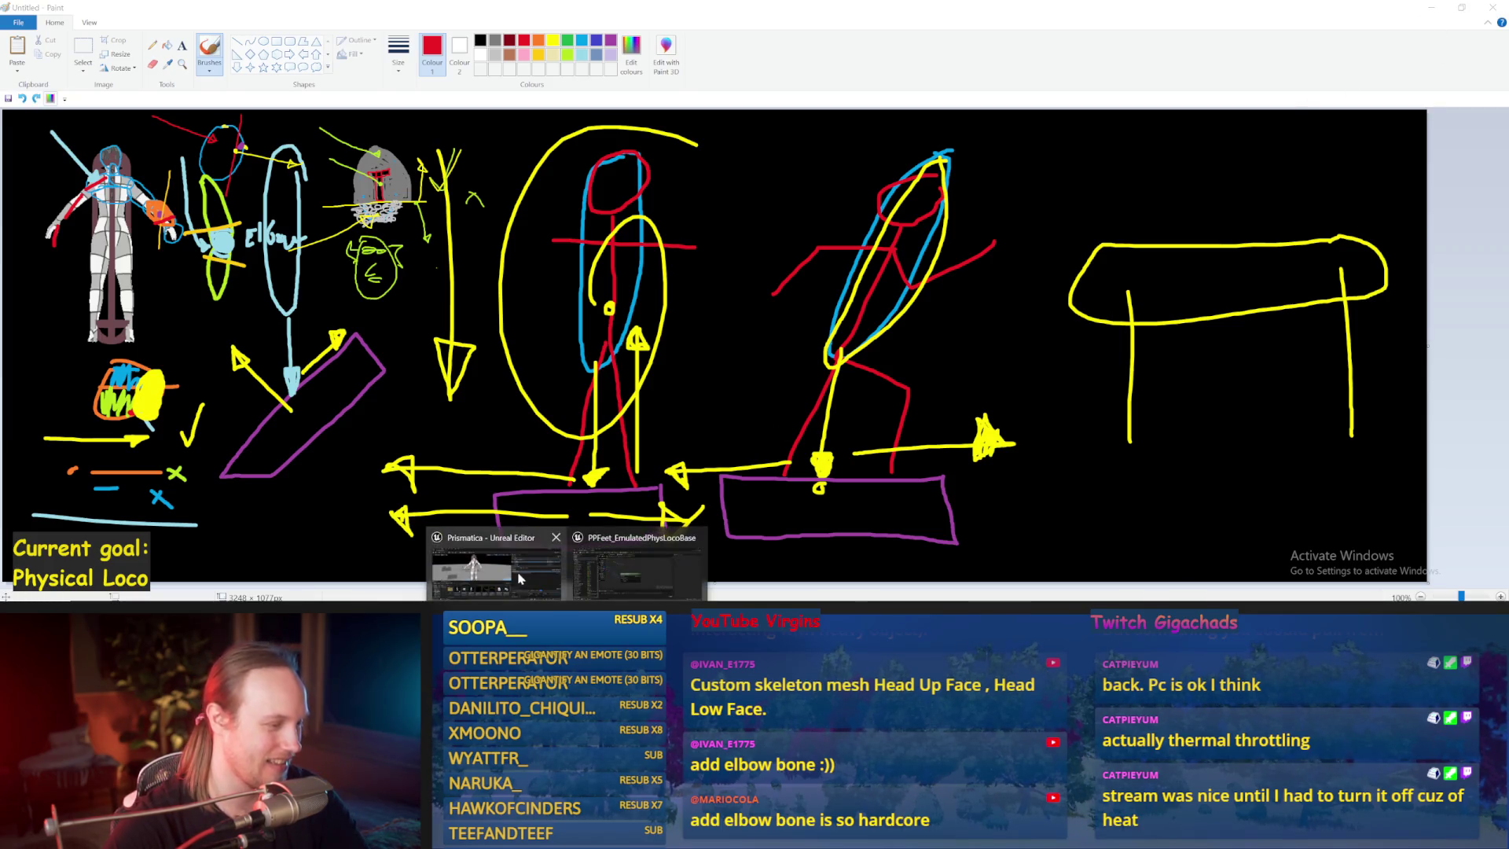
click(495, 562)
- Compile, then delete the unused Get Socket Transform and reroute nodes
click(14, 51)
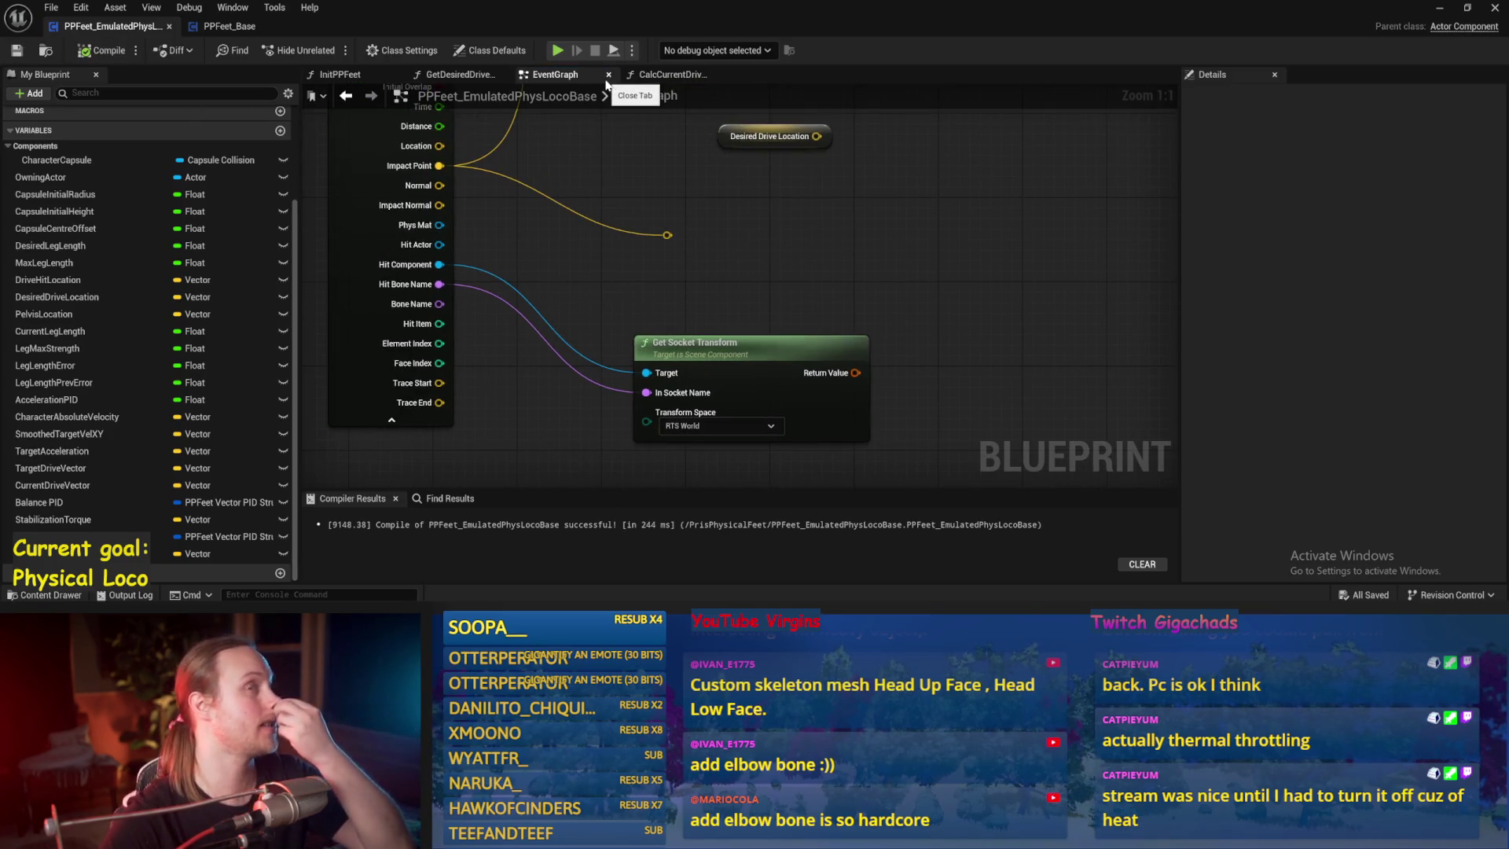
scroll(893, 267, down, 2)
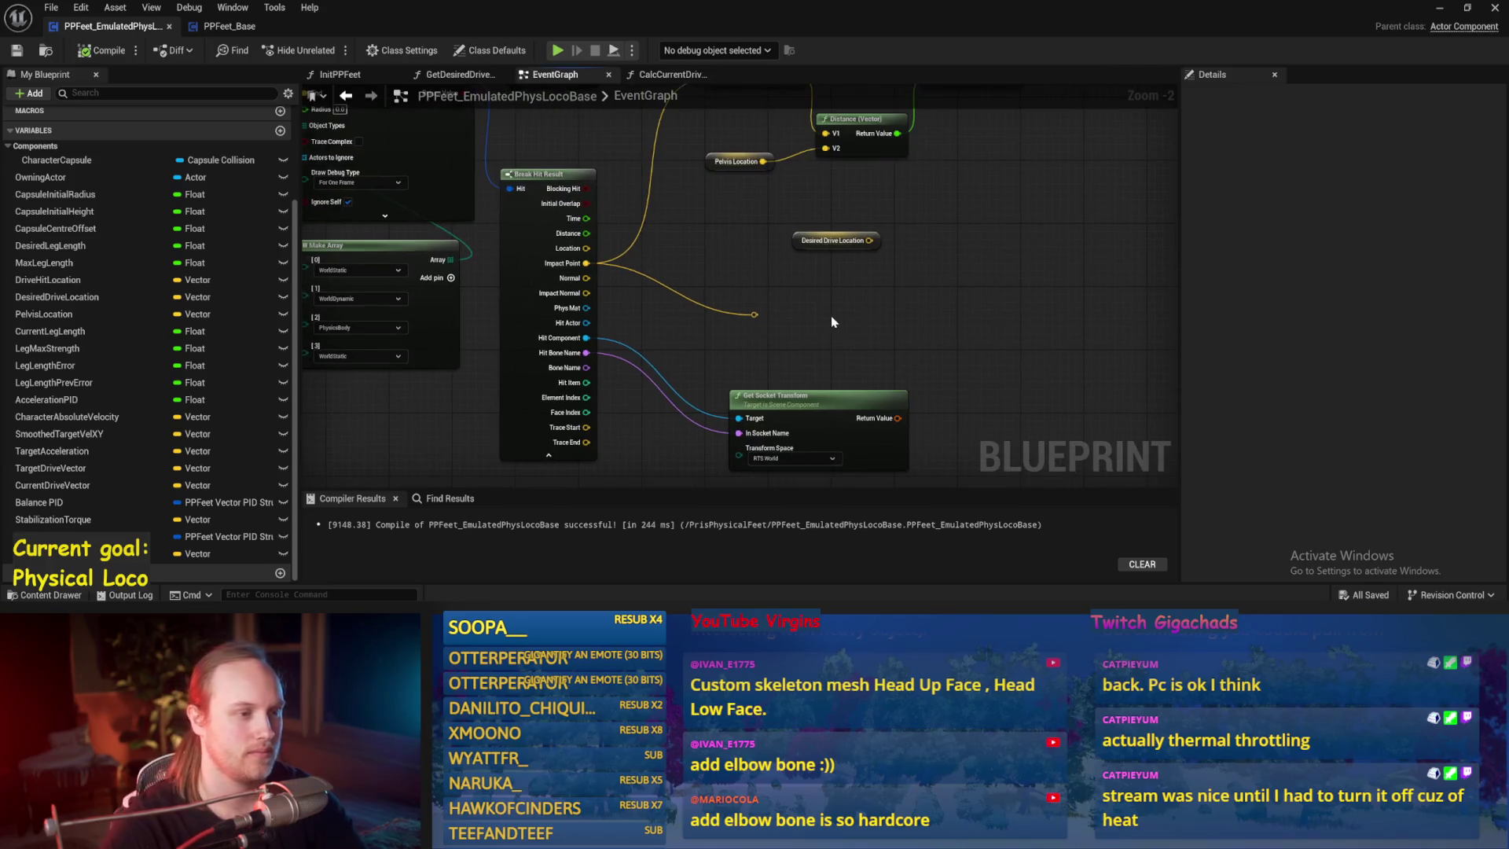
mouse_move(974, 296)
mouse_down()
mouse_move(726, 471)
mouse_move(721, 430)
mouse_up()
key(Delete)
- Recompile PPFeet_EmulatedPhysLocoBase and minimise the Blueprint editor to show the level
mouse_move(743, 358)
mouse_down()
mouse_move(680, 408)
mouse_move(675, 438)
mouse_up()
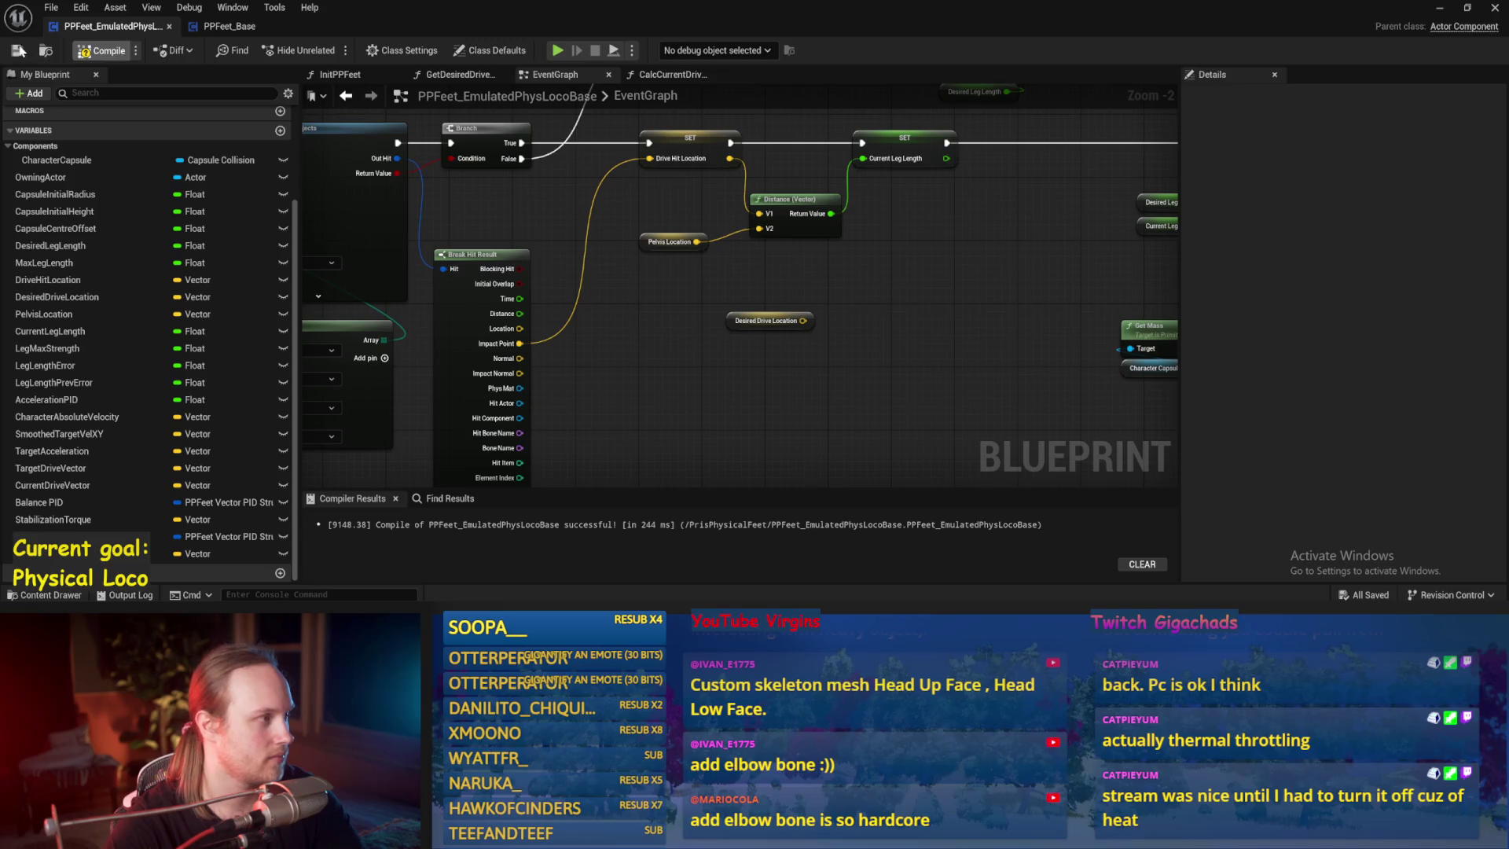
click(102, 51)
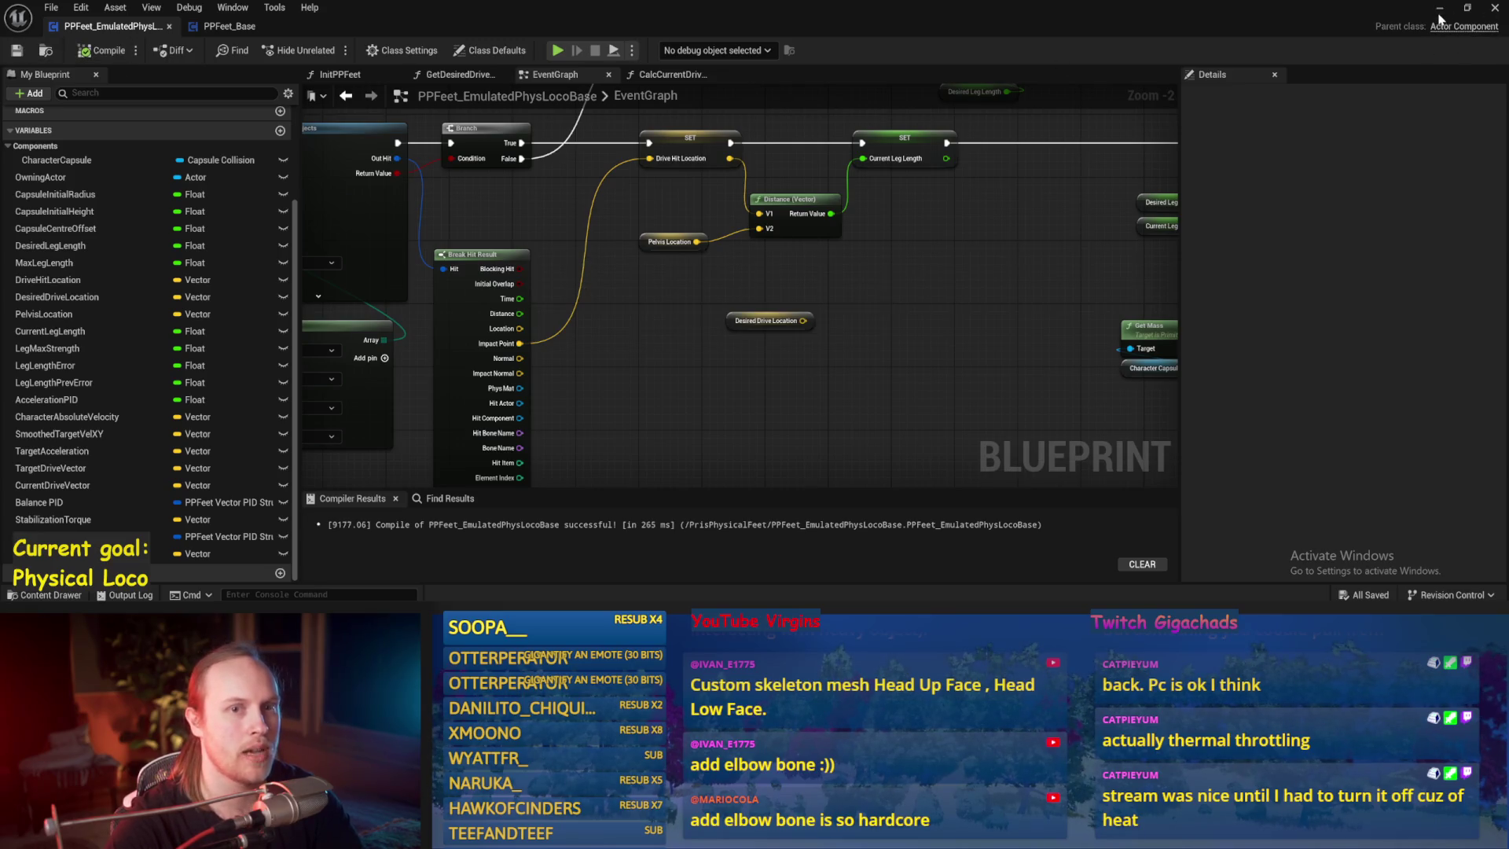
click(1440, 11)
scroll(465, 228, down, 5)
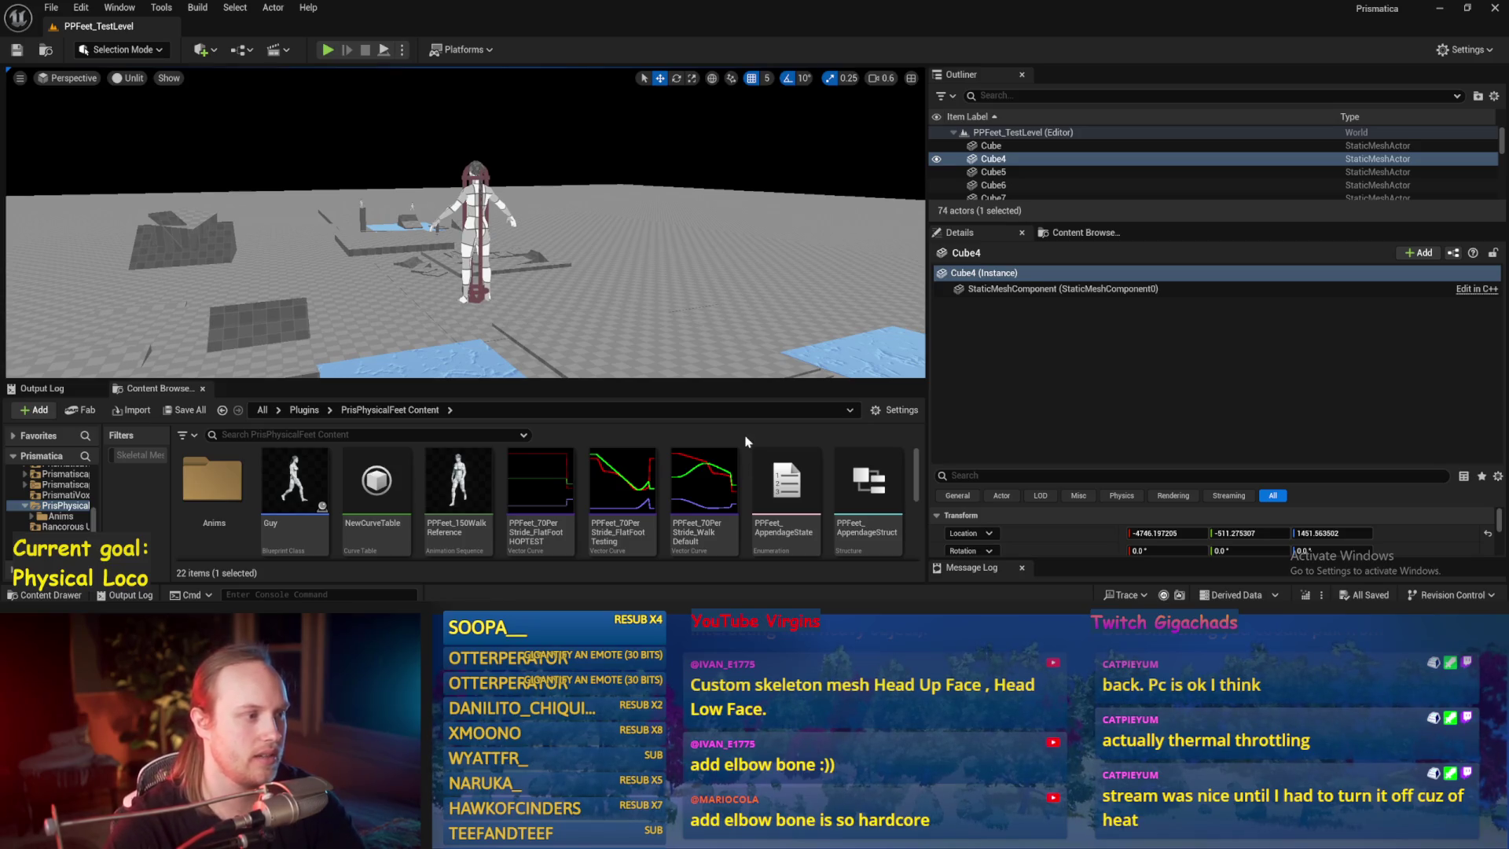
- Orbit the viewport camera to frame the PPFeet_TestPlayer character on the floor
scroll(648, 302, up, 4)
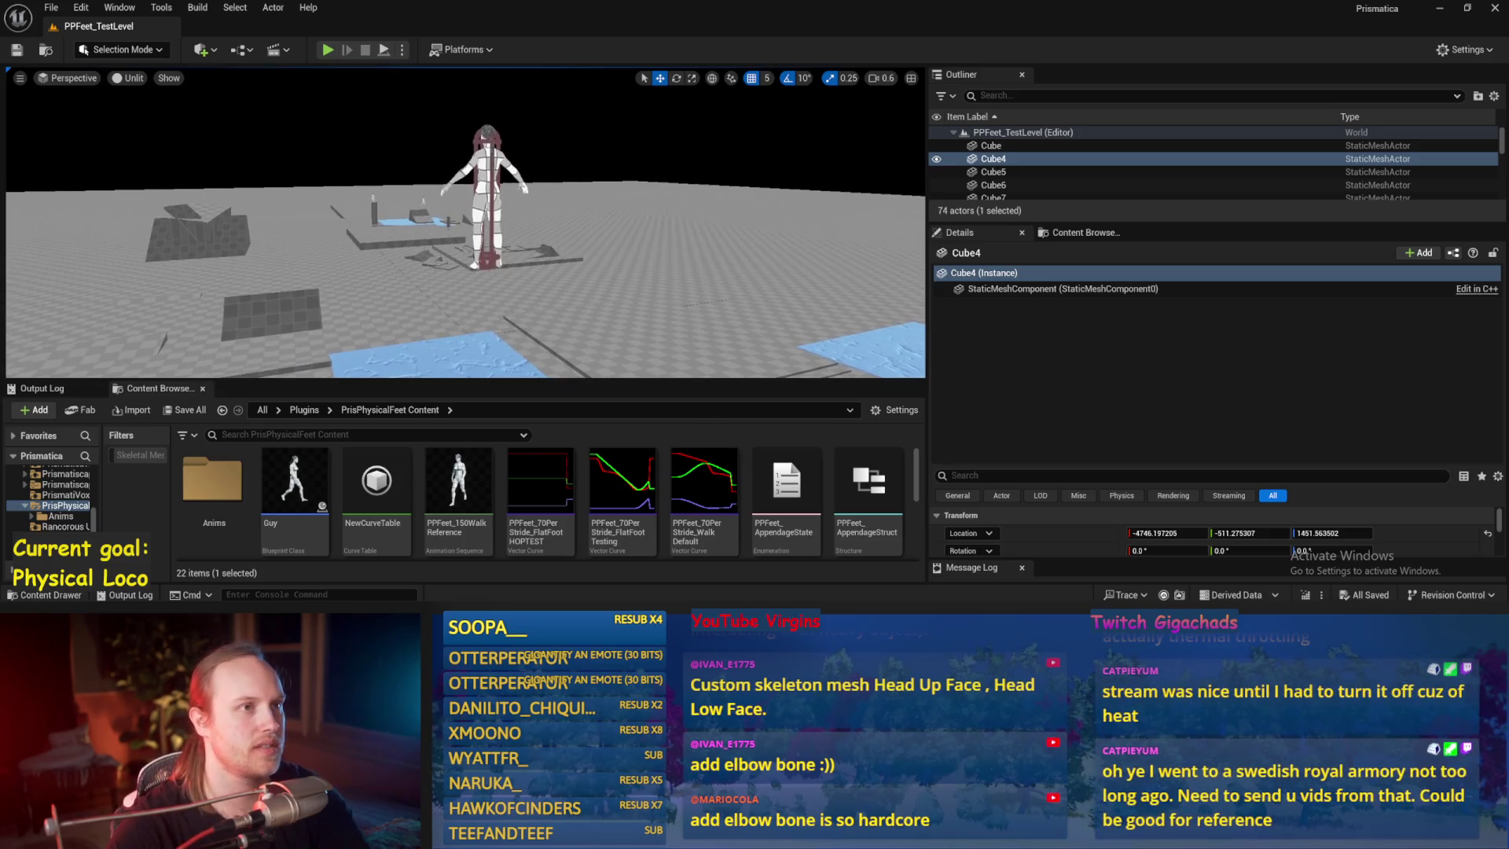
mouse_move(647, 302)
mouse_down()
mouse_move(648, 263)
mouse_move(590, 246)
mouse_up()
drag(350, 213, 342, 221)
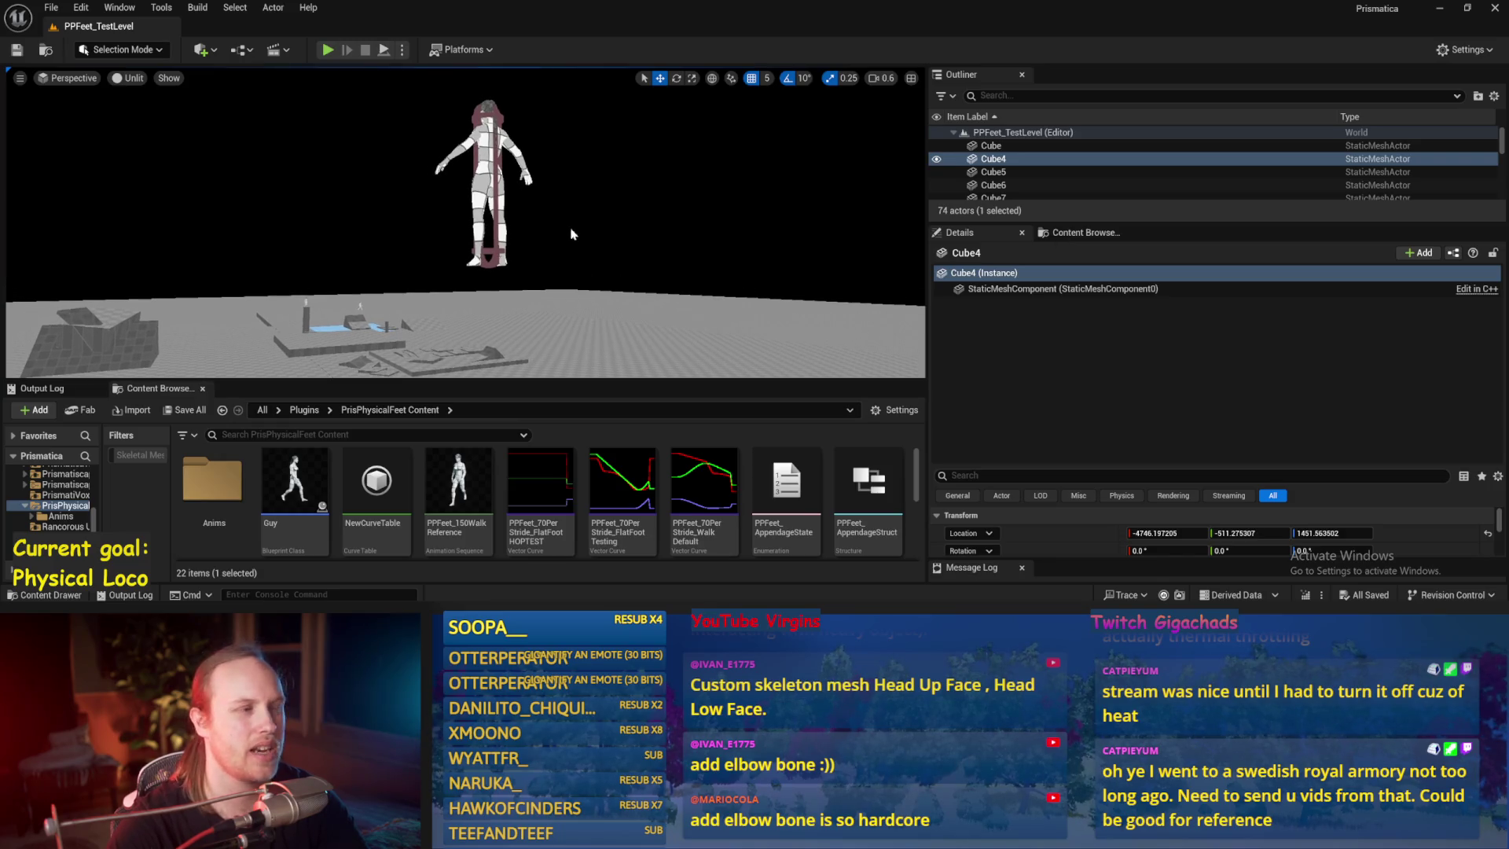
click(514, 166)
click(581, 177)
drag(582, 177, 591, 191)
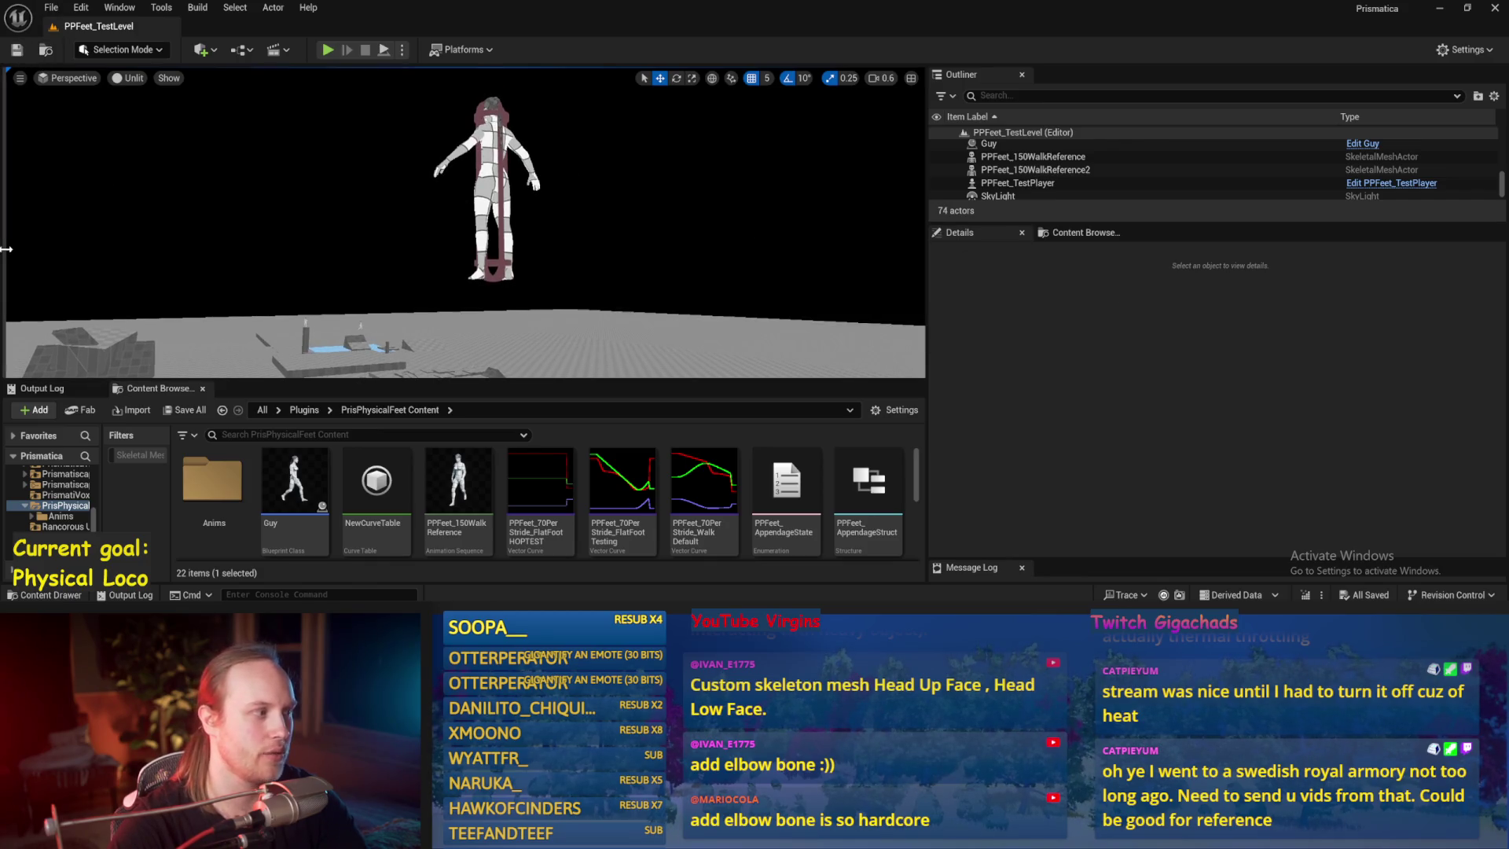
mouse_move(47, 252)
mouse_down()
mouse_move(44, 225)
mouse_move(786, 275)
mouse_up()
click(1094, 235)
click(963, 234)
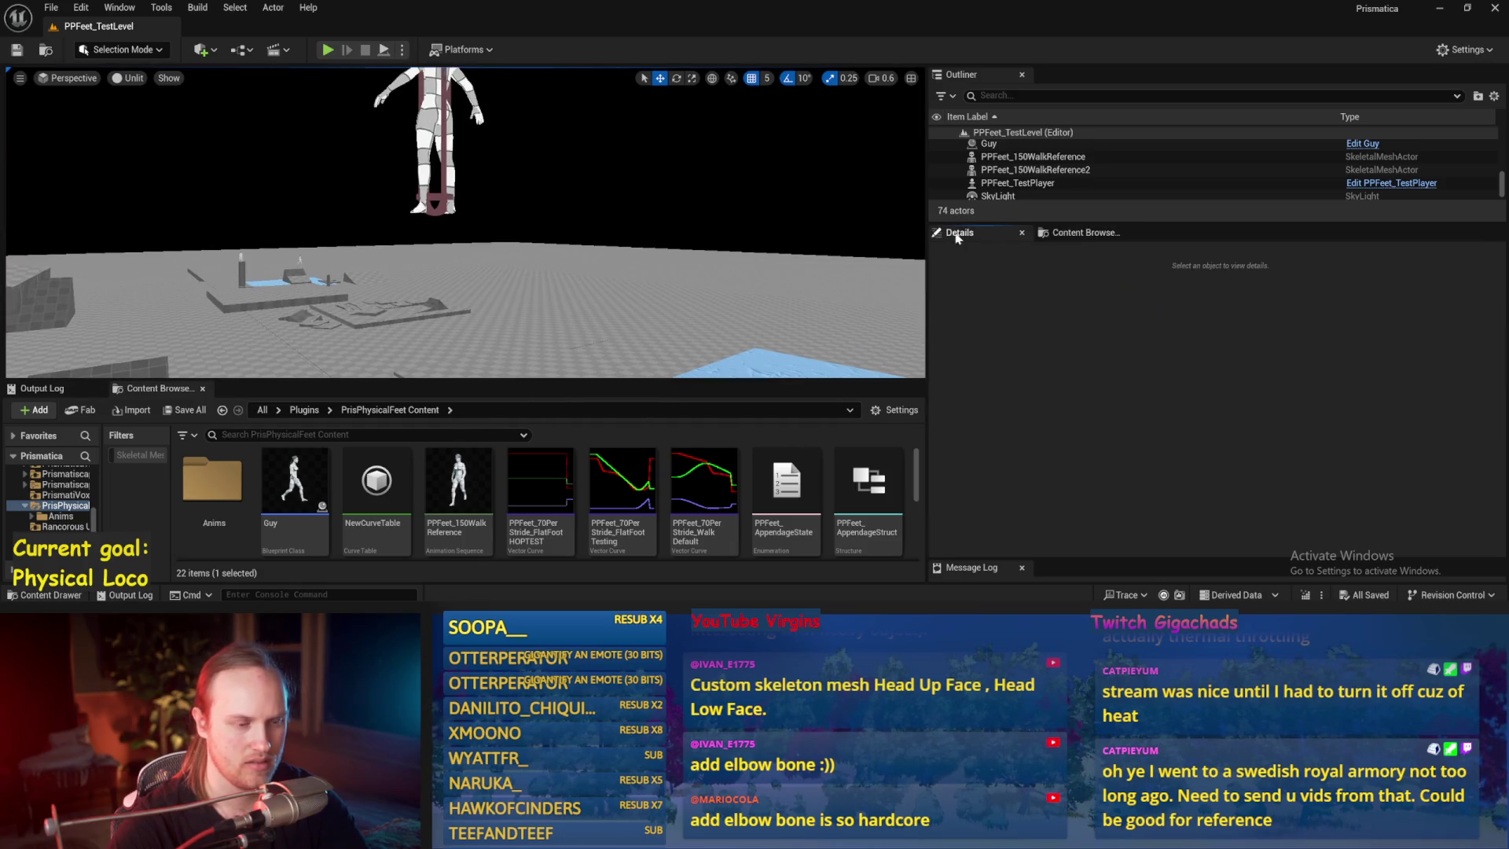
mouse_move(549, 265)
mouse_down()
mouse_move(484, 198)
mouse_move(519, 189)
mouse_move(525, 247)
mouse_move(574, 248)
mouse_up()
- Select PPFeet_TestPlayer and browse its components, including PPFeet_EmulatedPhysLocoBase, in Details
click(485, 197)
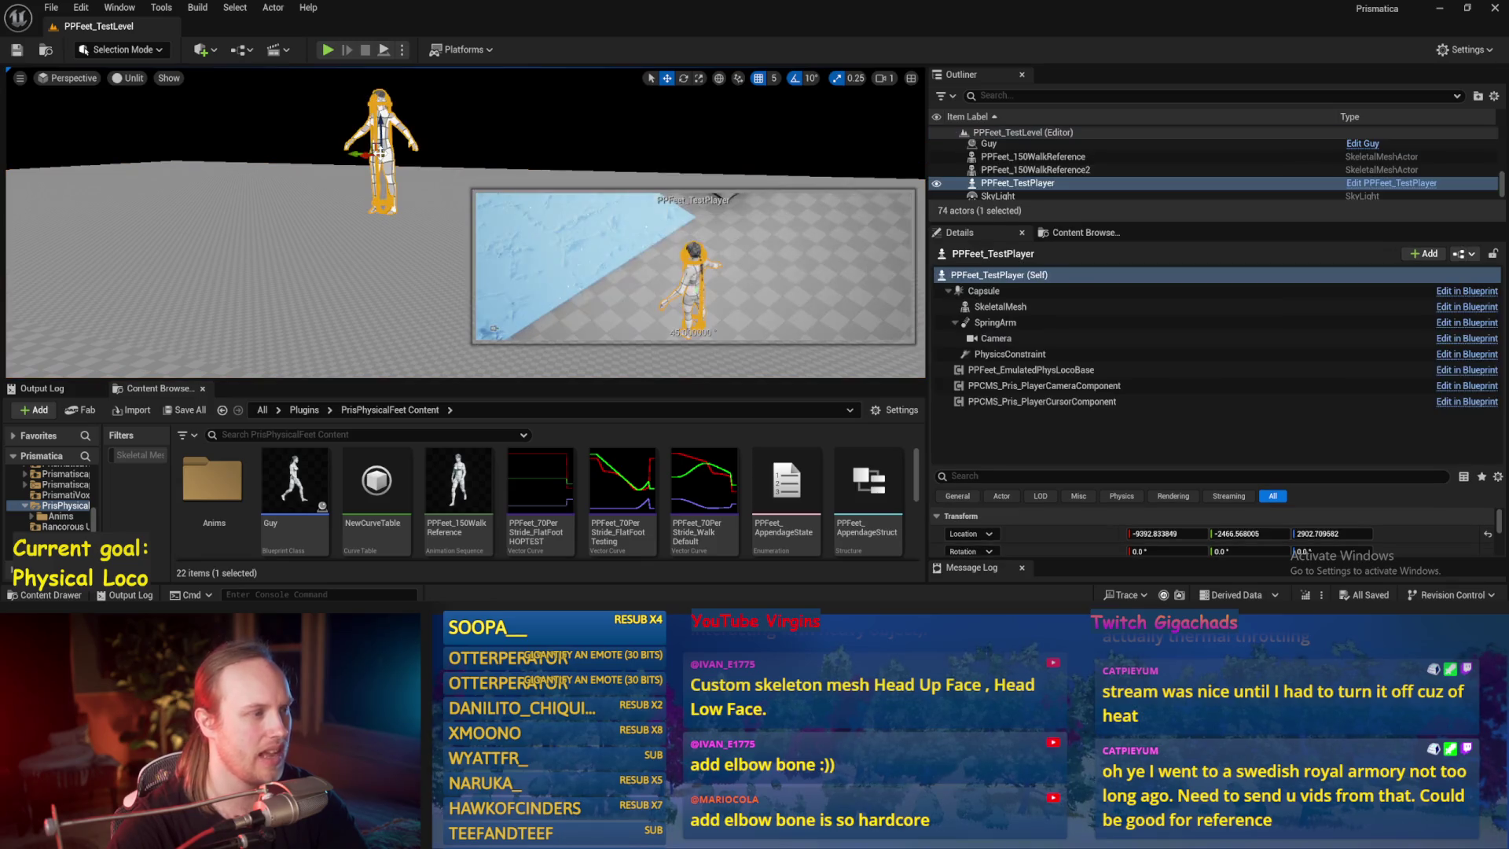
click(1031, 407)
key(Up)
key(Up)
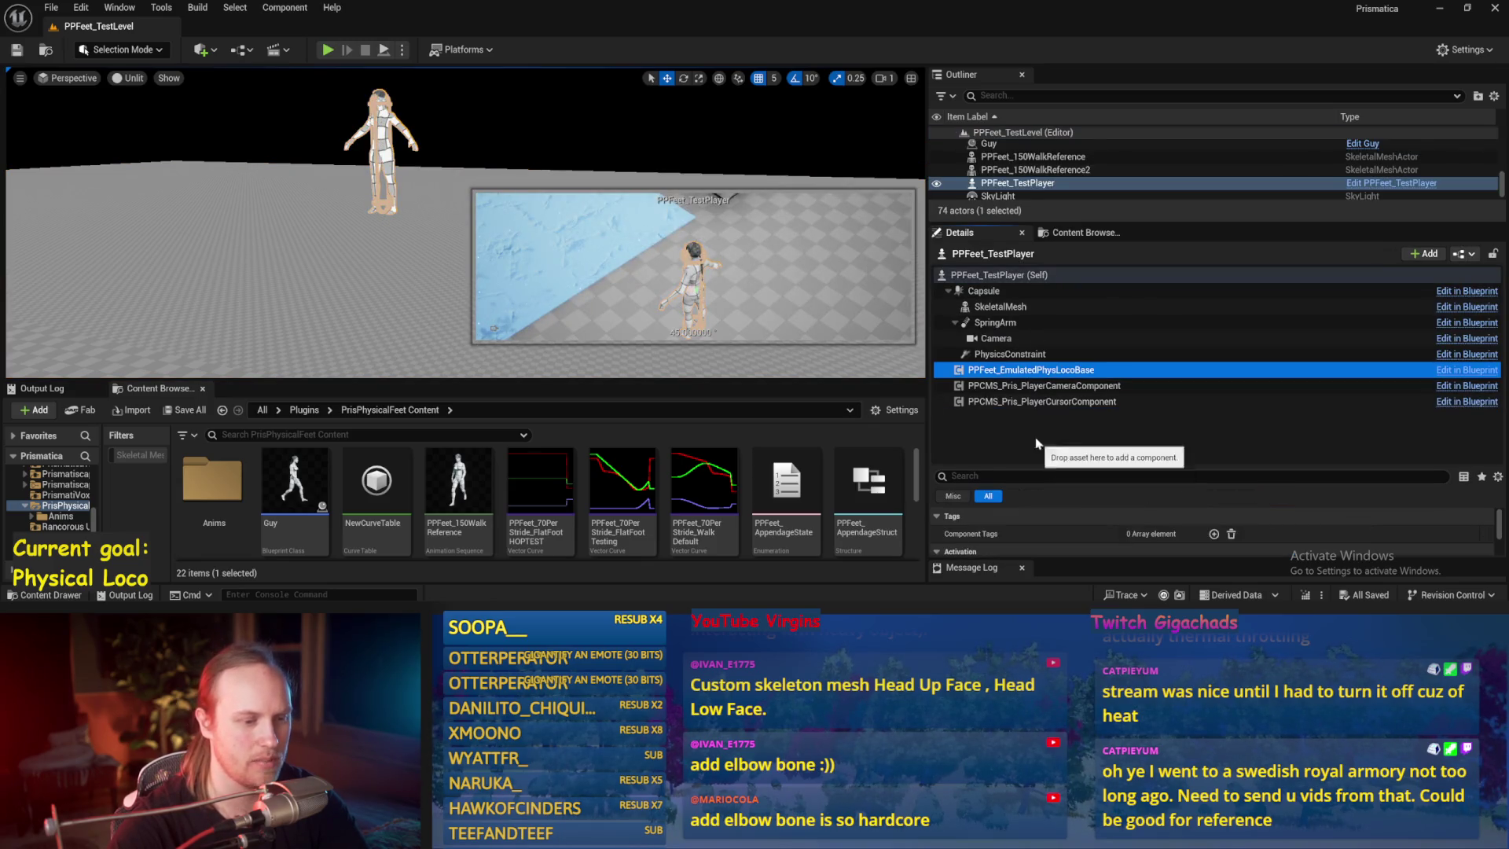
key(Down)
key(Down)
key(Home)
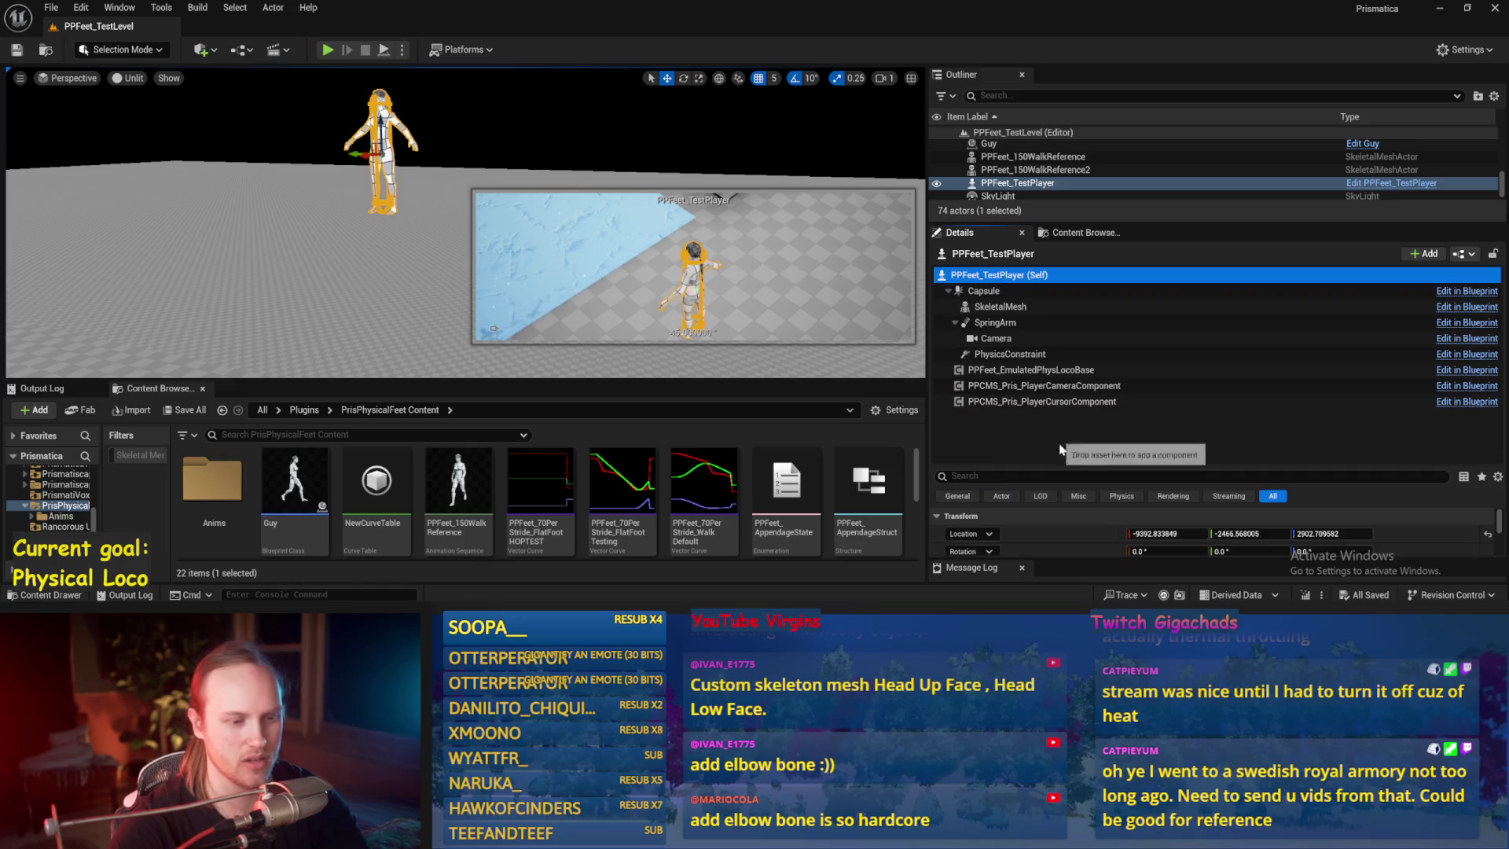
drag(1022, 472, 995, 353)
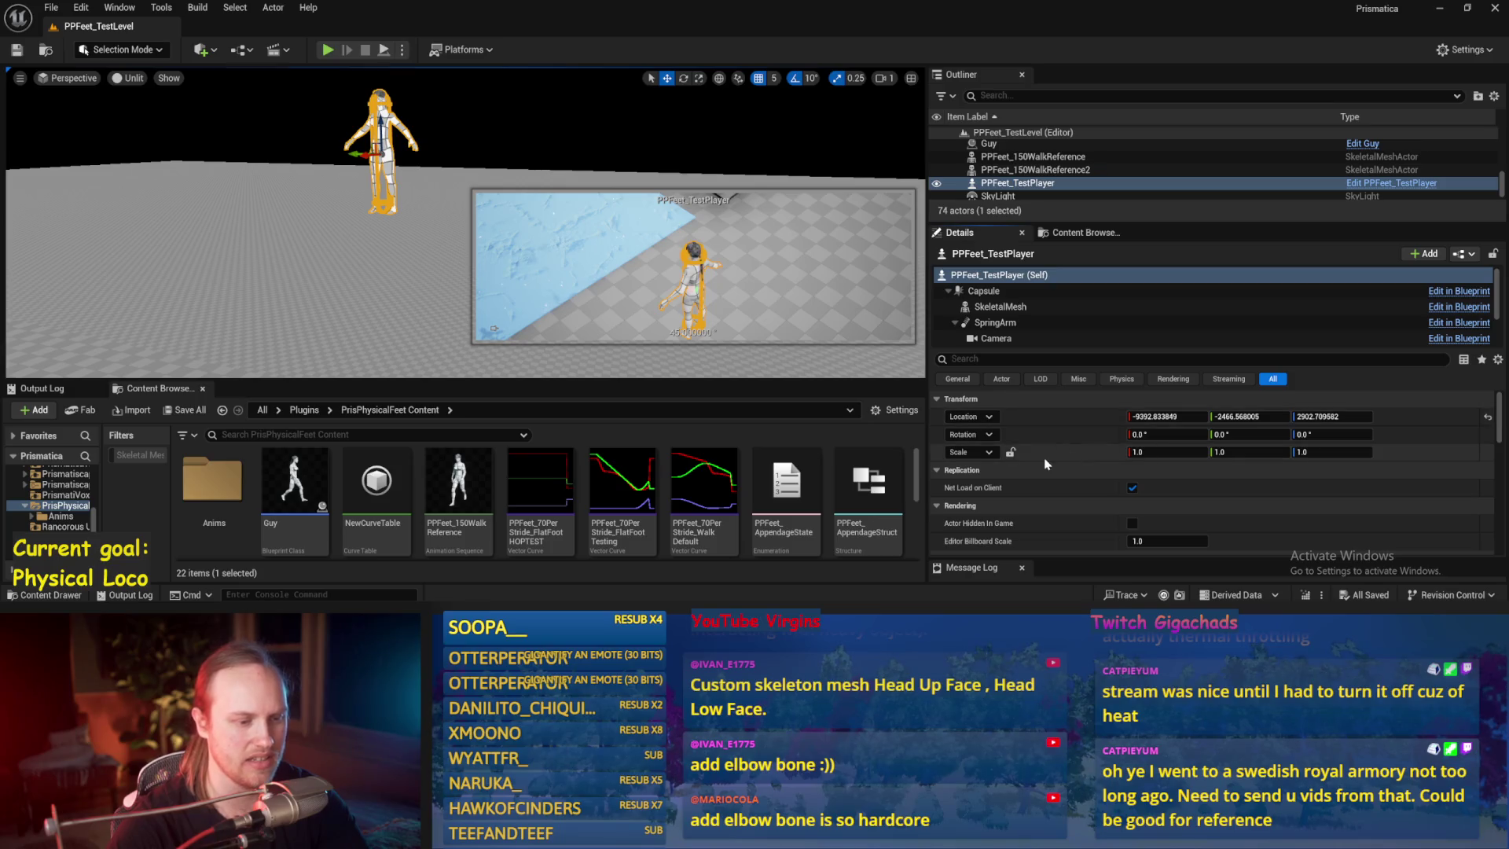
- Select the floor Cube and the test player character in the level, glancing at the File menu
click(450, 307)
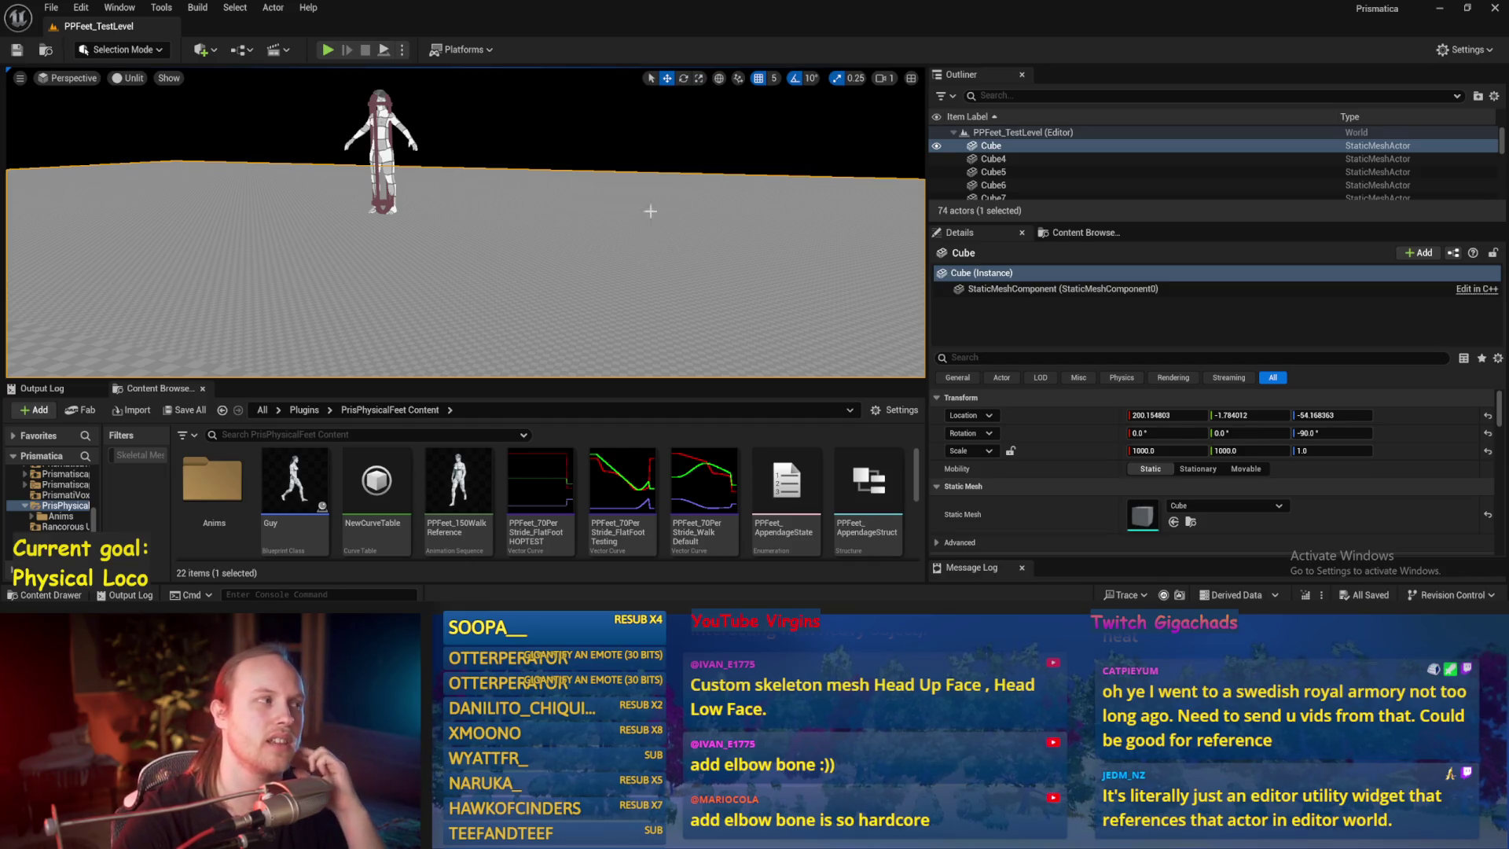
click(51, 7)
click(500, 288)
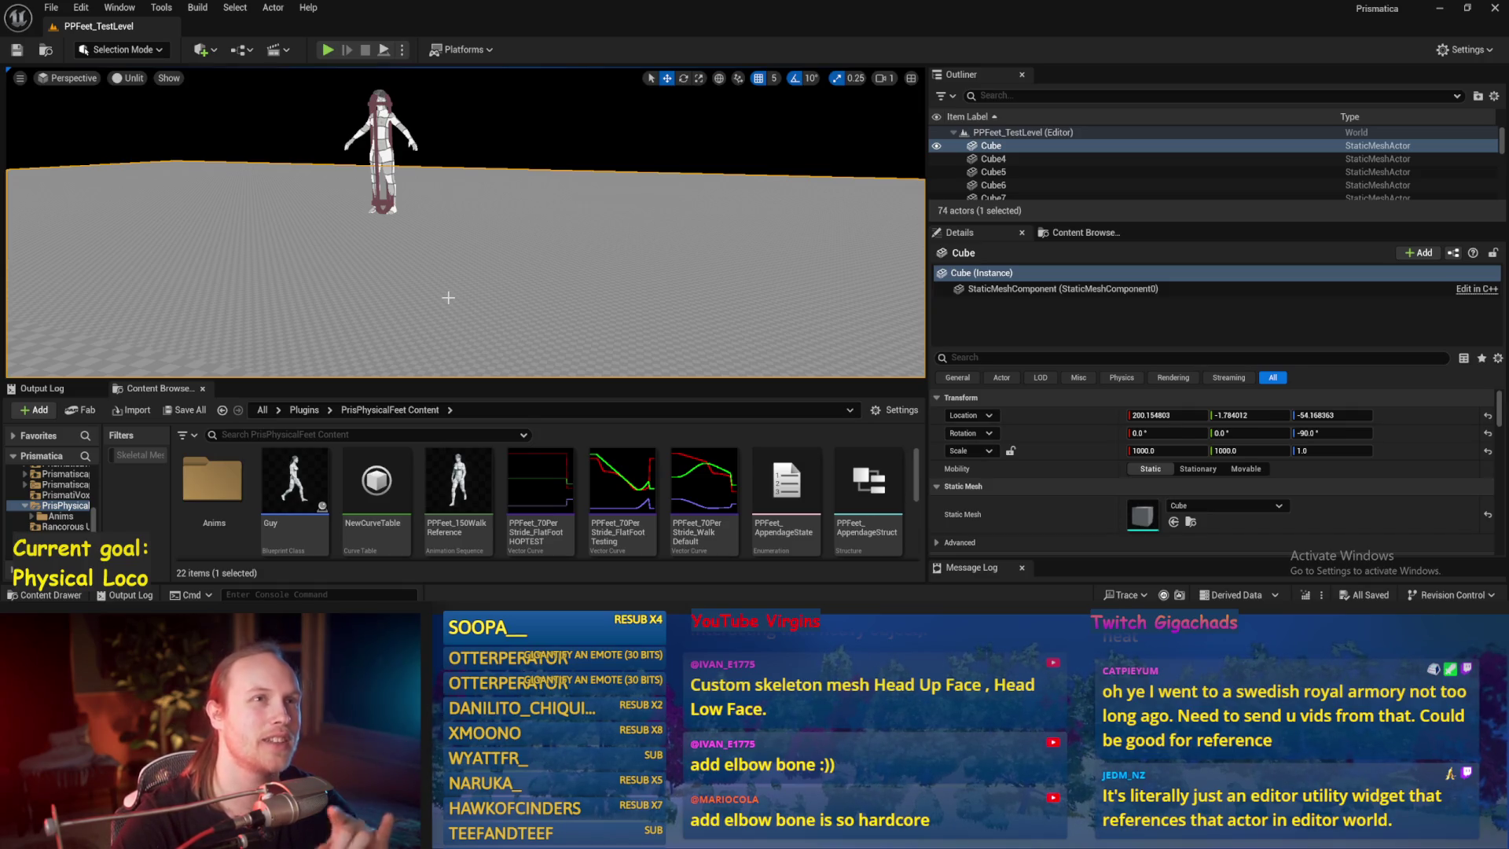
click(374, 158)
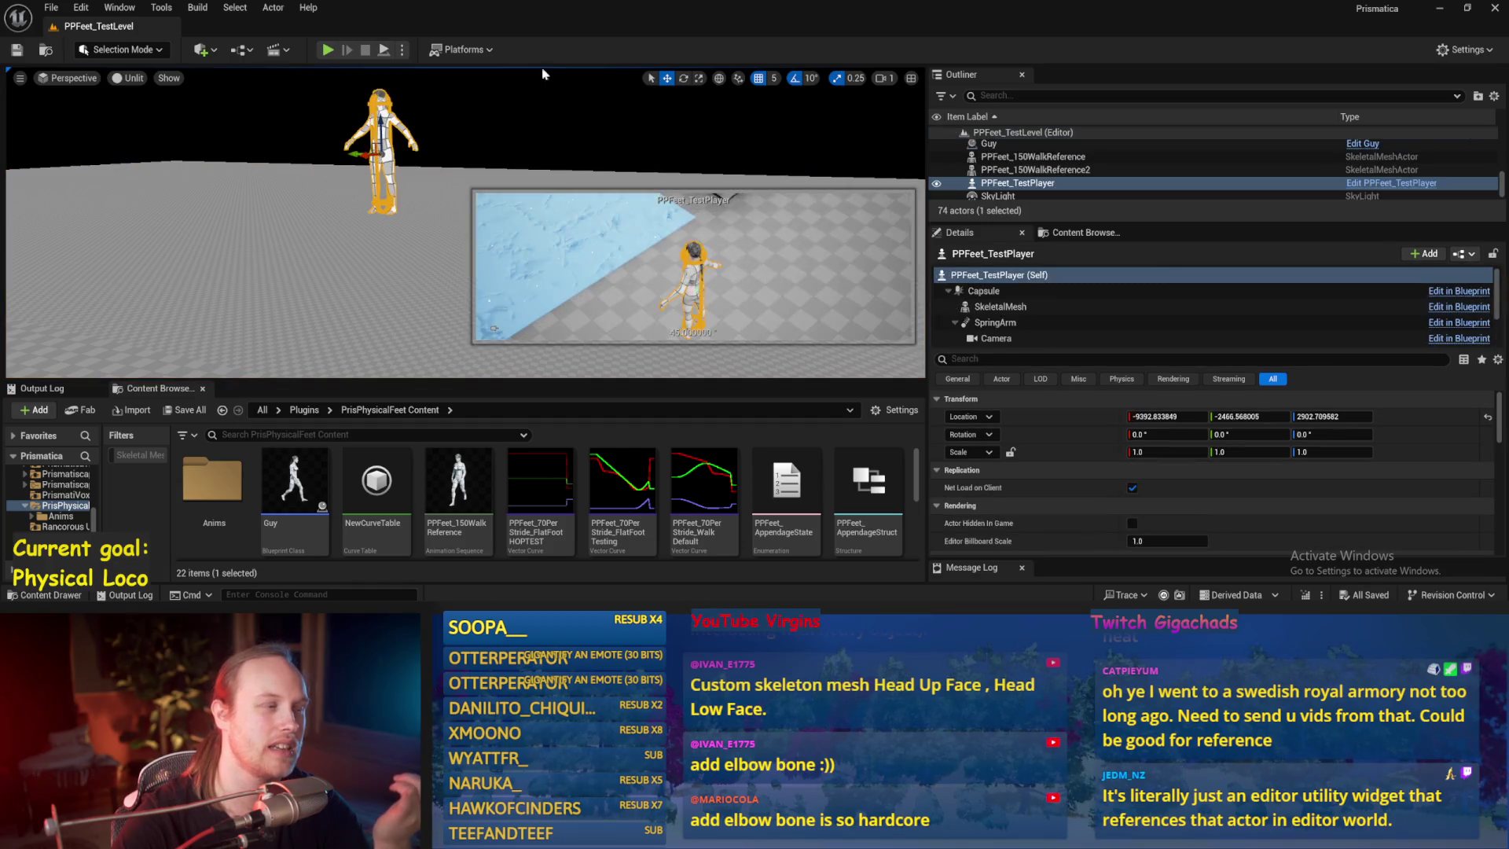
scroll(1156, 468, down, 10)
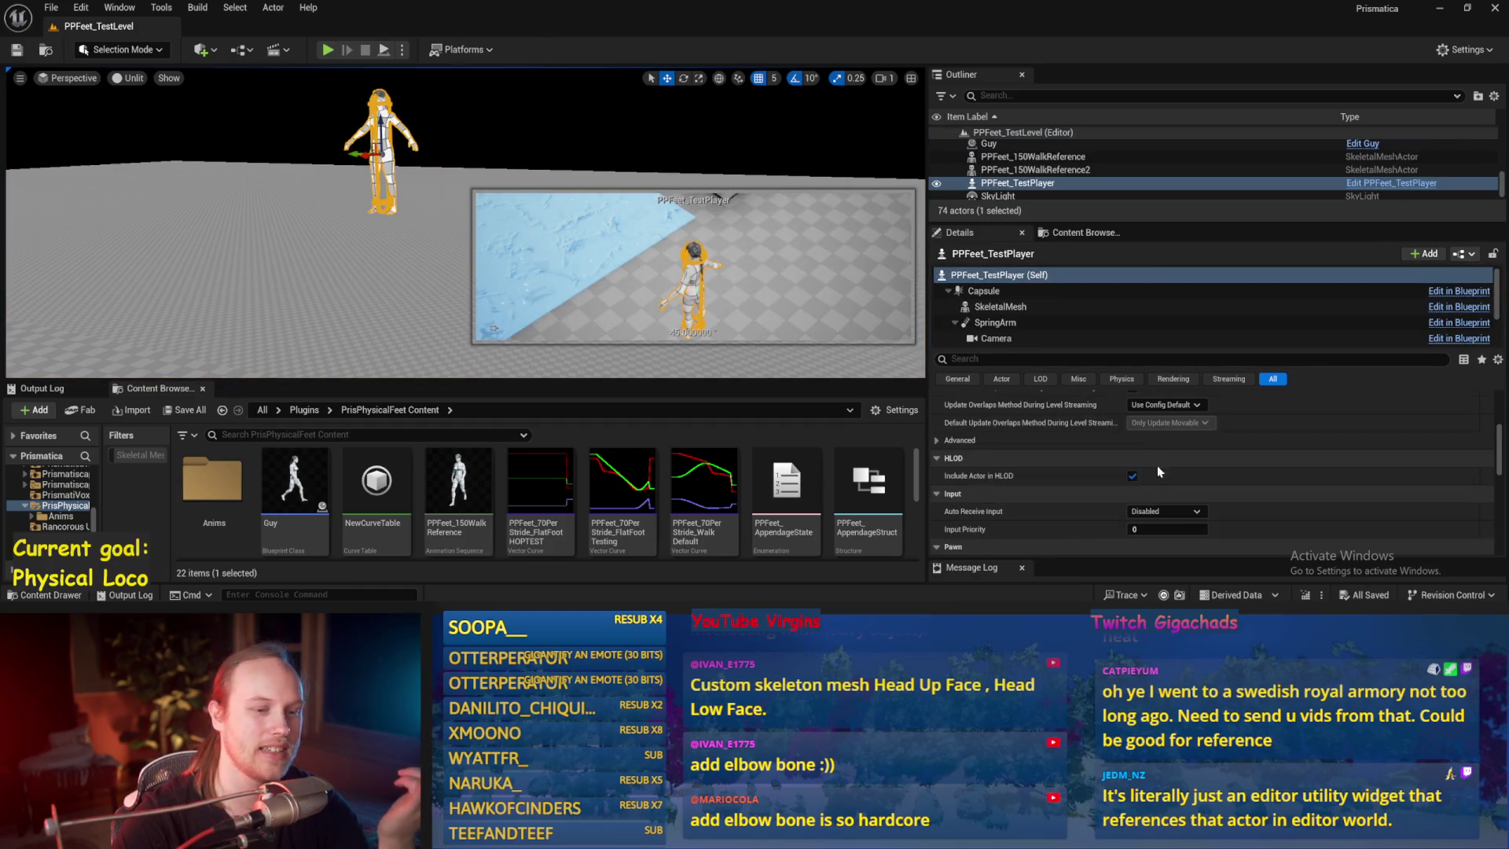
scroll(1111, 467, up, 10)
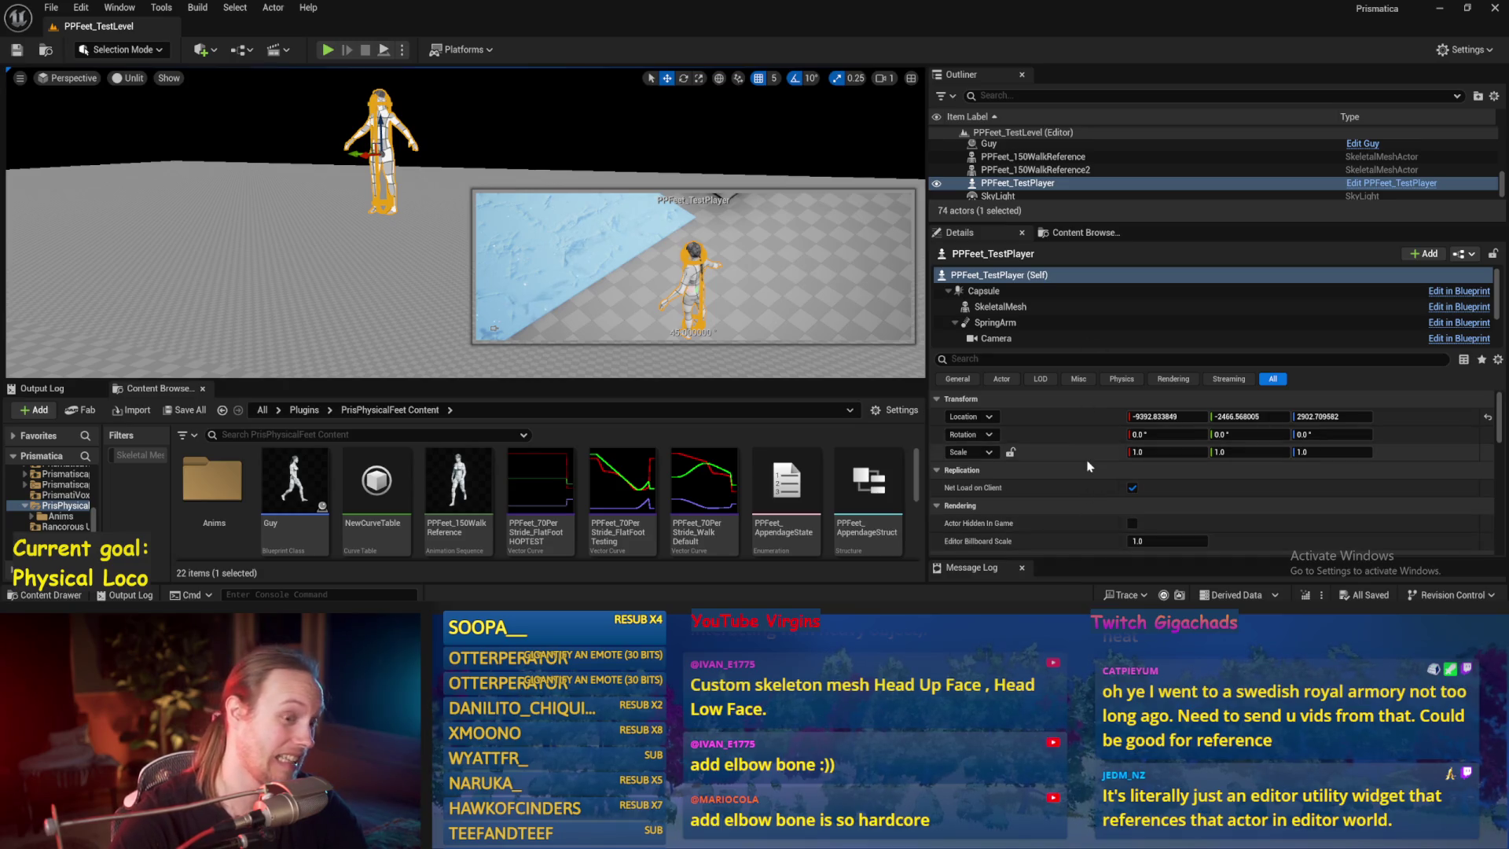
click(362, 306)
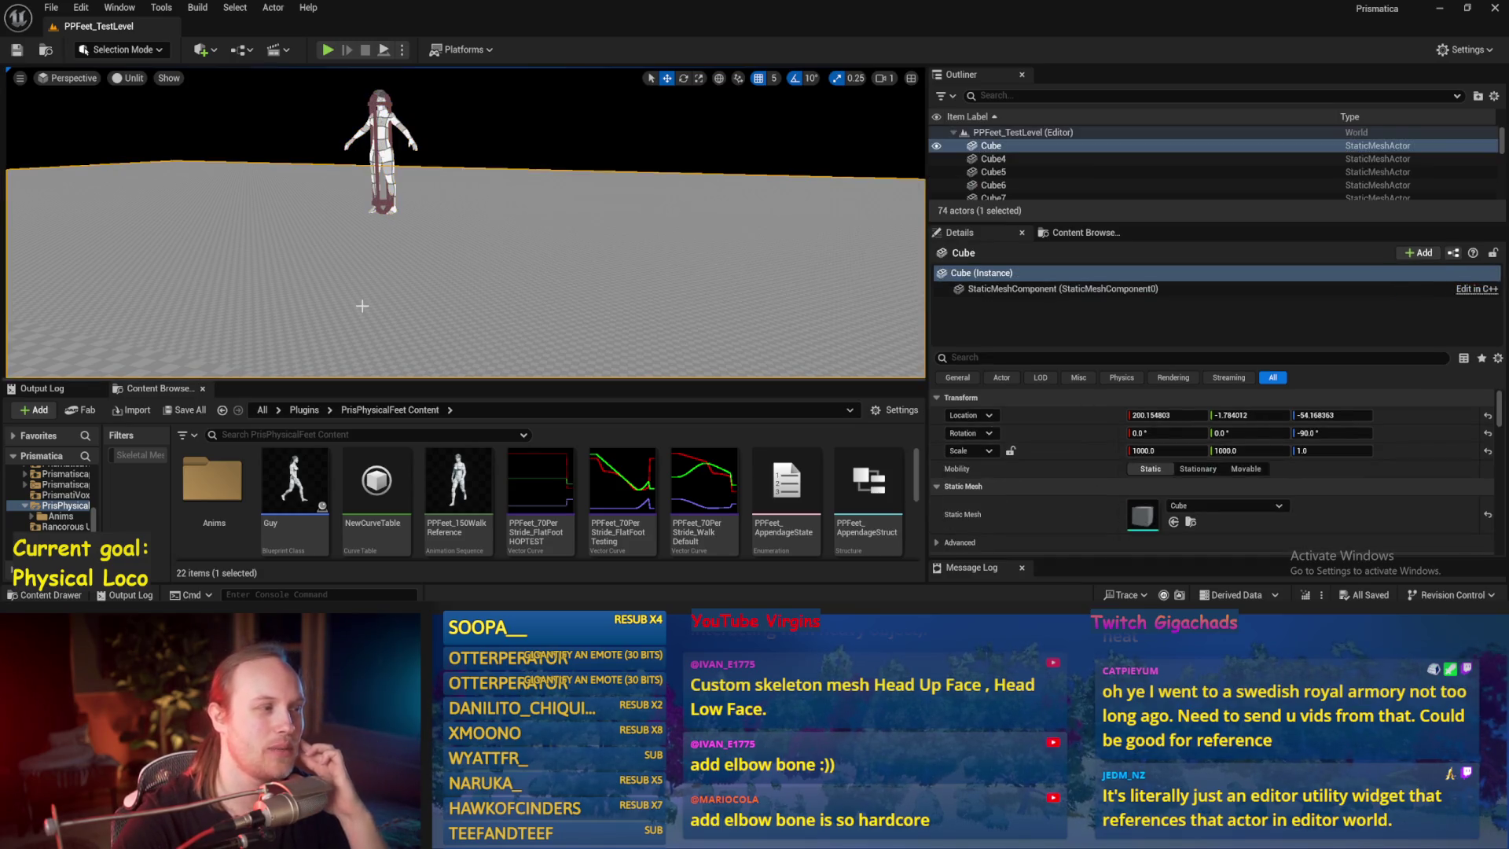
click(51, 7)
click(85, 197)
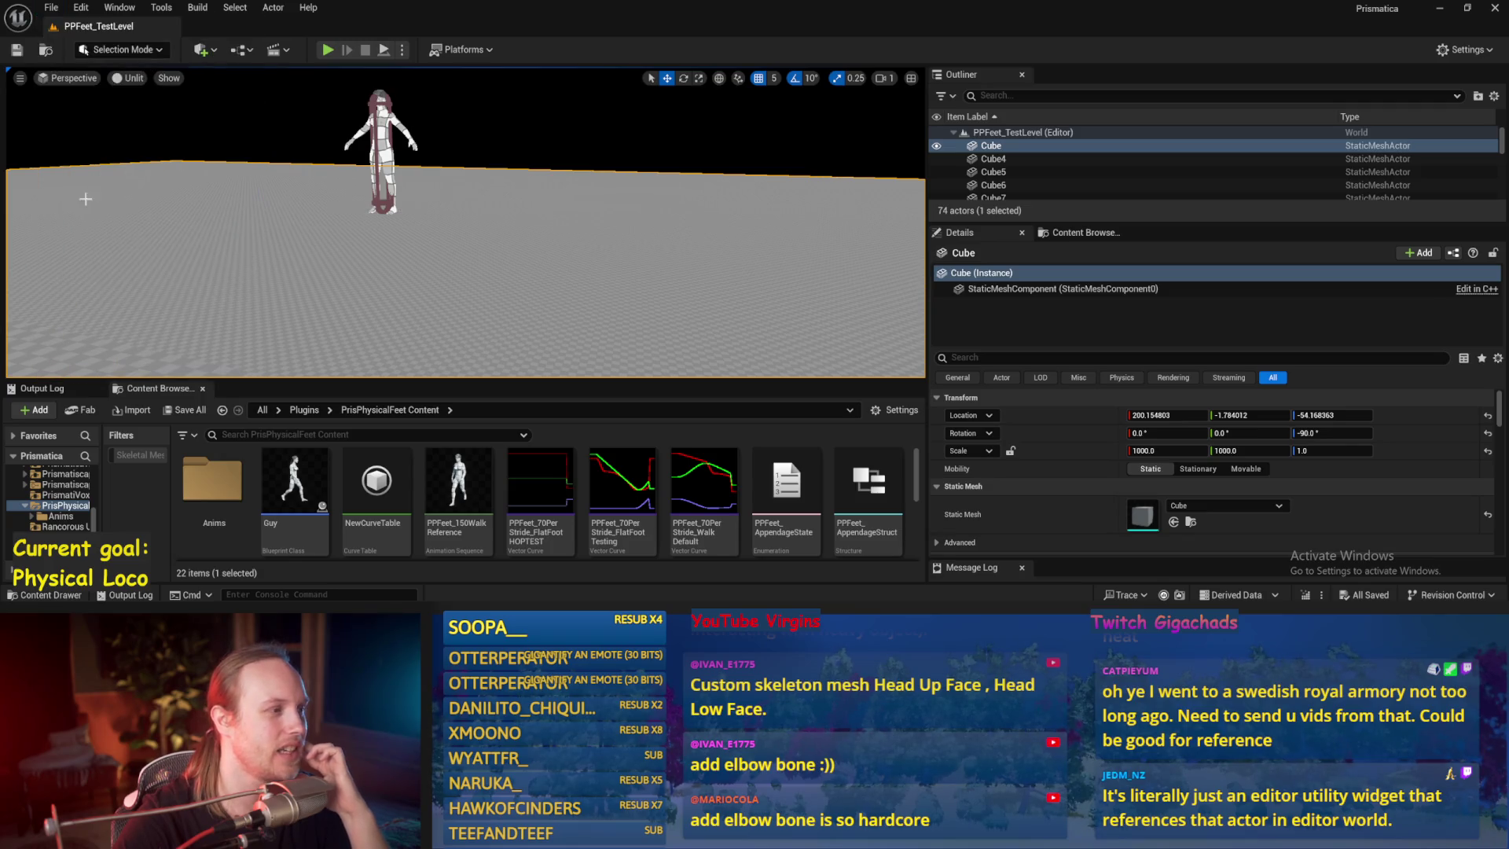
drag(455, 310, 440, 322)
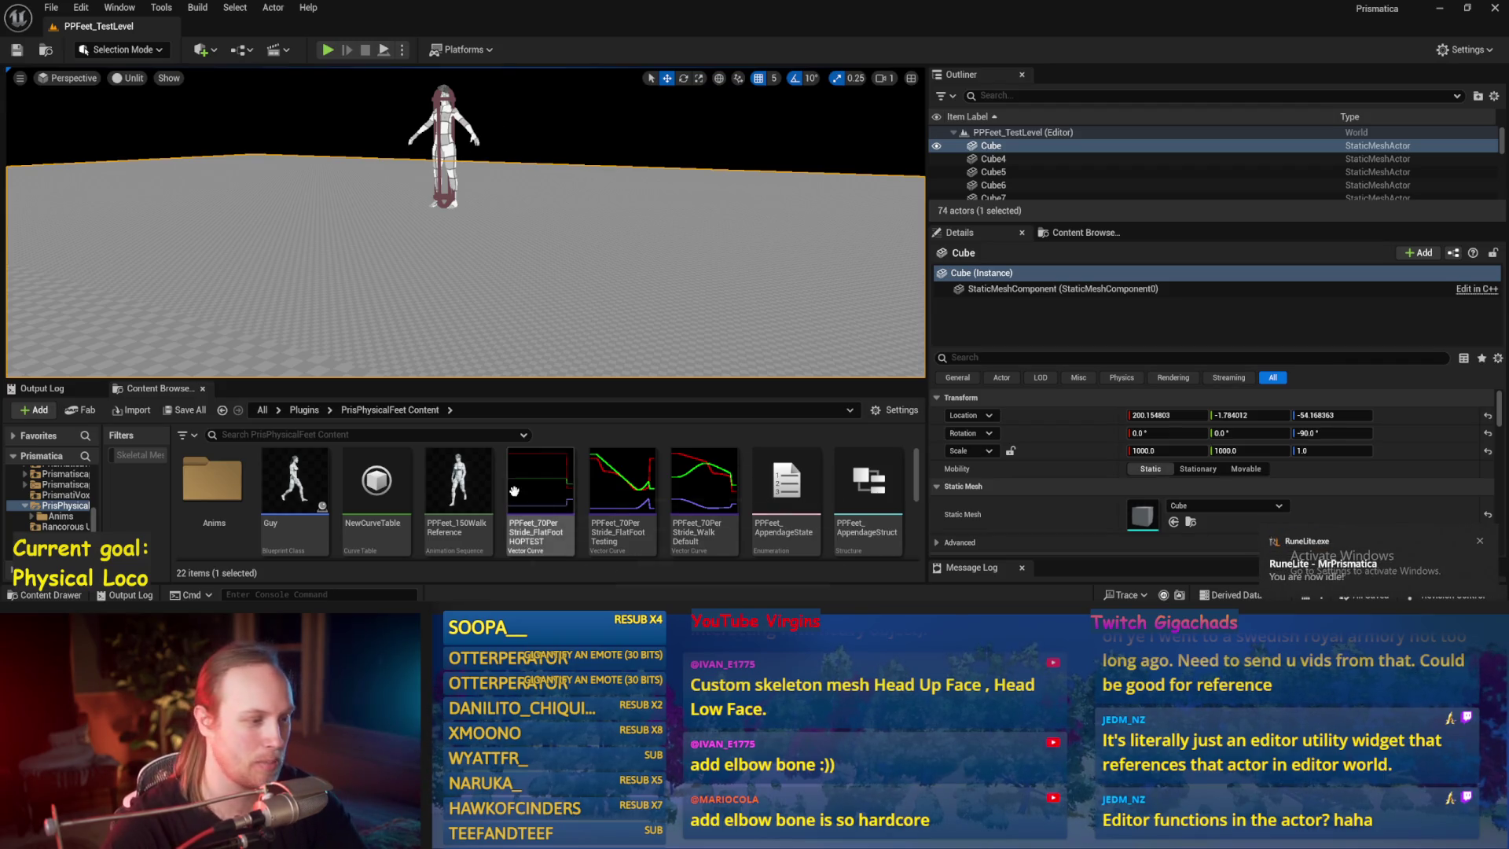
- Select the test player, then open PPFeet_TestPlayer from the Content Browser
click(435, 147)
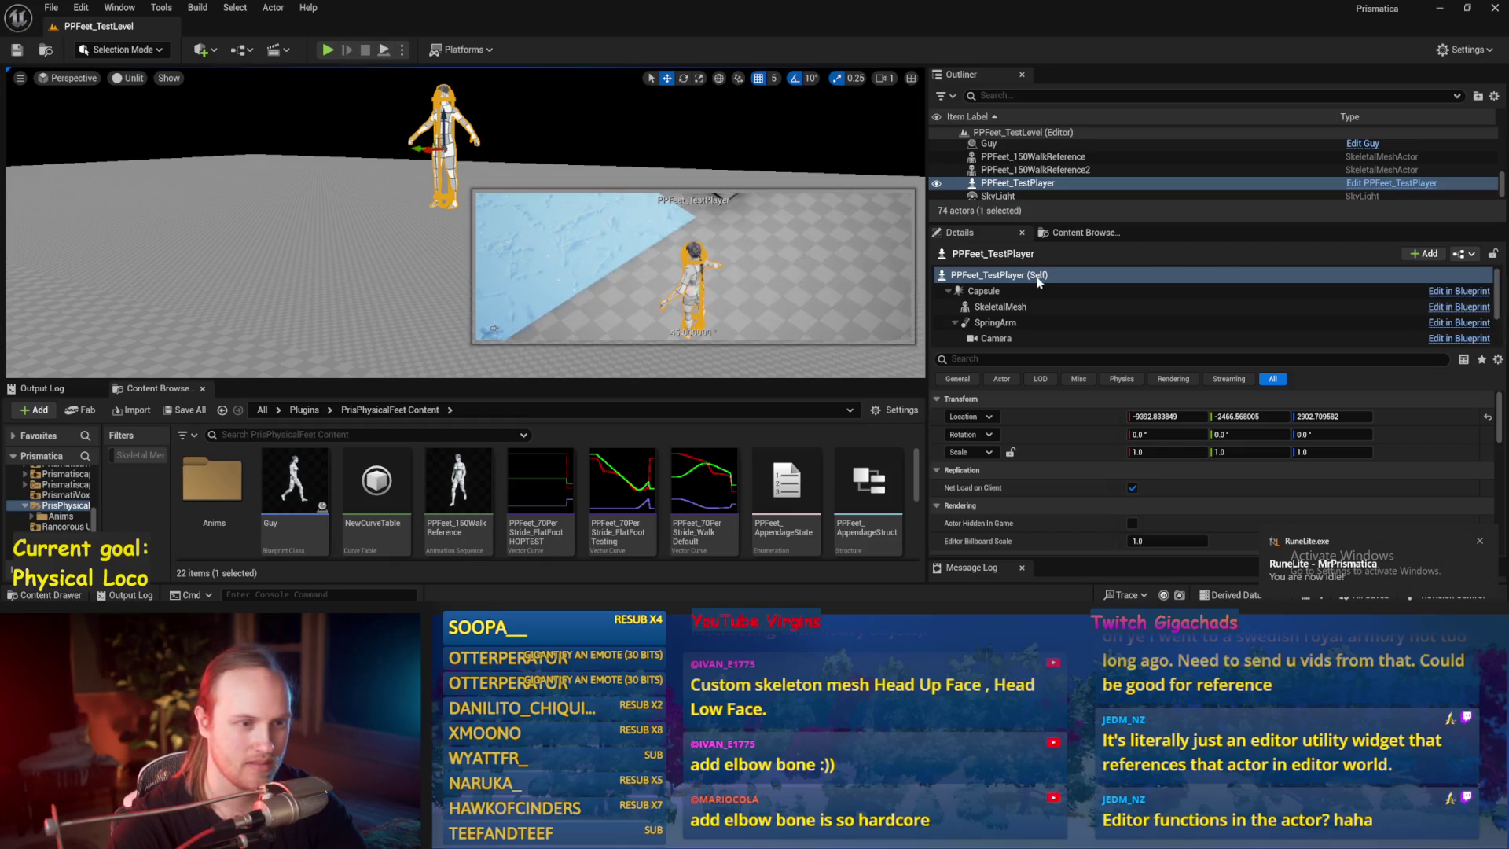
click(1084, 233)
click(983, 234)
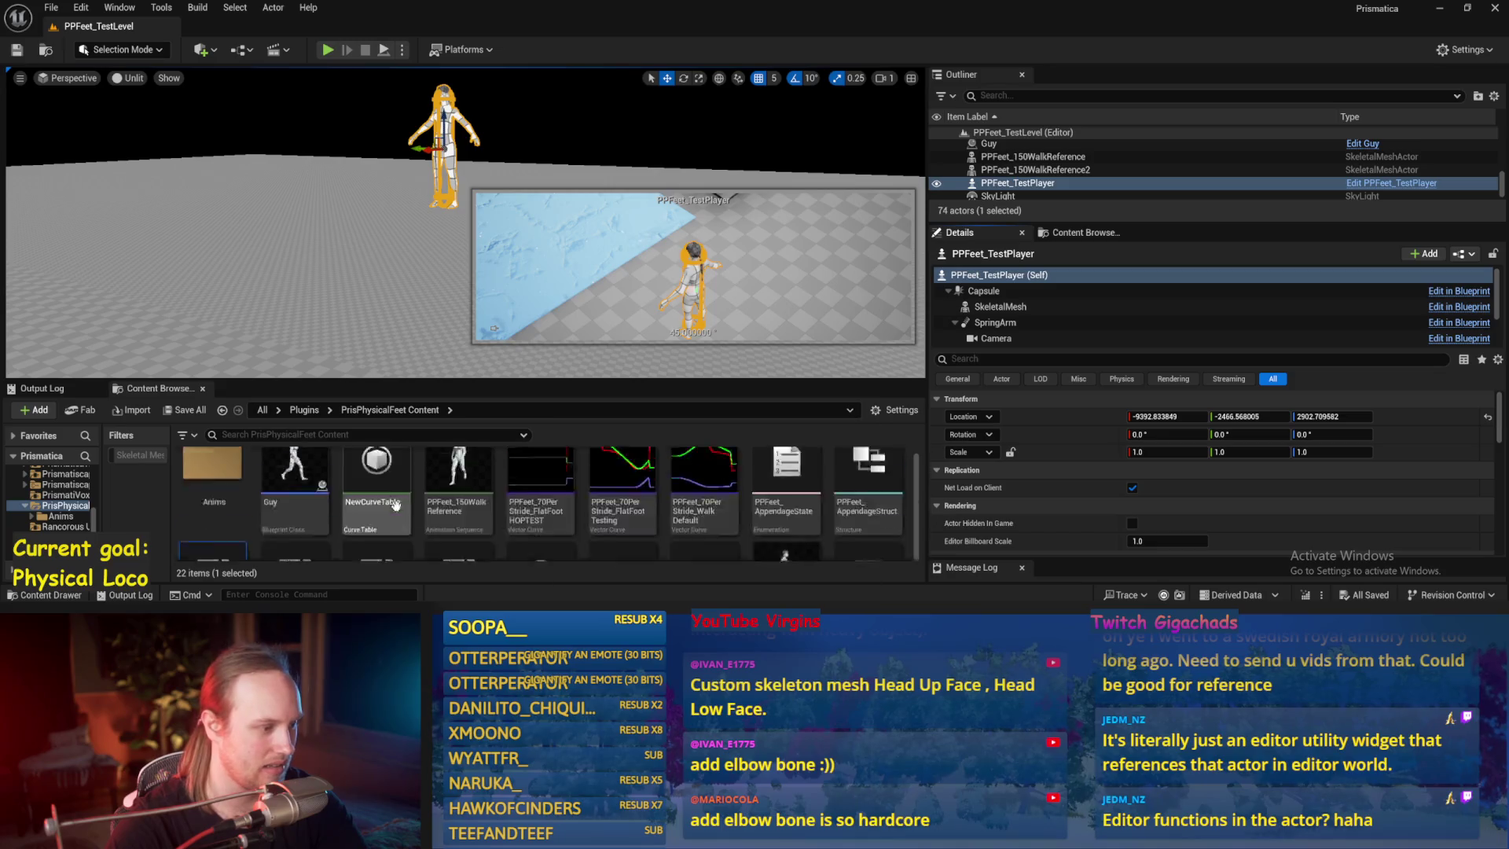
scroll(232, 487, down, 2)
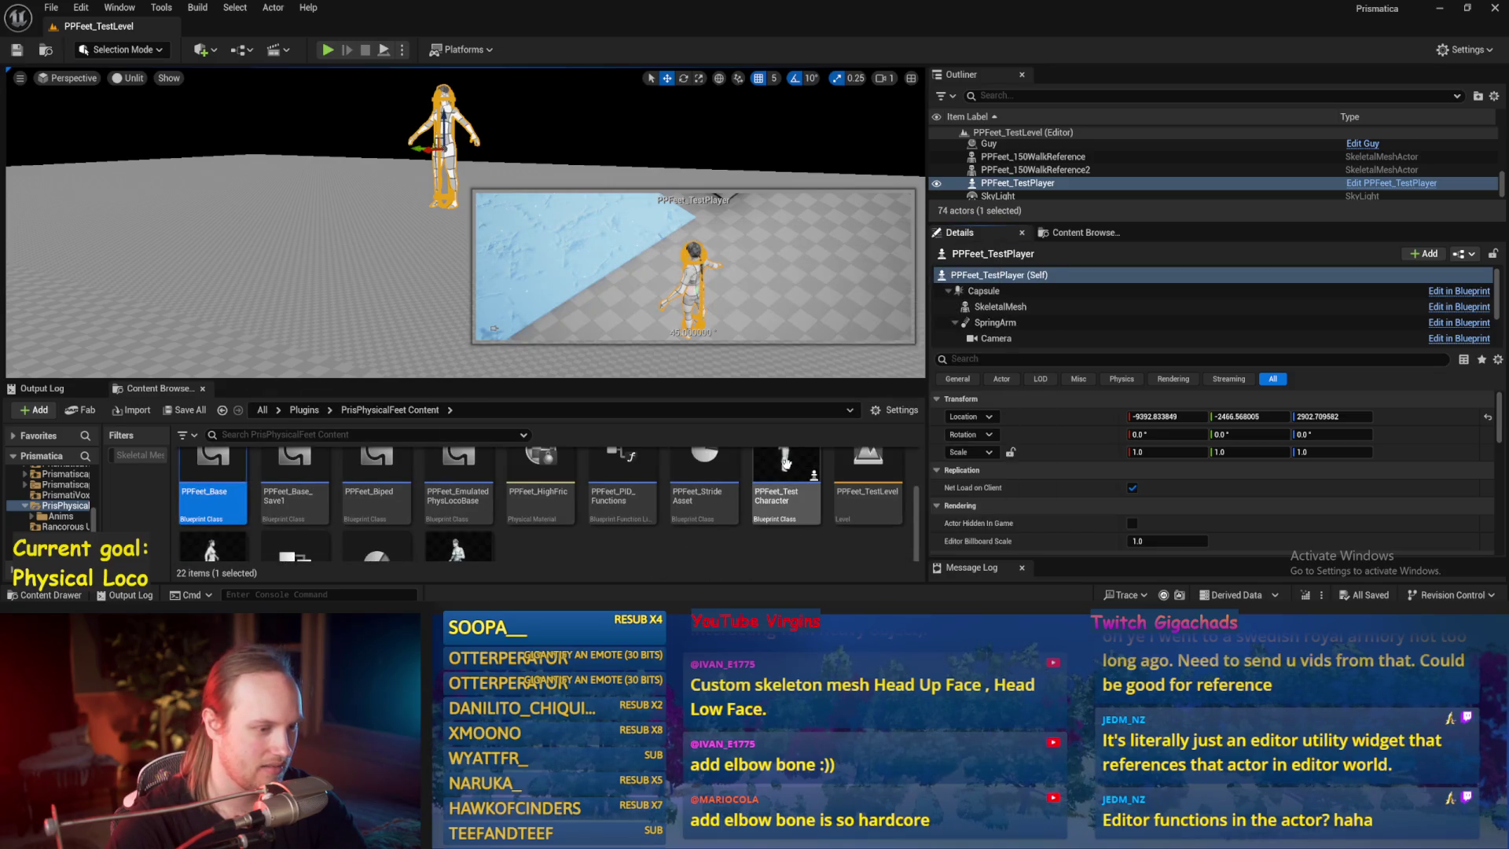
scroll(220, 495, down, 2)
double_click(219, 495)
- Add a custom event named Ballasack to the EventGraph
mouse_move(705, 322)
mouse_down()
mouse_move(791, 318)
mouse_move(876, 262)
mouse_move(756, 276)
mouse_up()
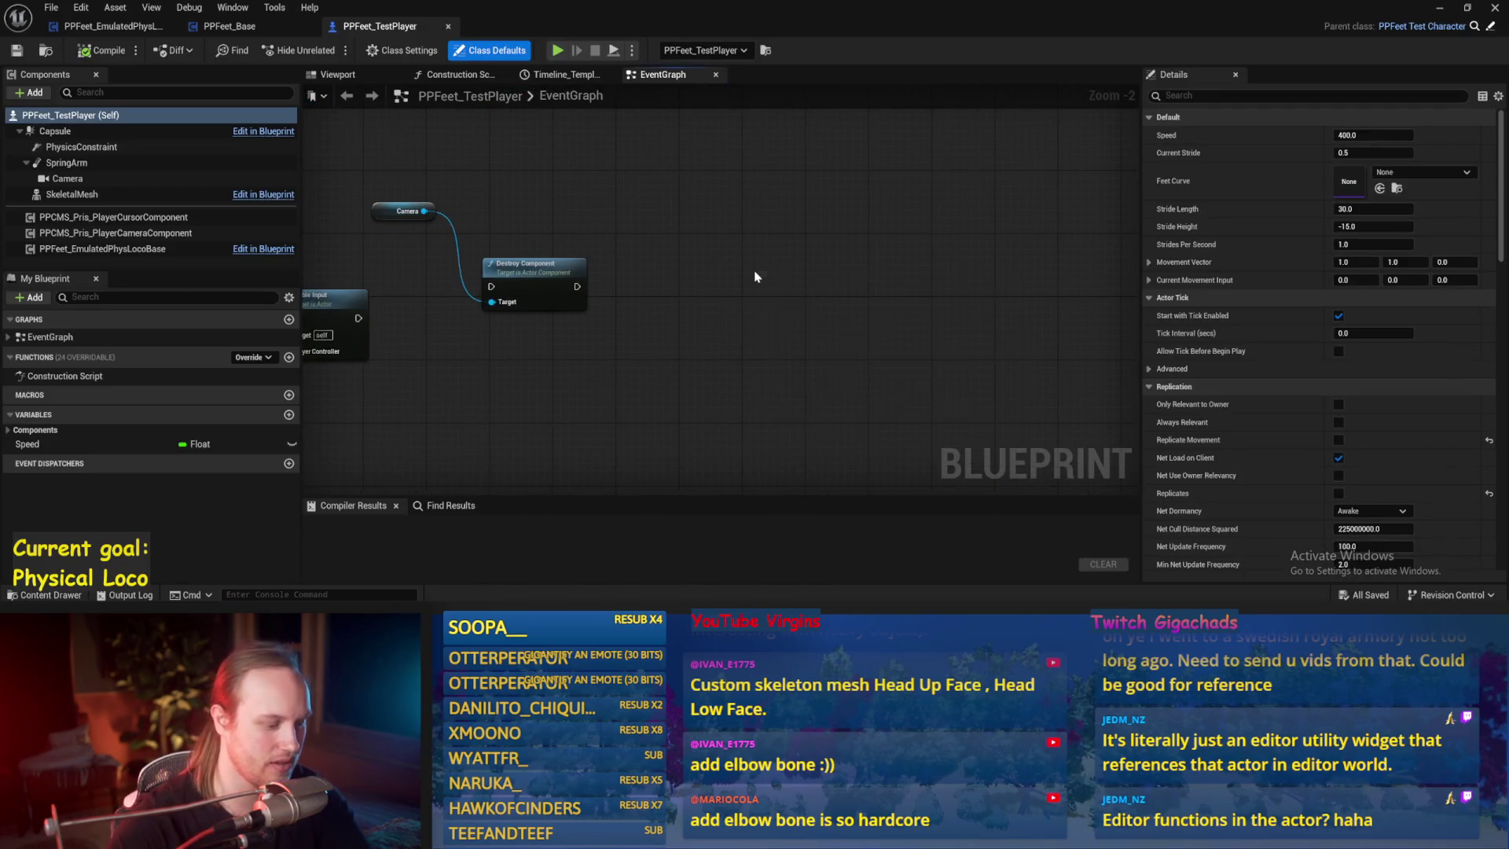
right_click(756, 276)
text(custom event)
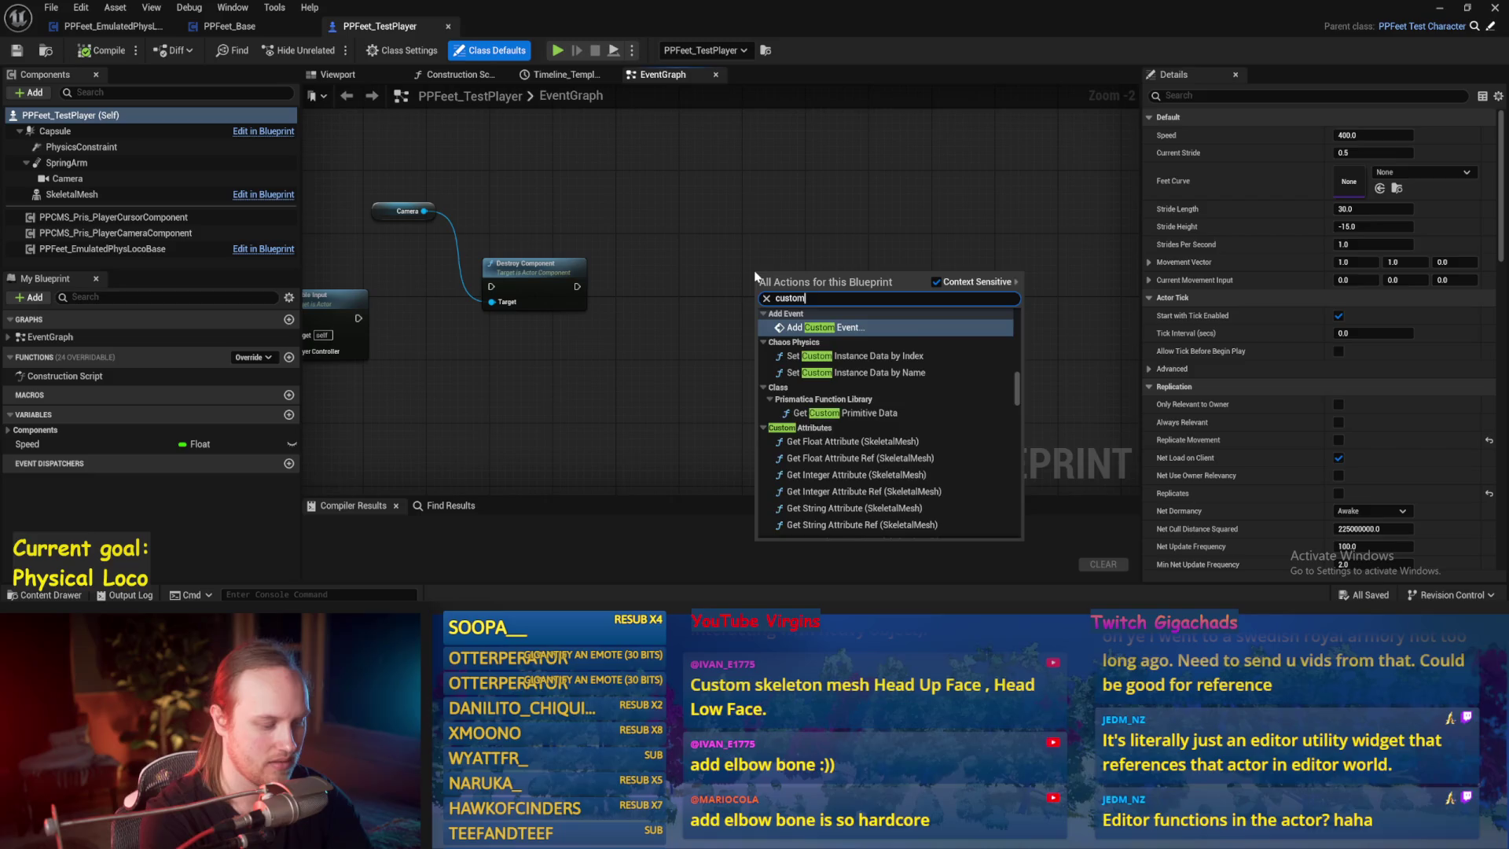
key(Return)
text(Ballsack)
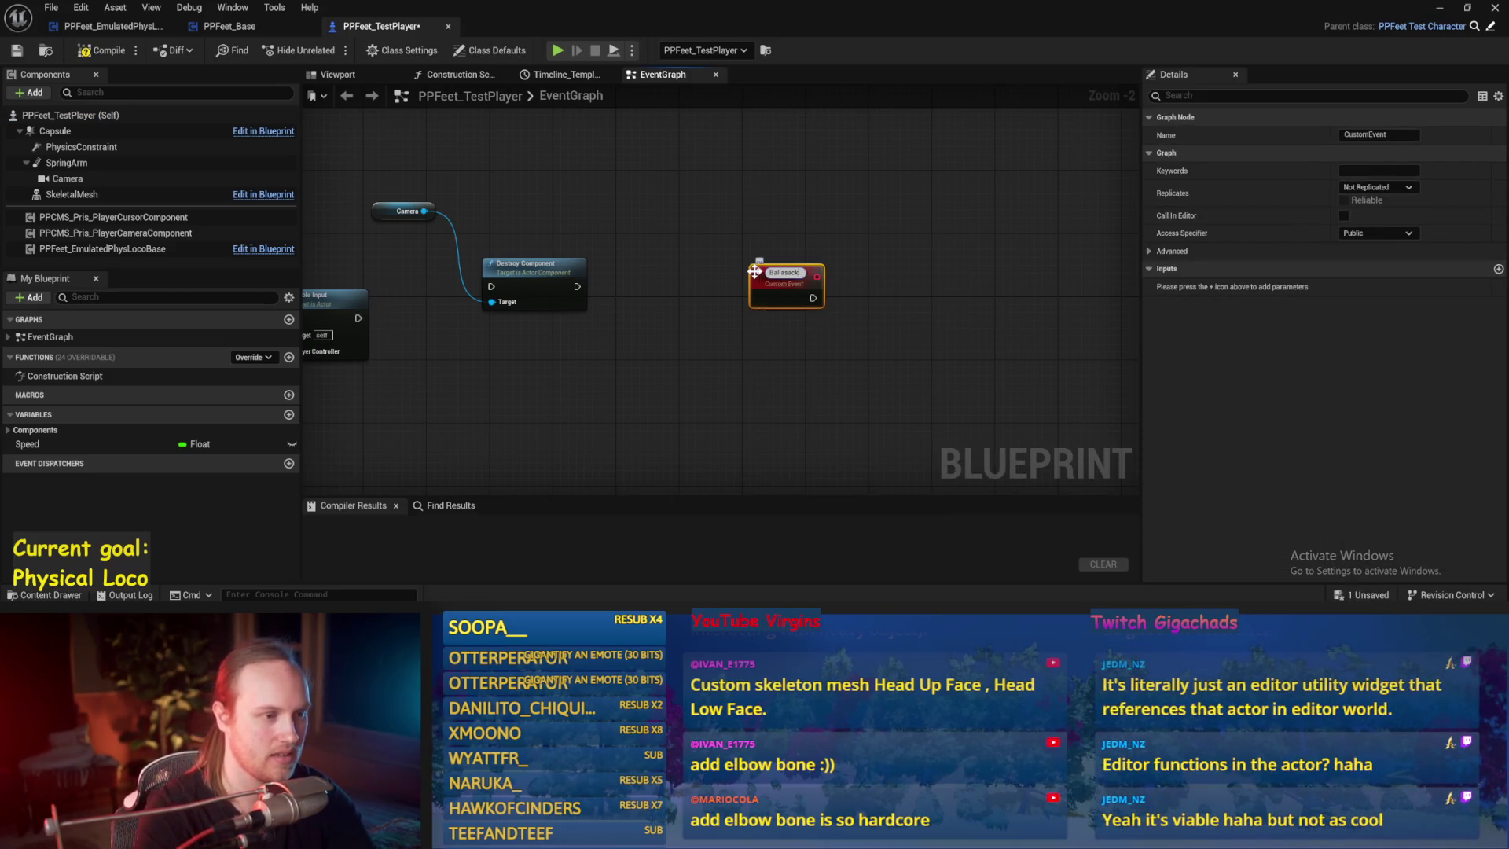
key(Return)
scroll(860, 247, up, 2)
click(723, 279)
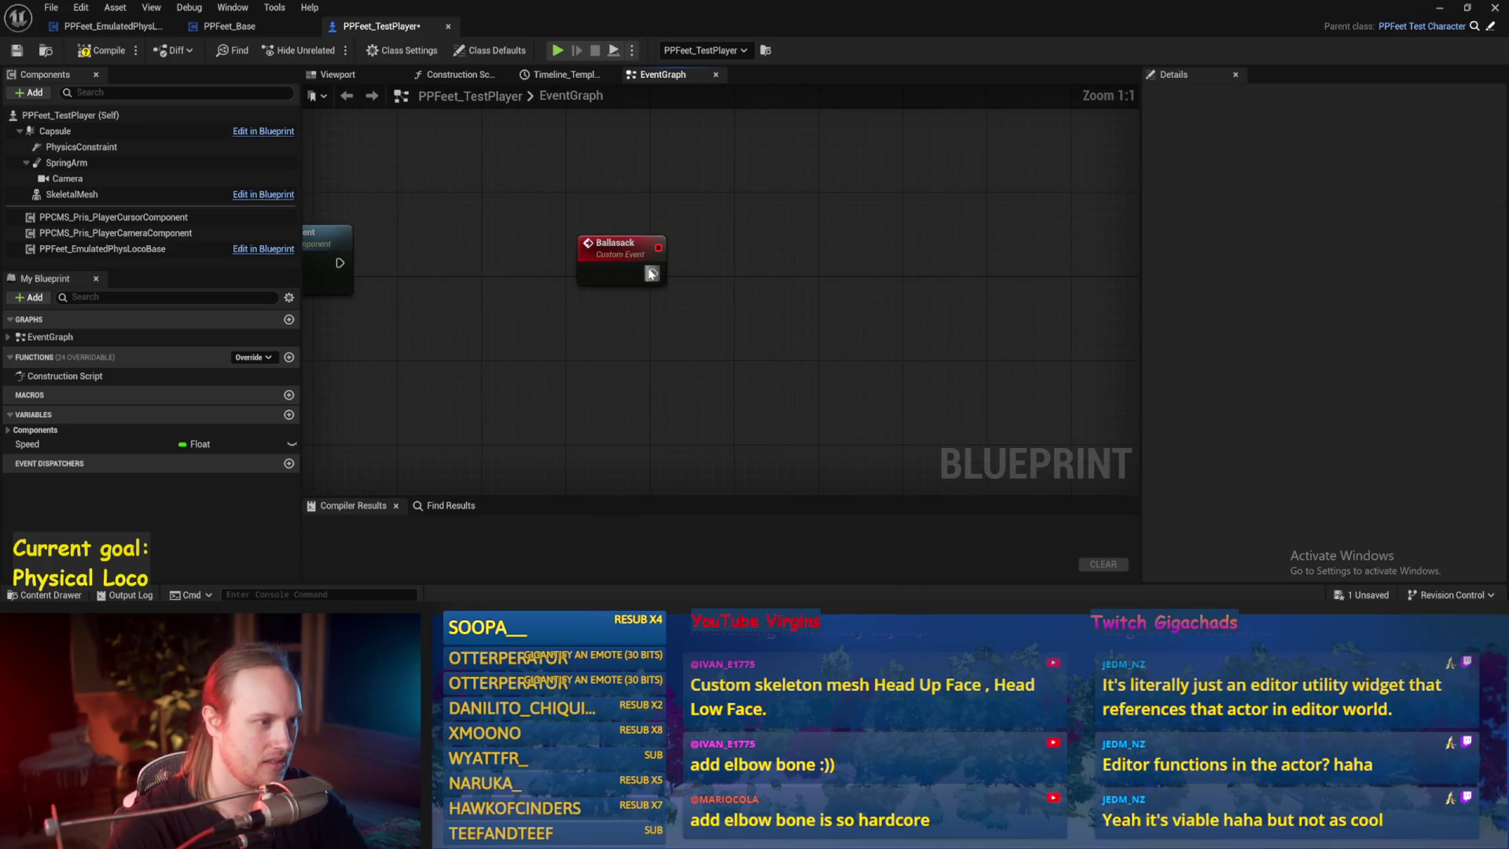
- Add a Get Actor Location node feeding a vector with a Z offset of 100.0
drag(651, 274, 879, 233)
text(get location)
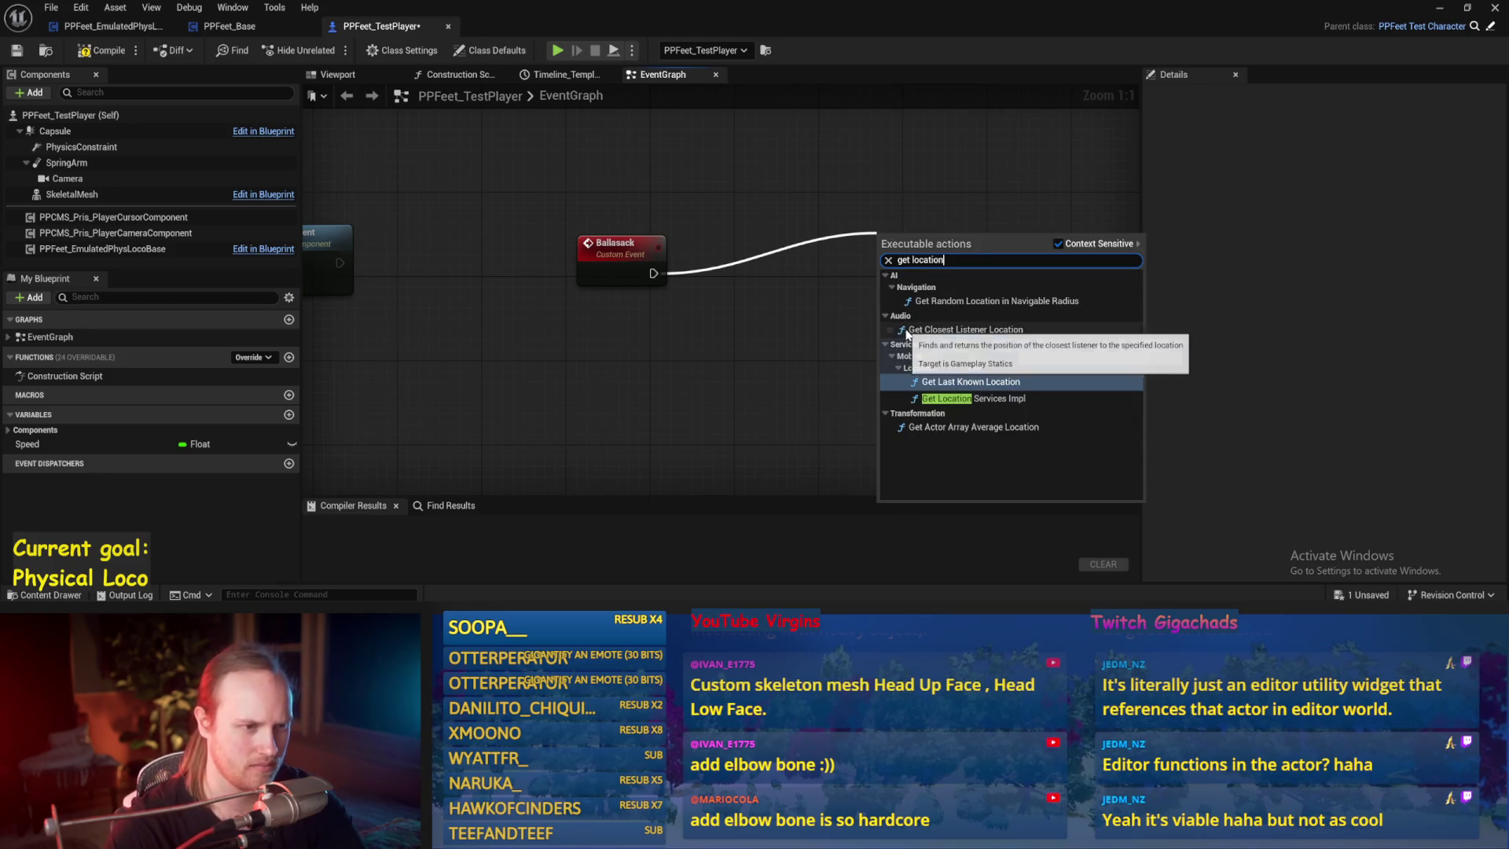
click(766, 238)
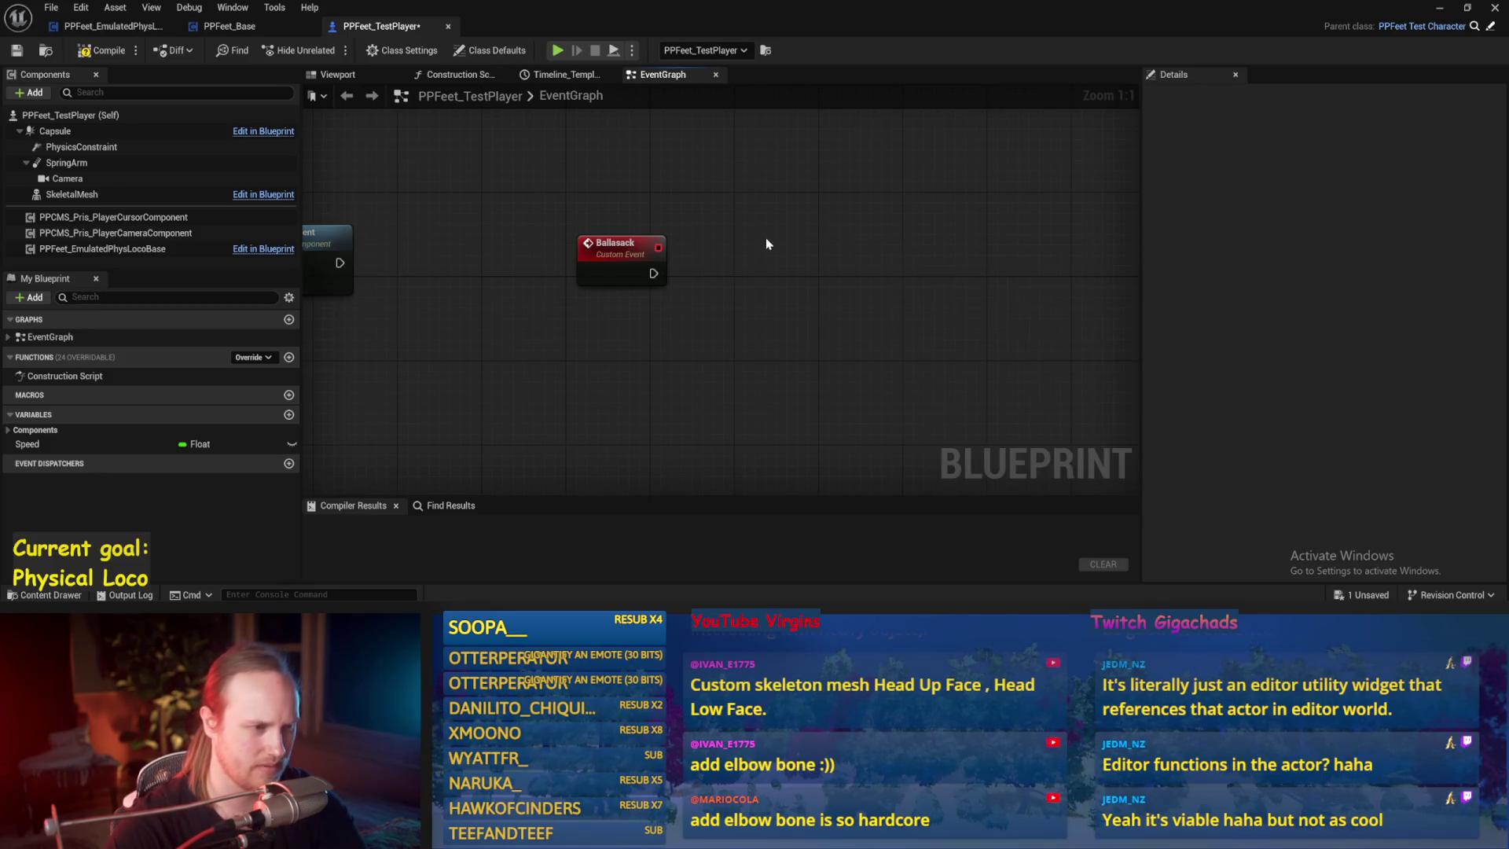
right_click(766, 238)
text(get world lo)
key(Return)
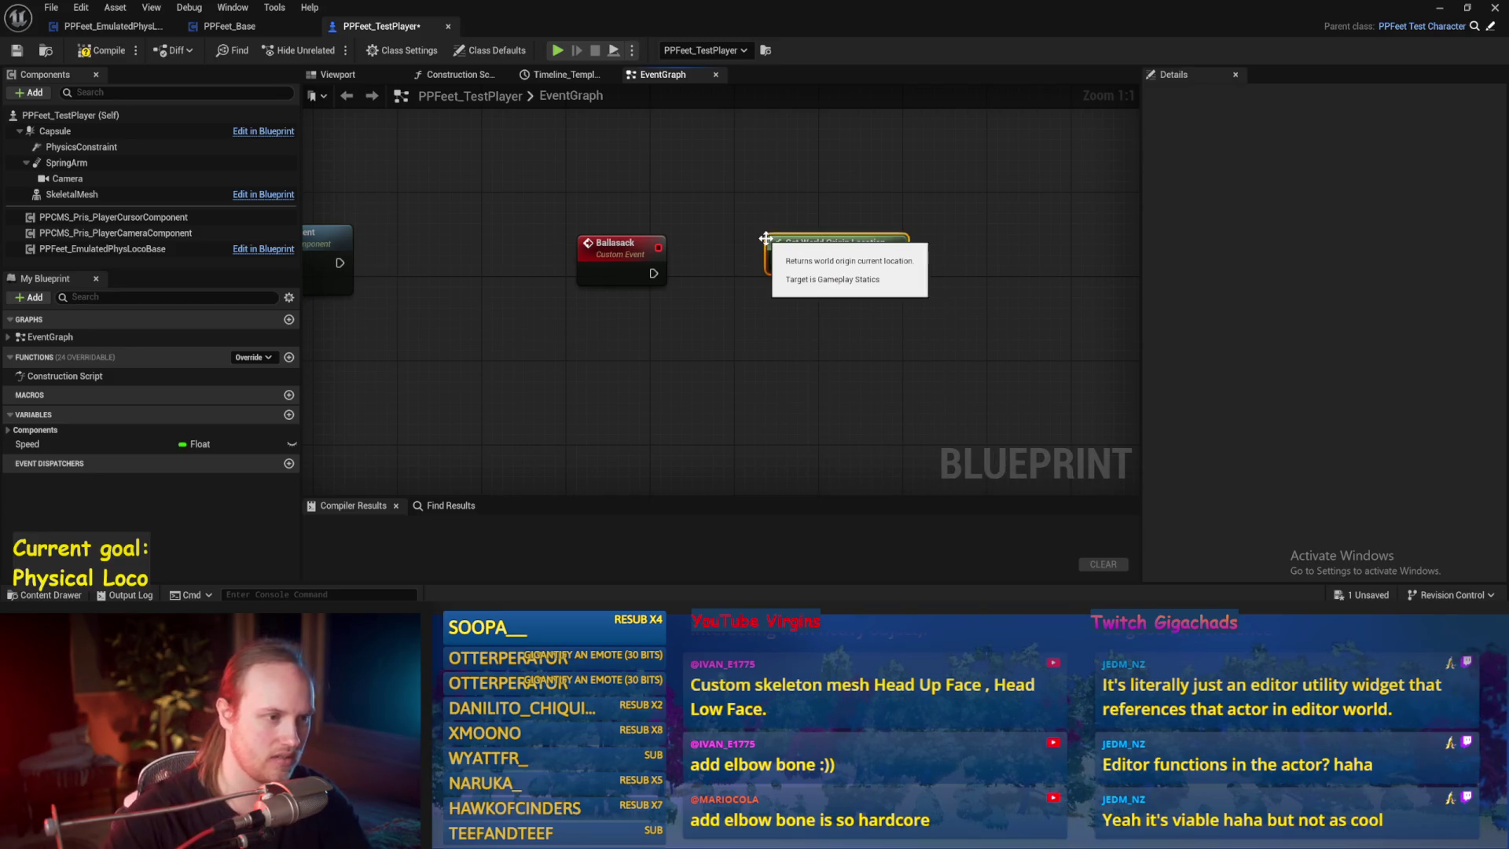
key(Delete)
right_click(815, 219)
text(get actor loca)
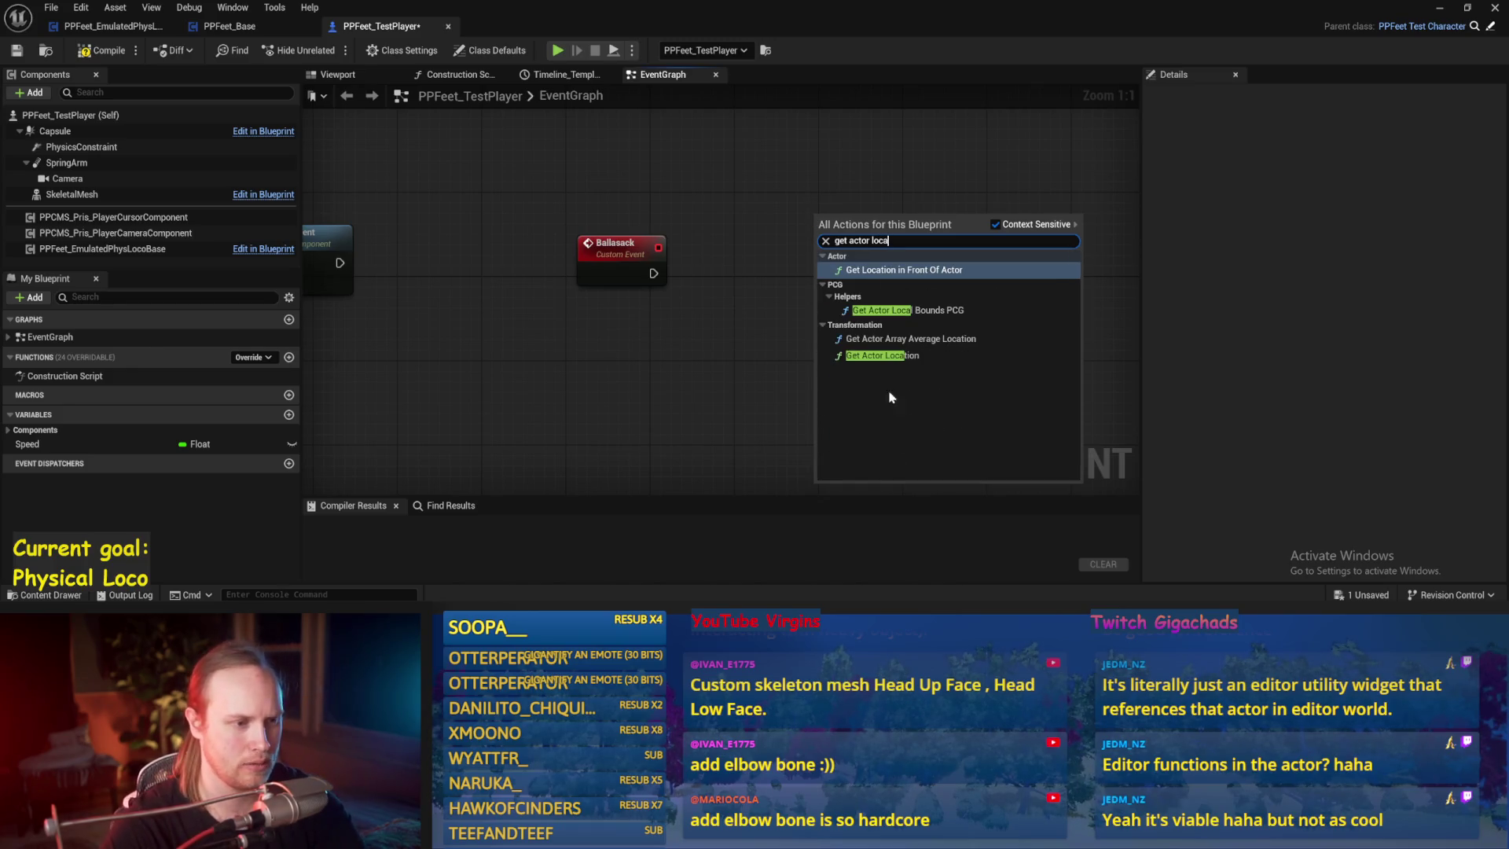
click(874, 356)
drag(772, 203, 804, 206)
click(833, 269)
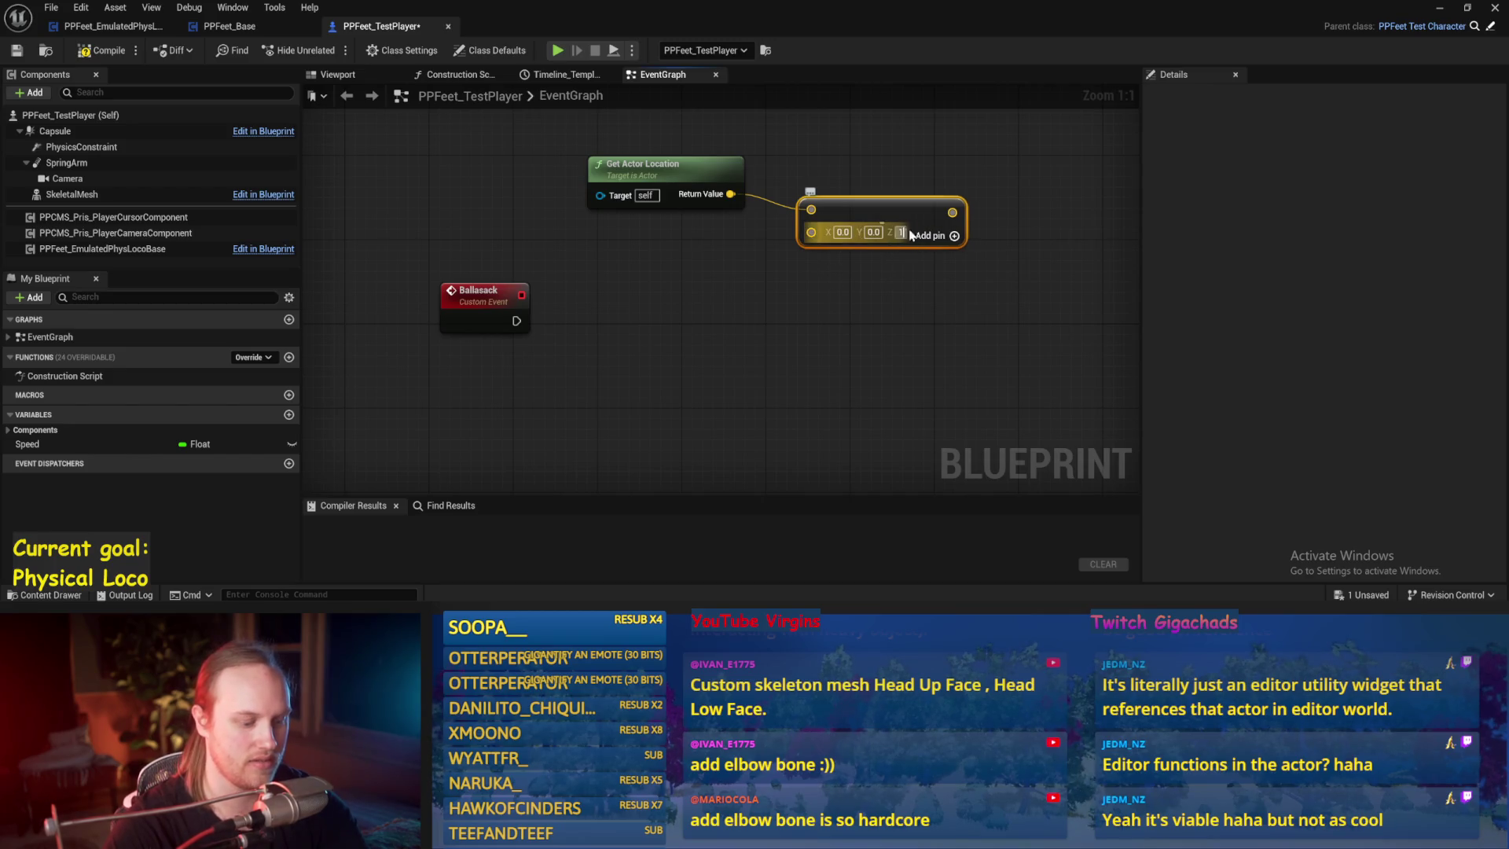
text(00)
click(879, 327)
- Add Set Actor Location taking the offset vector as New Location, then compile
right_click(743, 330)
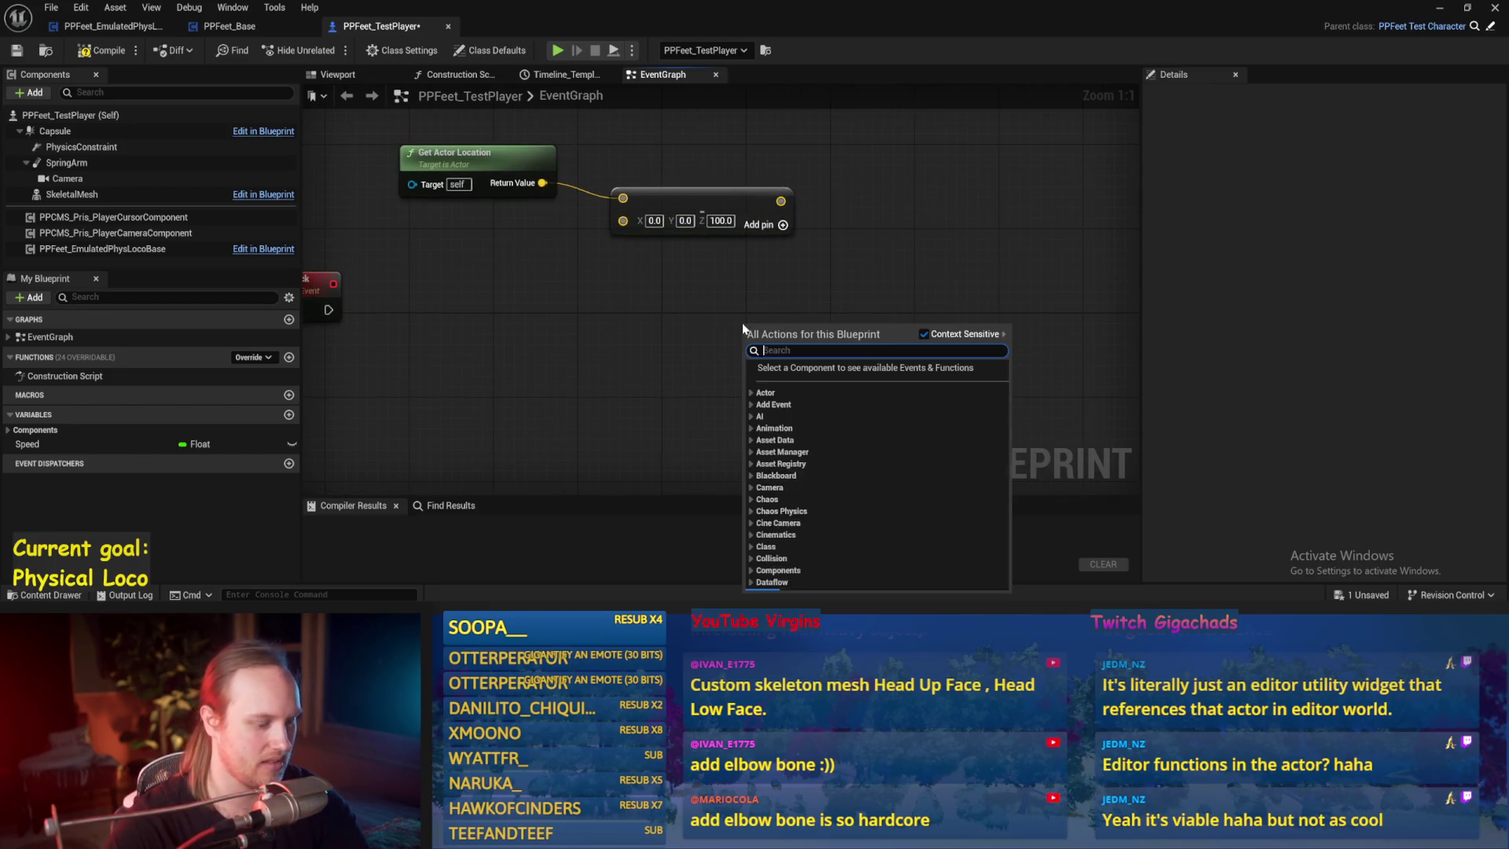
text(set actor loca)
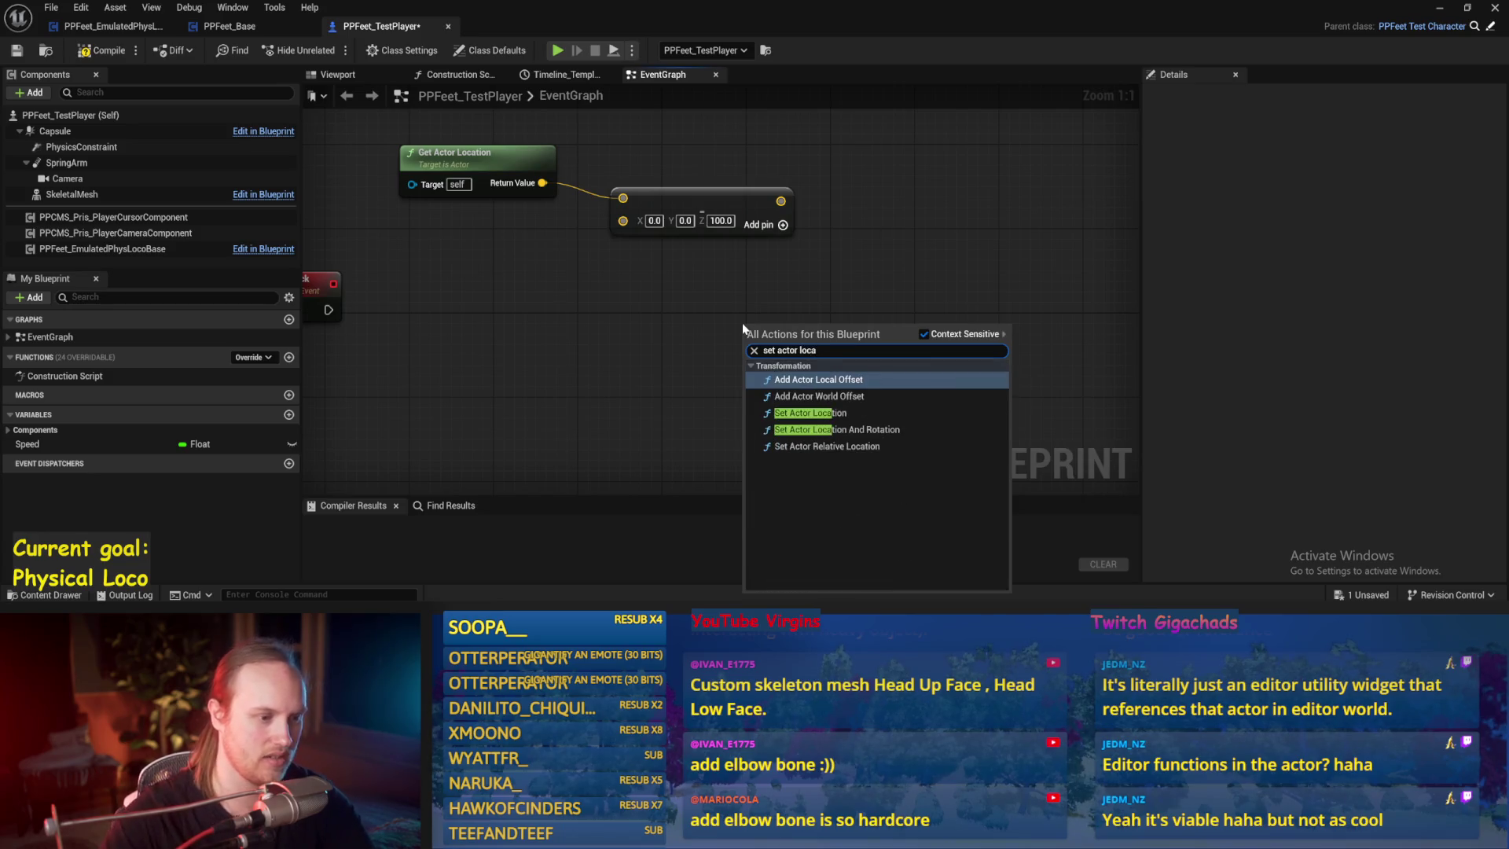
click(810, 413)
mouse_move(328, 310)
mouse_down()
mouse_move(746, 375)
mouse_move(1014, 251)
mouse_up()
drag(781, 202, 969, 329)
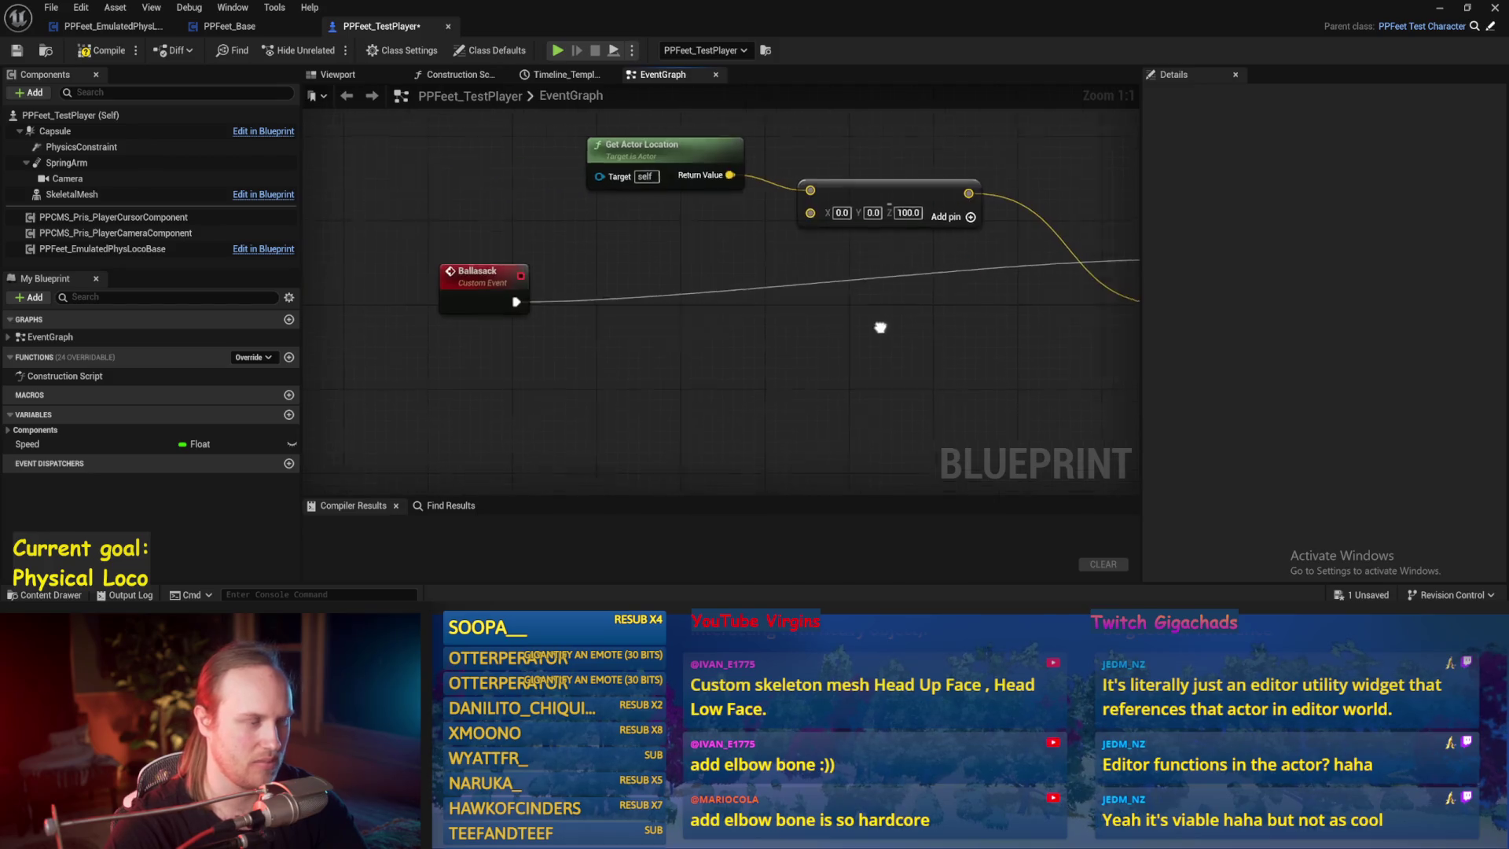
click(482, 284)
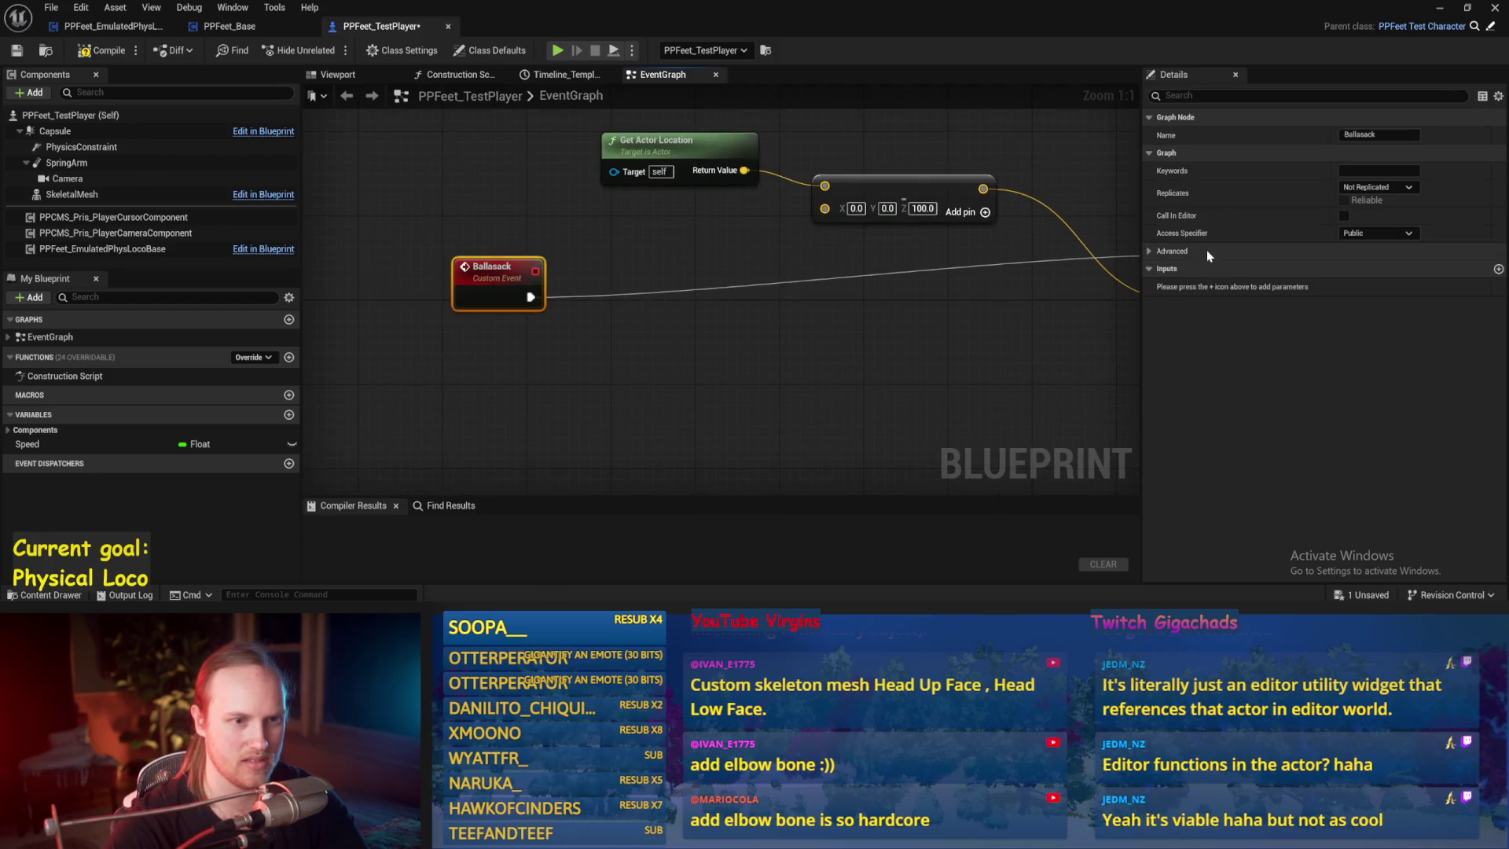
click(822, 364)
click(101, 50)
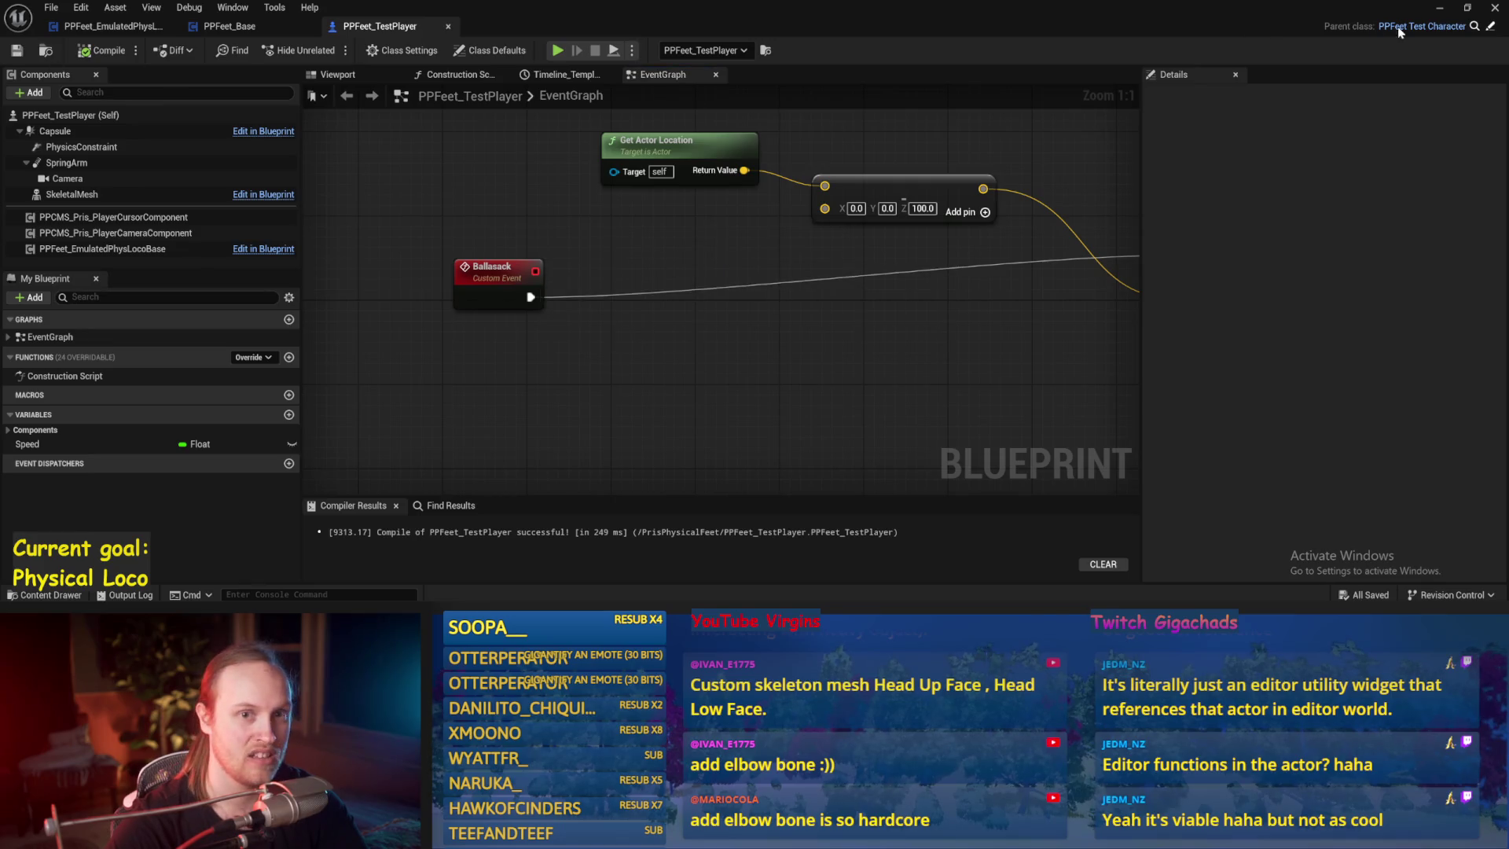
click(1440, 8)
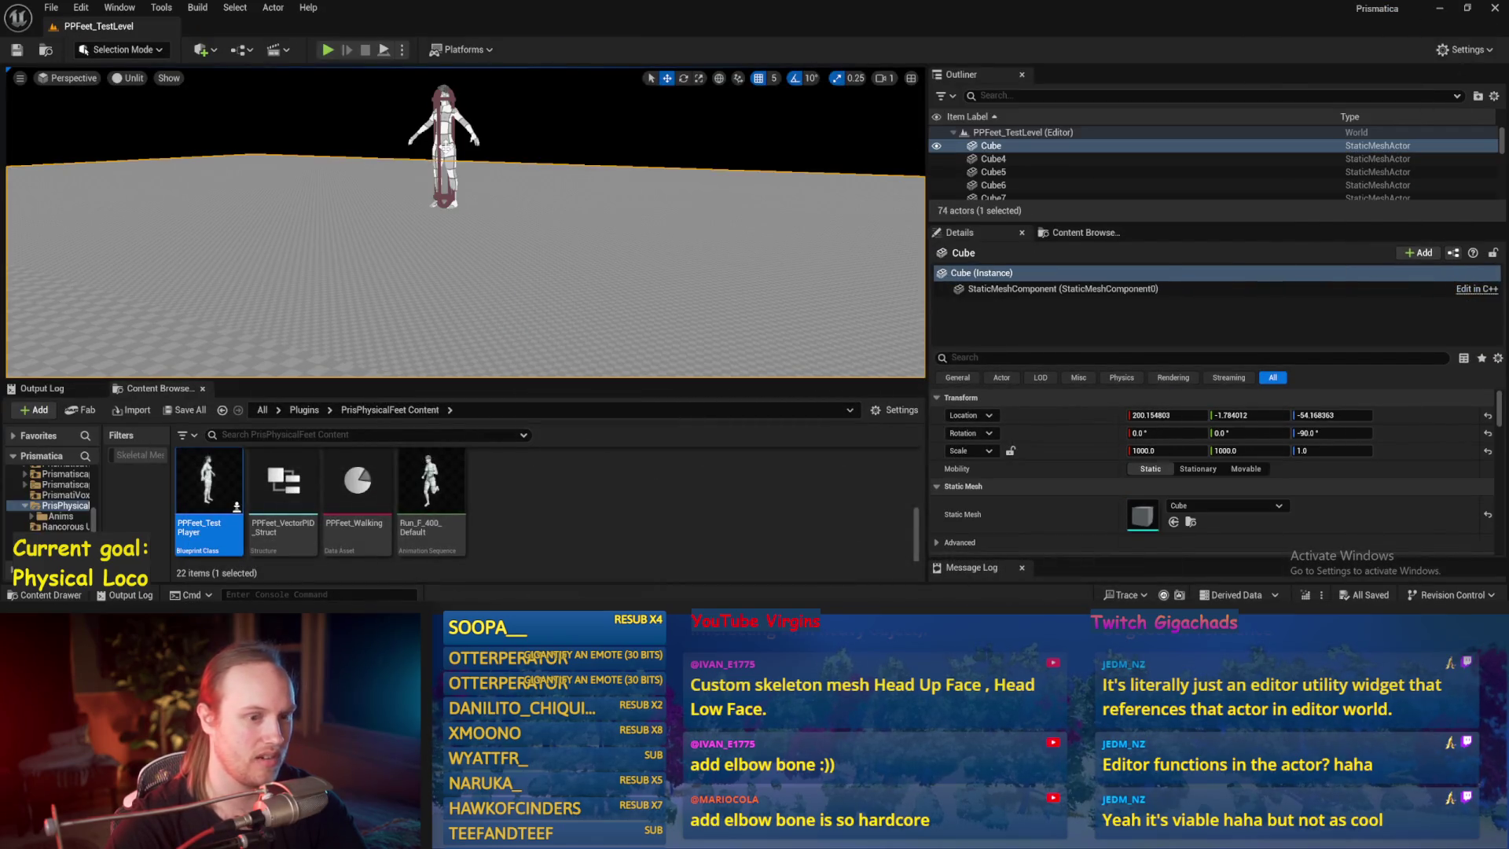
- Select the test player in the level and run its Ballasack event twice
click(445, 148)
scroll(1076, 488, down, 5)
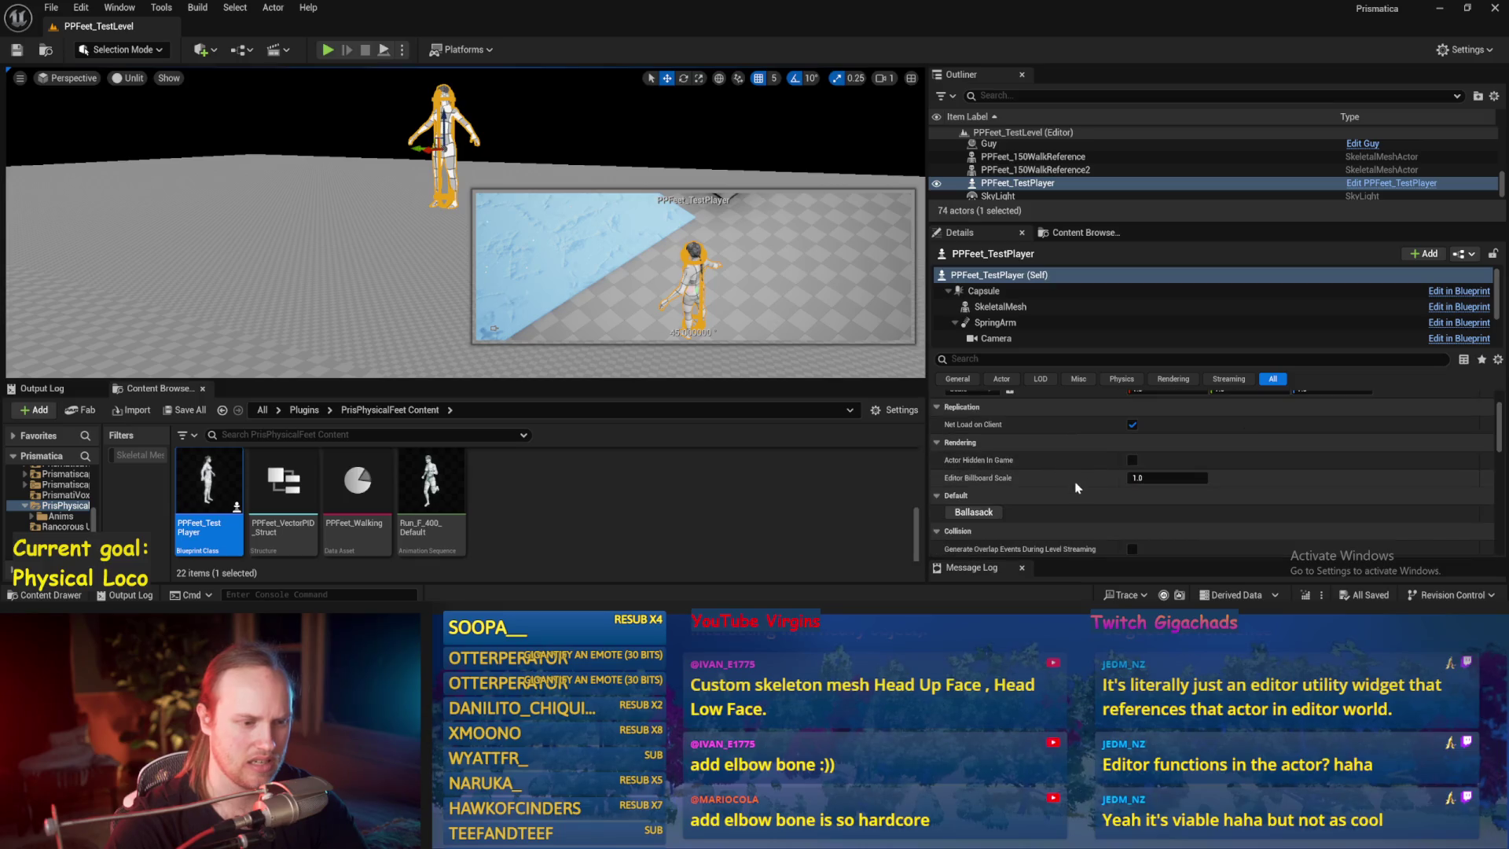
click(982, 515)
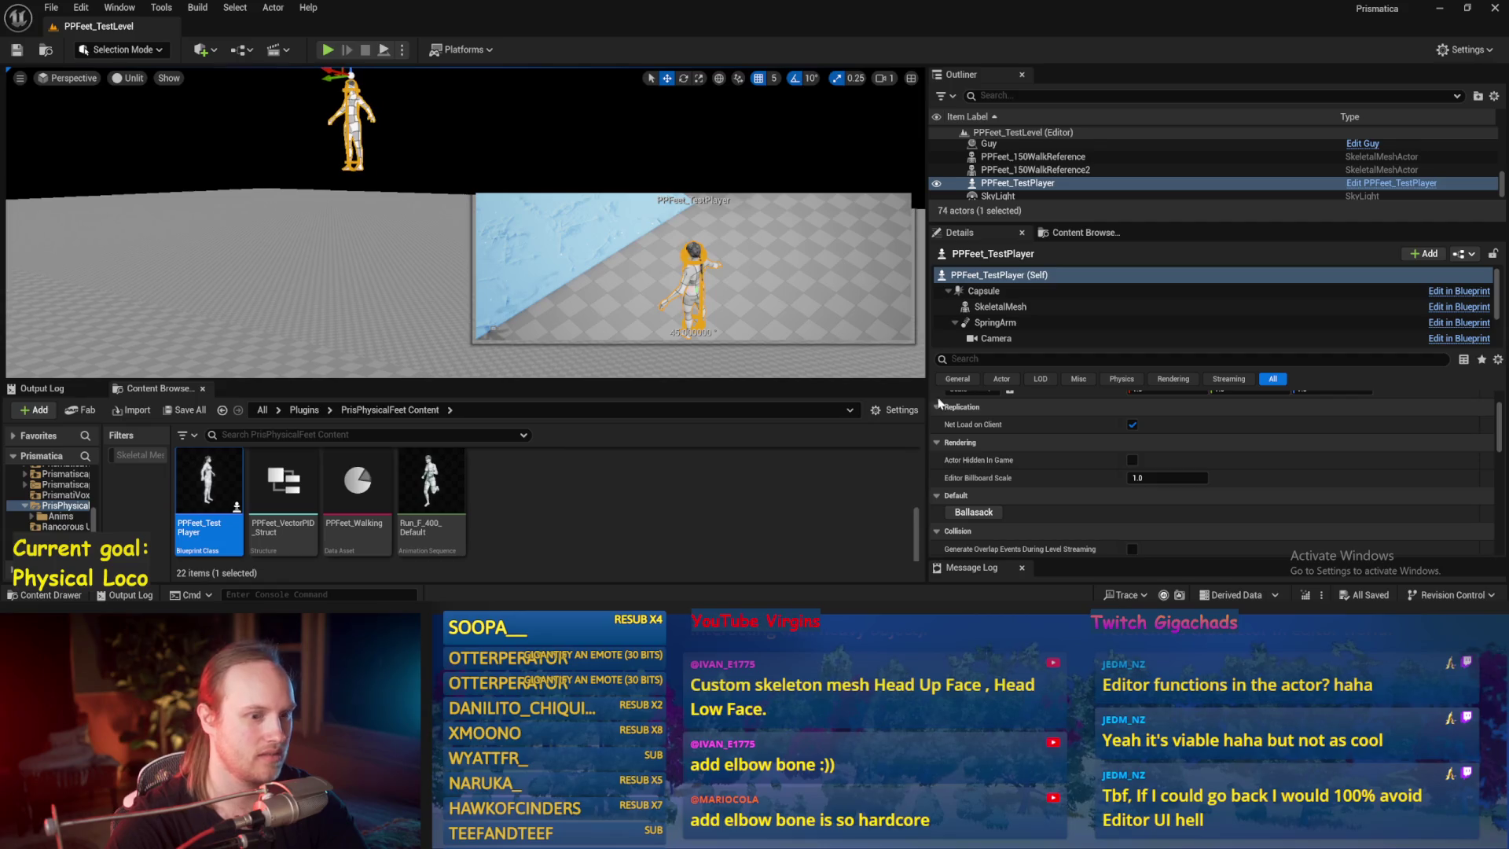
click(973, 514)
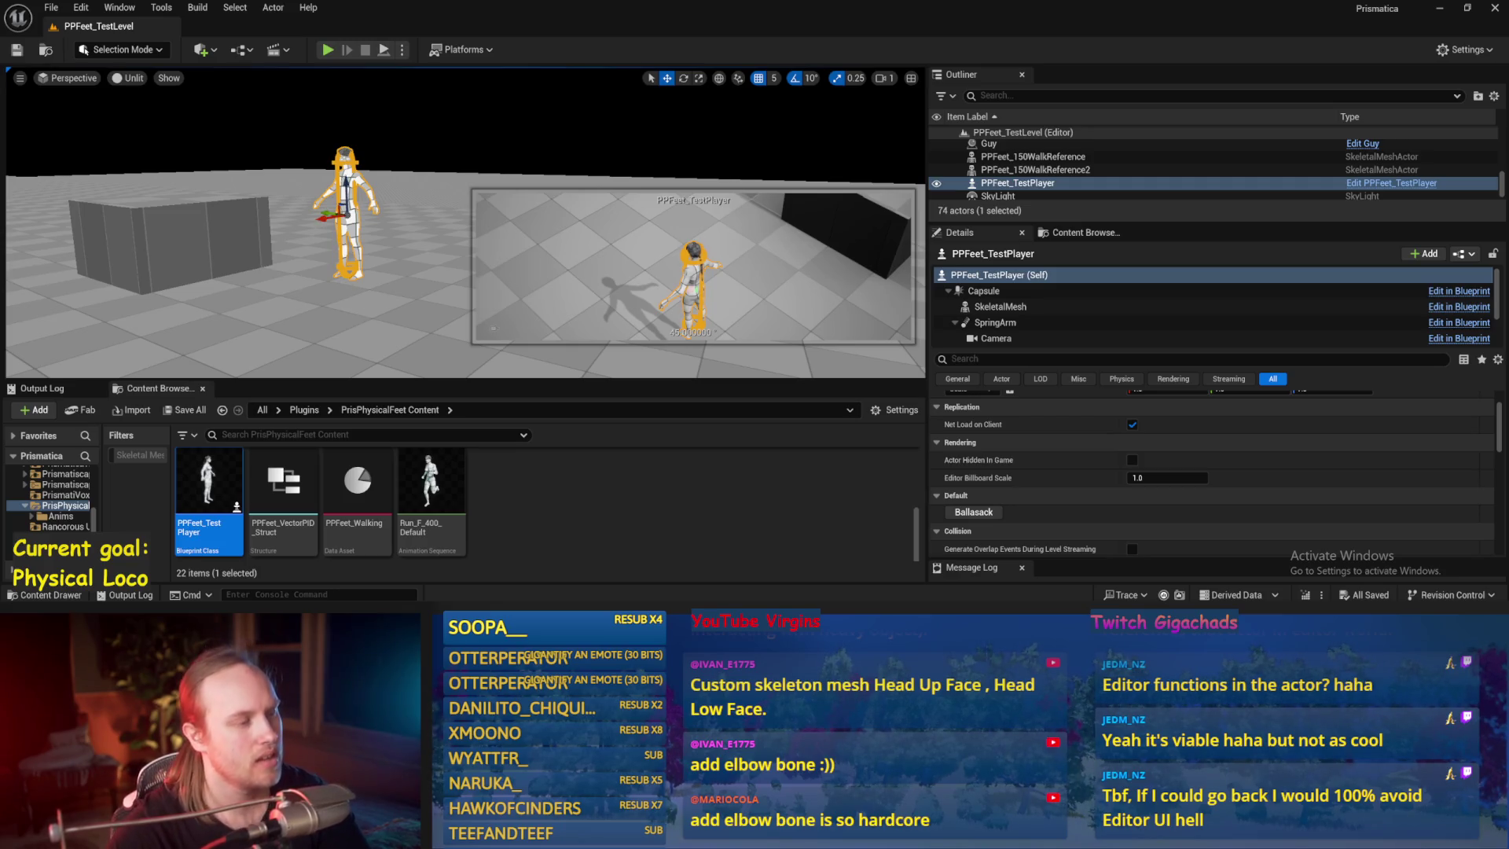
- Inspect the Capsule, SpringArm and SkeletalMesh component properties, then select floor Cube4
click(989, 291)
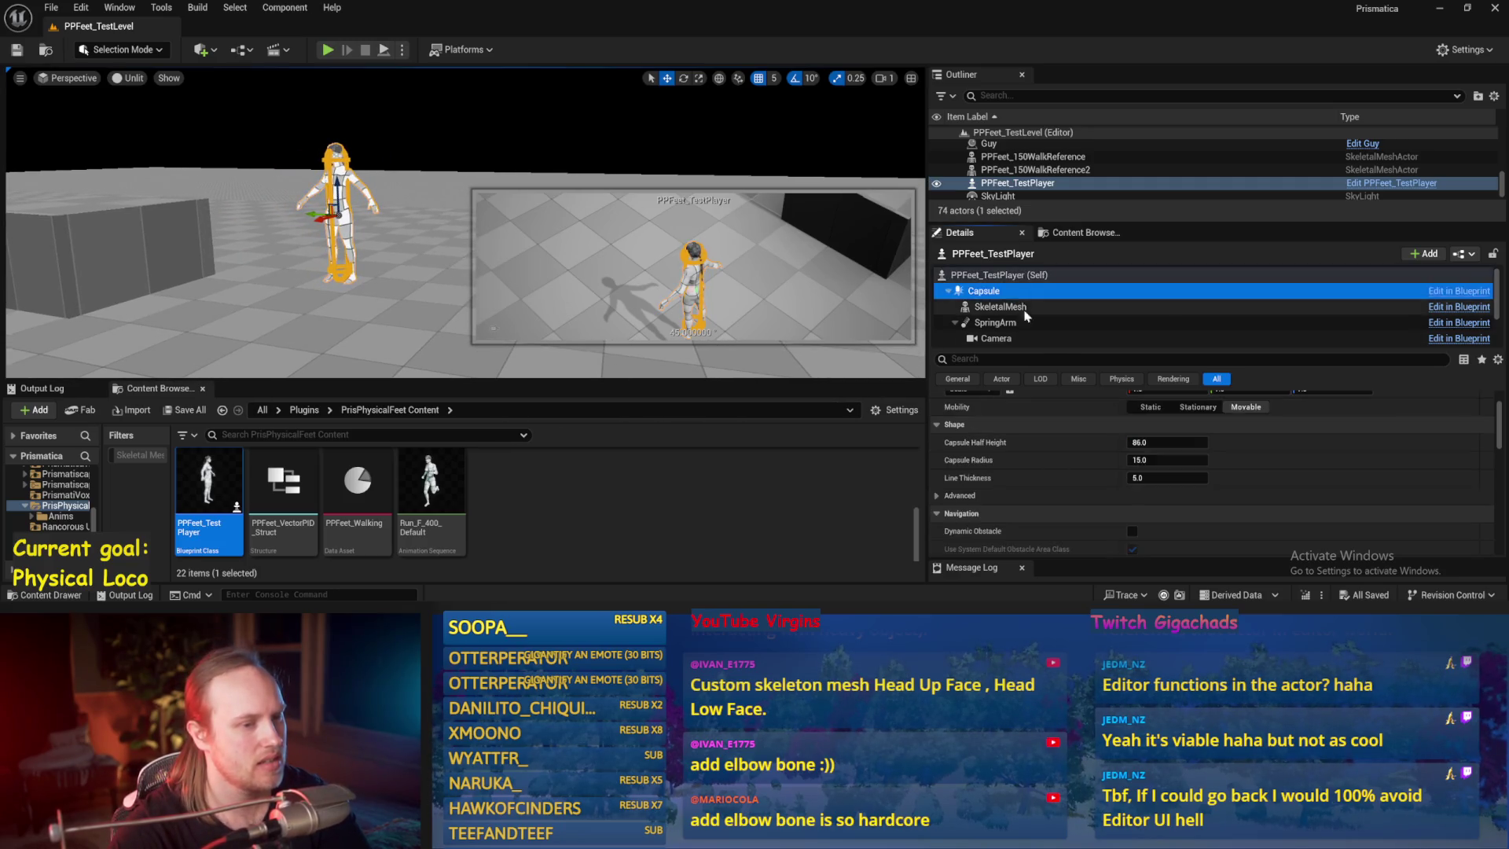
click(1024, 310)
scroll(1014, 306, down, 1)
click(1007, 285)
click(1007, 296)
scroll(1006, 298, up, 2)
click(1002, 275)
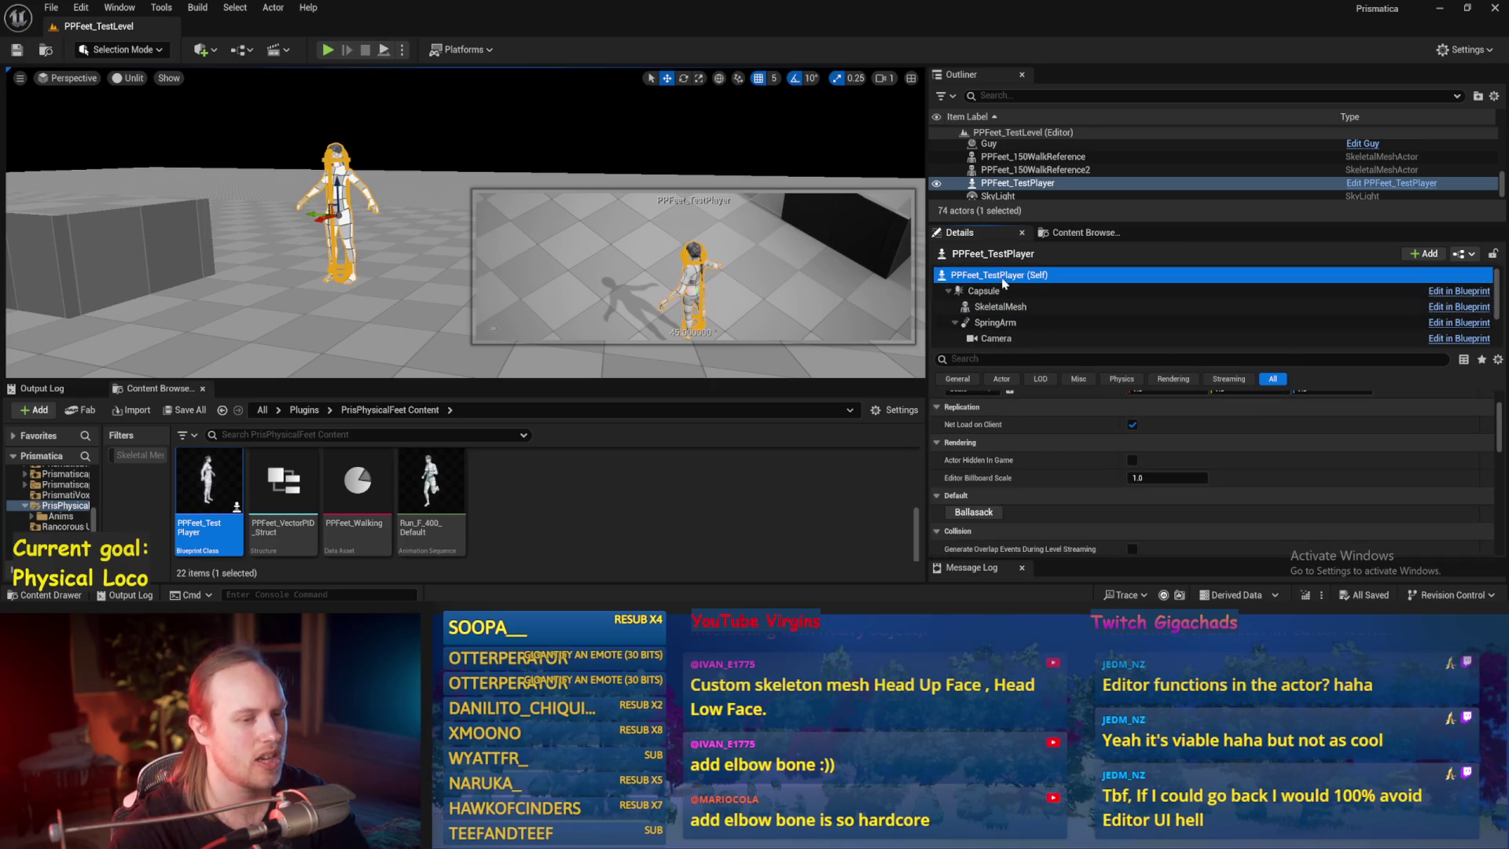
click(991, 291)
click(982, 275)
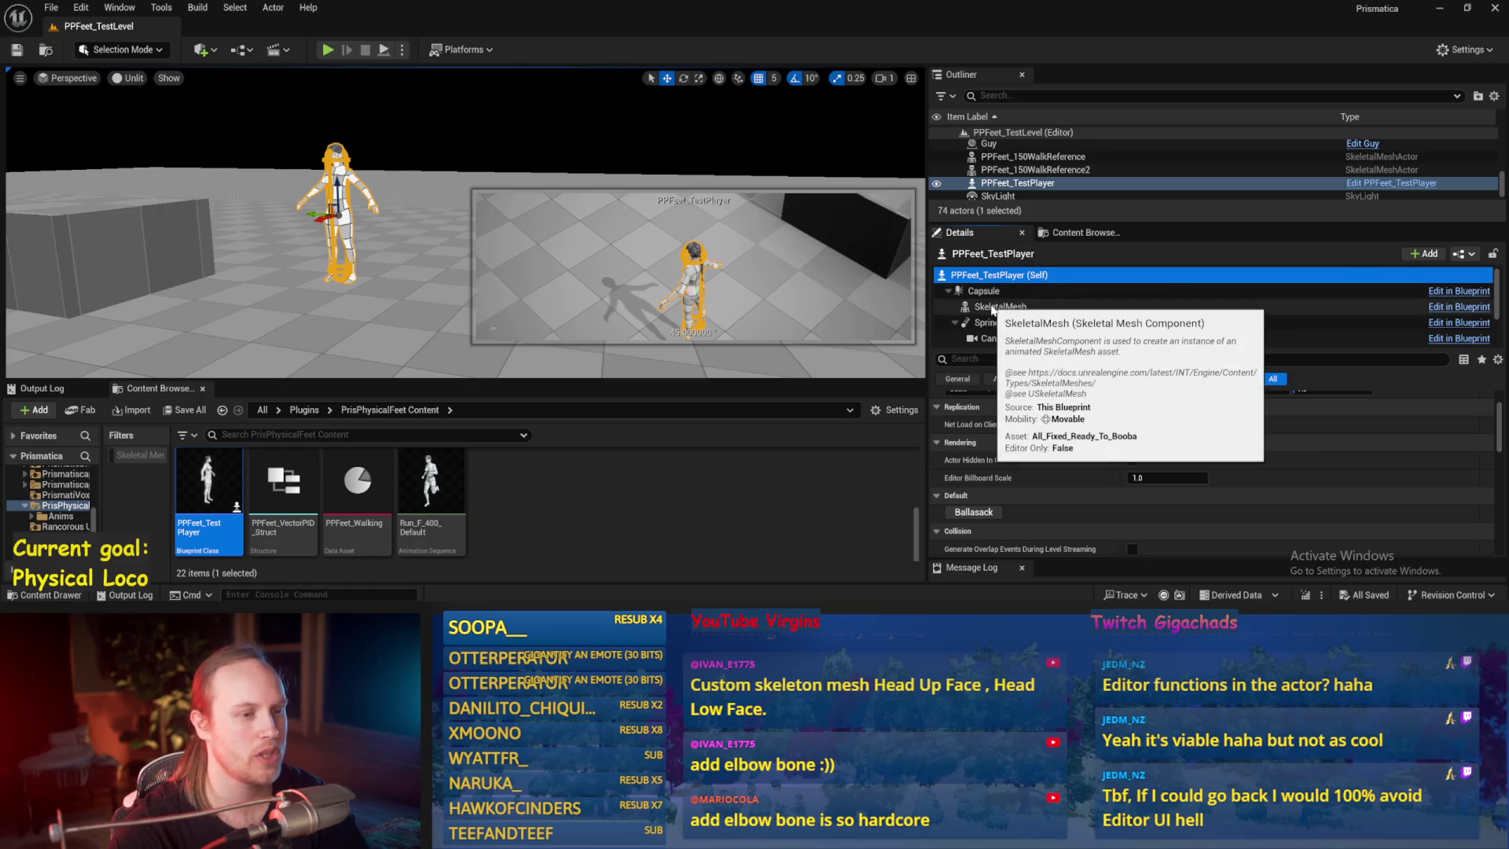
click(992, 308)
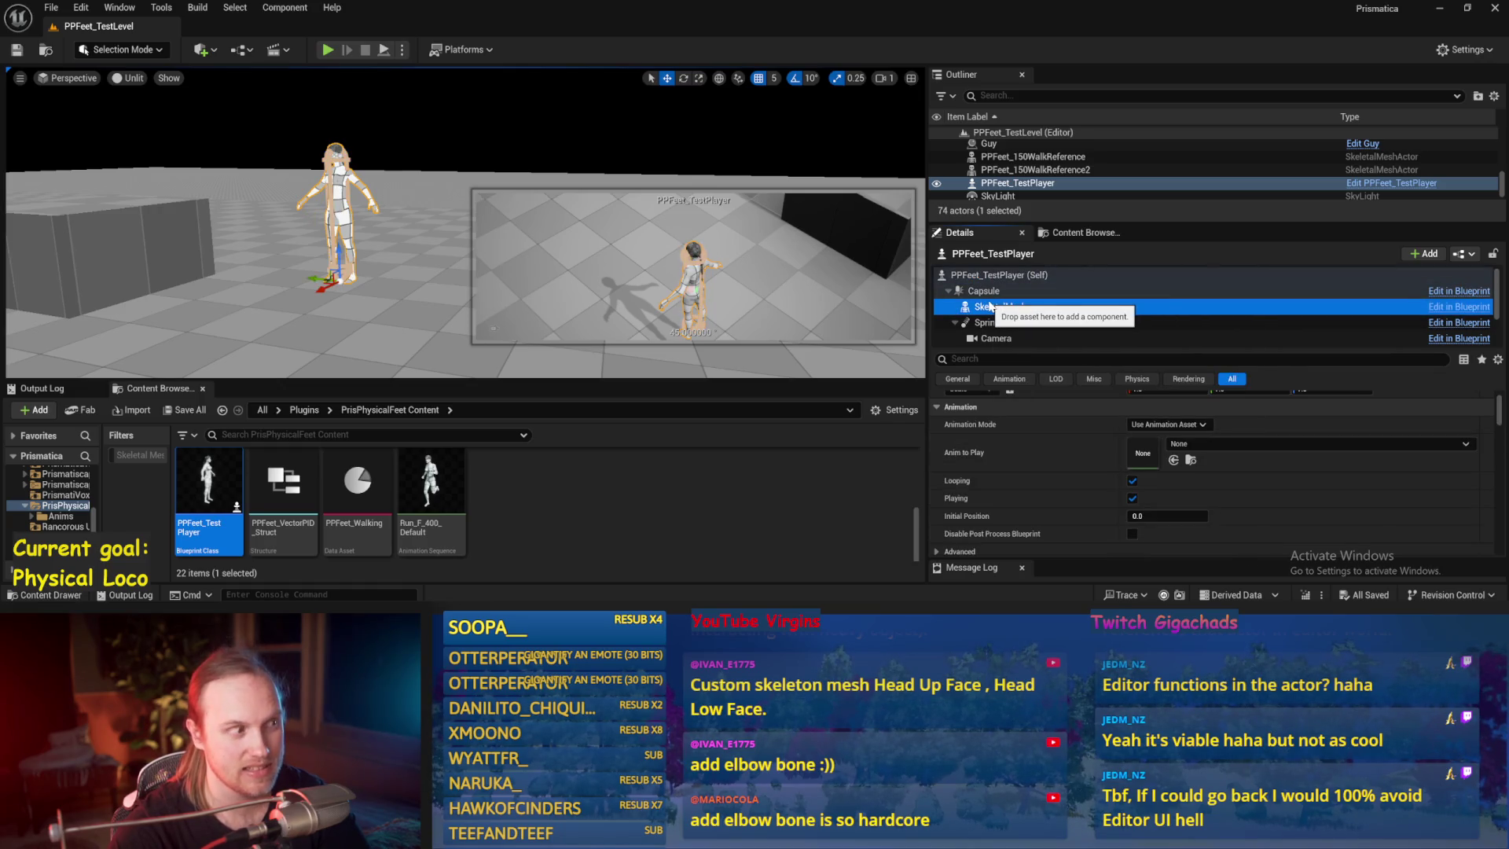
click(628, 315)
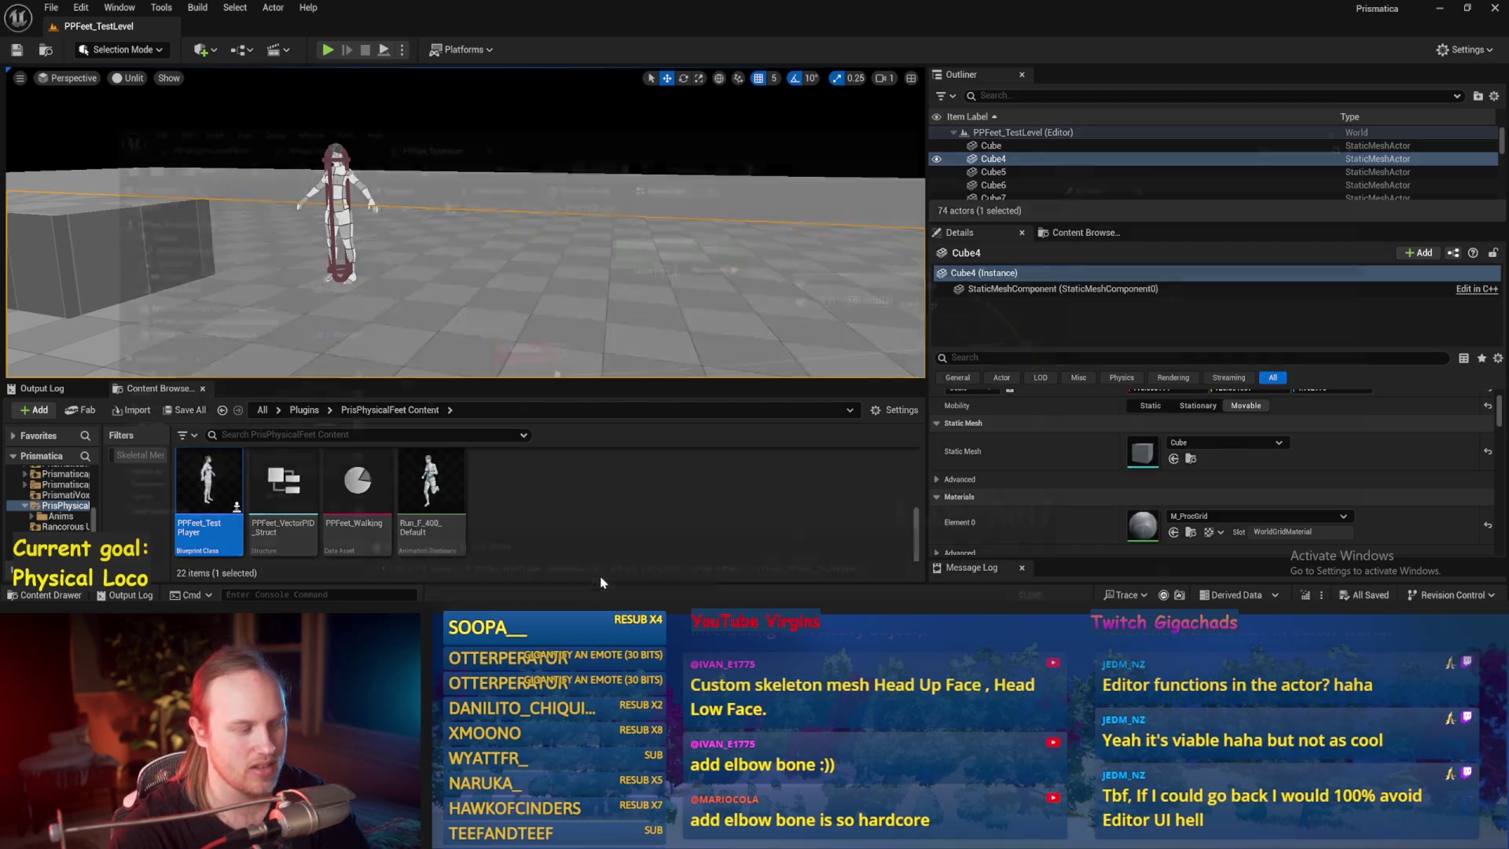
key(alt+Tab)
drag(742, 350, 697, 377)
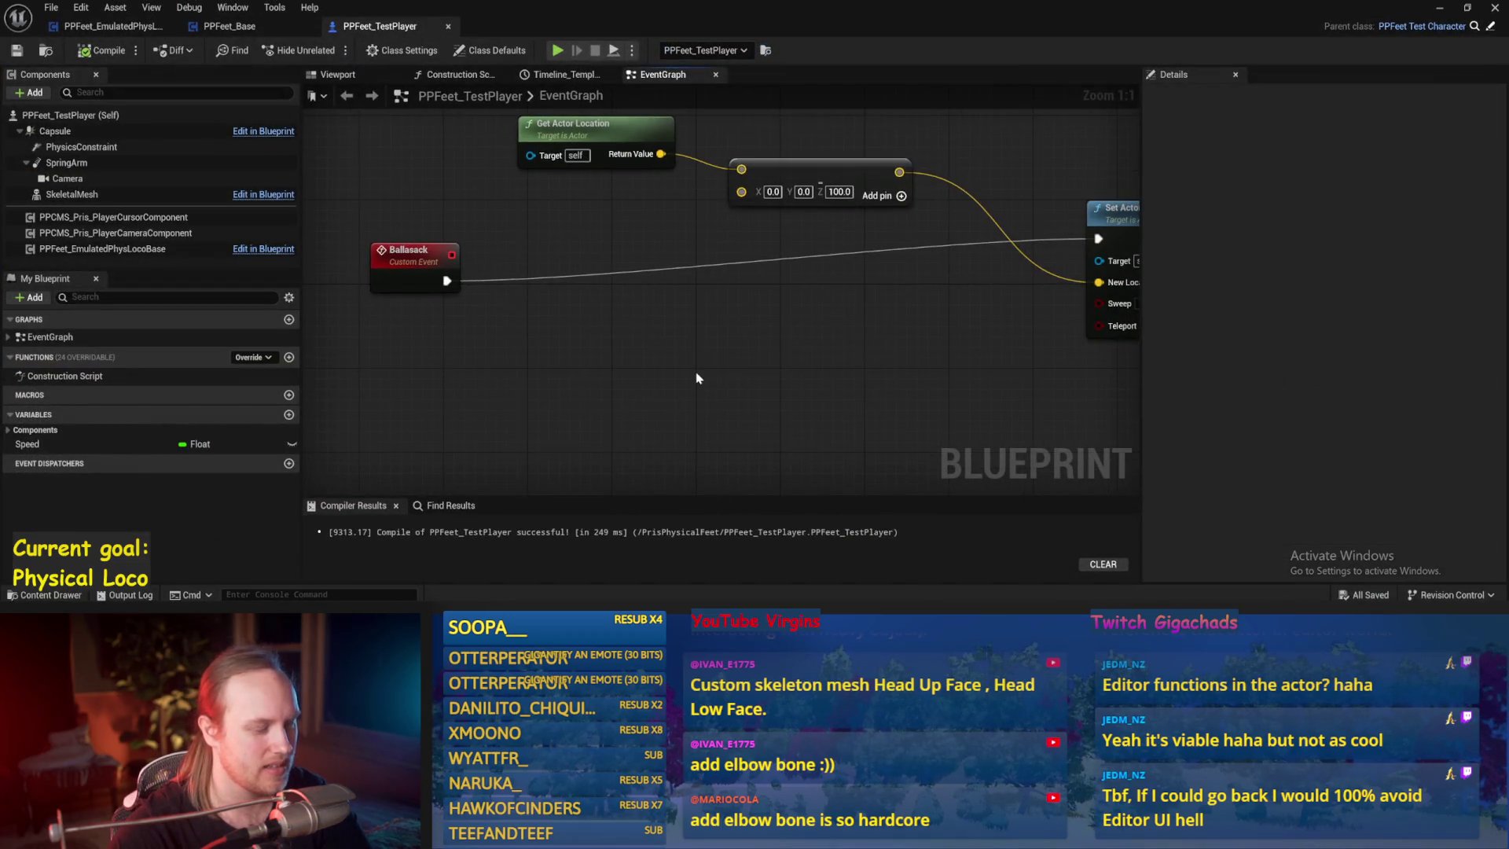
right_click(697, 377)
text(selected)
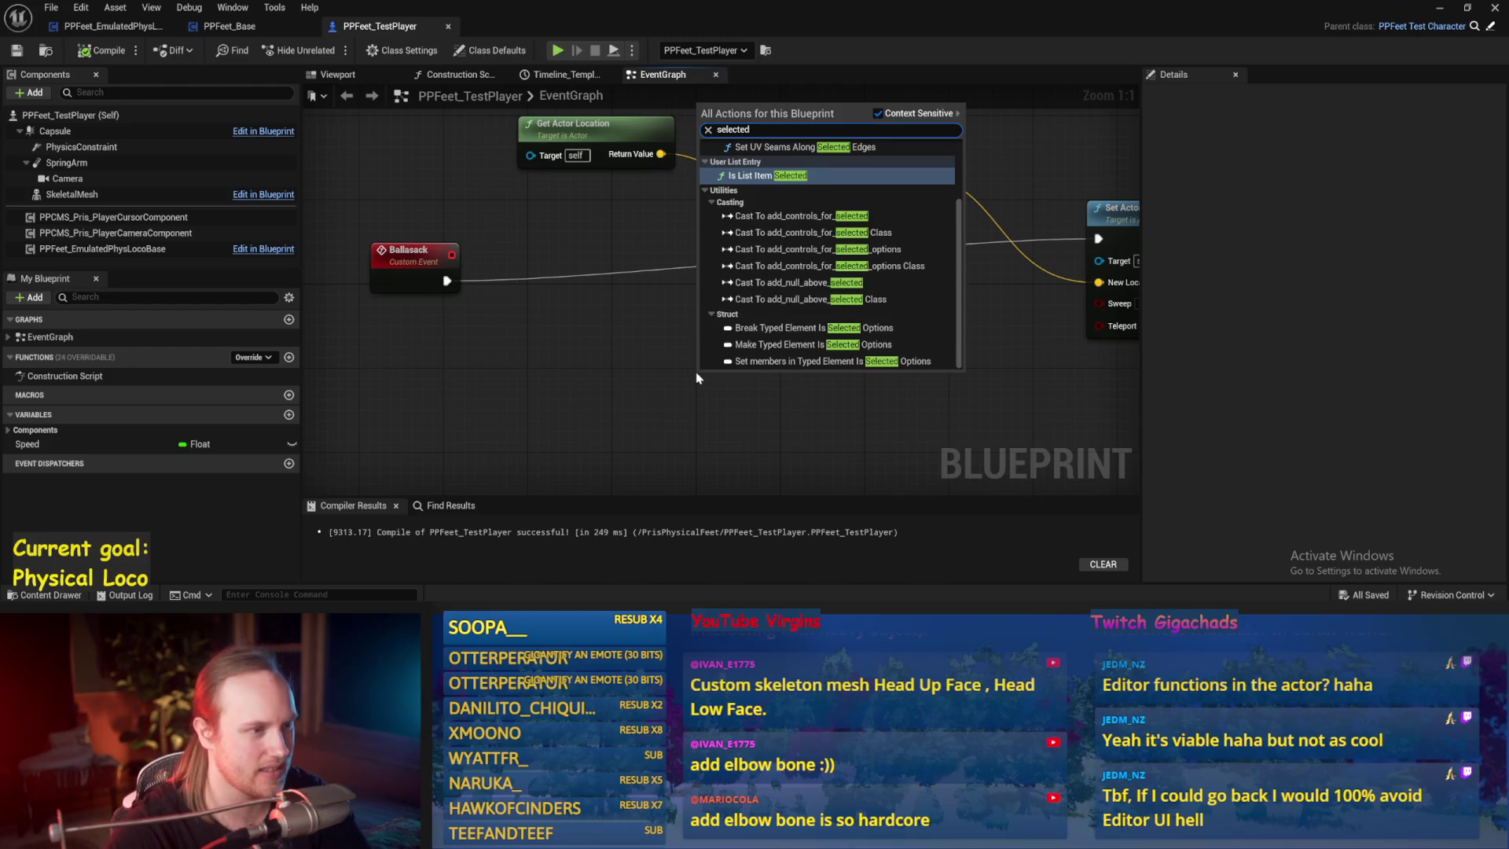
scroll(790, 264, up, 2)
scroll(790, 264, down, 2)
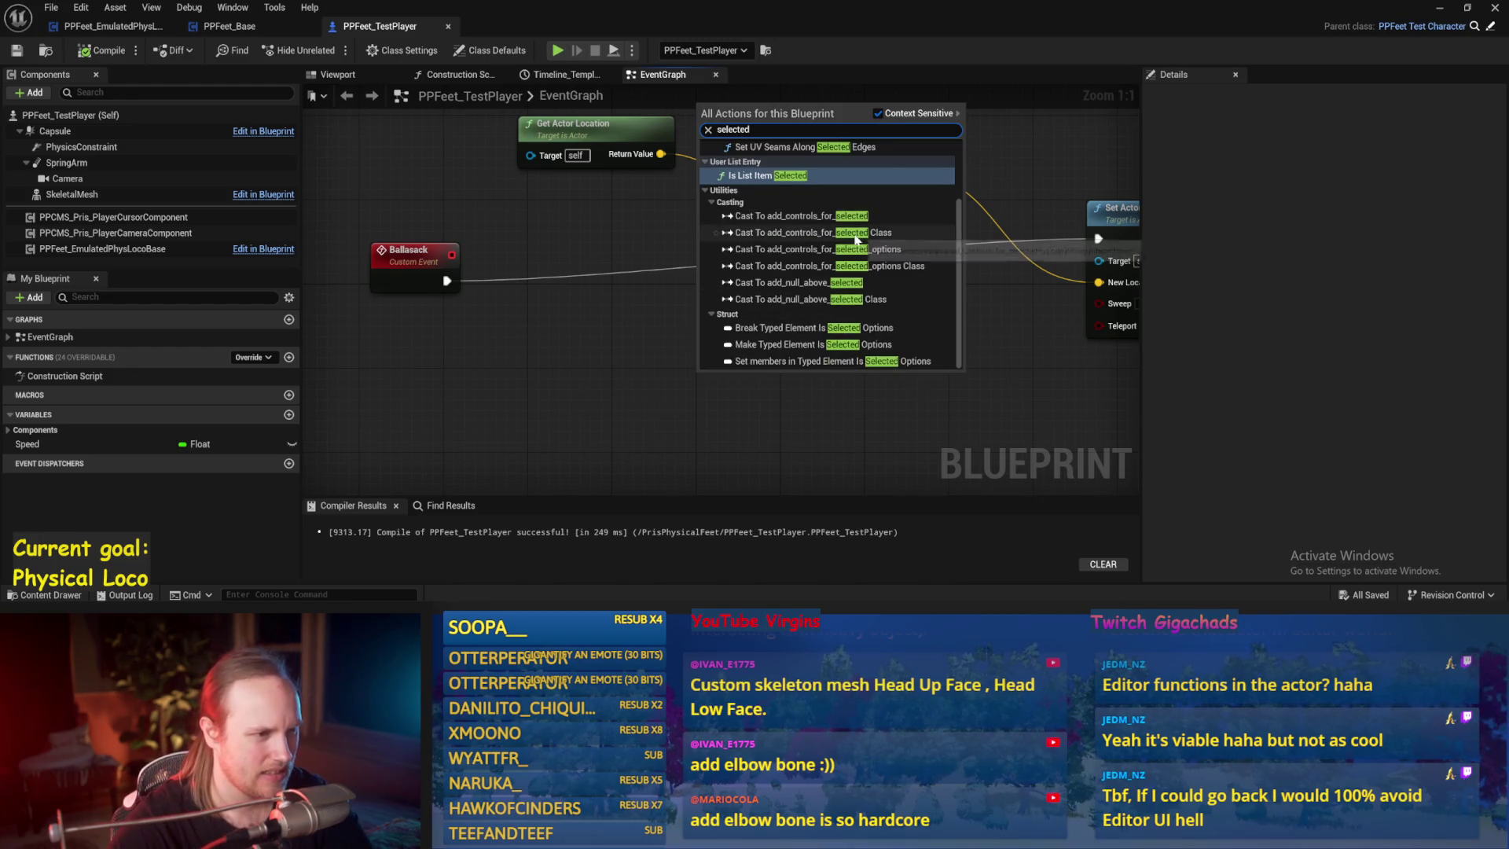
click(516, 355)
click(1440, 8)
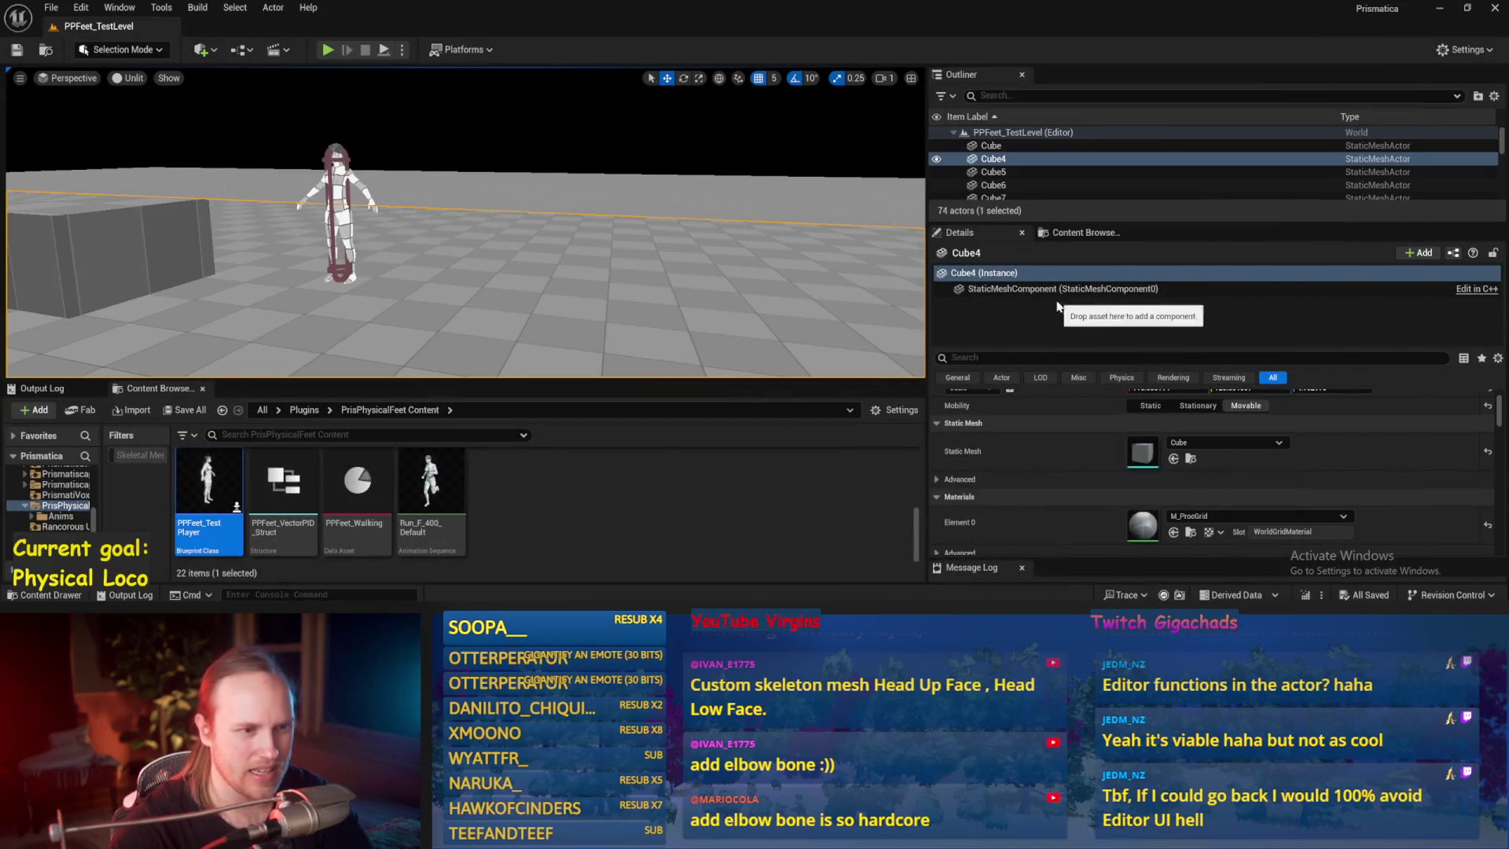
click(337, 228)
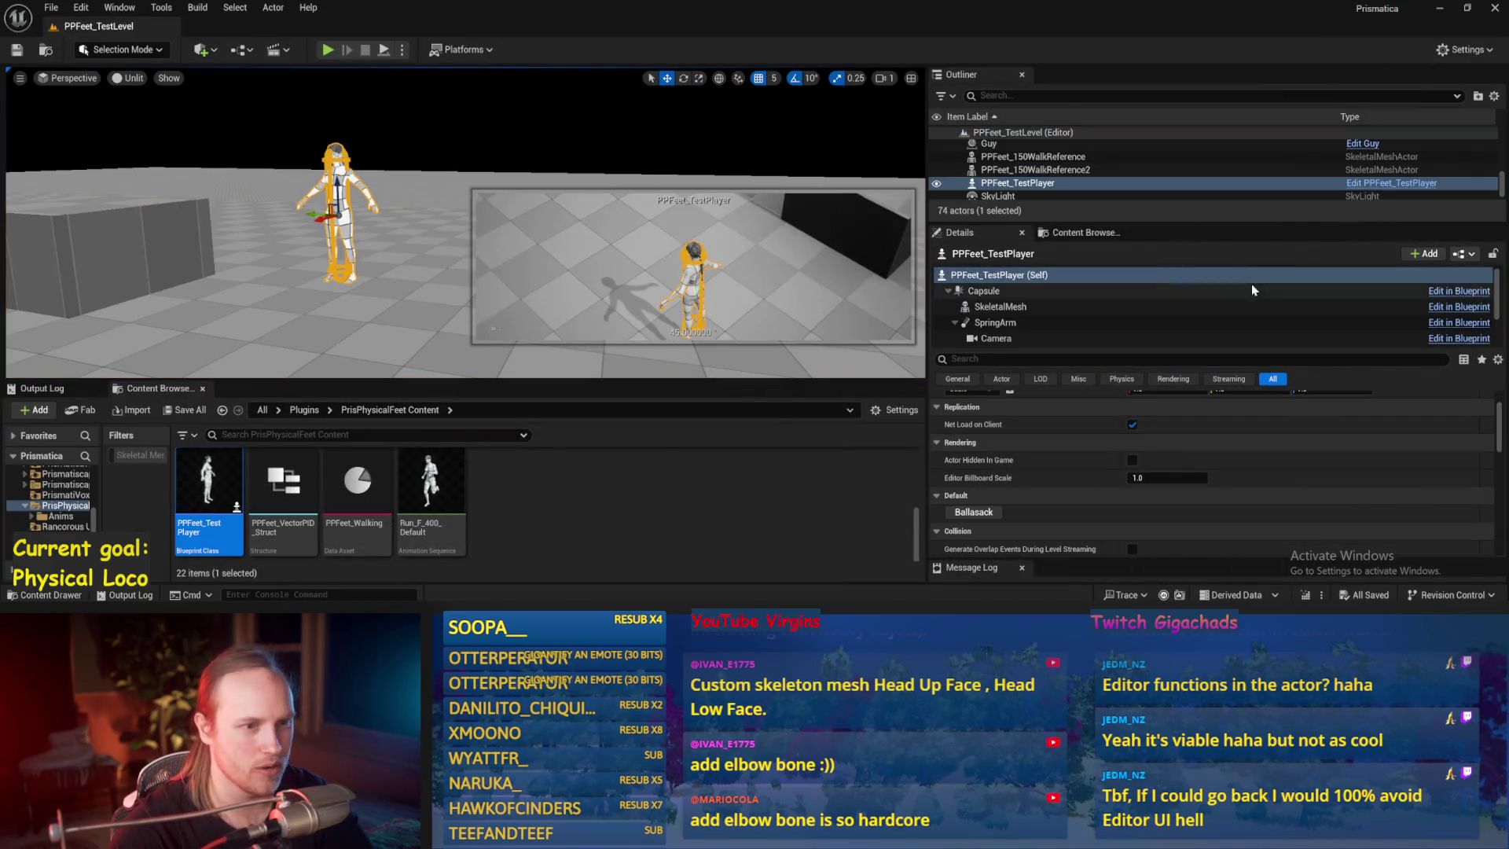
click(1049, 322)
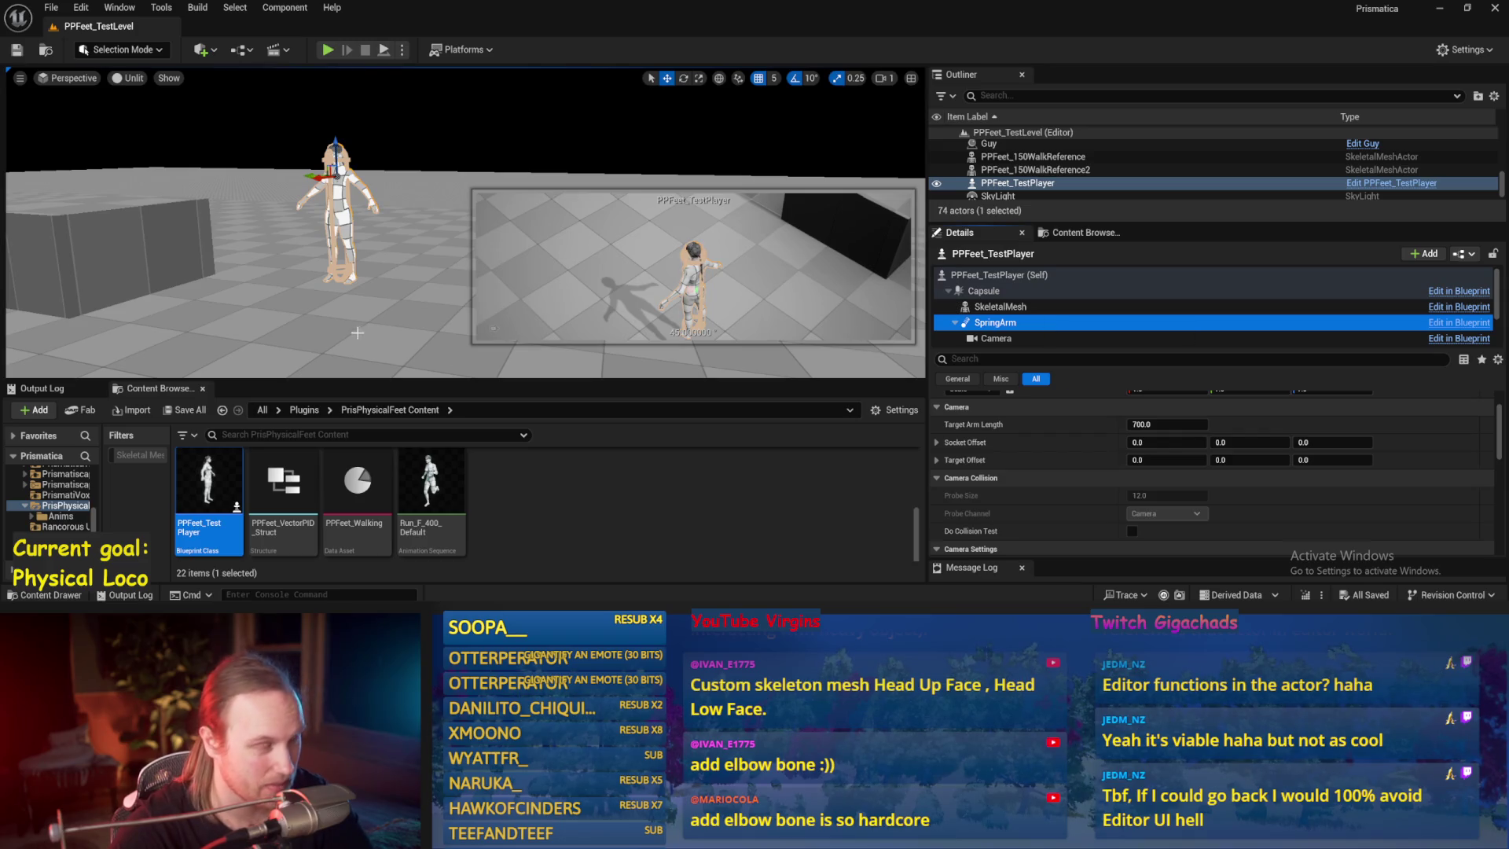
click(245, 317)
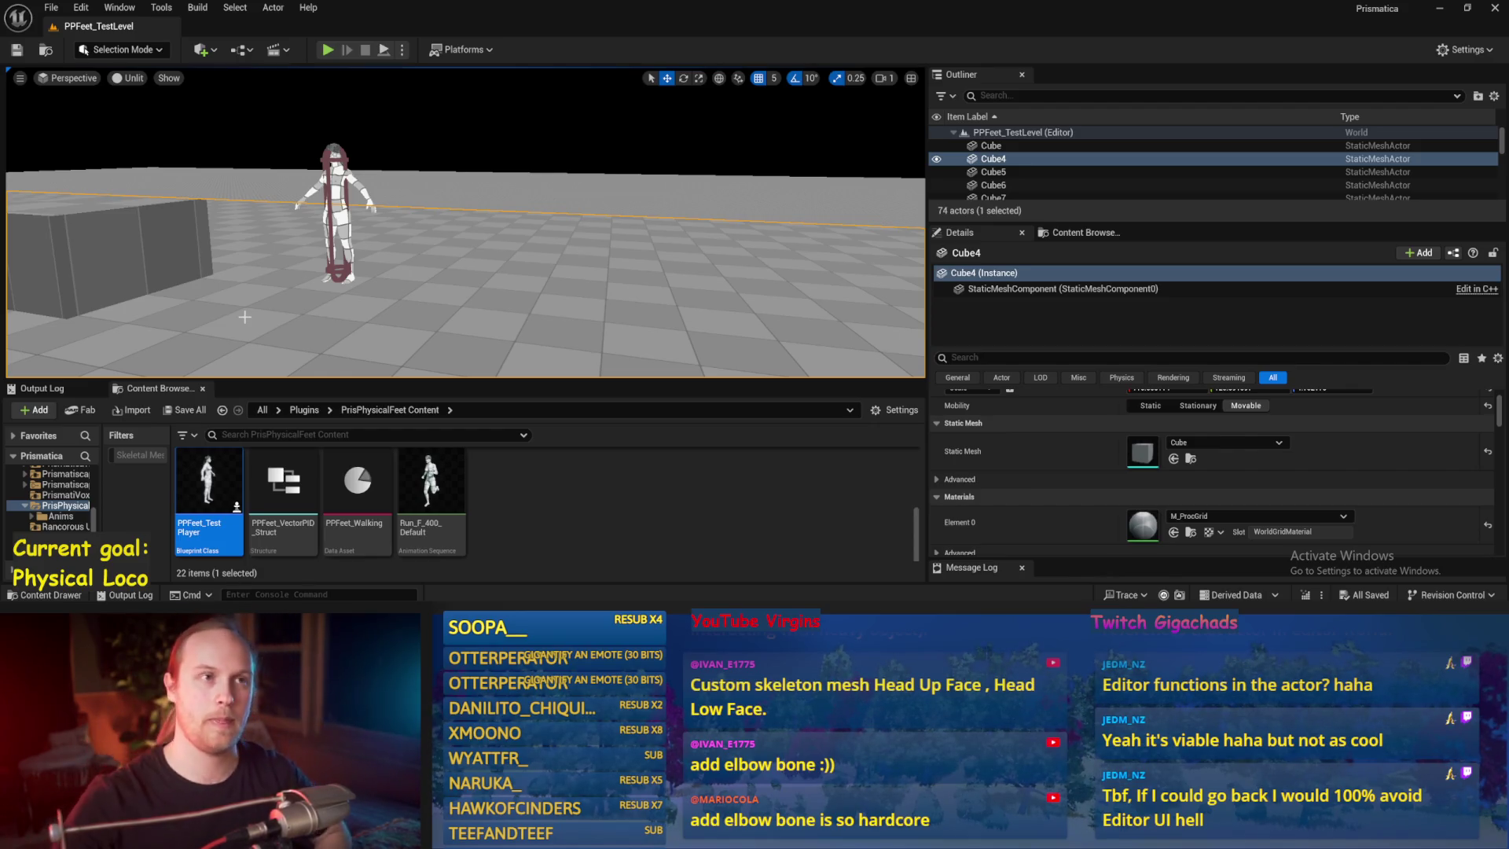
drag(487, 346, 550, 330)
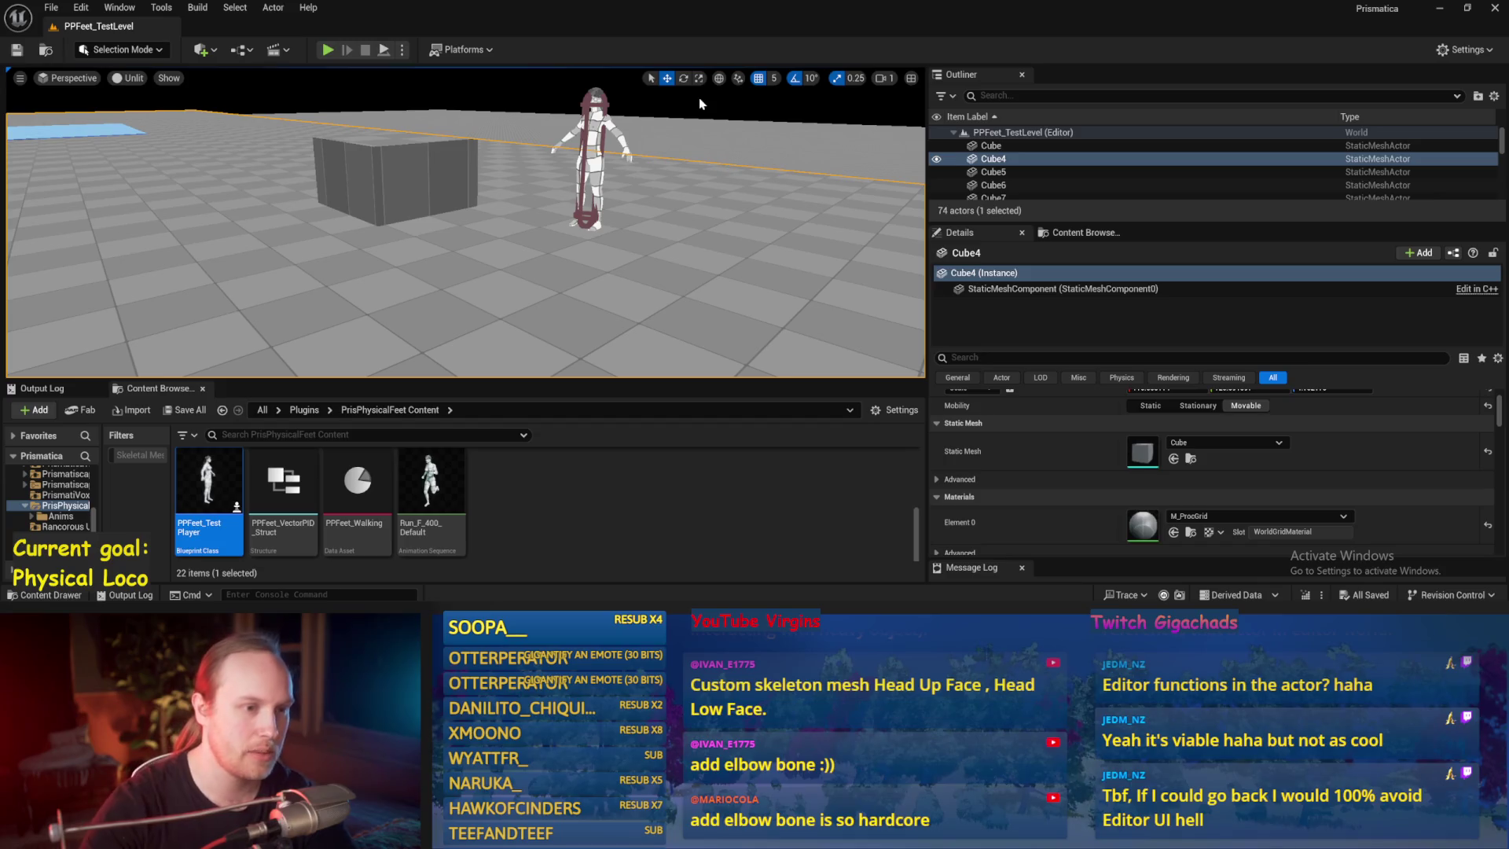
- Play the level fullscreen, walk the character forward with W, then stop with Esc
drag(768, 209, 817, 196)
key(alt+p)
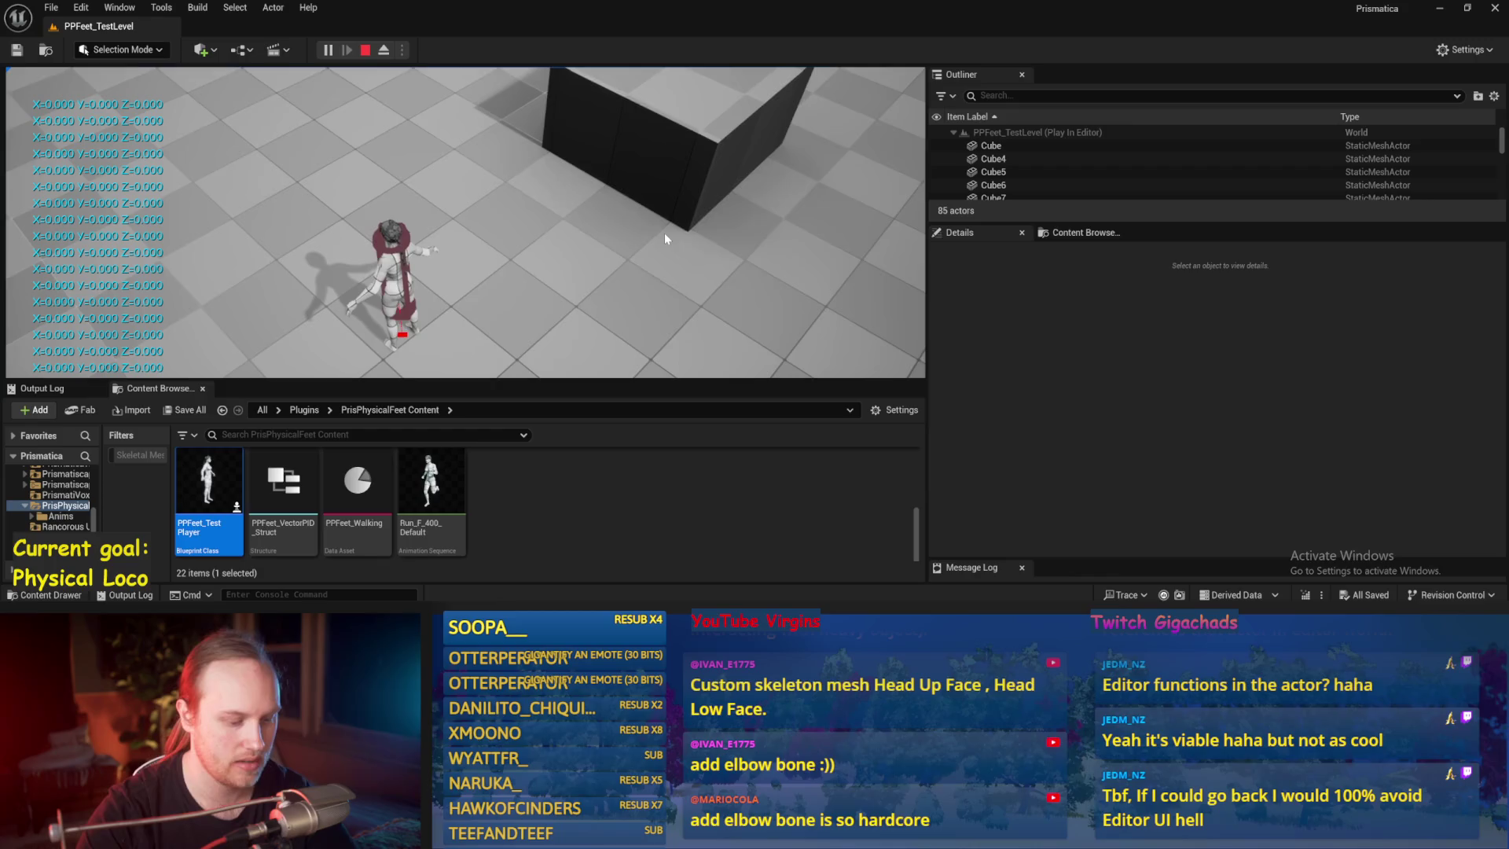
key(F11)
key(w)
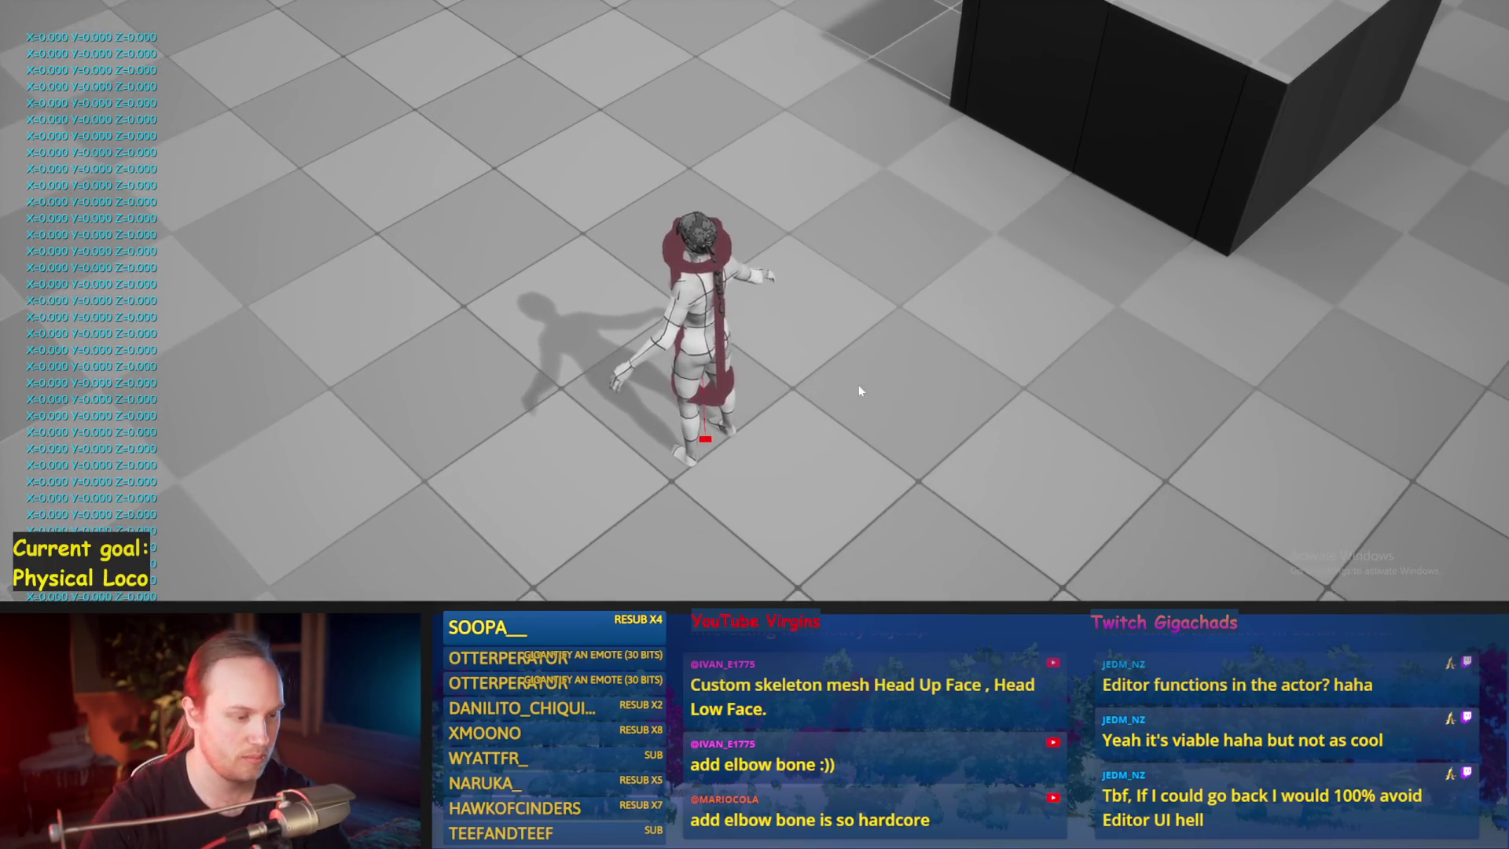
key(Escape)
key(F11)
click(579, 503)
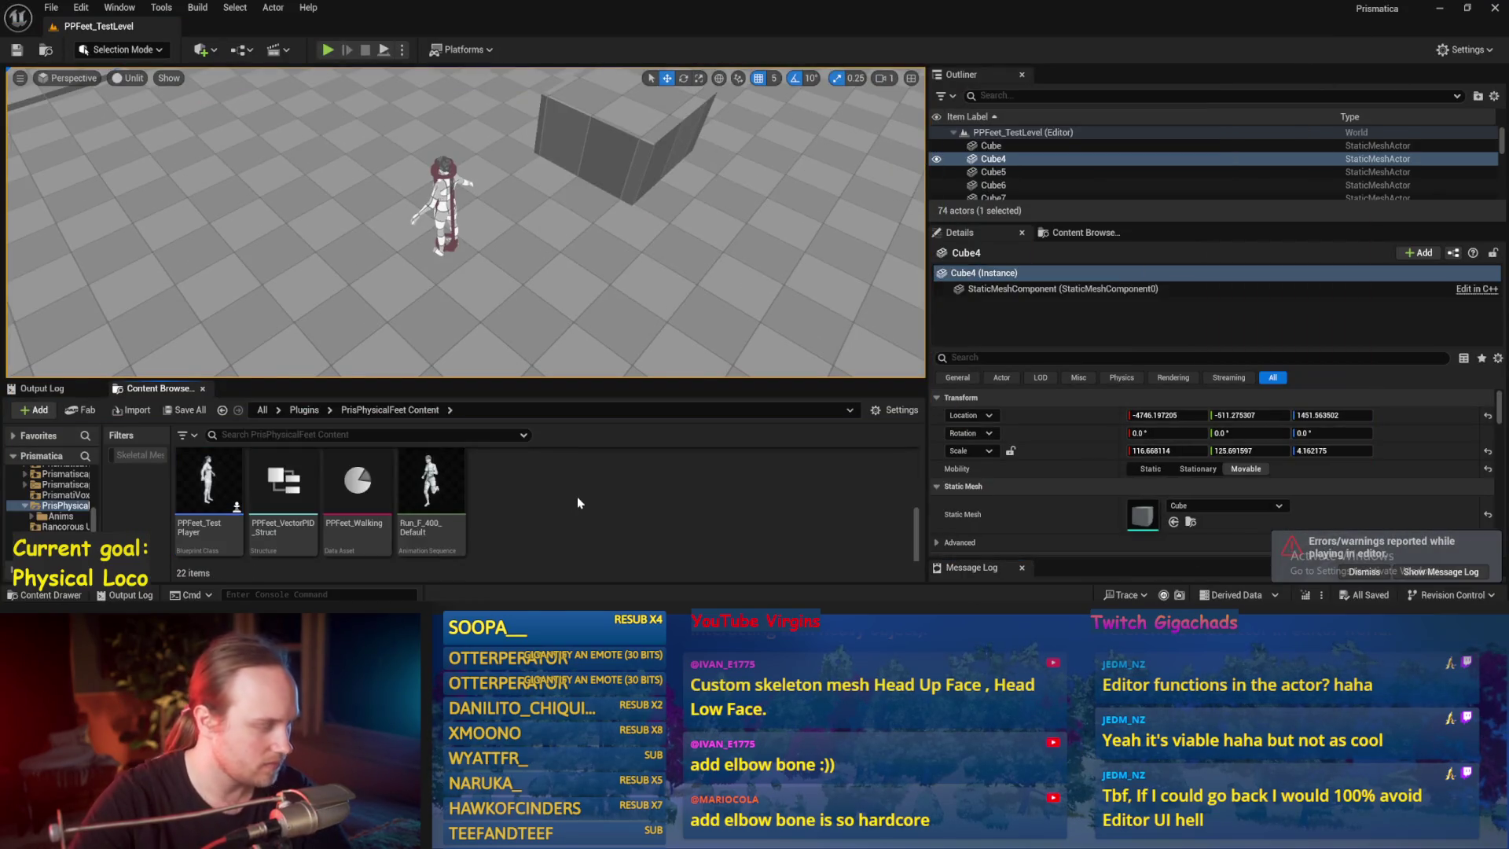
- Open PPFeet_EmulatedPhysLocoBase docked on the right half beside the level viewport
scroll(575, 523, up, 3)
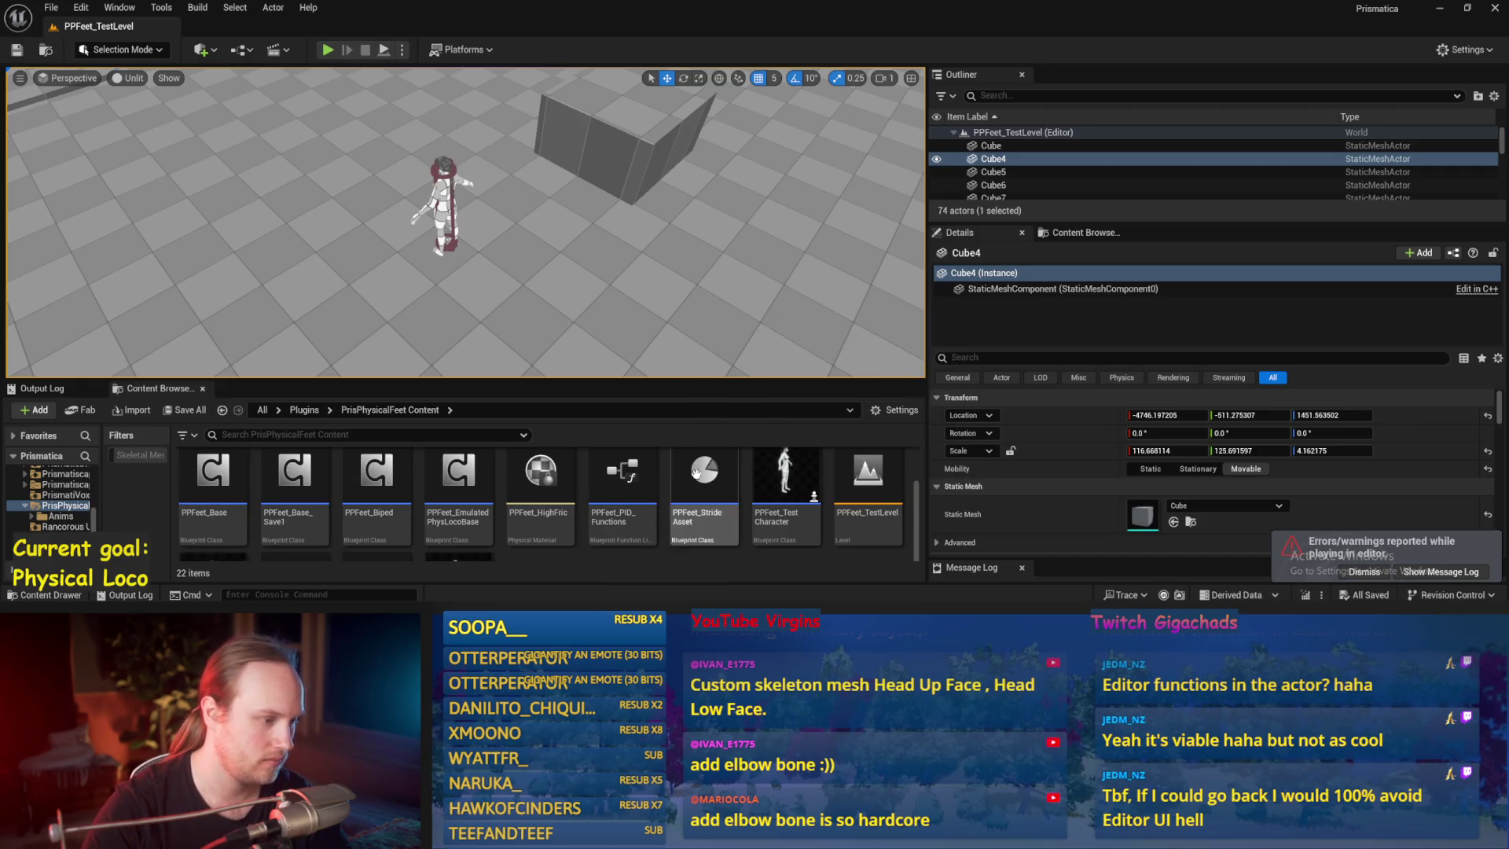
double_click(478, 479)
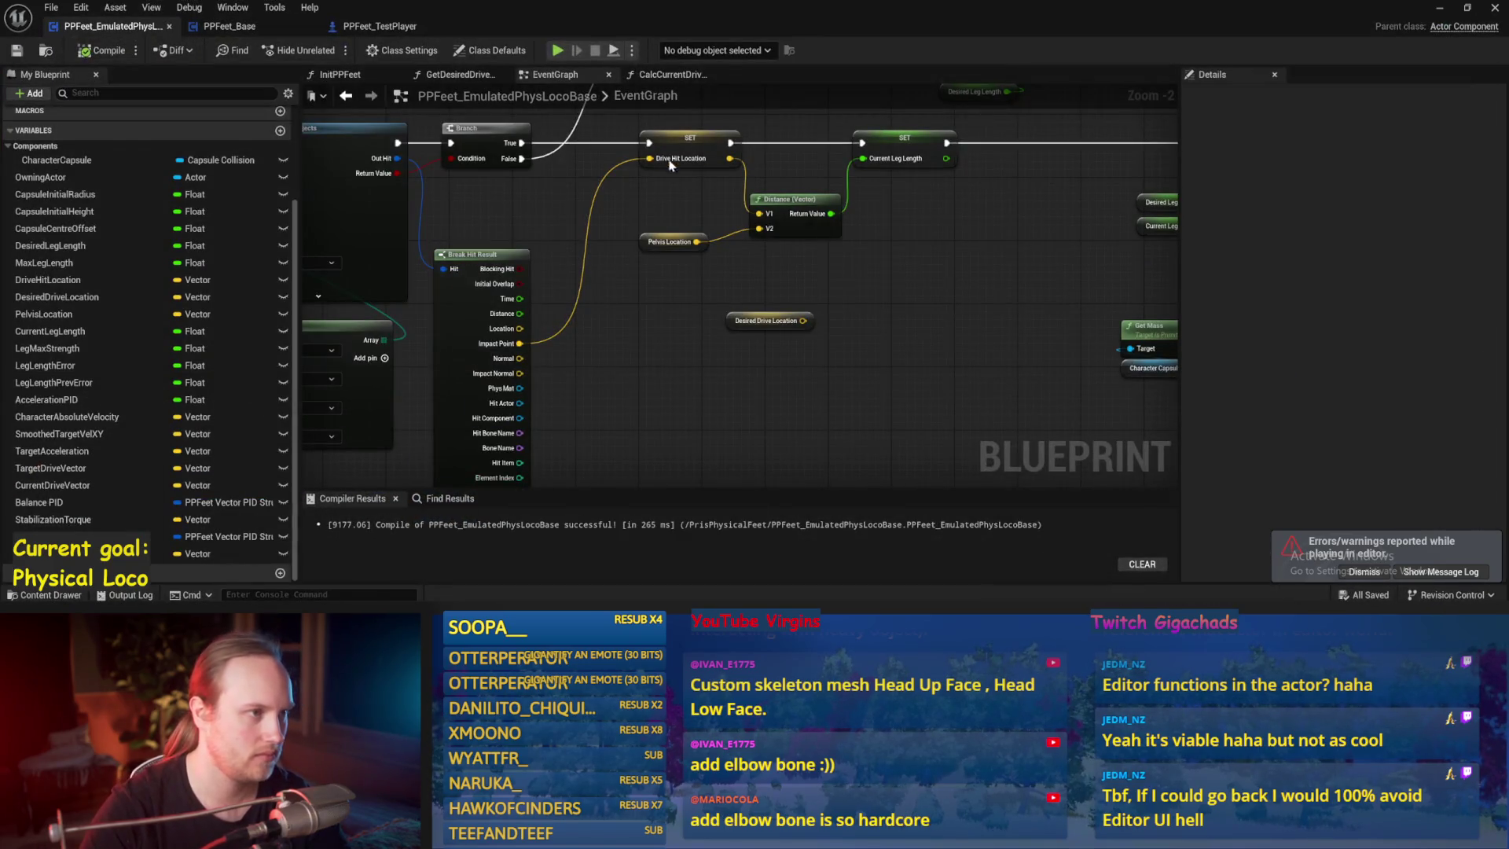
key(super+Right)
click(275, 123)
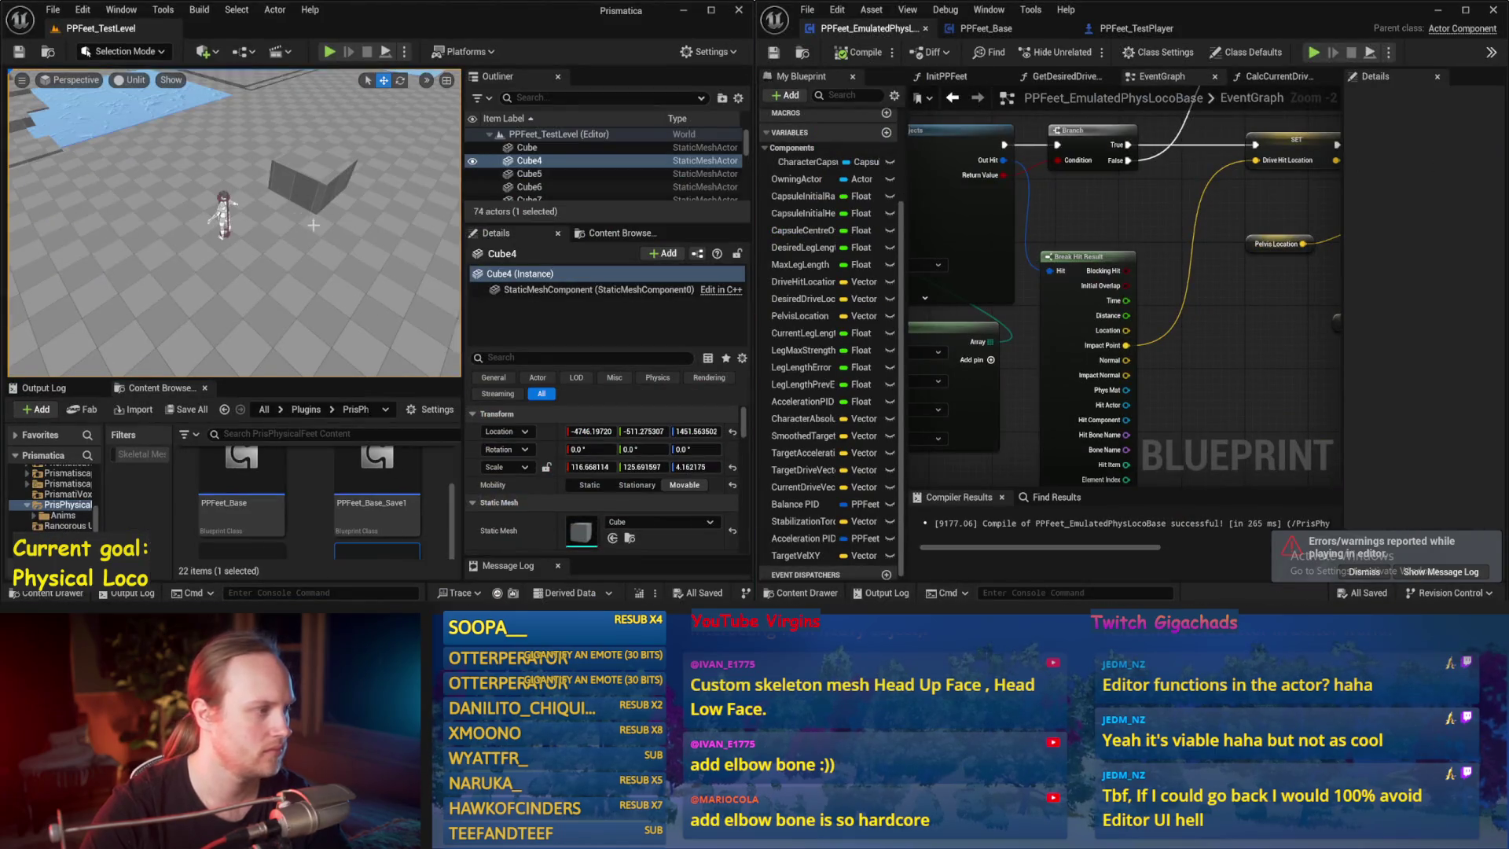
drag(311, 225, 310, 243)
key(F11)
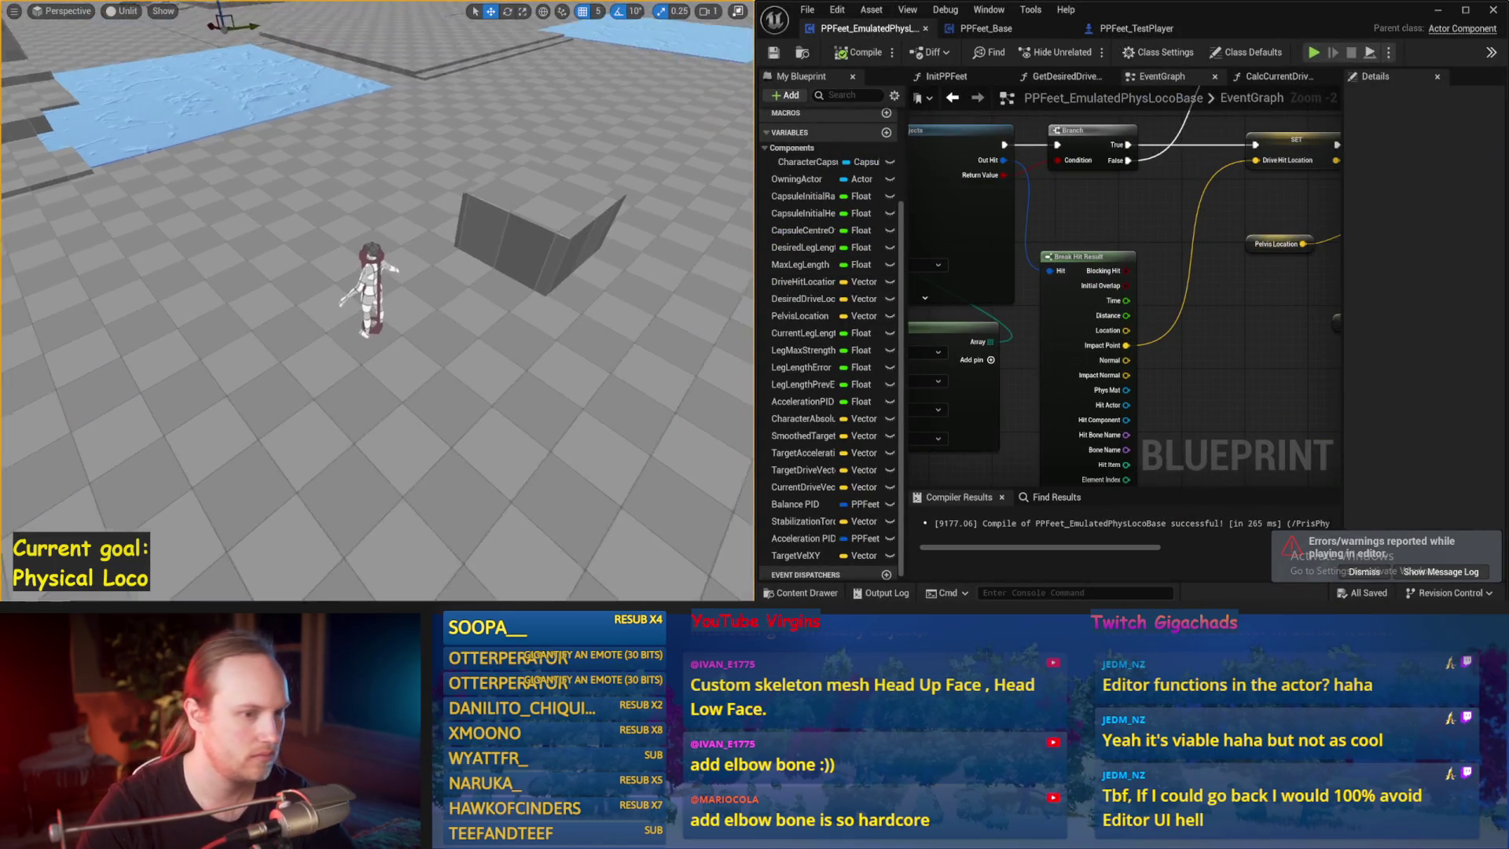
scroll(1075, 202, down, 3)
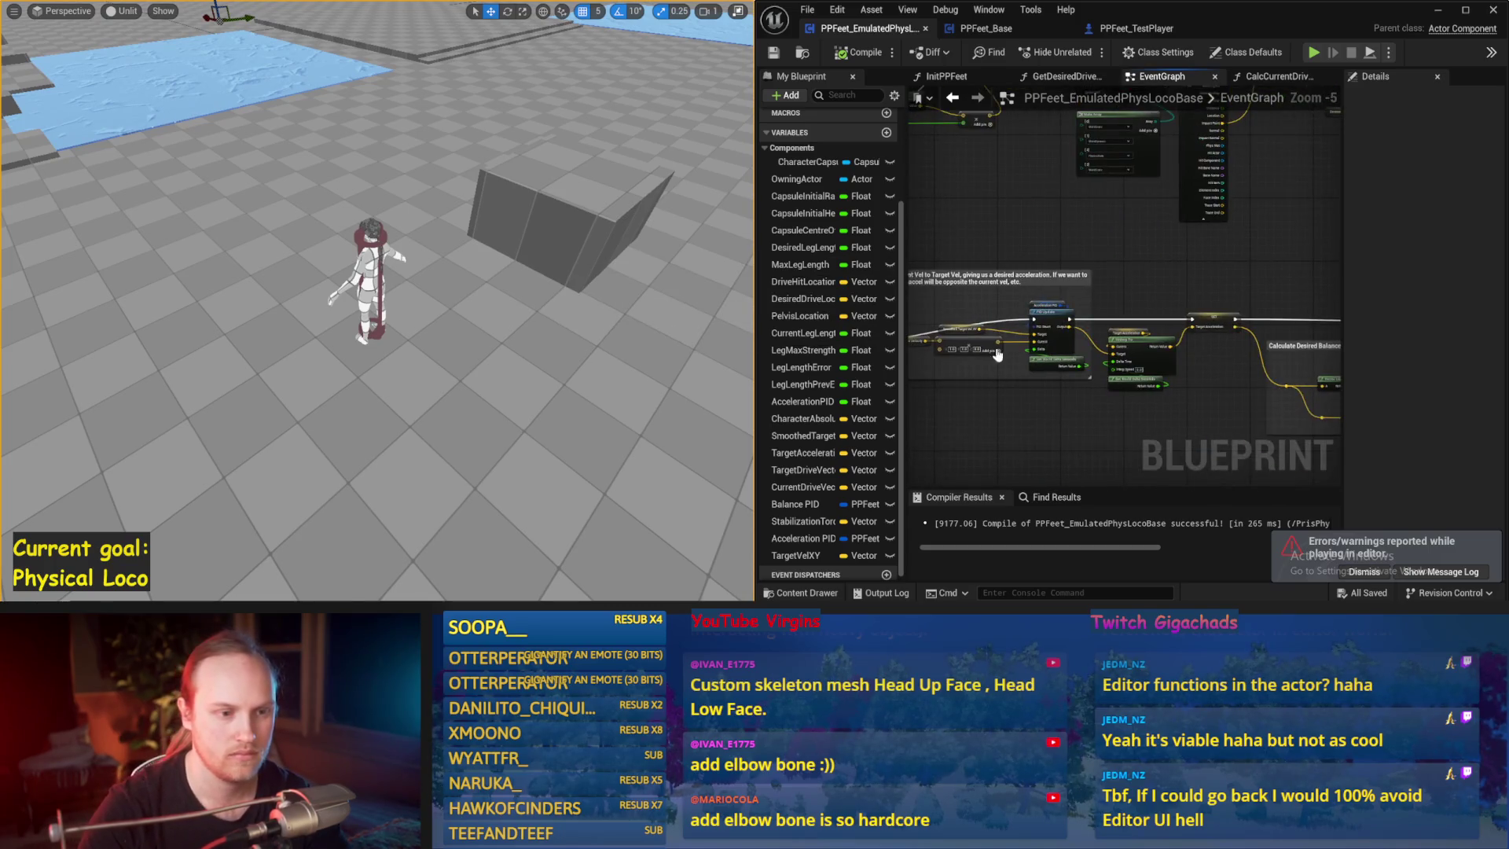
scroll(1116, 362, up, 2)
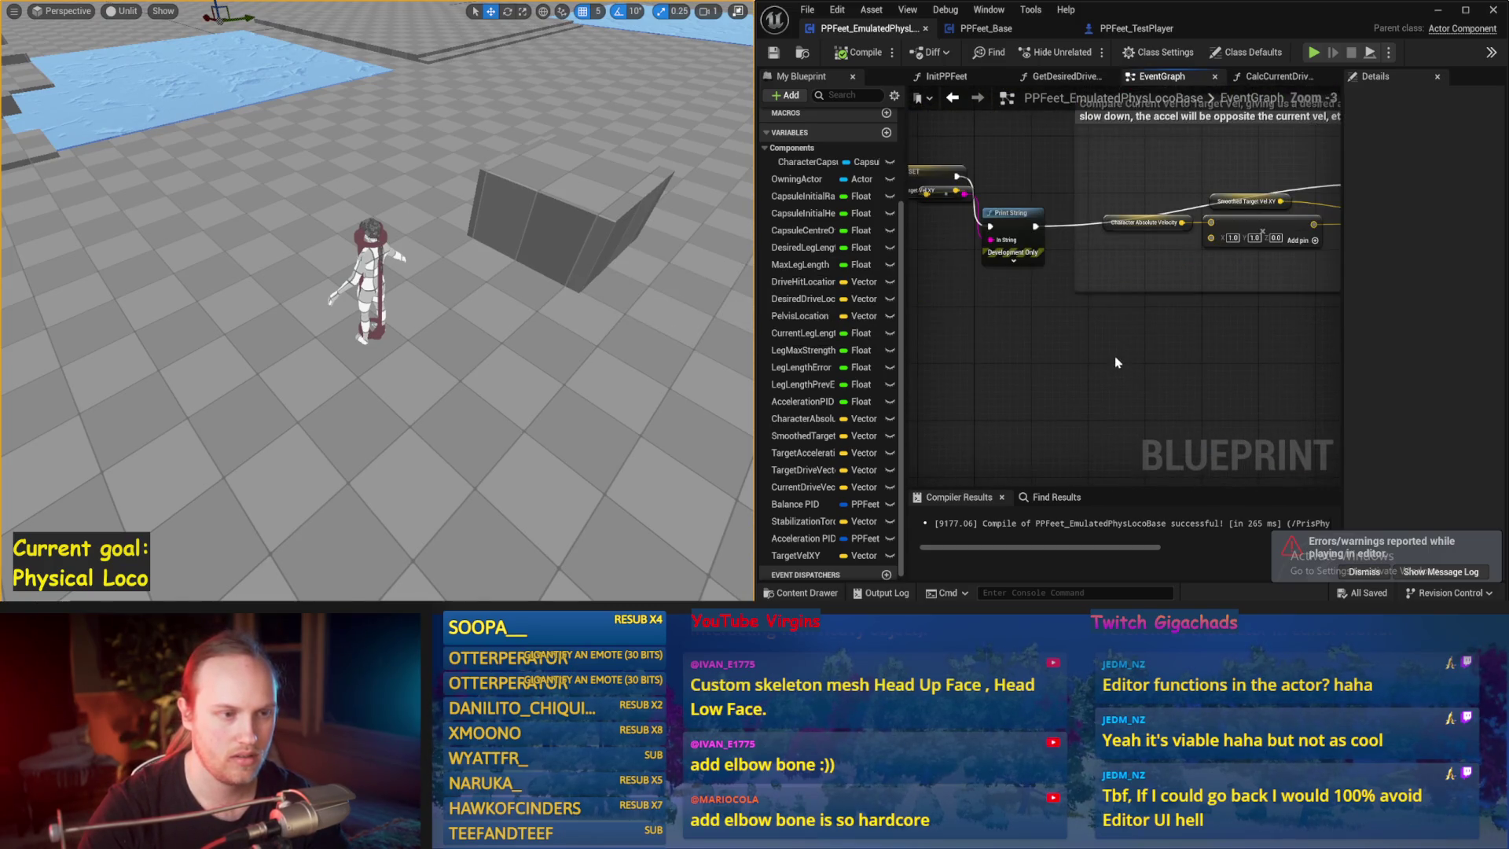
- Move the Print String node, save, and compile the EmulatedPhysLocoBase blueprint
mouse_move(1016, 228)
mouse_down()
mouse_move(943, 189)
mouse_move(1161, 301)
mouse_up()
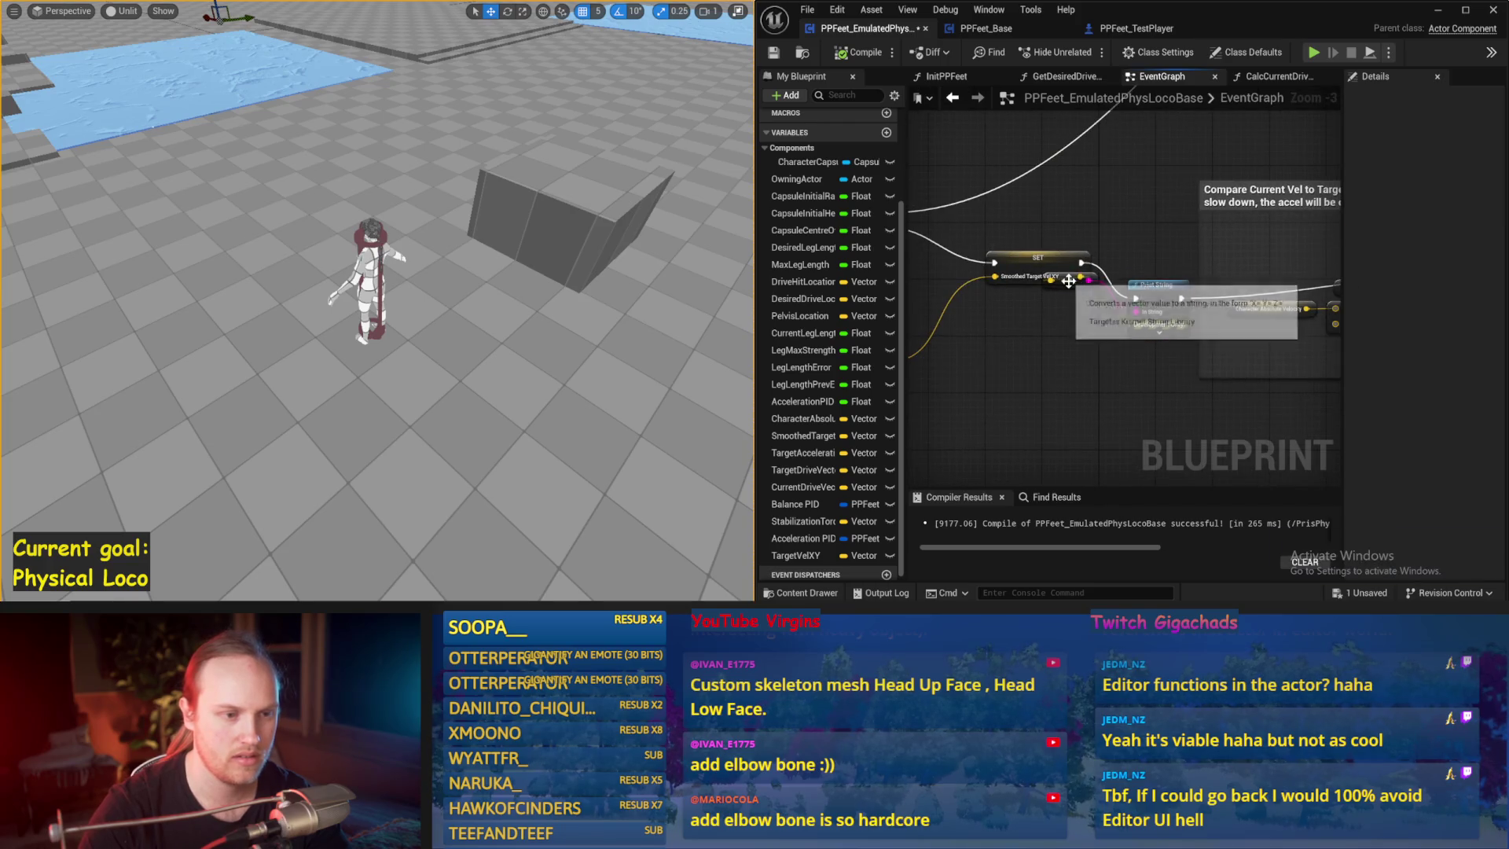
mouse_move(1048, 309)
mouse_down()
mouse_move(958, 278)
mouse_move(1061, 393)
mouse_move(986, 255)
mouse_move(1022, 235)
mouse_move(994, 200)
mouse_move(1206, 257)
mouse_up()
key(ctrl+s)
click(994, 198)
click(1141, 196)
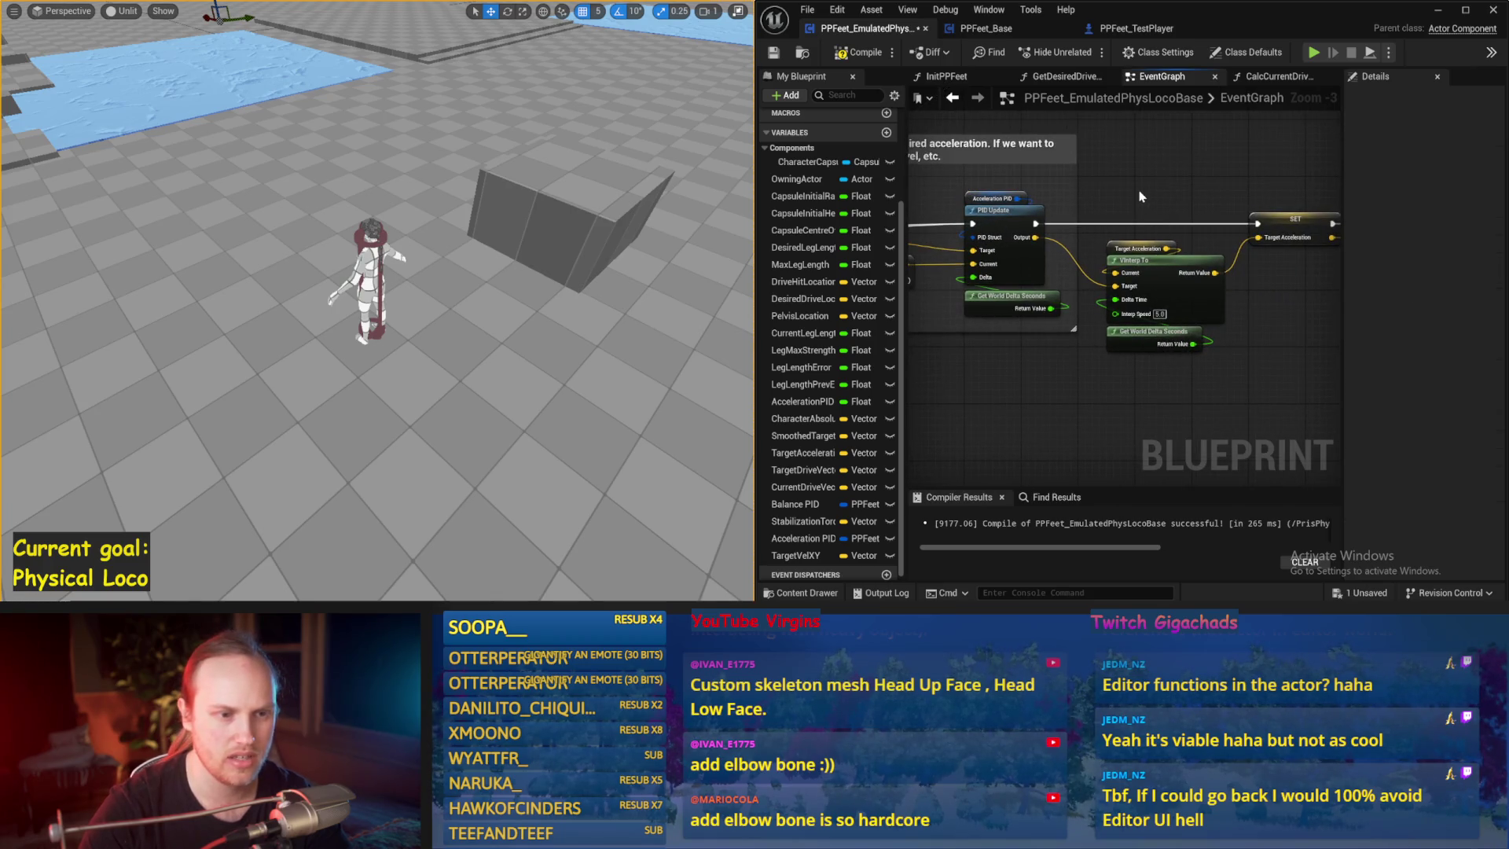
click(775, 53)
mouse_move(1239, 169)
mouse_down()
mouse_move(1139, 155)
mouse_move(1081, 169)
mouse_up()
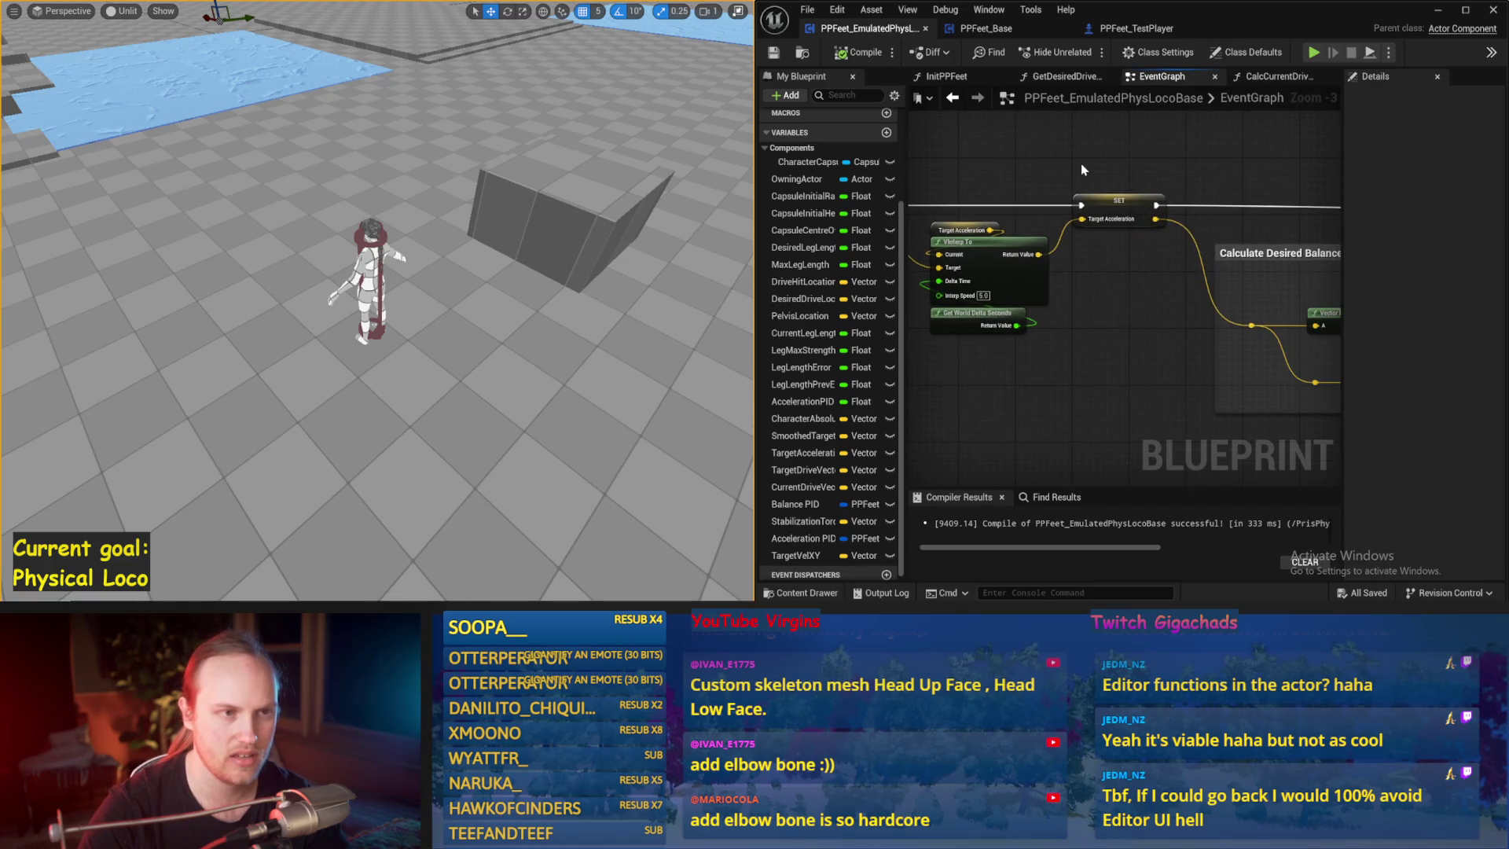
click(986, 28)
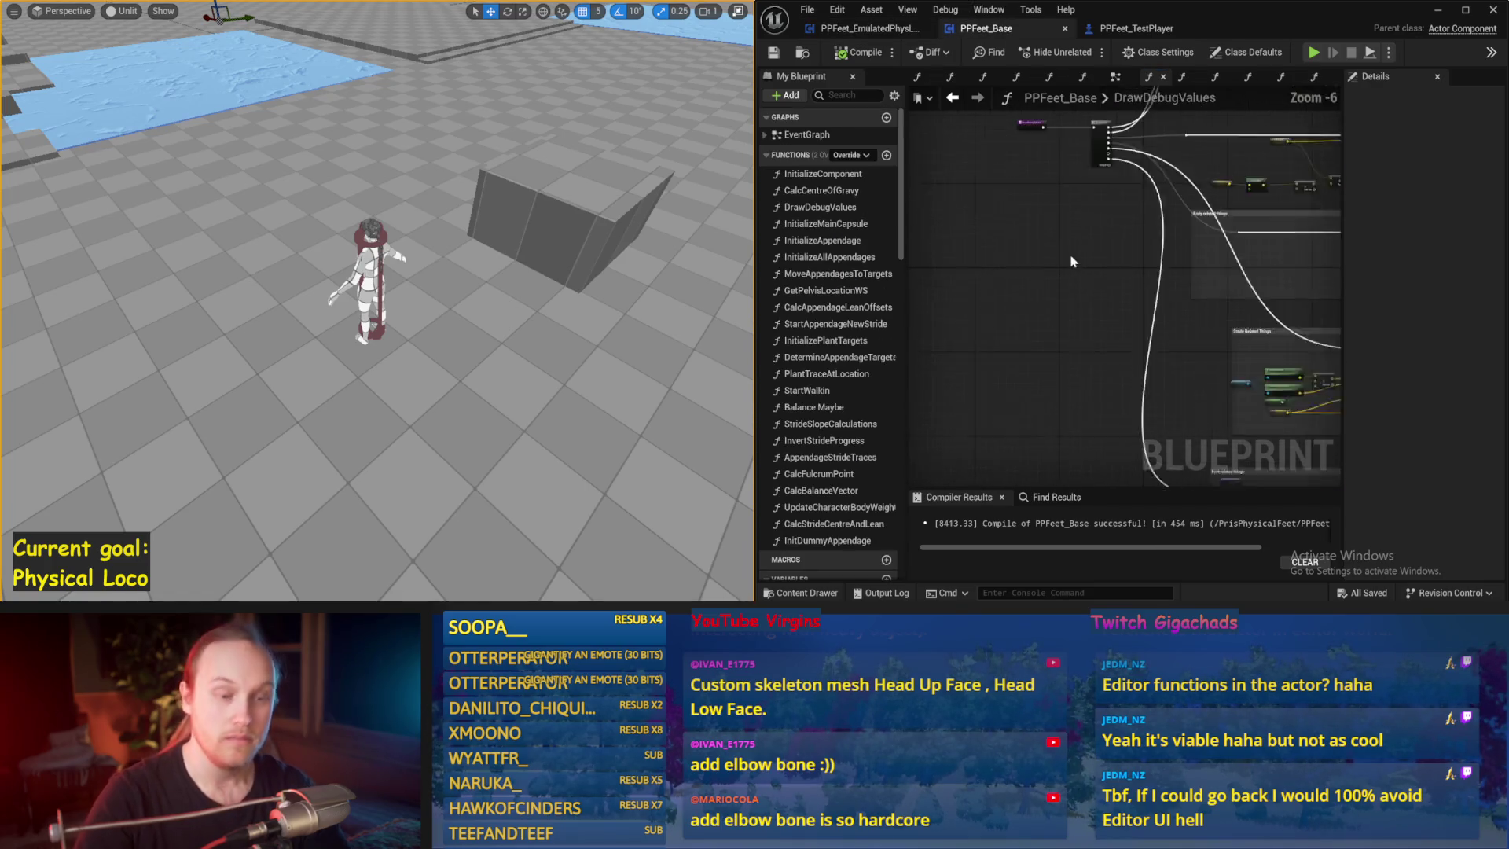
- Select and copy the debug-drawing groups in PPFeet_Base's DrawDebugValues graph
drag(1342, 116, 1444, 117)
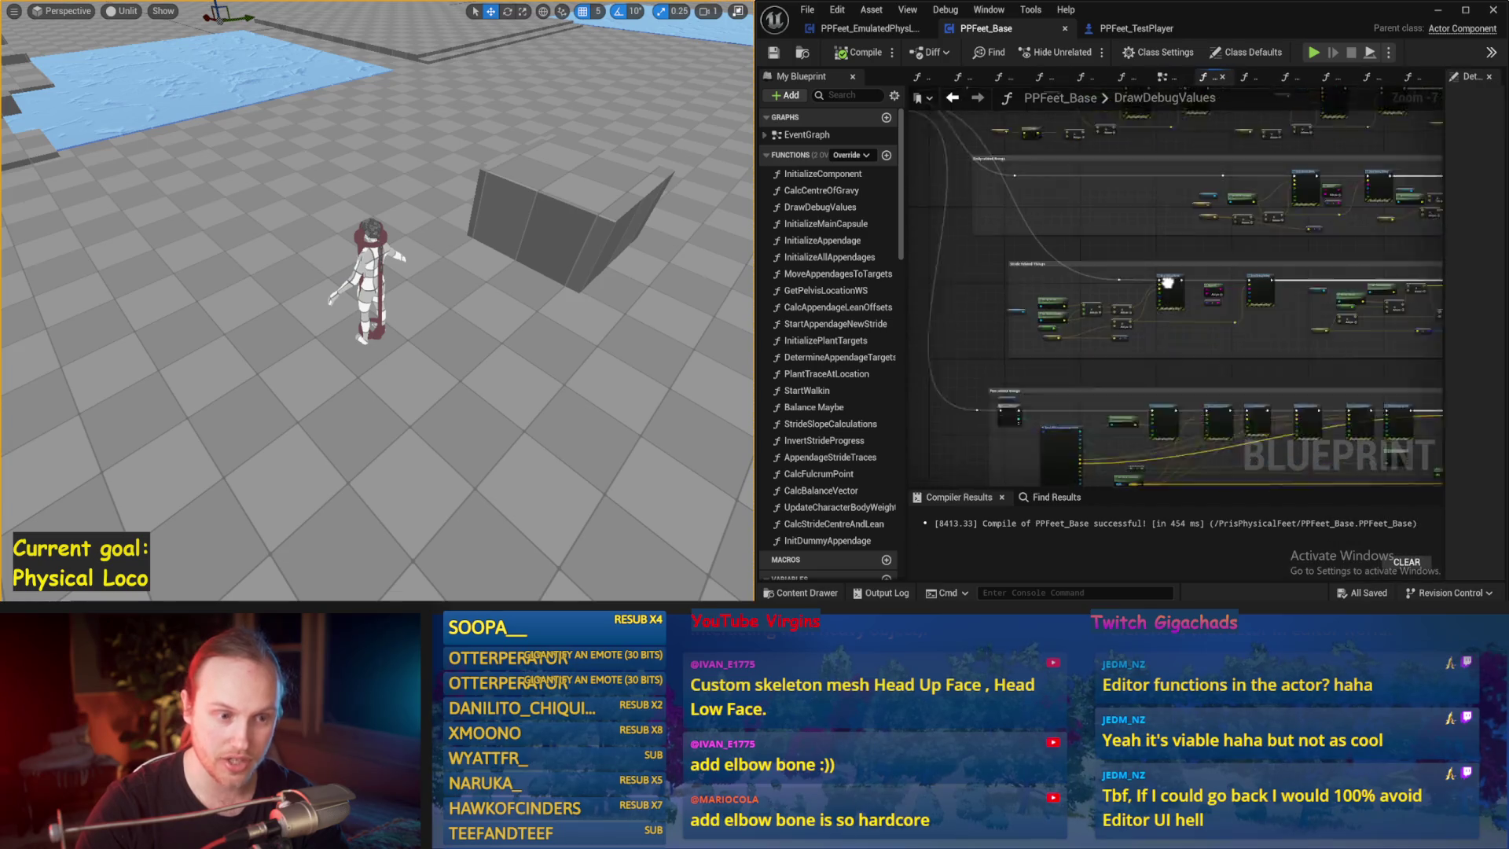
scroll(1110, 300, up, 1)
scroll(1036, 301, up, 1)
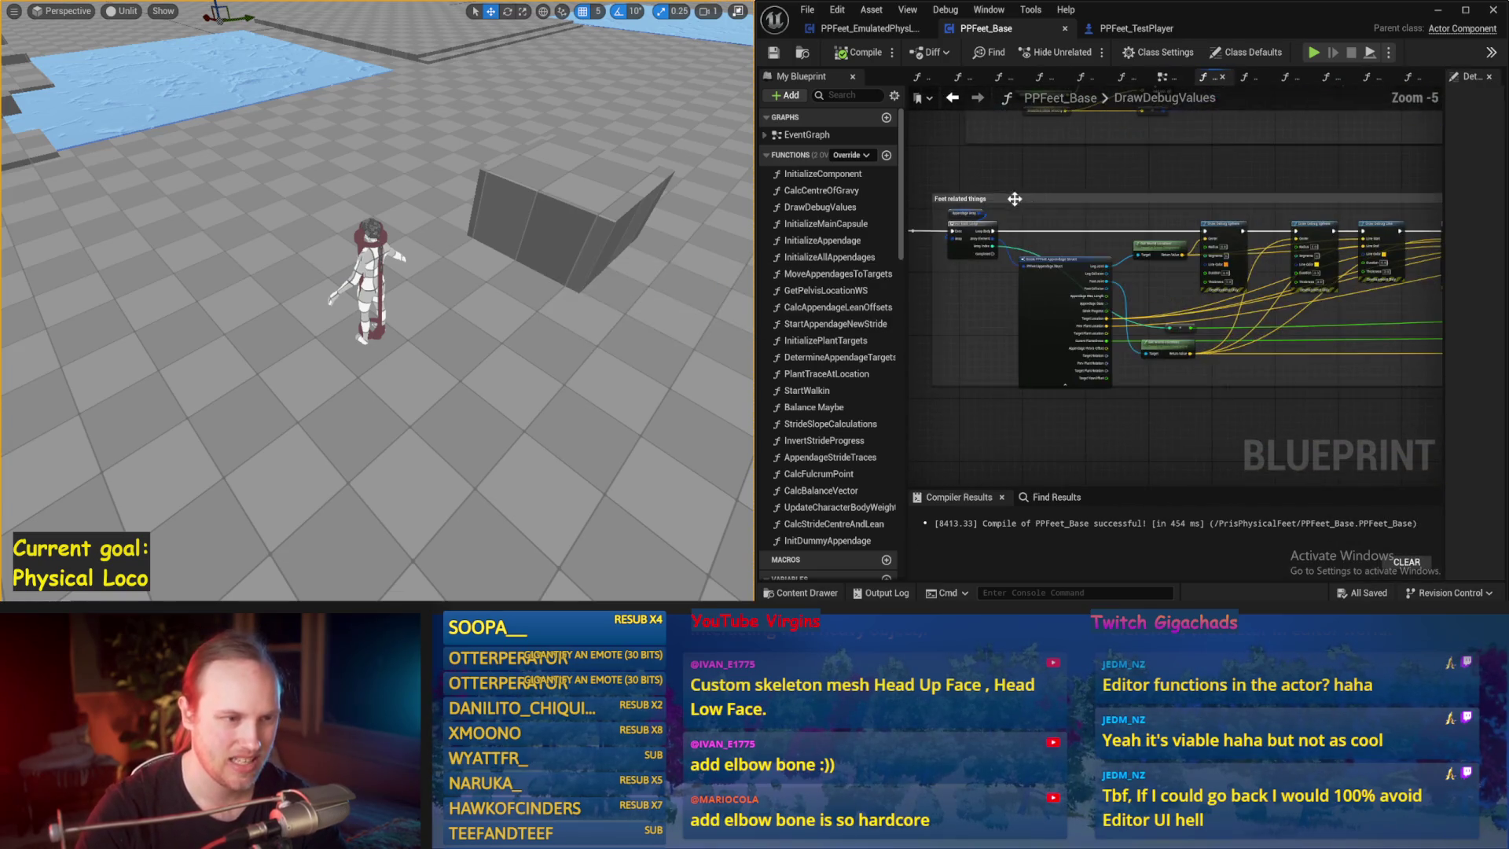
drag(1071, 198, 1099, 378)
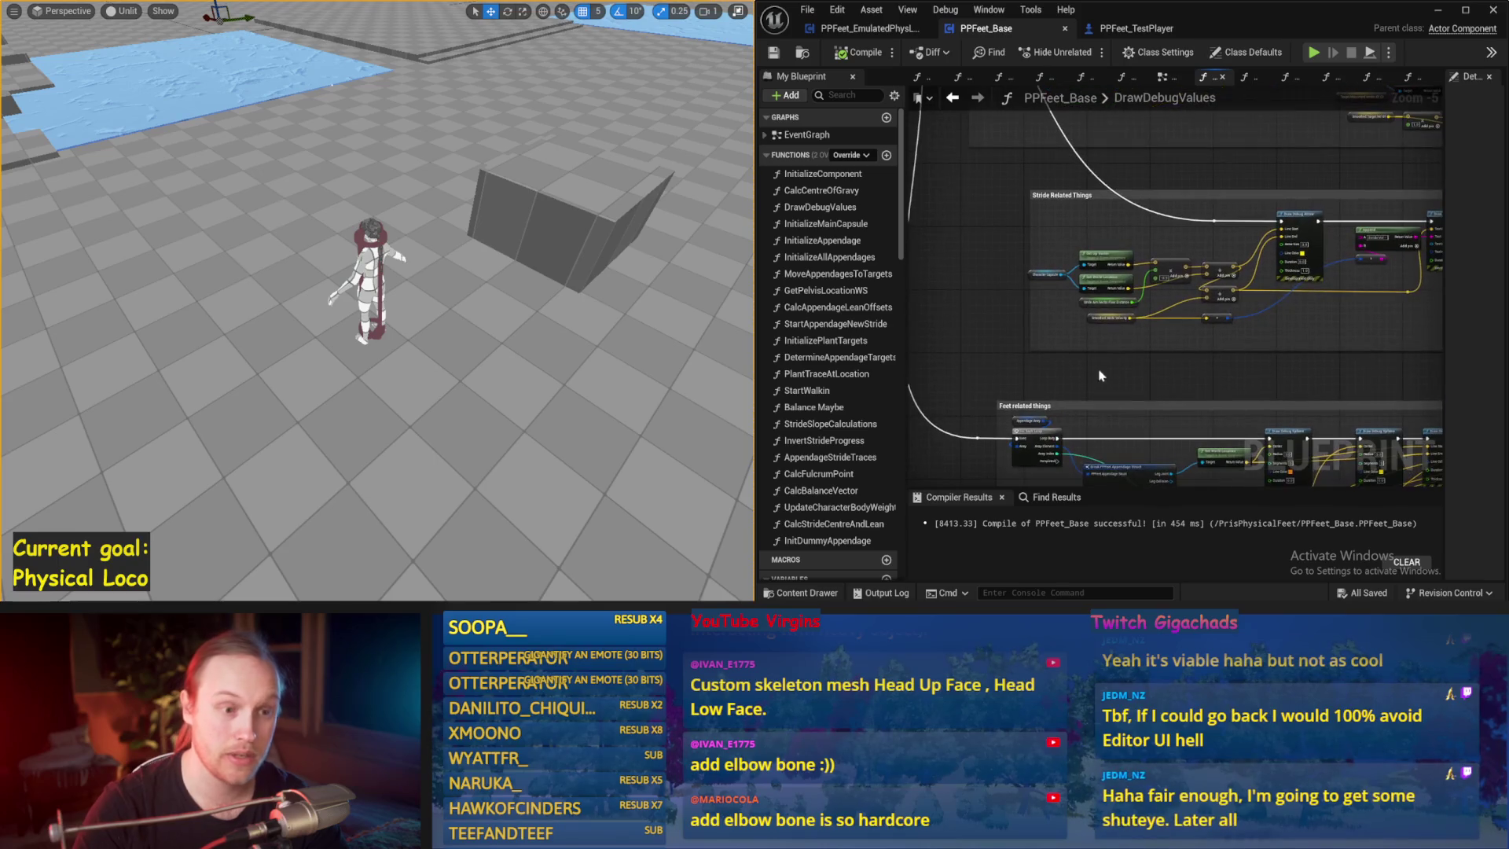
mouse_move(1024, 191)
mouse_down()
mouse_move(940, 274)
mouse_move(1336, 377)
mouse_move(1438, 424)
mouse_move(1319, 450)
mouse_move(1265, 346)
mouse_up()
key(f)
click(864, 29)
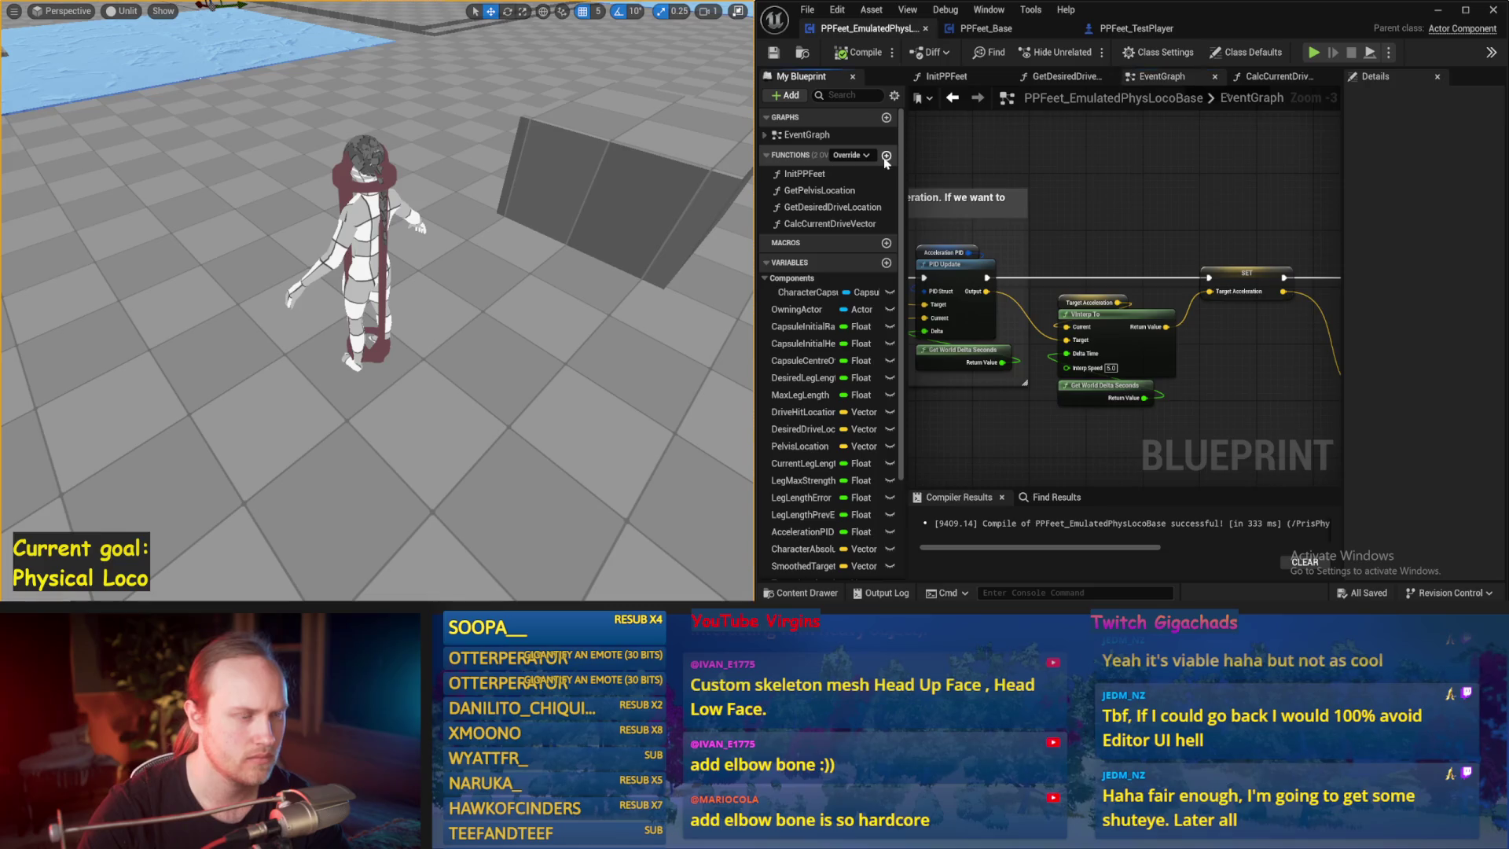
- Create a DebugFuckfest function and paste the copied debug nodes into it
click(886, 155)
text(DebugF)
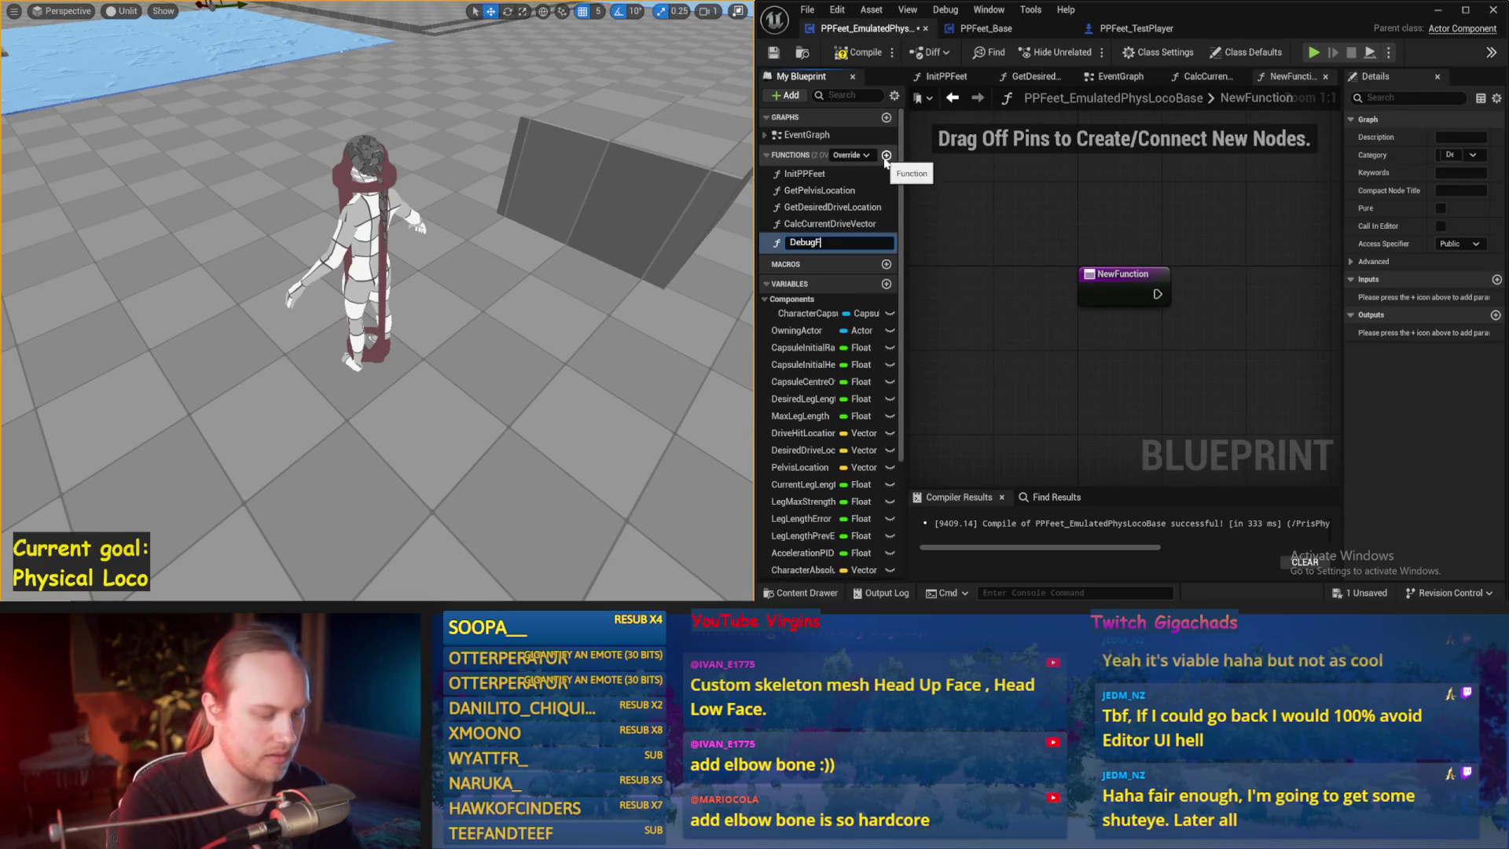
key(Return)
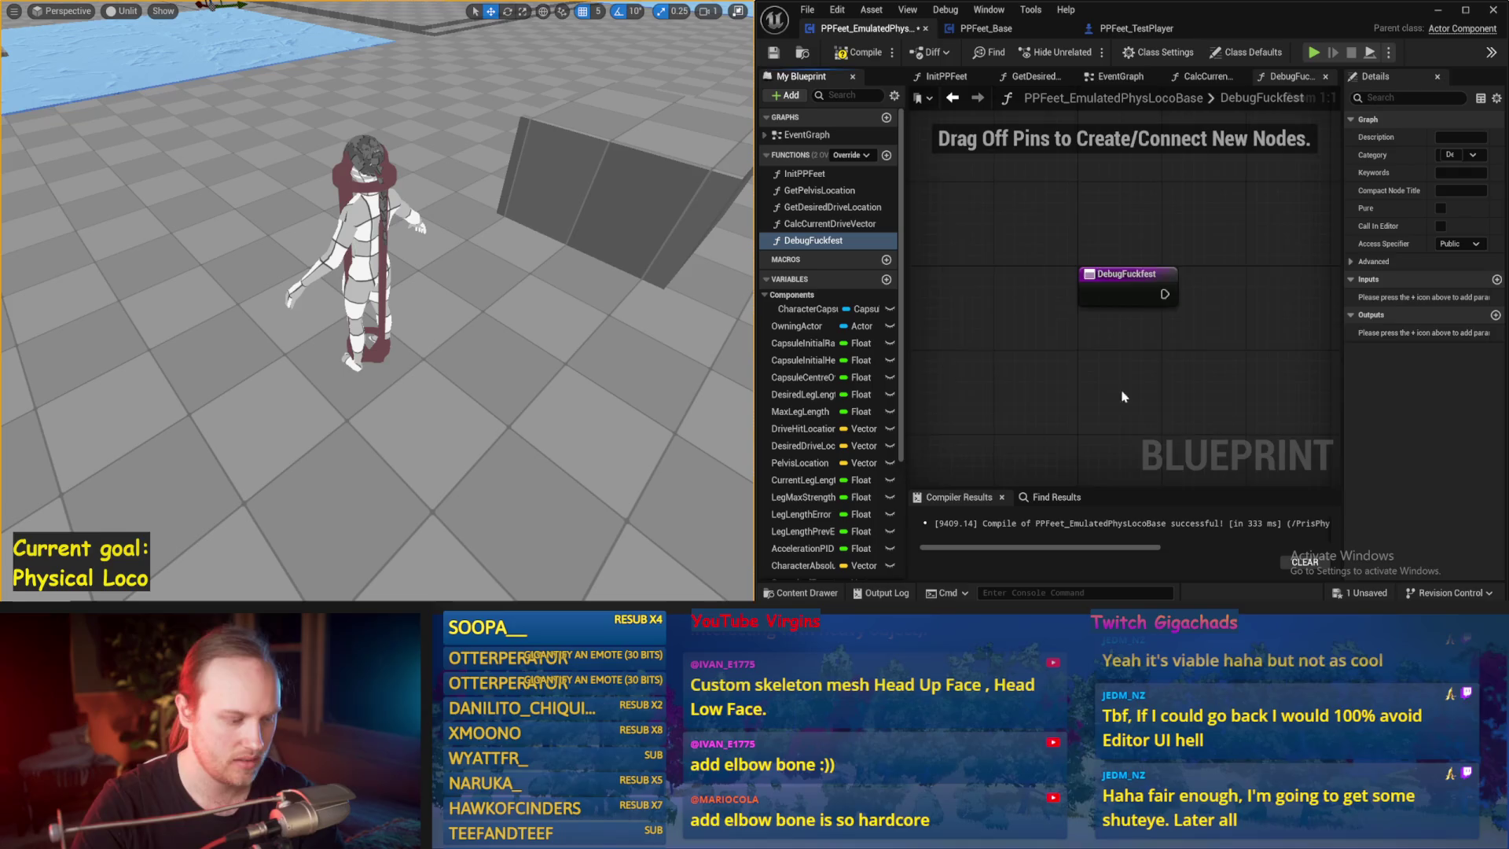
scroll(1122, 381, down, 2)
key(ctrl+v)
scroll(1242, 324, down, 6)
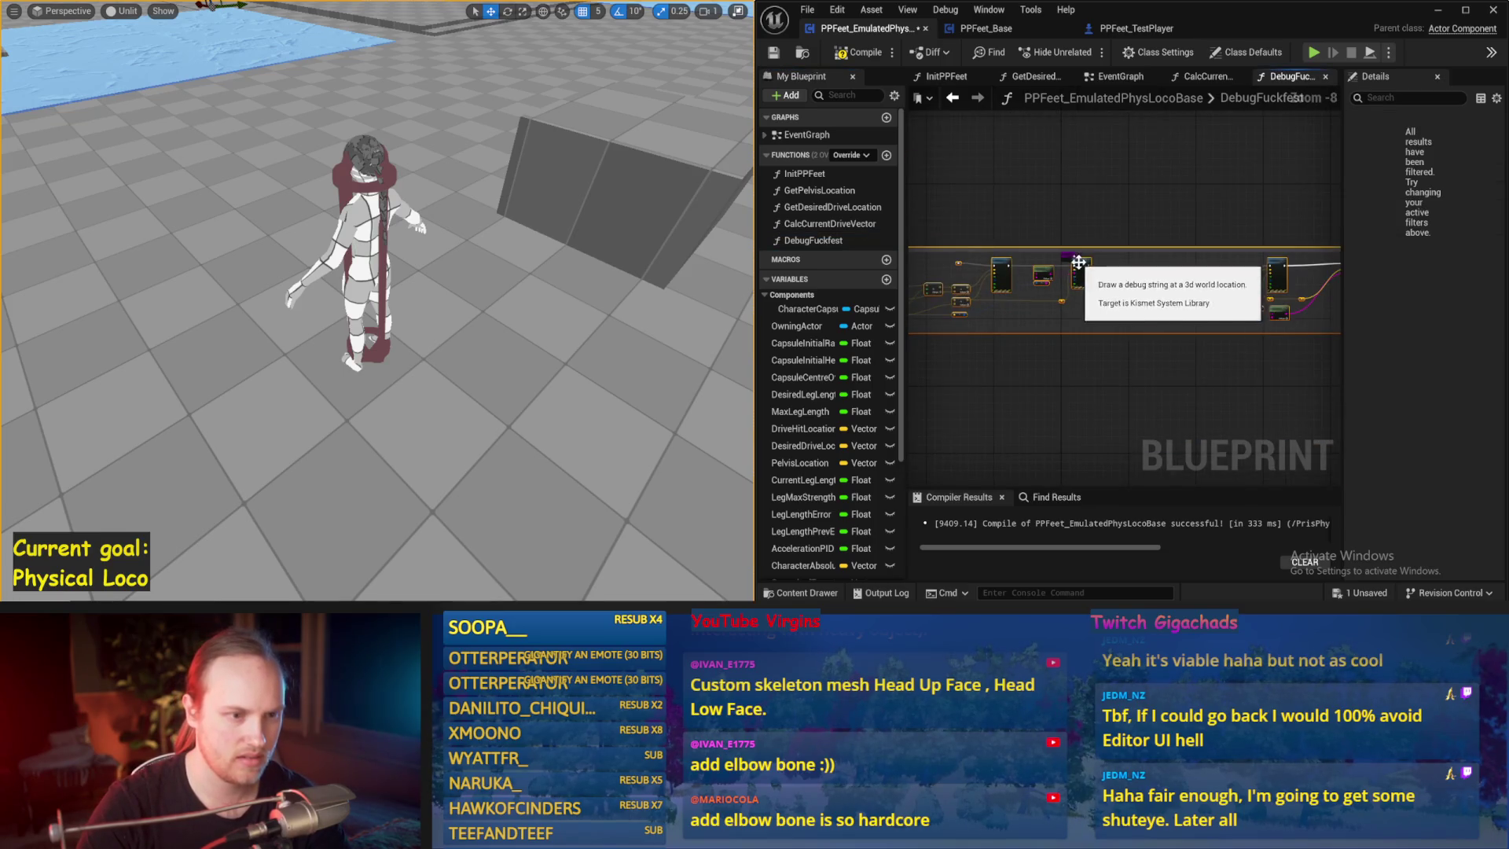
drag(1241, 325, 986, 272)
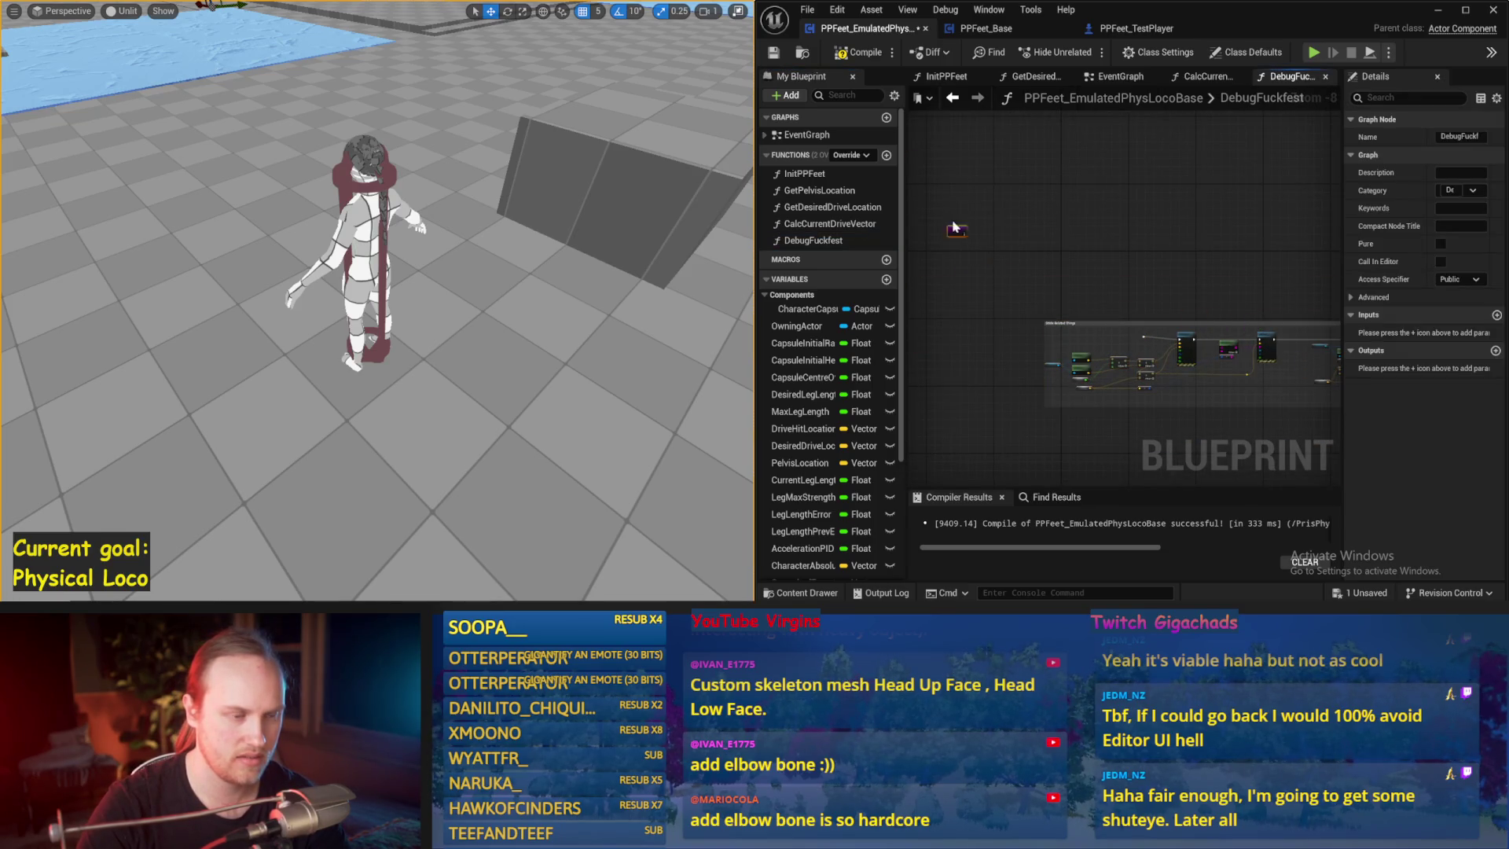
- Look through the other DrawDebugValues groups in PPFeet_Base
click(987, 28)
scroll(1170, 288, up, 5)
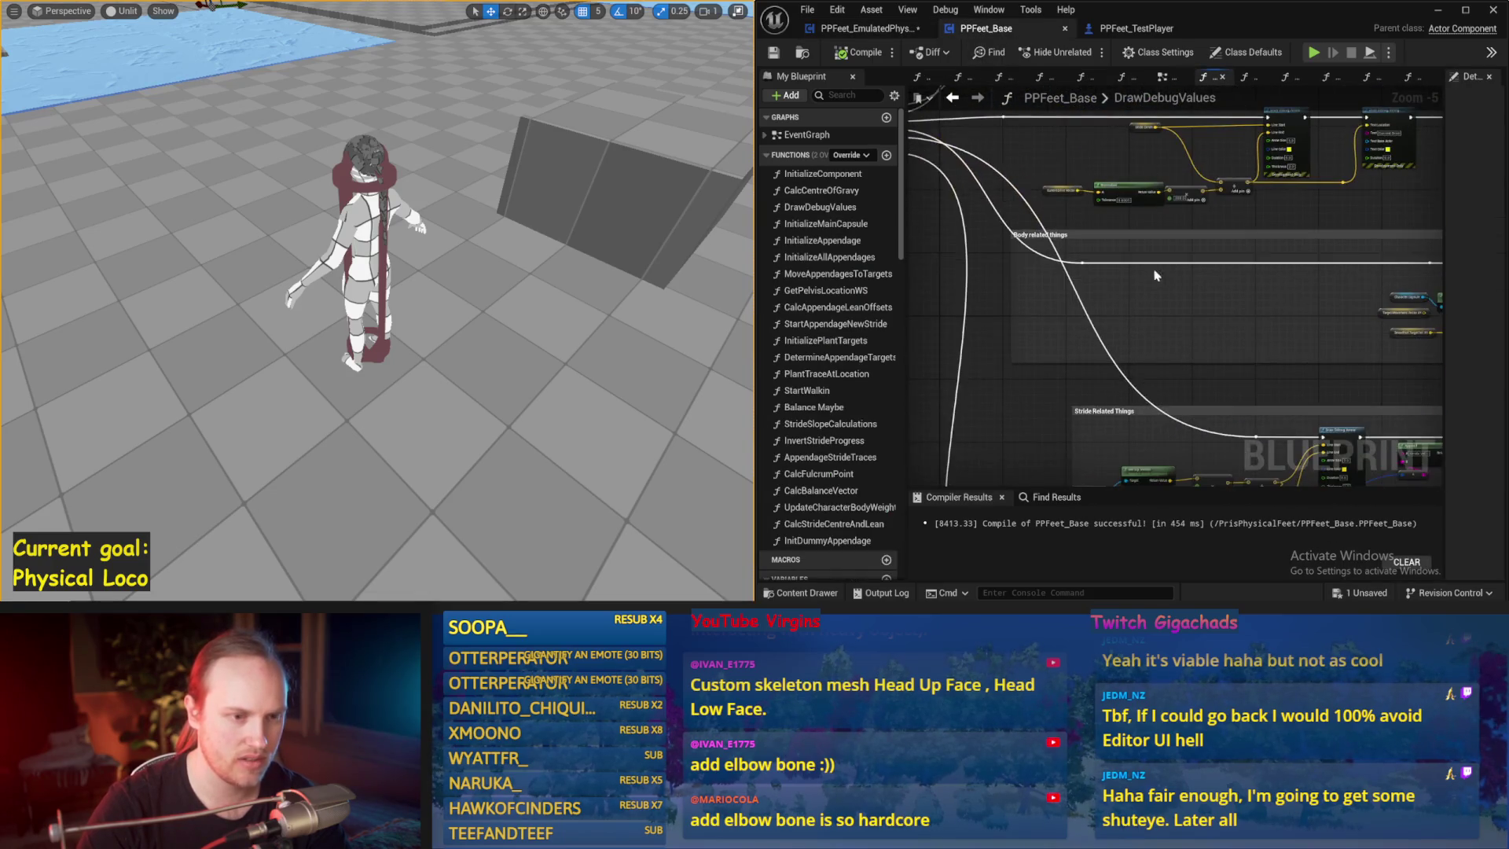
mouse_move(1068, 248)
mouse_down()
mouse_move(995, 225)
mouse_move(1454, 374)
mouse_move(1412, 393)
mouse_up()
click(836, 31)
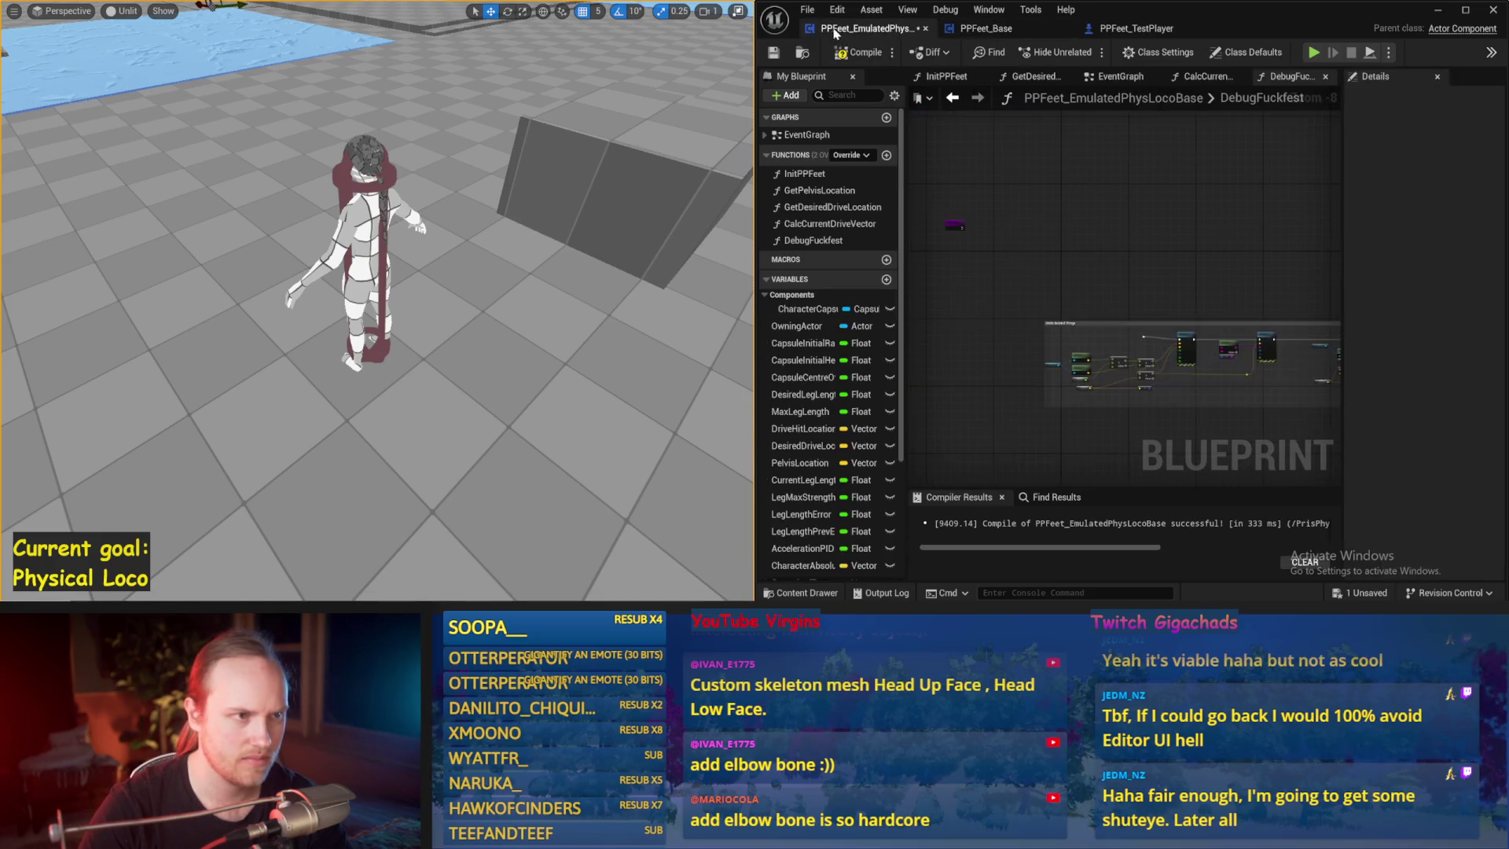
- Paste a second debug-node block into DebugFuckfest and move it down and right
key(ctrl+v)
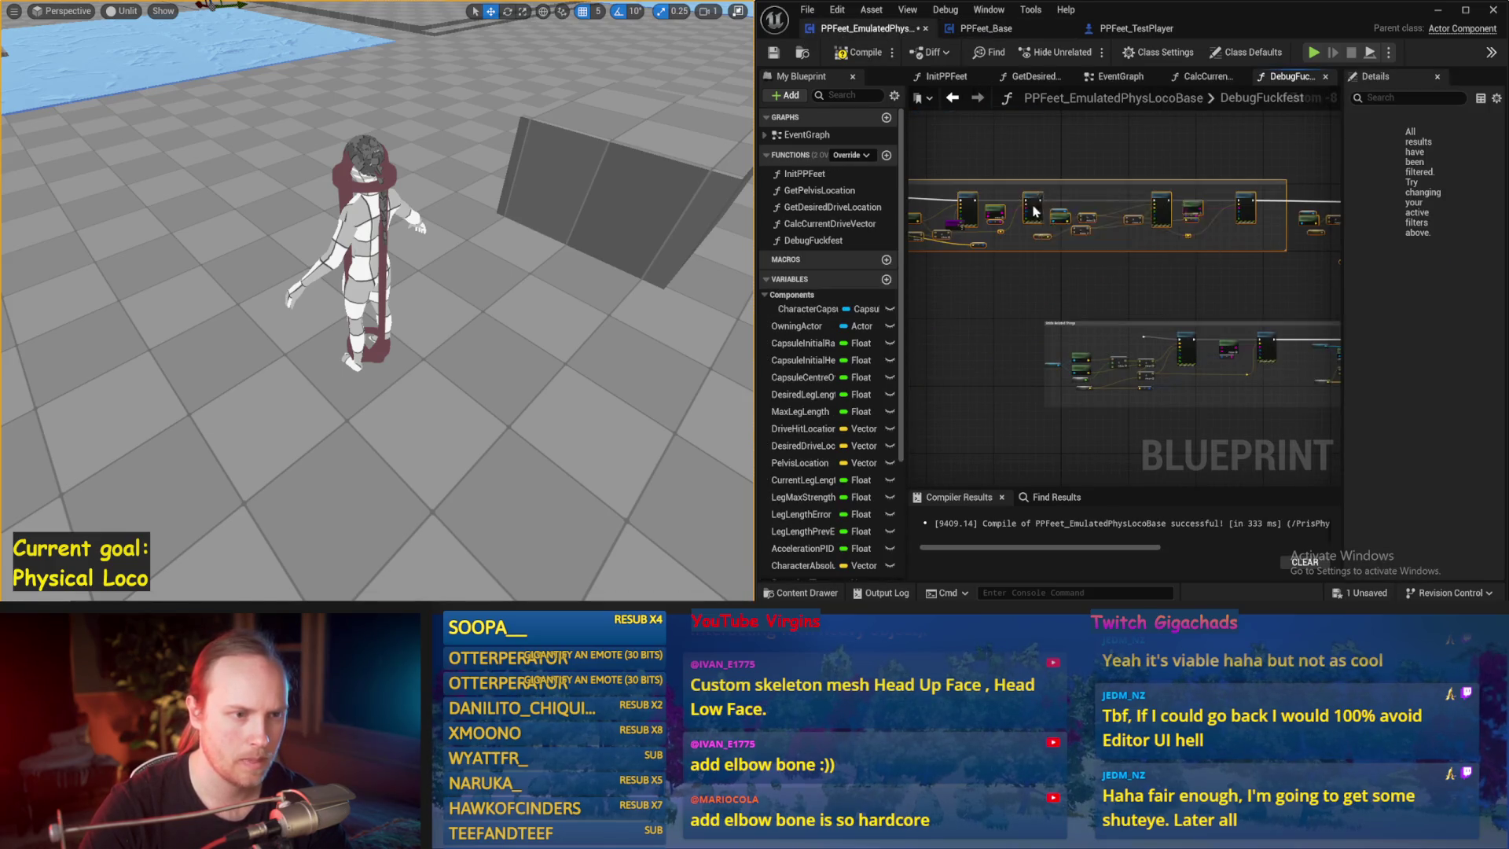
drag(1033, 211, 1202, 248)
click(1236, 196)
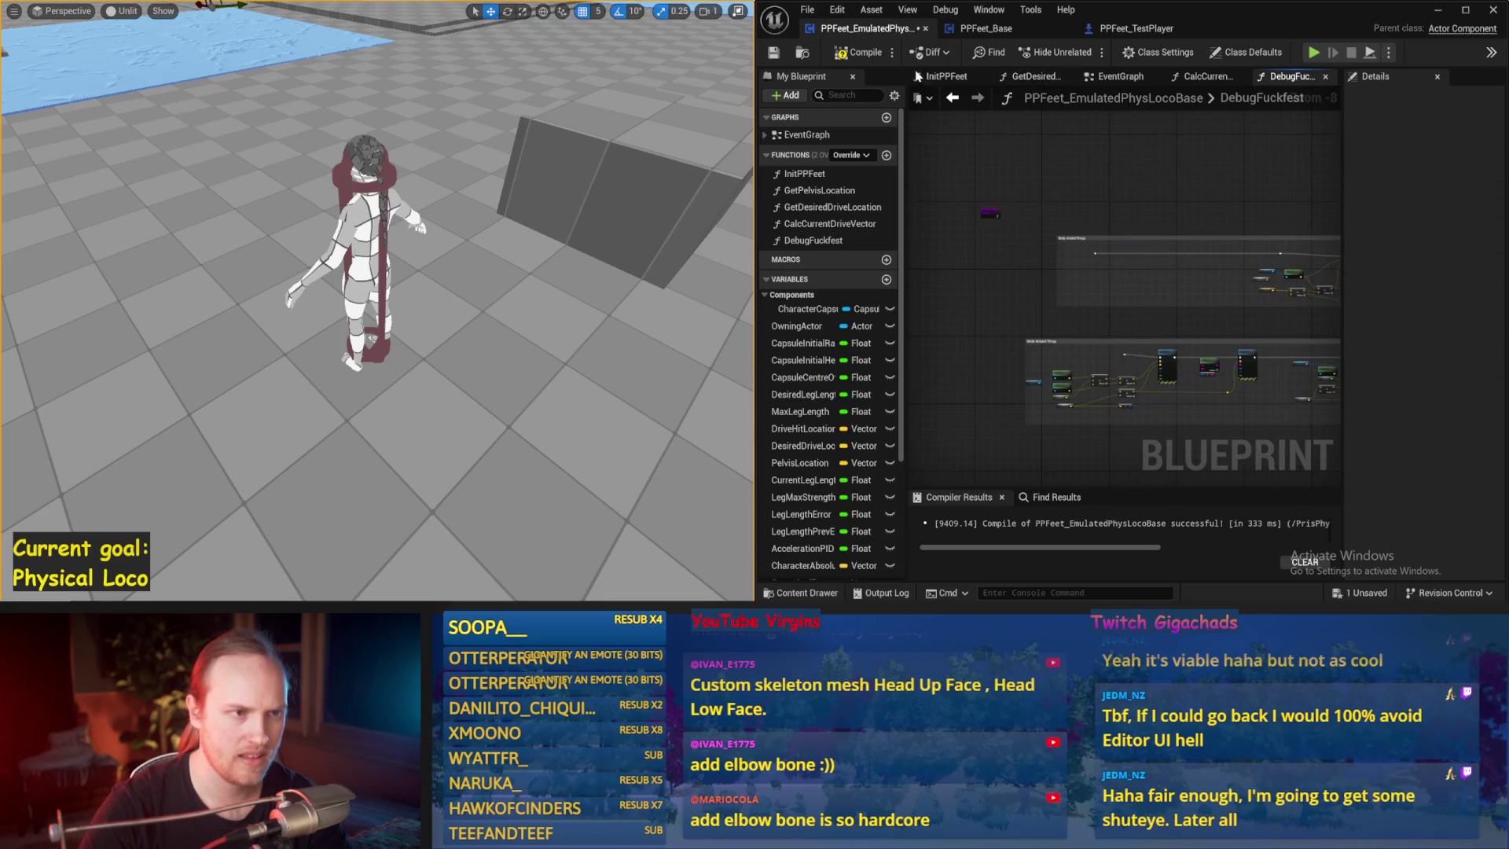
- Find and select the Pelivs and COG group in PPFeet_Base's DrawDebugValues
click(984, 28)
drag(1045, 234, 1262, 315)
scroll(1262, 314, up, 1)
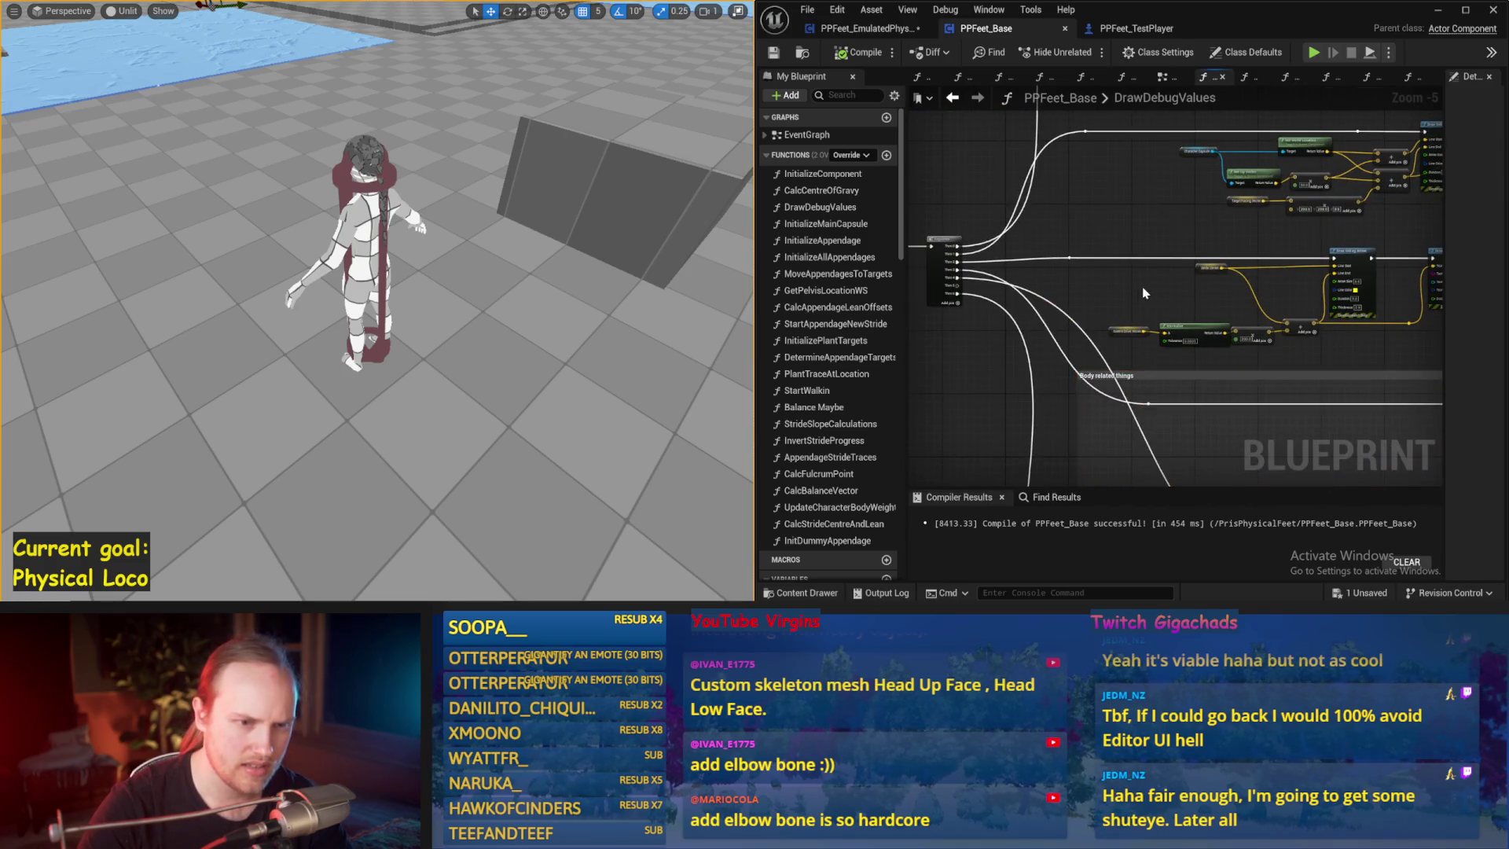
mouse_move(1113, 383)
mouse_down()
mouse_move(1163, 177)
mouse_move(1502, 135)
mouse_move(1321, 169)
mouse_up()
mouse_move(1134, 248)
mouse_down()
mouse_move(1161, 255)
mouse_move(1140, 275)
mouse_move(1226, 189)
mouse_move(1259, 190)
mouse_up()
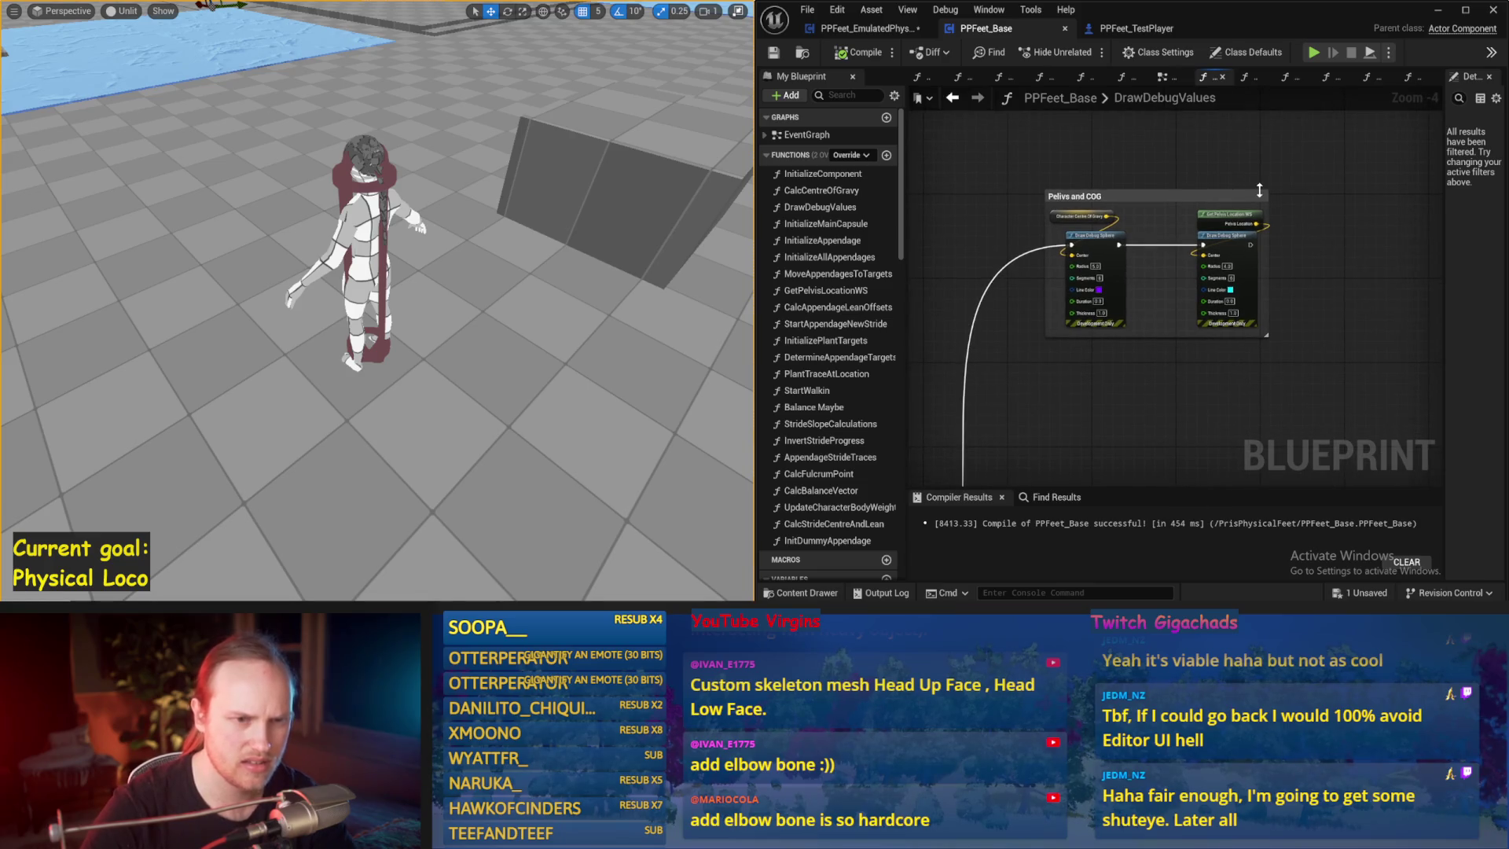
click(1084, 197)
scroll(1018, 236, down, 2)
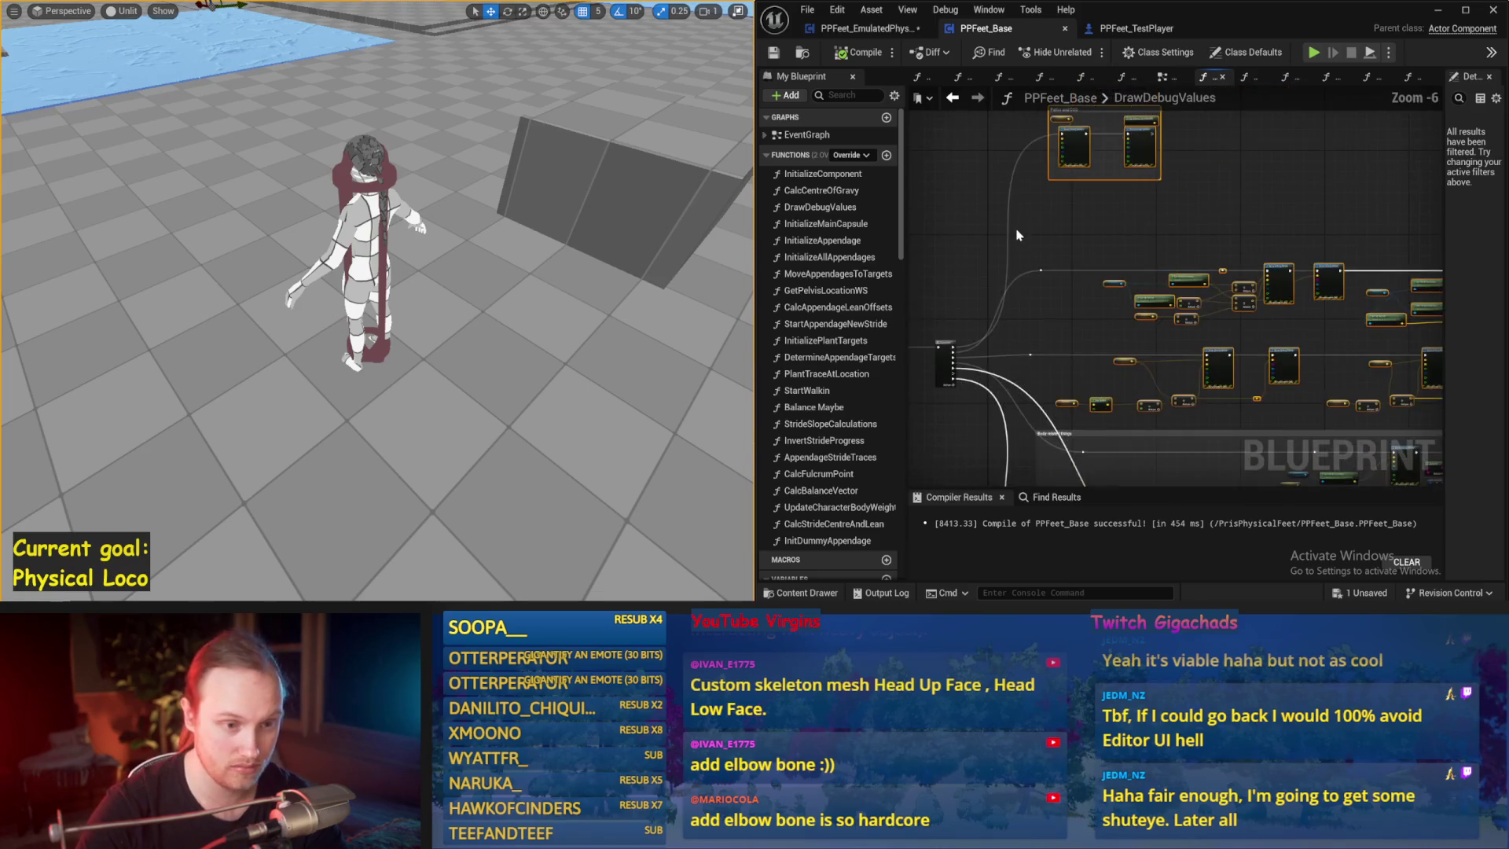
click(864, 29)
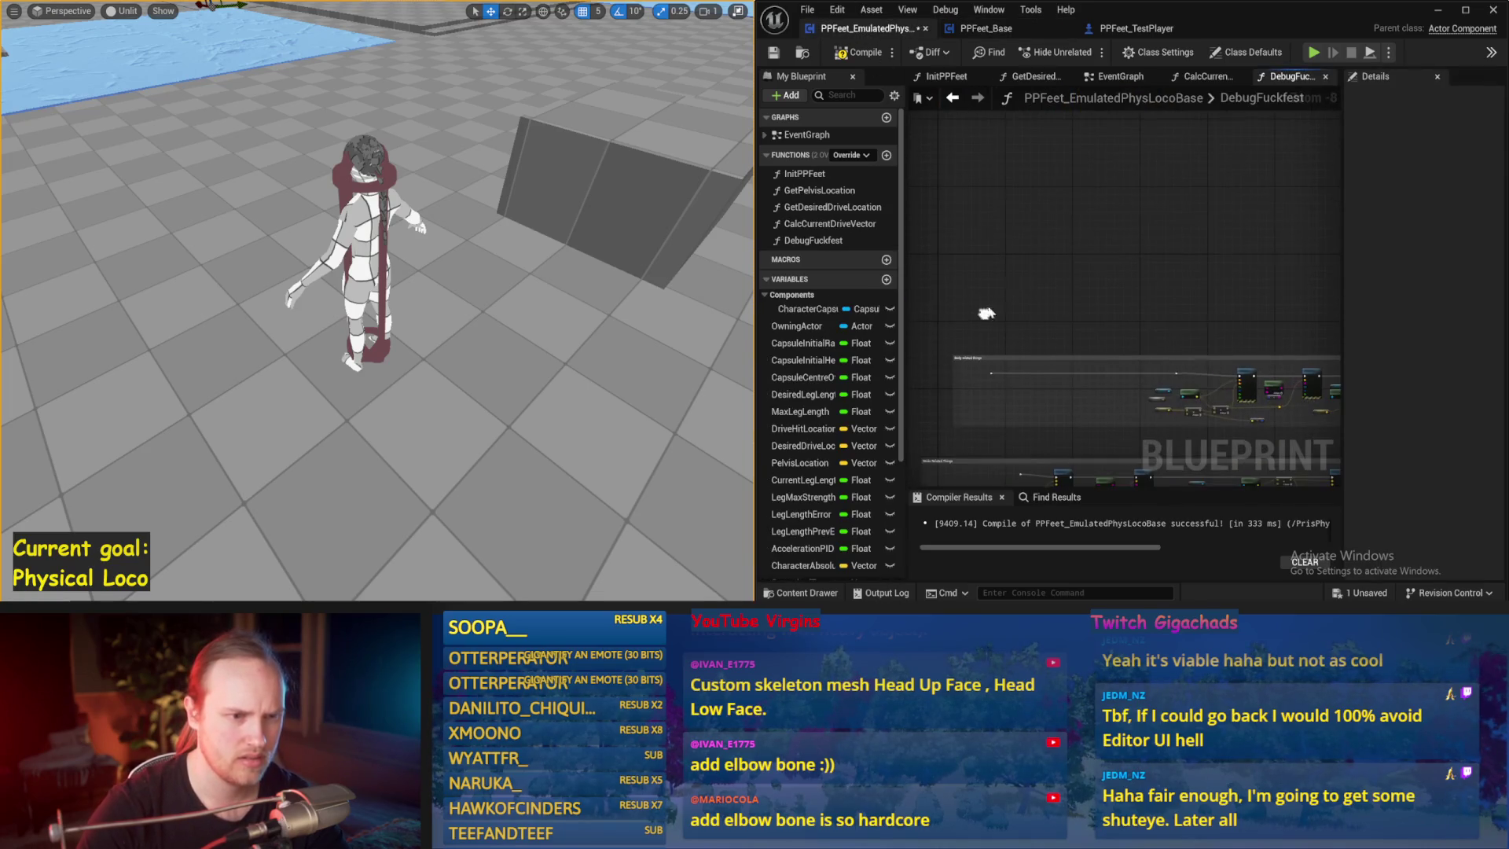
- Paste the Pelivs and COG nodes, choosing Remove Node(s) for GetPelvisLocationWS
key(ctrl+v)
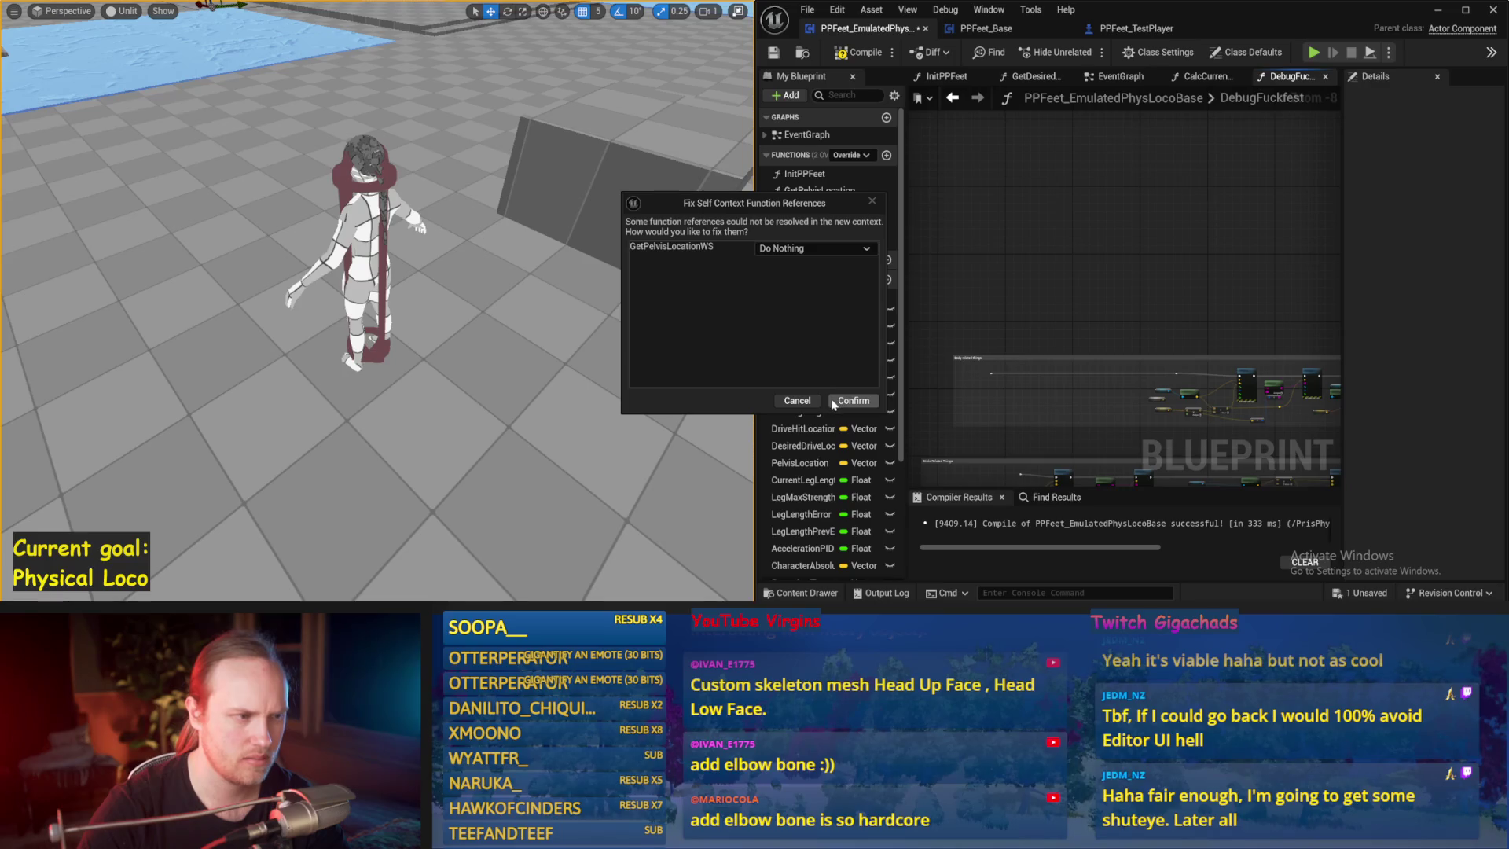
click(813, 248)
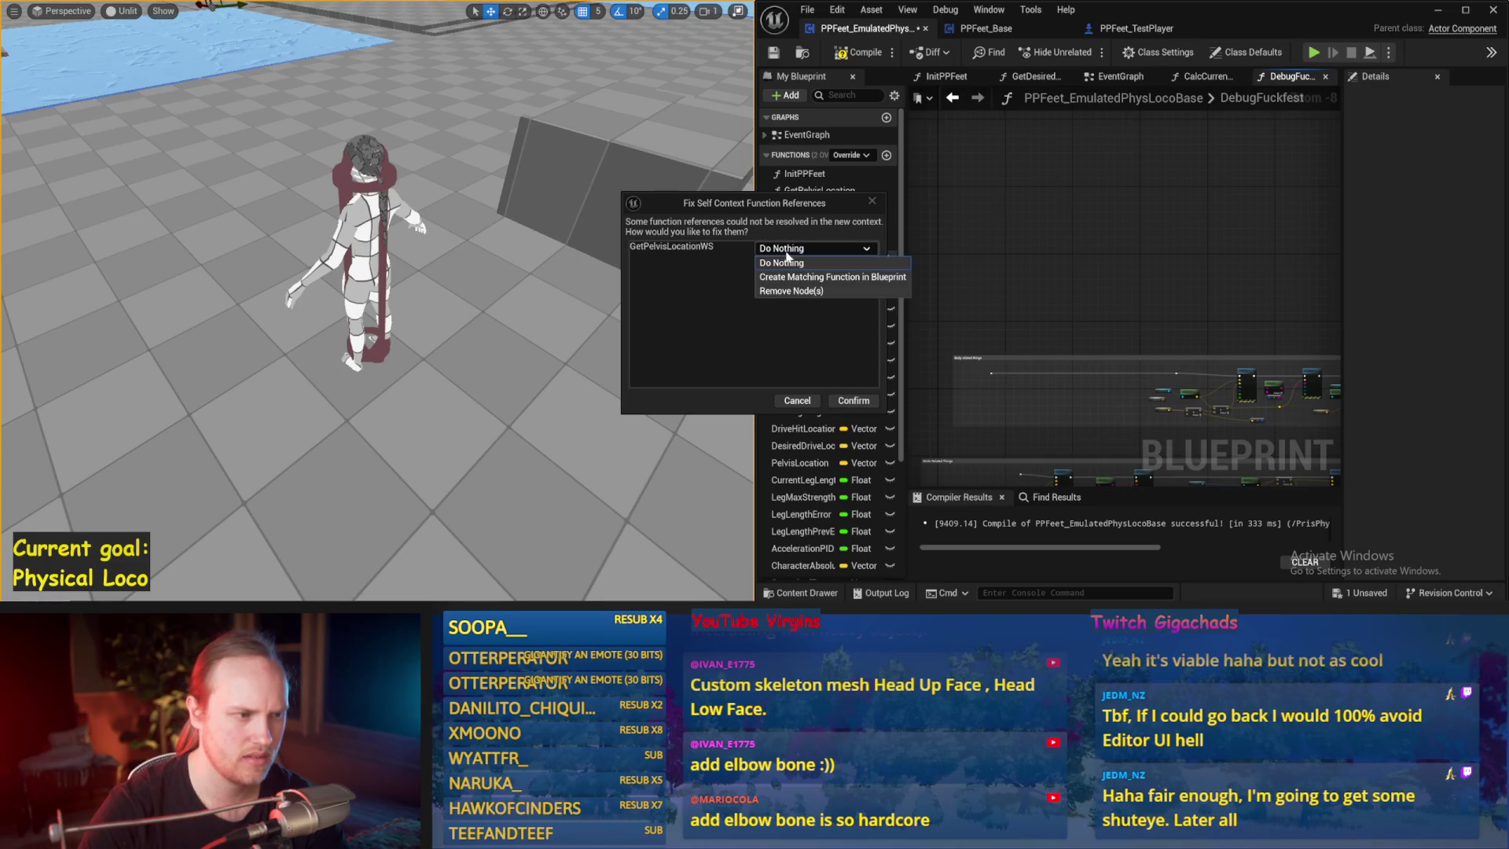
click(795, 295)
click(860, 401)
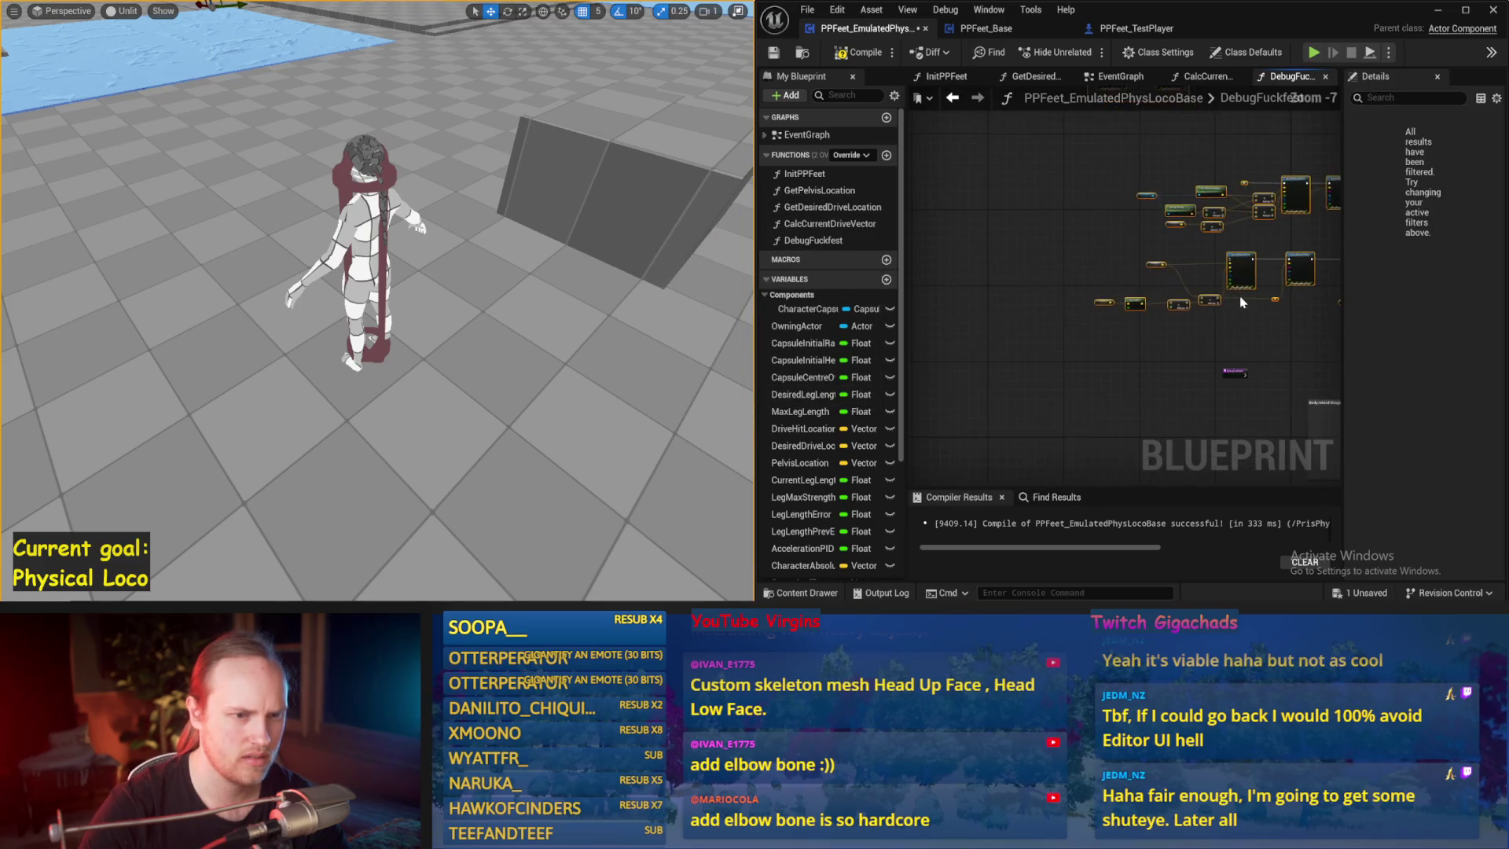
scroll(1061, 240, up, 1)
scroll(1061, 240, down, 2)
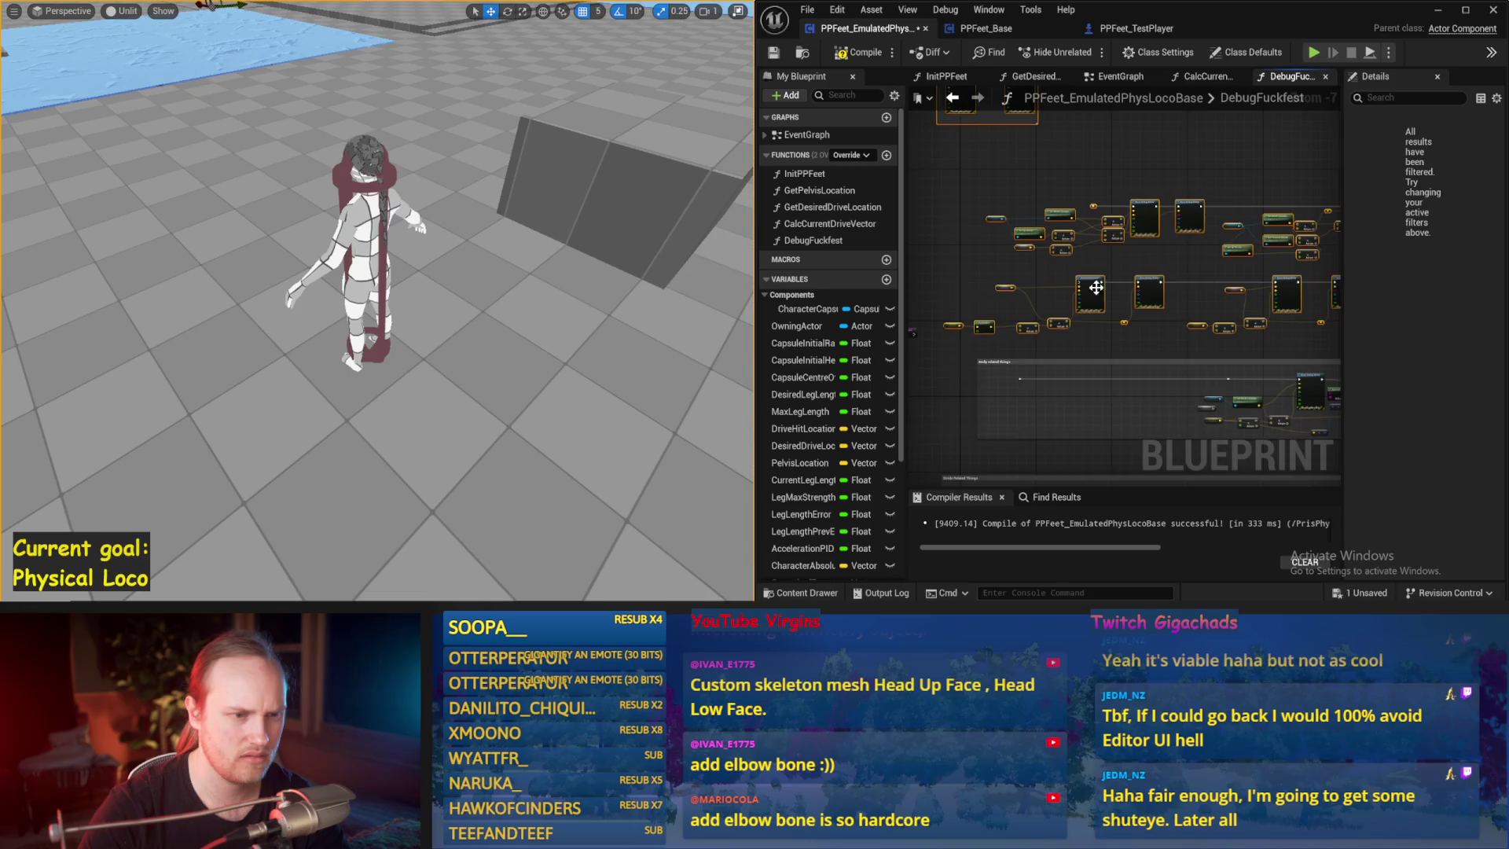
scroll(1073, 255, up, 2)
click(1077, 261)
scroll(1077, 261, up, 2)
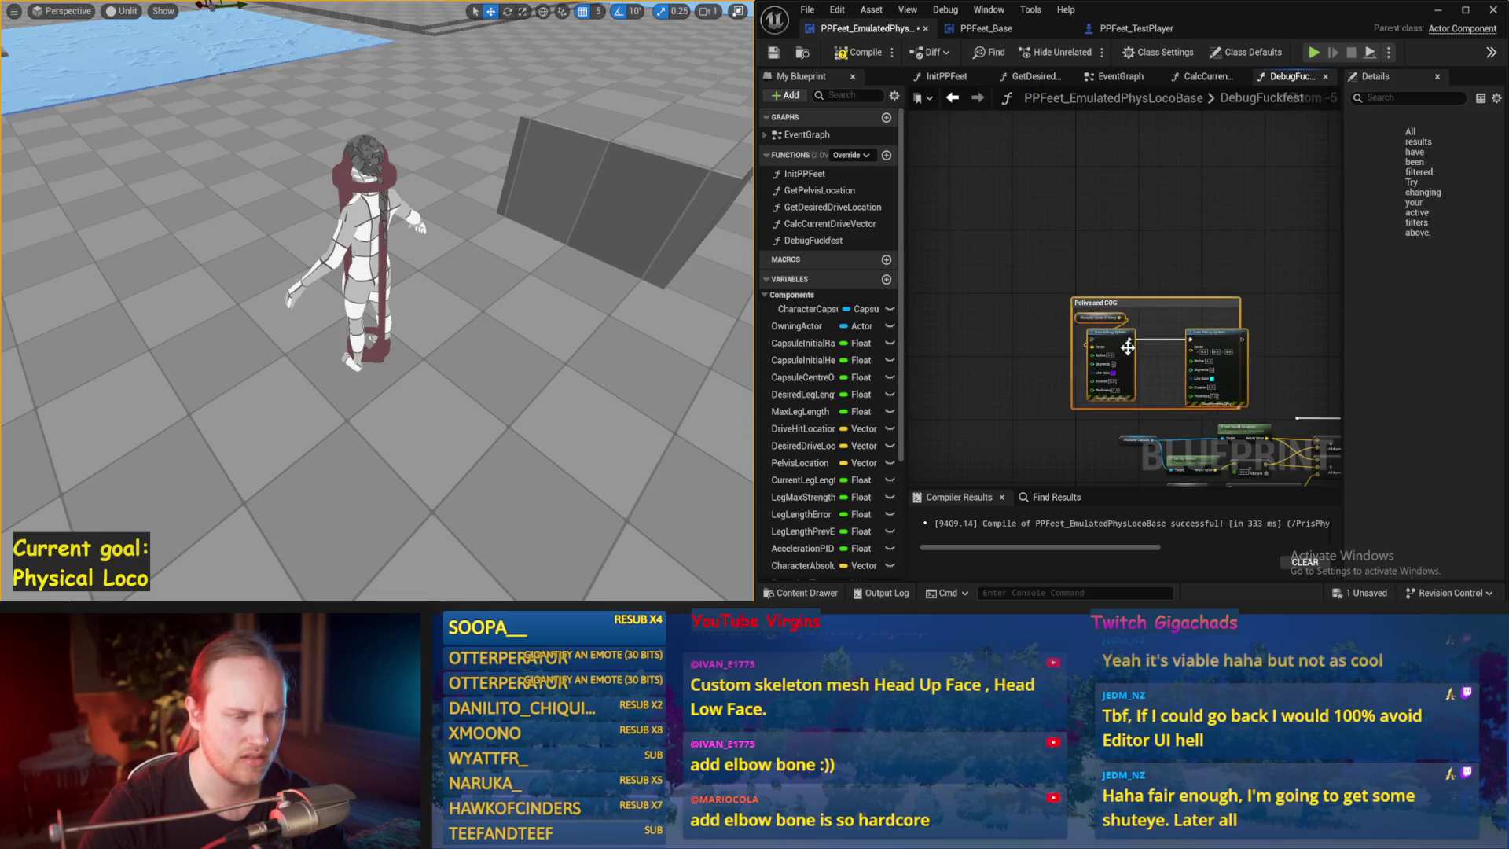
- Save the blueprint and briefly simulate the level
key(ctrl+s)
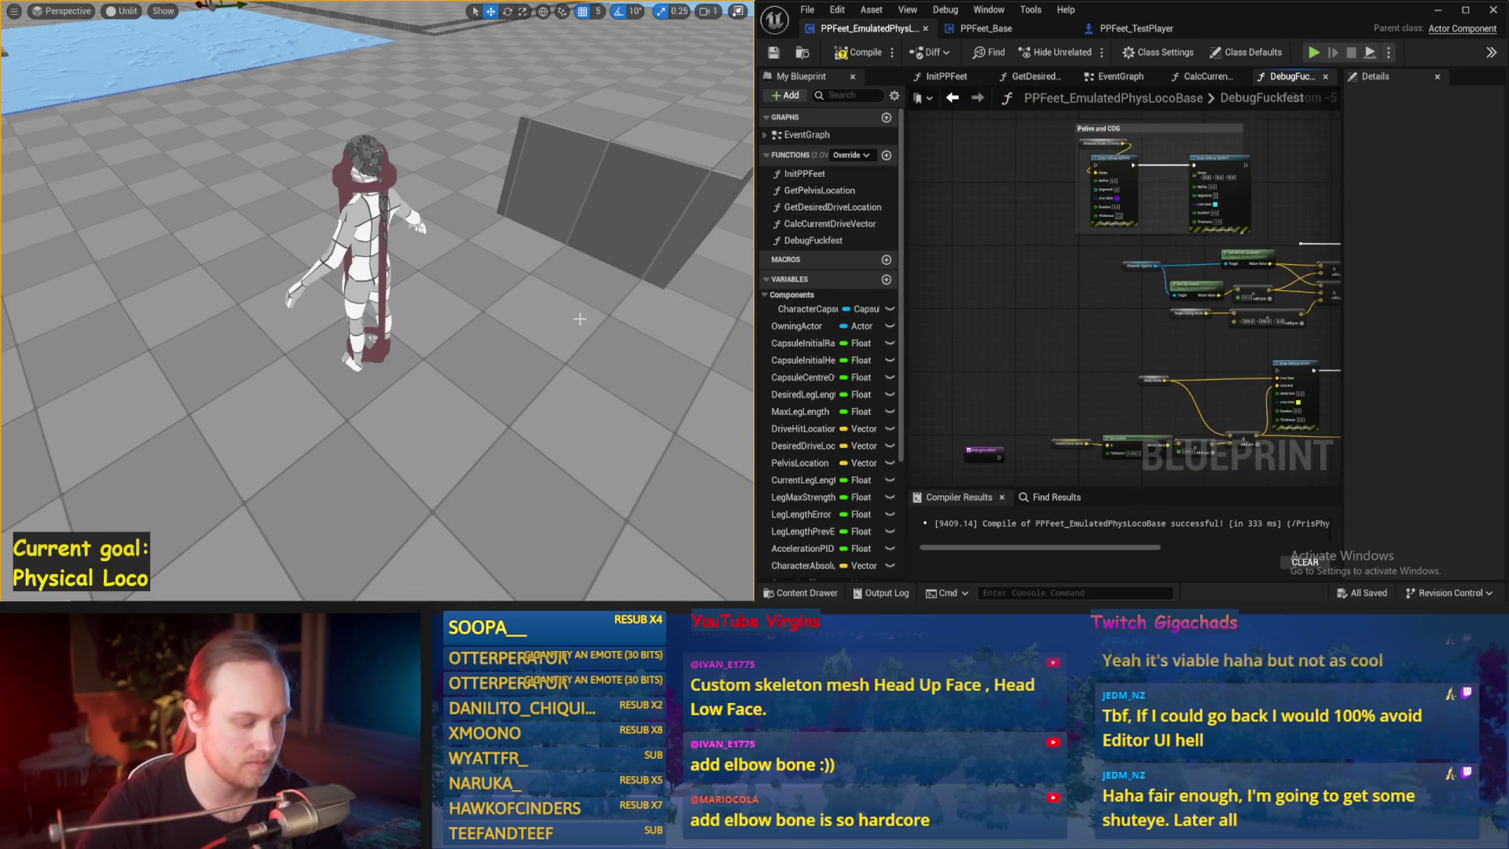
drag(488, 282, 526, 306)
key(alt+s)
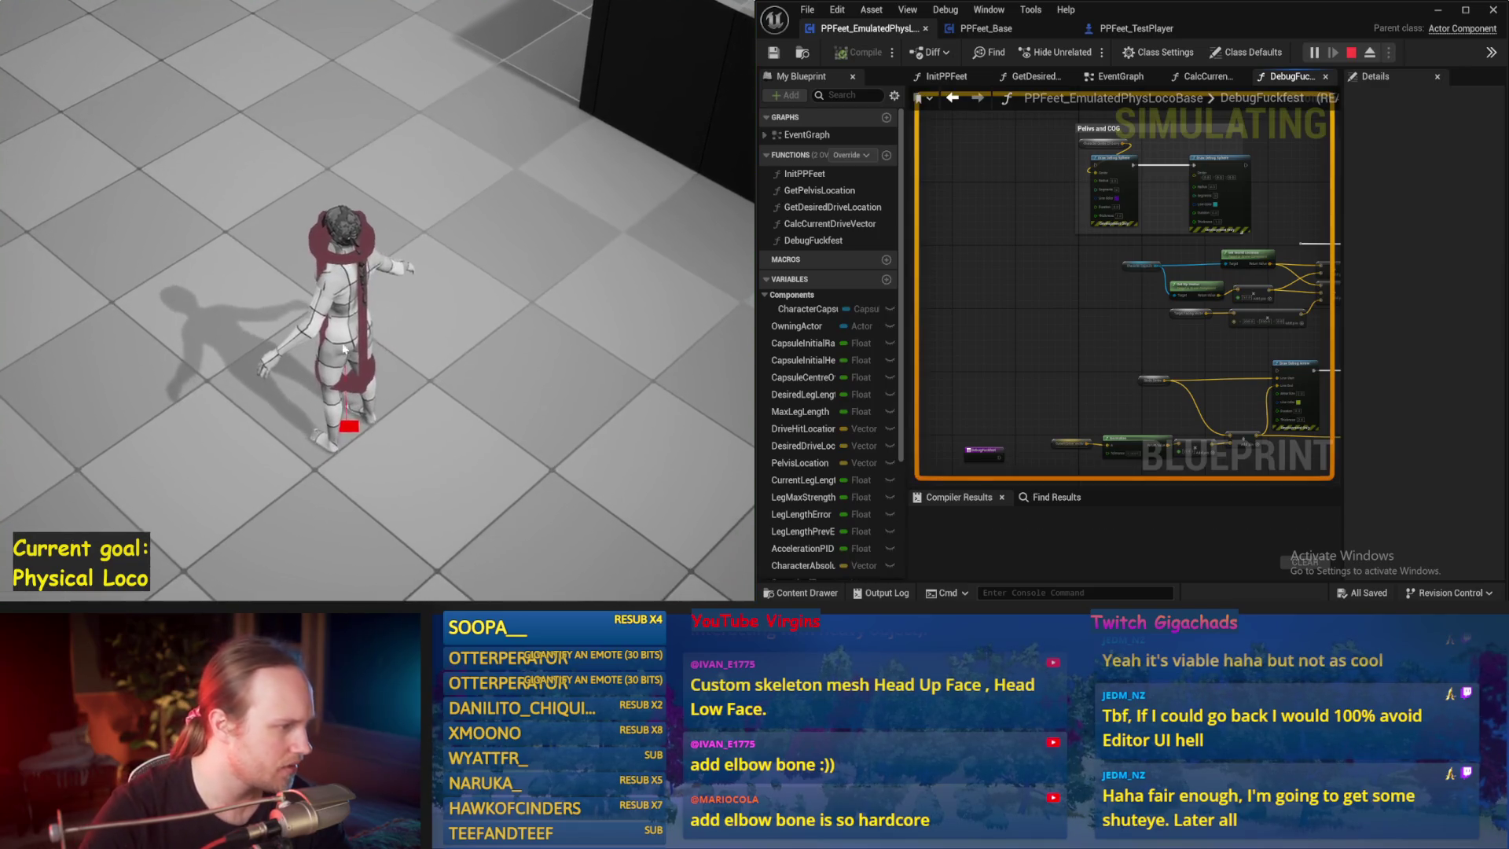
key(Escape)
- Move the DebugFuckfest entry node into Body related things and wire it into the debug chain
drag(1155, 250, 1230, 152)
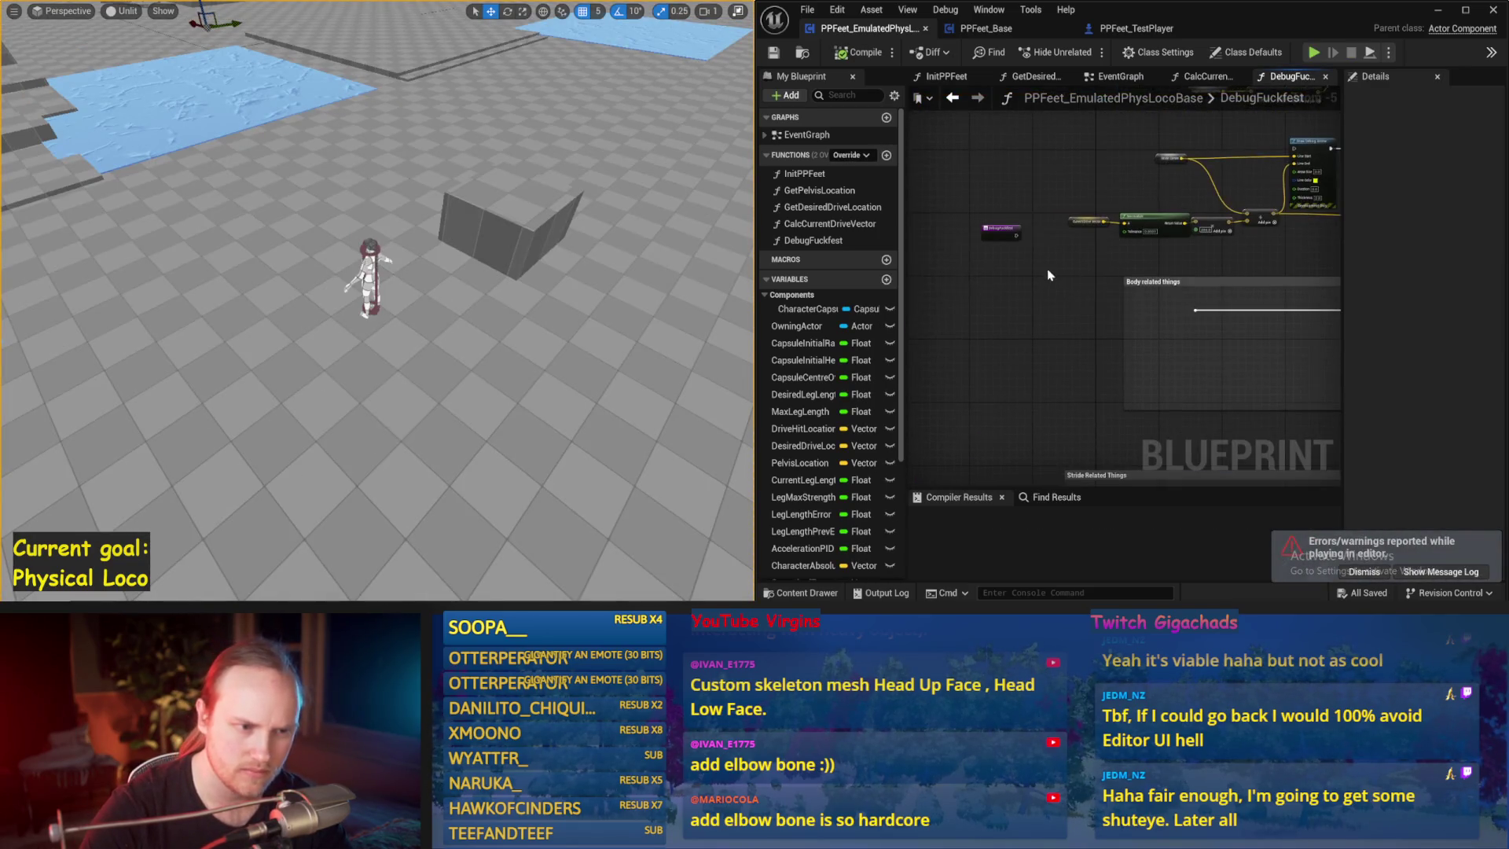
mouse_move(1002, 229)
mouse_down()
mouse_move(1273, 330)
mouse_move(1014, 362)
mouse_up()
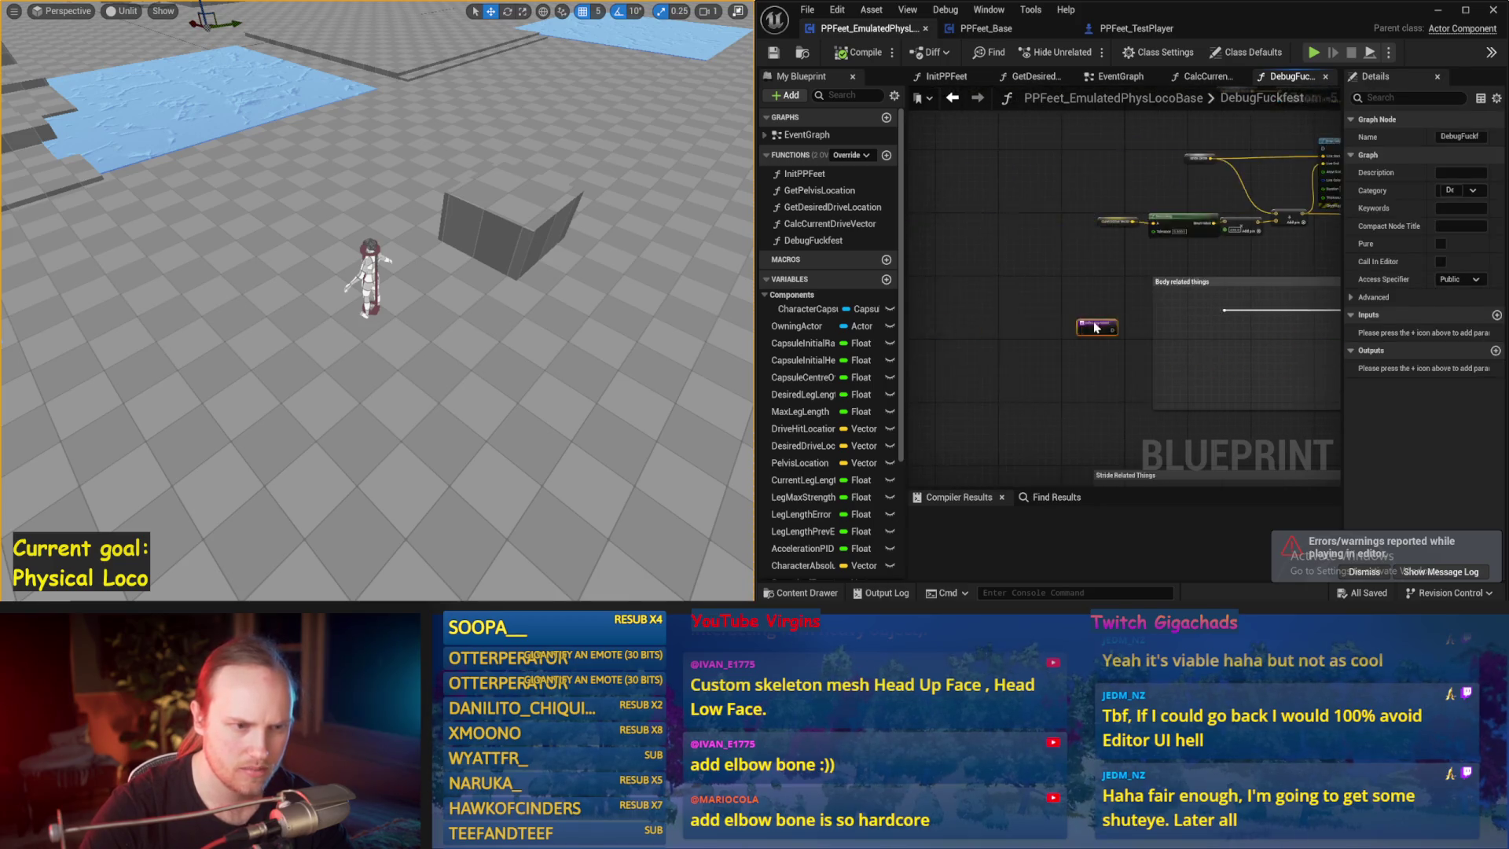
scroll(1038, 290, up, 2)
drag(1036, 270, 1119, 270)
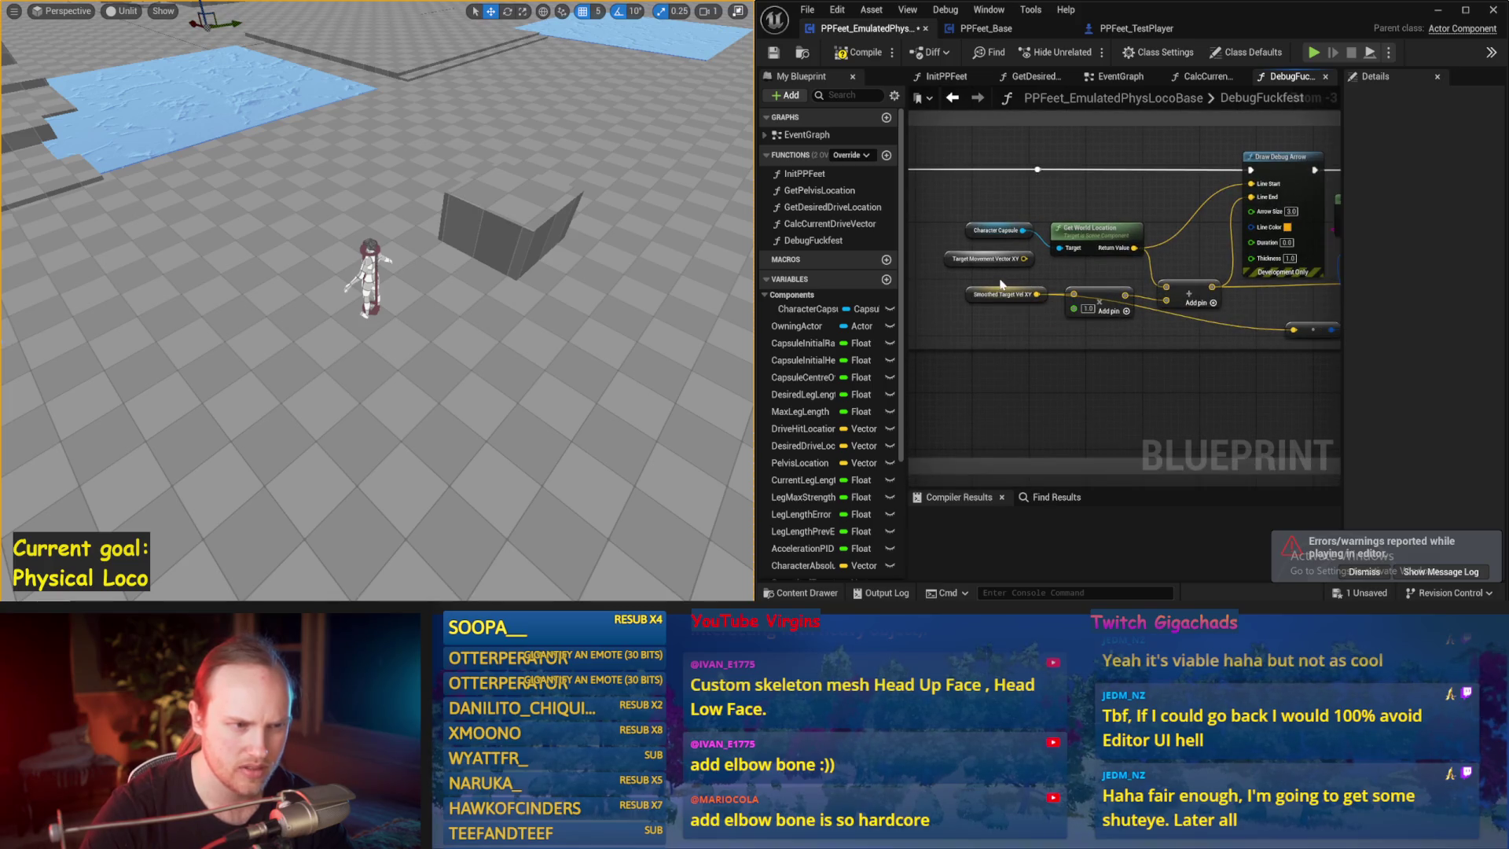
- Place a Target Vel XY getter in DebugFuckfest and compile
scroll(825, 393, down, 5)
click(794, 532)
drag(810, 531, 963, 228)
scroll(965, 231, up, 3)
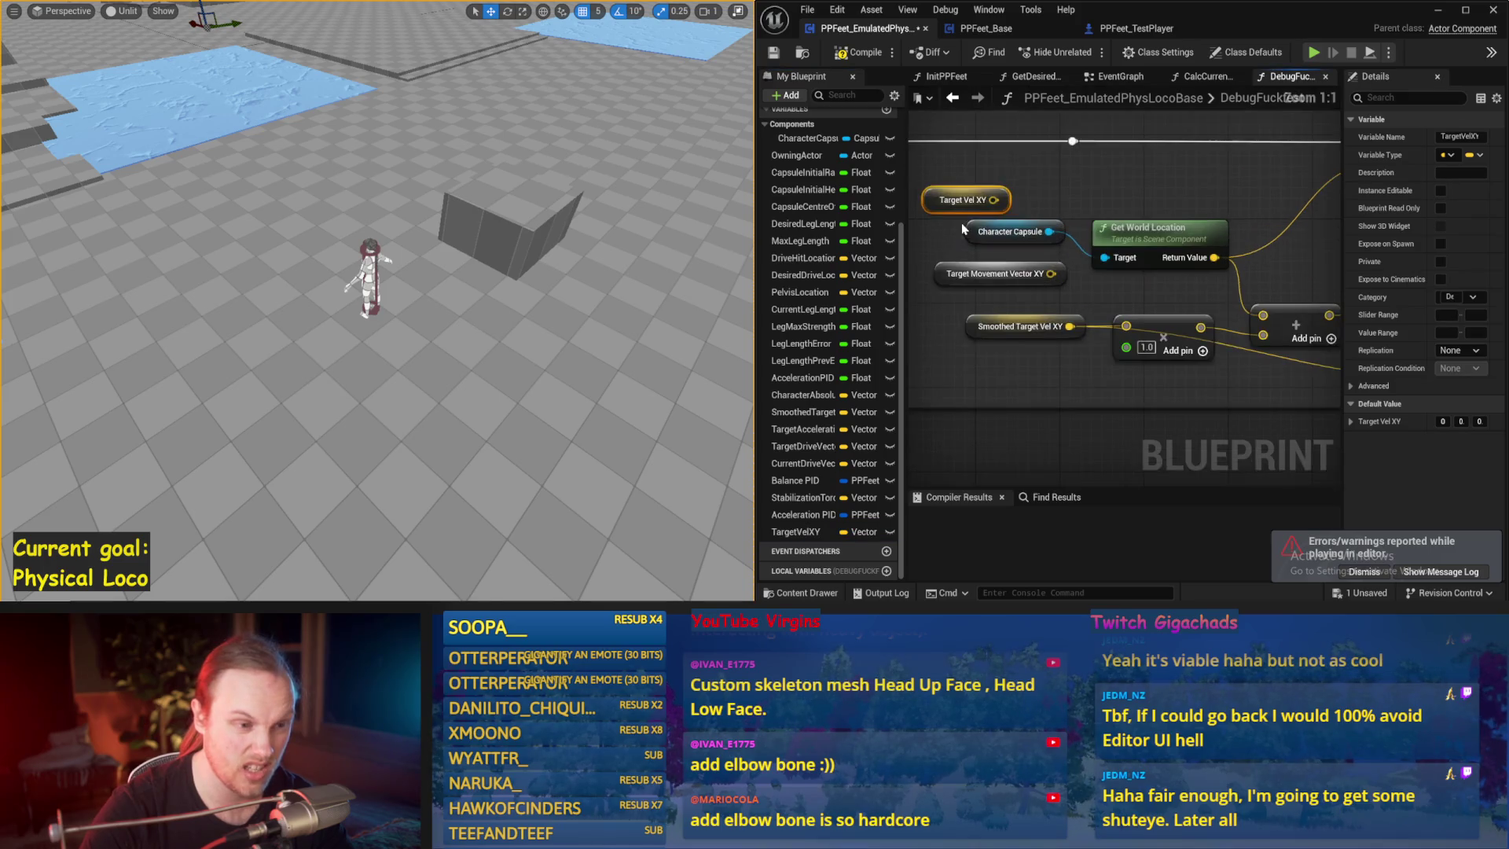
click(1129, 297)
scroll(1046, 276, down, 3)
click(941, 211)
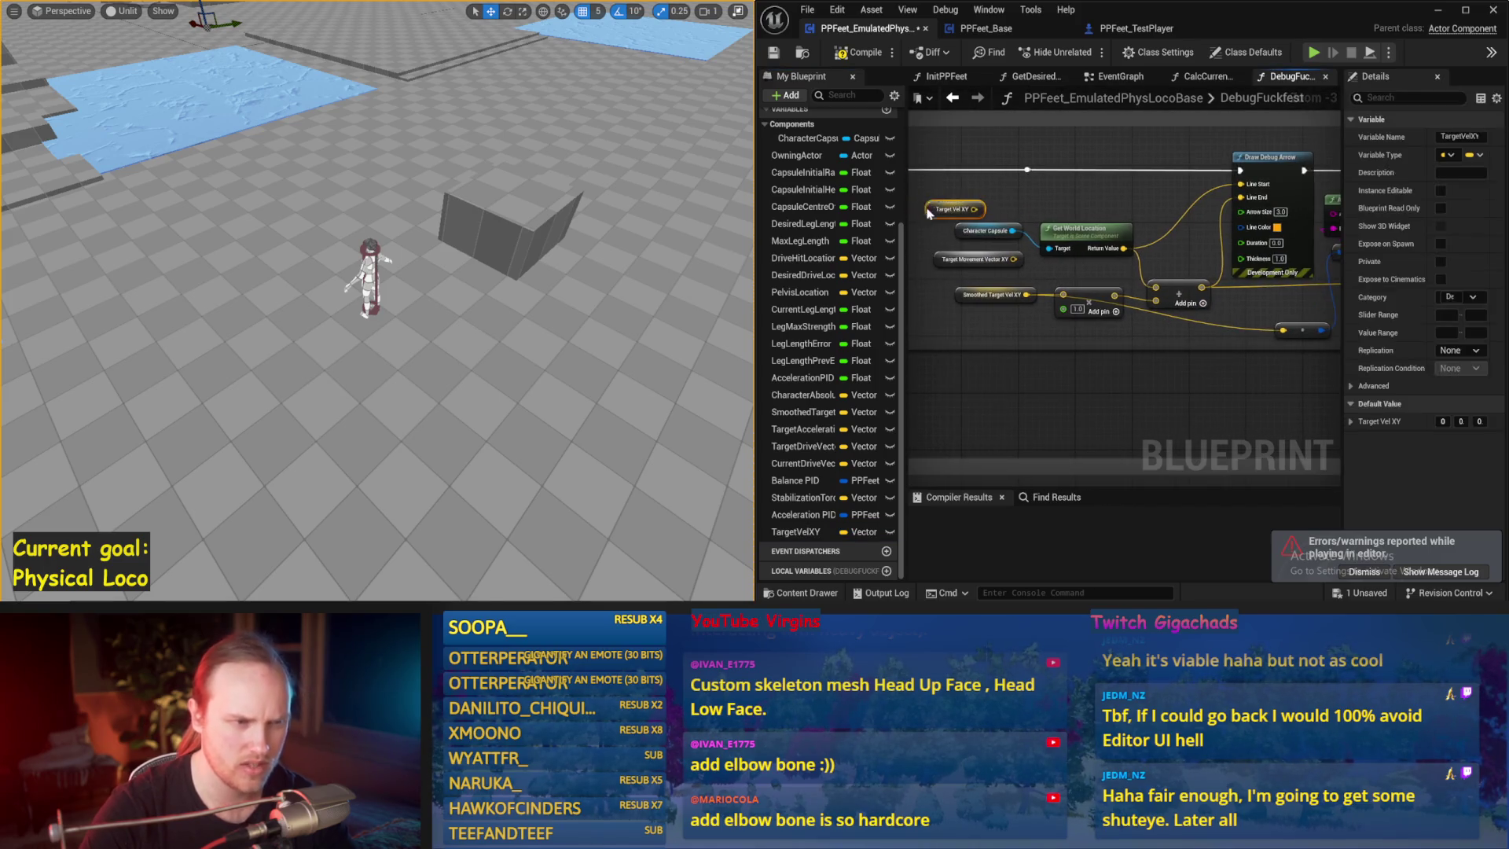
mouse_move(1258, 275)
mouse_down()
mouse_move(955, 343)
mouse_move(1075, 275)
mouse_up()
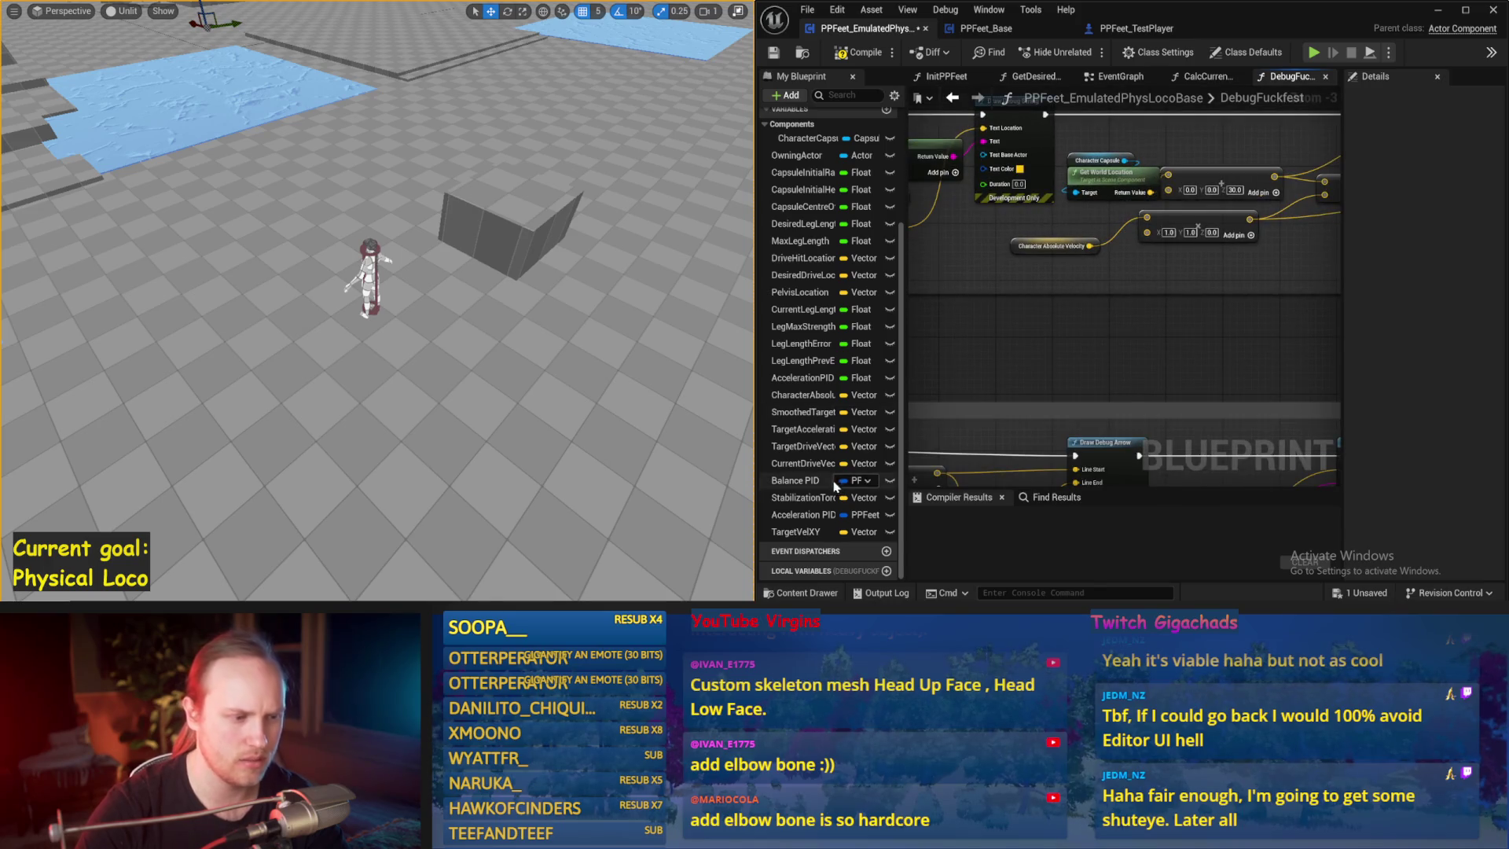
click(861, 52)
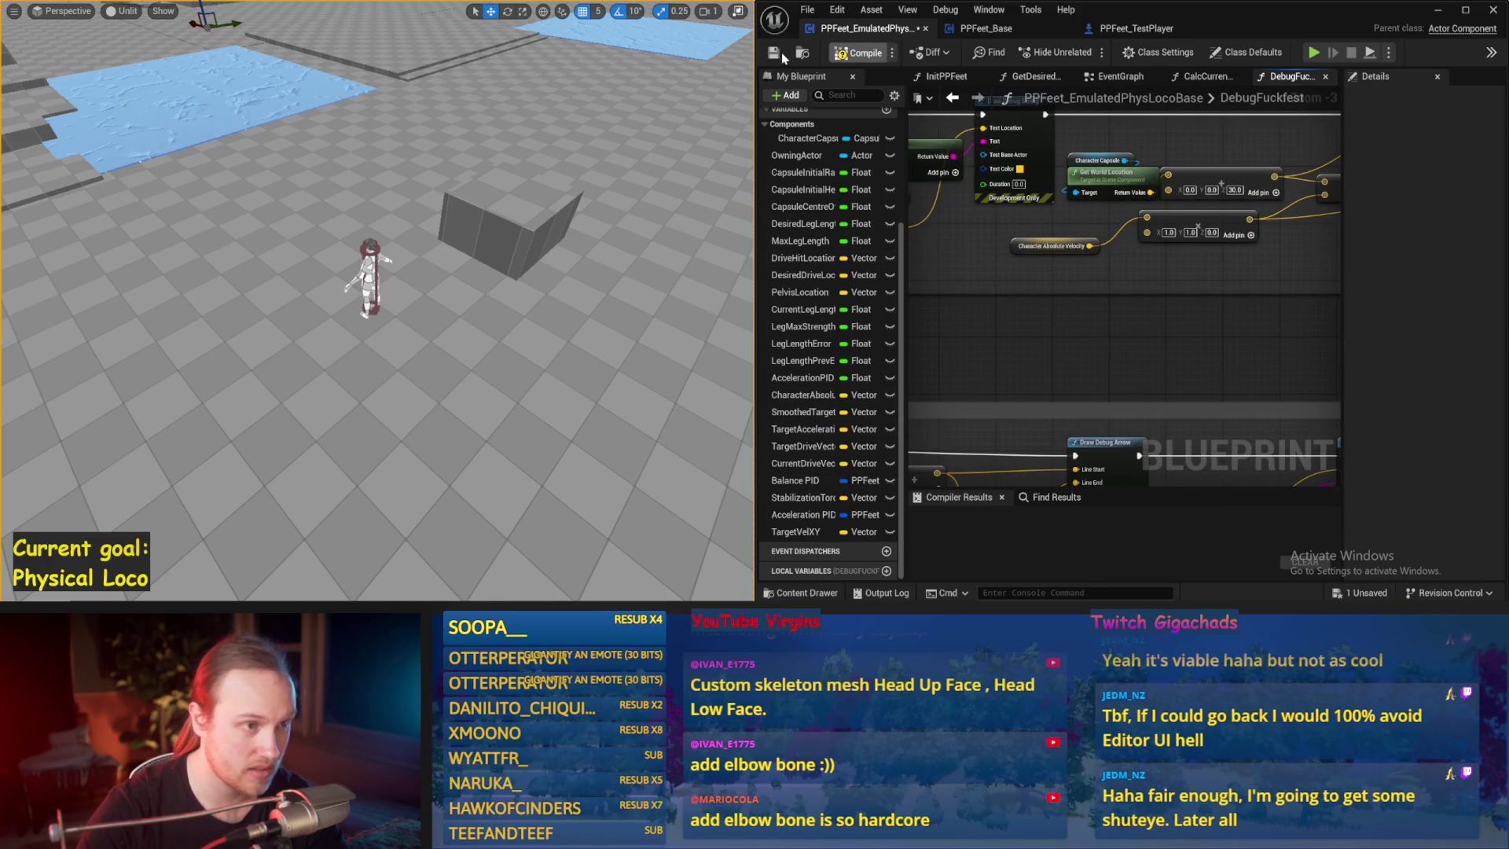
- Widen the Blueprint editor and delete the Character Absolute Velocity node from the debug-arrow math
drag(1215, 318, 1149, 326)
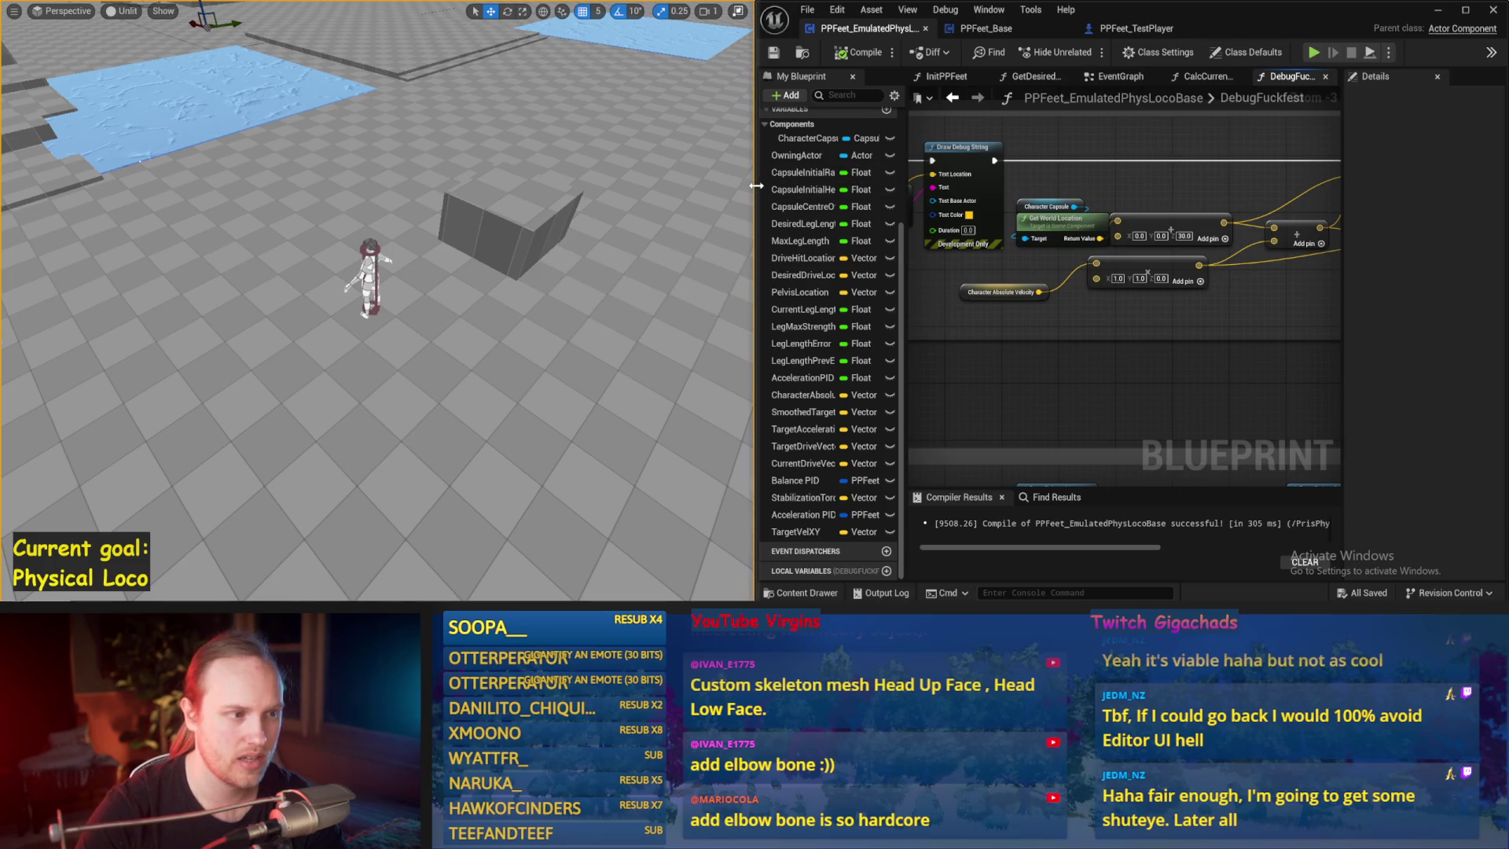
drag(755, 198, 597, 198)
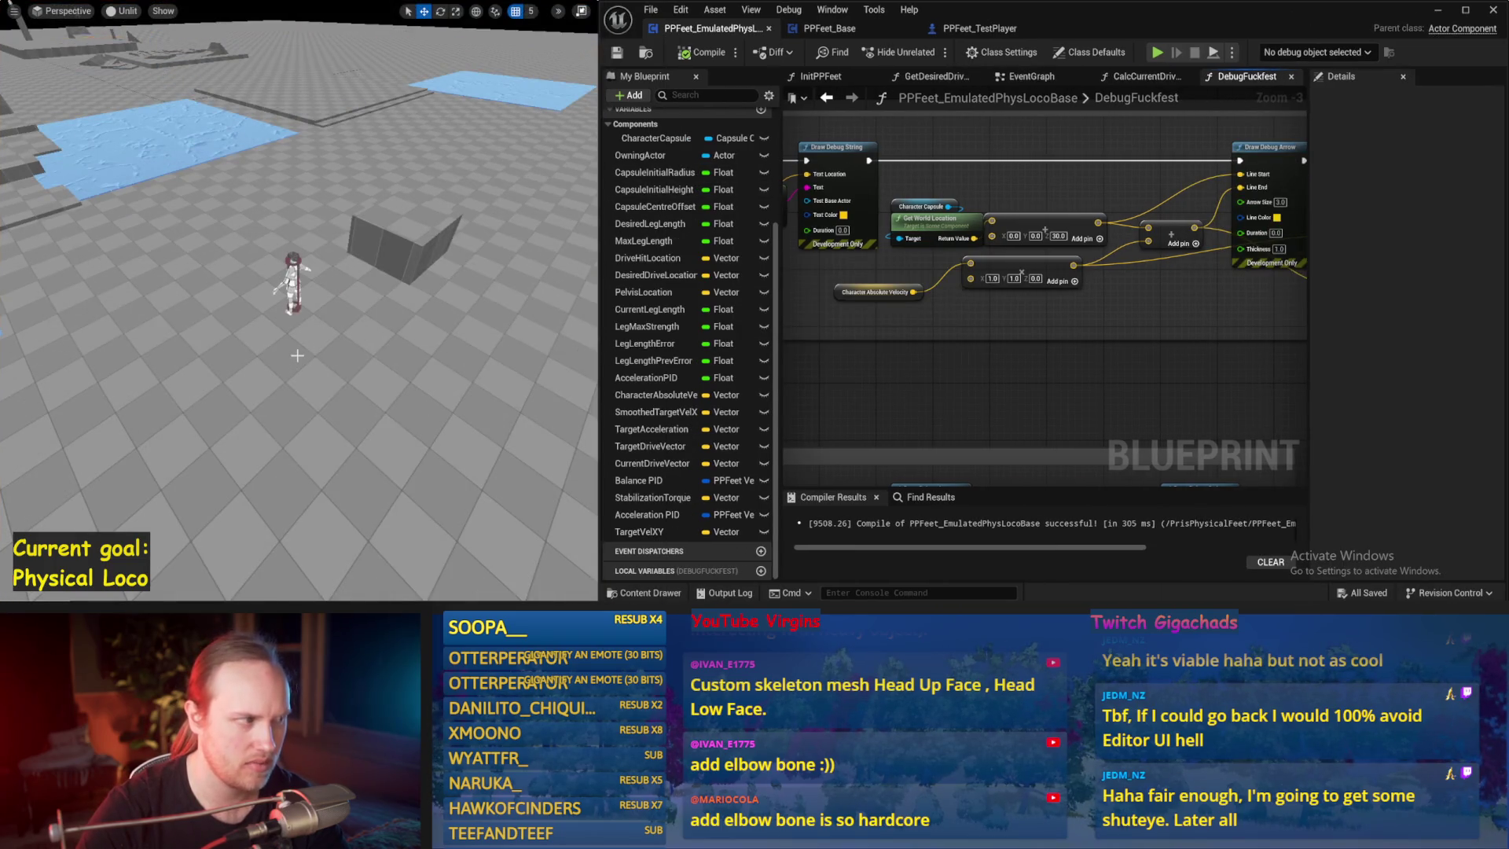
drag(934, 415, 1026, 353)
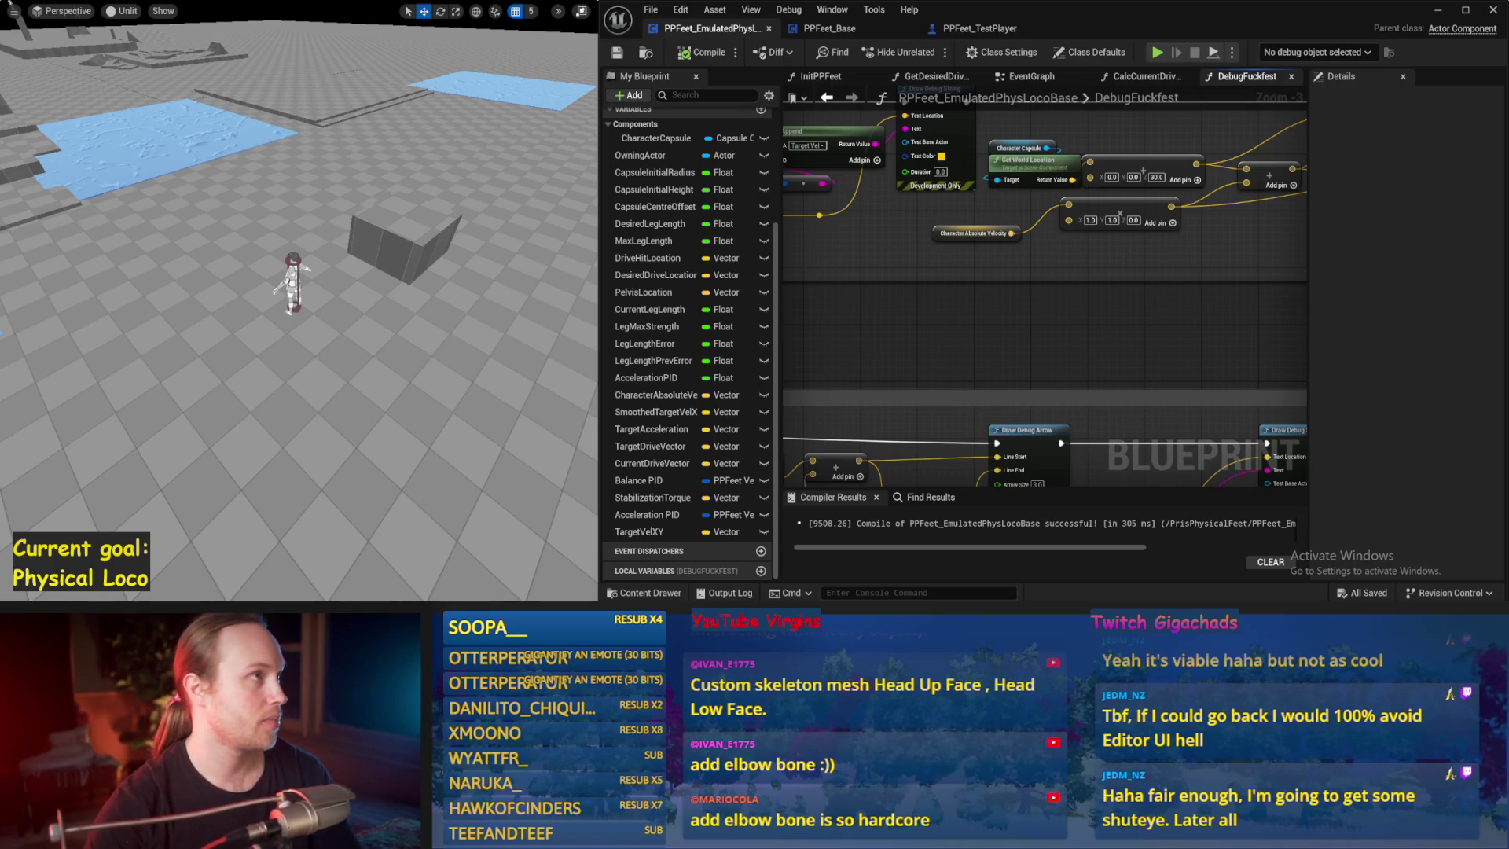
scroll(953, 317, down, 2)
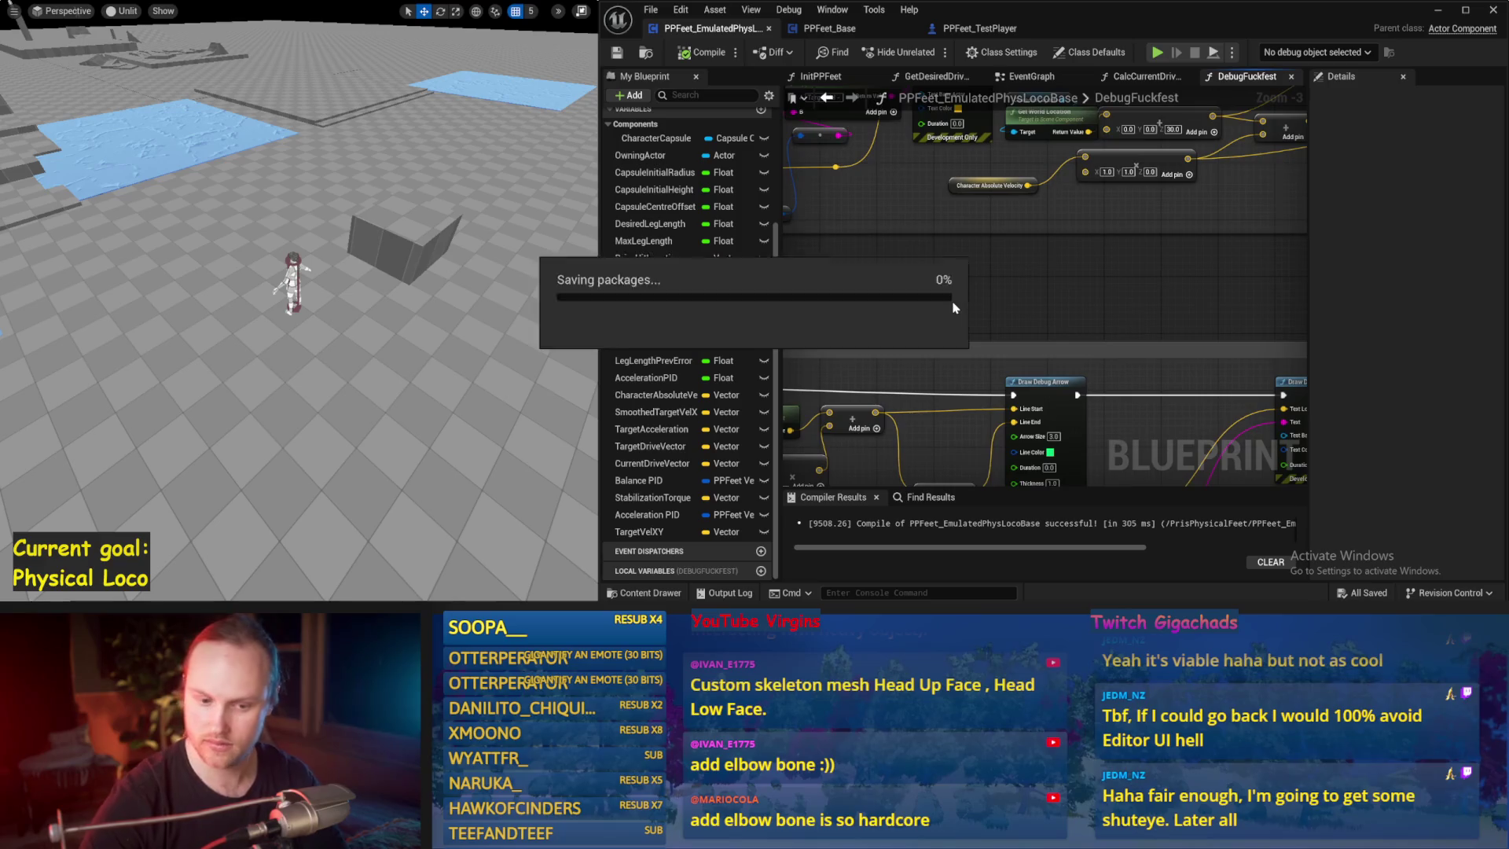
mouse_move(969, 309)
mouse_down()
mouse_move(1059, 348)
mouse_move(1066, 393)
mouse_up()
drag(912, 366, 629, 398)
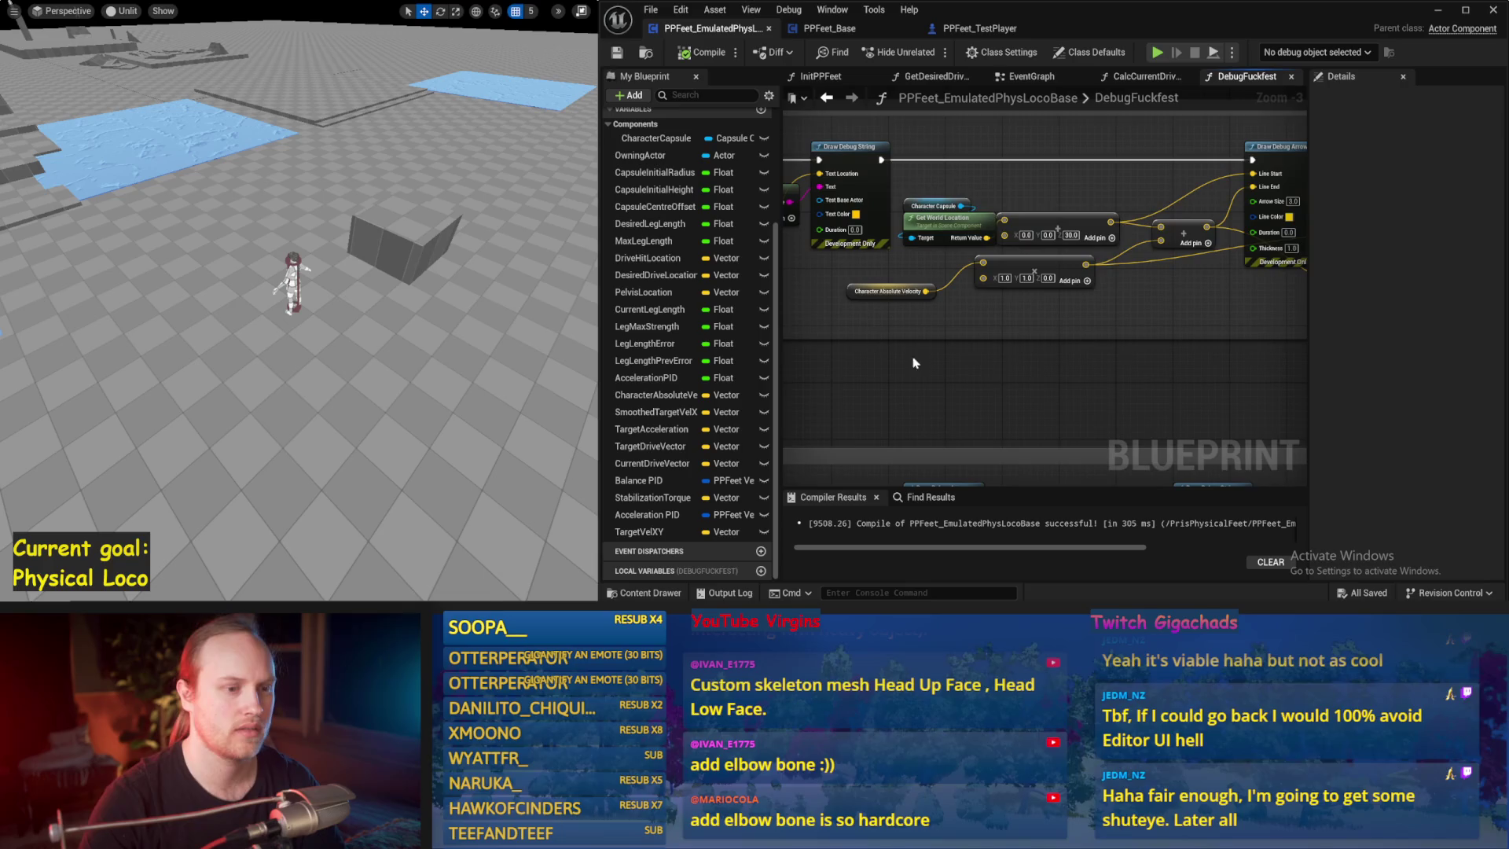
mouse_move(1175, 324)
mouse_down()
mouse_move(1010, 340)
mouse_move(1220, 341)
mouse_up()
drag(916, 330, 729, 324)
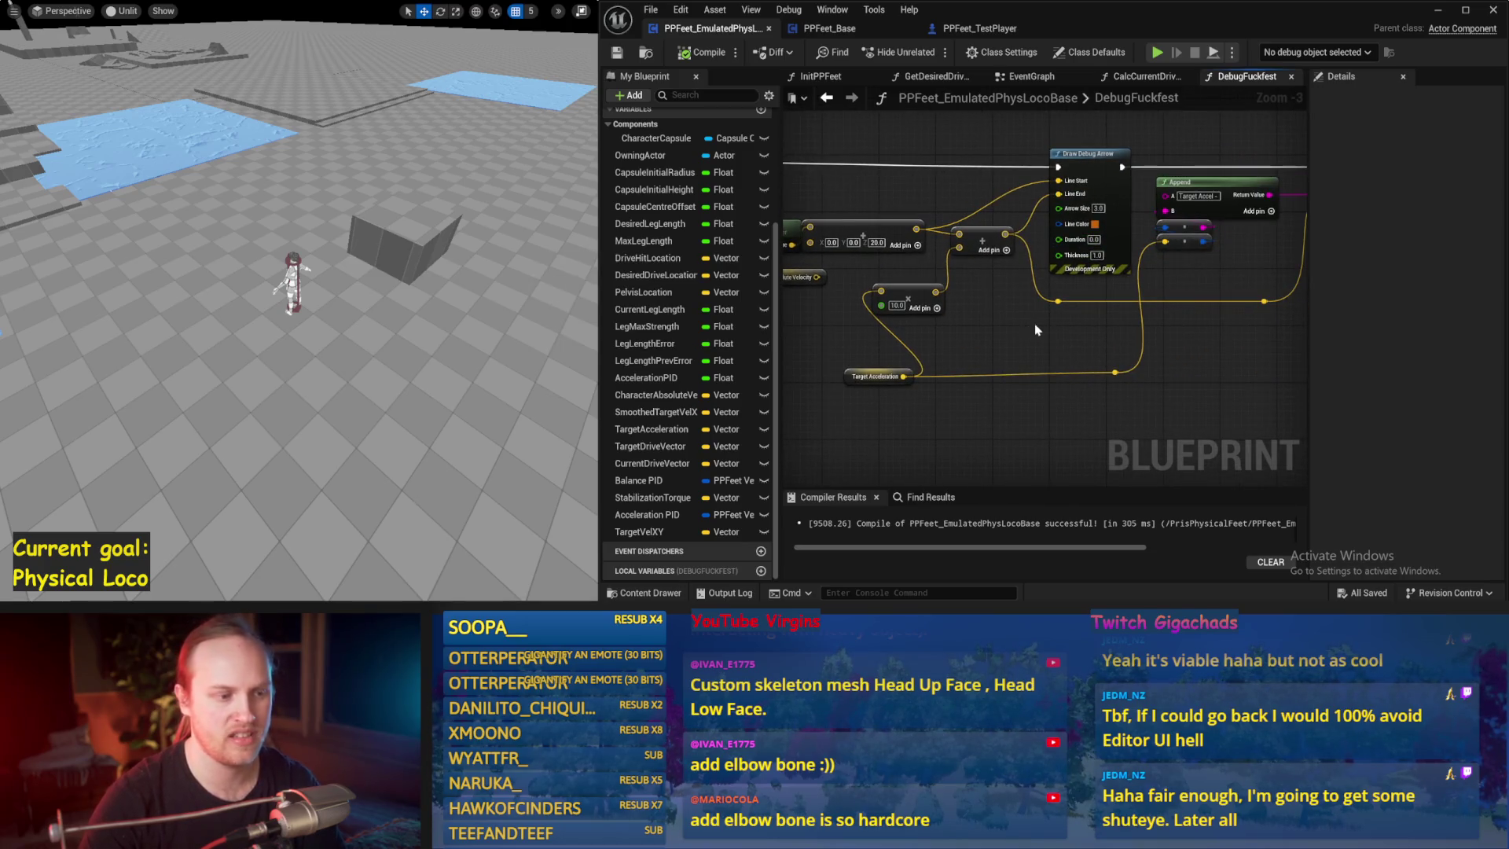
click(877, 377)
mouse_move(876, 376)
mouse_down()
mouse_move(1025, 371)
mouse_move(846, 376)
mouse_move(866, 376)
mouse_up()
click(916, 280)
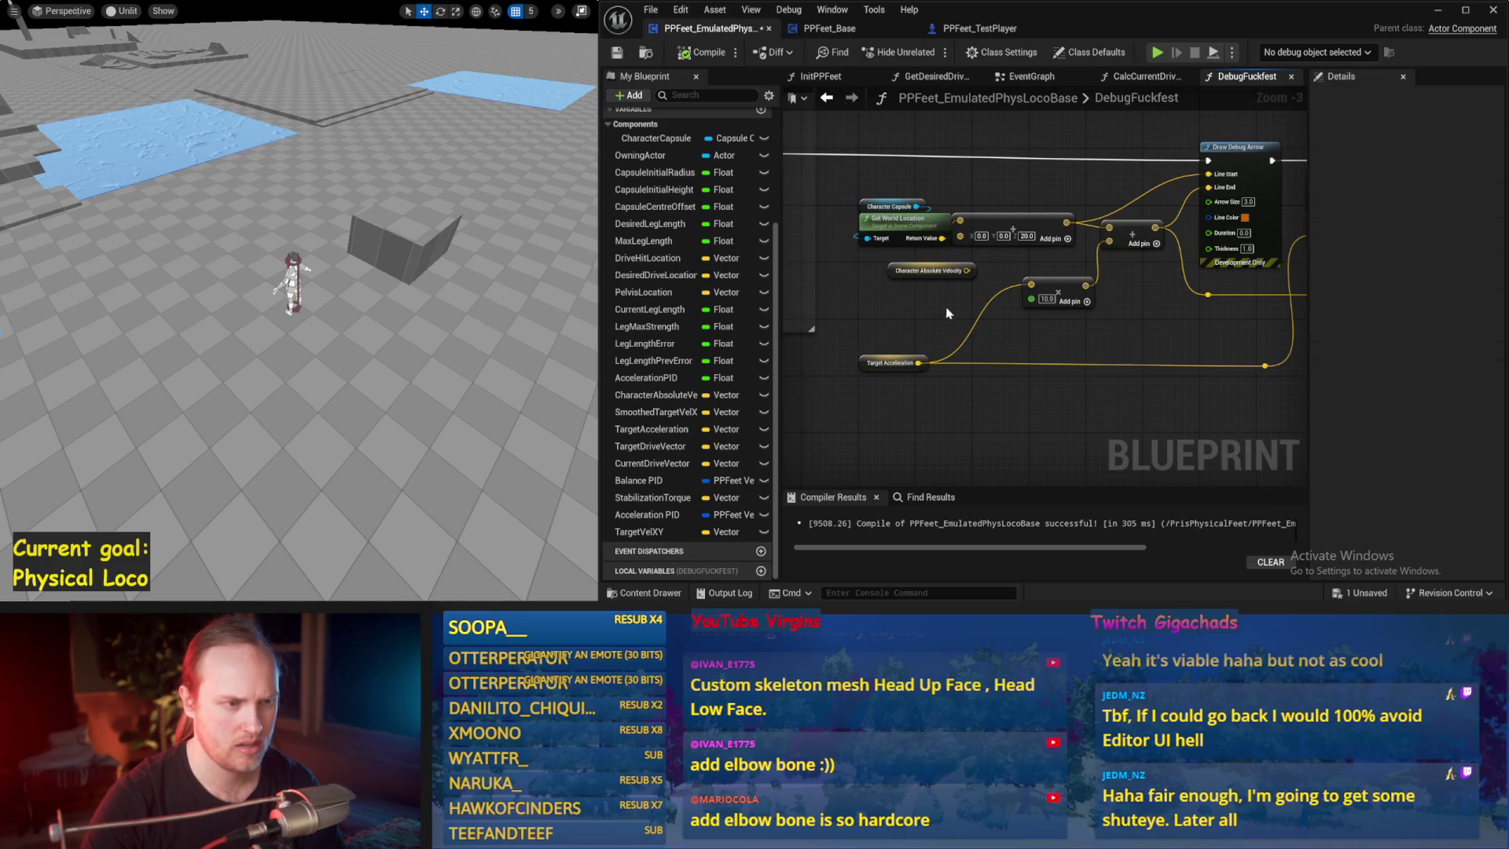
key(Delete)
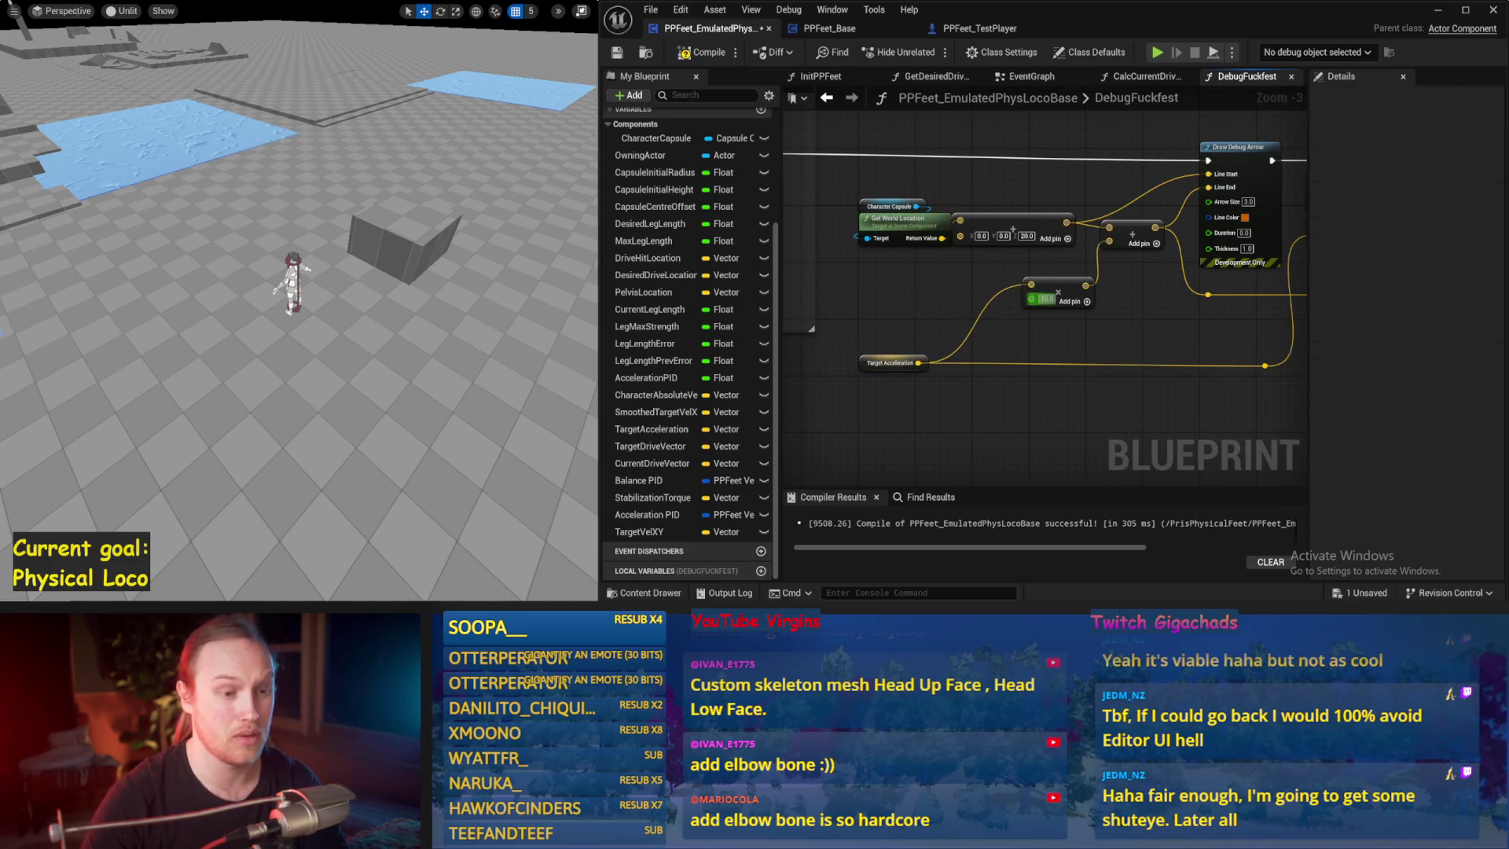
- Save and recompile the blueprint, then start simulating the level
drag(1289, 352, 940, 357)
key(ctrl+s)
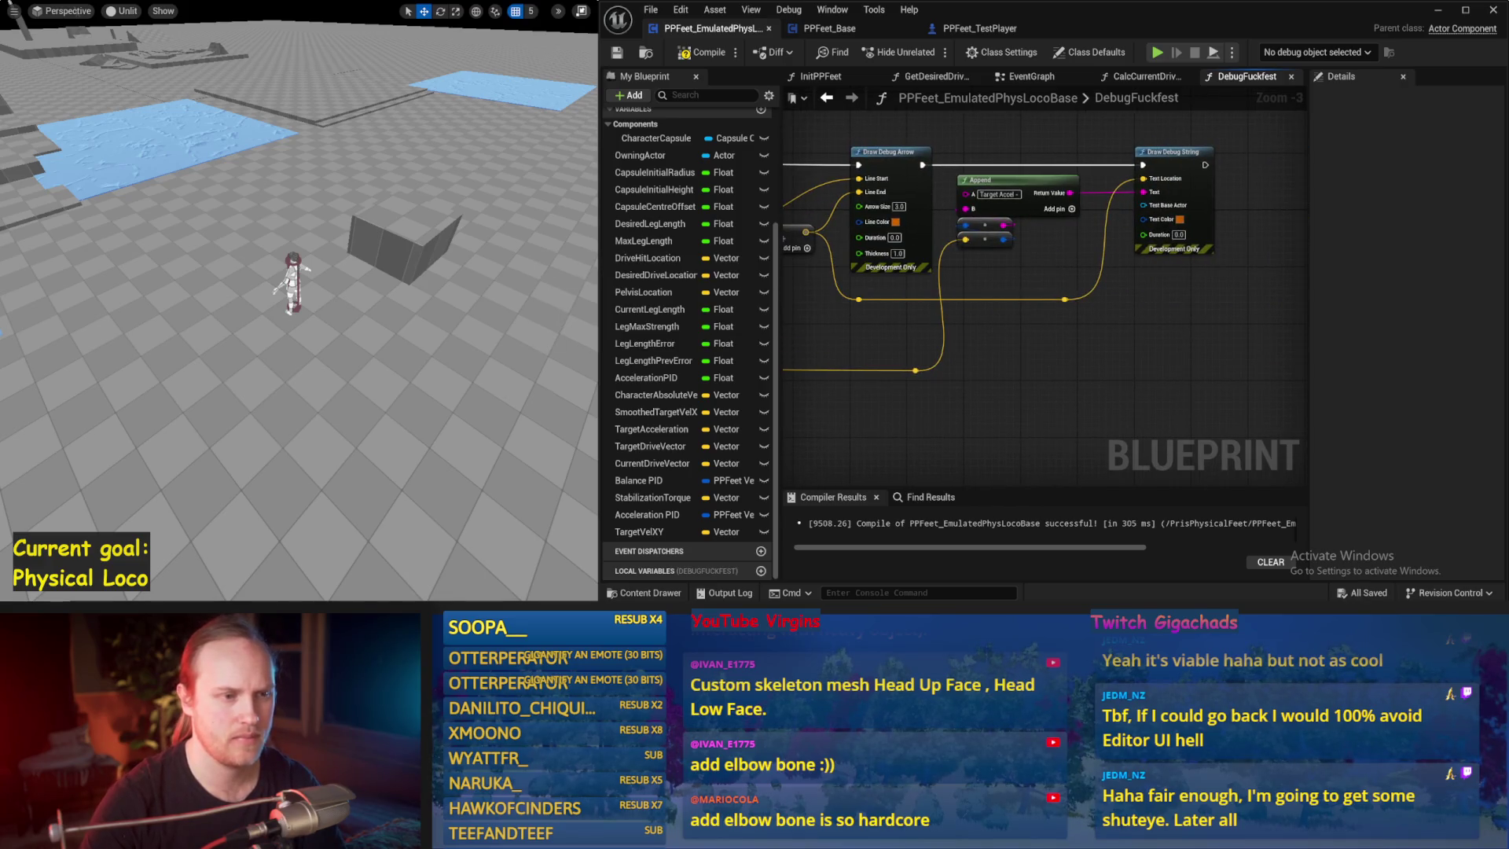
drag(1009, 263, 1289, 265)
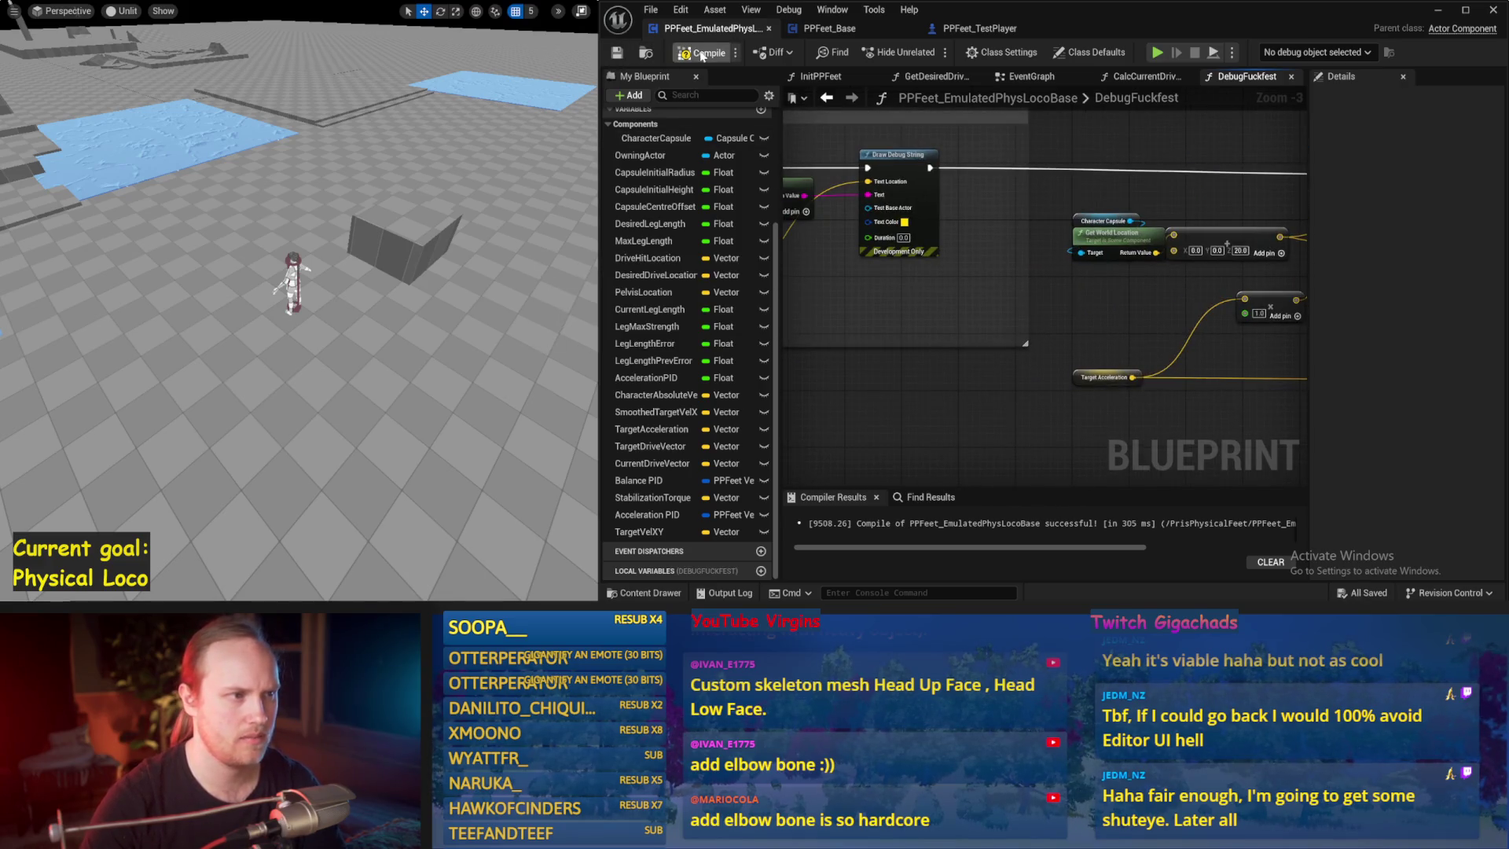
key(F7)
drag(900, 324, 908, 334)
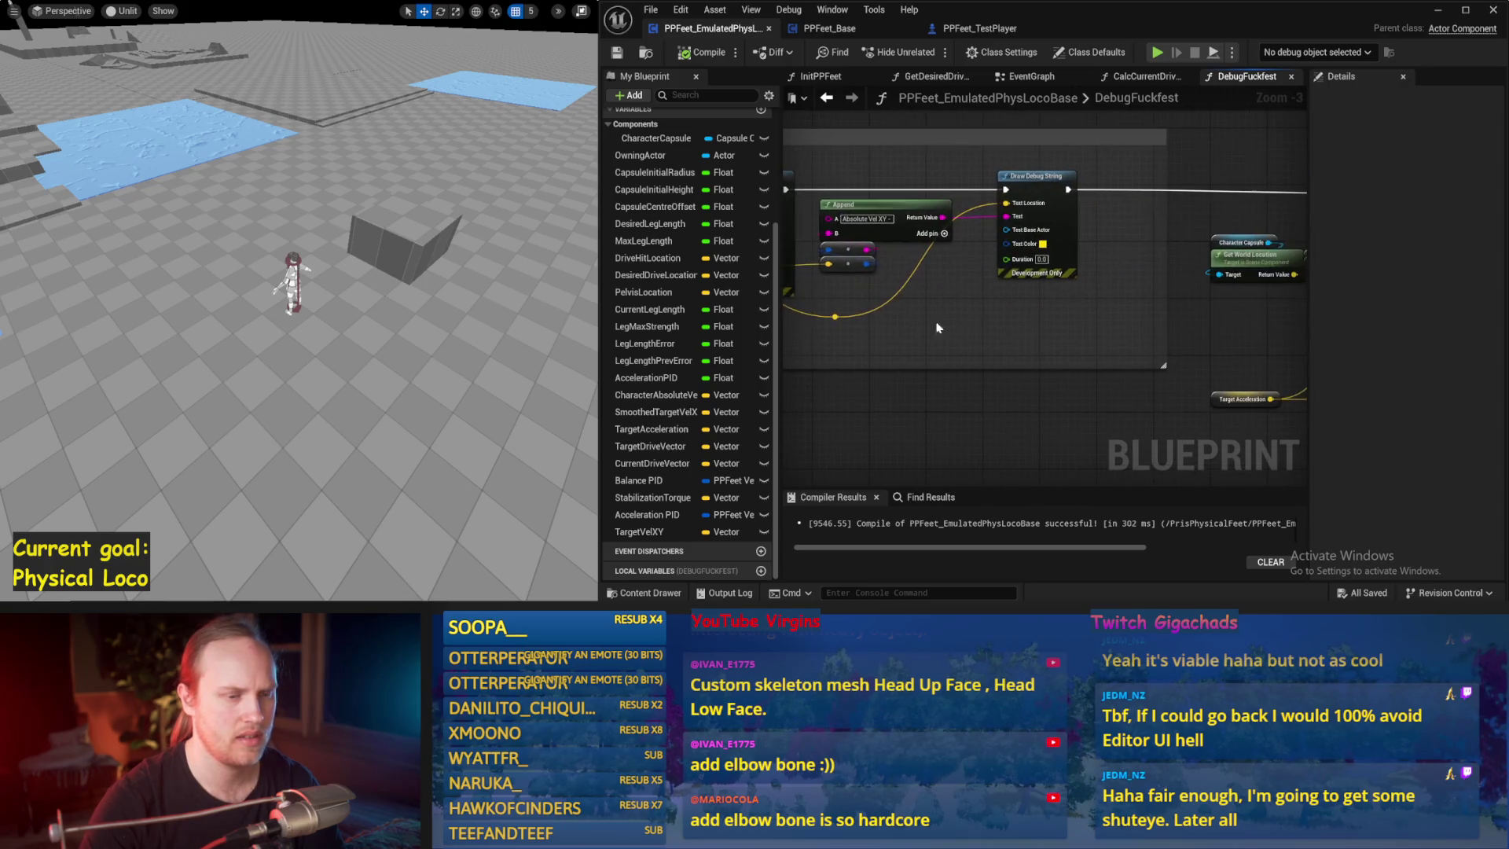
key(alt+p)
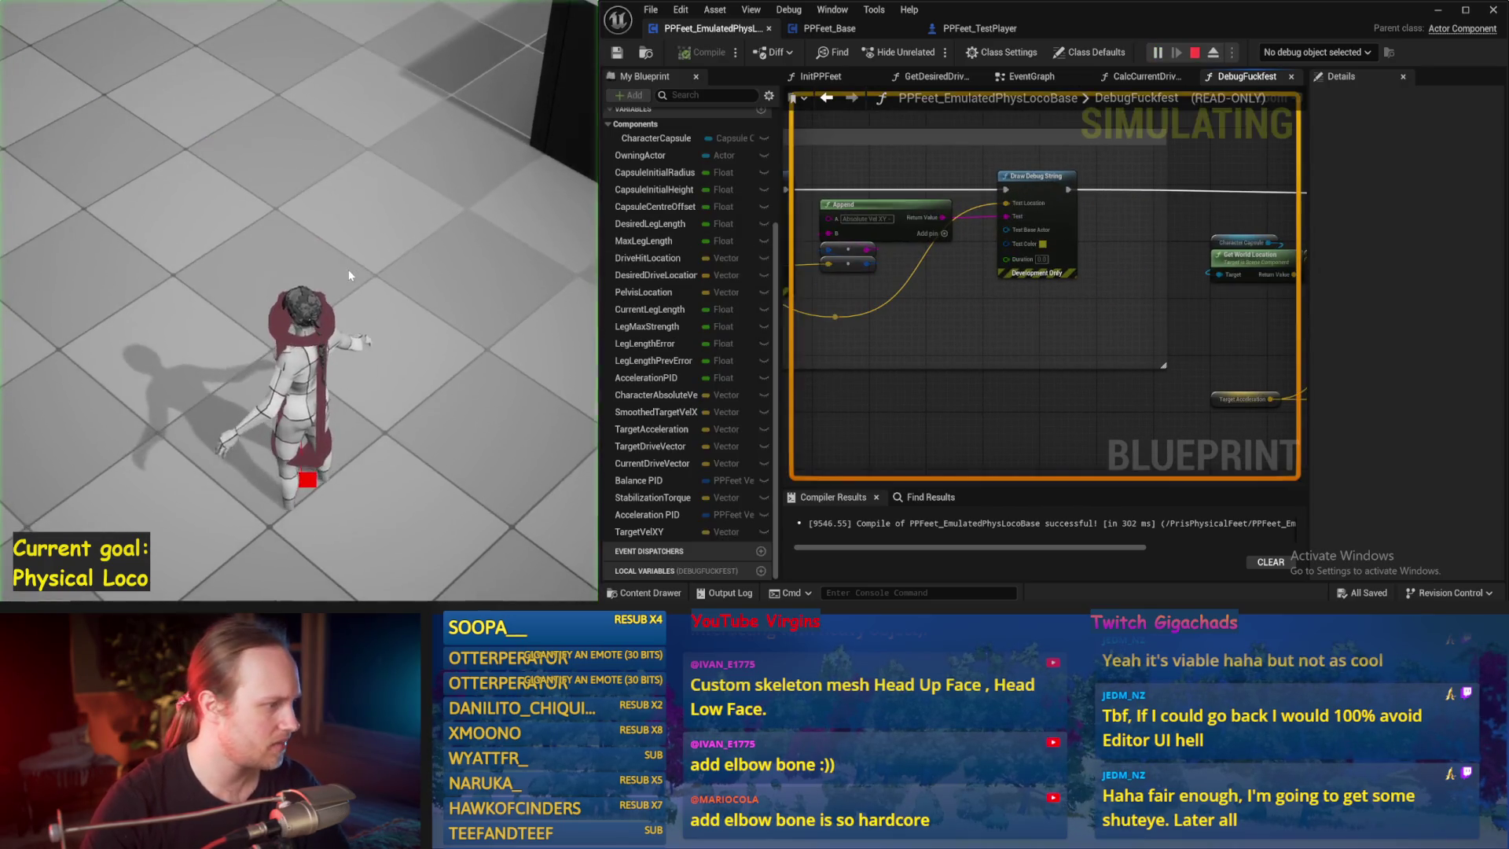
- Stop the simulation and delete the Target Movement Vector XY node
key(Escape)
scroll(1022, 306, down, 4)
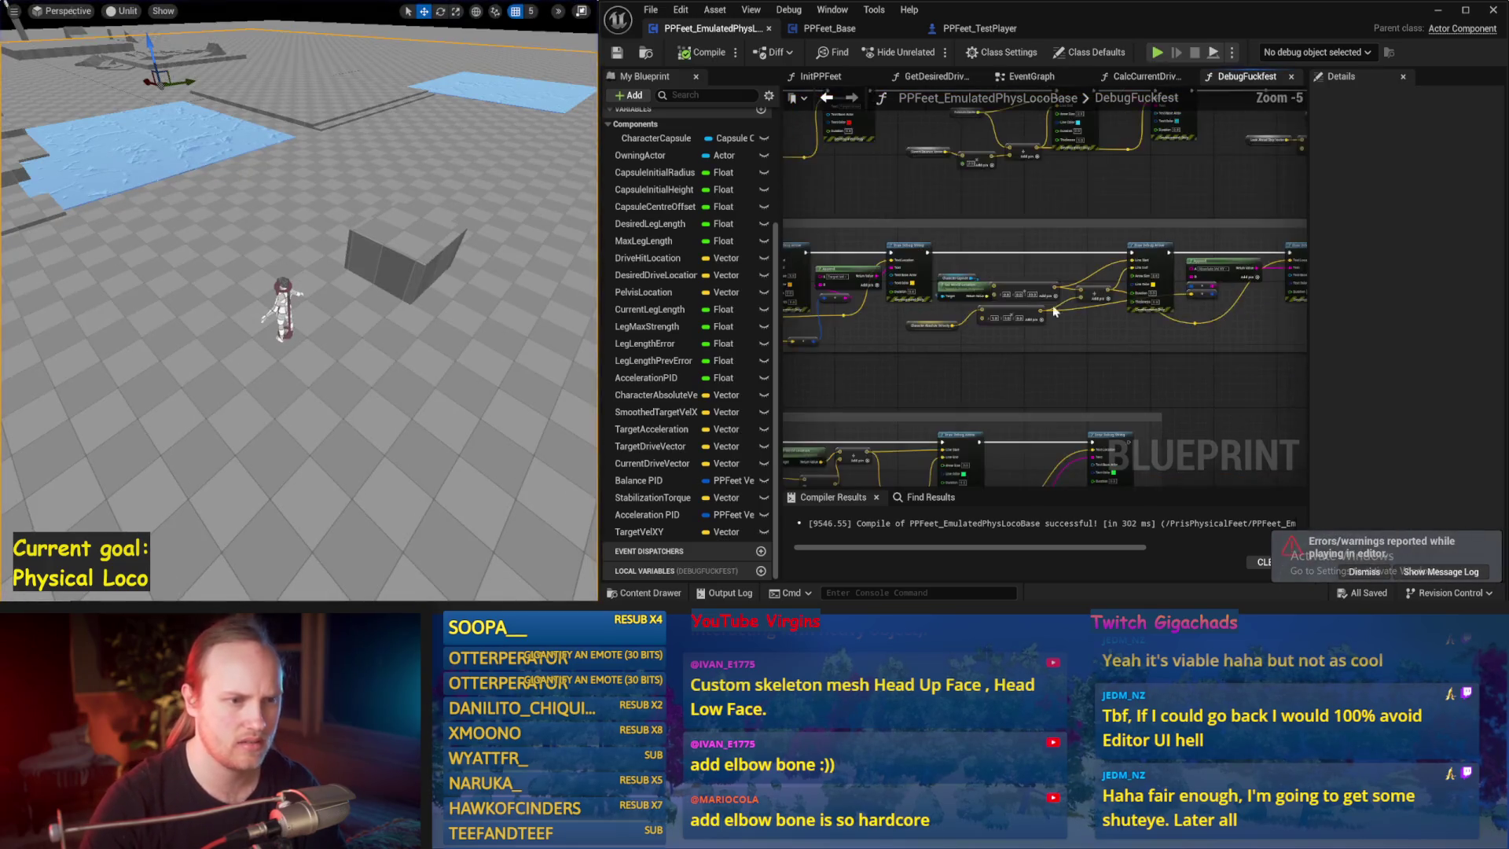
scroll(1034, 272, up, 2)
drag(1034, 272, 815, 306)
scroll(815, 305, down, 2)
scroll(912, 261, up, 2)
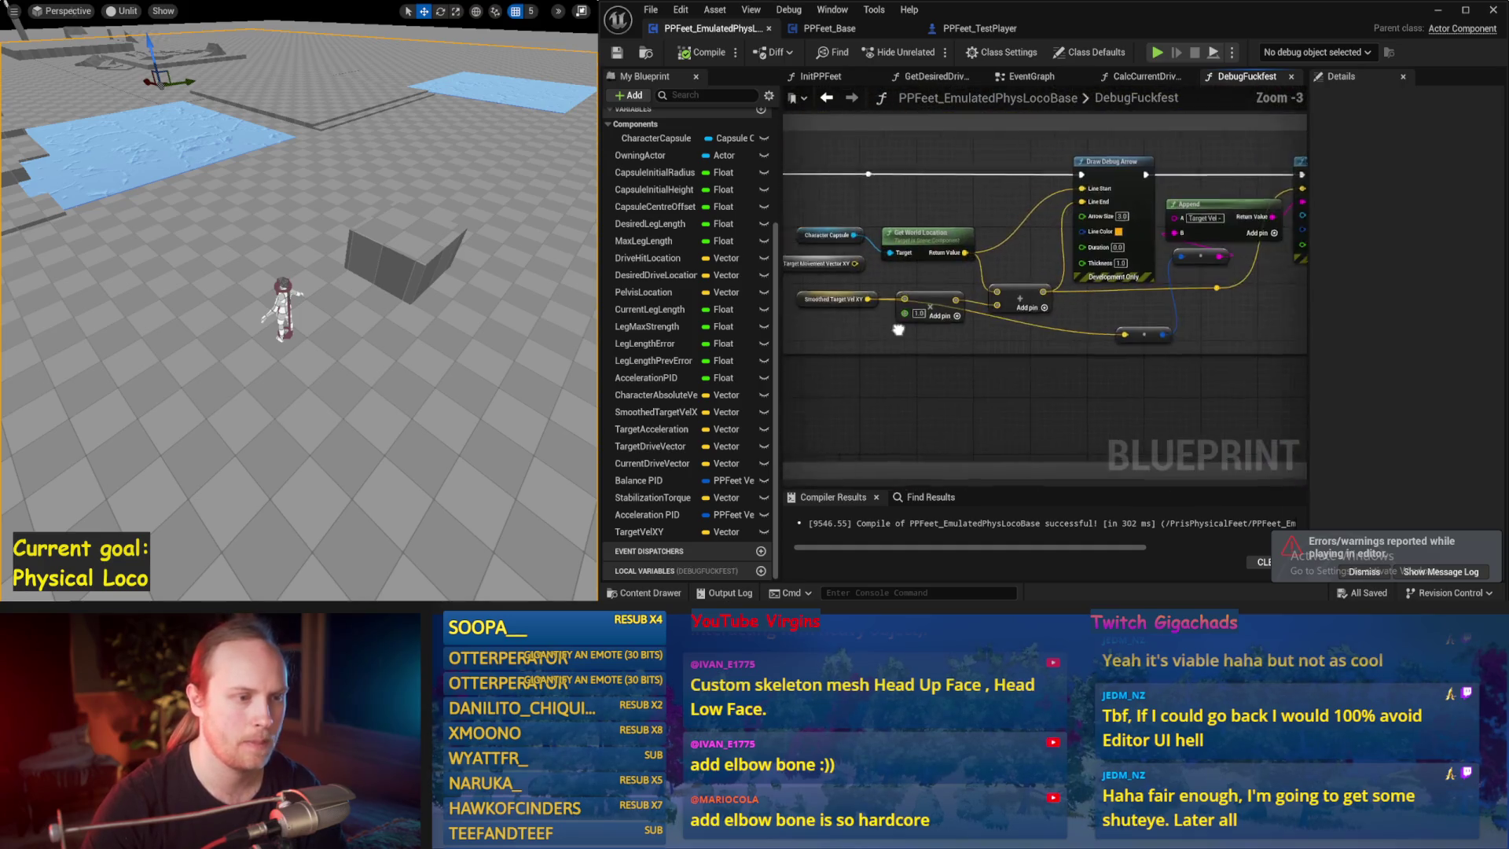
click(899, 250)
key(Delete)
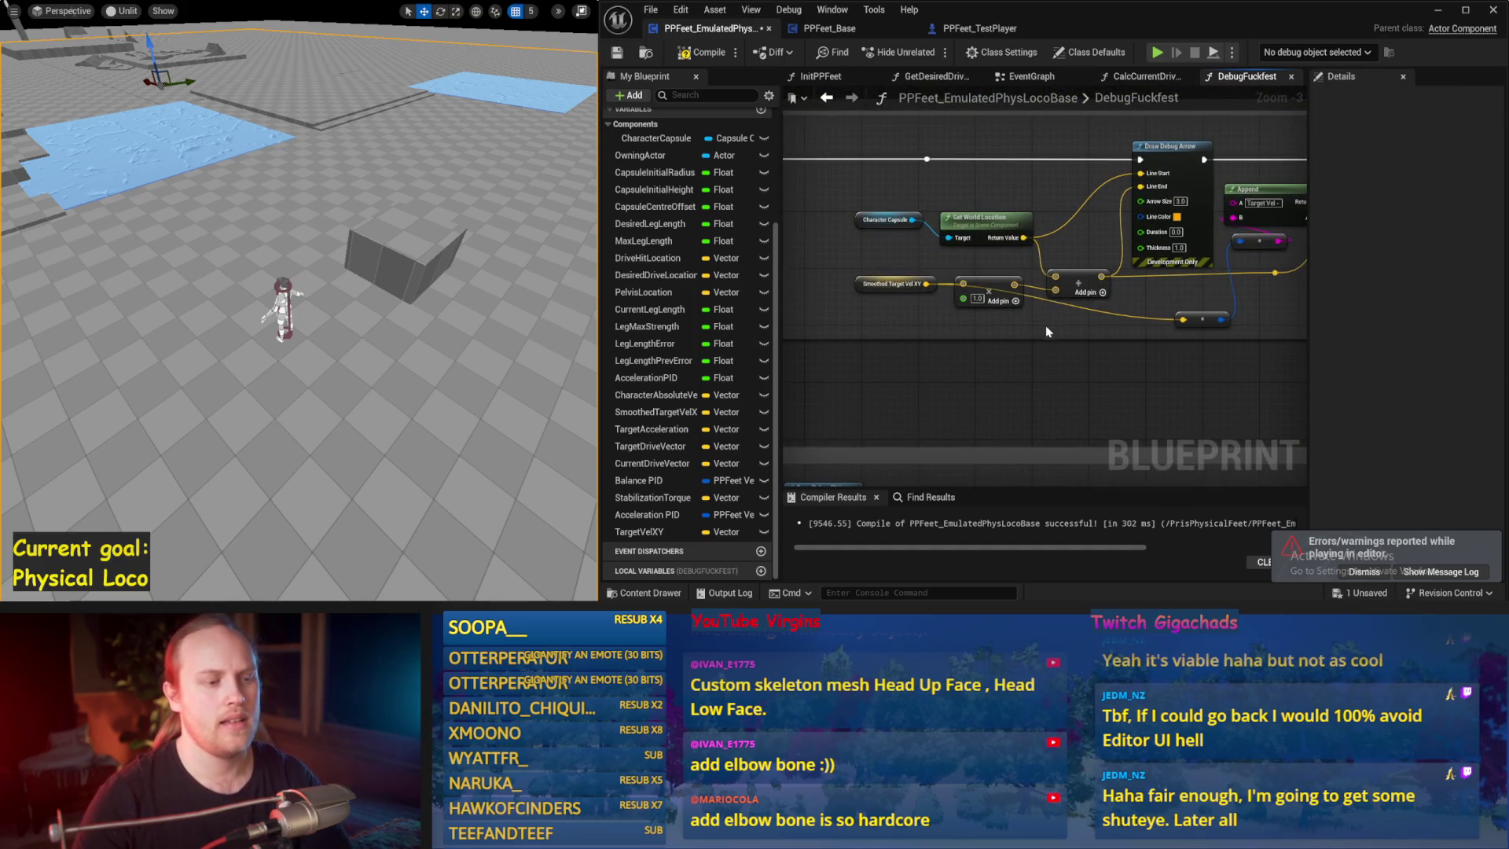
- Tidy the remaining debug nodes and add a new function to the blueprint
click(894, 285)
drag(1268, 306, 959, 320)
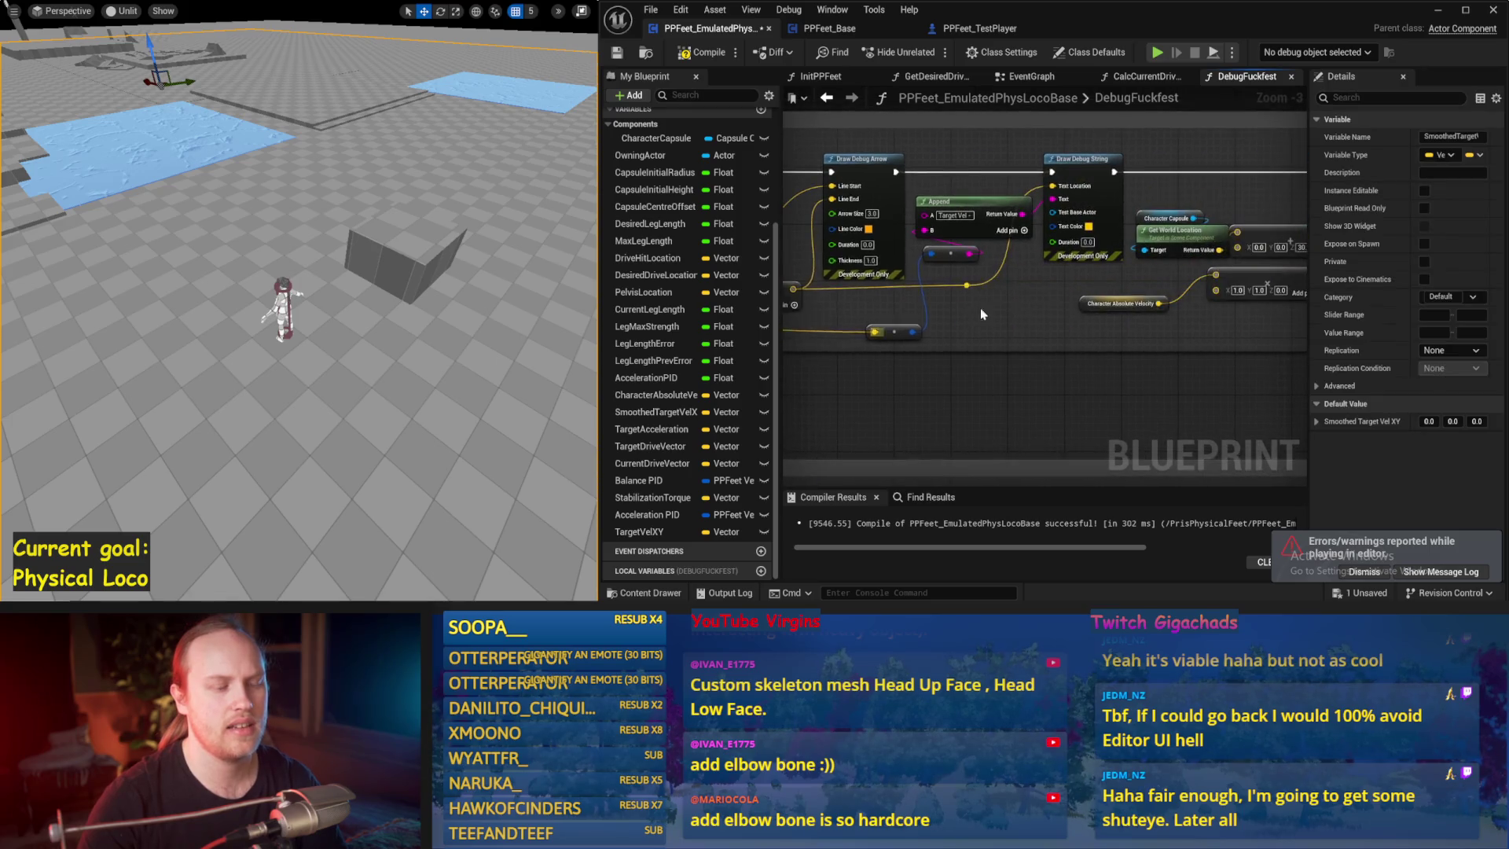
key(ctrl+z)
key(ctrl+z)
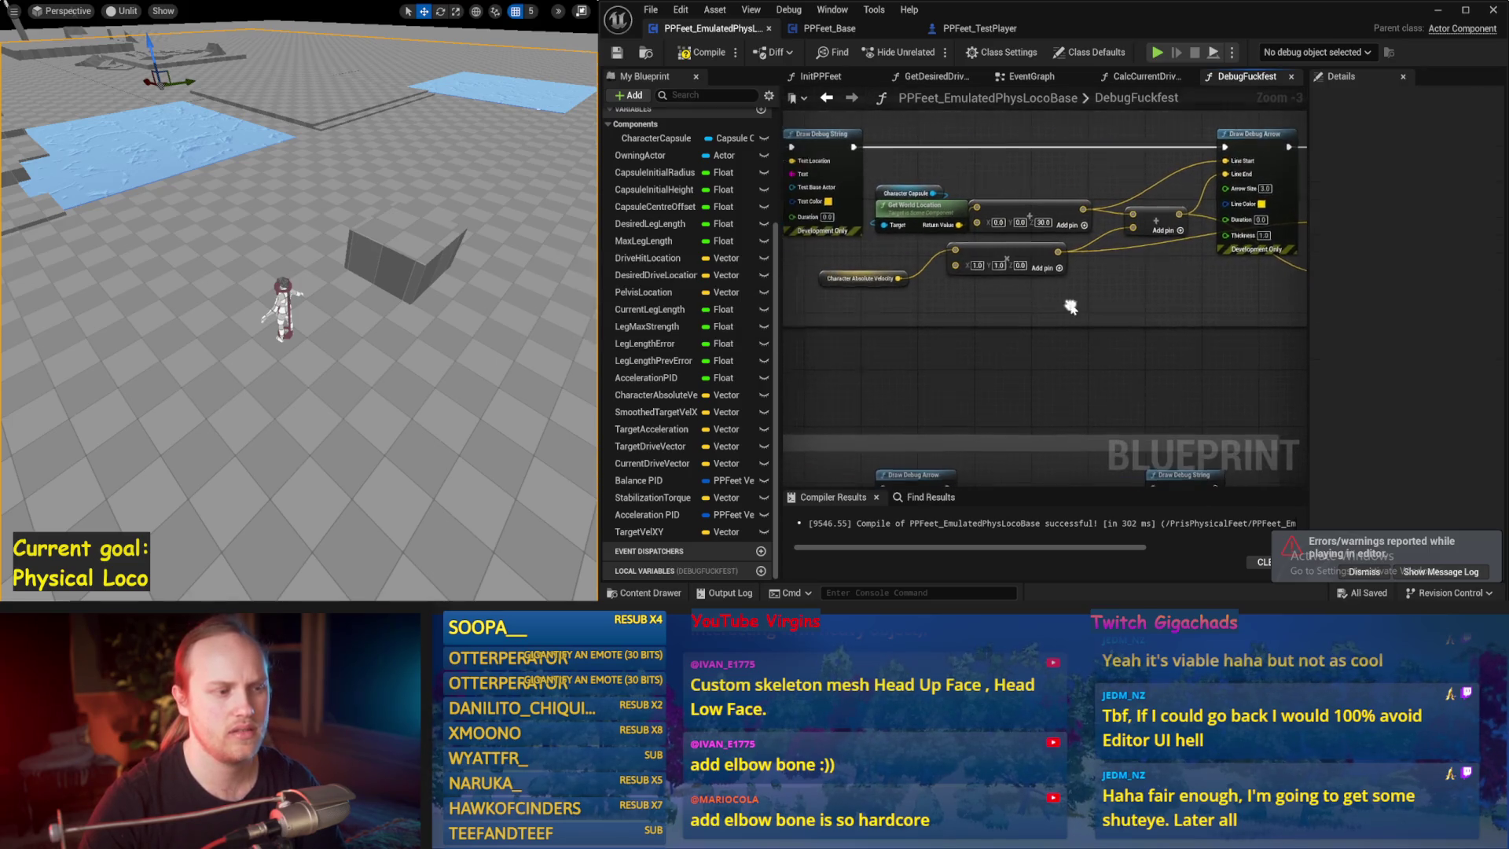
click(829, 282)
drag(831, 286, 836, 301)
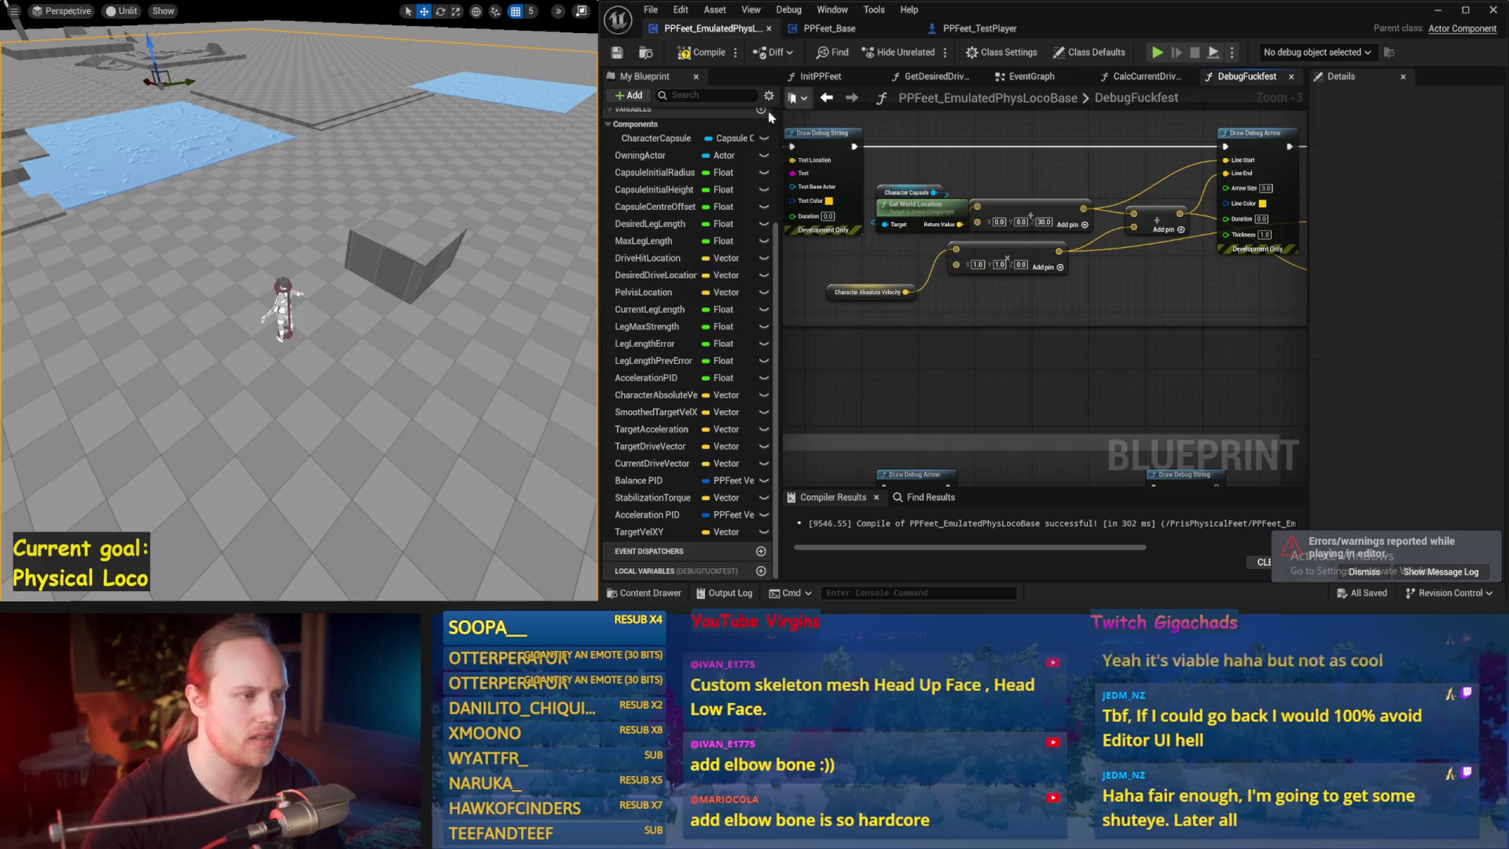
scroll(735, 193, up, 3)
click(761, 155)
text(CalcCentreOfGrav)
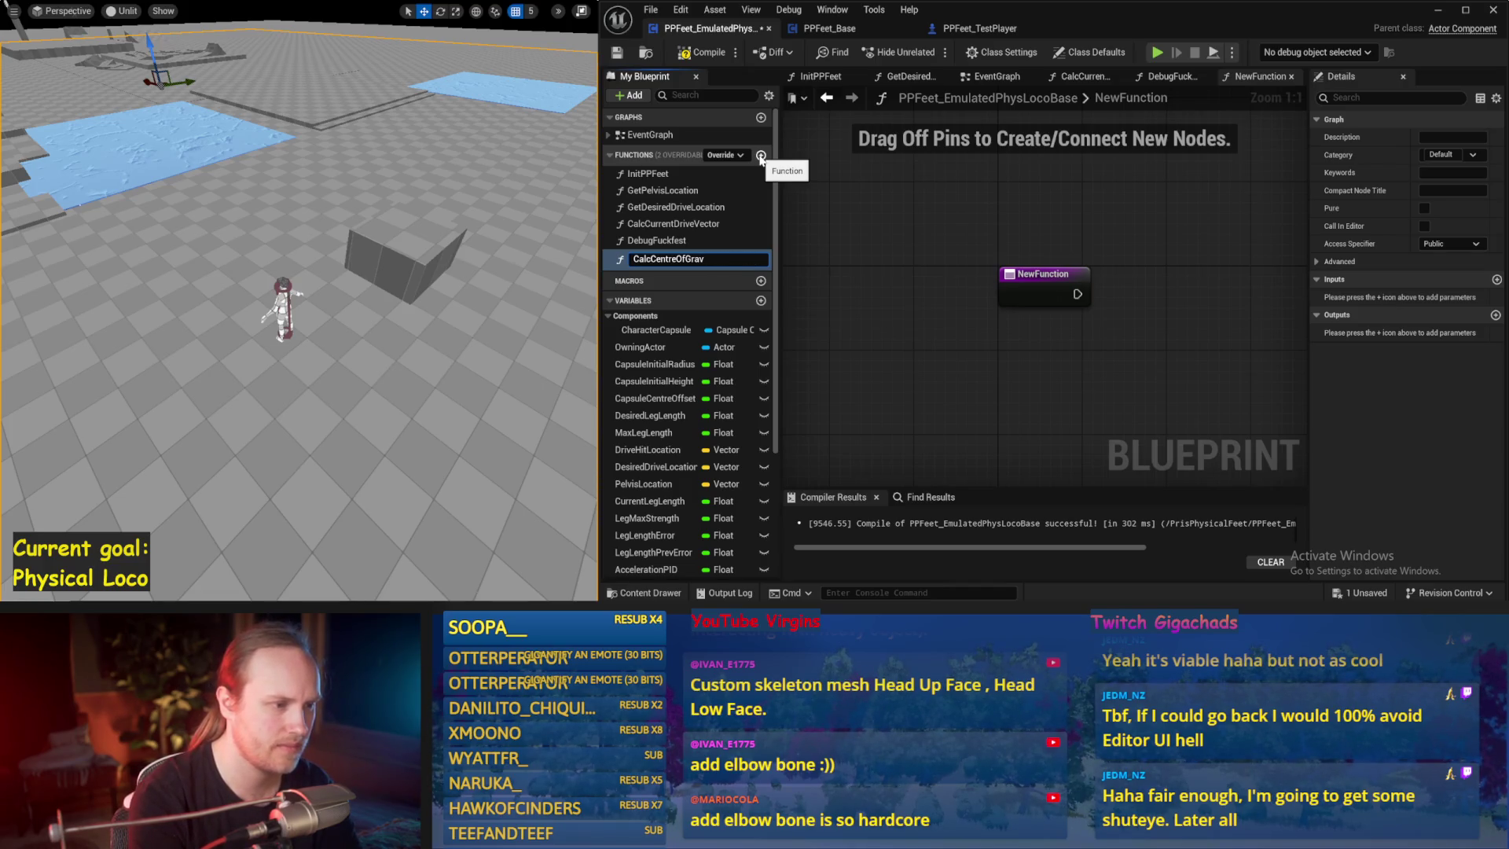
- Name the function CalcCentreOfGravy, compile, and add a Get Pelvis Location call
text(y)
key(Return)
key(ctrl+s)
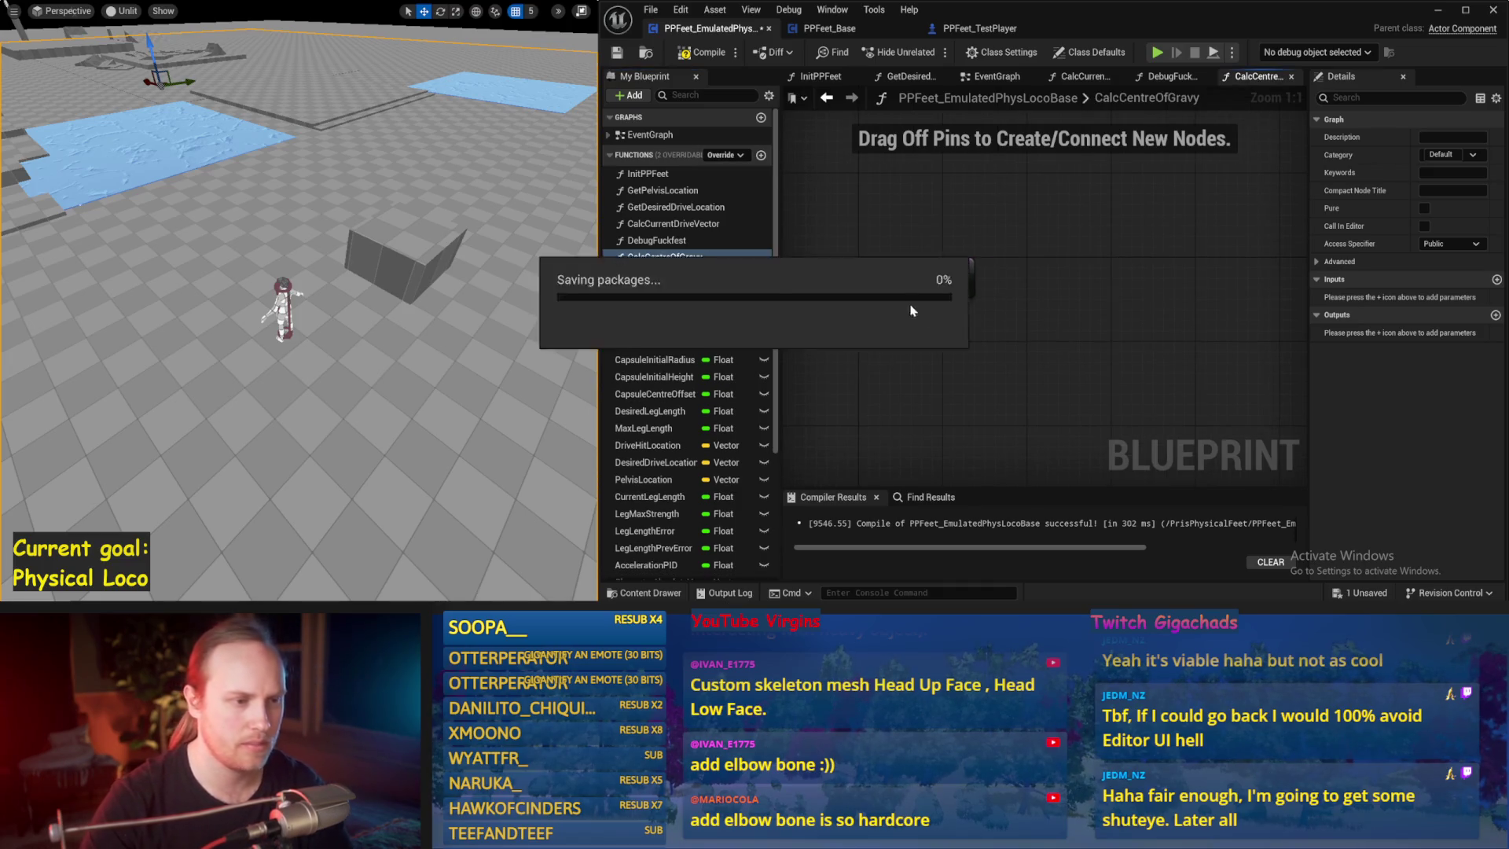
click(702, 52)
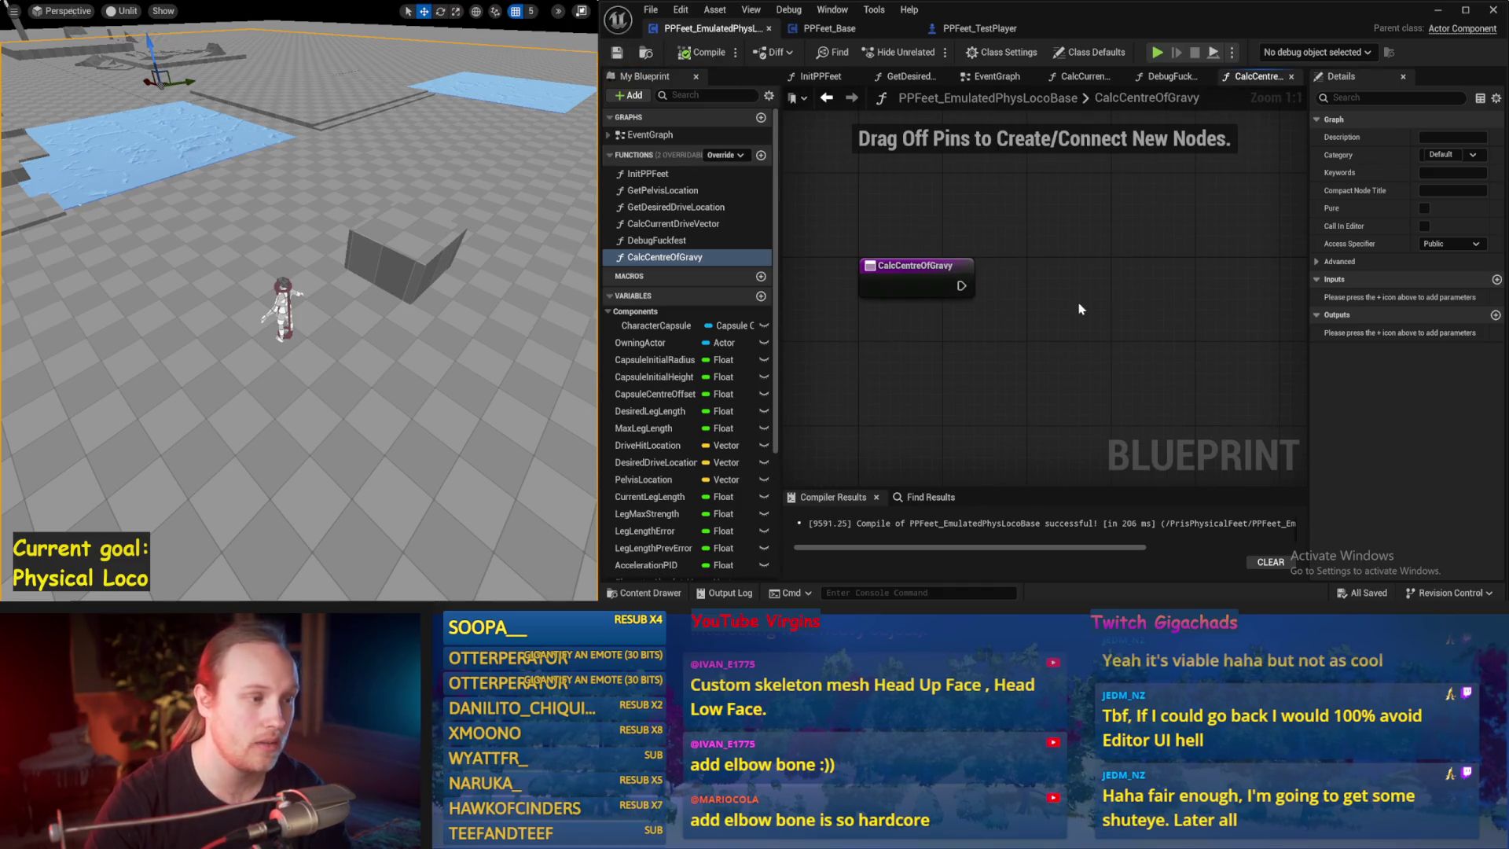
mouse_move(663, 190)
mouse_down()
mouse_move(901, 189)
mouse_move(839, 240)
mouse_up()
key(ctrl+s)
- Create a new Vector variable named CentreOfGravy
click(760, 296)
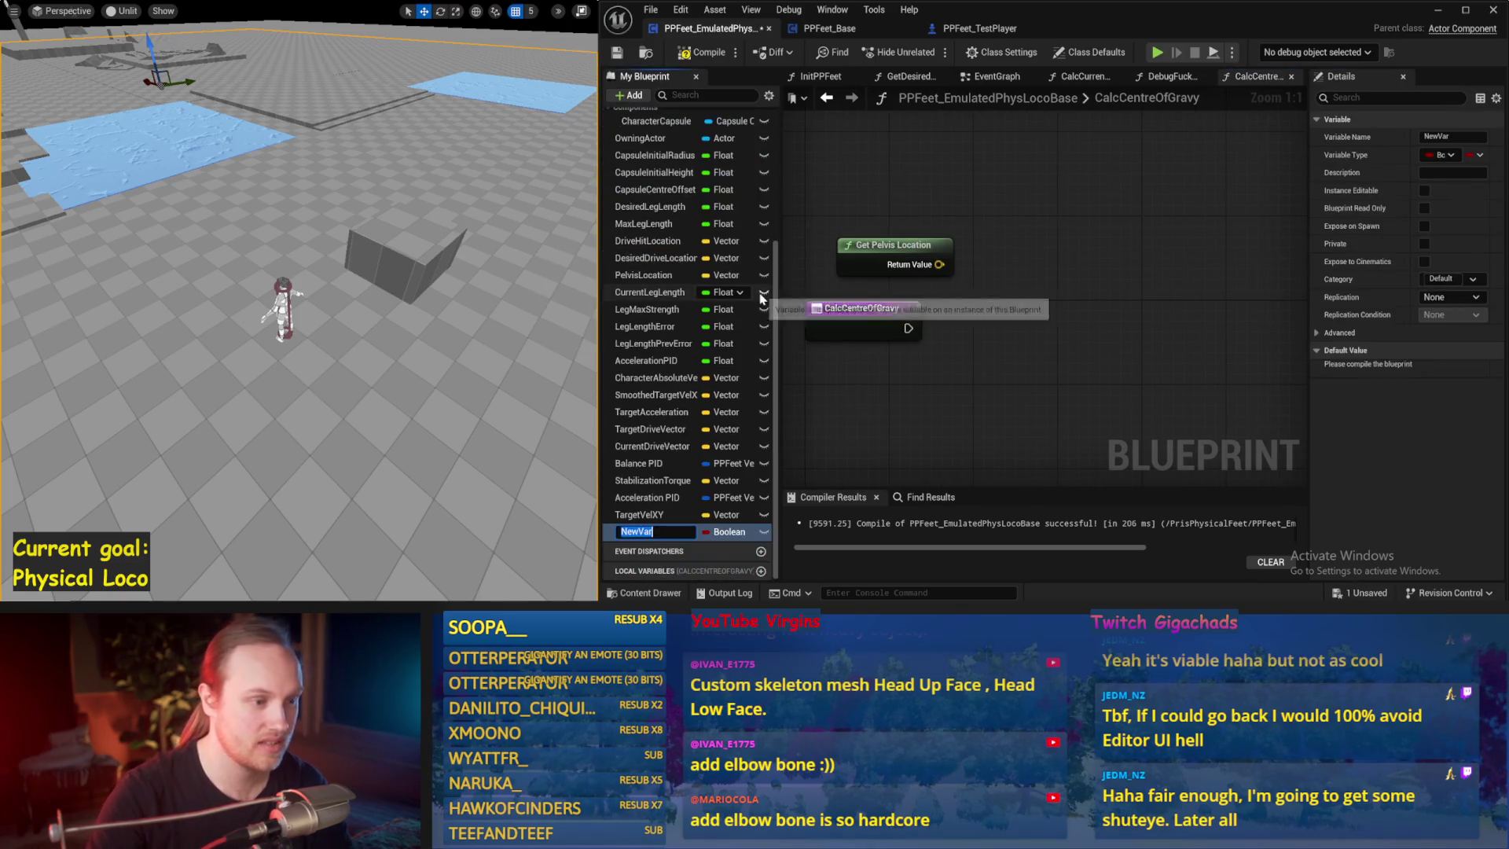
text(CentreOfGrav)
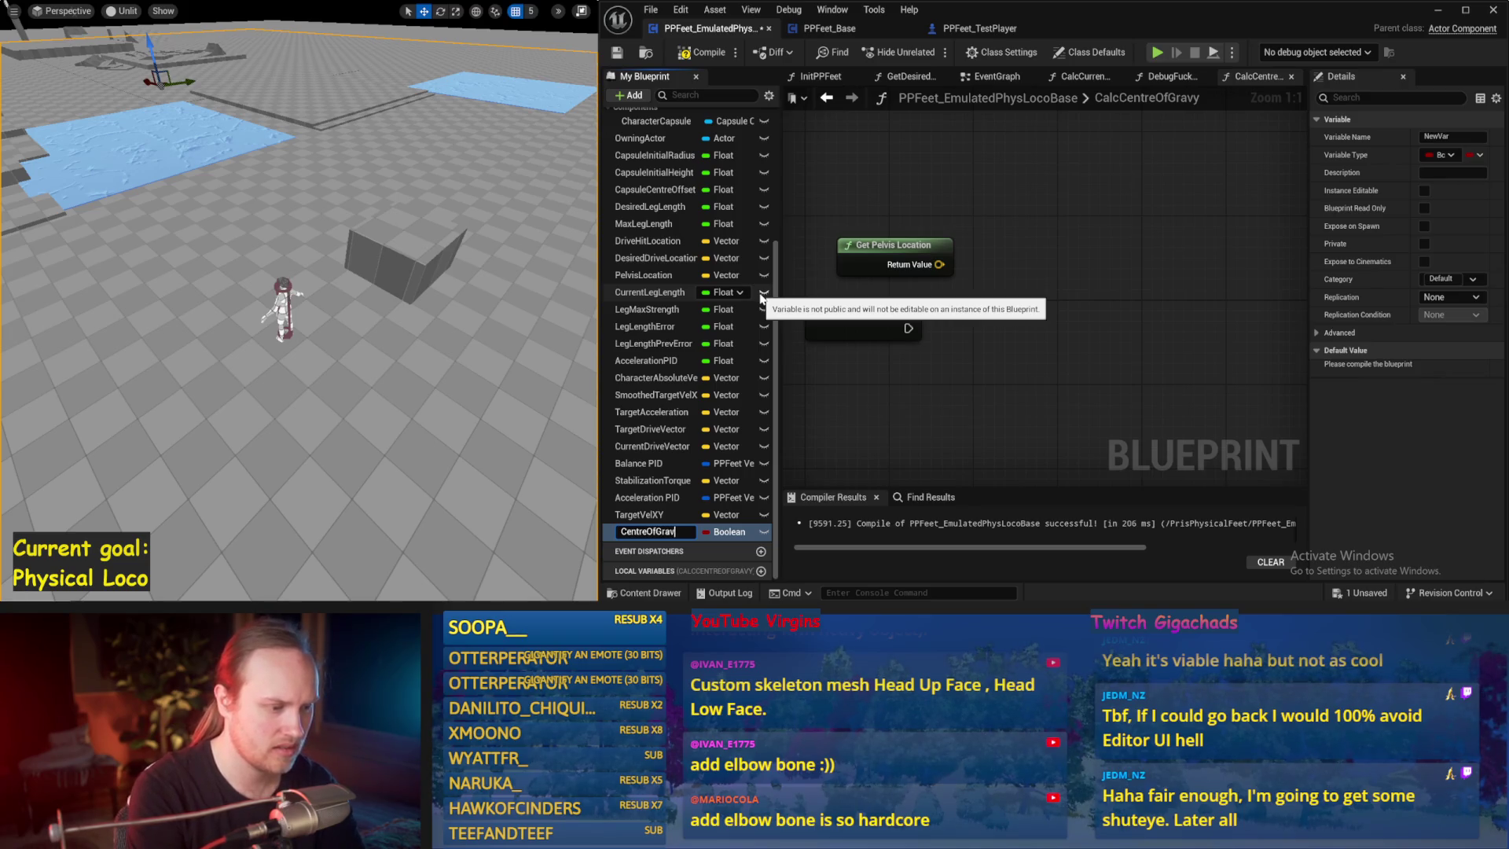
text(y)
key(Return)
click(730, 531)
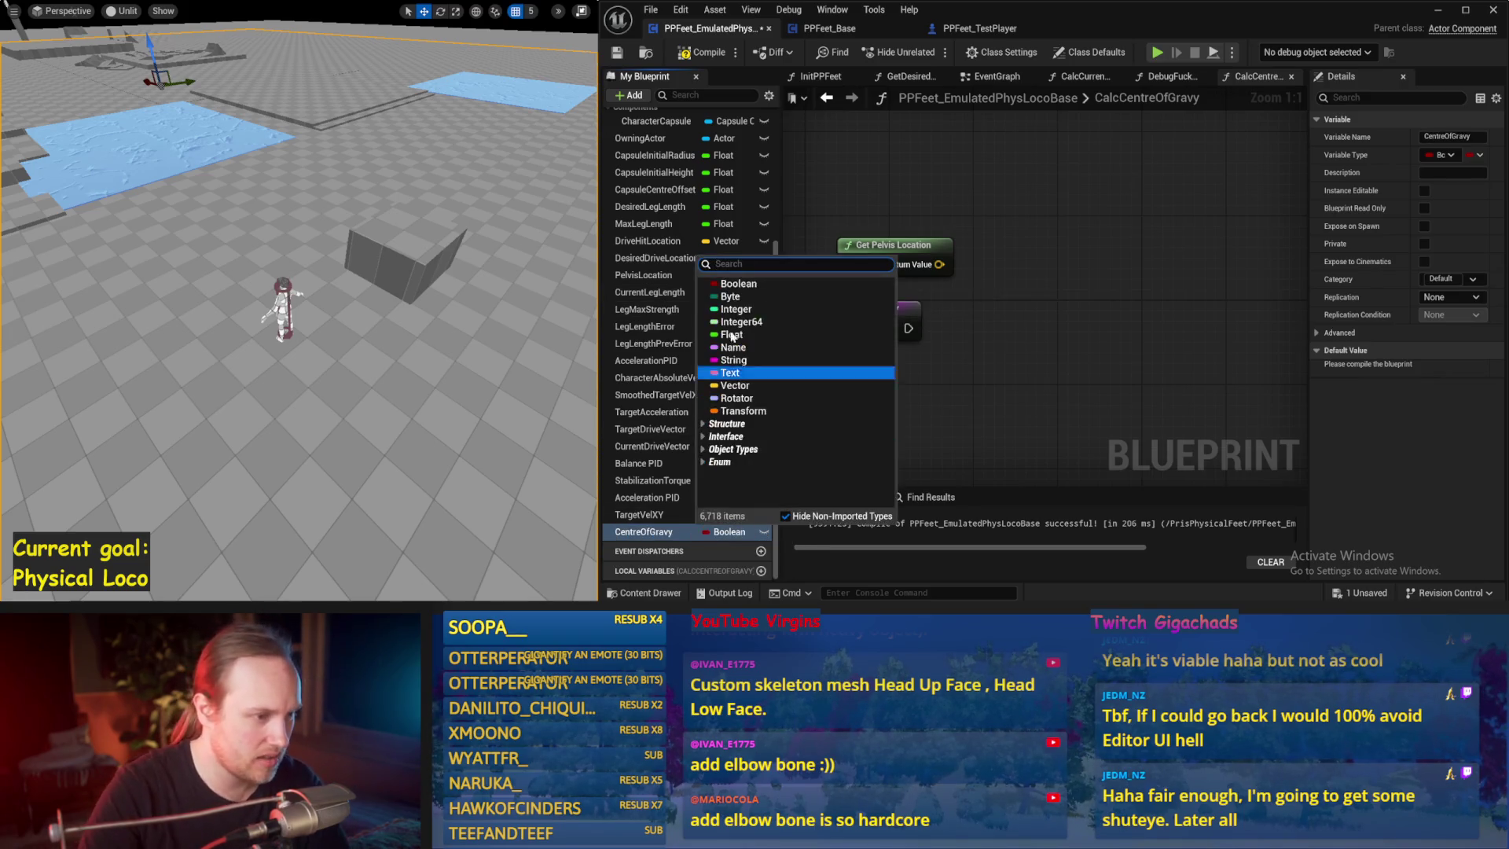
click(735, 385)
- Set CentreOfGravy from the pelvis location after the function entry, and save
drag(645, 531, 1072, 312)
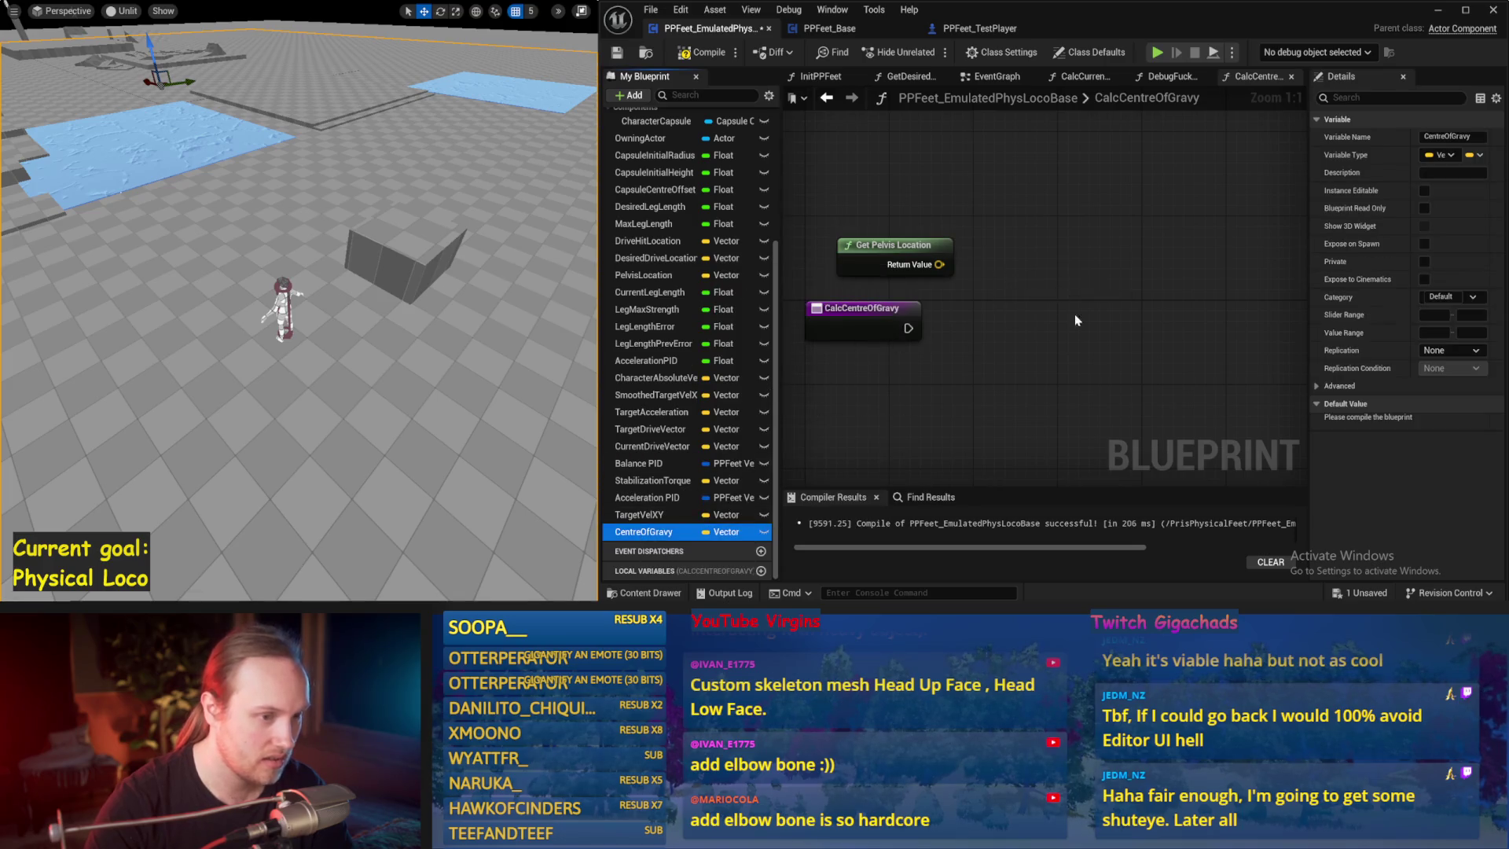
click(1093, 334)
mouse_move(907, 328)
mouse_down()
mouse_move(1059, 319)
mouse_move(1153, 341)
mouse_move(1143, 332)
mouse_up()
click(1006, 282)
drag(939, 264, 1100, 373)
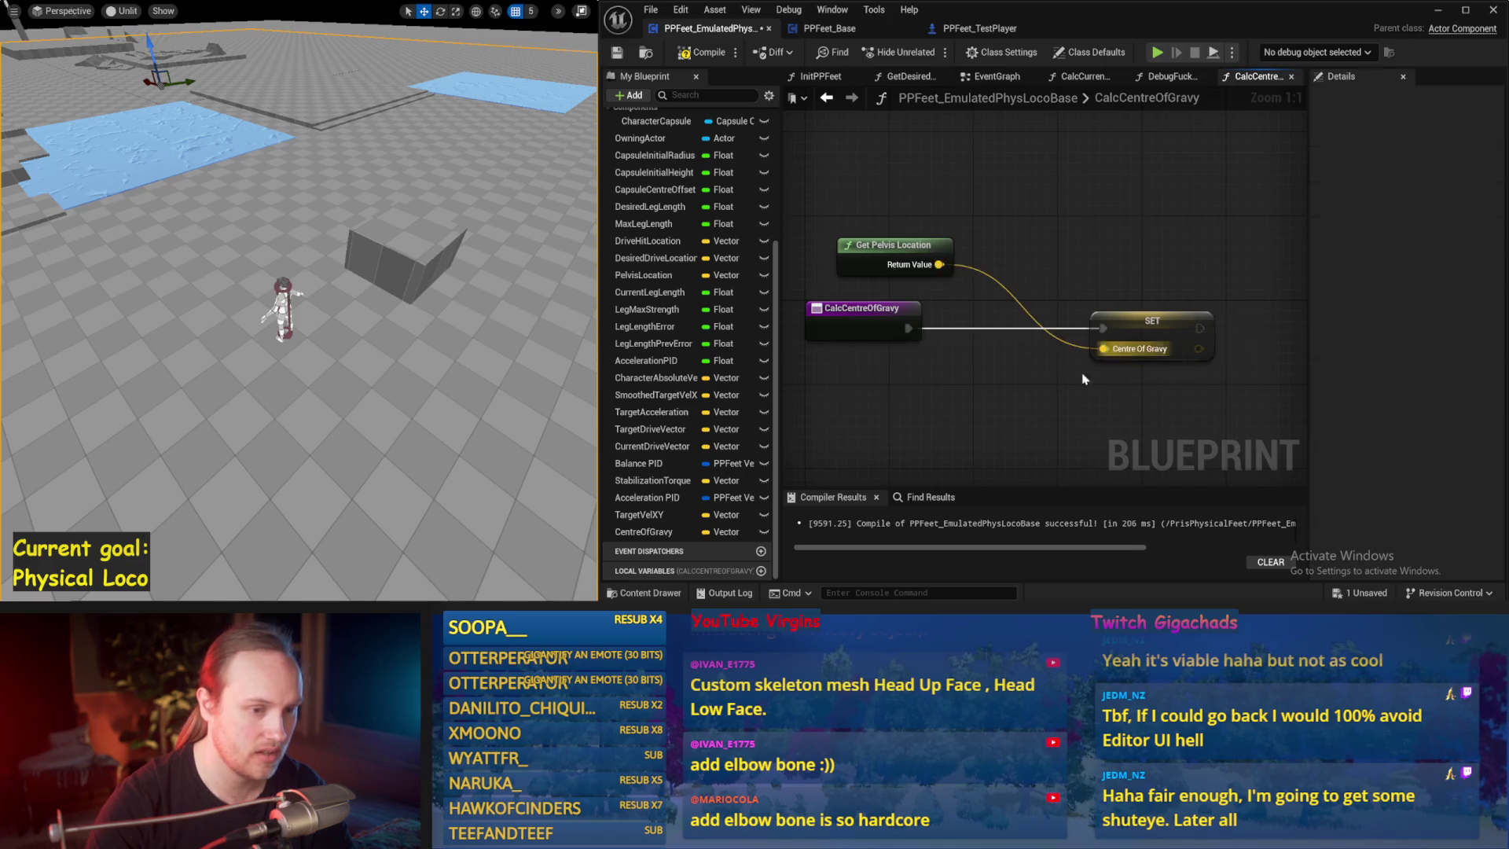
key(ctrl+s)
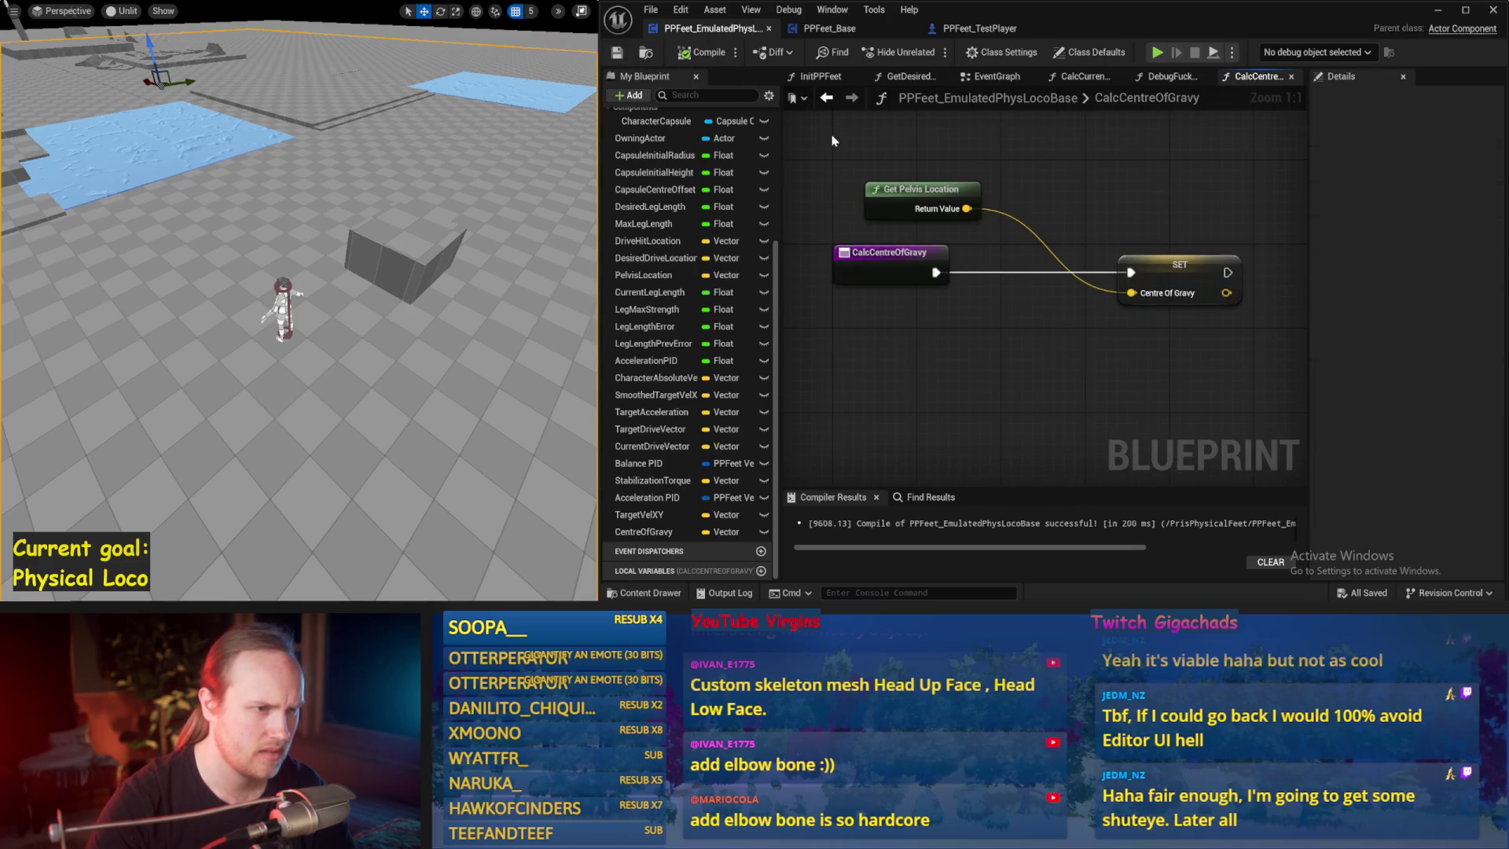
- Compile, then rearrange the SET Centre Of Gravy and Get Pelvis Location nodes and save
key(F7)
drag(835, 141, 853, 181)
drag(1133, 257, 984, 215)
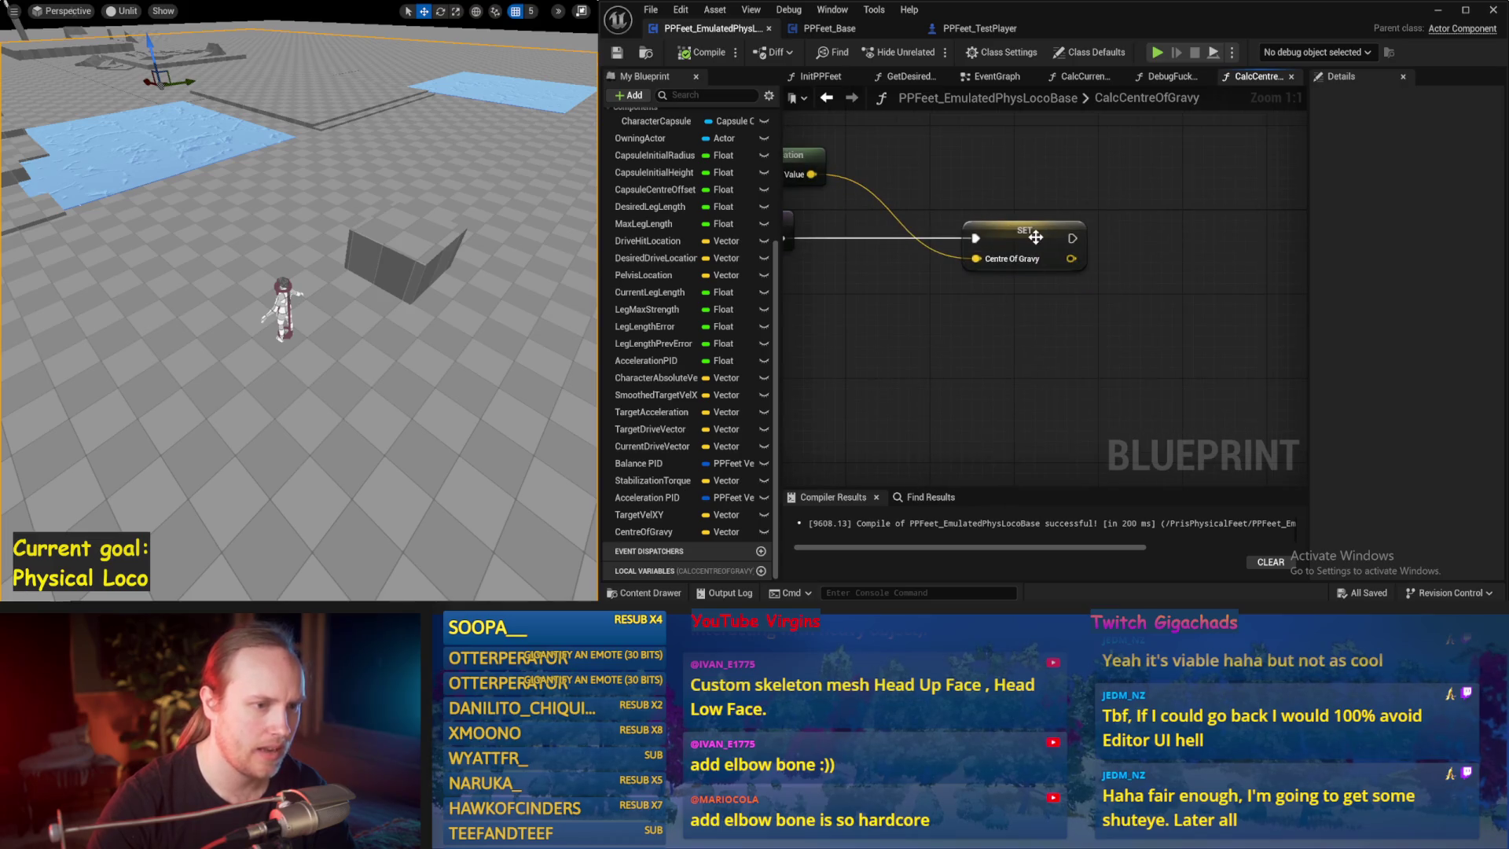
scroll(951, 326, down, 1)
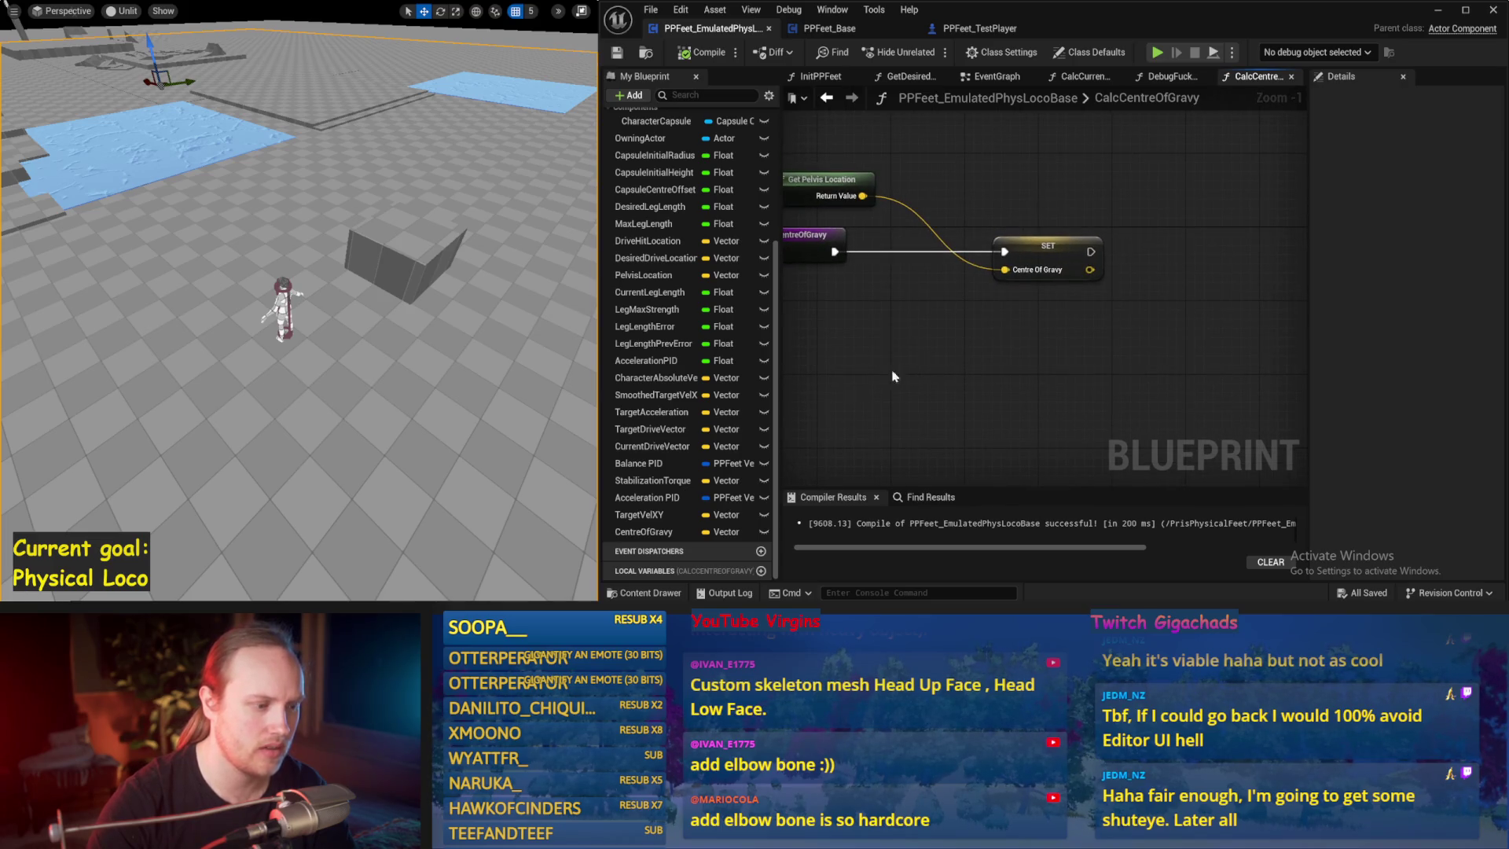
drag(883, 326, 967, 351)
drag(947, 222, 810, 200)
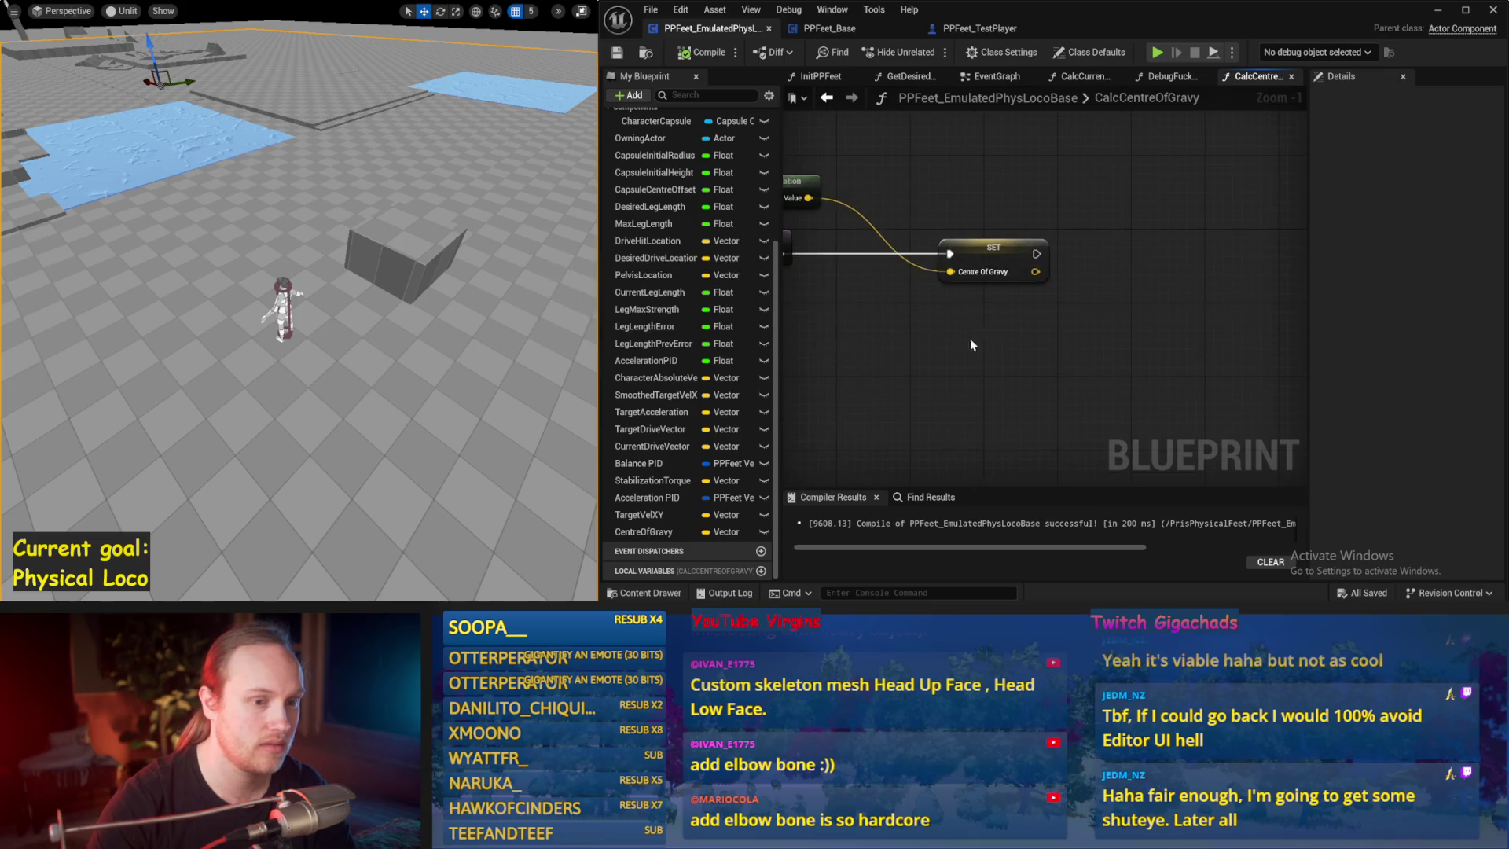
right_click(1034, 272)
click(1097, 313)
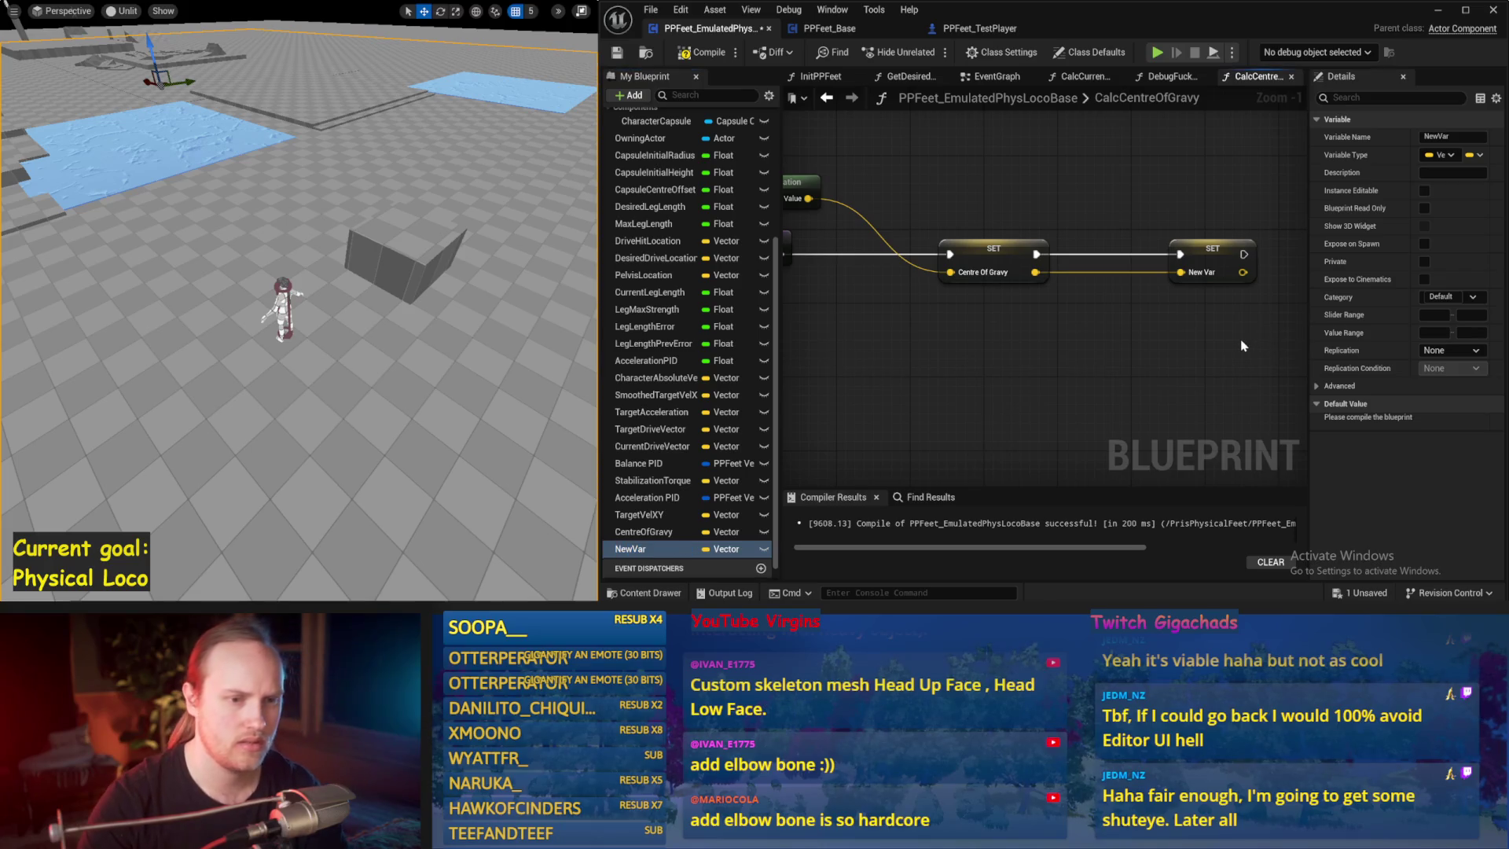
key(ctrl+z)
drag(1091, 250, 1222, 248)
drag(821, 135, 823, 191)
key(ctrl+s)
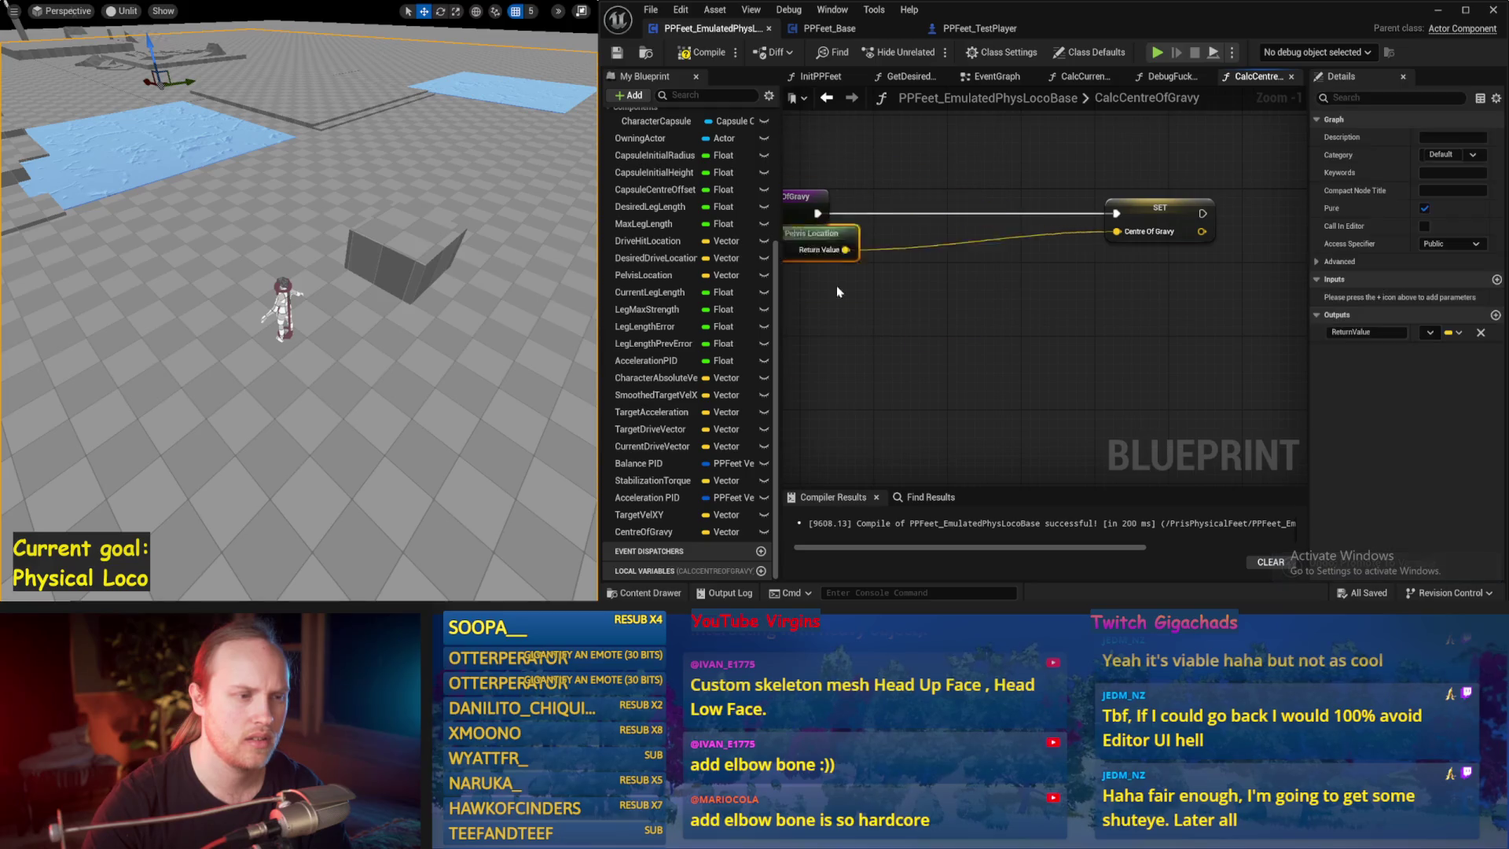
- Add a Centre Of Gravy getter and a Character Absolute Velocity setter to the function
drag(644, 532, 868, 165)
click(940, 323)
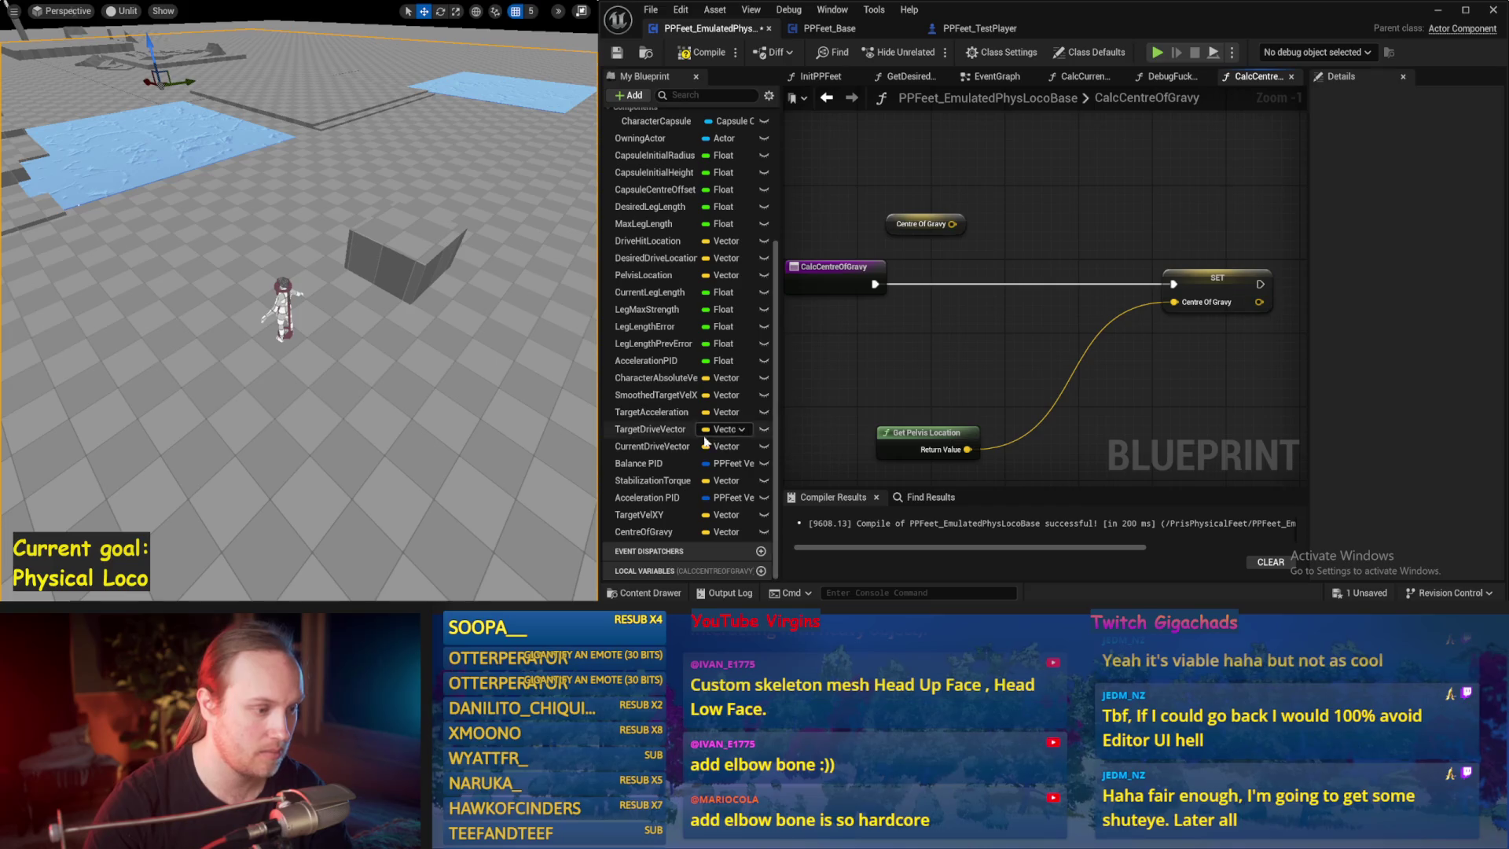
drag(682, 383, 943, 165)
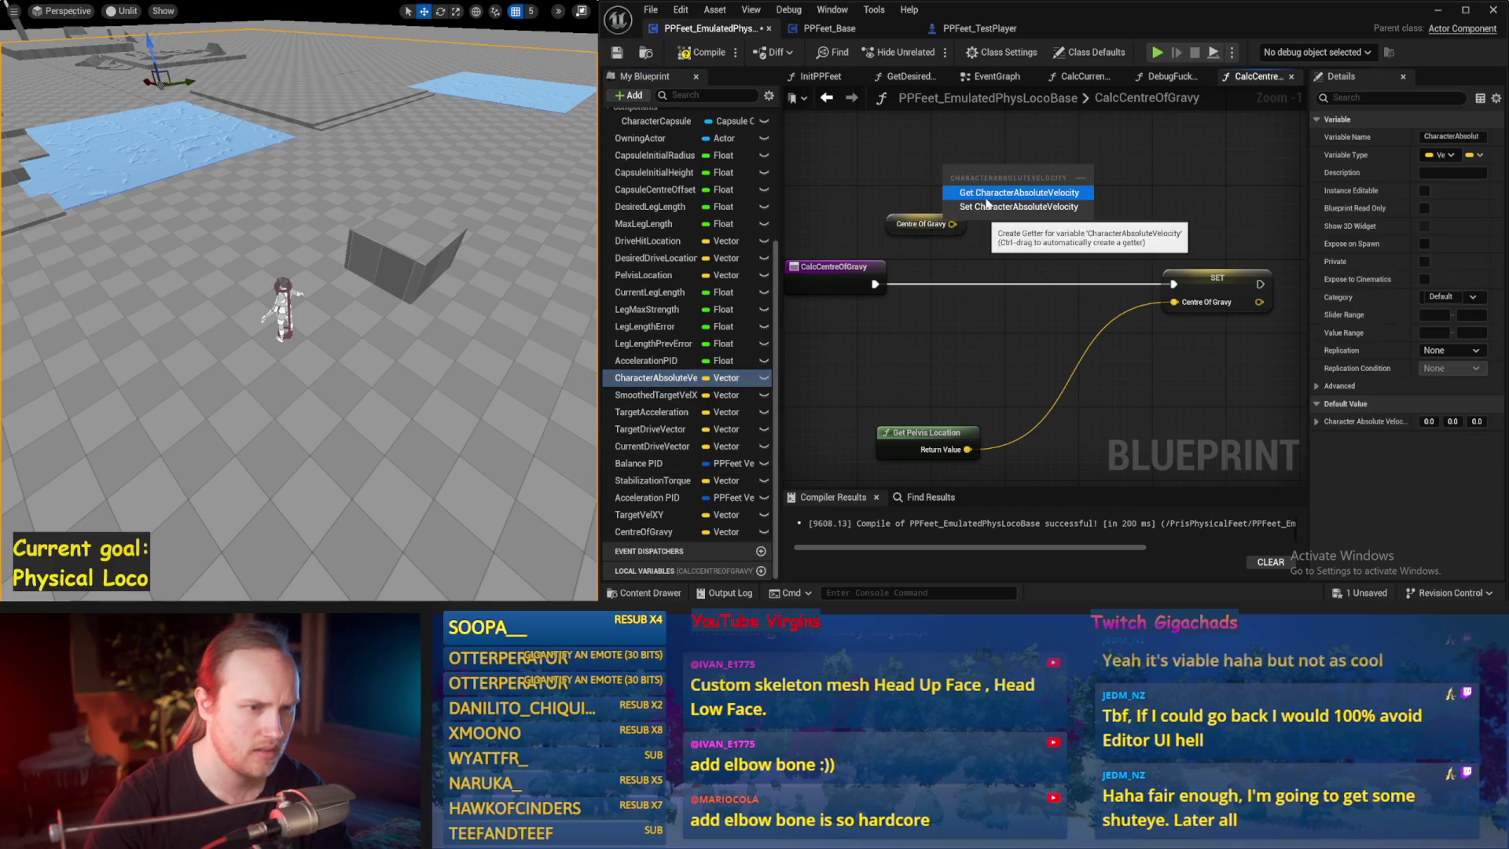
click(1020, 194)
key(Delete)
drag(718, 369, 1100, 146)
click(1139, 189)
- Chain the velocity setter before SET Centre Of Gravy and arrange the getter nodes
right_click(1109, 211)
drag(1234, 228, 1110, 211)
drag(1108, 262, 1292, 281)
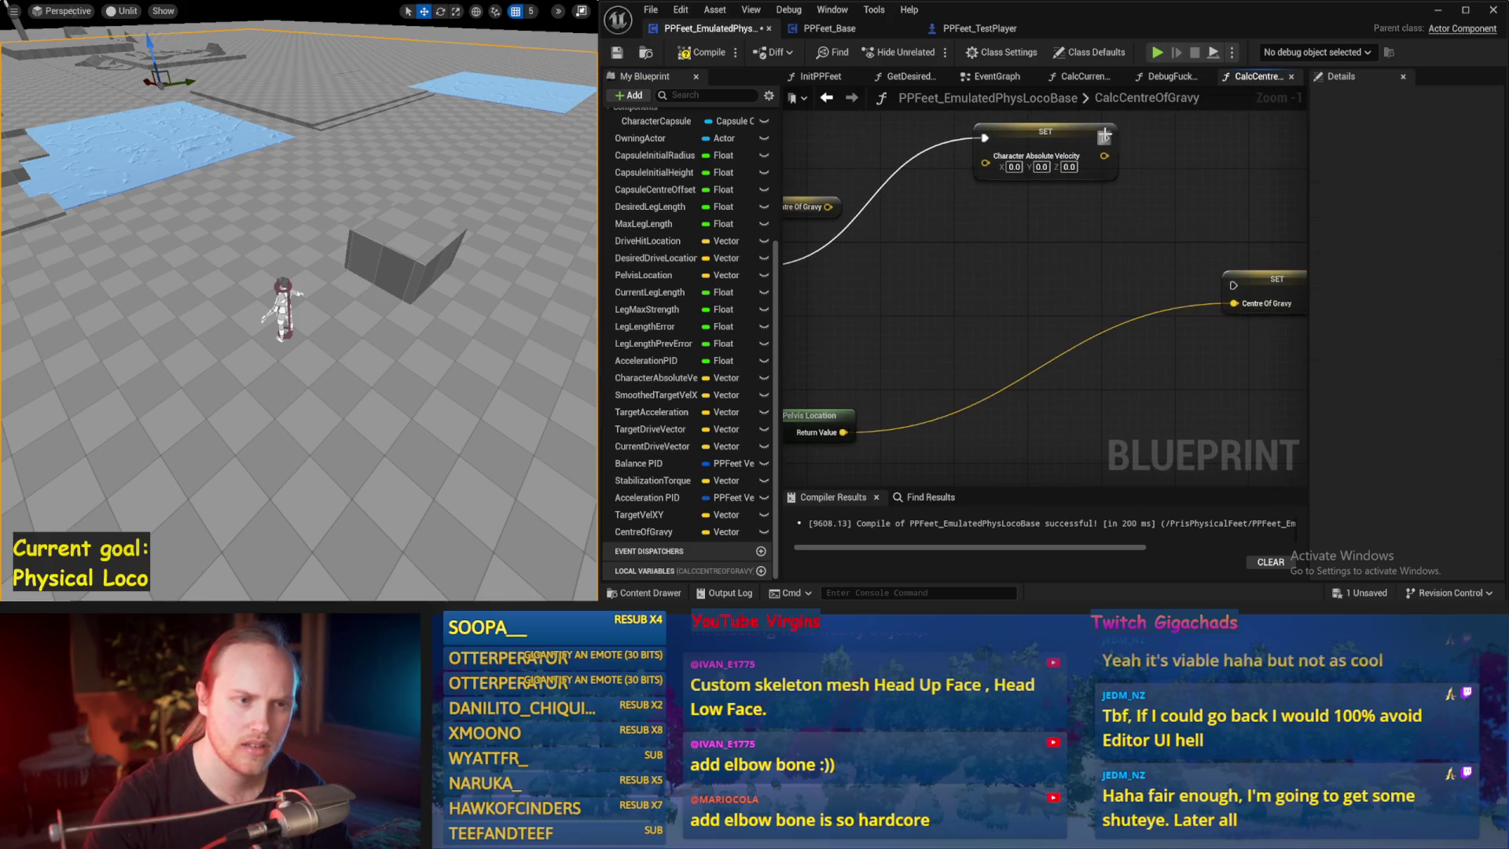
drag(1057, 133, 1043, 280)
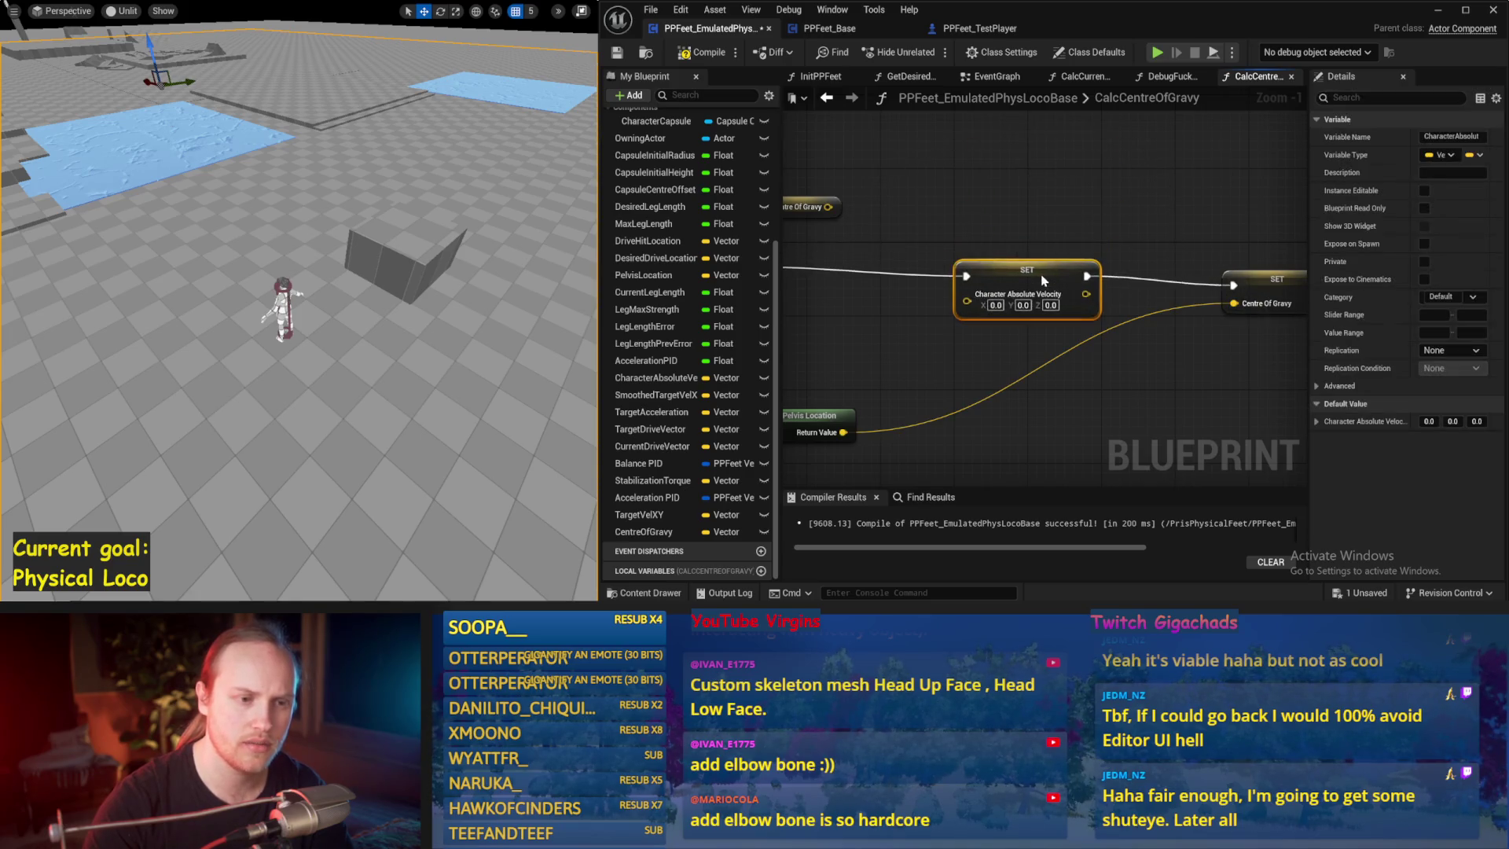
drag(945, 228, 1079, 184)
drag(845, 199, 844, 229)
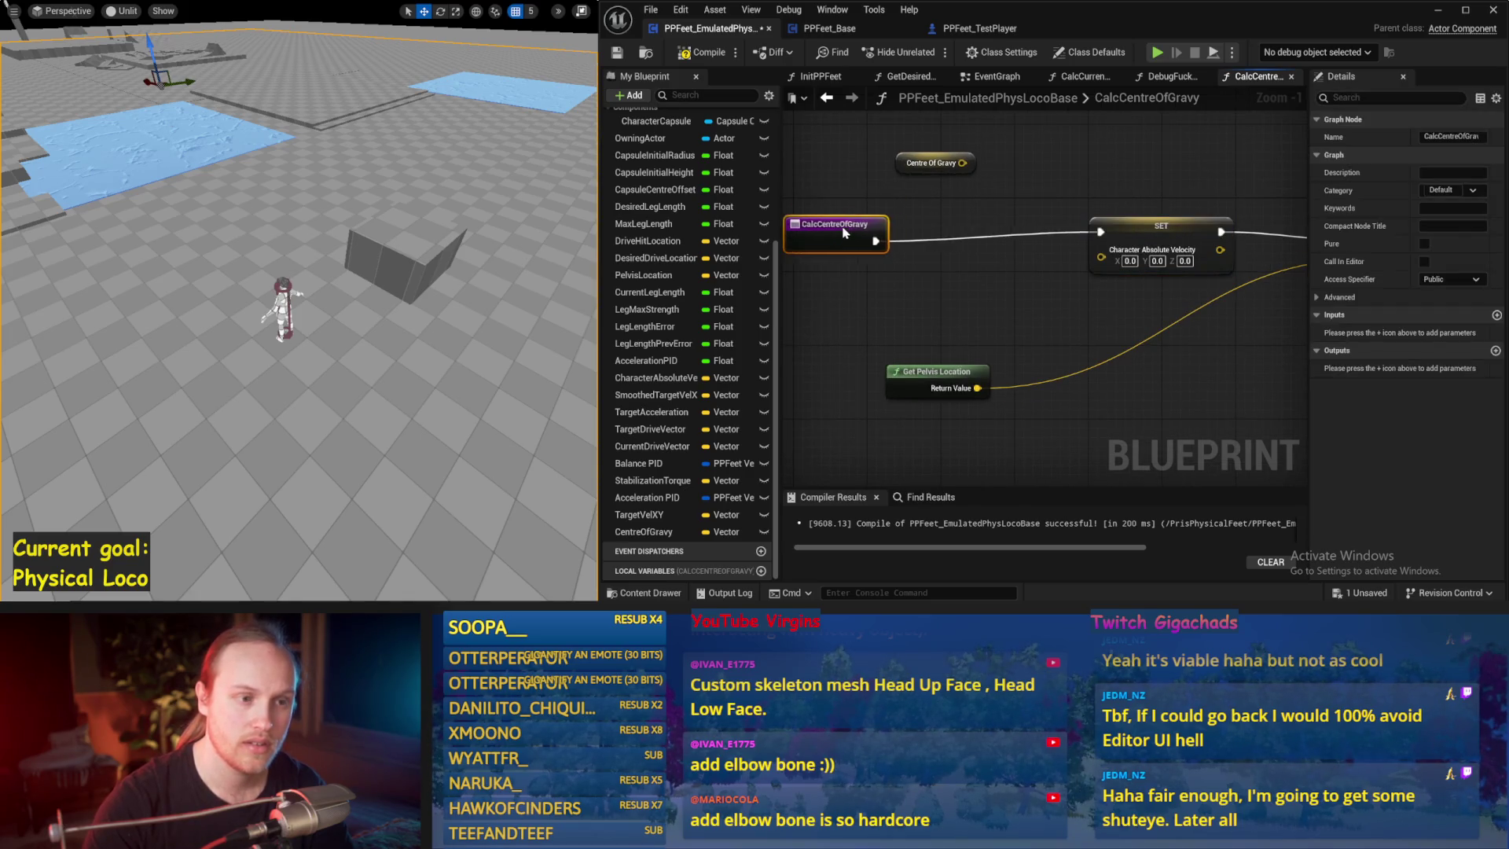
mouse_move(968, 195)
mouse_down()
mouse_move(1031, 267)
mouse_move(847, 164)
mouse_move(1026, 167)
mouse_up()
click(939, 414)
mouse_move(1033, 444)
mouse_down()
mouse_move(943, 196)
mouse_move(920, 208)
mouse_move(981, 228)
mouse_move(986, 250)
mouse_up()
- Subtract Centre Of Gravy from the pelvis location and add a Get World Delta Seconds node
click(1014, 286)
click(924, 248)
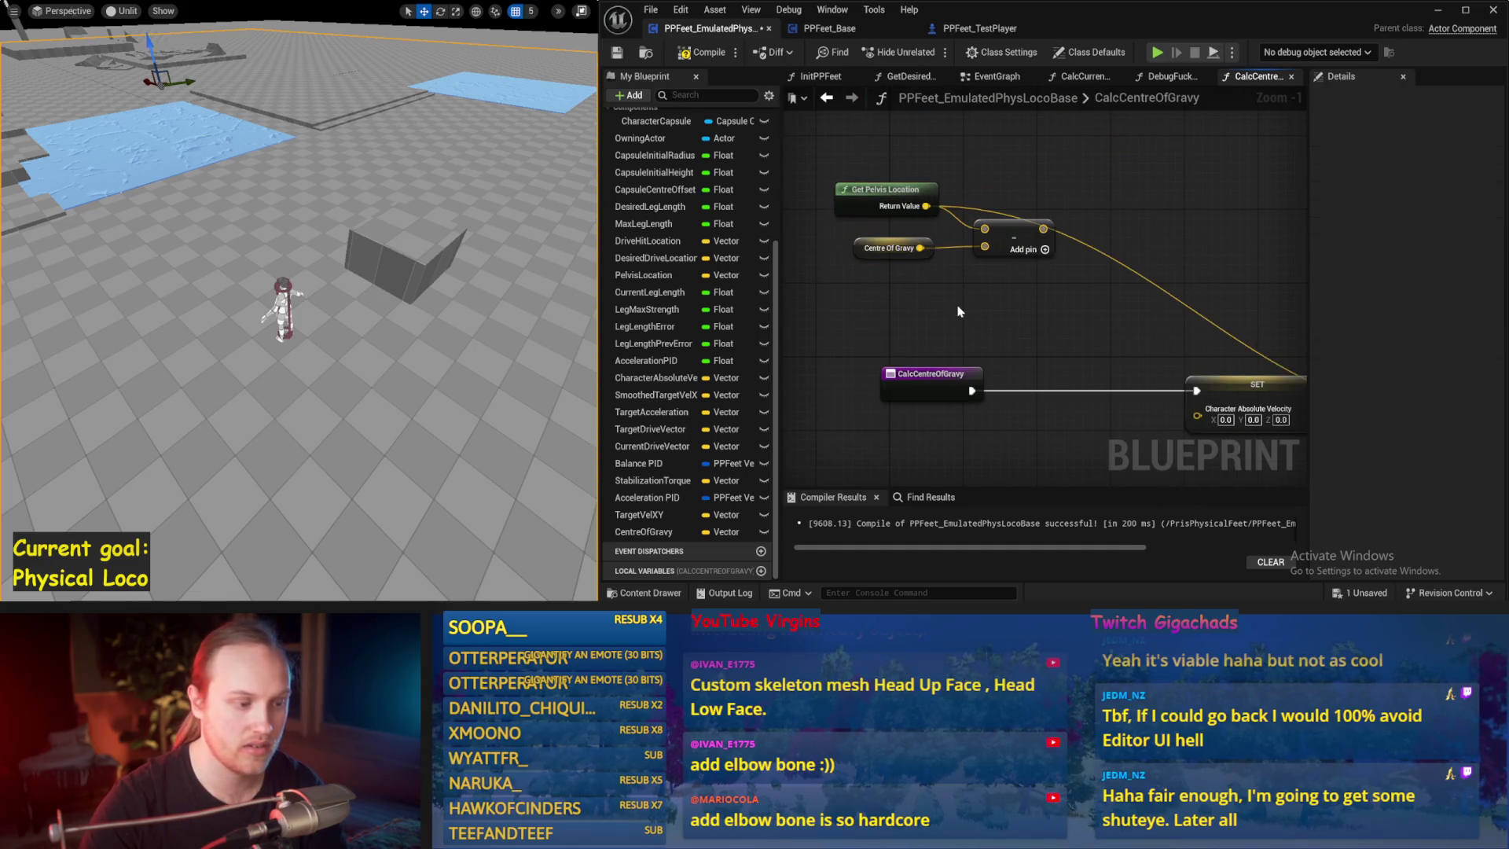
right_click(959, 310)
text(delta wo)
key(Return)
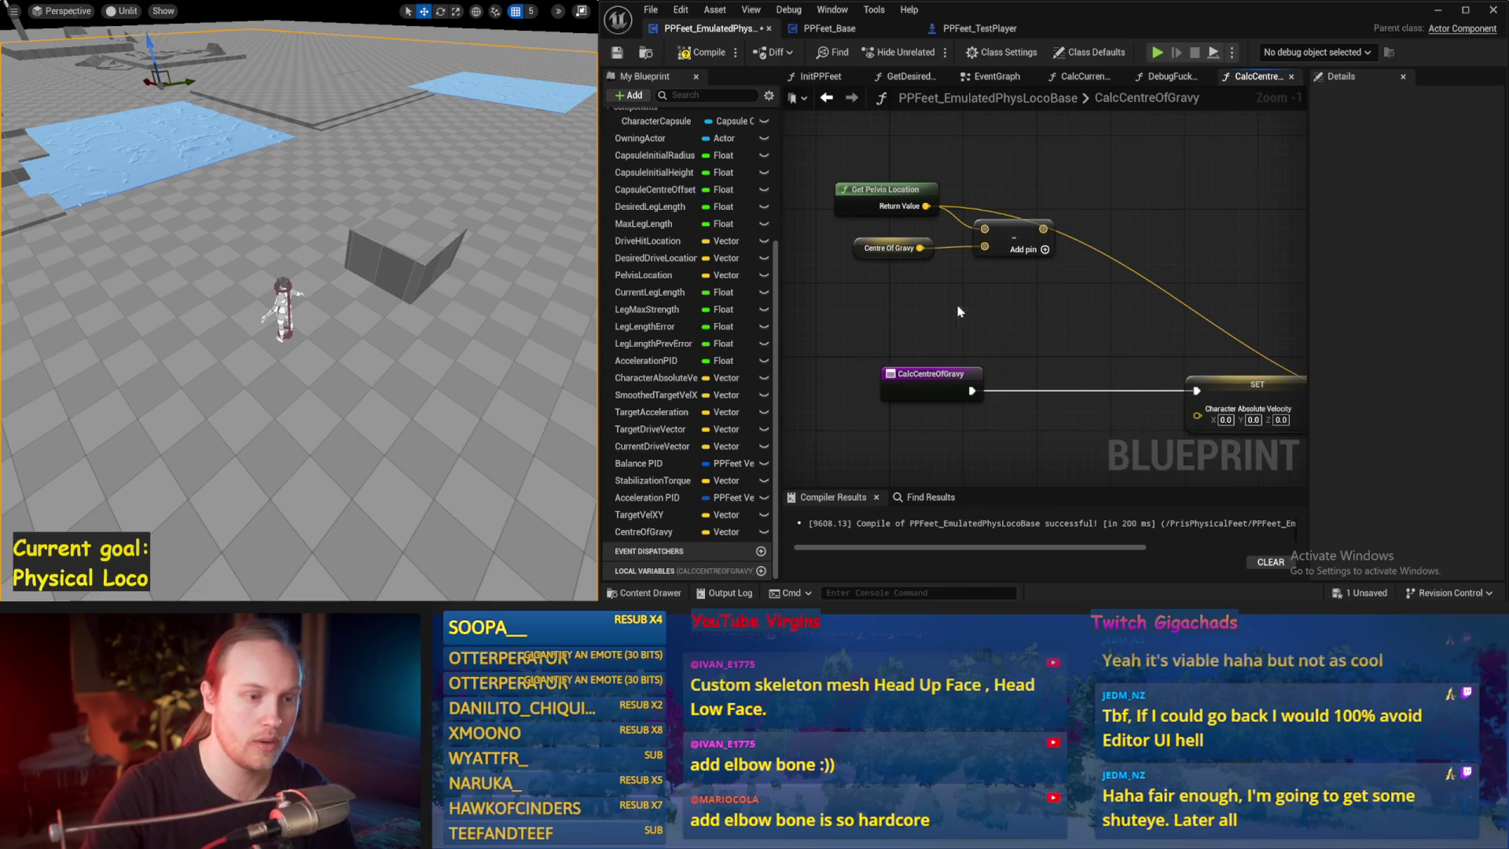
- Divide the subtraction result by world delta seconds and feed it into Character Absolute Velocity
drag(1055, 232, 1152, 228)
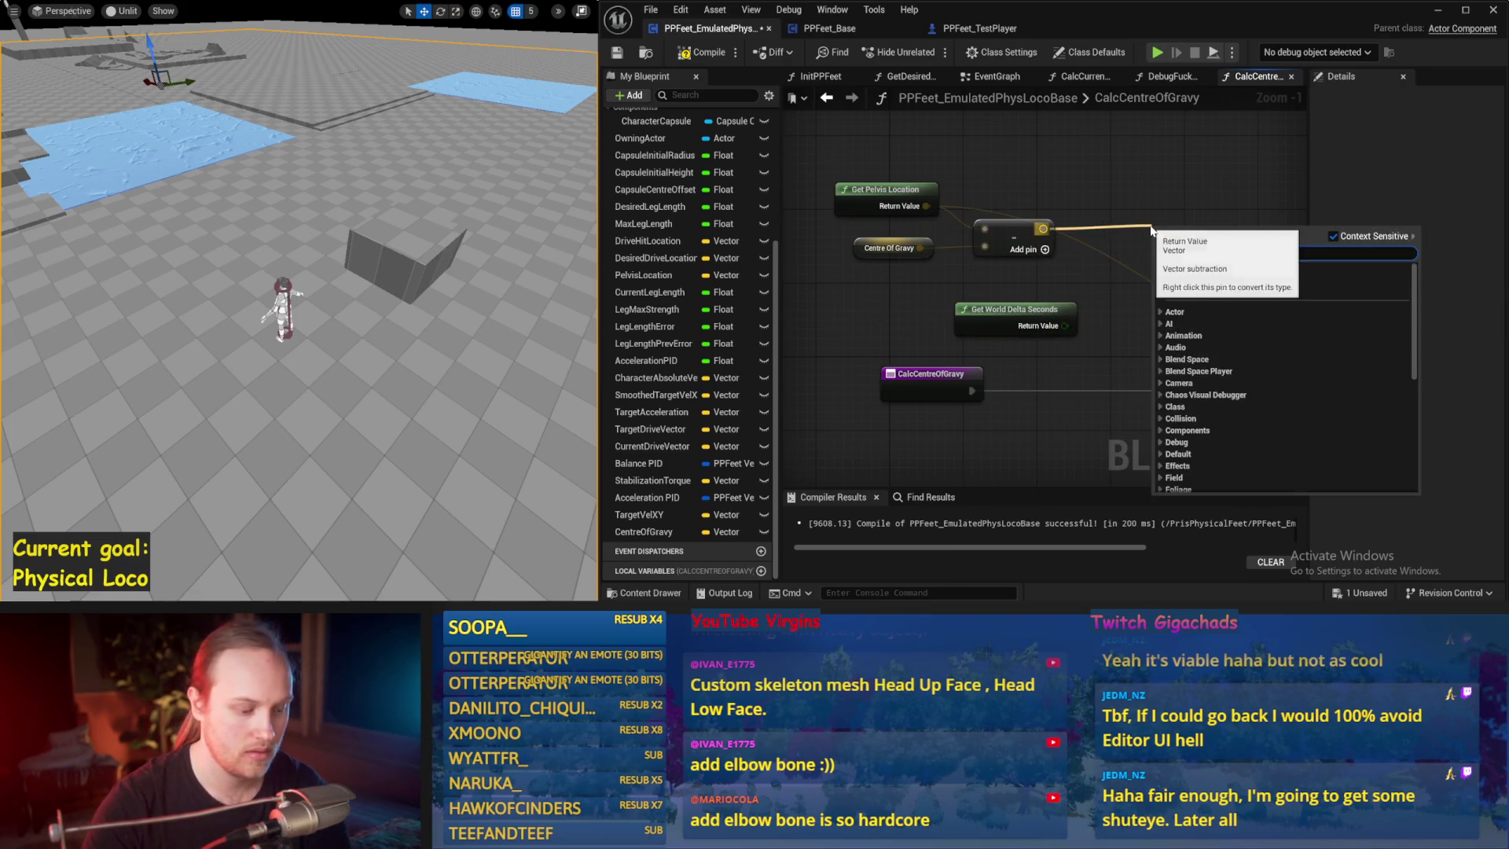
text(*)
click(1207, 294)
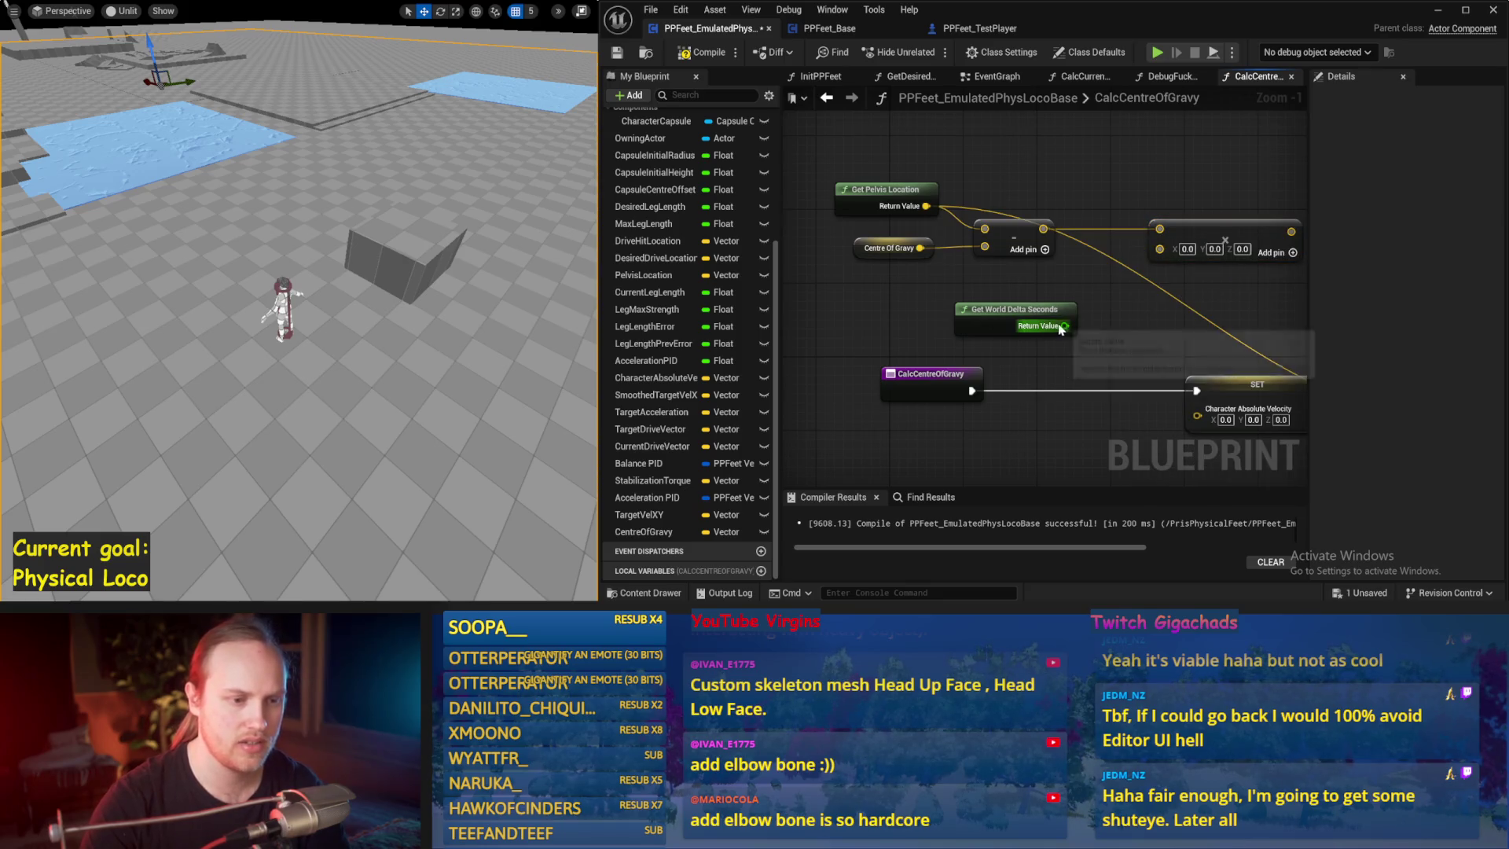
click(1064, 255)
drag(932, 224, 996, 195)
click(1038, 308)
drag(932, 326, 1005, 241)
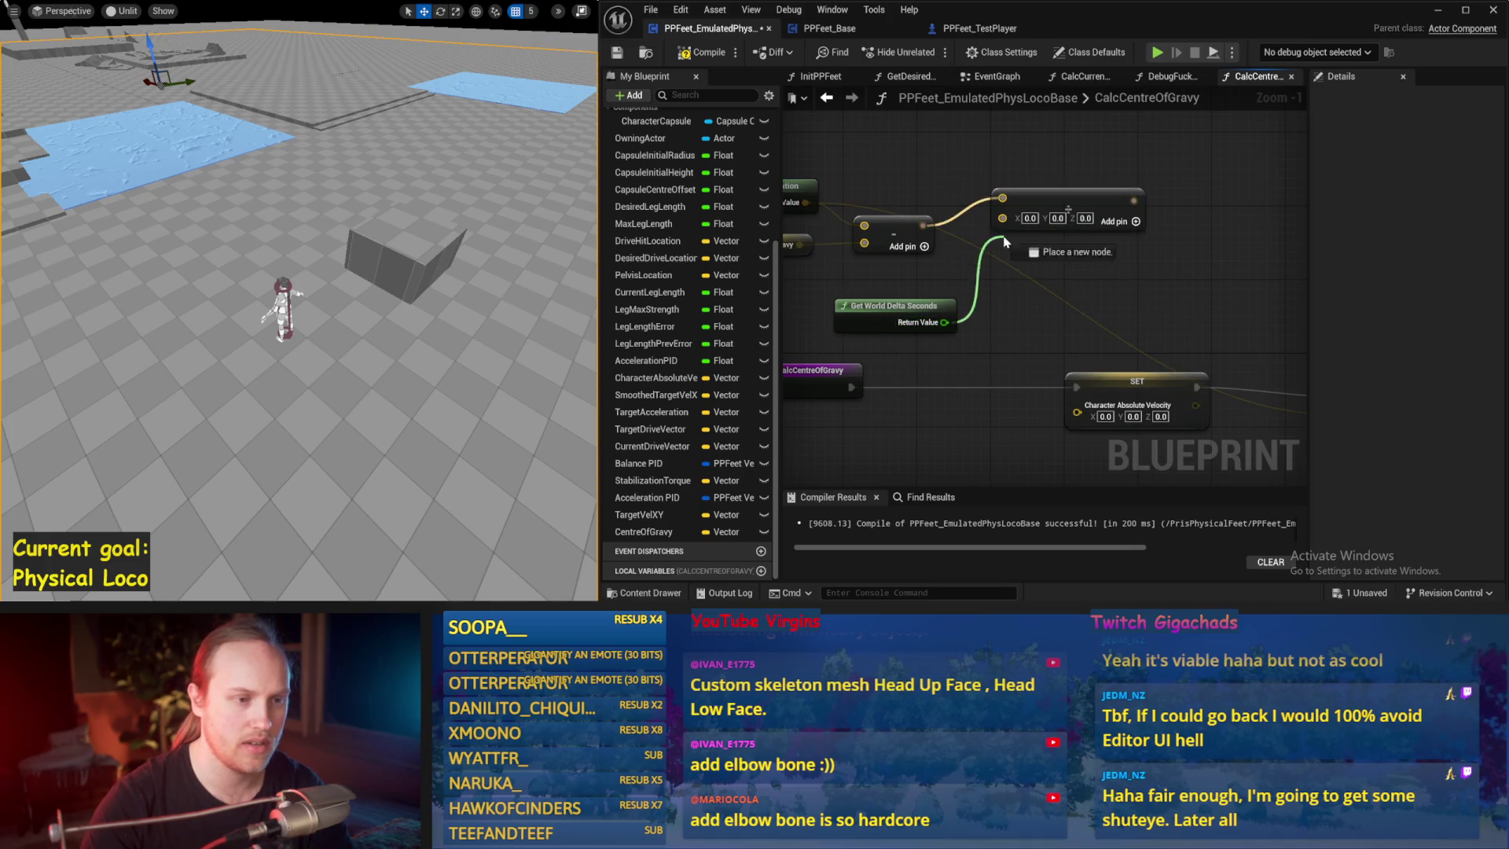
drag(1061, 199, 1079, 344)
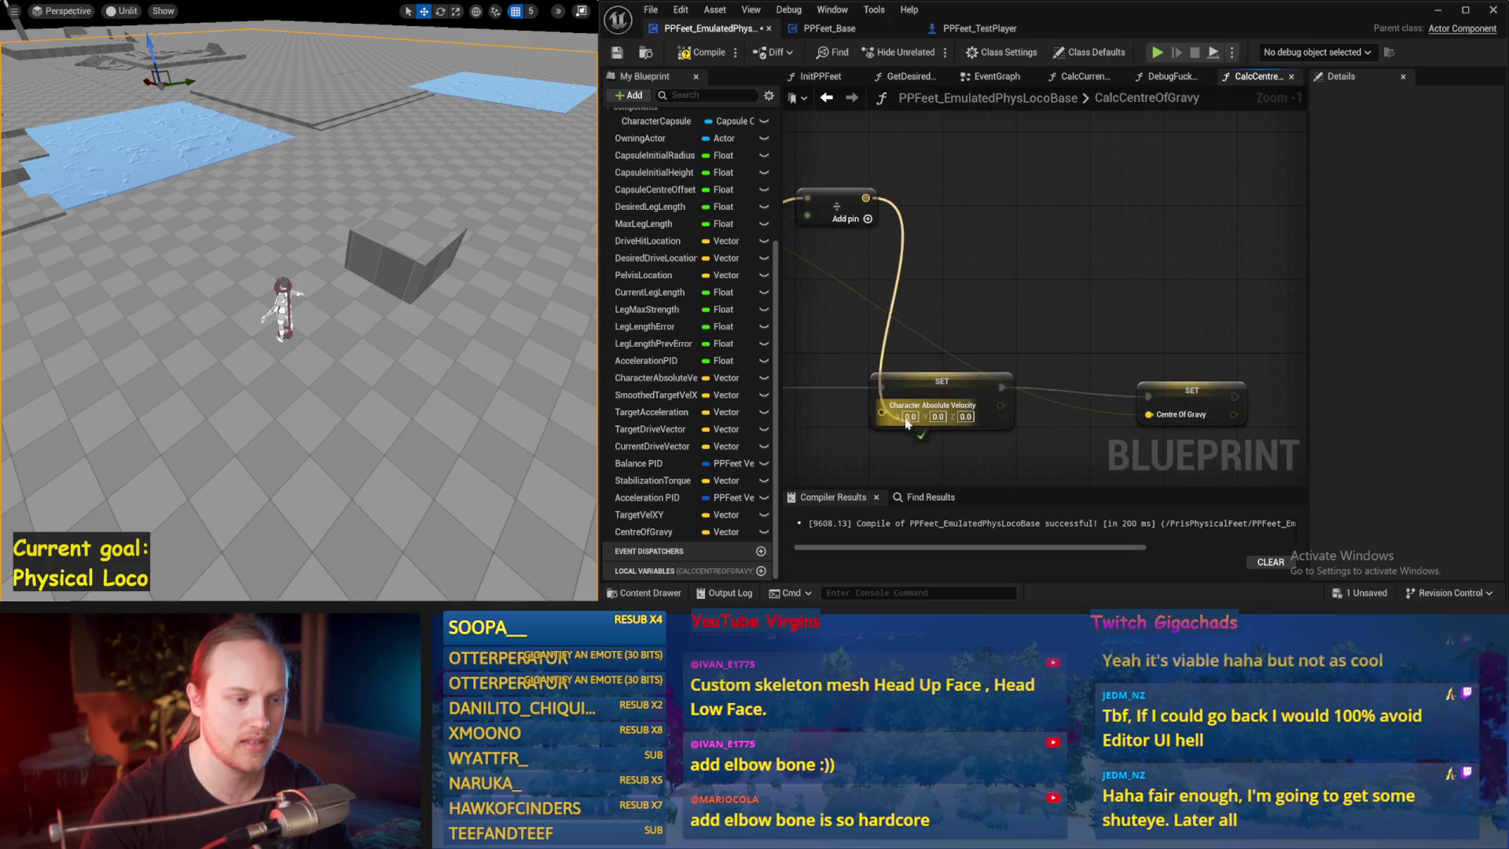
drag(910, 425, 911, 424)
- Align the setter nodes, compile and save, and return to the EventGraph
drag(1195, 298, 1195, 289)
click(1120, 270)
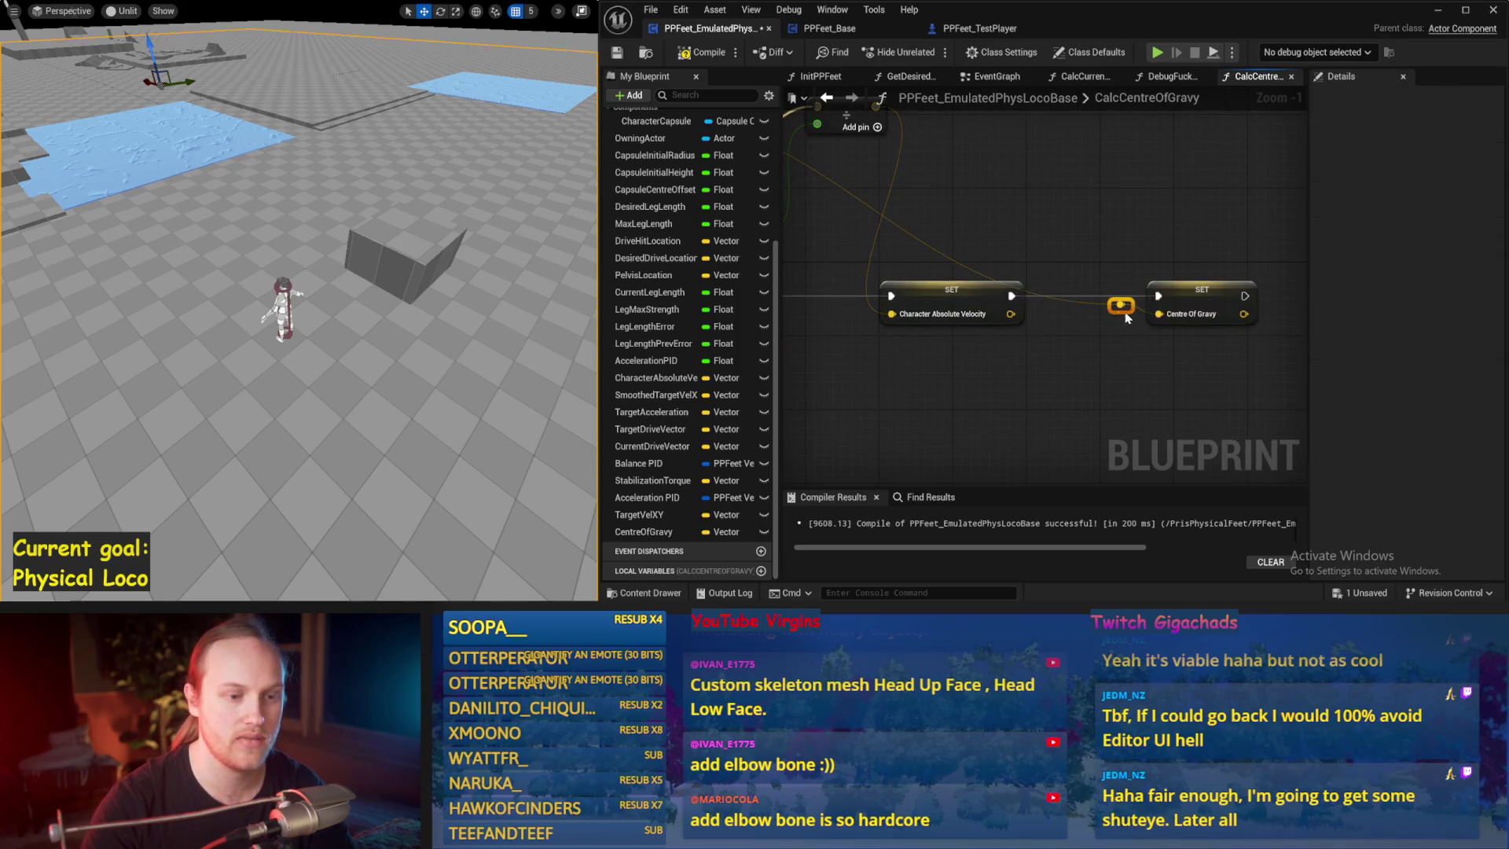
key(ctrl+s)
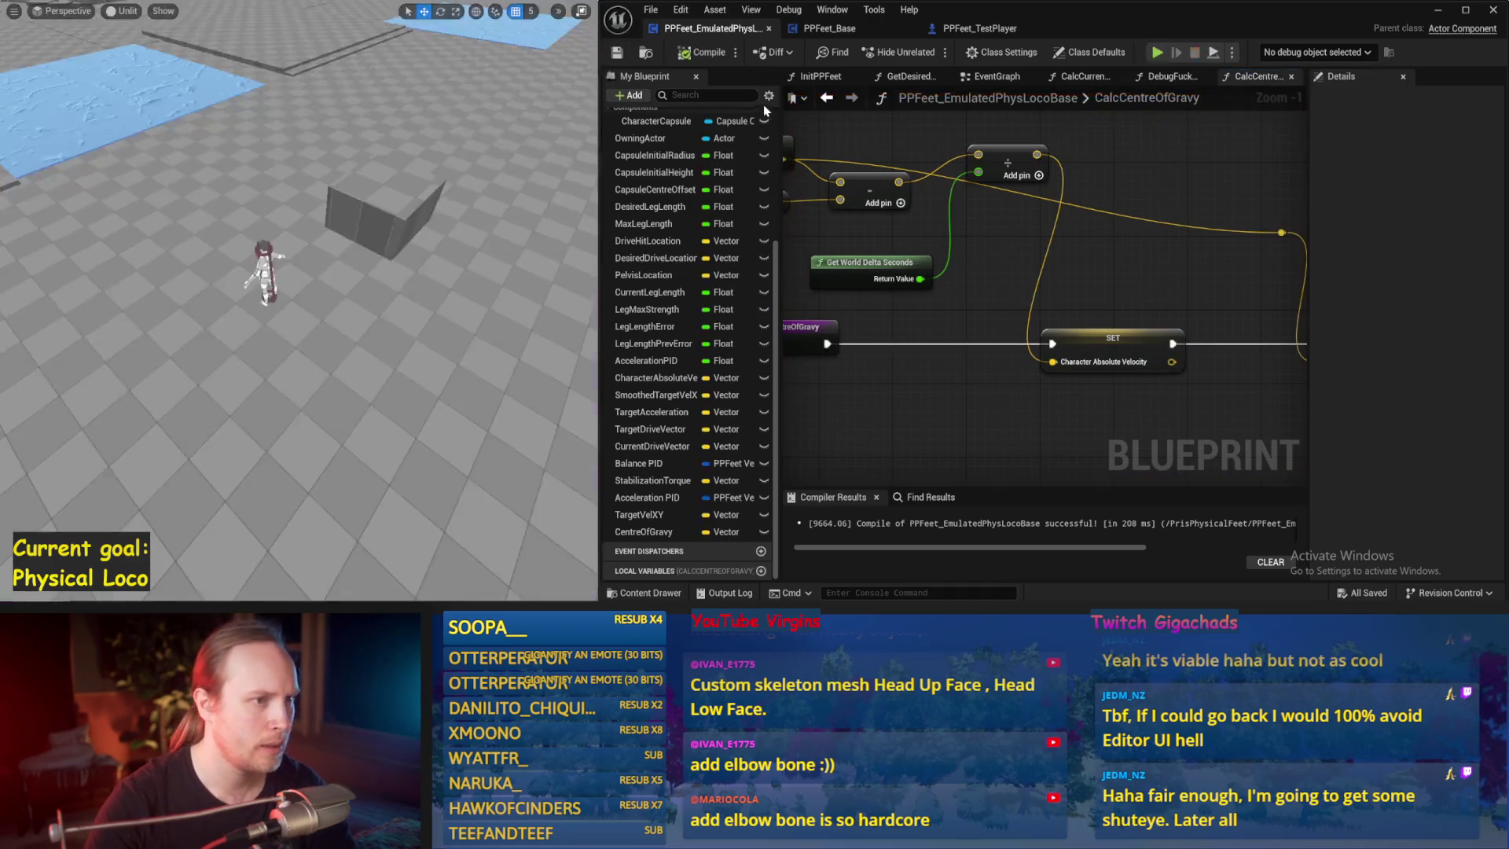
key(Escape)
drag(995, 79, 1082, 77)
scroll(1072, 327, down, 5)
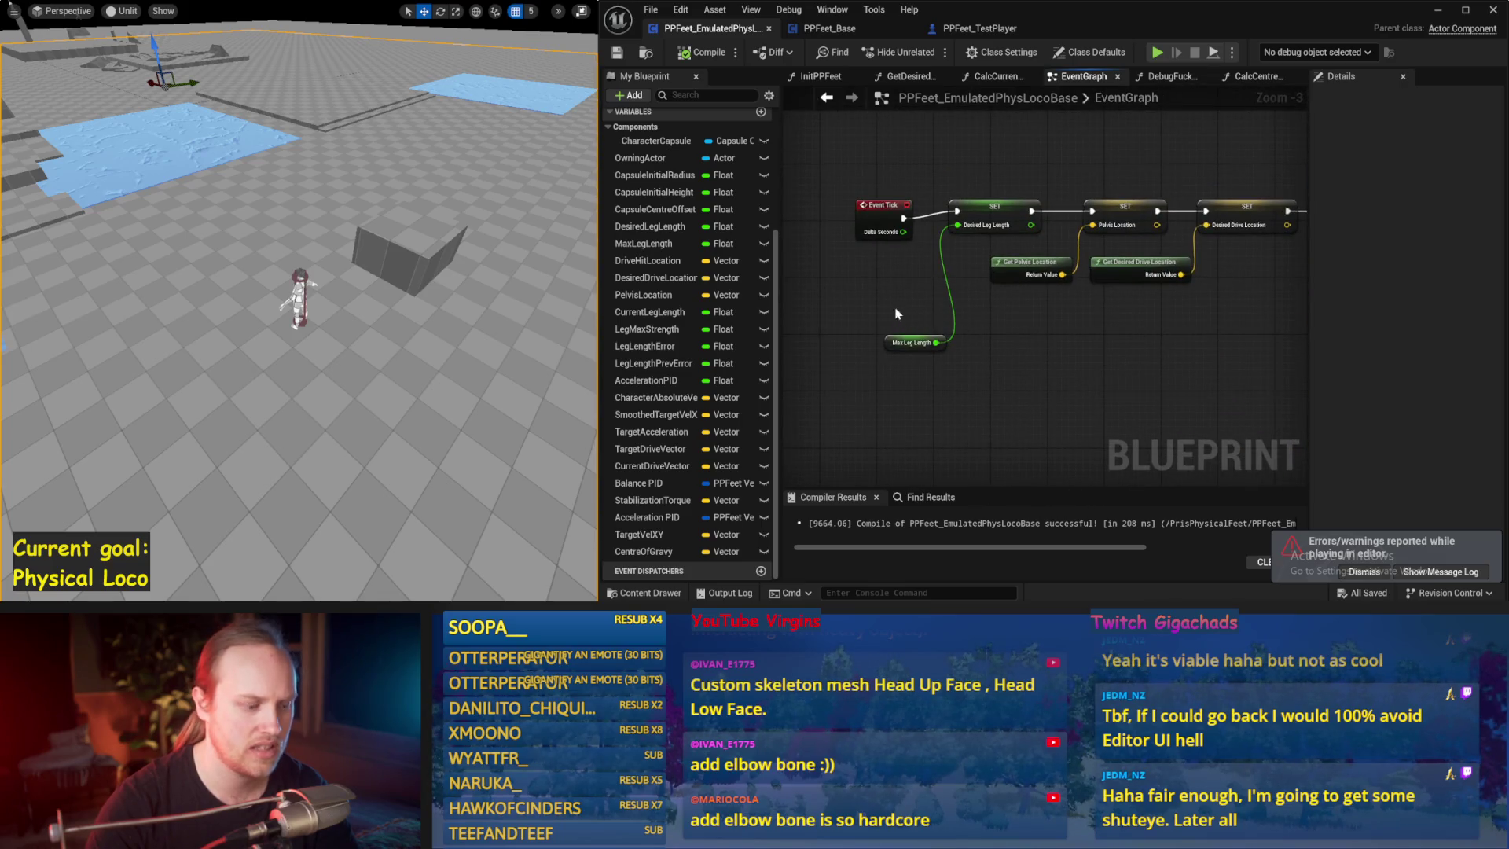
- Add a Debug Fuckfest call from the Sequence after Event Tick and compile
drag(987, 236, 818, 238)
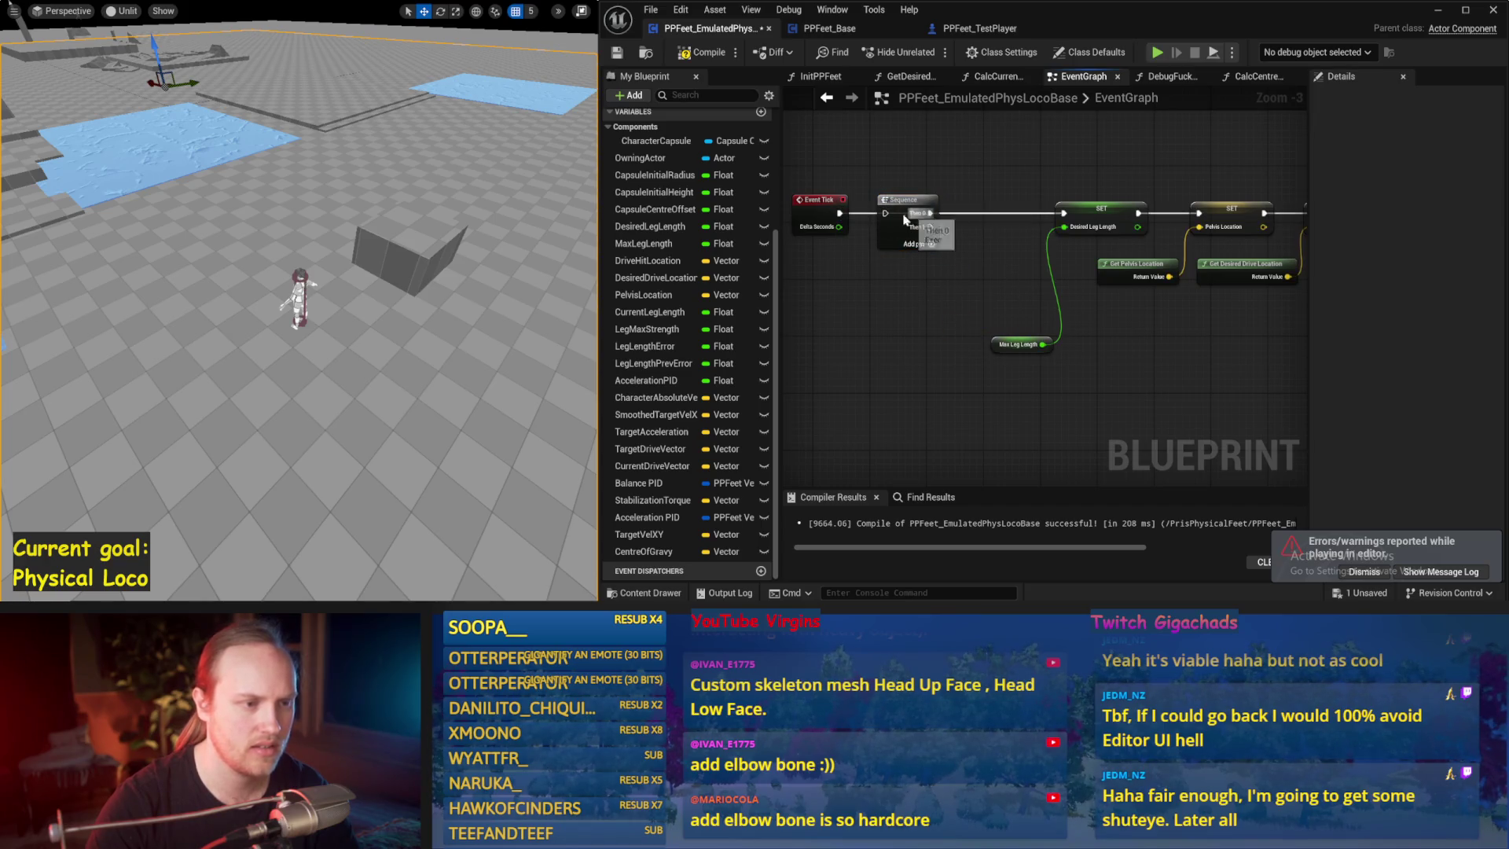
drag(1081, 408, 1081, 407)
text(debug)
key(Return)
click(918, 385)
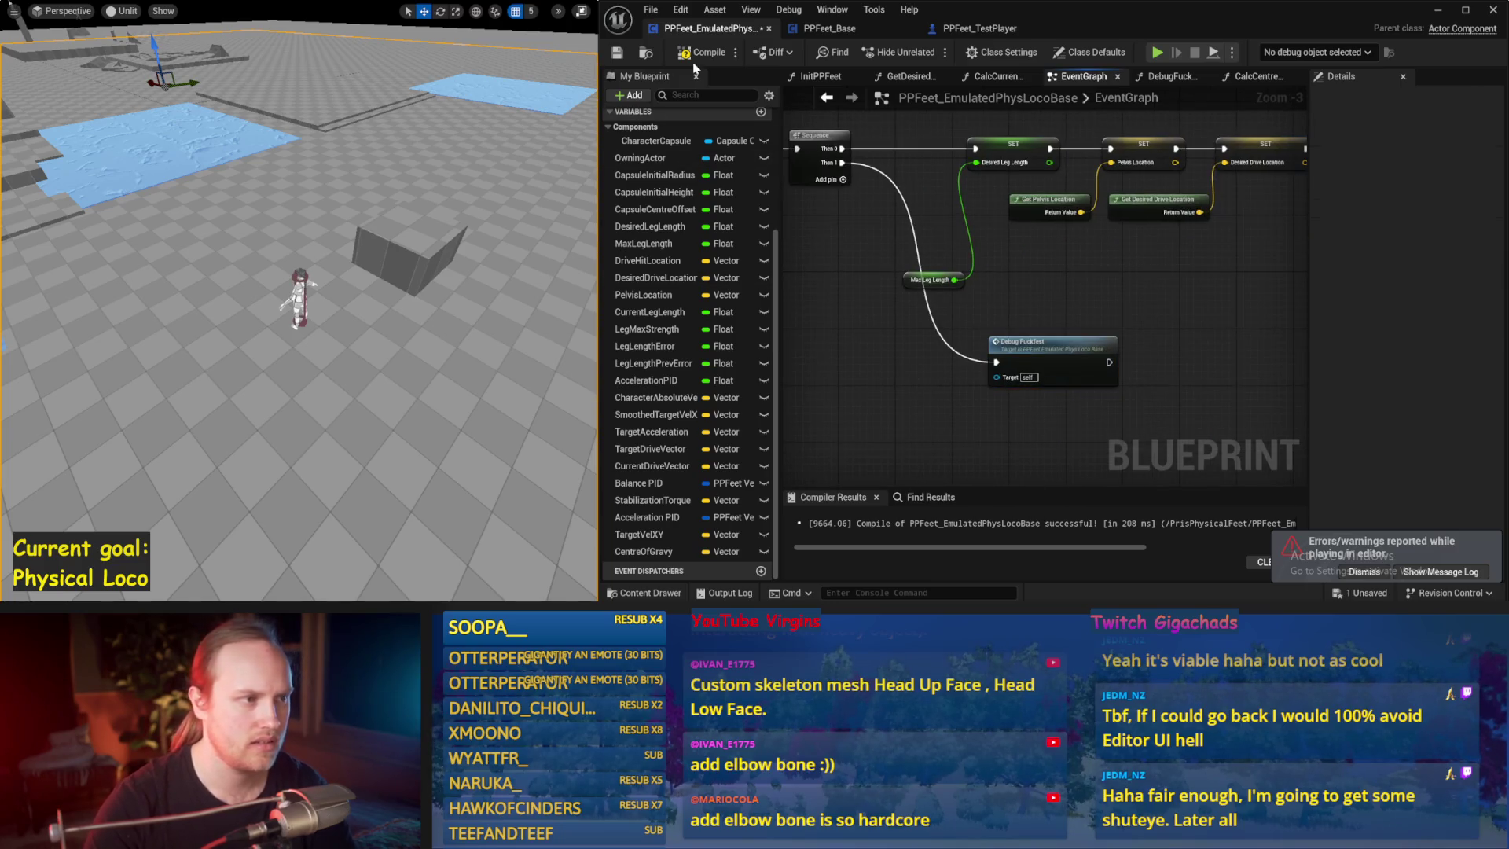
click(621, 53)
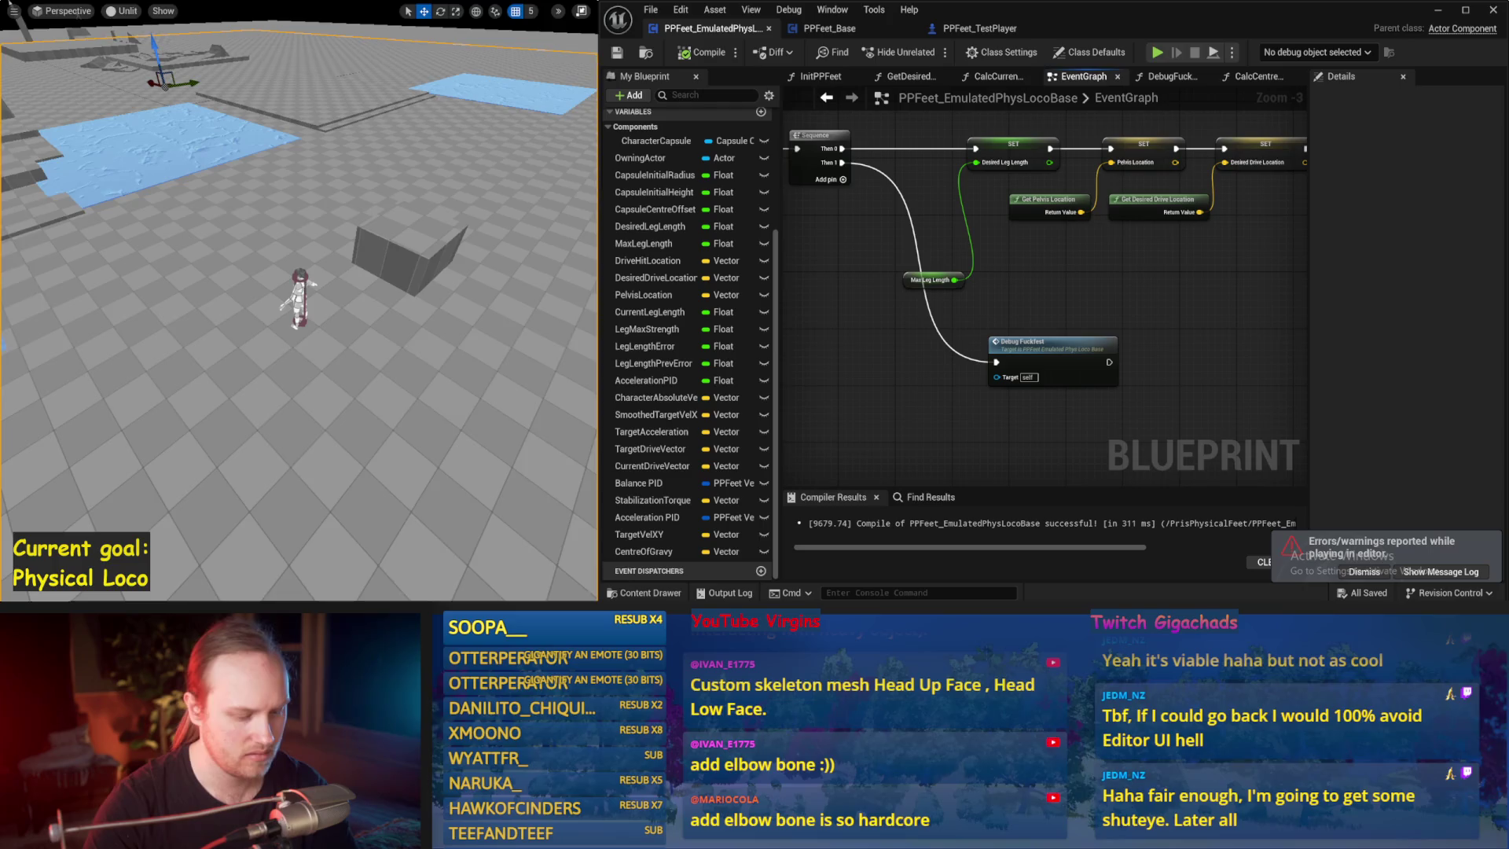
- Simulate the level, walk the character forward, and move the box obstacle closer
key(alt+p)
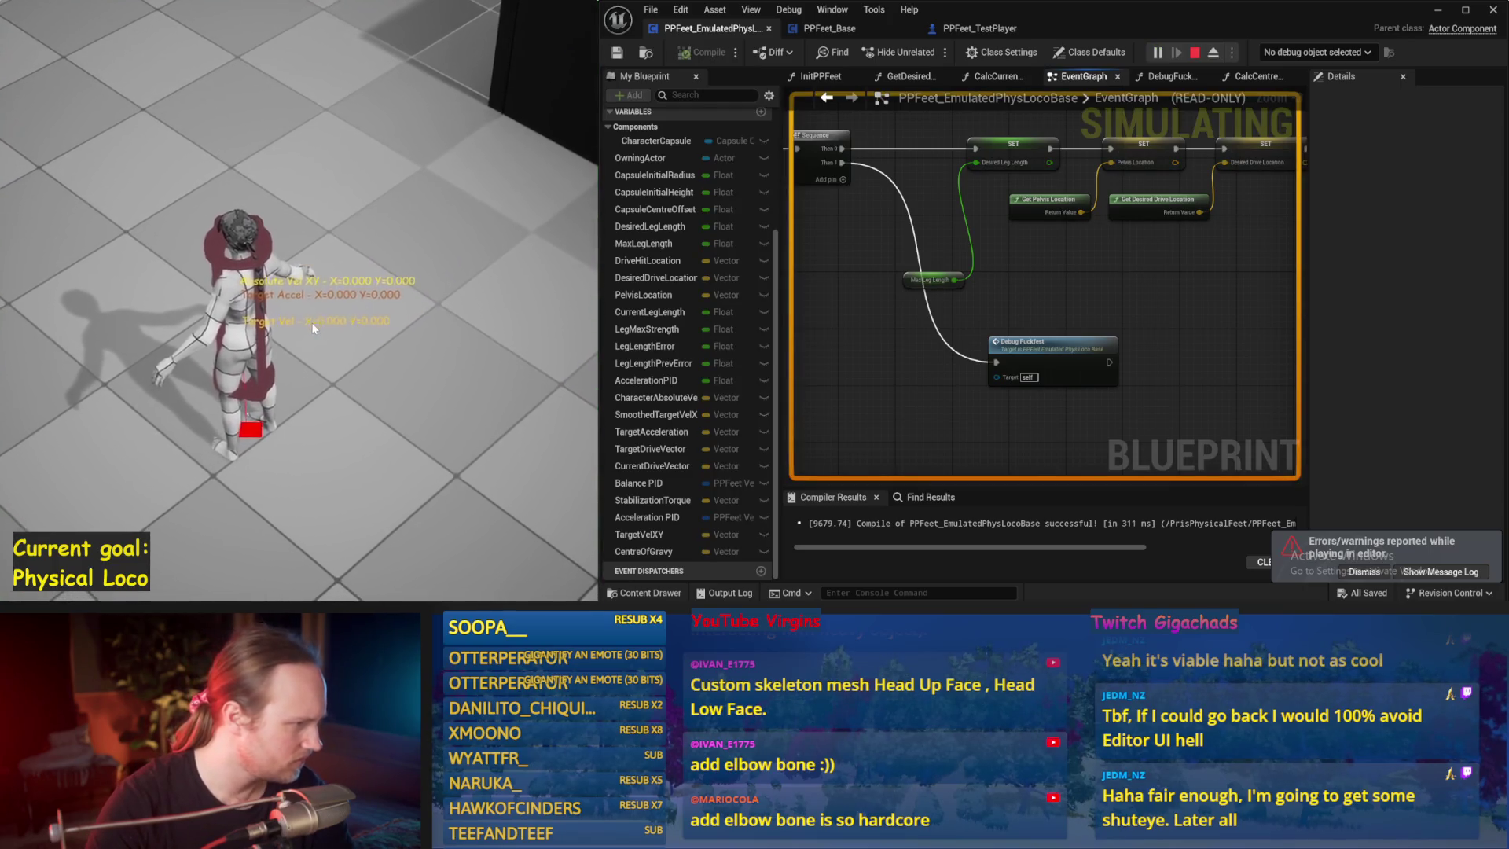
key(w)
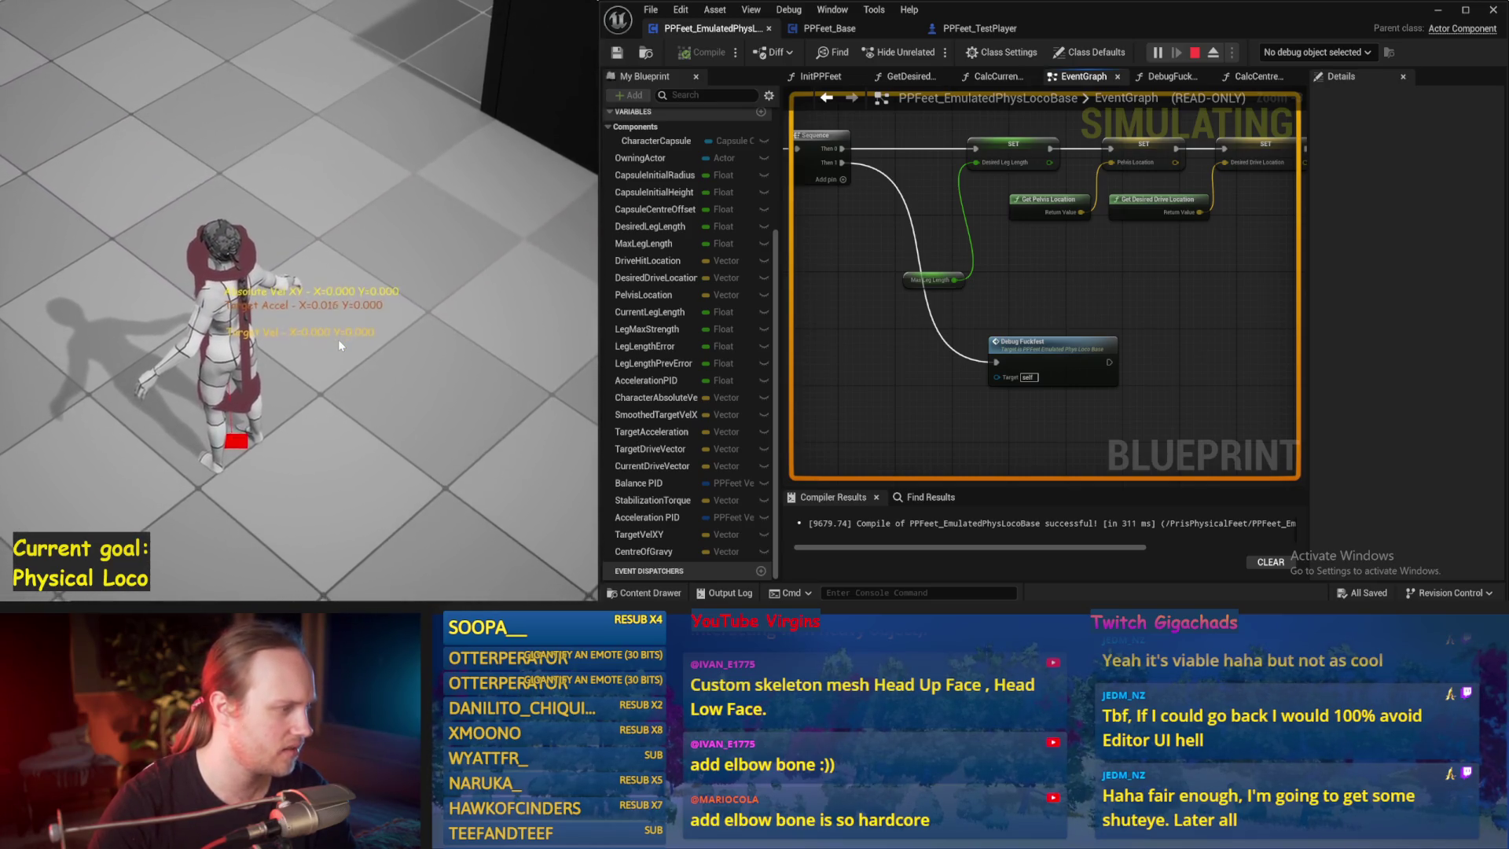
key(F8)
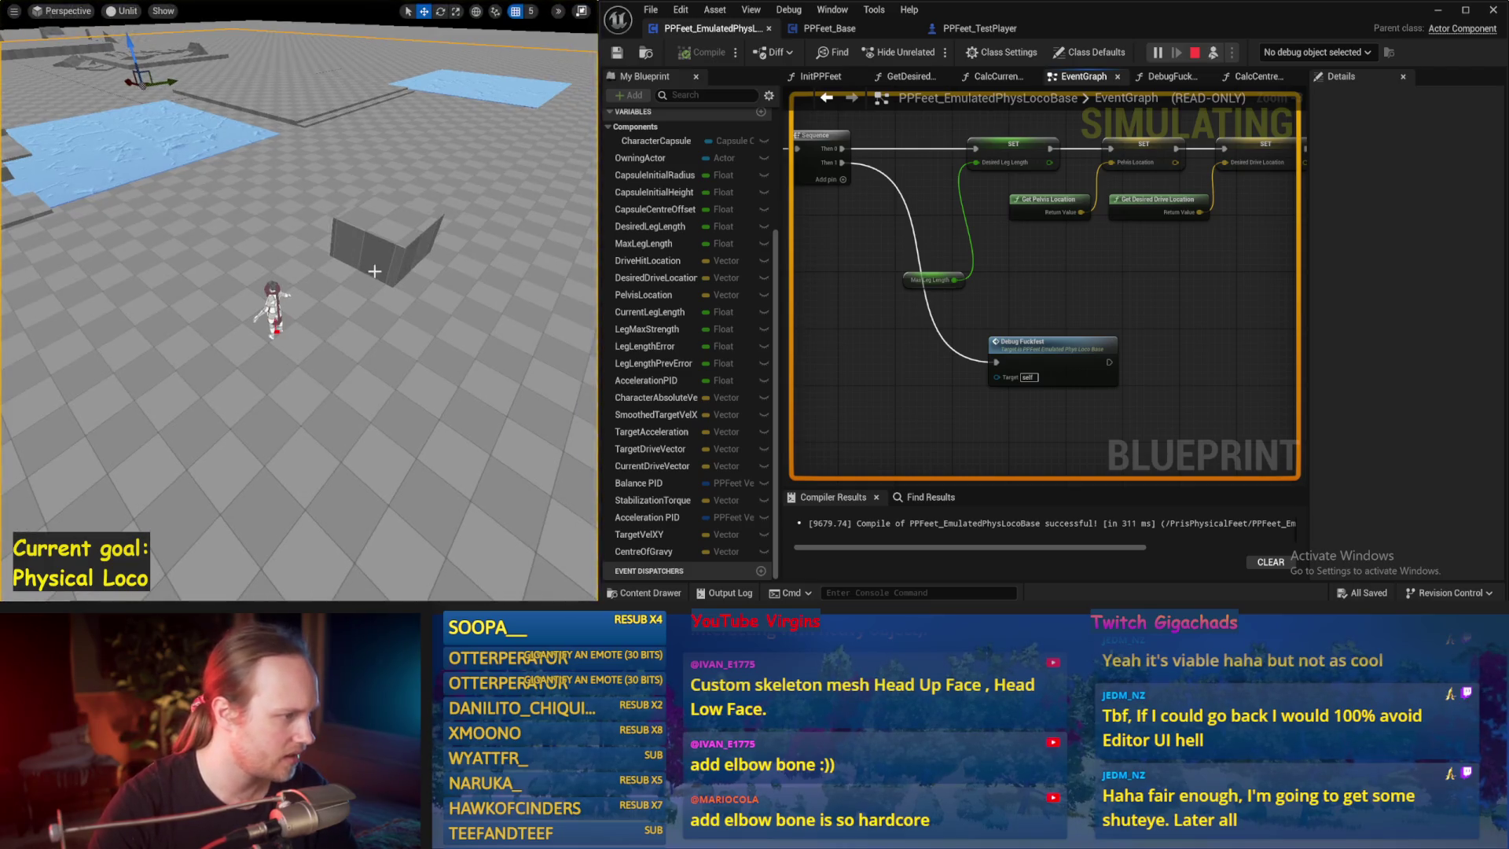
drag(396, 237, 321, 252)
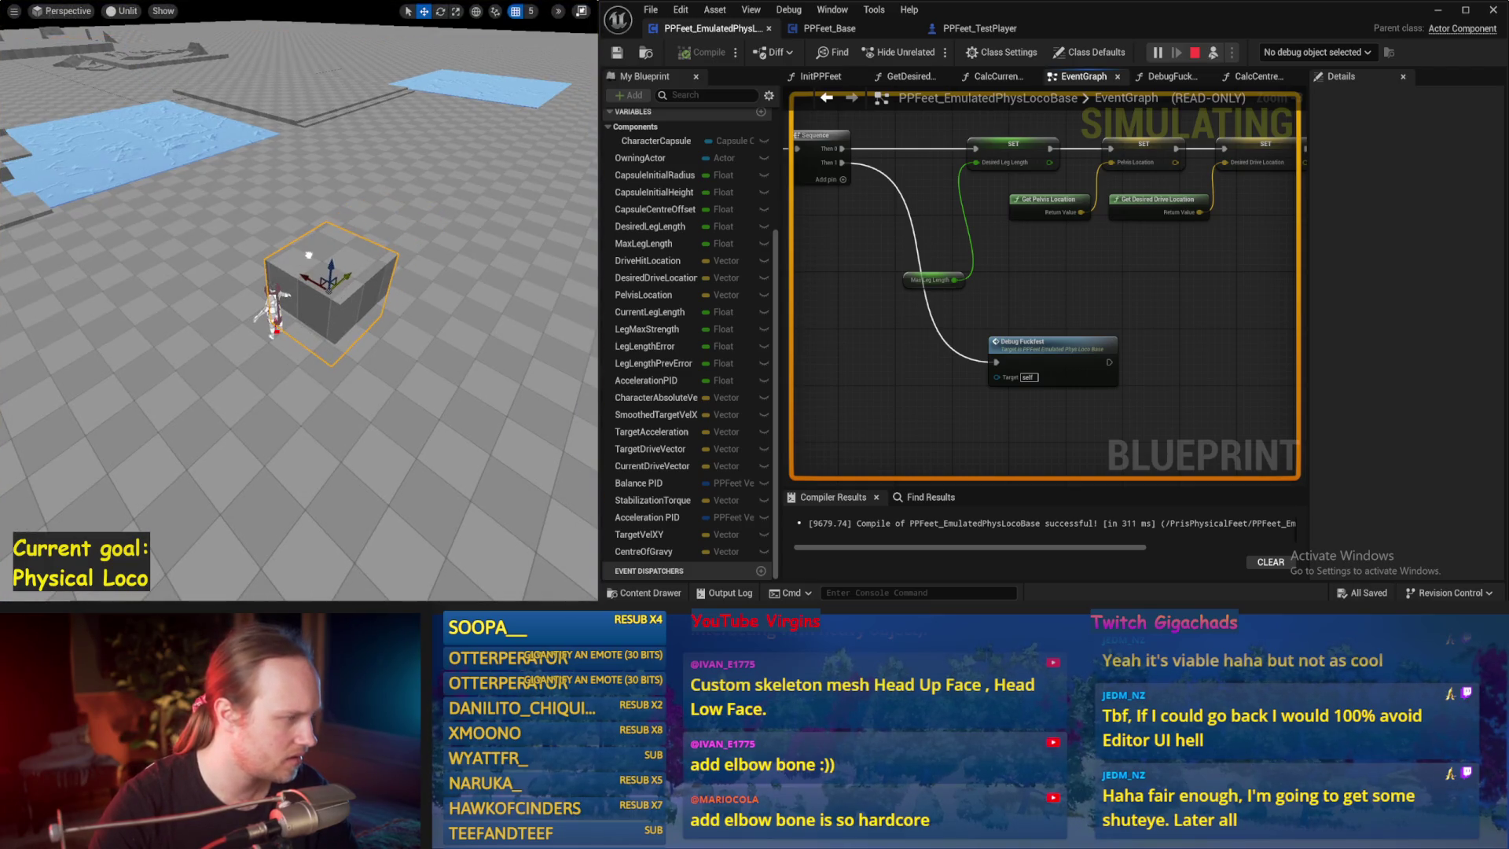
key(F8)
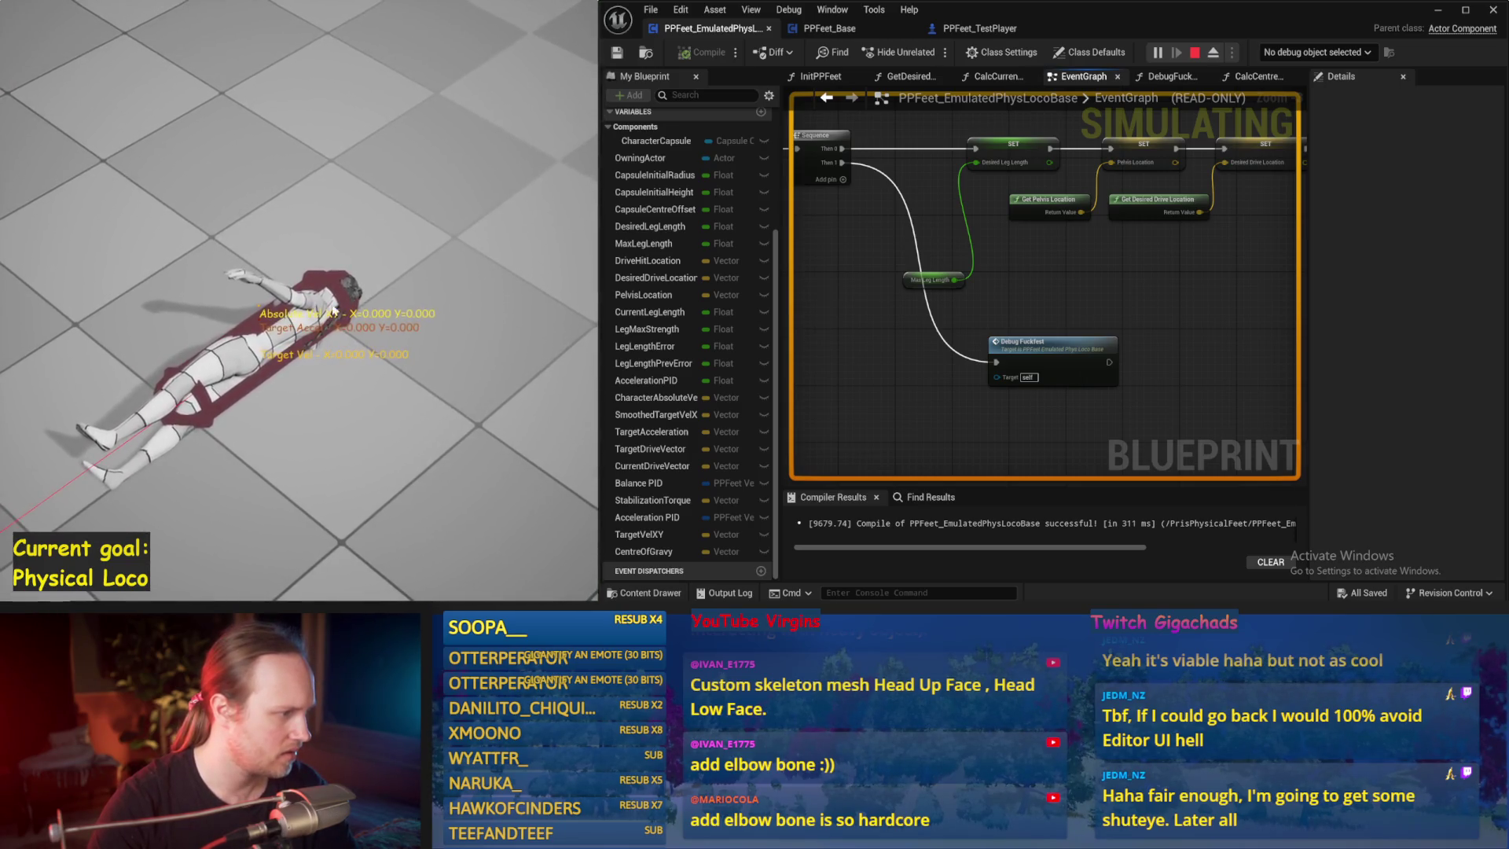
key(Escape)
- Select the test player actor and run another play session
drag(1111, 289, 955, 328)
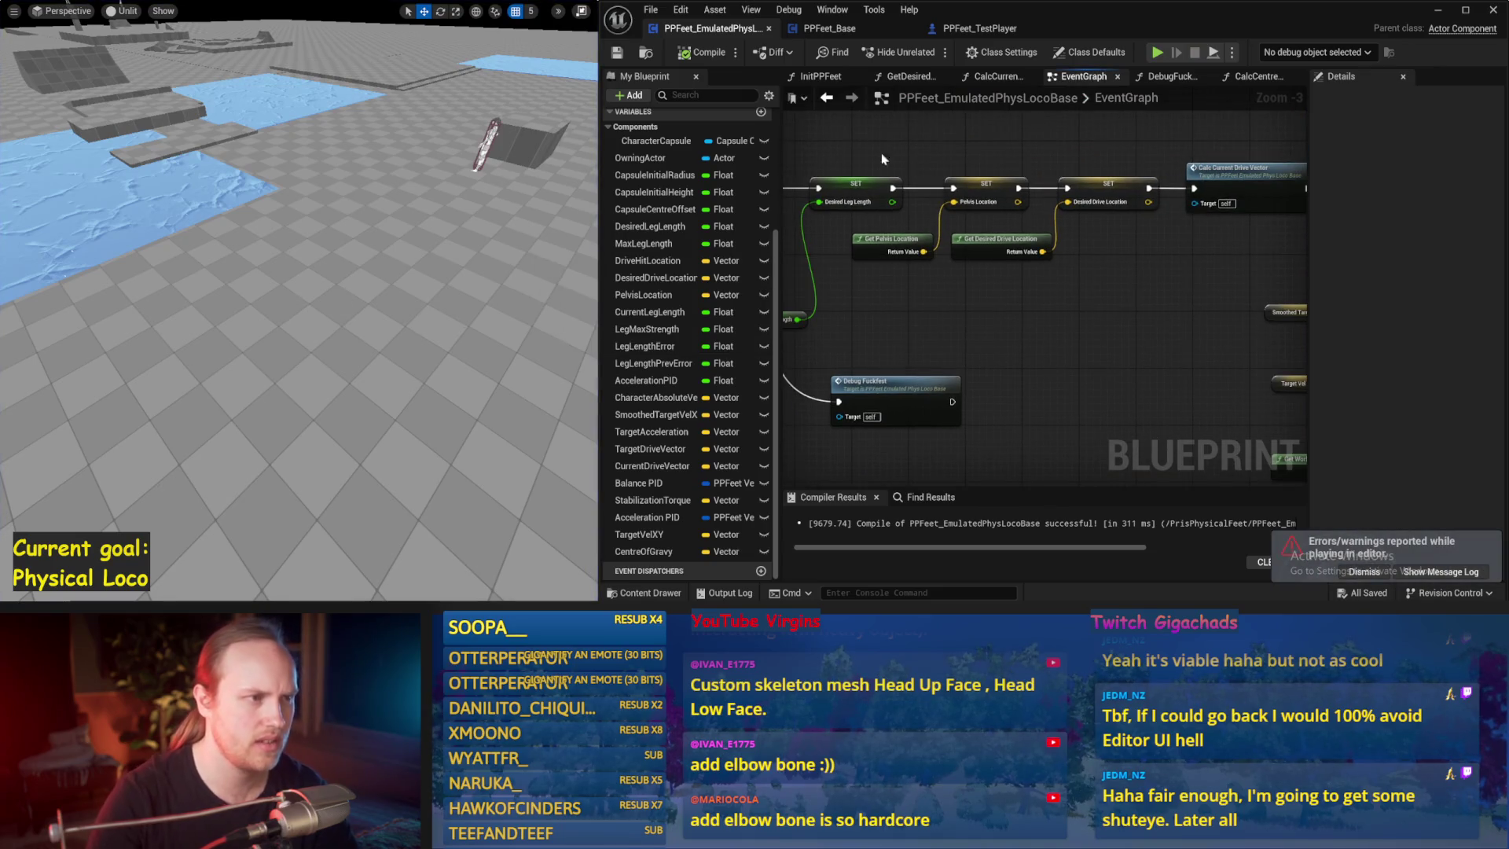
click(487, 145)
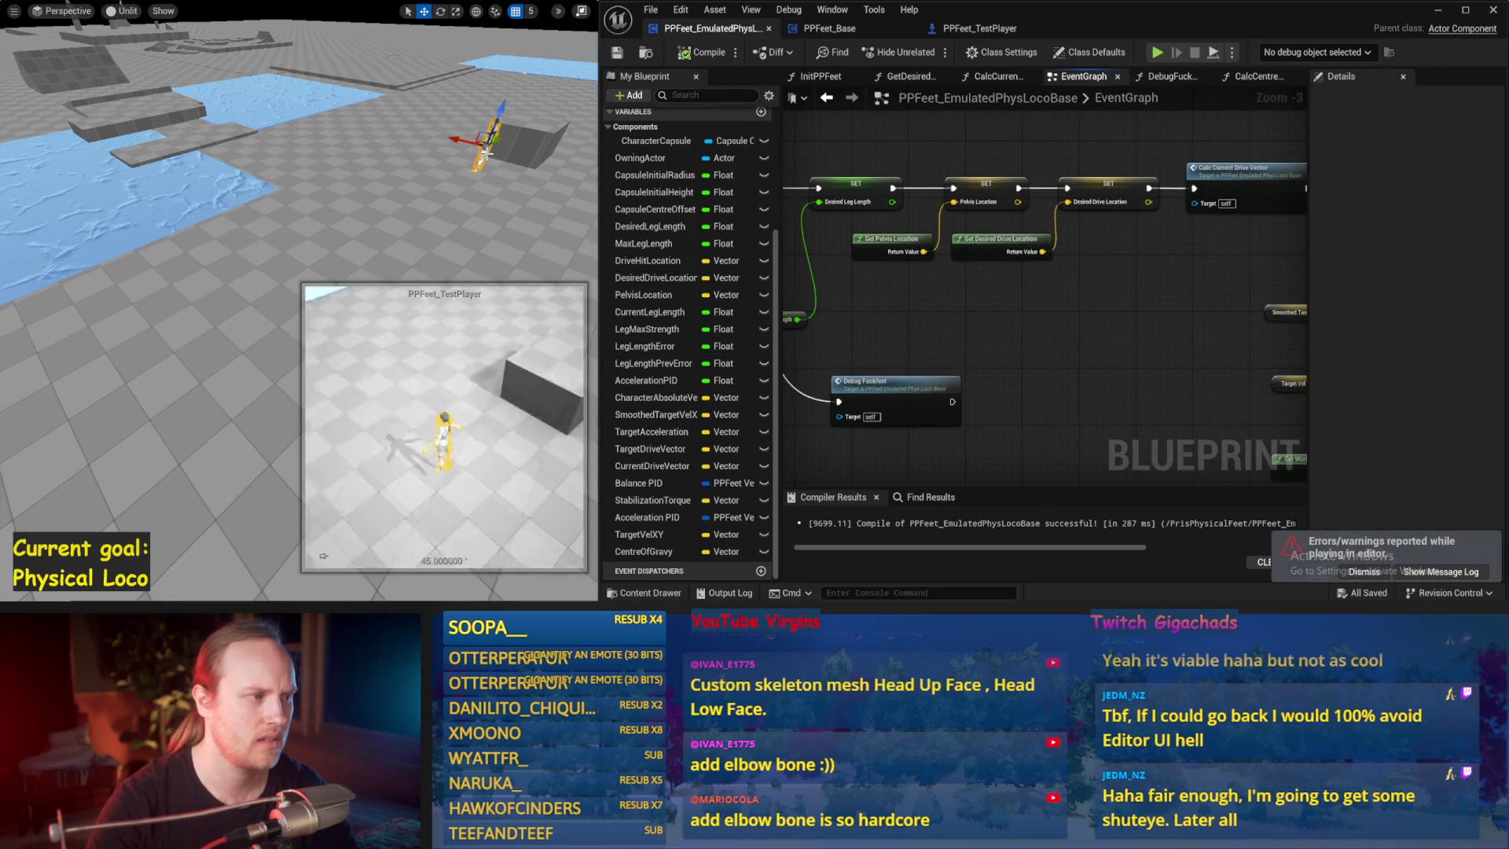
scroll(503, 118, down, 5)
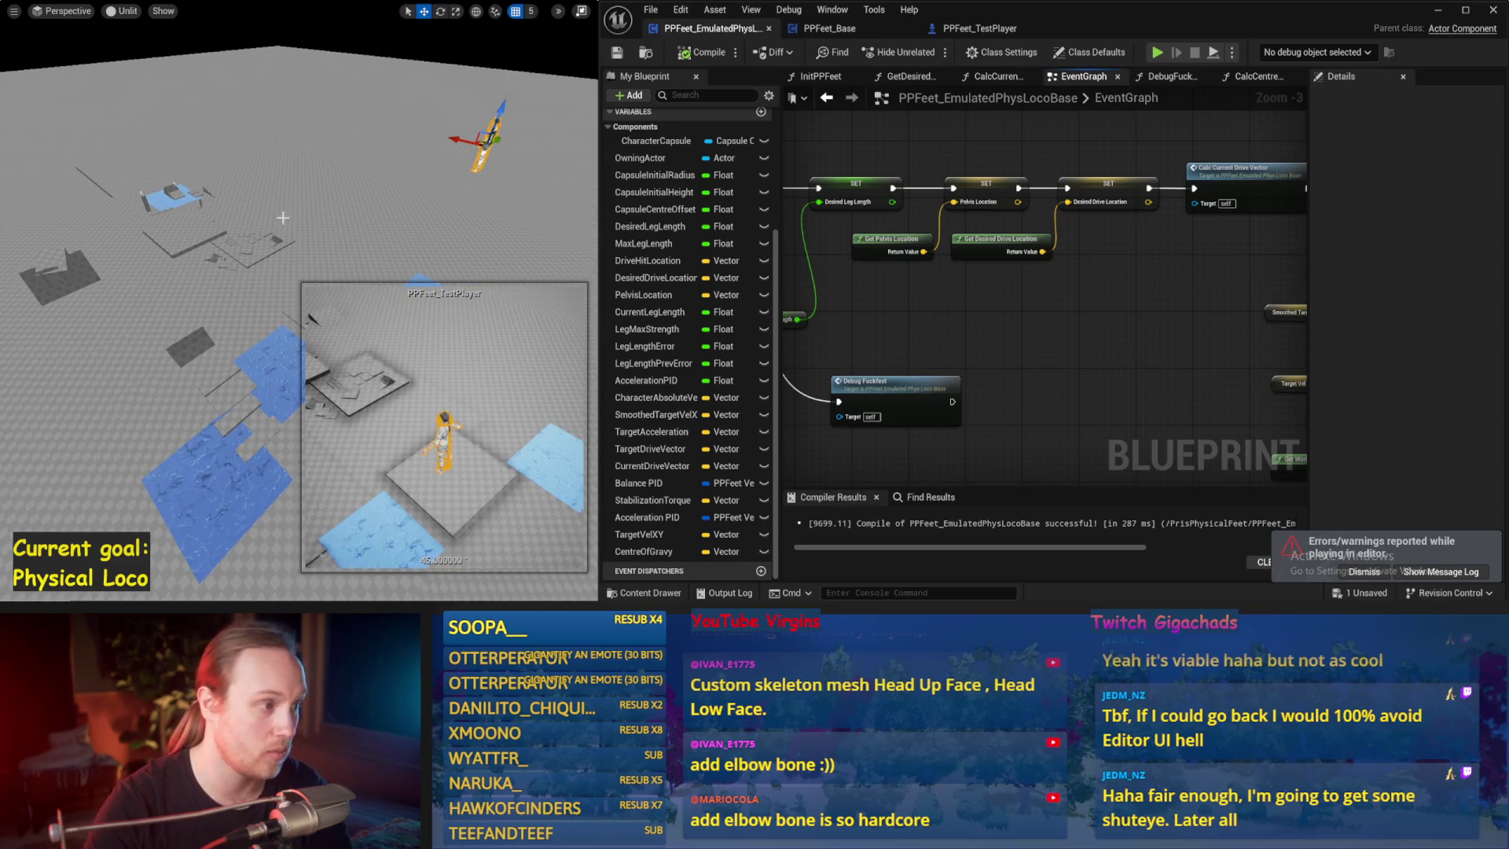
key(alt+p)
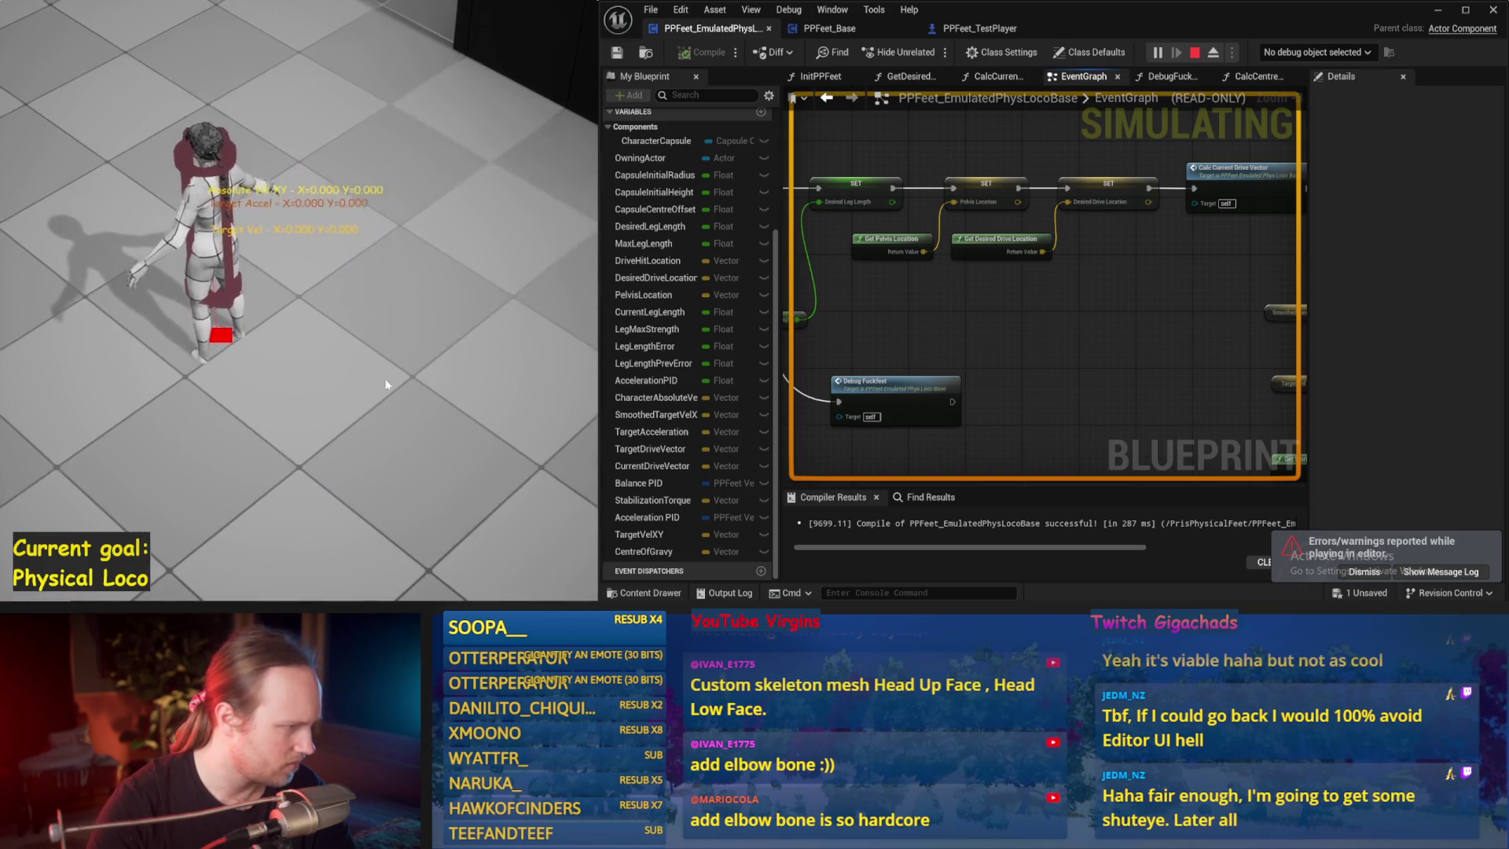
key(Escape)
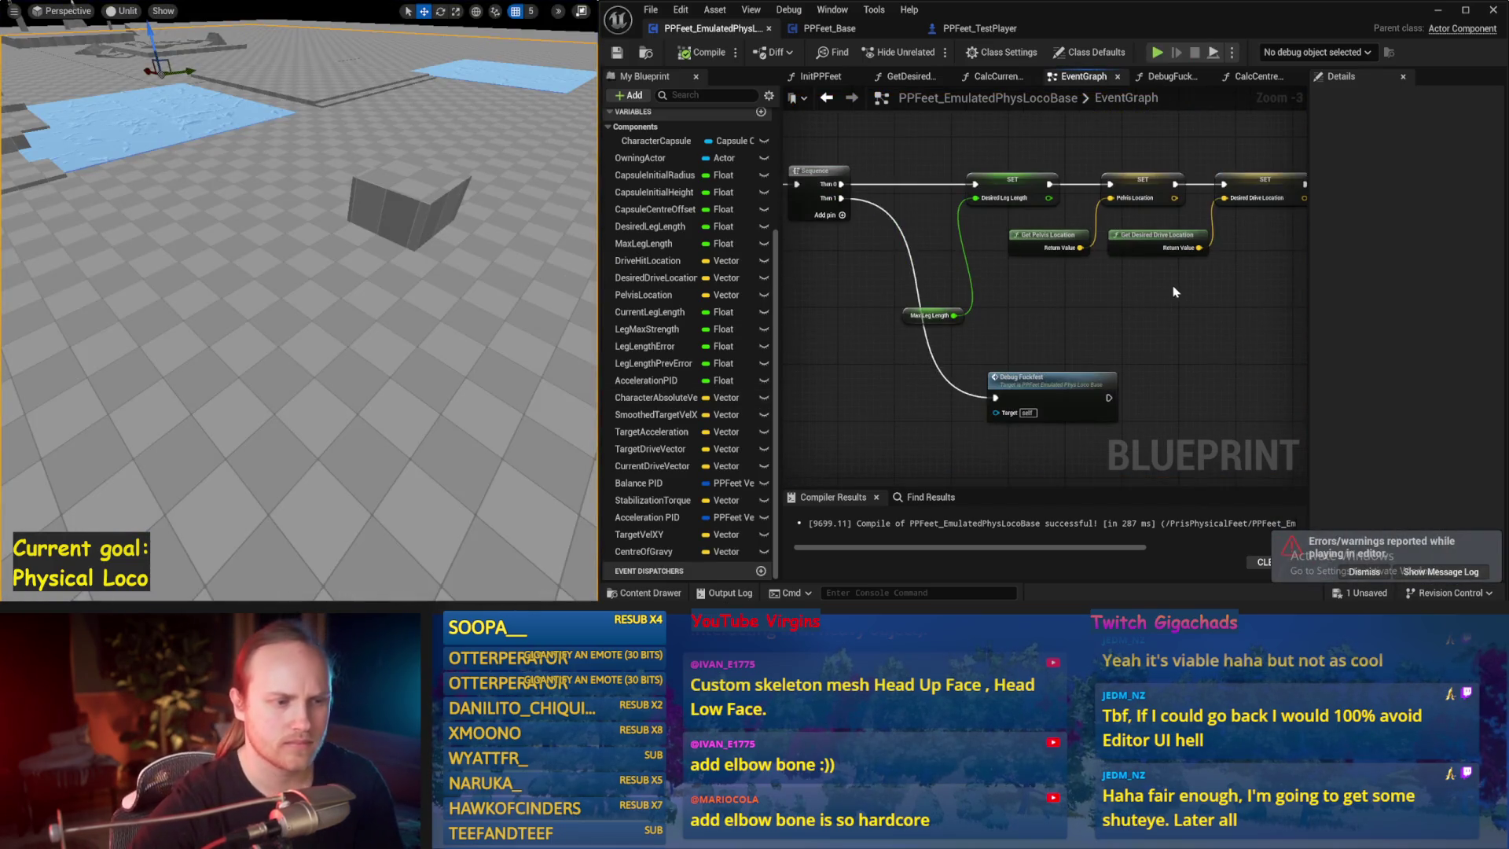
drag(1067, 294, 1268, 258)
- Insert a Calc Centre Of Gravy call after SET Desired Drive Location and tidy the nodes
mouse_move(915, 284)
mouse_down()
mouse_move(904, 299)
mouse_move(932, 364)
mouse_move(885, 320)
mouse_up()
drag(962, 290, 1186, 327)
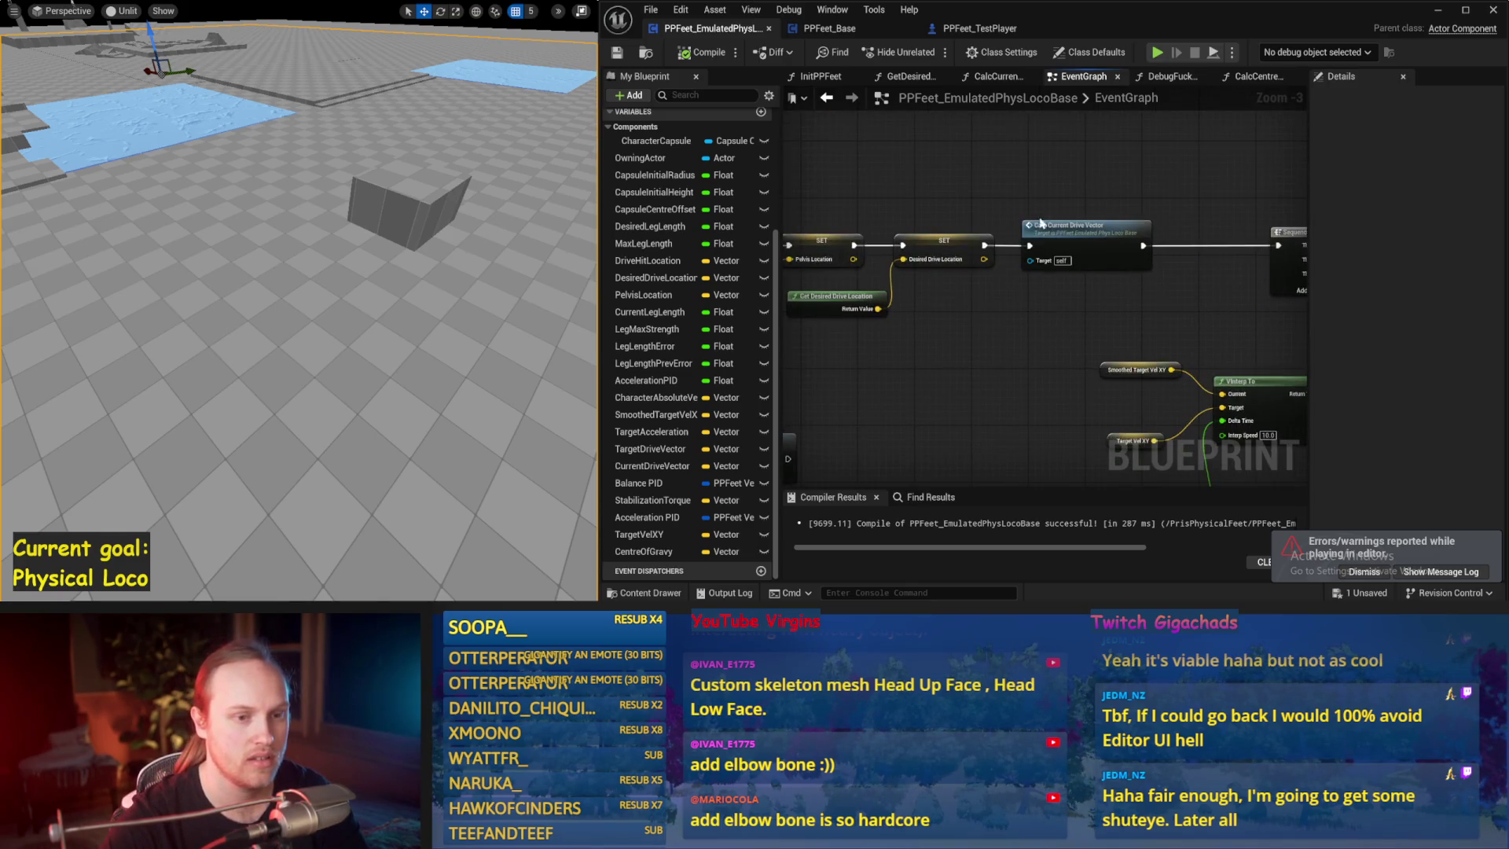
right_click(1013, 159)
text(calc centre)
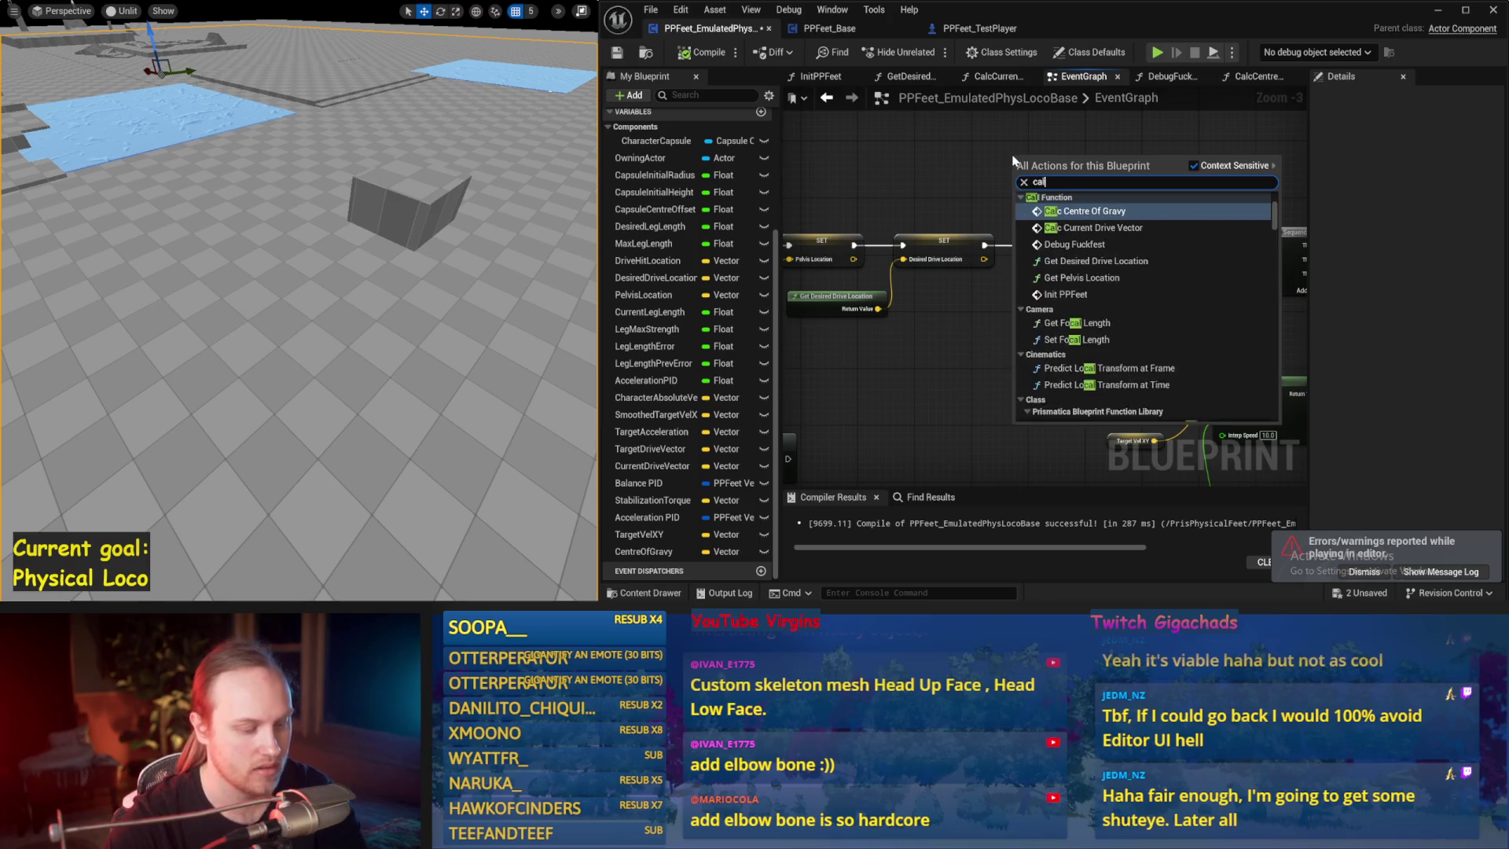
click(1071, 208)
drag(1069, 207, 1079, 242)
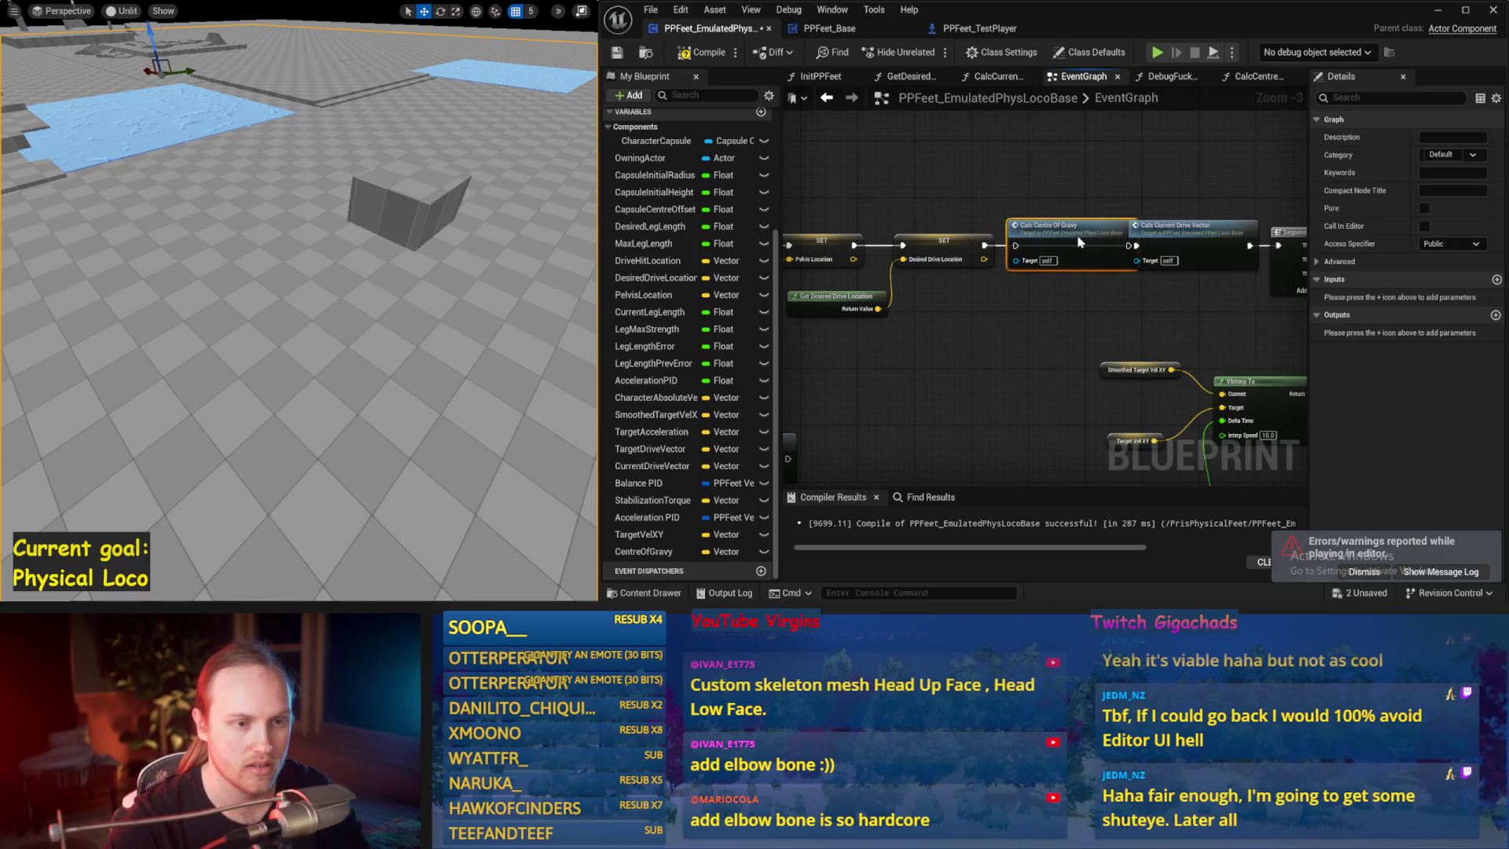
drag(1201, 163, 863, 289)
mouse_move(915, 227)
mouse_down()
mouse_move(913, 213)
mouse_move(1069, 225)
mouse_up()
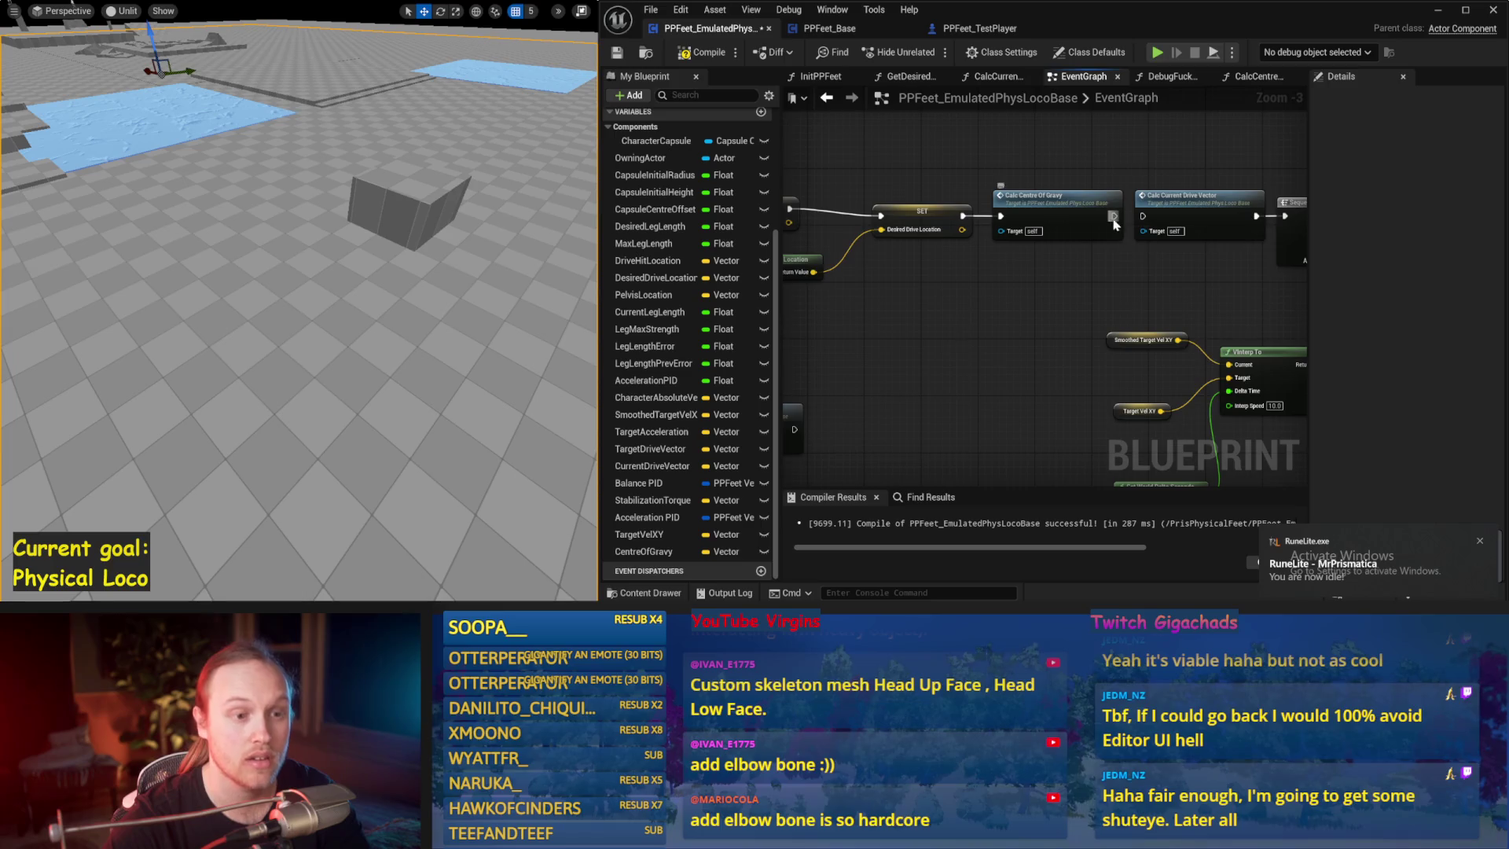
- Frame the box in the viewport, test-play the character, then select TestPlayer
drag(411, 250, 462, 274)
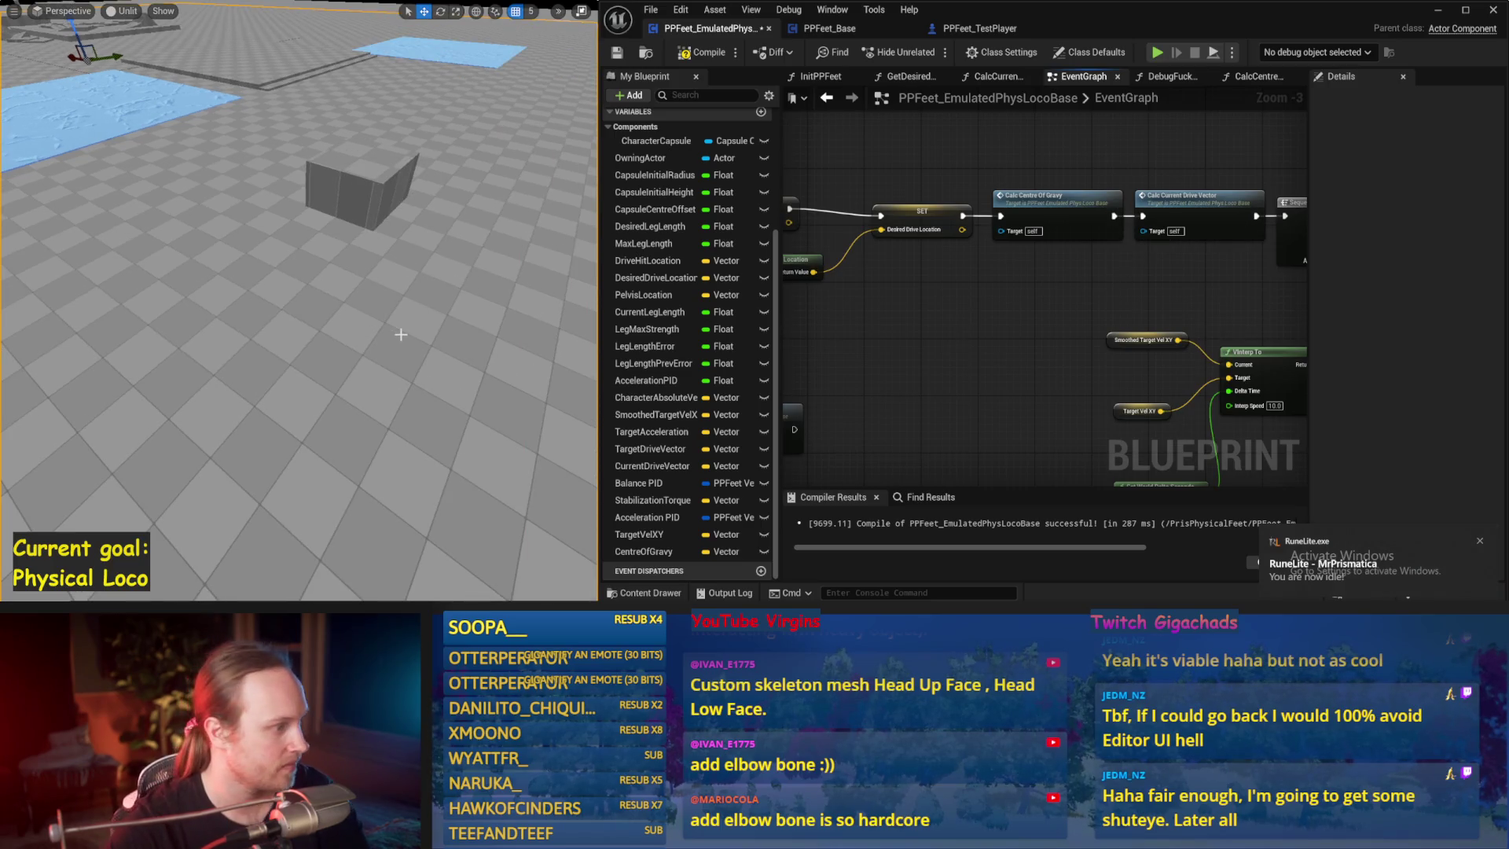
key(alt+p)
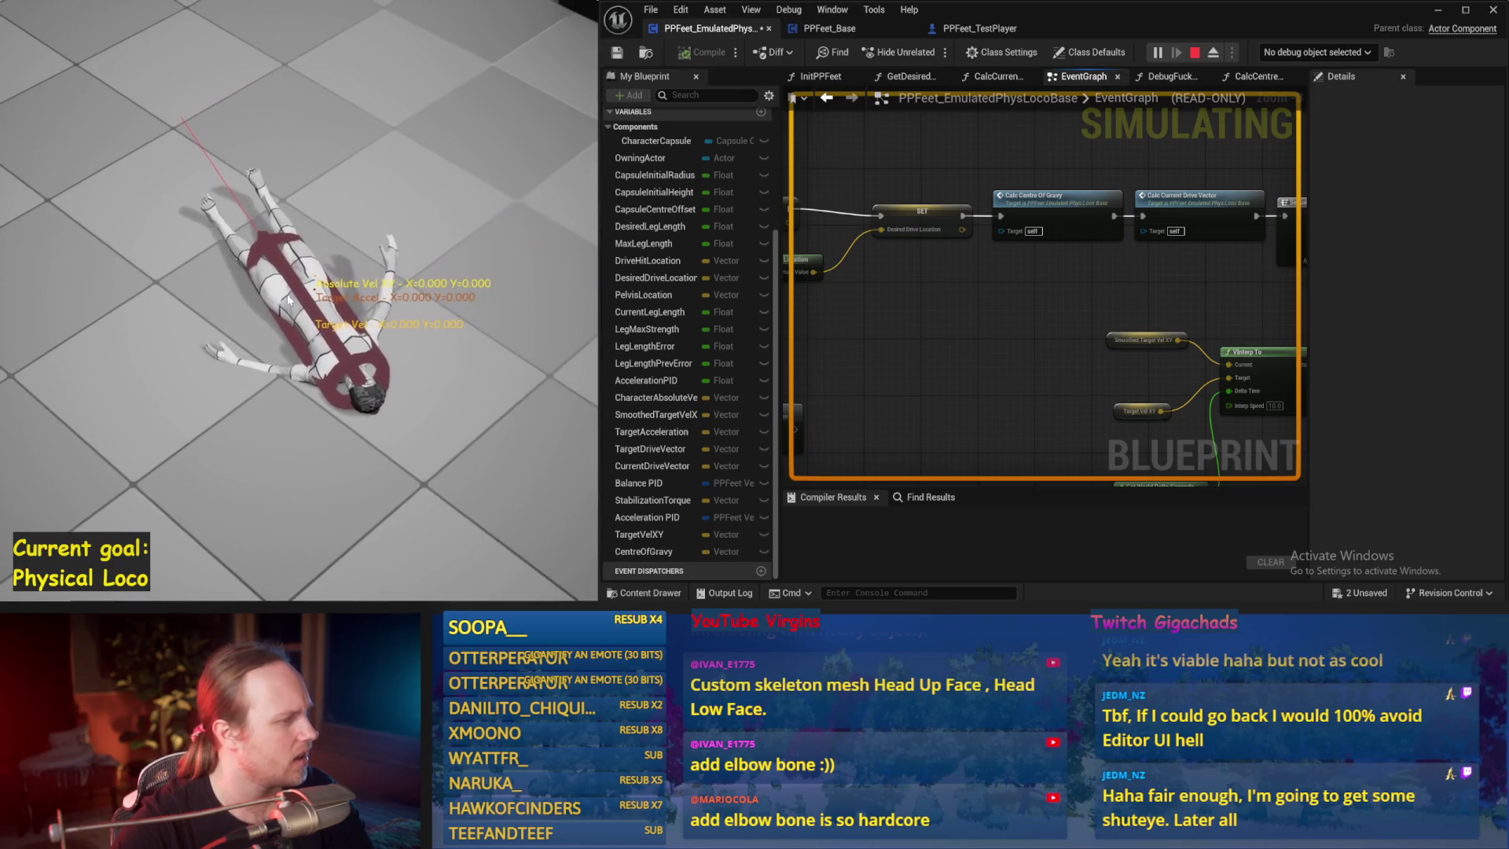
key(Escape)
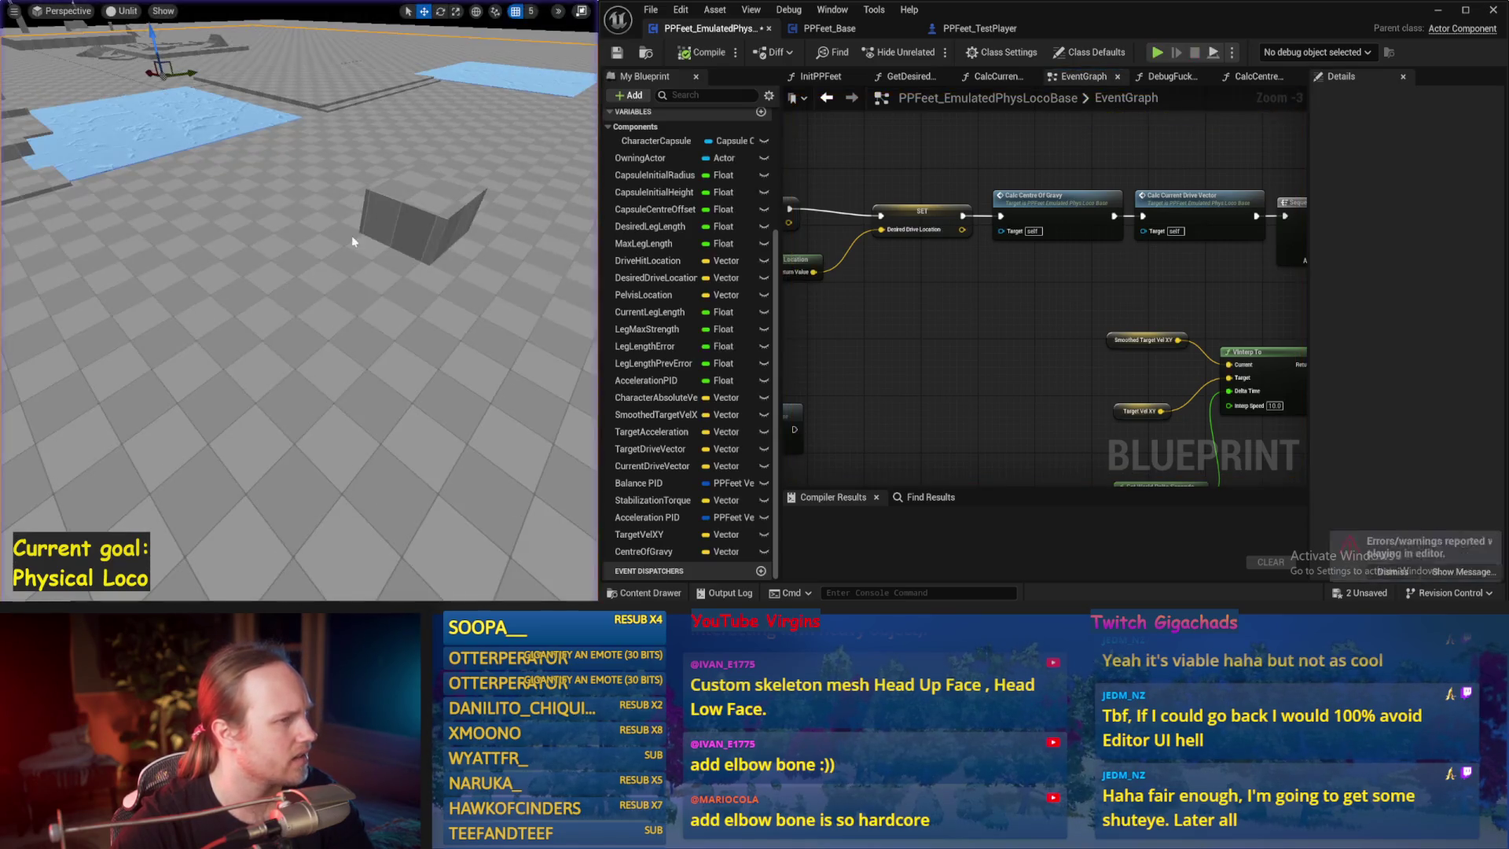
scroll(271, 224, up, 10)
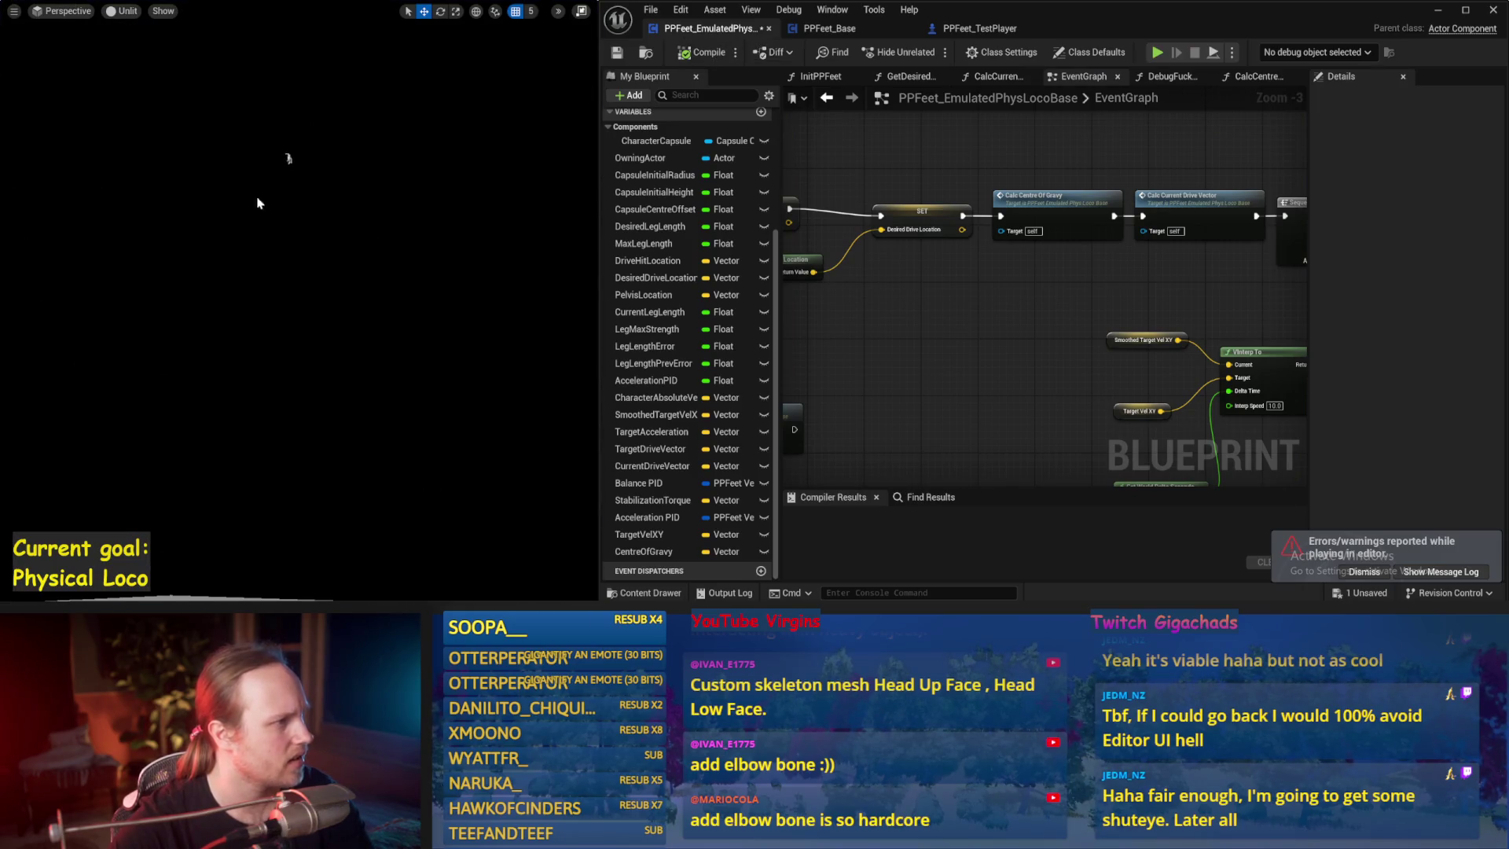
click(285, 161)
- Run several more short play sessions to test the character
scroll(285, 161, down, 10)
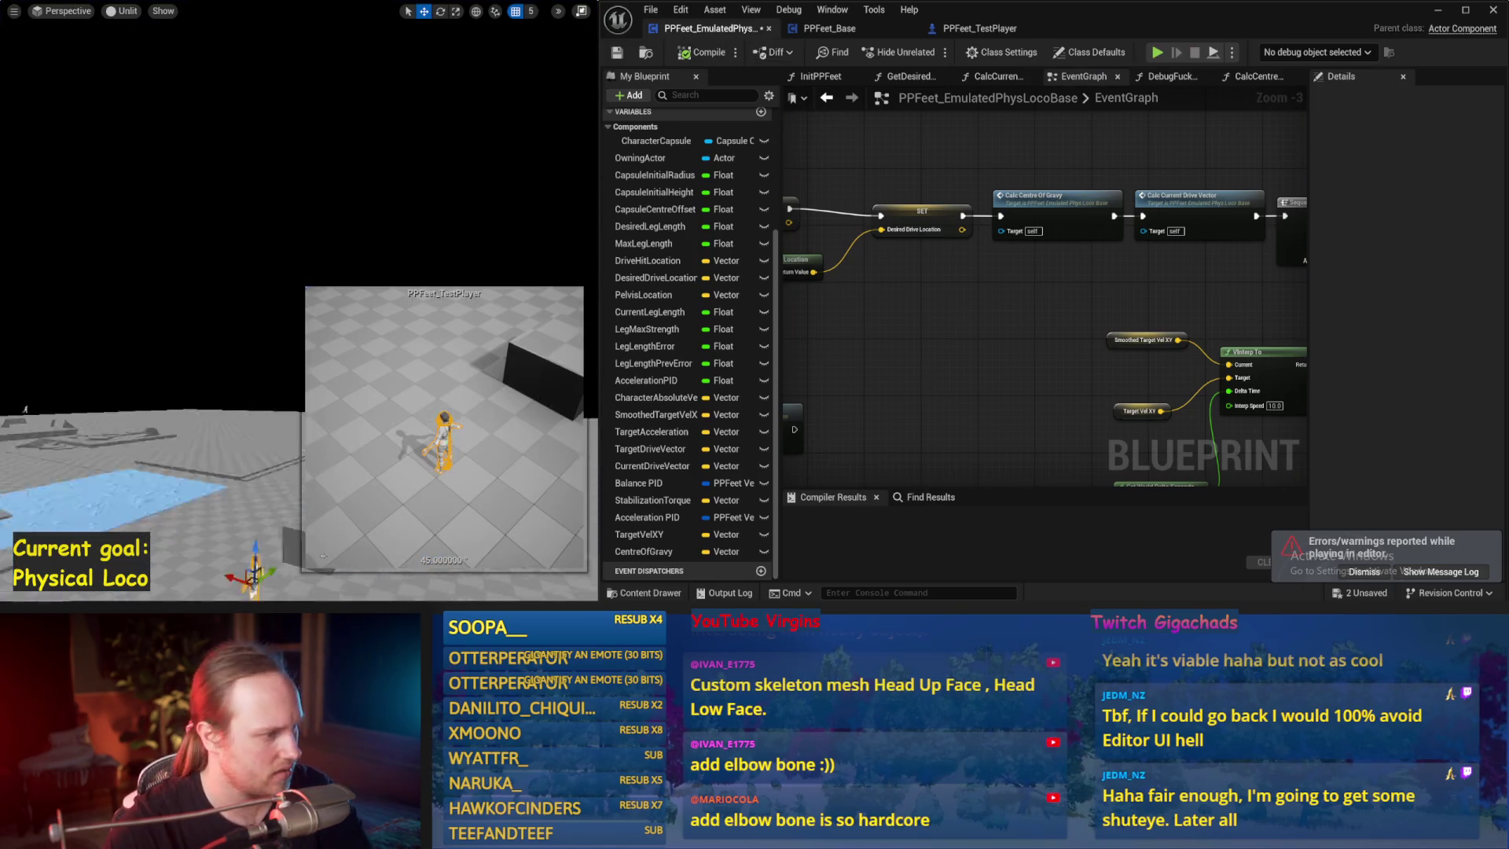
scroll(298, 354, up, 5)
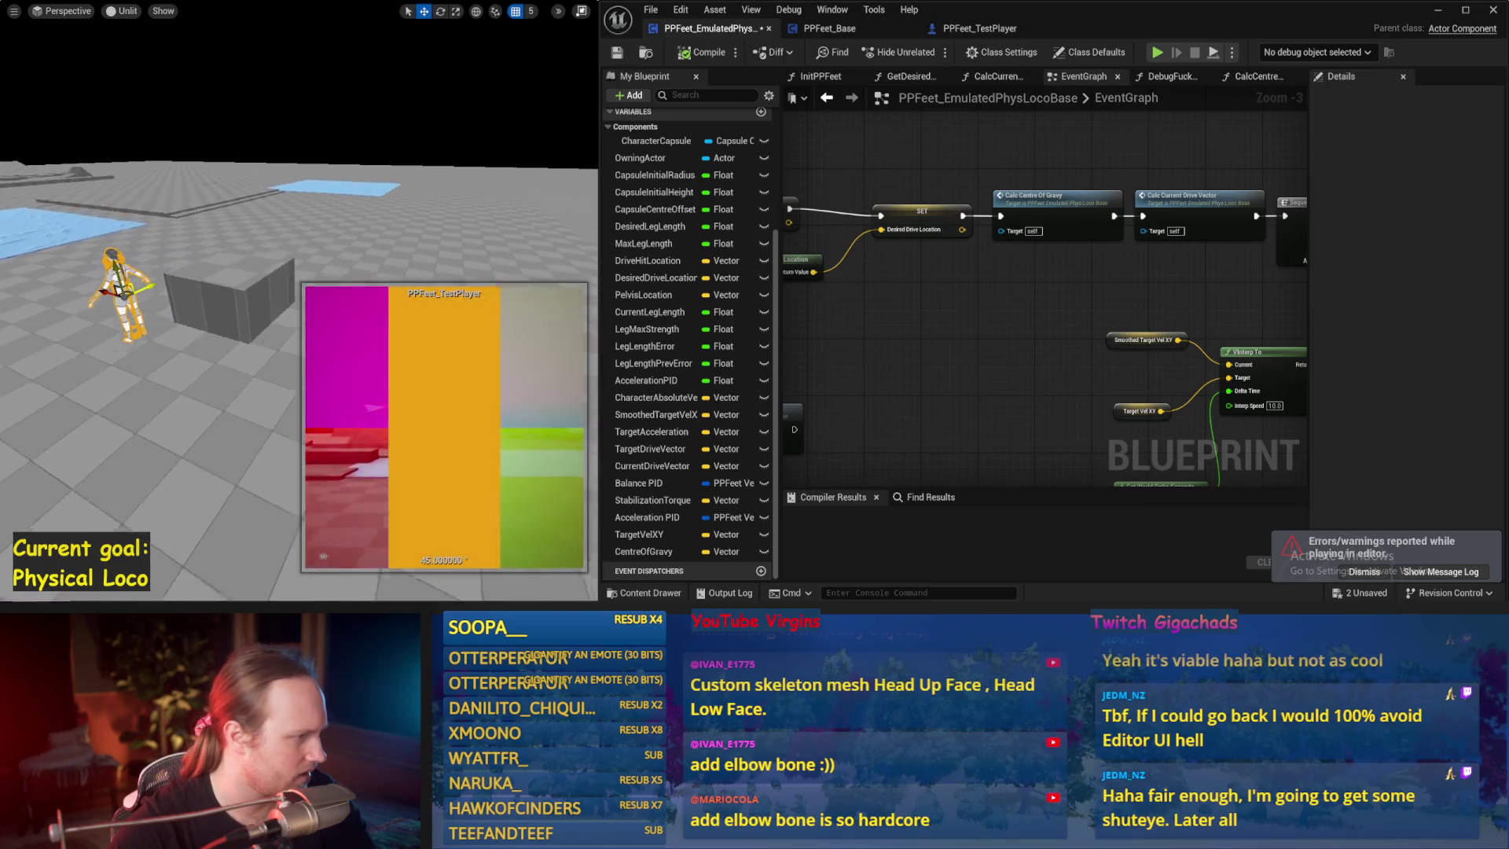
scroll(136, 278, down, 3)
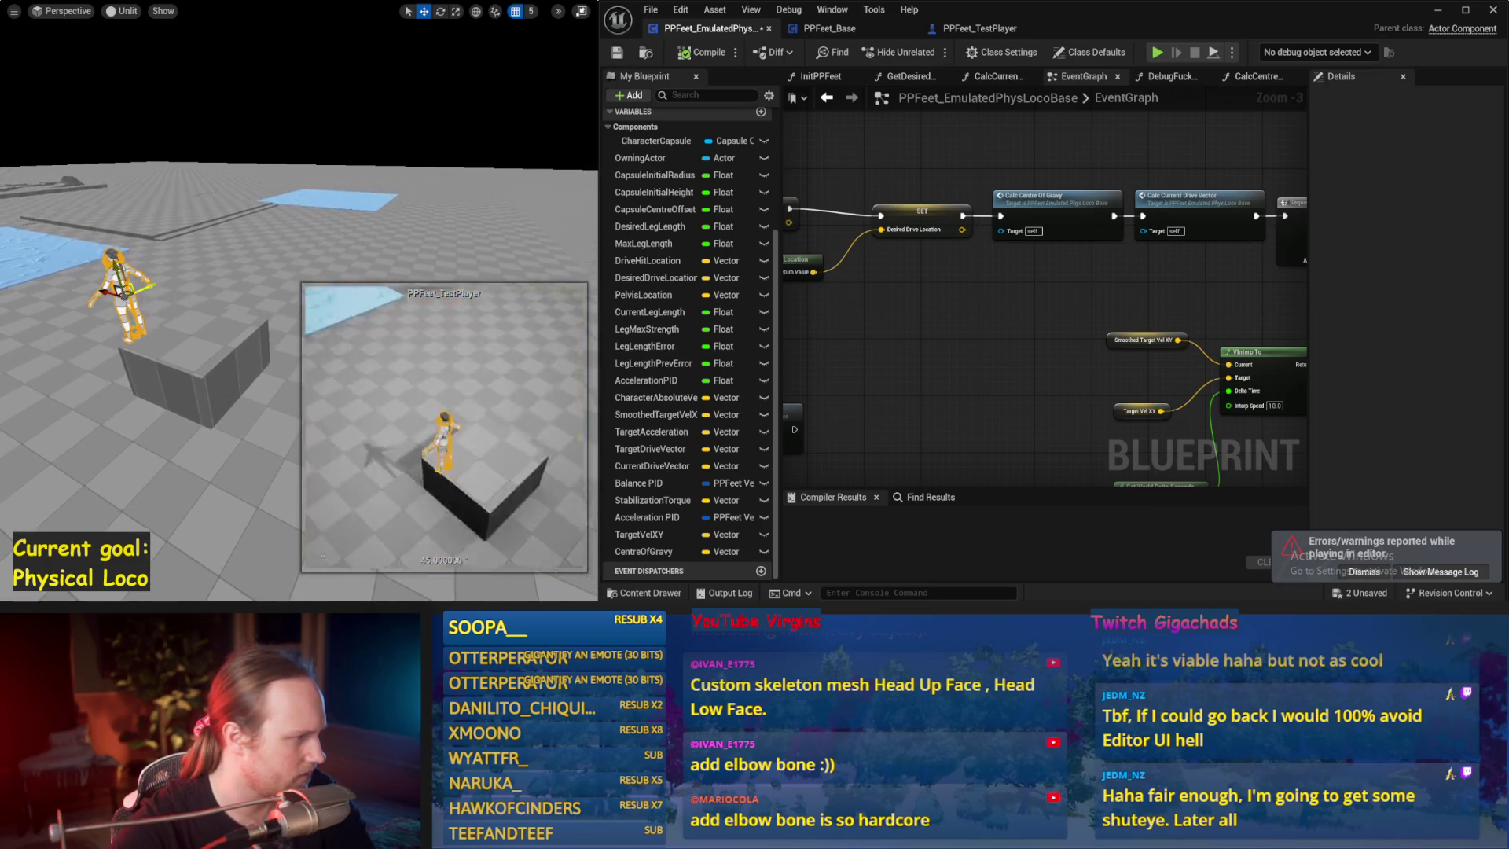
key(alt+p)
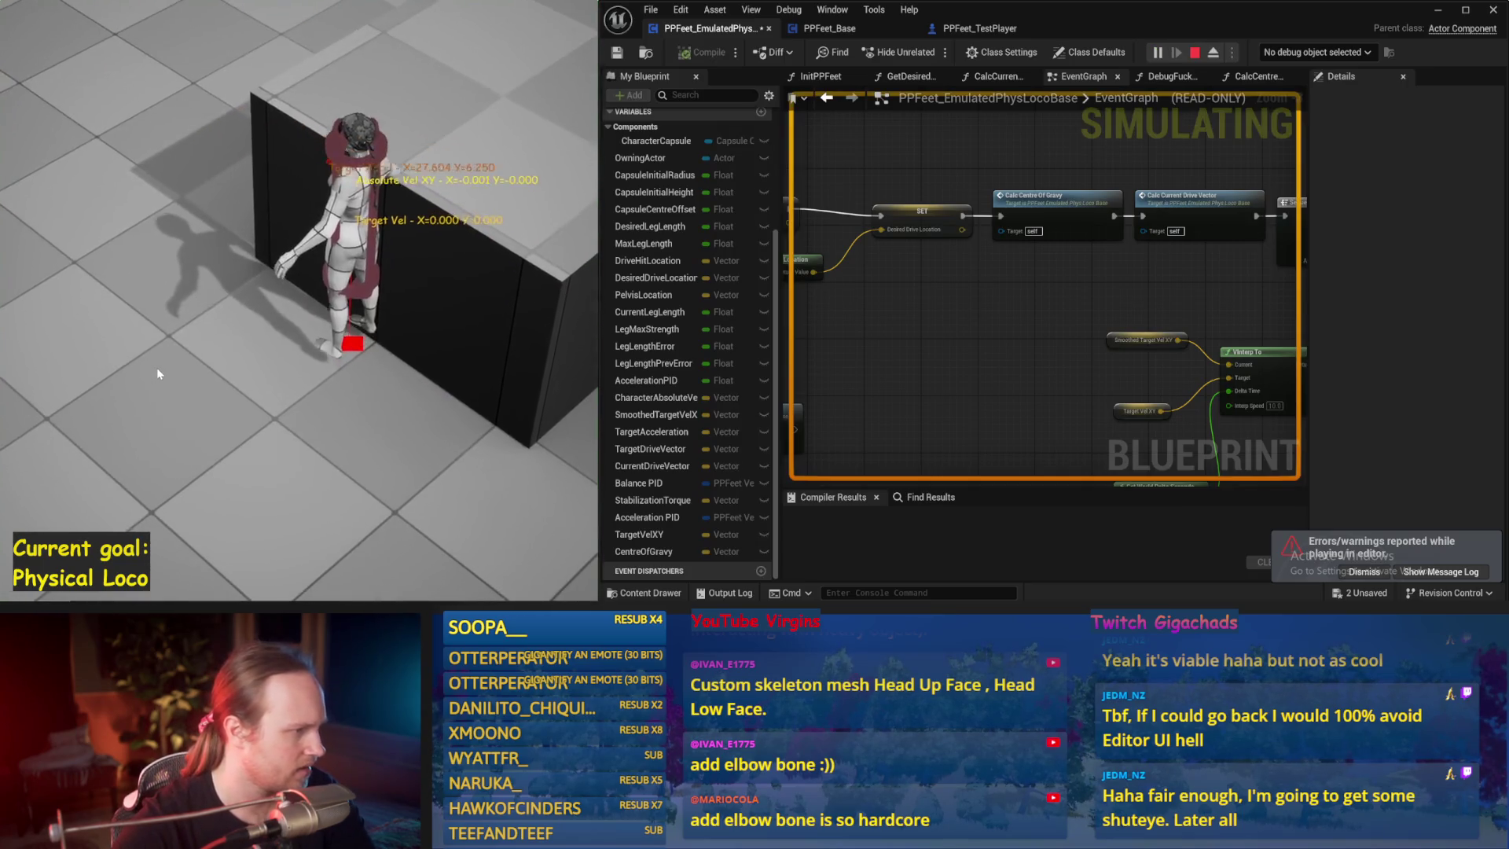
key(Escape)
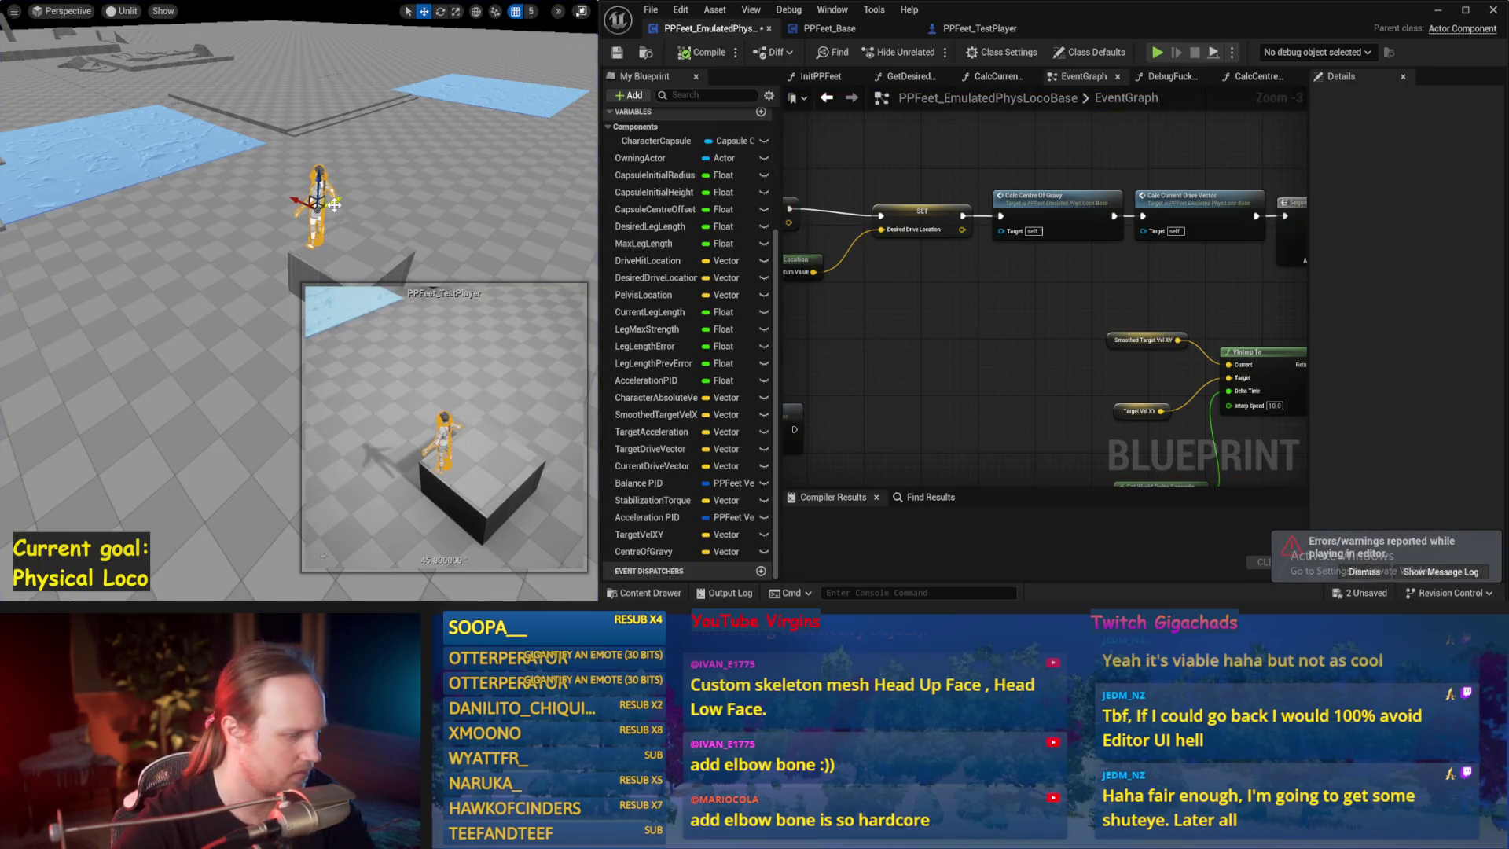
key(alt+p)
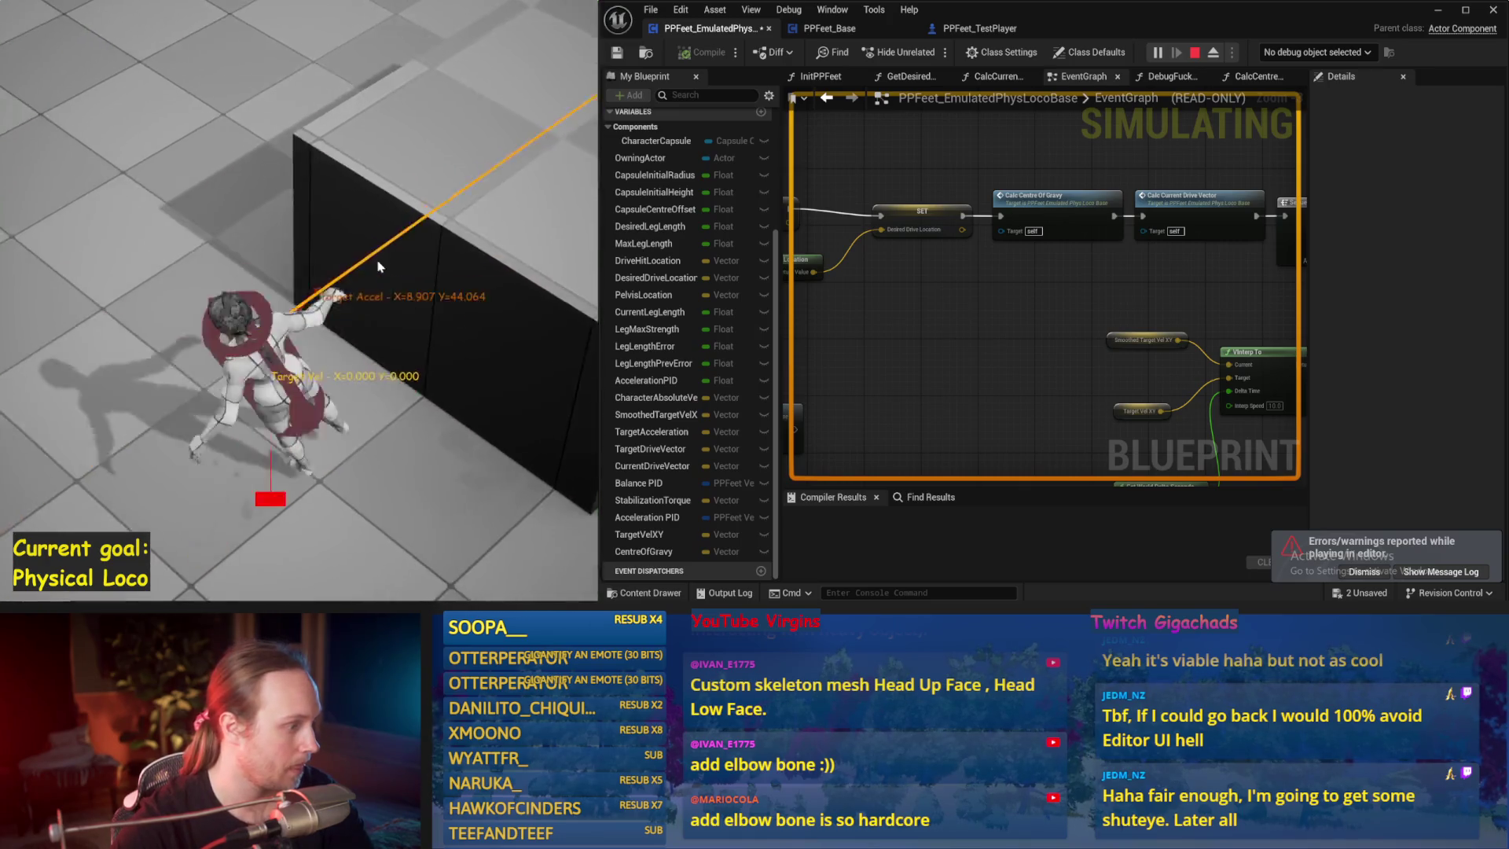
key(Escape)
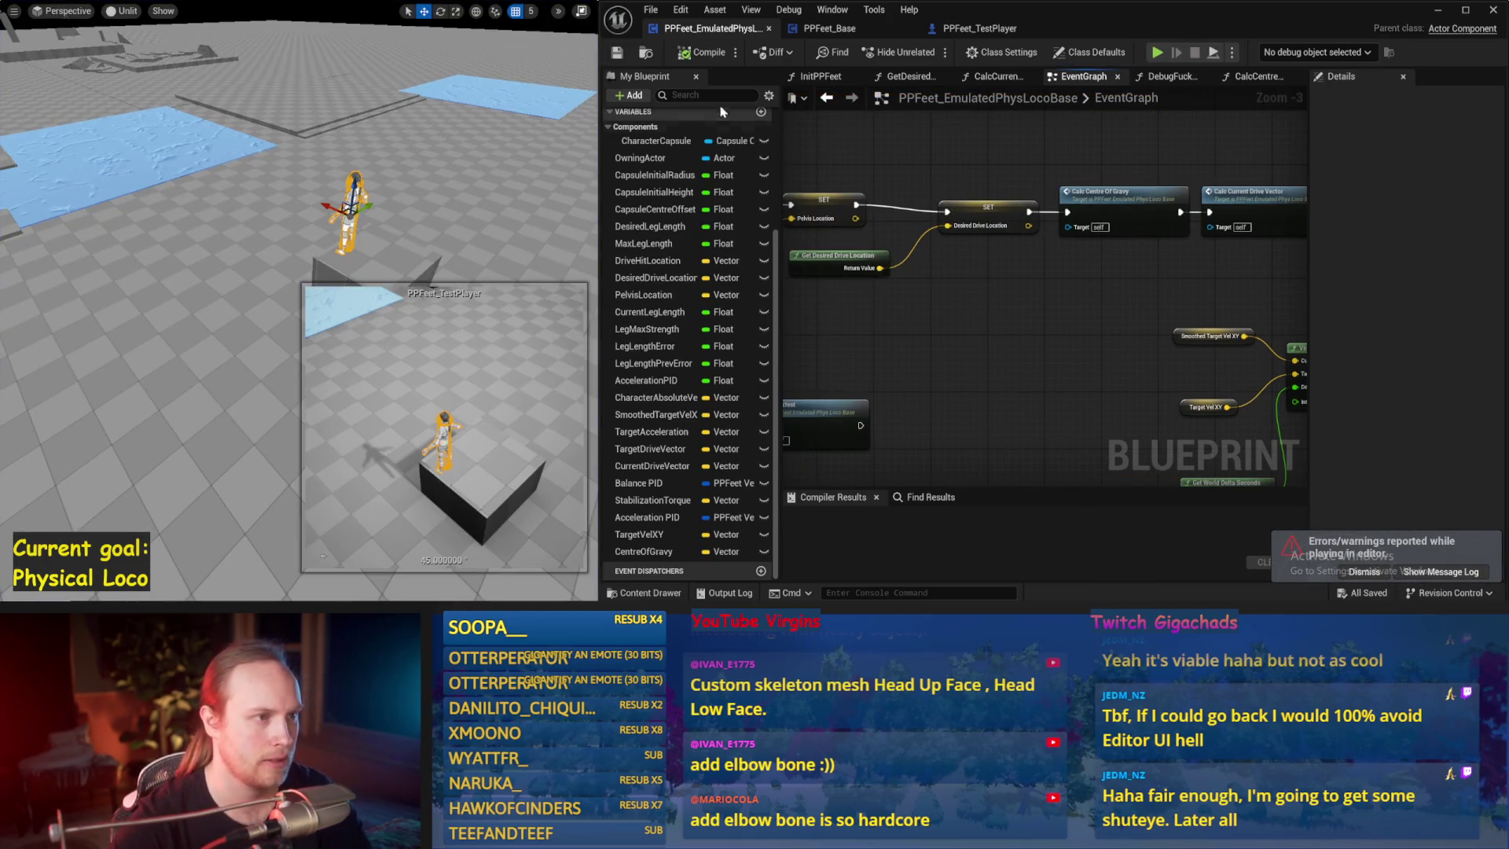
- Compile the blueprint, nudge the debug function node into place, and save it
click(702, 53)
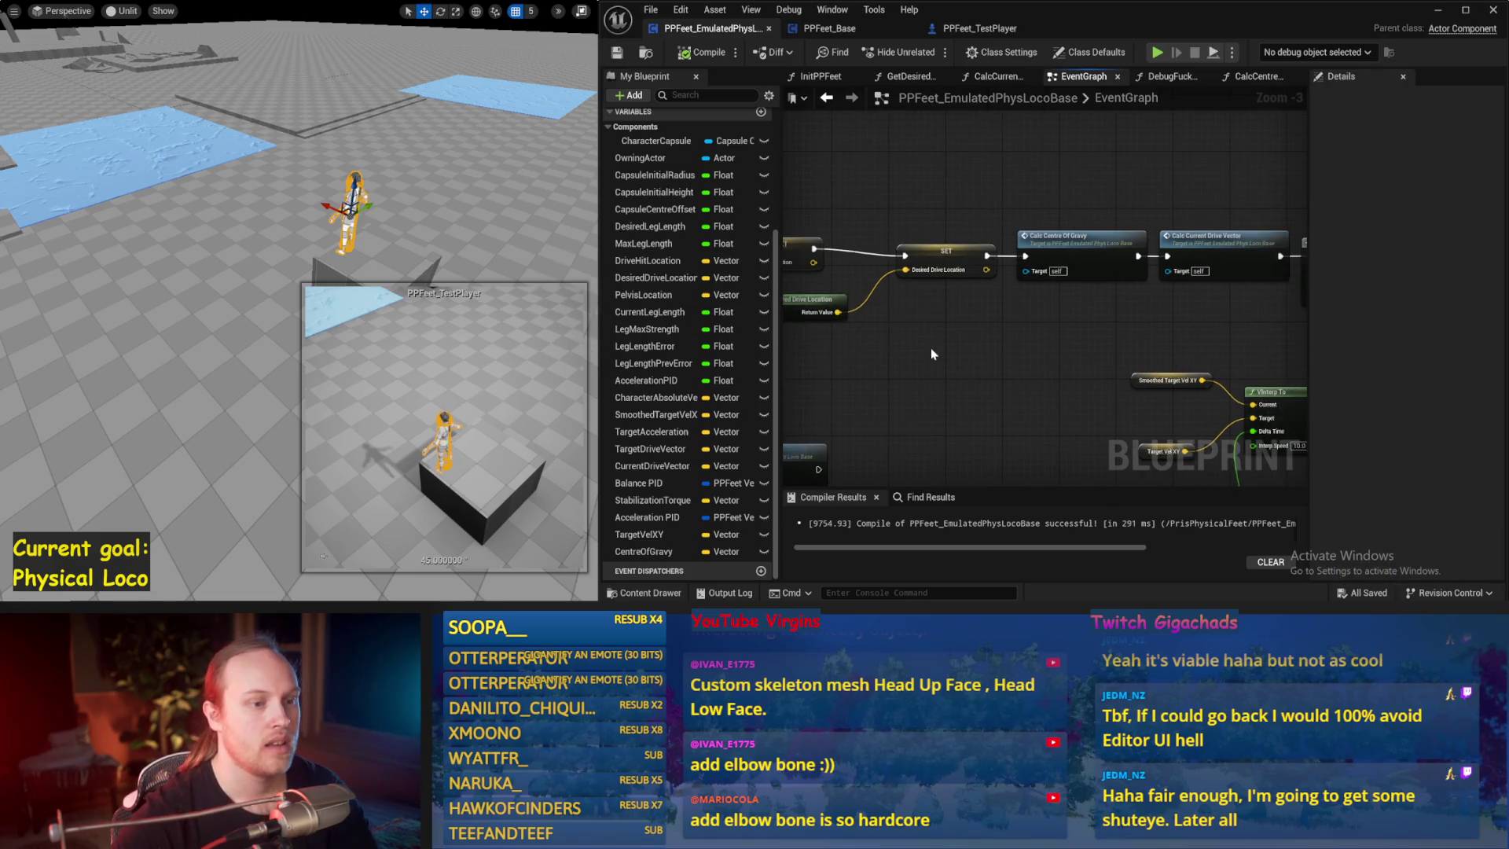
mouse_move(930, 347)
mouse_down()
mouse_move(911, 264)
mouse_move(978, 217)
mouse_move(1049, 234)
mouse_up()
scroll(978, 217, down, 1)
mouse_move(893, 290)
mouse_down()
mouse_move(878, 310)
mouse_move(1157, 369)
mouse_up()
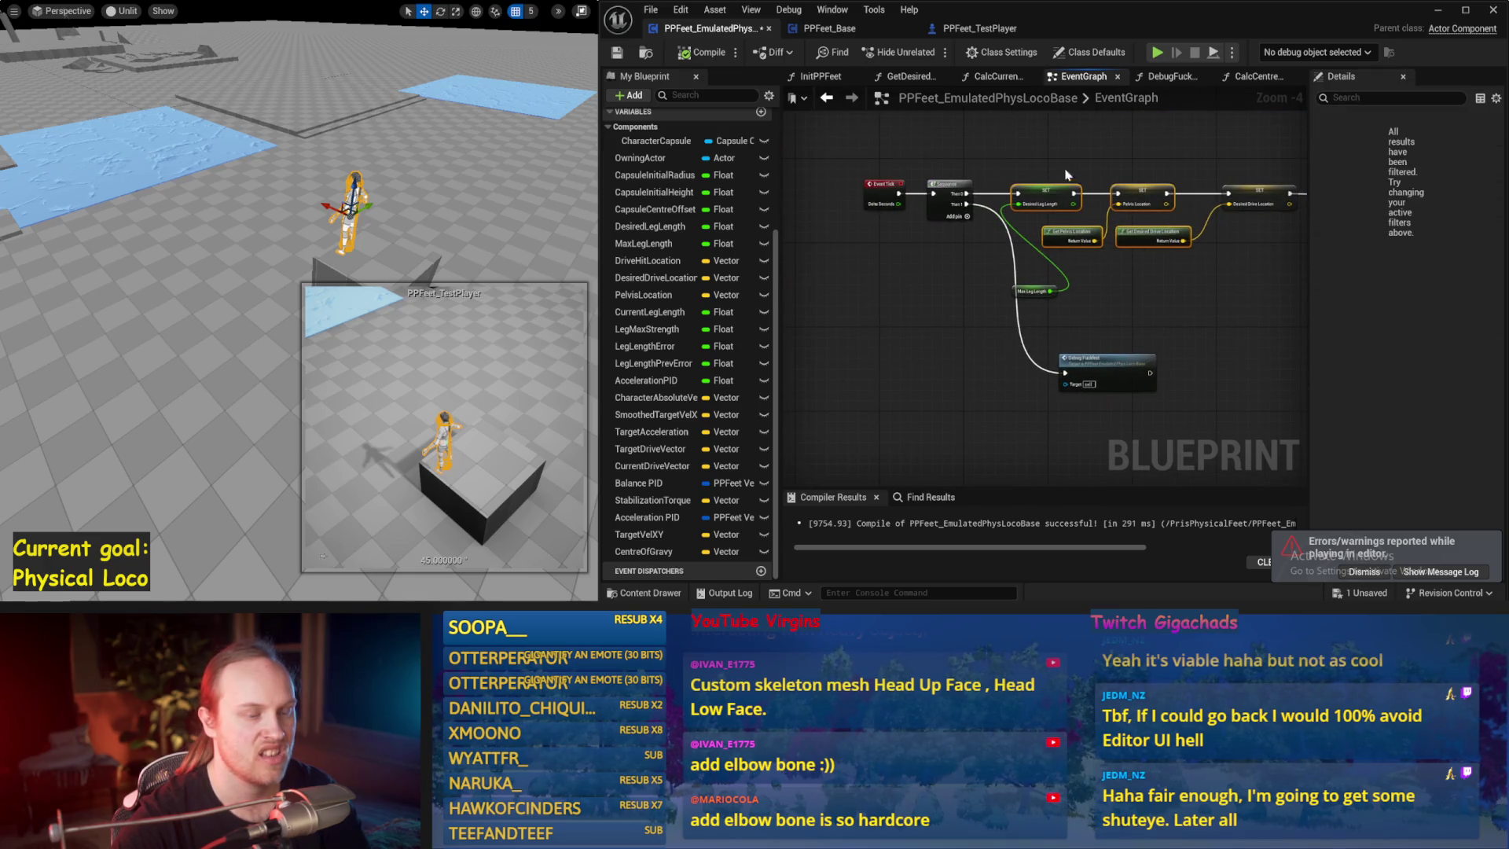
drag(1043, 188, 918, 179)
click(619, 55)
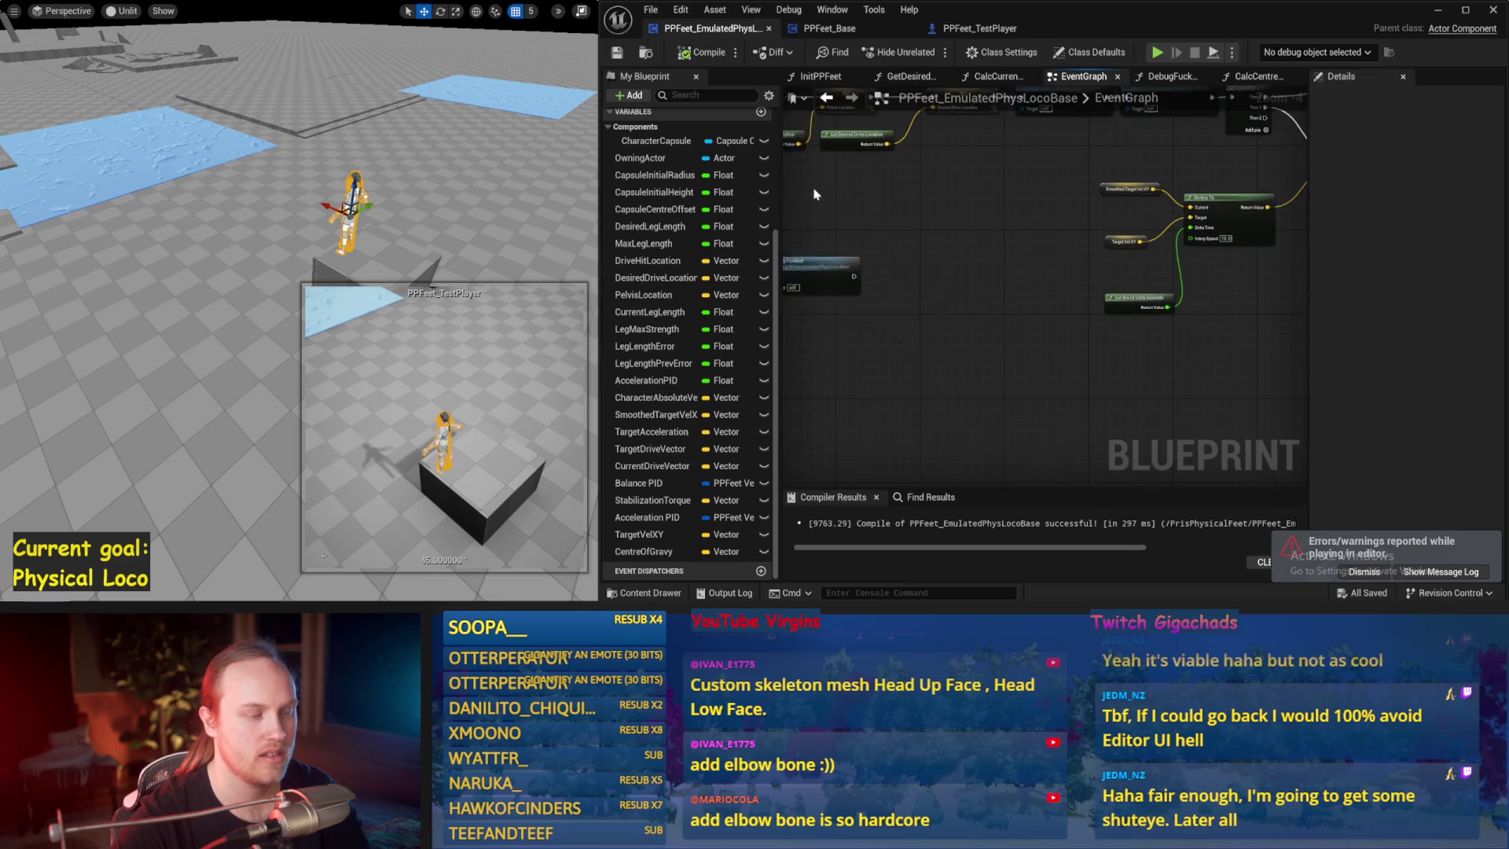
- Play-test TestPlayer walking forward, then show Acceleration PID defaults (ProportionalFactor 0.2)
click(319, 243)
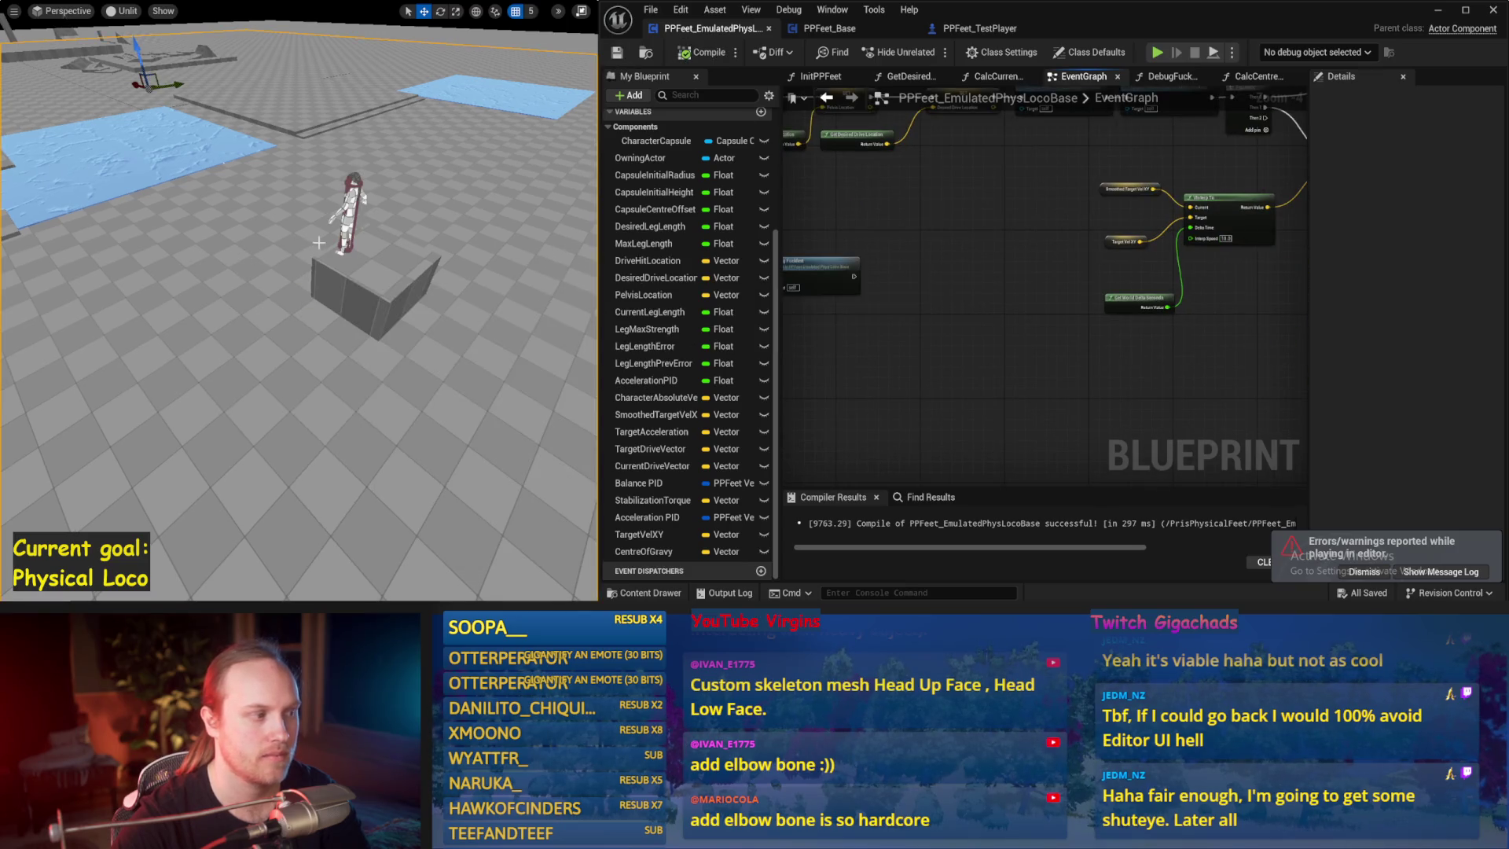
click(355, 209)
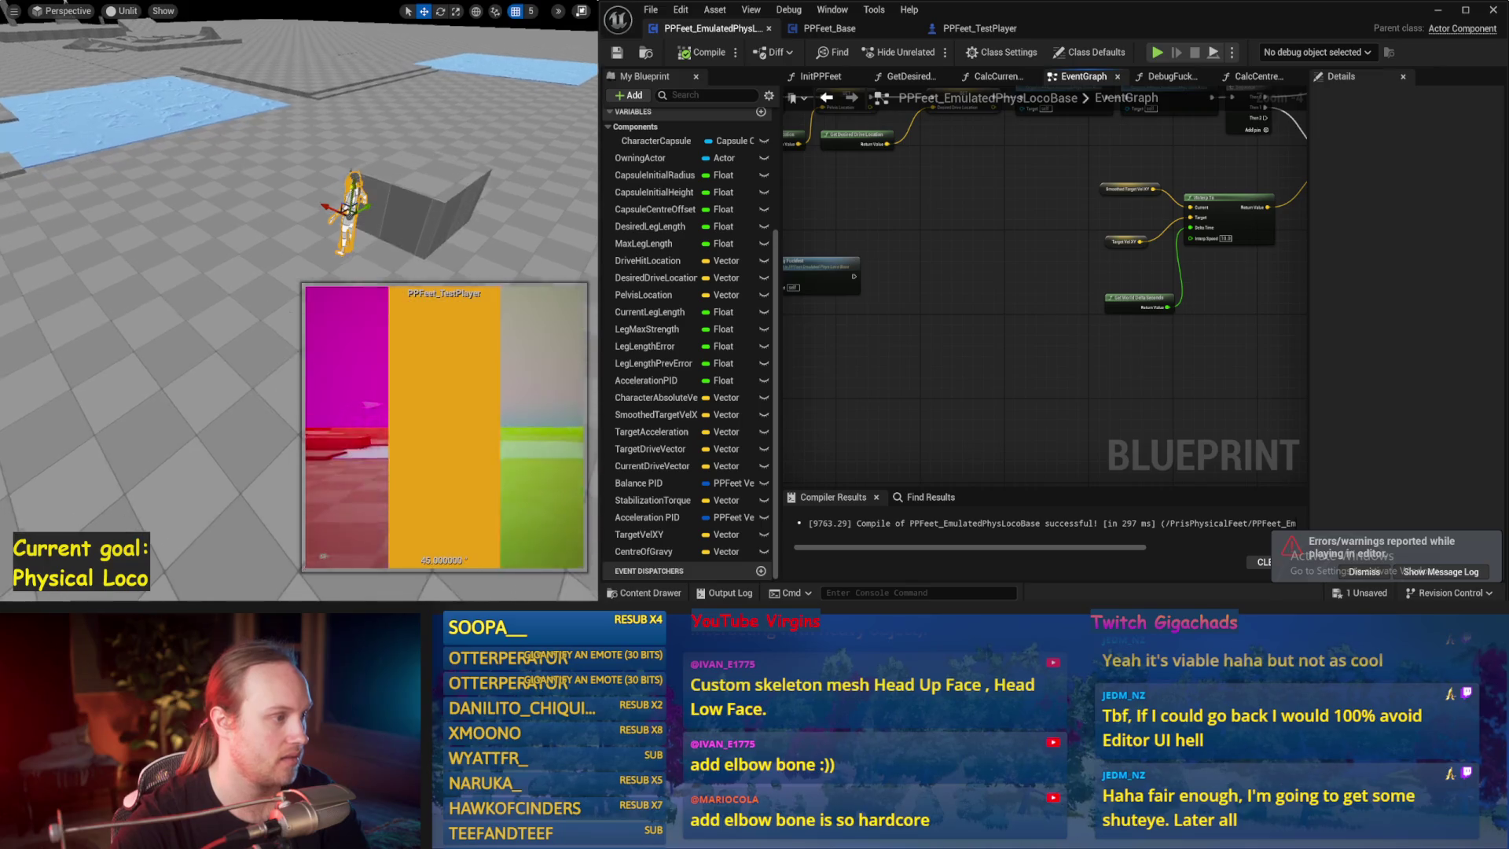
key(alt+p)
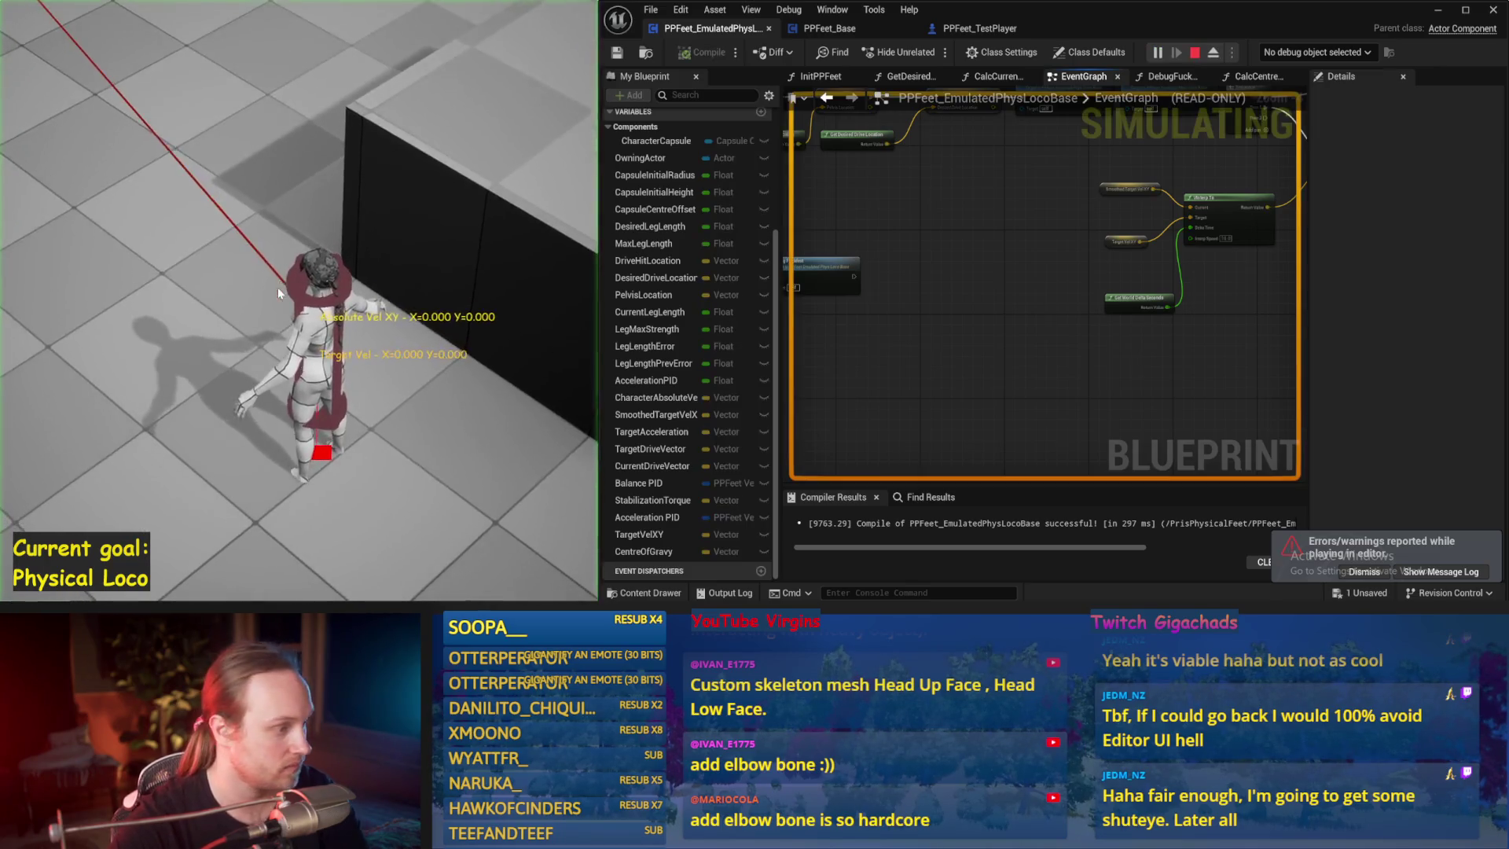
key(w)
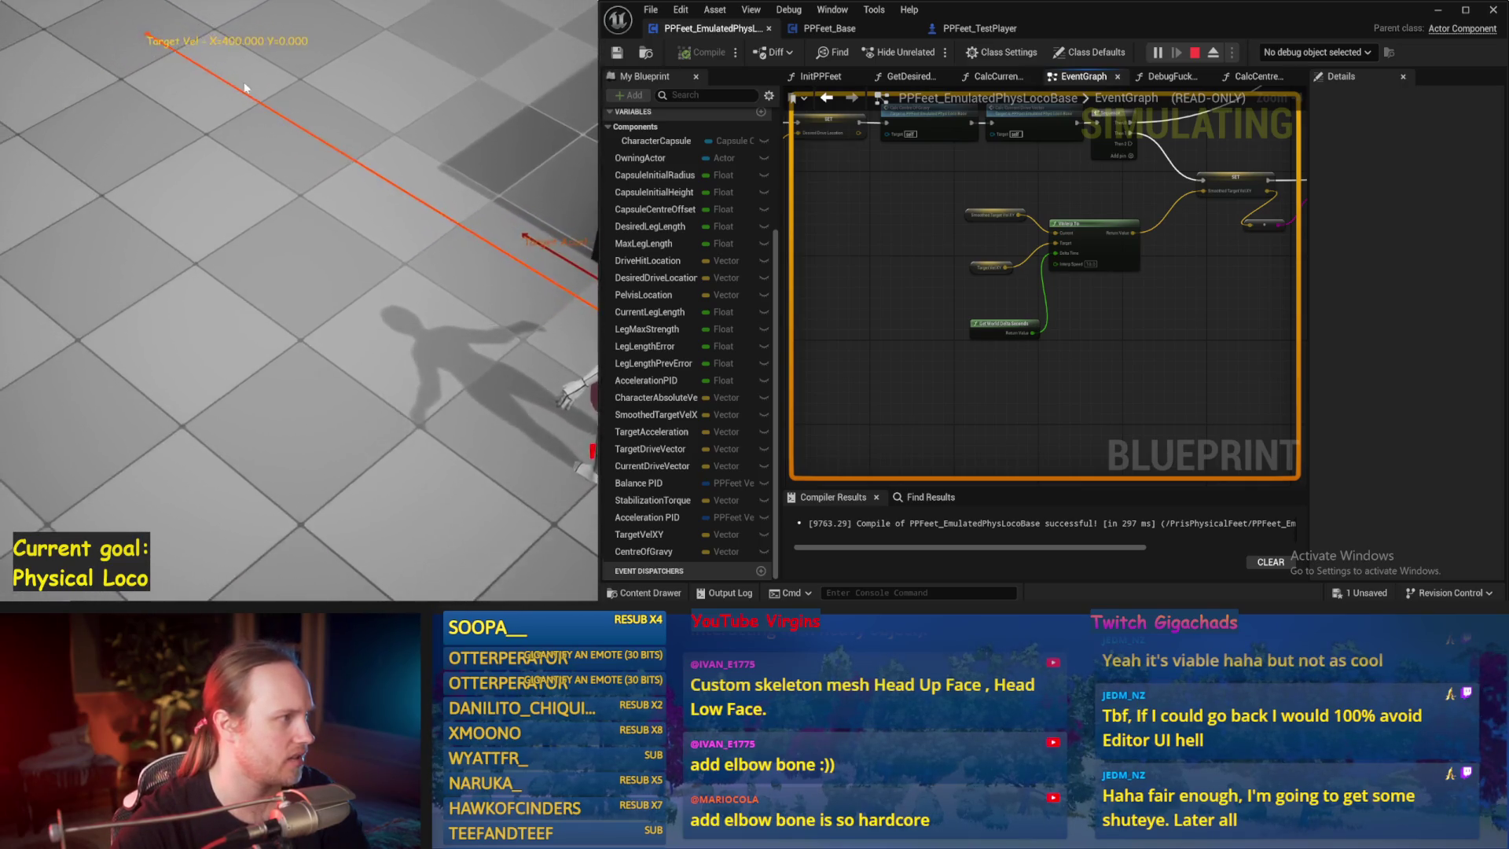
key(Escape)
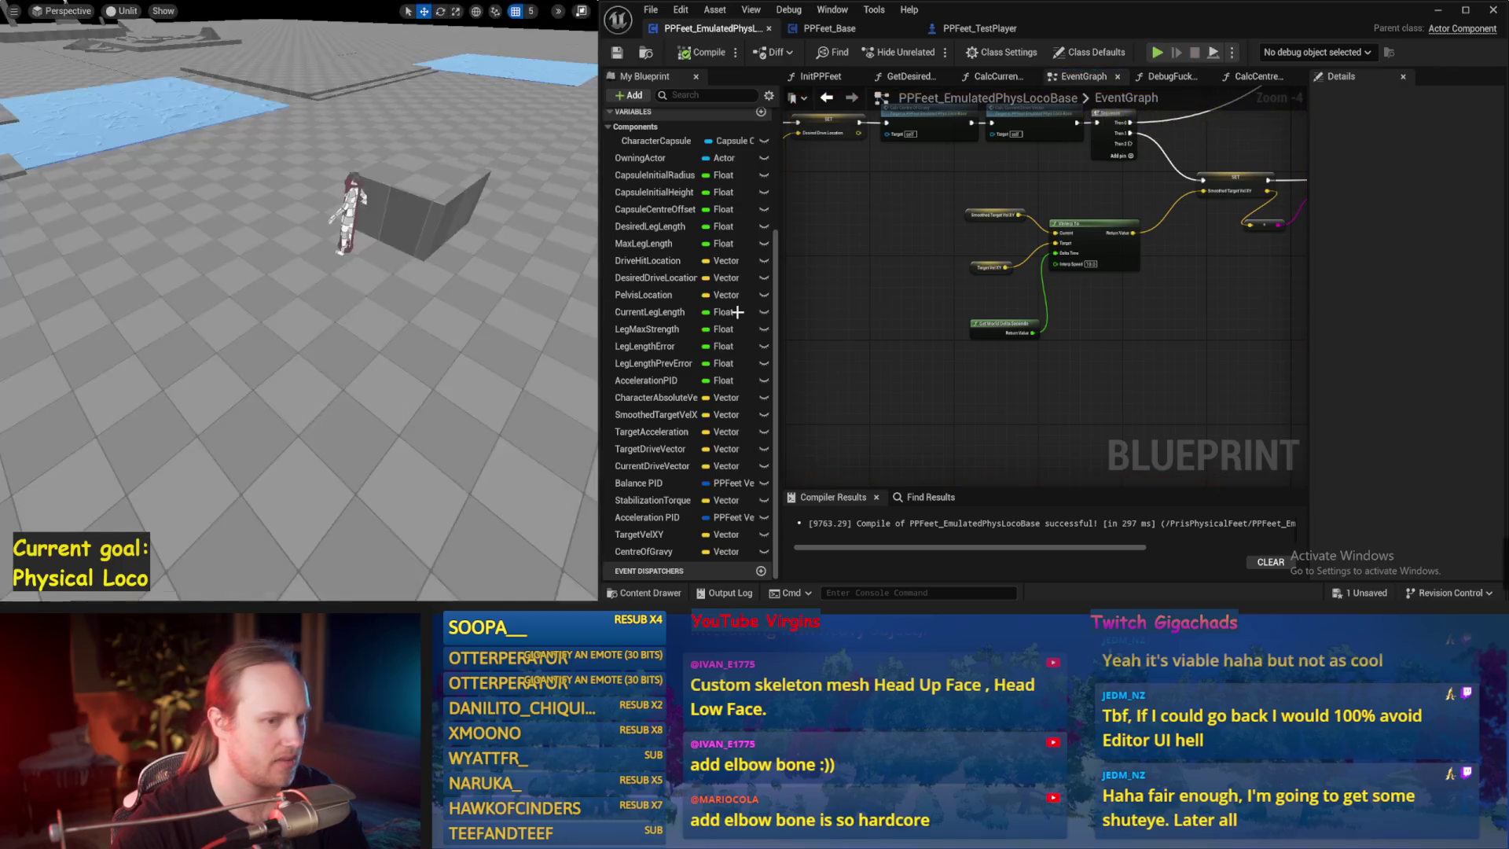
scroll(1070, 368, up, 4)
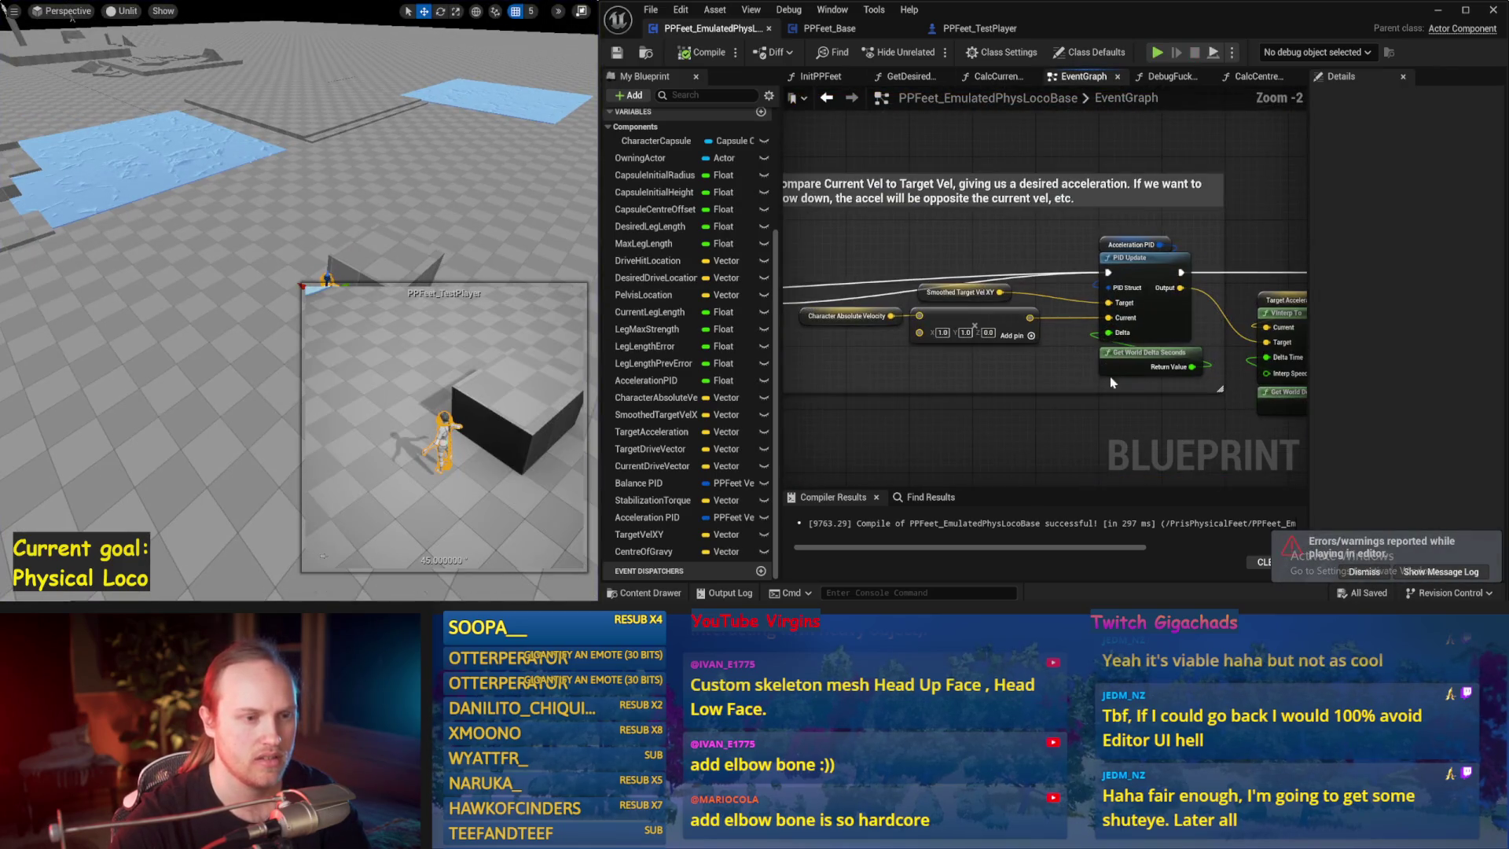
click(1101, 242)
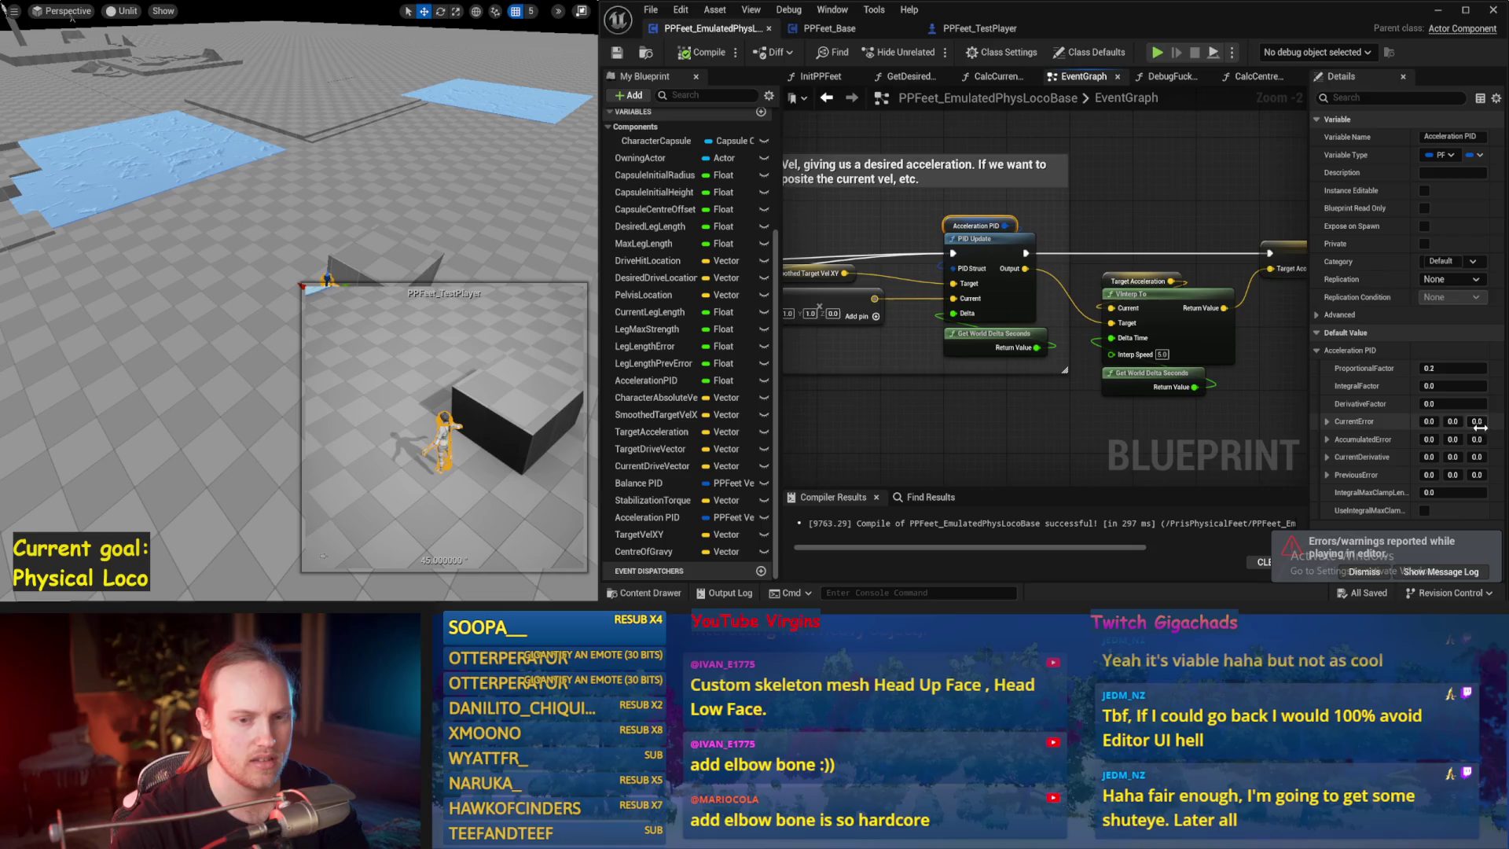
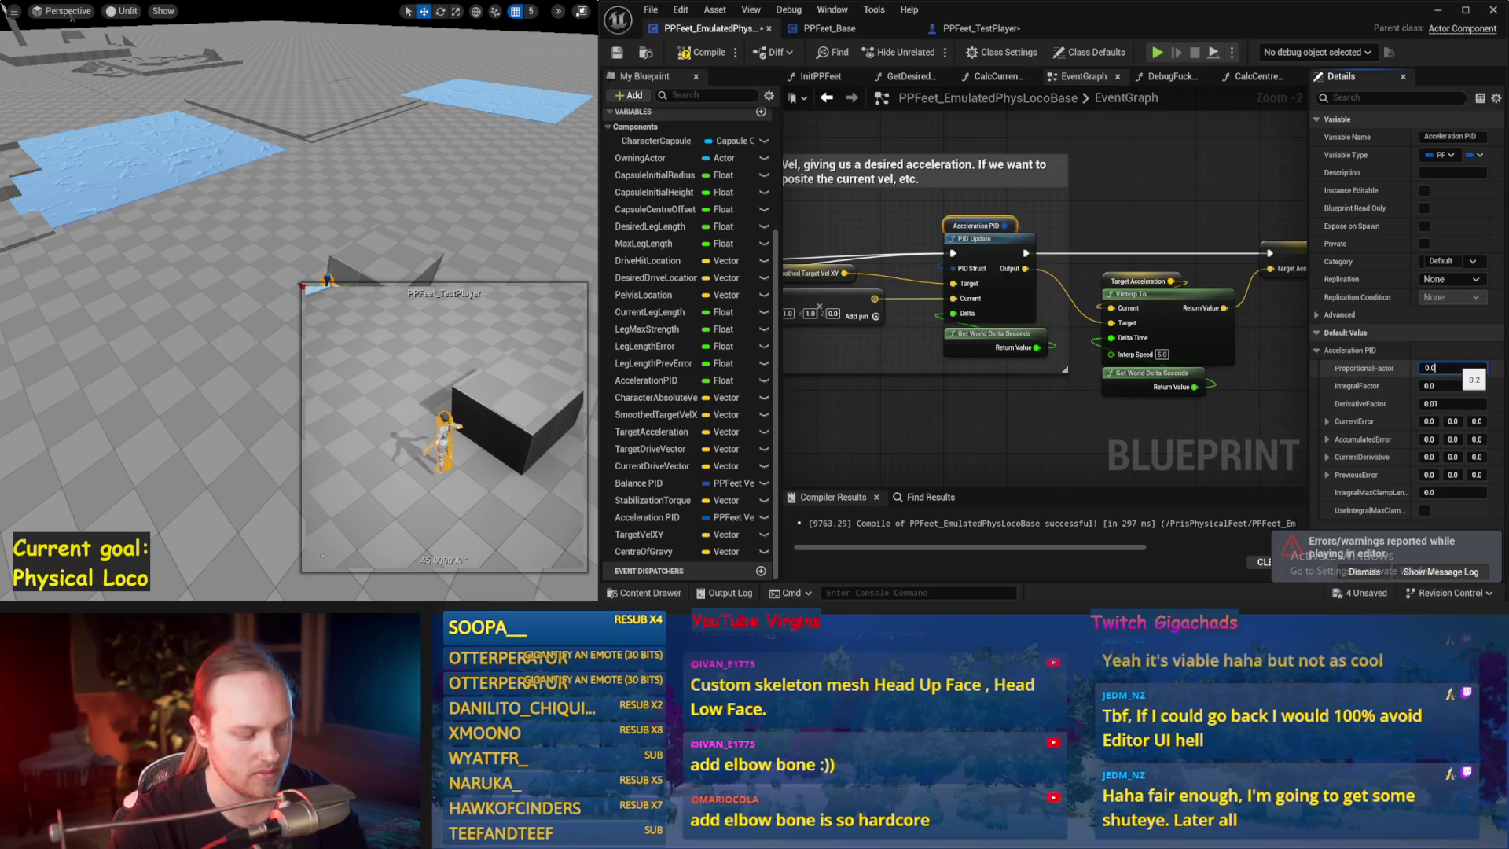
- Clear the graph selection, then start and end a brief Play-In-Editor test
click(1167, 253)
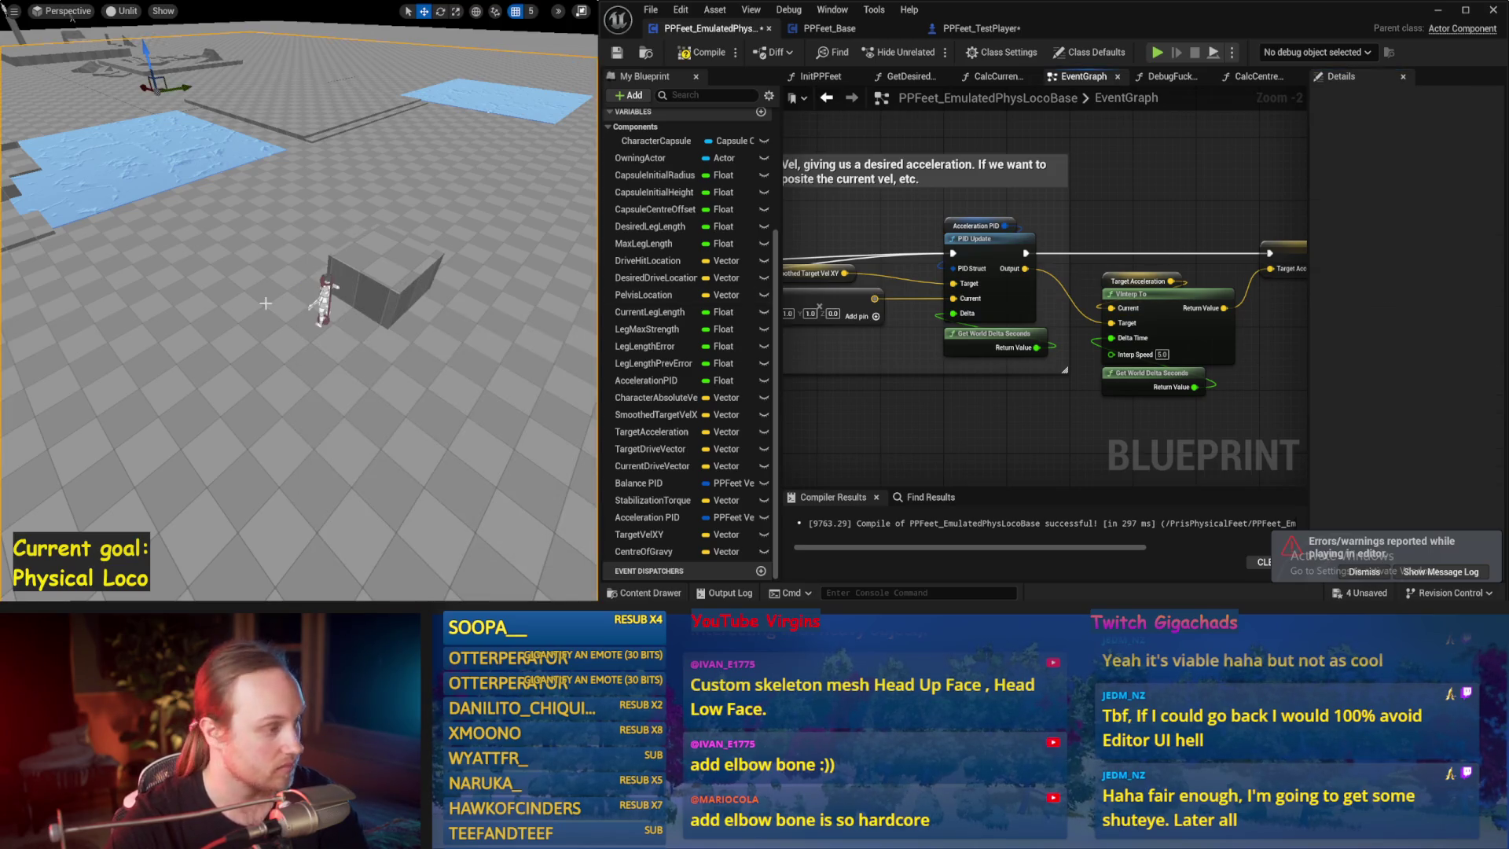
key(alt+p)
key(Escape)
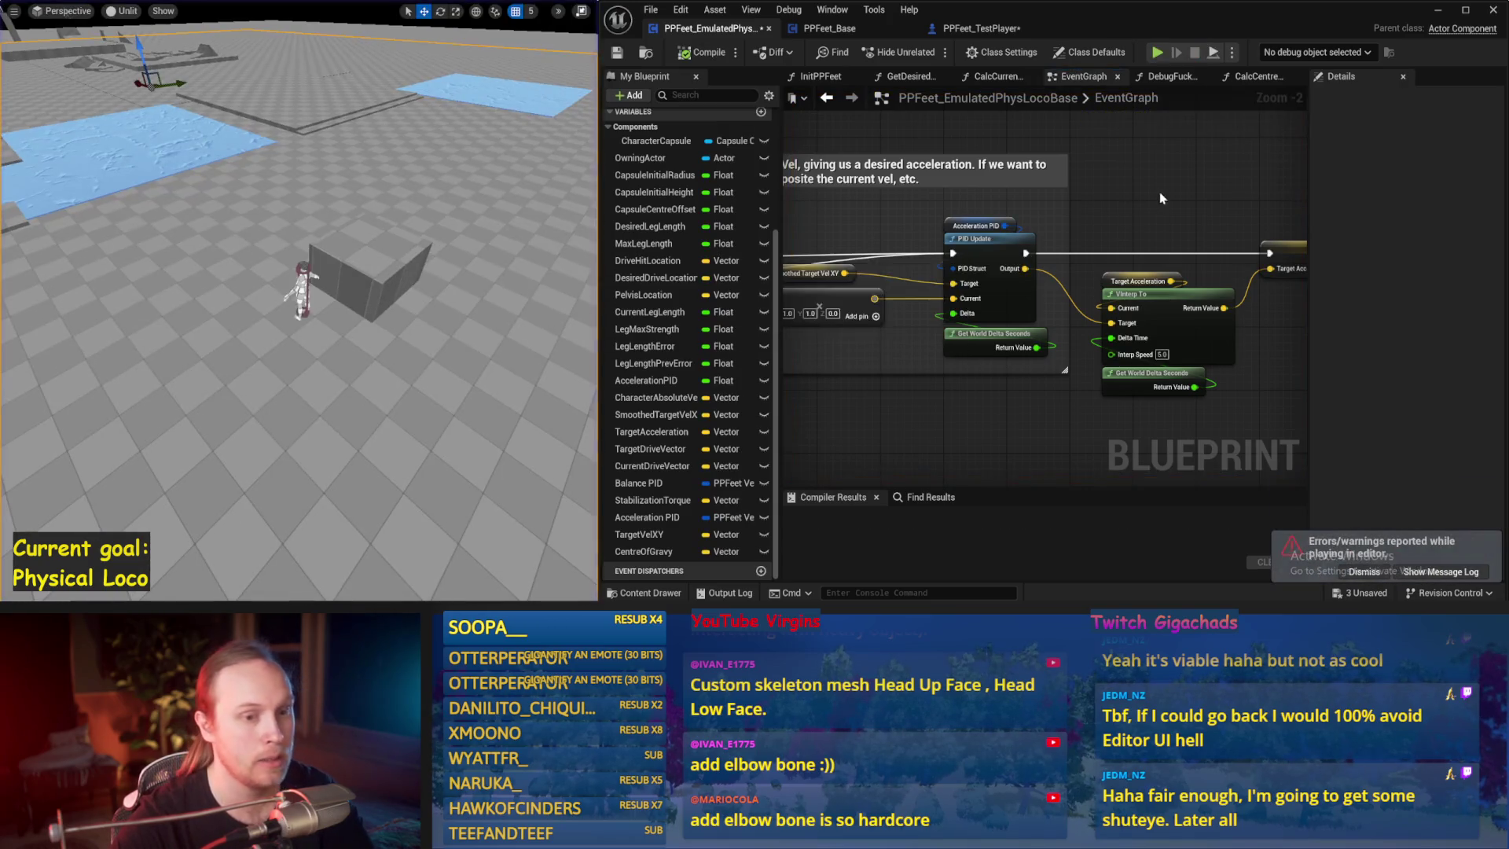
- Open the DebugFuckfest function graph from the EventGraph
scroll(1159, 199, down, 2)
scroll(1094, 315, up, 2)
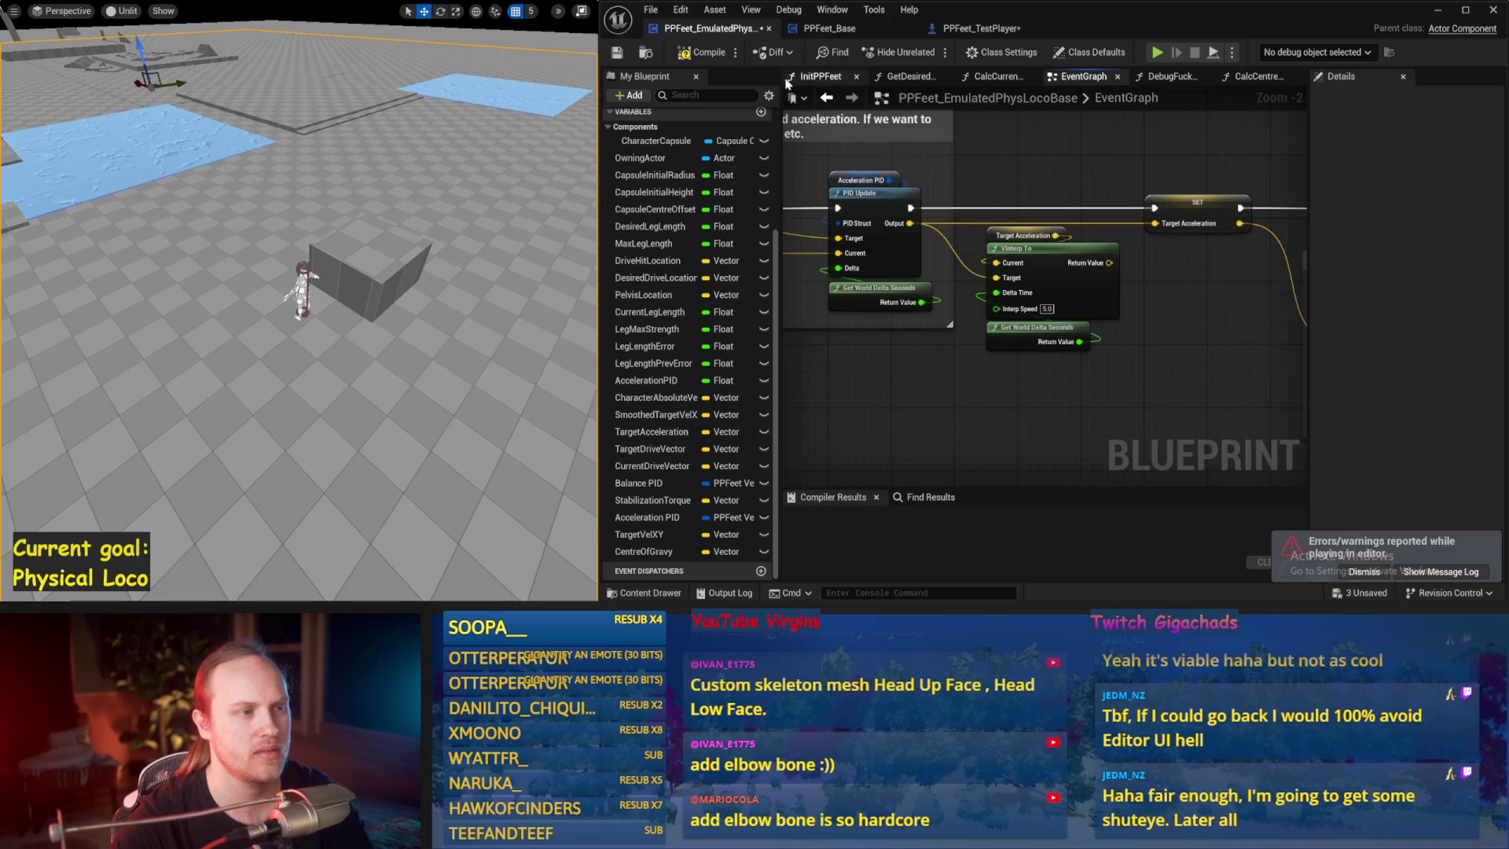
scroll(1119, 339, down, 3)
scroll(952, 337, up, 1)
scroll(951, 337, down, 2)
scroll(980, 391, up, 2)
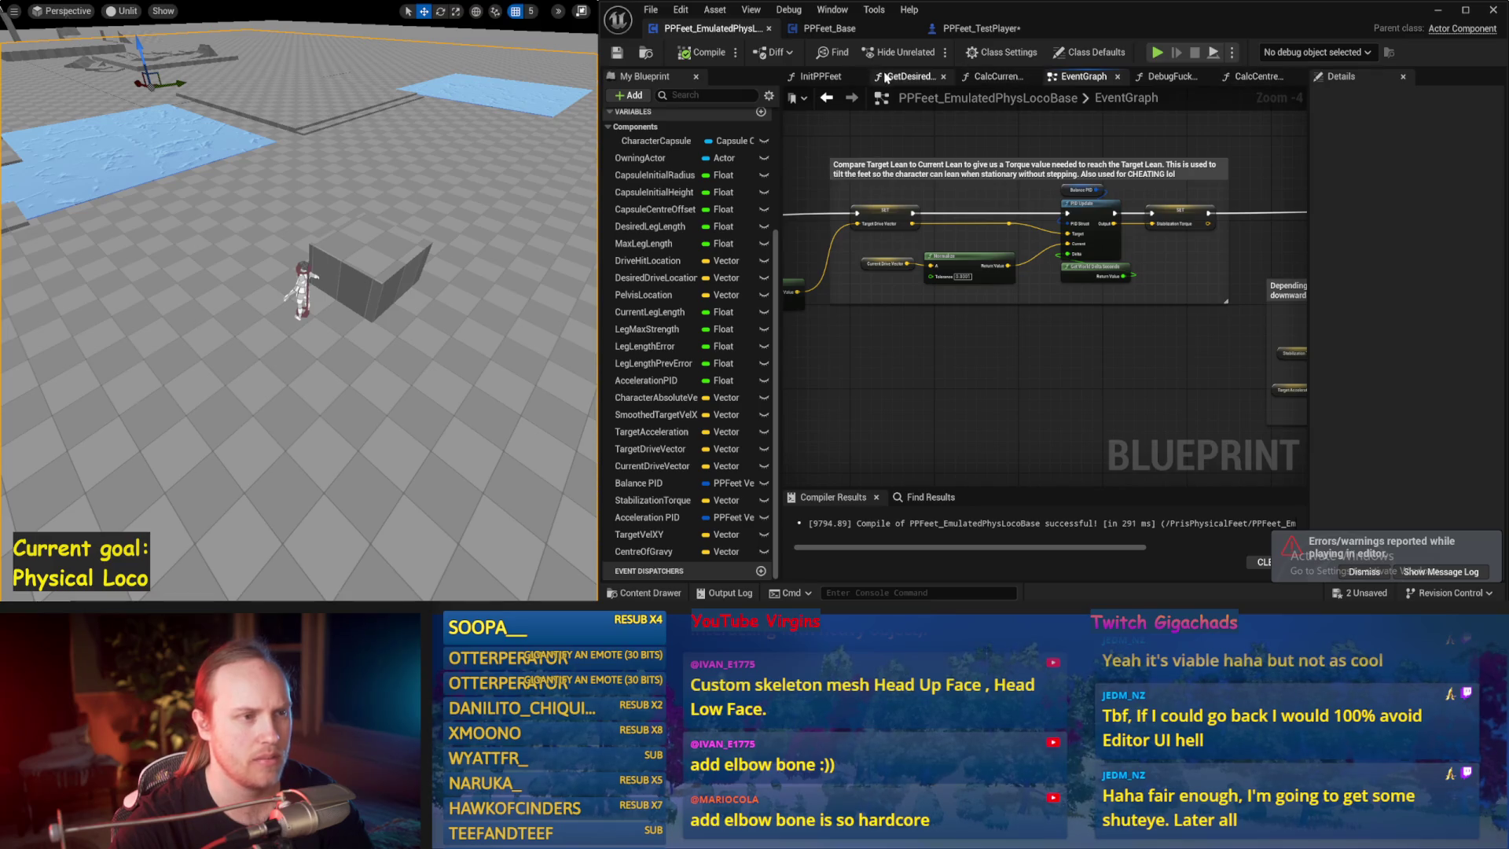
scroll(1022, 330, down, 2)
scroll(1069, 338, up, 2)
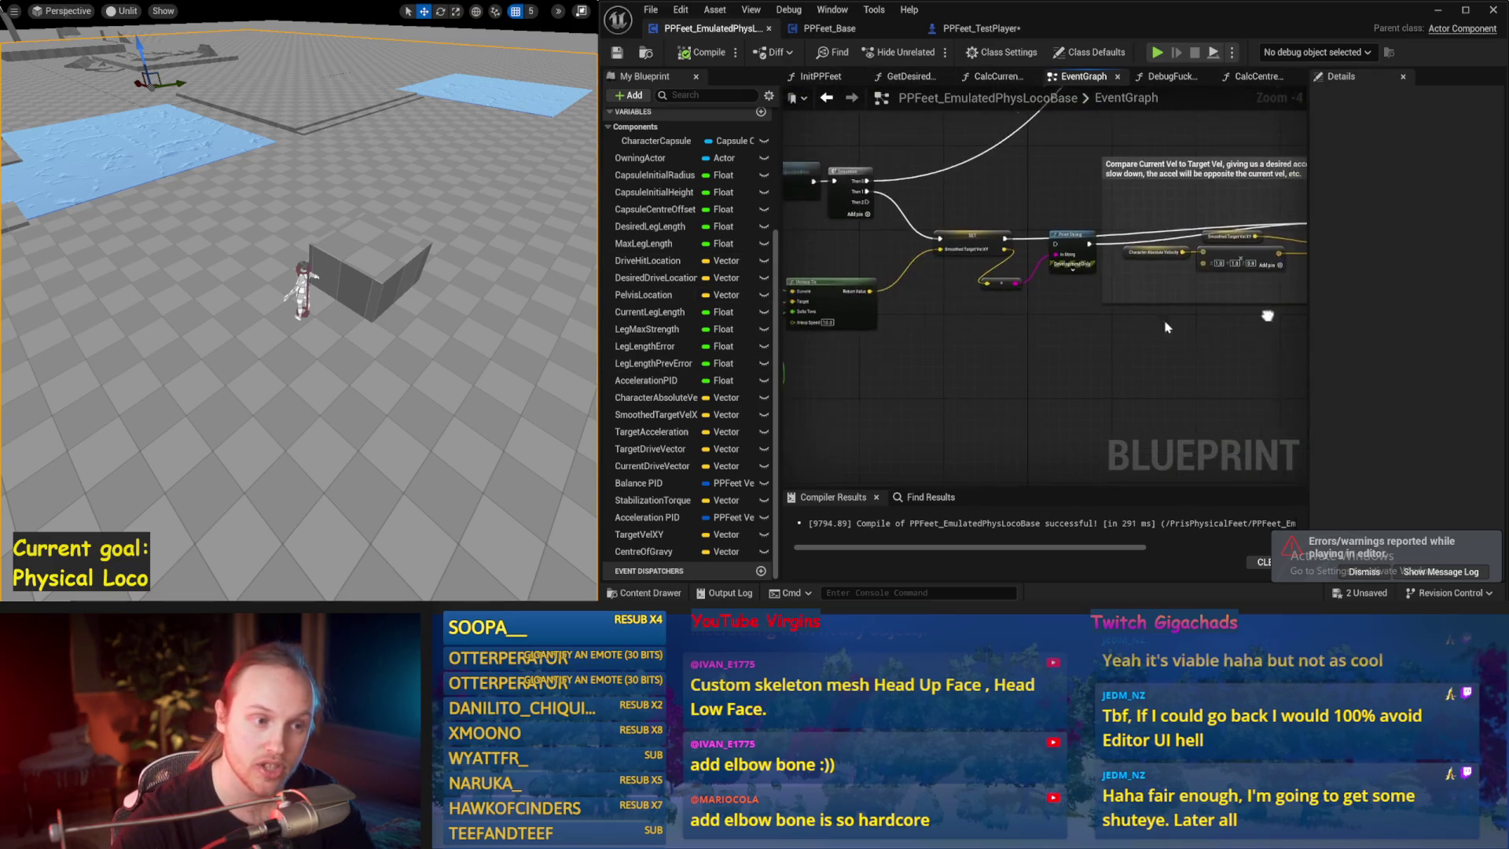
scroll(1068, 338, down, 2)
scroll(1207, 308, up, 2)
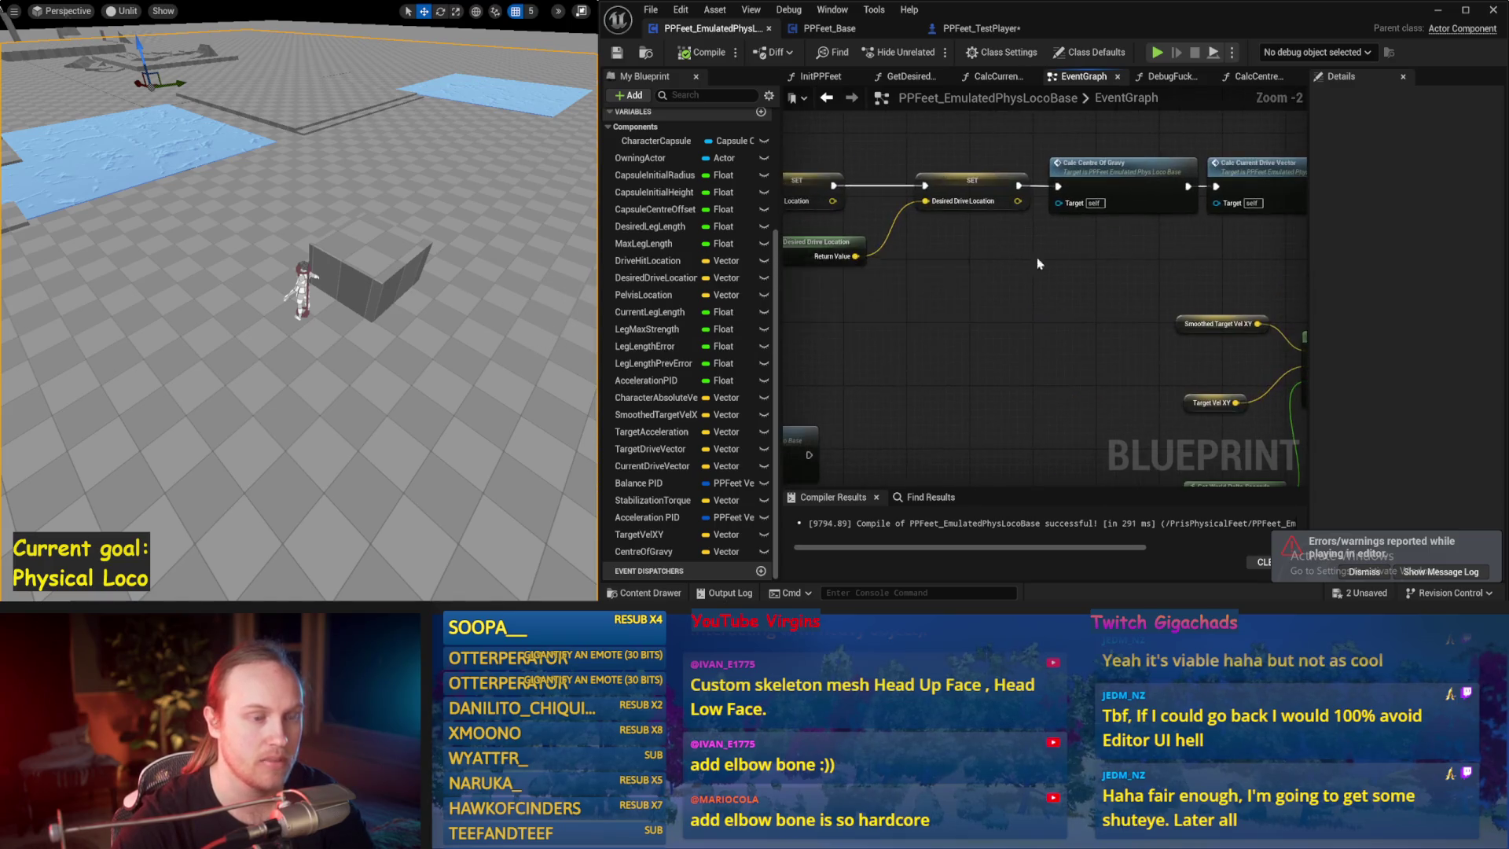
double_click(1063, 394)
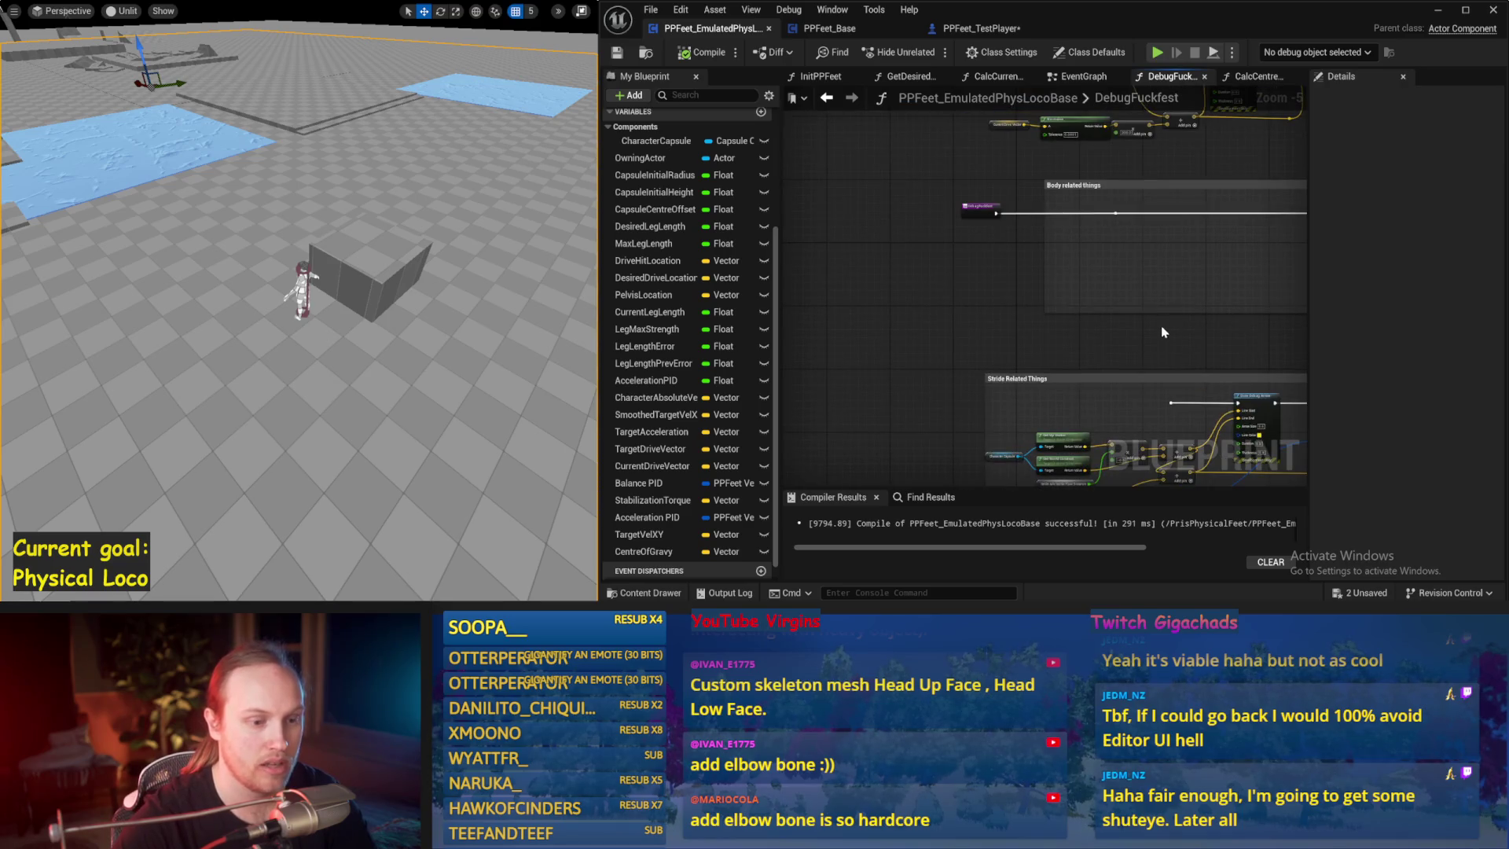
- Add a Drive Hit Location getter and wire it into Draw Debug Arrow's Line Start
drag(1022, 304, 877, 467)
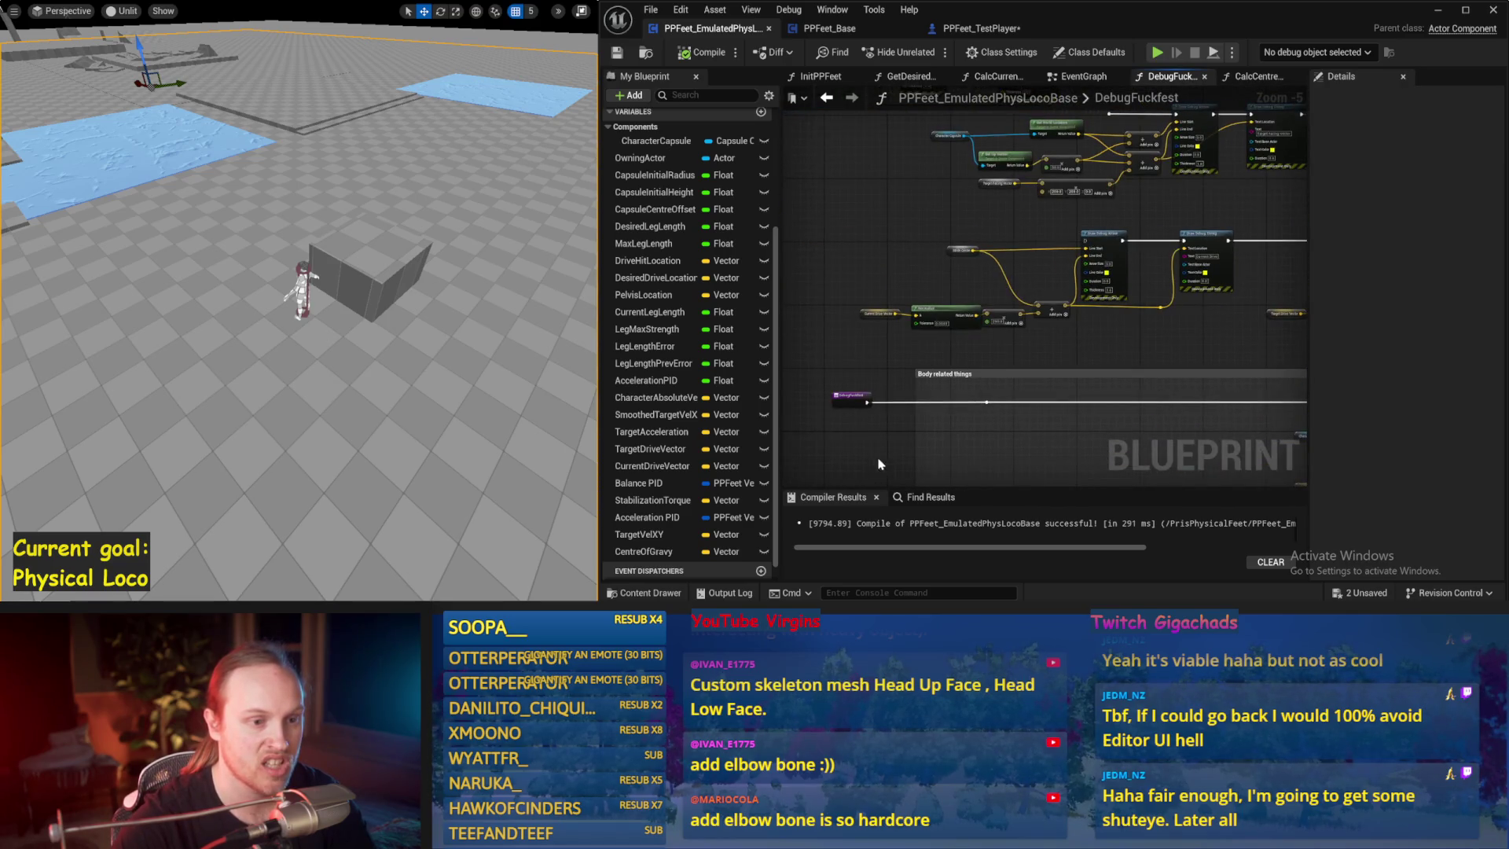
scroll(886, 433, up, 1)
drag(1259, 202, 1256, 245)
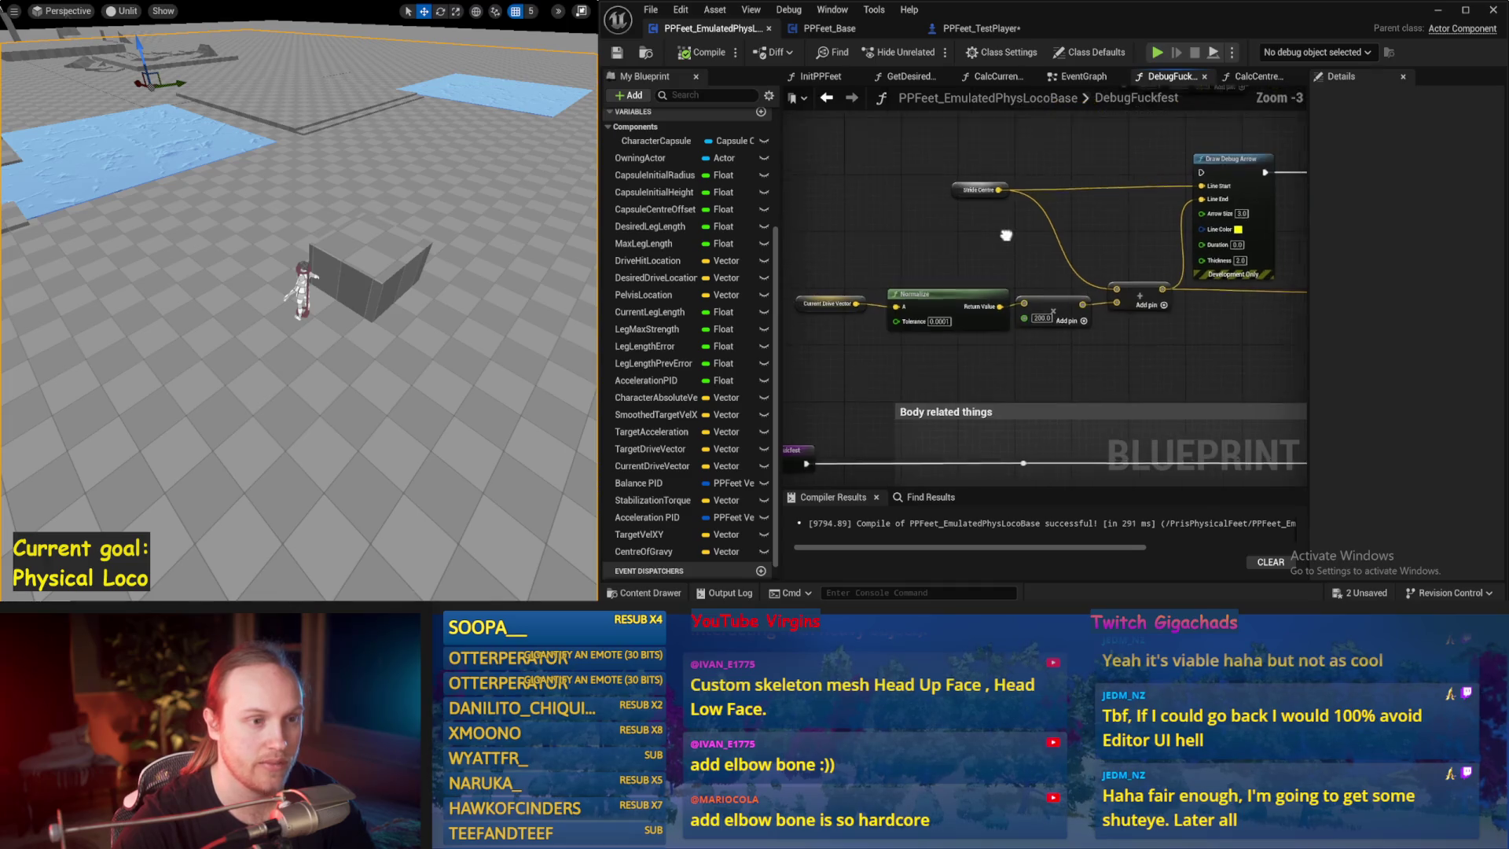
scroll(900, 207, up, 1)
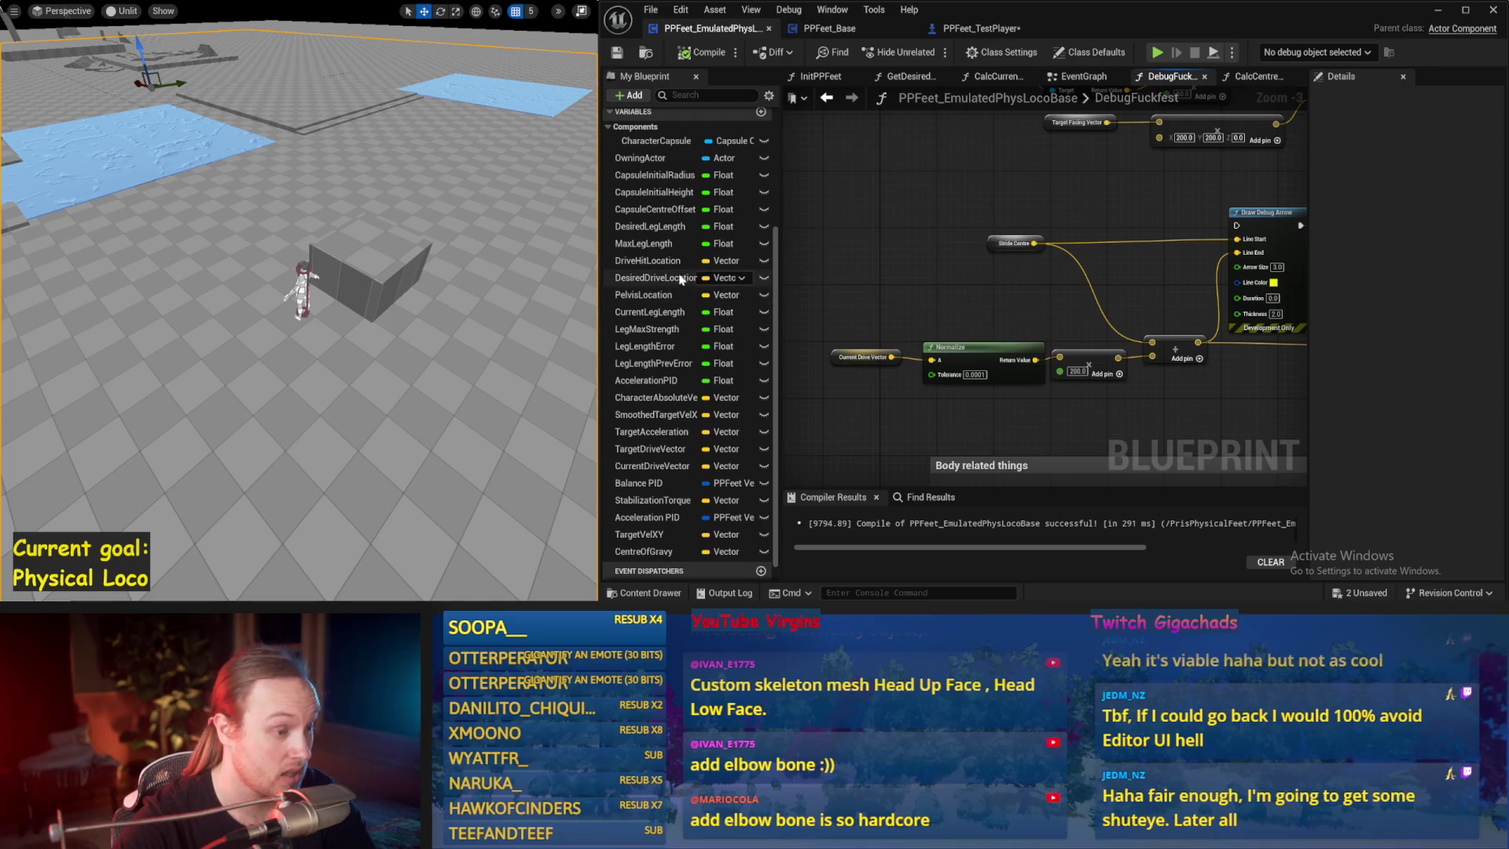
mouse_move(648, 260)
mouse_down()
mouse_move(817, 236)
mouse_move(823, 216)
mouse_up()
mouse_move(1039, 247)
mouse_down()
mouse_move(872, 215)
mouse_move(1075, 200)
mouse_up()
click(1005, 184)
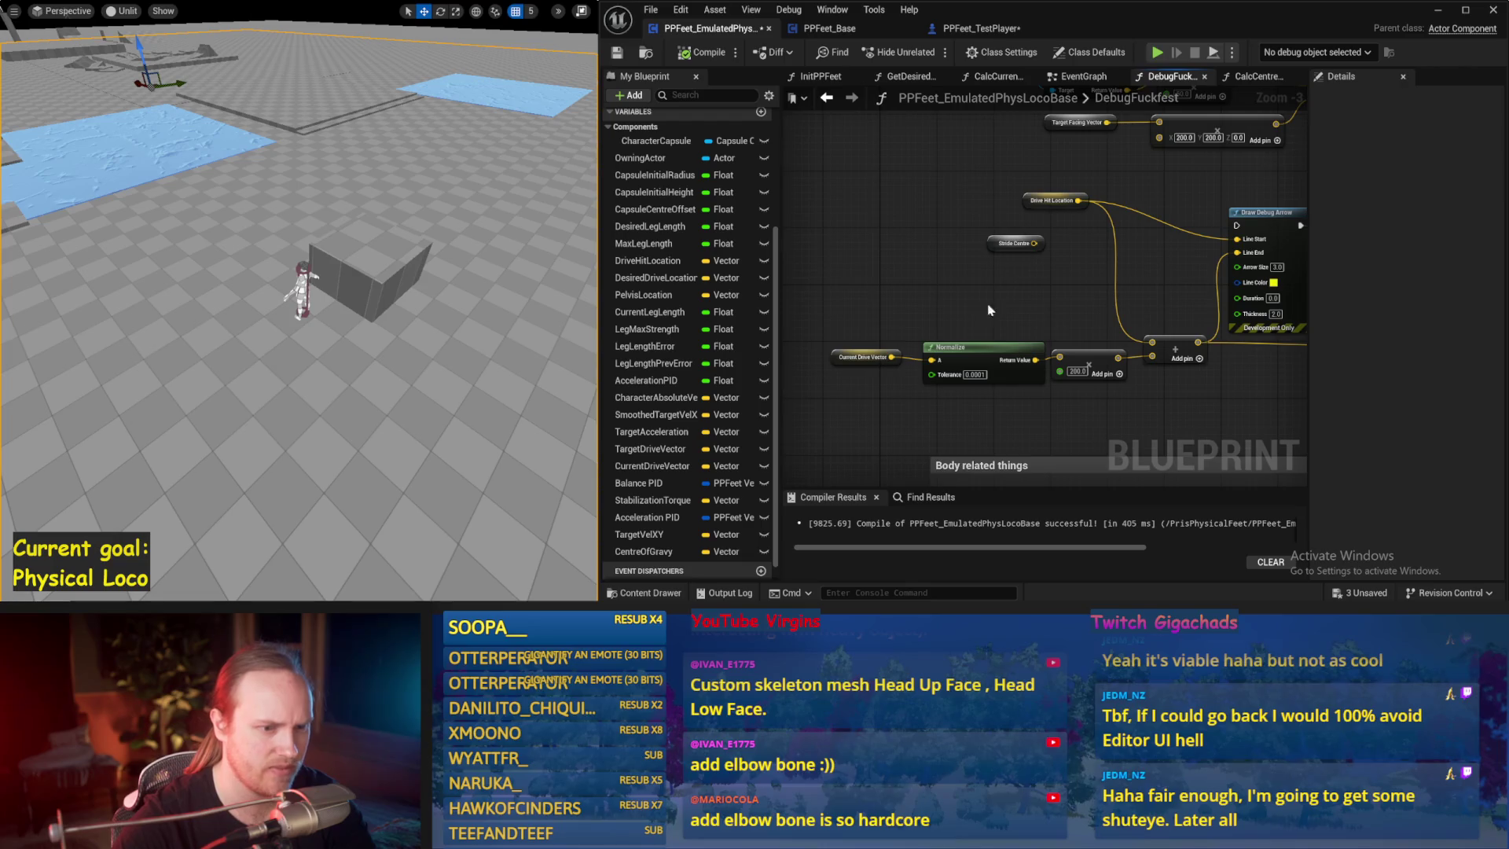
- Redo the Drive Hit Location link to the arrow start, save, and return to the EventGraph
drag(983, 310, 945, 316)
mouse_move(1092, 407)
mouse_down()
mouse_move(1271, 393)
mouse_move(978, 423)
mouse_up()
mouse_move(947, 236)
mouse_down()
mouse_move(1189, 312)
mouse_move(1080, 301)
mouse_up()
click(846, 212)
mouse_move(1030, 255)
mouse_down()
mouse_move(1030, 280)
mouse_move(1131, 293)
mouse_move(1206, 234)
mouse_up()
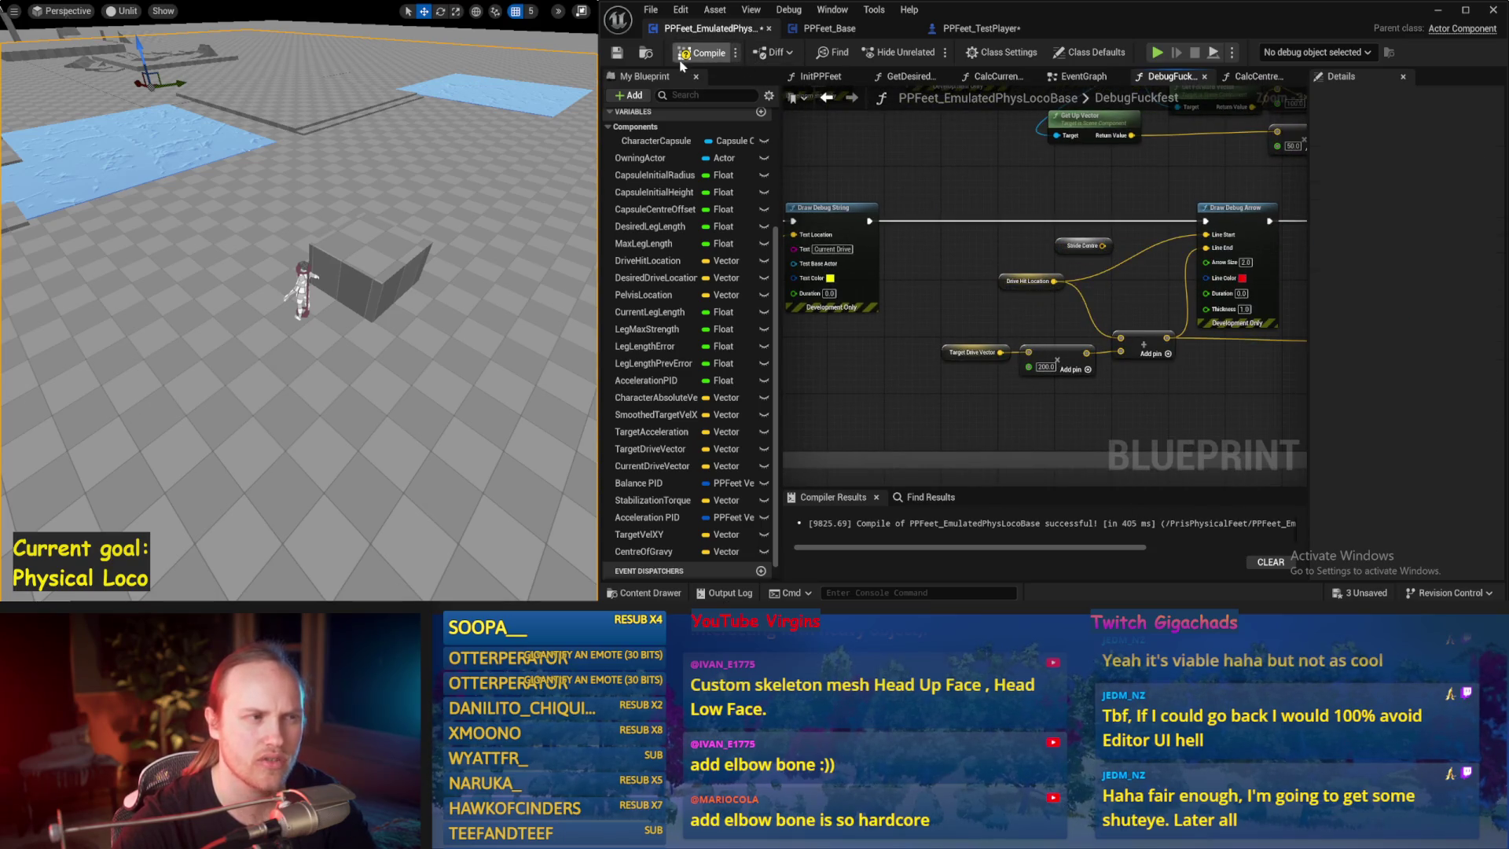
key(ctrl+s)
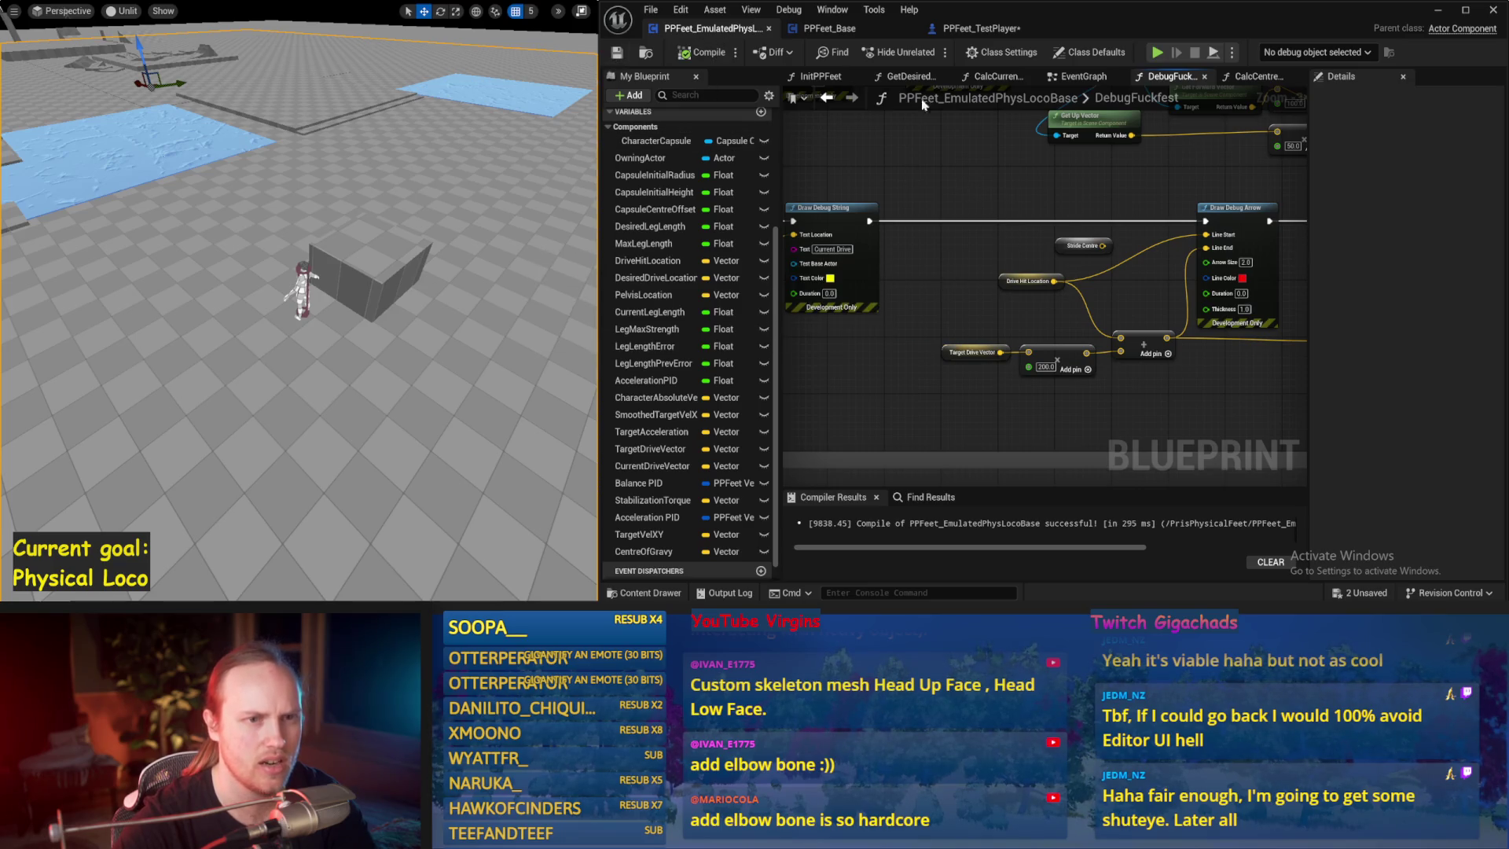
scroll(902, 162, up, 2)
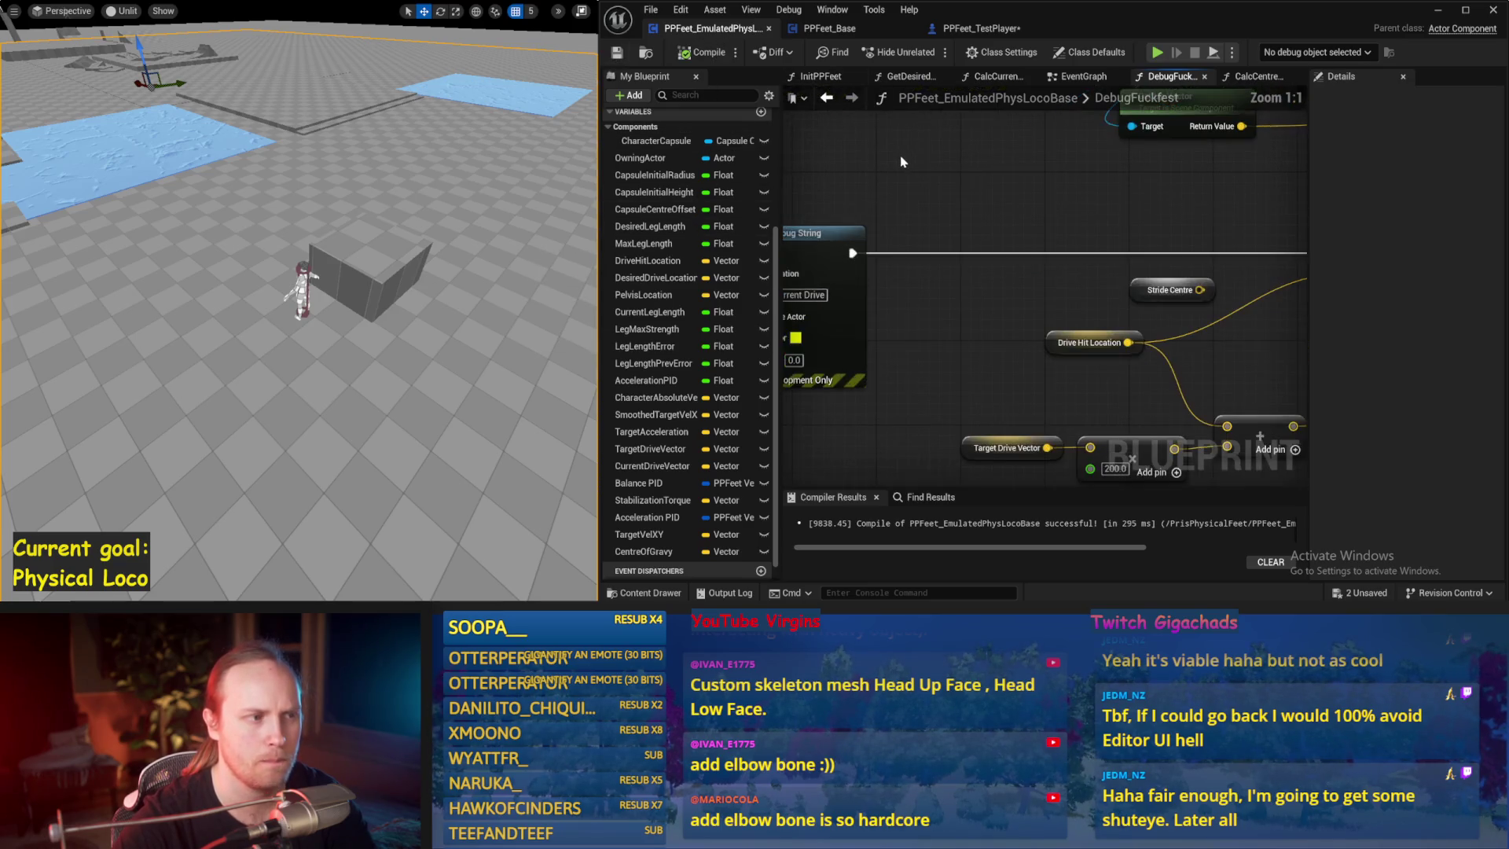
scroll(912, 169, down, 5)
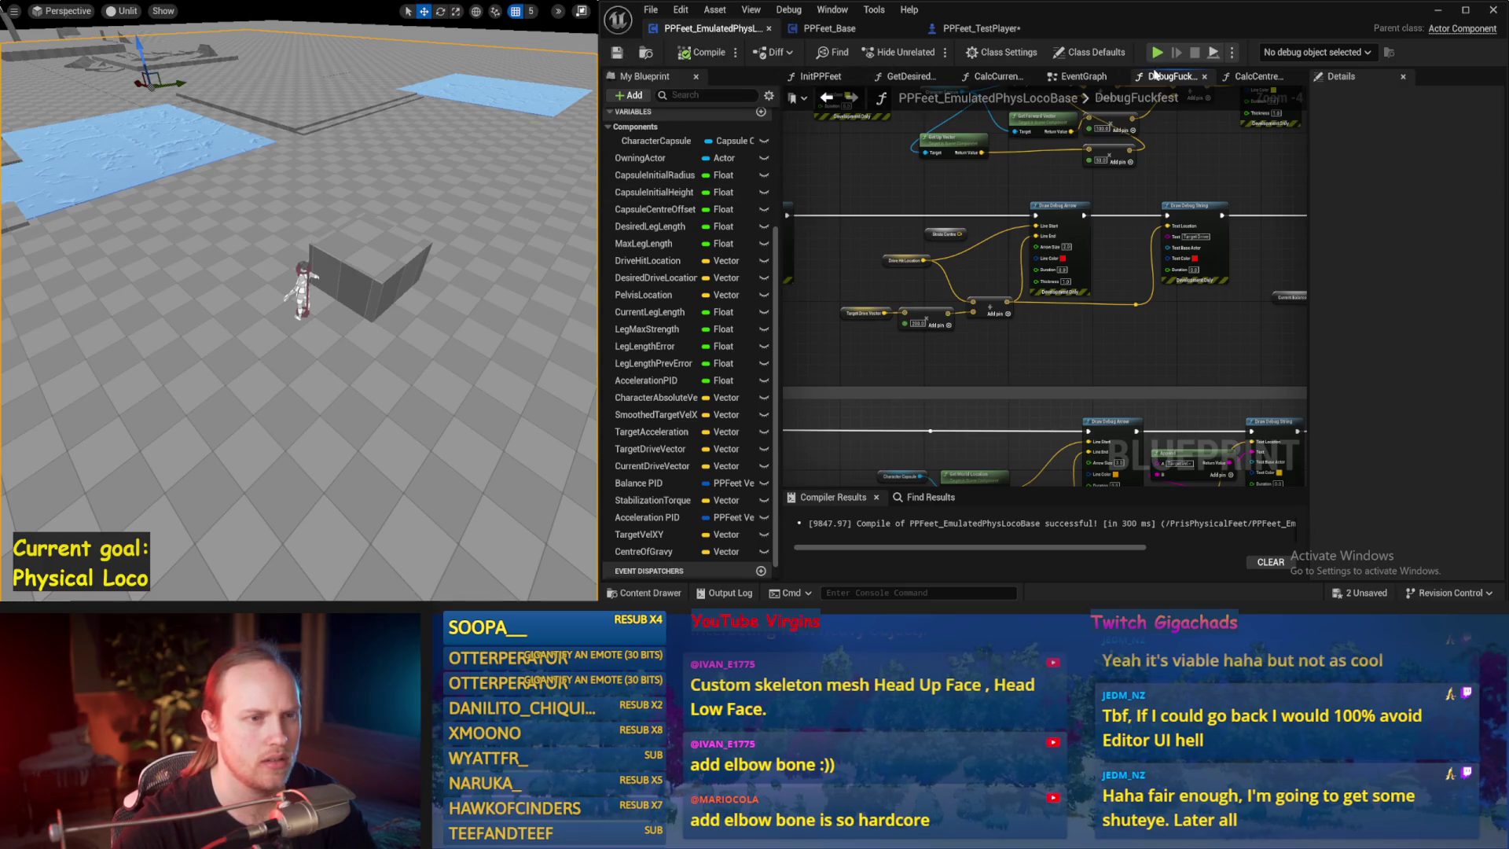
click(1083, 76)
- Navigate the EventGraph to the sphere trace, Branch and Break Hit Result nodes
mouse_move(1049, 275)
mouse_down()
mouse_move(987, 337)
mouse_move(936, 350)
mouse_move(1025, 166)
mouse_move(861, 300)
mouse_move(1082, 363)
mouse_up()
mouse_move(973, 140)
mouse_down()
mouse_move(1005, 252)
mouse_move(926, 303)
mouse_up()
scroll(1005, 252, down, 1)
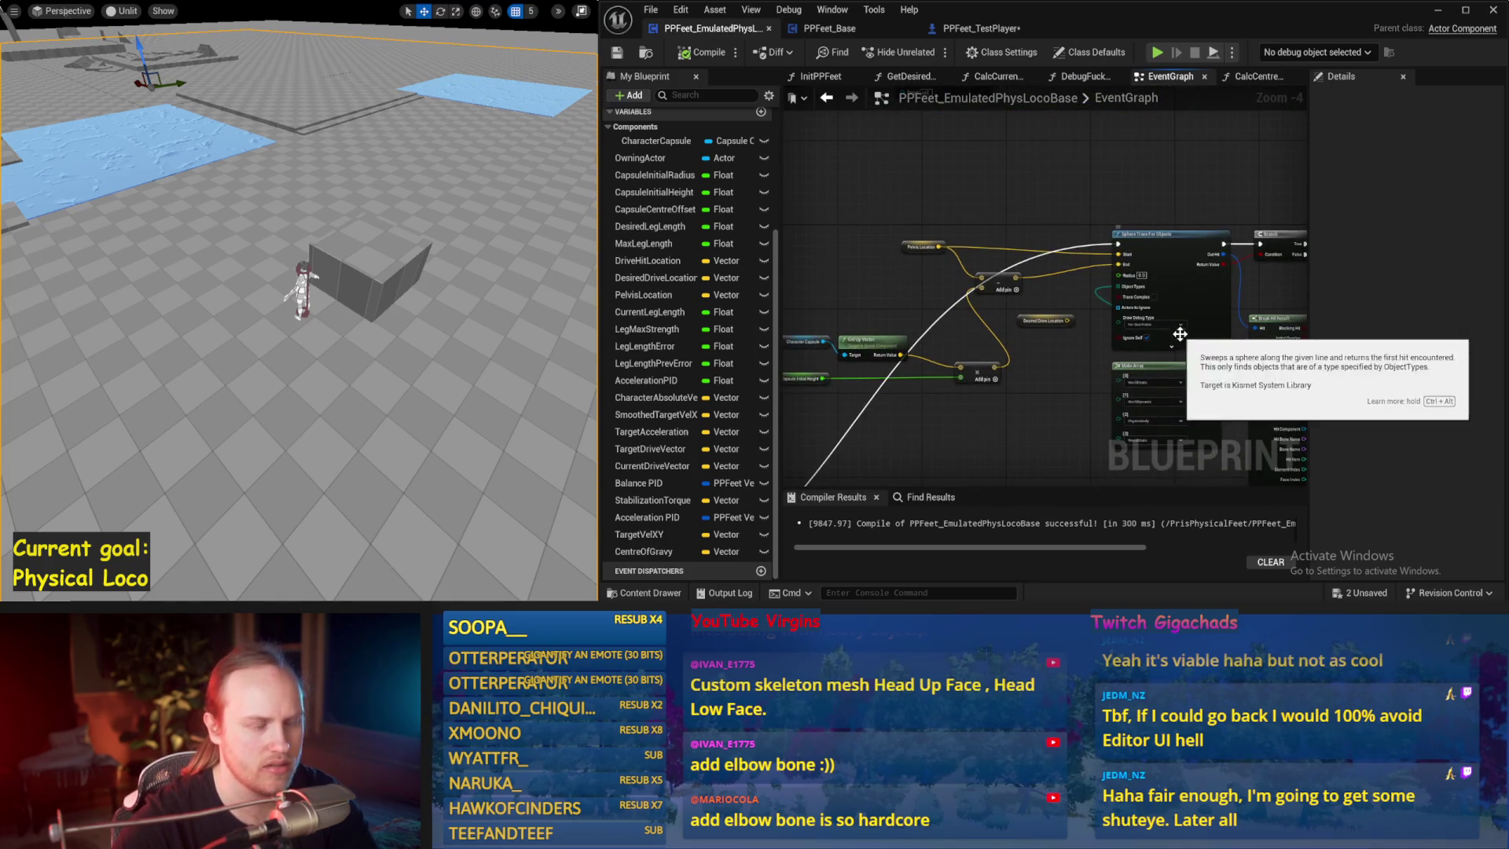
scroll(999, 259, up, 2)
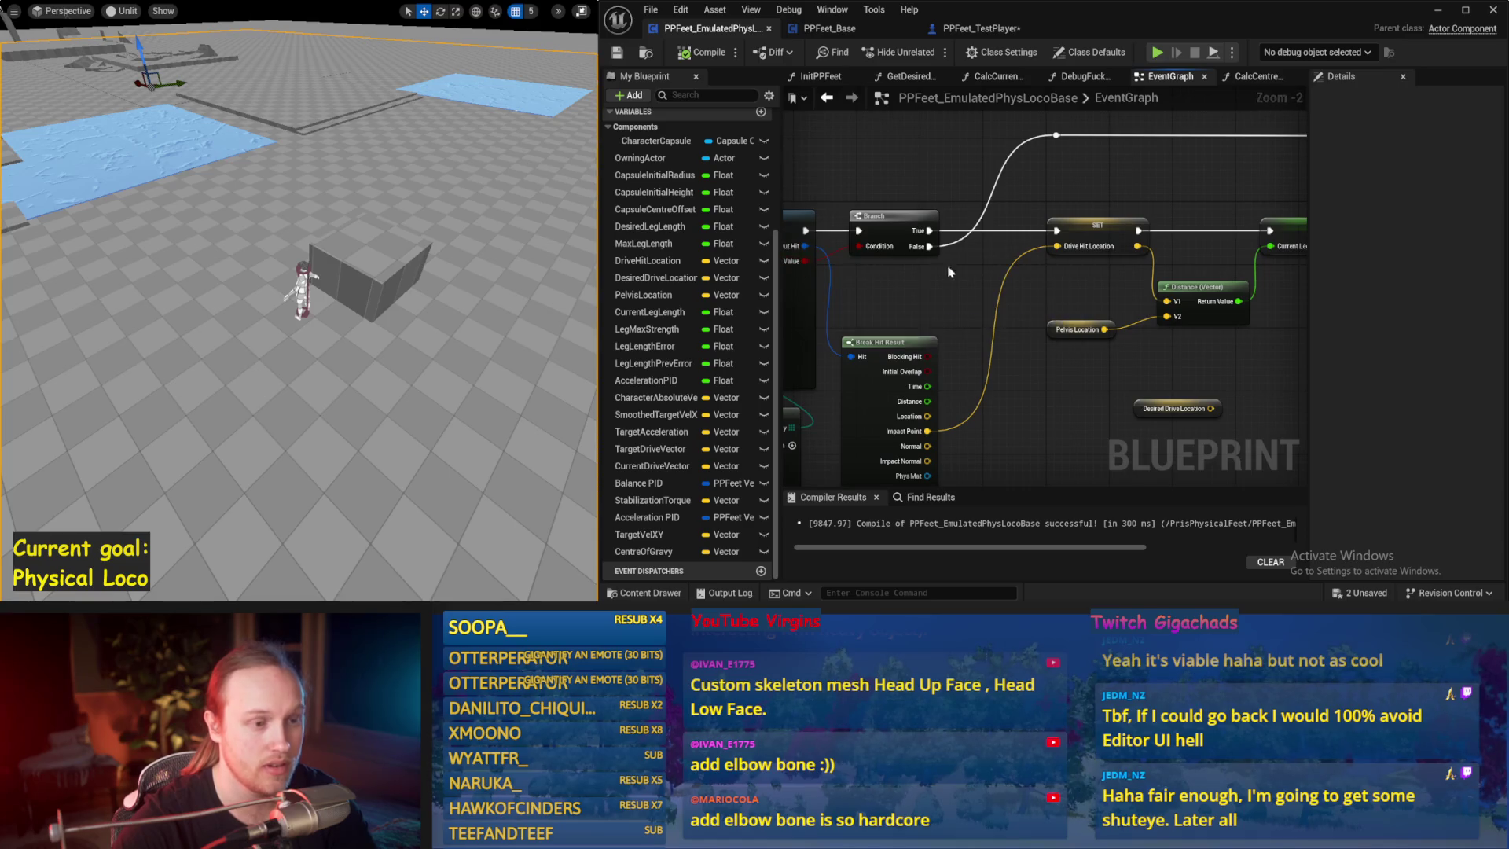
scroll(949, 272, down, 1)
drag(1032, 240, 1078, 201)
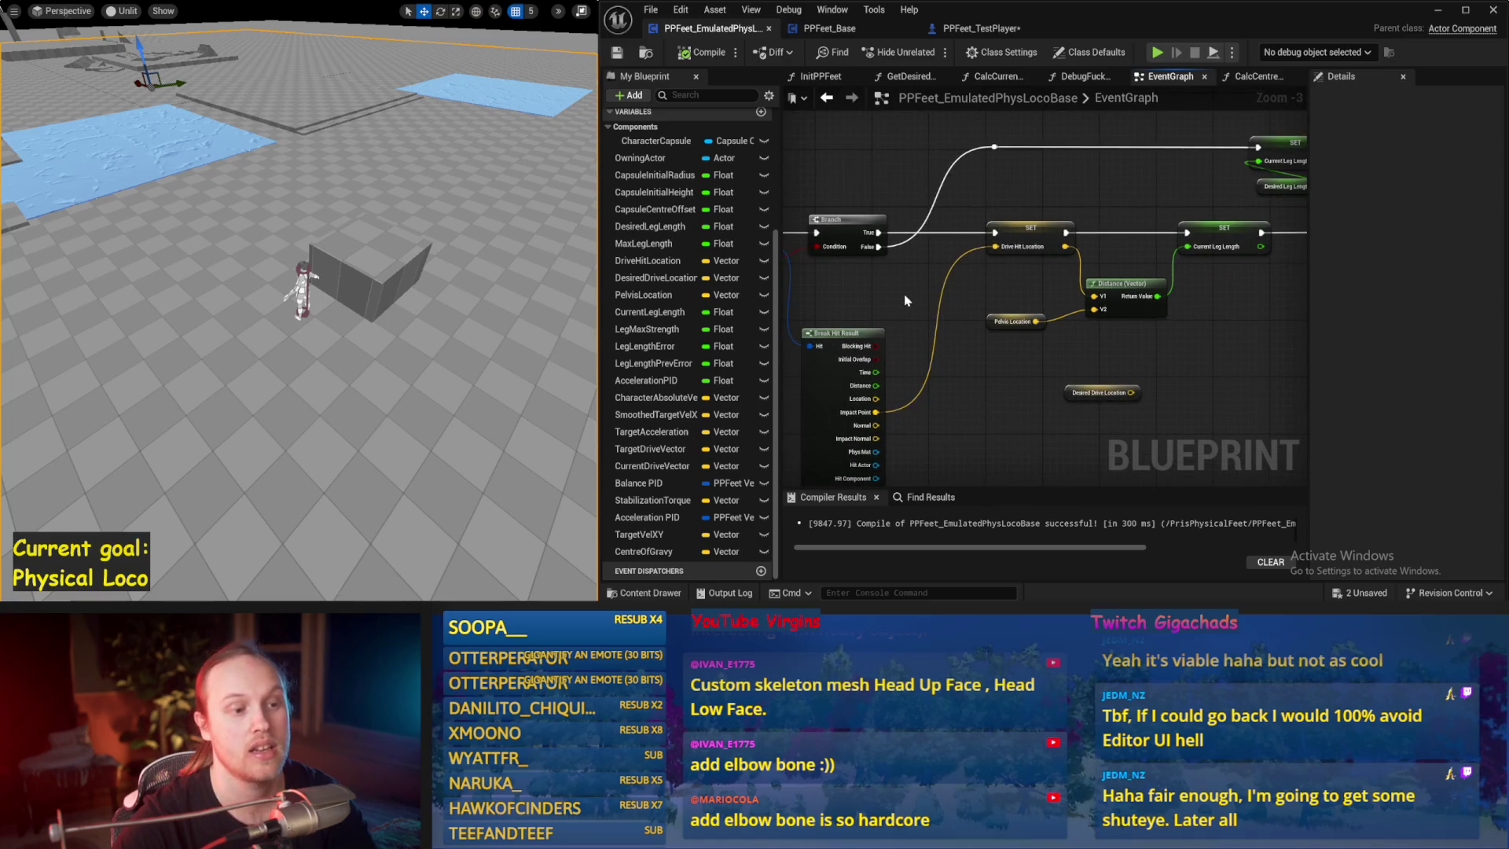
drag(905, 299, 970, 270)
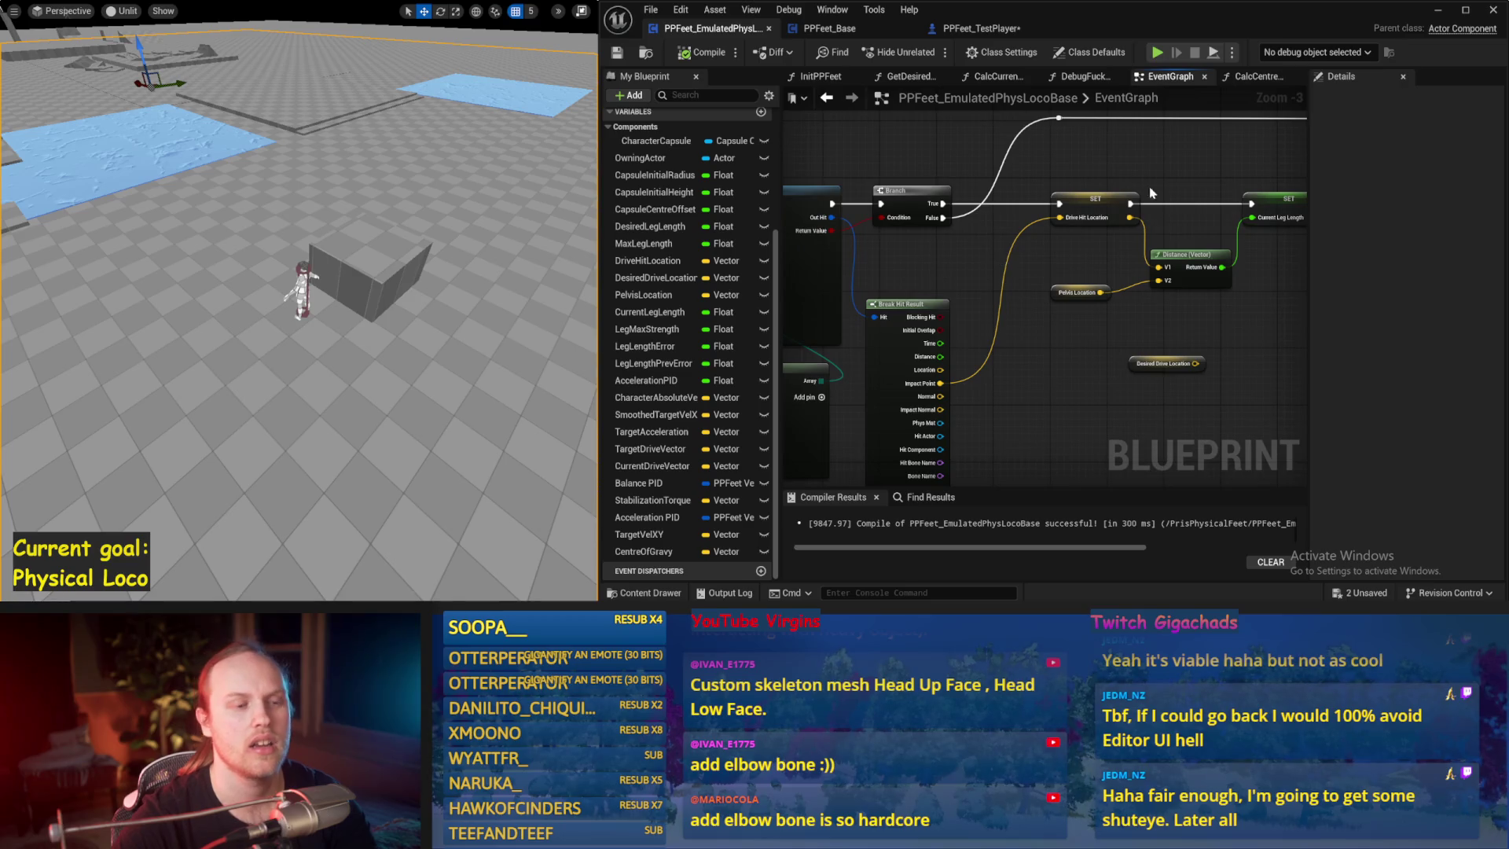
click(1089, 223)
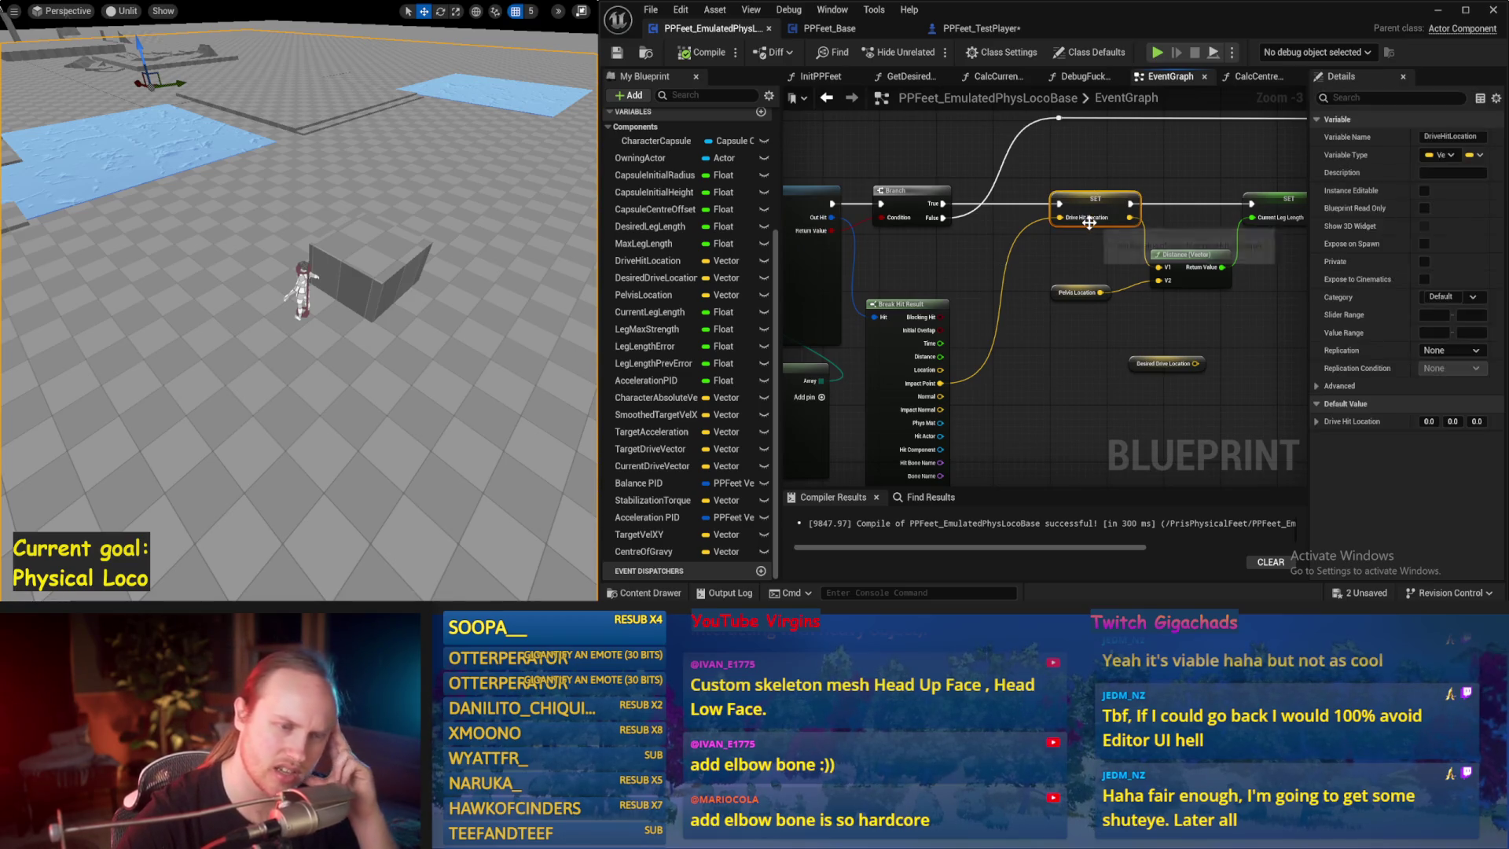
click(1096, 256)
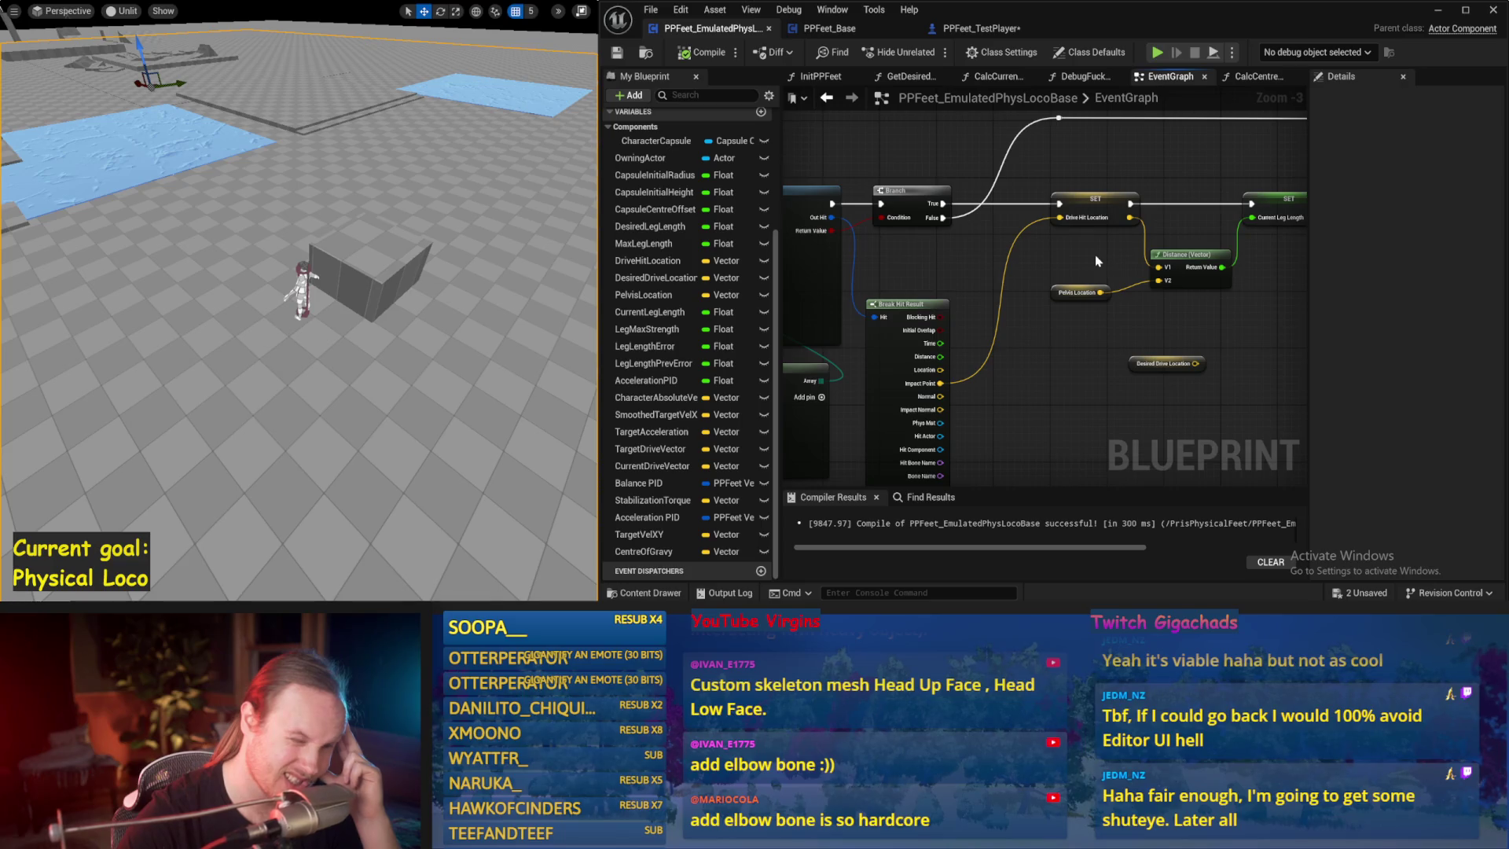
- Move the Current Leg Length setter right to make room beside the Distance node
mouse_move(1093, 254)
mouse_down()
mouse_move(1168, 209)
mouse_move(1066, 233)
mouse_move(1077, 291)
mouse_move(1070, 273)
mouse_move(1215, 262)
mouse_move(1159, 346)
mouse_move(1075, 322)
mouse_up()
drag(1039, 234, 1117, 234)
click(1108, 299)
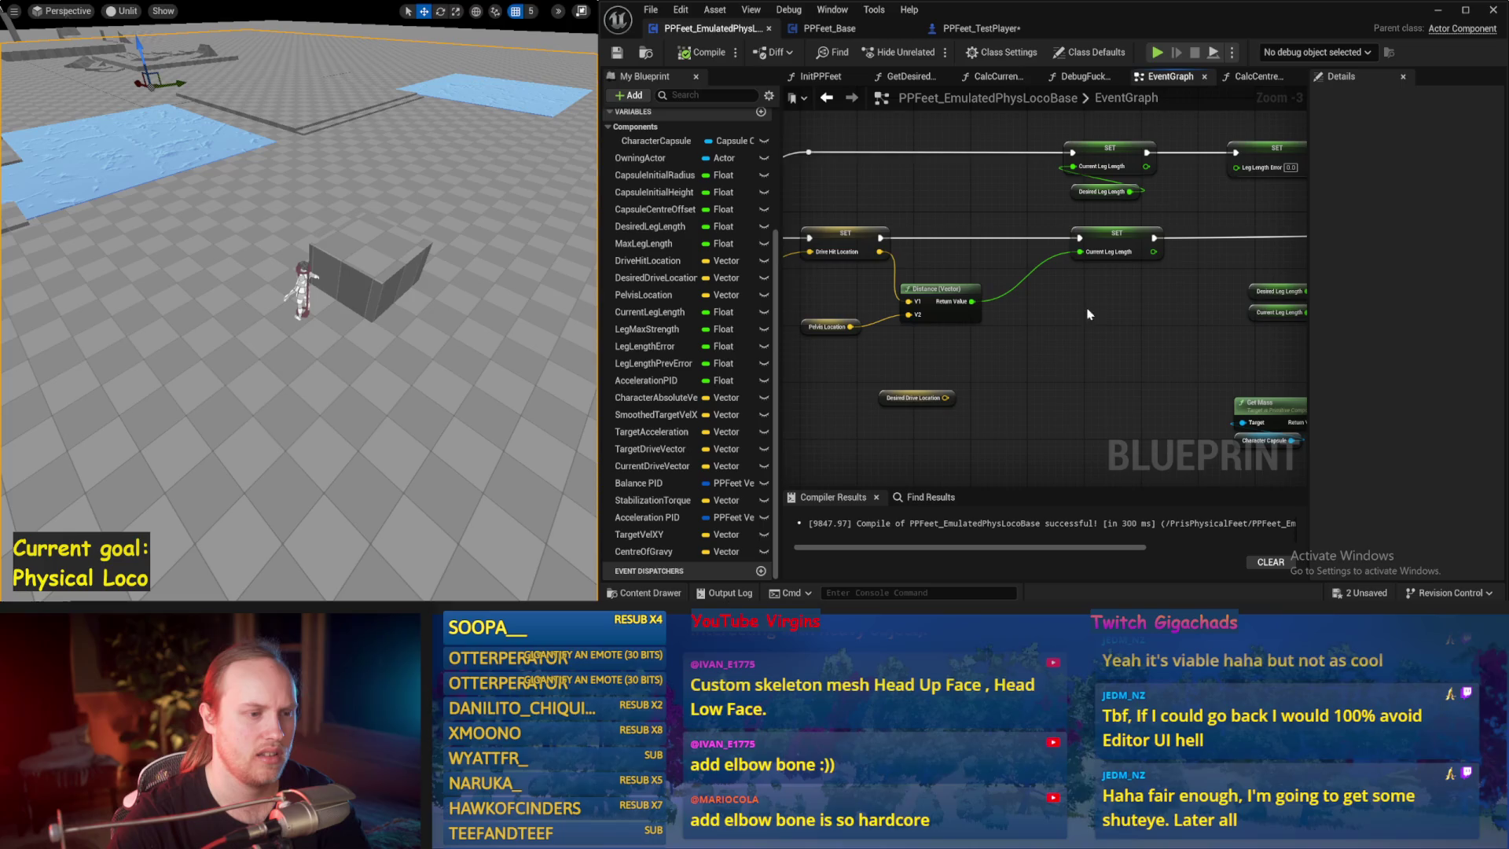
drag(940, 317, 932, 317)
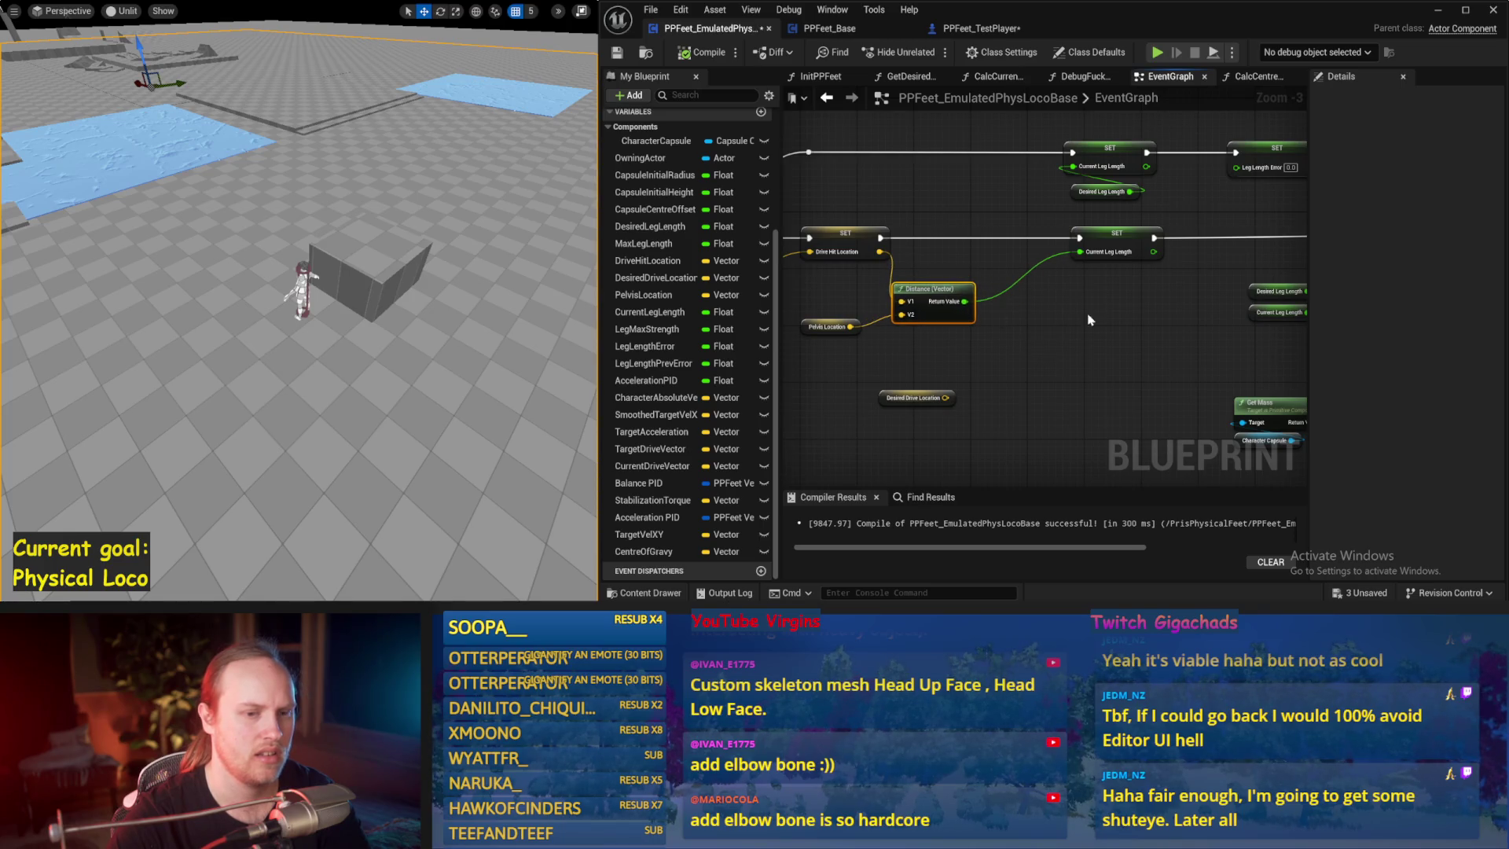
drag(1085, 320, 864, 314)
drag(1304, 264, 1129, 240)
drag(801, 271, 1037, 293)
- Add a float Min node (replacing a mistaken integer Min), wire it into Current Leg Length, and save
right_click(1038, 292)
text(min)
key(Return)
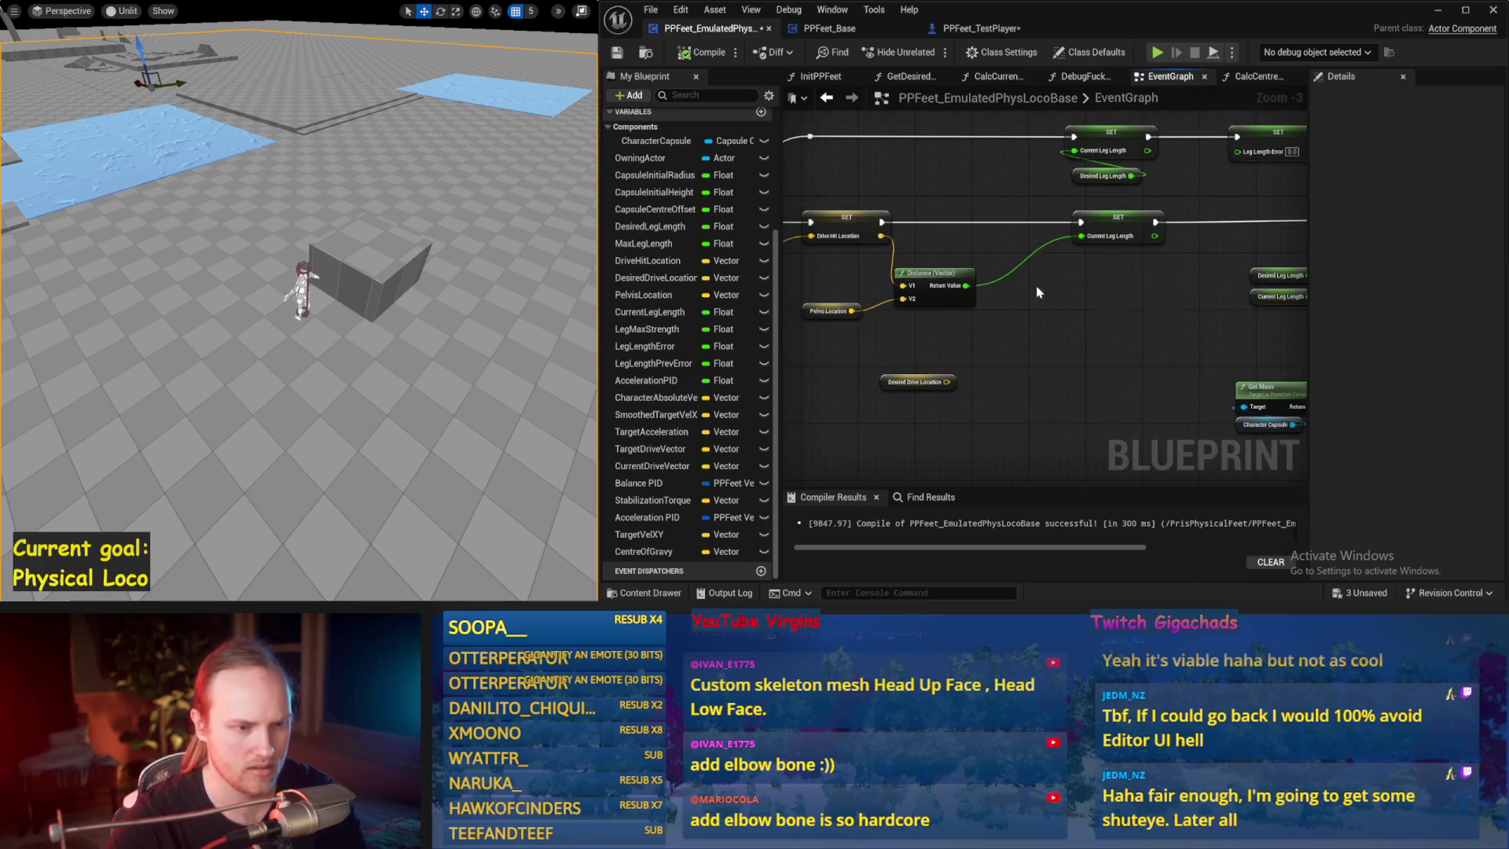
key(Delete)
right_click(1024, 275)
text(min)
key(Return)
scroll(998, 328, up, 2)
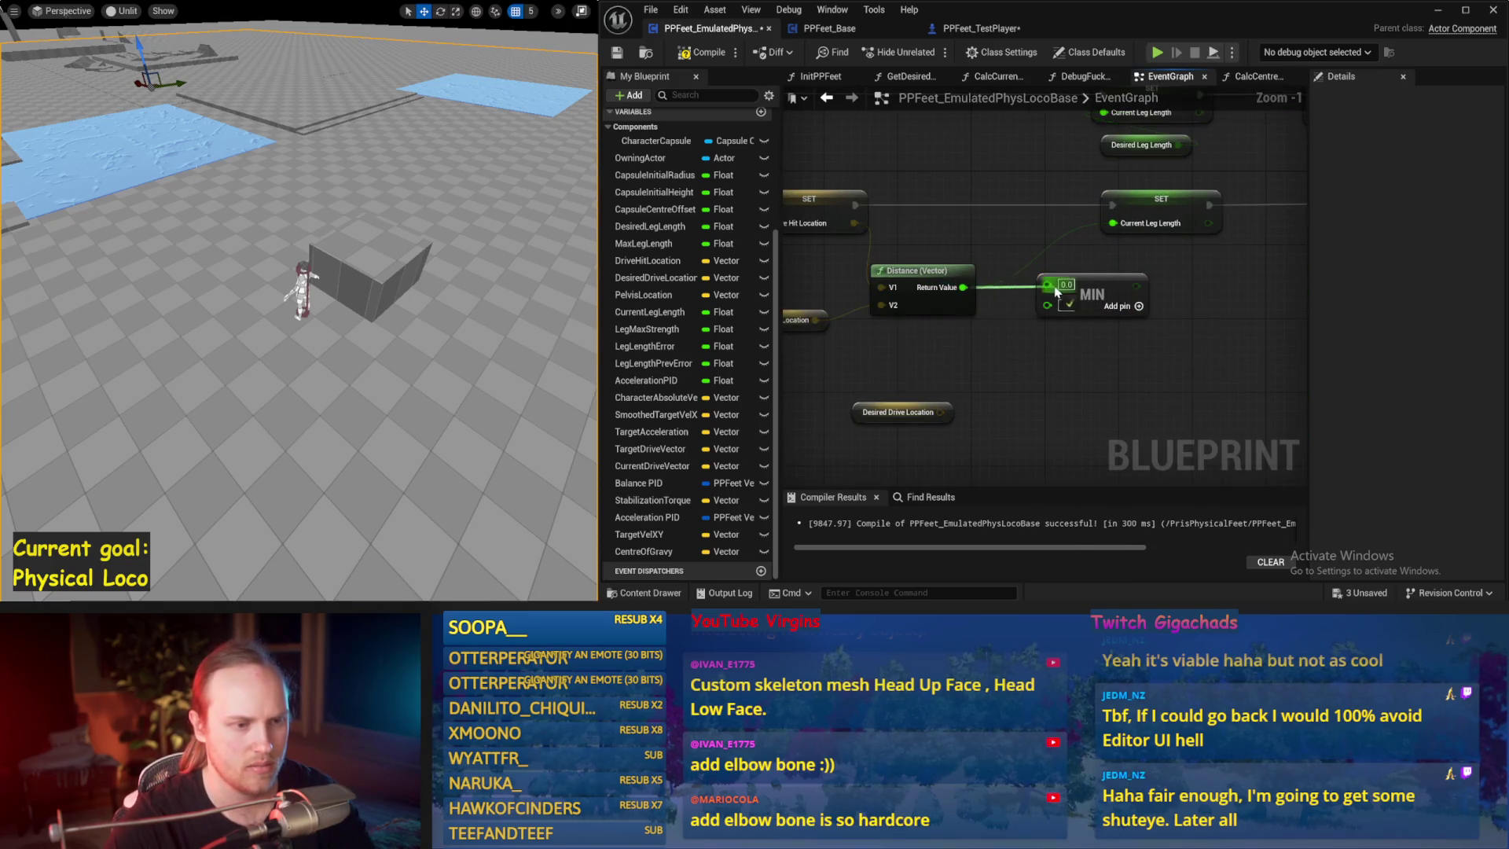
mouse_move(1135, 283)
mouse_down()
mouse_move(1119, 227)
mouse_move(1137, 283)
mouse_move(1020, 204)
mouse_up()
key(Escape)
key(ctrl+s)
- Compile and run a short Play-In-Editor test with the new Min leg-length limit
click(617, 52)
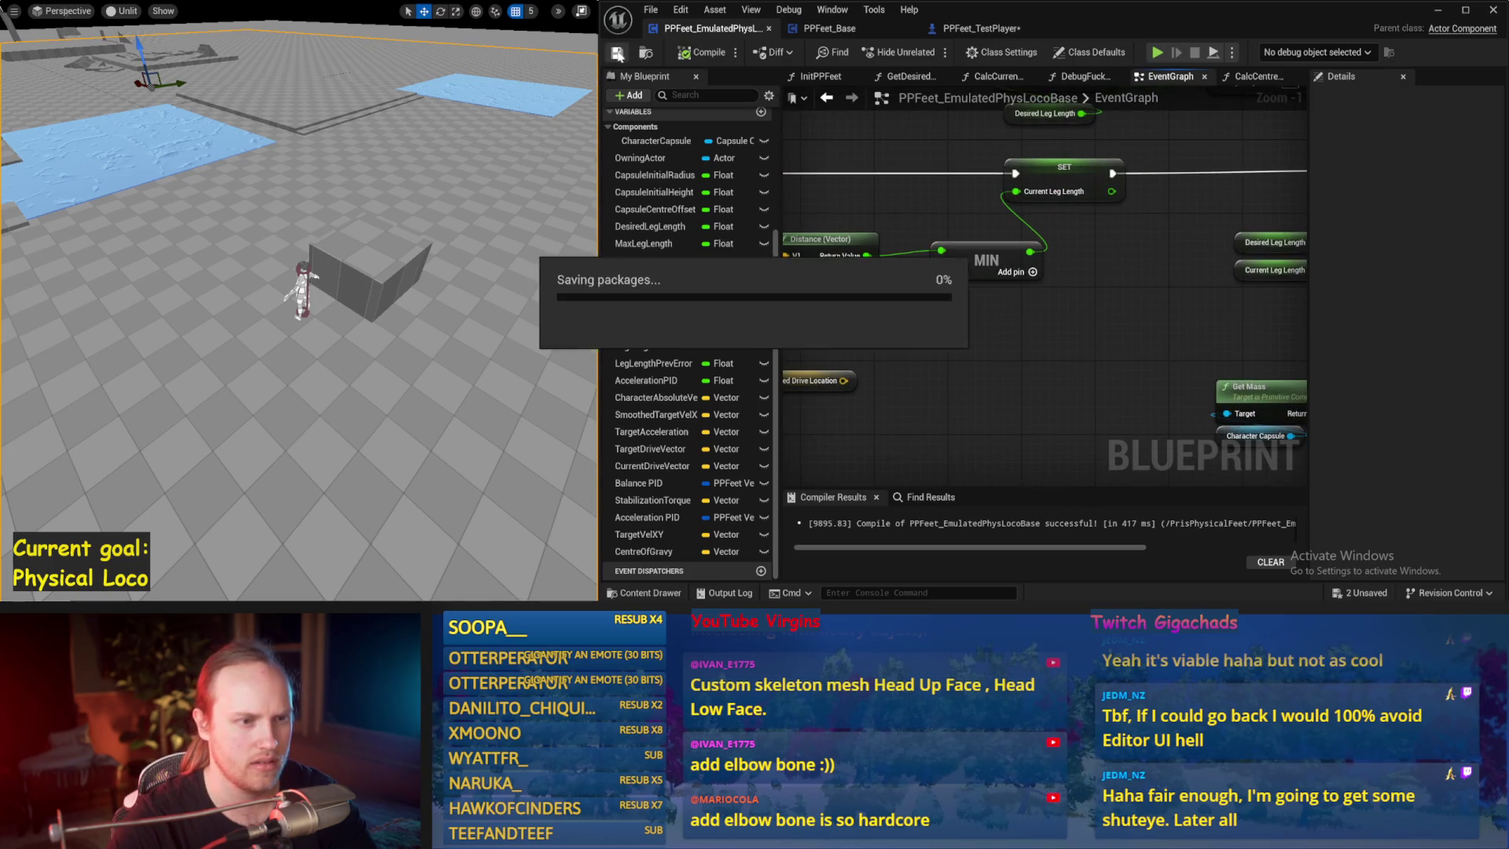
scroll(1000, 374, down, 1)
mouse_move(1248, 328)
mouse_down()
mouse_move(811, 339)
mouse_move(1226, 233)
mouse_move(1128, 227)
mouse_up()
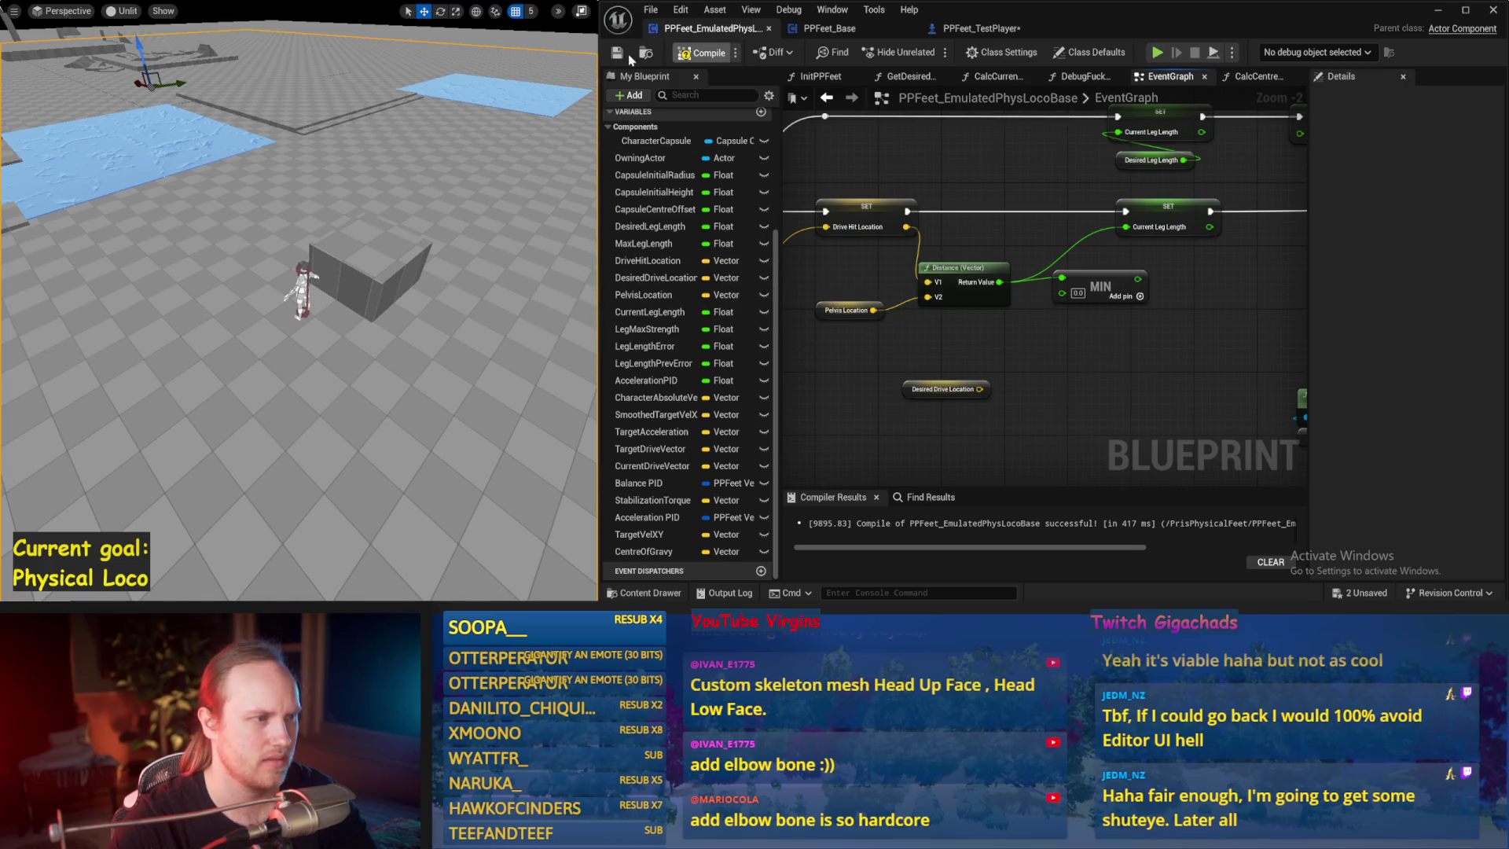
key(alt+p)
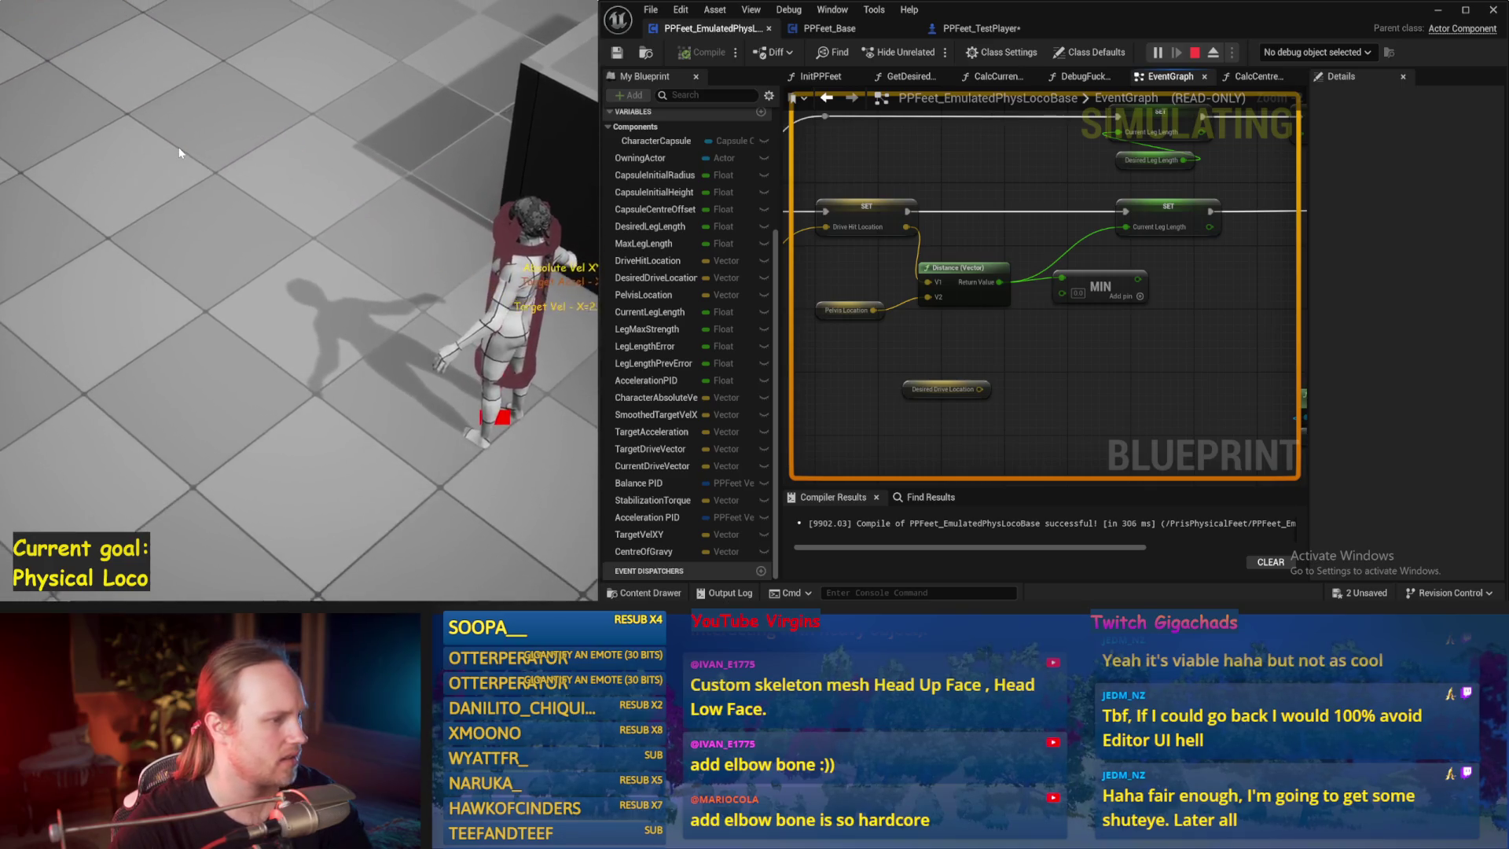
key(Escape)
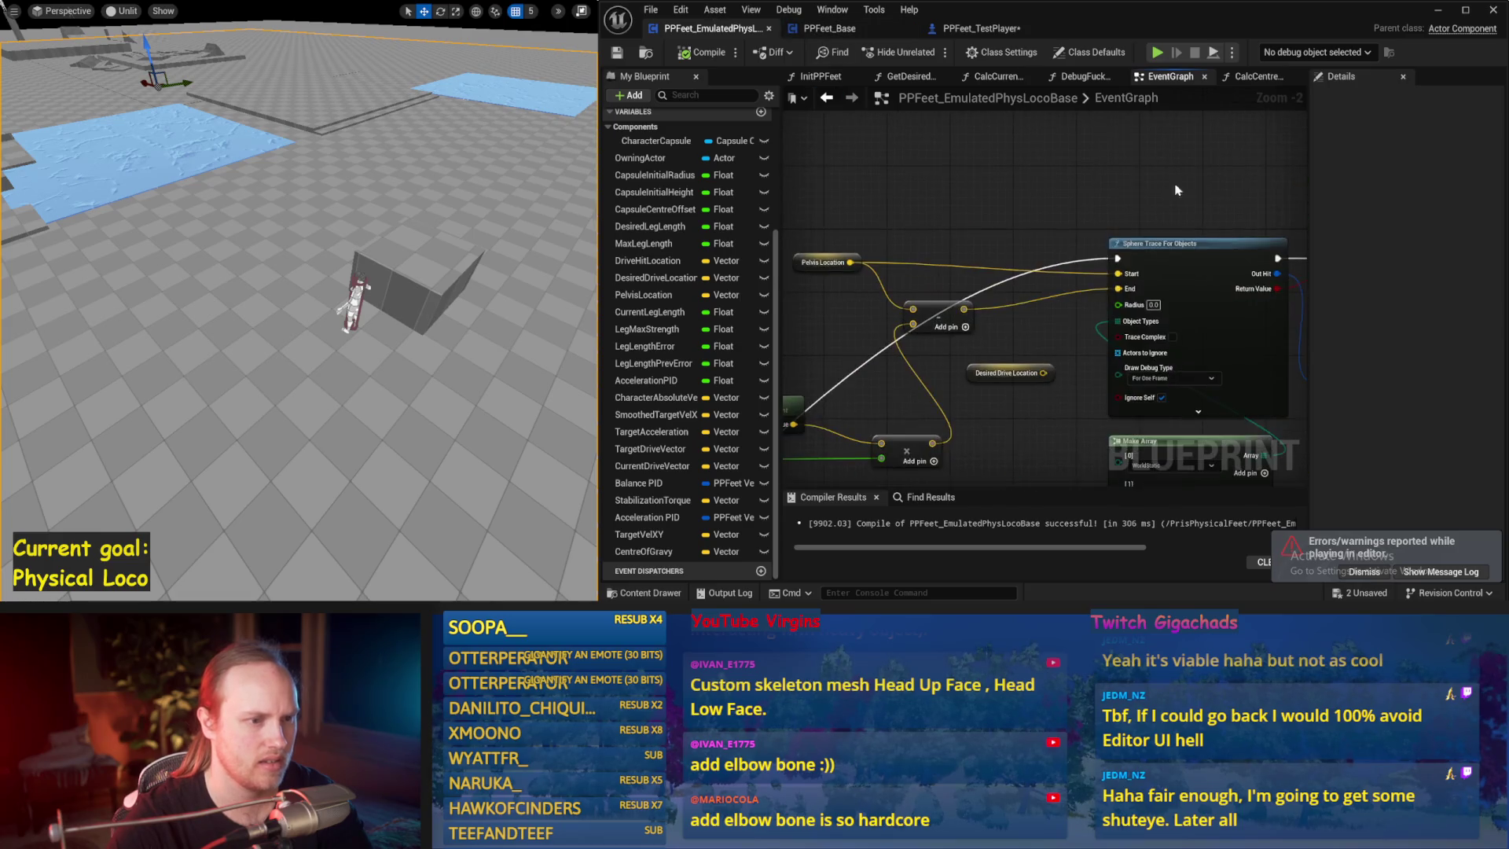
- In DebugFuckfest, add a Sequence node after the entry with two extra output pins
scroll(1012, 287, down, 1)
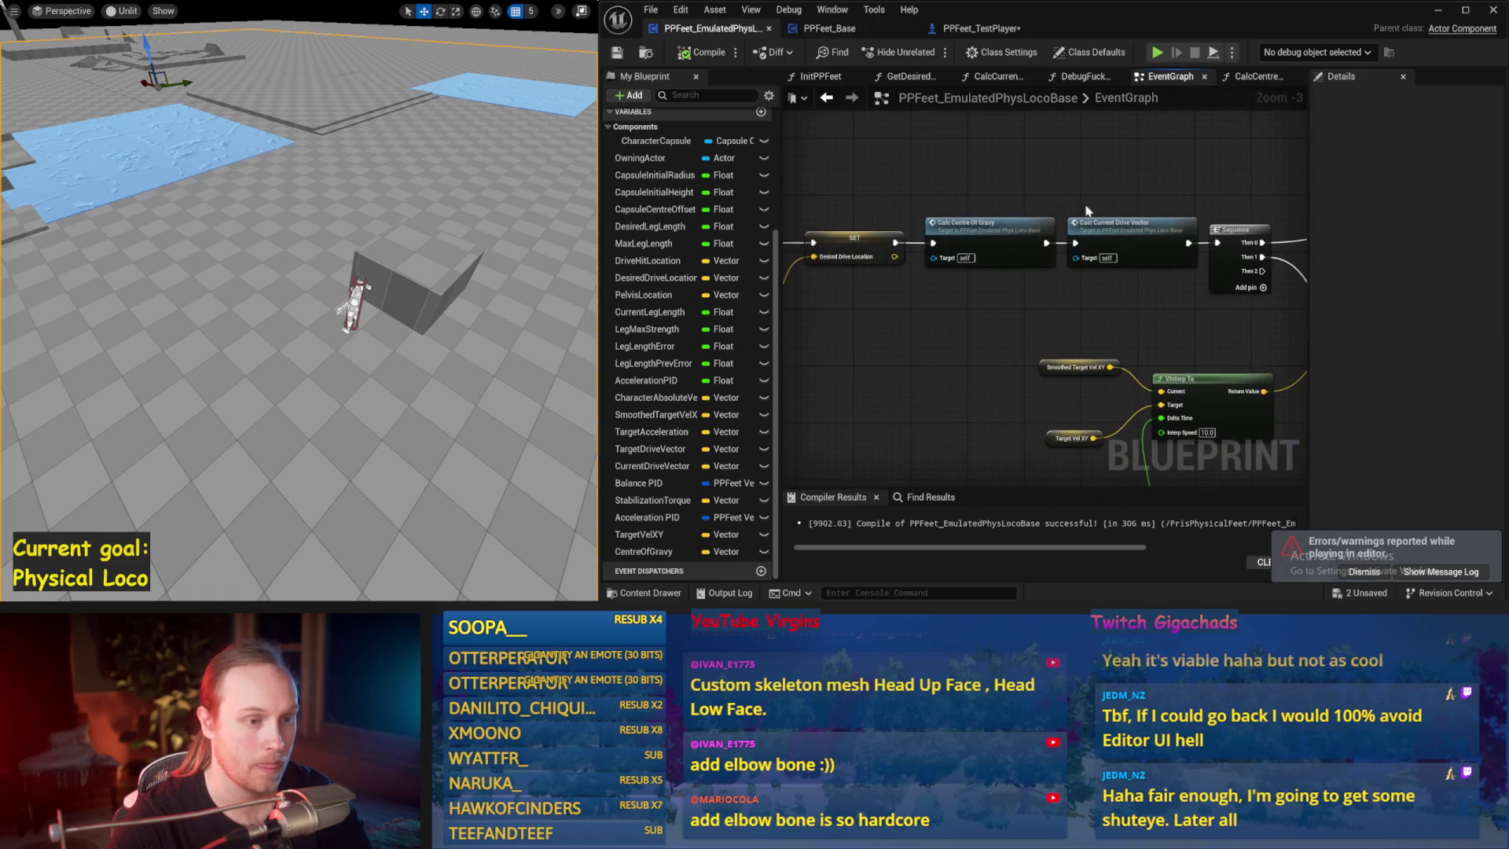
double_click(1094, 374)
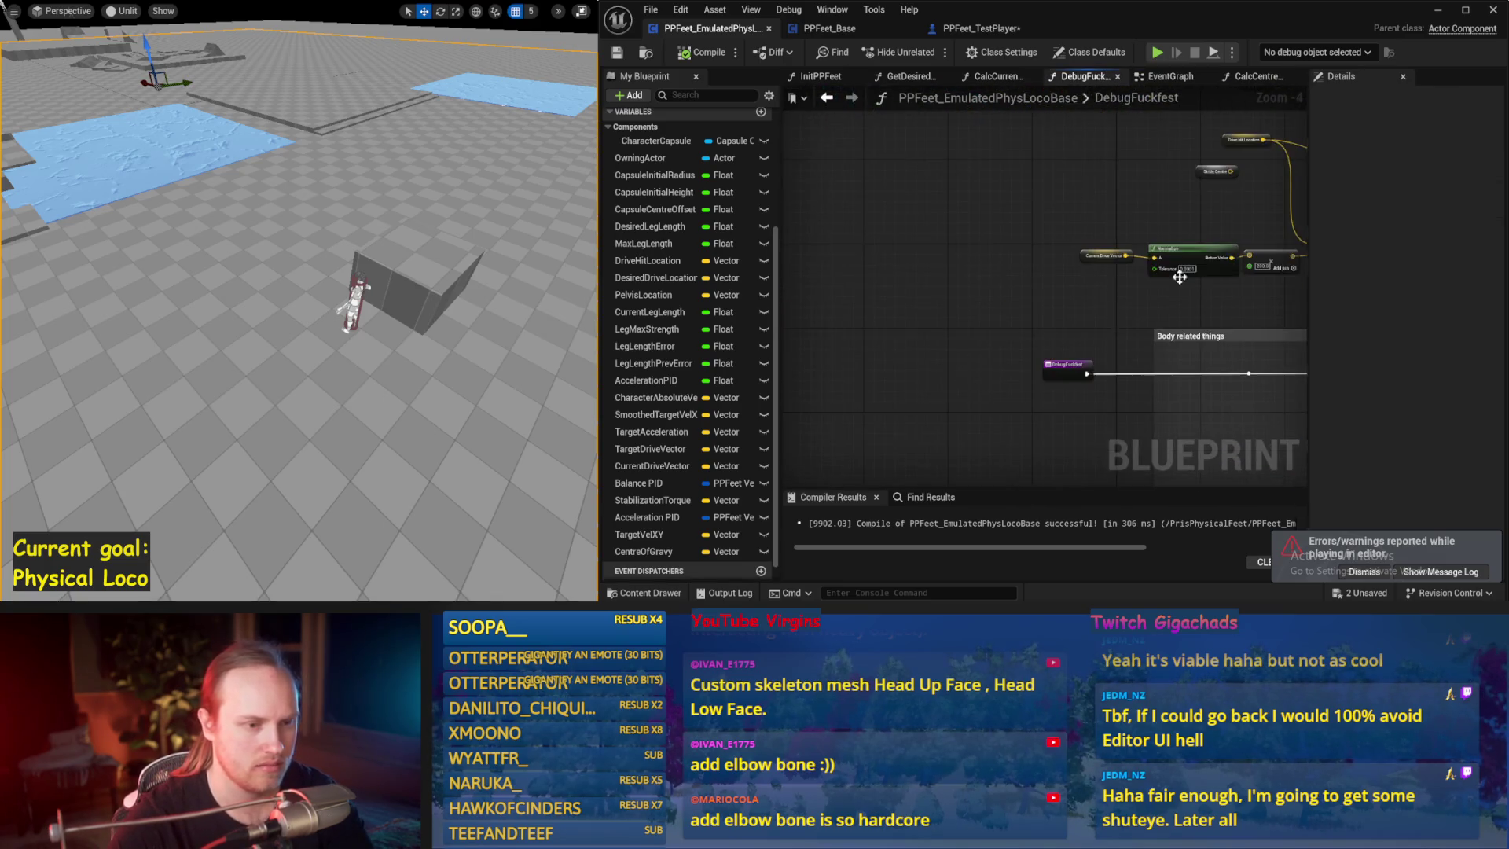
click(1008, 218)
mouse_move(978, 241)
mouse_down()
mouse_move(878, 235)
mouse_move(900, 248)
mouse_up()
mouse_move(1013, 228)
mouse_down()
mouse_move(1148, 248)
mouse_move(1017, 236)
mouse_up()
click(1041, 257)
click(1044, 268)
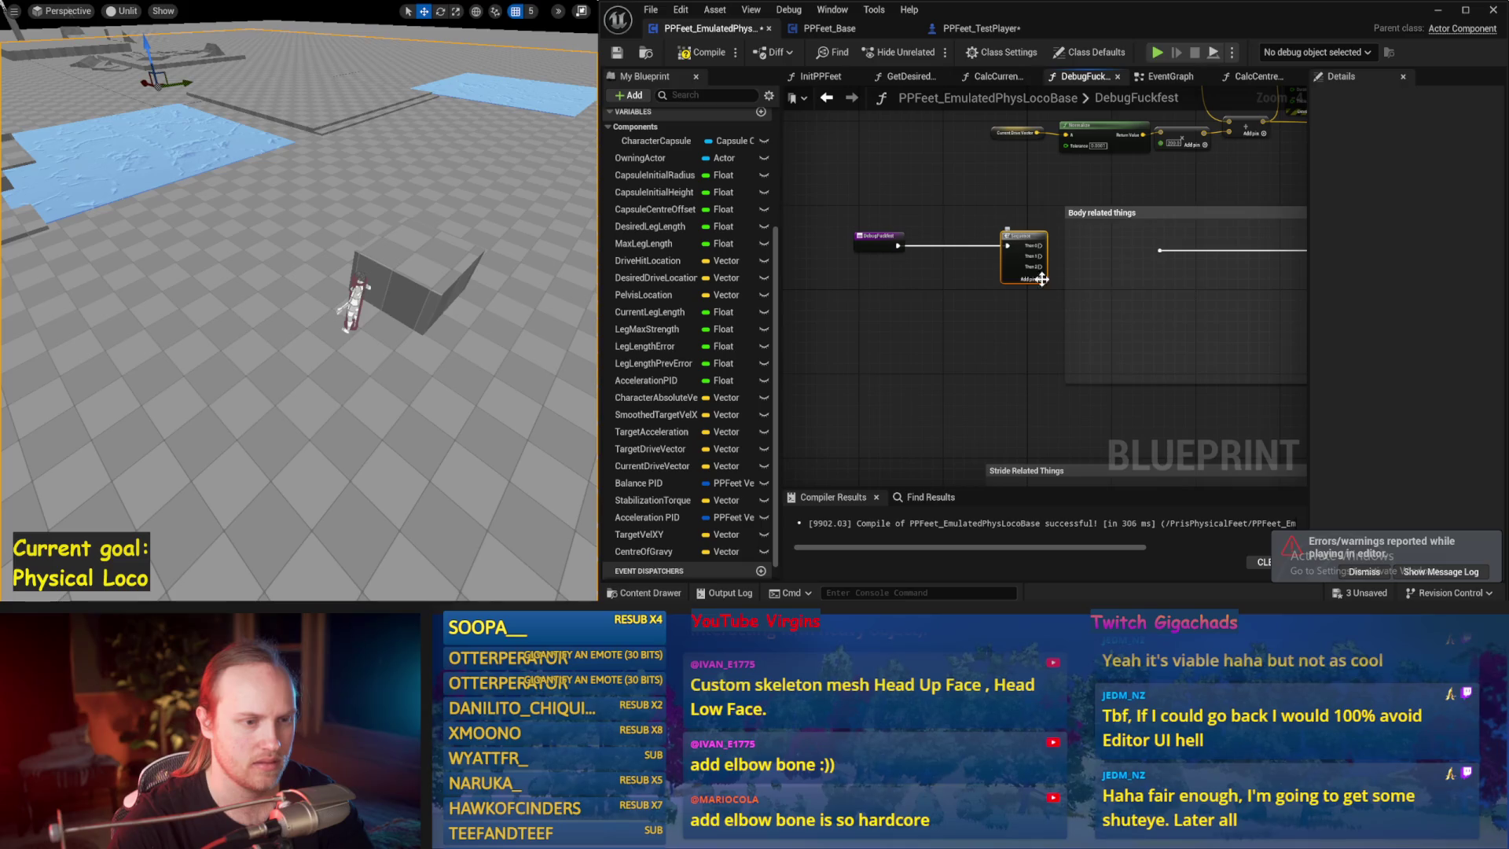
mouse_move(1042, 269)
mouse_down()
mouse_move(1148, 256)
mouse_move(1045, 257)
mouse_move(1289, 118)
mouse_move(1061, 248)
mouse_up()
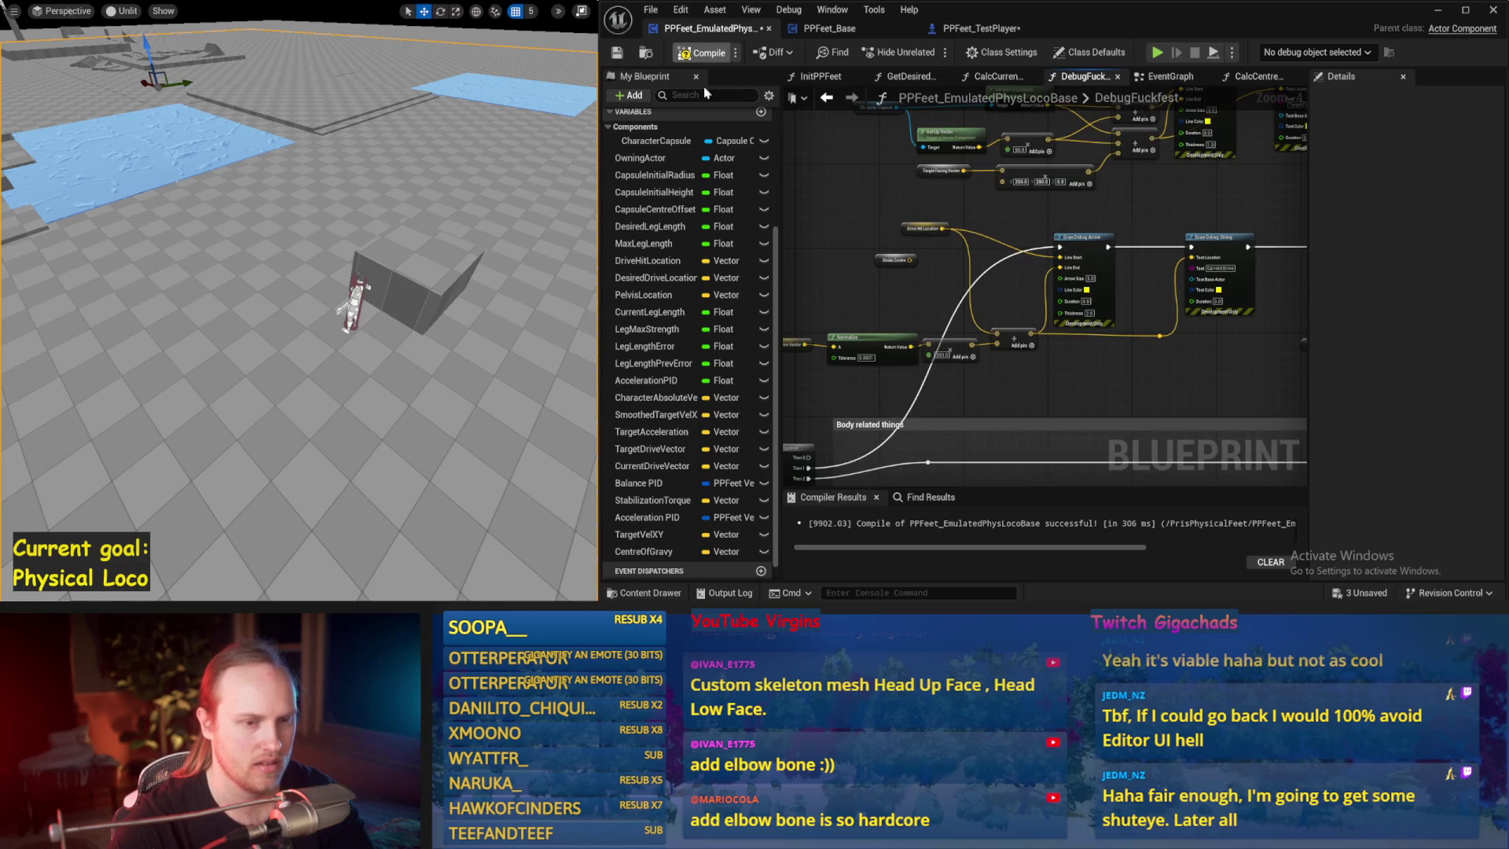
- Delete the lower group of erroring debug nodes and reconnect the exec wire to the rest
mouse_move(1160, 476)
mouse_down()
mouse_move(964, 476)
mouse_move(964, 445)
mouse_up()
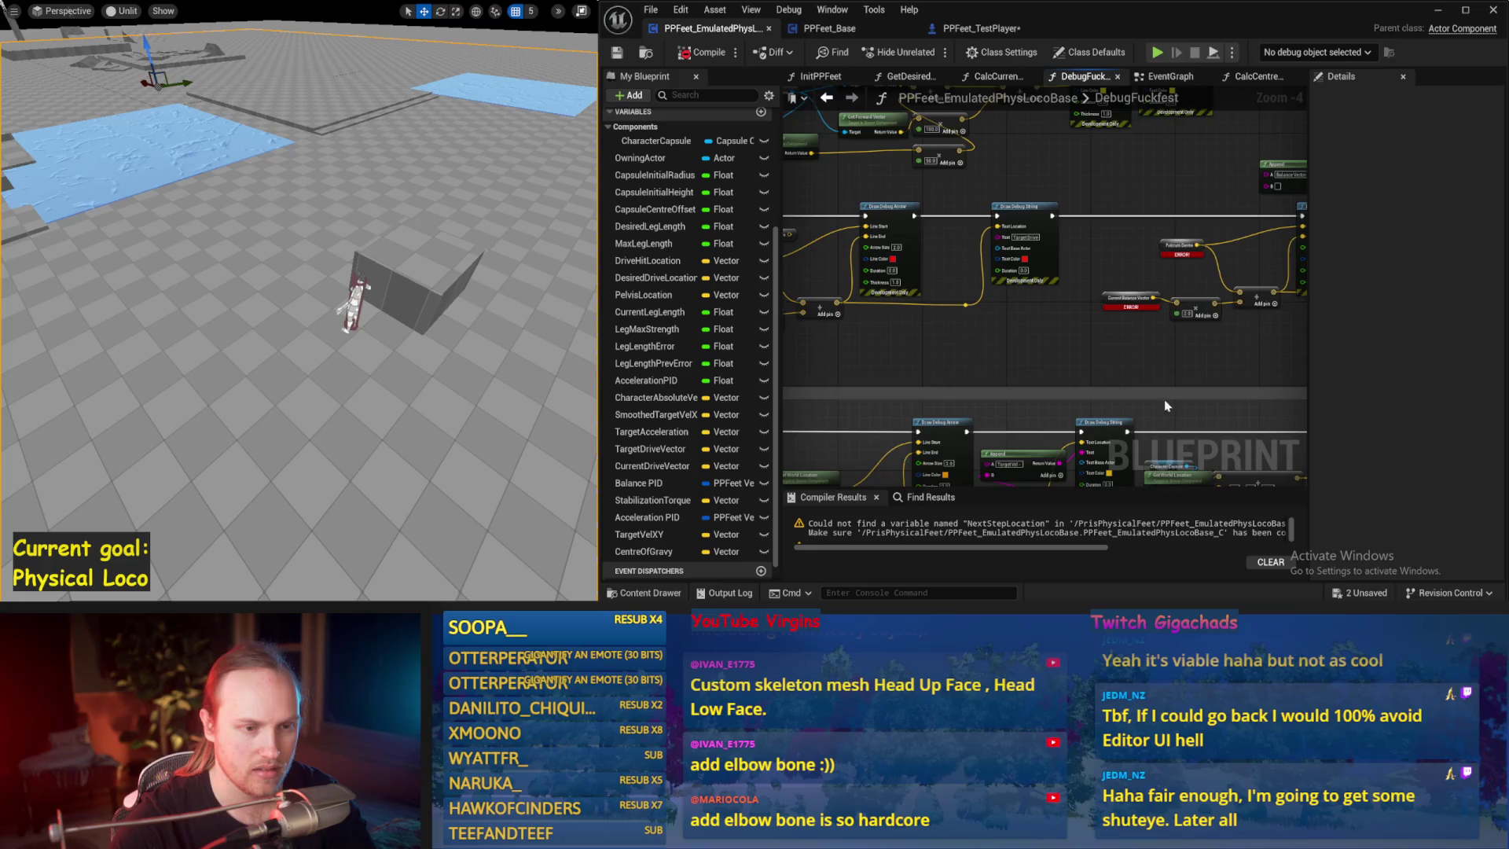
scroll(1167, 420, up, 1)
drag(1100, 393, 984, 378)
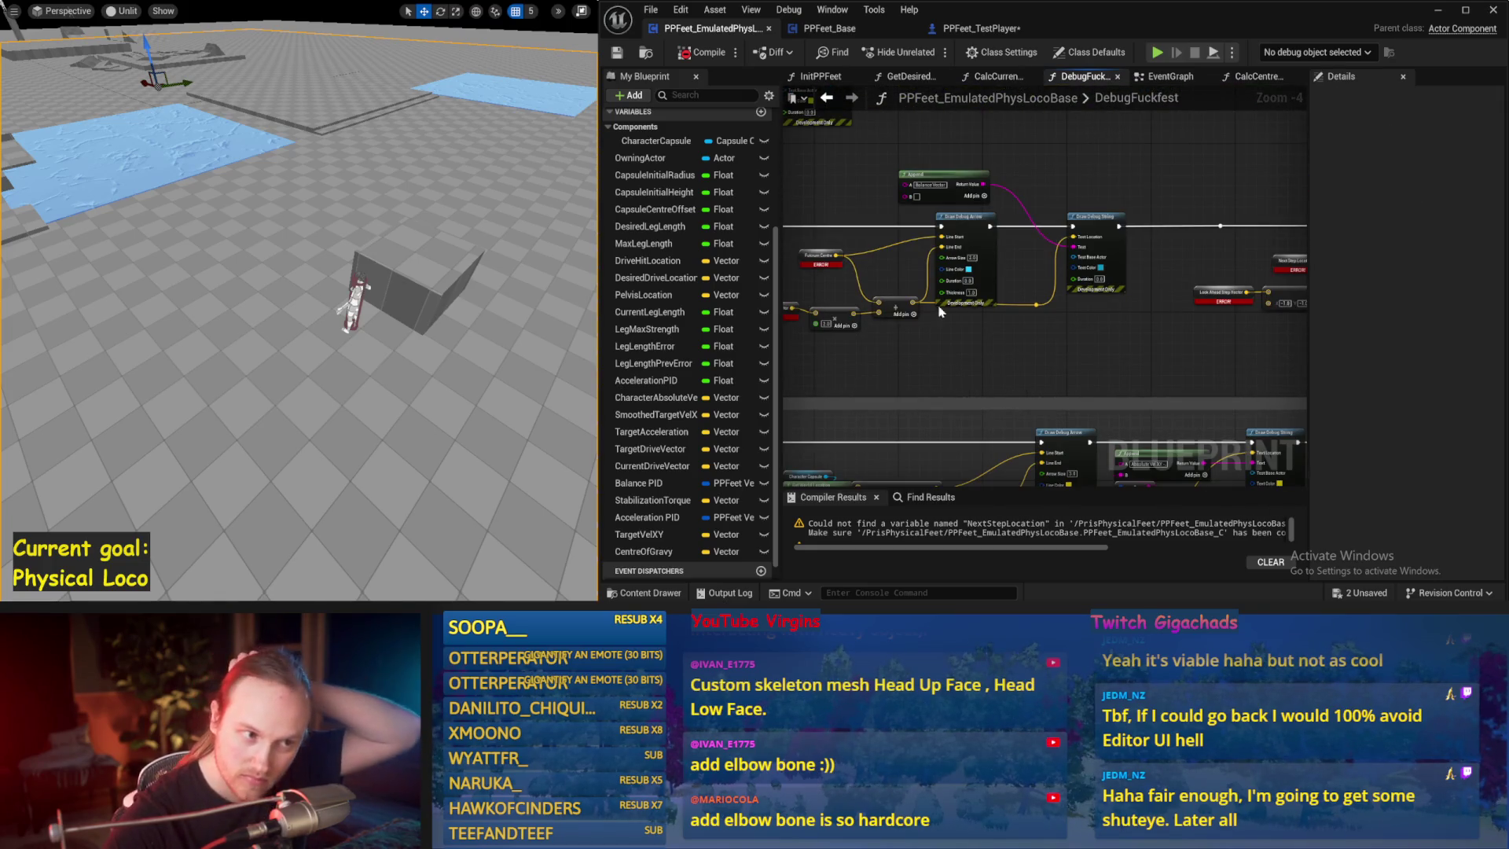
drag(932, 332, 949, 164)
drag(864, 248, 979, 216)
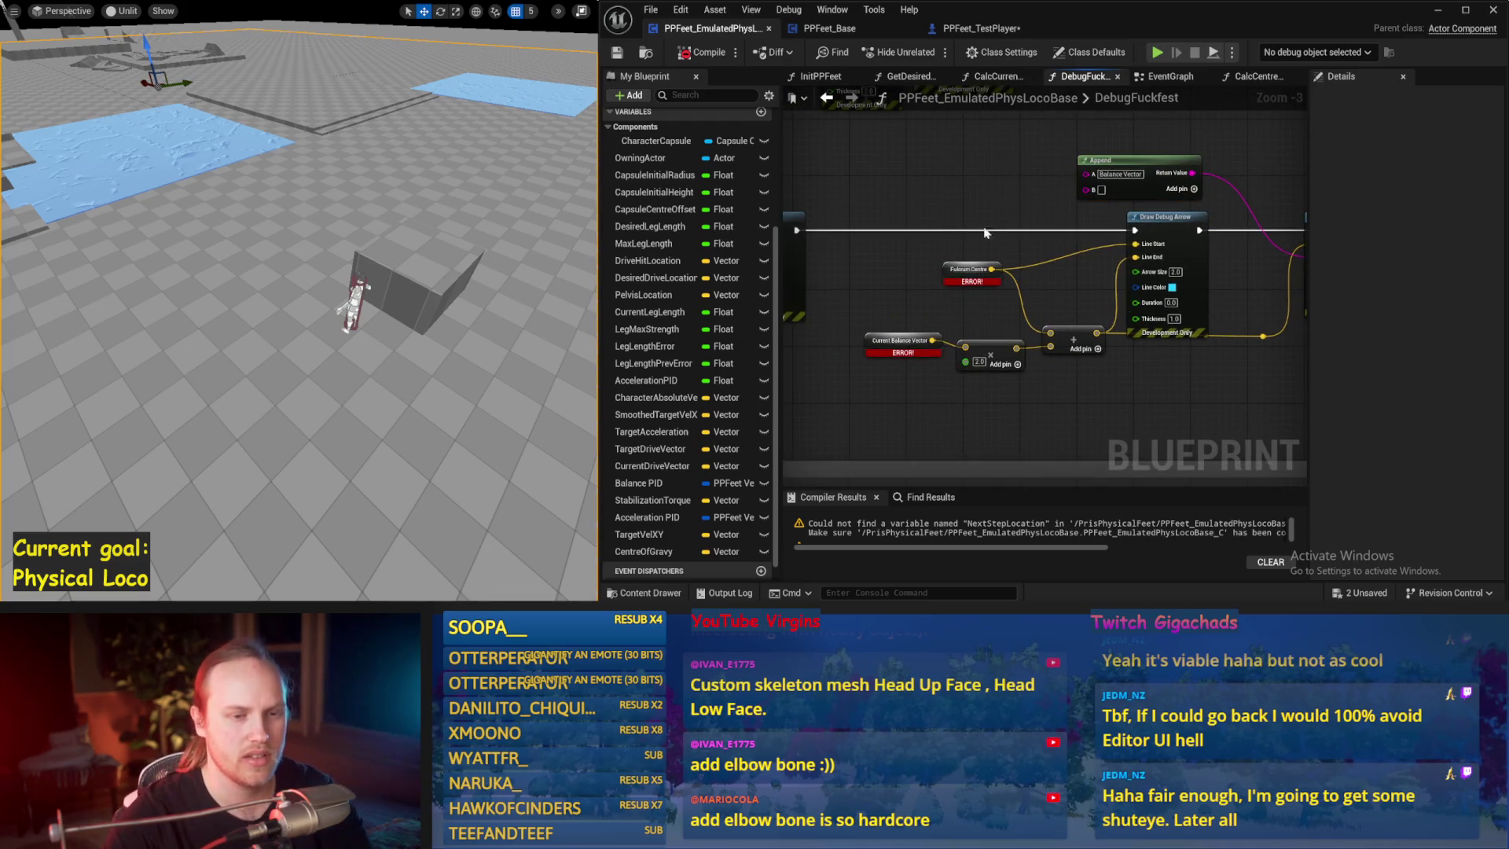
scroll(935, 203, down, 1)
drag(920, 339, 913, 315)
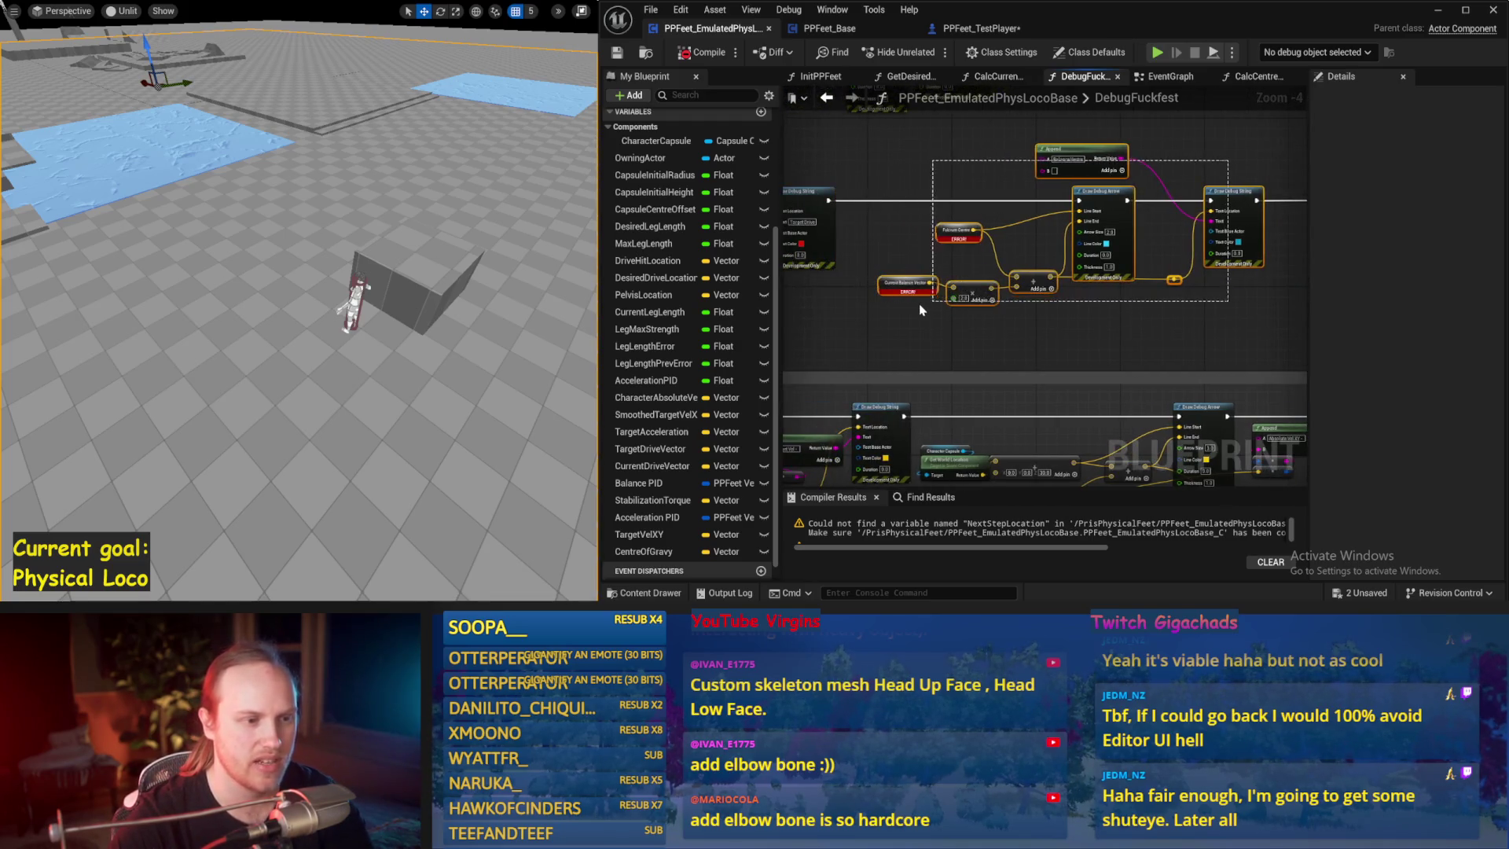
key(Delete)
mouse_move(828, 201)
mouse_down()
mouse_move(1257, 210)
mouse_move(1042, 212)
mouse_move(1055, 207)
mouse_up()
- Delete the remaining upper debug nodes that reference missing variables
scroll(1007, 236, up, 2)
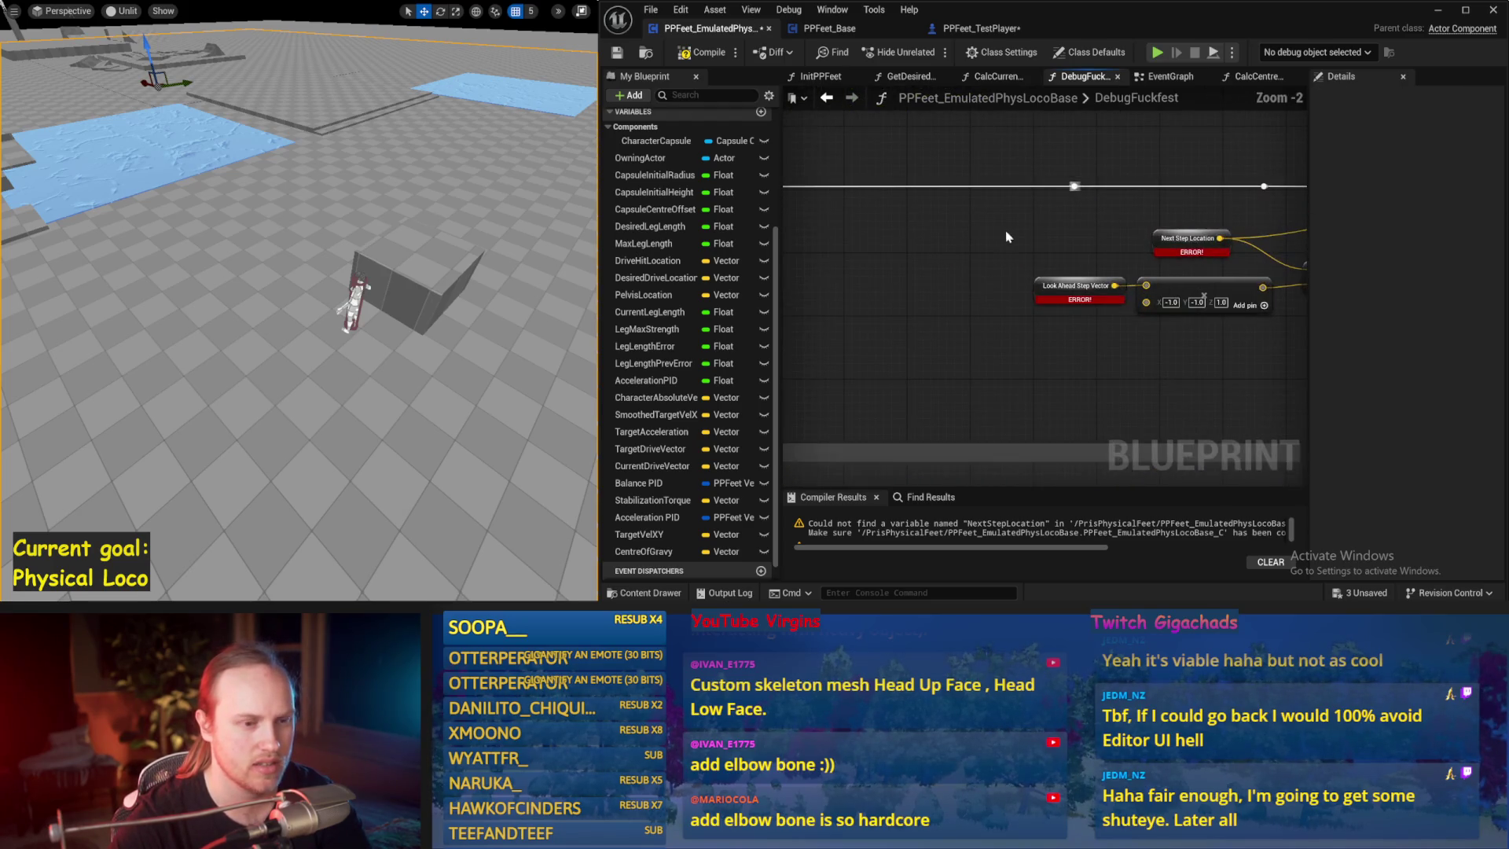
scroll(1039, 215, down, 2)
mouse_move(1298, 150)
mouse_down()
mouse_move(872, 299)
mouse_move(870, 323)
mouse_up()
key(Delete)
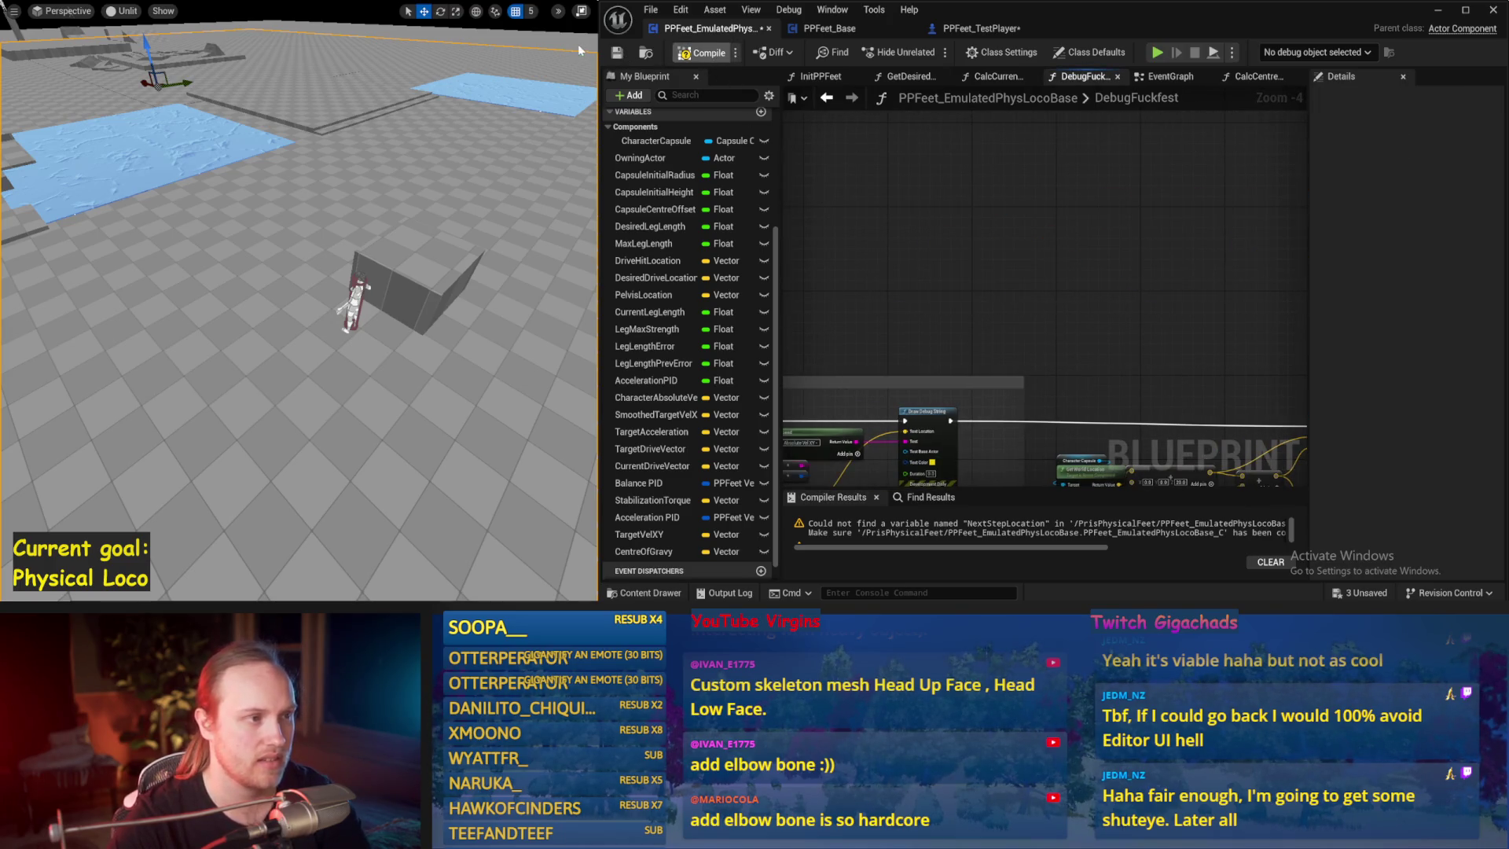
- Save, test walking the character forward with W in Play-In-Editor, then show the EventGraph
key(ctrl+s)
key(alt+p)
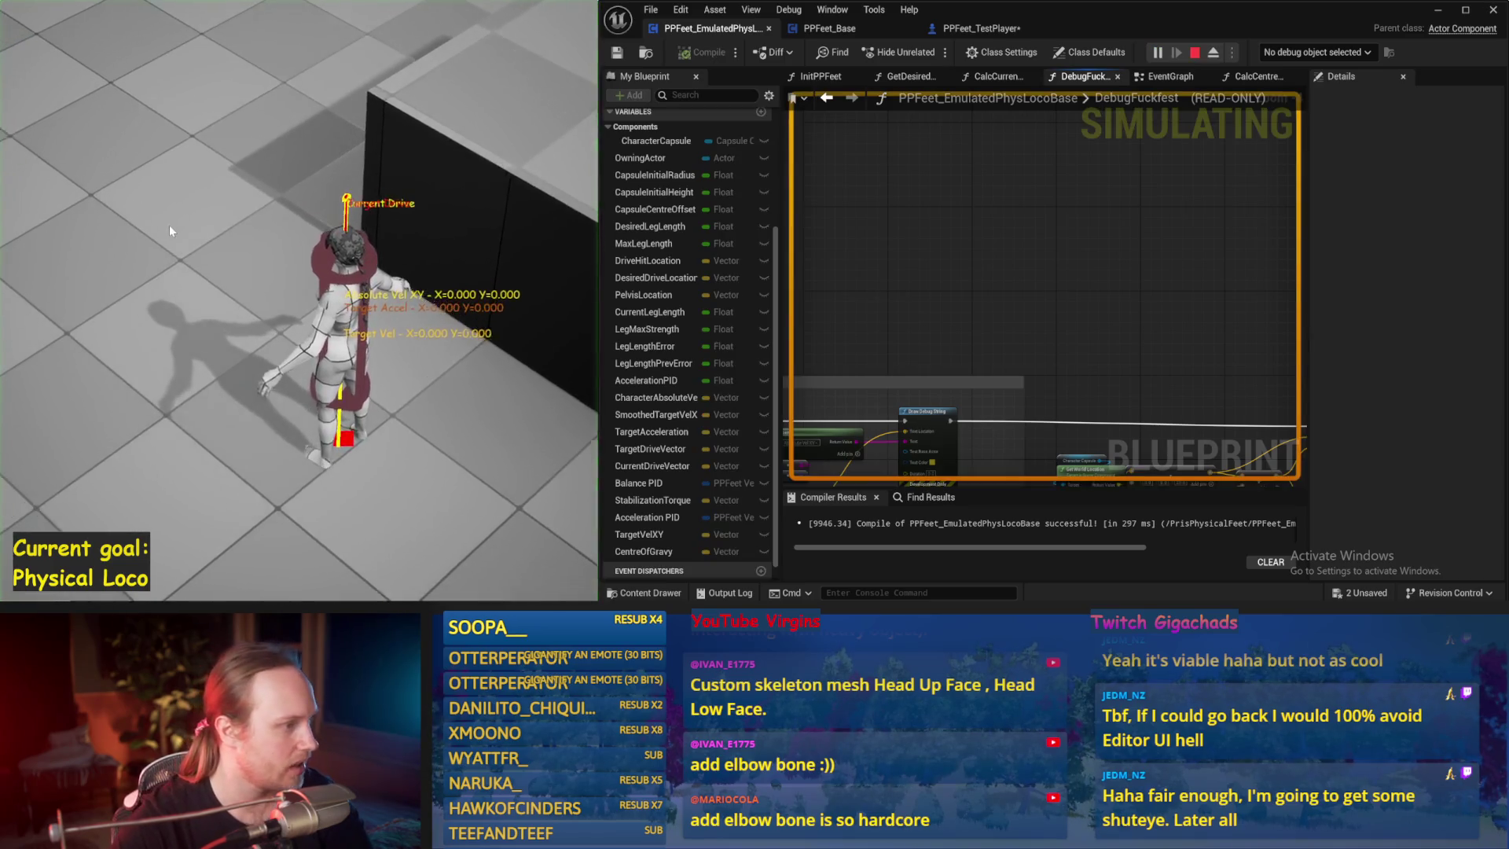
key(w)
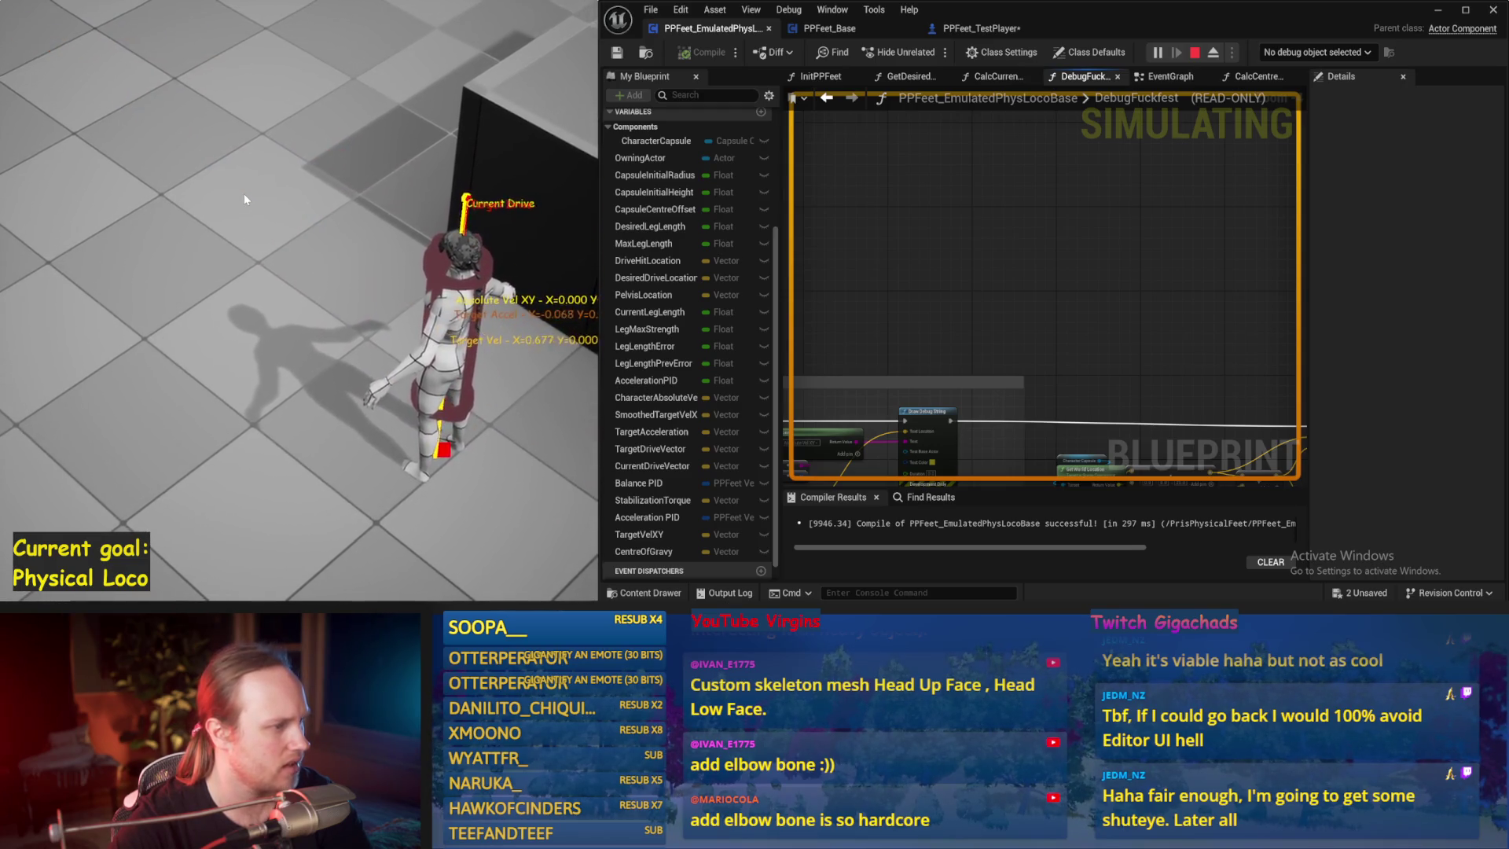
key(Escape)
drag(1137, 86, 1257, 77)
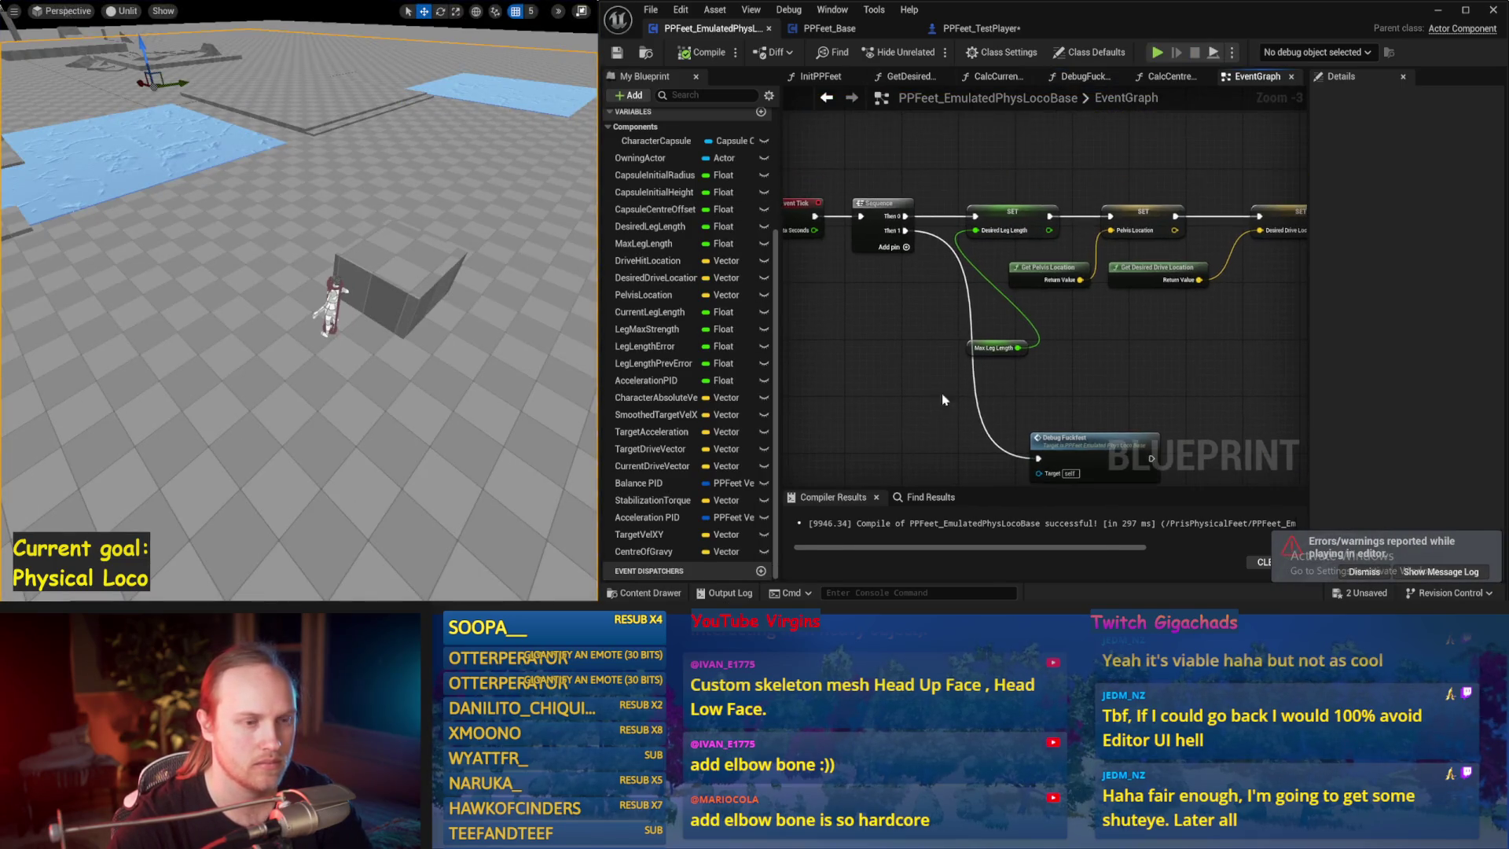
- Compile and set the Acceleration PID defaults to proportional 0.02 and derivative 0.001
drag(926, 104, 867, 286)
scroll(868, 286, down, 1)
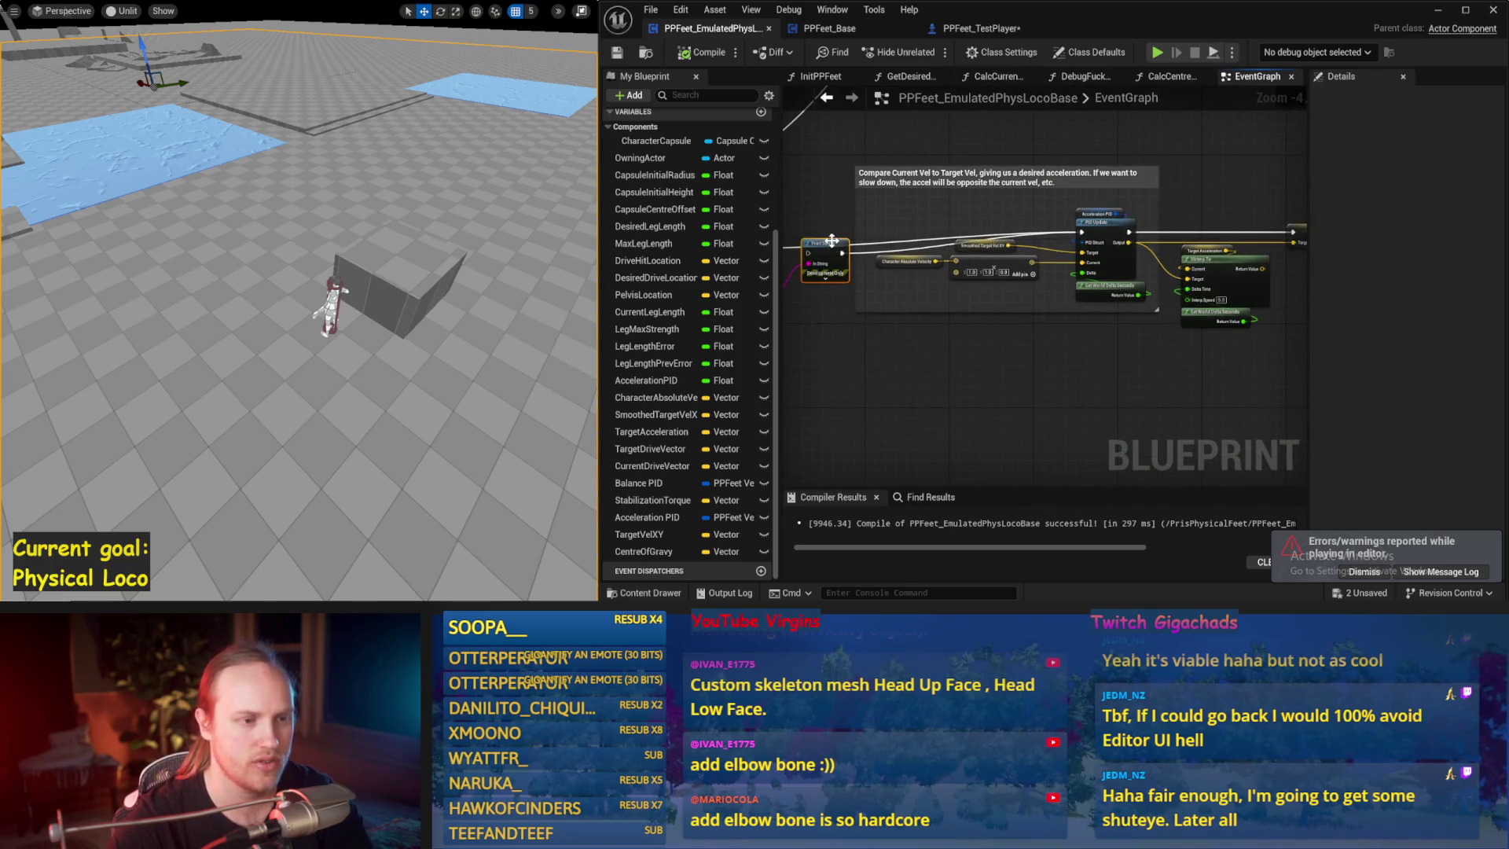
scroll(1066, 224, up, 2)
click(1031, 214)
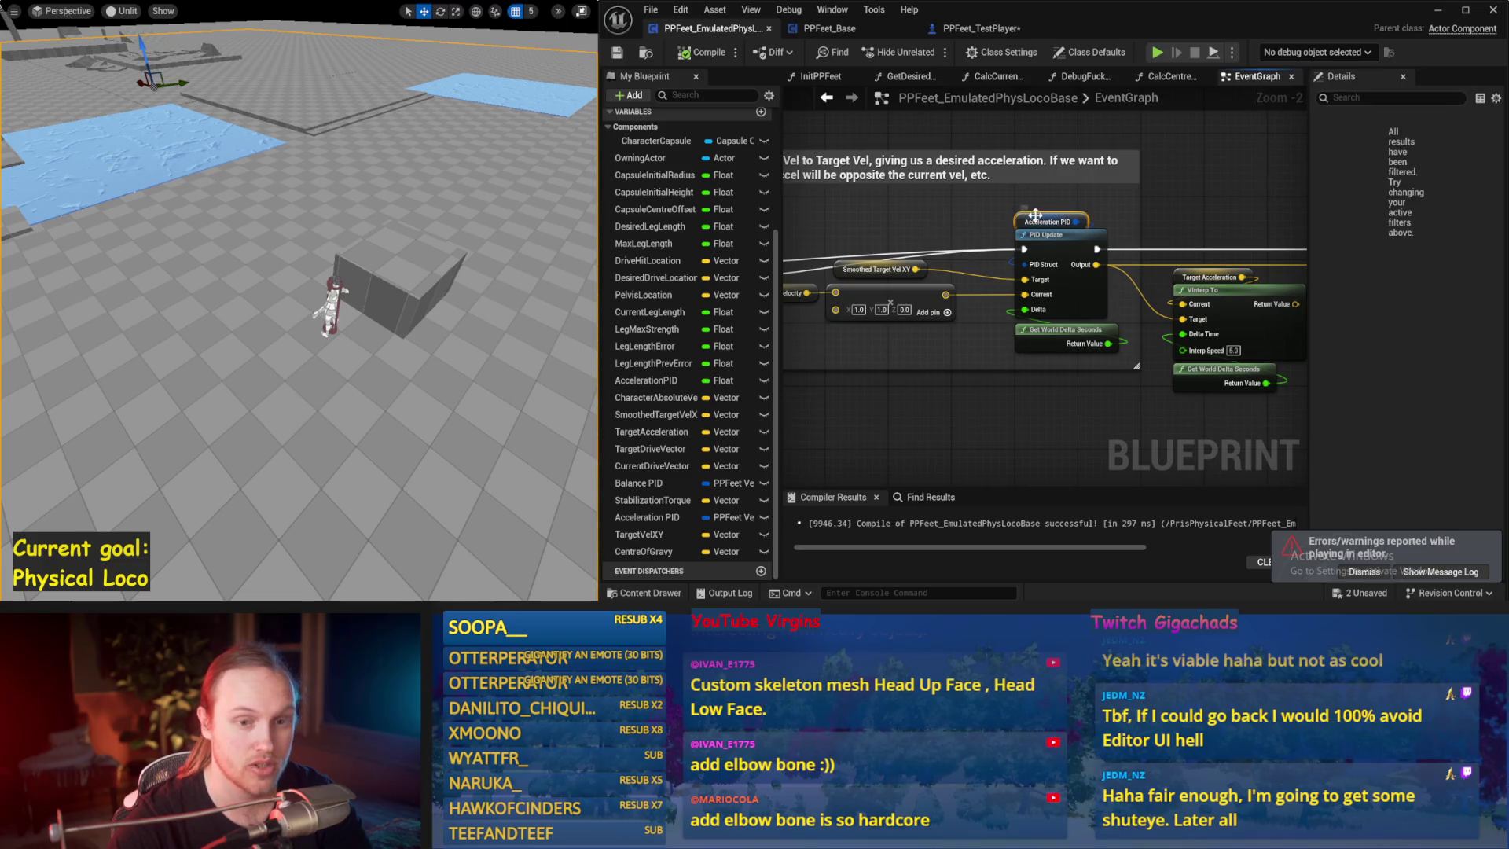
click(621, 54)
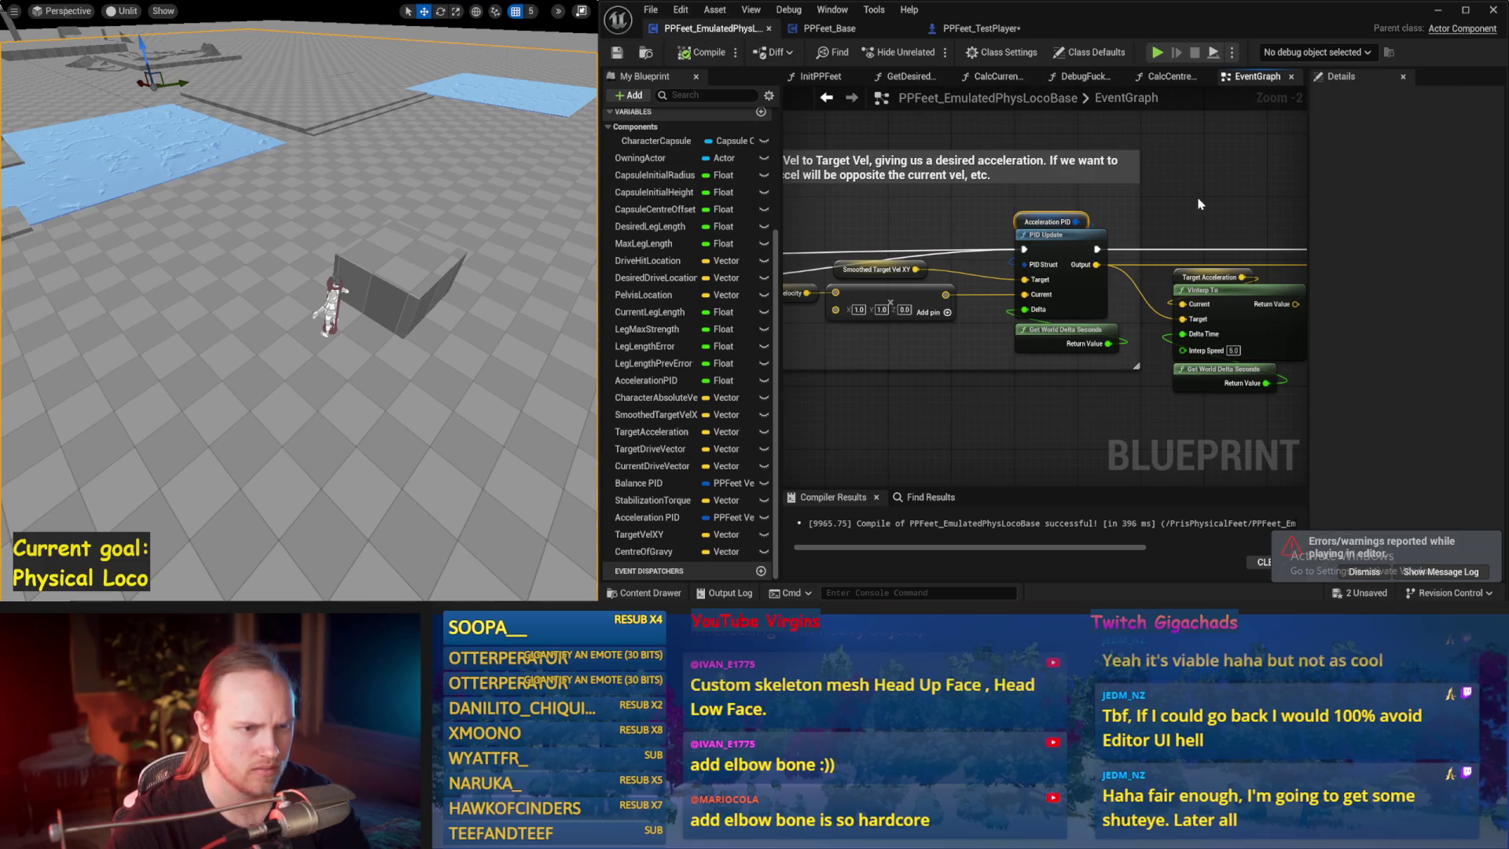
click(1045, 222)
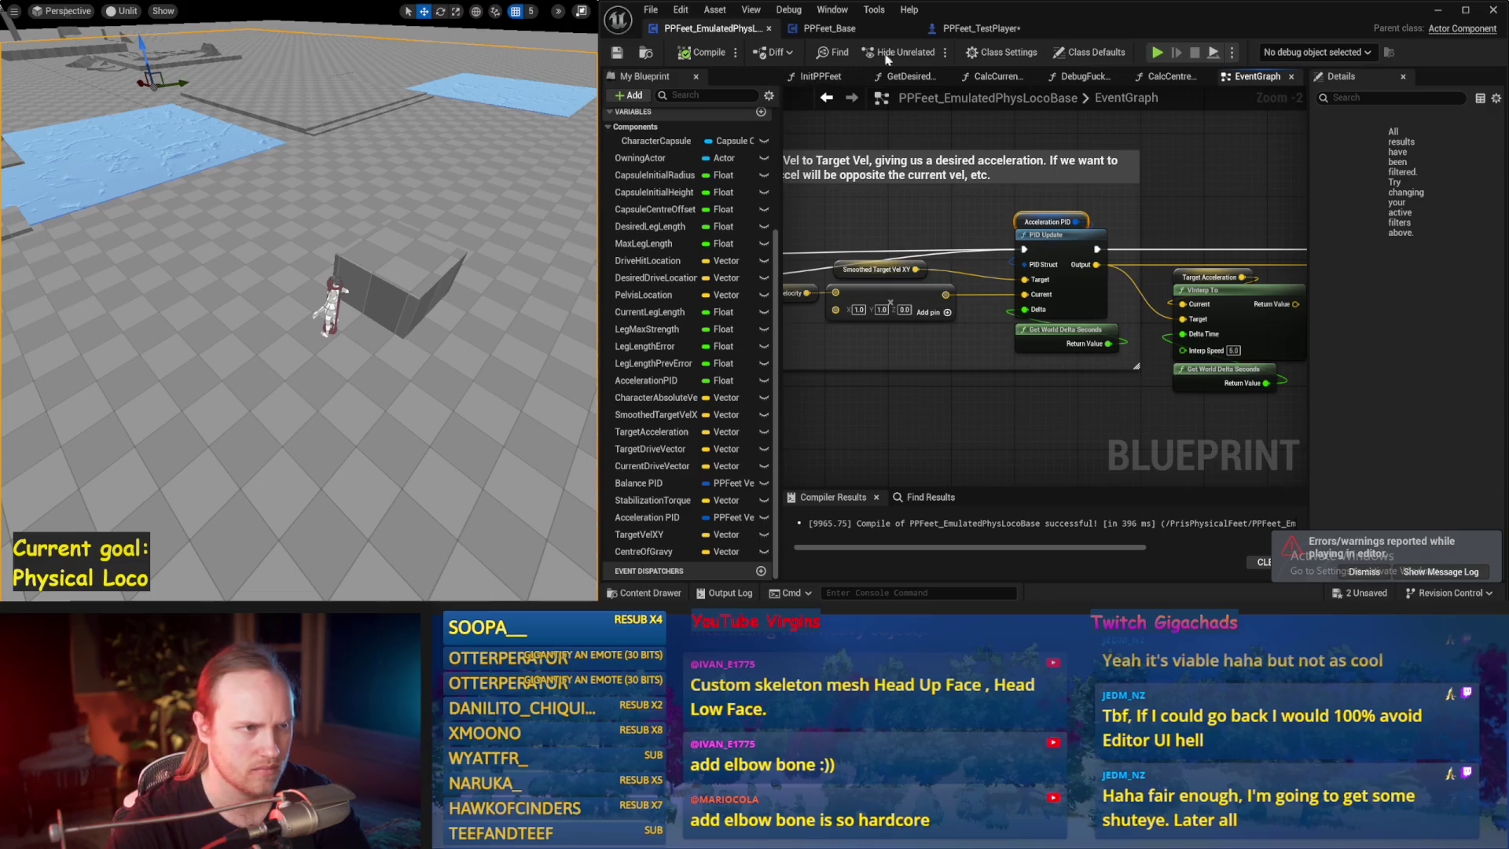
click(1092, 52)
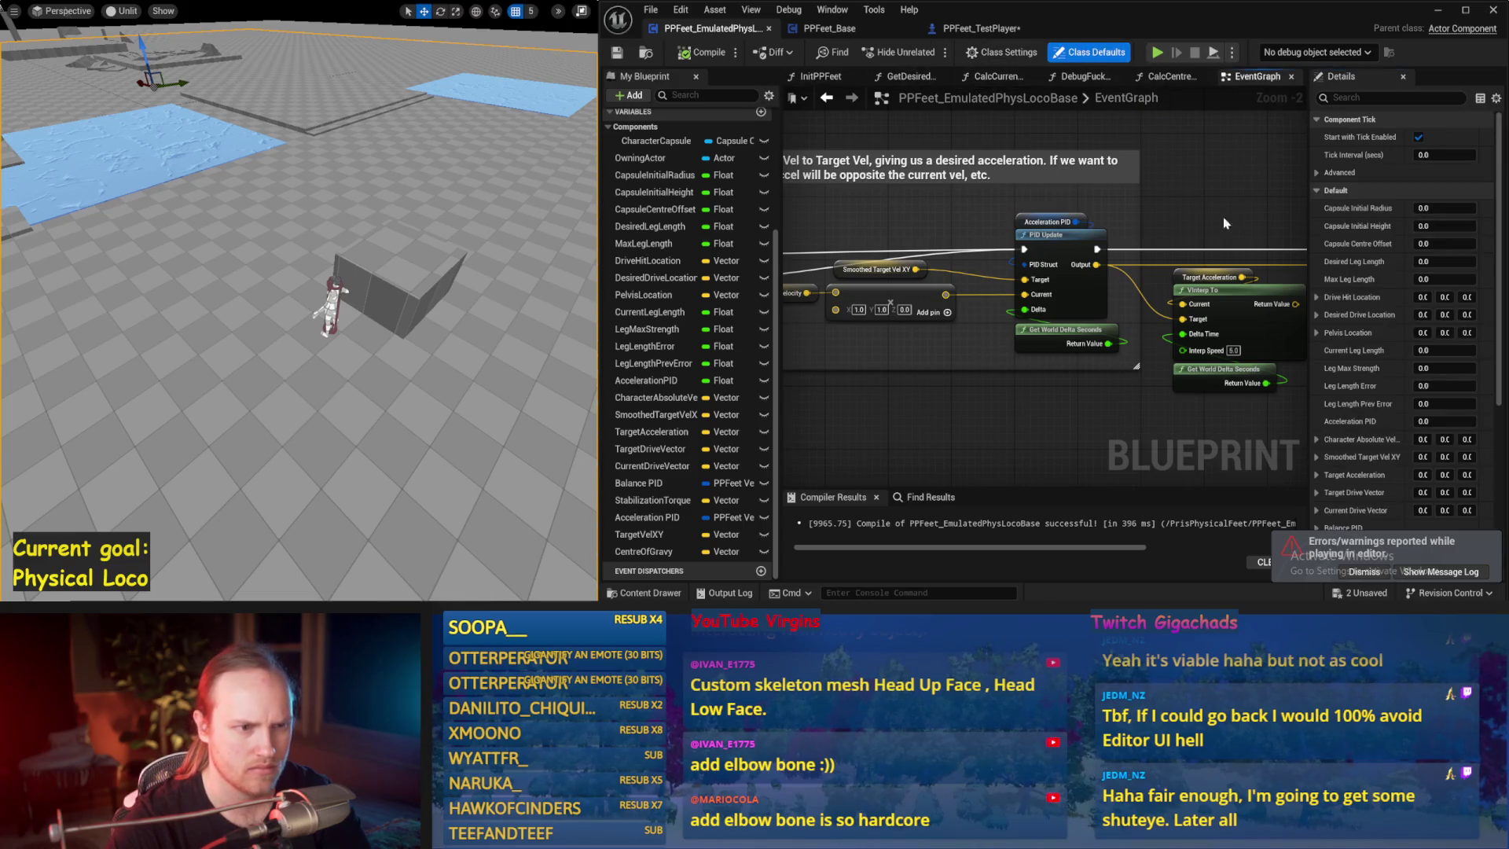
click(1017, 218)
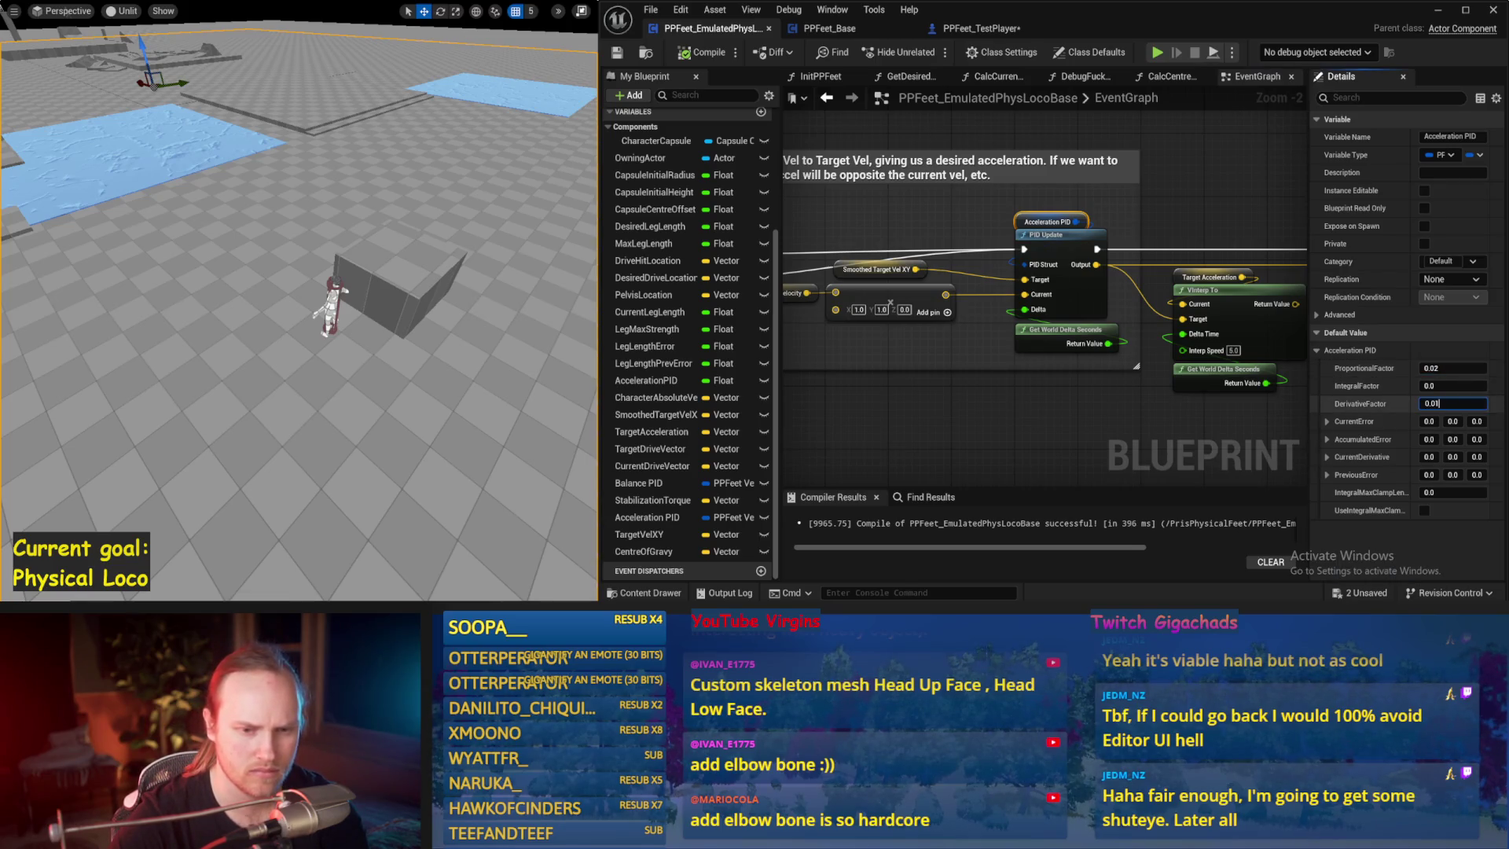
- Run two simulation tests with the new Acceleration PID gains
key(alt+p)
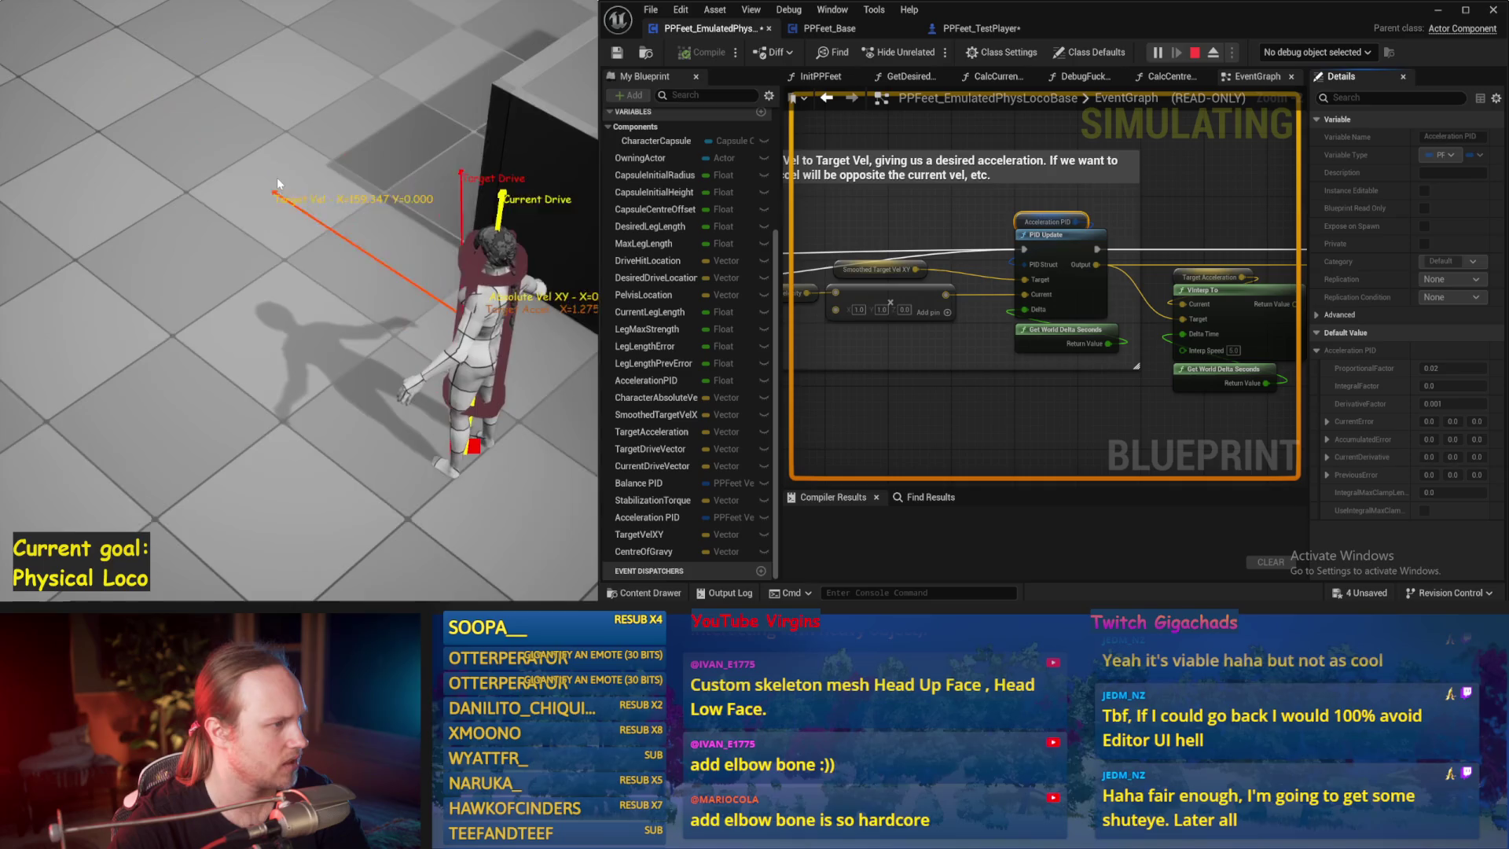
key(Escape)
key(alt+p)
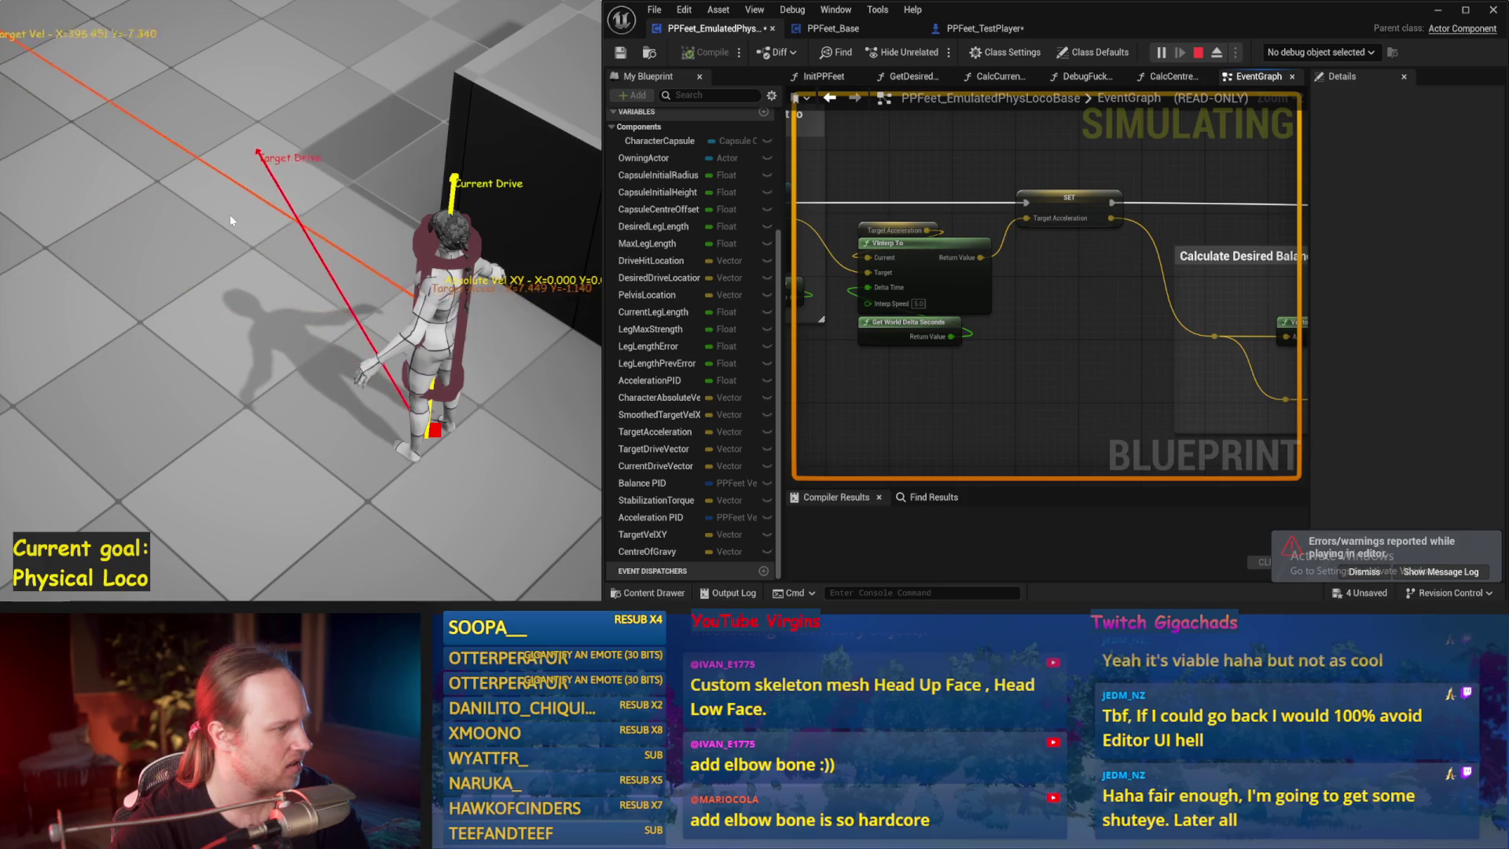
key(Escape)
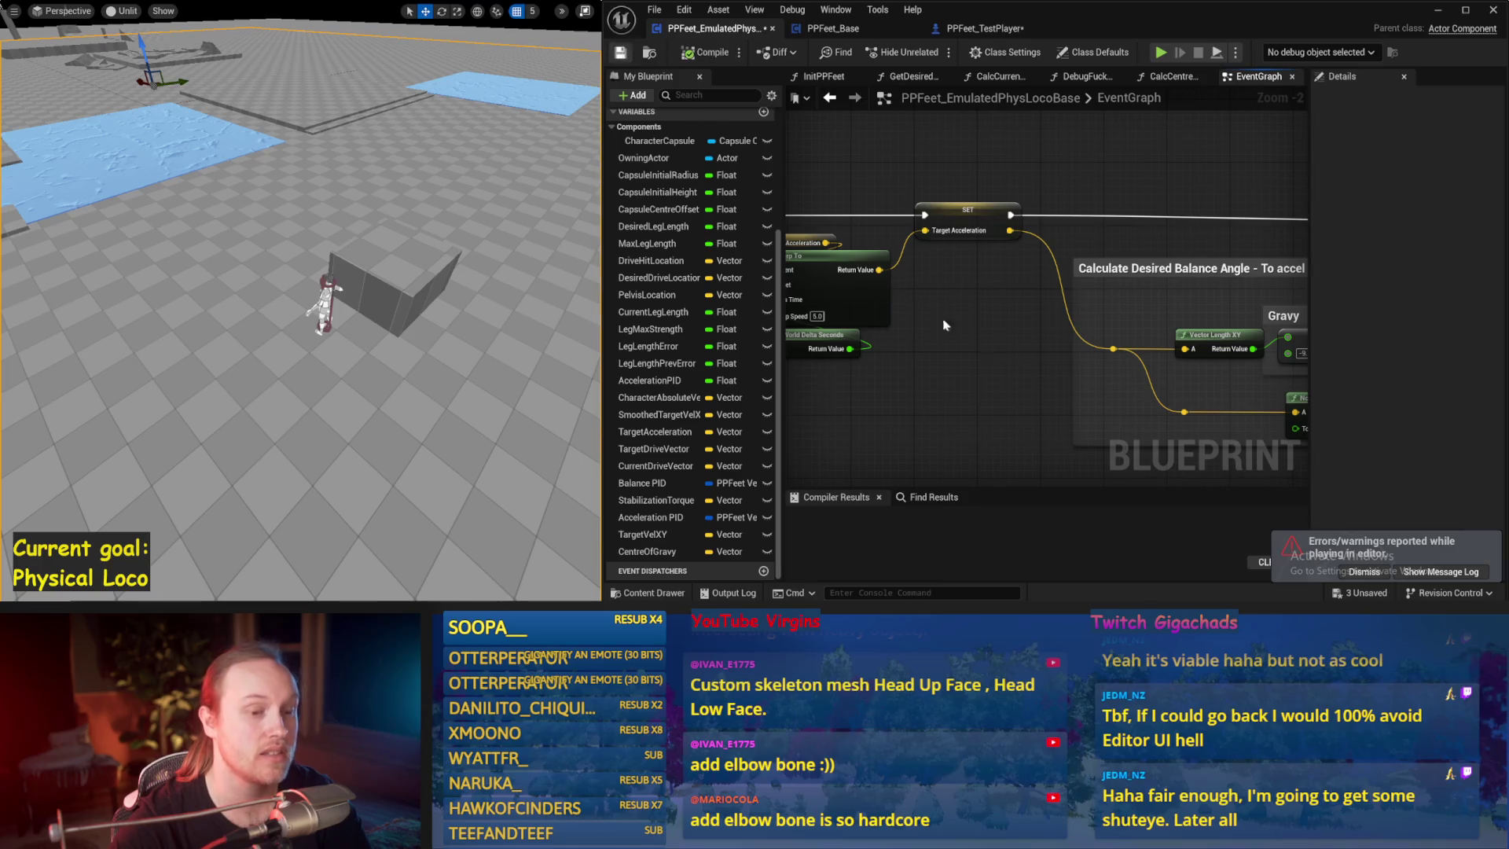
scroll(911, 314, down, 2)
mouse_move(1073, 383)
mouse_down()
mouse_move(1128, 346)
mouse_move(1100, 369)
mouse_move(1053, 312)
mouse_up()
- Set the cheating-strength literal to 0.0 and run a simulation test
scroll(1022, 291, up, 2)
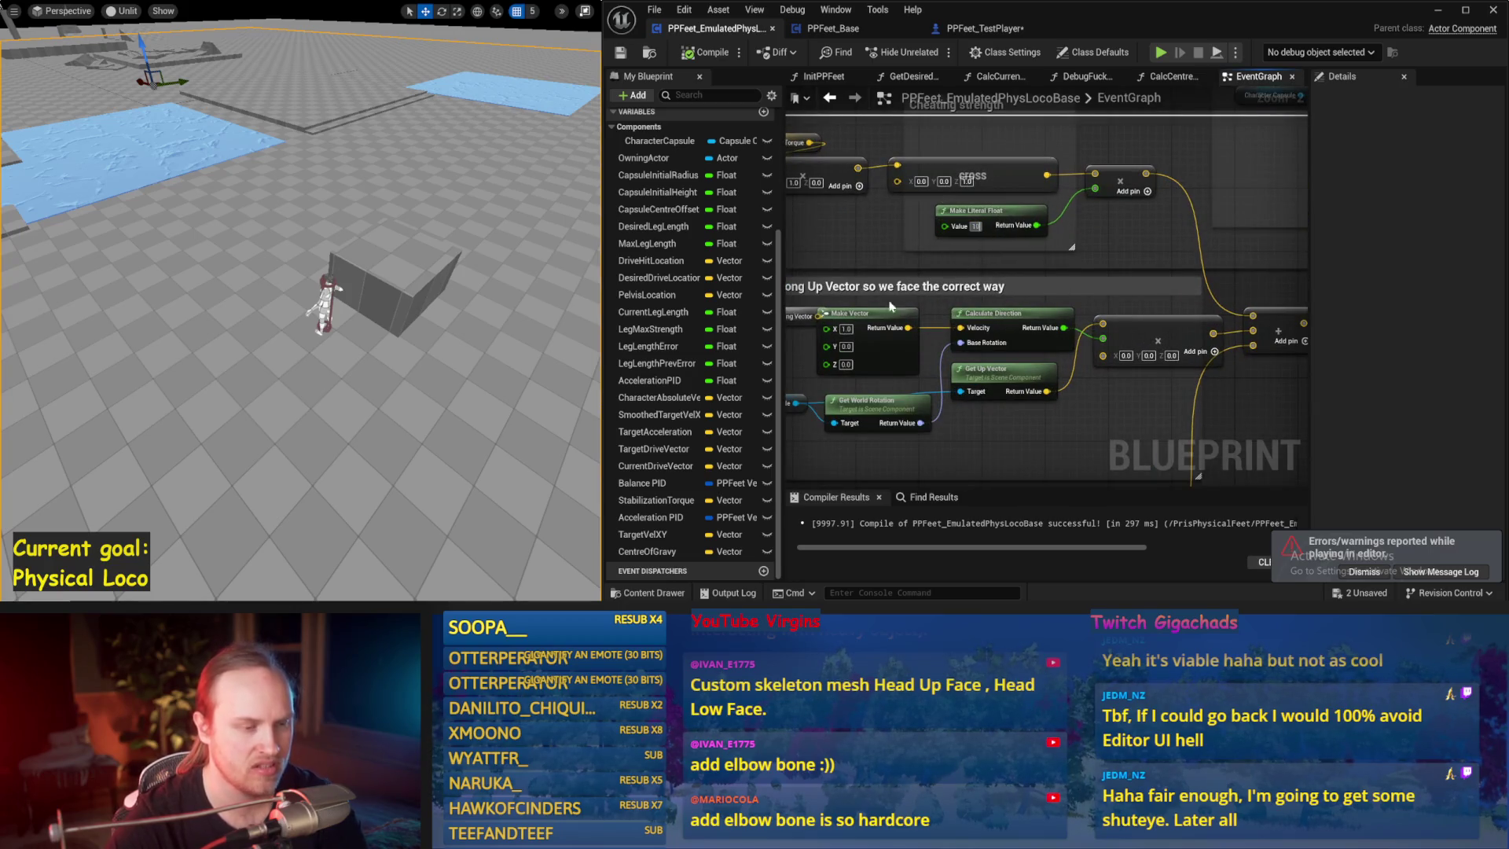
text(1000)
key(Return)
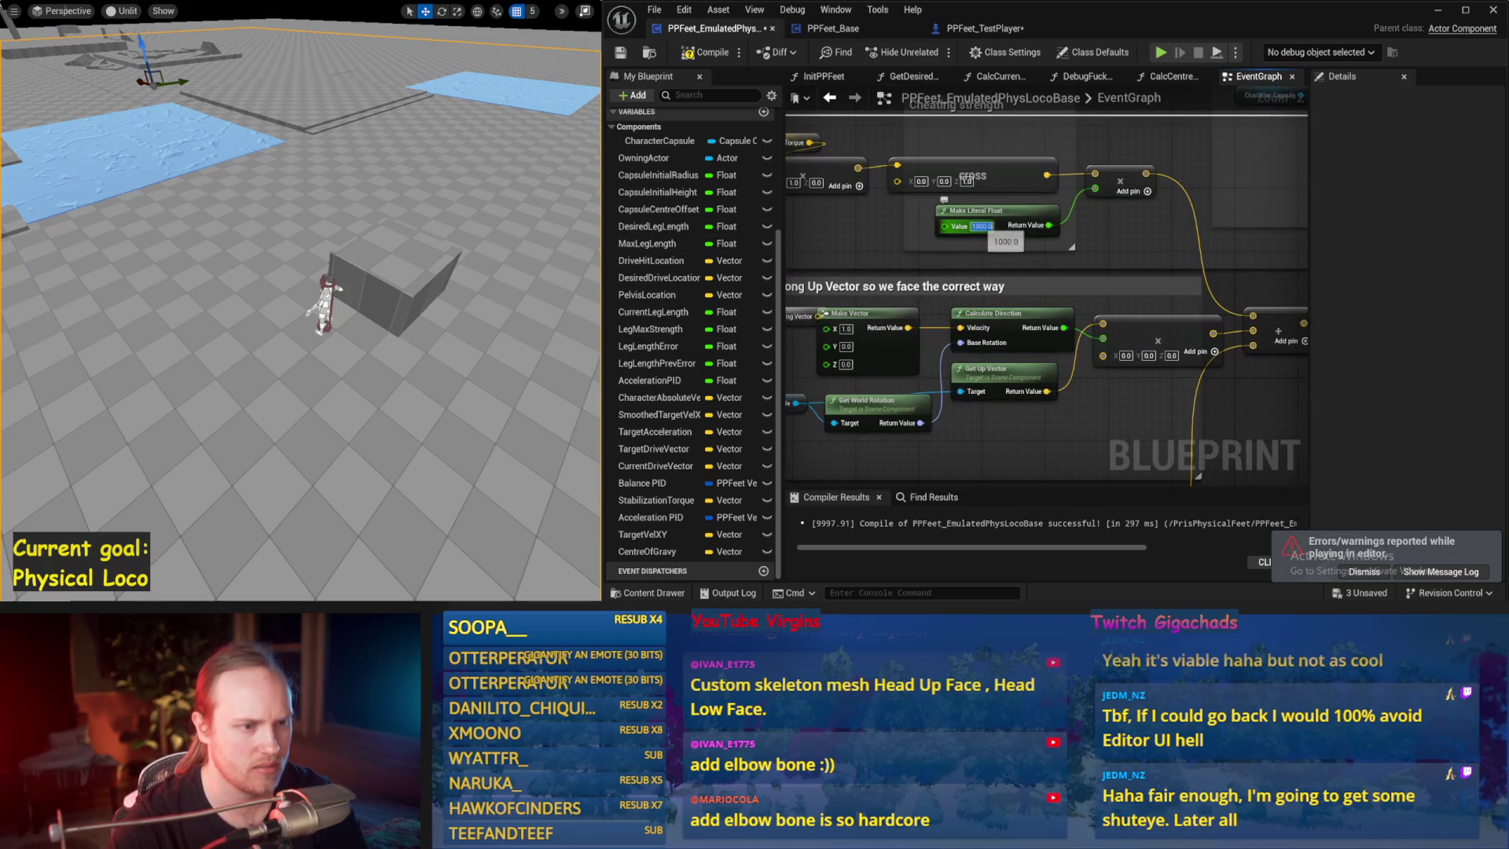
drag(402, 193, 403, 204)
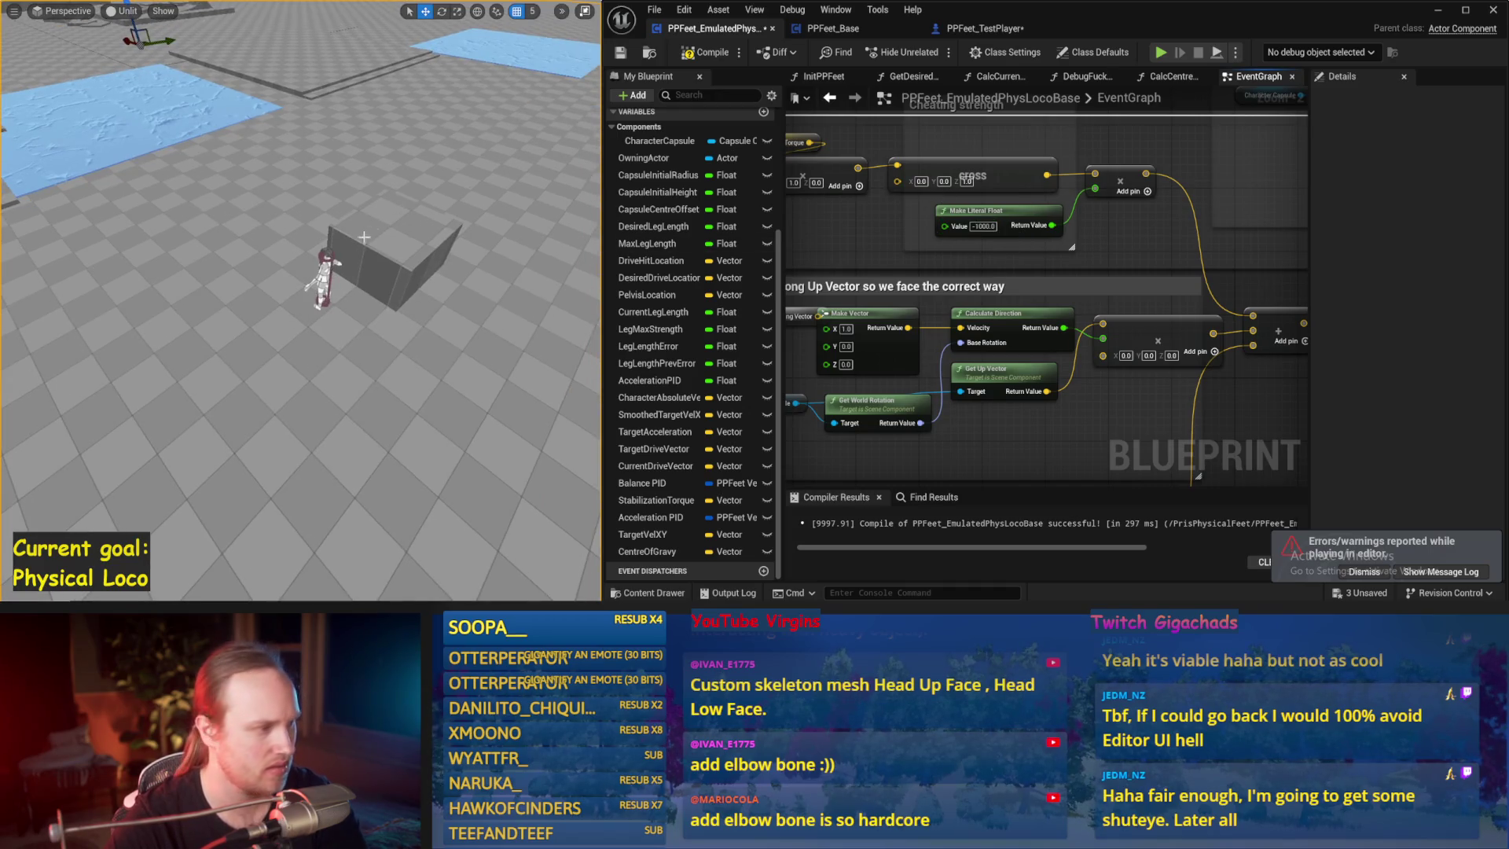
key(alt+p)
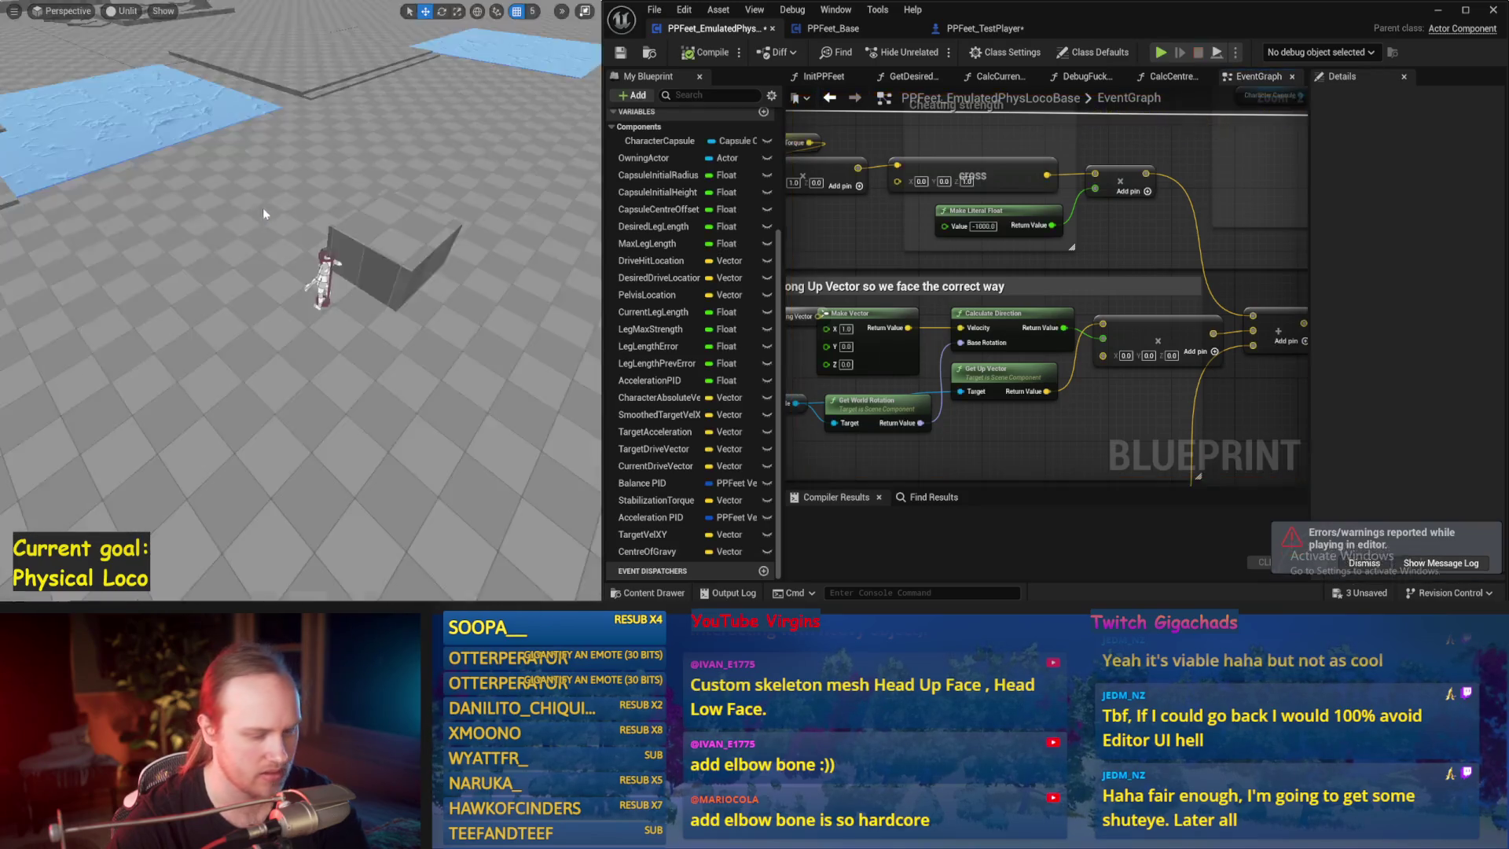
key(Escape)
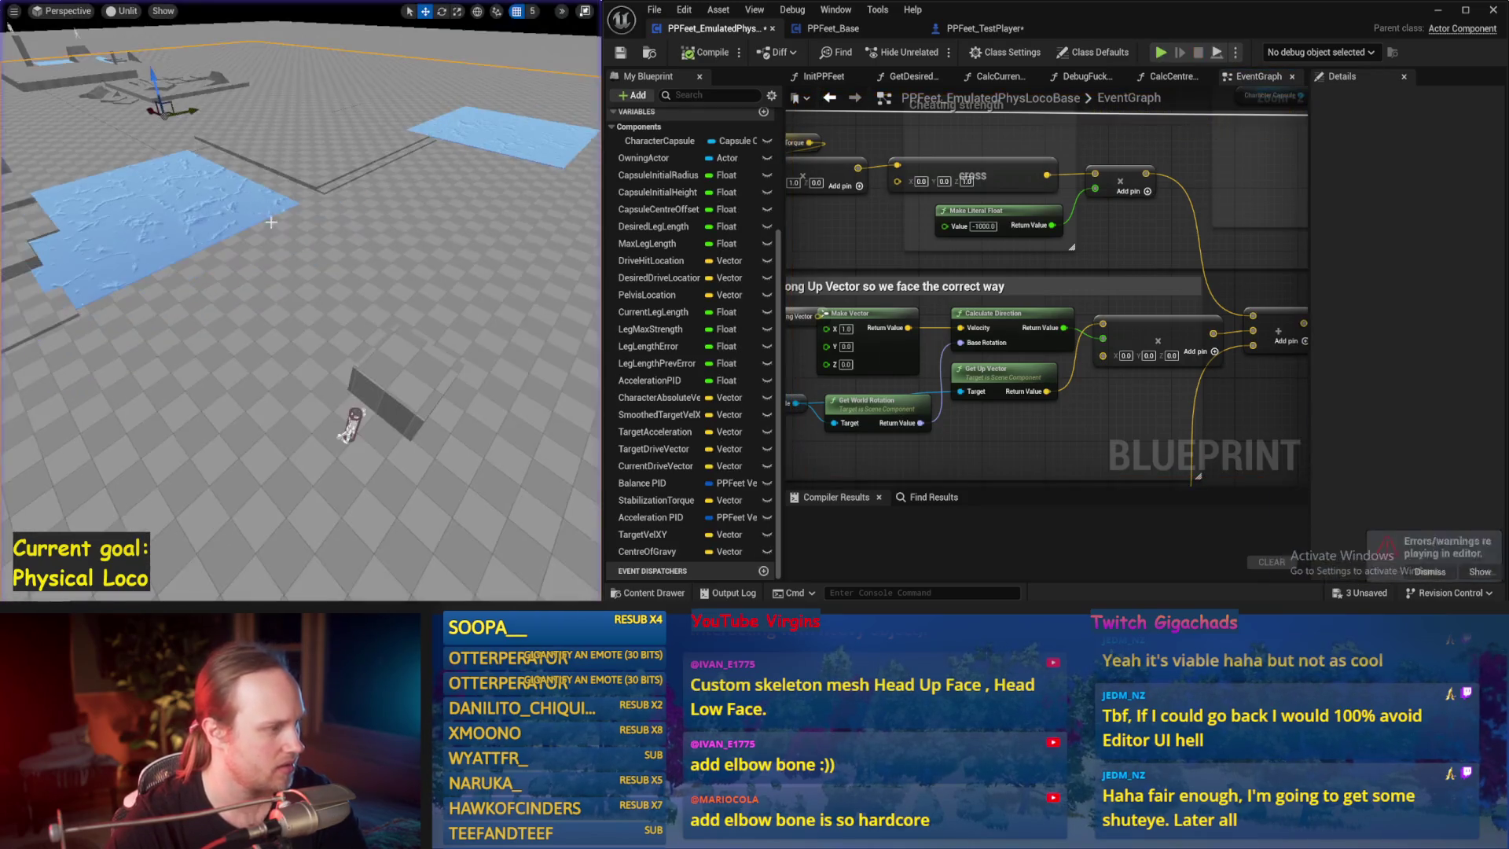
- Level the viewport with the character and wall, then rerun the simulation
scroll(301, 301, up, 5)
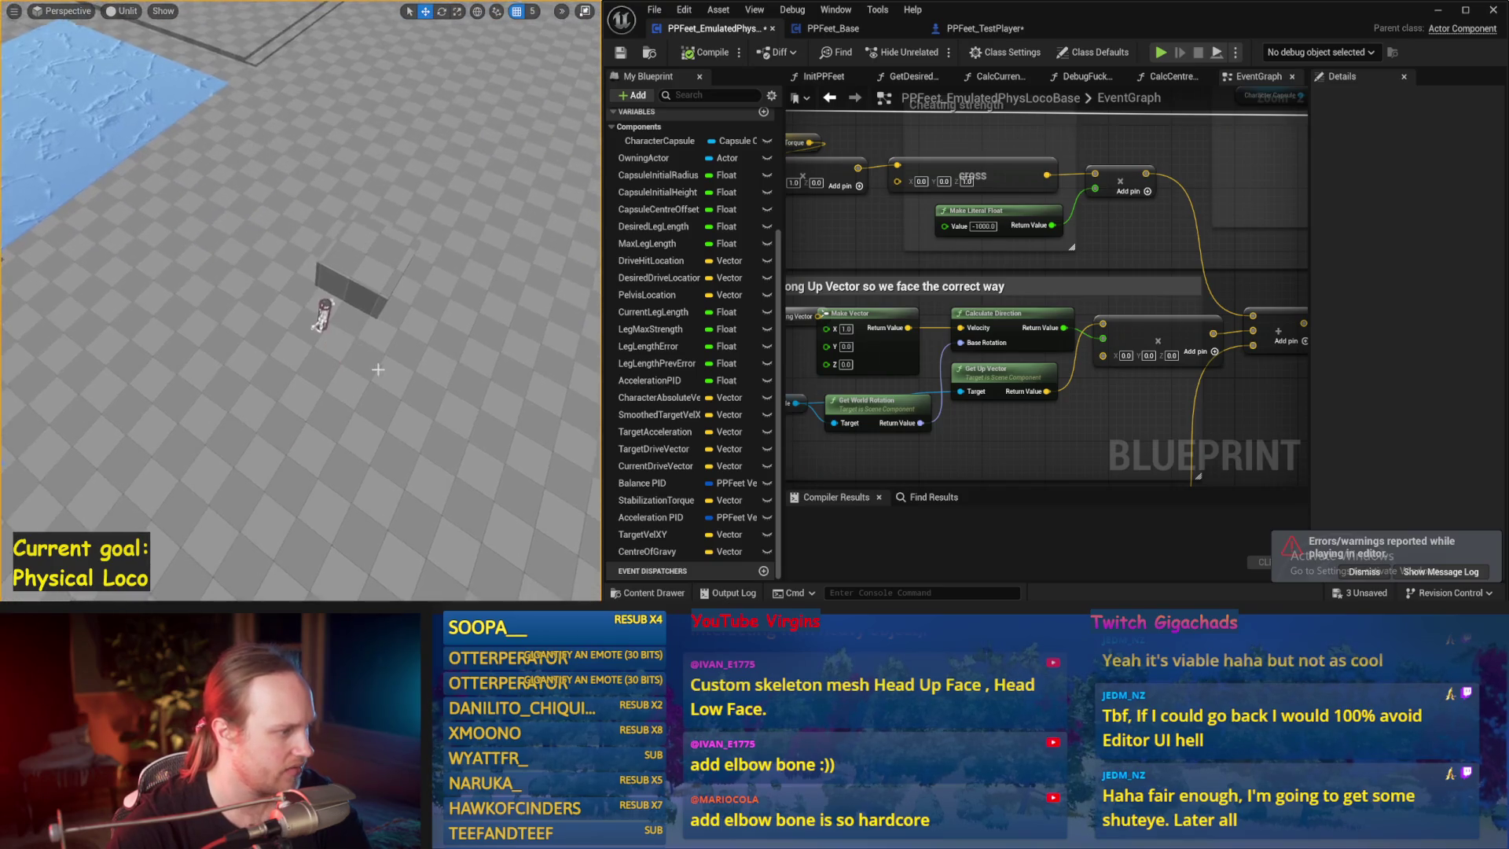
drag(259, 338, 248, 251)
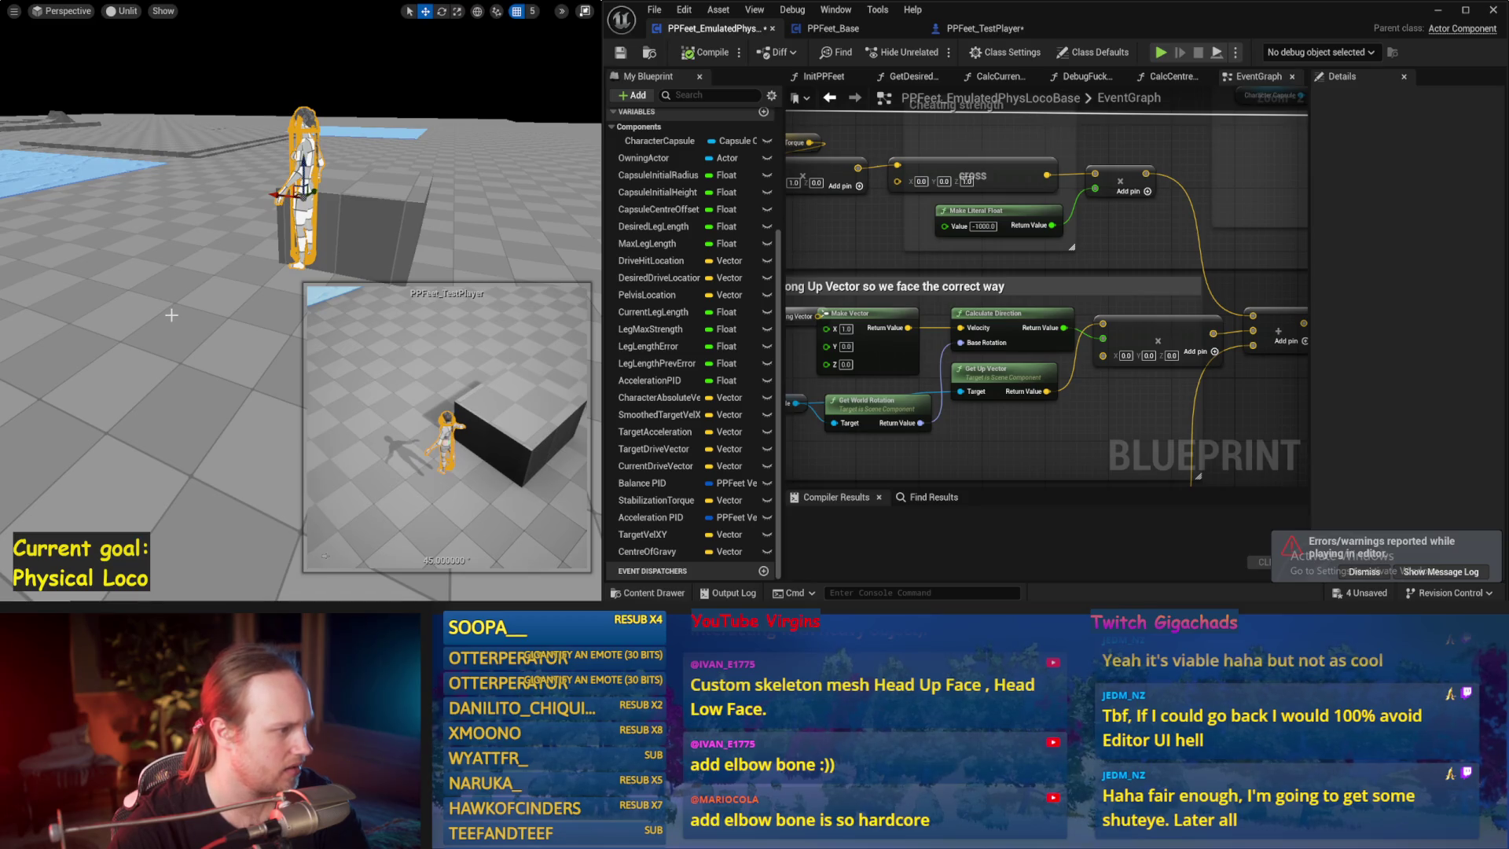
key(alt+p)
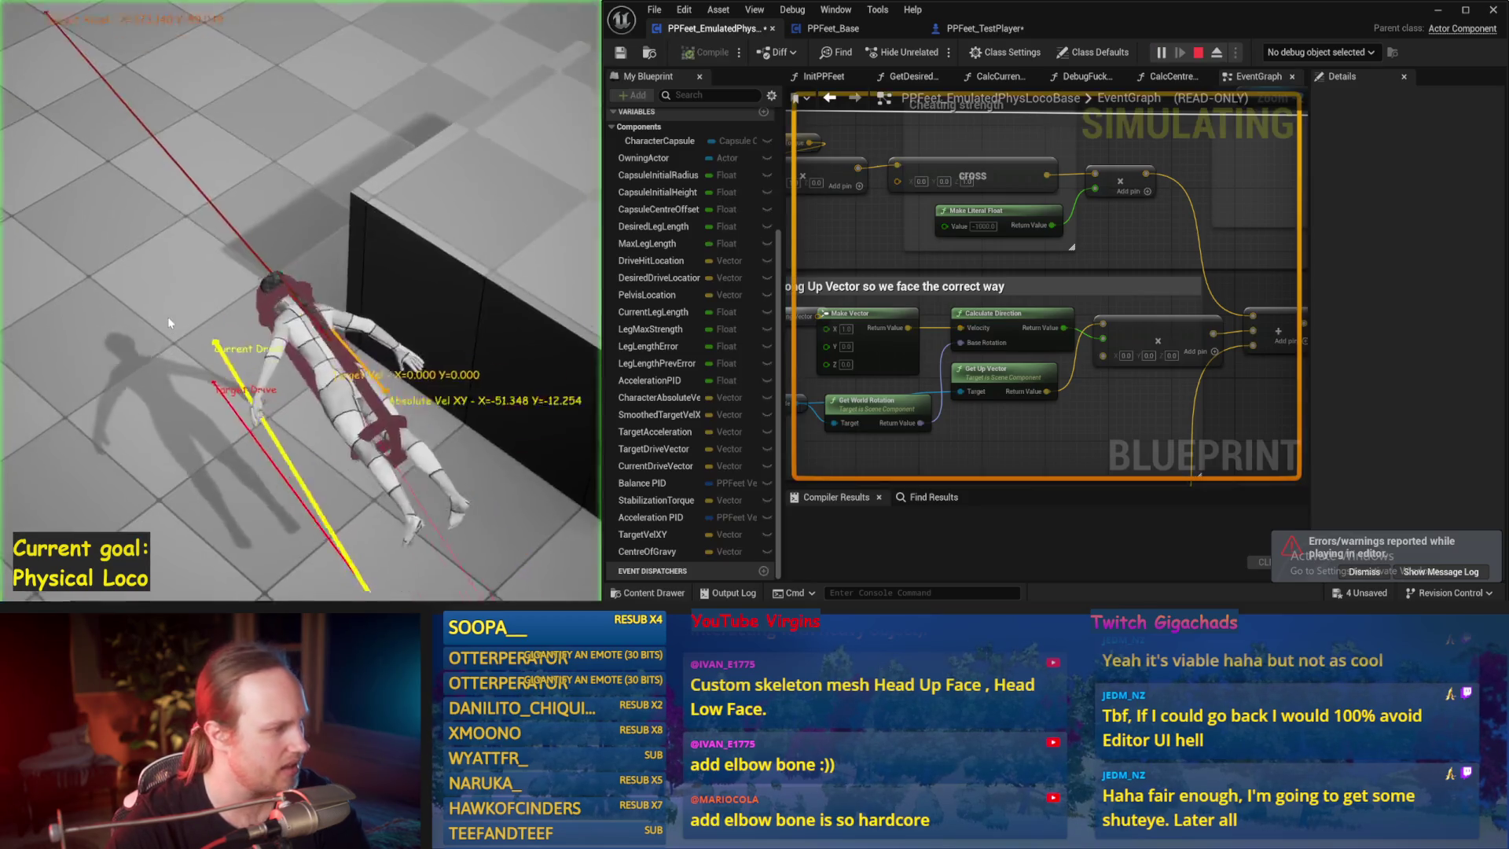
key(Escape)
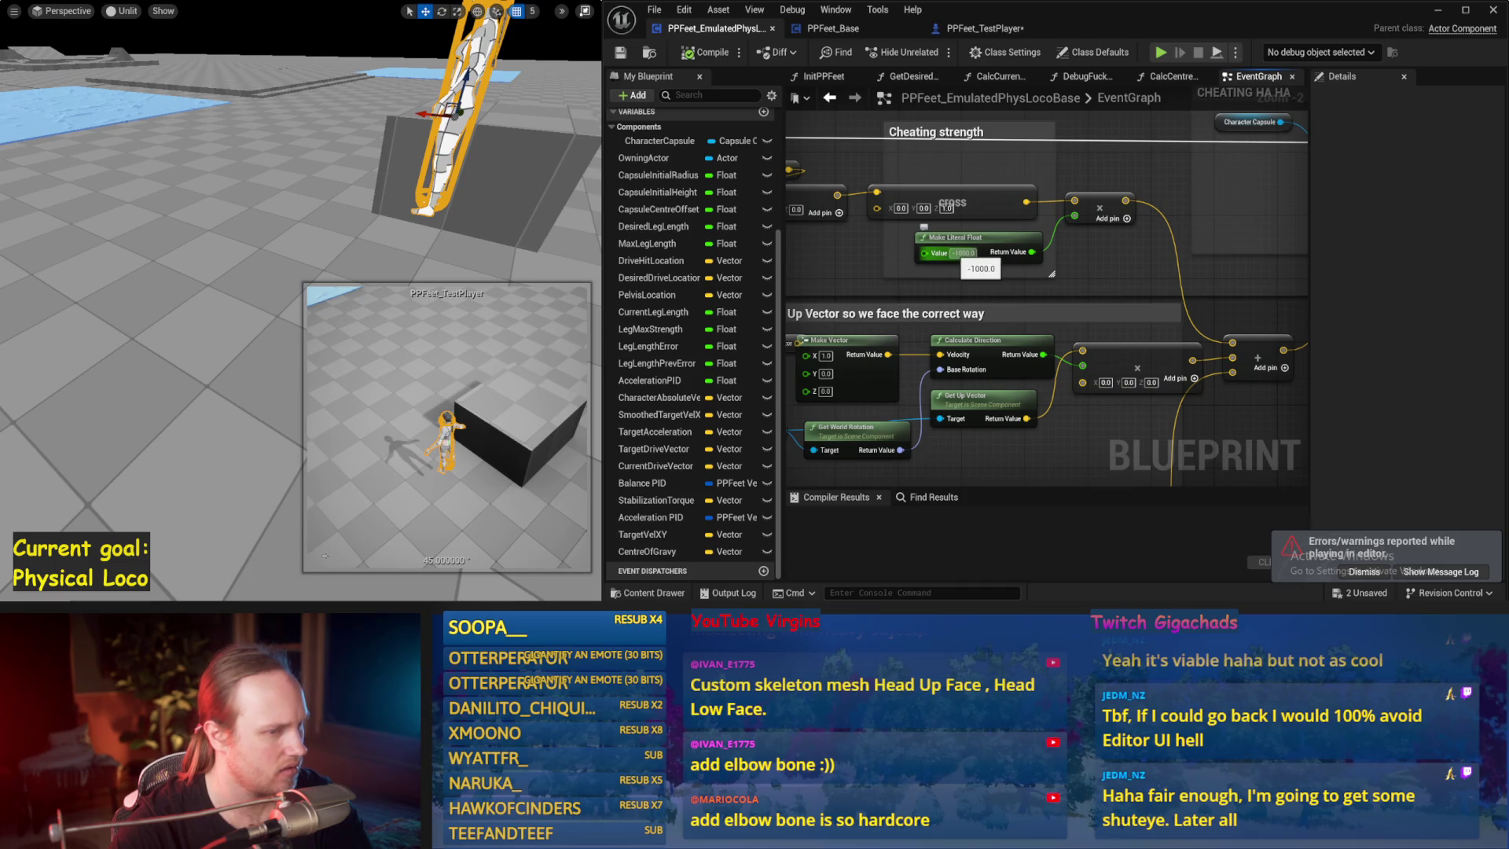
- Frame and slightly rotate the character, then simulate again as it collapses to the floor
click(181, 215)
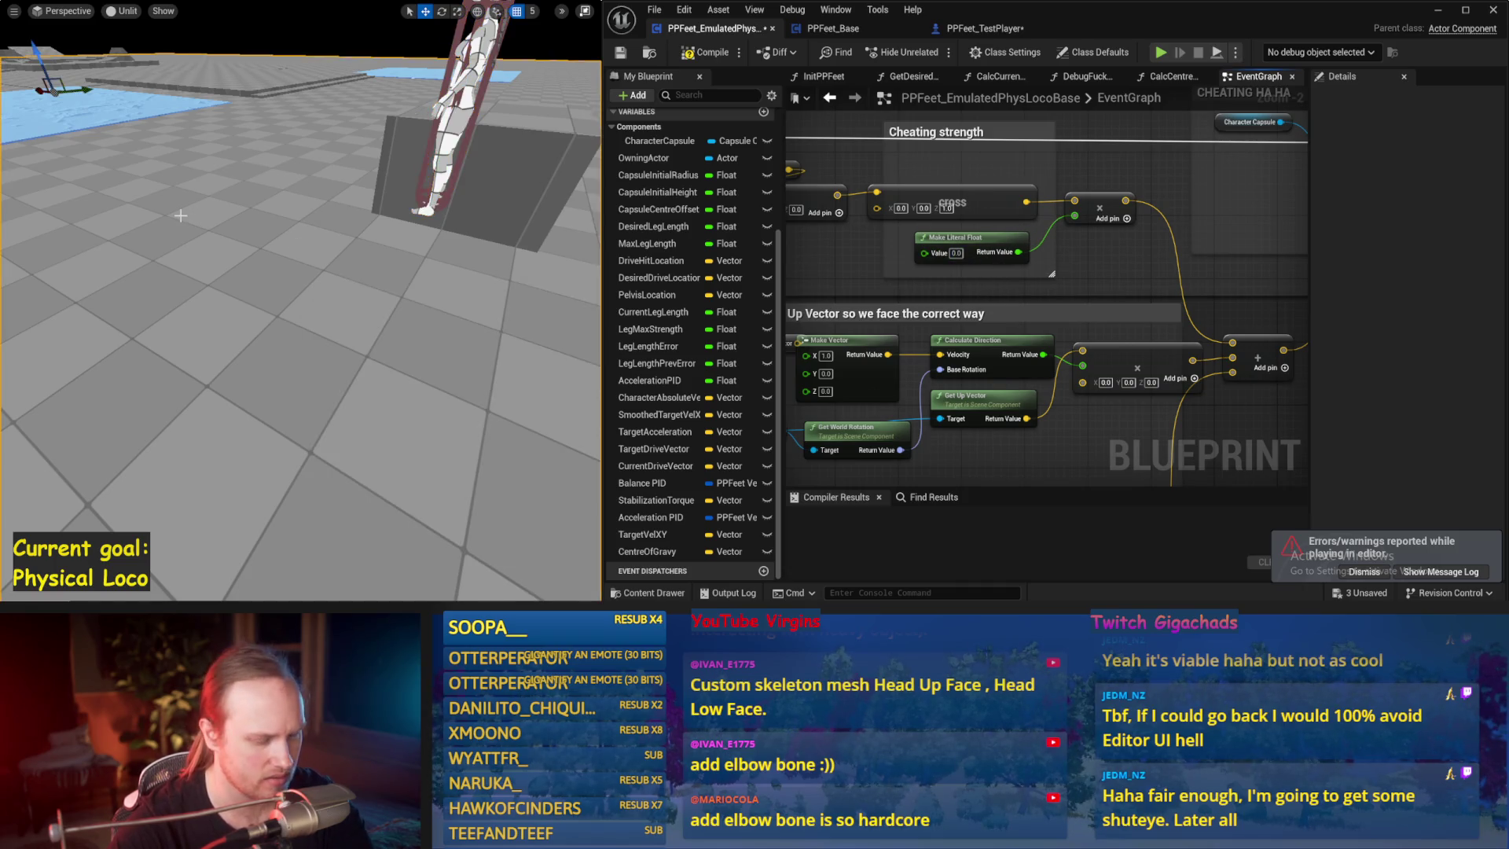
click(477, 103)
key(f)
key(e)
drag(296, 174, 294, 187)
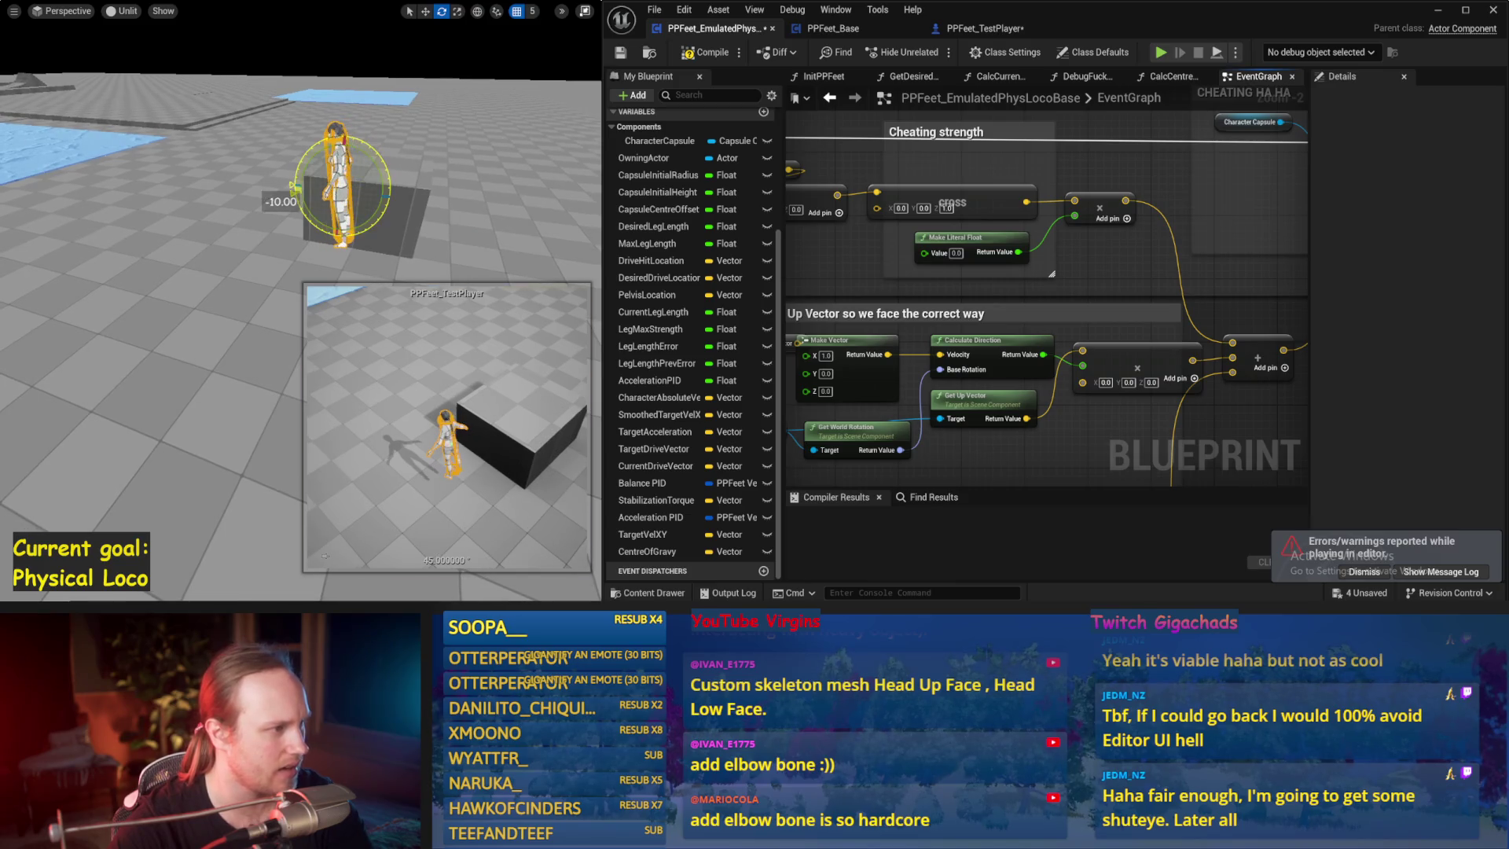
right_click(195, 168)
click(124, 198)
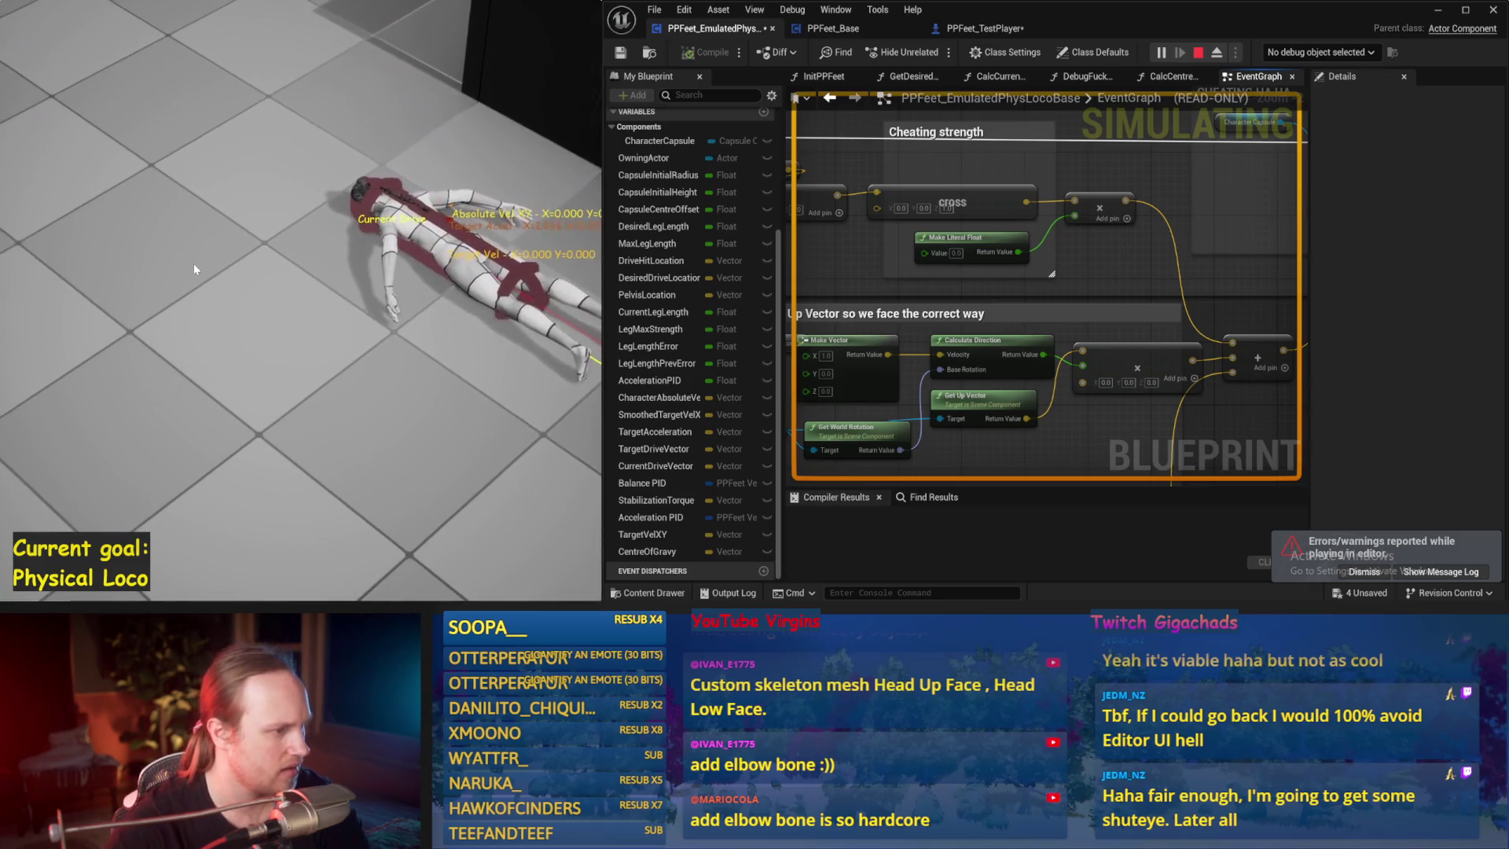
key(Escape)
key(alt+p)
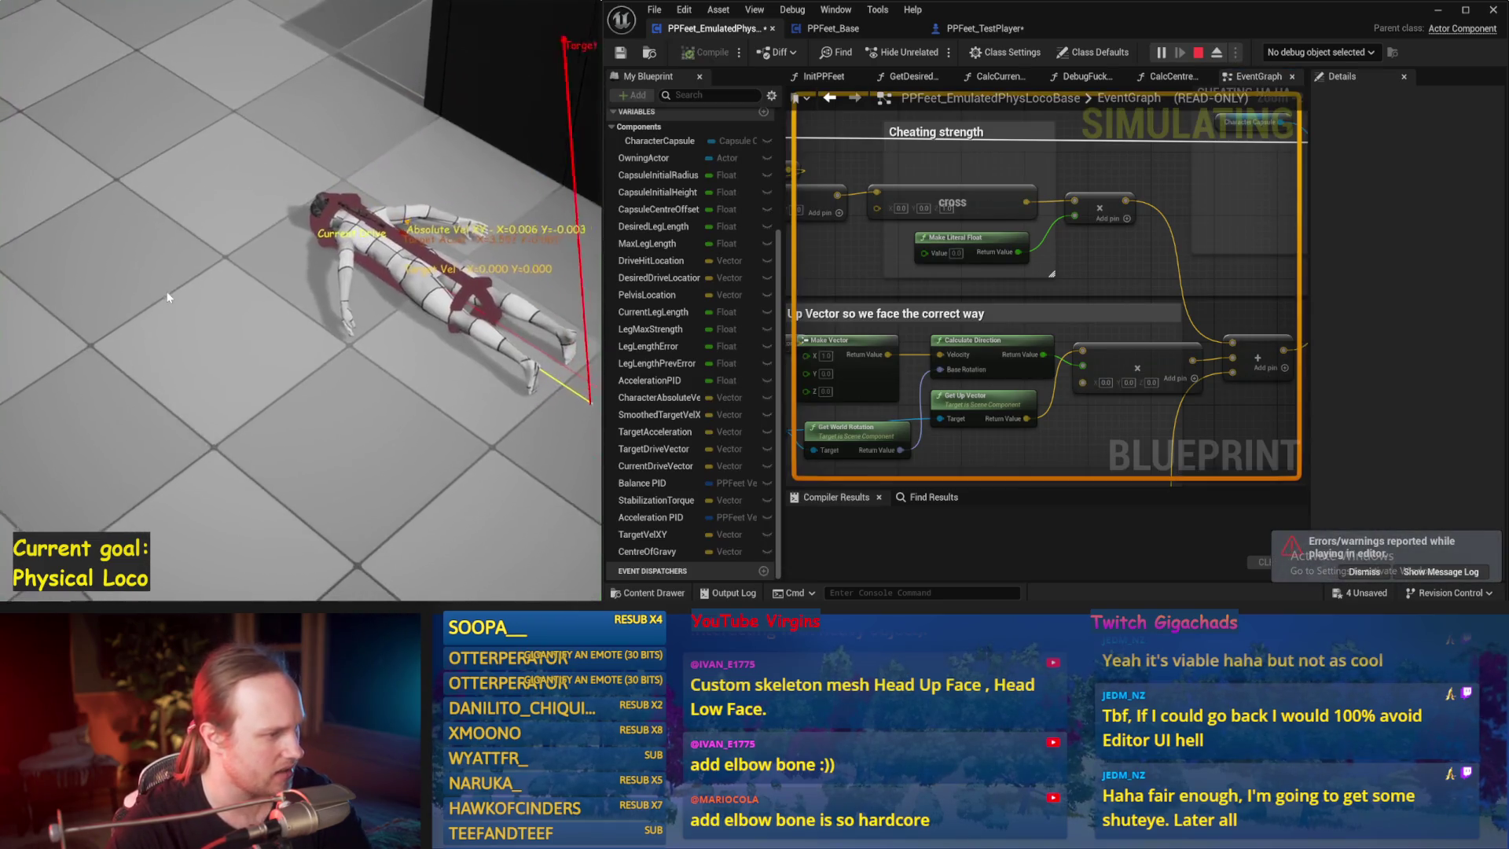
key(Escape)
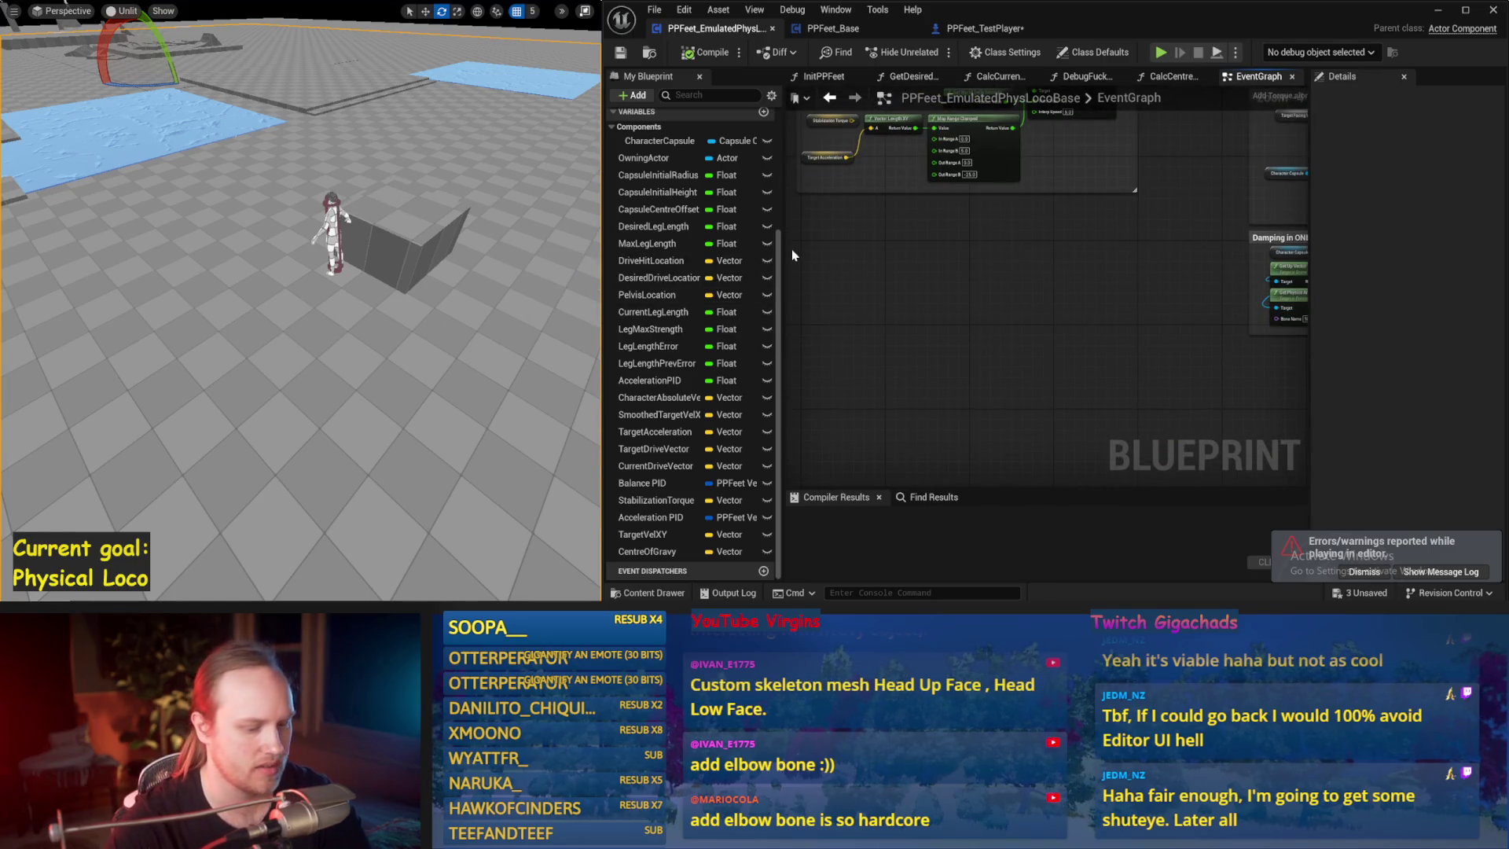
- Retry the play test, then connect the sequence's Then 2 output to Stable PID
key(alt+p)
key(Escape)
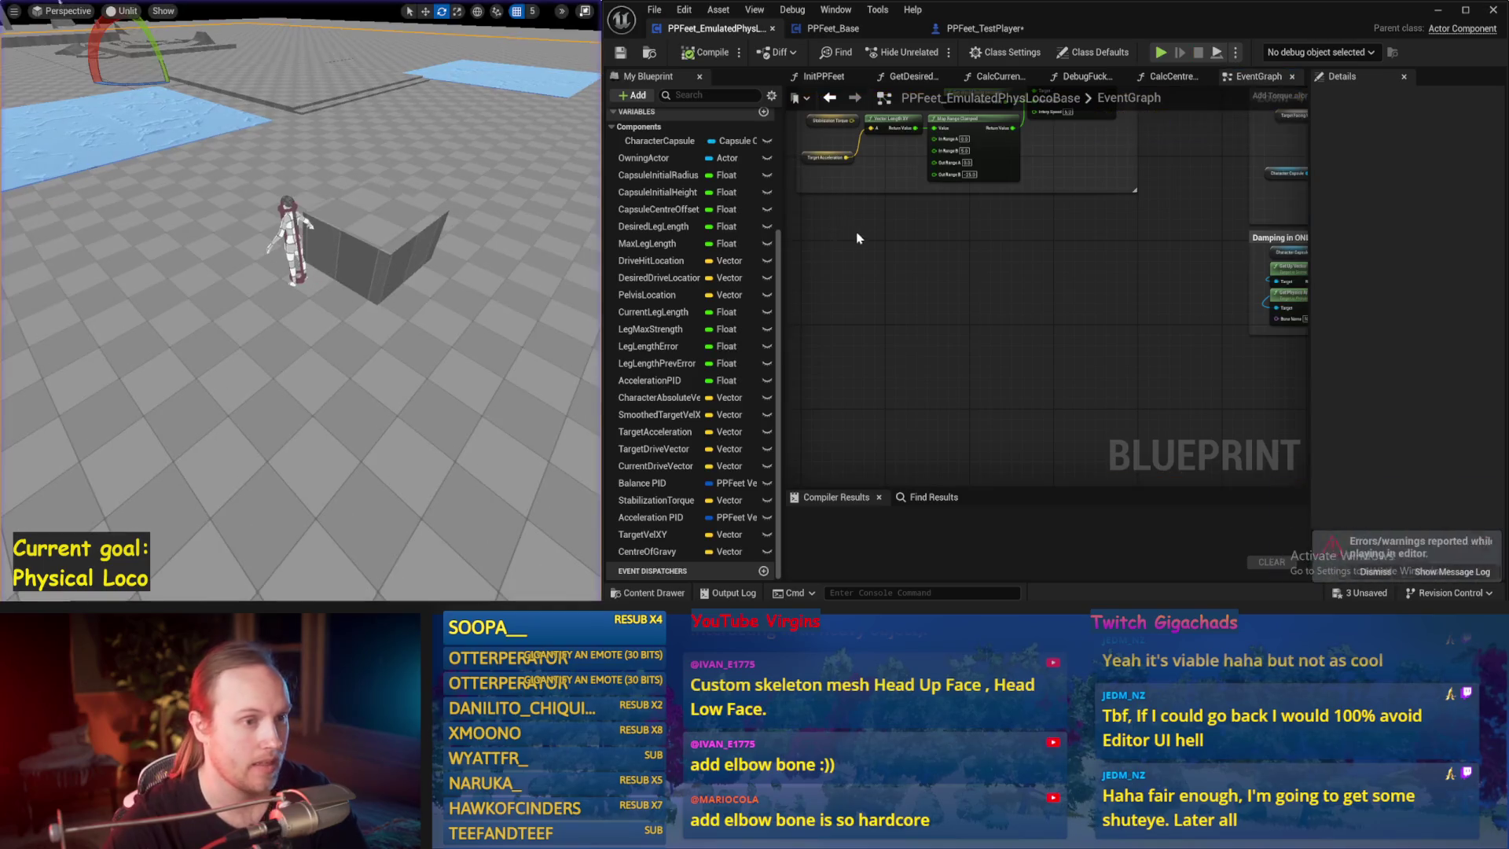
scroll(1095, 276, down, 2)
scroll(1173, 314, up, 1)
mouse_move(1166, 220)
mouse_down()
mouse_move(881, 418)
mouse_move(1096, 391)
mouse_move(1045, 503)
mouse_move(989, 379)
mouse_up()
mouse_move(889, 246)
mouse_down()
mouse_move(1205, 219)
mouse_move(976, 437)
mouse_move(954, 426)
mouse_up()
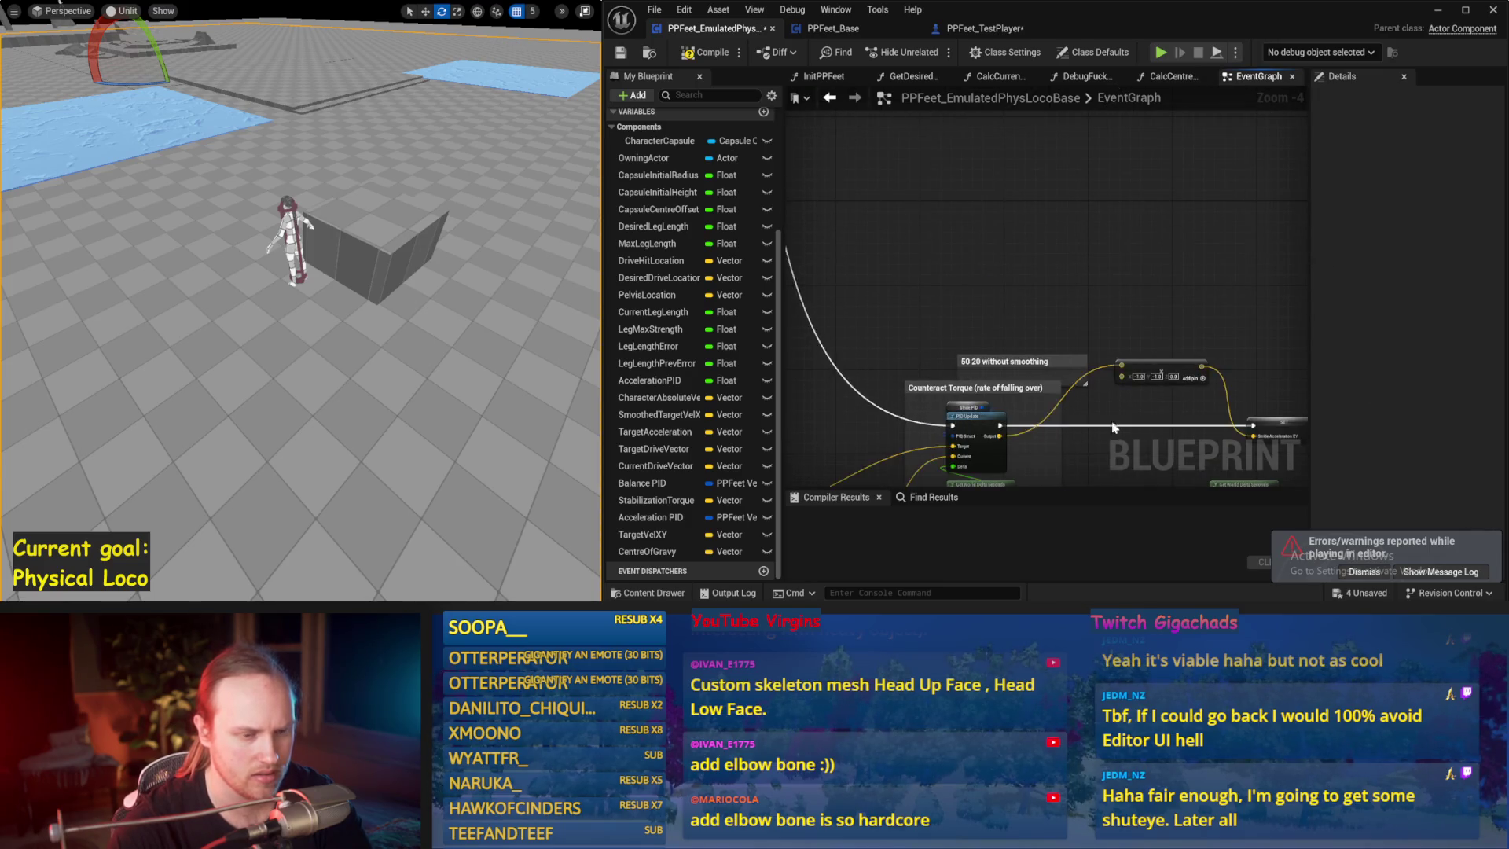
scroll(1098, 430, up, 2)
key(ctrl+s)
- Create Stride Acceleration XY and TargetStrideVelocityXY variables from their setters, then compile
mouse_move(954, 209)
mouse_down()
mouse_move(918, 217)
mouse_move(1161, 287)
mouse_up()
drag(984, 312, 1090, 257)
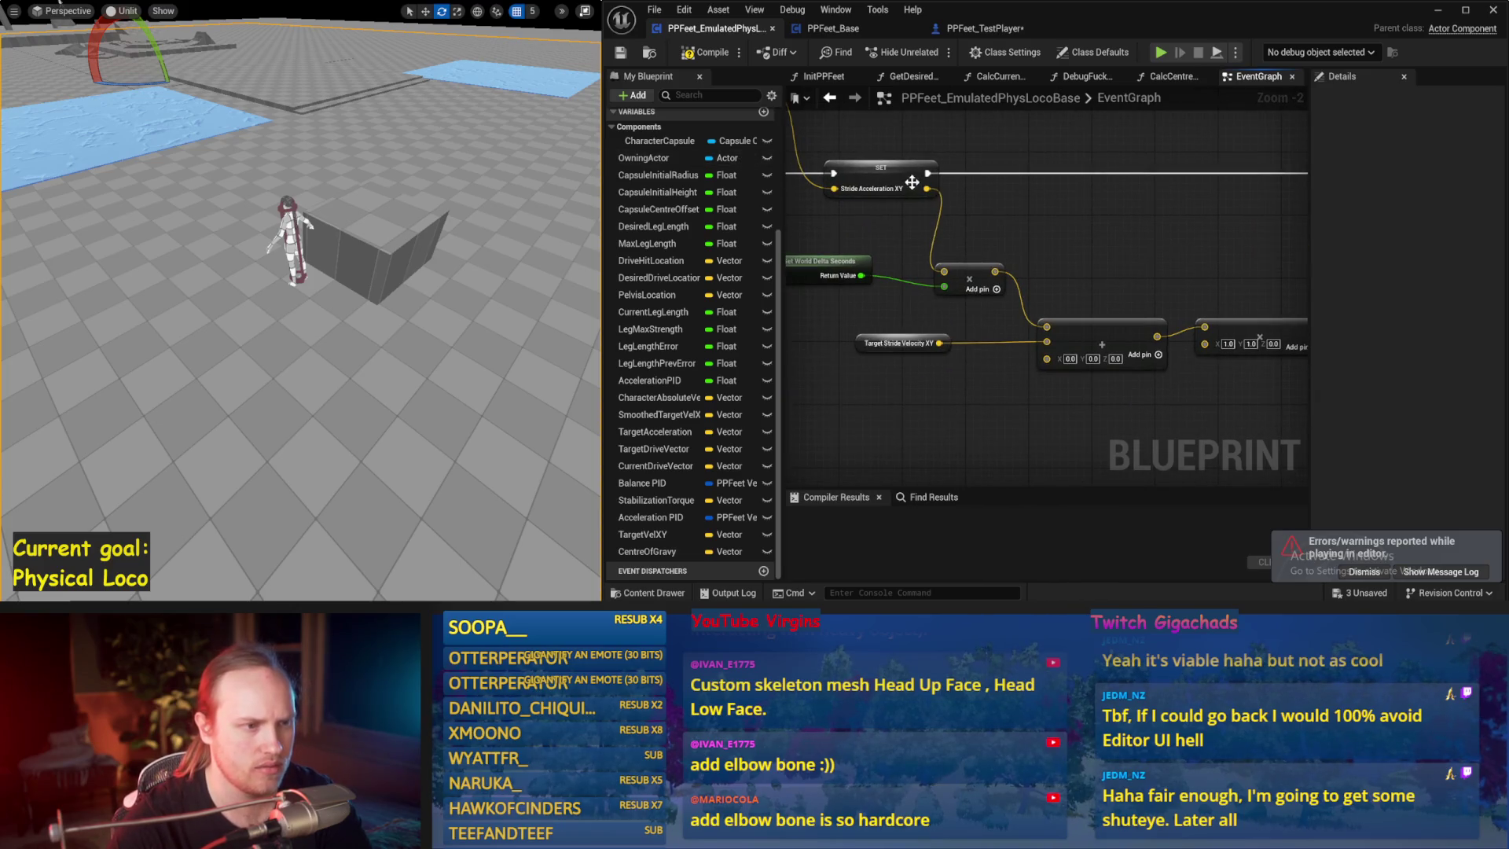
drag(912, 182, 1091, 206)
scroll(943, 281, down, 1)
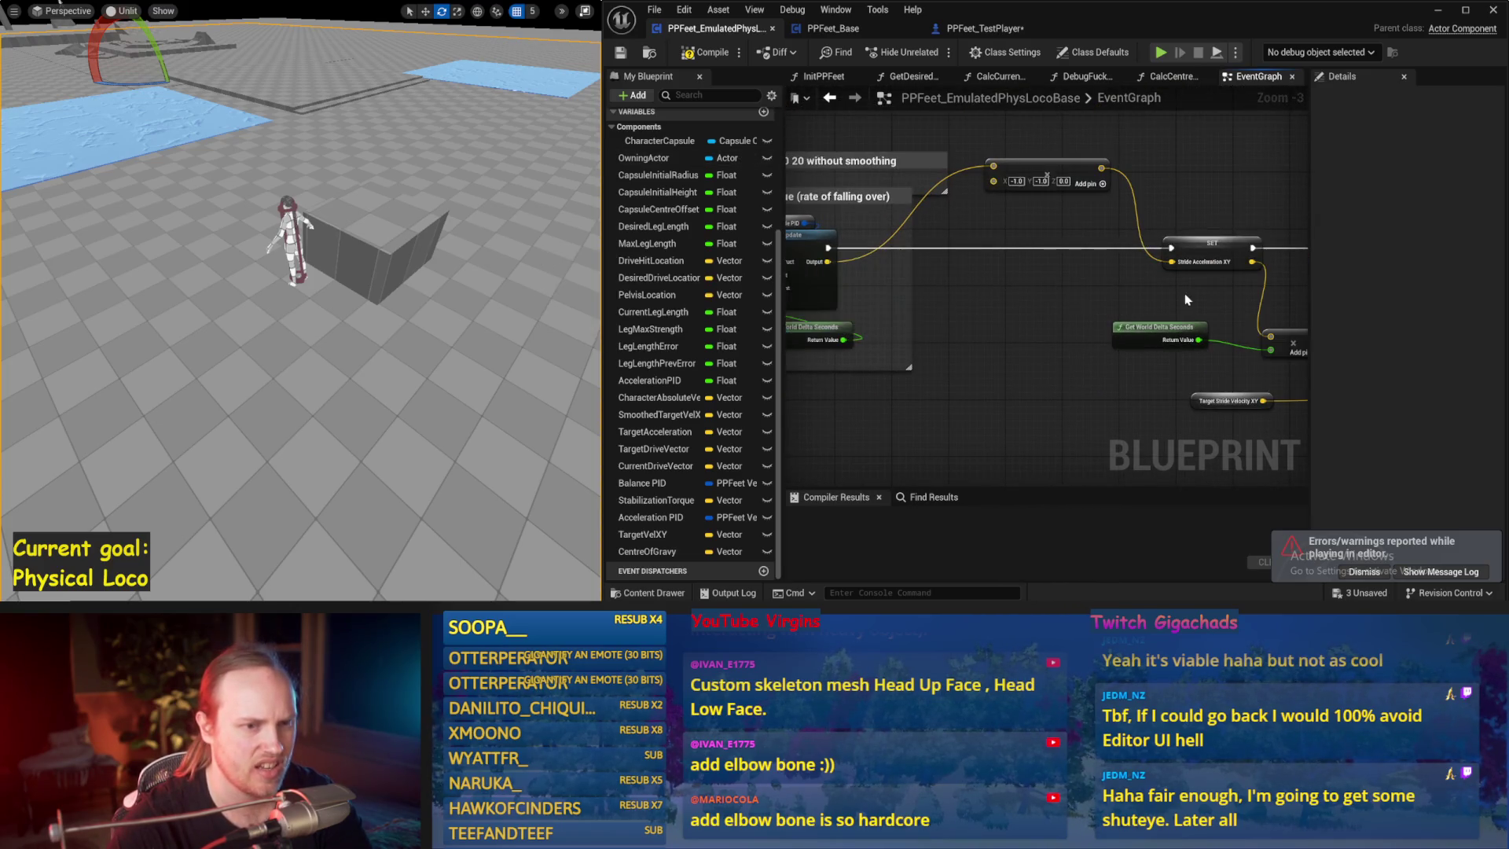
scroll(1185, 294, up, 2)
right_click(1135, 246)
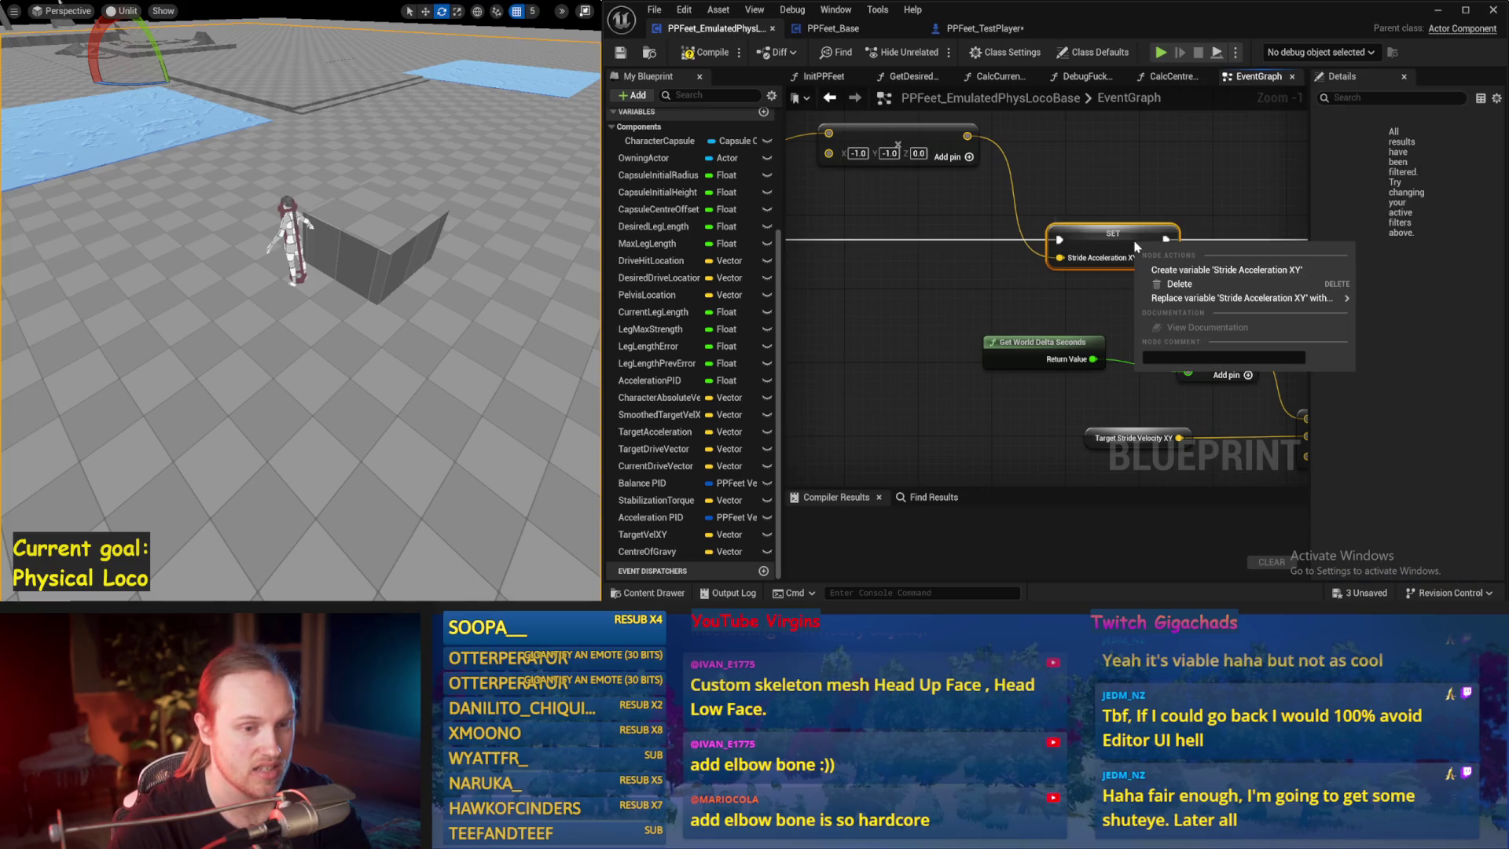
click(1249, 269)
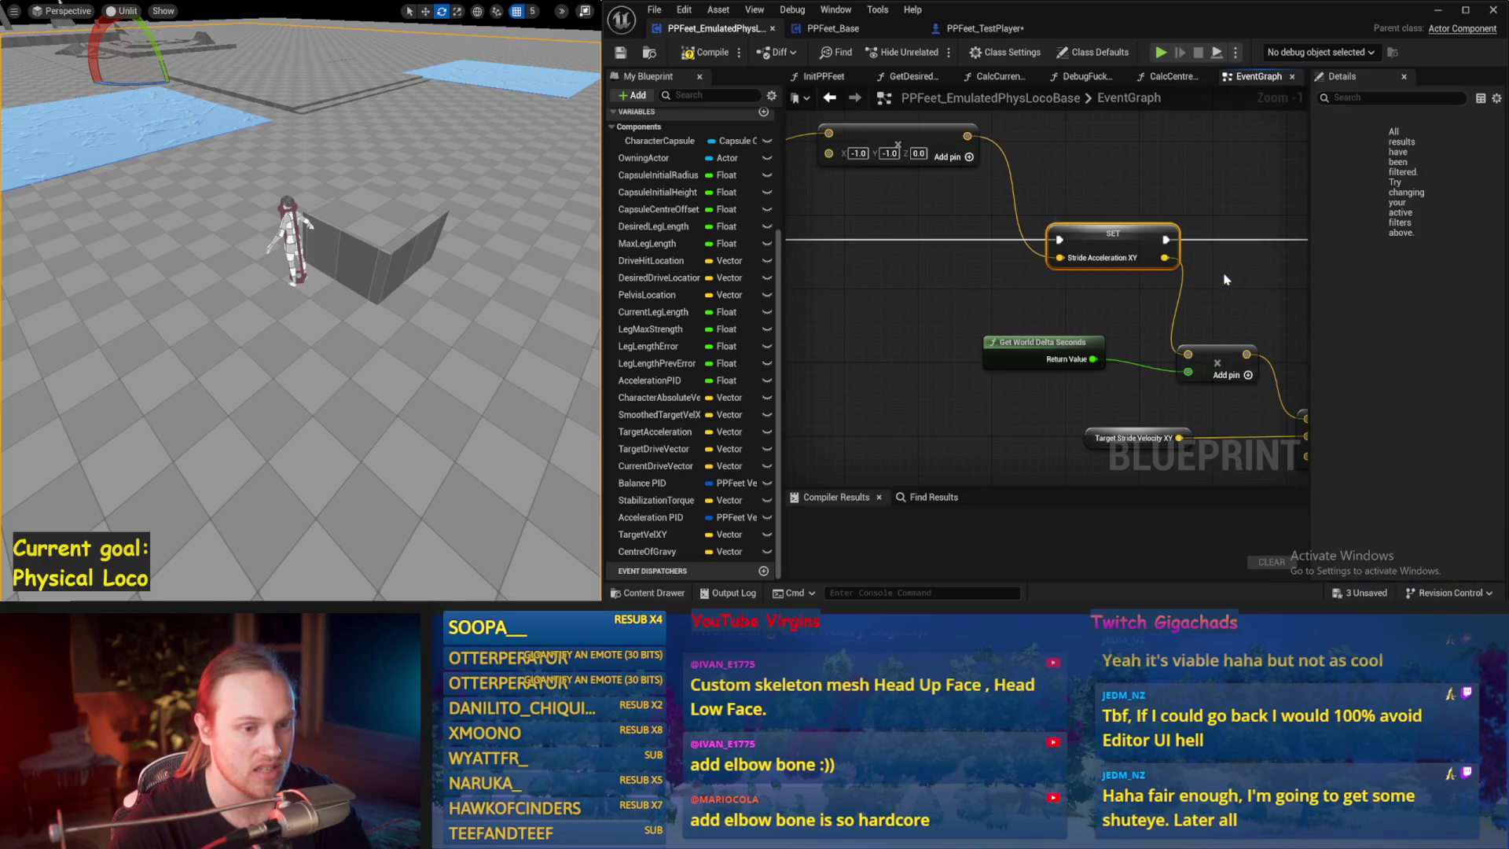
drag(1195, 207, 1258, 200)
right_click(1214, 228)
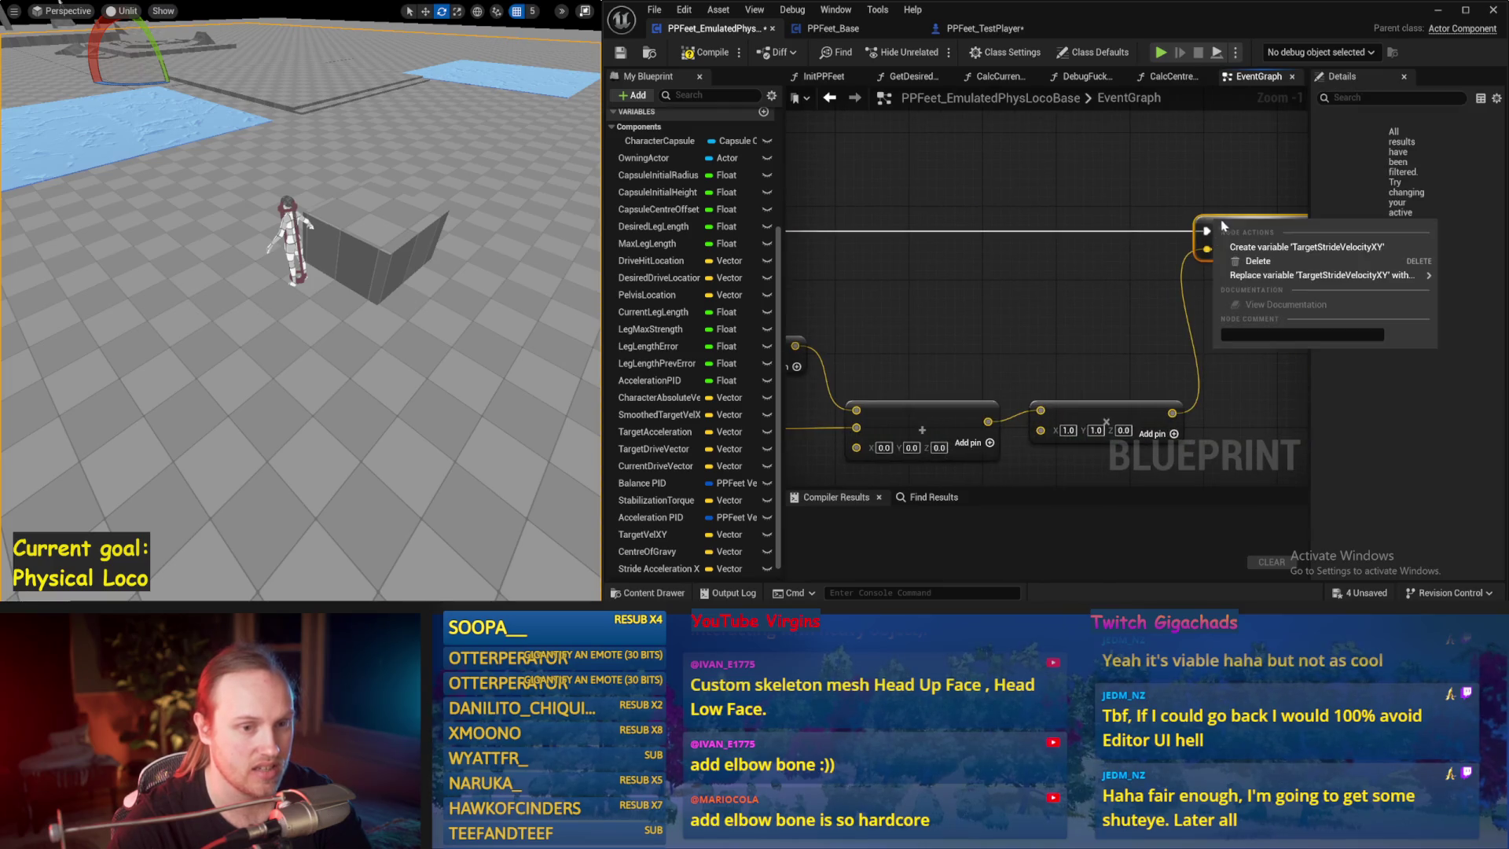
click(1261, 248)
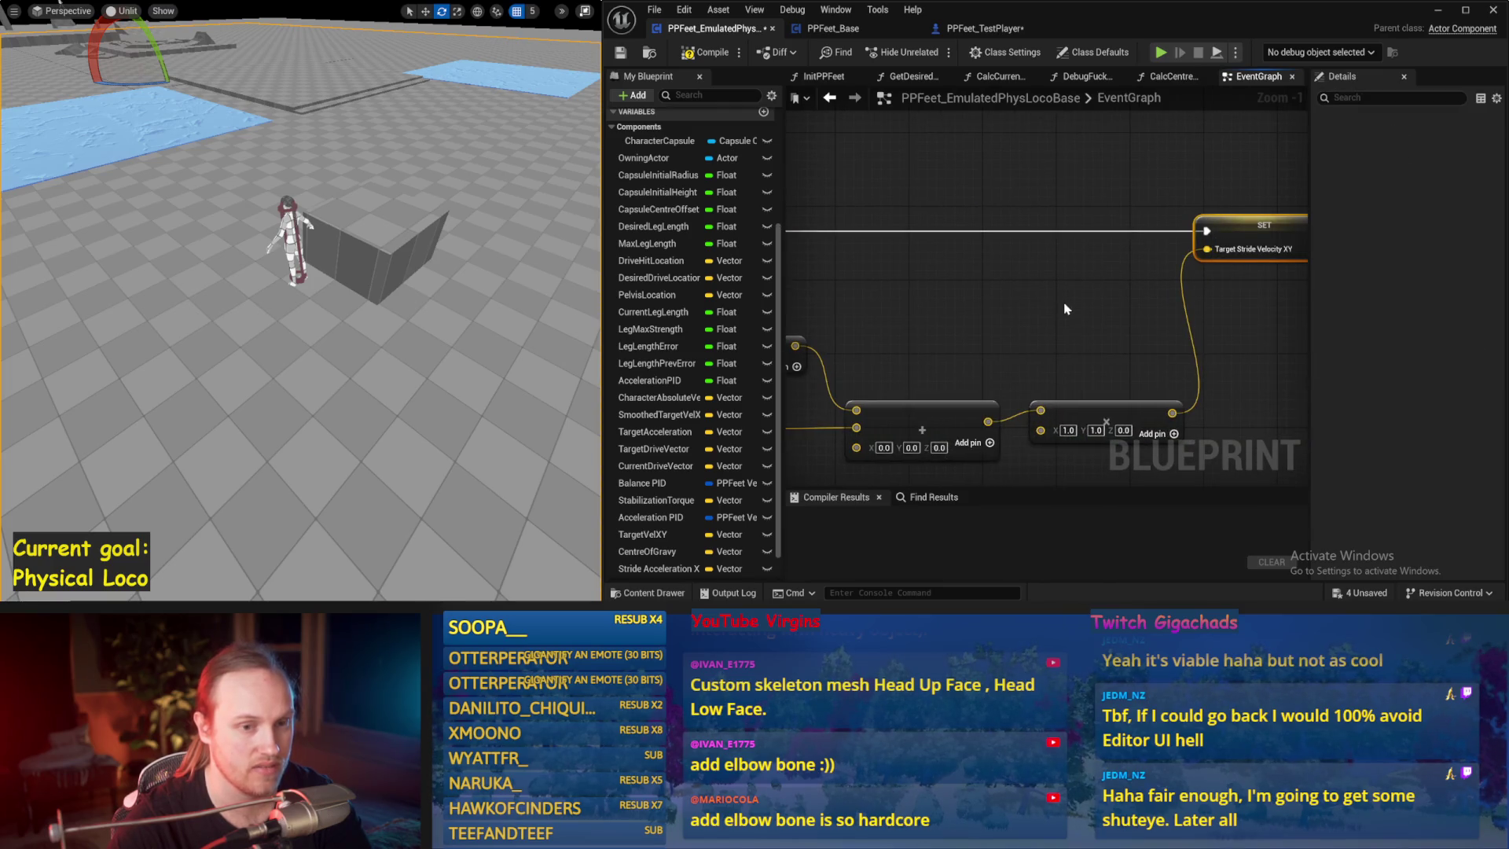
click(703, 53)
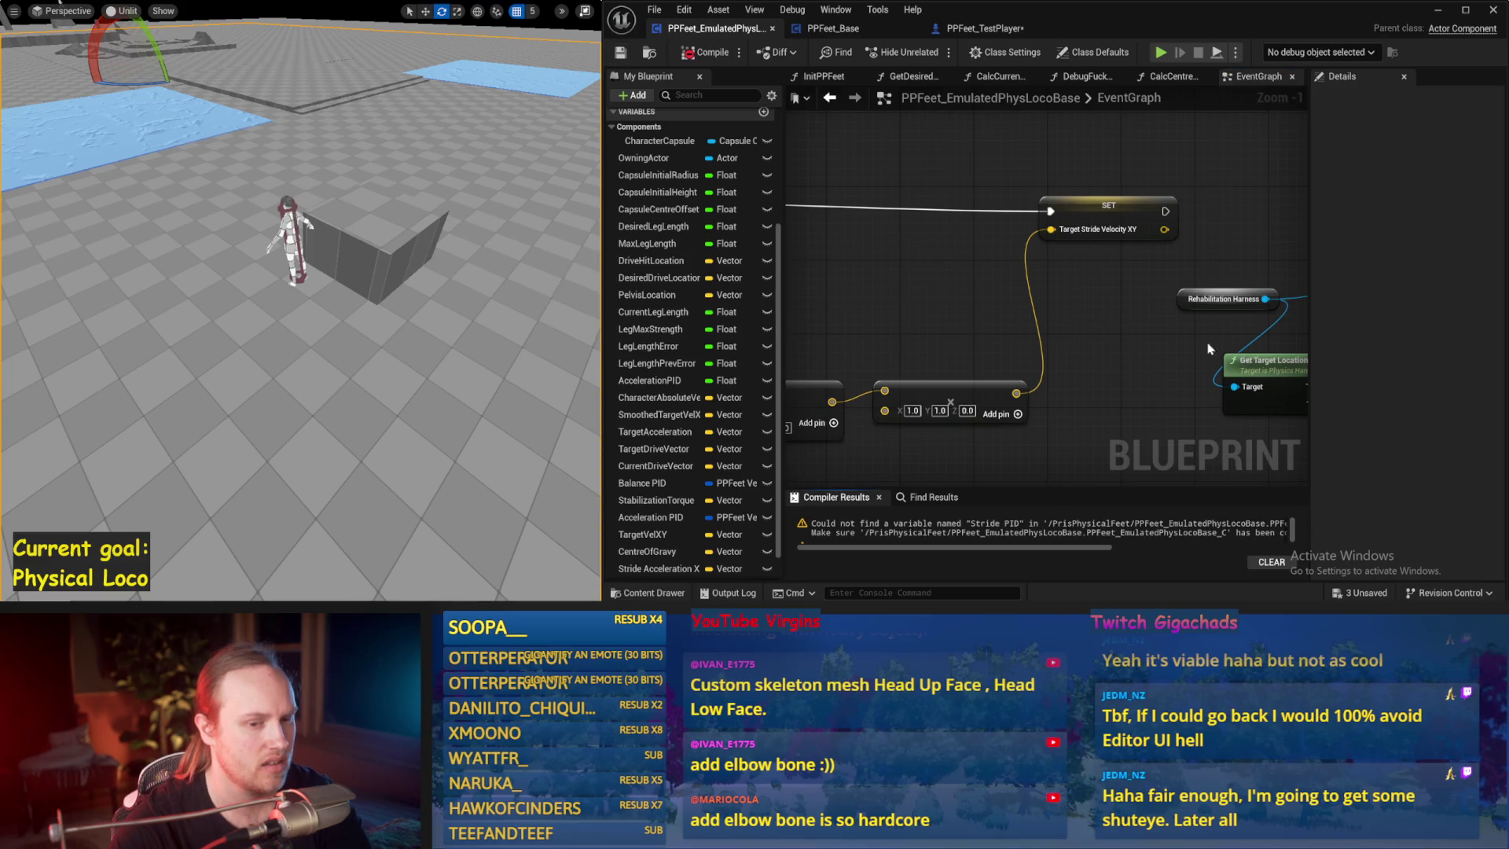
scroll(1091, 313, down, 2)
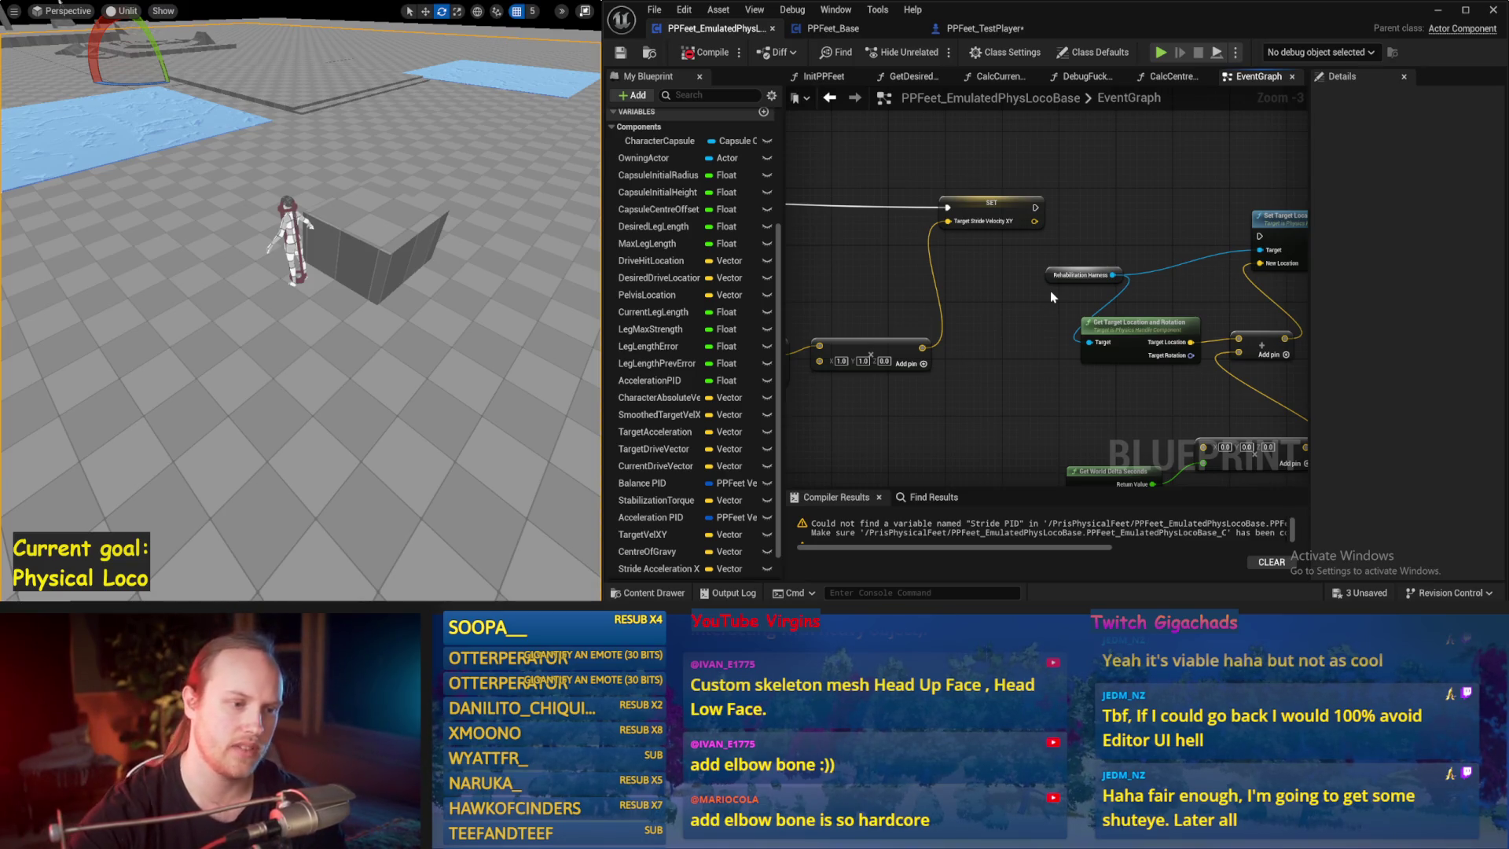
- Delete the SET Target Stride Velocity XY node
drag(1035, 288, 1124, 272)
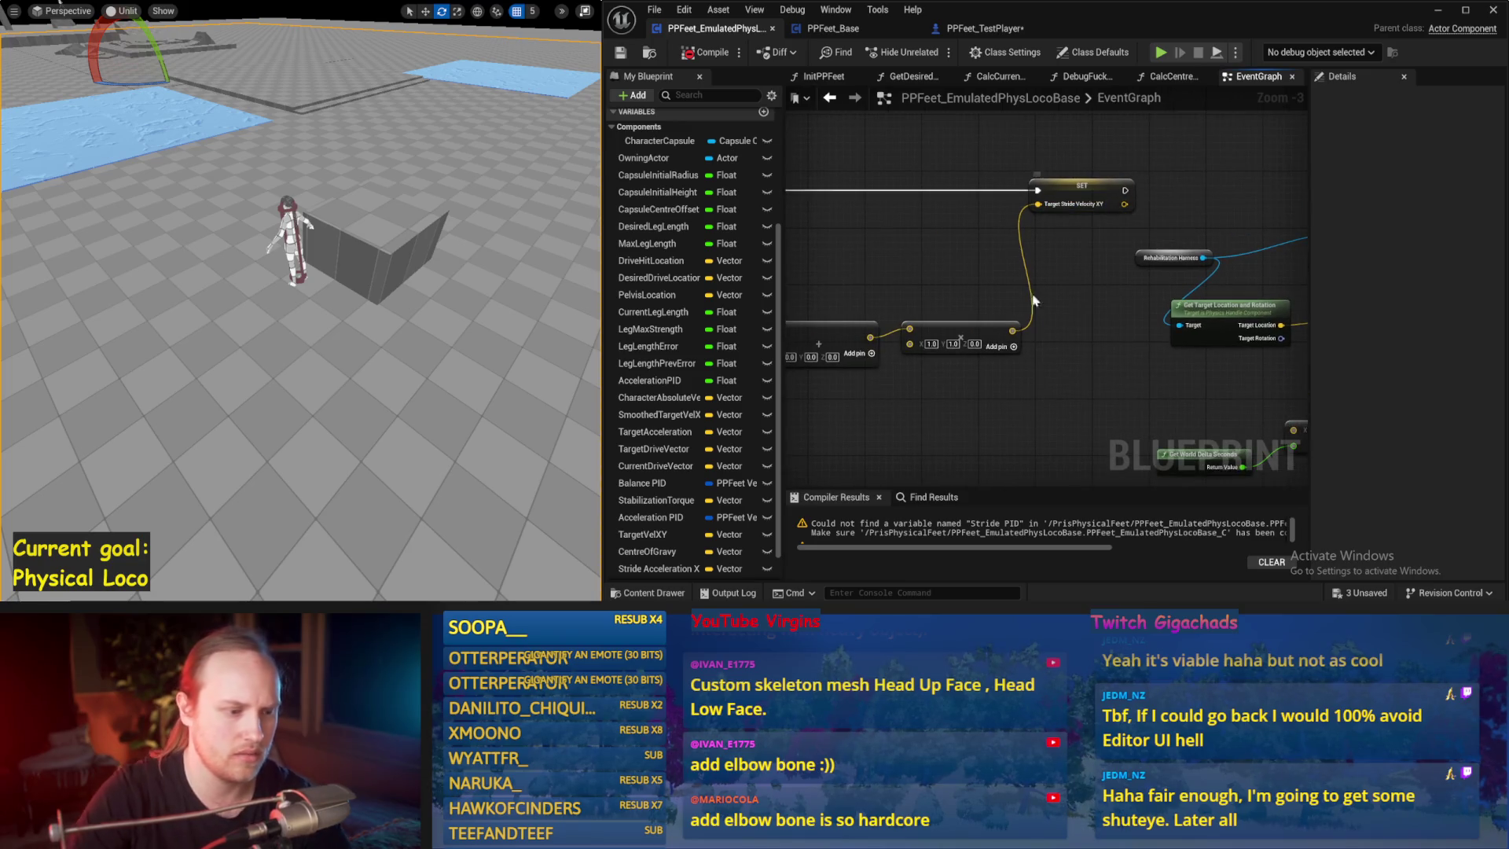
click(1088, 185)
key(Delete)
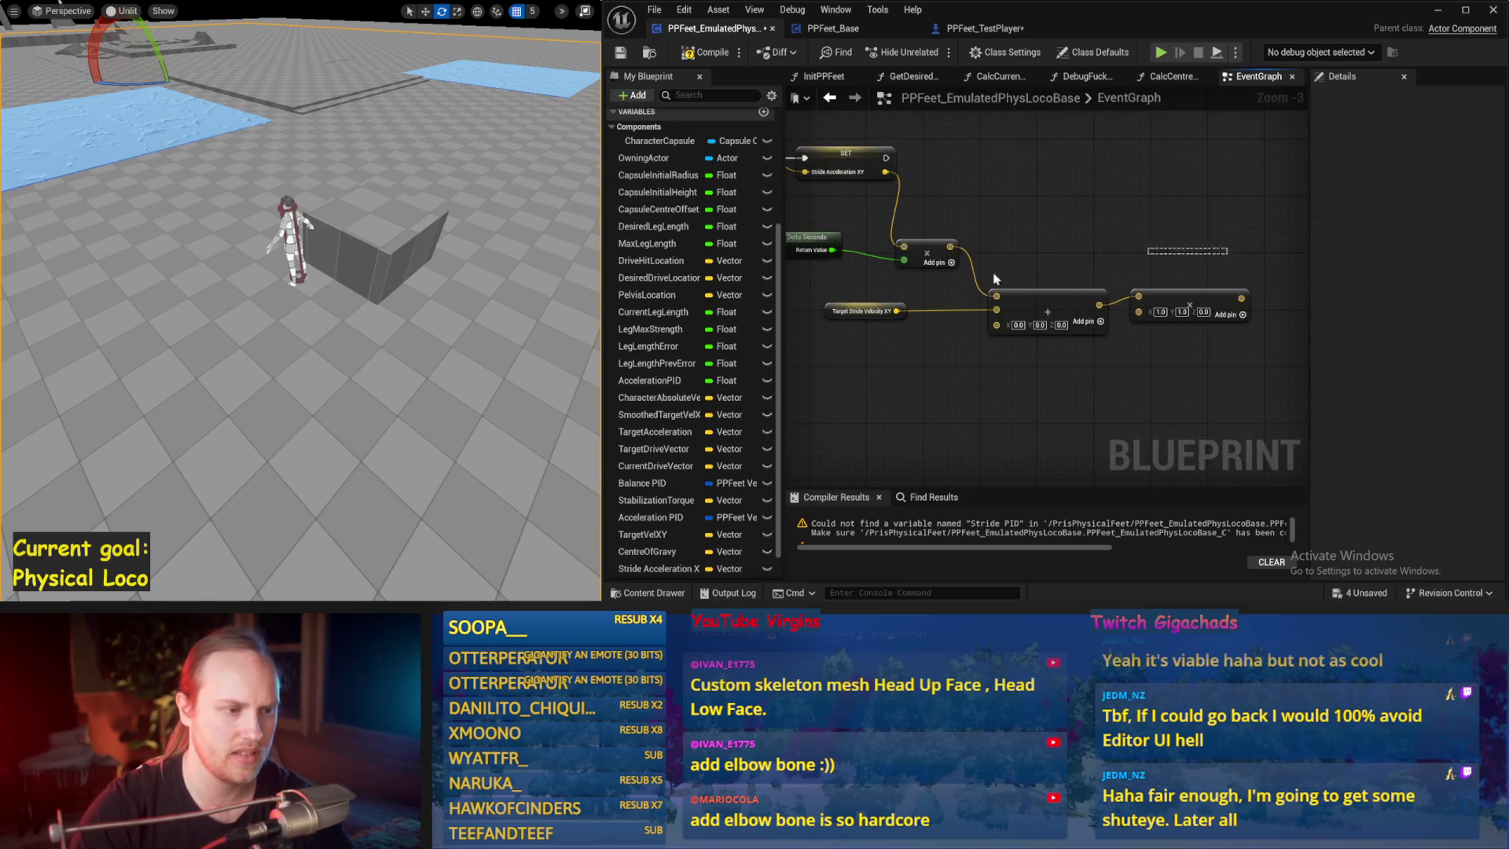
scroll(998, 239, down, 2)
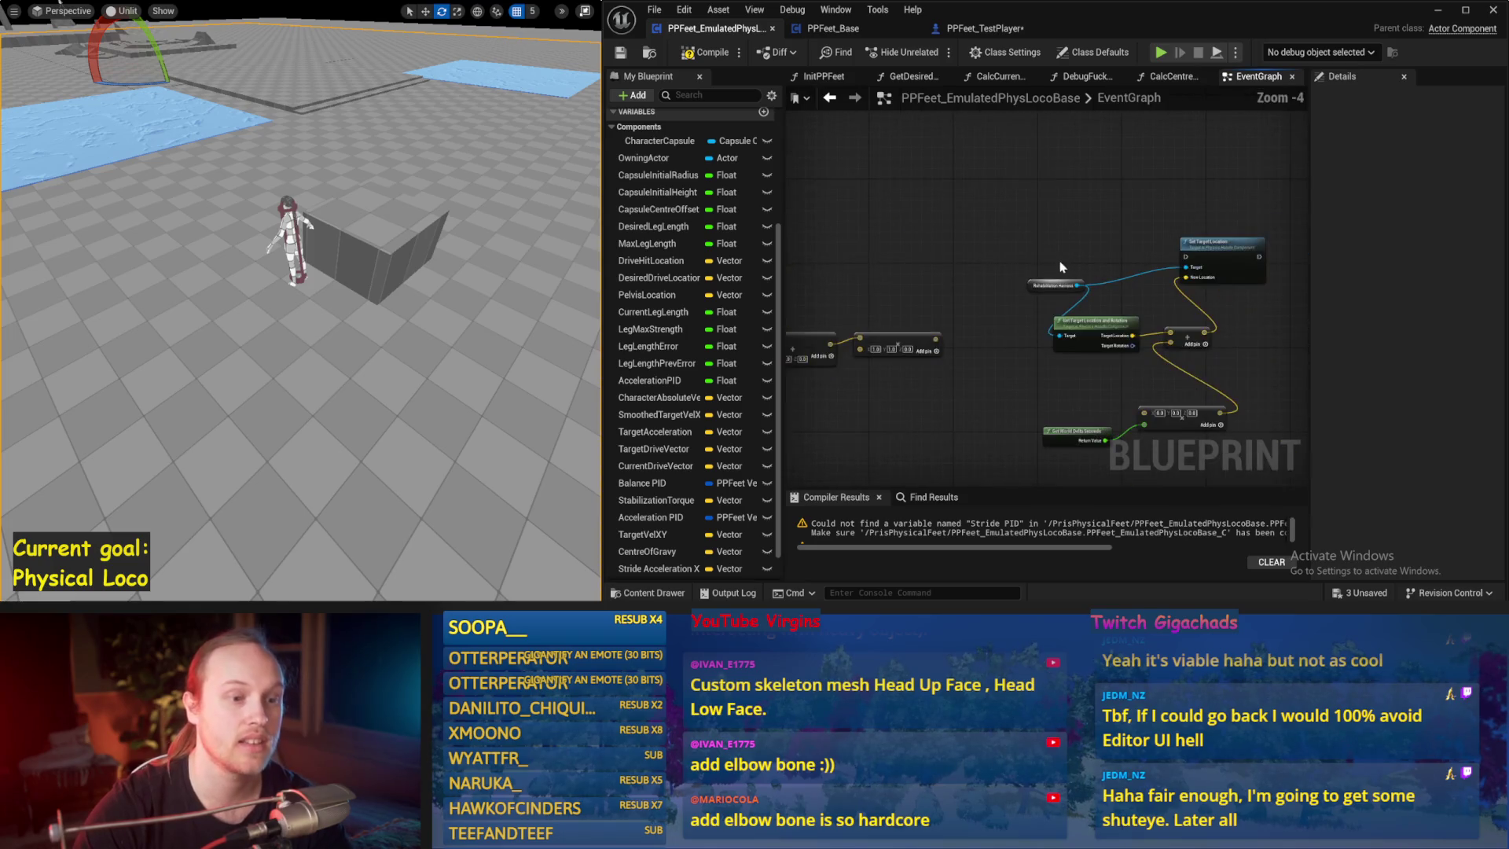
scroll(1167, 240, up, 2)
- Delete the leftover Add, Multiply, velocity getter and Get World Delta Seconds nodes
drag(1253, 374, 853, 308)
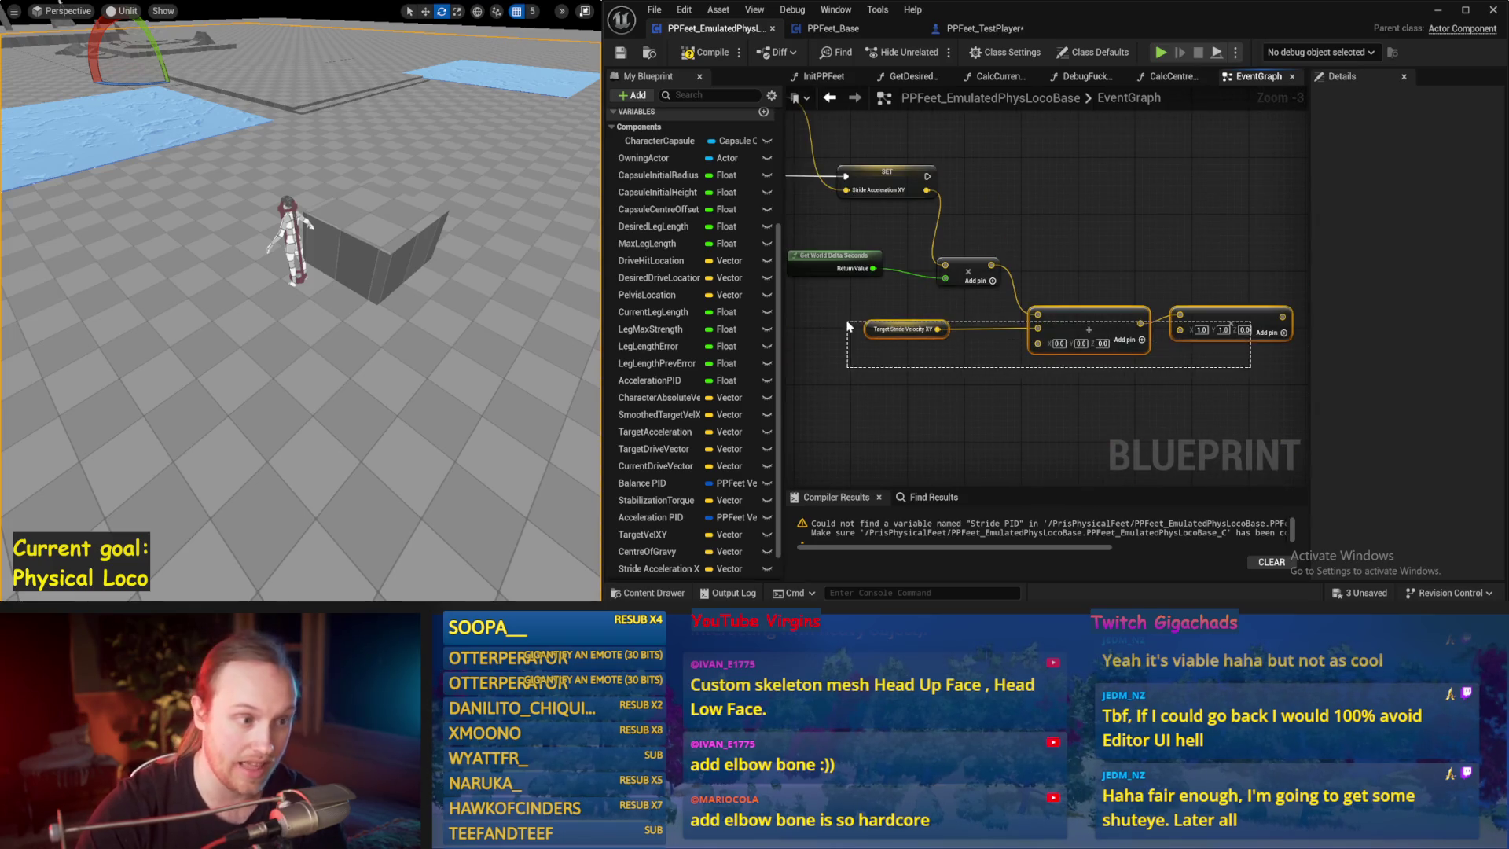
key(Delete)
drag(1022, 240, 796, 319)
key(Delete)
- Search empty graph space for a Character Capsule getter ('caps char')
drag(1149, 227, 1053, 308)
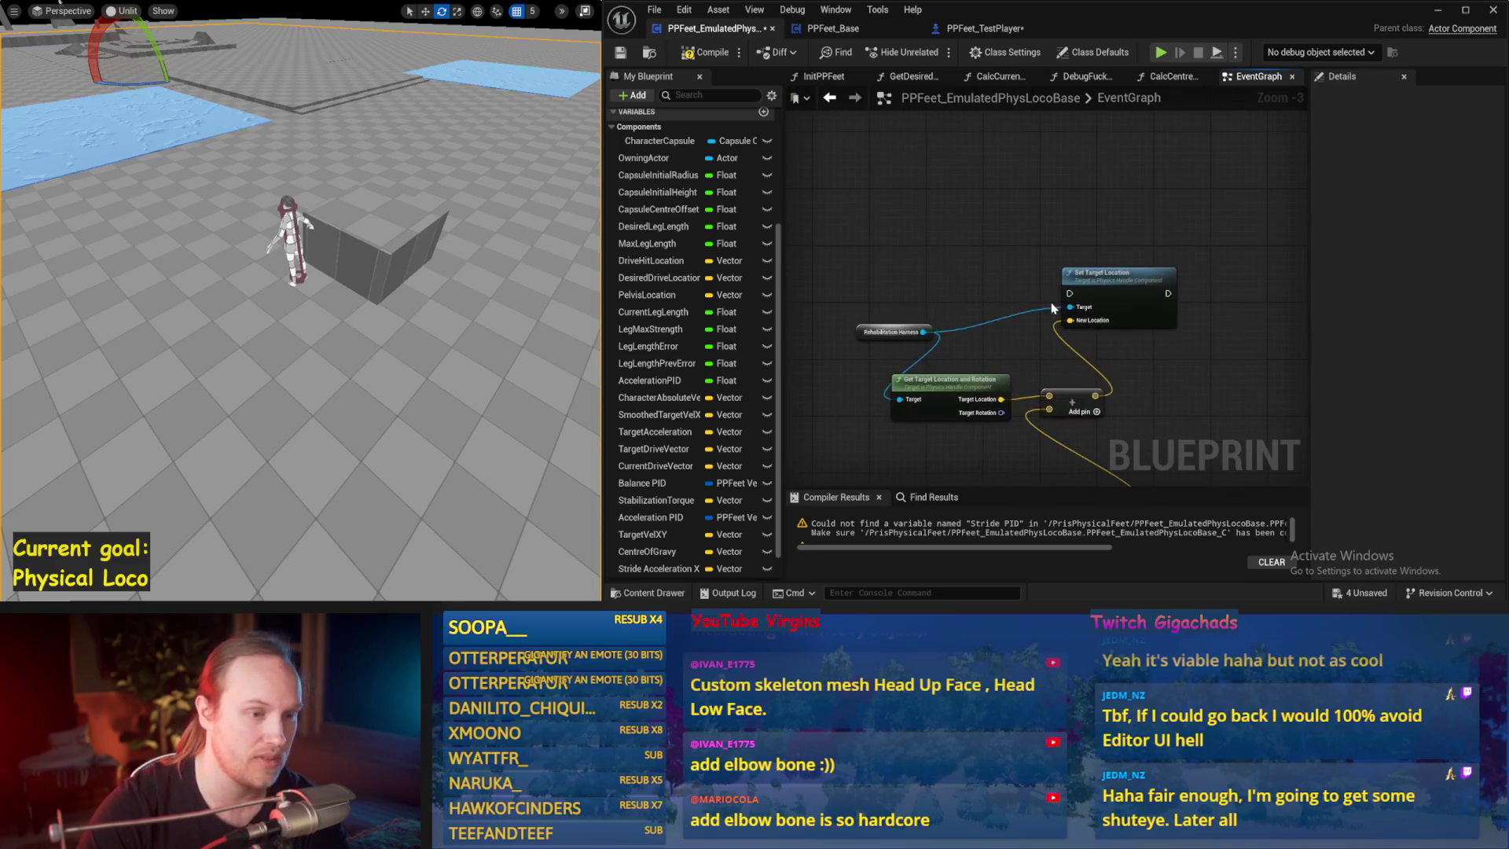
scroll(1042, 288, down, 1)
drag(1065, 209, 872, 223)
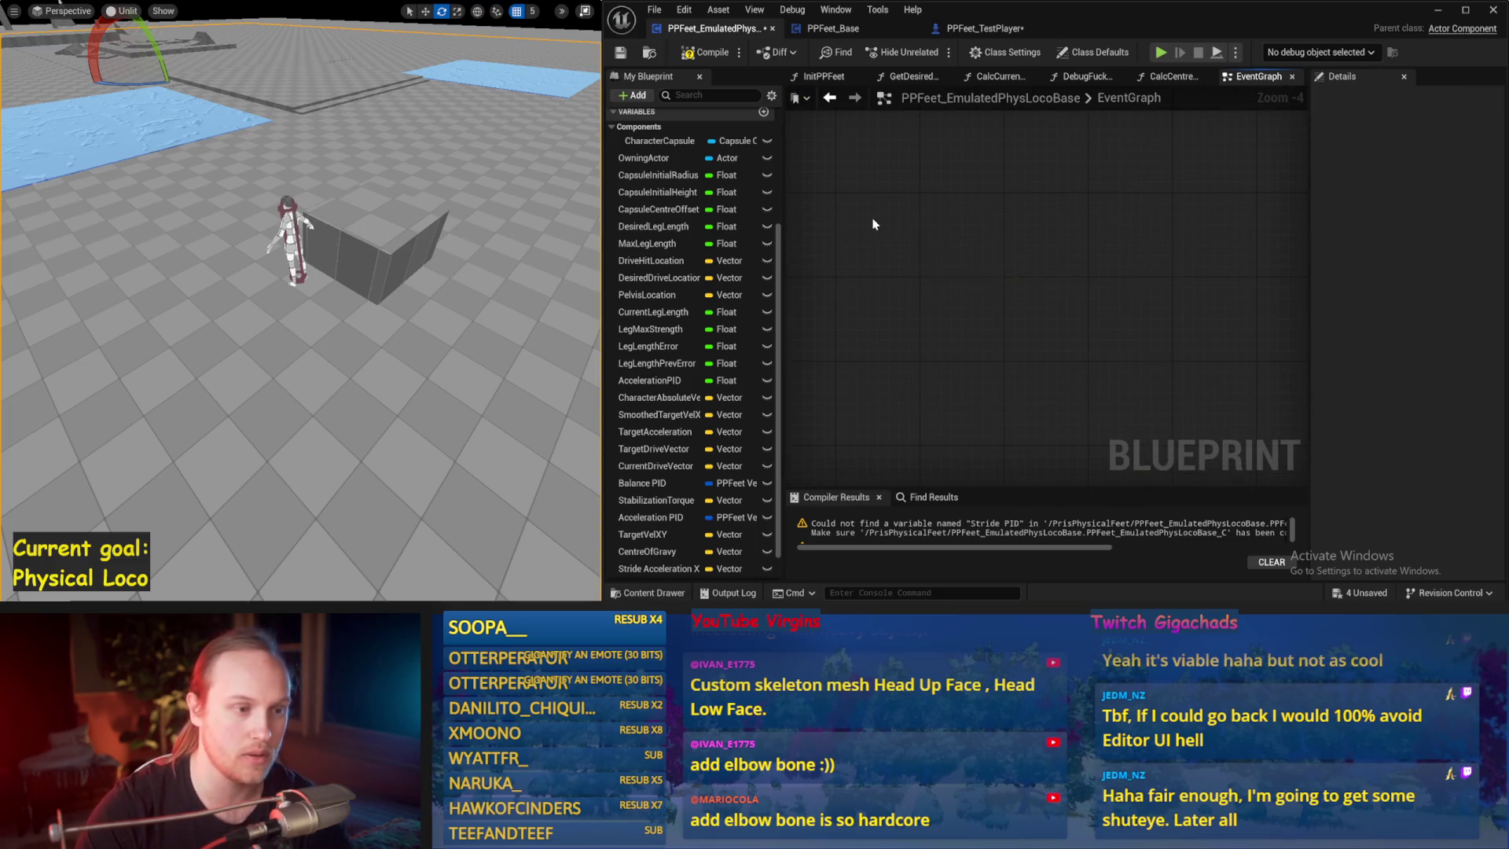
scroll(1198, 269, up, 2)
right_click(918, 195)
text(capsule)
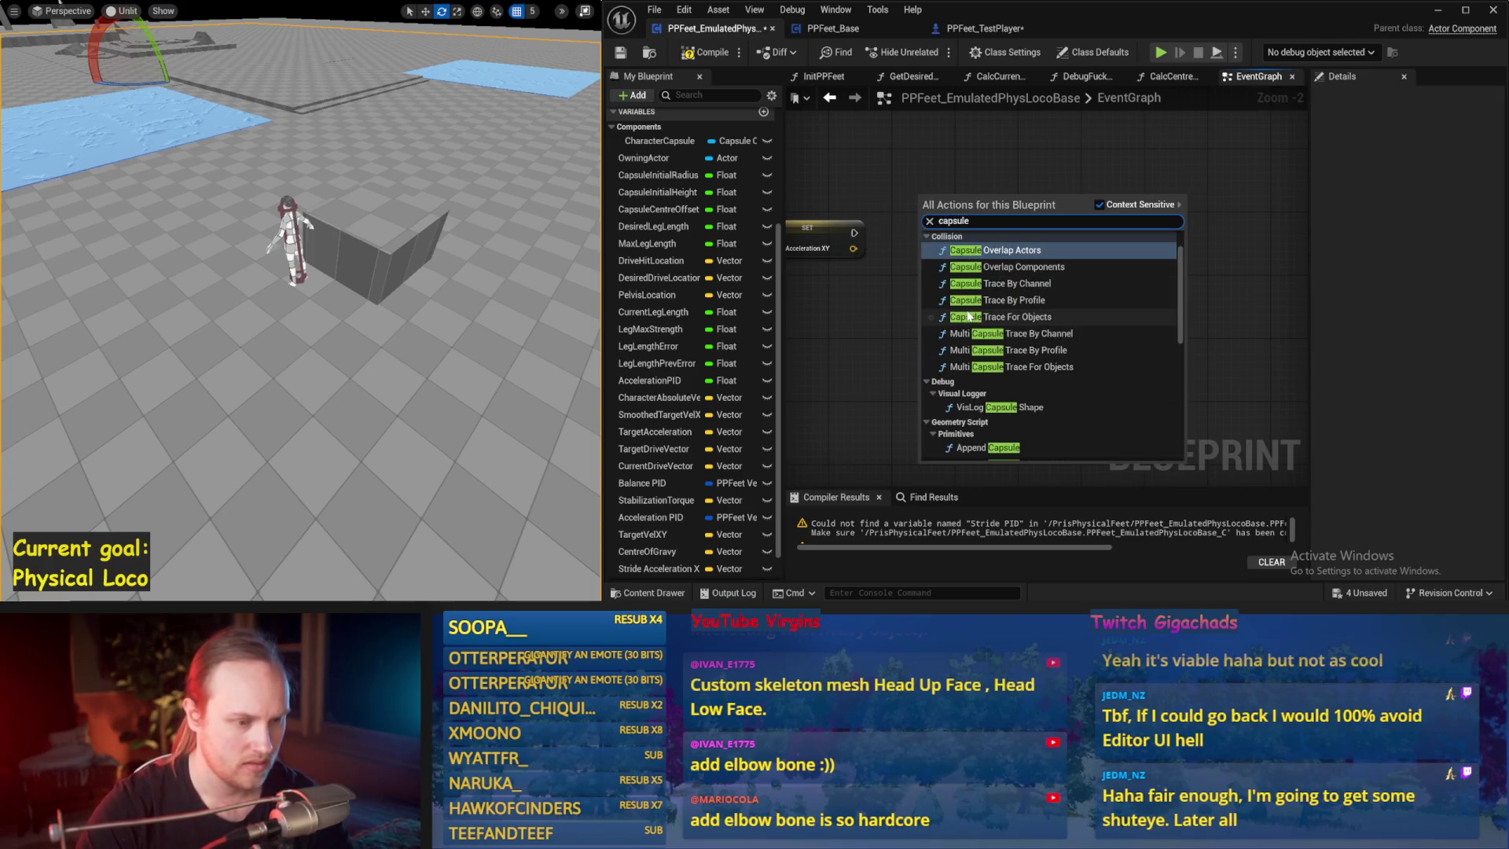
text( chara)
- Add a Character Capsule getter and an Add Force at Location node executed after the setter
click(968, 258)
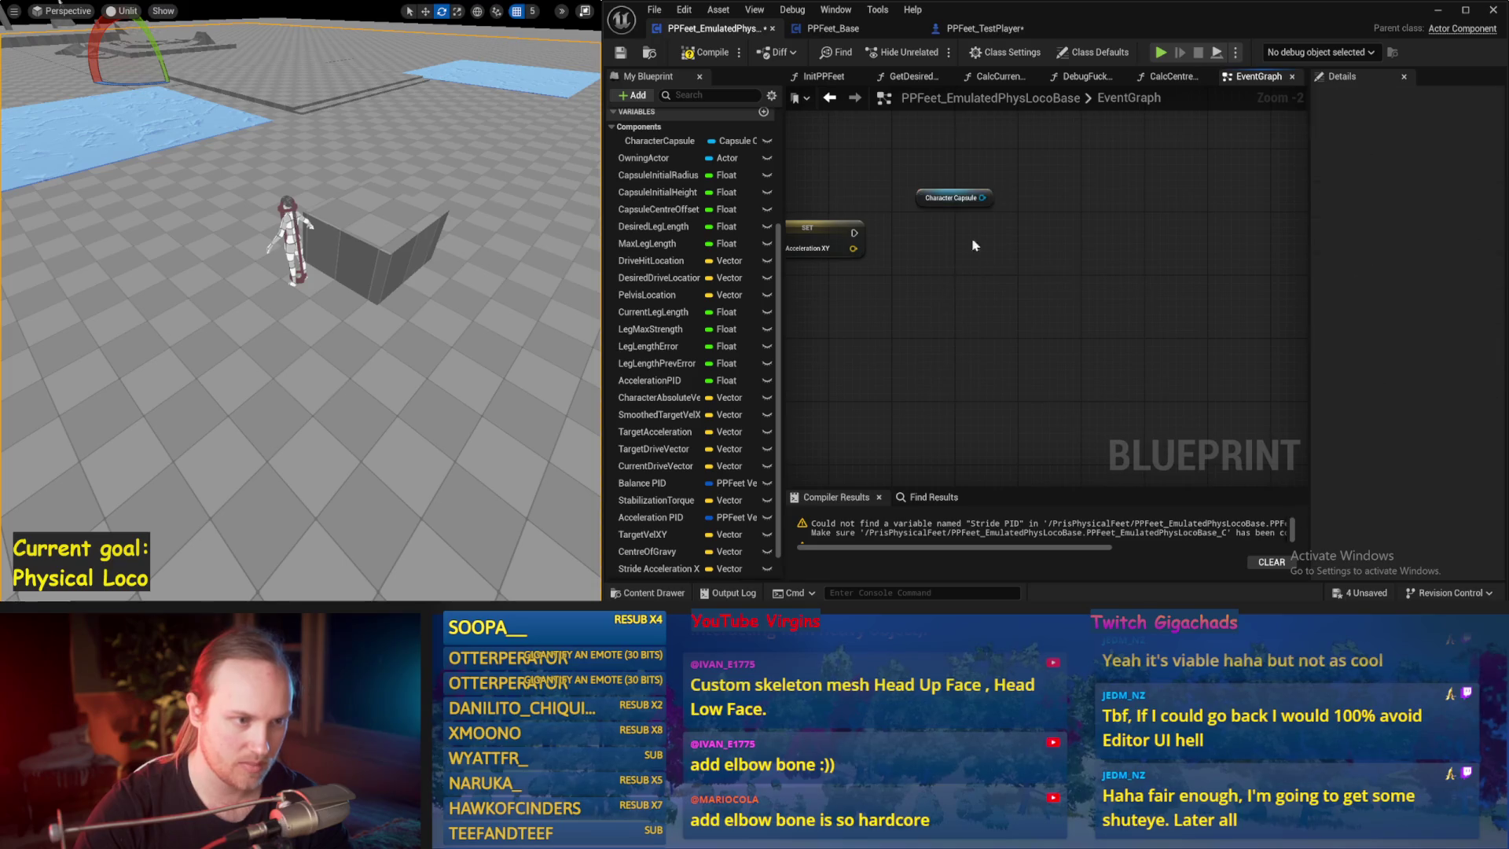
drag(992, 207, 1035, 235)
text(force at)
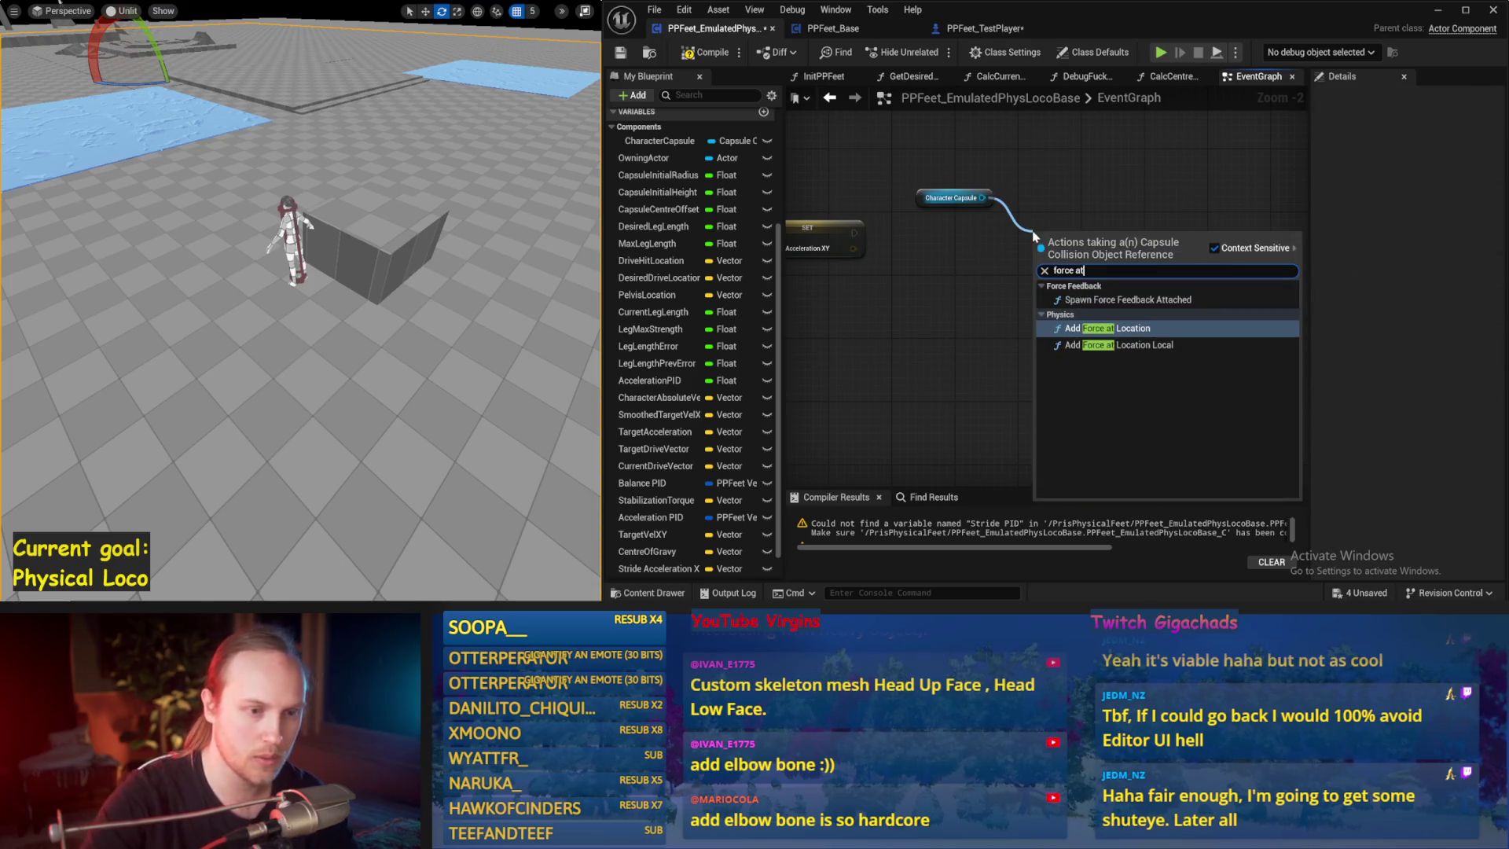
key(Return)
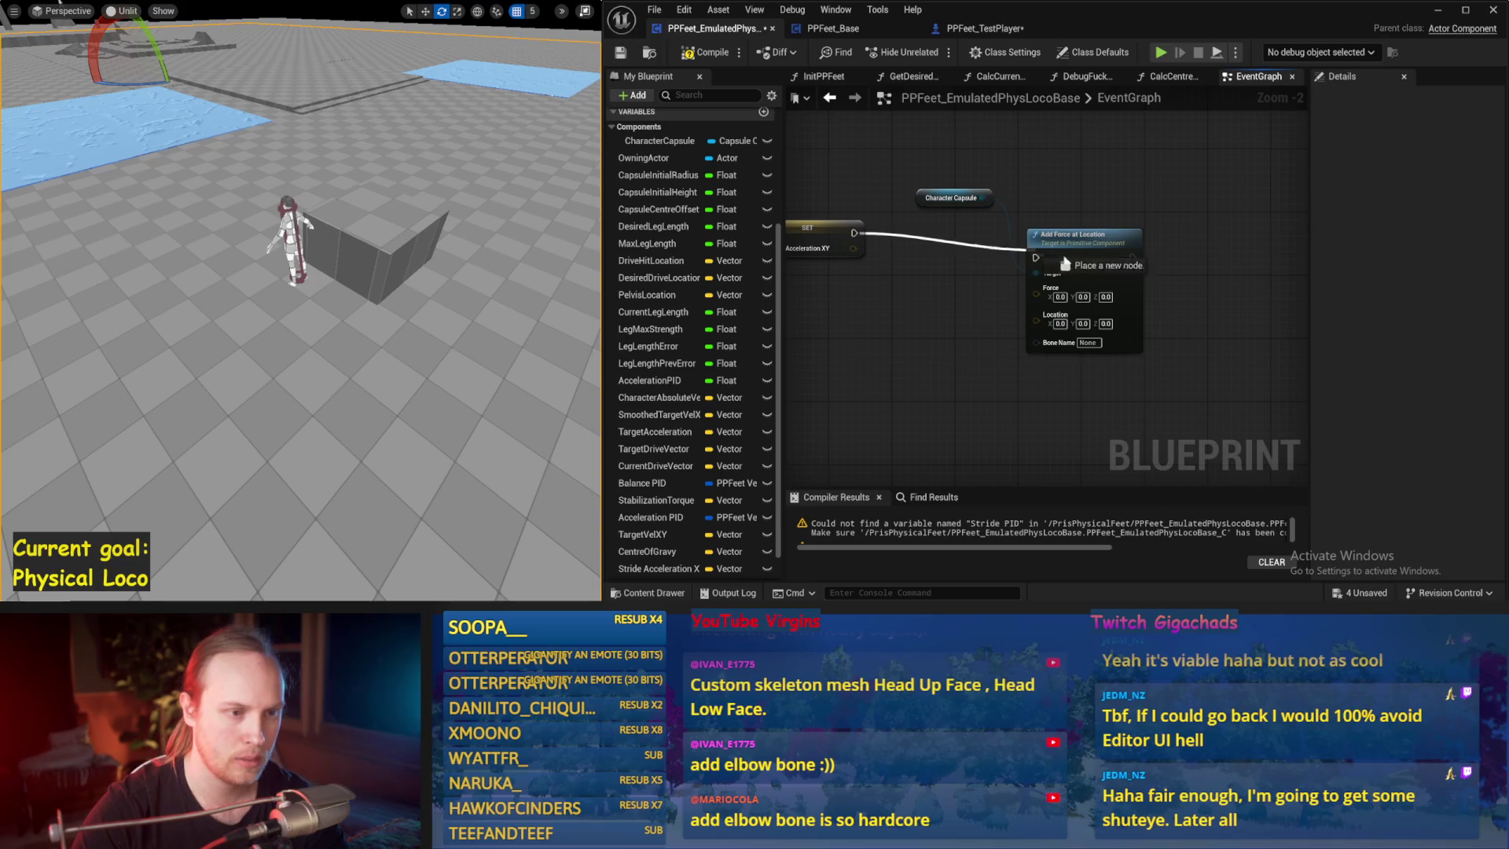
mouse_move(1042, 262)
mouse_down()
mouse_move(1219, 269)
mouse_move(1217, 287)
mouse_up()
drag(1085, 214, 1124, 183)
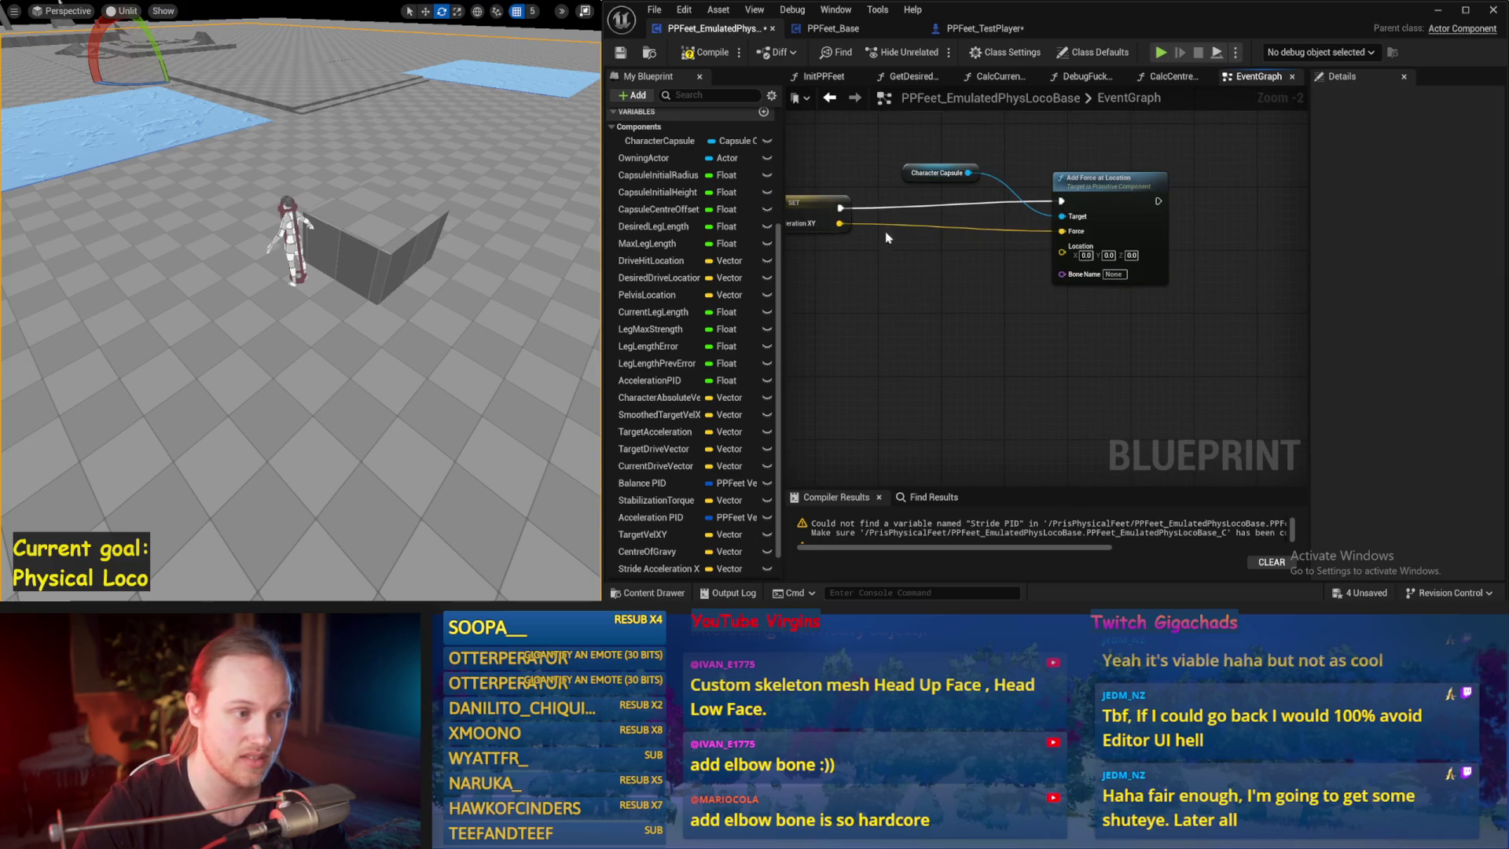
- Multiply Stride Acceleration XY by a float (1000) and feed it into the Force input
mouse_move(837, 223)
mouse_down()
mouse_move(940, 323)
mouse_move(900, 312)
mouse_up()
click(943, 369)
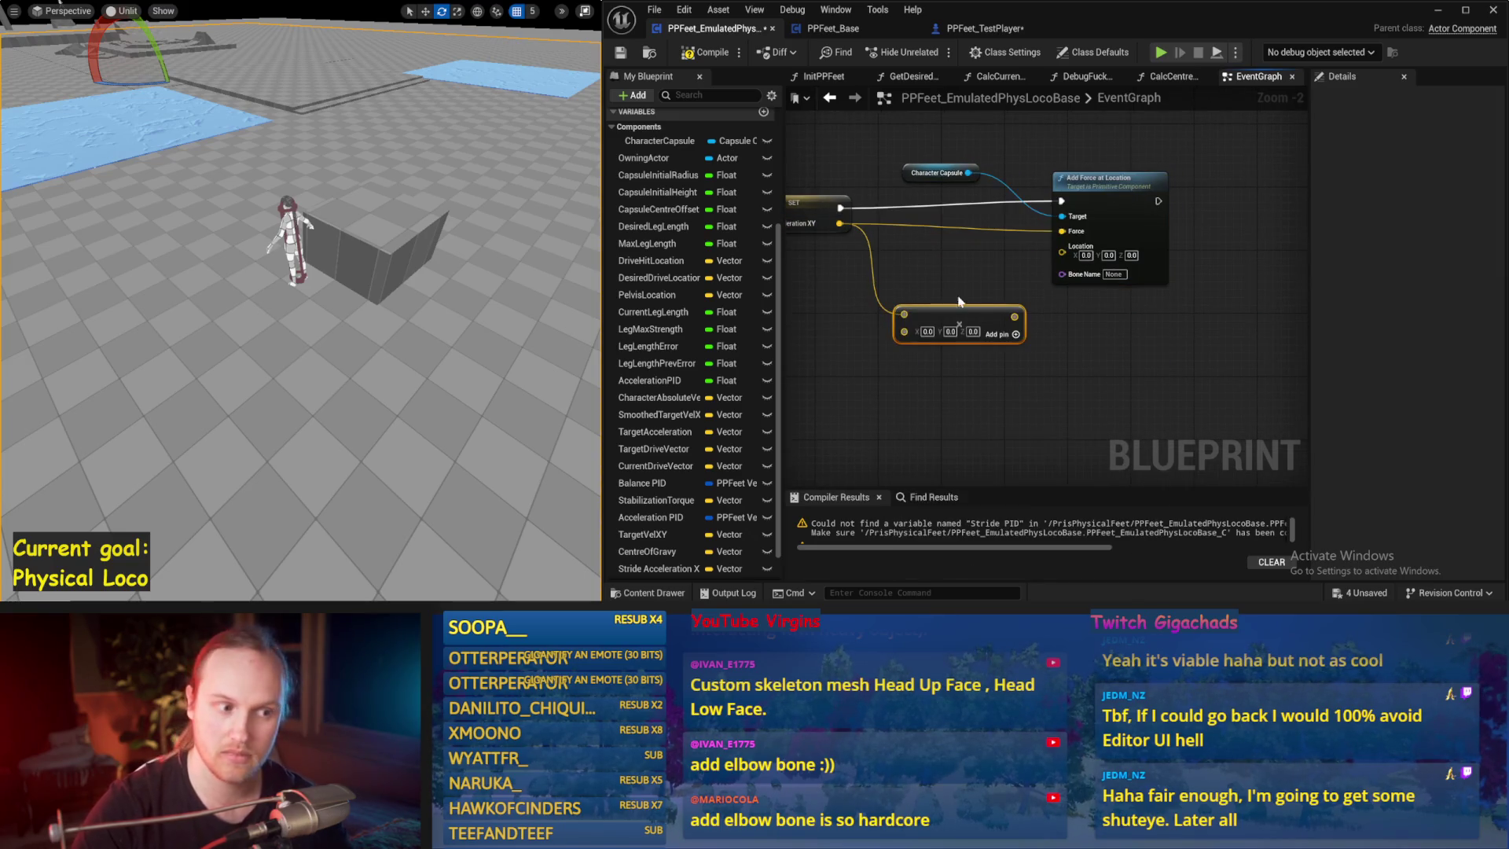
right_click(906, 331)
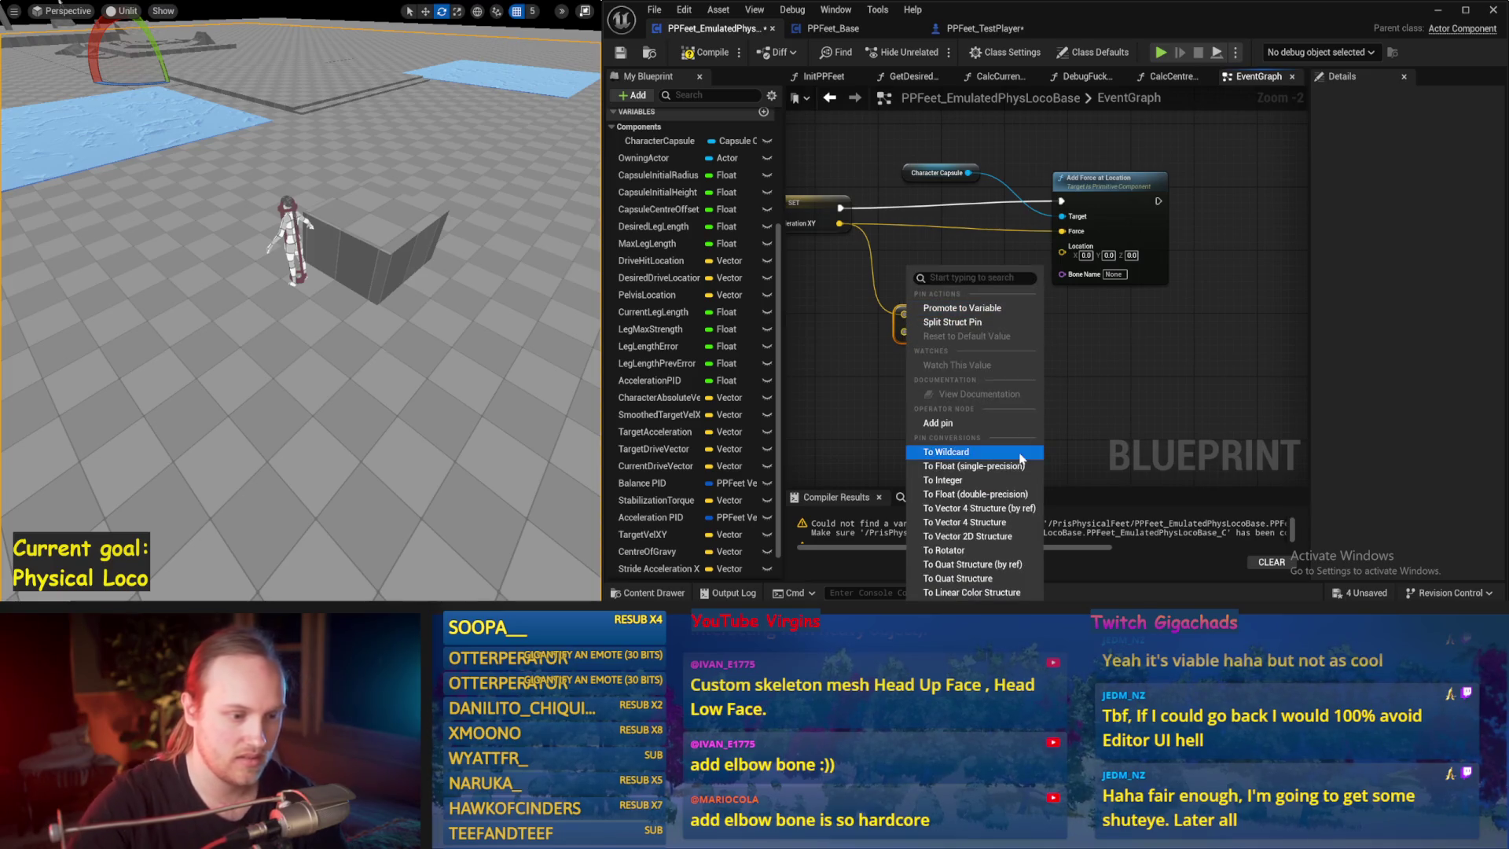
click(1010, 494)
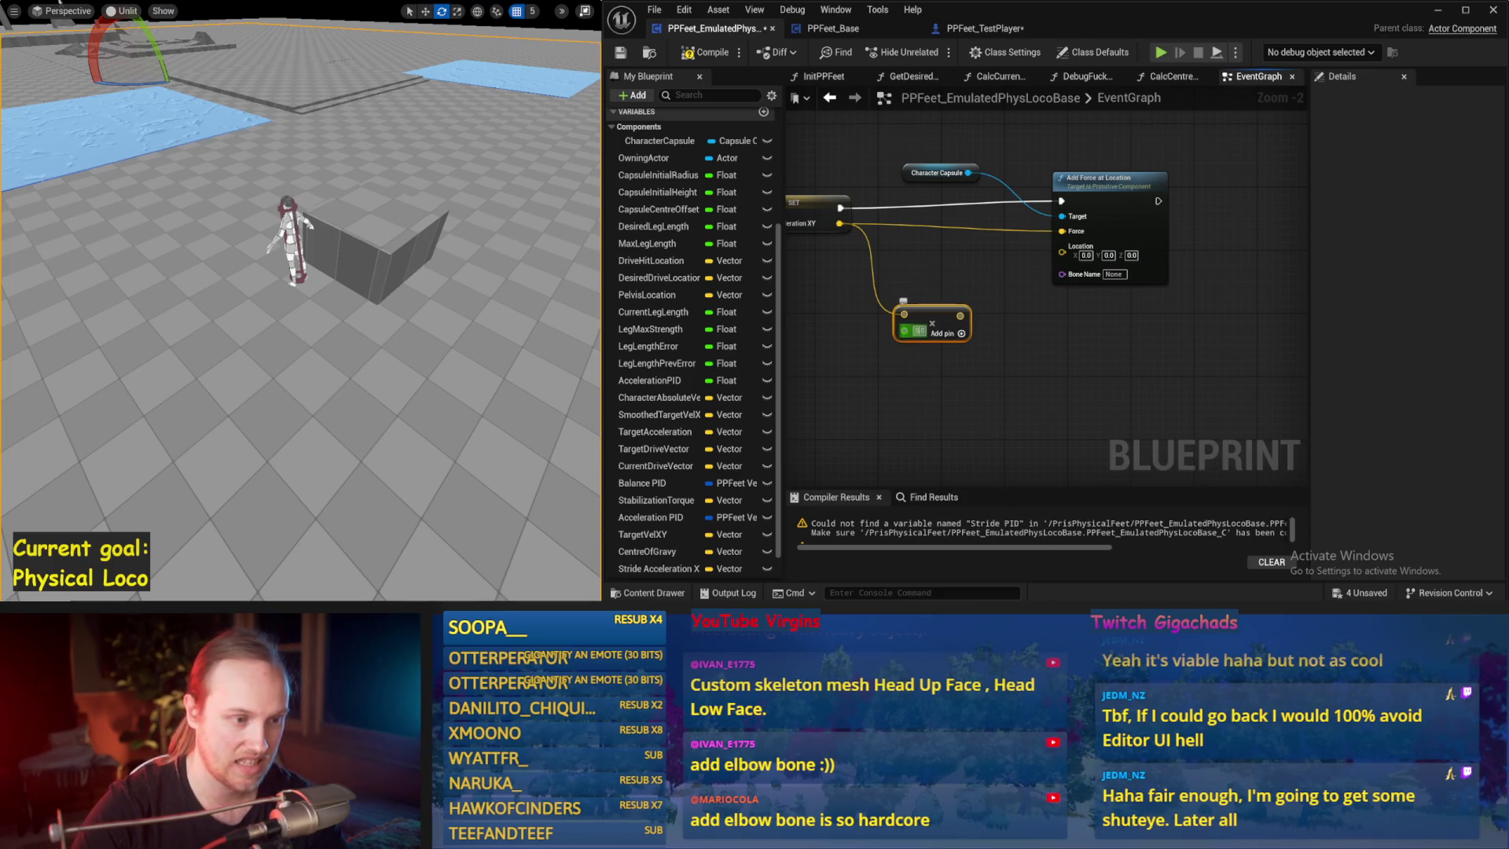
text(1000)
mouse_move(971, 315)
mouse_down()
mouse_move(992, 324)
mouse_move(1065, 236)
mouse_move(1182, 278)
mouse_up()
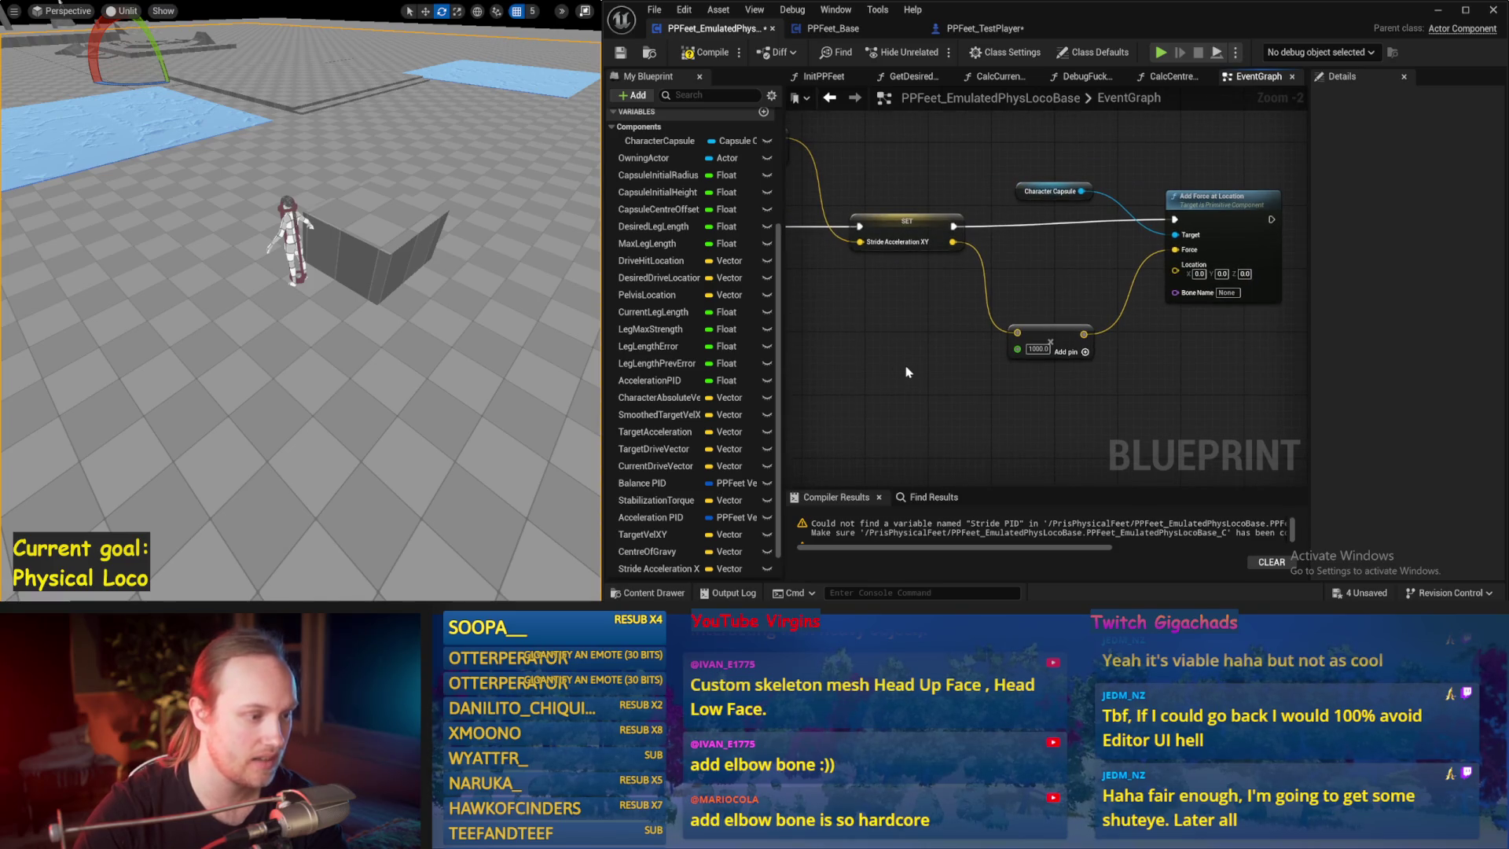
- Add a Drive Hit Location getter and use it as the force location
right_click(908, 371)
text(drive)
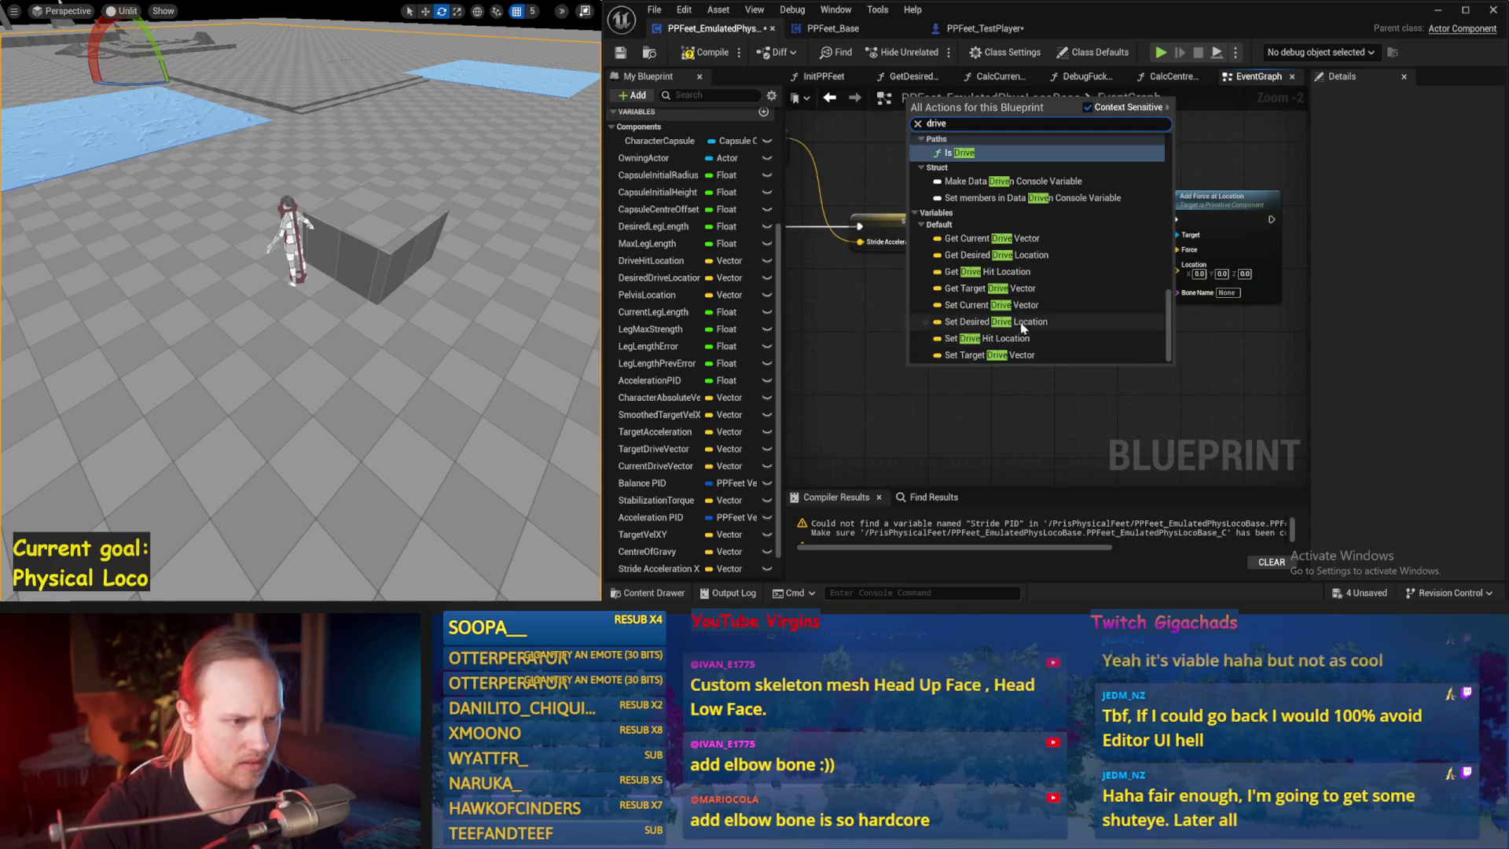
click(992, 271)
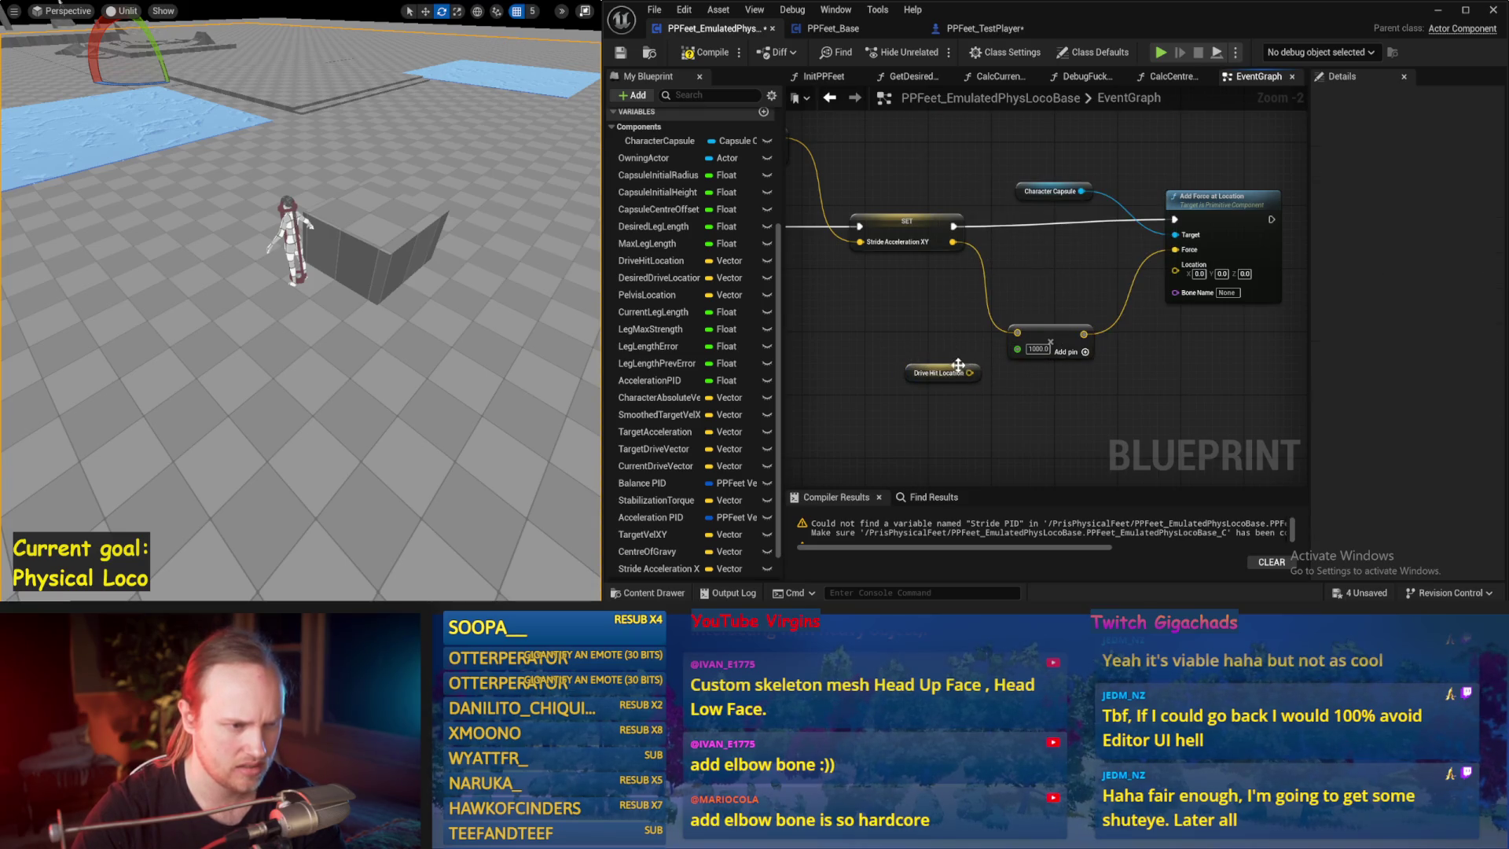
mouse_move(958, 364)
mouse_down()
mouse_move(1053, 261)
mouse_move(1174, 264)
mouse_up()
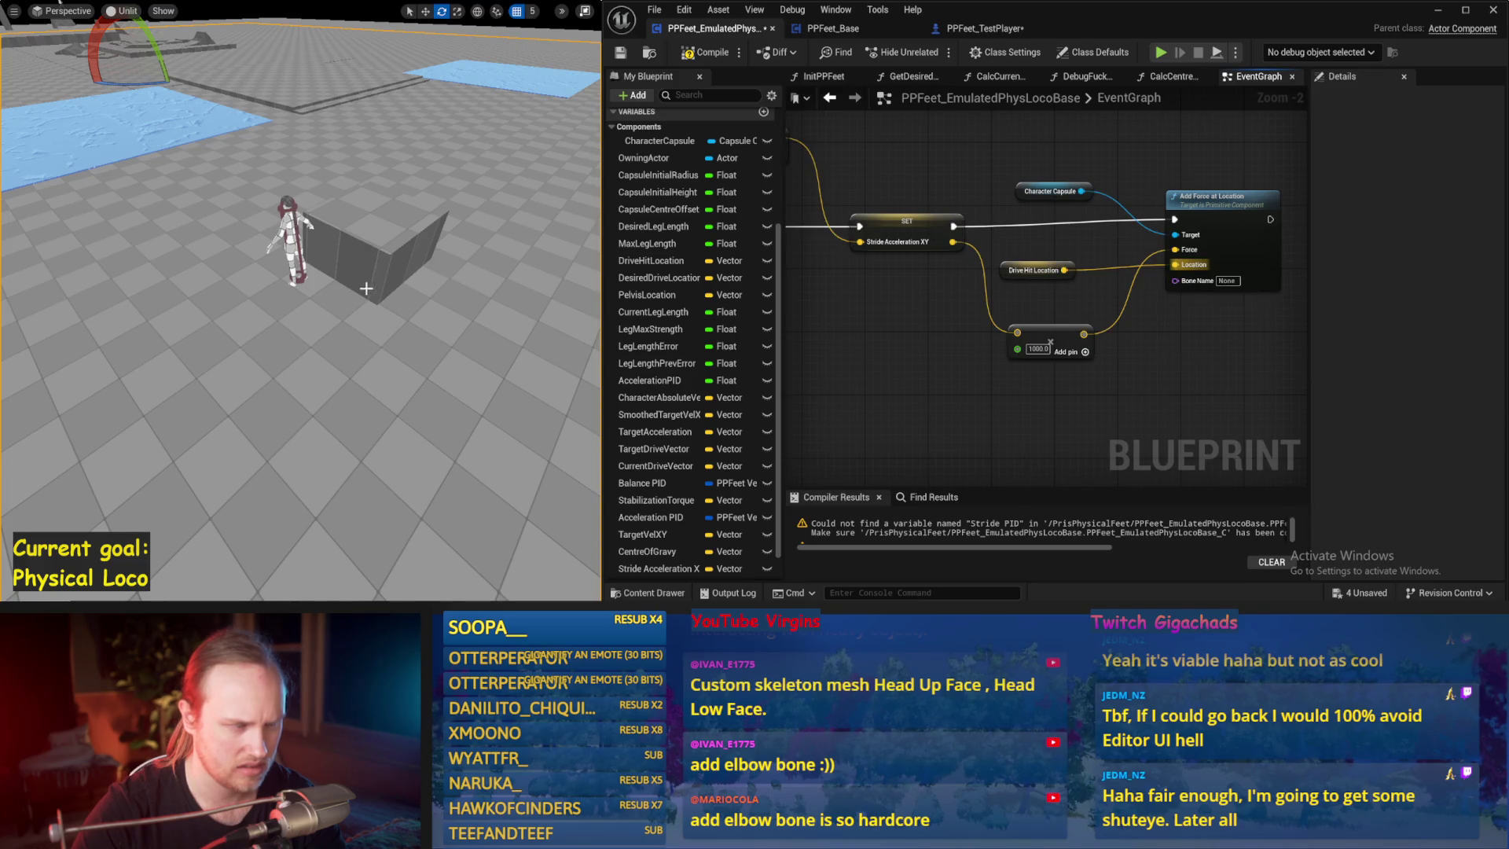
- Attempt a play test, dismiss the compile errors warning, and pan to the Stride PID nodes
key(alt+p)
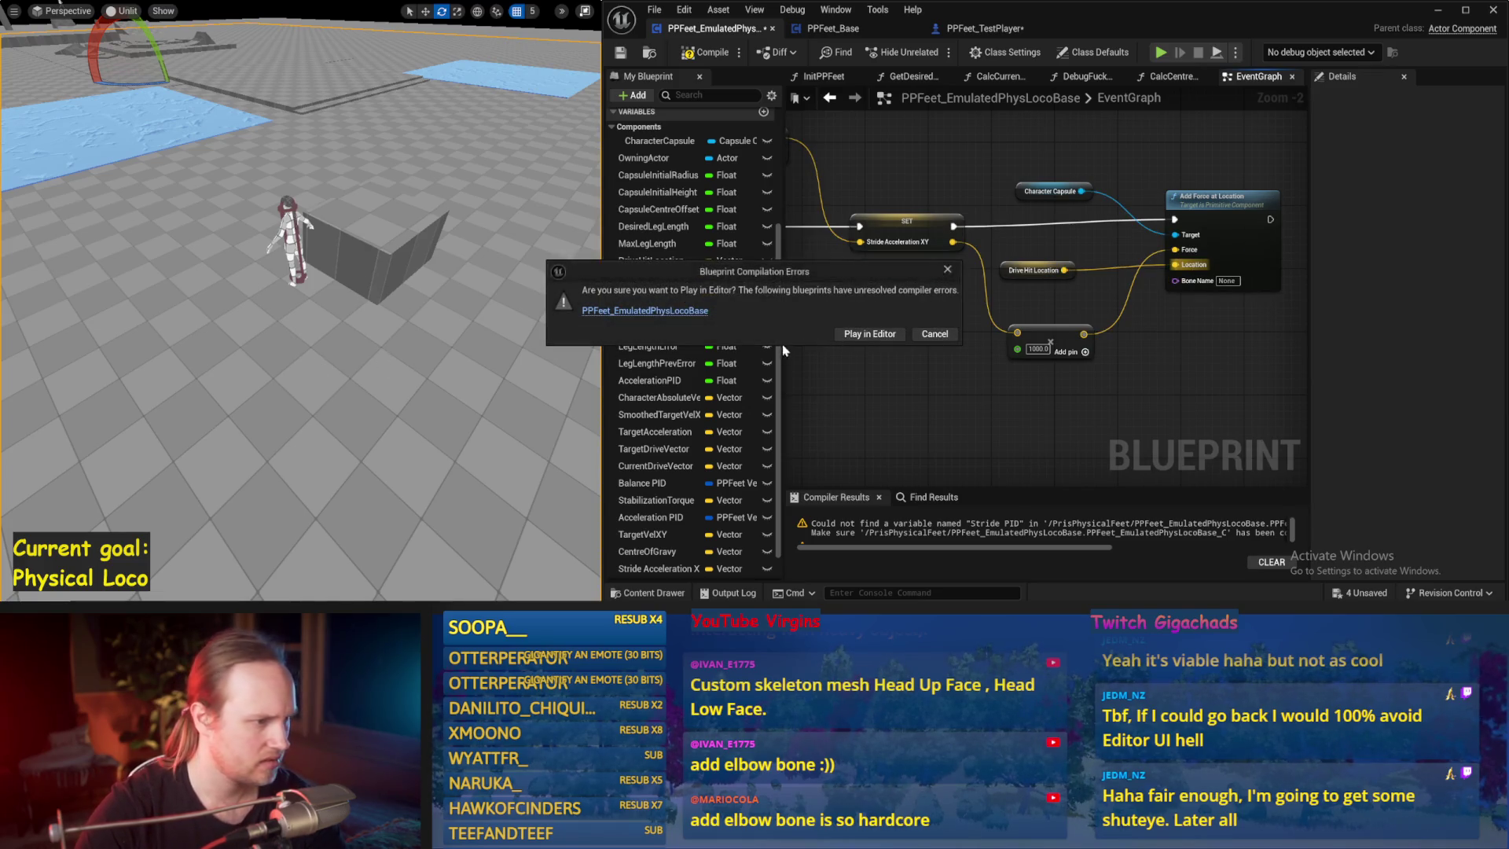
click(871, 334)
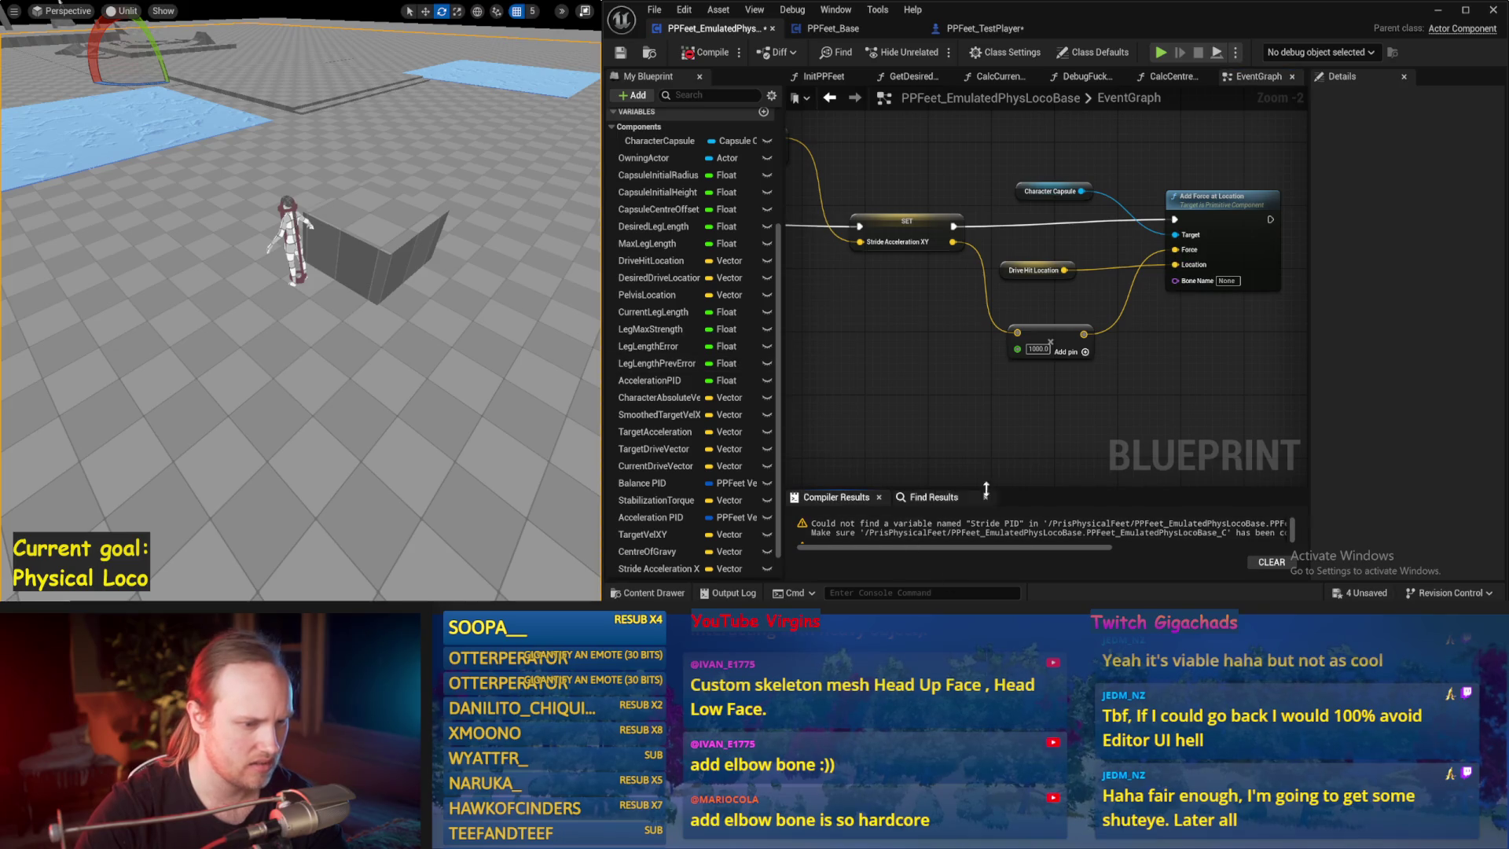
drag(936, 407, 995, 366)
mouse_move(967, 256)
mouse_down()
mouse_move(962, 382)
mouse_move(951, 342)
mouse_up()
- Create the missing Stride PID variable from its node
right_click(990, 291)
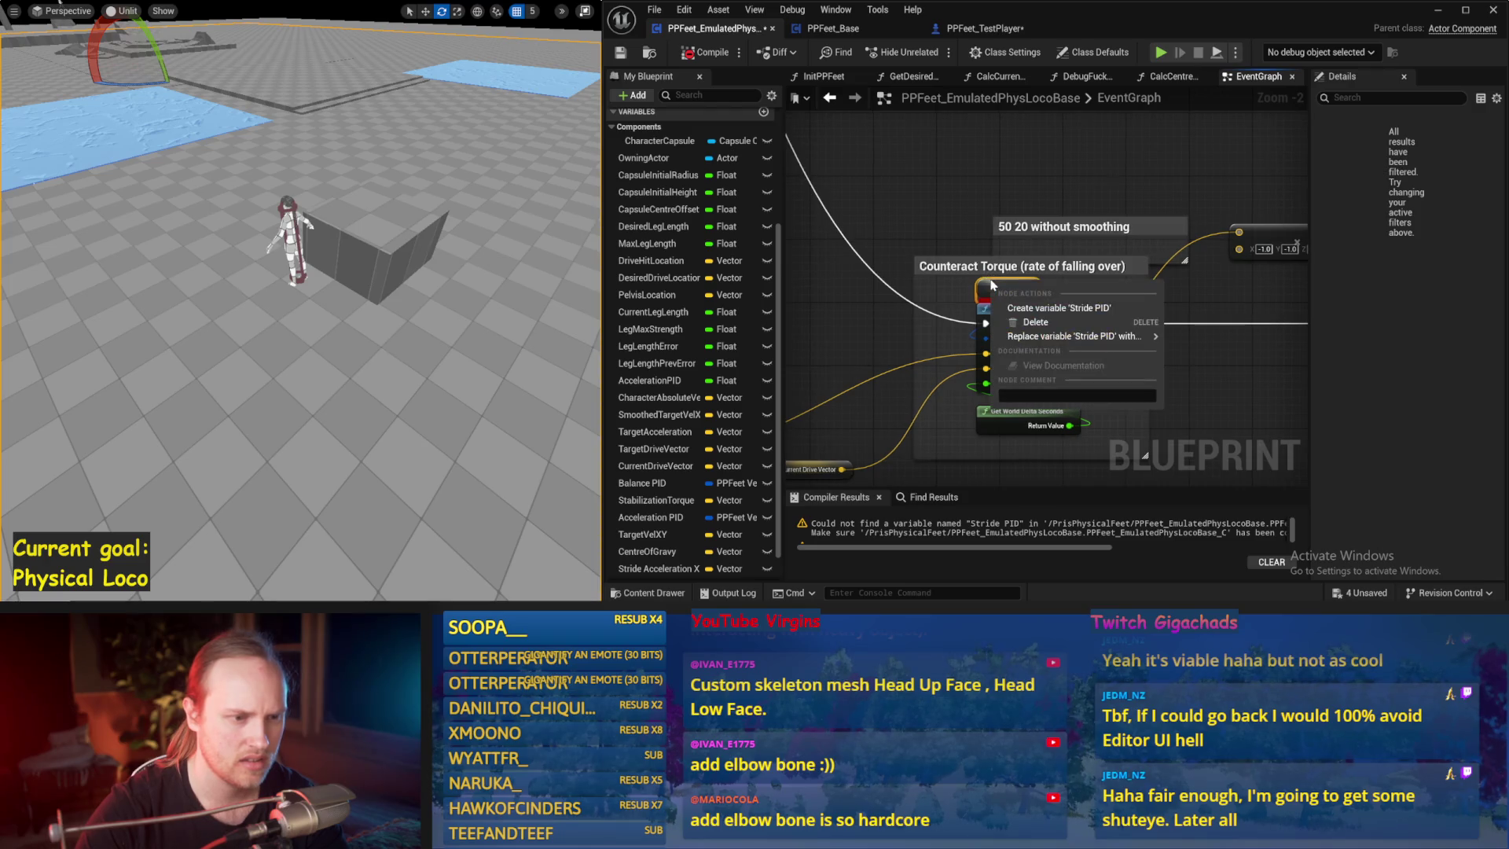
click(1057, 309)
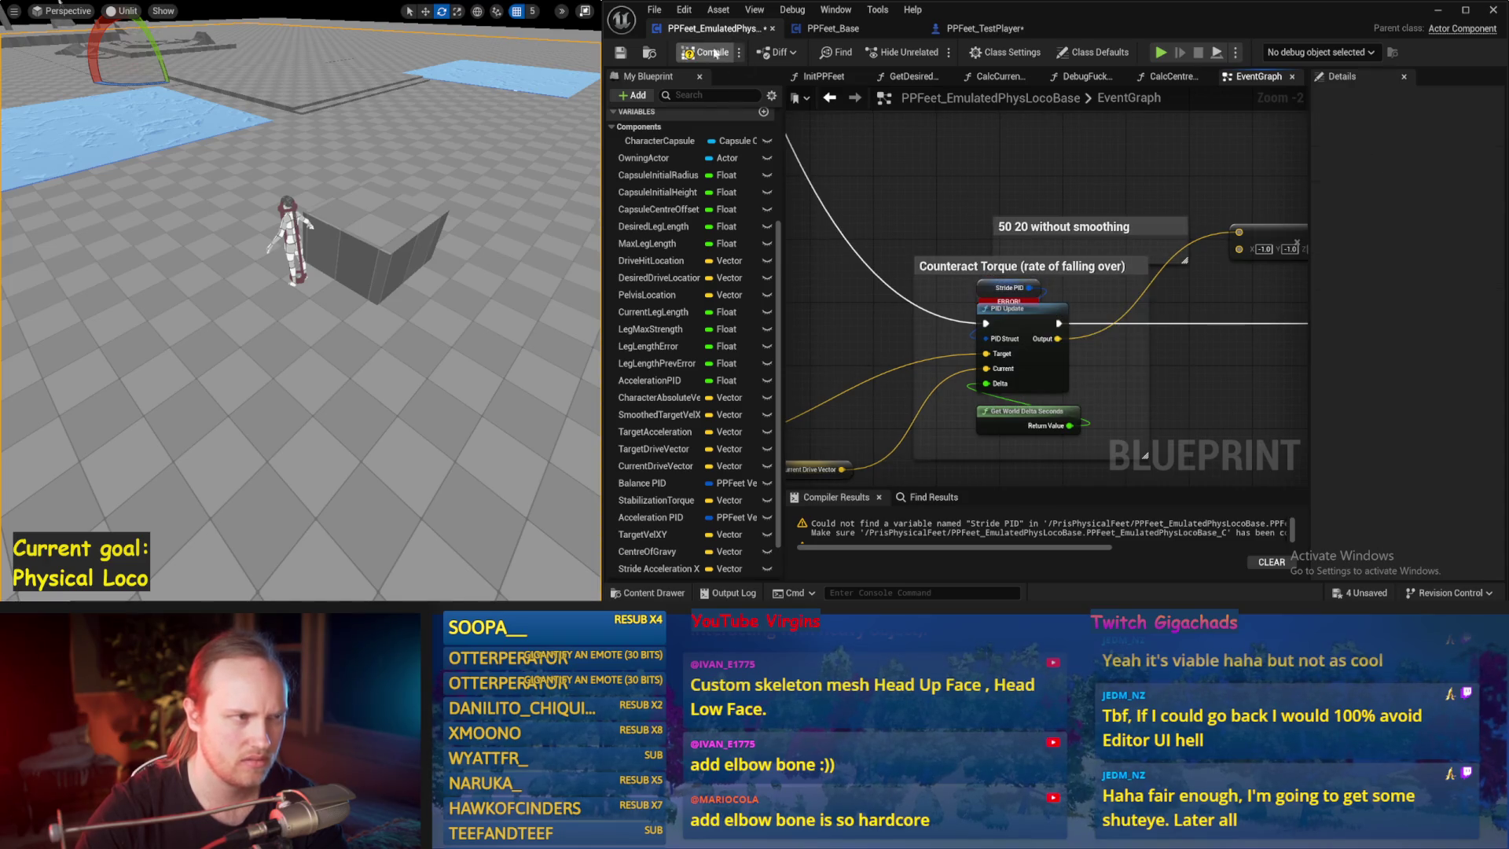
scroll(983, 432, down, 2)
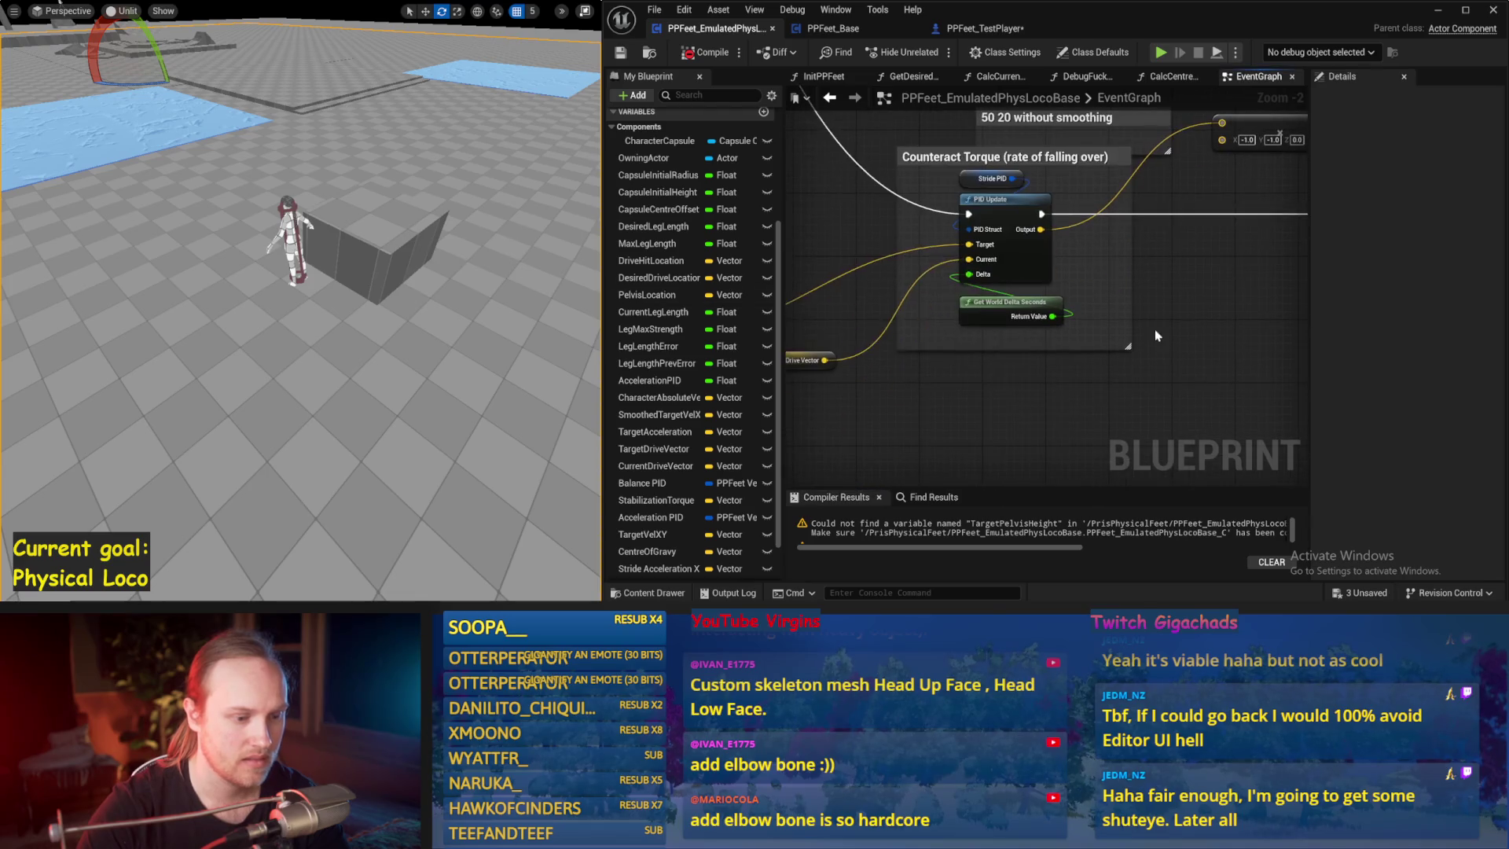
scroll(1002, 536, down, 1)
- Locate the broken Target Pelvis Height and Appendage Target Crouch Offset nodes via the compiler error and delete them
click(959, 526)
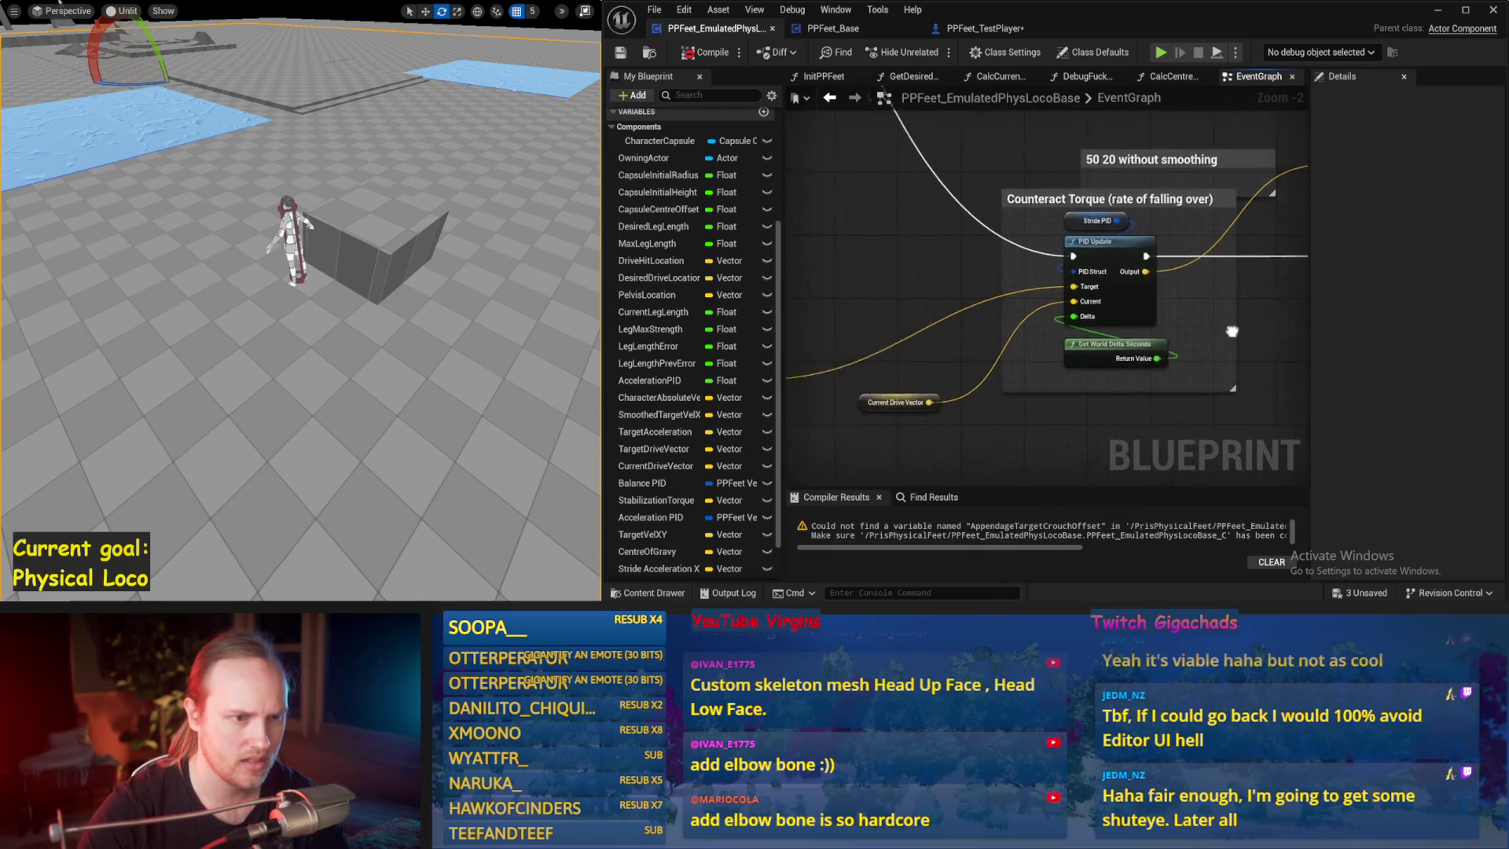
drag(1079, 414, 1038, 365)
scroll(1081, 319, up, 1)
scroll(1082, 319, down, 1)
drag(1084, 169, 818, 347)
mouse_move(1072, 271)
mouse_down()
mouse_move(1096, 223)
mouse_move(1068, 306)
mouse_up()
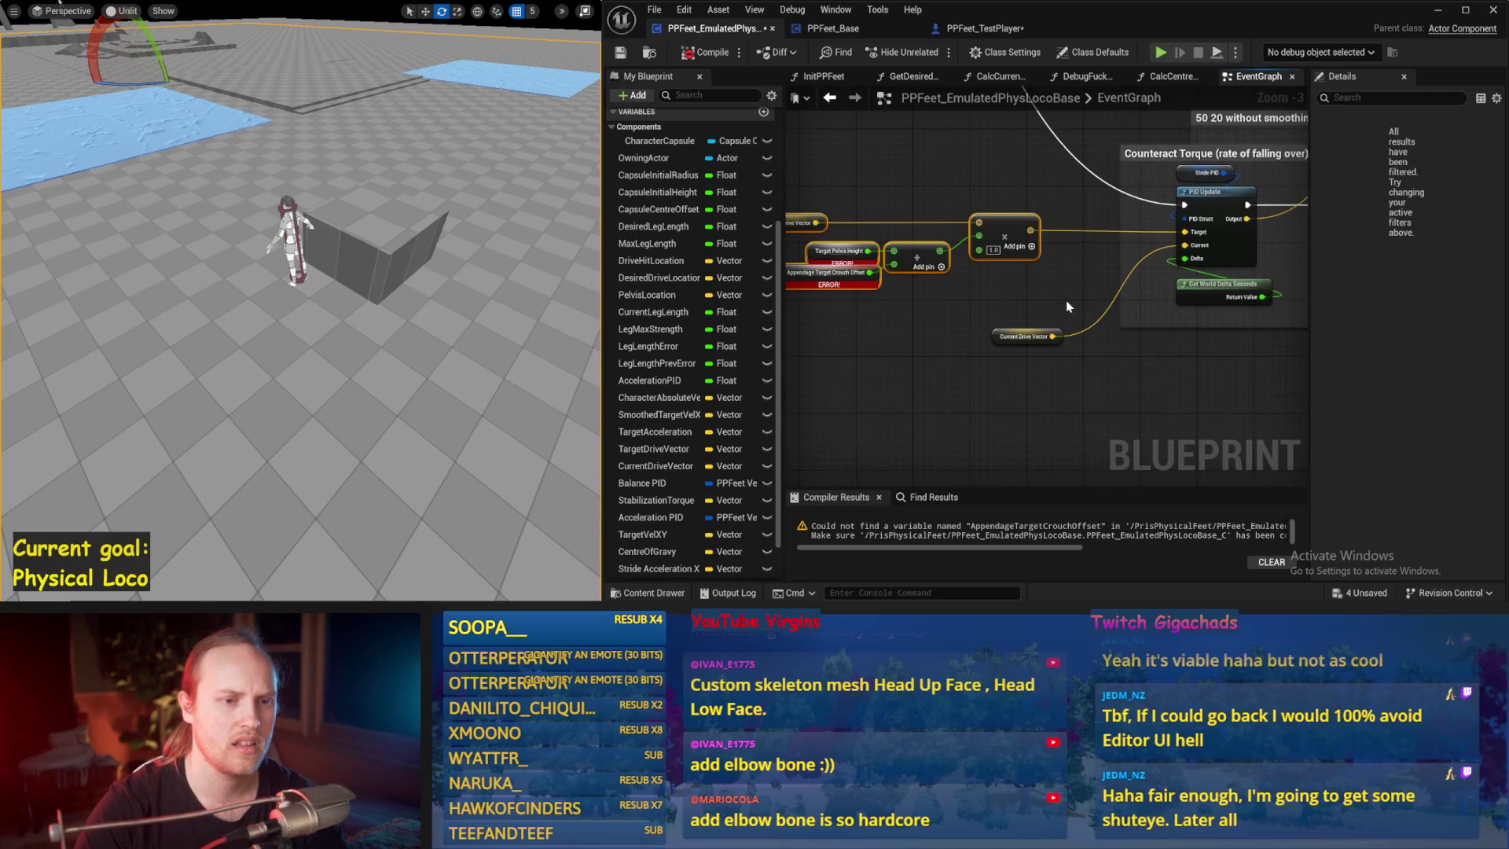
click(1066, 307)
scroll(1053, 311, up, 1)
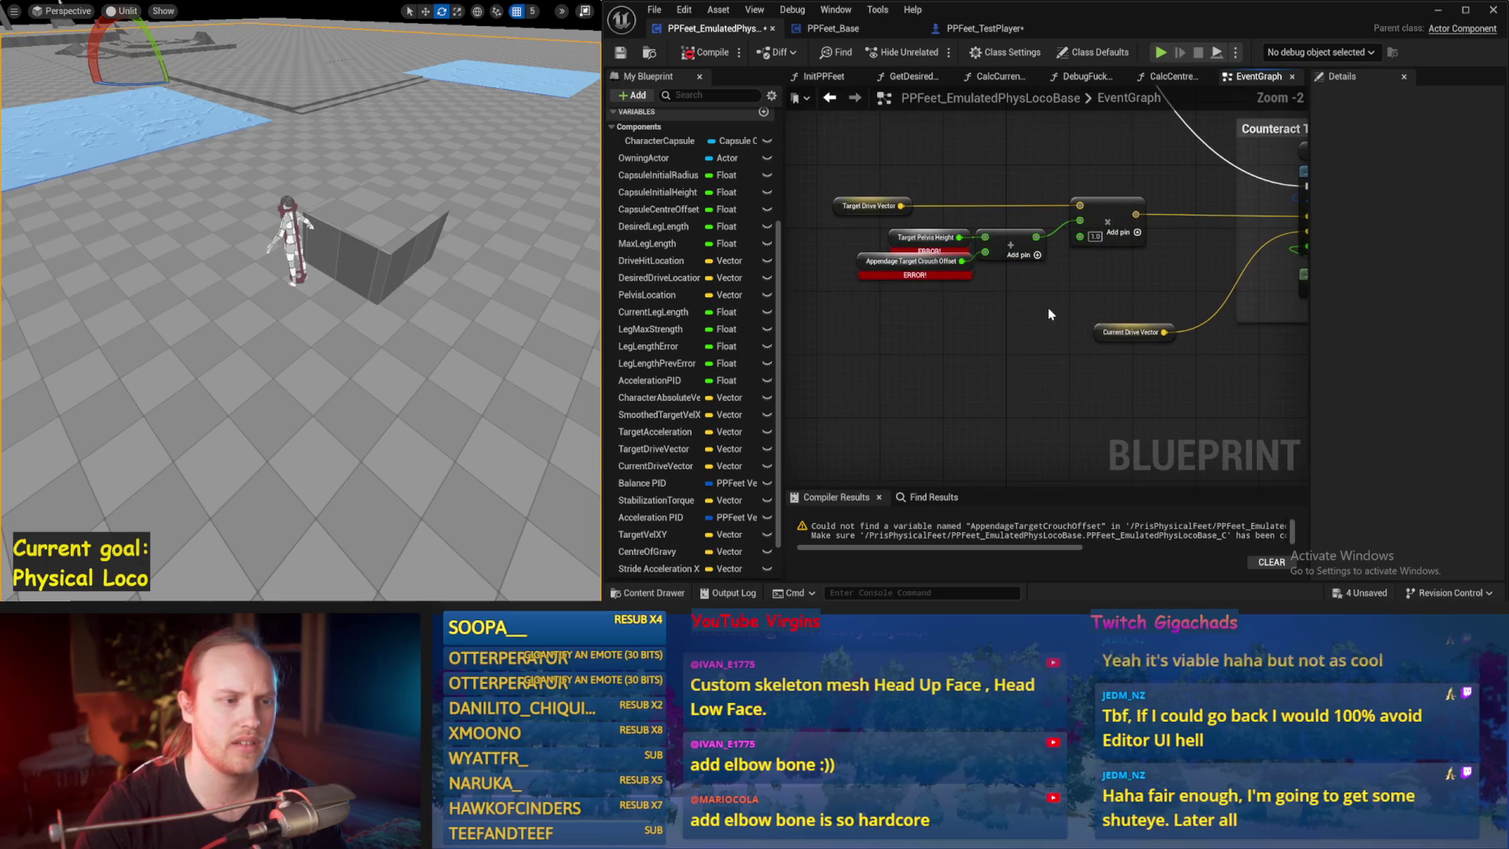
scroll(988, 300, up, 1)
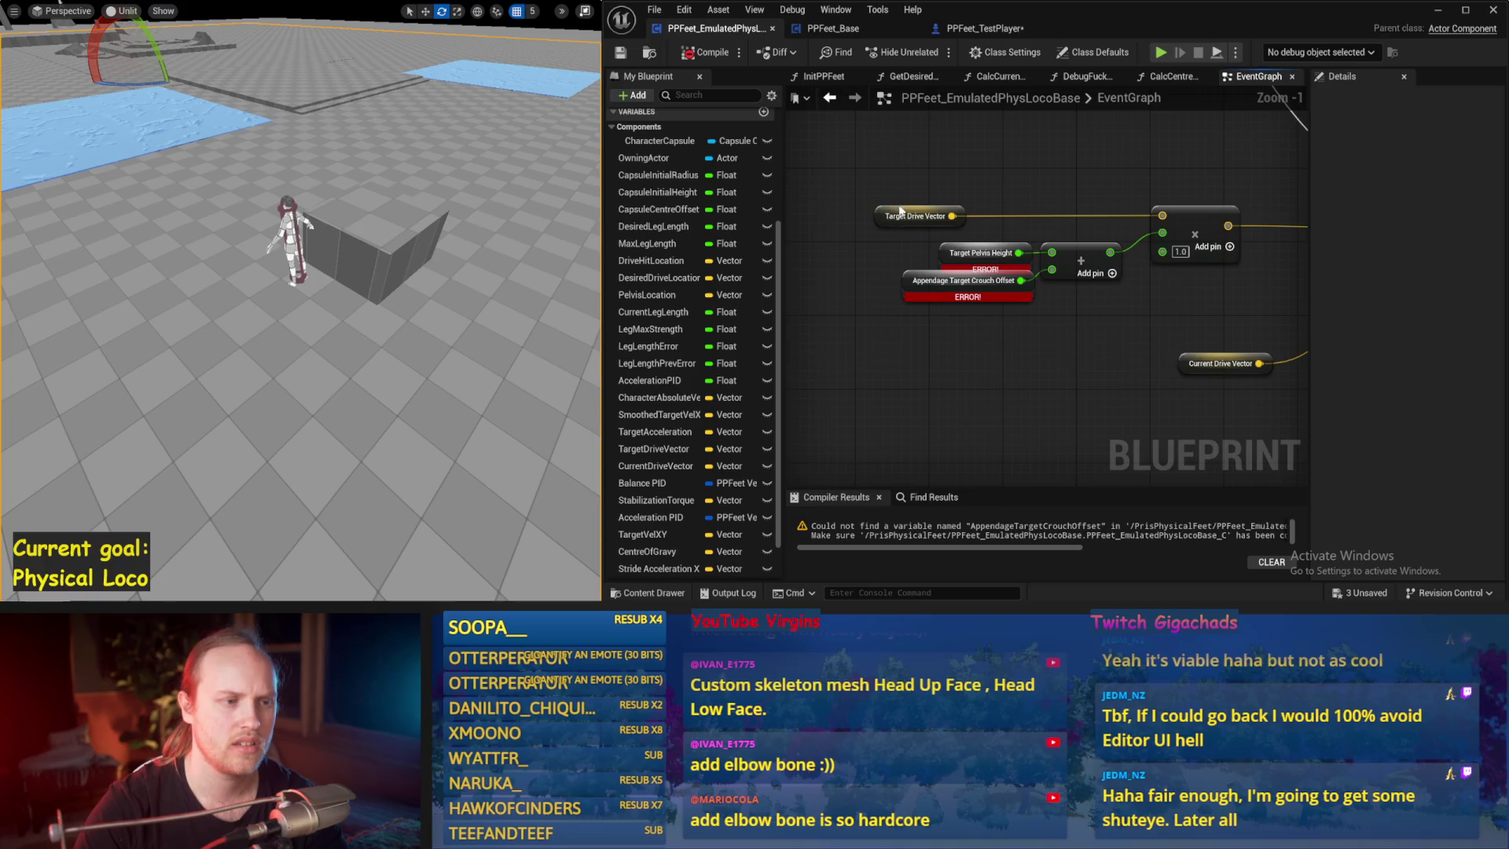
drag(1079, 344, 1012, 342)
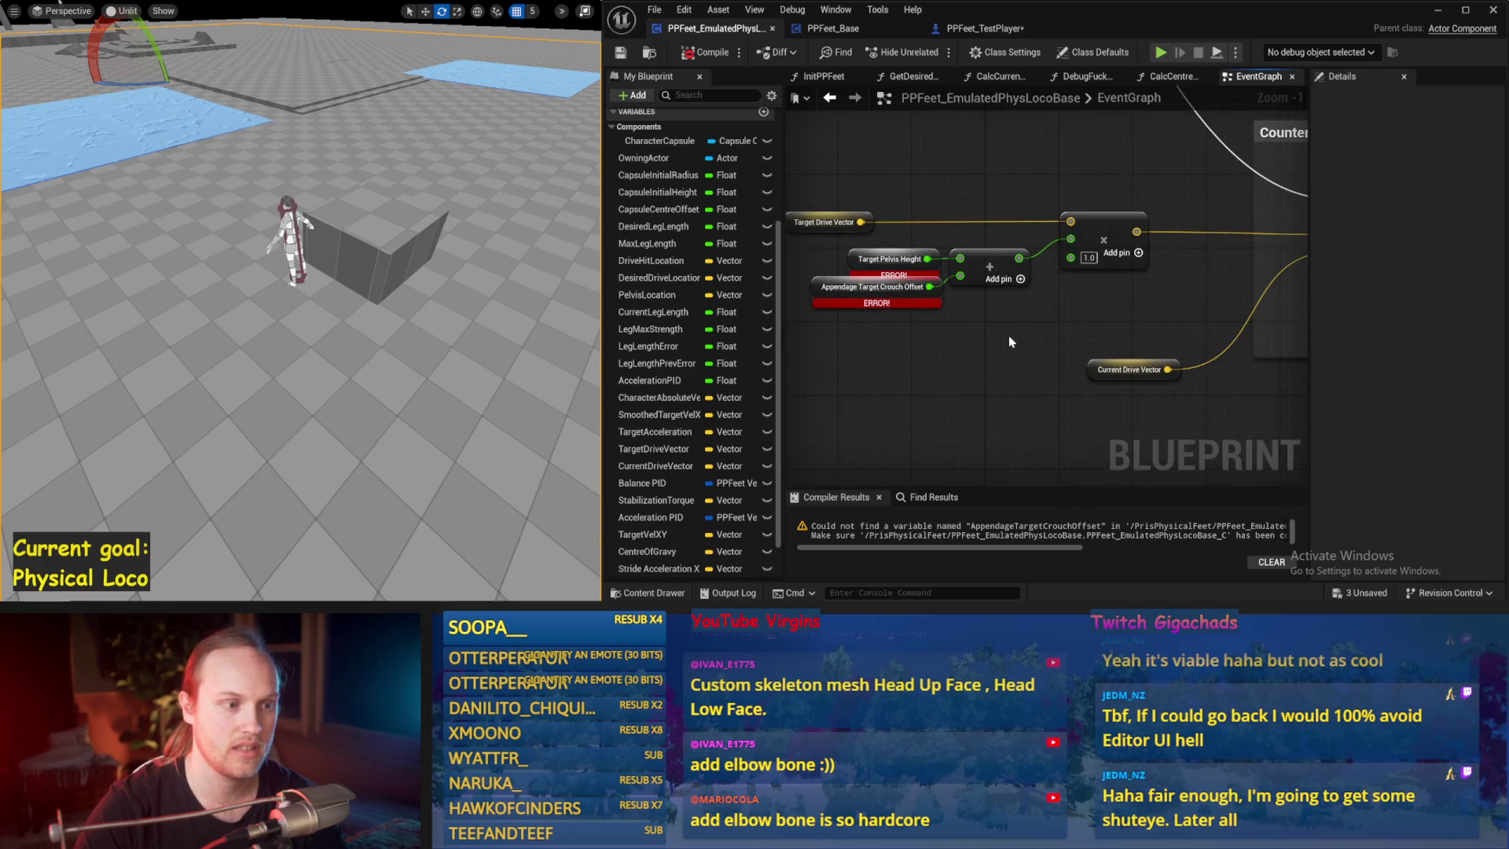
scroll(983, 329, down, 1)
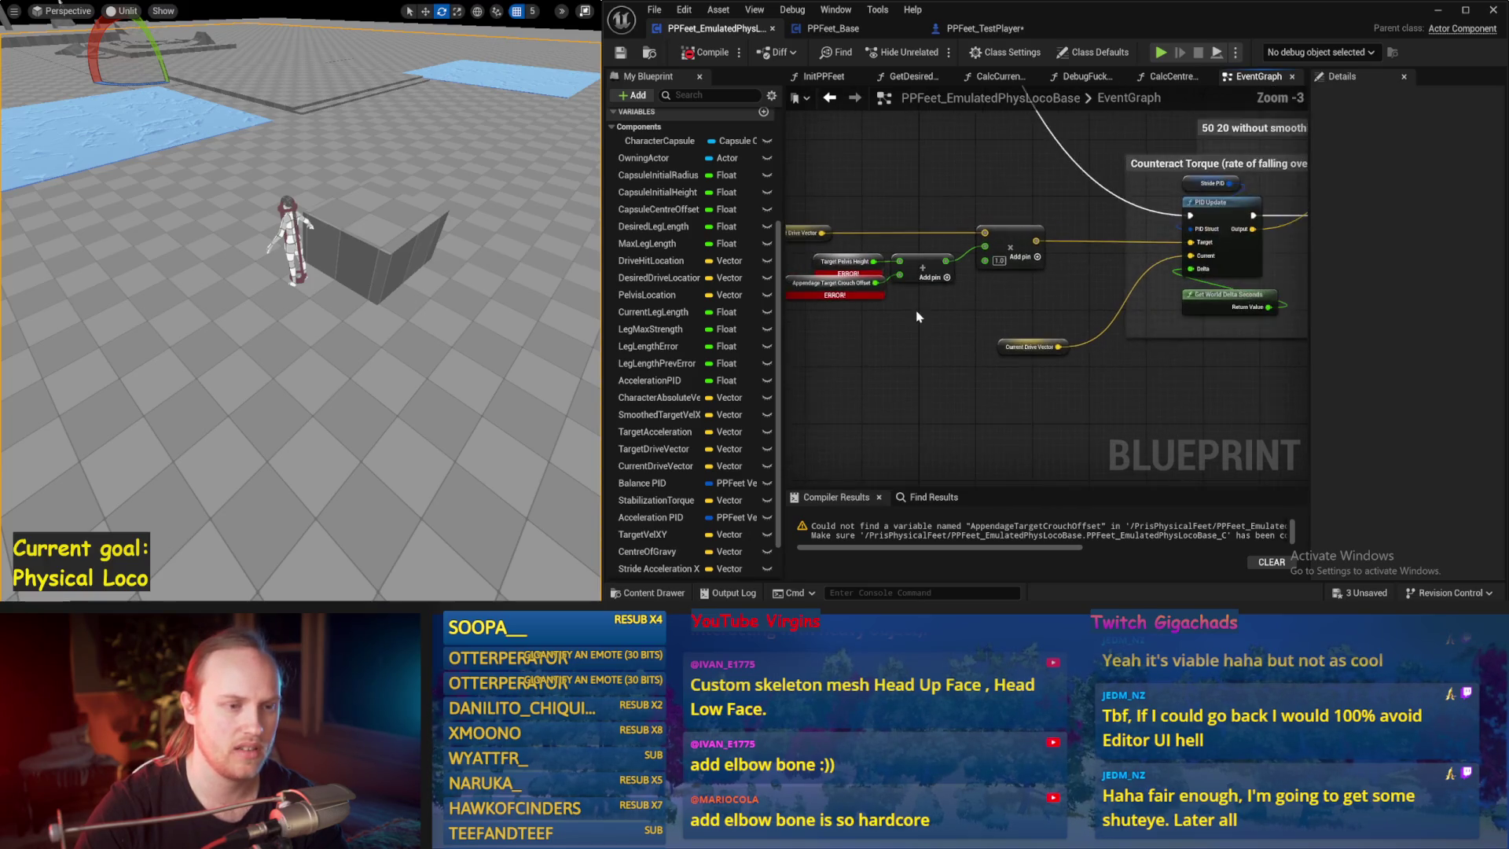
drag(1039, 322, 892, 248)
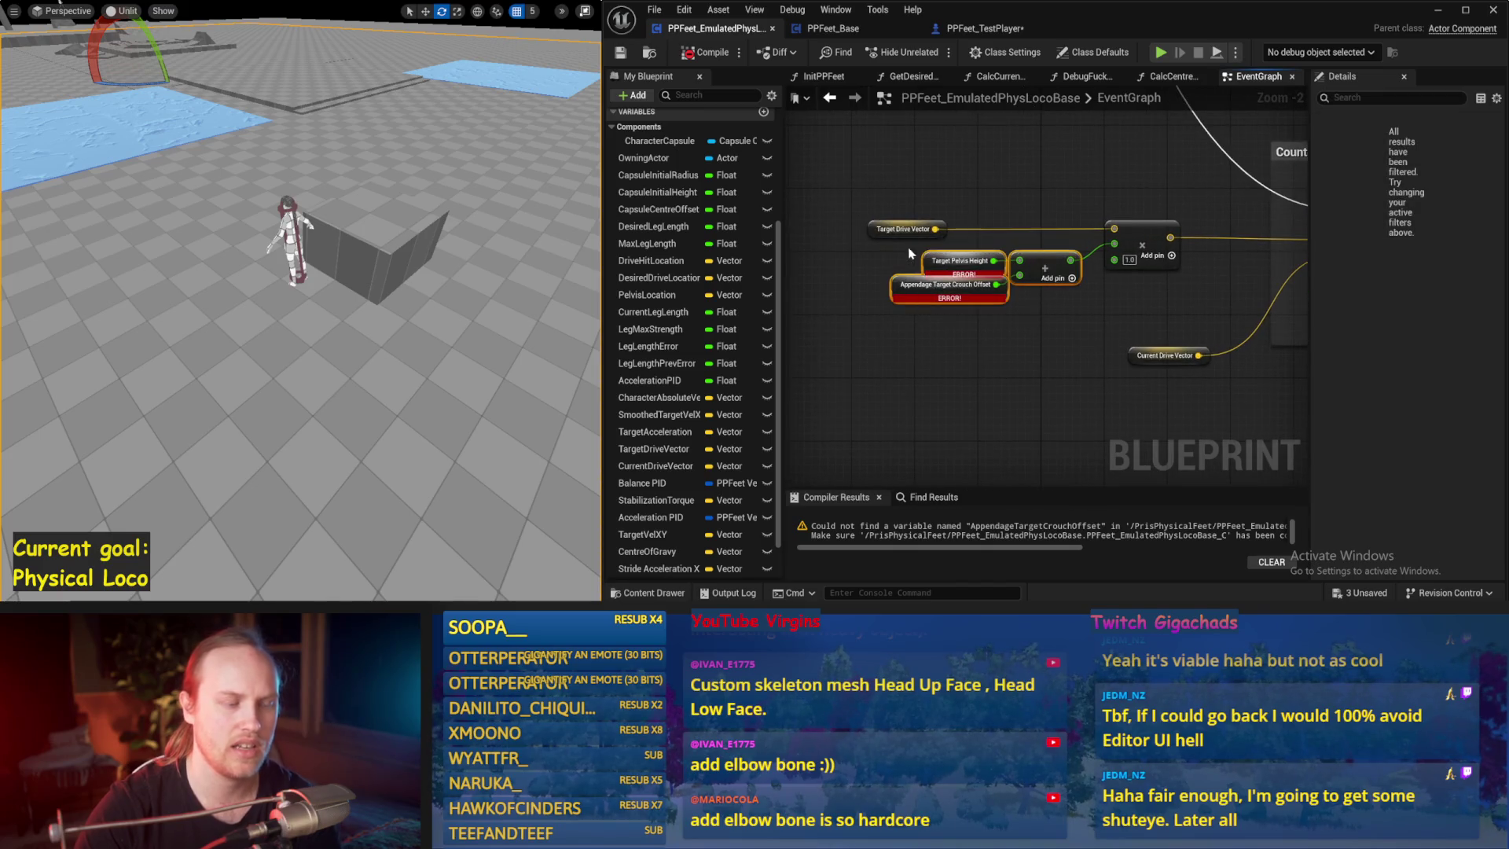
key(Delete)
- Multiply Target Drive Vector by a new Current Leg Length getter, remove the extra pin, and compile
right_click(936, 324)
text(leg length)
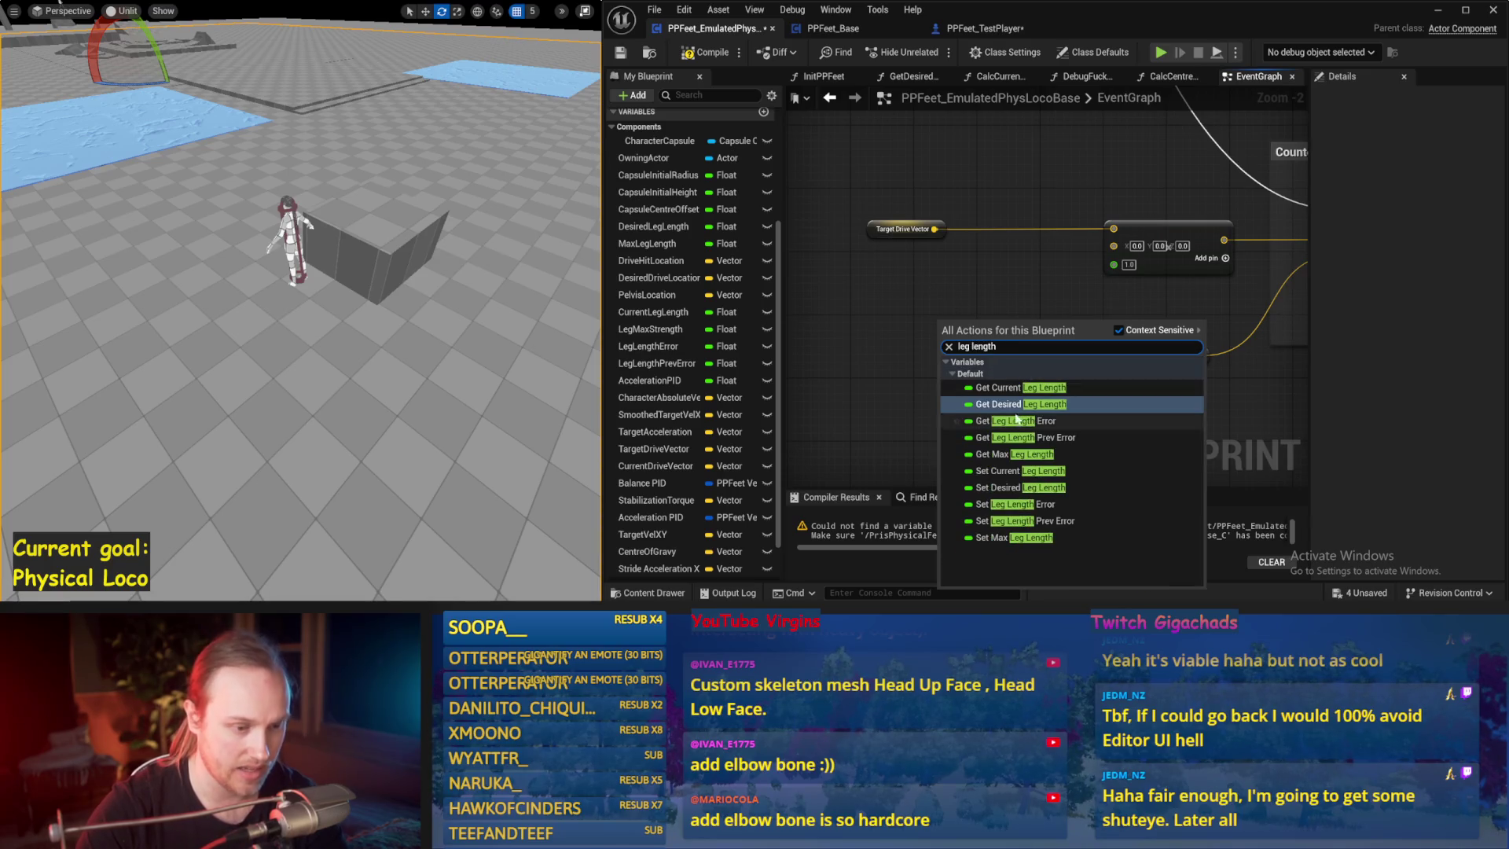
click(1014, 385)
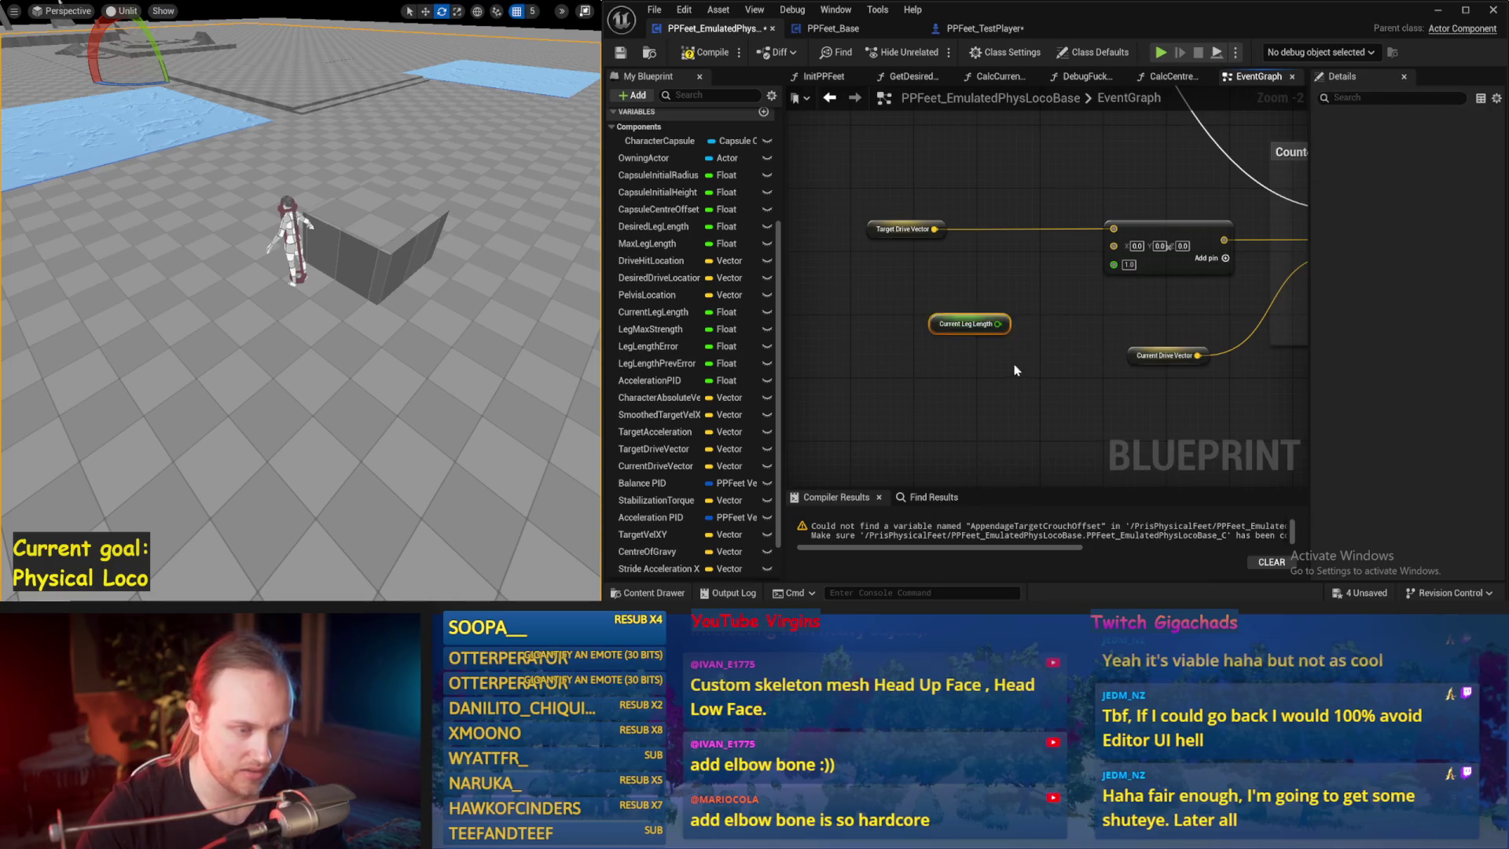
drag(992, 329, 1115, 268)
drag(957, 334, 989, 293)
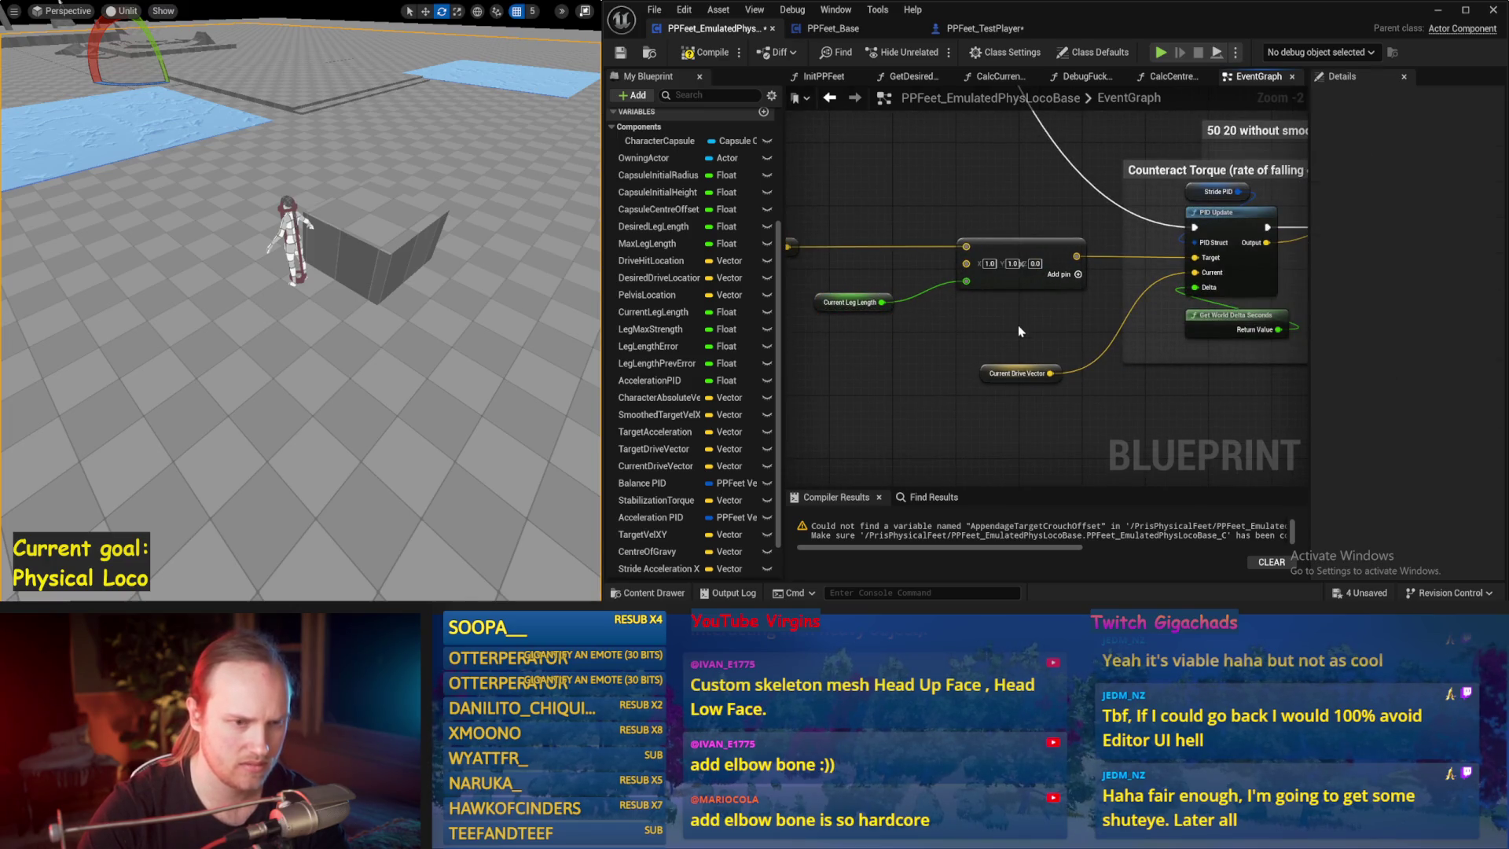
scroll(1019, 331, up, 2)
scroll(903, 323, down, 2)
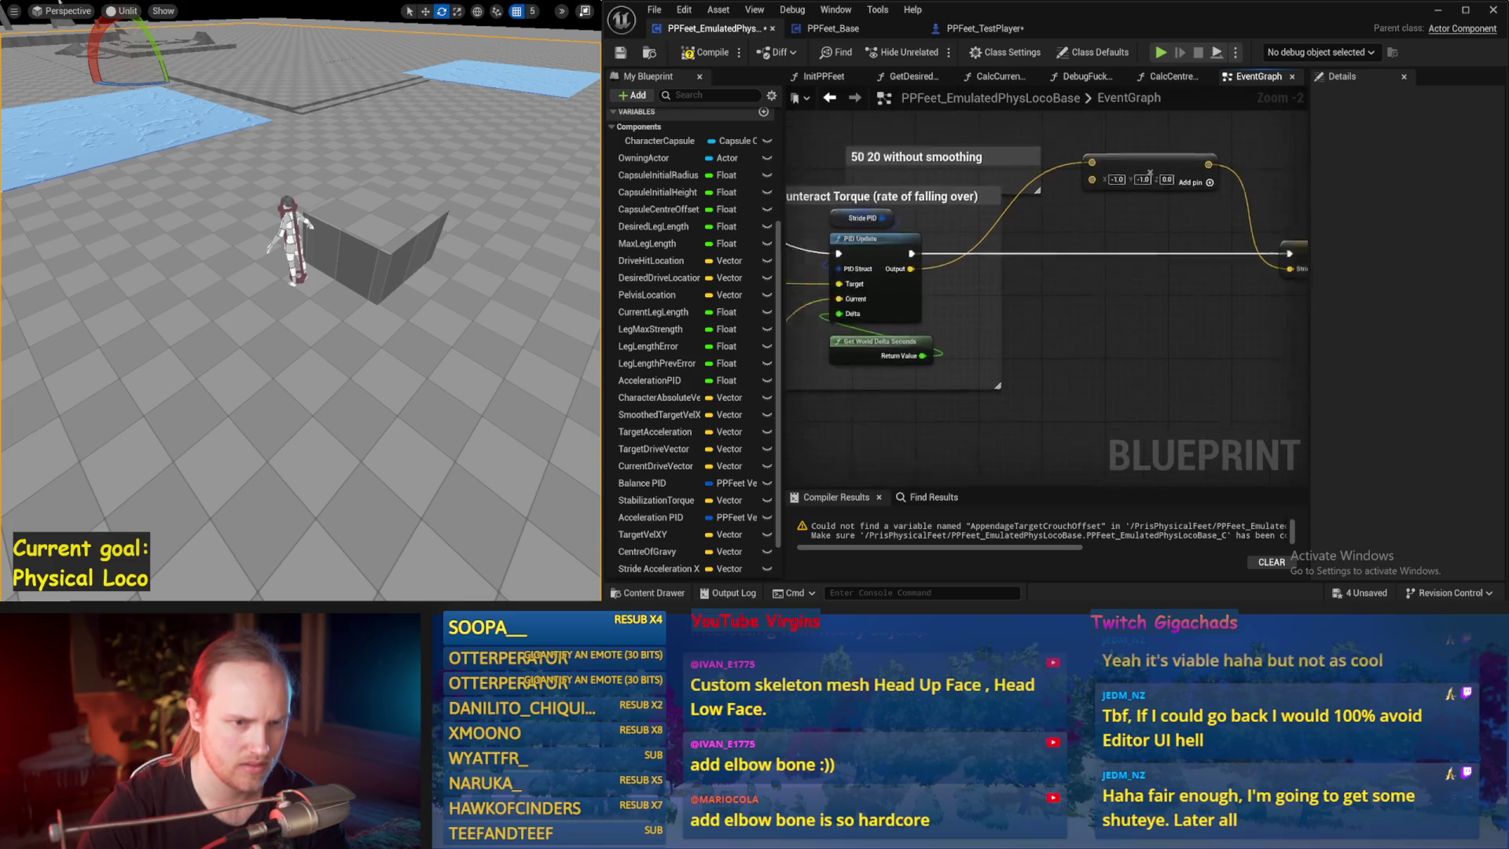
right_click(1071, 223)
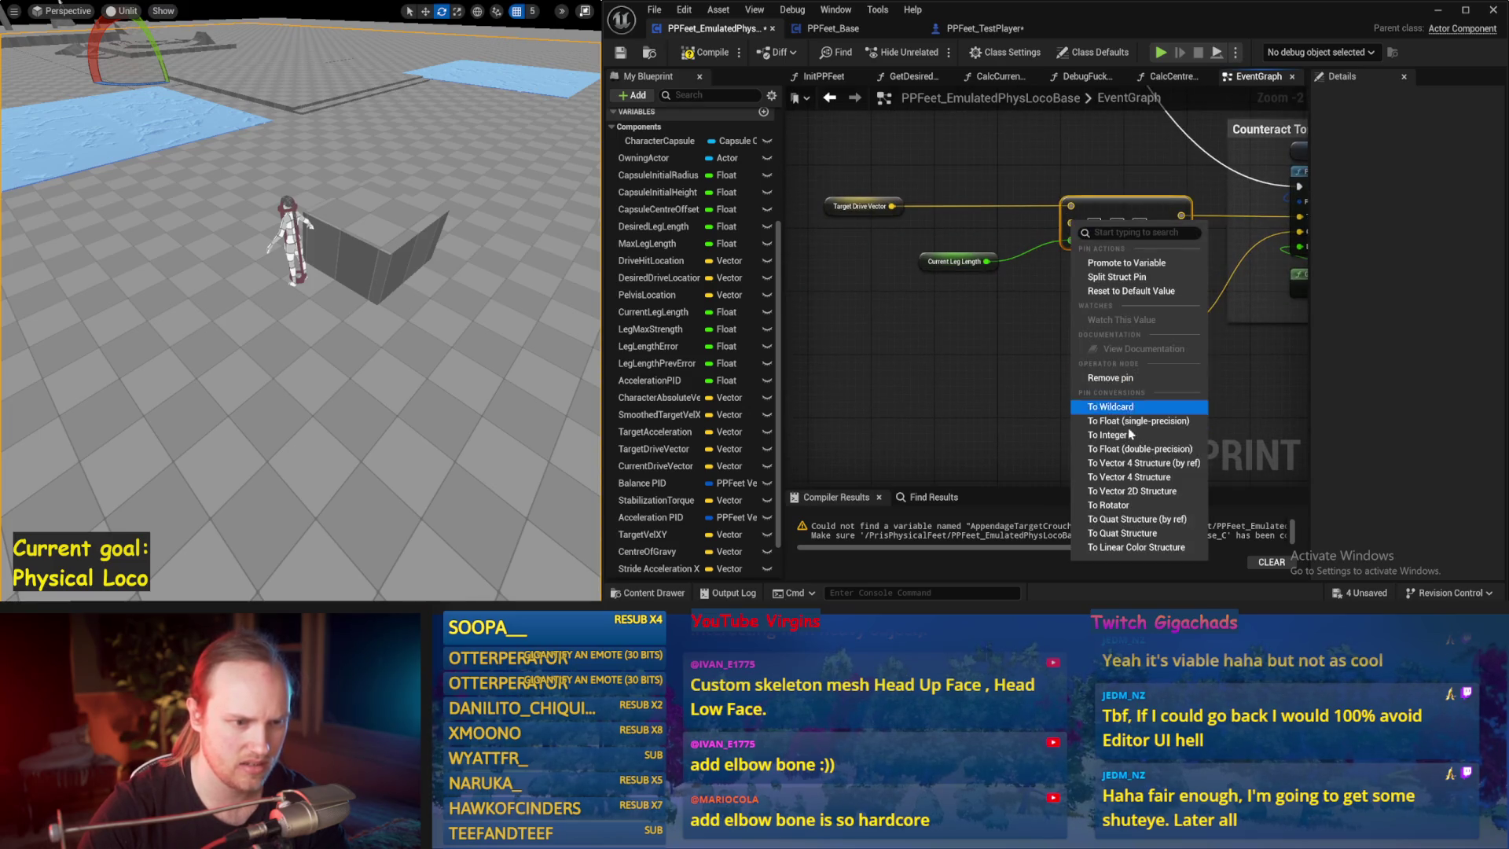
click(1133, 378)
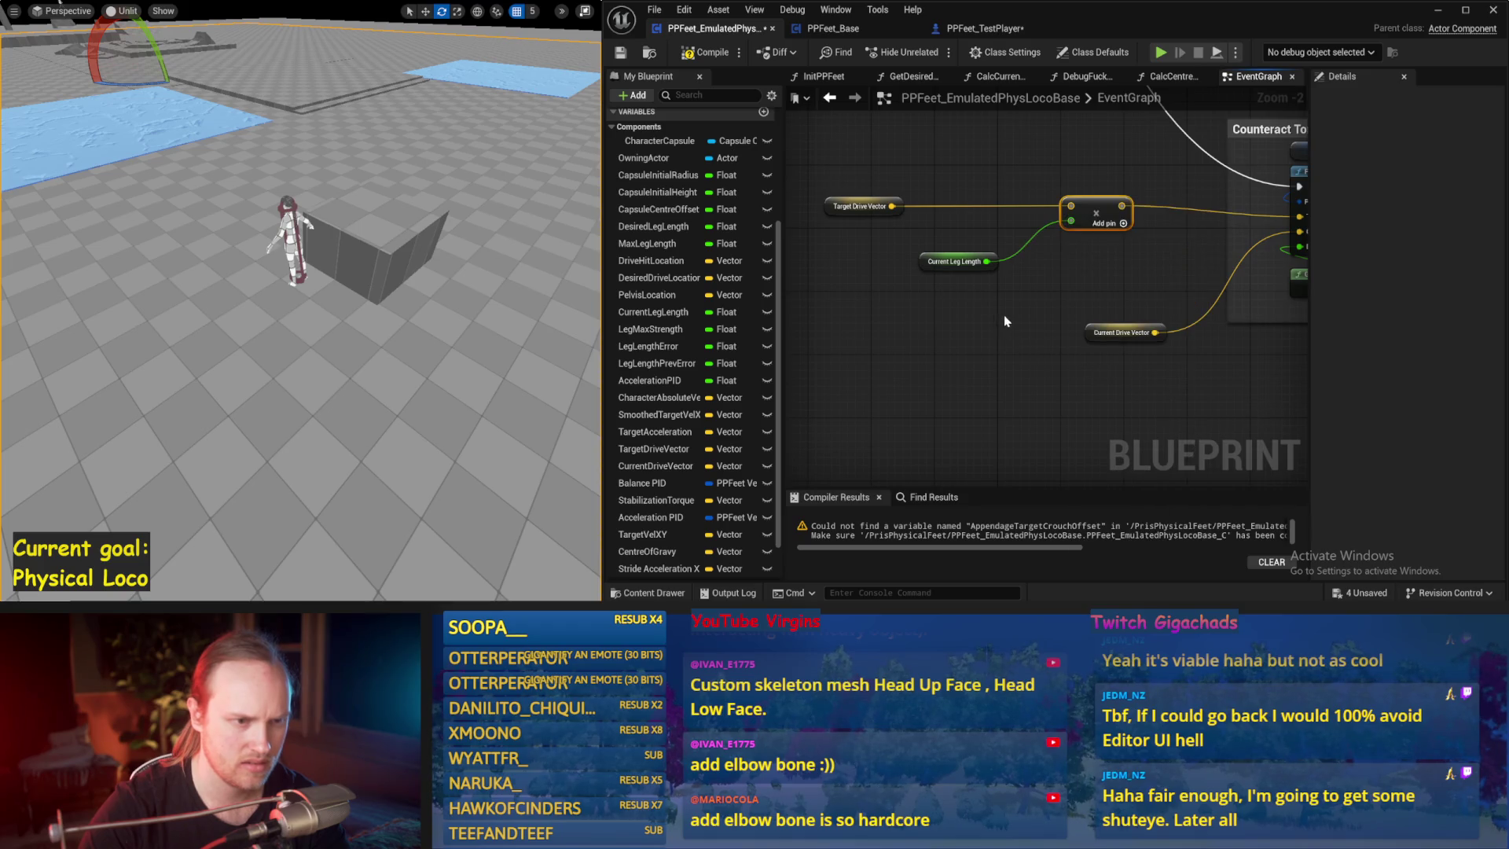
click(622, 53)
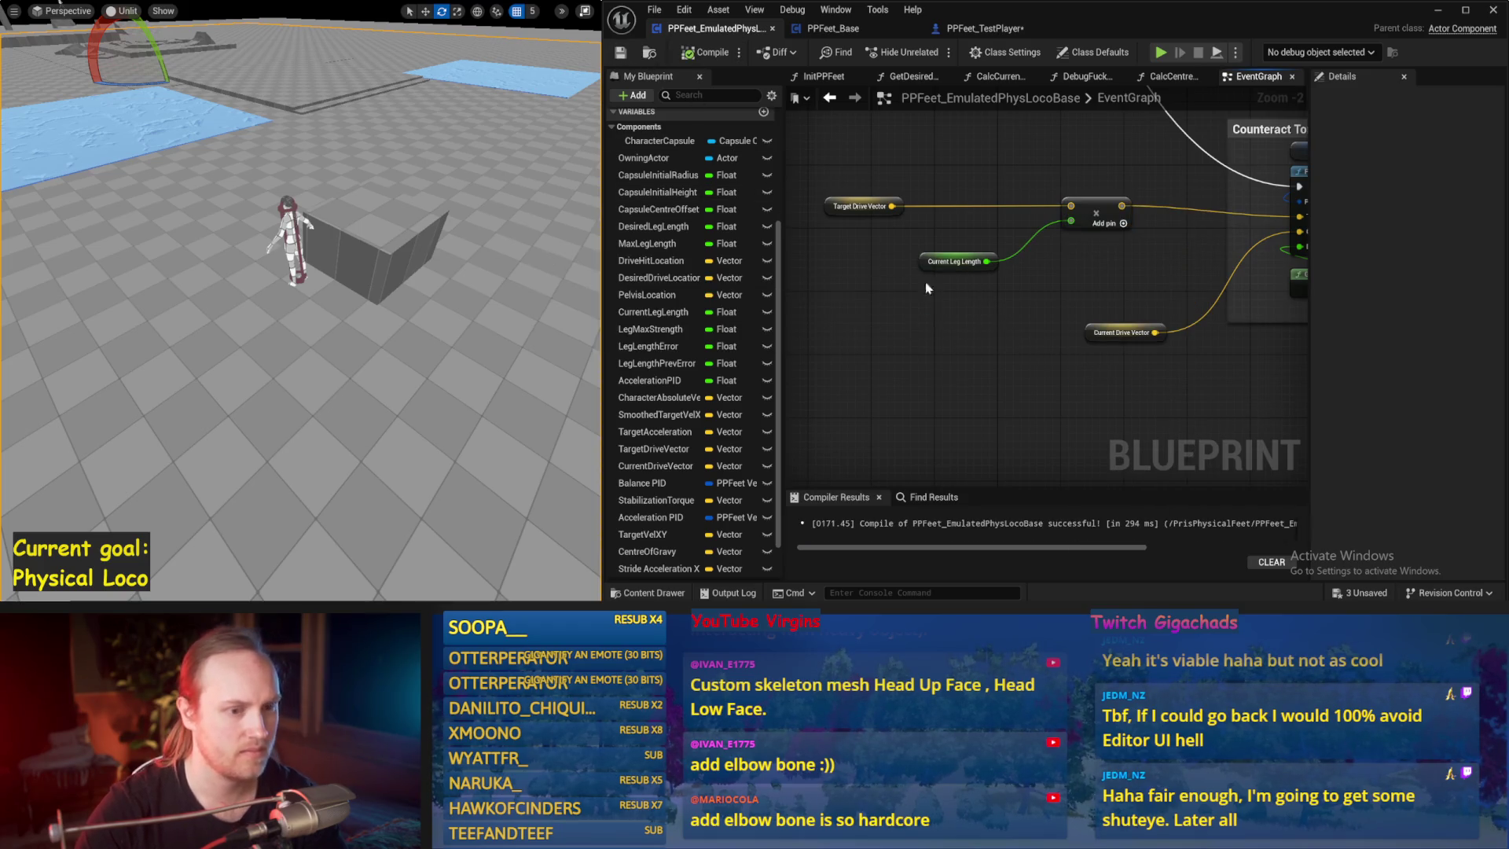
- Rearrange the drive vector, leg length and multiply nodes to make room for a second multiply
drag(1144, 146, 805, 272)
drag(1141, 203, 1176, 203)
drag(991, 344, 881, 383)
click(915, 275)
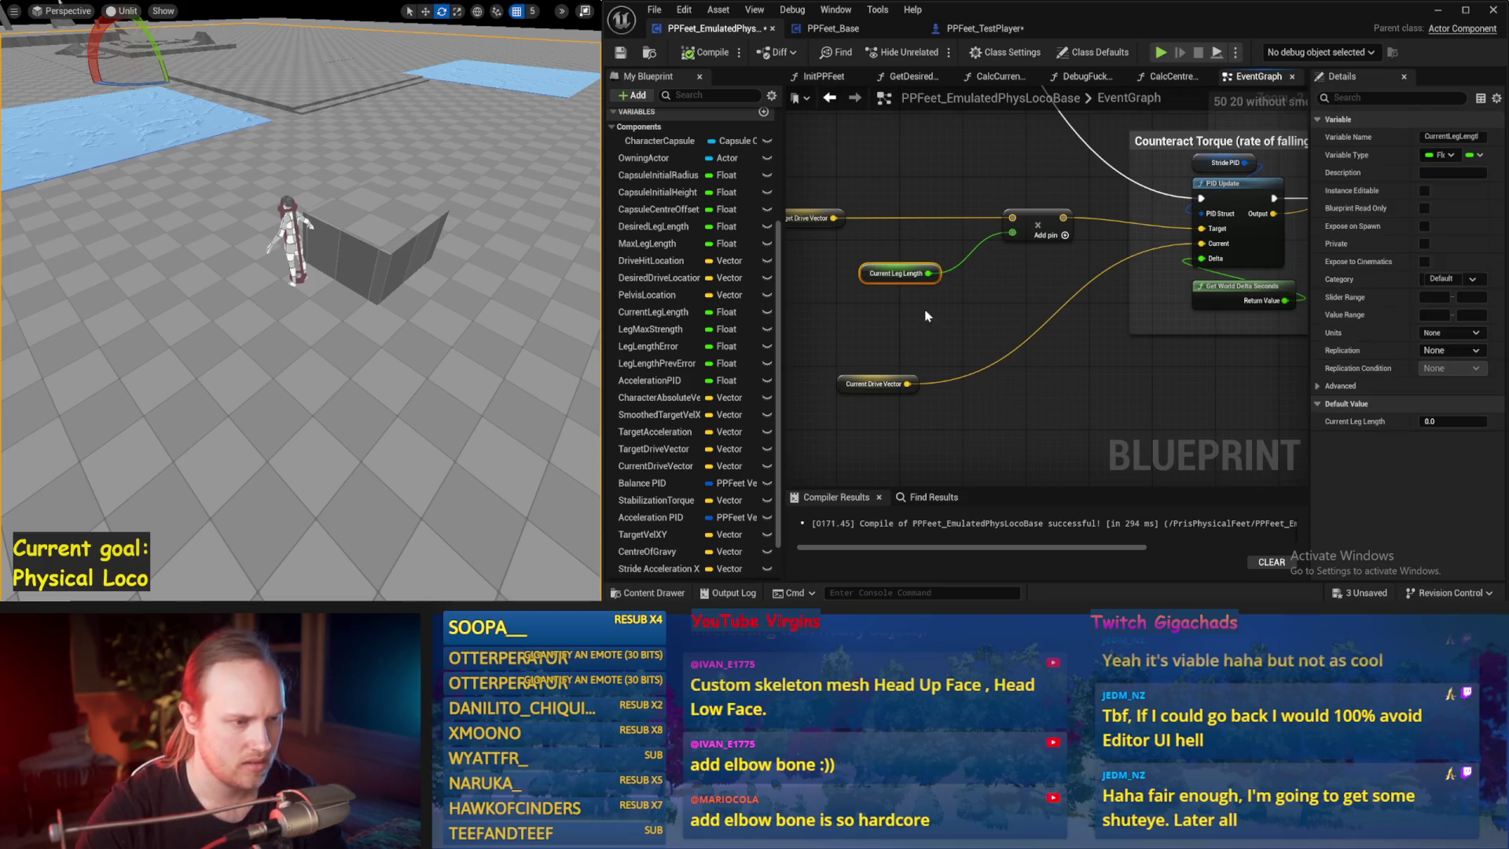
click(1041, 221)
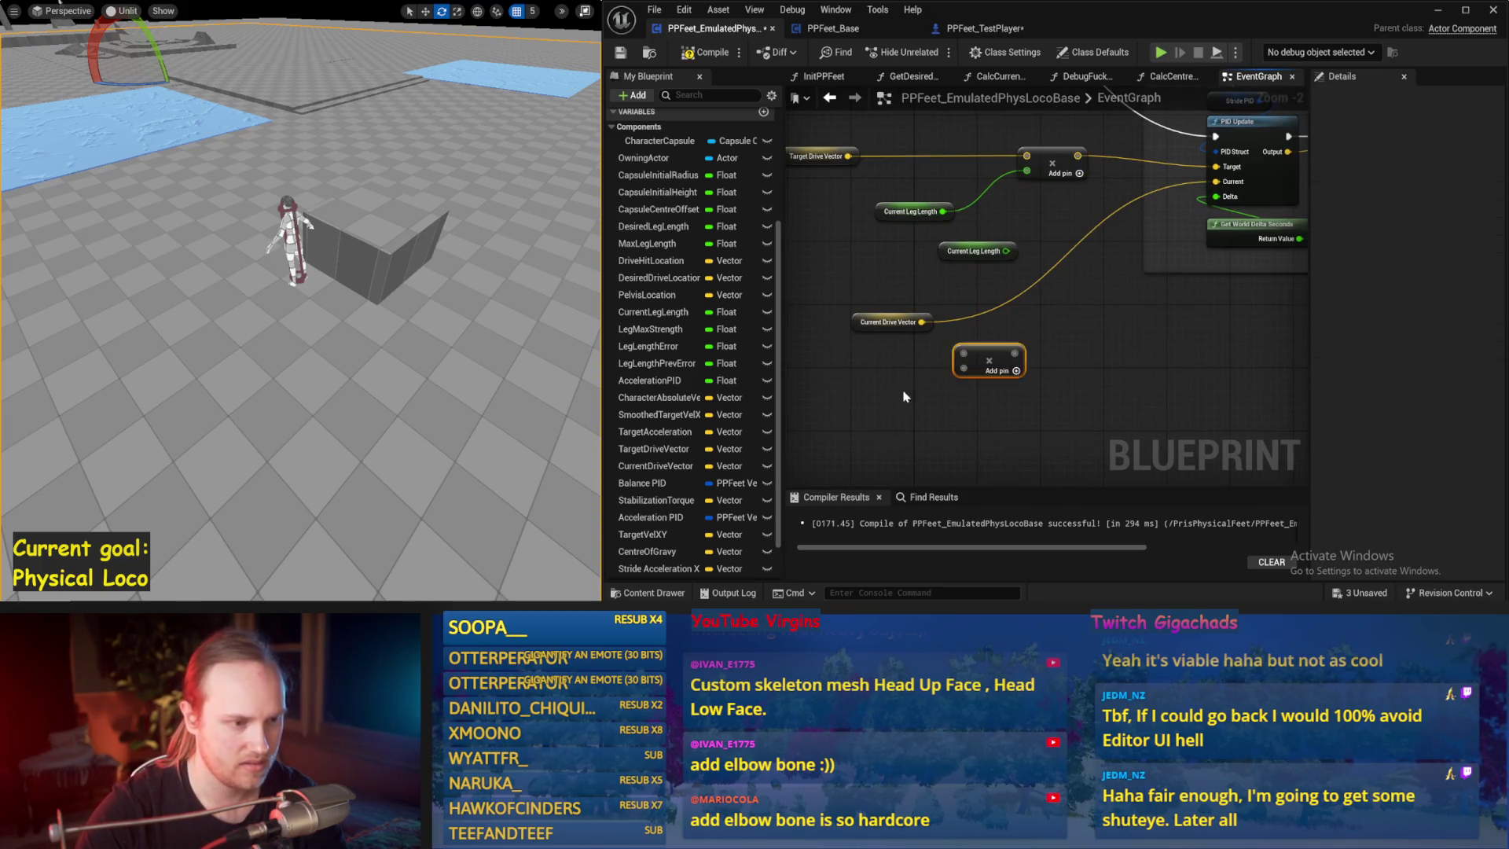
drag(930, 314, 914, 354)
drag(975, 250, 875, 417)
drag(874, 362, 874, 322)
click(896, 389)
- Multiply Current Drive Vector by Current Leg Length into PID Update's Current input, then save
mouse_move(903, 417)
mouse_down()
mouse_move(964, 375)
mouse_move(904, 320)
mouse_move(964, 354)
mouse_up()
key(Escape)
alt+click(966, 369)
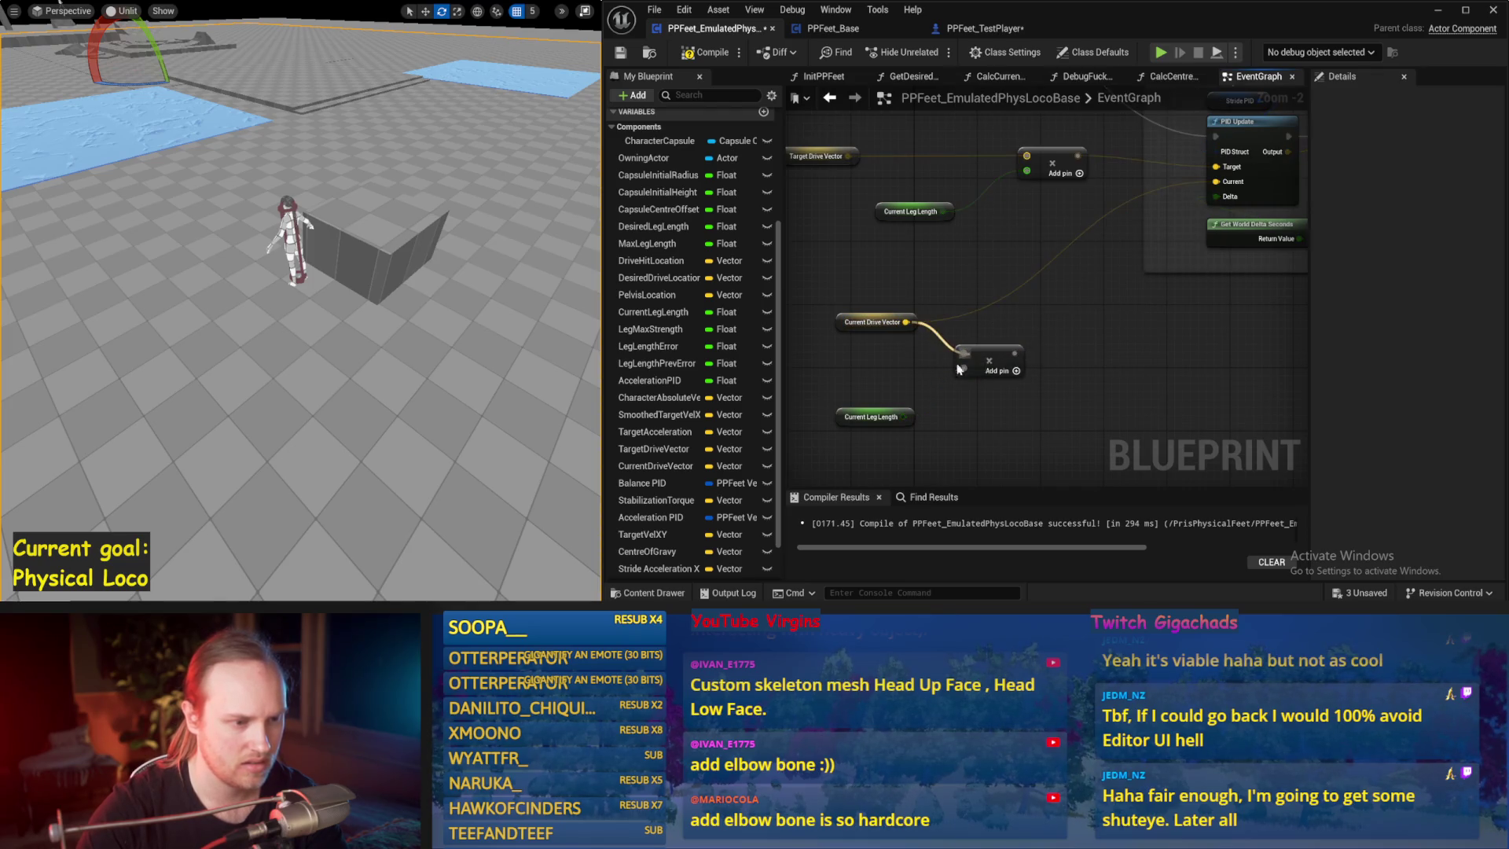
mouse_move(904, 416)
mouse_down()
mouse_move(1004, 314)
mouse_move(1217, 182)
mouse_up()
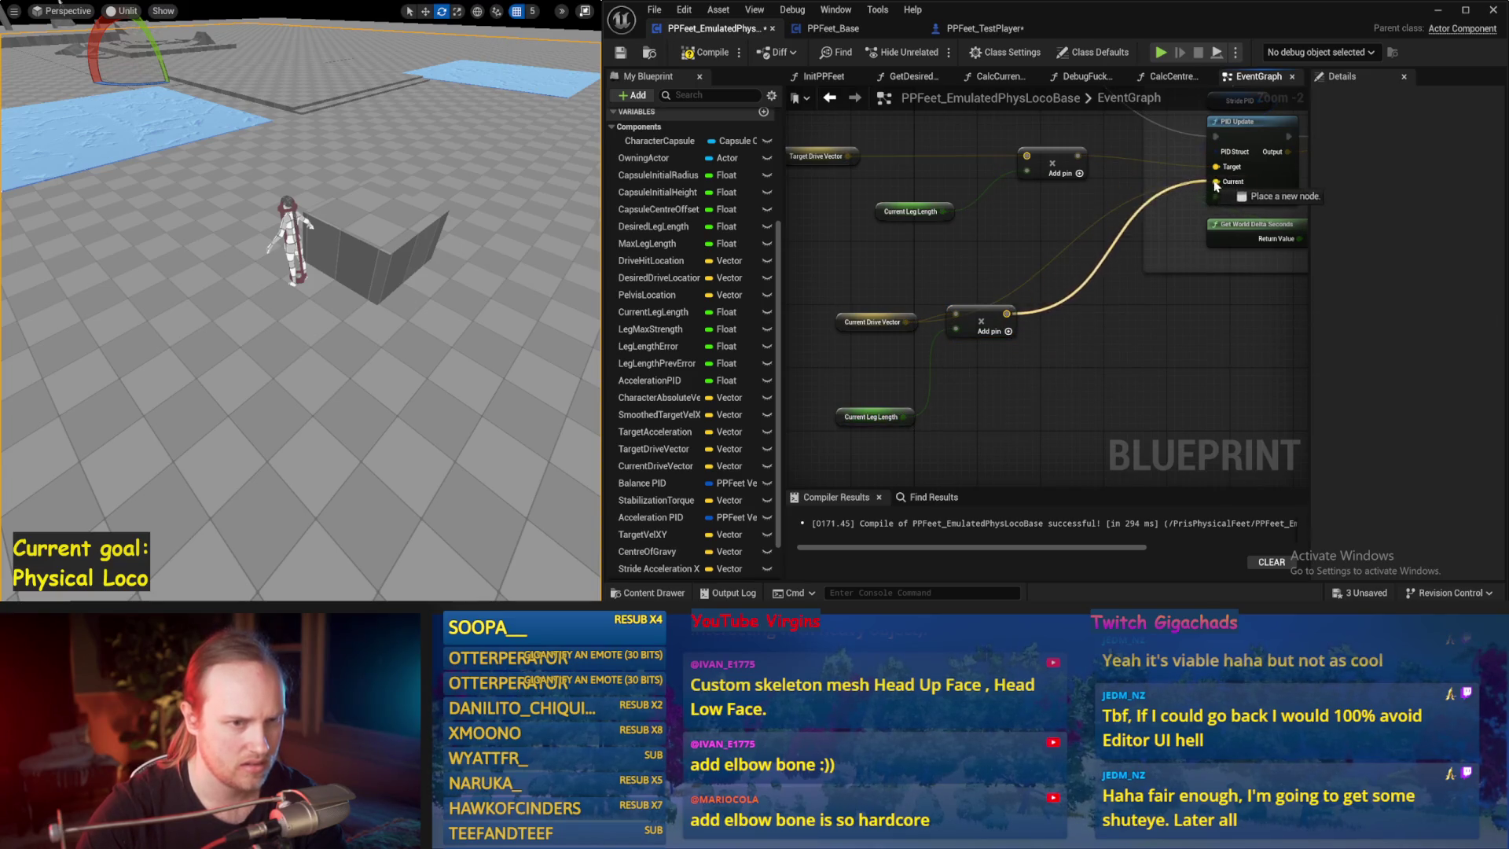
drag(1225, 297, 1142, 355)
click(621, 54)
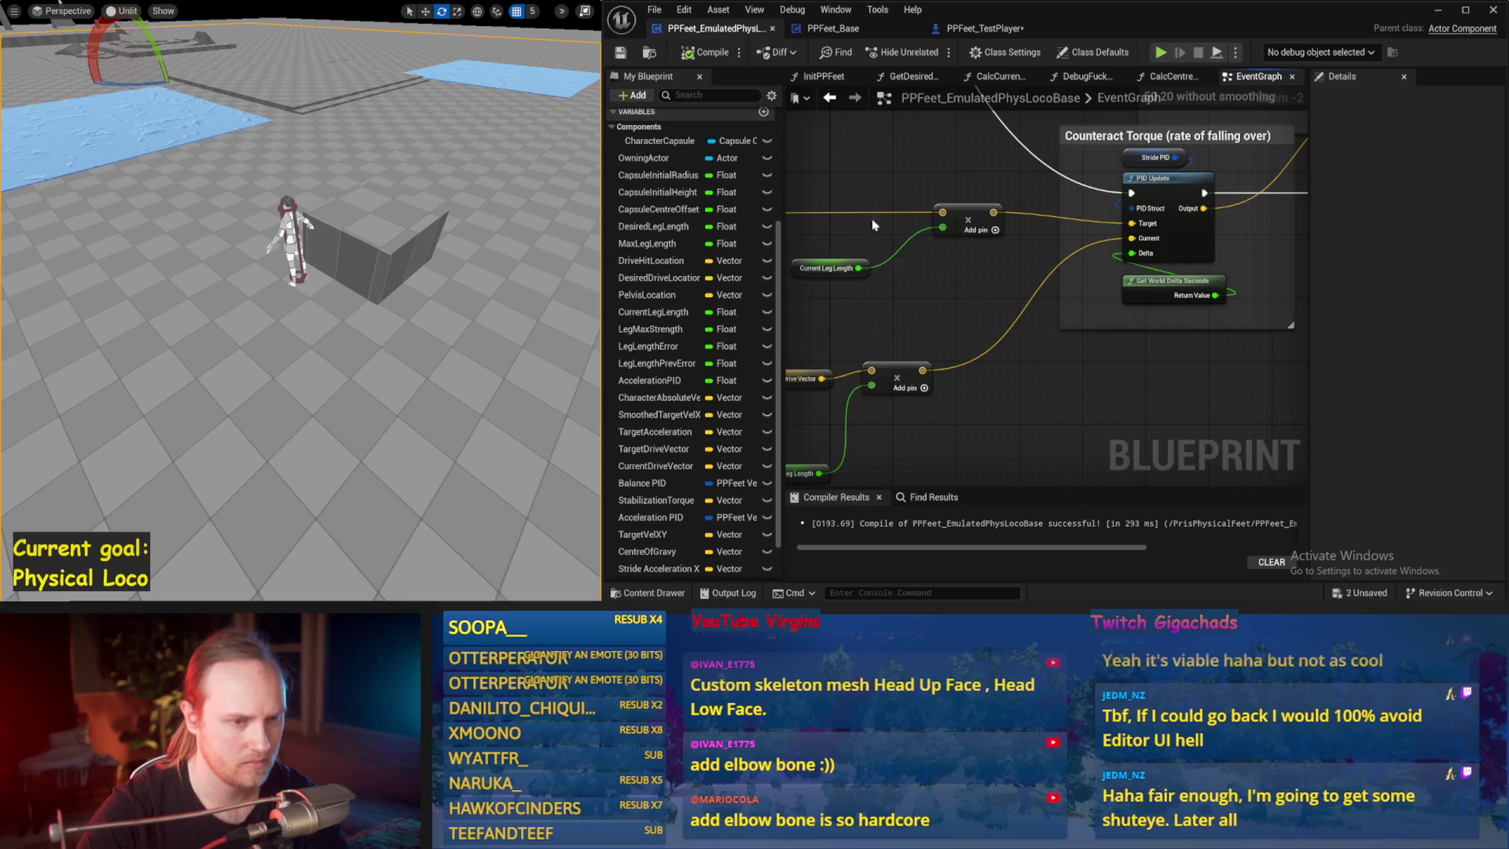
- Run several simulation tests of the character and bring the Counteract Torque PID nodes into view
key(alt+p)
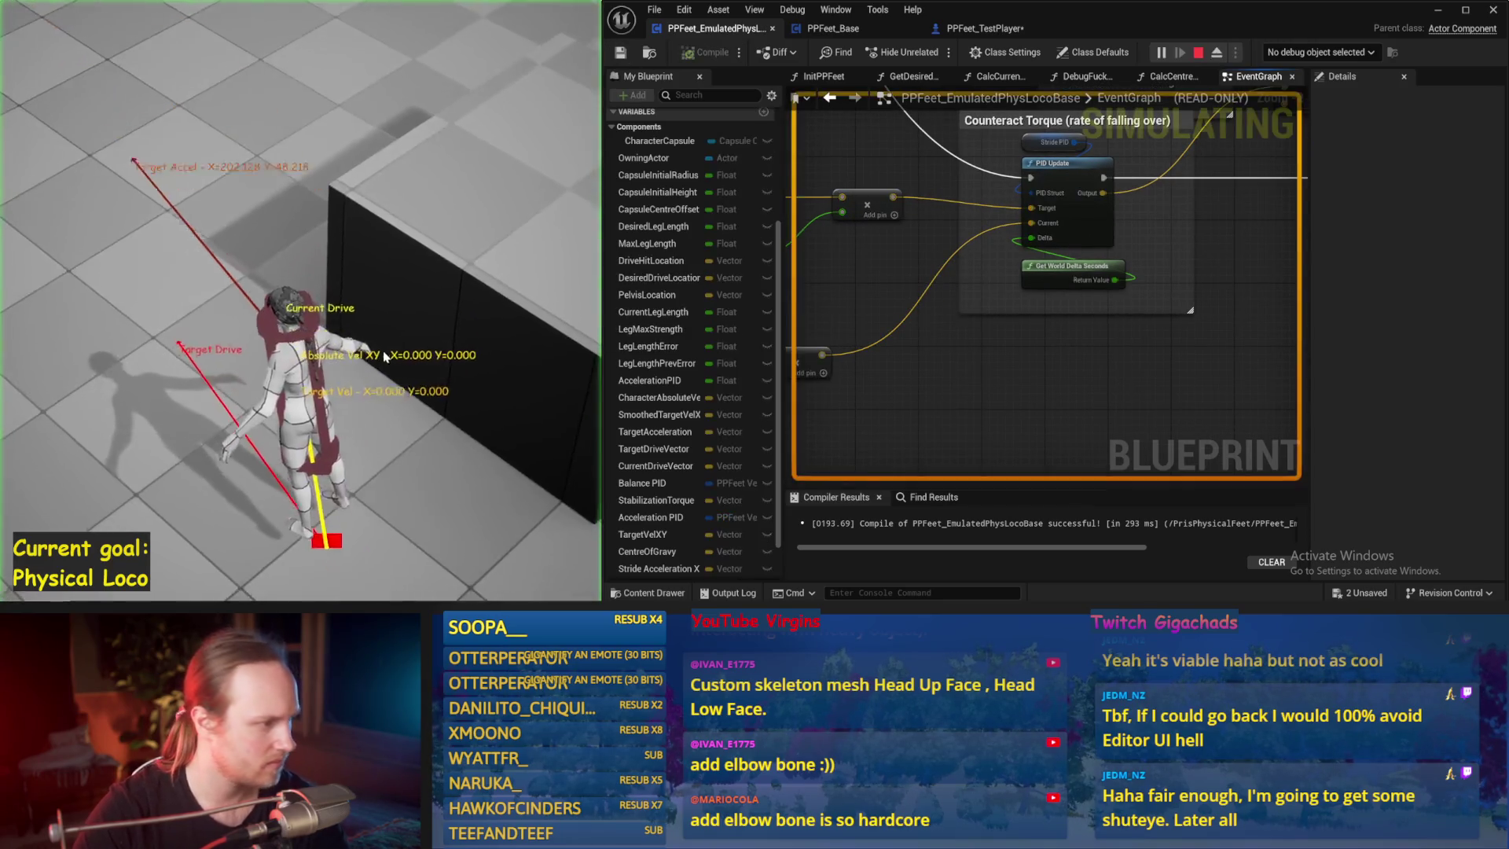
key(Escape)
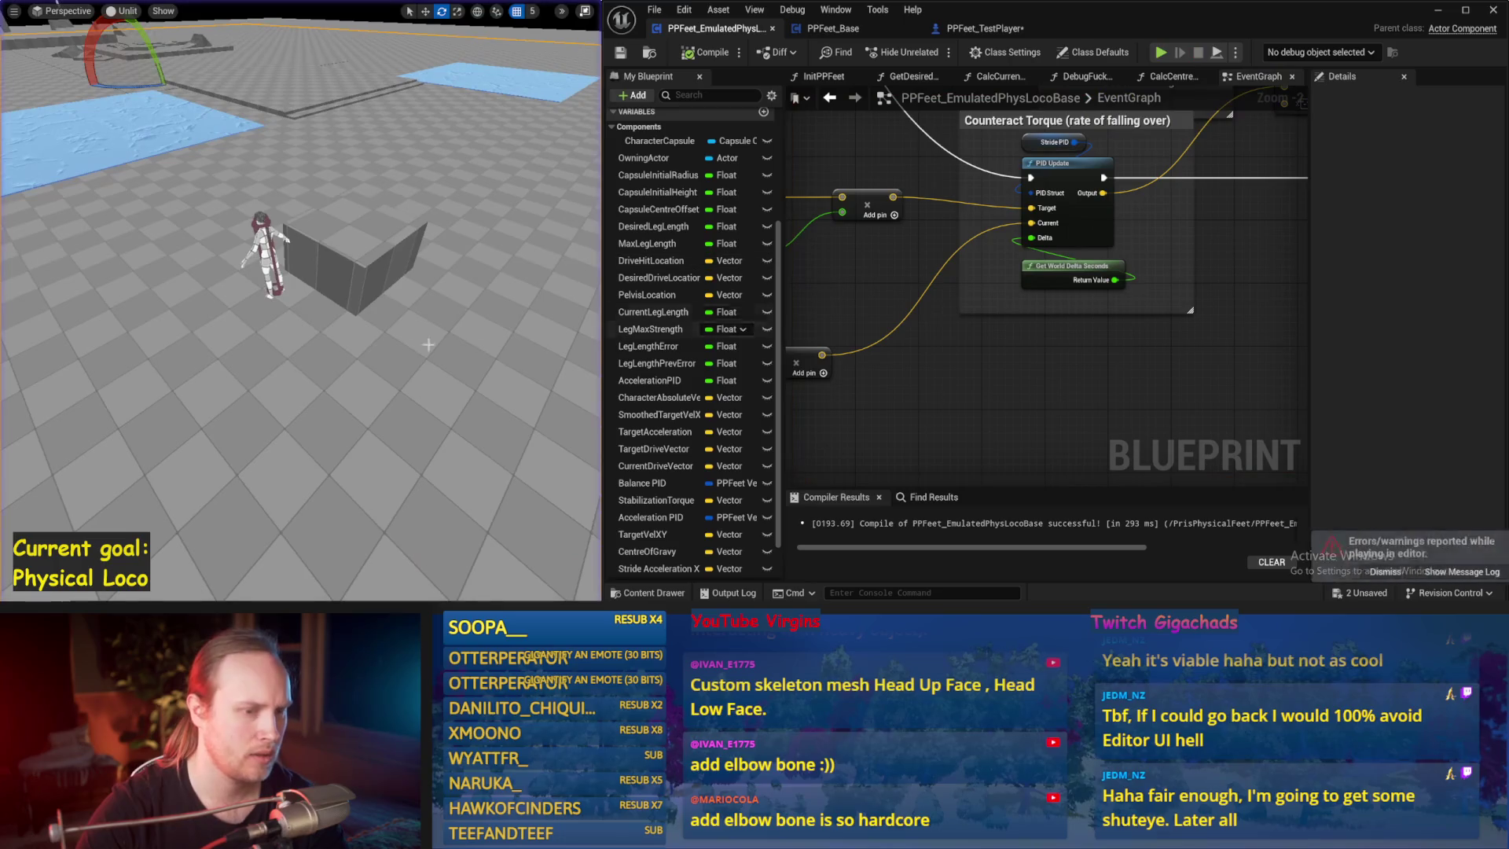
key(alt+p)
key(Escape)
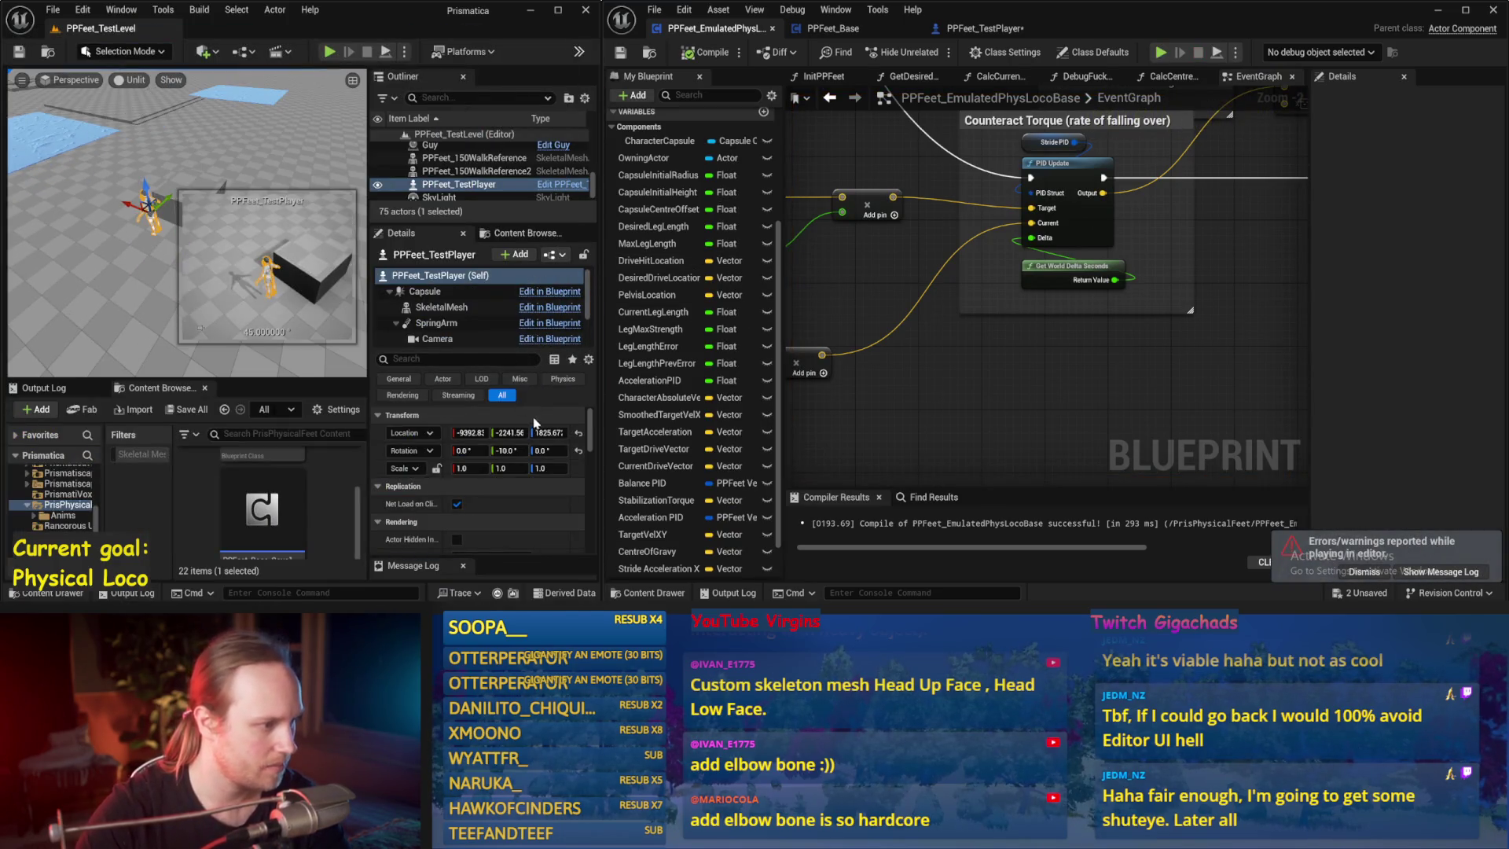
scroll(457, 314, down, 2)
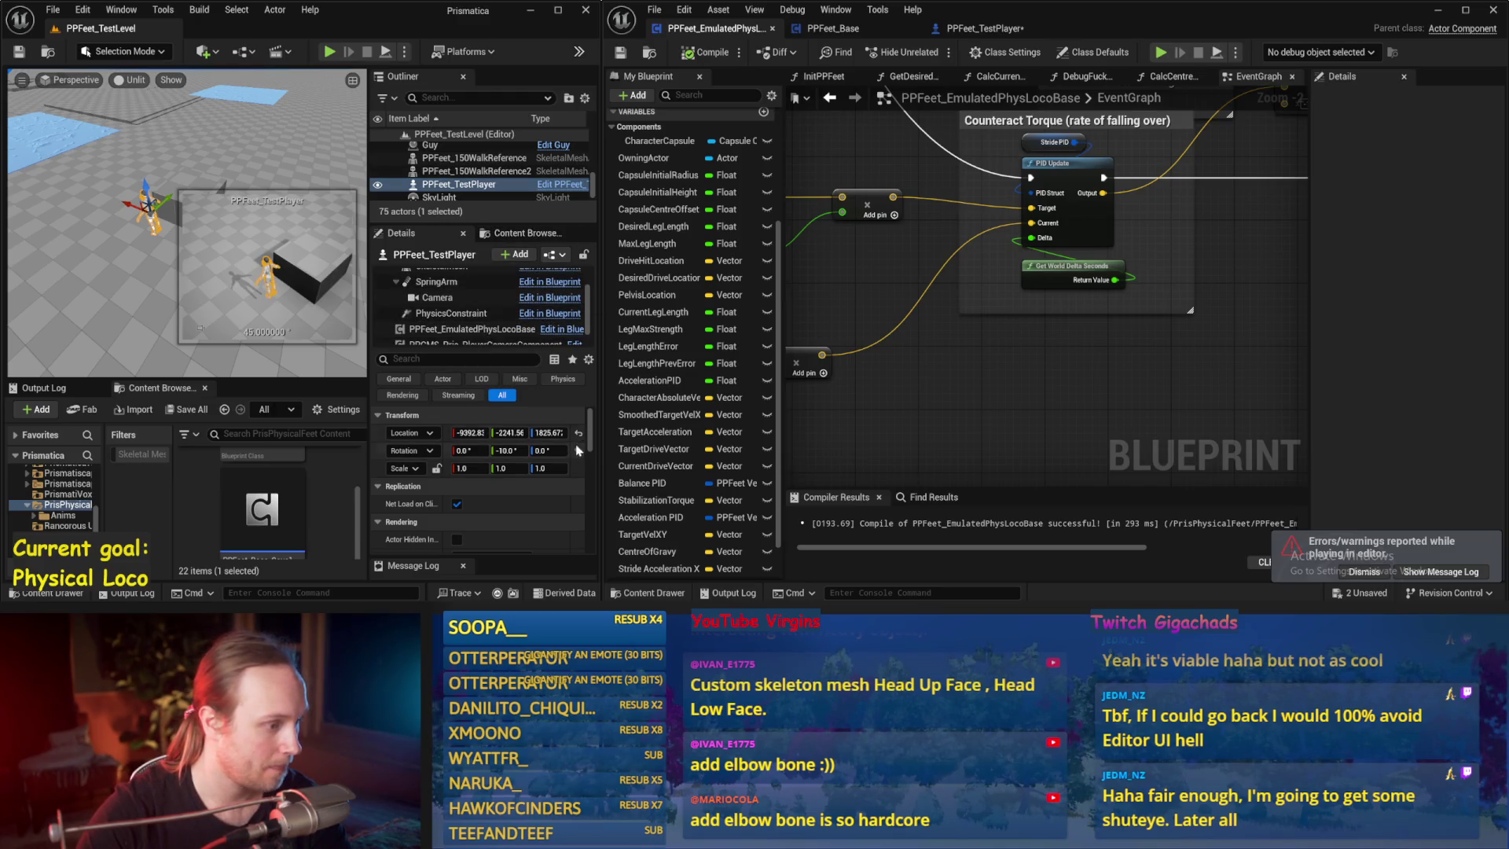
key(alt+p)
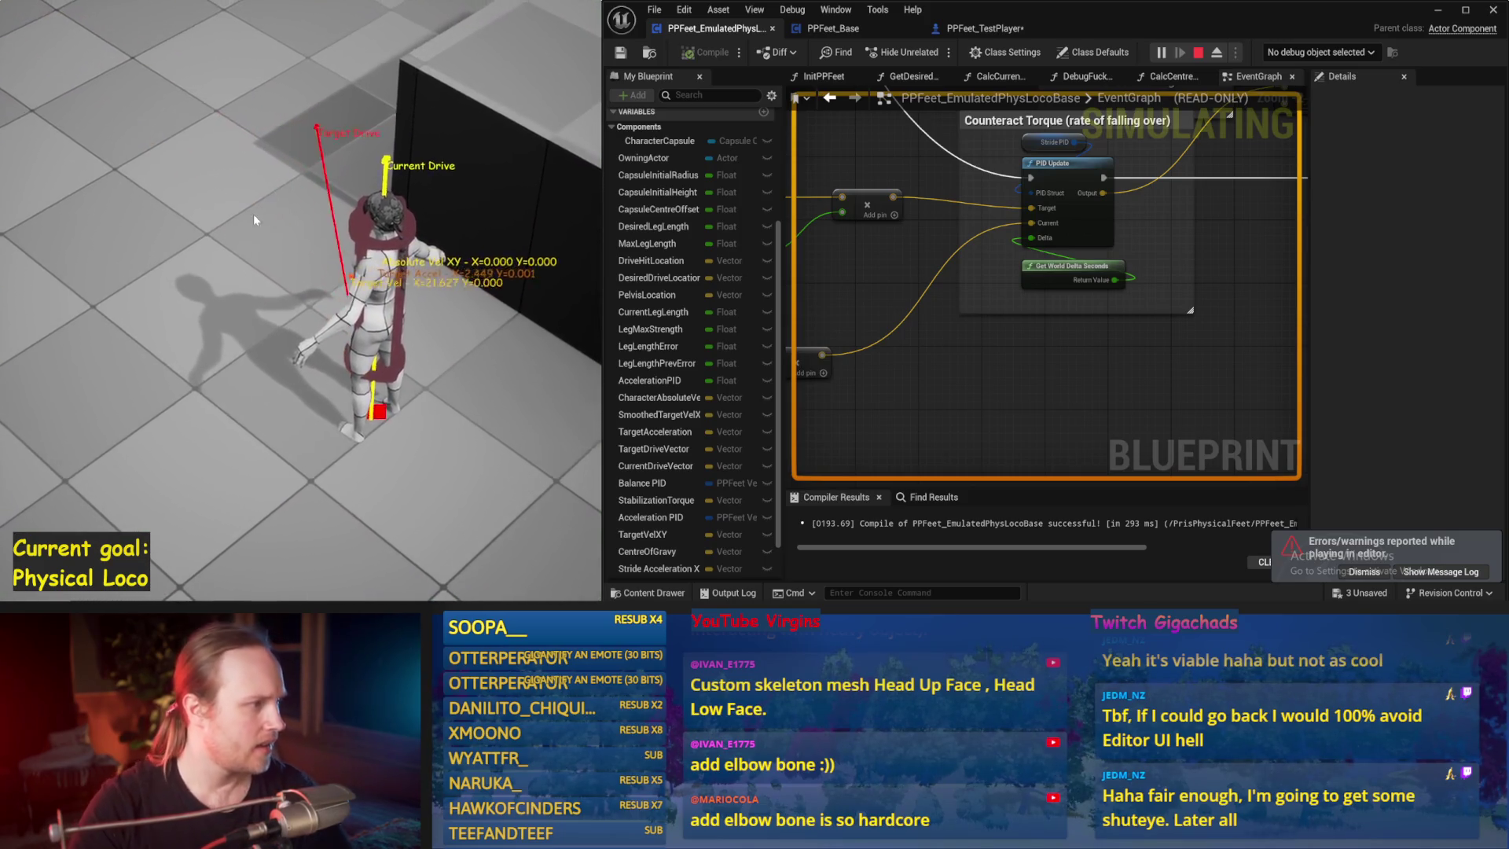
key(Escape)
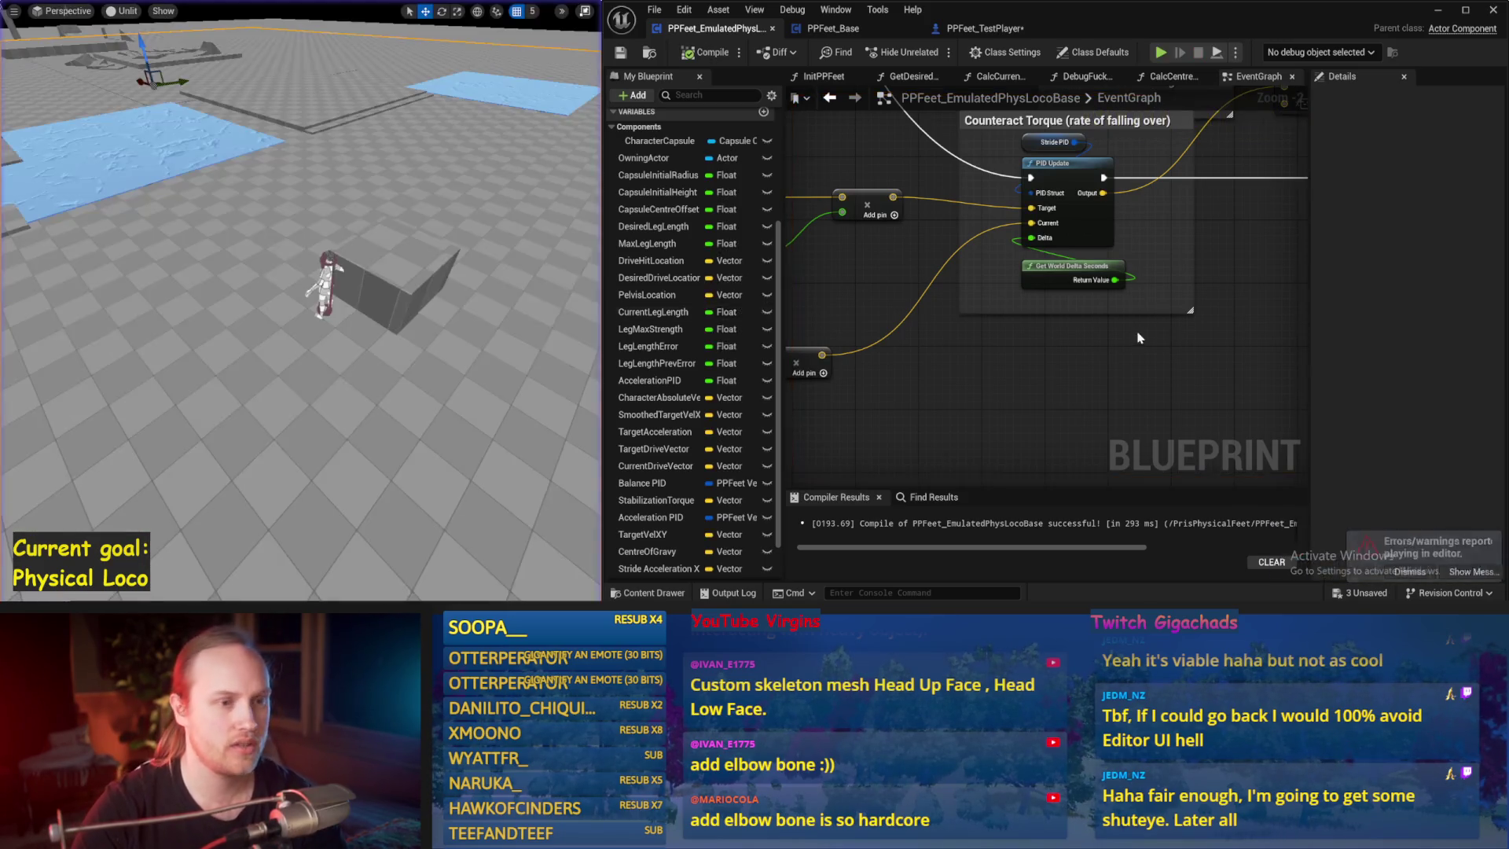
scroll(1015, 249, down, 1)
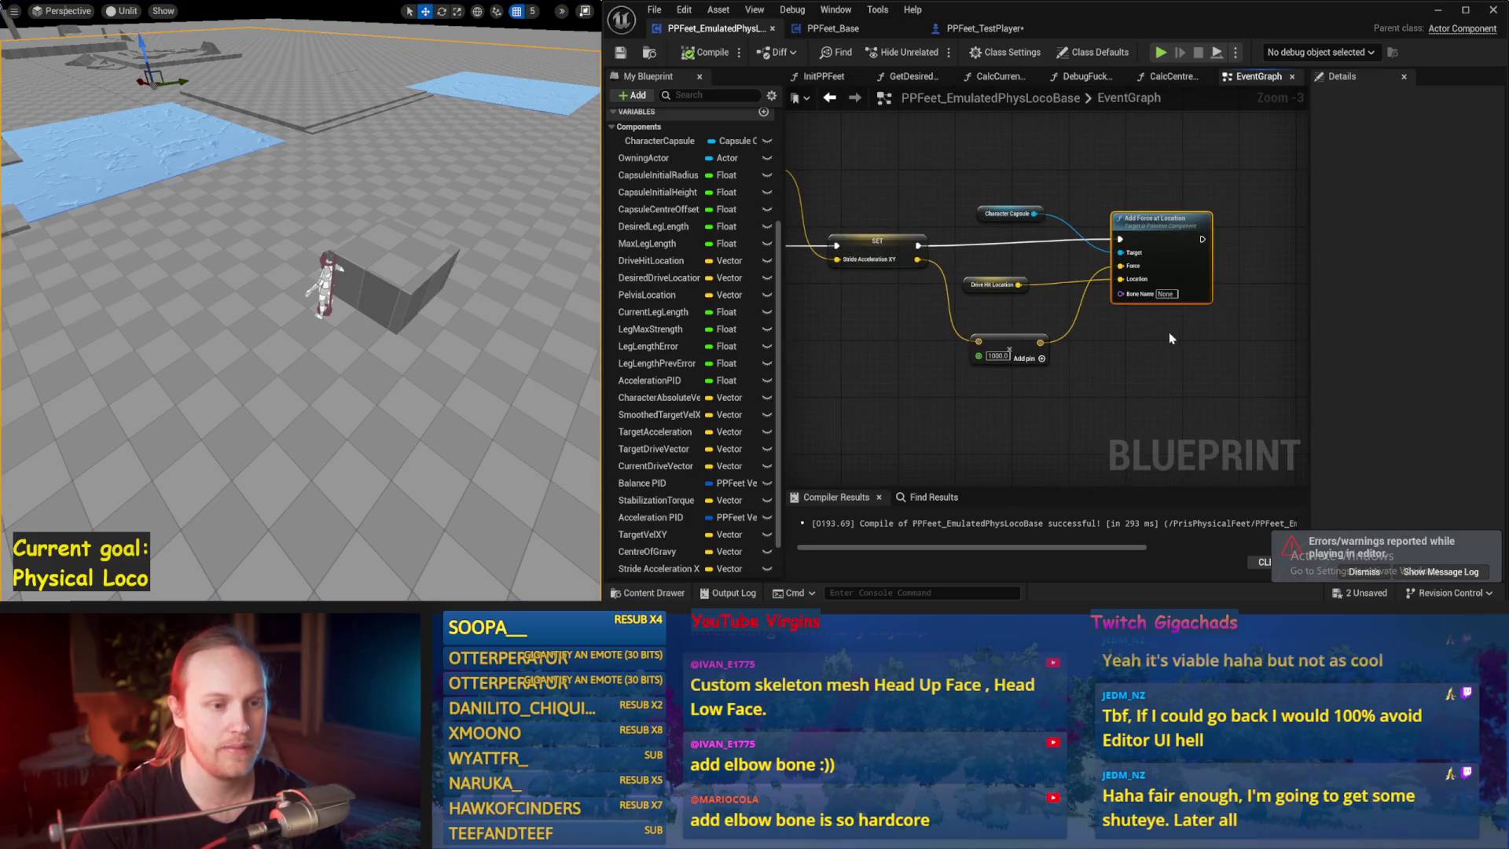
drag(950, 351, 1334, 349)
scroll(953, 309, up, 1)
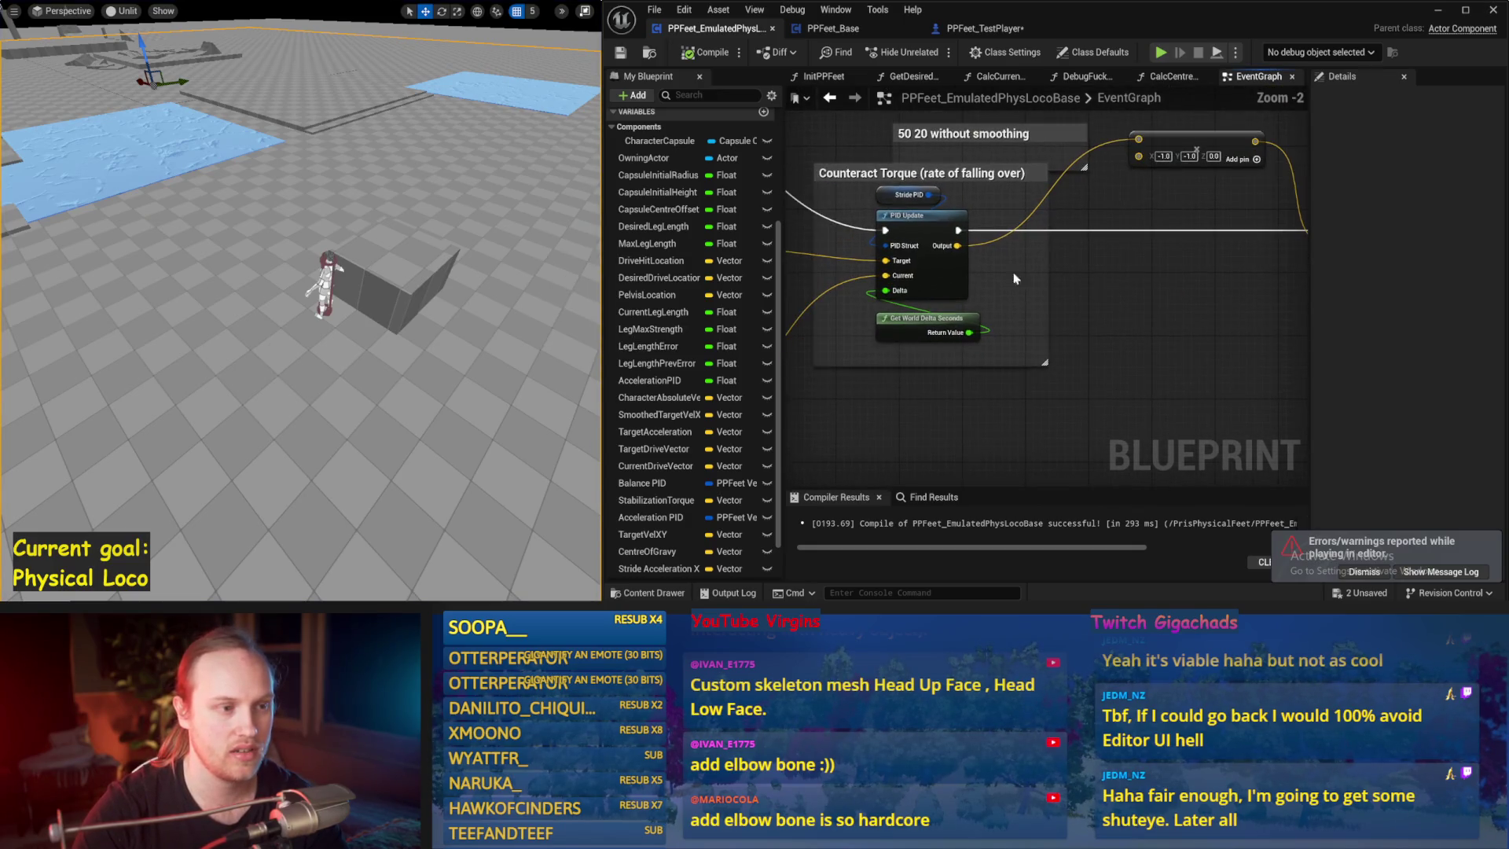
- Select the Stride PID getter to check its gains, then rerun the simulation tests
click(904, 196)
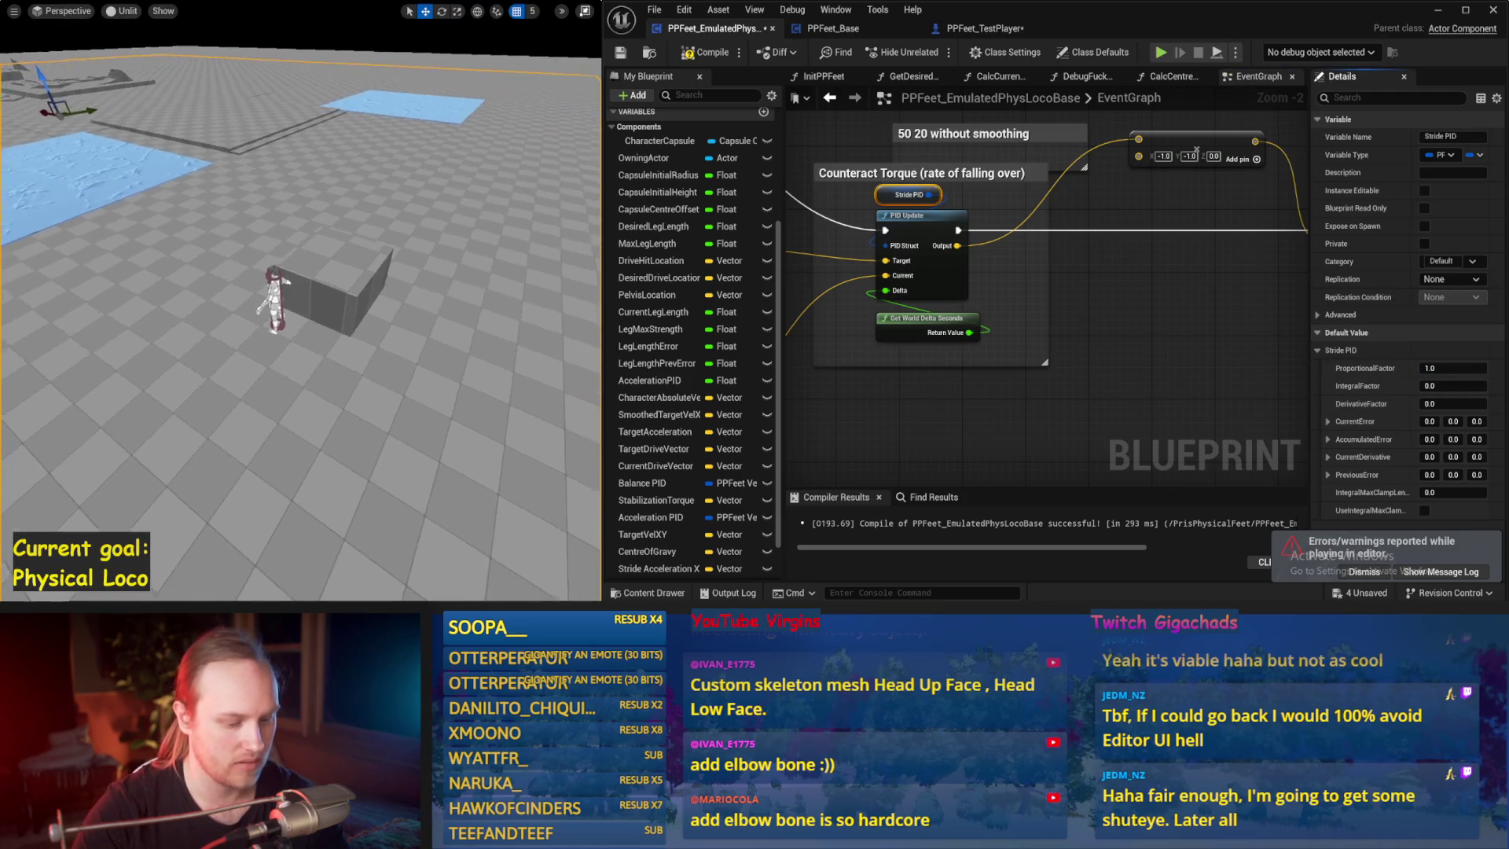
key(alt+p)
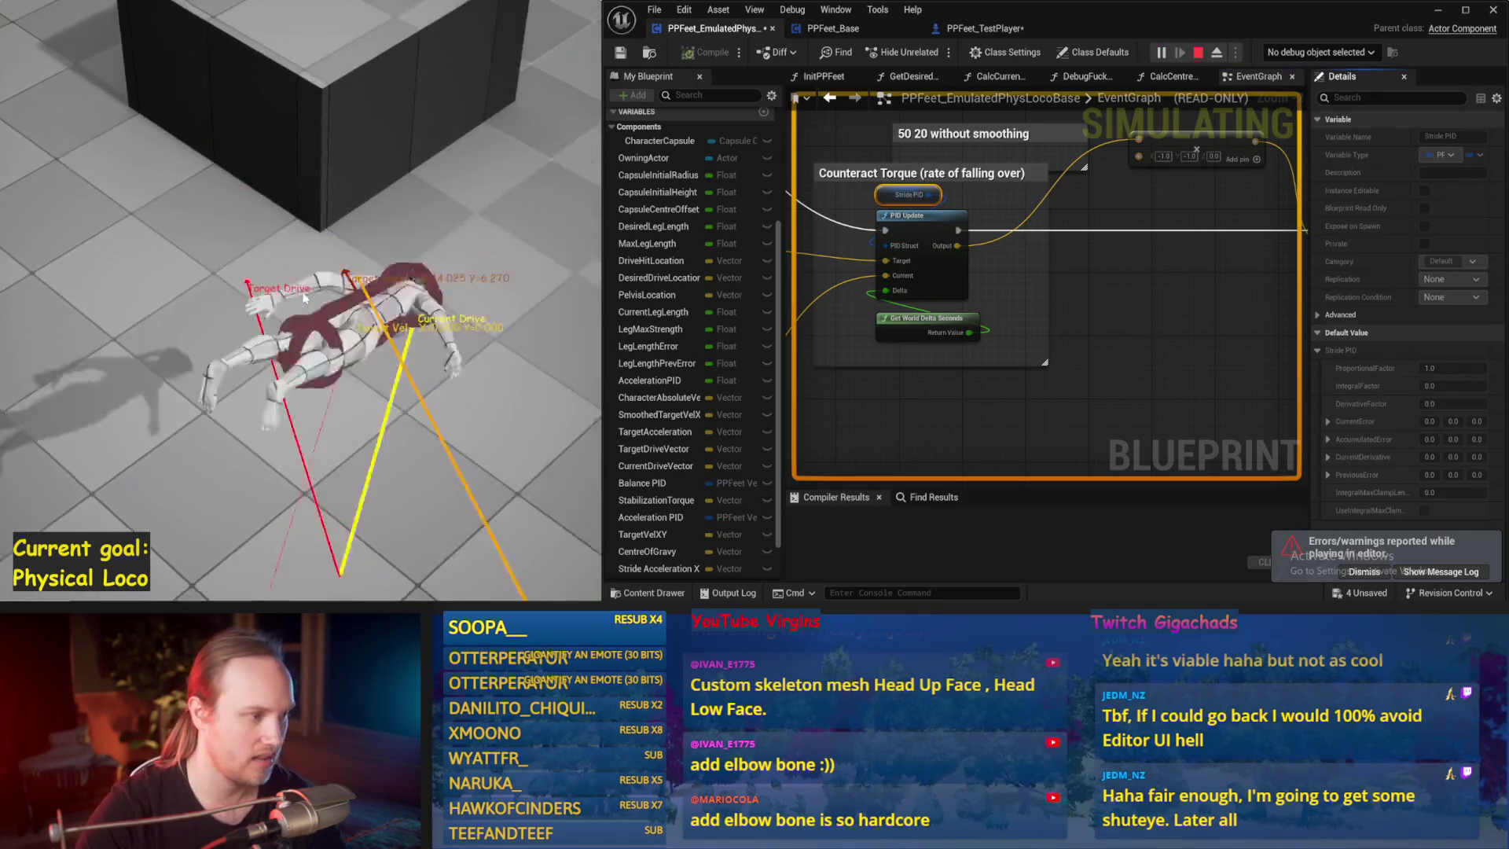
key(Escape)
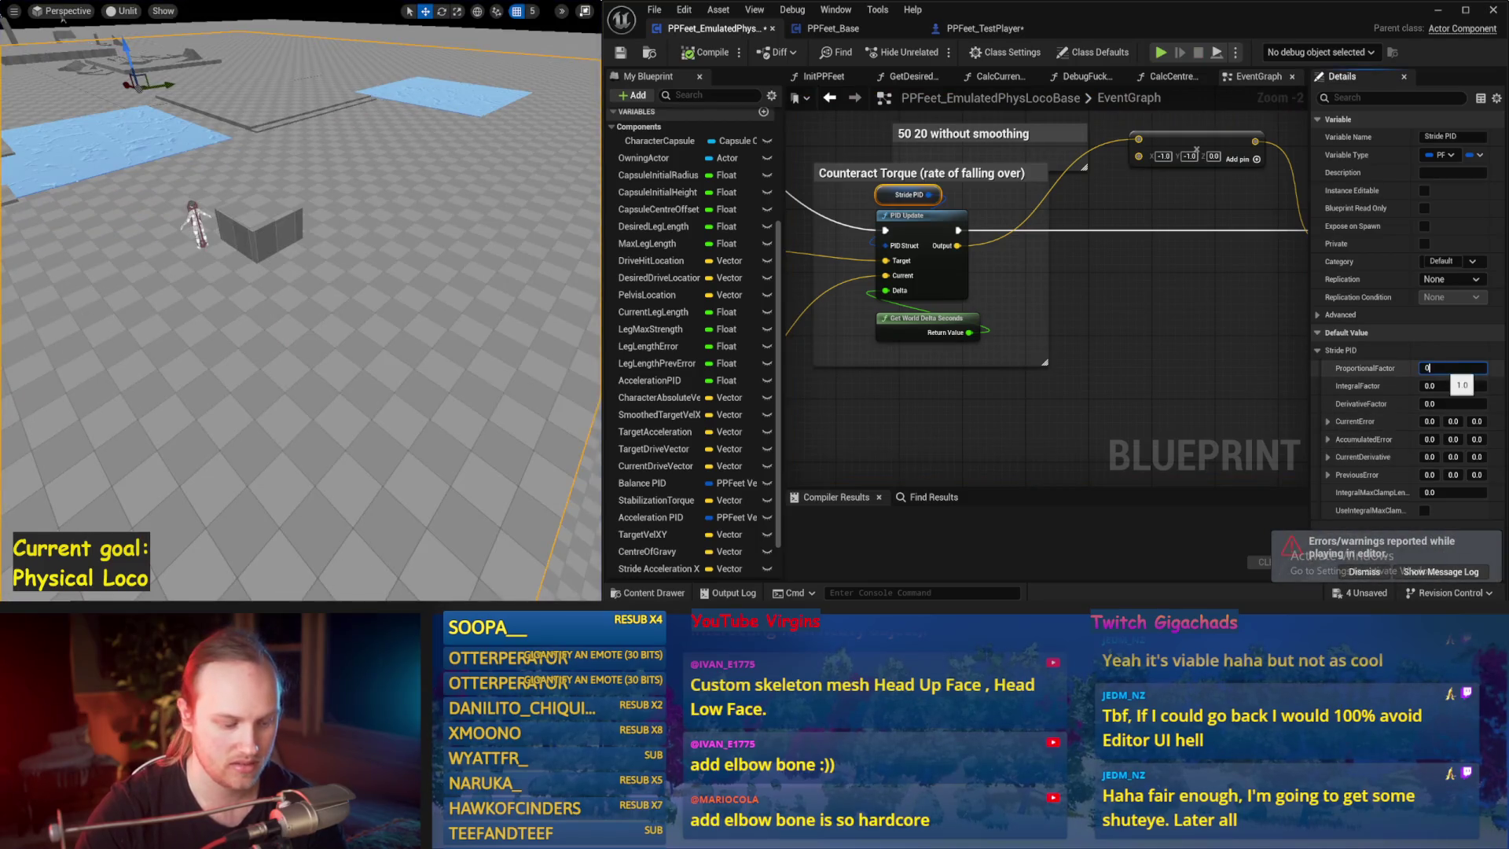
drag(410, 278, 410, 302)
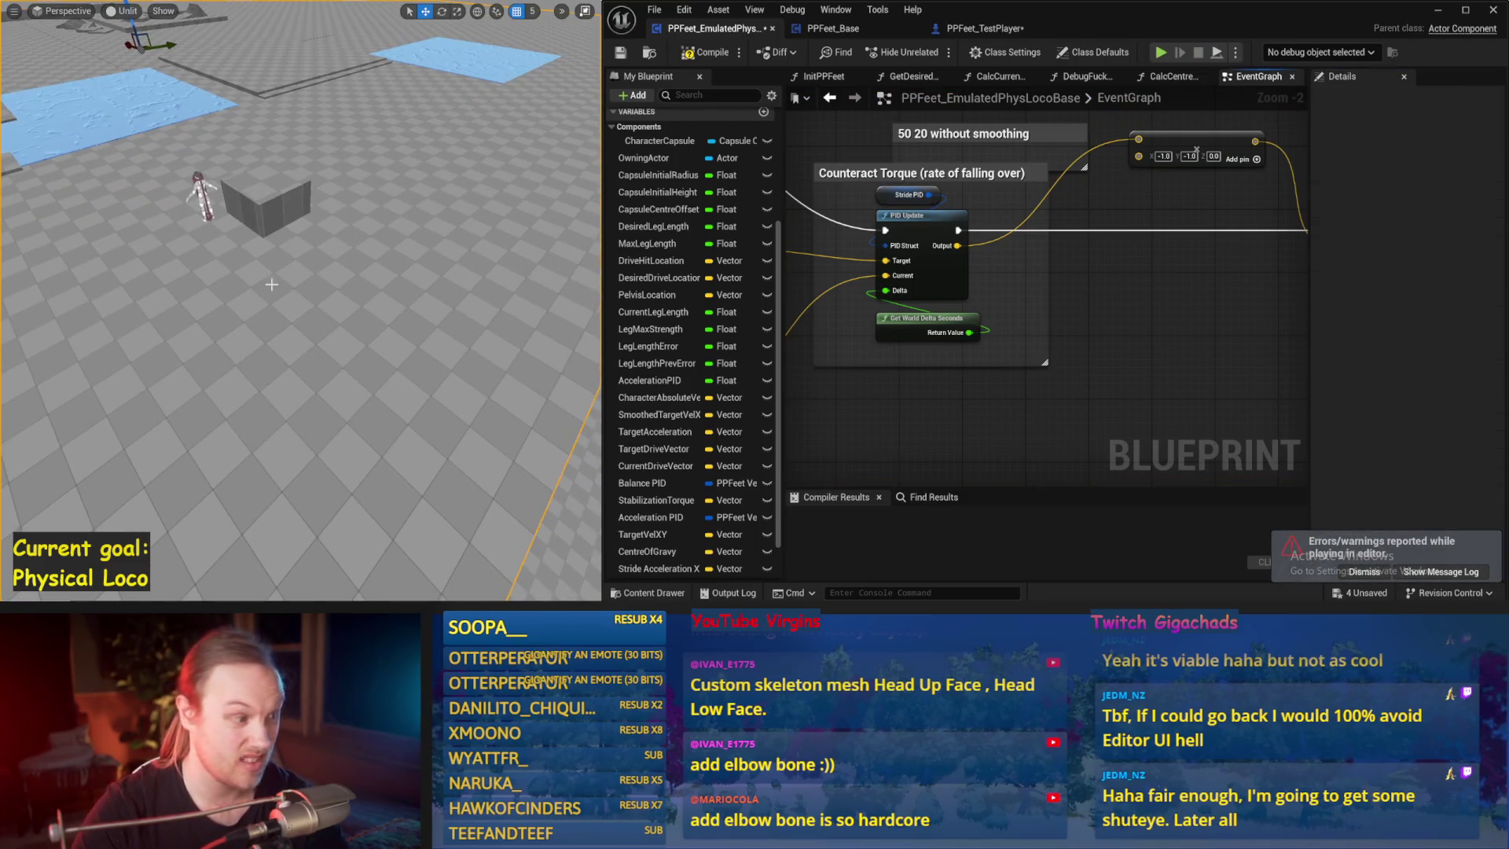
key(alt+p)
key(Escape)
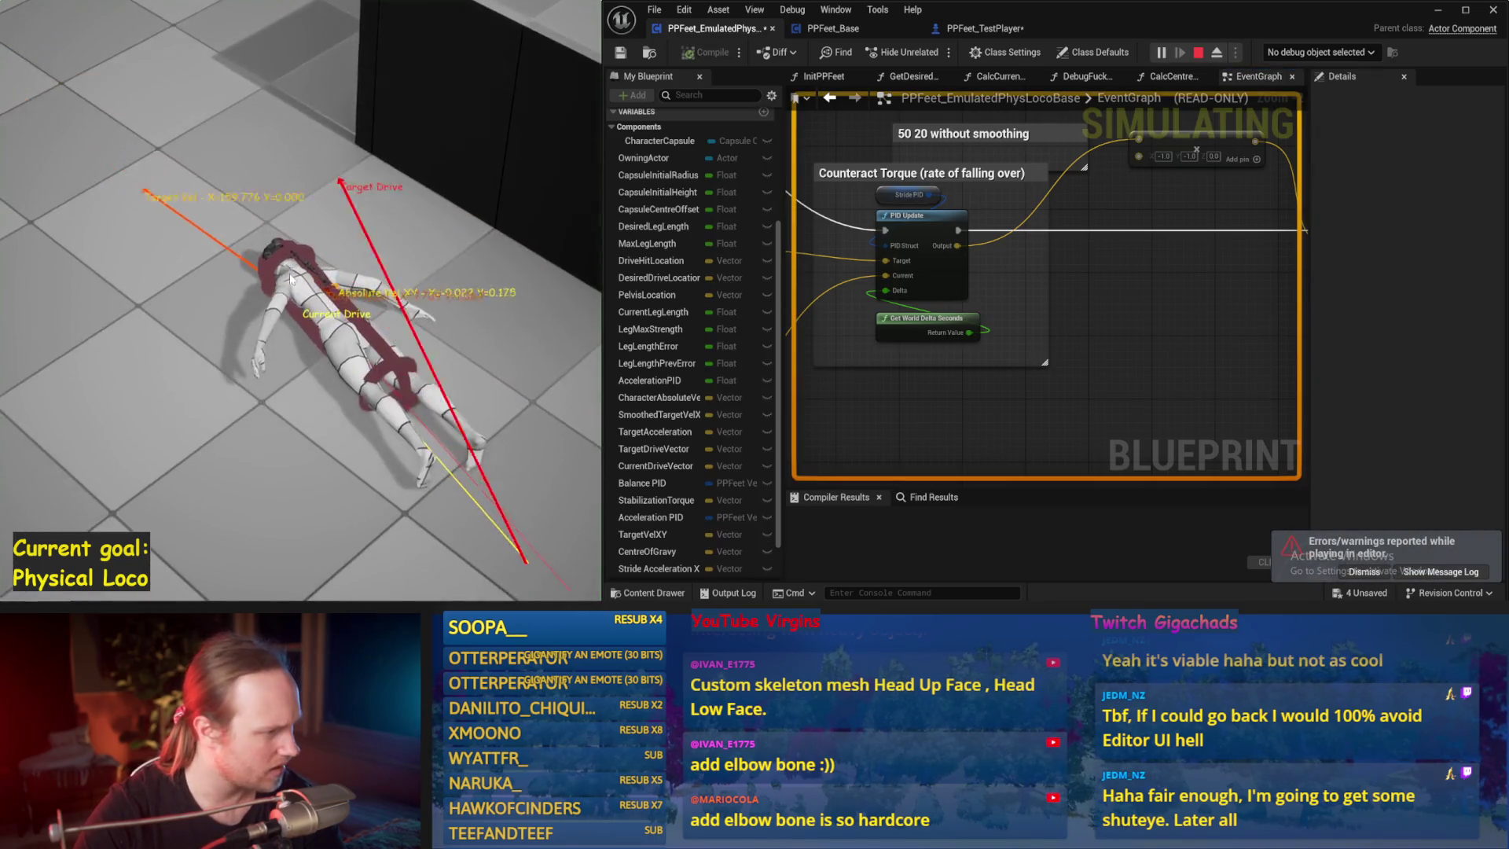
key(Escape)
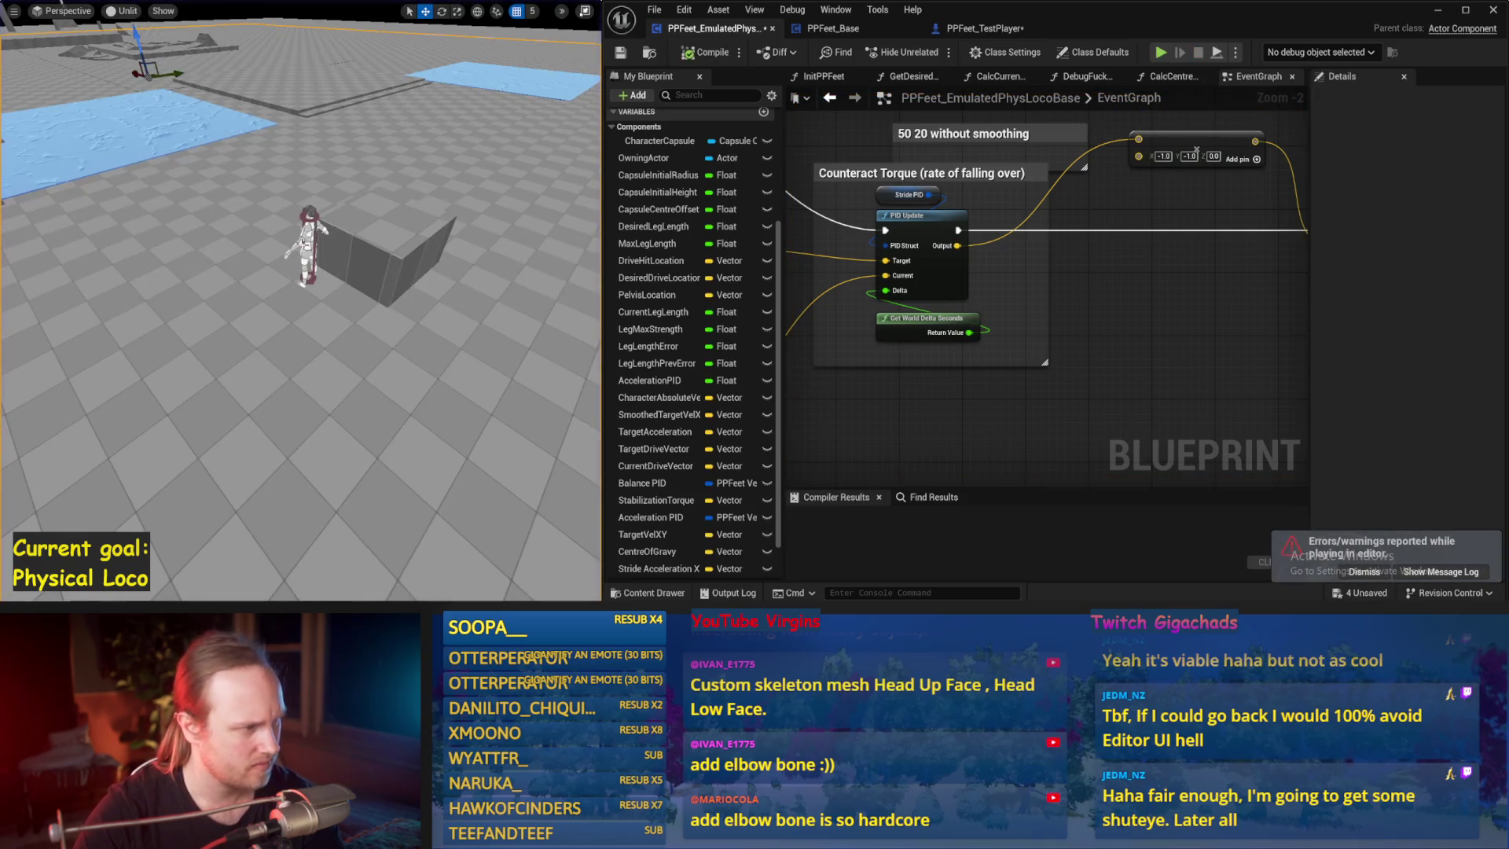
key(alt+s)
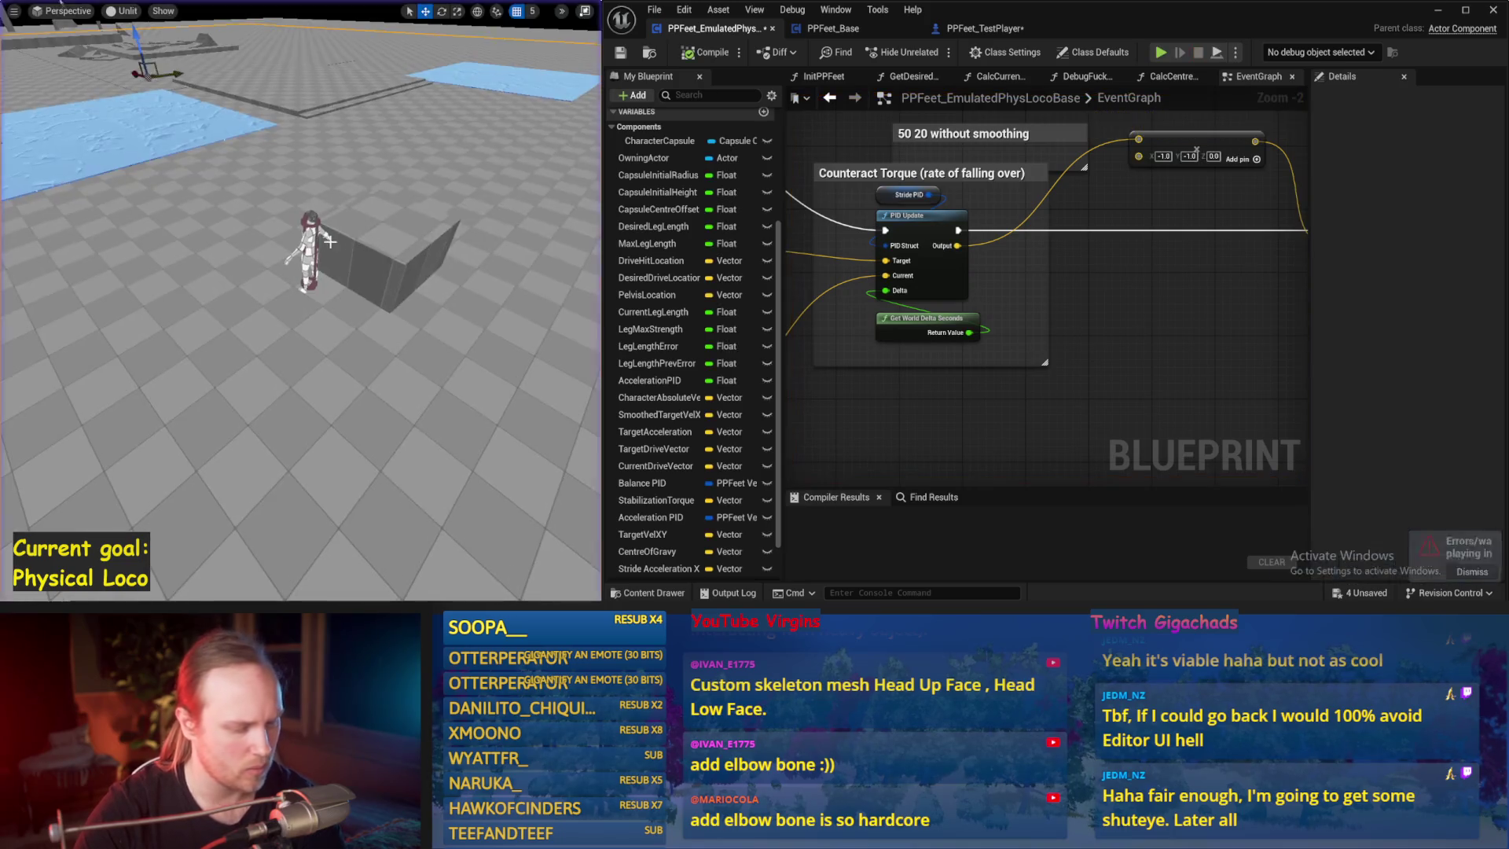
key(Escape)
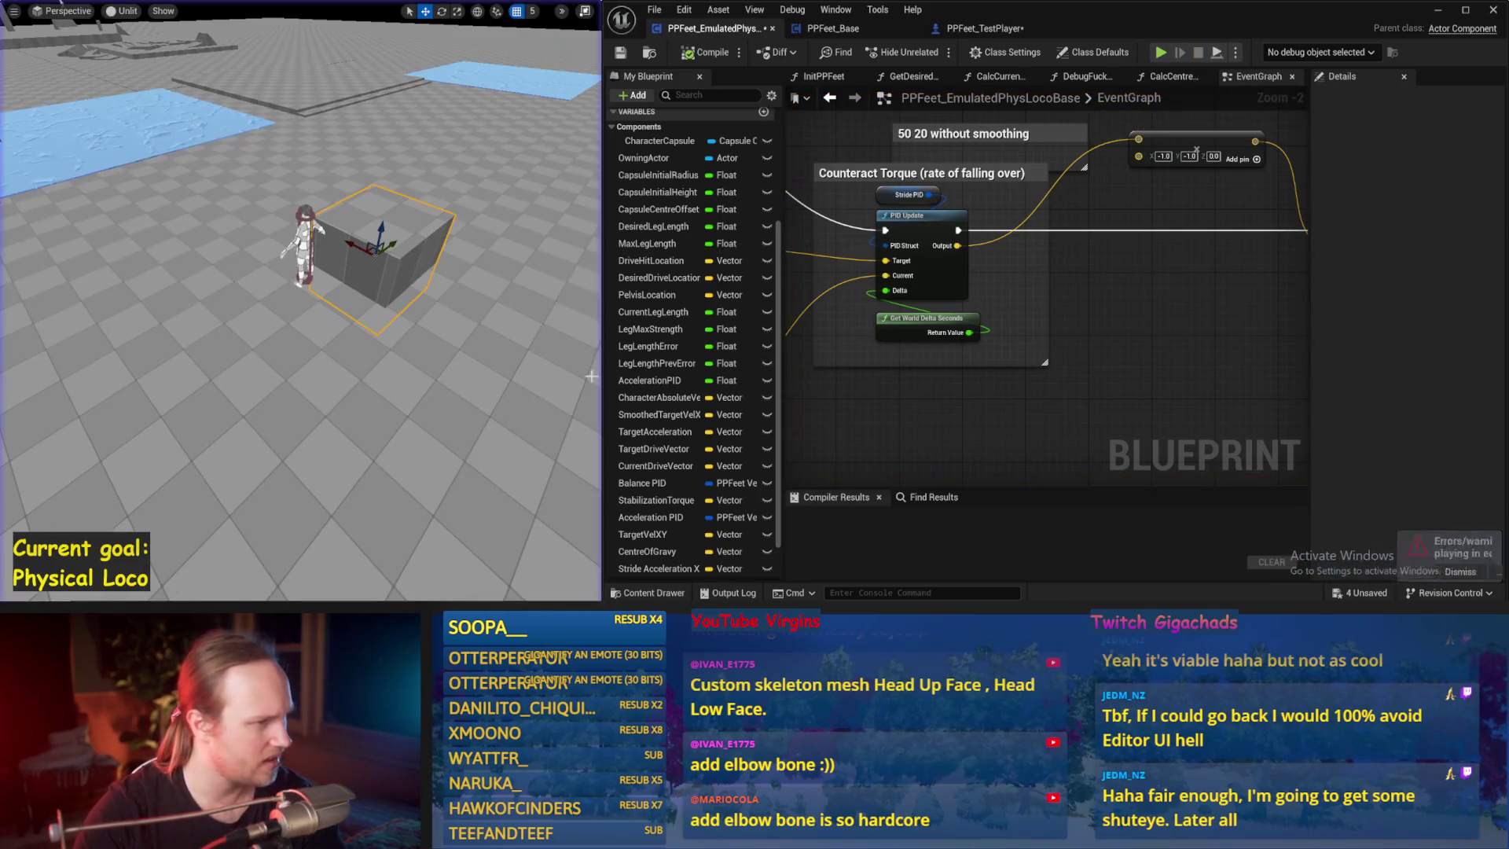
- Save the Blueprint and review the Acceleration PID nodes and Smoothed Target Vel XY variable
key(ctrl+s)
scroll(1040, 313, down, 1)
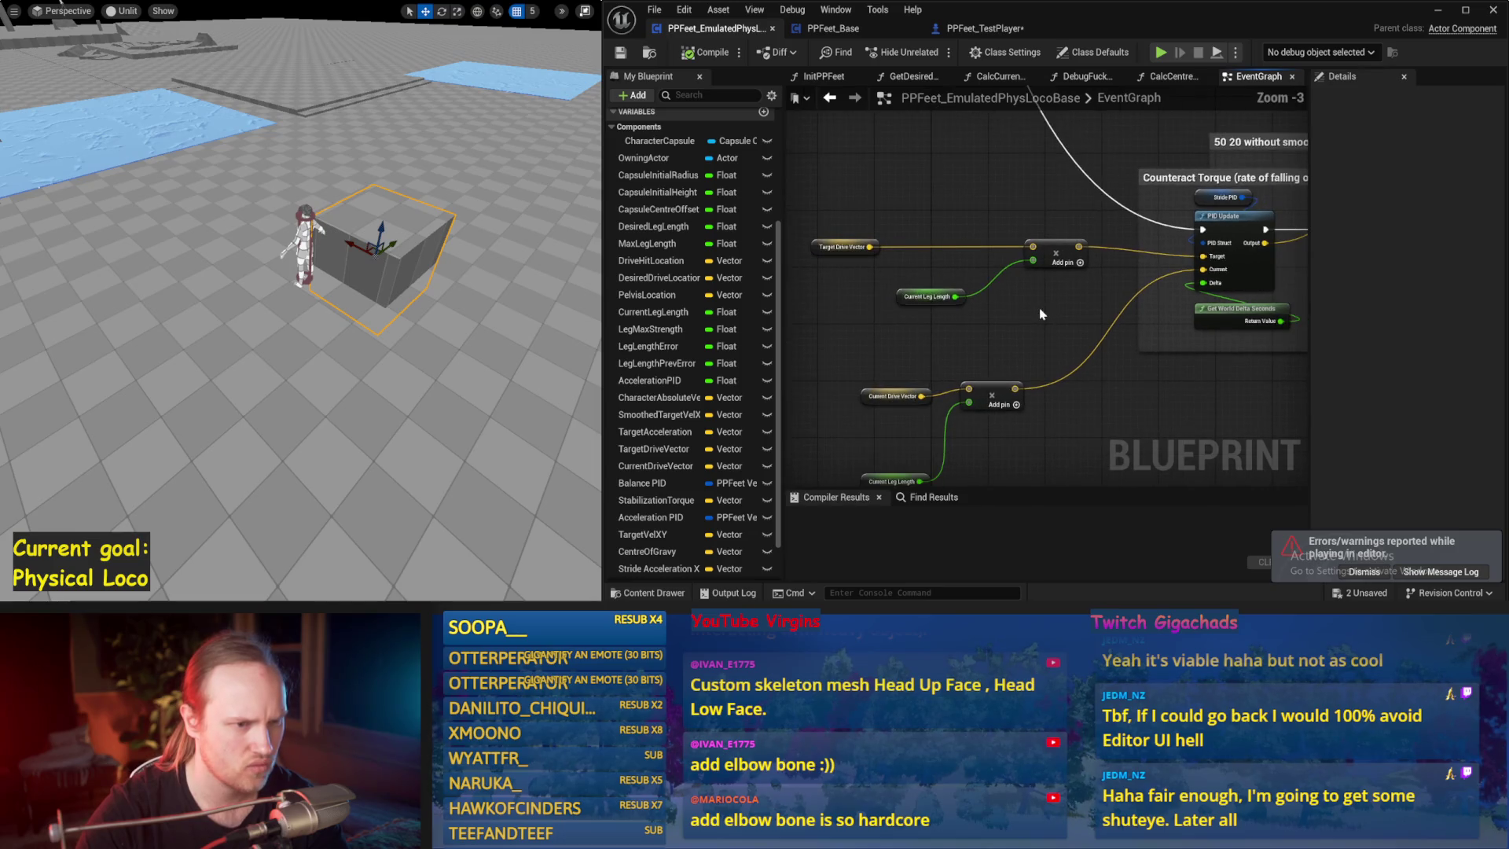
mouse_move(843, 282)
mouse_down()
mouse_move(1012, 343)
mouse_move(1116, 316)
mouse_up()
drag(884, 239, 892, 240)
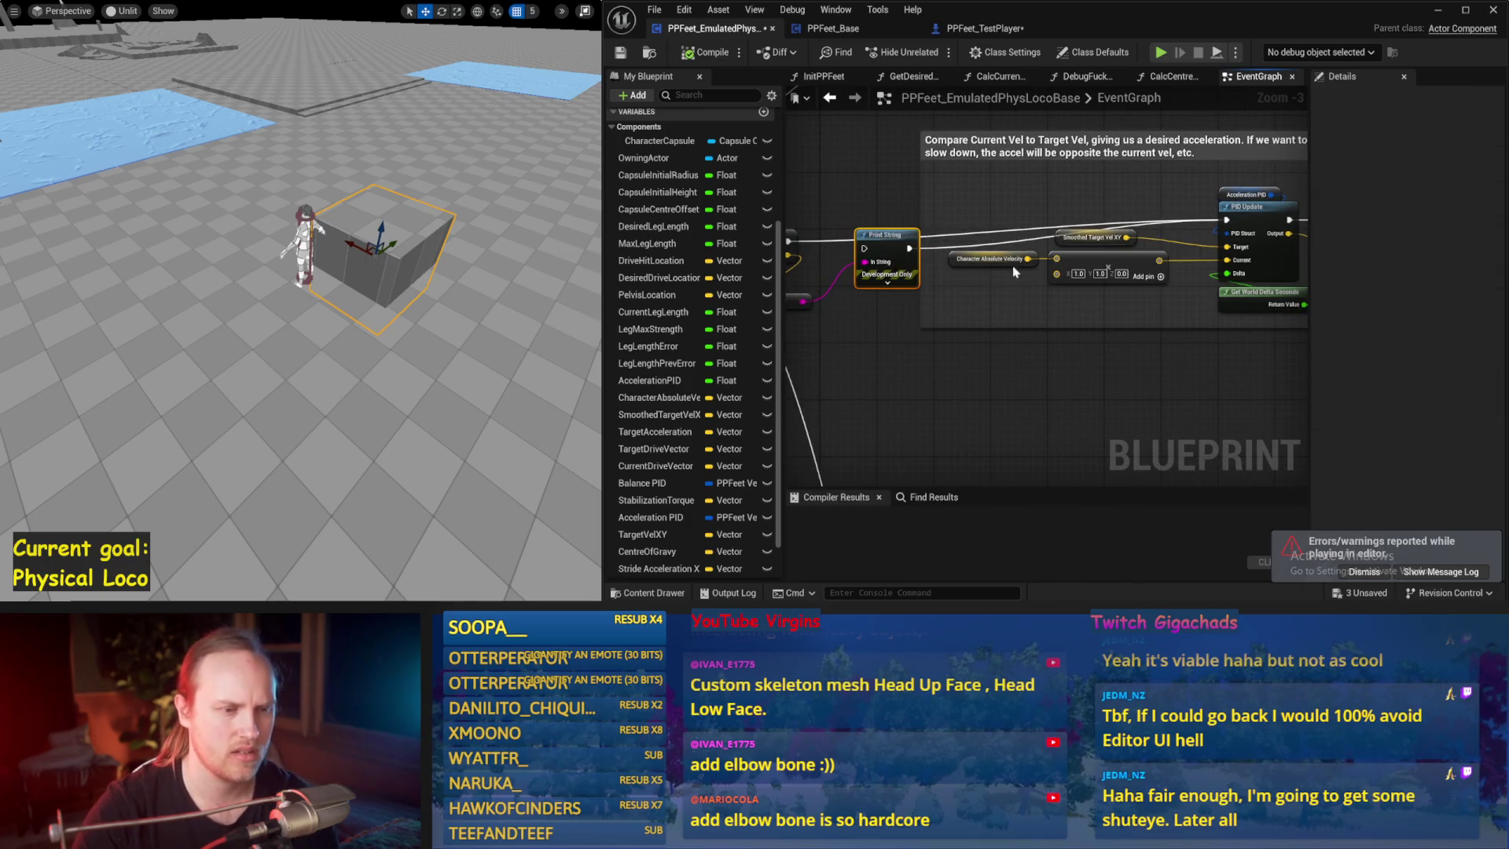
click(1074, 236)
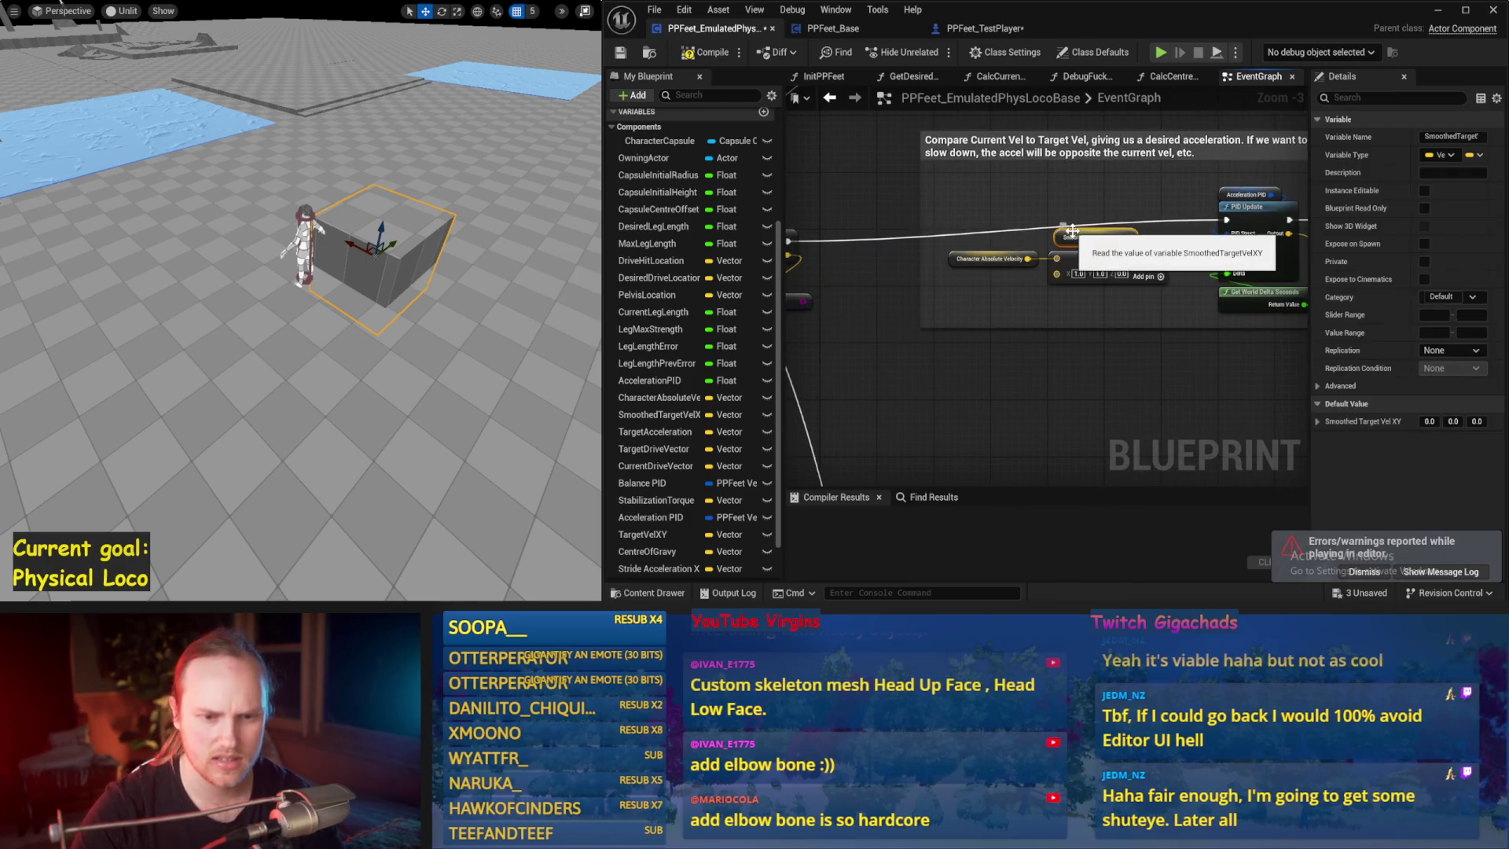
click(981, 294)
drag(1210, 209, 1075, 192)
key(ctrl+s)
mouse_move(1312, 234)
mouse_down()
mouse_move(1175, 246)
mouse_move(1065, 113)
mouse_up()
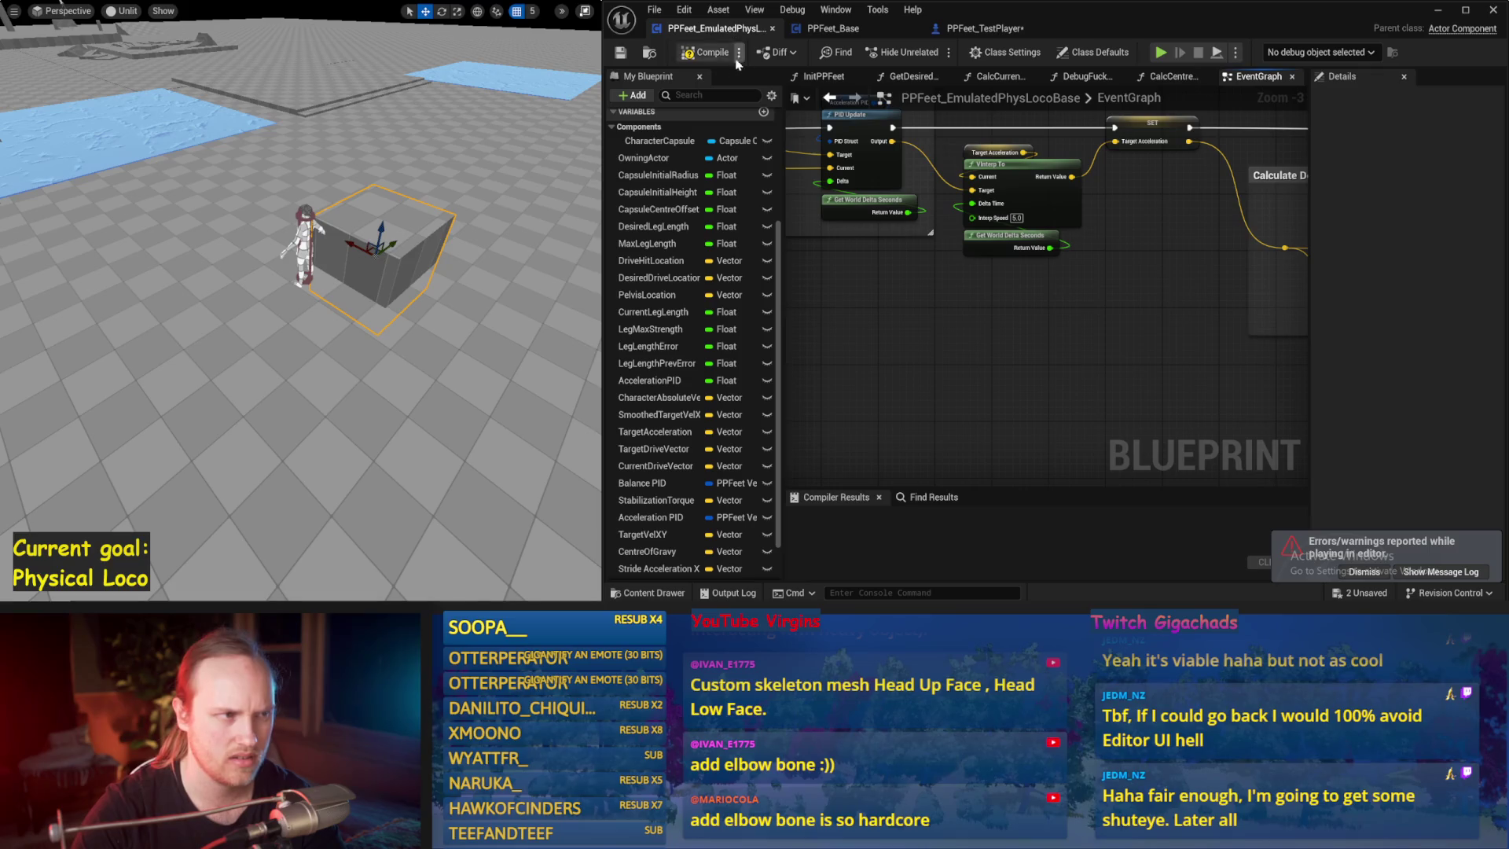
- Compile the Blueprint and frame the character in the level view
click(621, 53)
drag(1258, 236, 888, 252)
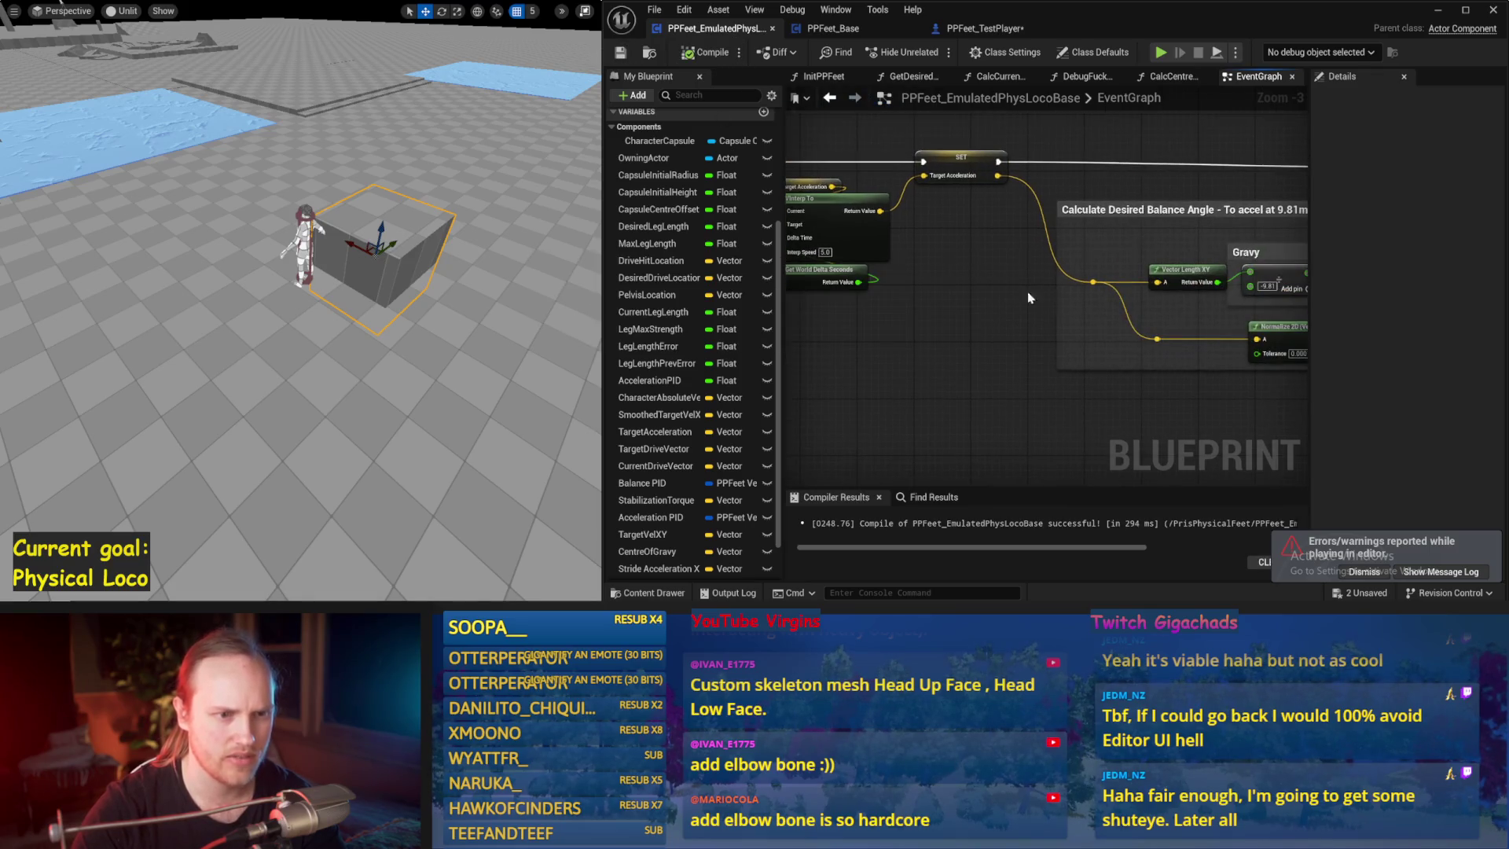
mouse_move(965, 187)
mouse_down()
mouse_move(964, 258)
mouse_move(928, 256)
mouse_up()
scroll(928, 256, down, 1)
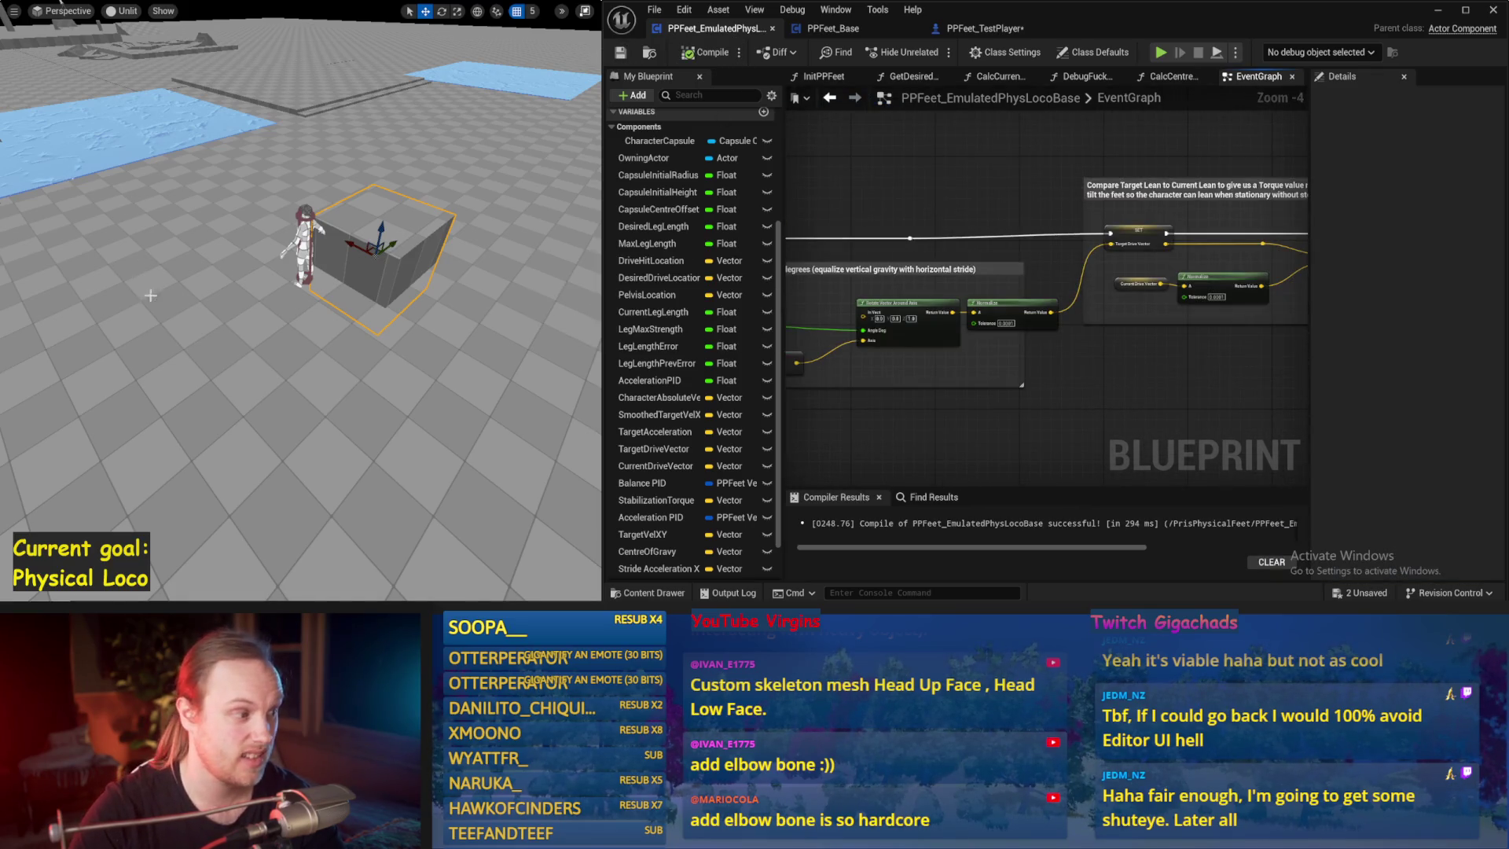
key(f)
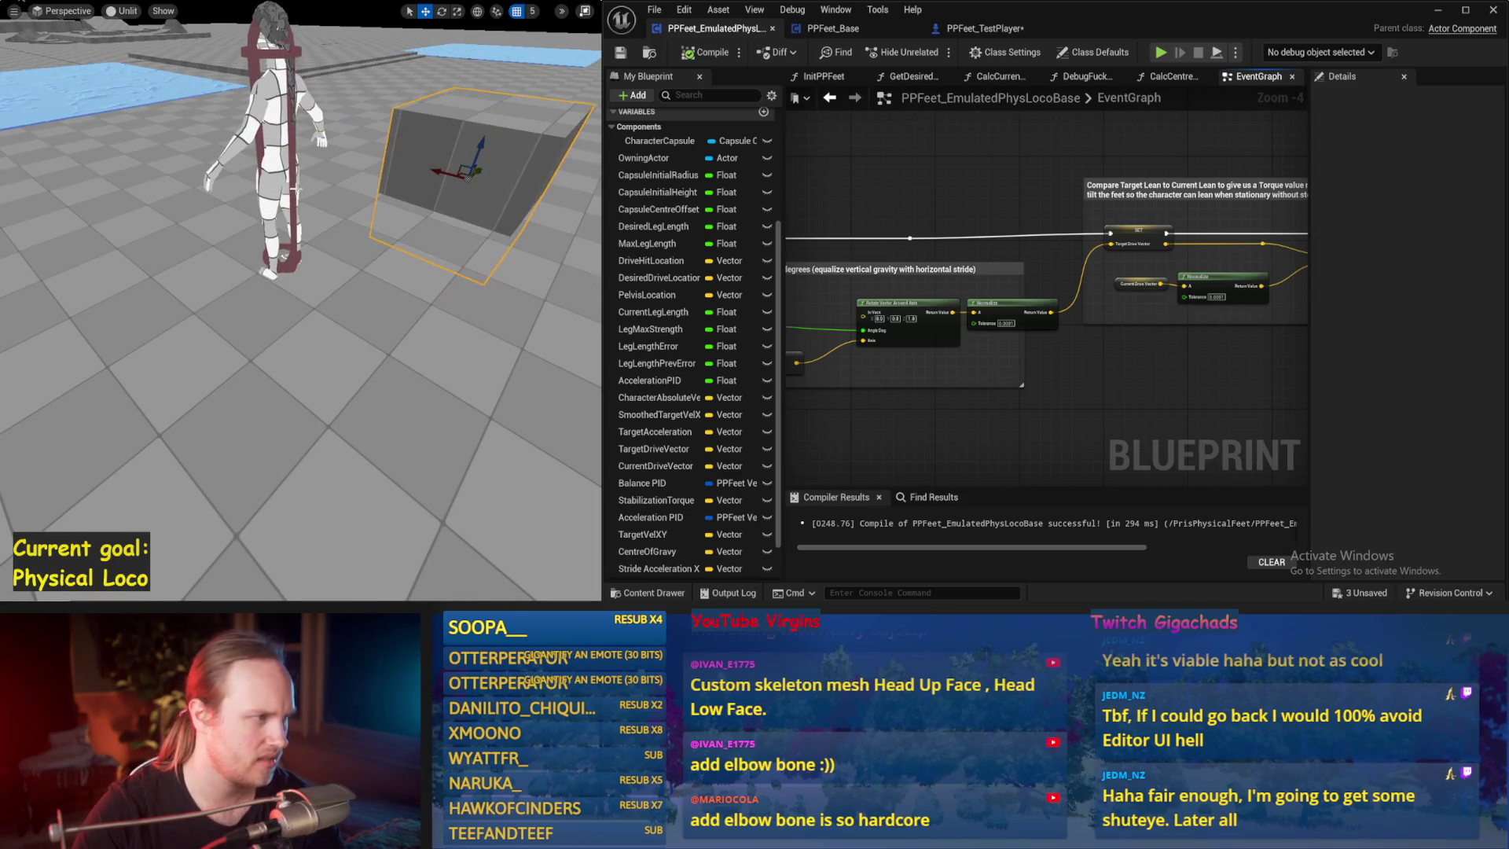
click(271, 157)
key(f)
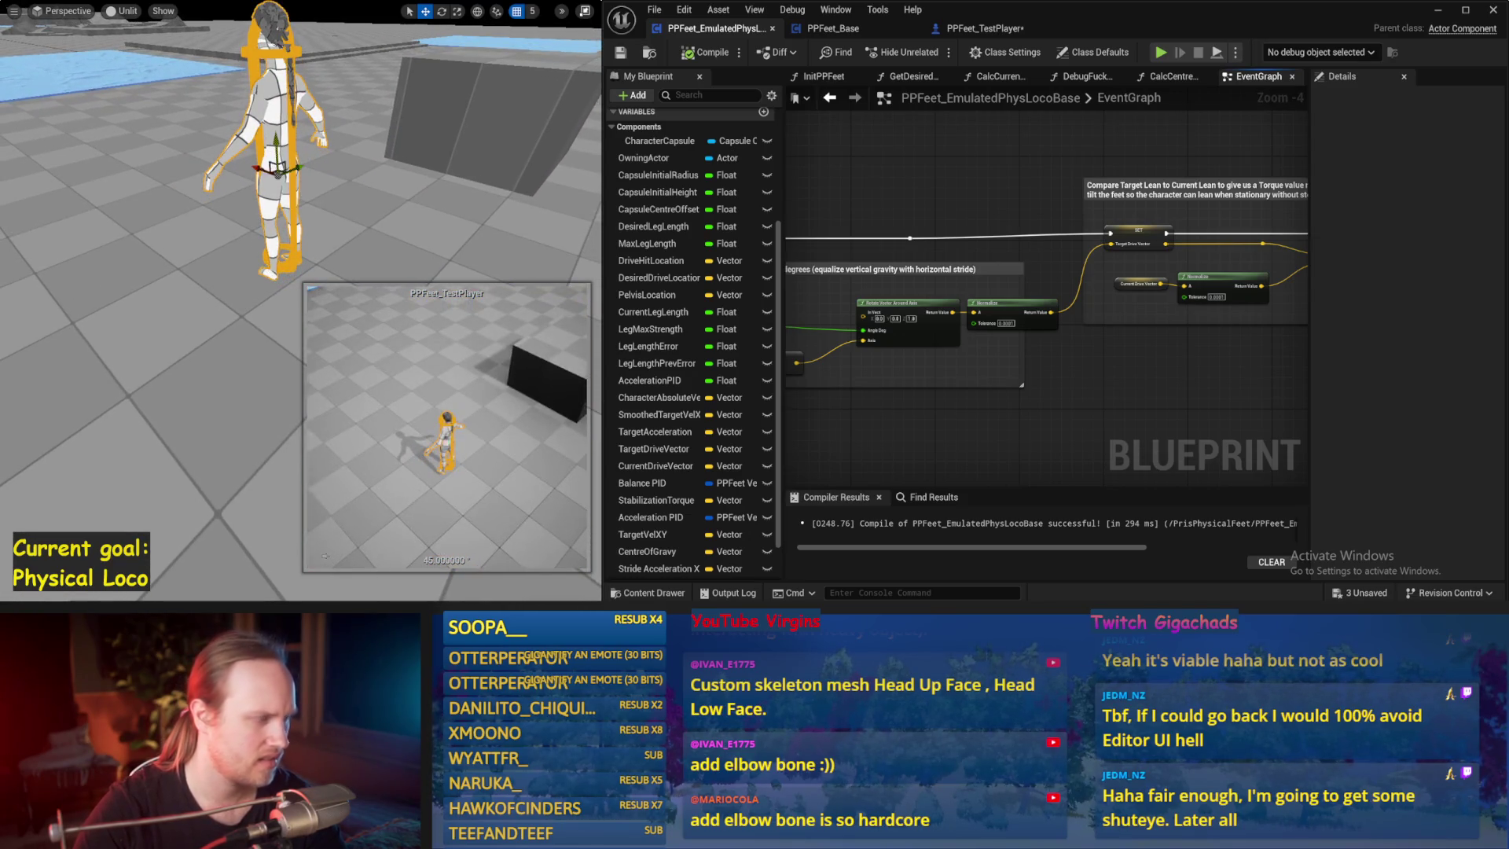
key(Escape)
scroll(396, 207, down, 3)
- Recompile with the new settings around Add Force at Location and test the stride in simulation
key(alt+s)
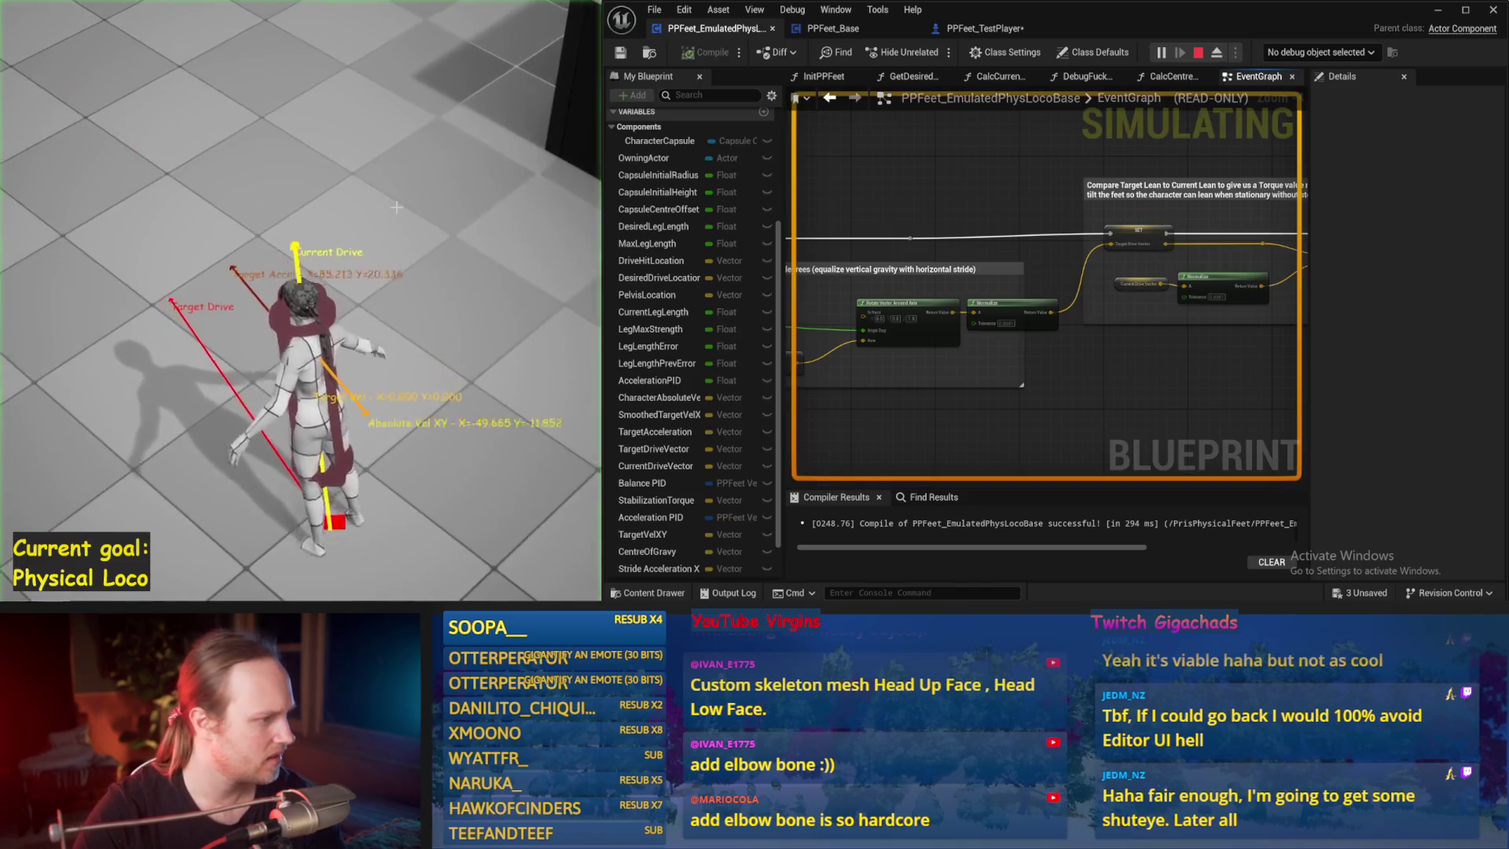
key(Escape)
scroll(1117, 379, down, 4)
scroll(1178, 267, up, 5)
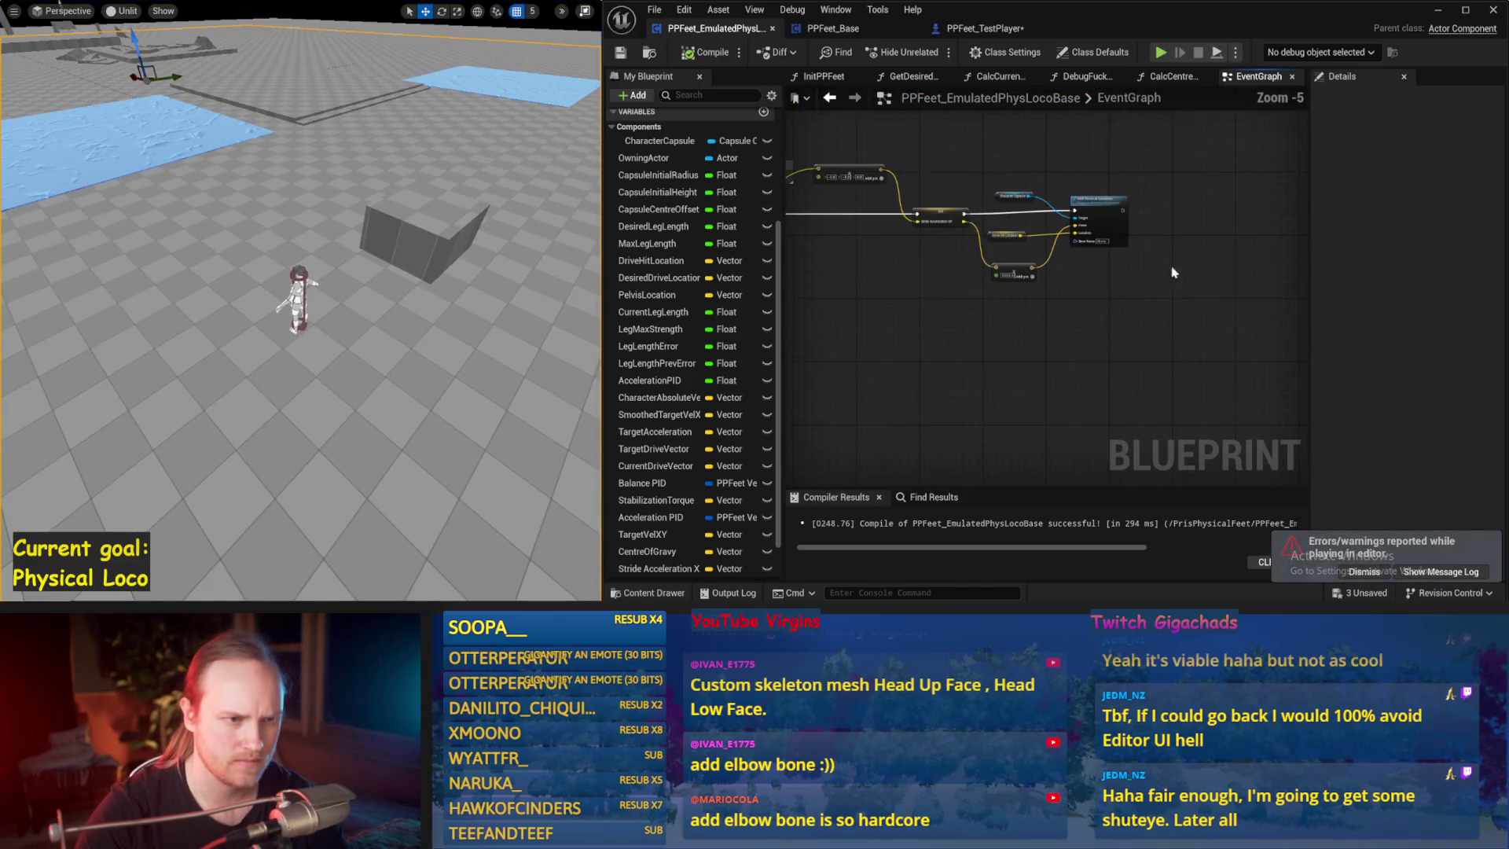
mouse_move(1044, 314)
mouse_down()
mouse_move(1064, 250)
mouse_move(900, 287)
mouse_up()
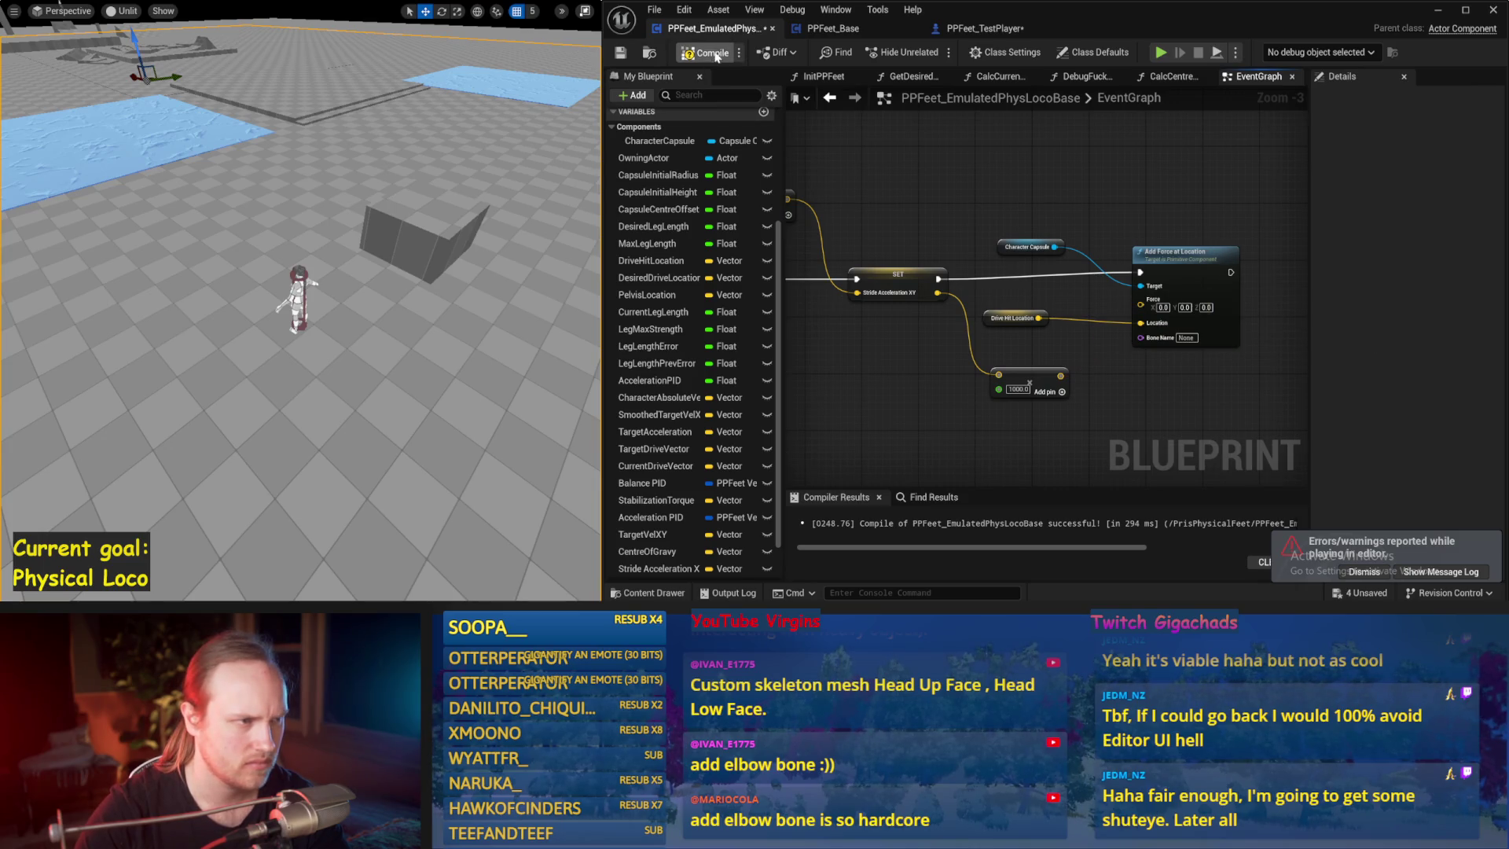
click(620, 52)
key(alt+p)
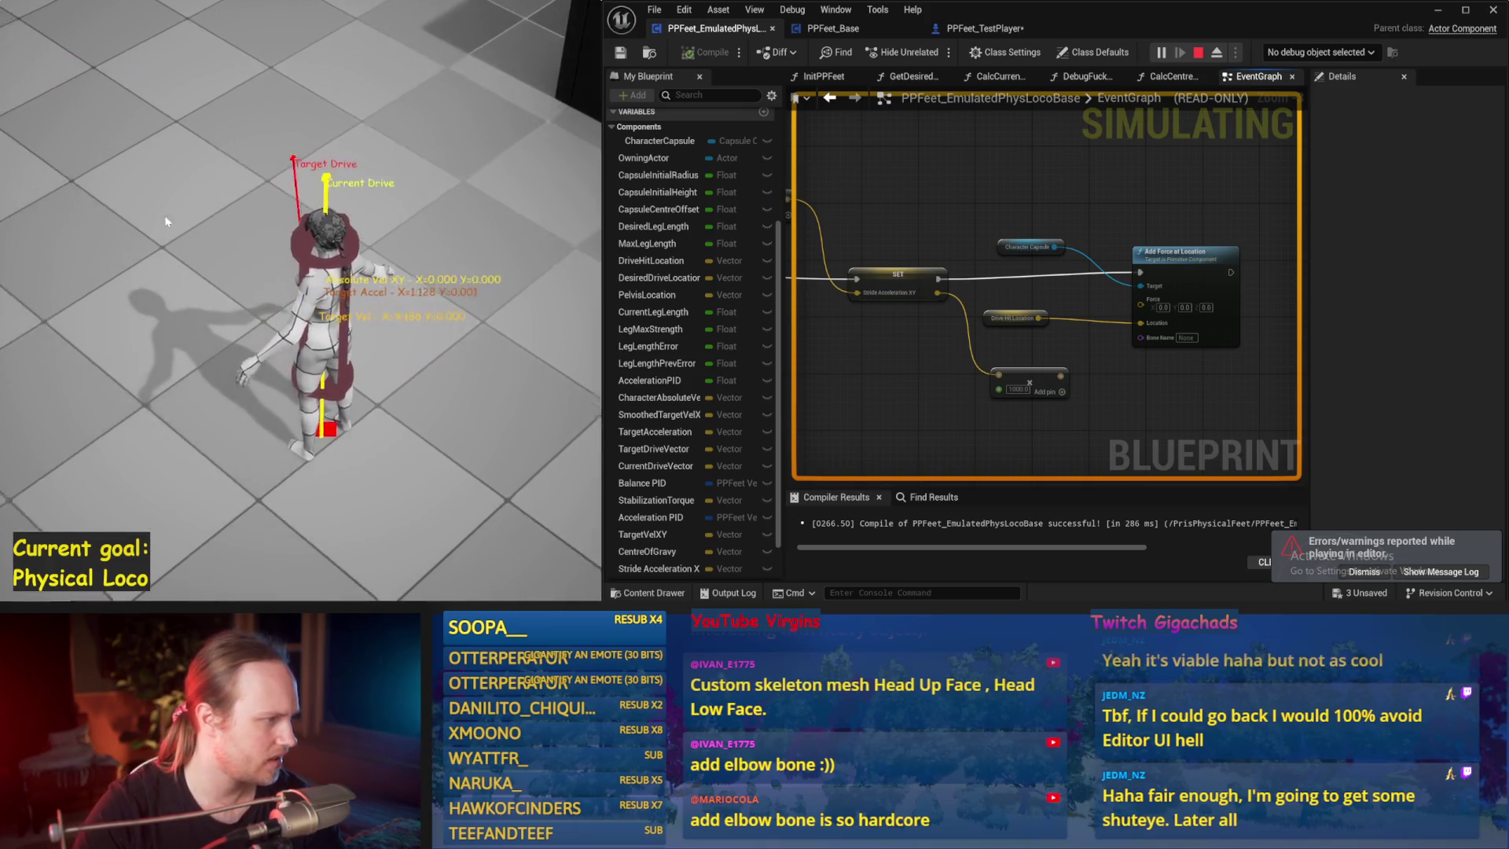
key(Escape)
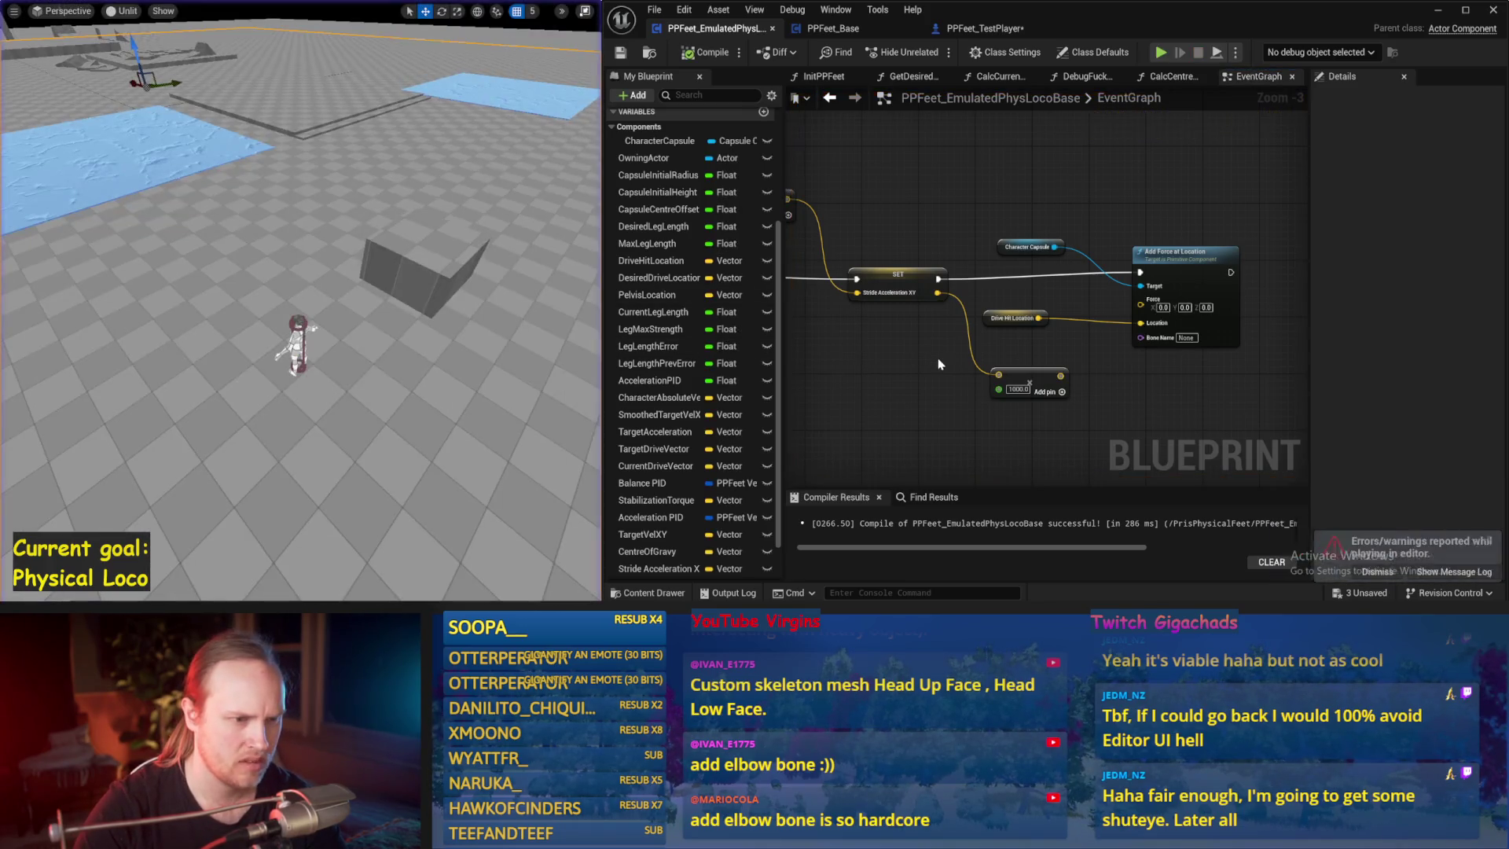
- Check the Target Drive Vector variable and run two more simulation tests
mouse_move(1082, 309)
mouse_down()
mouse_move(1046, 326)
mouse_move(1258, 236)
mouse_move(1092, 273)
mouse_up()
click(937, 193)
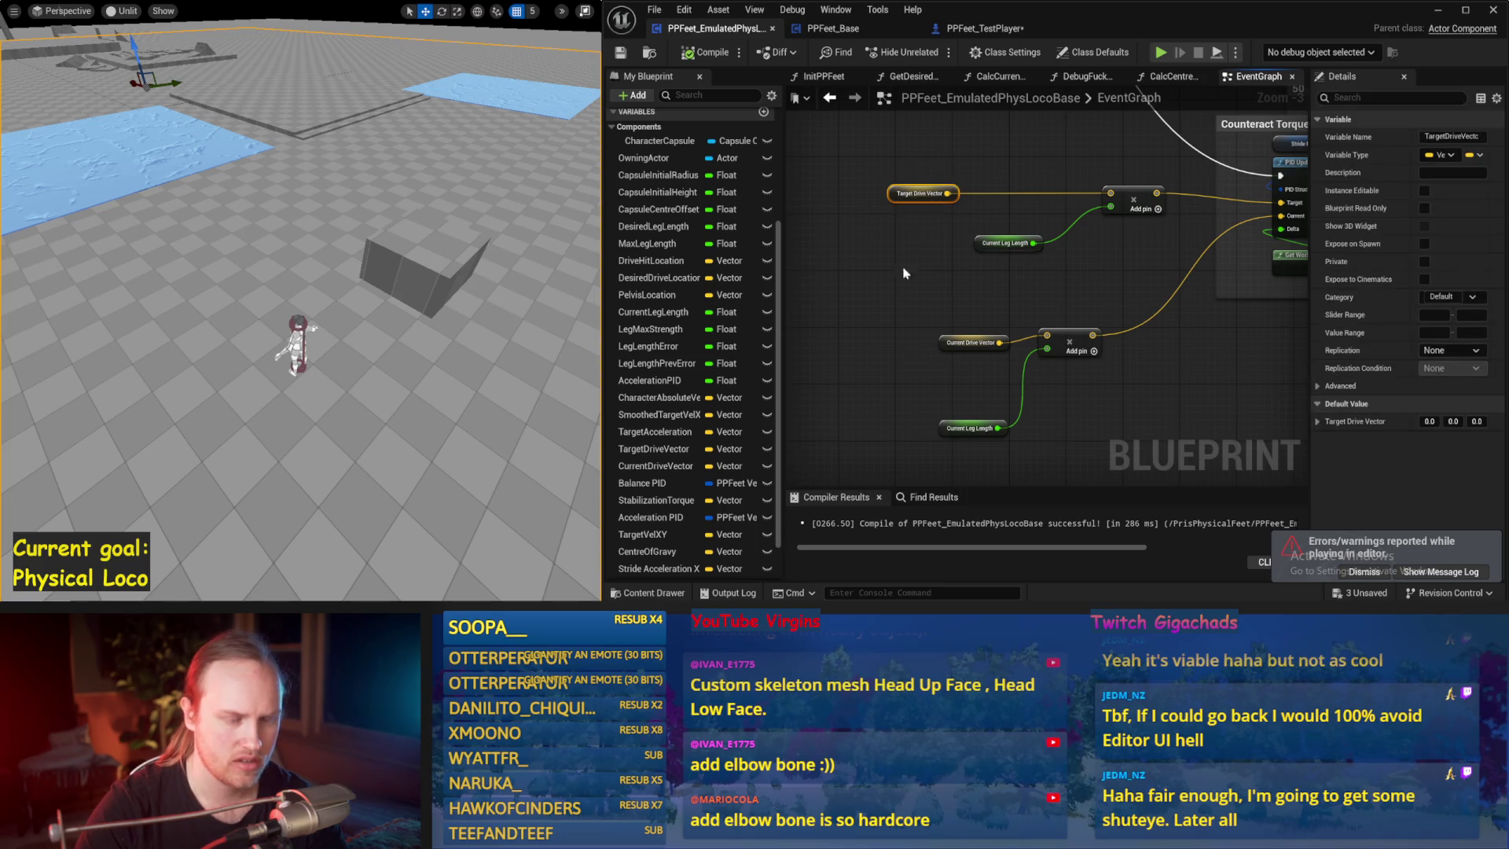
click(910, 238)
scroll(943, 275, down, 3)
key(alt+p)
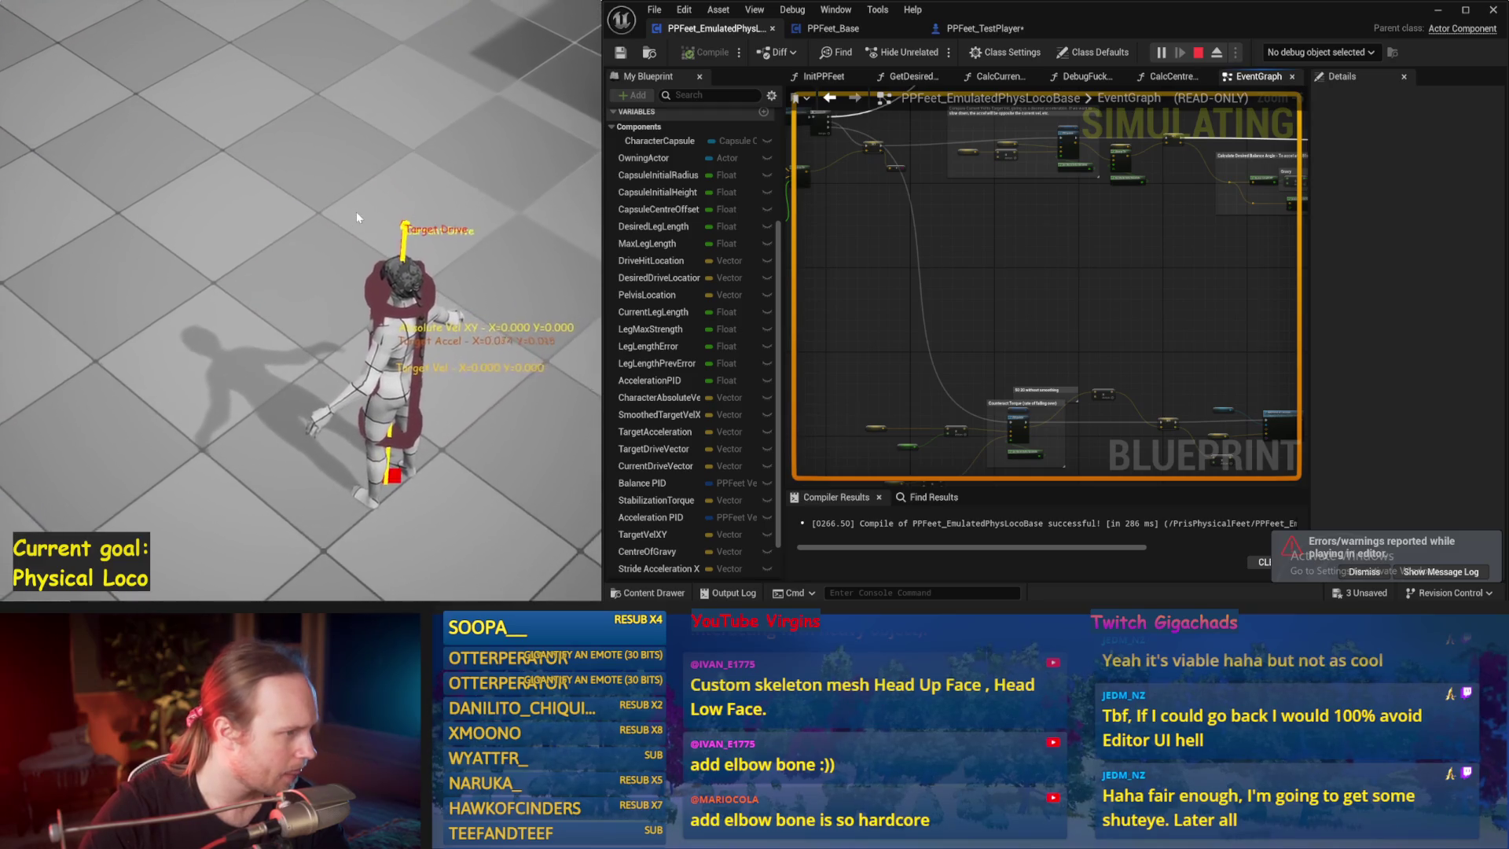
key(Escape)
key(alt+p)
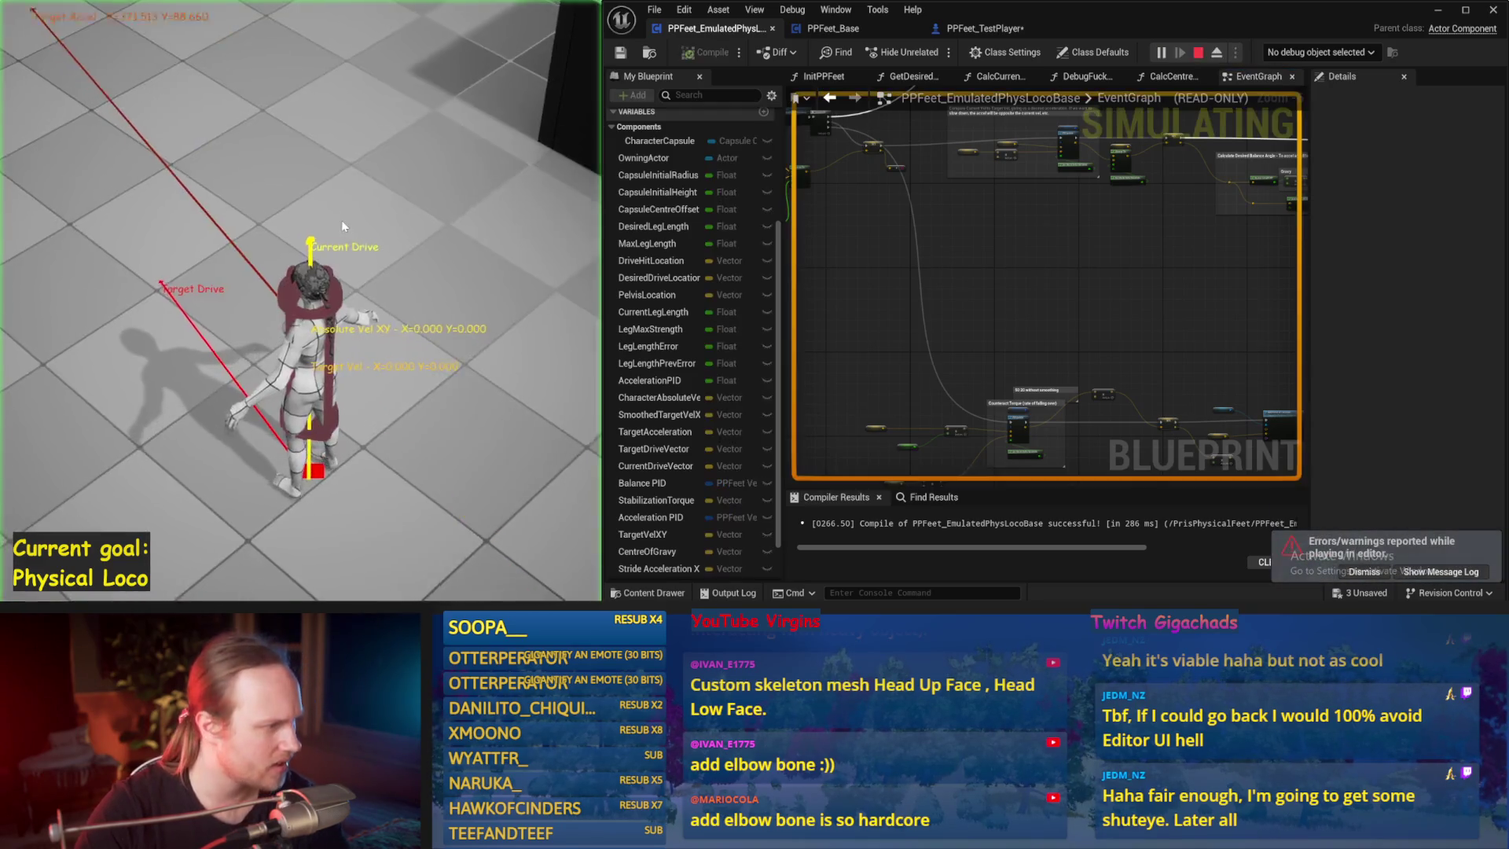
key(Escape)
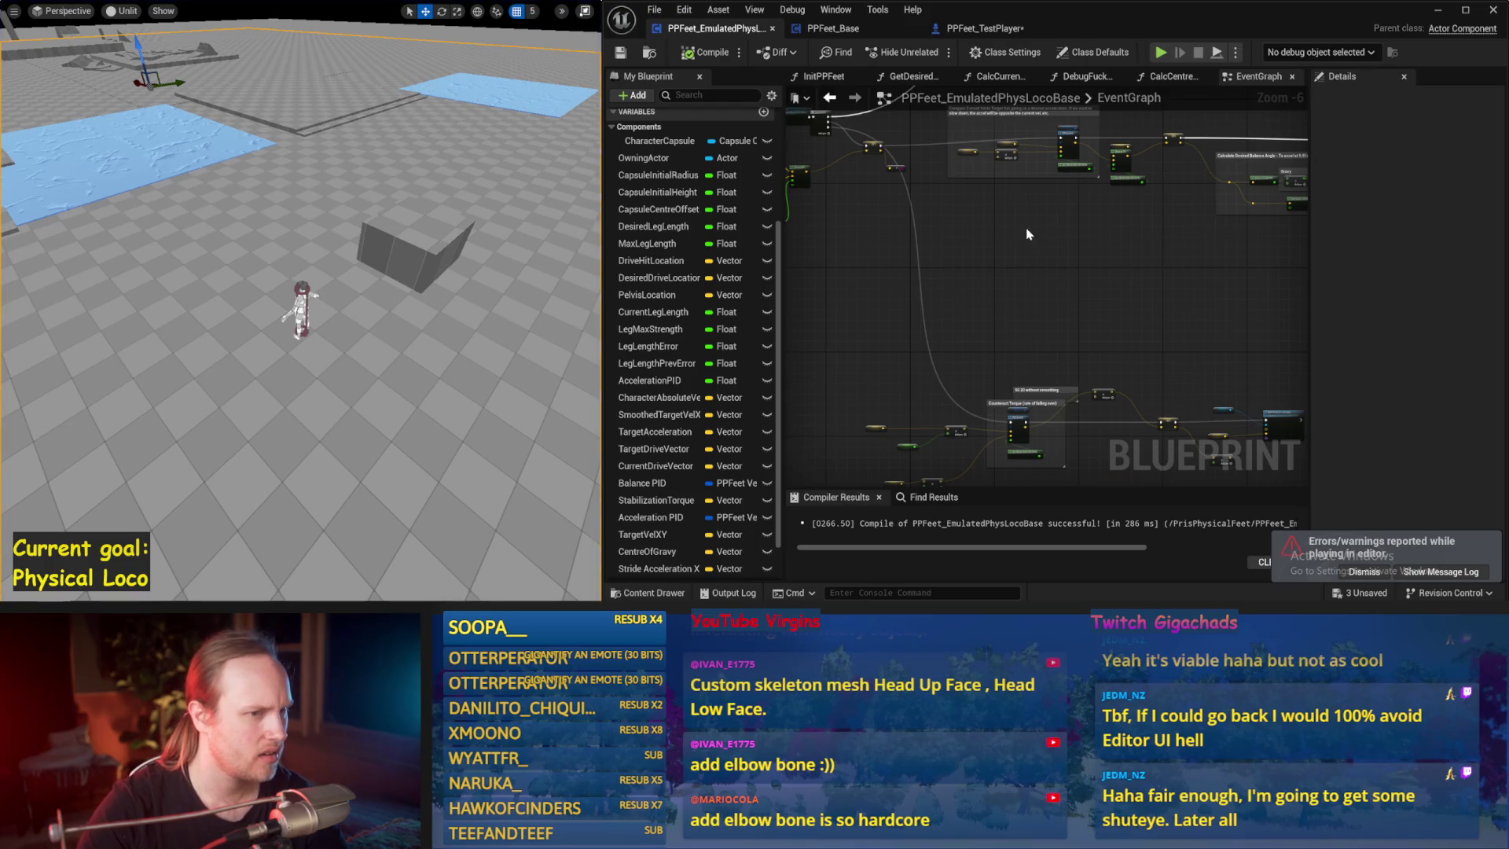
- Review the CalcCurrentDriveVector function graph, then go back to the event graph
scroll(1027, 233, up, 2)
drag(894, 347, 1314, 361)
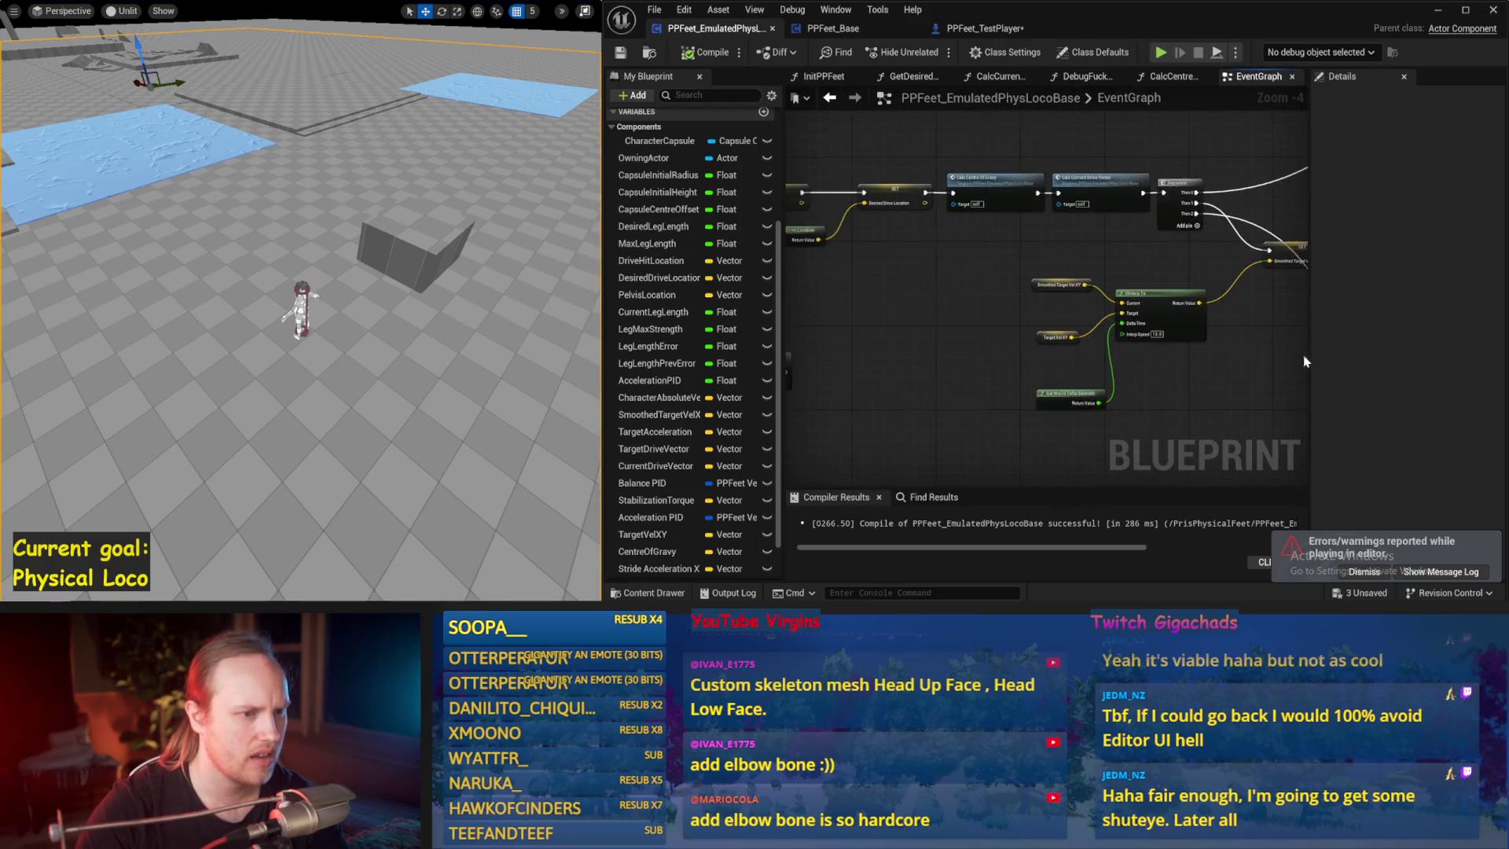
double_click(1084, 256)
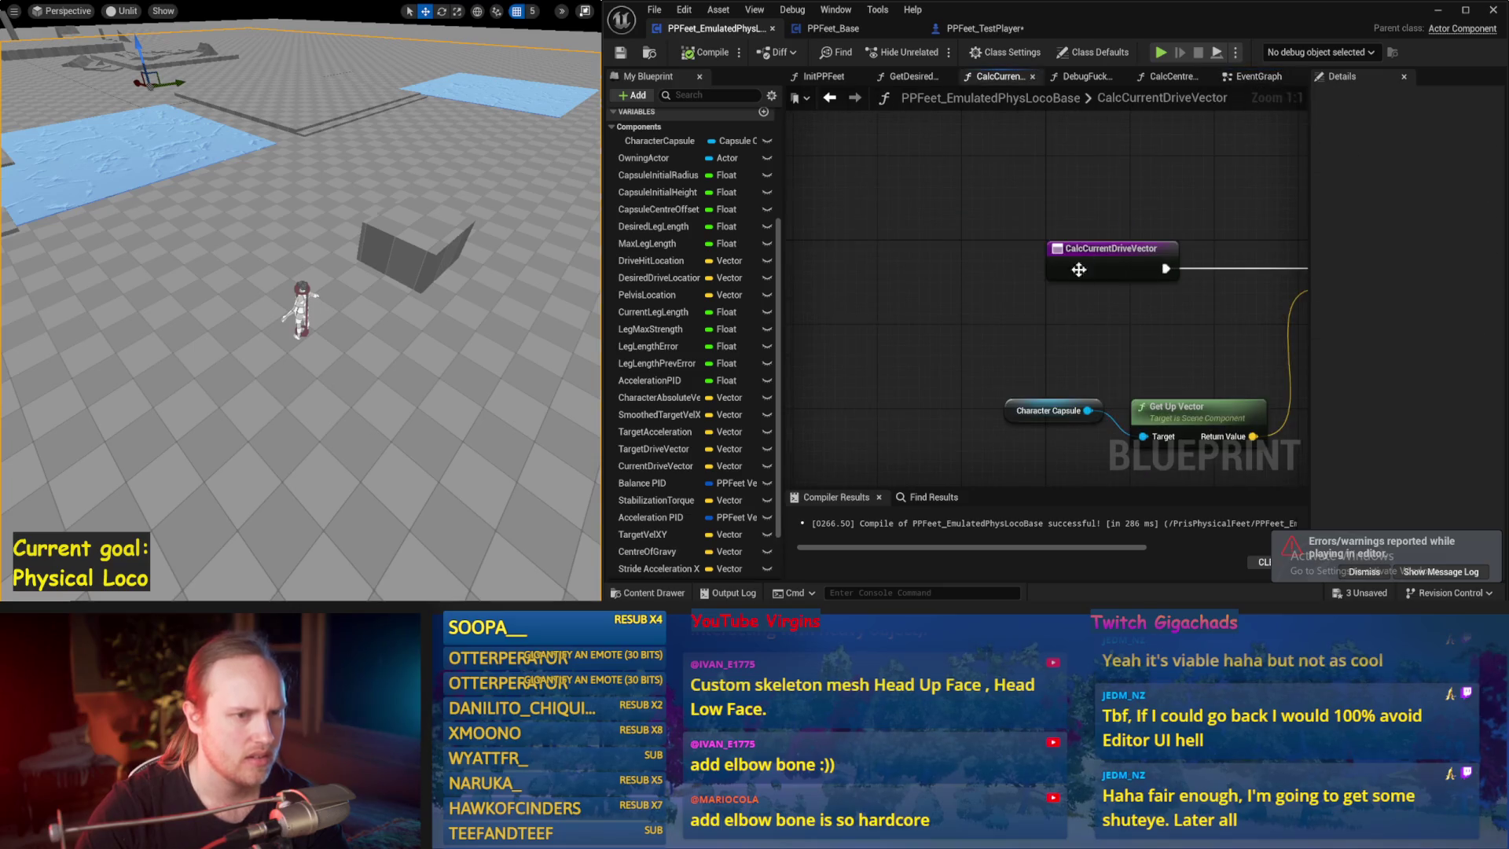
scroll(982, 267, down, 2)
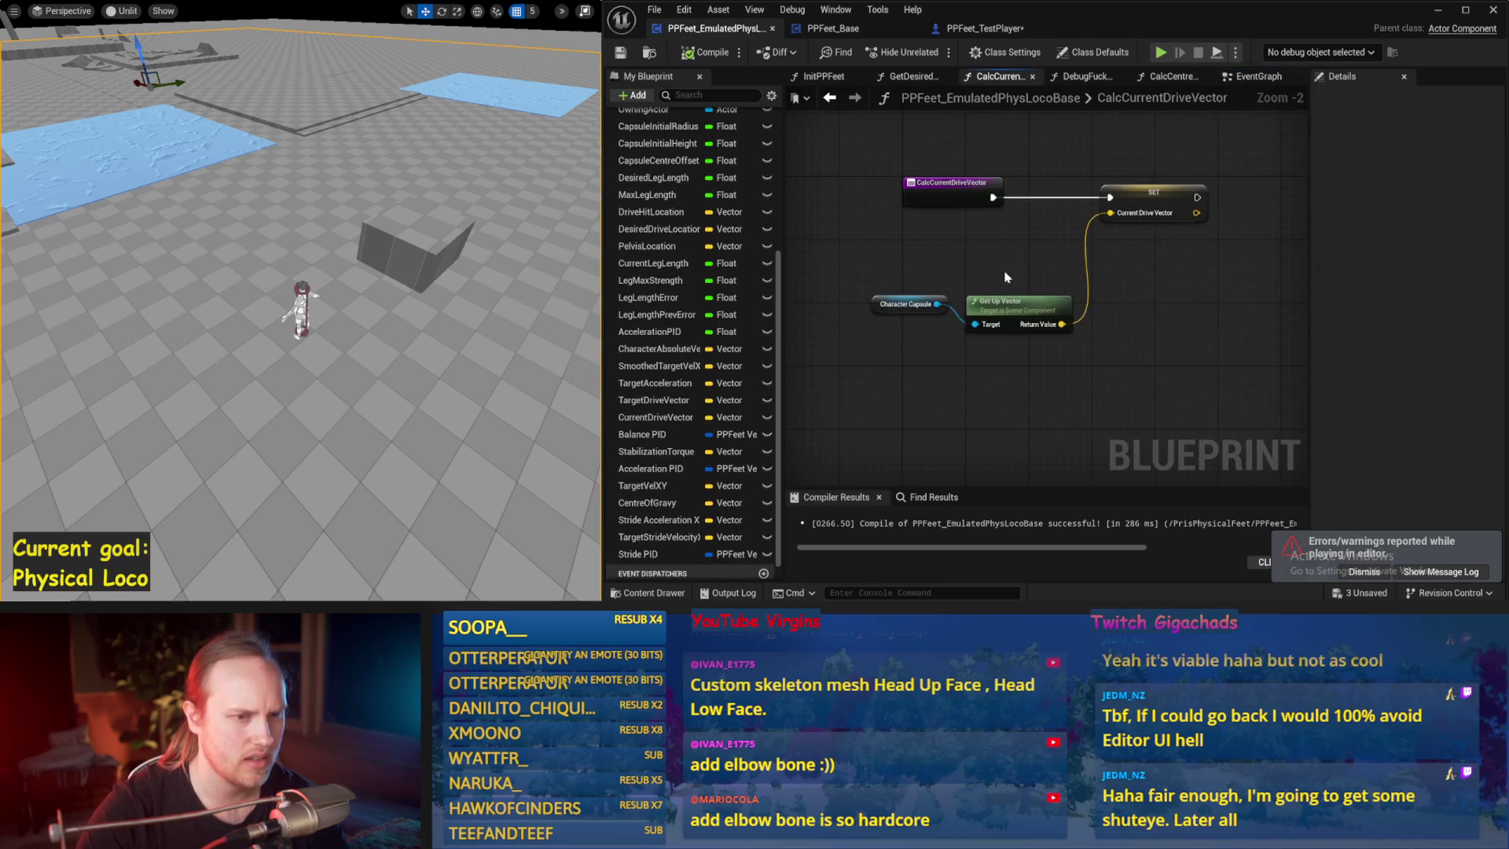
drag(1219, 323, 1091, 354)
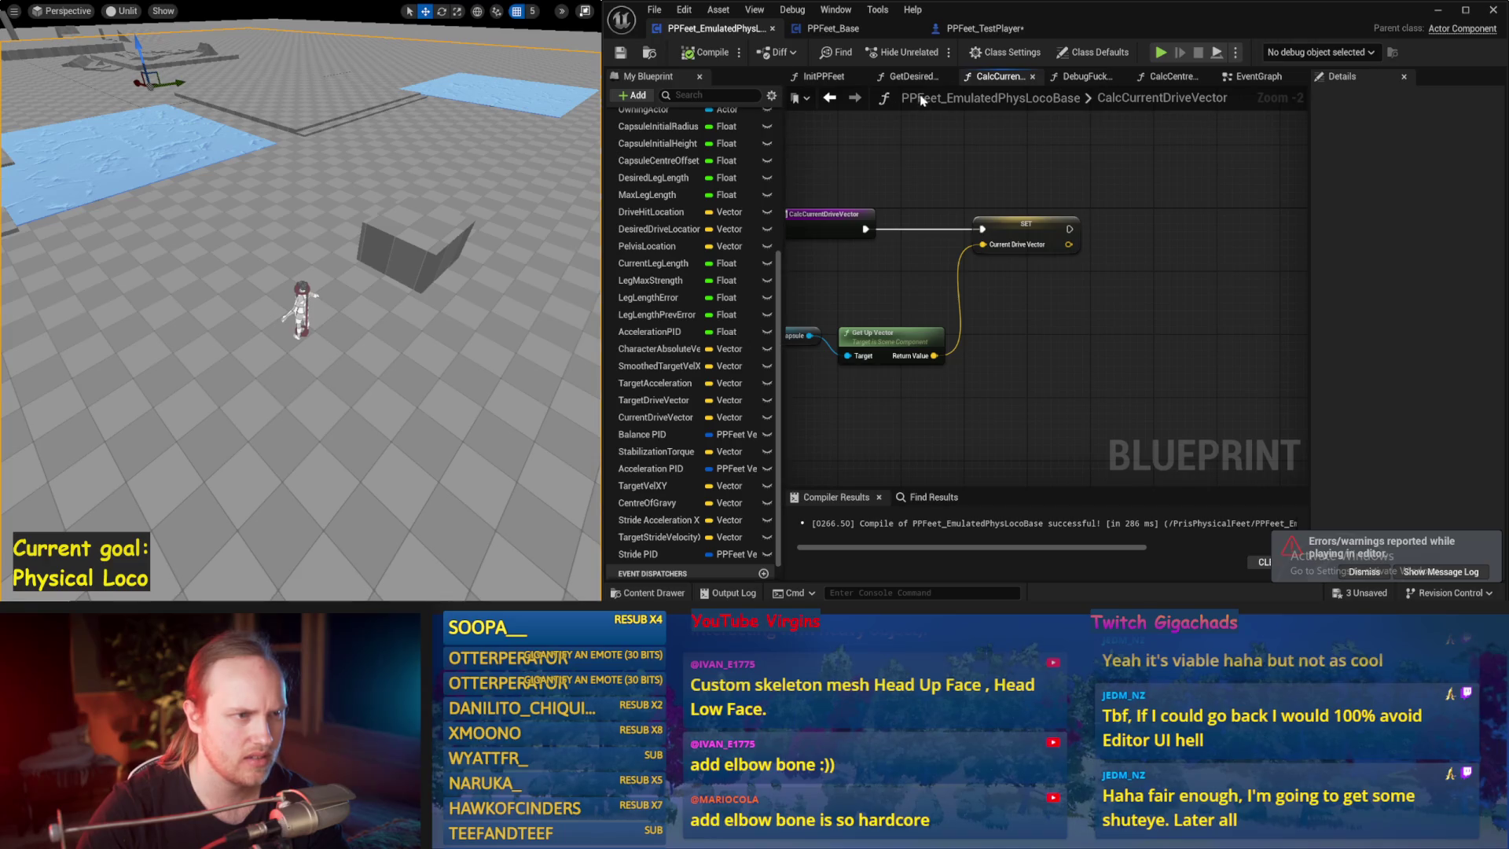
click(1236, 77)
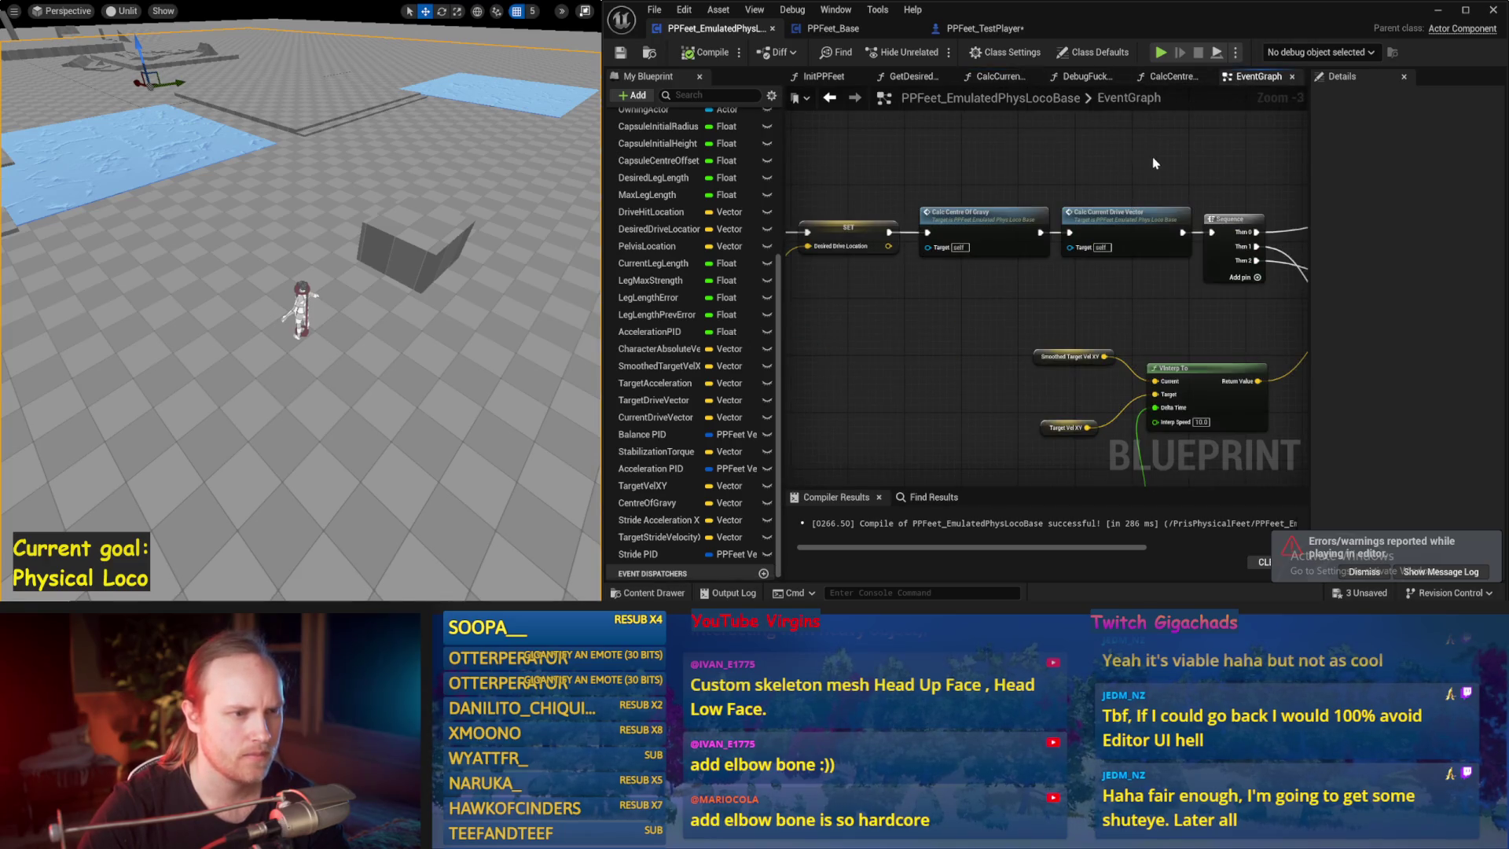
- Review the acceleration PID logic and its Smoothed Target Vel XY and Character Absolute Velocity variables
mouse_move(1026, 243)
mouse_down()
mouse_move(1049, 260)
mouse_move(865, 345)
mouse_move(963, 131)
mouse_up()
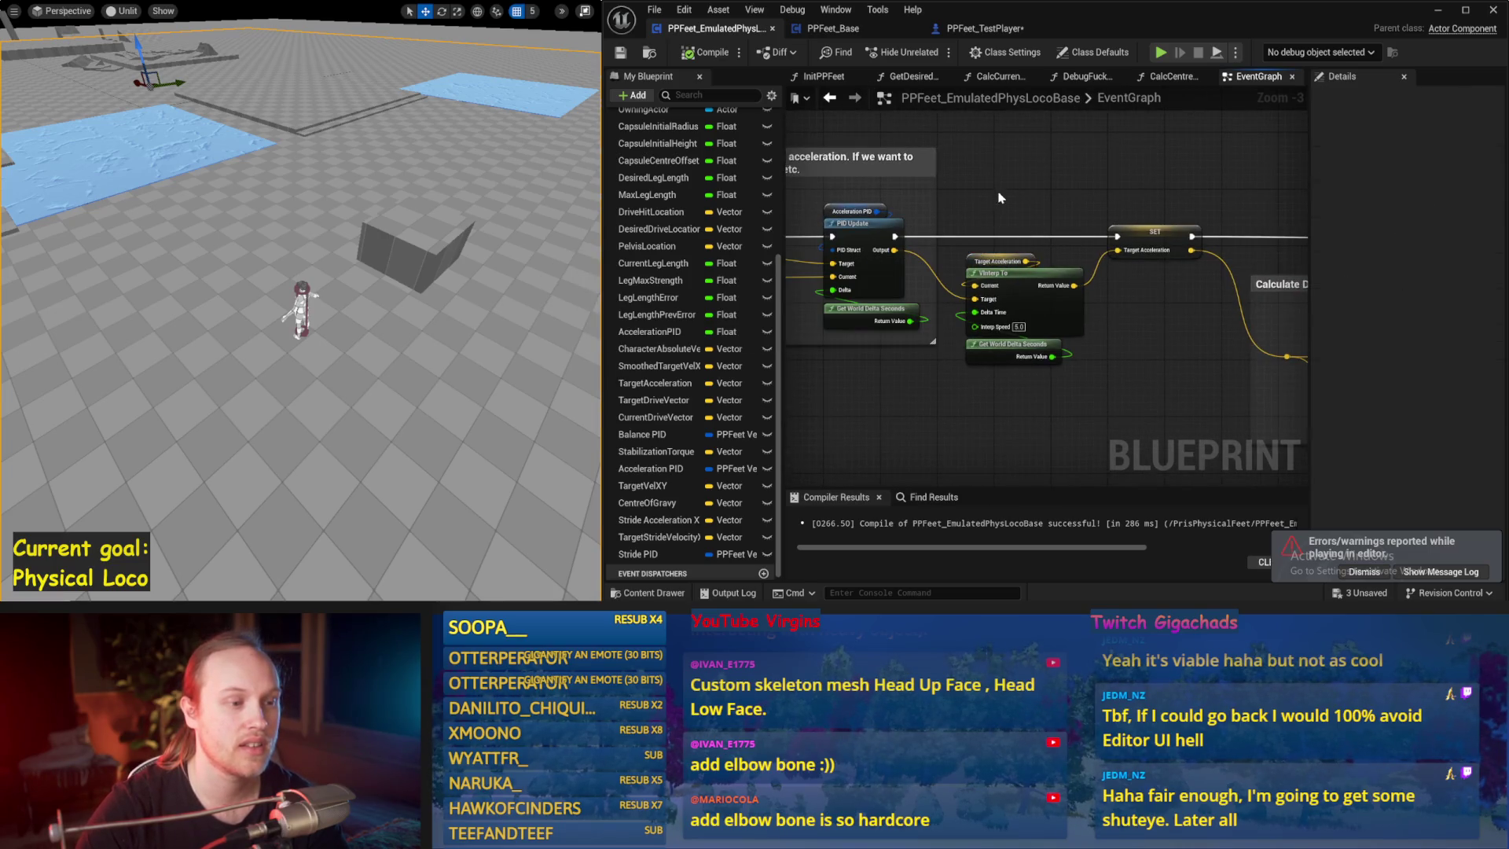
drag(1024, 241, 1230, 165)
drag(913, 296, 1017, 219)
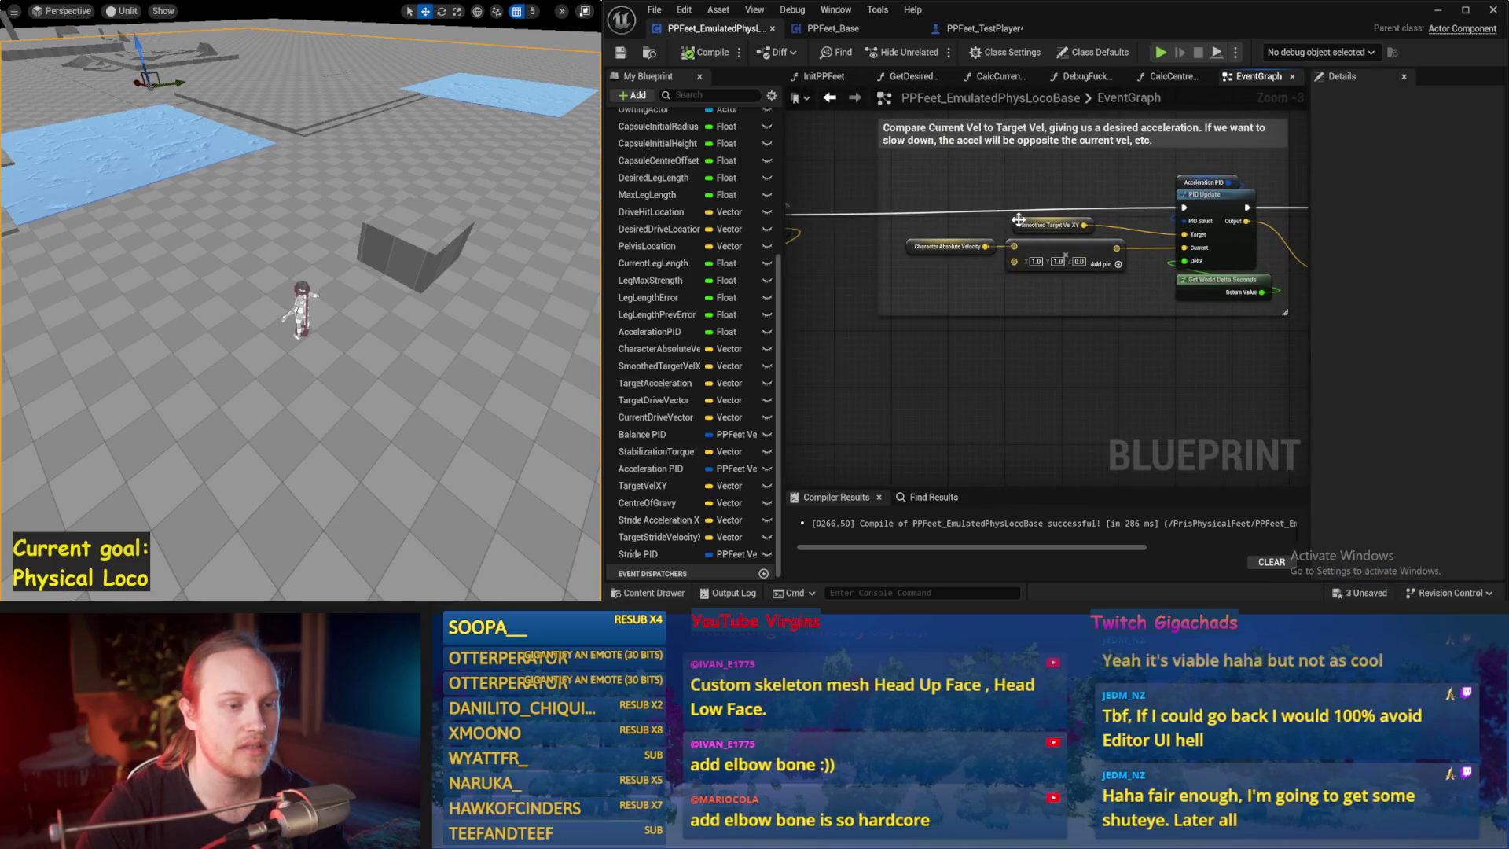
click(1018, 221)
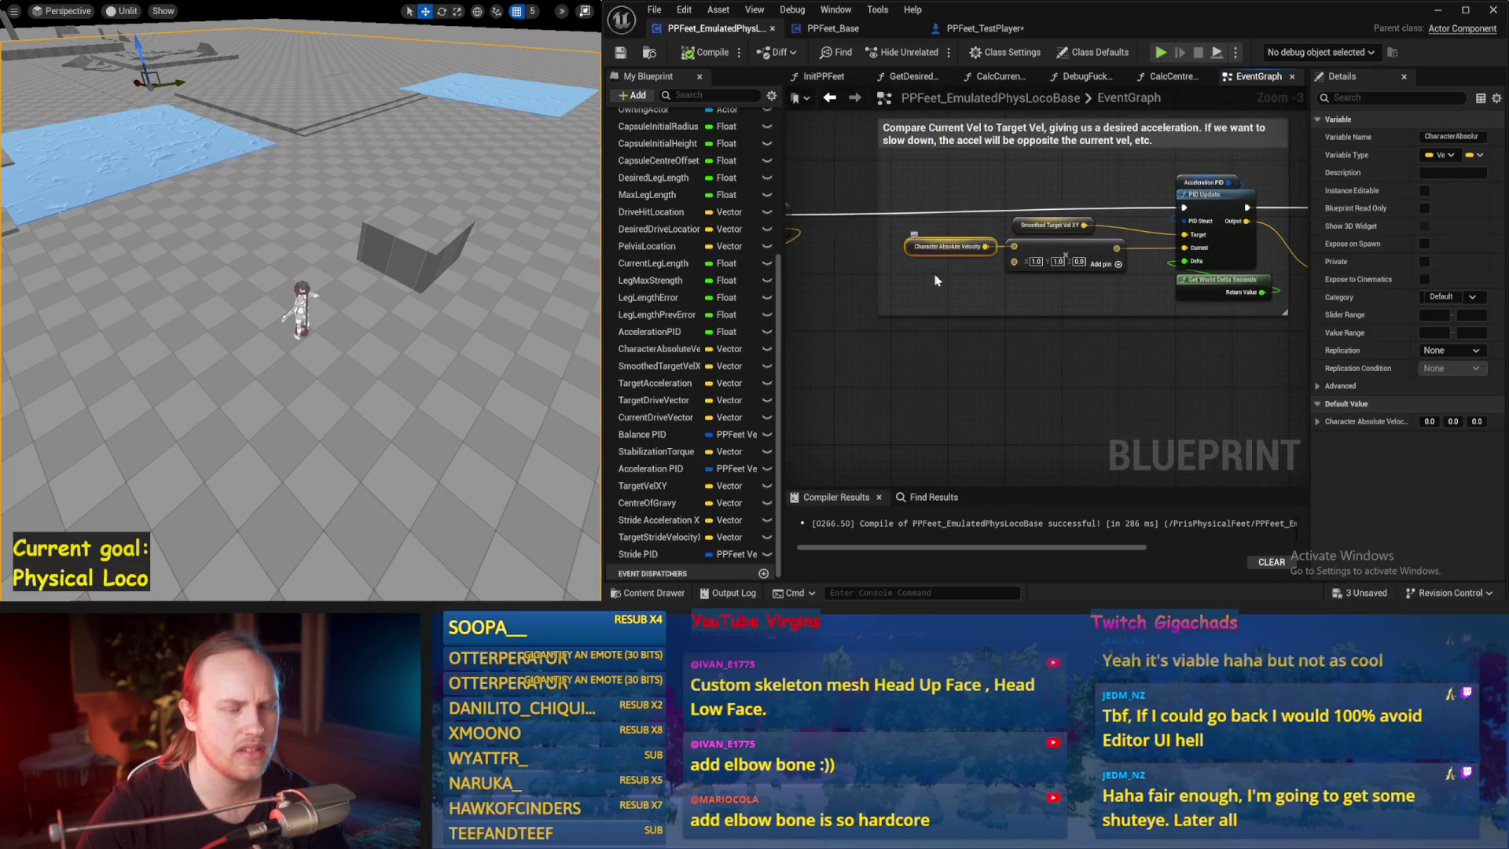
click(980, 326)
click(946, 246)
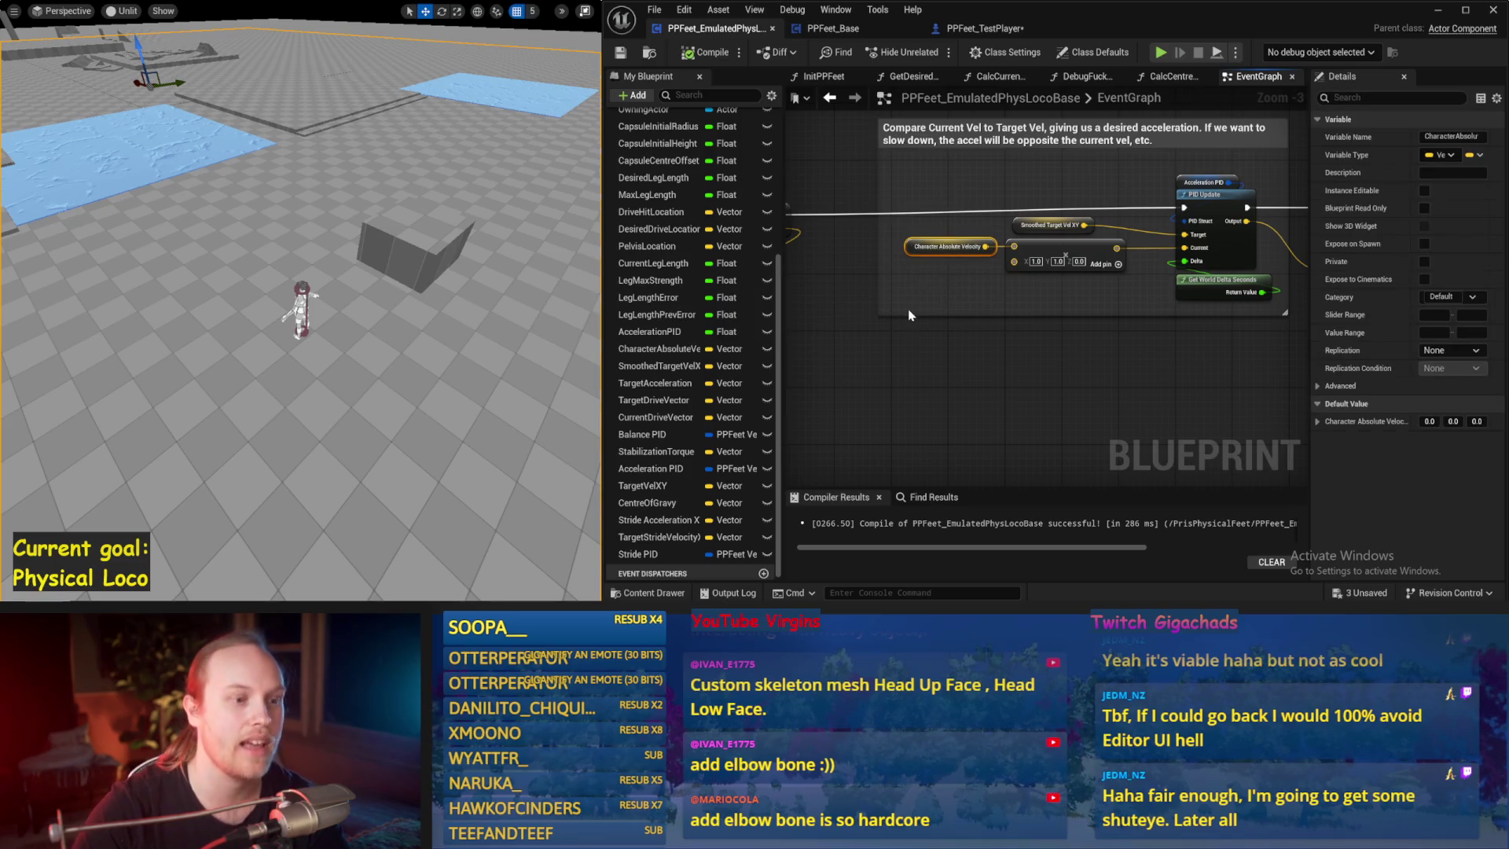
drag(910, 310, 1063, 303)
scroll(1062, 302, down, 1)
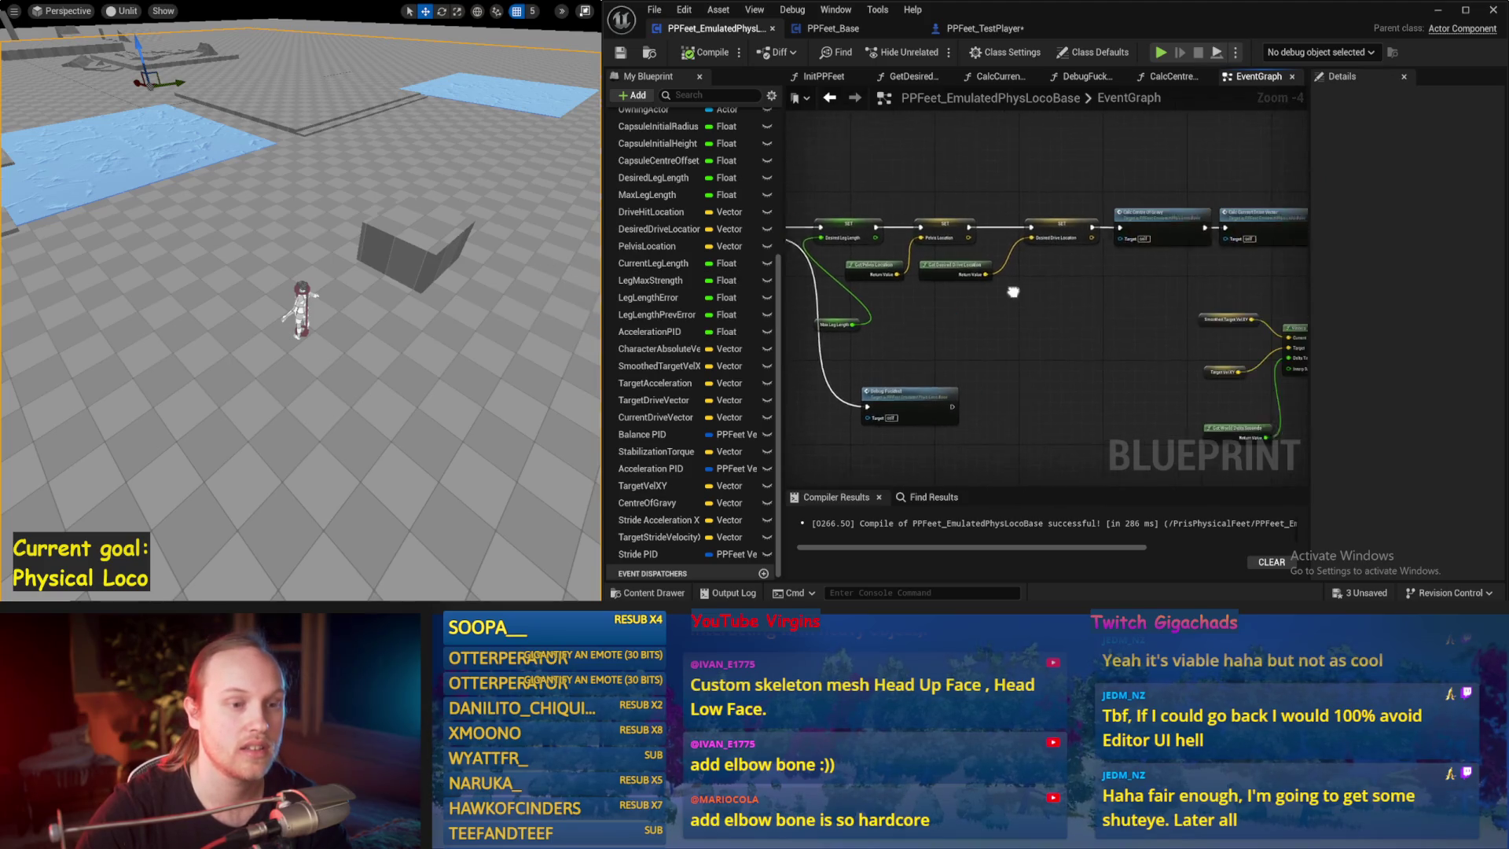
- Look through the CalcCurrentDriveVector and CalcCentreOfGravy function graphs, including the Centre Of Gravy variable
drag(1249, 181, 898, 265)
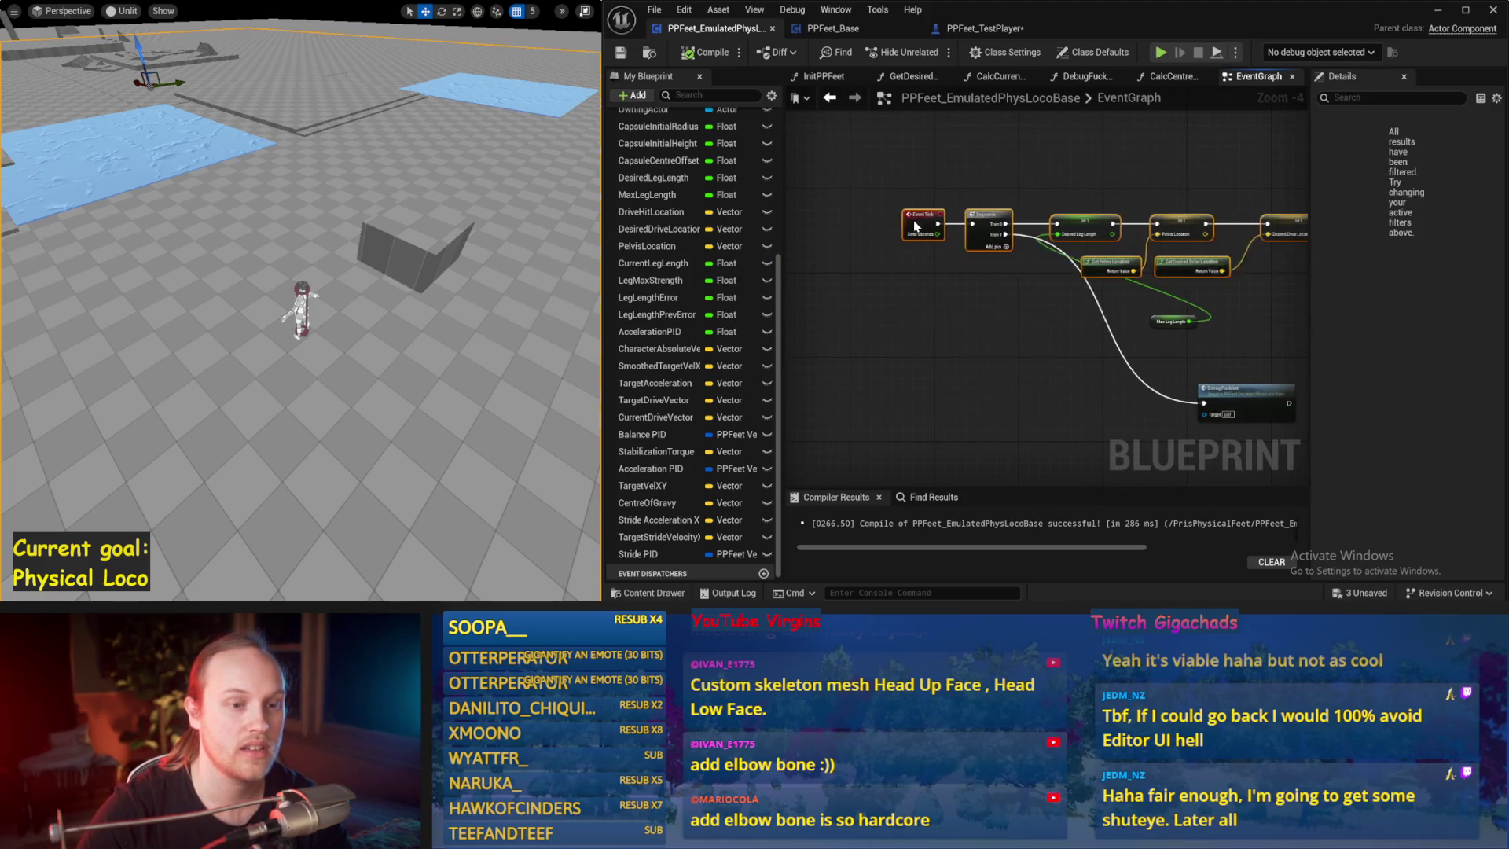
double_click(926, 344)
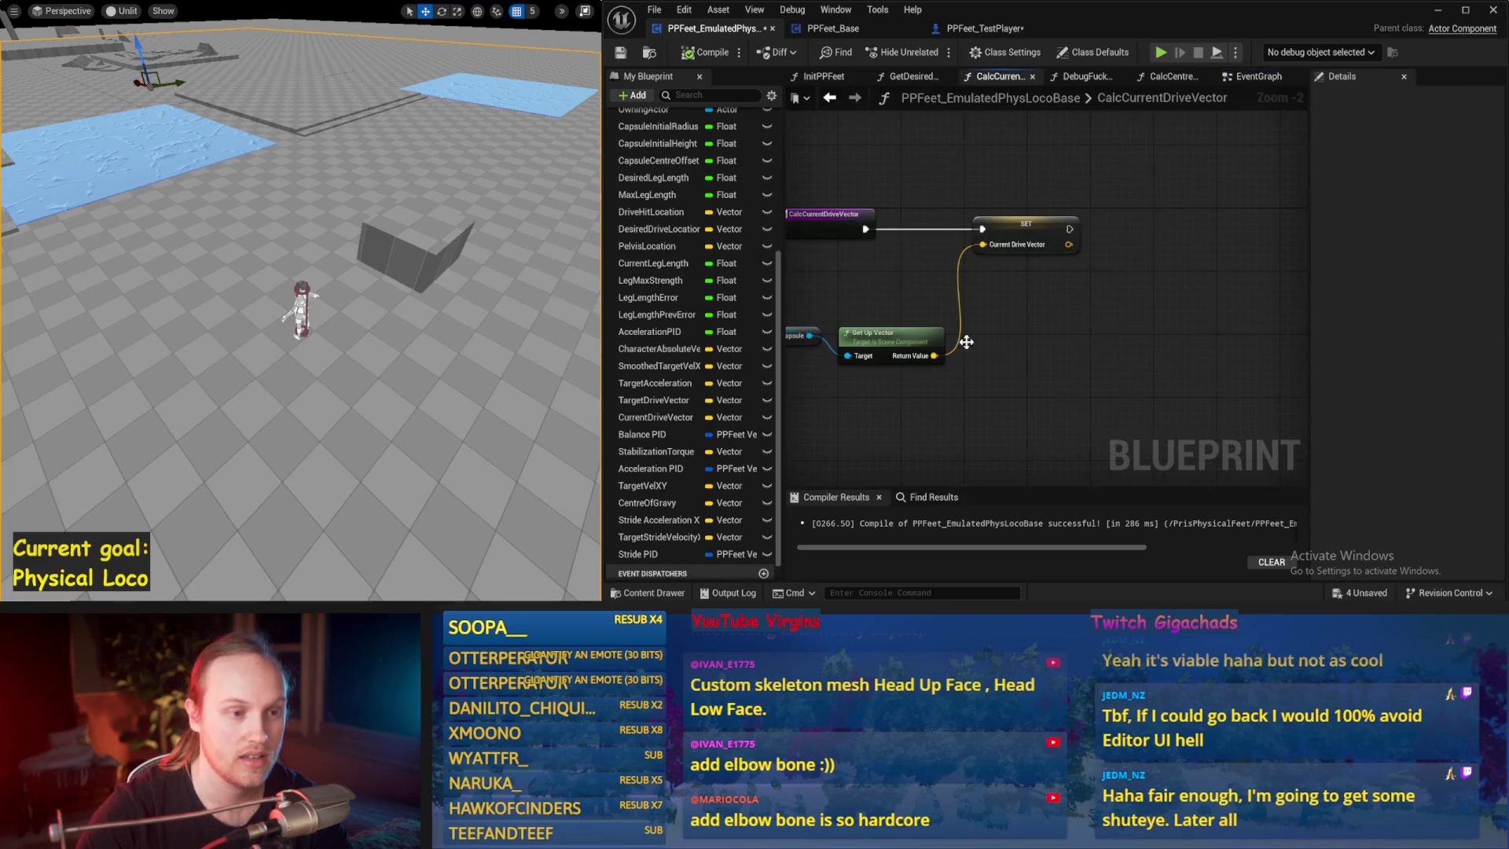
click(838, 99)
double_click(1054, 239)
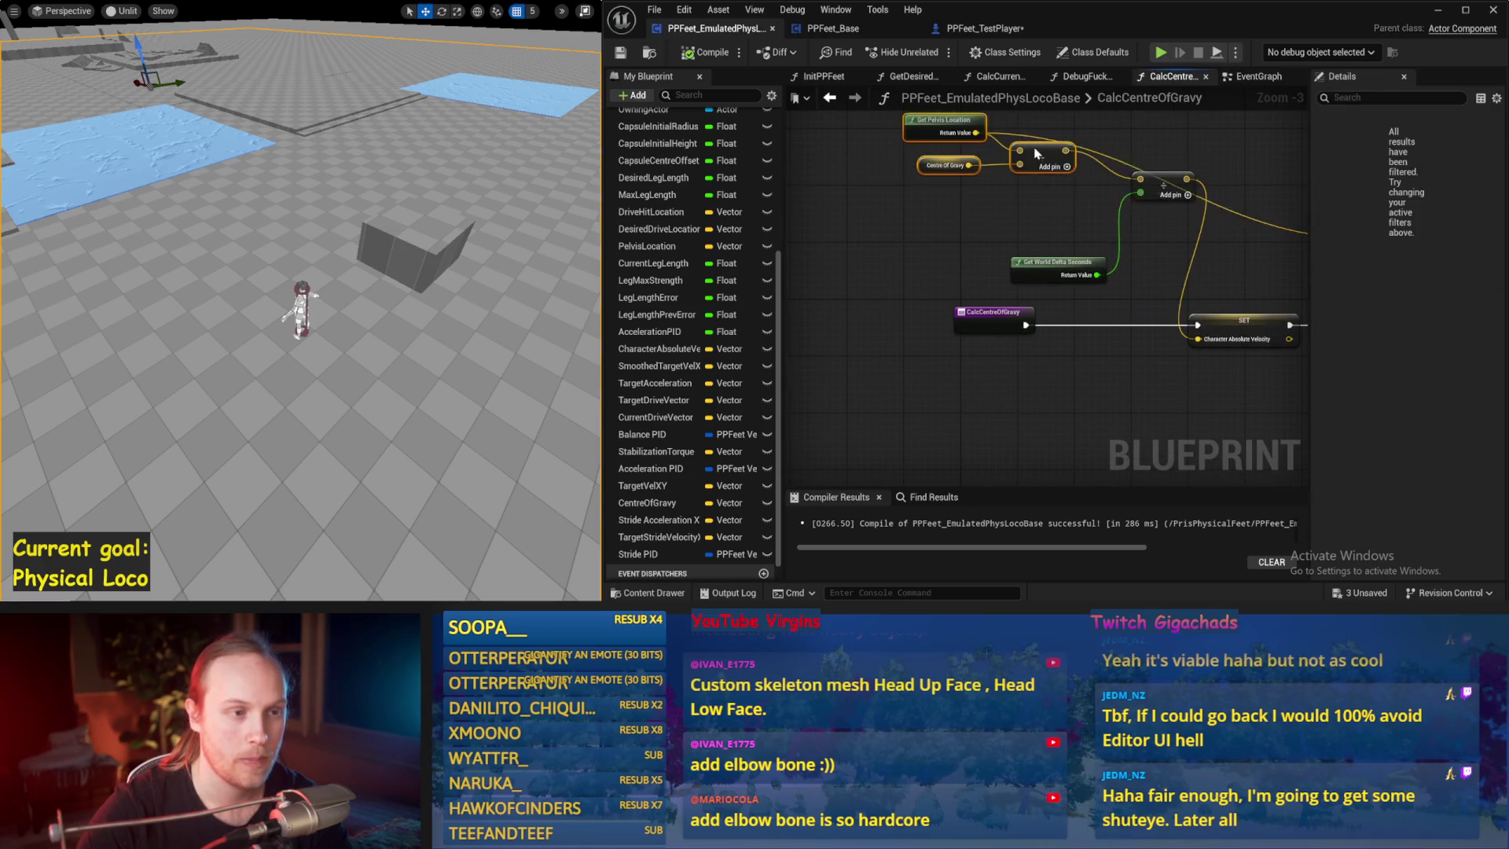
drag(1036, 158, 1012, 266)
scroll(964, 234, up, 2)
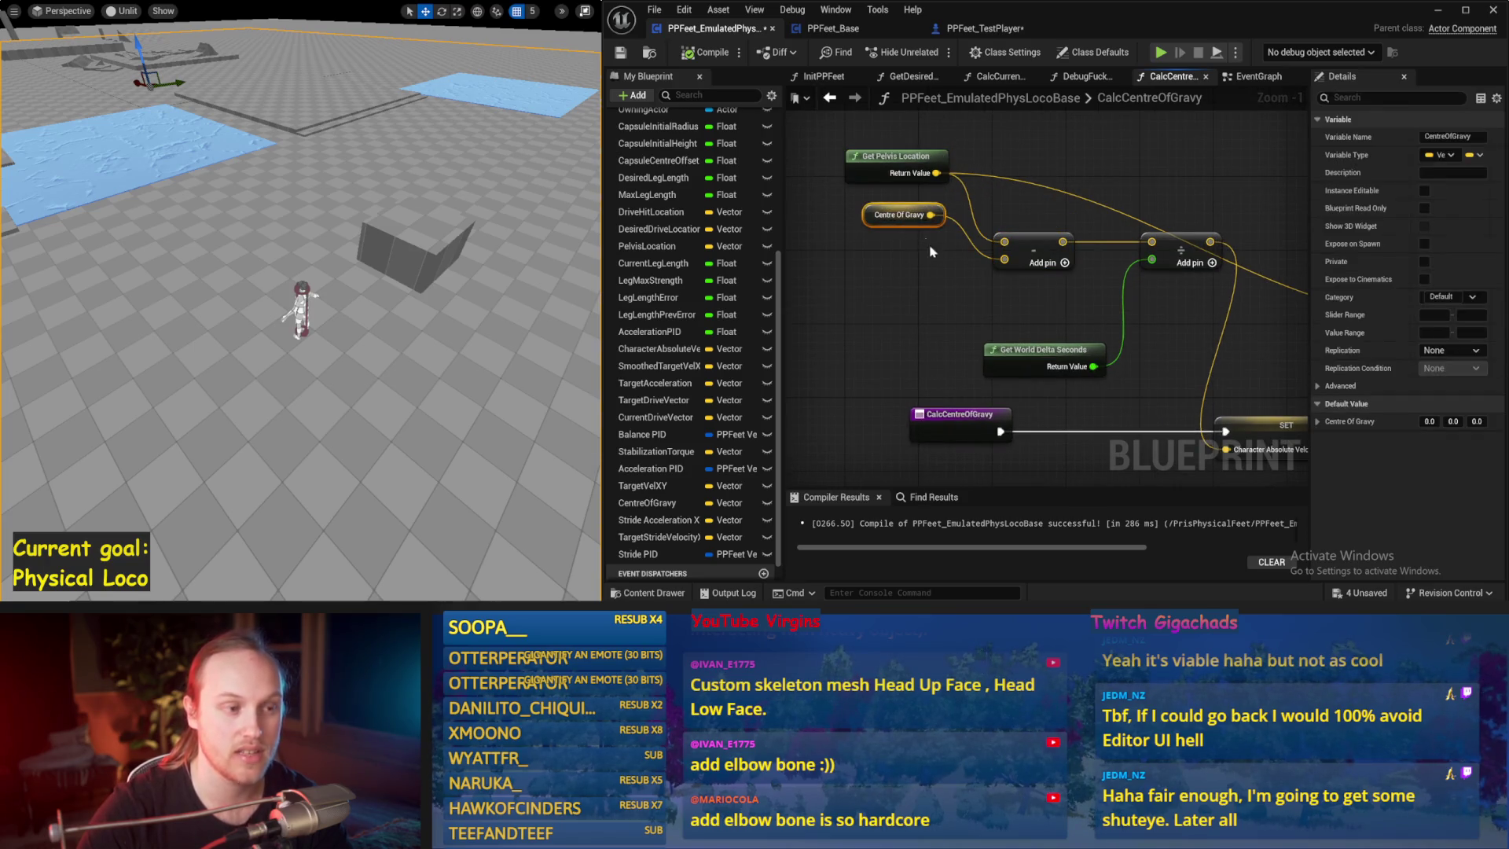
click(896, 220)
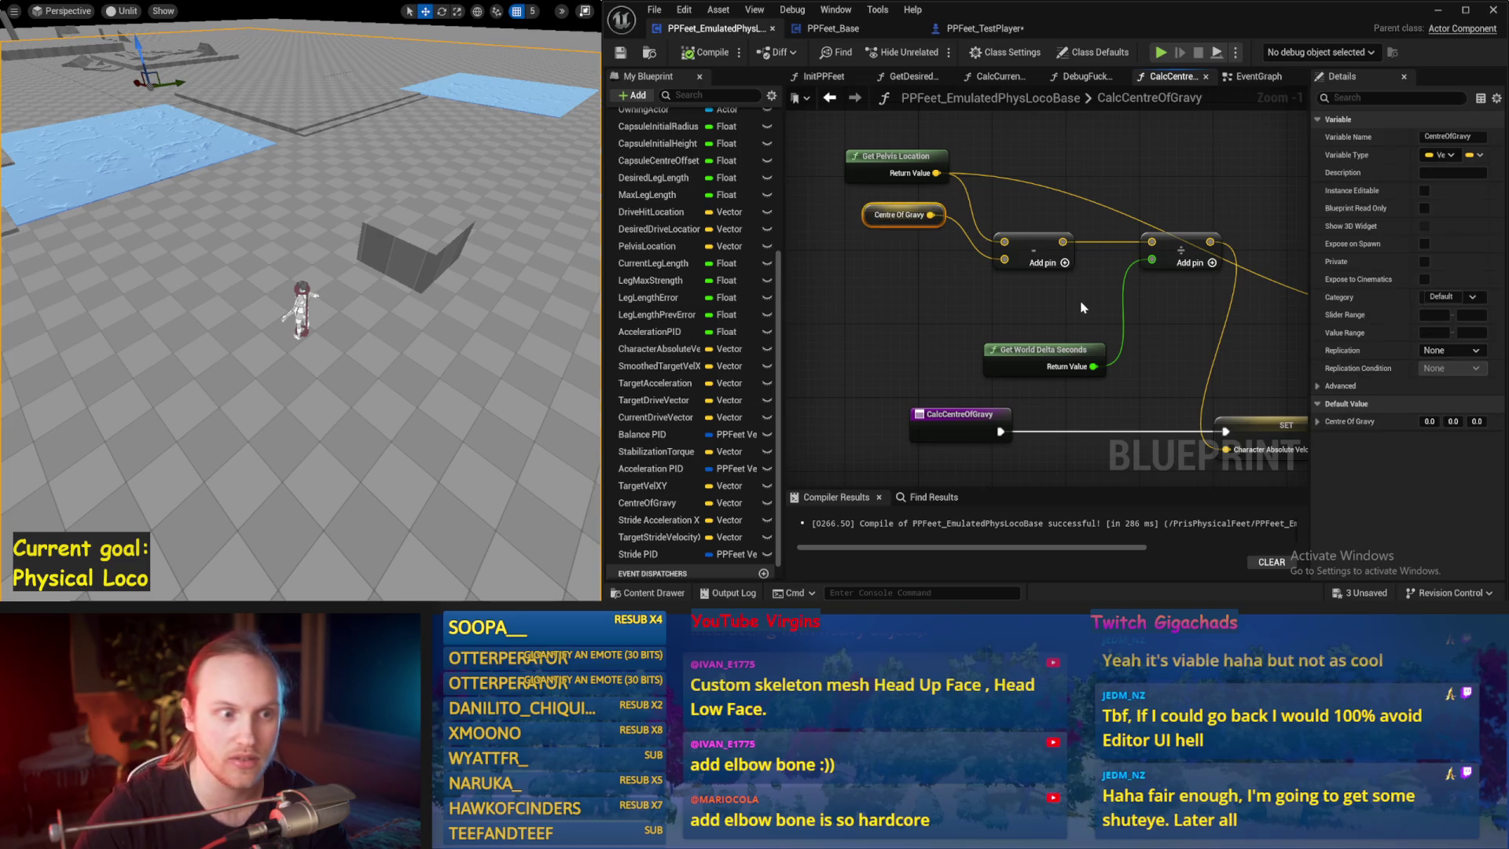
click(1081, 307)
scroll(1081, 308, down, 2)
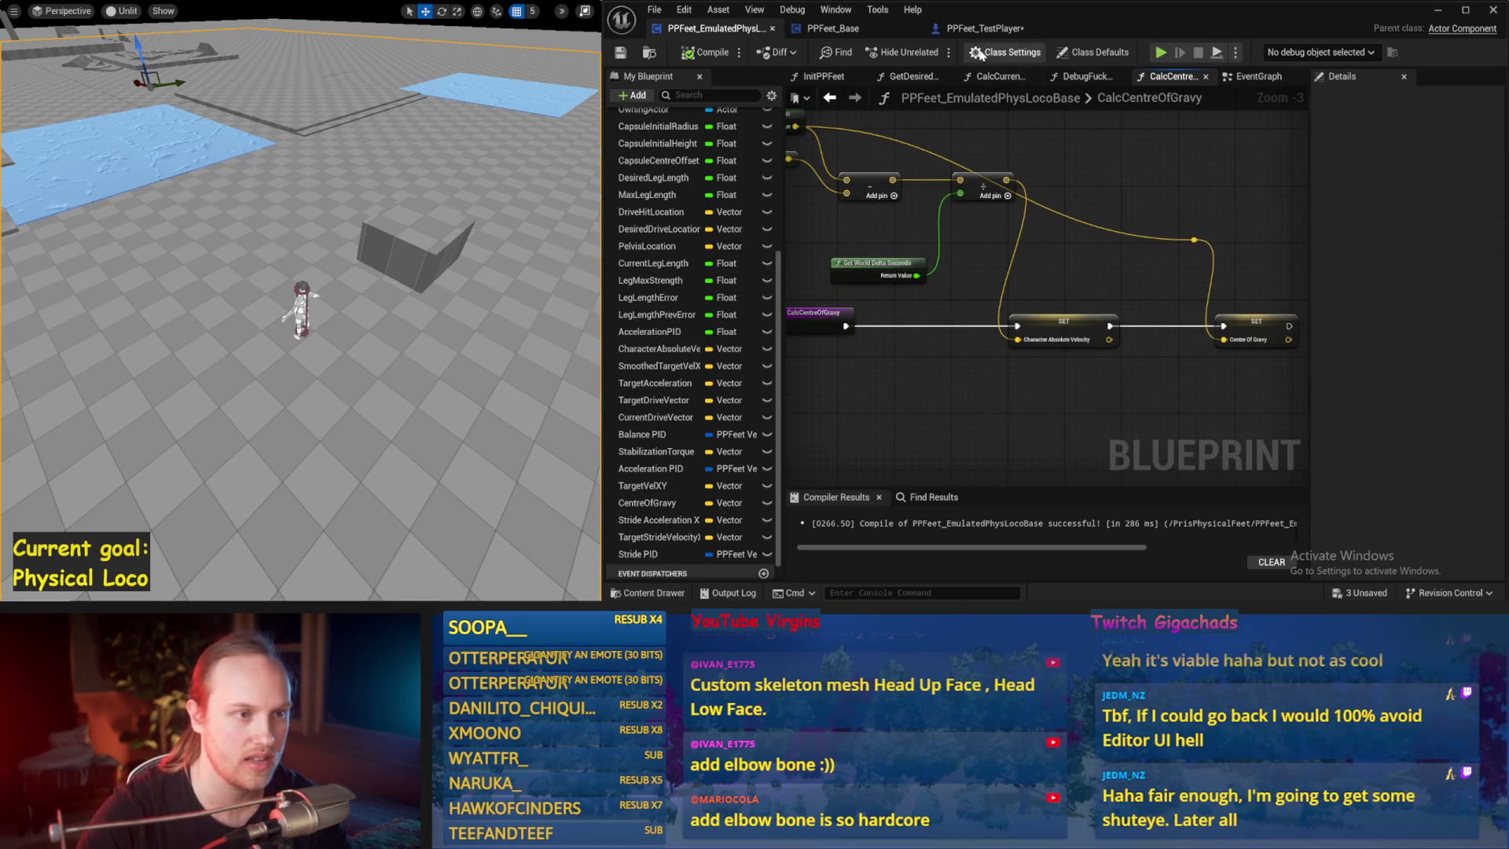
drag(926, 261, 1020, 271)
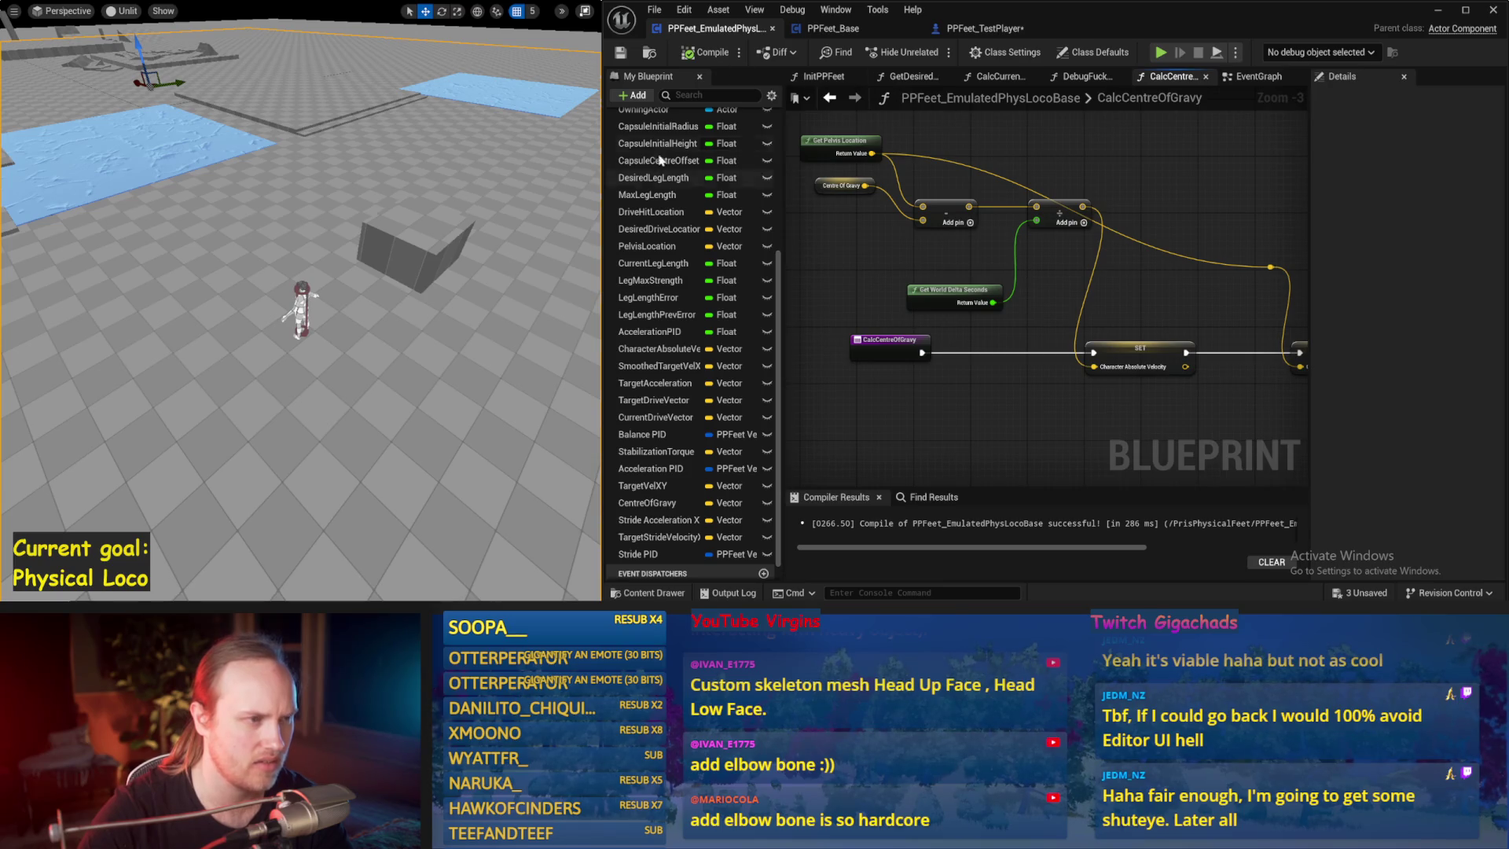
click(1259, 76)
- Place Event Begin Play and Init PPFeet above Event Tick and wire Init PPFeet into the Sequence
scroll(1037, 307, down, 2)
scroll(974, 244, down, 1)
drag(1139, 279, 1100, 284)
click(1224, 165)
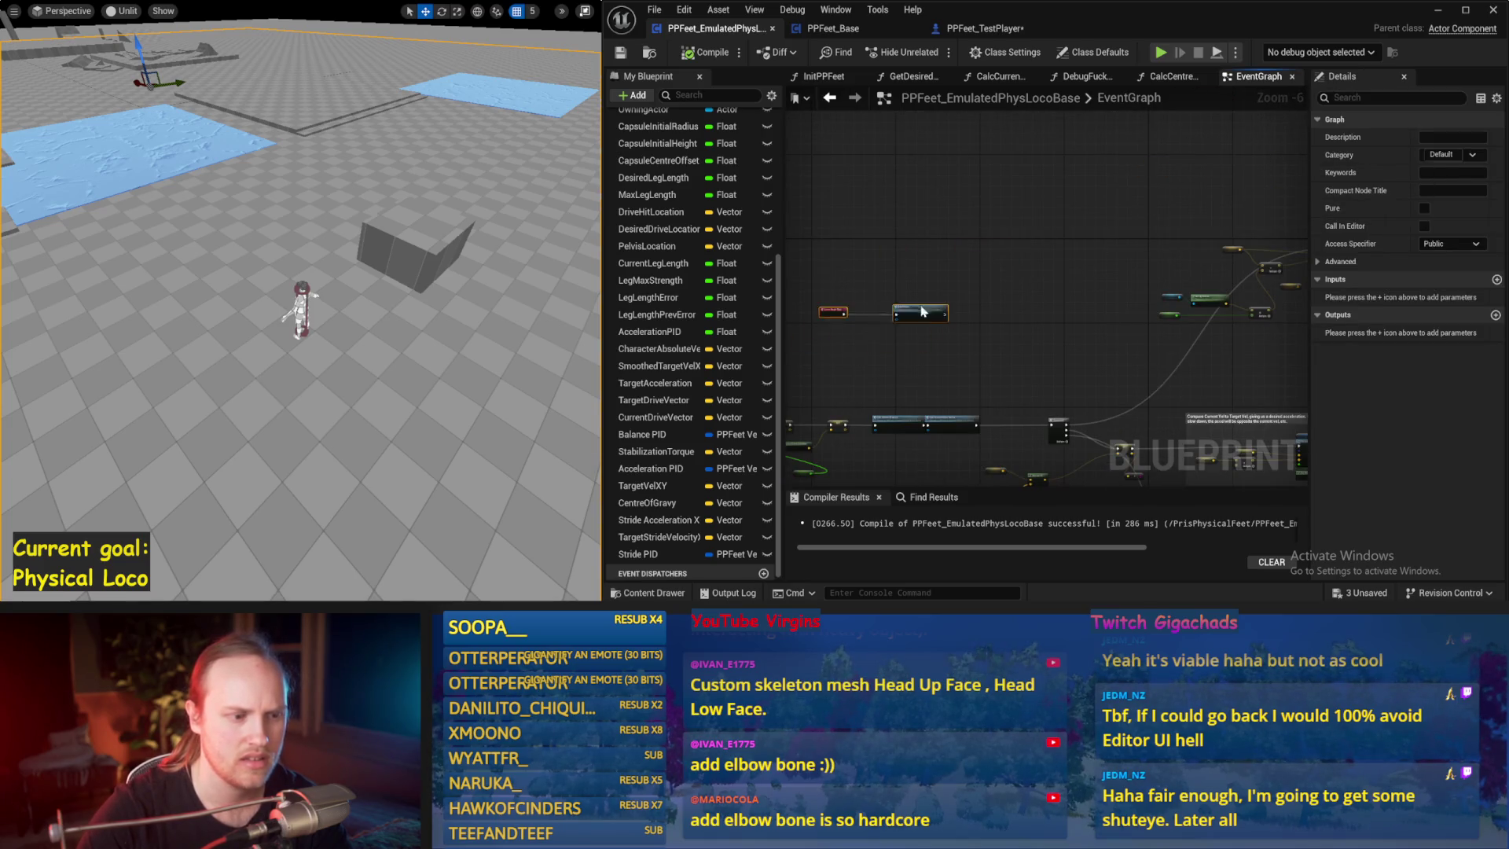
scroll(919, 316, up, 4)
mouse_move(1010, 209)
mouse_down()
mouse_move(1029, 153)
mouse_move(1090, 150)
mouse_up()
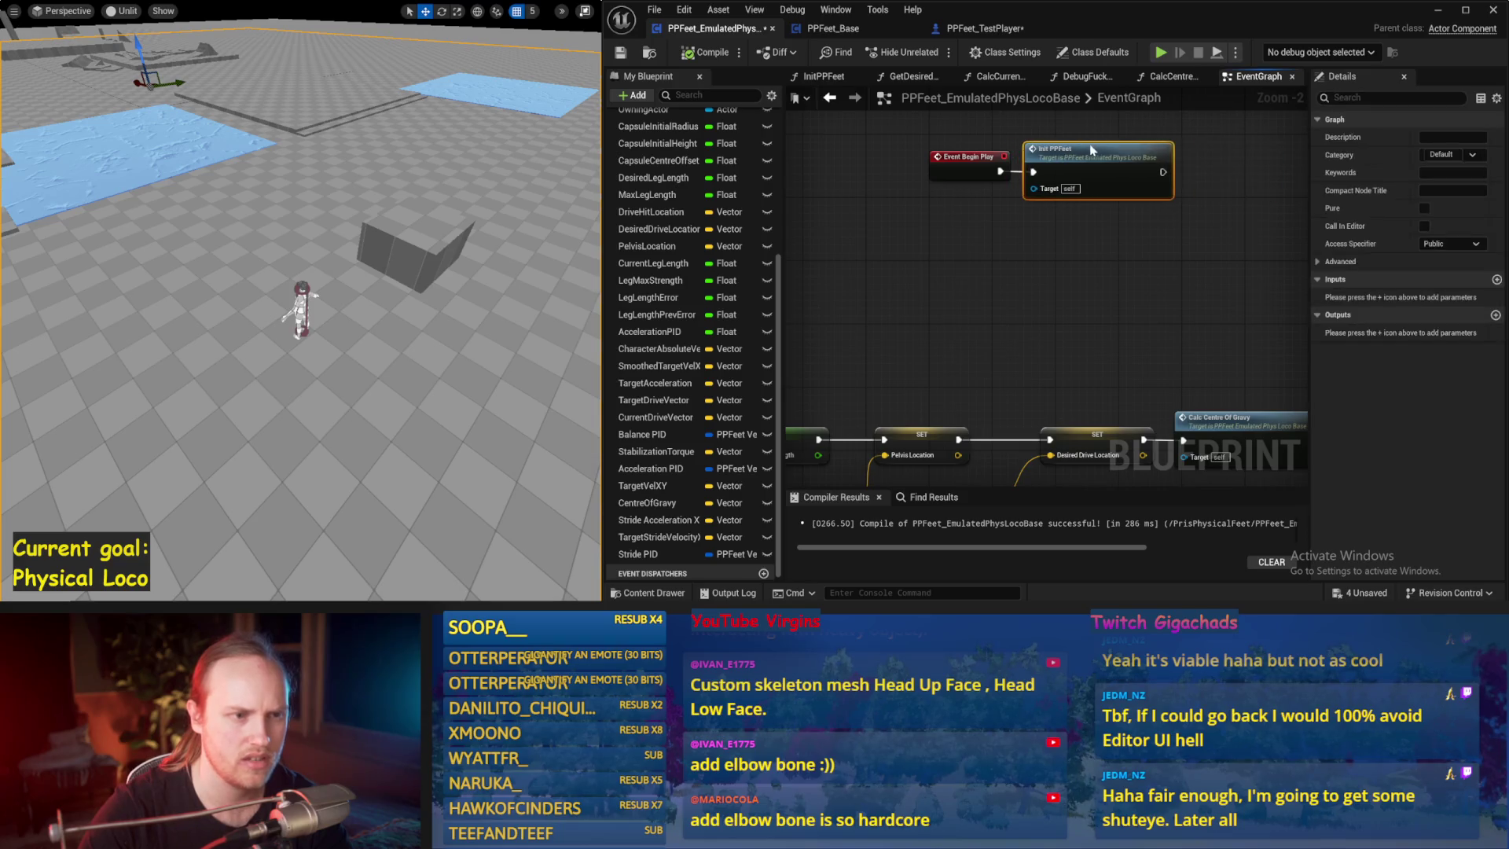
scroll(1132, 234, down, 1)
drag(1069, 313, 952, 170)
drag(1065, 187, 1066, 318)
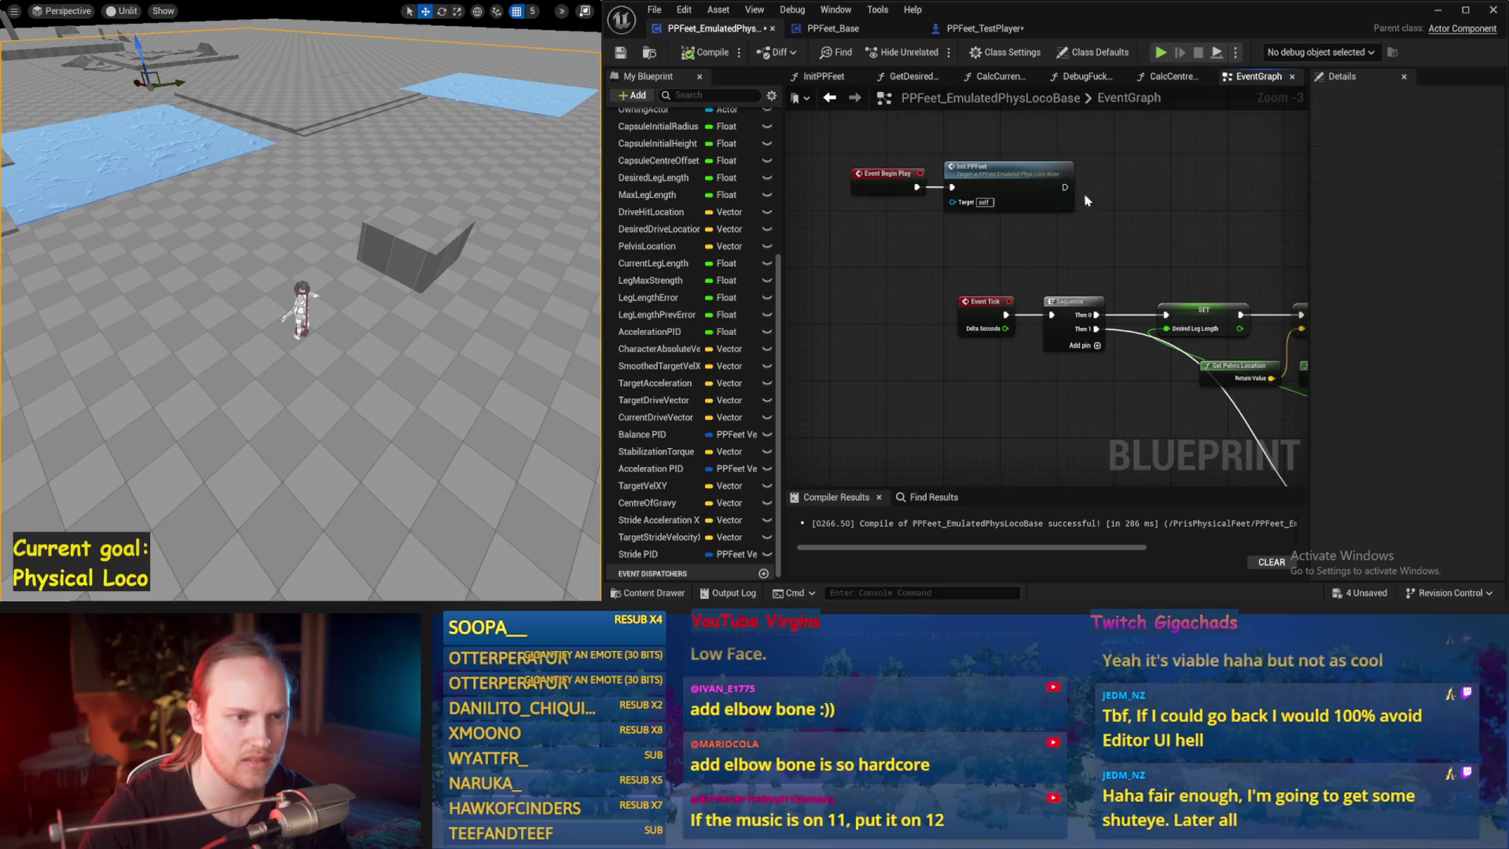
drag(1141, 263, 1018, 229)
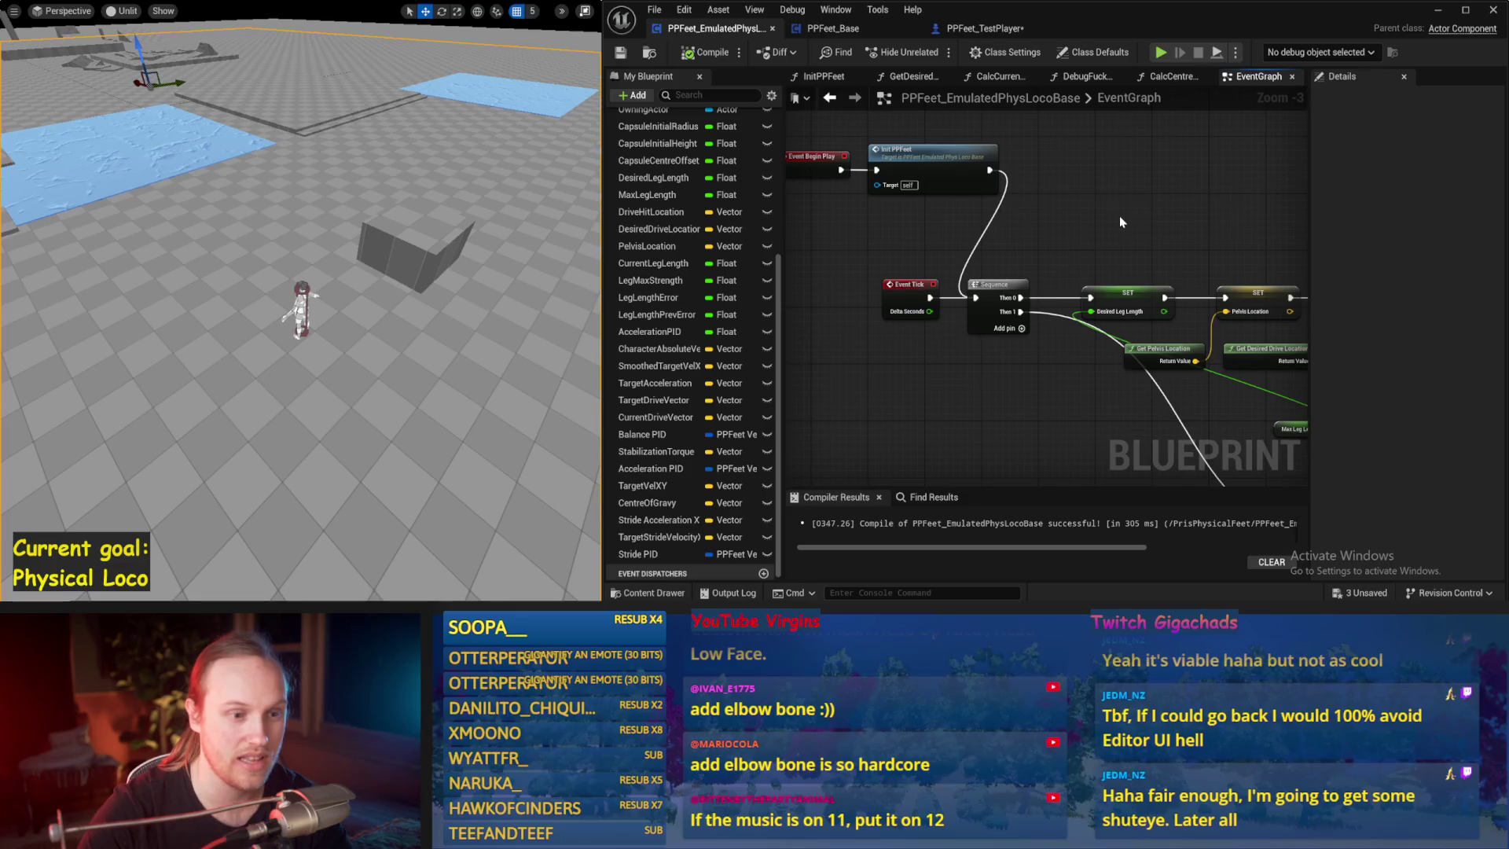
- Run a few simulation tests of the current stride force
key(alt+p)
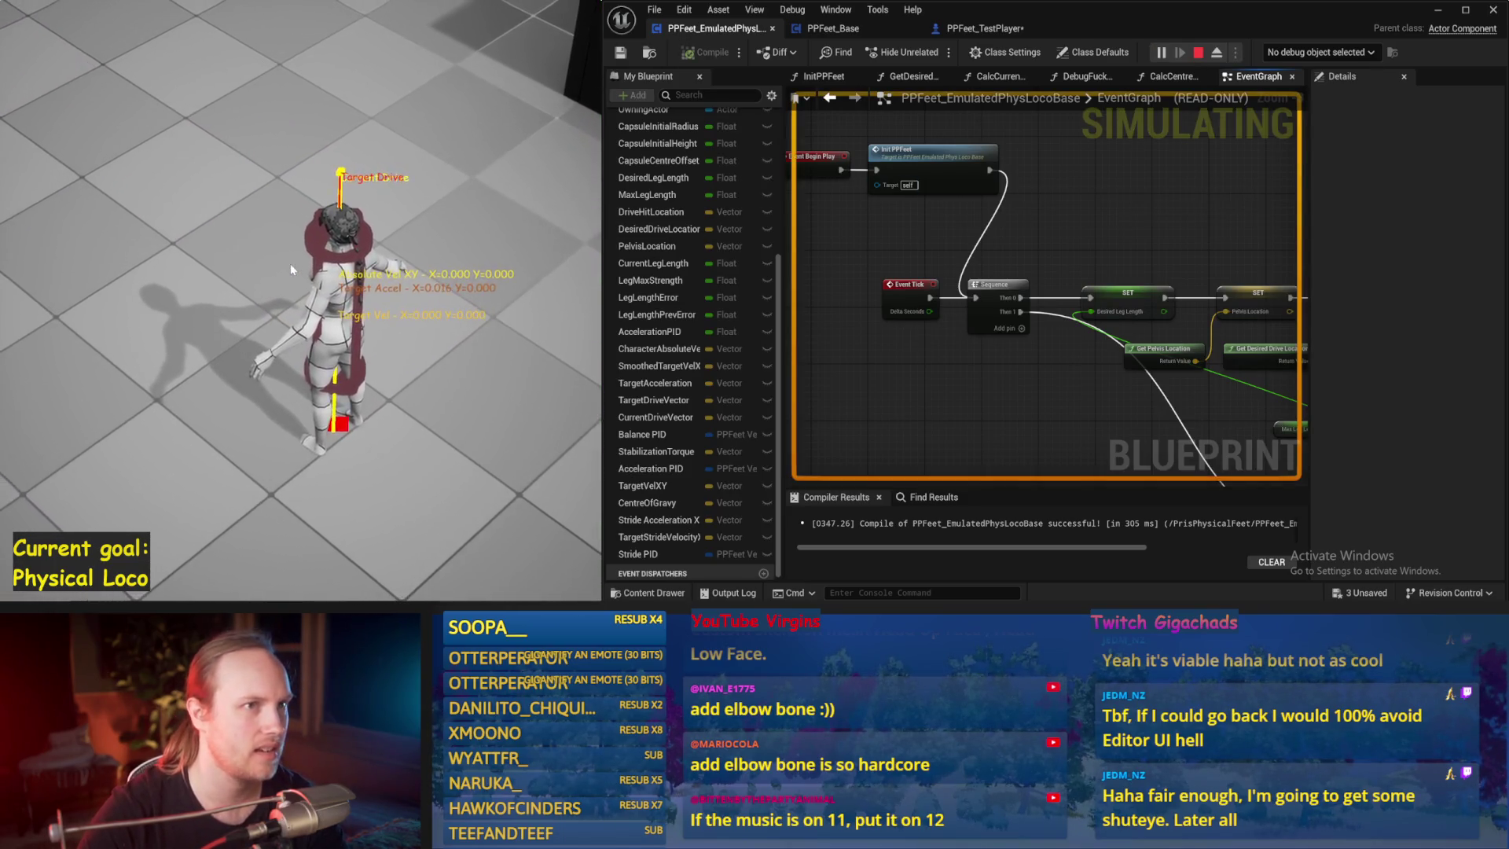
key(Escape)
key(alt+p)
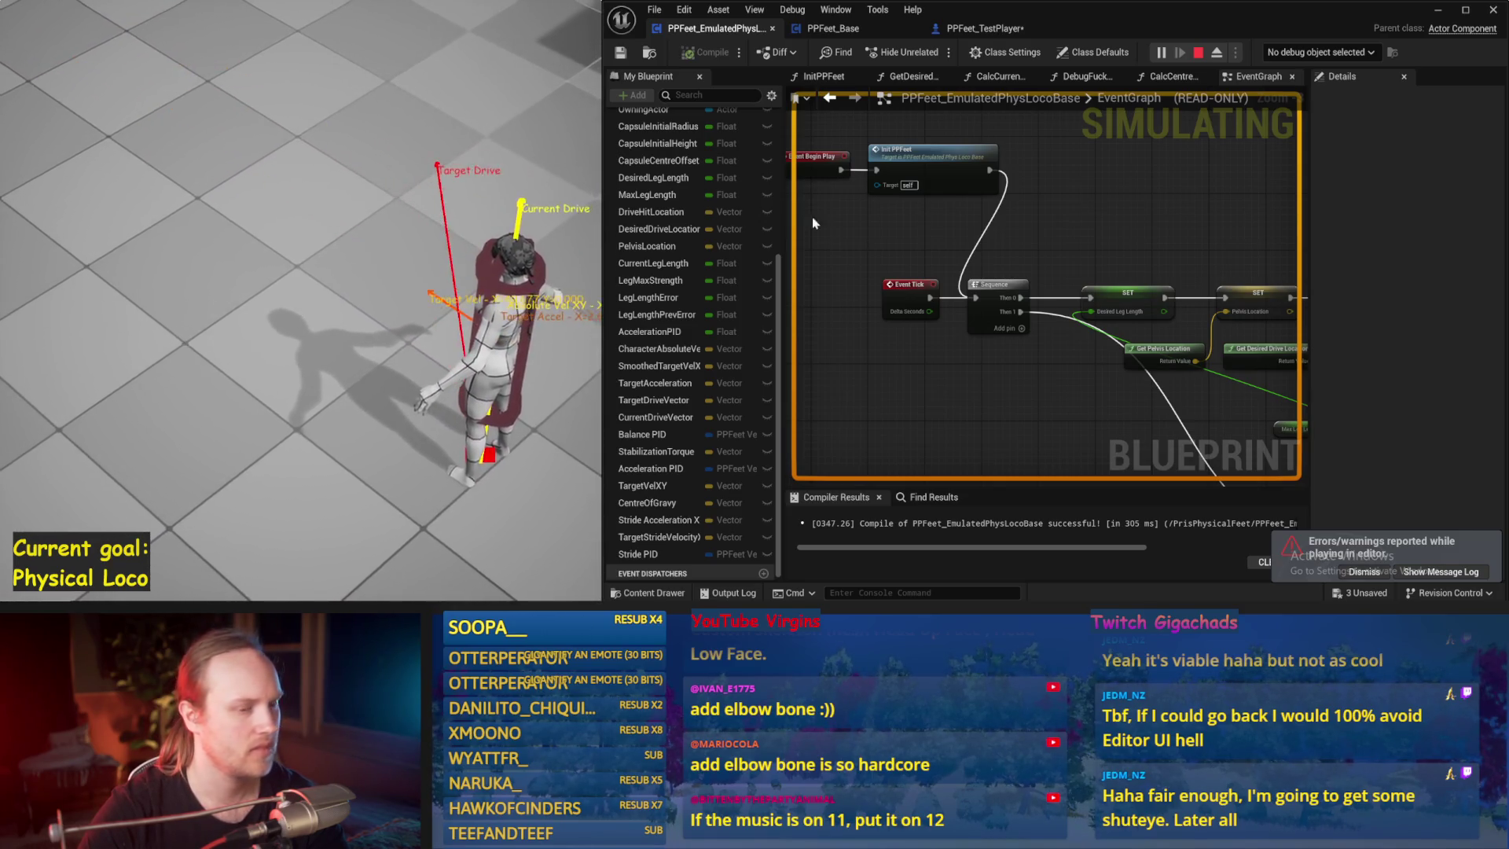
key(Escape)
scroll(1191, 360, down, 2)
scroll(845, 283, up, 4)
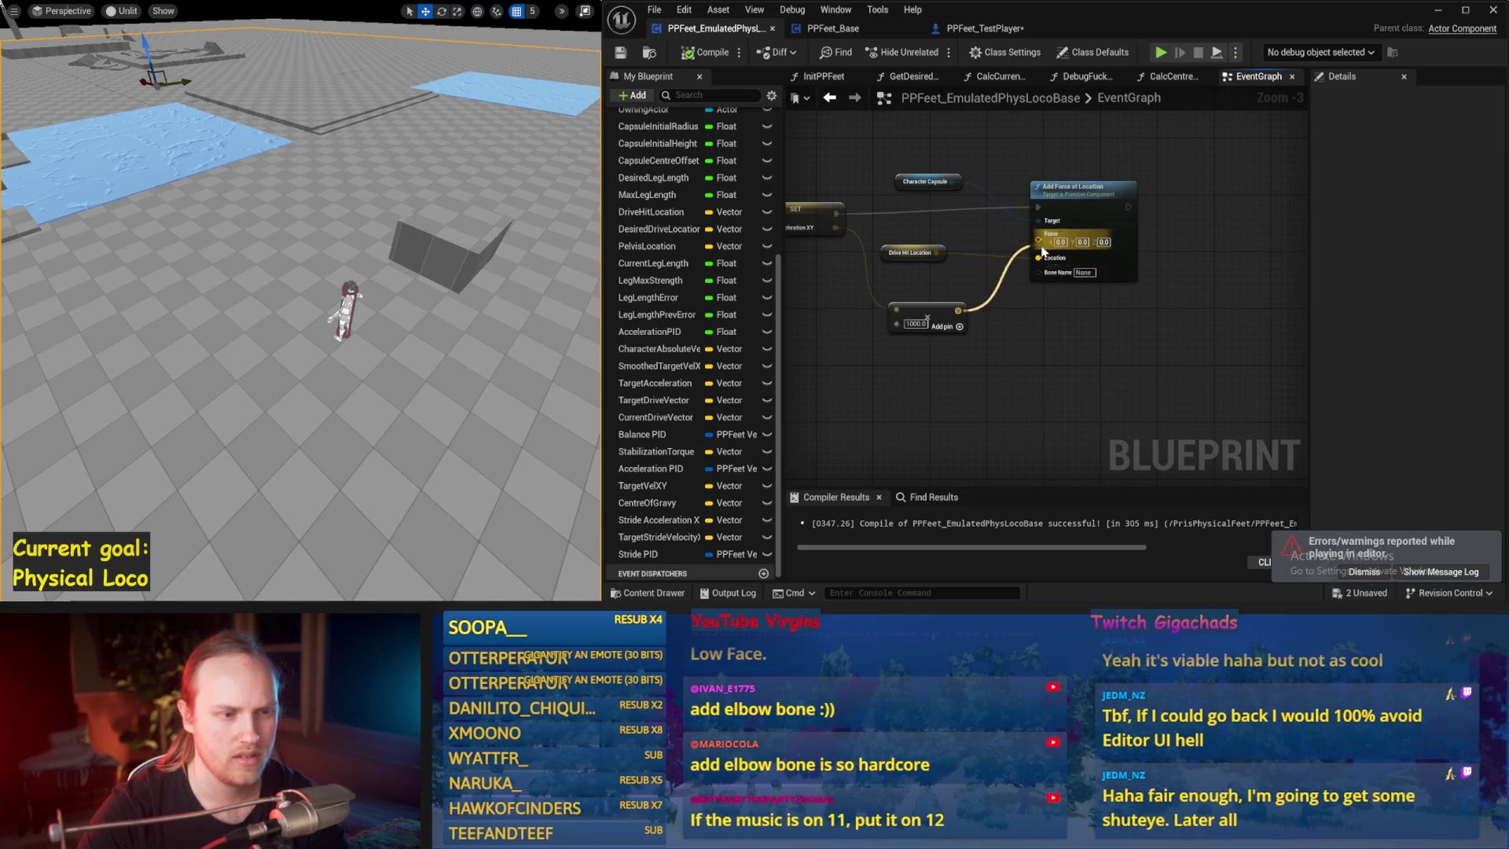
key(alt+p)
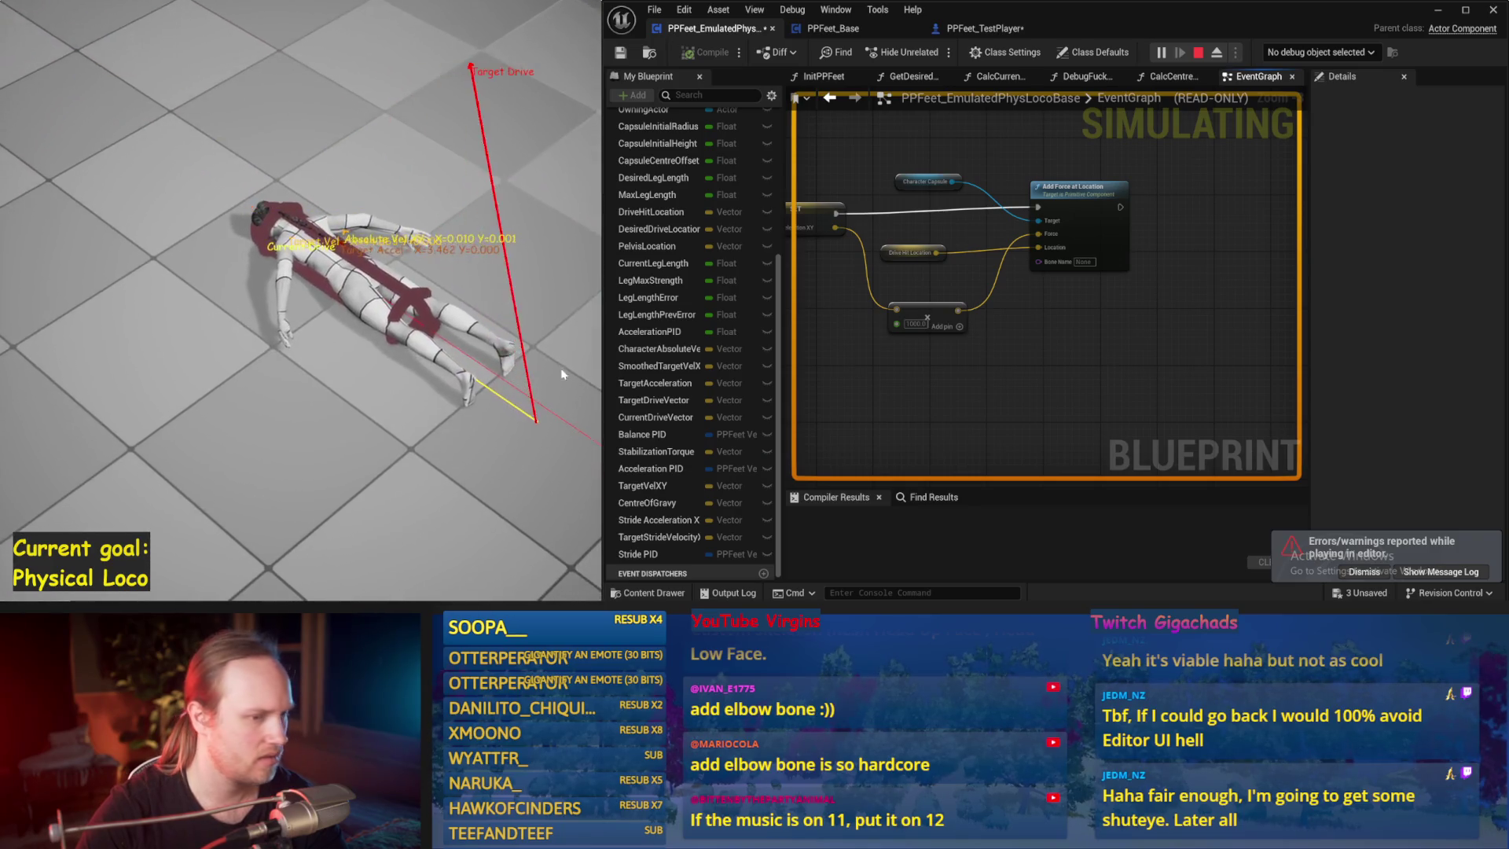
key(Escape)
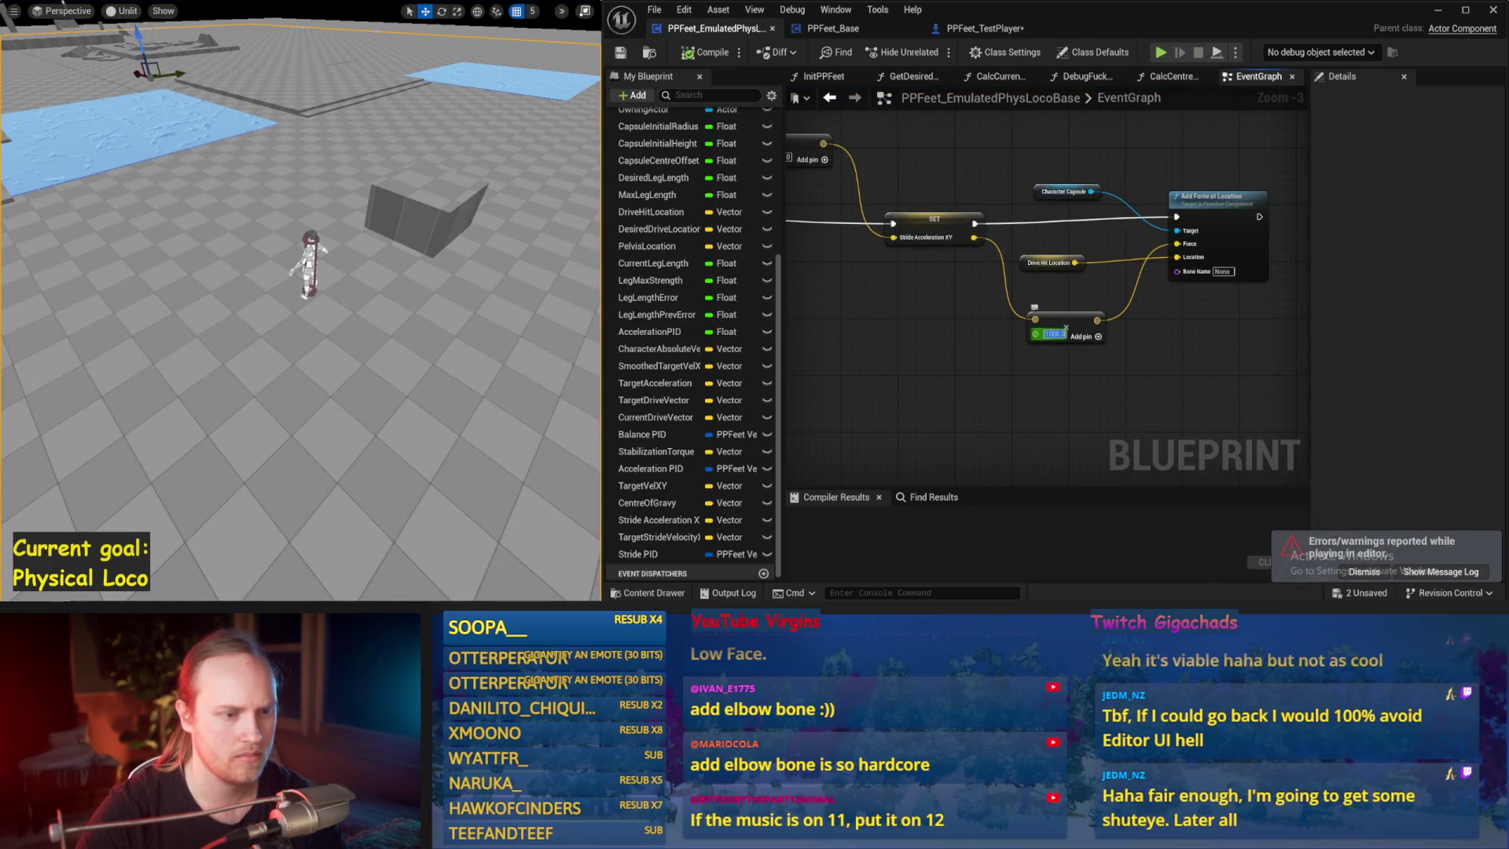
- Commit the larger stride-force multiplier and rerun the simulation several times with the character upright
click(945, 340)
drag(979, 363, 1050, 350)
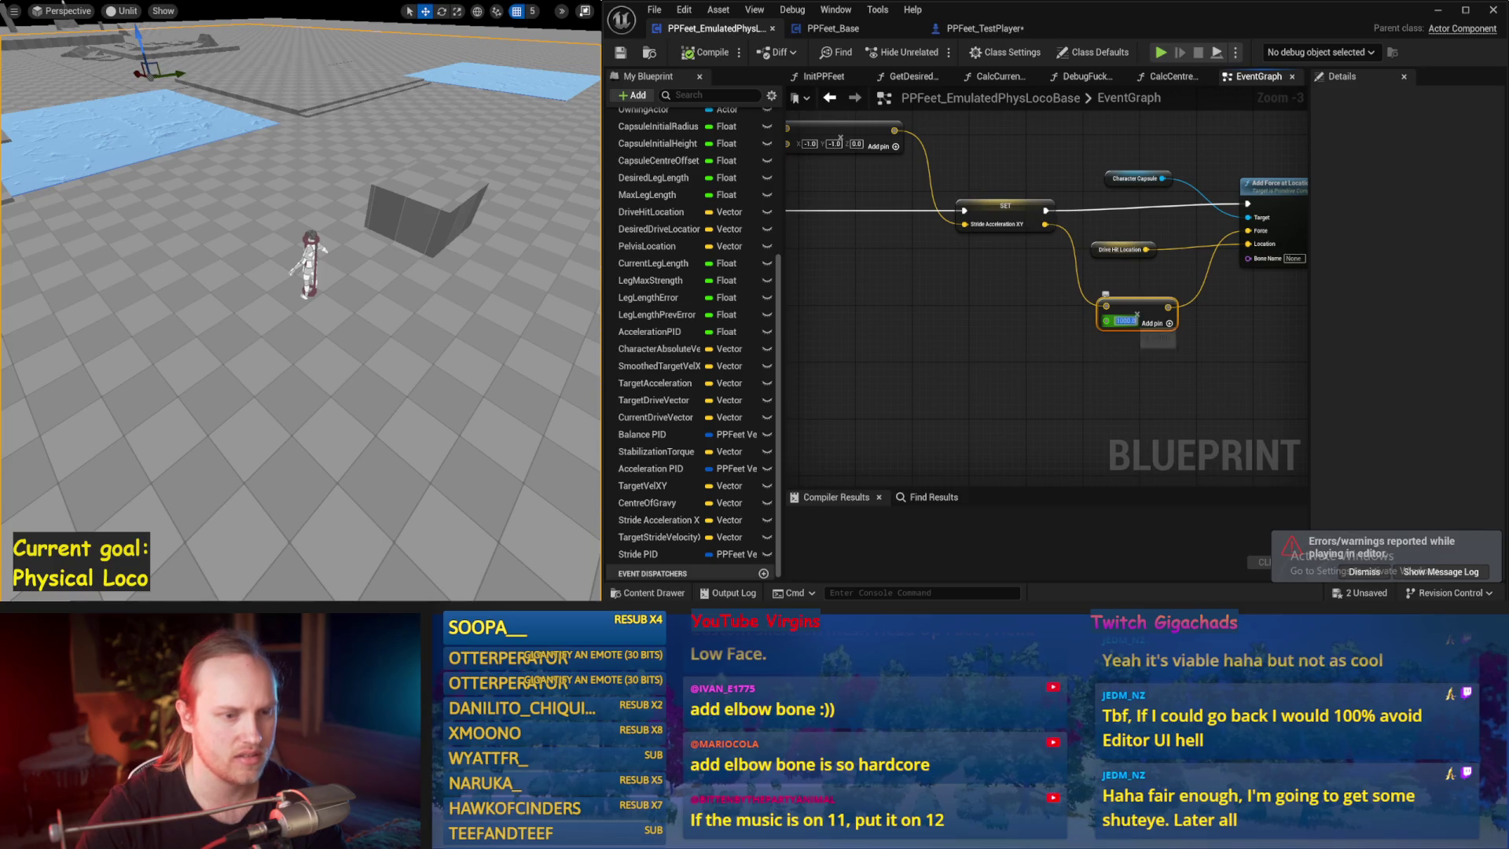
drag(564, 290, 216, 273)
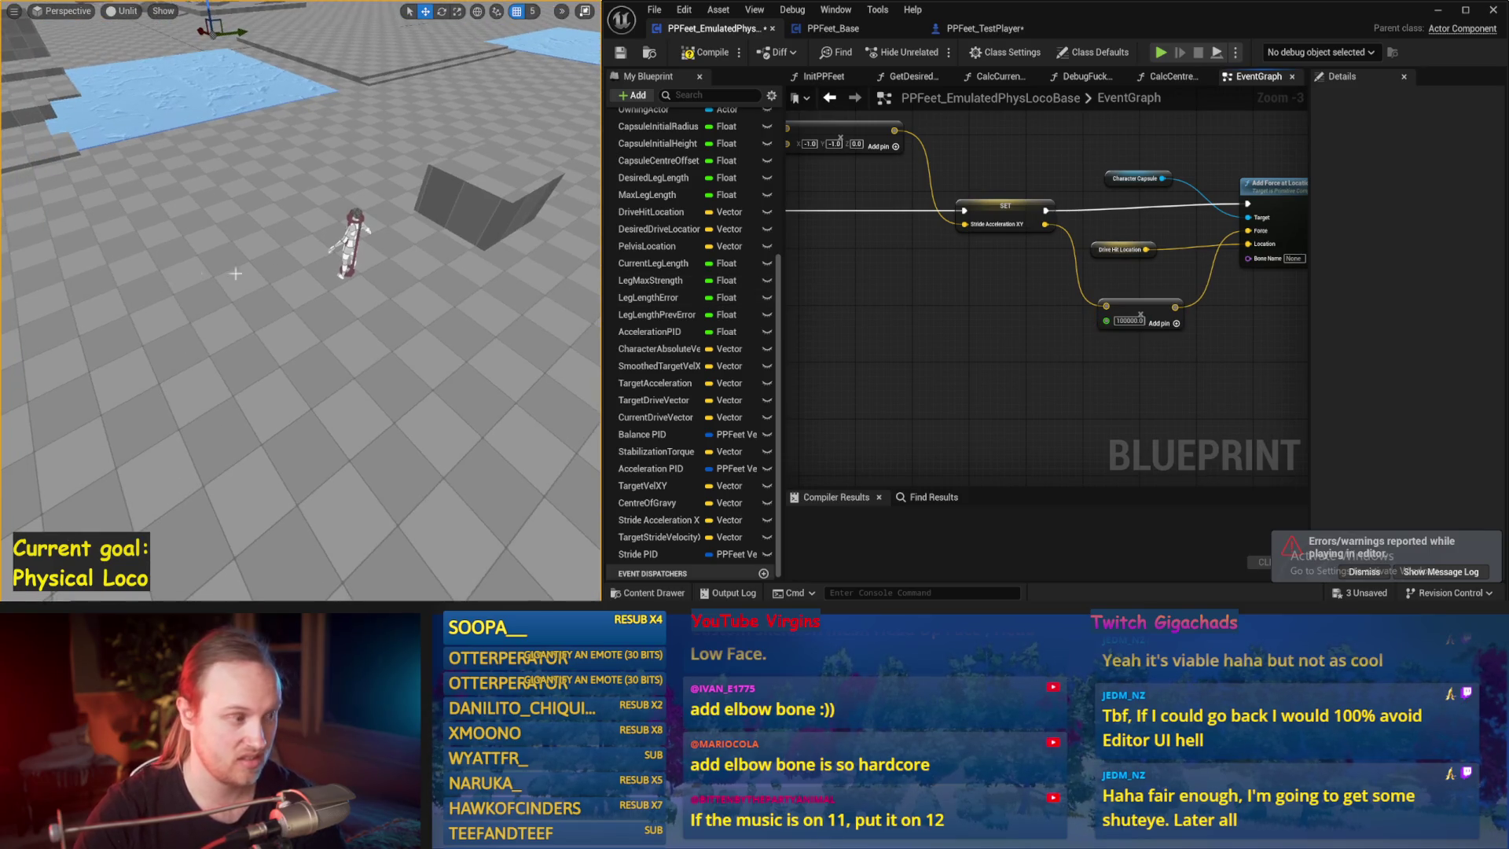
key(alt+s)
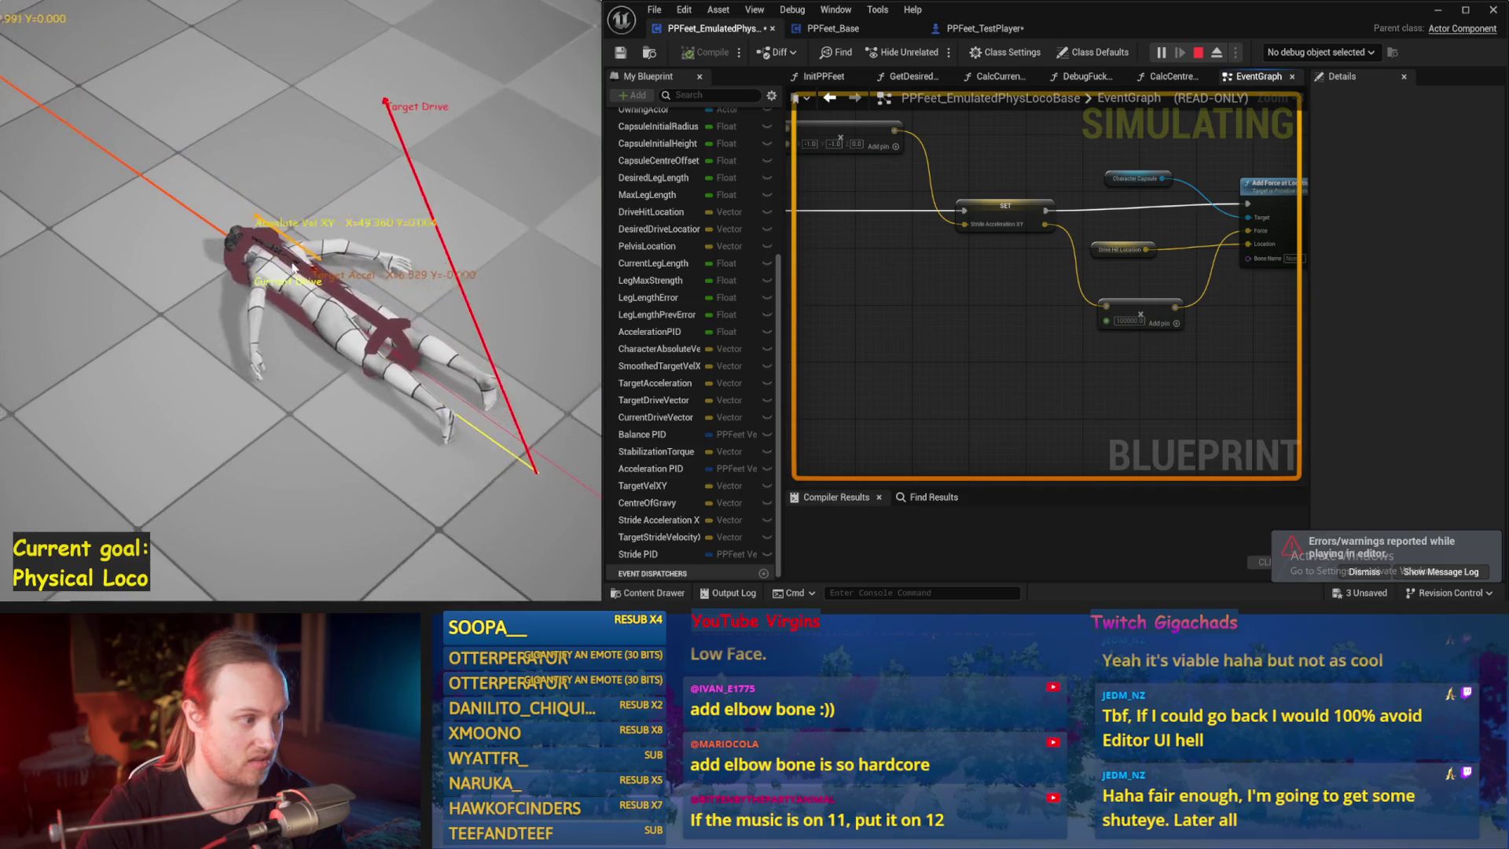
key(Escape)
key(alt+s)
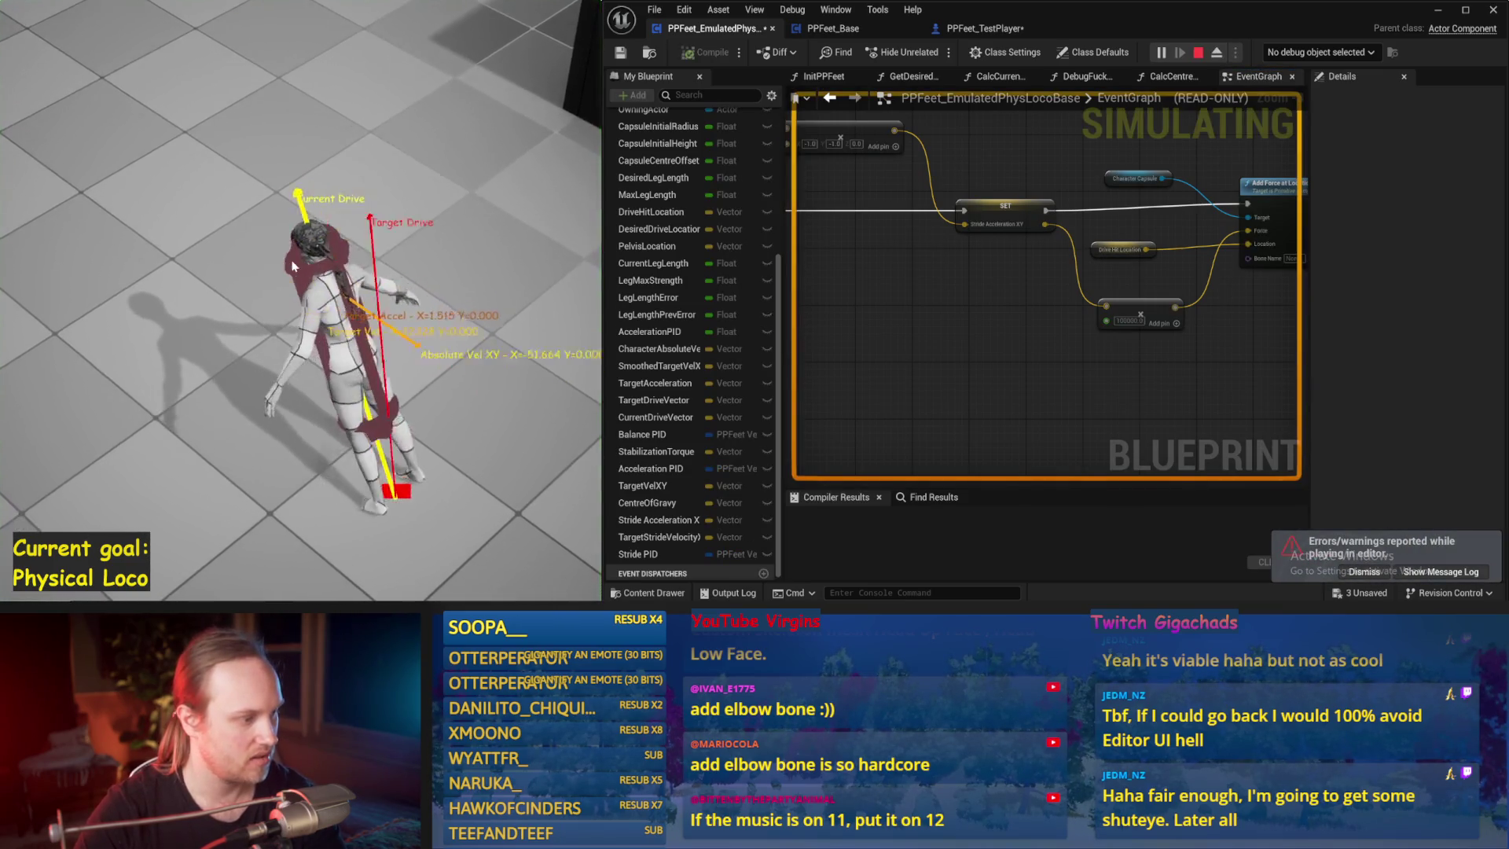
key(Escape)
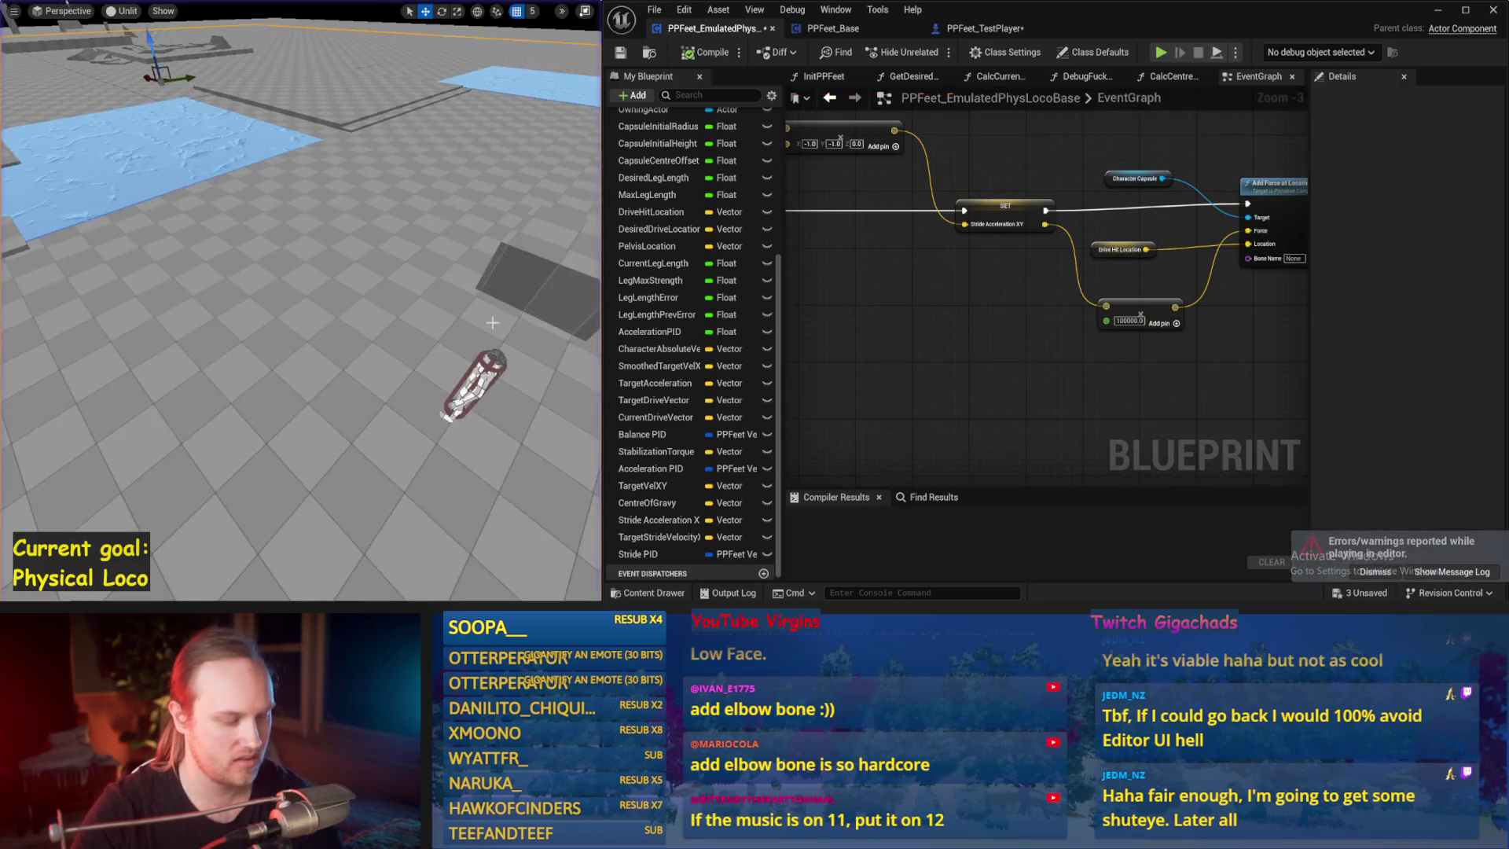
key(alt+s)
key(Escape)
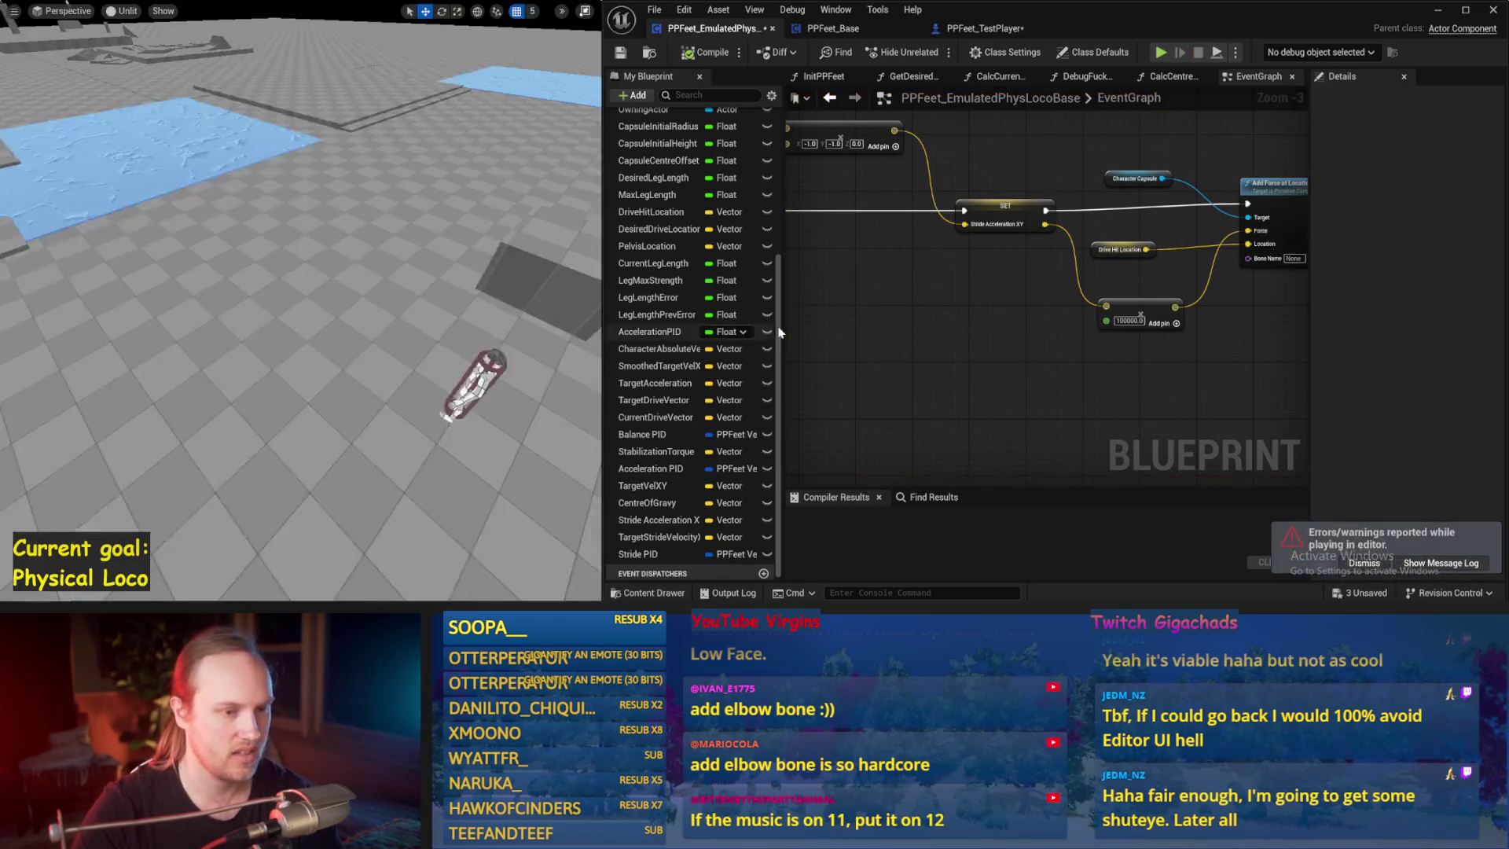
drag(1041, 316, 1034, 342)
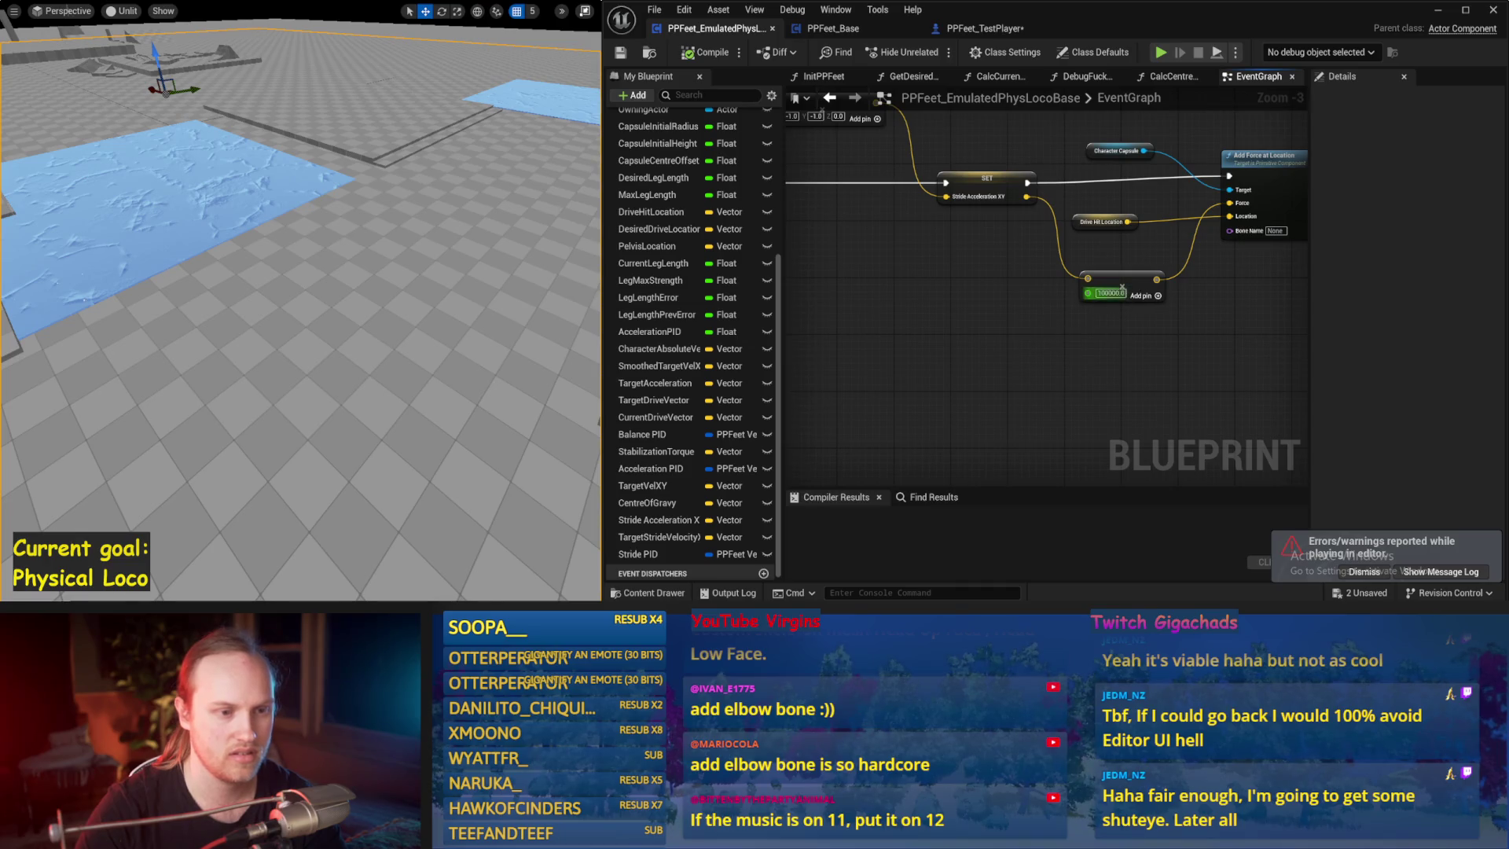
mouse_move(1046, 157)
mouse_down()
mouse_move(888, 189)
mouse_move(1108, 187)
mouse_move(1108, 207)
mouse_up()
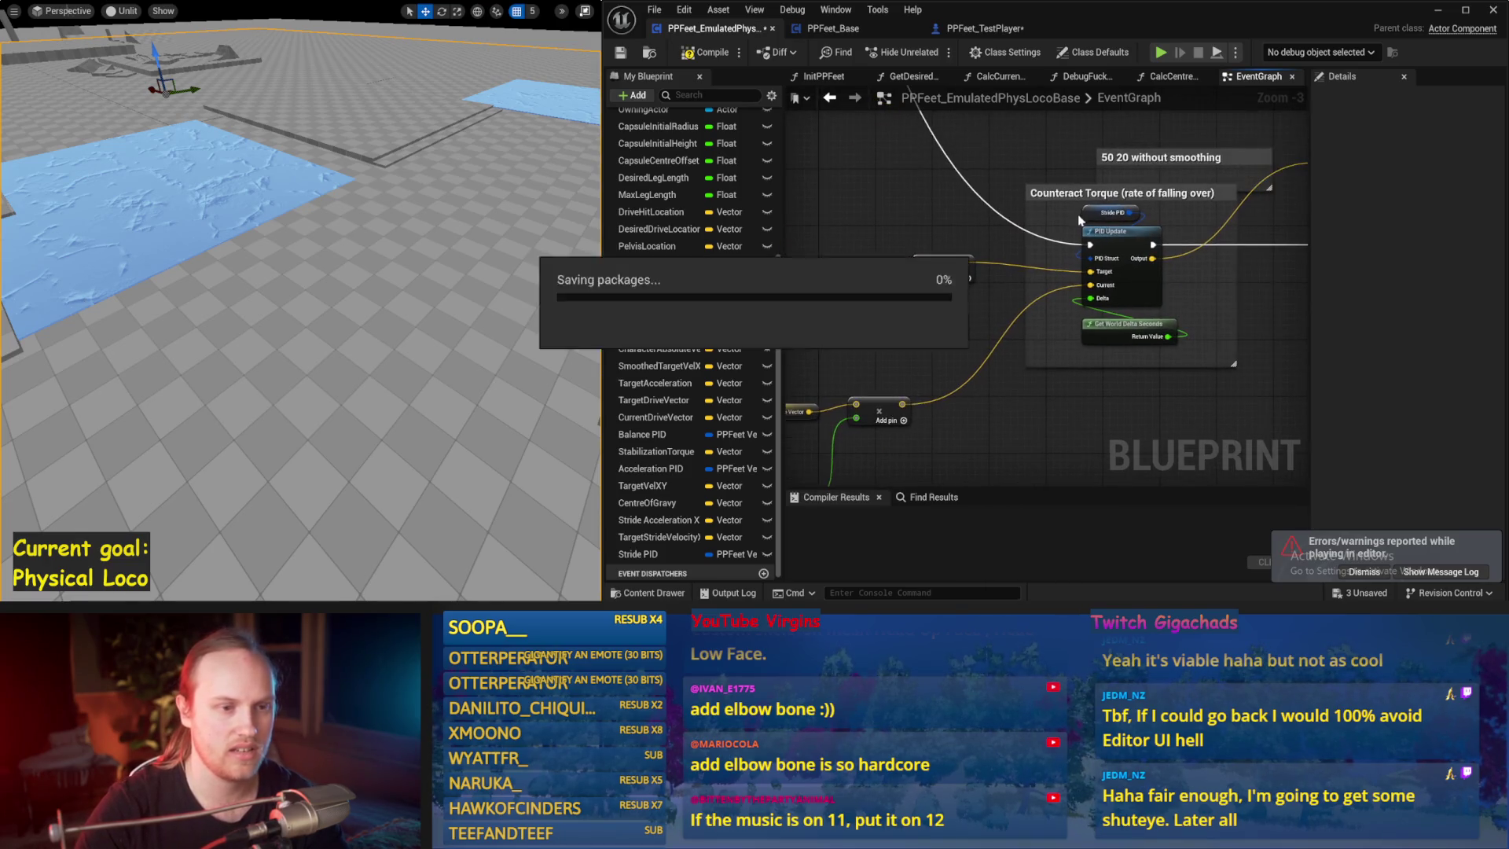
- Change the Stride PID DerivativeFactor in Details and run a simulation test
click(1108, 209)
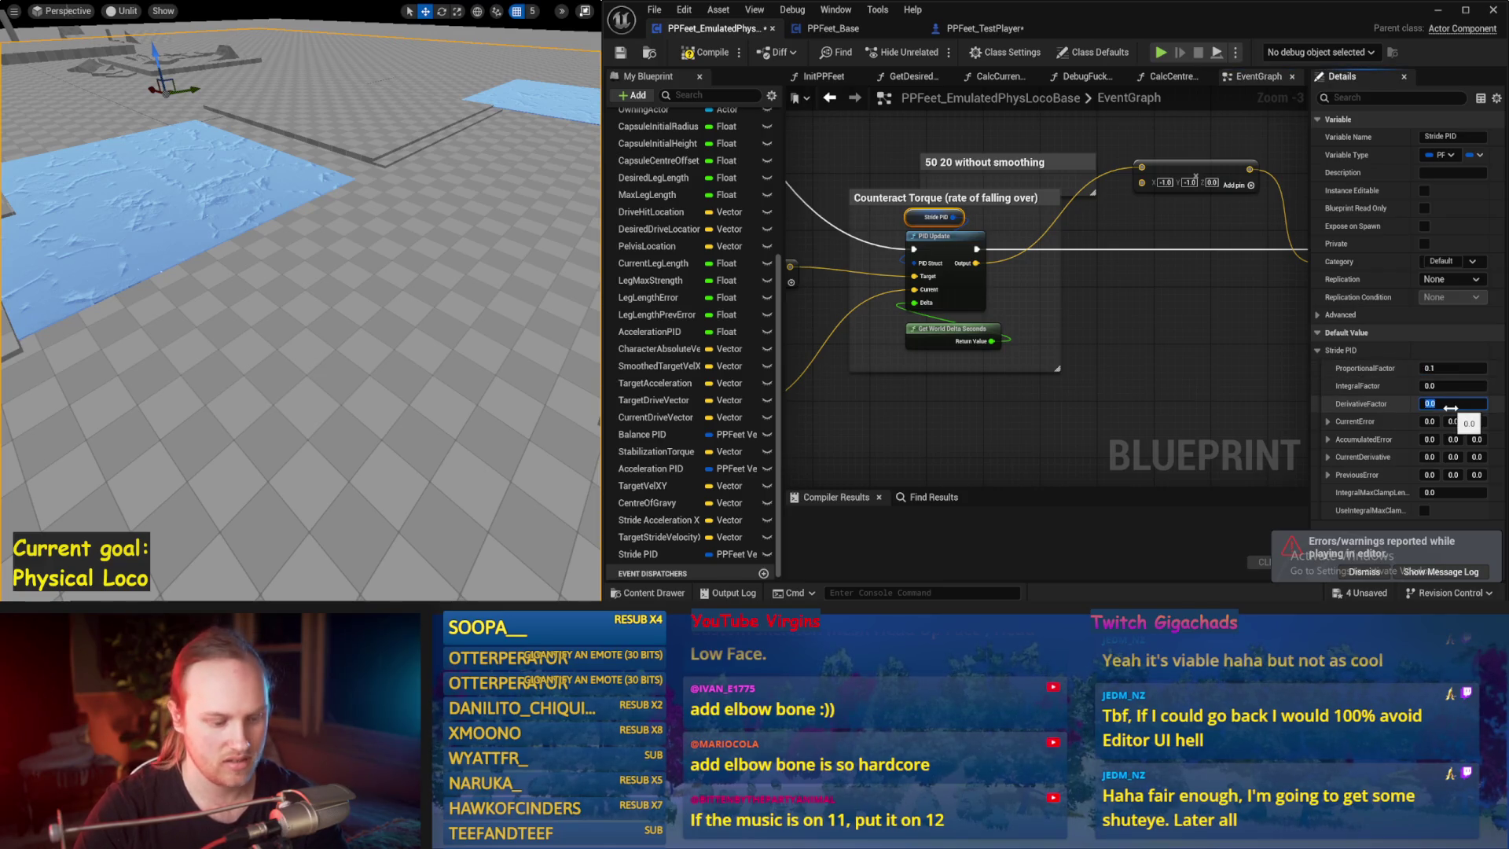
text(0.1)
key(Return)
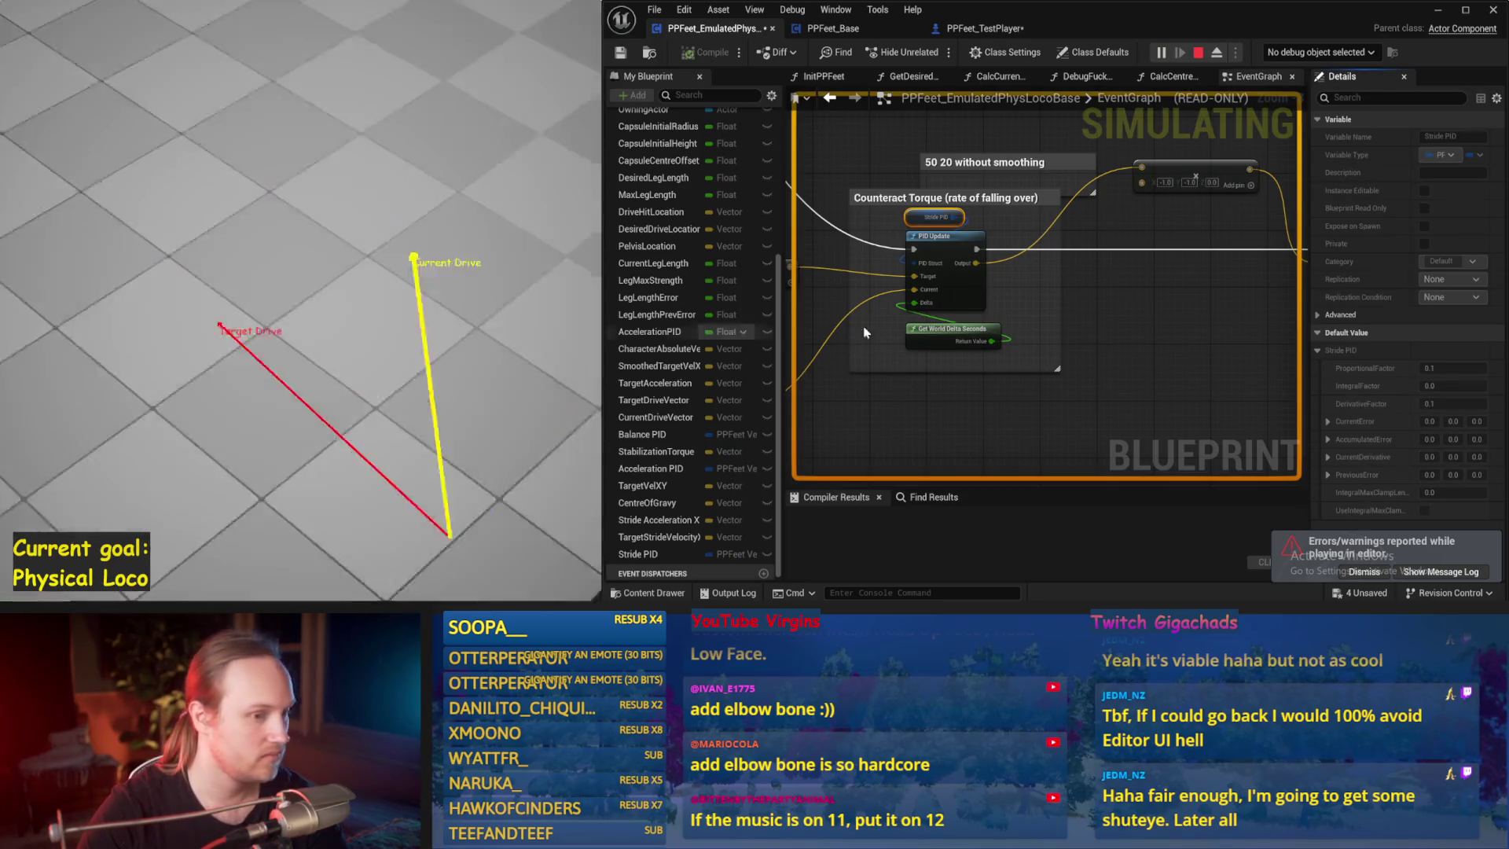
drag(1042, 306, 680, 297)
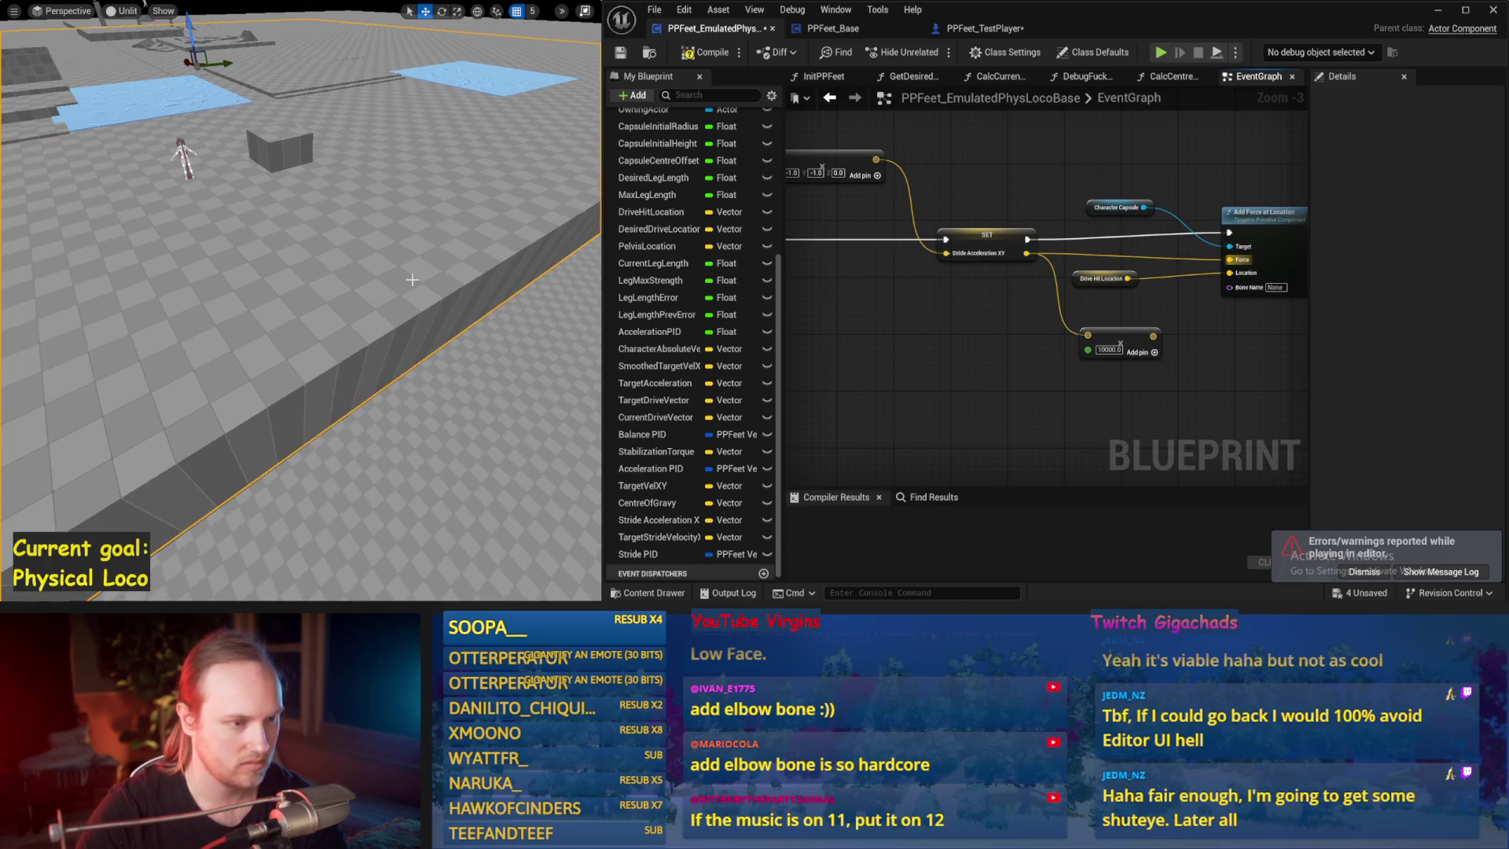
key(alt+s)
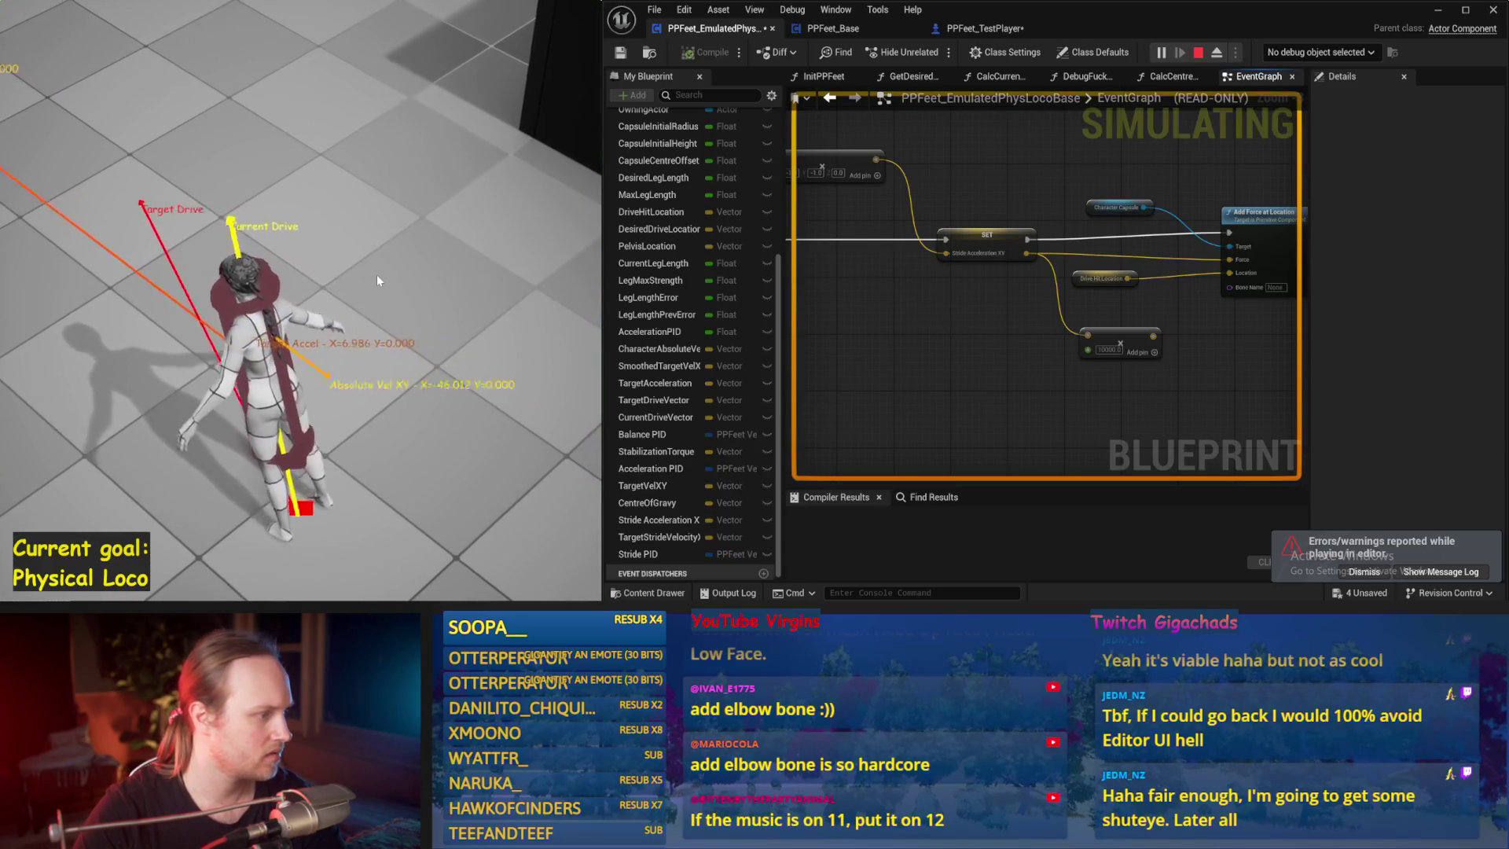
key(Escape)
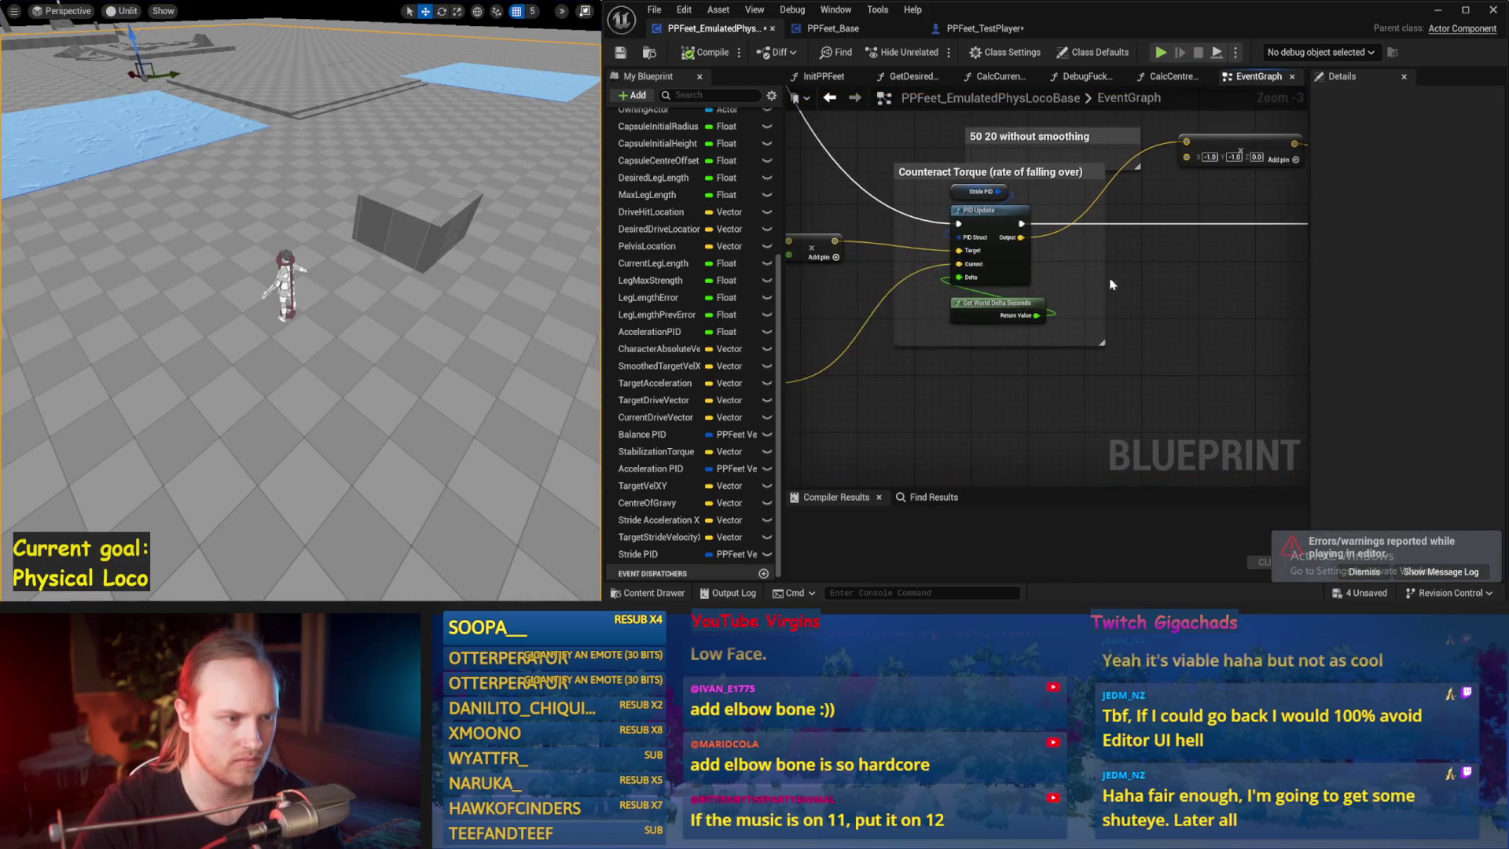
- Try a Stride PID proportional gain of 1, then revised gains, testing each in simulation
click(964, 198)
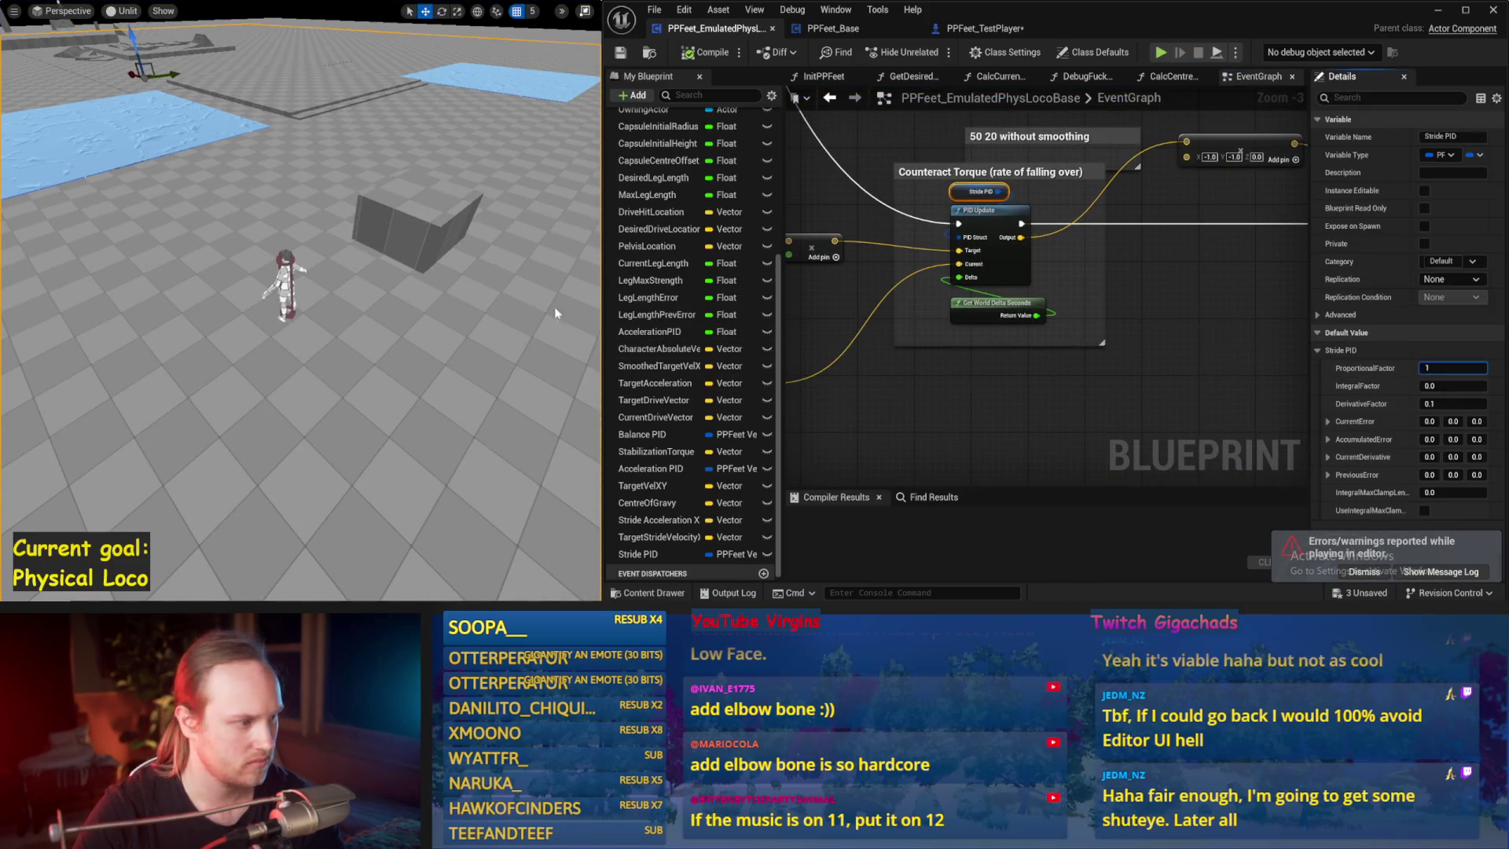
key(Return)
key(alt+s)
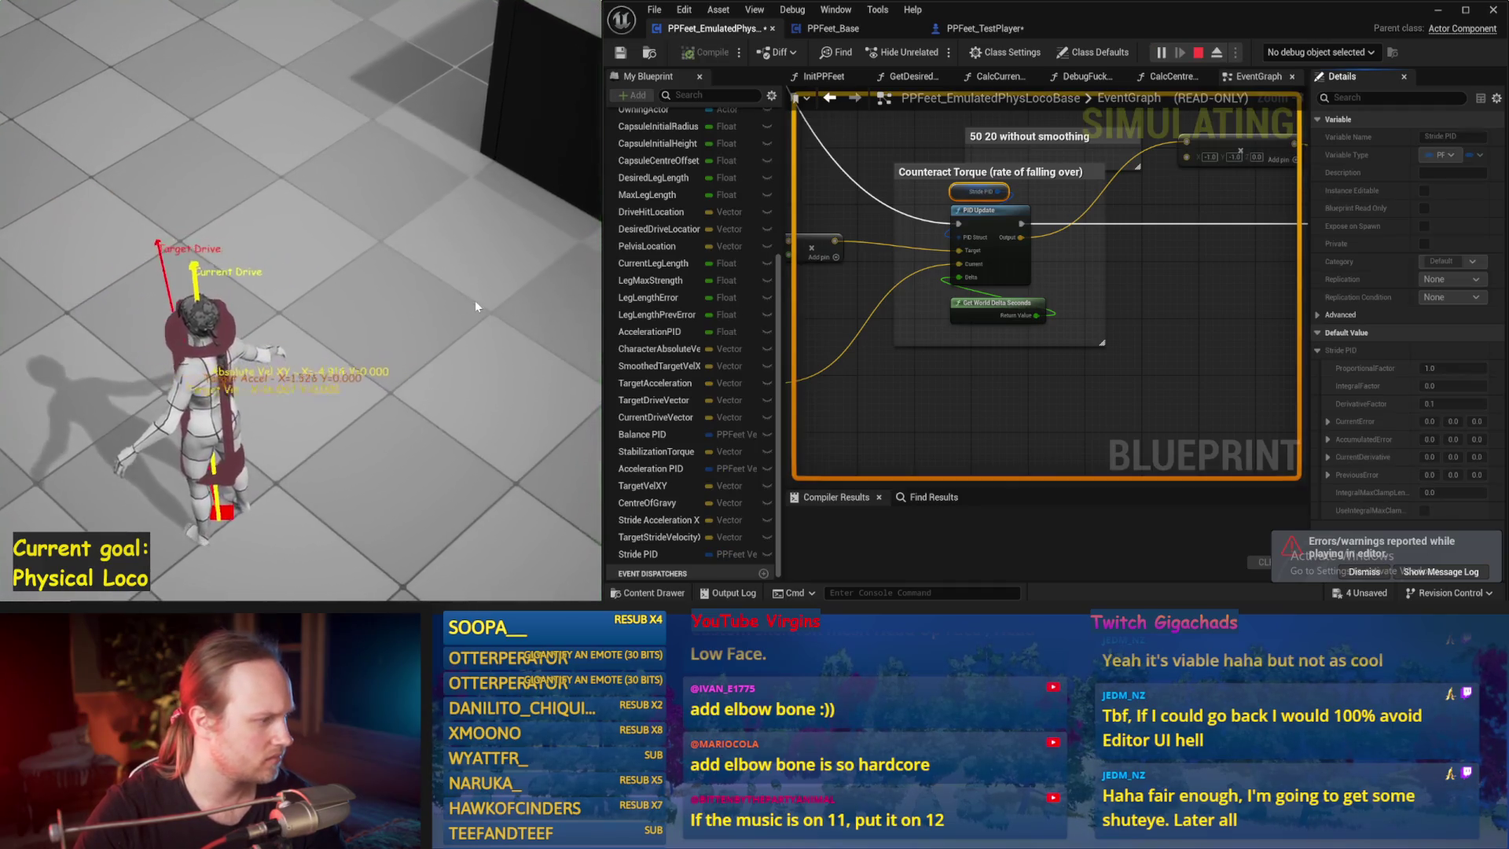
key(Escape)
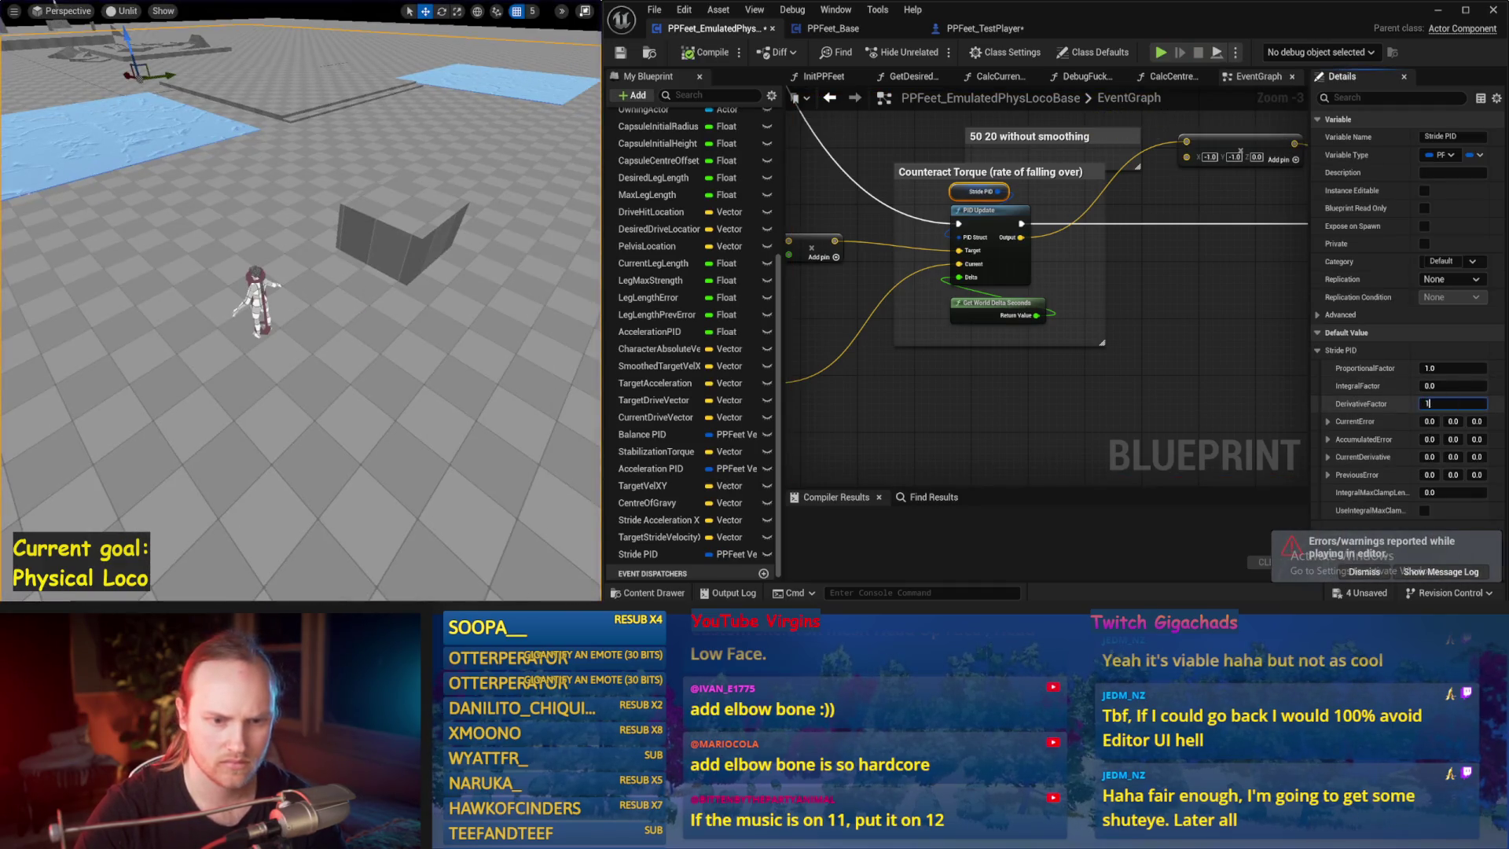
click(1451, 368)
text(19)
key(Return)
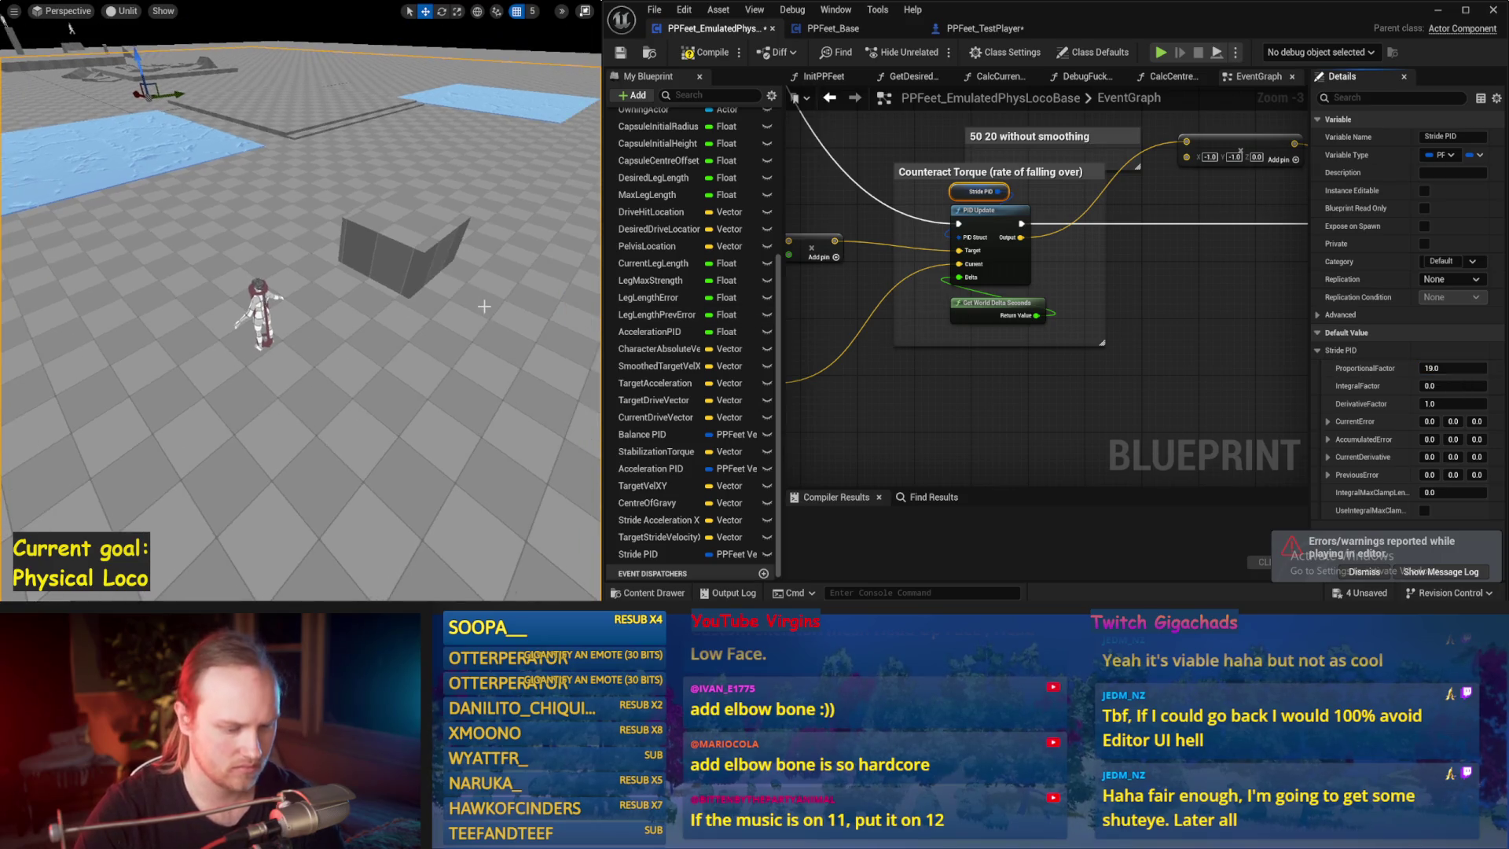
key(alt+s)
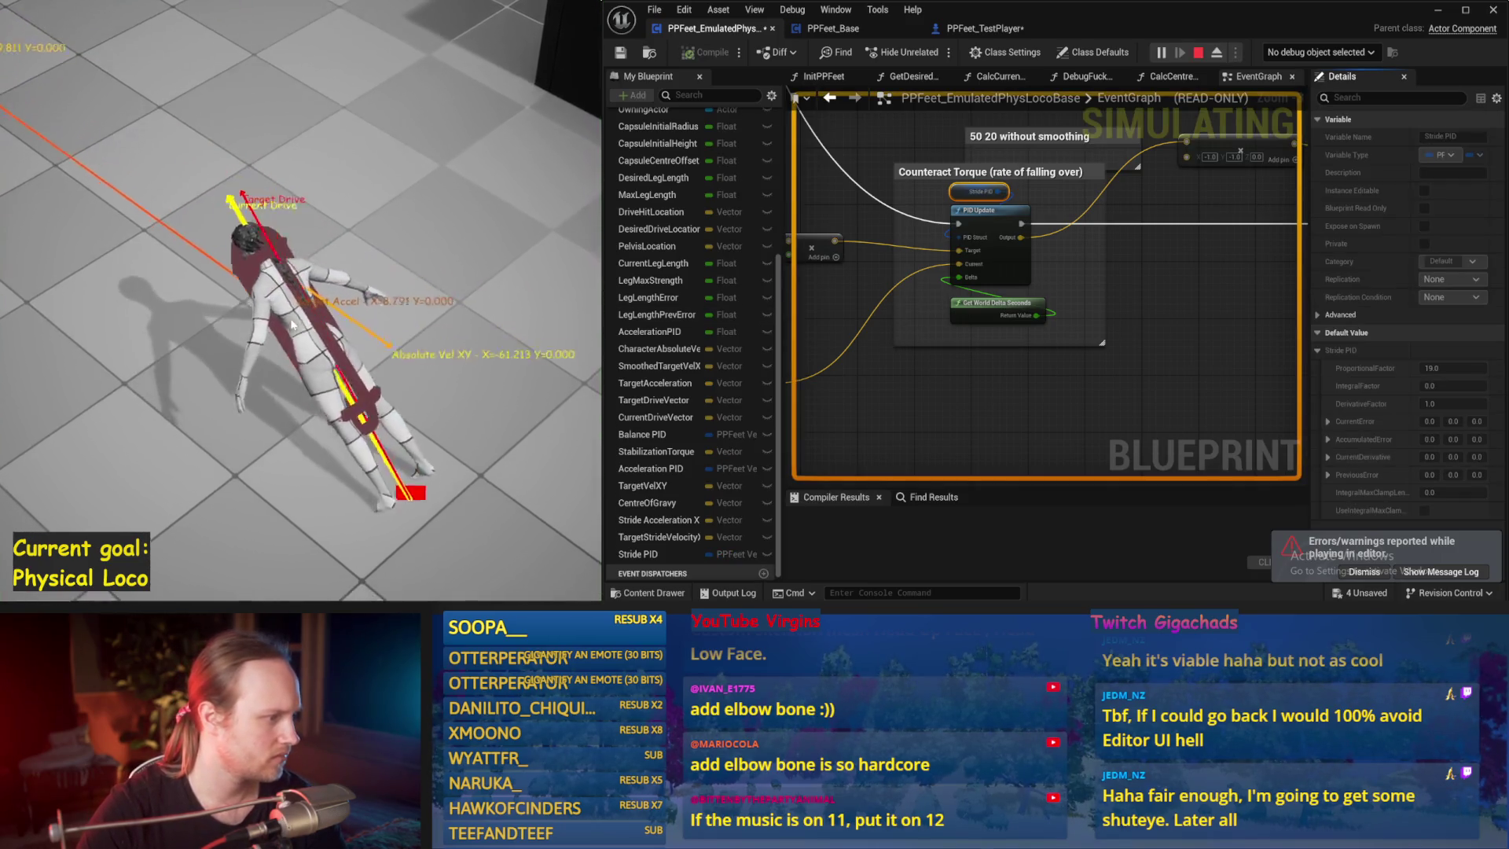
key(Escape)
key(alt+s)
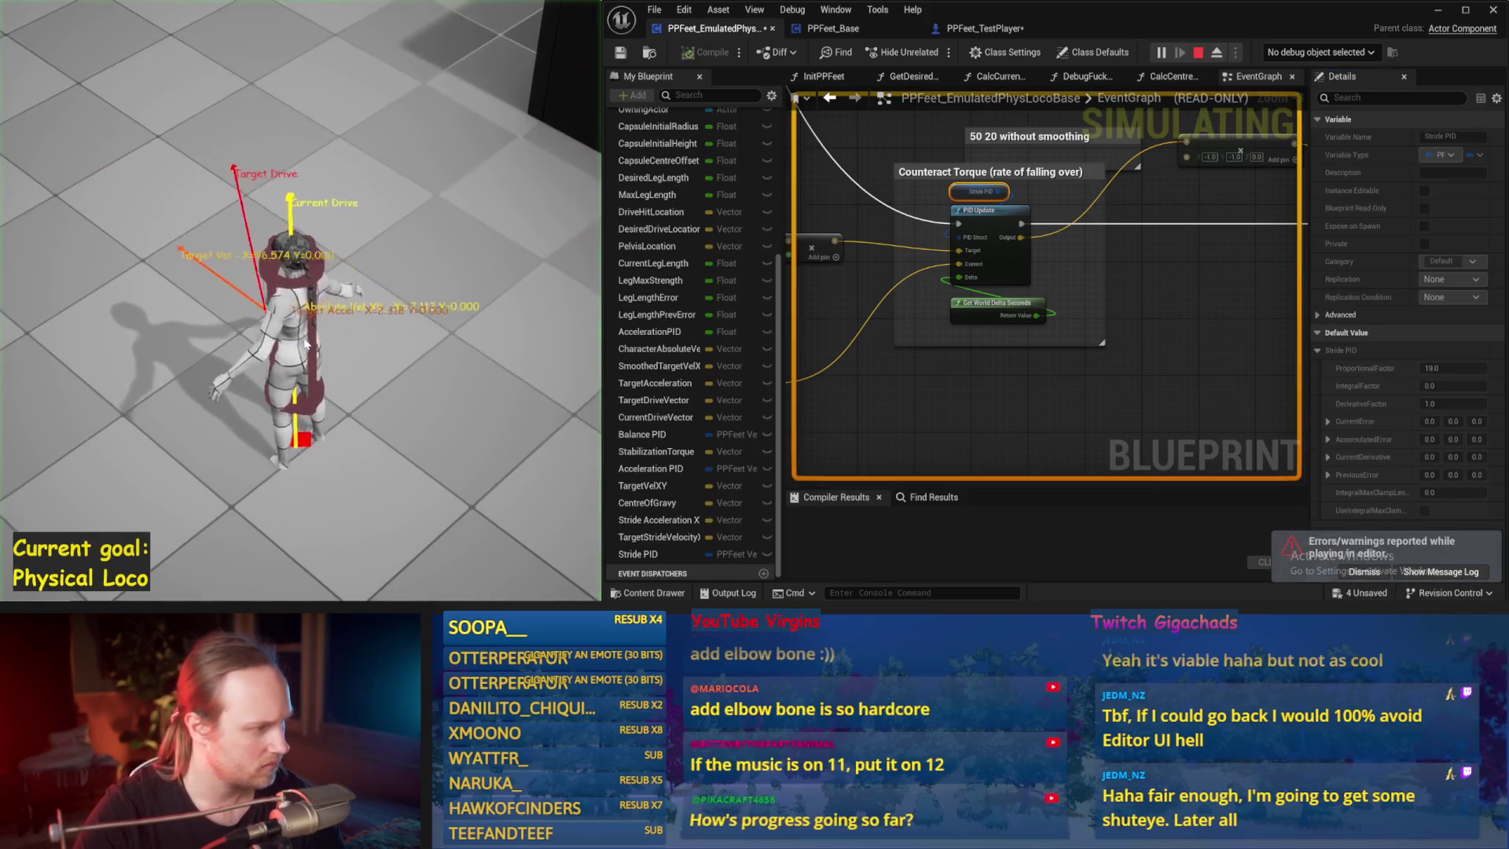
key(Escape)
key(alt+s)
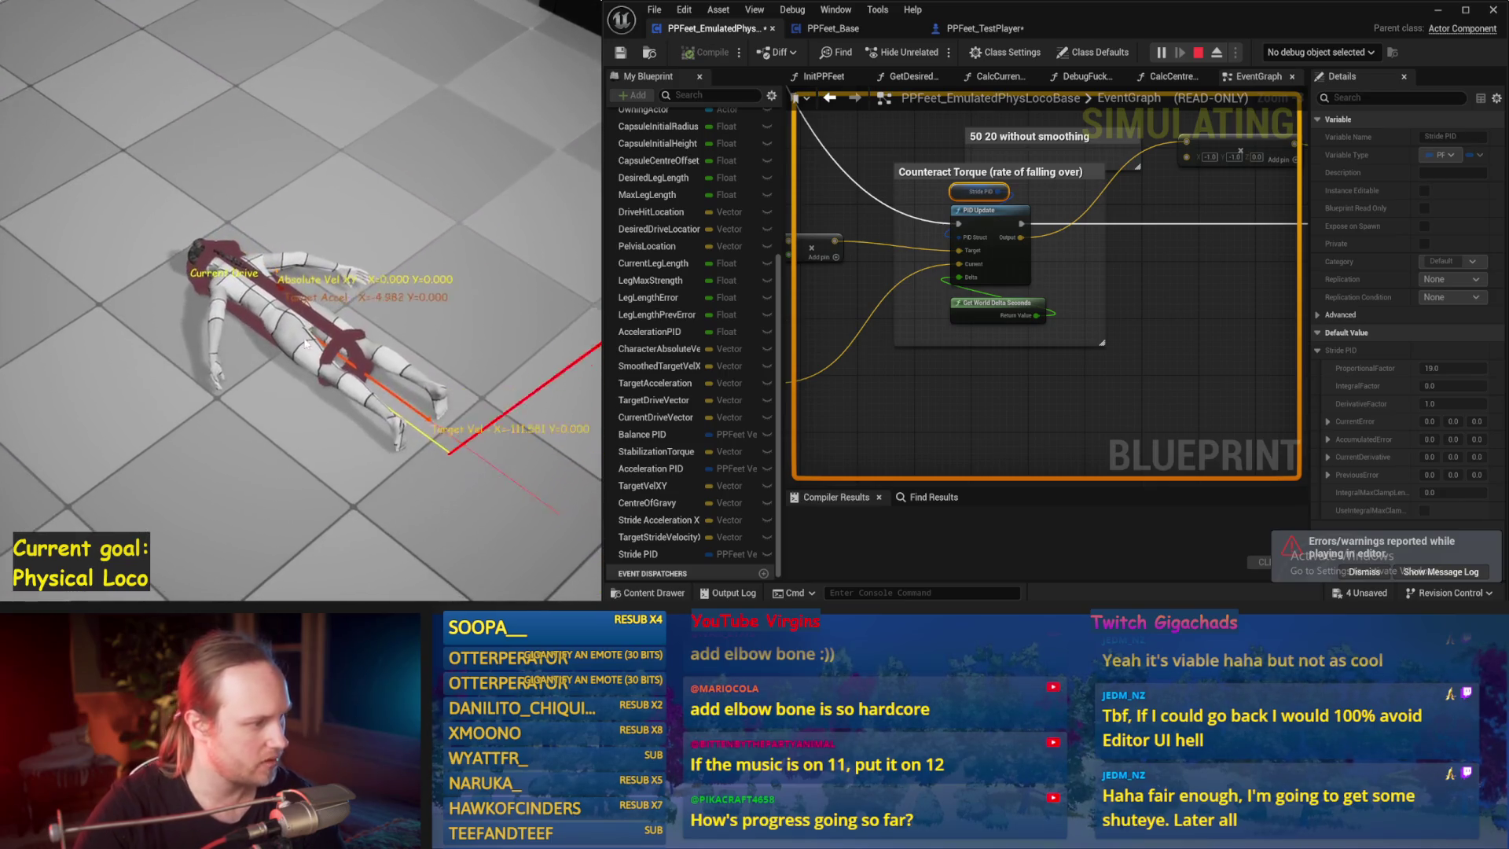
key(Escape)
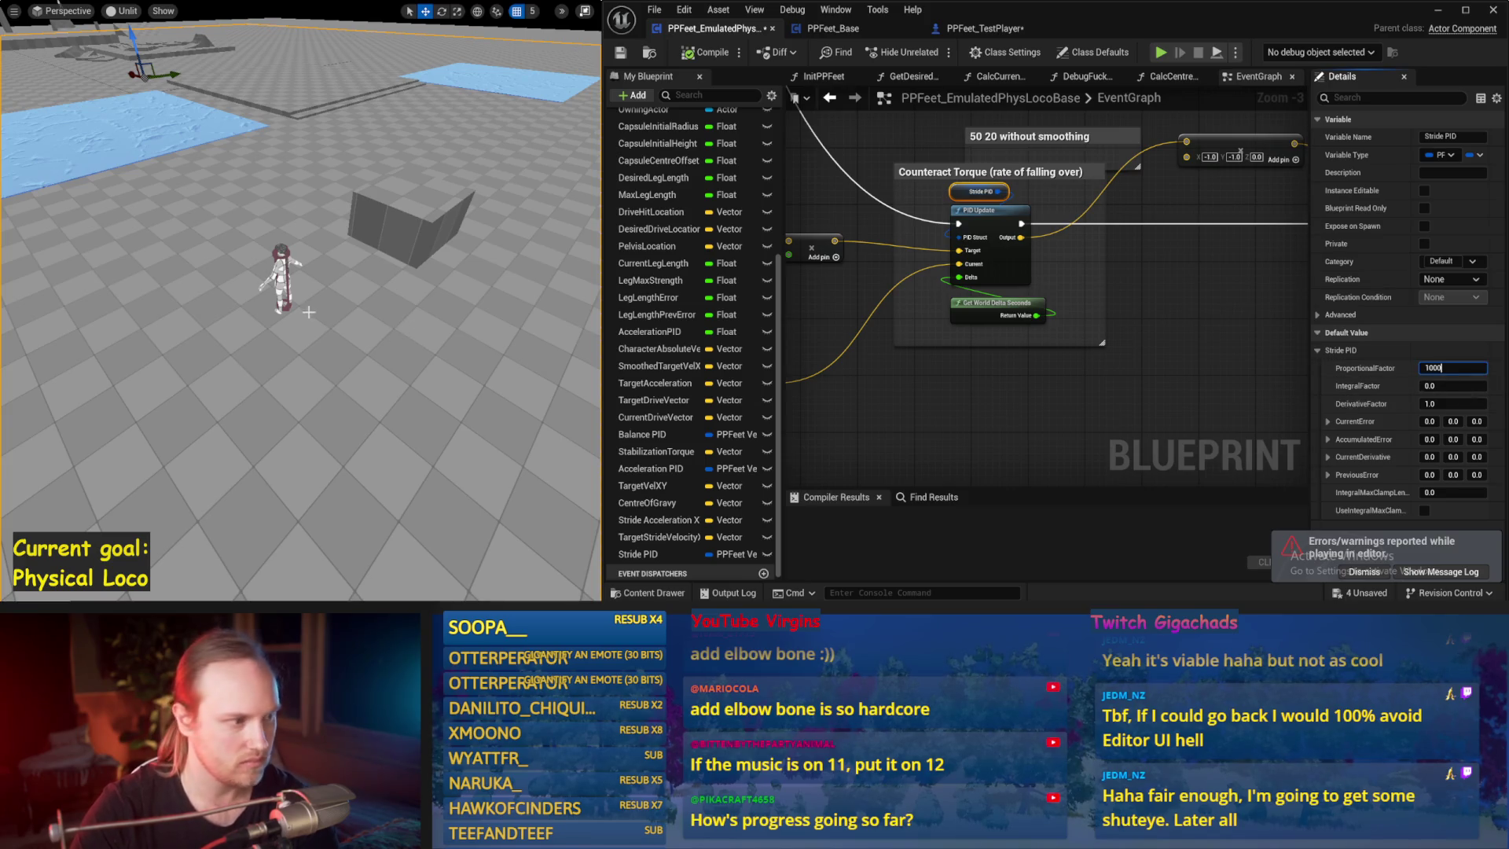
- Set the Stride PID gains to proportional 1000 and derivative 100 and test them
key(Return)
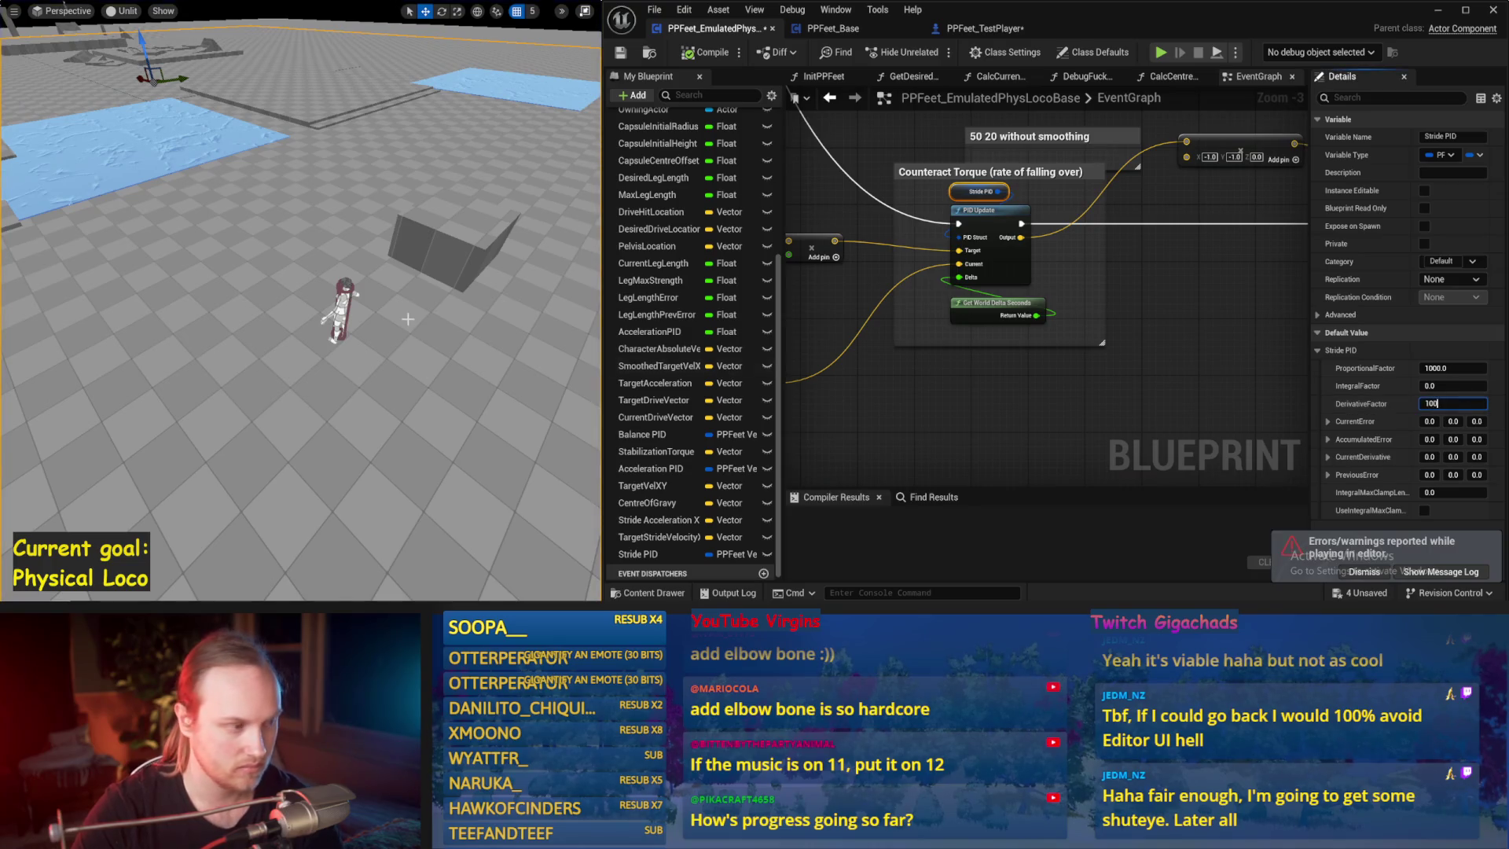
key(Return)
key(alt+p)
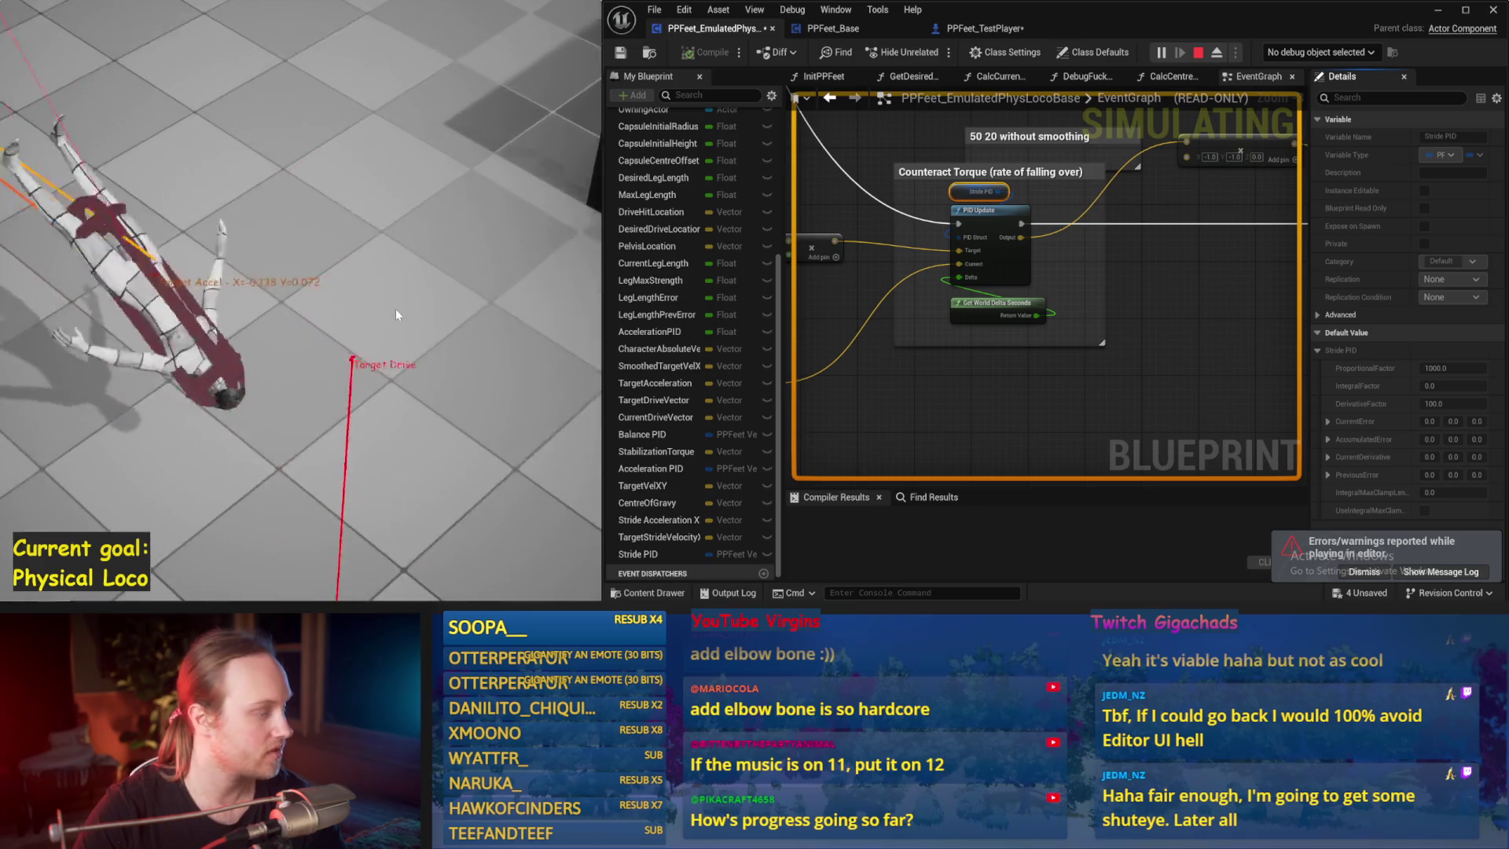
key(Escape)
key(alt+p)
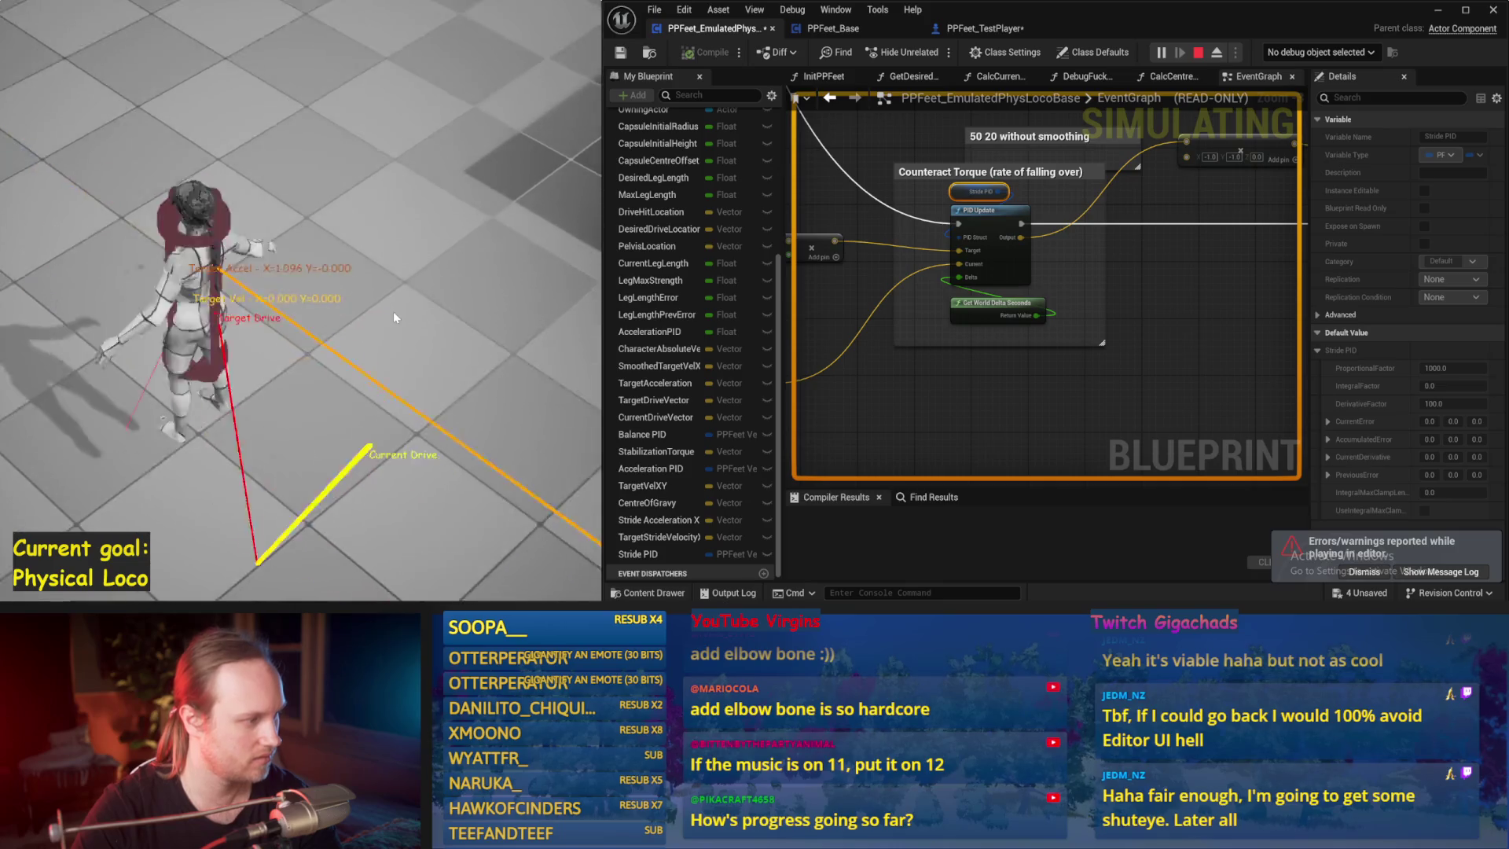
key(Escape)
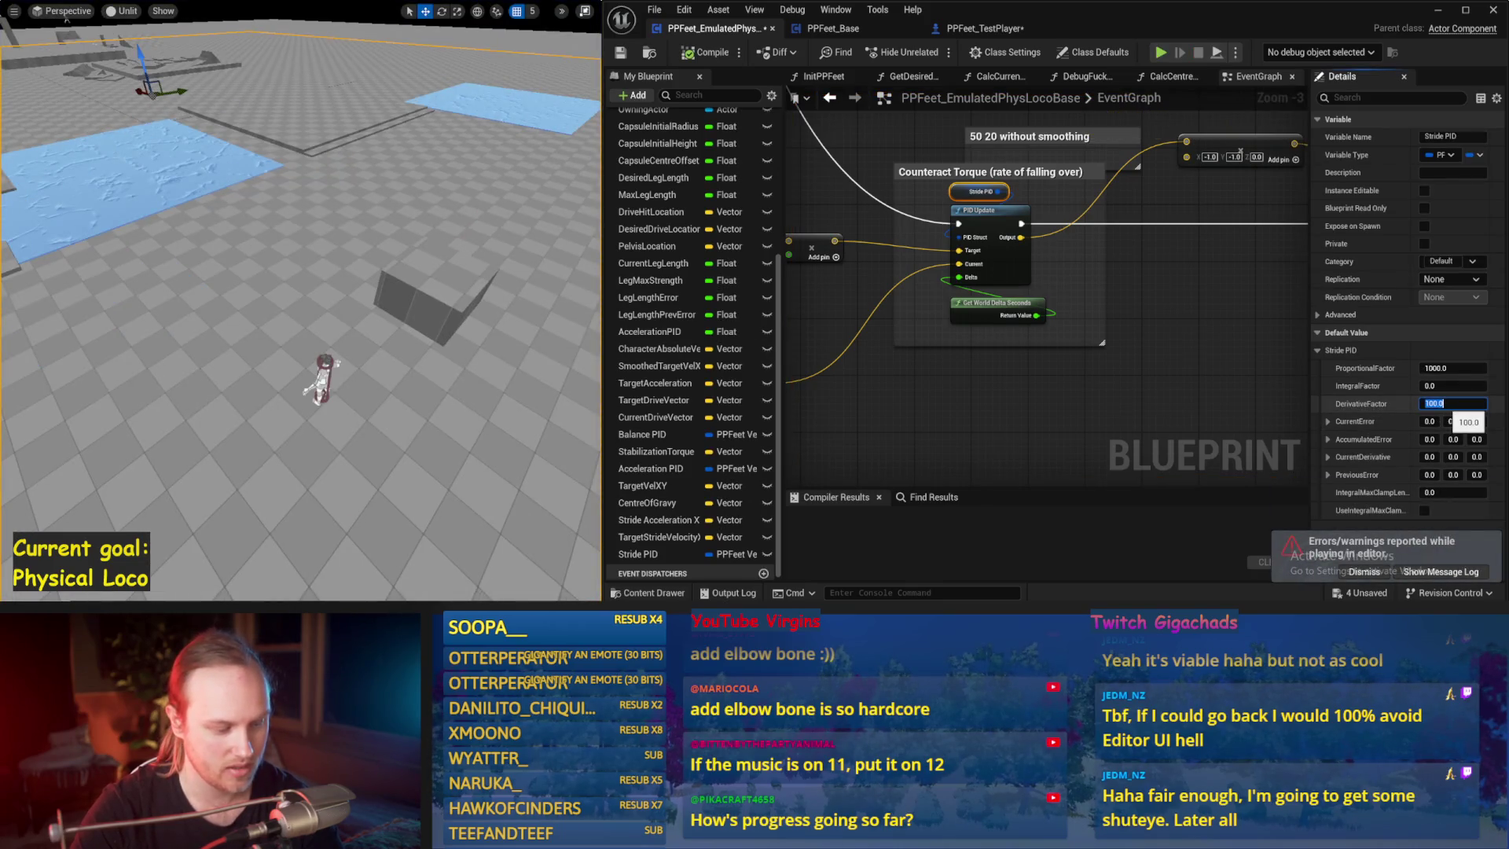
- Settle on derivative 30 and proportional 300, save, and test the character again
mouse_move(493, 364)
mouse_down()
mouse_move(472, 346)
mouse_move(438, 384)
mouse_up()
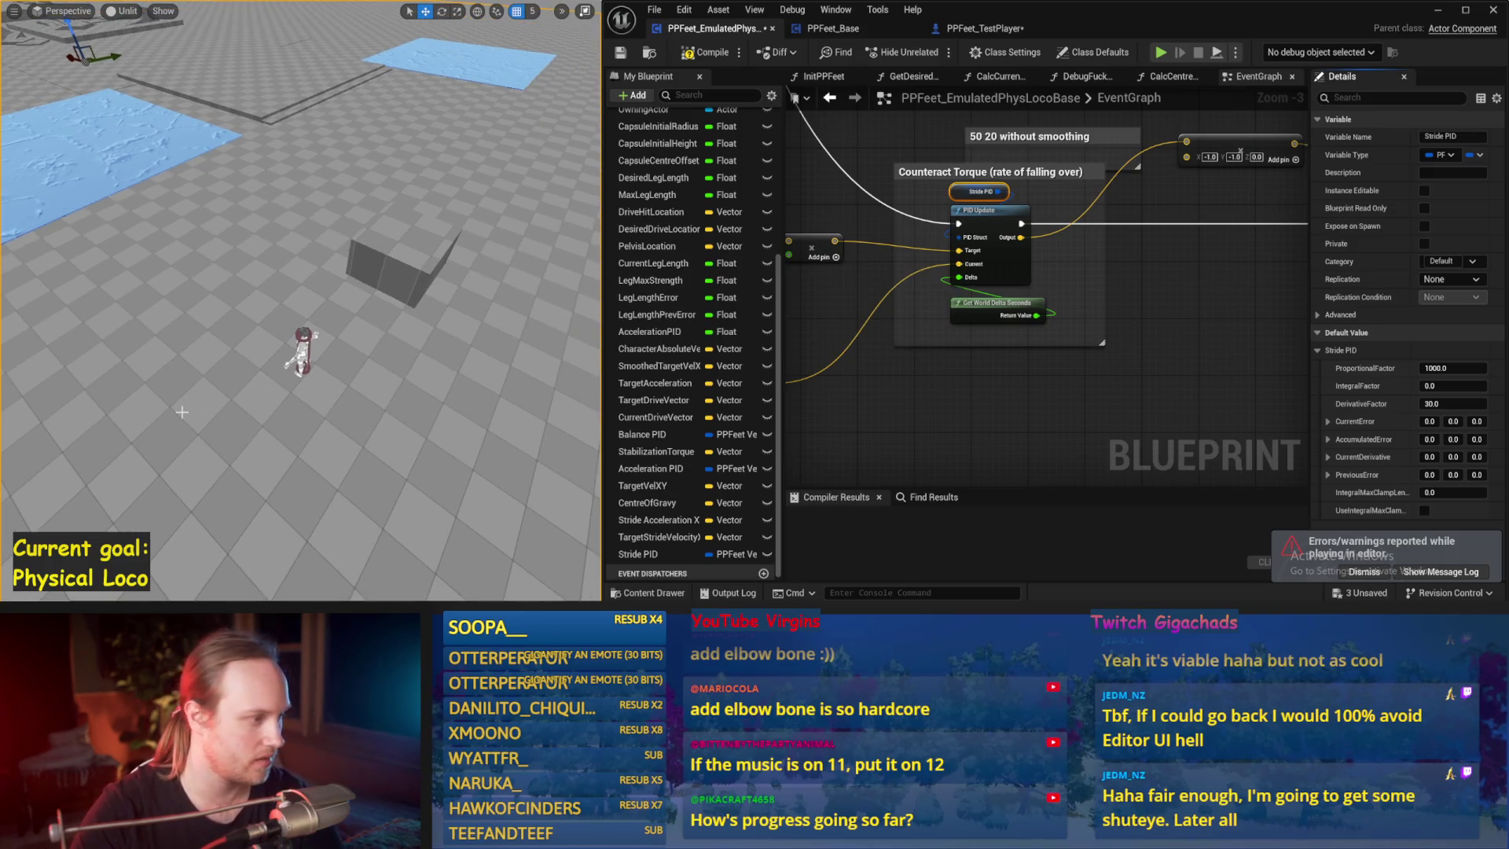
key(alt+s)
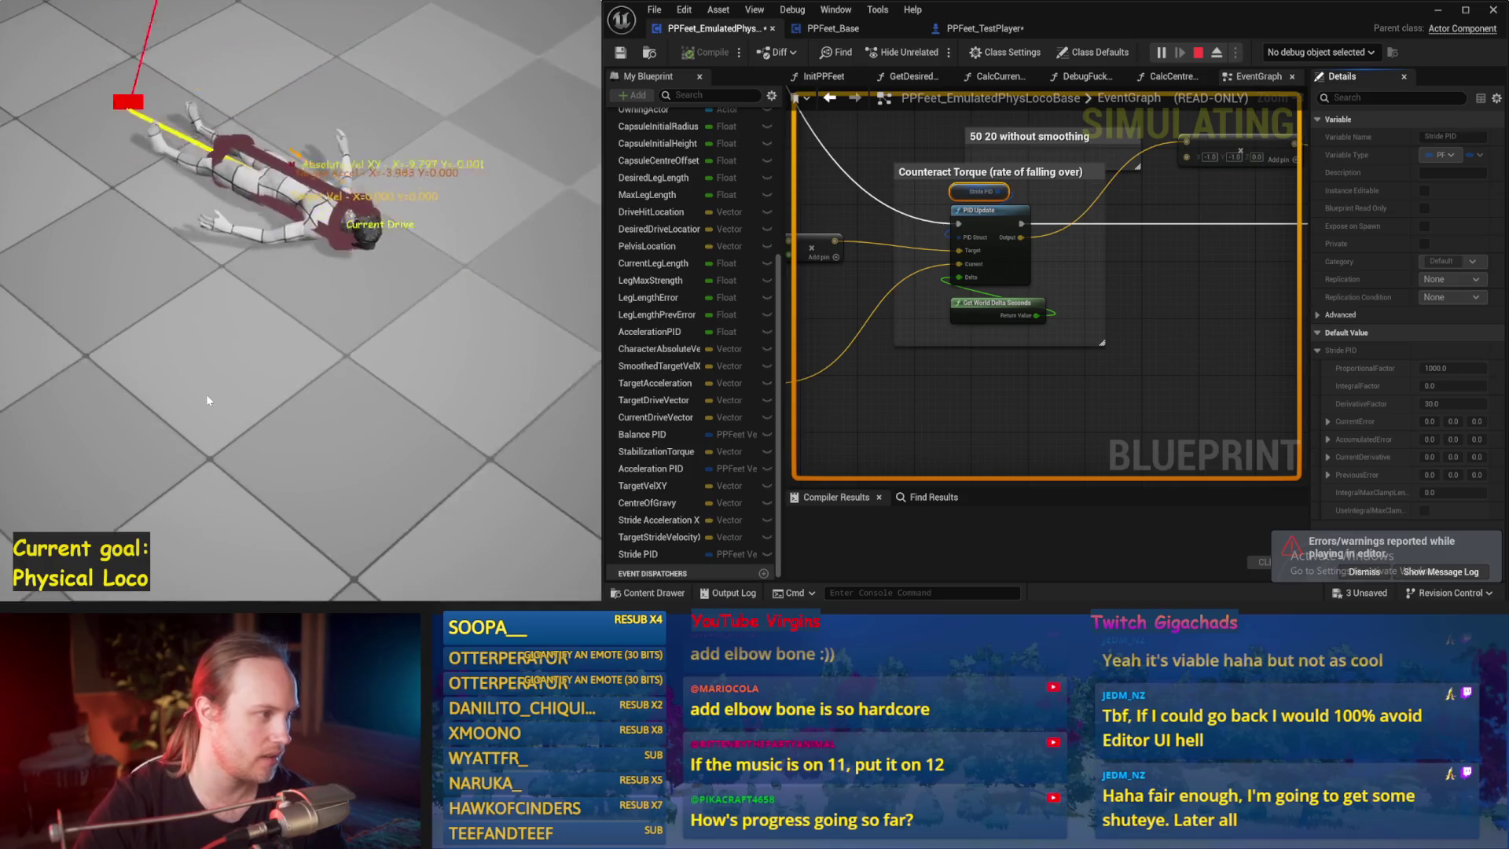
key(Escape)
key(ctrl+s)
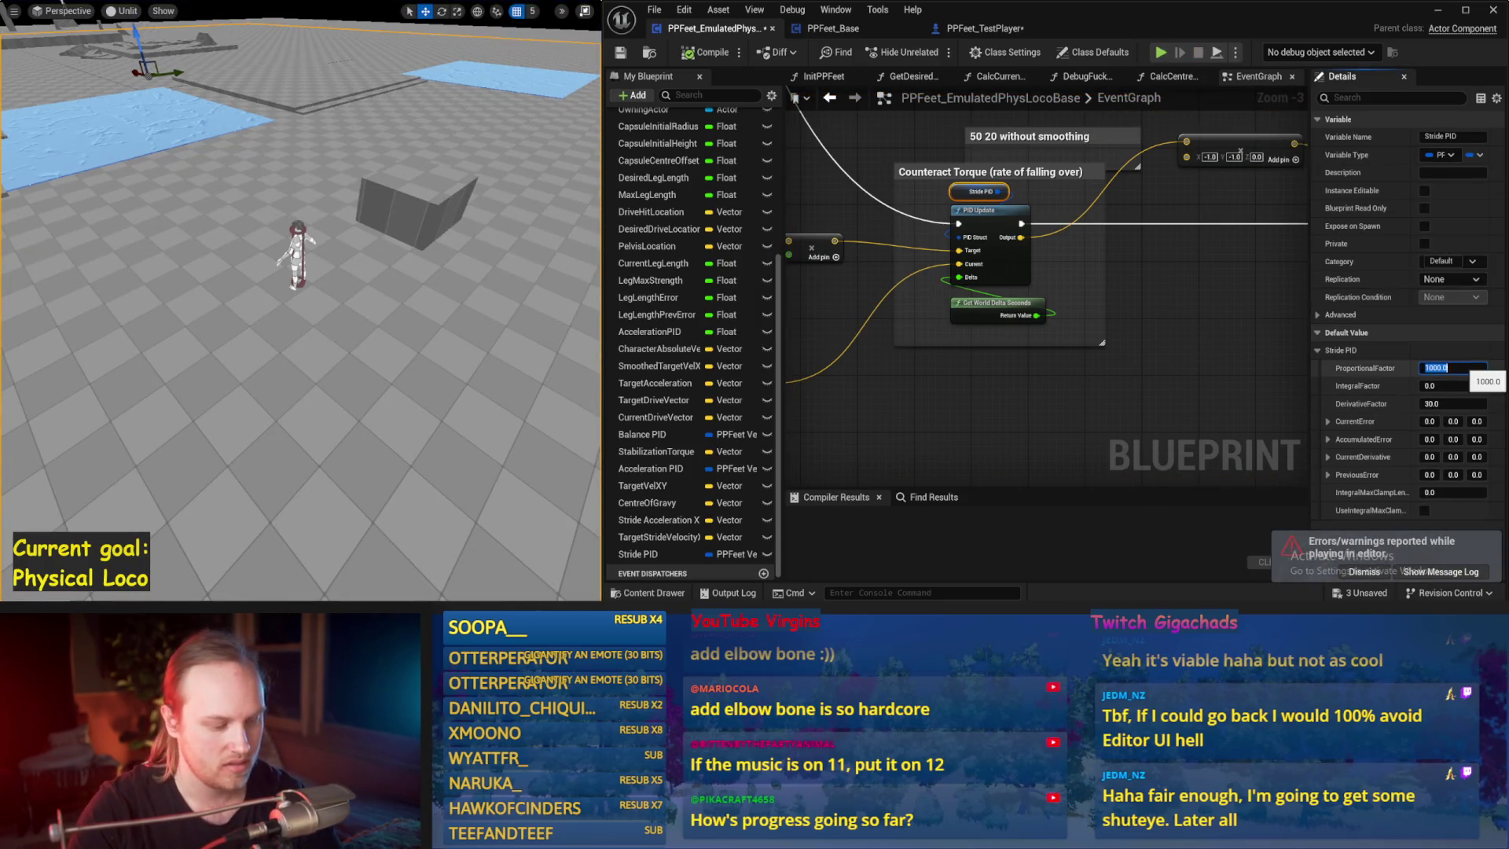
click(1454, 364)
text(300)
drag(464, 369, 455, 360)
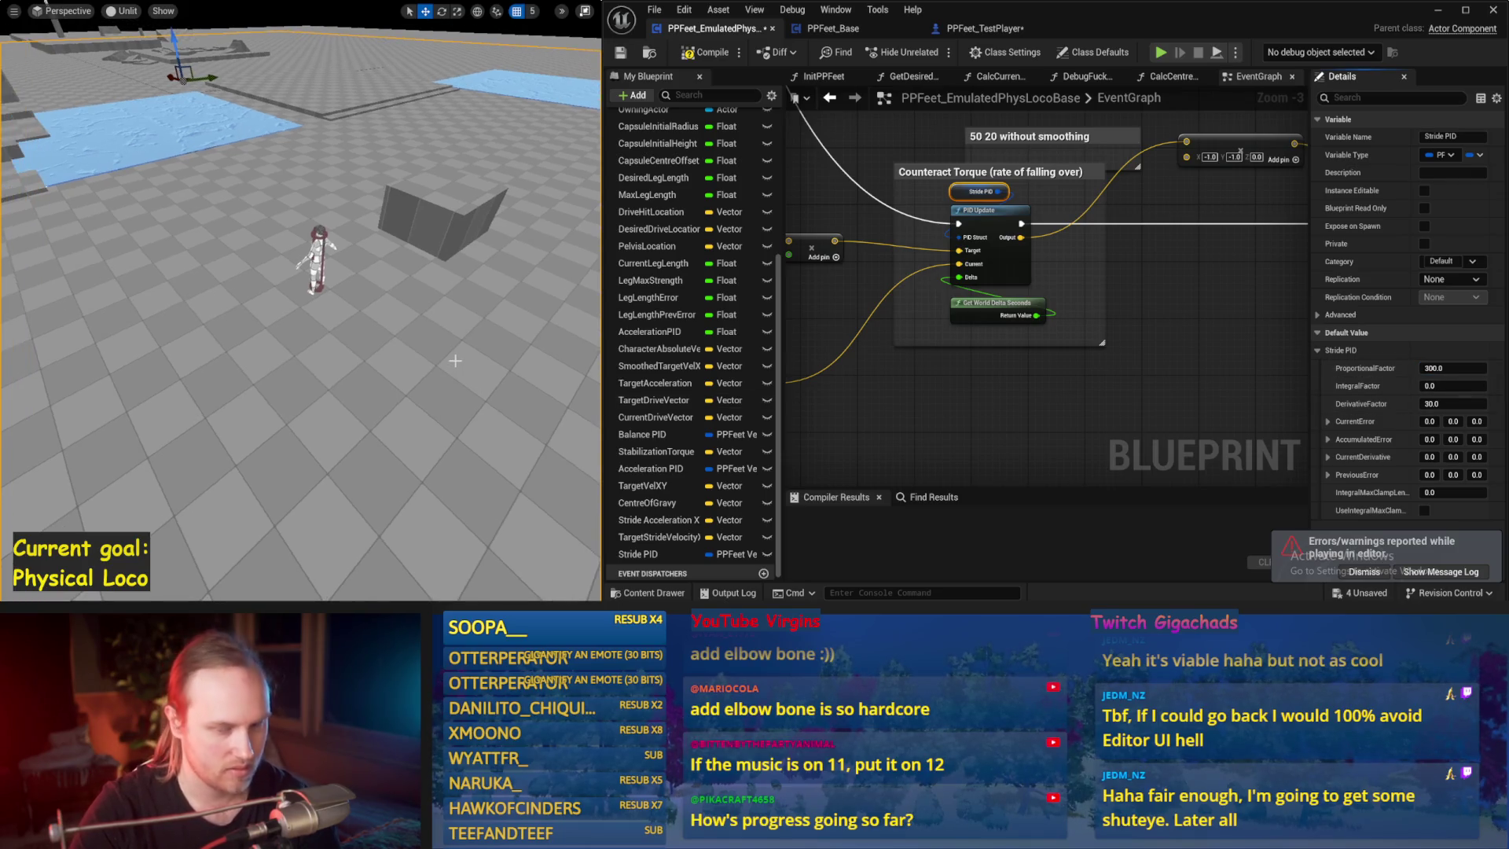
key(alt+s)
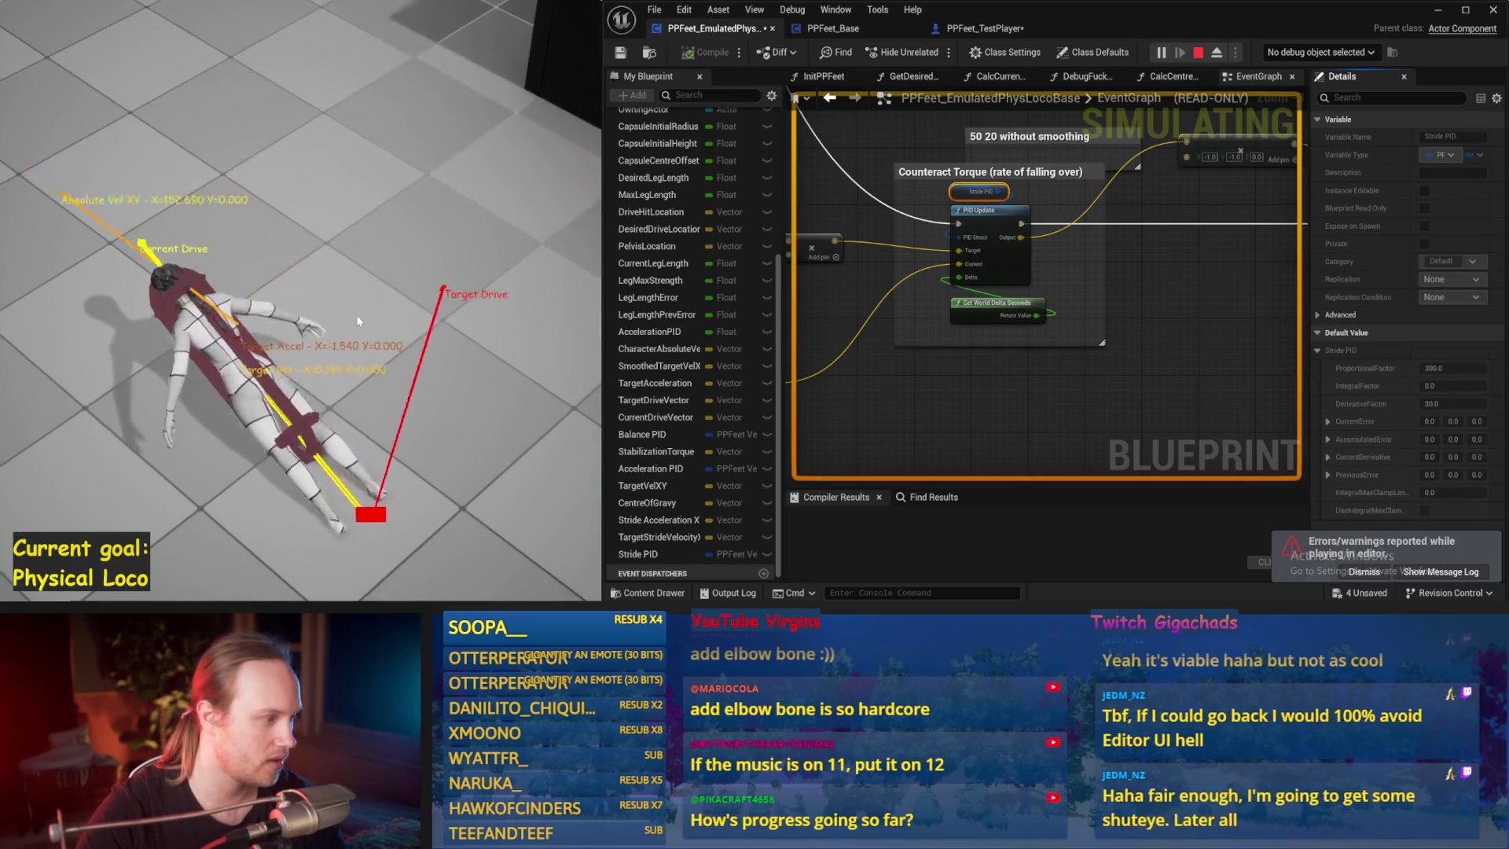
key(Escape)
key(alt+s)
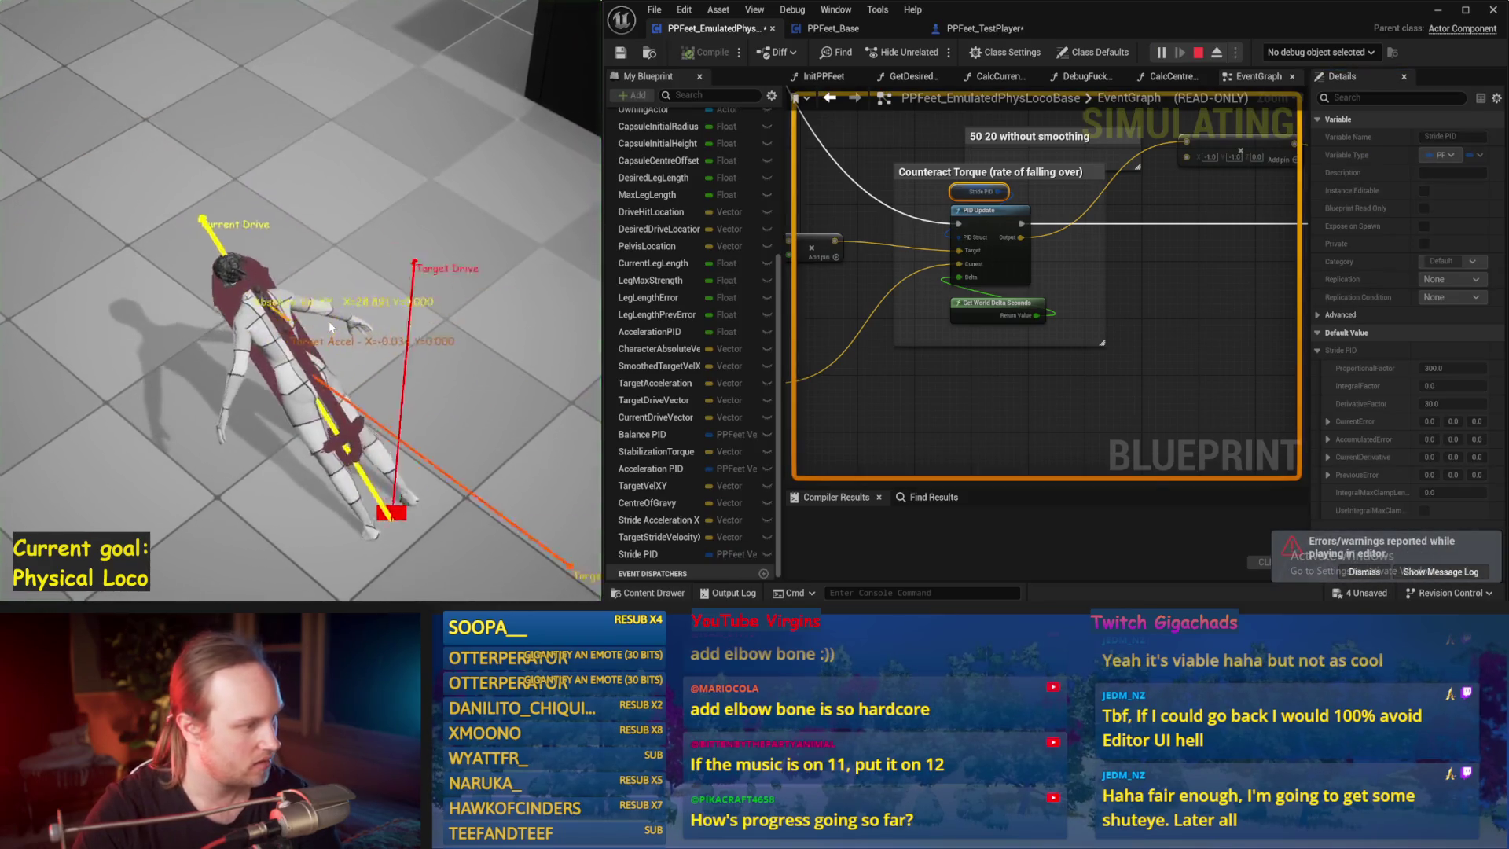
key(Escape)
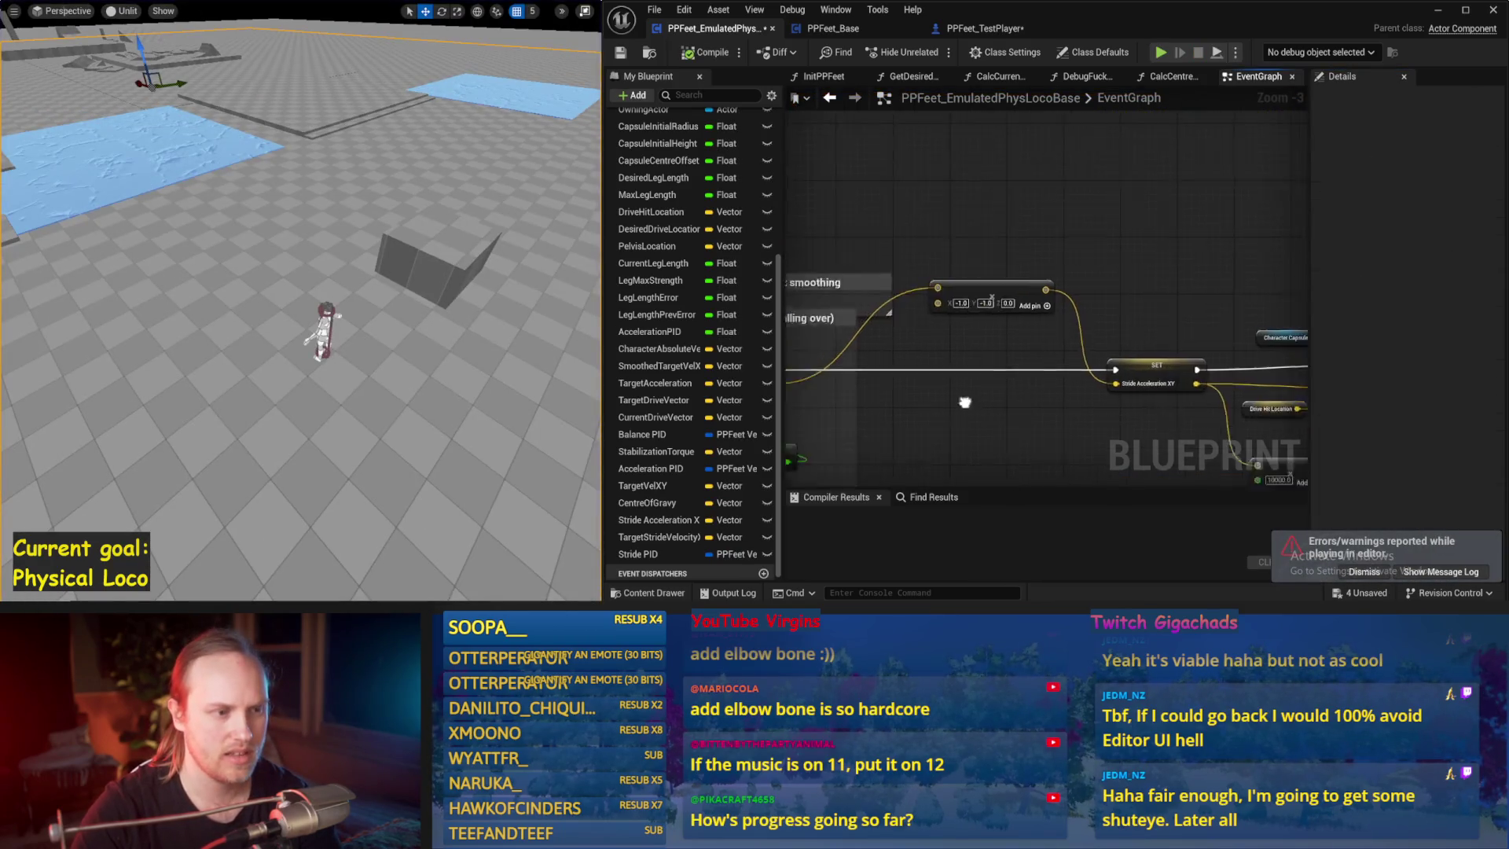
- Bring the D Value node group into view and run two test simulations of the character
scroll(1144, 227, up, 2)
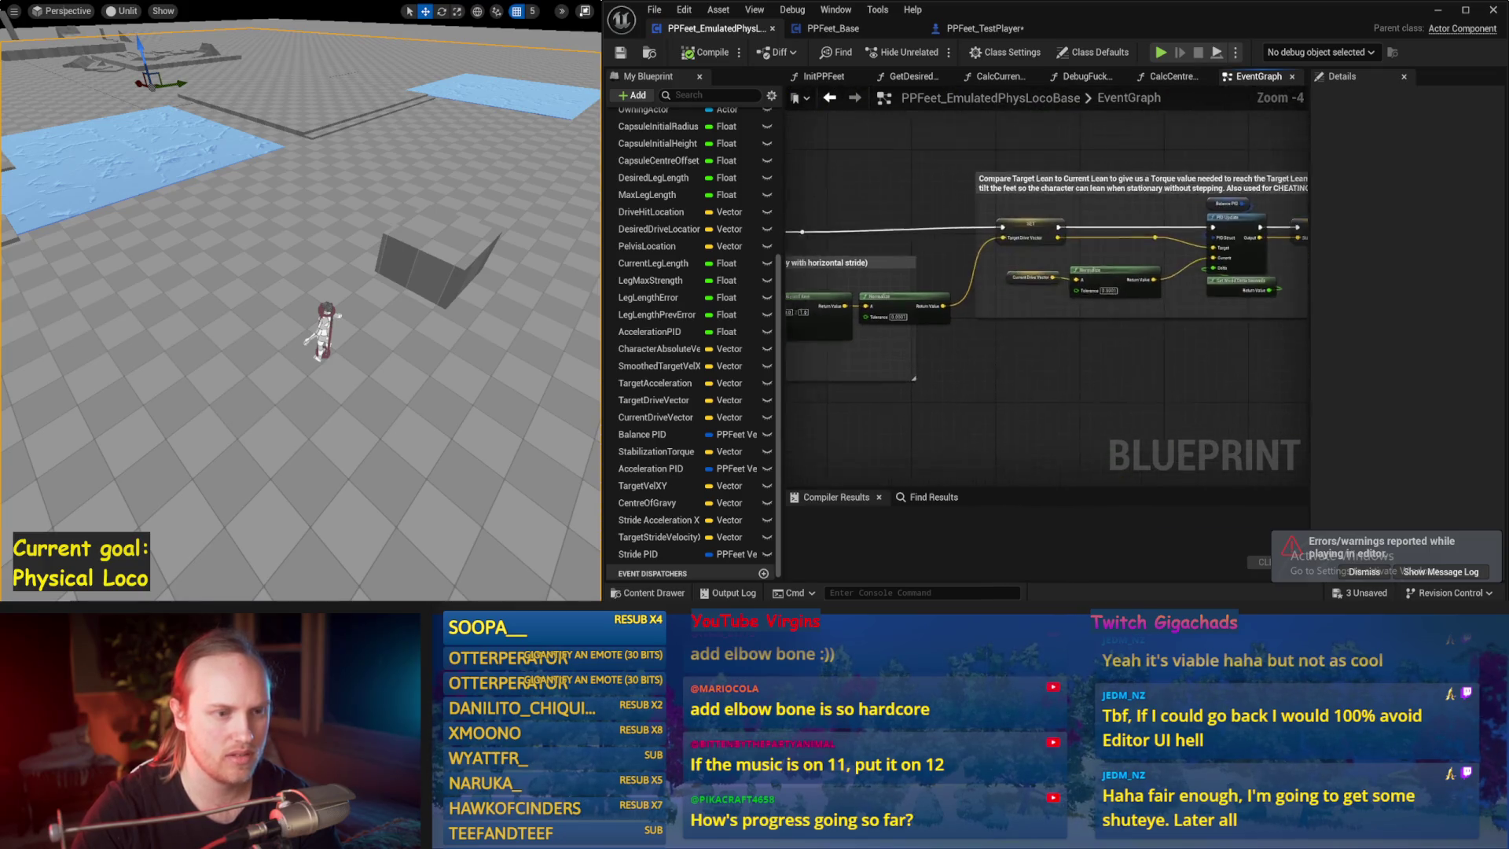
scroll(1107, 328, down, 3)
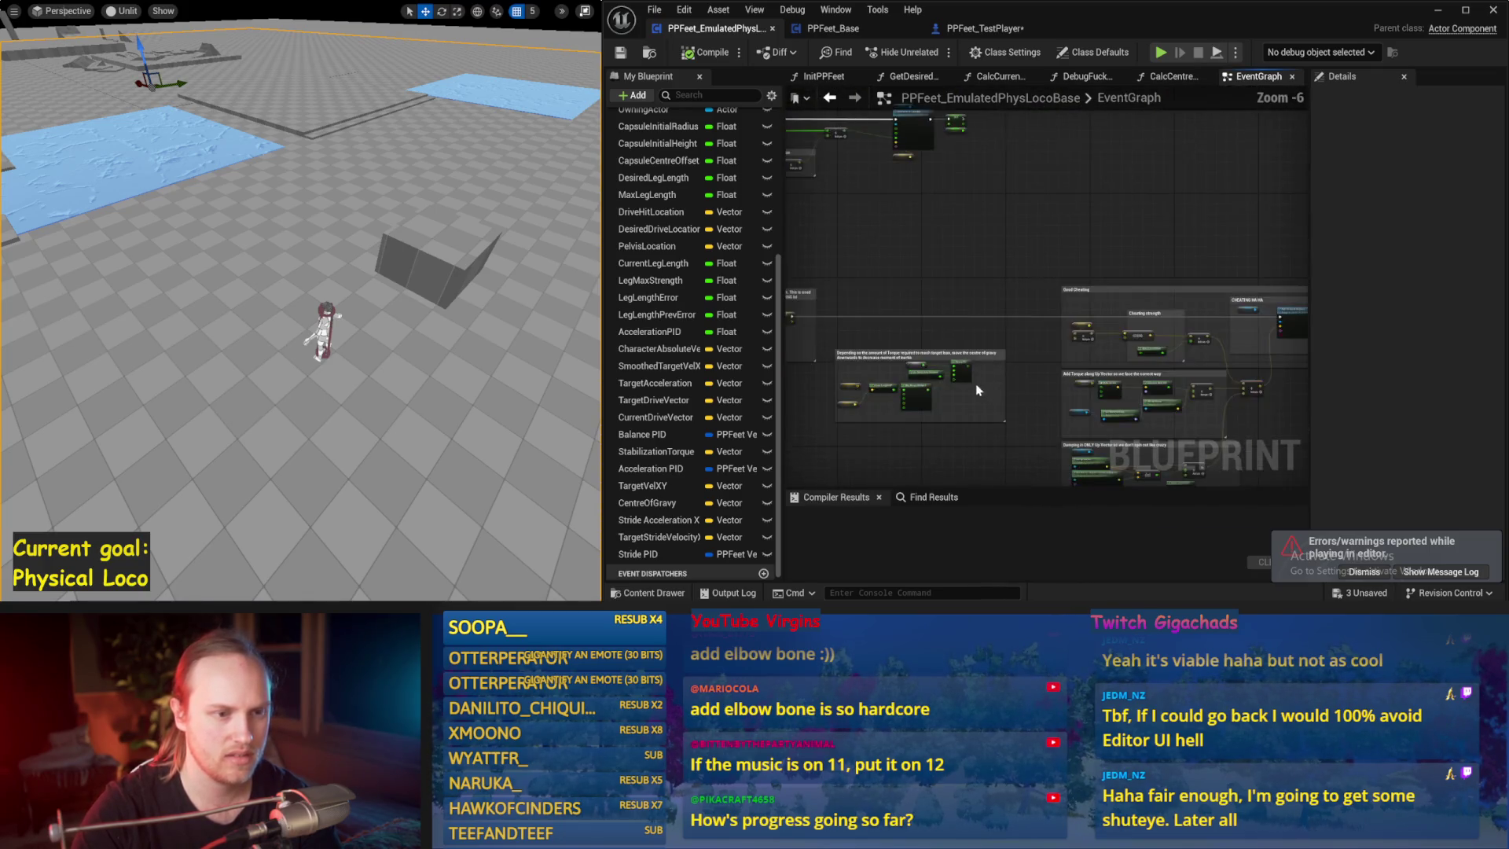
scroll(997, 322, up, 3)
scroll(1168, 323, up, 1)
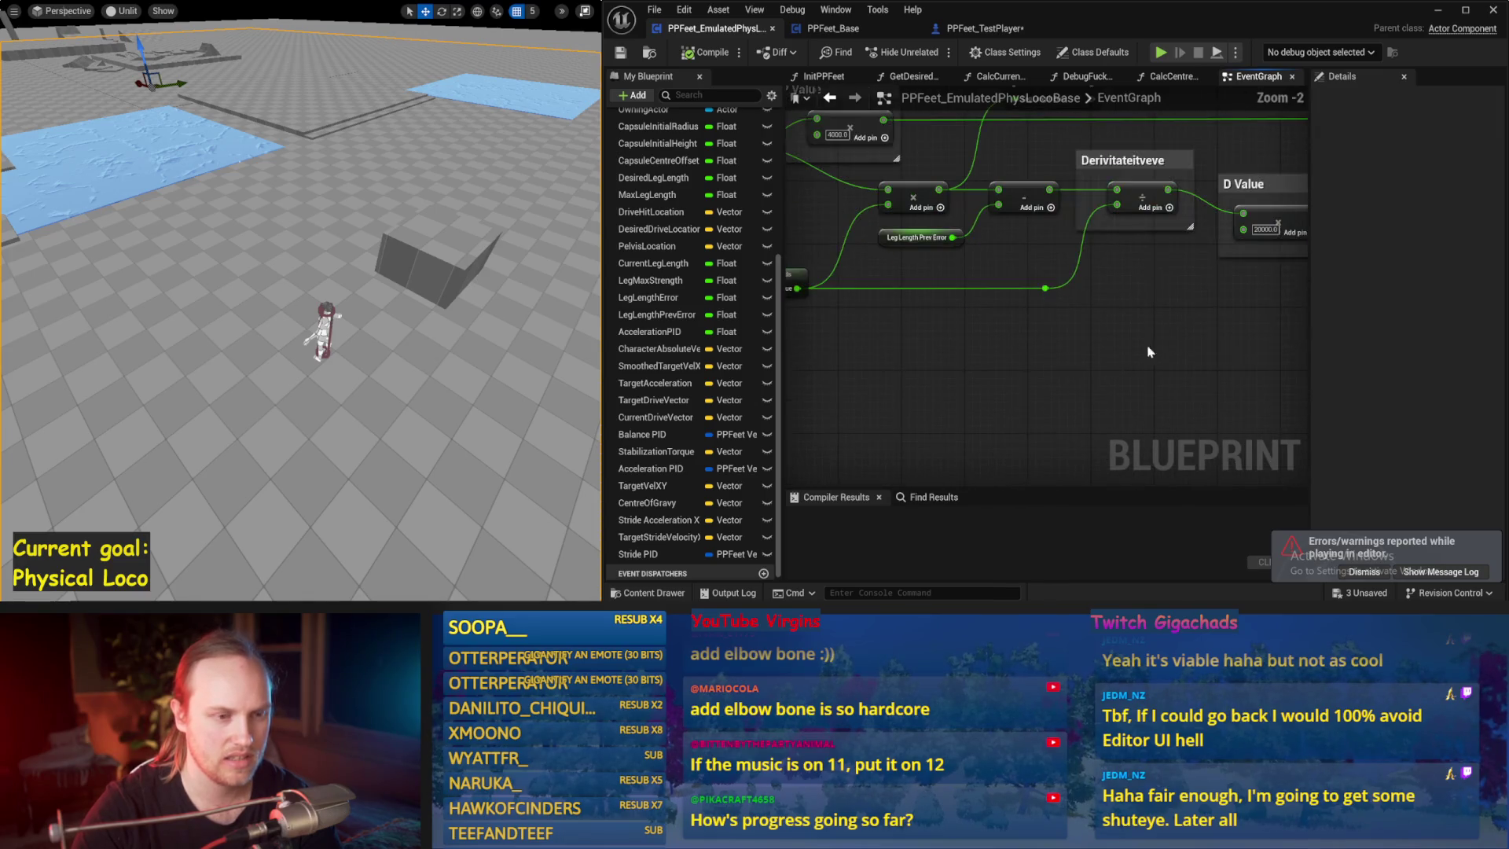
scroll(1145, 347, up, 1)
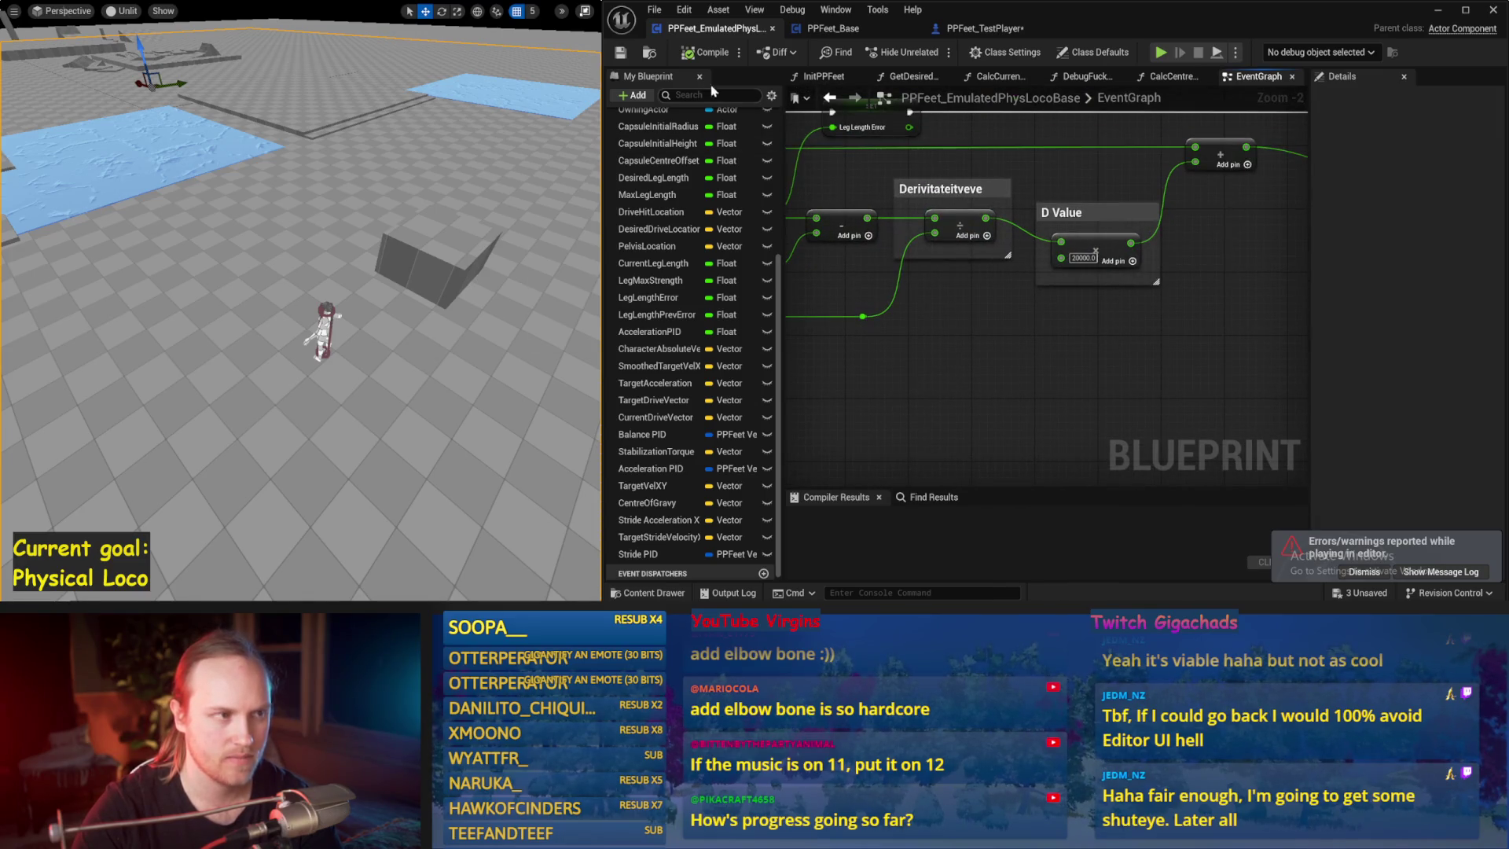
scroll(1047, 347, down, 1)
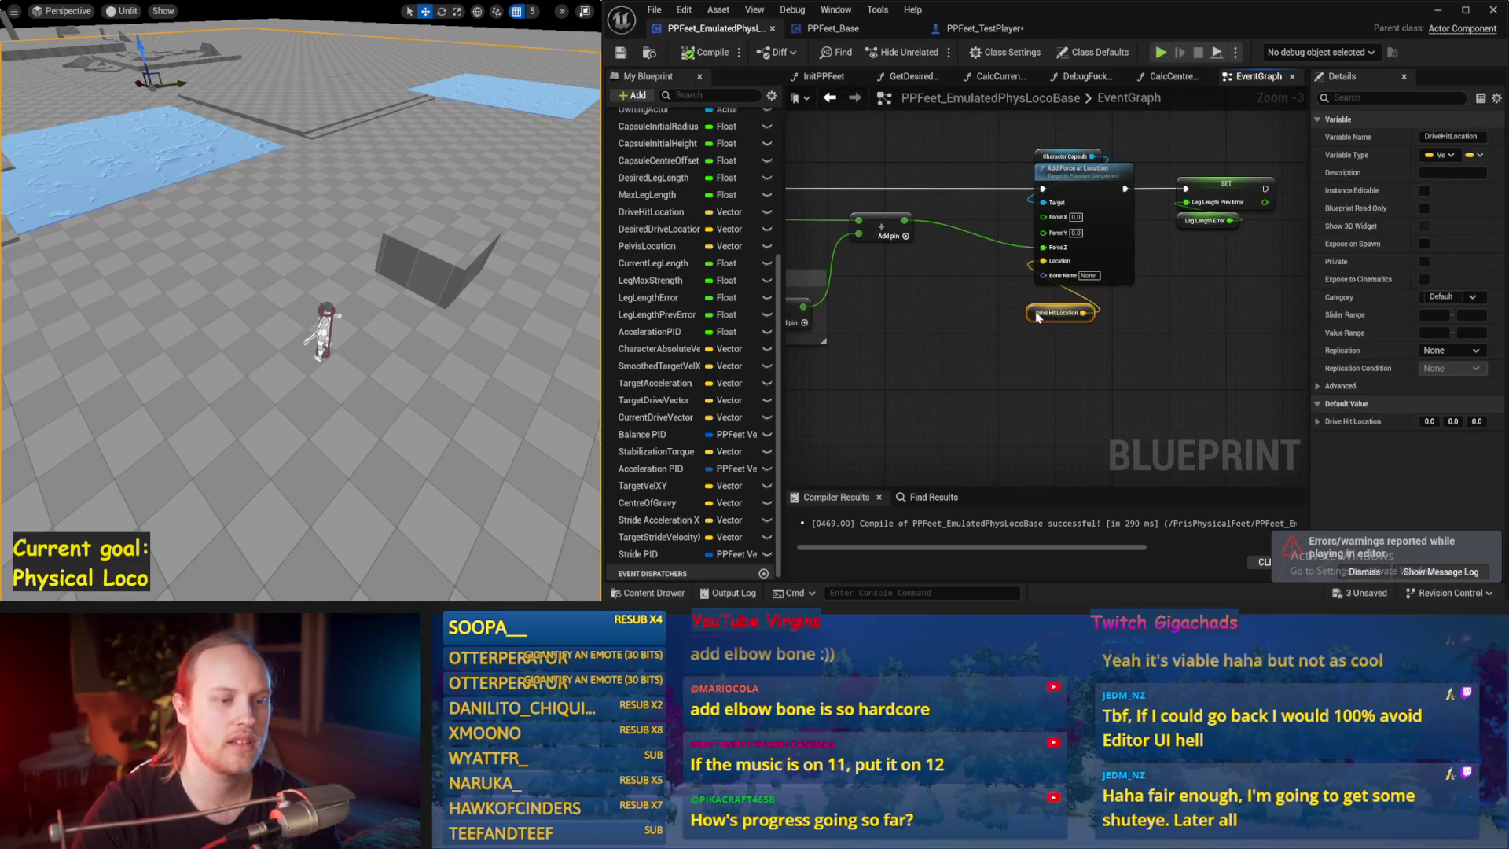
click(991, 332)
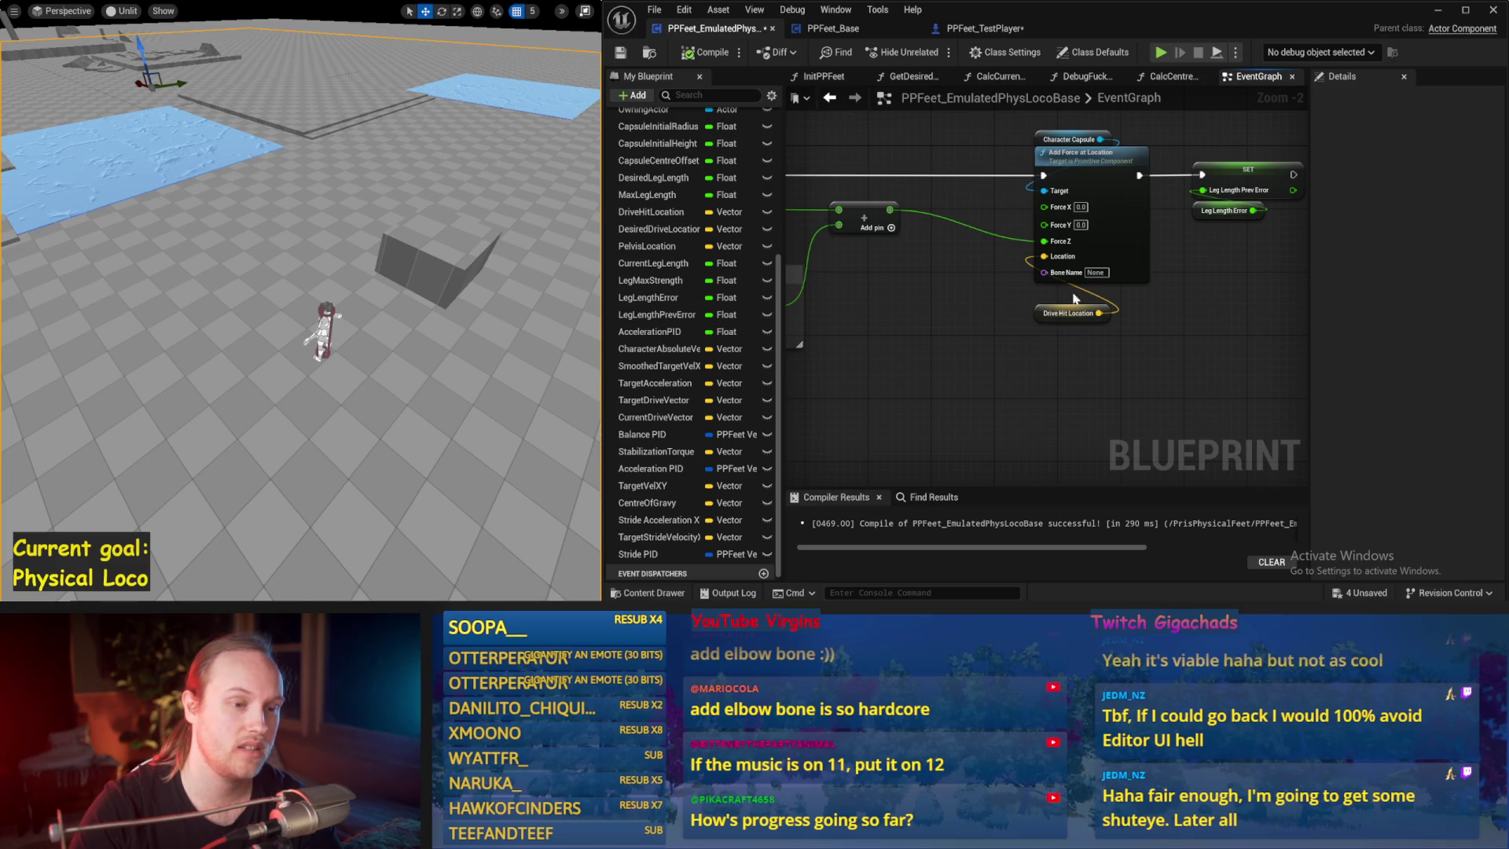
drag(1017, 328, 1223, 285)
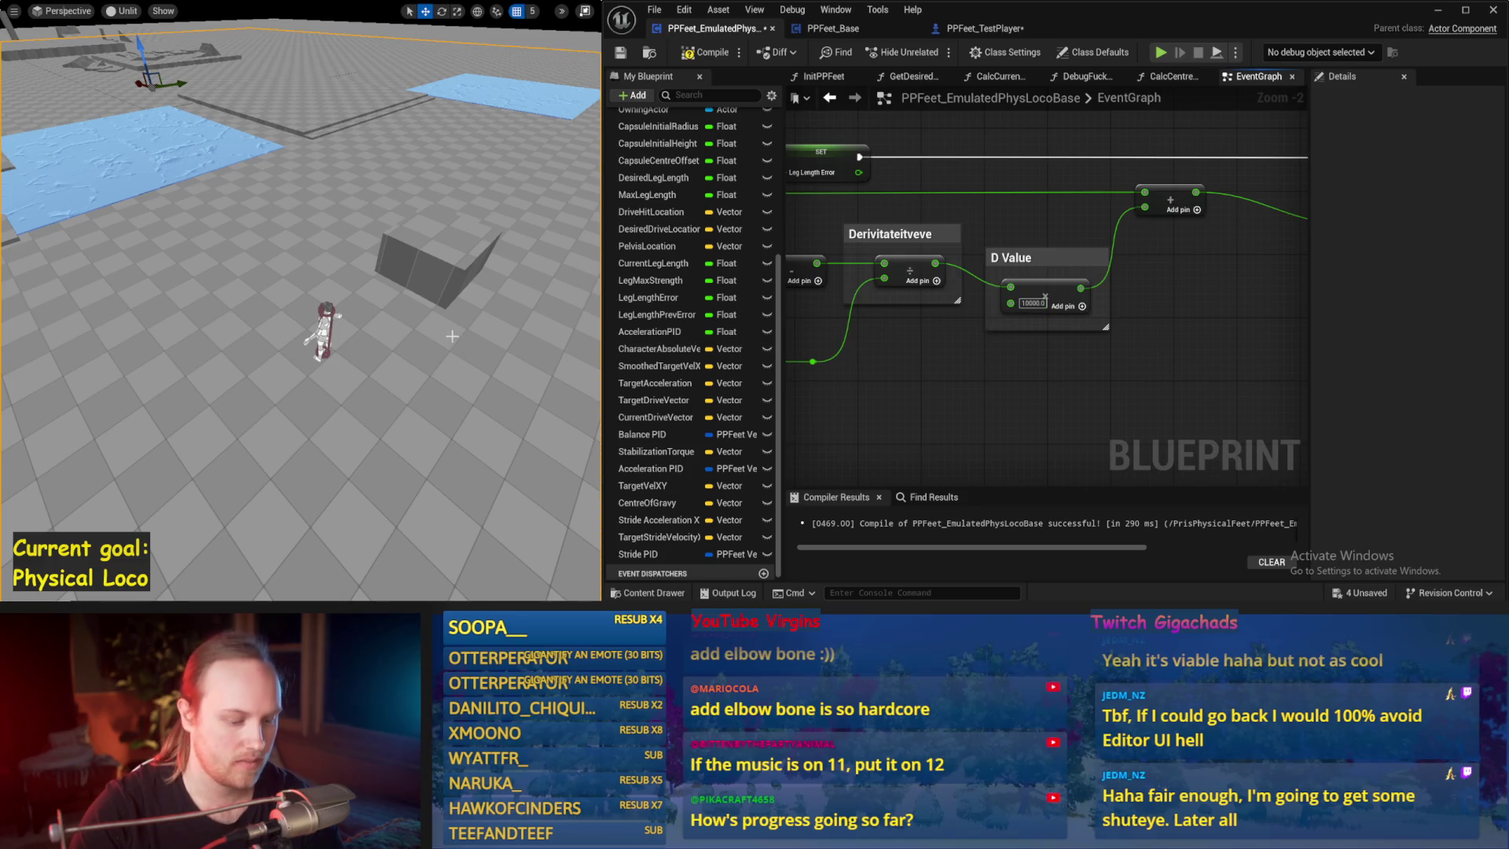
key(alt+s)
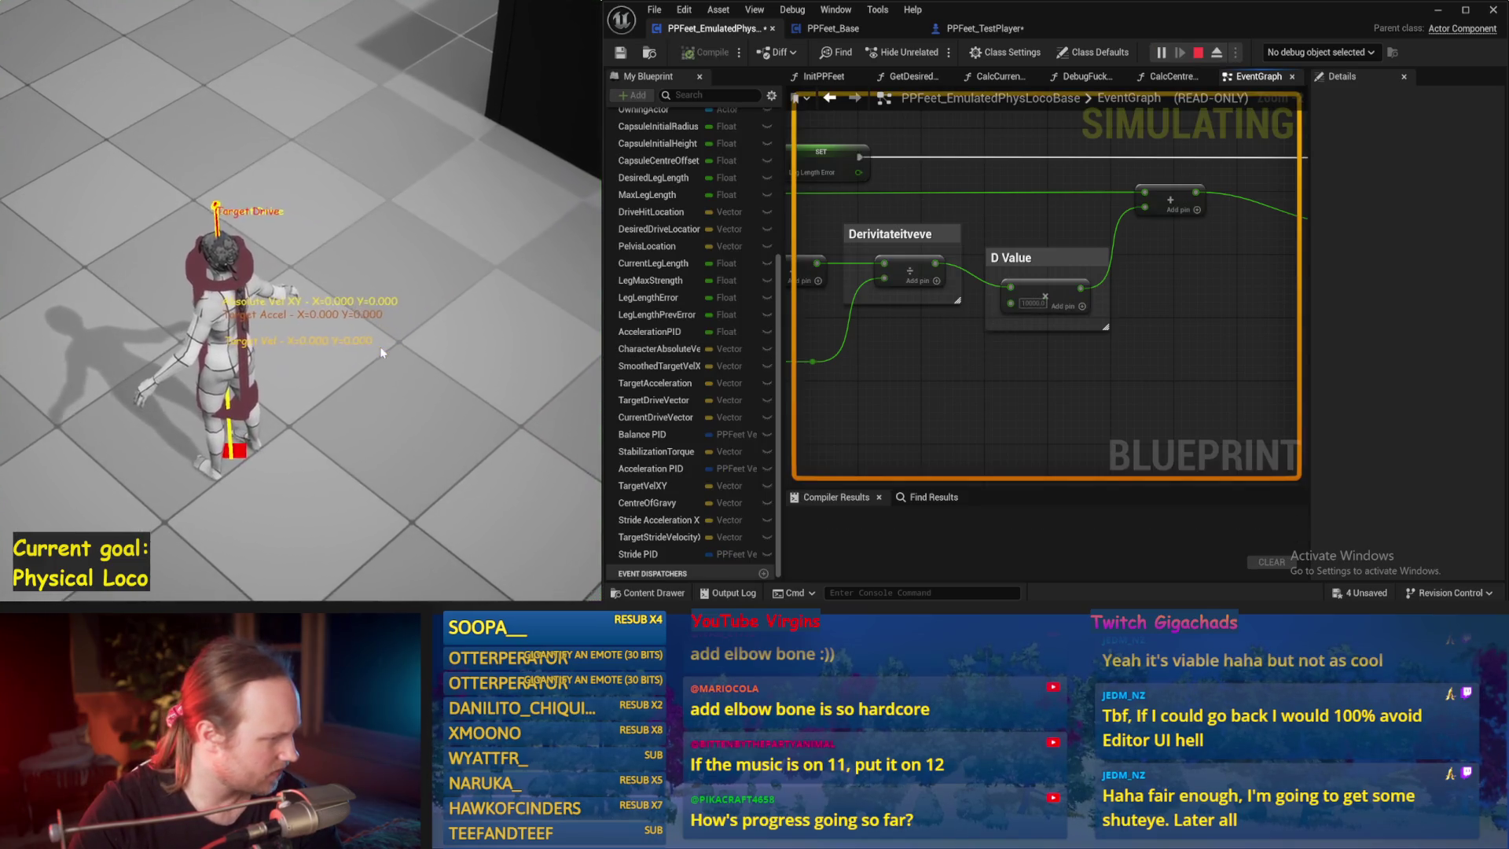
key(Escape)
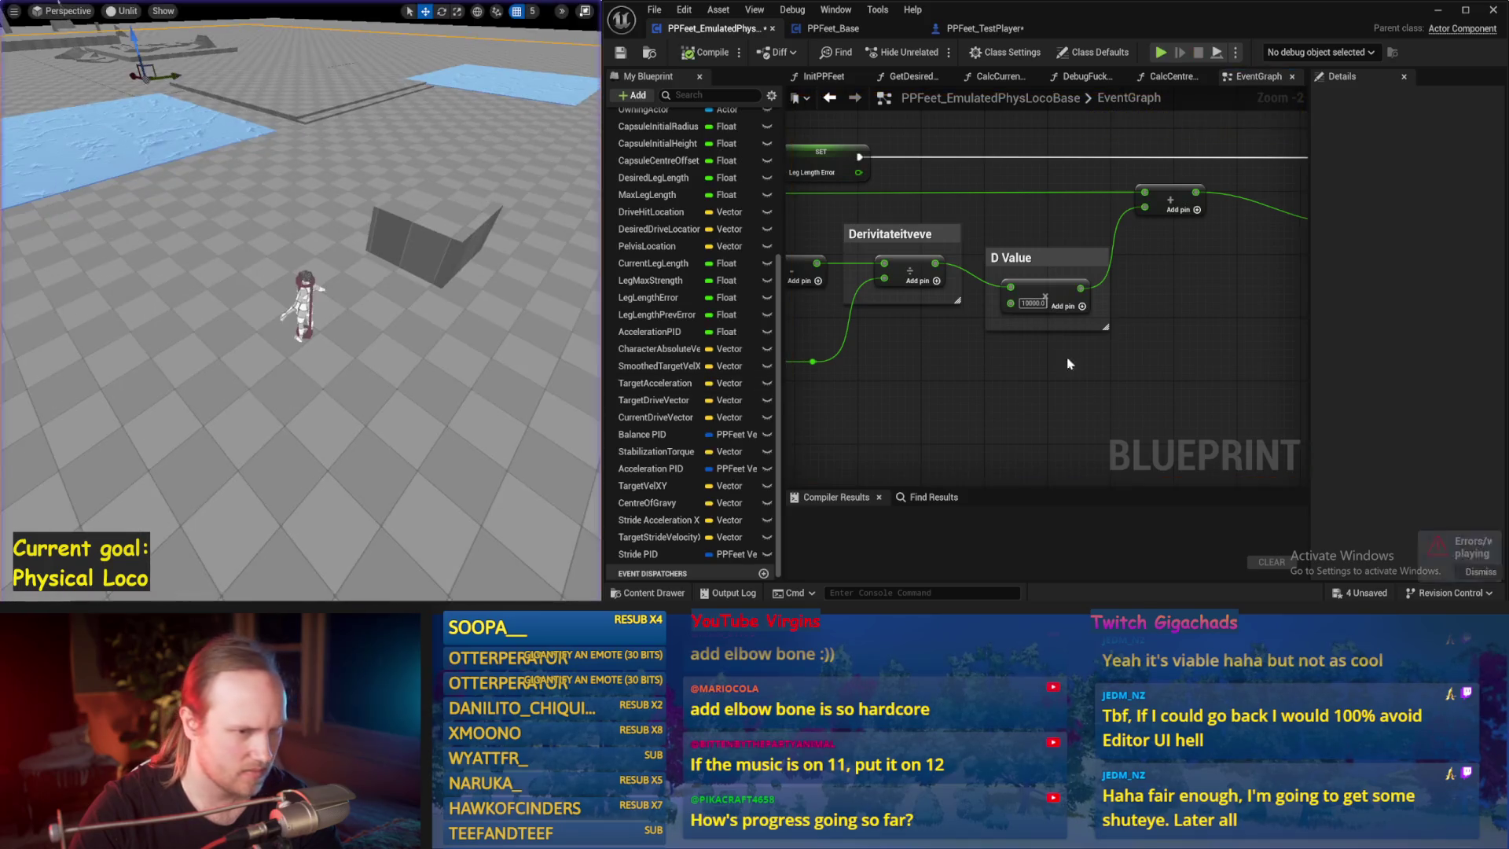
drag(869, 367, 1148, 388)
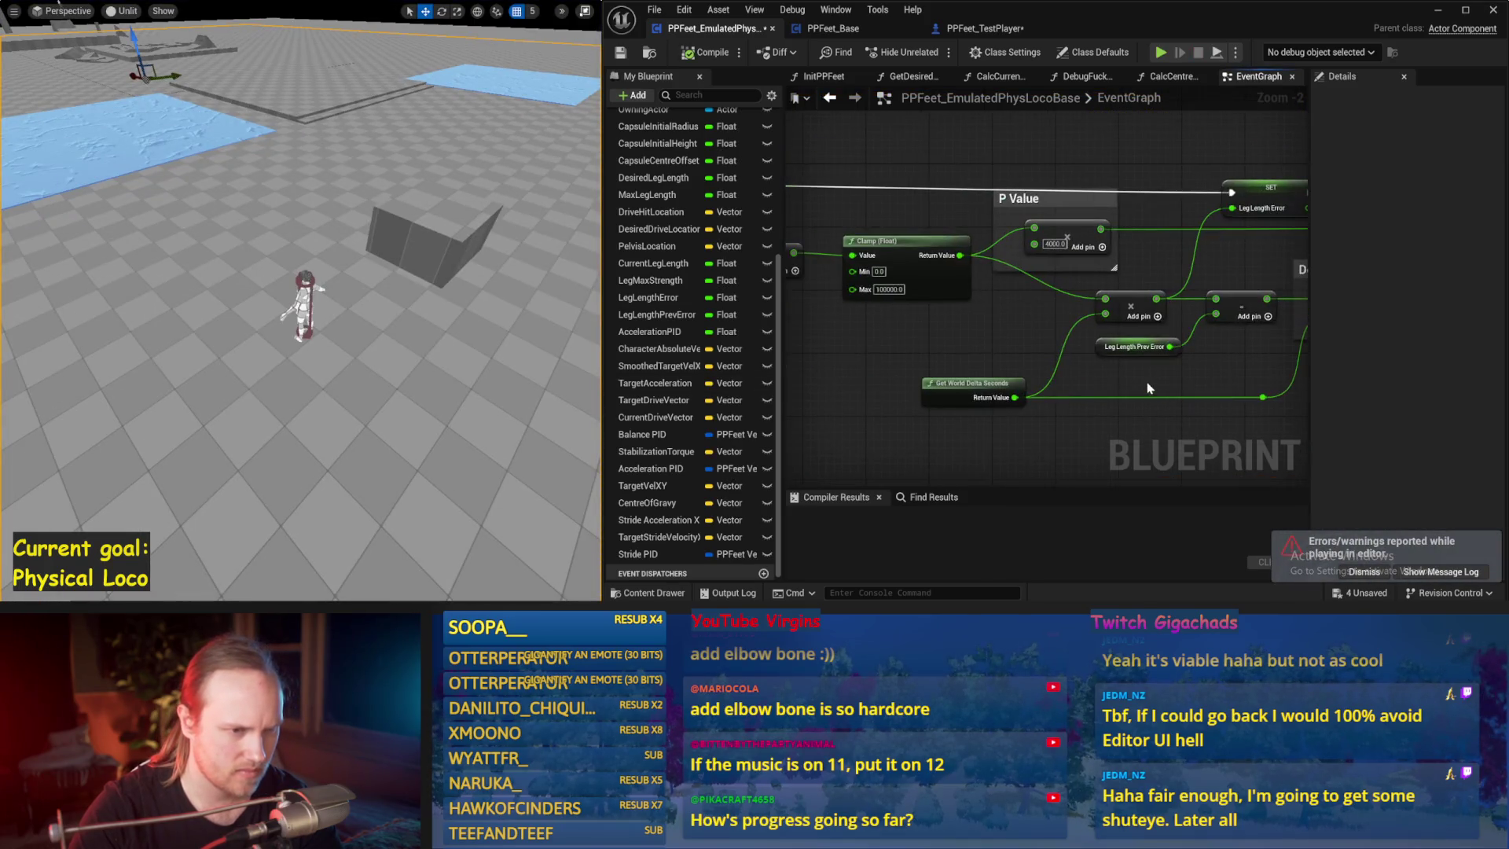
key(alt+s)
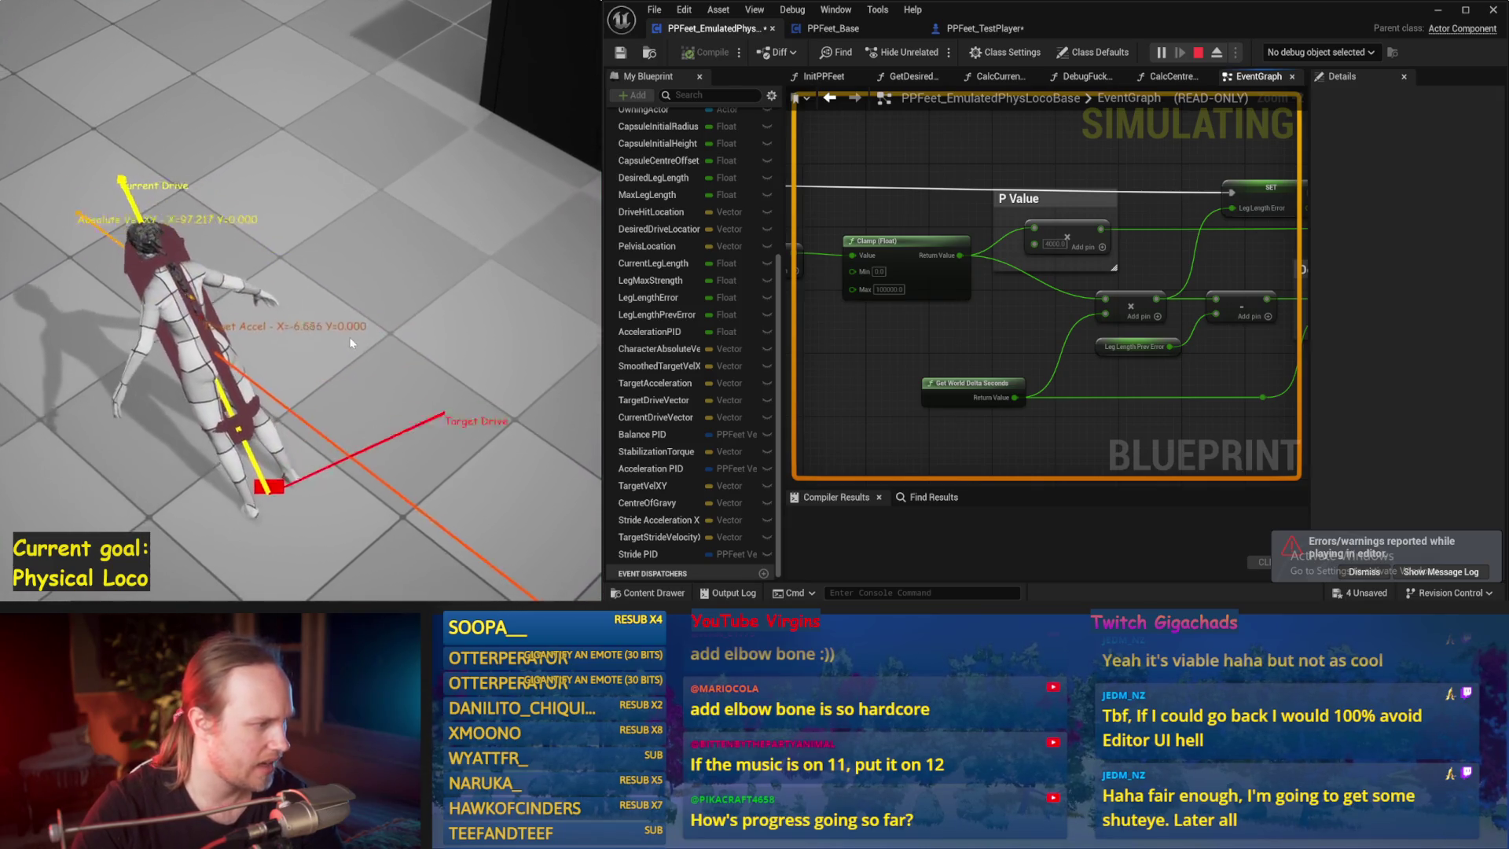
key(Escape)
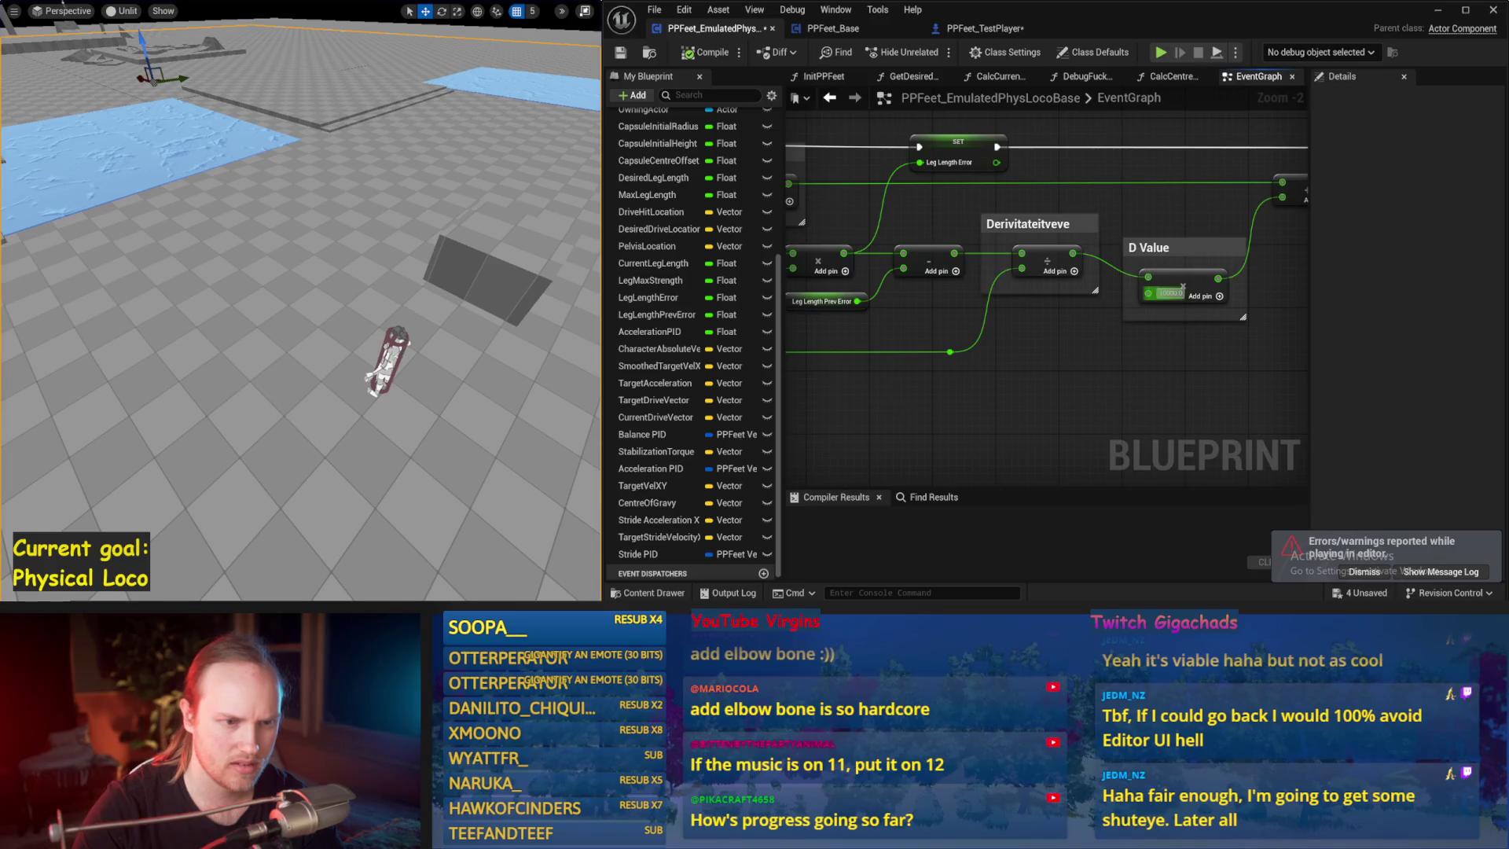
- Turn the viewport camera toward the character and simulate it twice more
drag(409, 287, 409, 310)
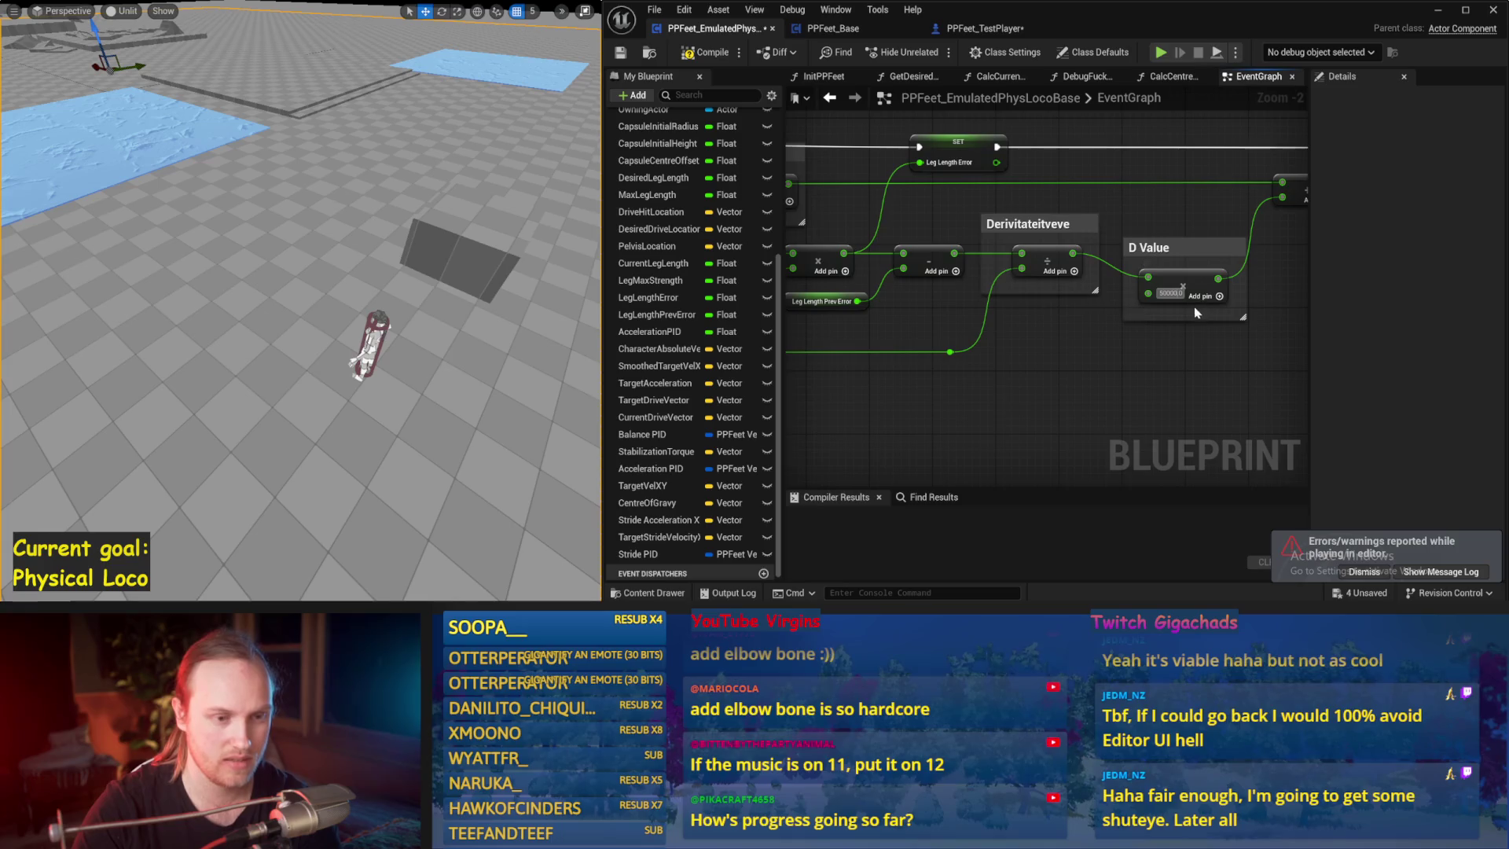
mouse_move(408, 288)
mouse_down()
mouse_move(425, 288)
mouse_move(408, 289)
mouse_up()
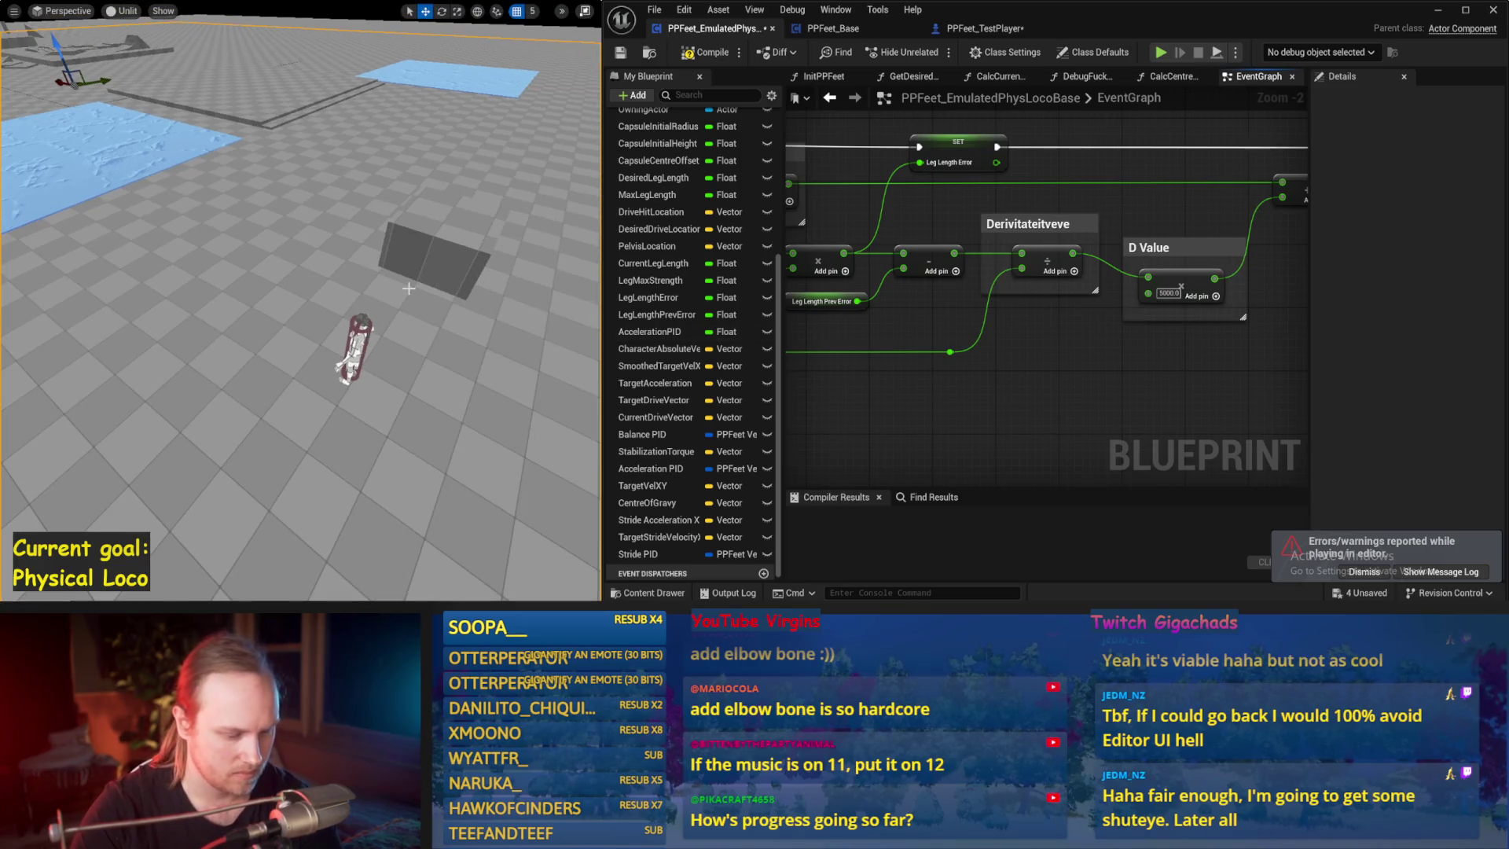
key(alt+s)
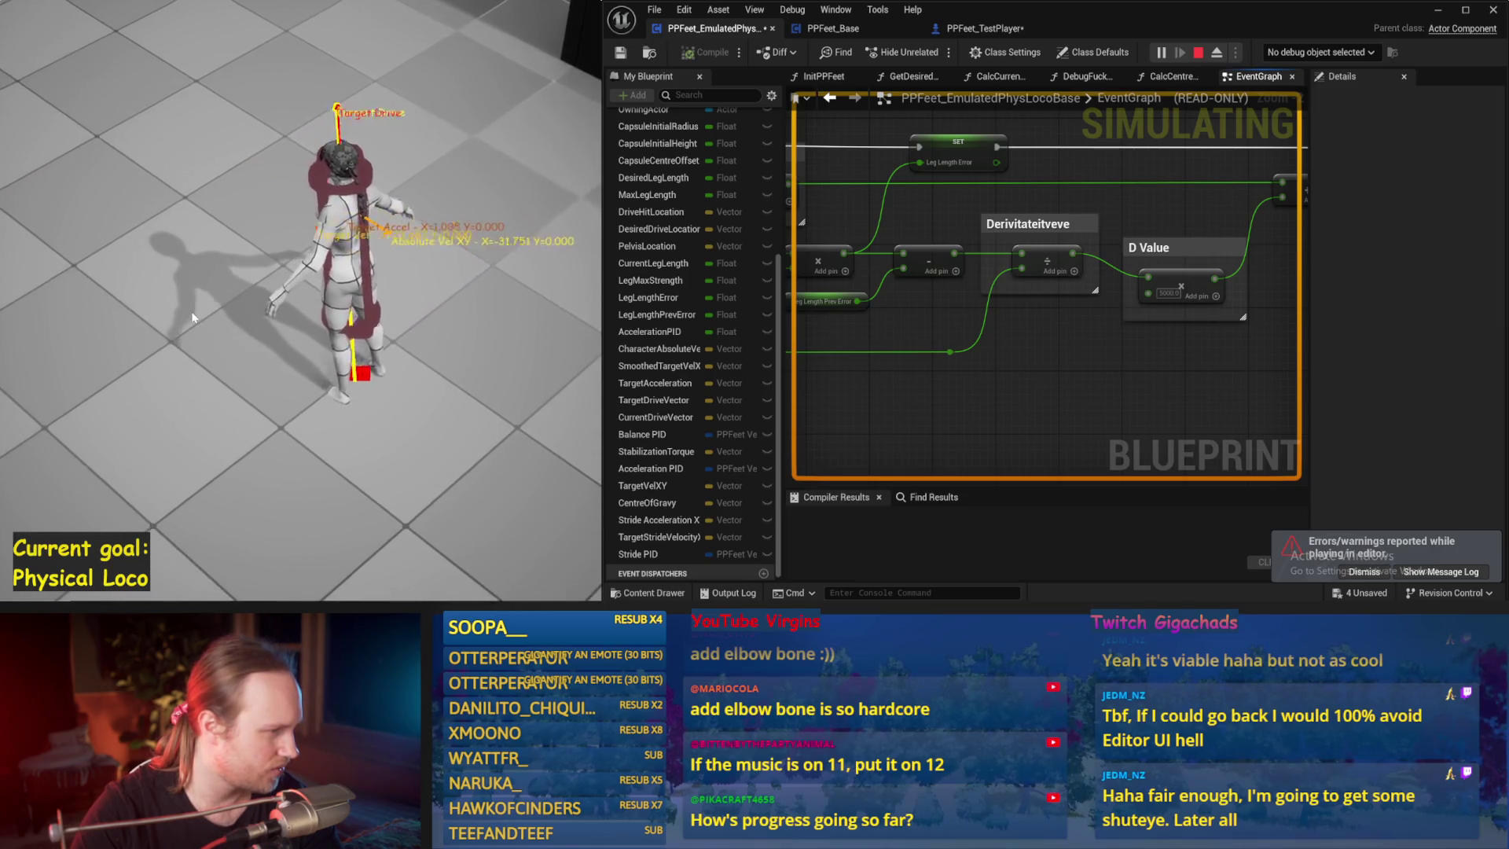
key(Escape)
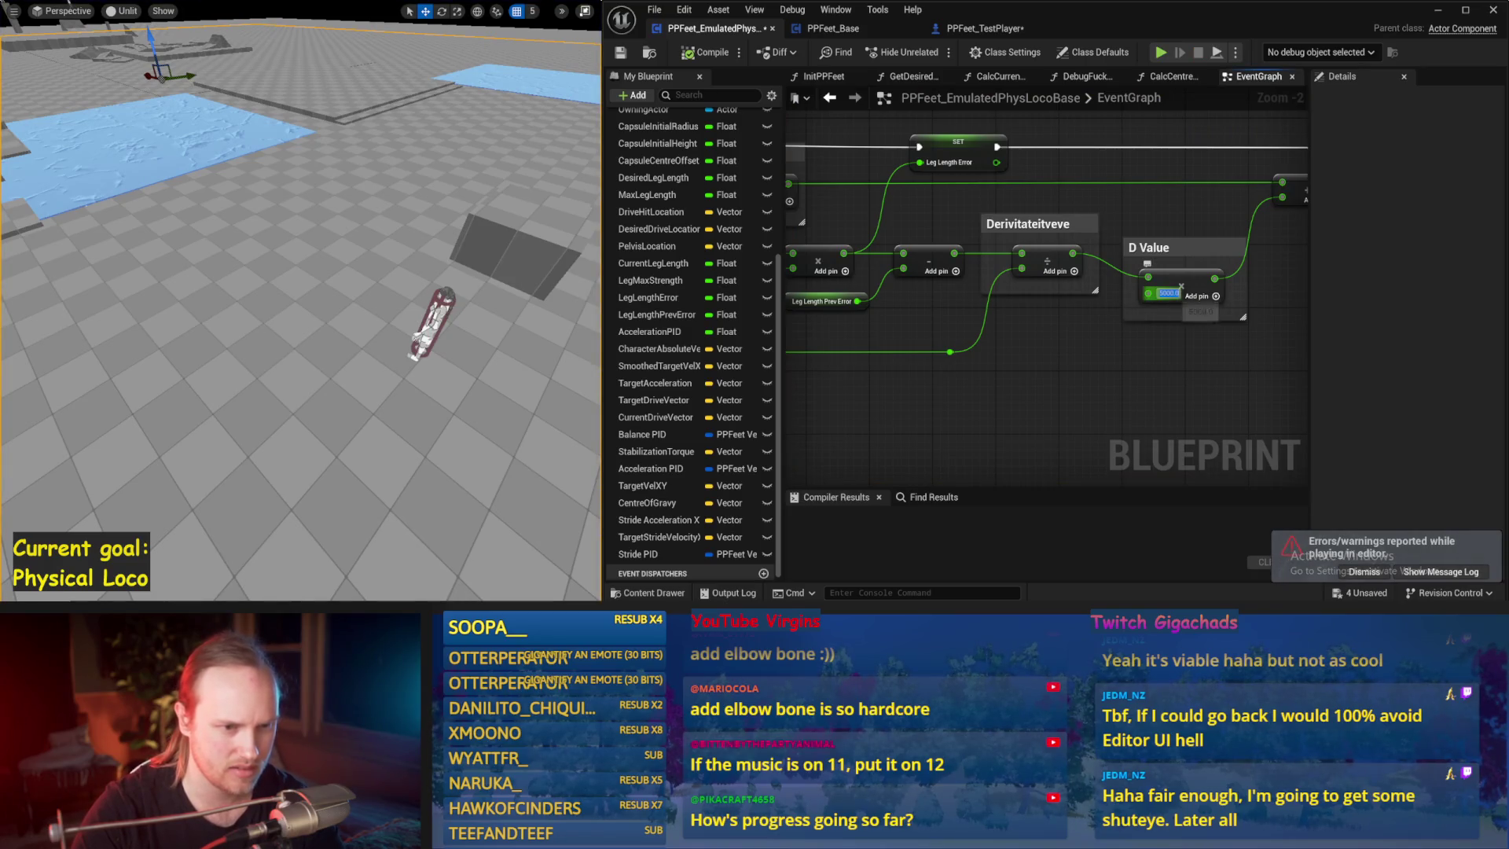
drag(1028, 361, 936, 280)
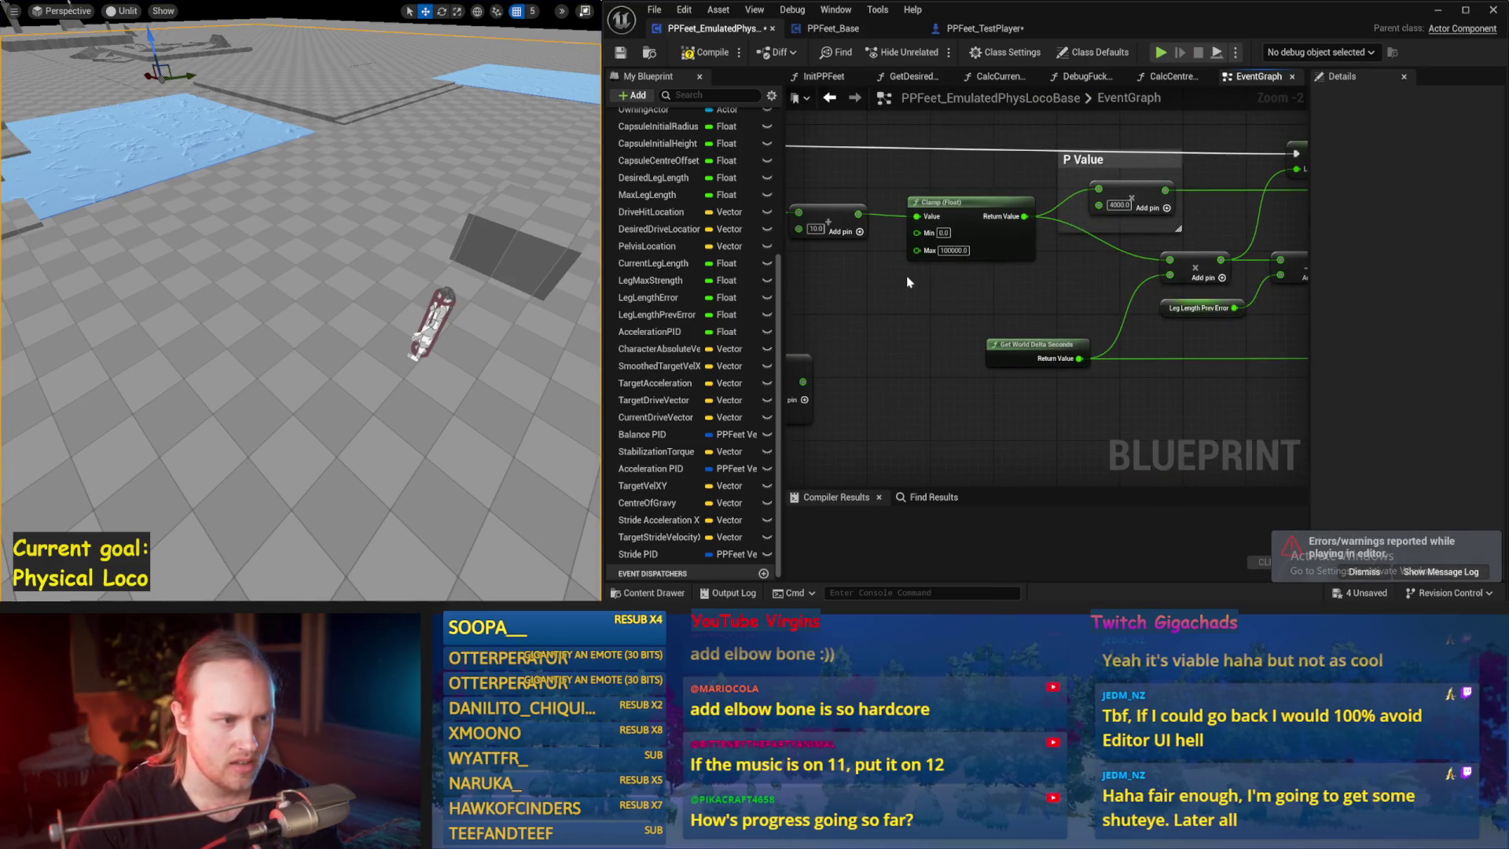
scroll(457, 294, down, 2)
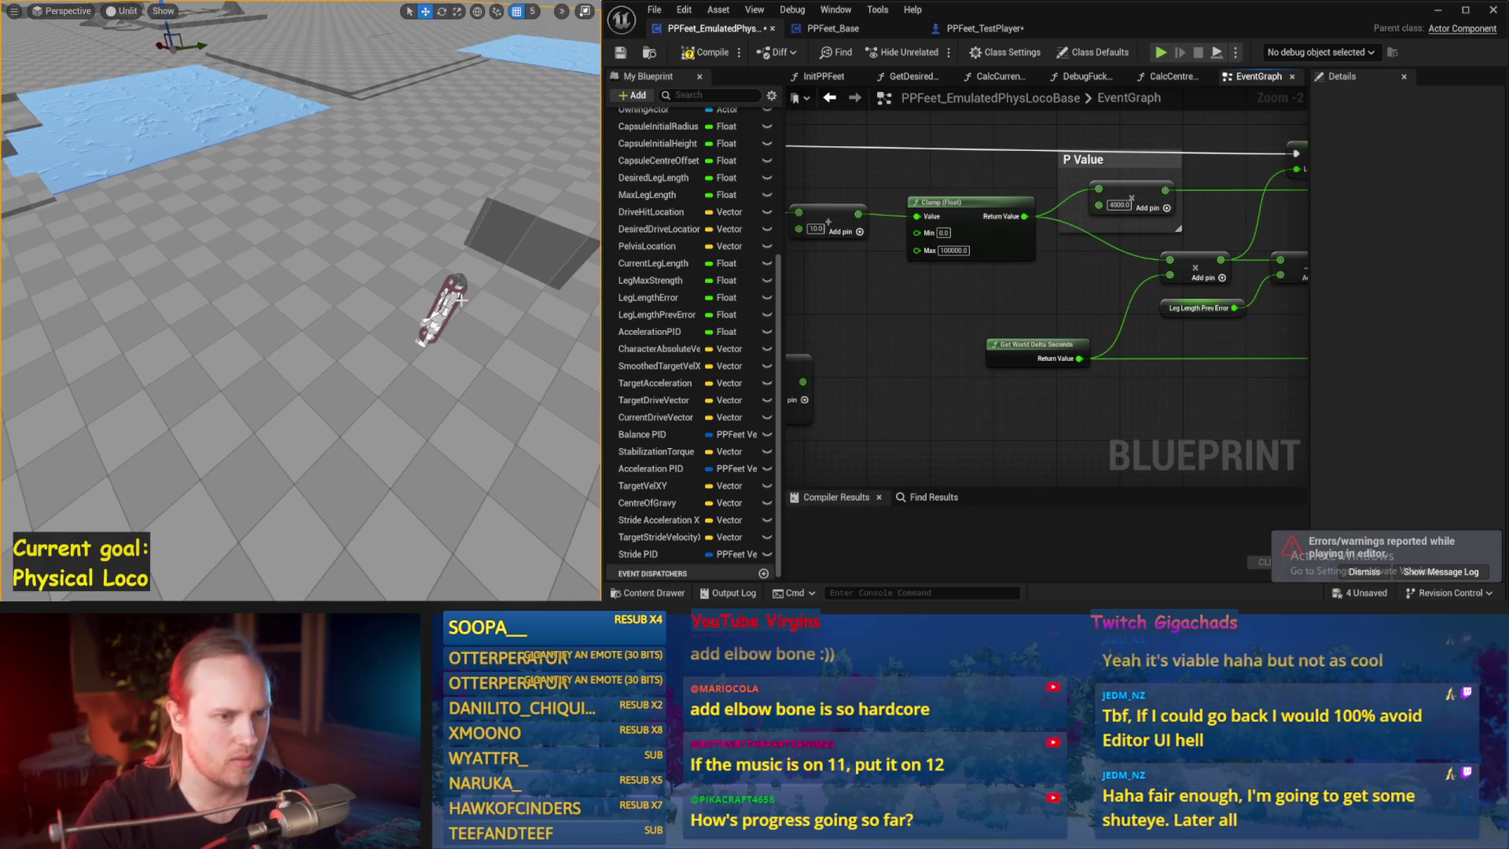
key(alt+s)
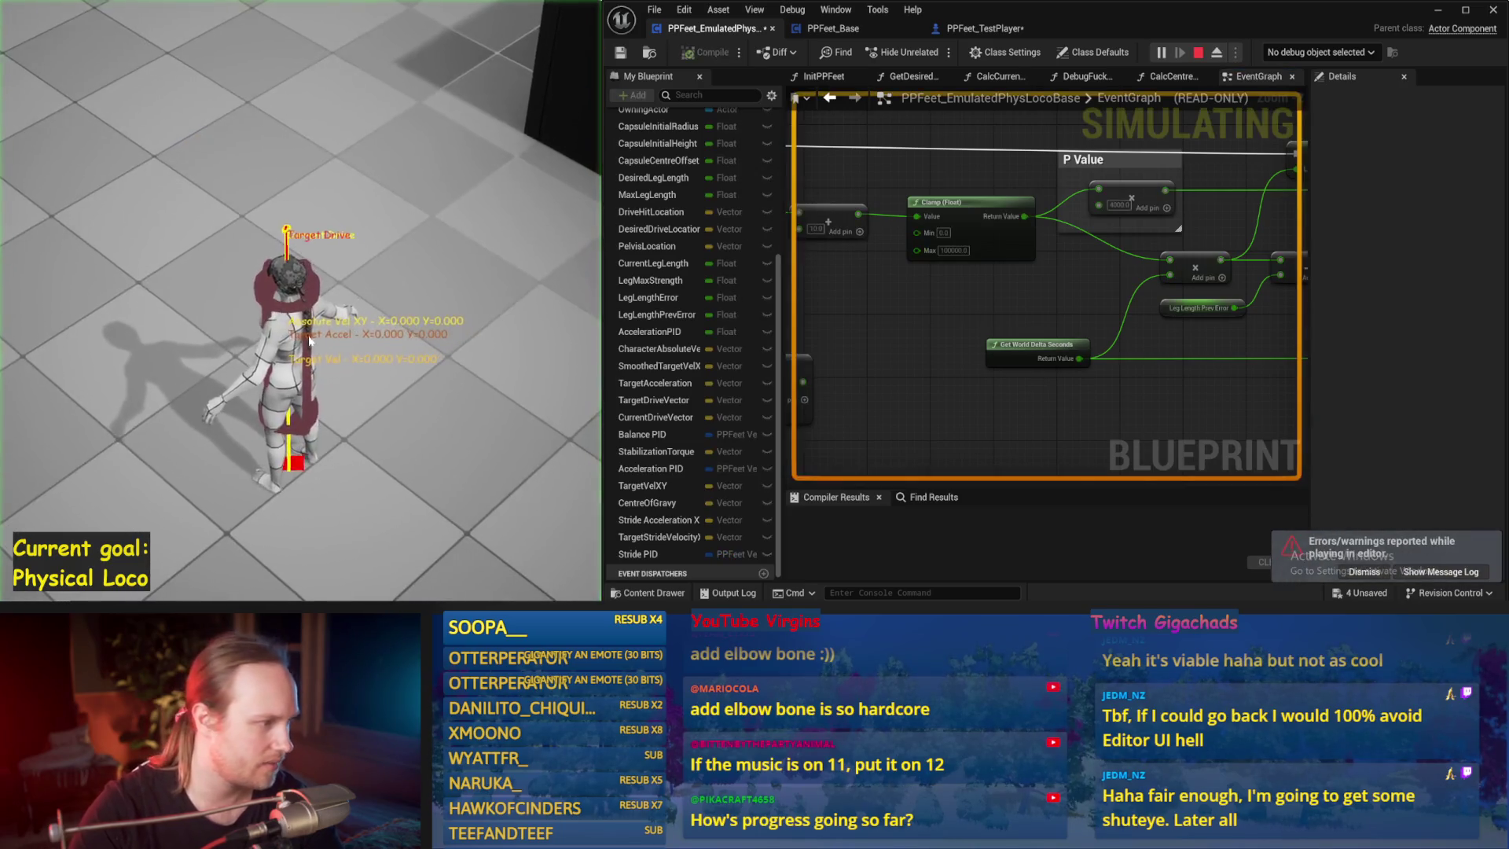
key(Escape)
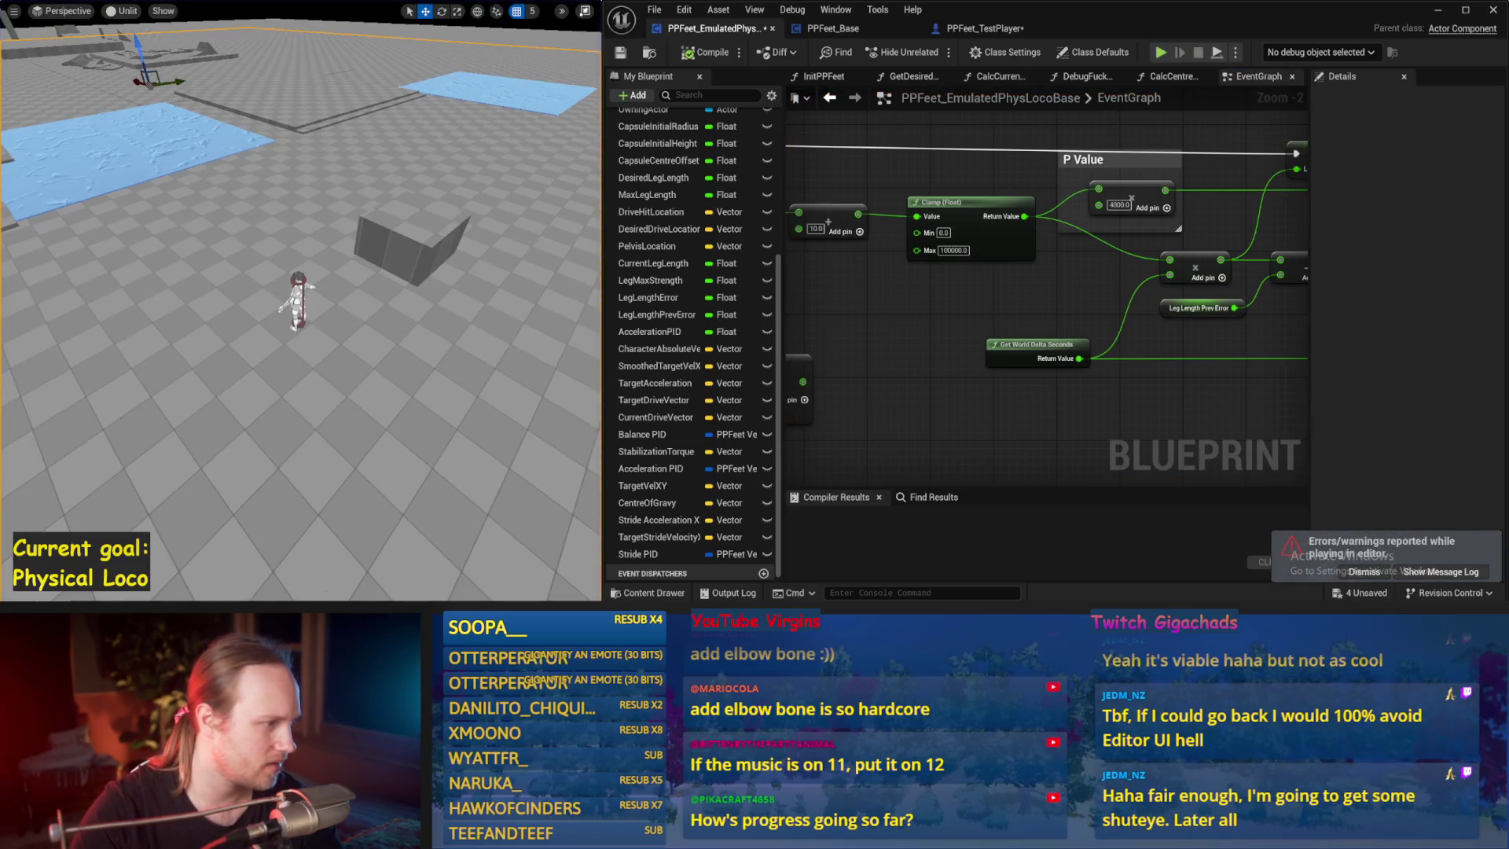
- Select the test player character in the level and simulate it two more times
click(297, 297)
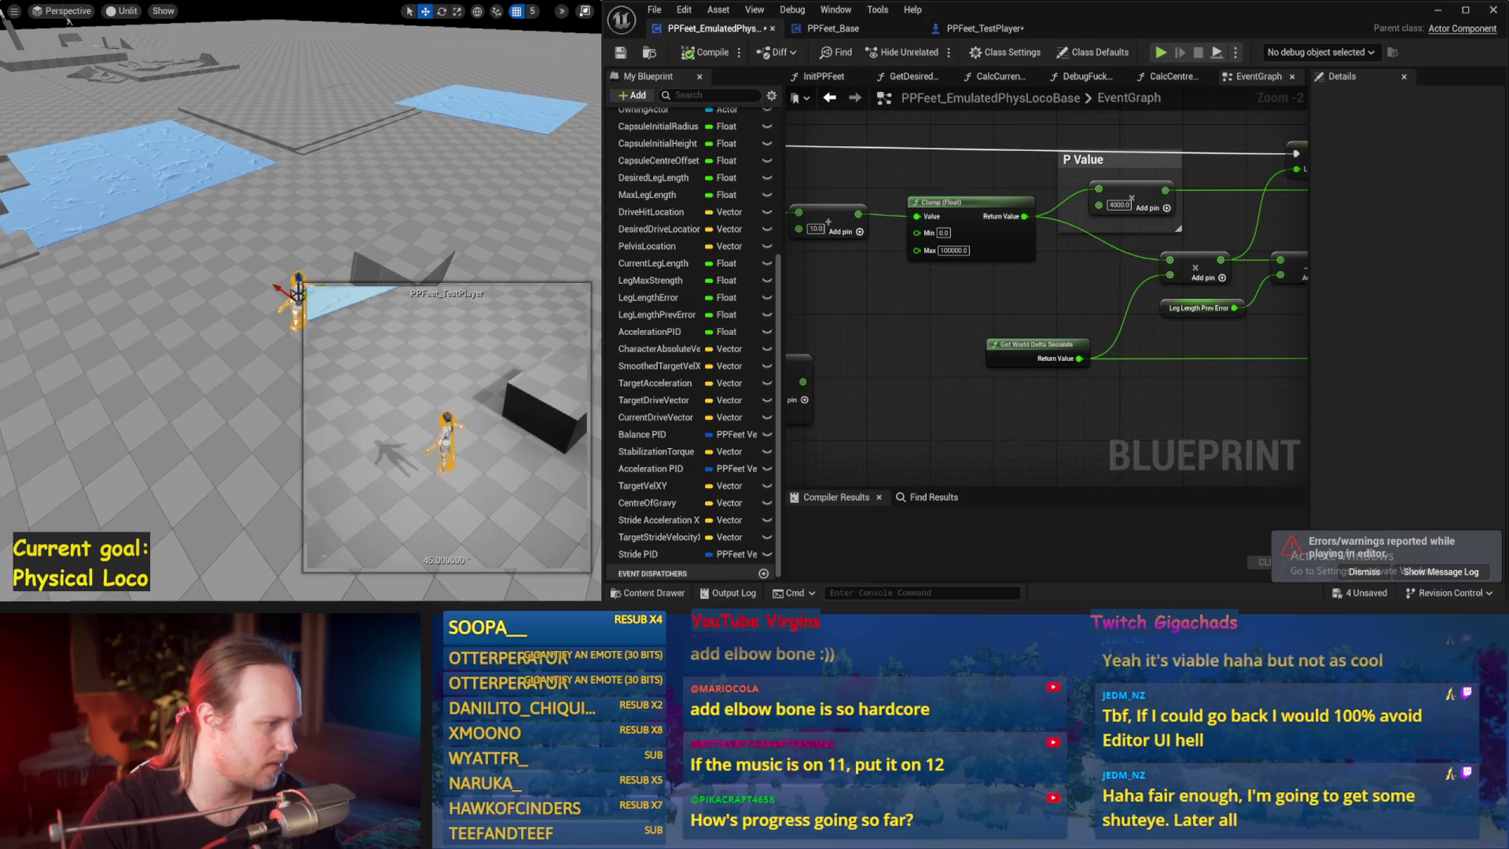
key(alt+s)
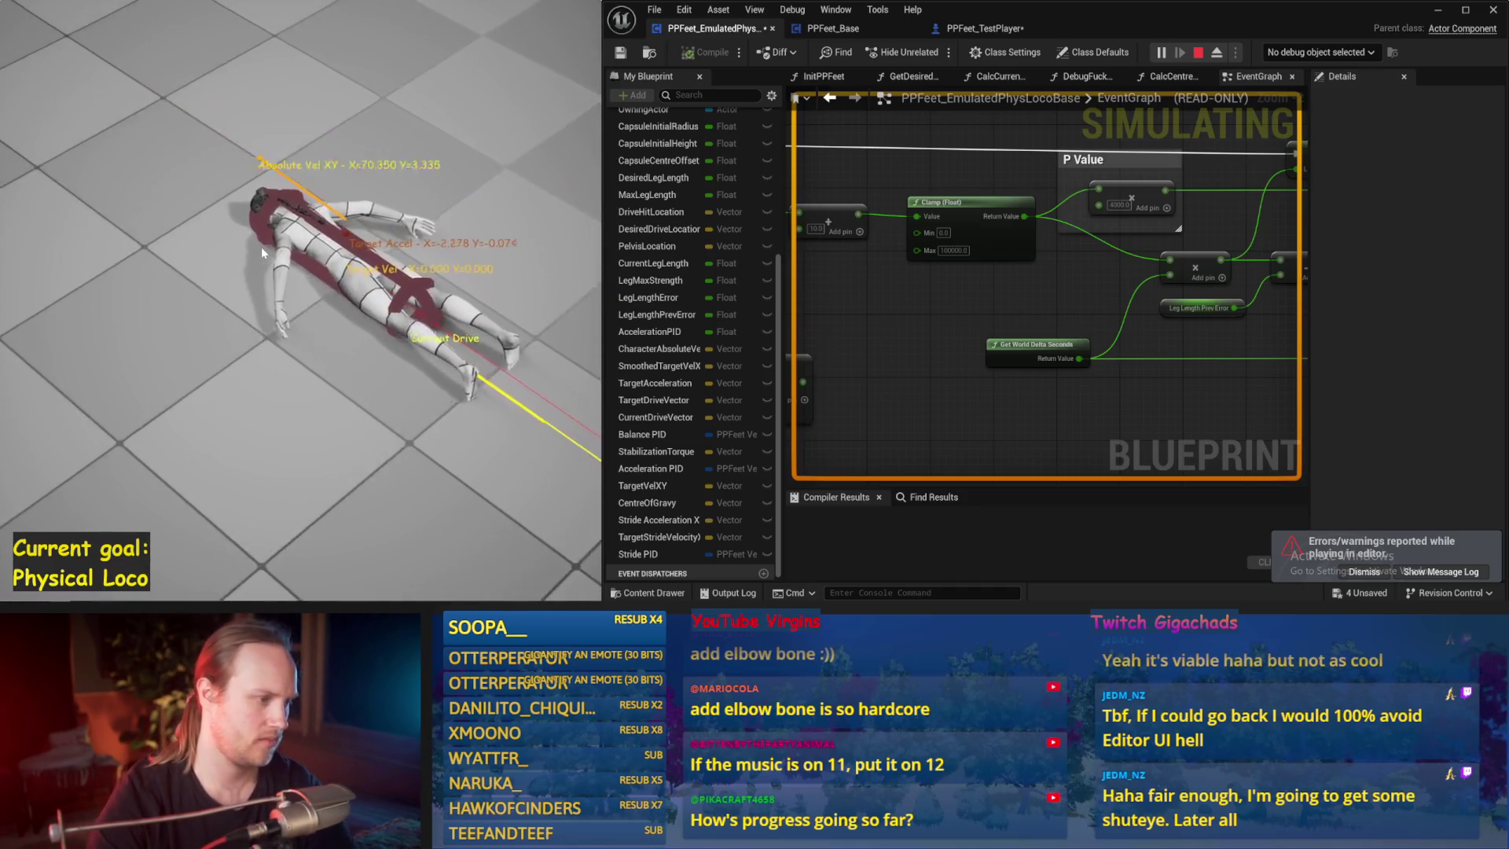
key(Escape)
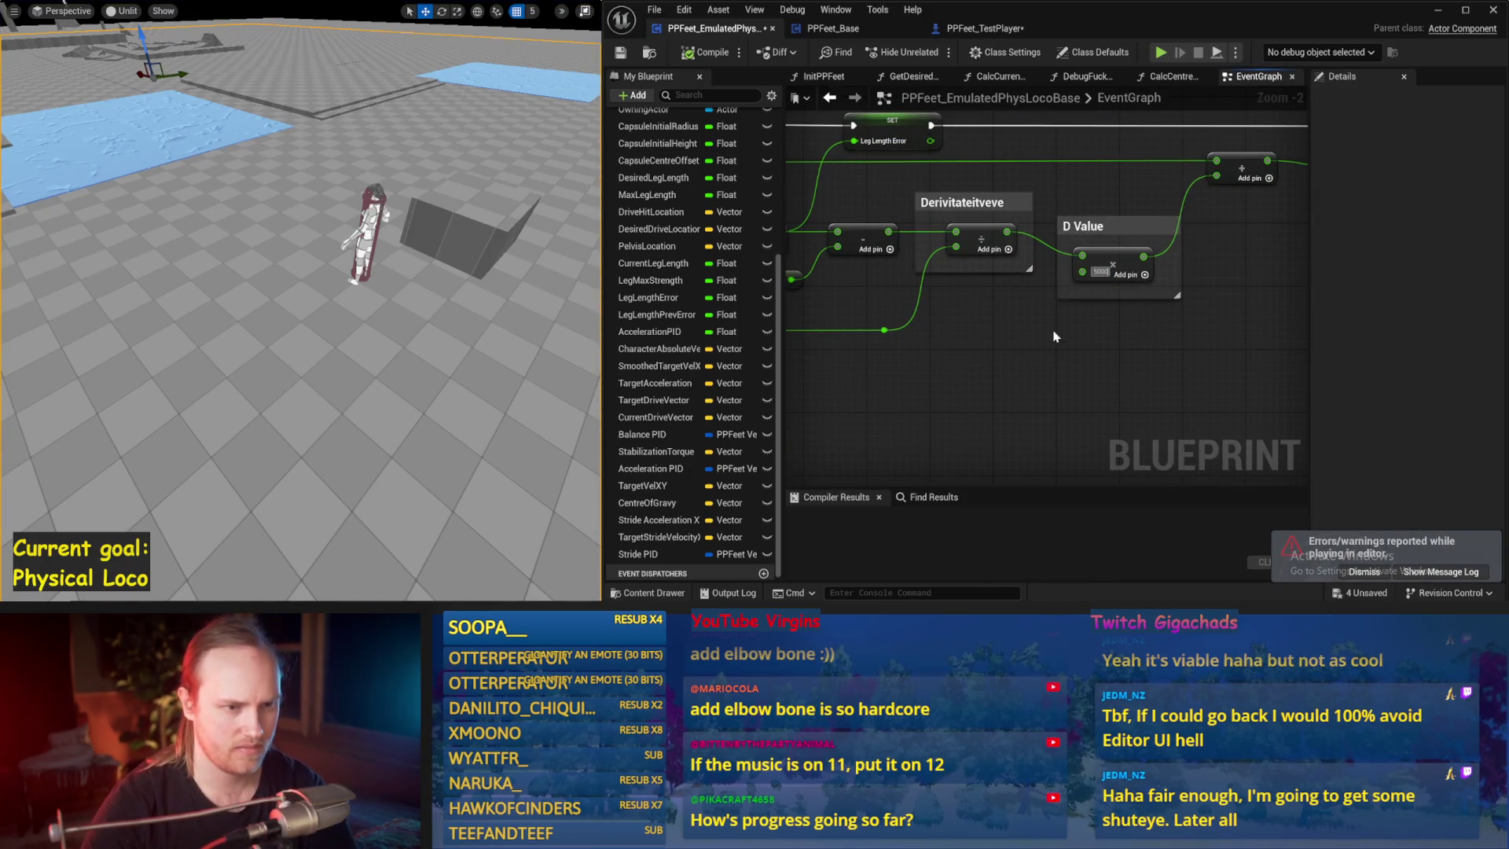
key(alt+s)
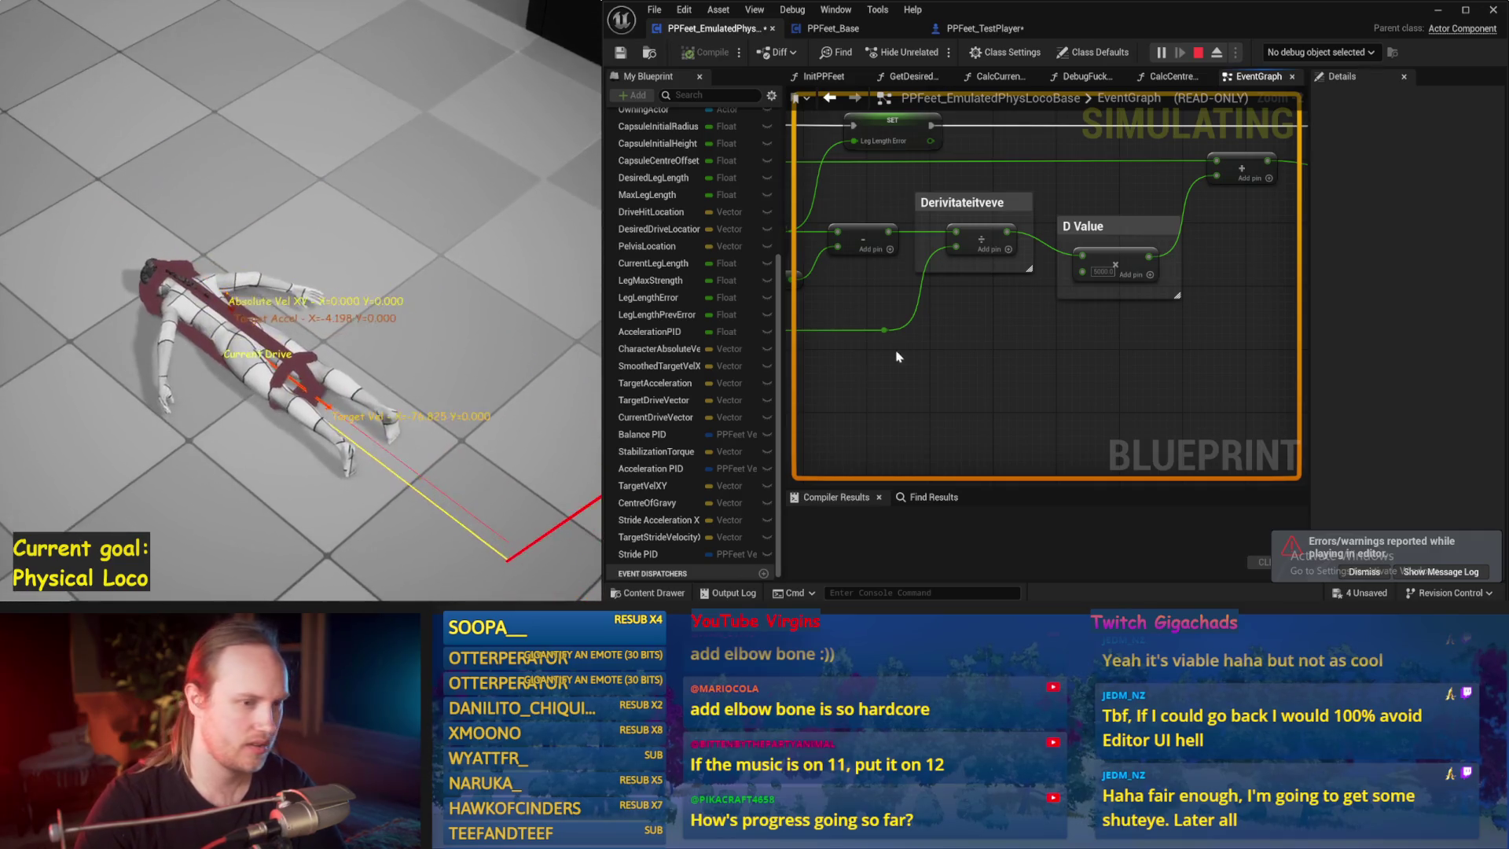
key(Escape)
- Set the D Value multiply constant to 10000 and re-test the character in simulation
text(10000)
key(Return)
drag(1119, 305, 876, 331)
scroll(1119, 305, down, 3)
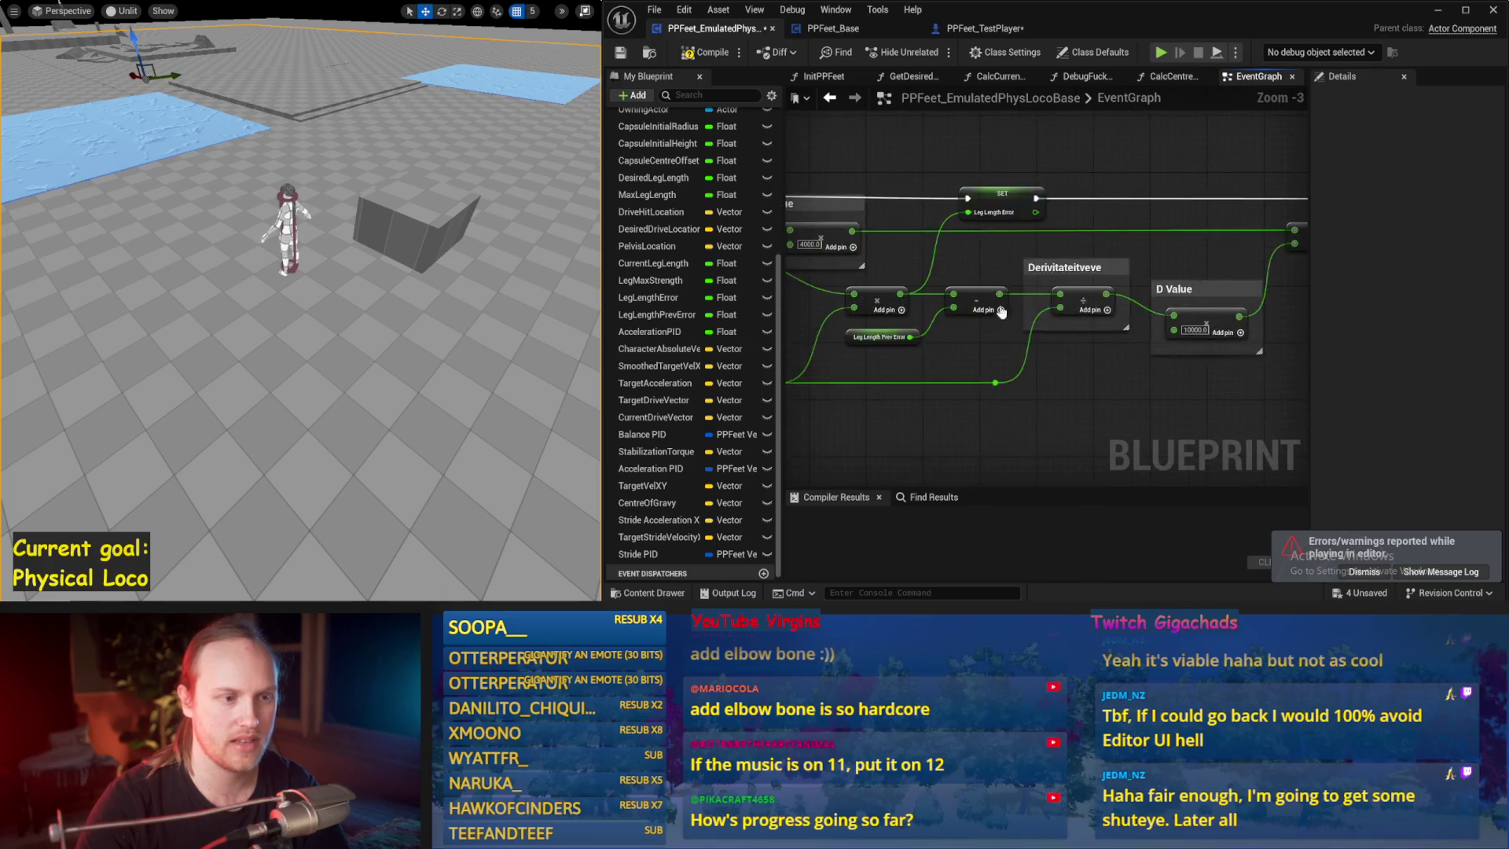
drag(932, 378, 1150, 351)
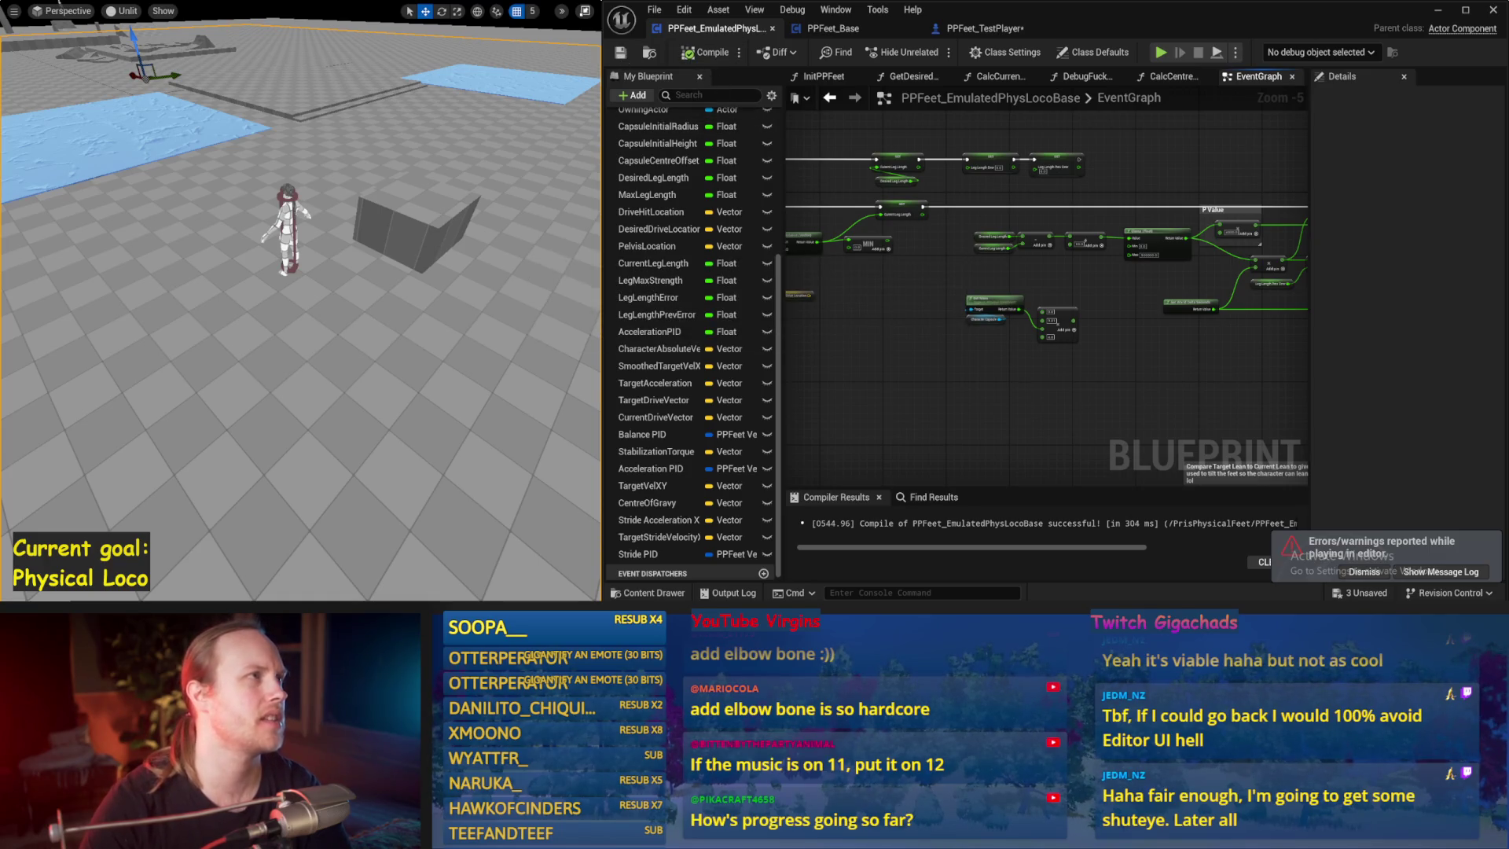
drag(915, 316, 979, 301)
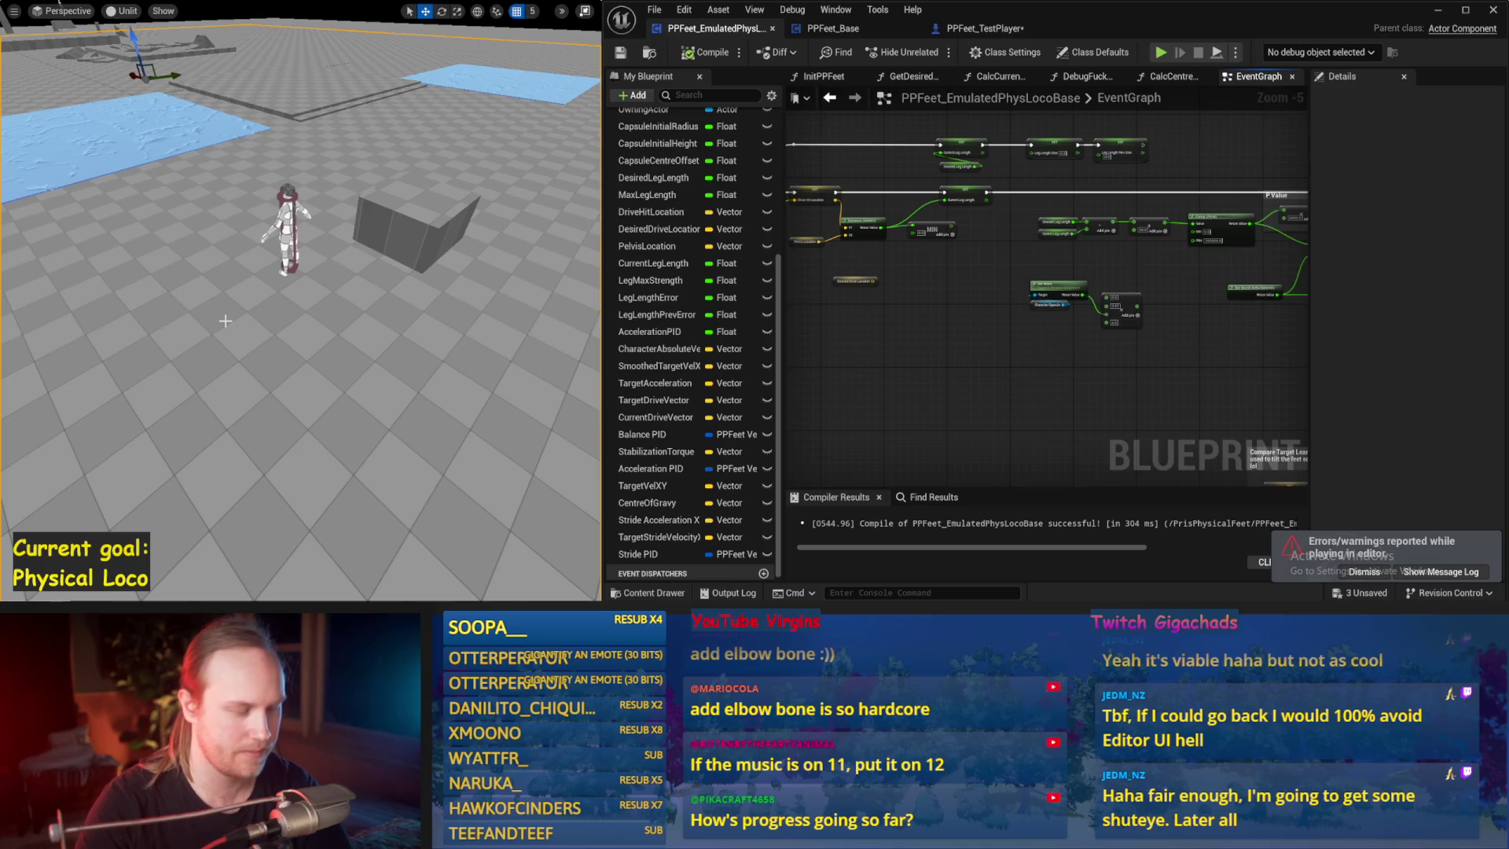
key(alt+p)
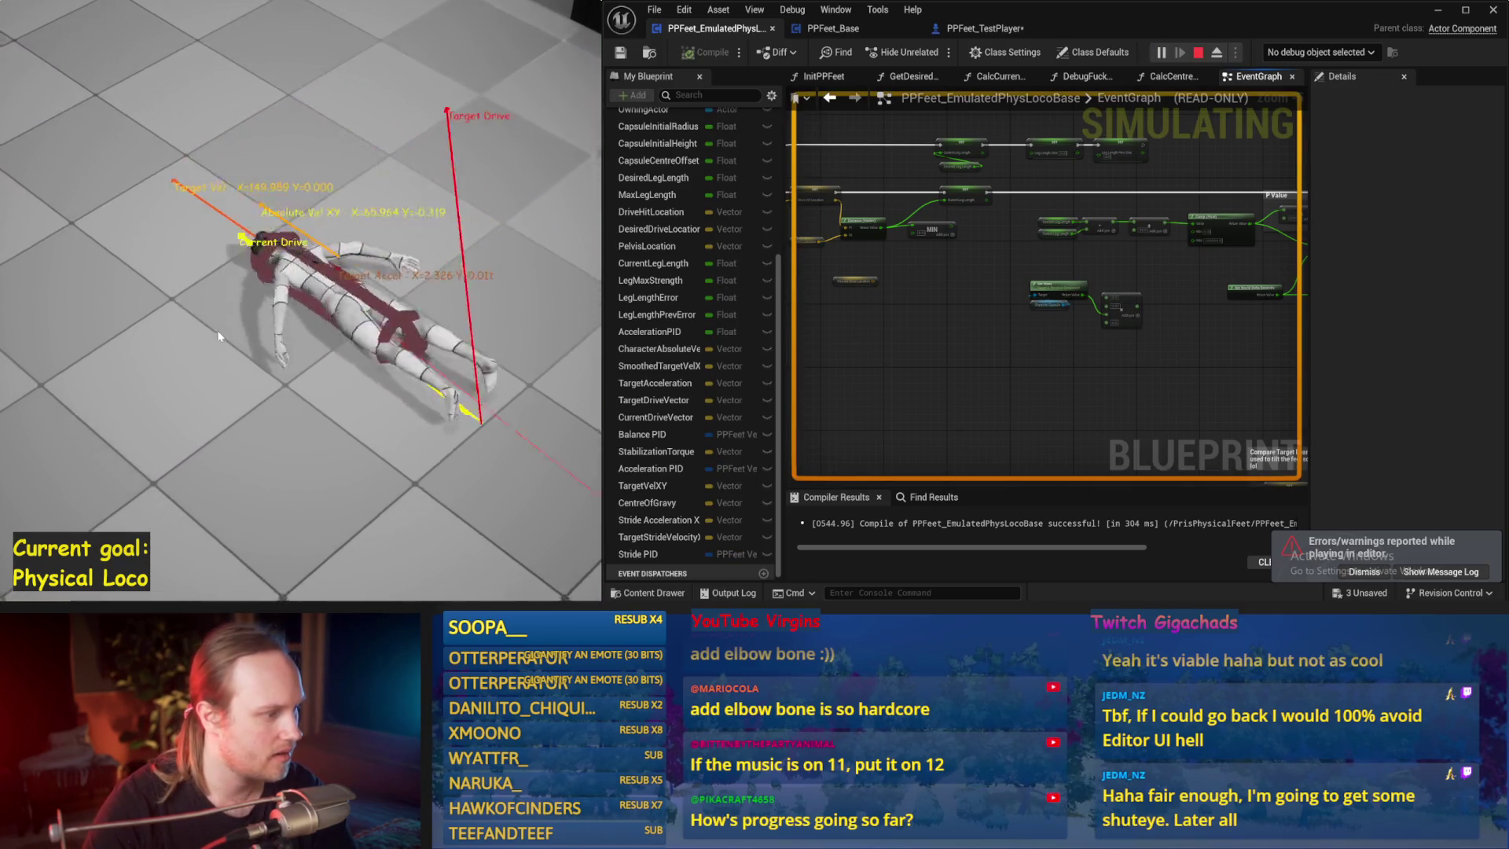
key(Escape)
scroll(959, 377, up, 2)
- Navigate the graph to centre the Counteract Torque section
scroll(1014, 306, up, 3)
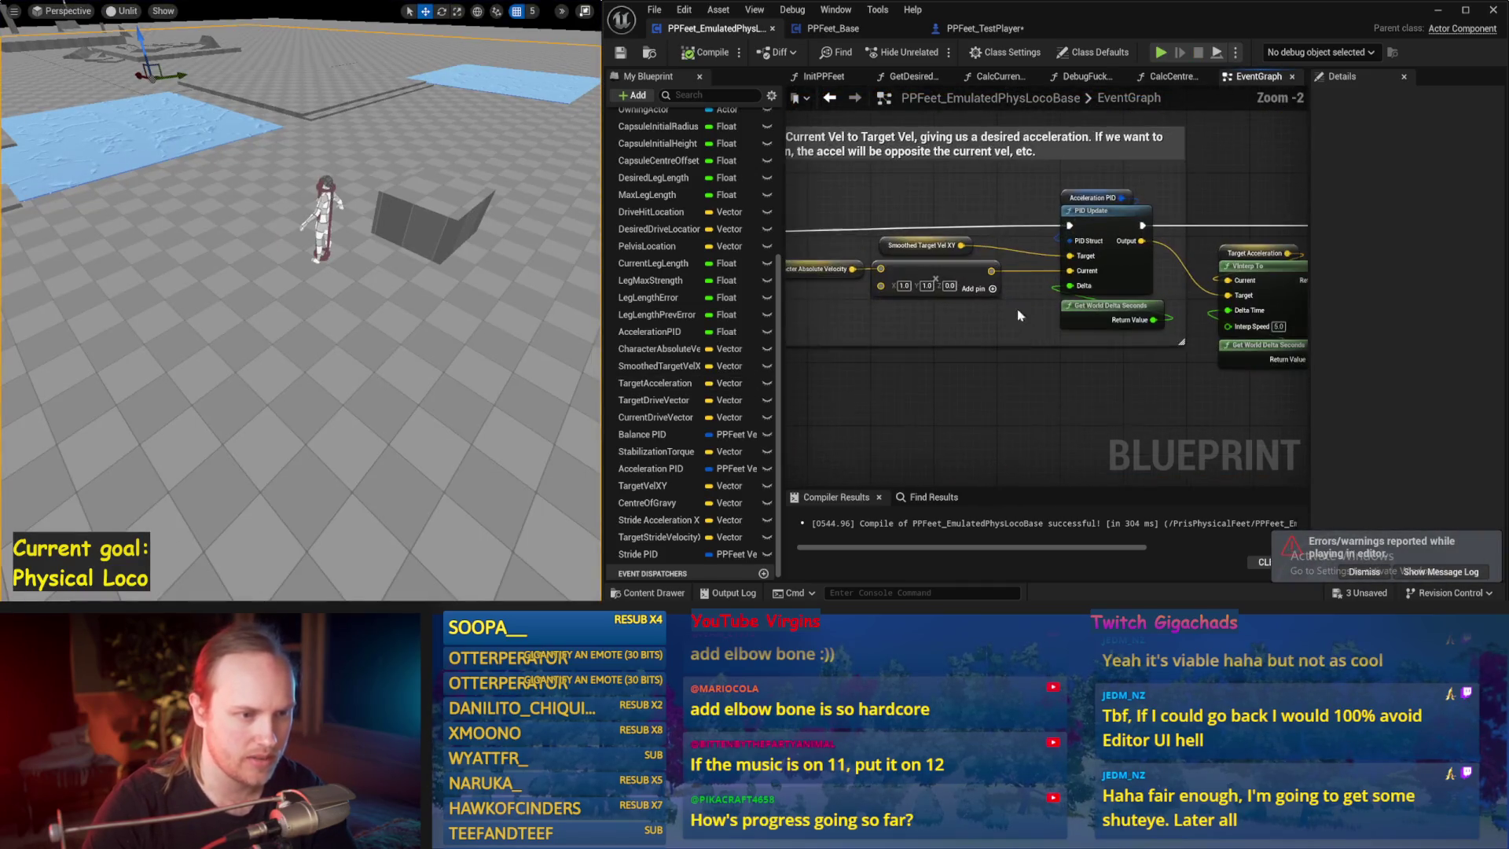
drag(1014, 306, 878, 284)
drag(1085, 365, 1027, 390)
scroll(1026, 390, down, 1)
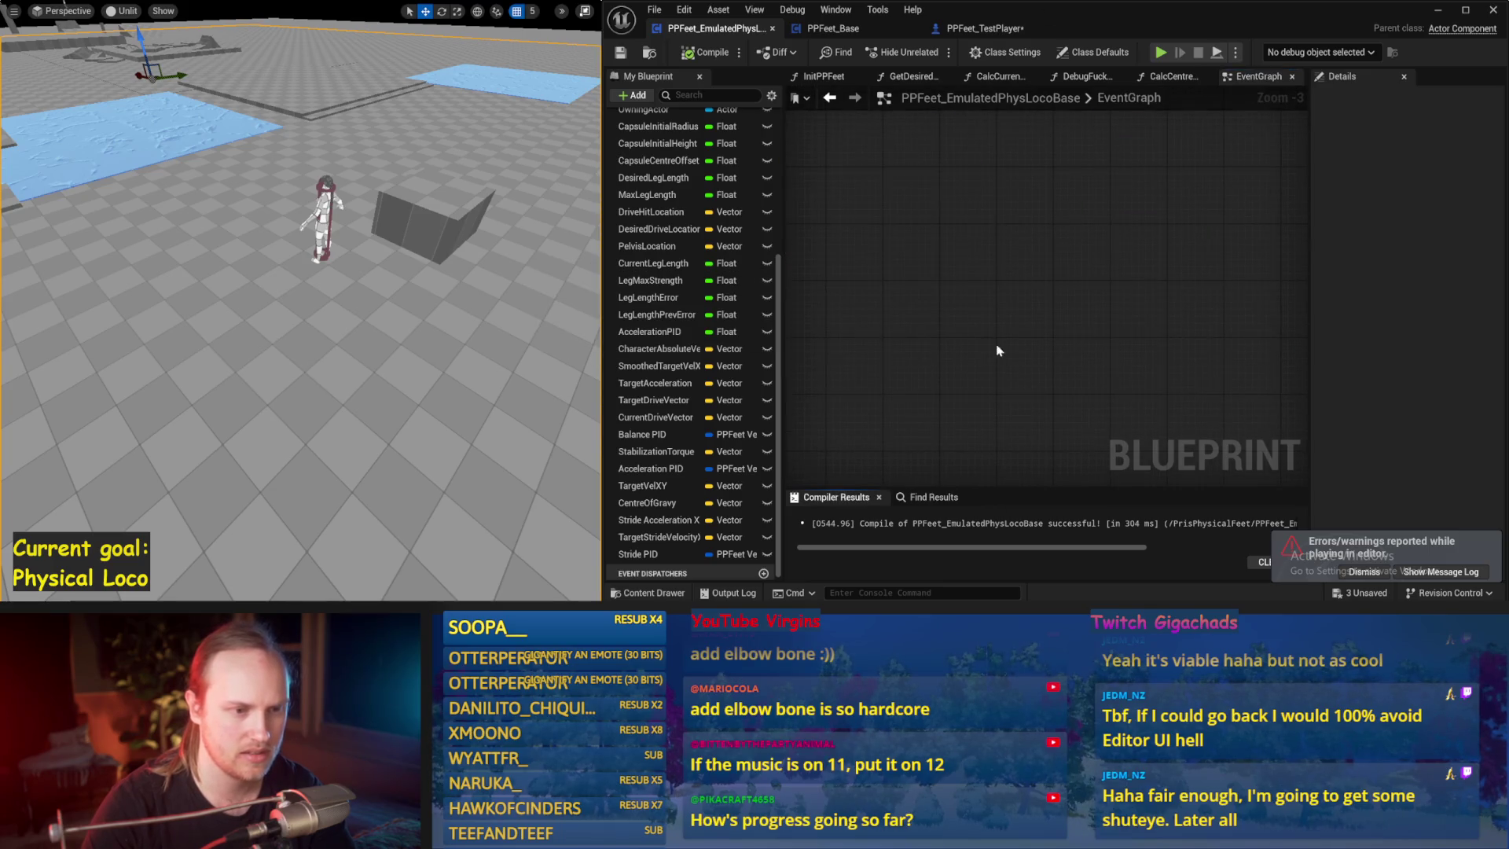
drag(1011, 364, 990, 408)
scroll(991, 428, up, 4)
scroll(1034, 351, down, 2)
drag(1034, 351, 1040, 270)
scroll(1018, 360, up, 1)
drag(1017, 360, 1028, 340)
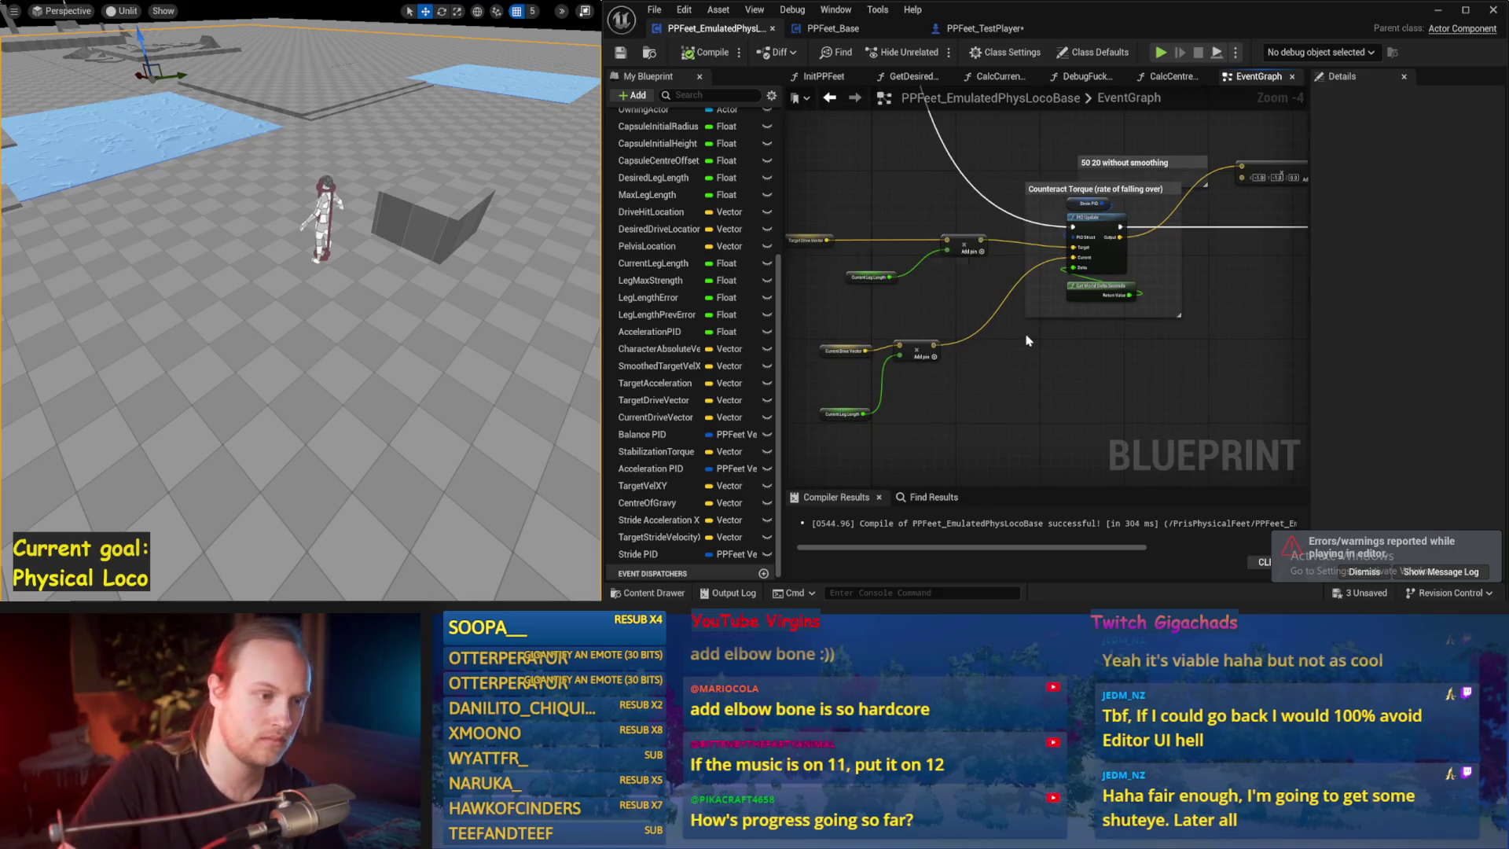
scroll(1012, 348, down, 1)
scroll(1124, 211, up, 1)
mouse_move(1089, 148)
mouse_down()
mouse_move(1163, 369)
mouse_move(1169, 320)
mouse_move(995, 388)
mouse_up()
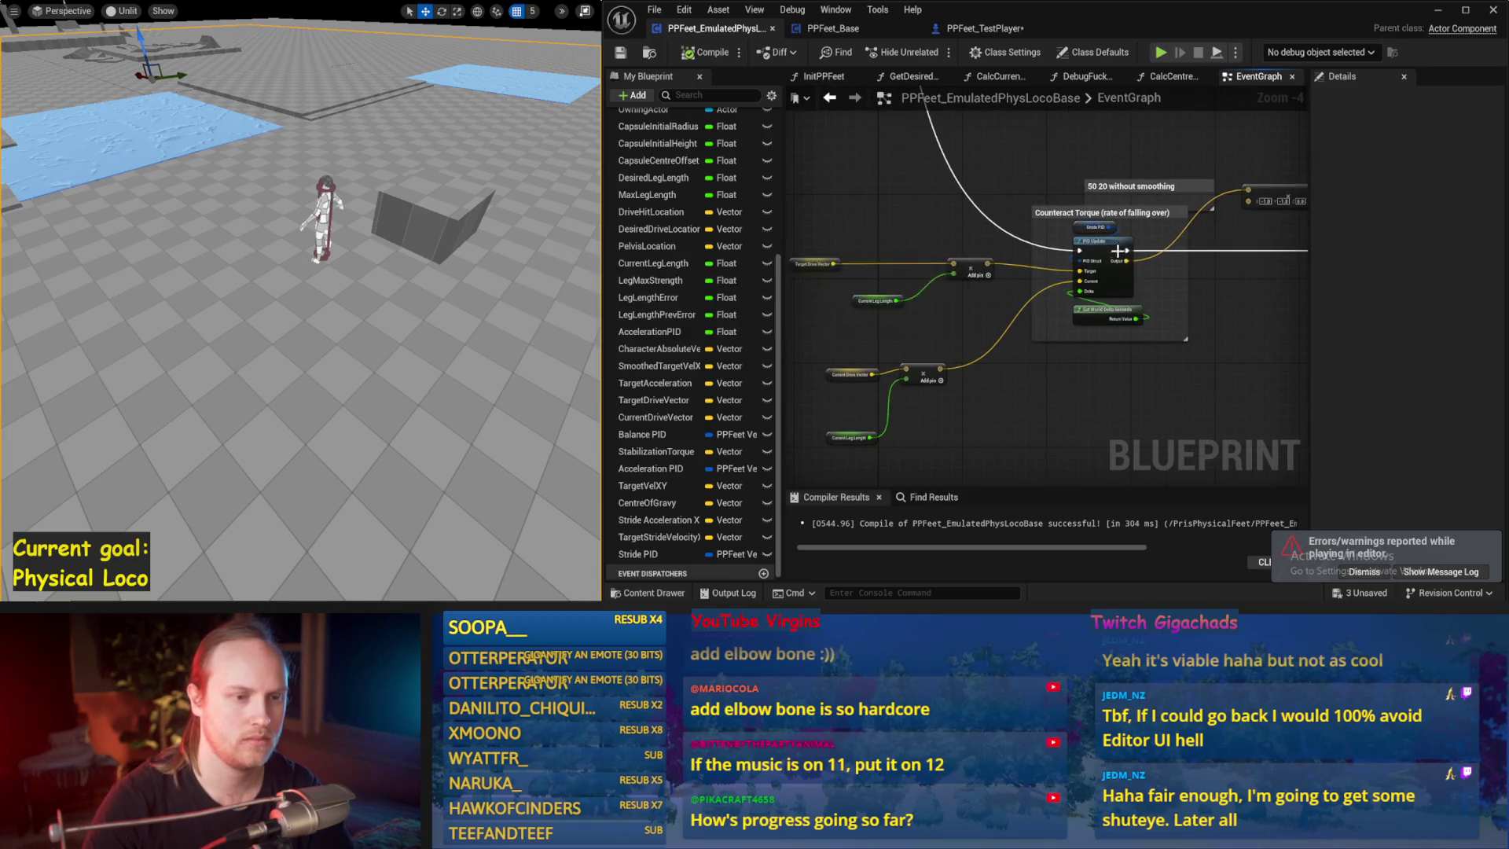
scroll(1129, 266, up, 2)
- Select the Stride PID node to view its gains and run a test simulation
click(1088, 218)
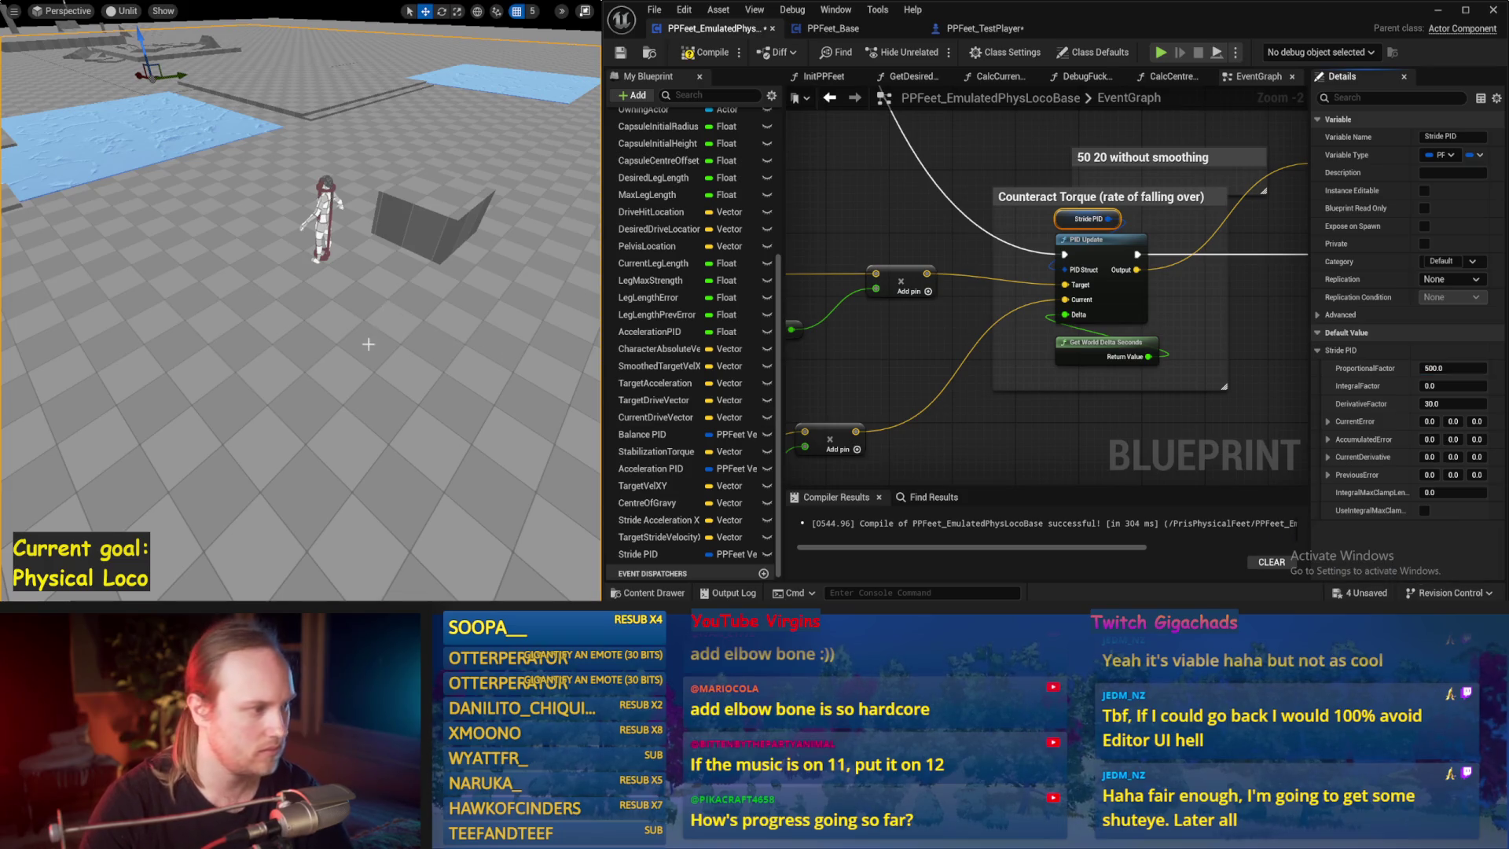
key(alt+s)
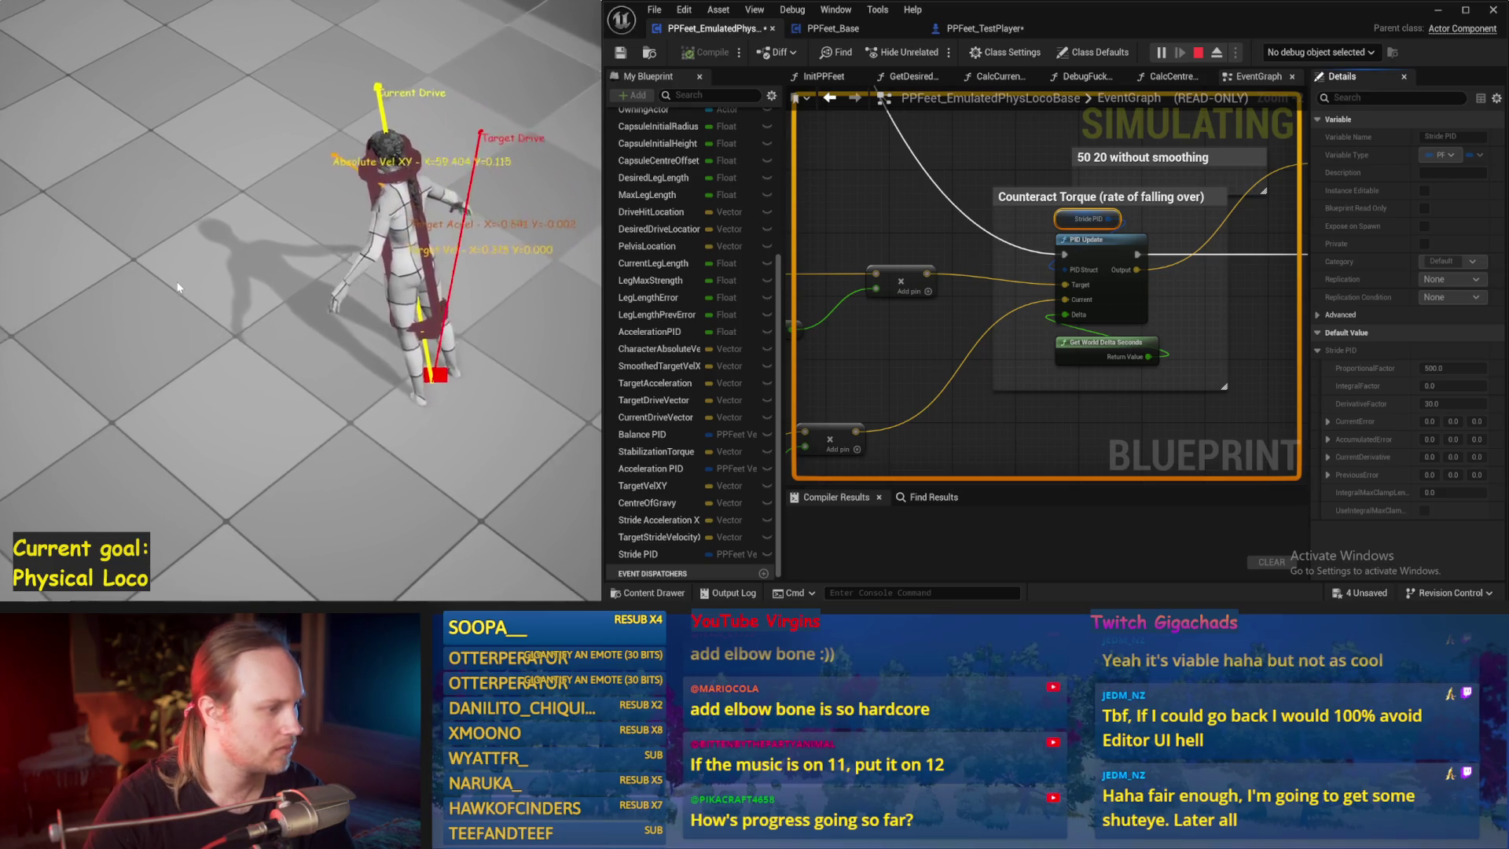
key(Escape)
text(100)
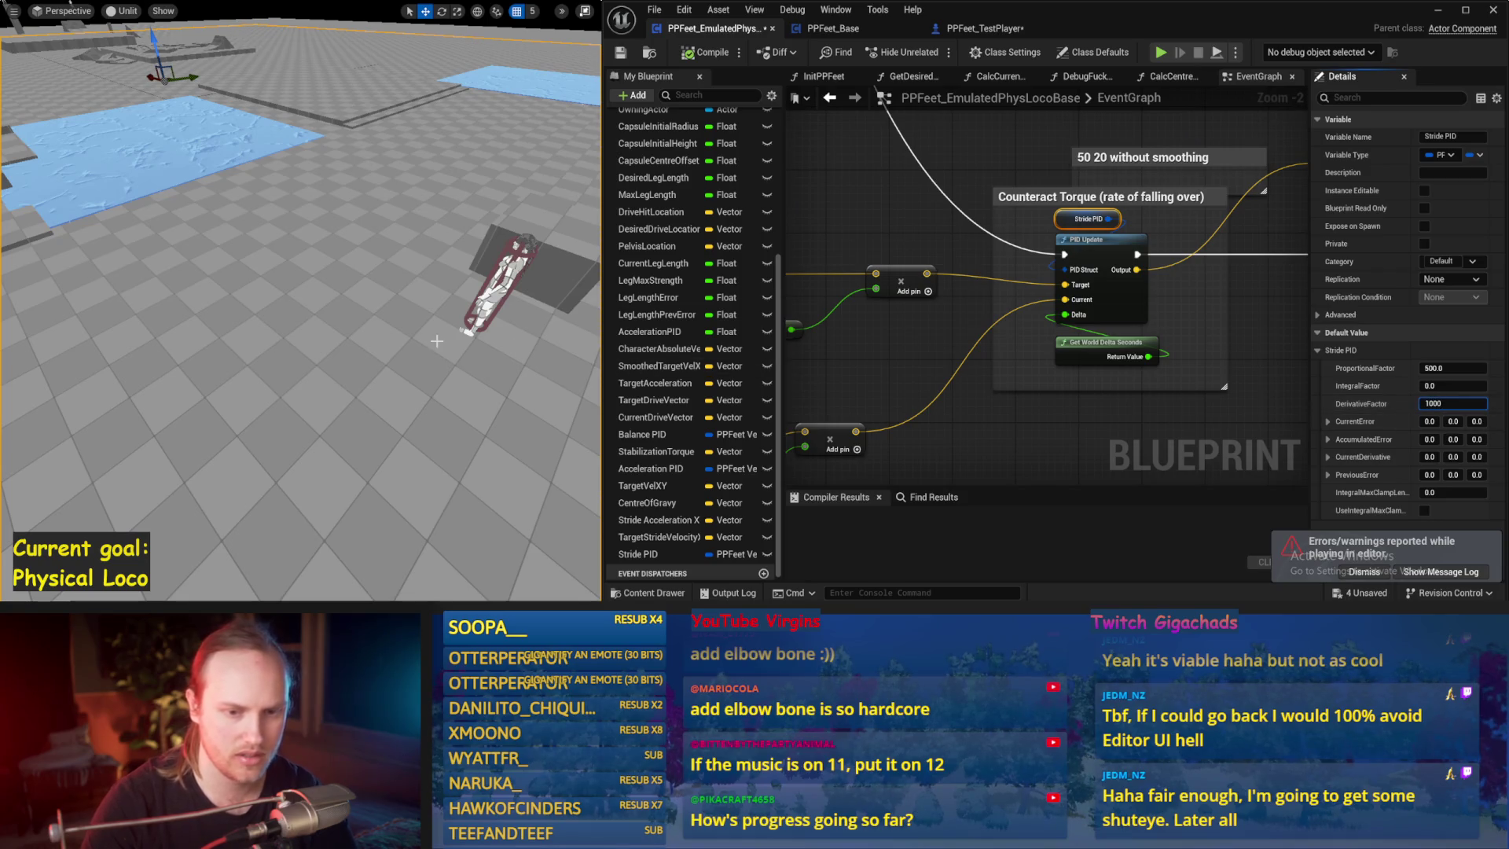
- Set Stride PID DerivativeFactor to 100 and simulate twice, with the character falling flat
key(Return)
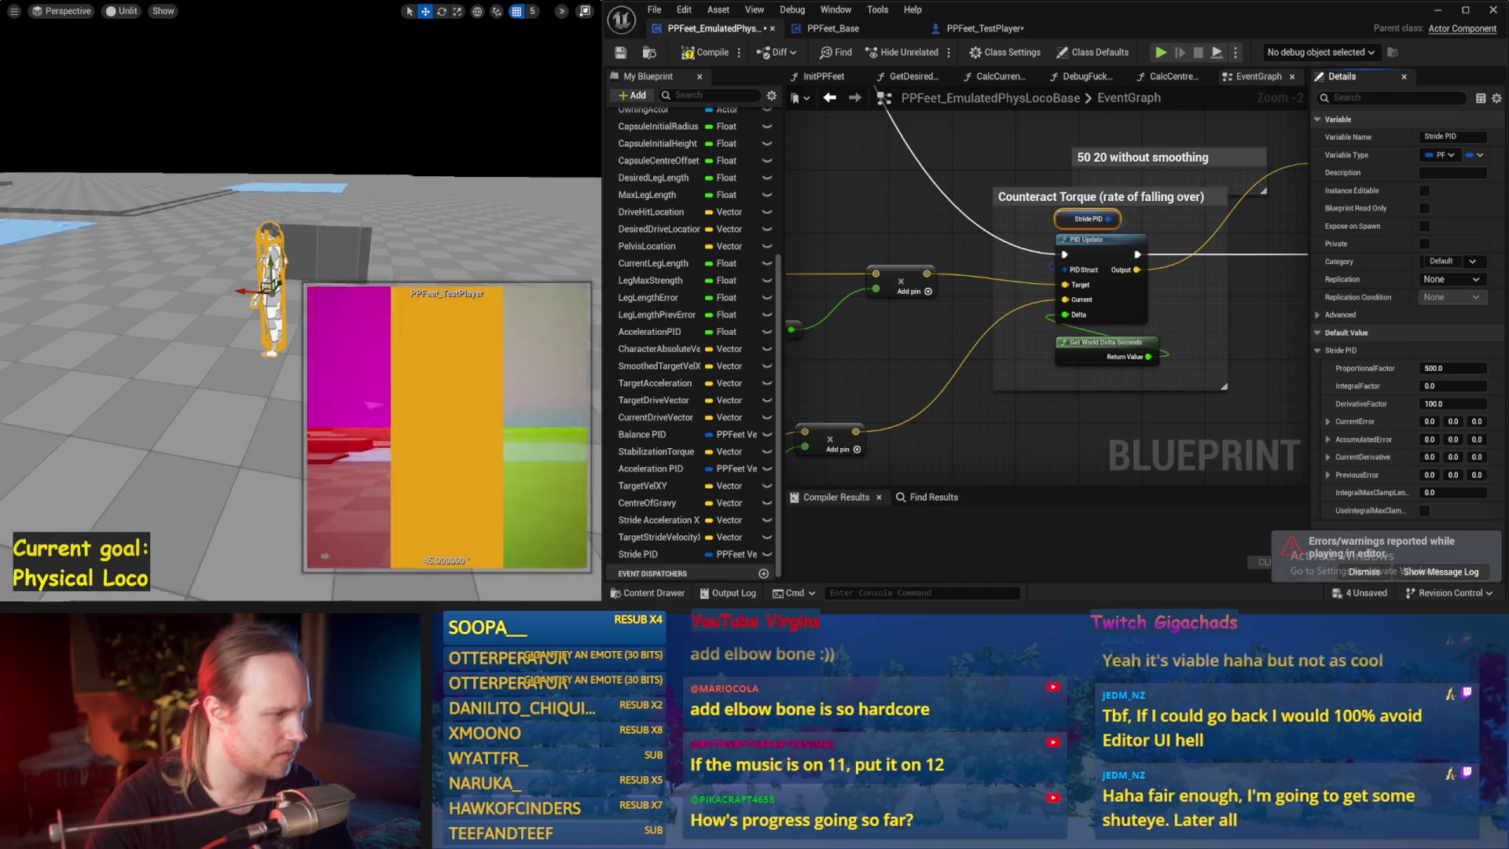
click(183, 300)
key(alt+s)
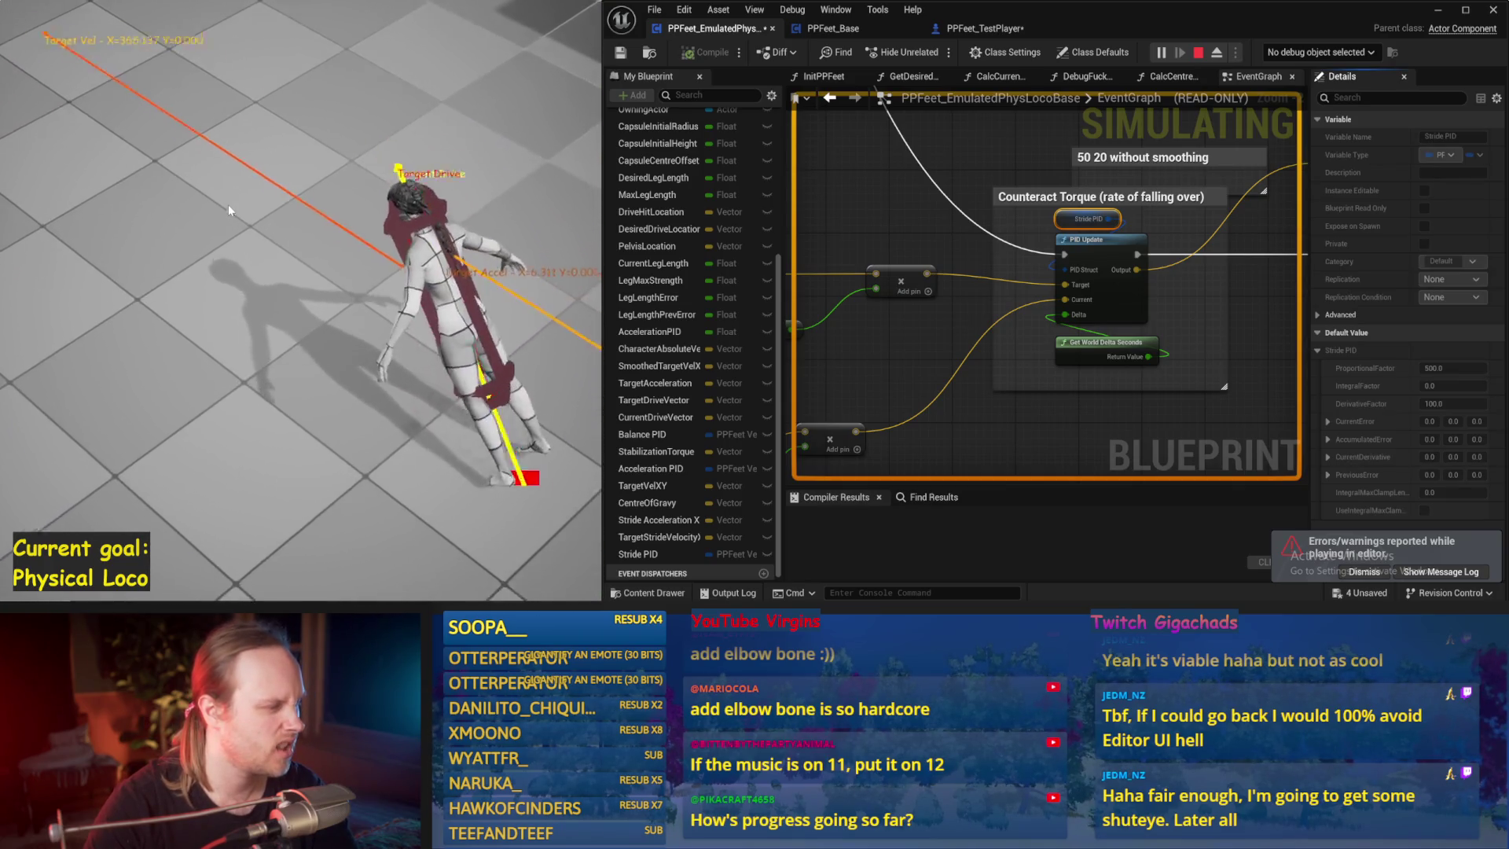
key(Escape)
key(alt+s)
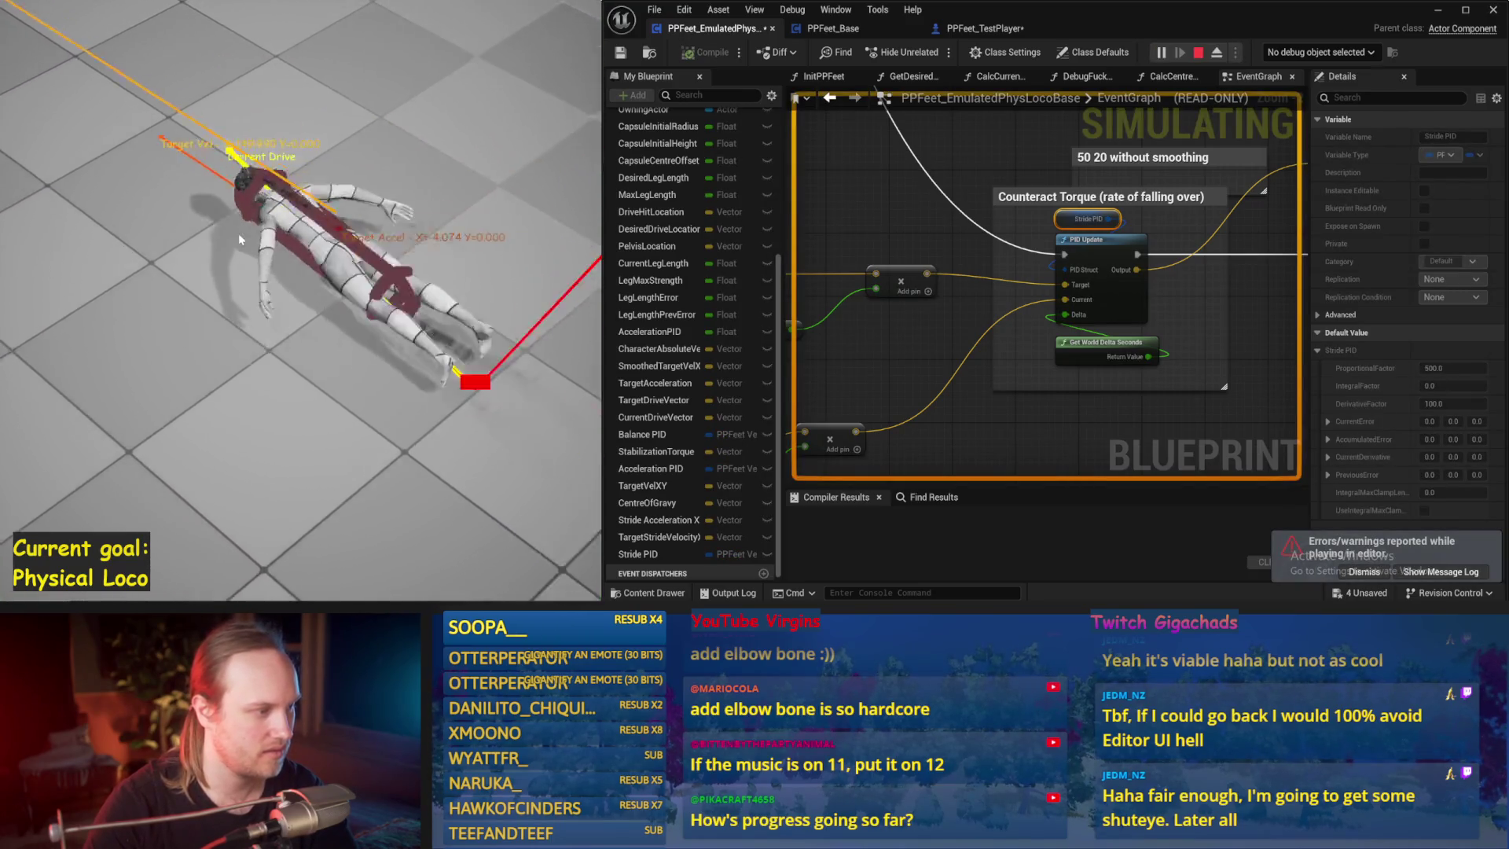
key(Escape)
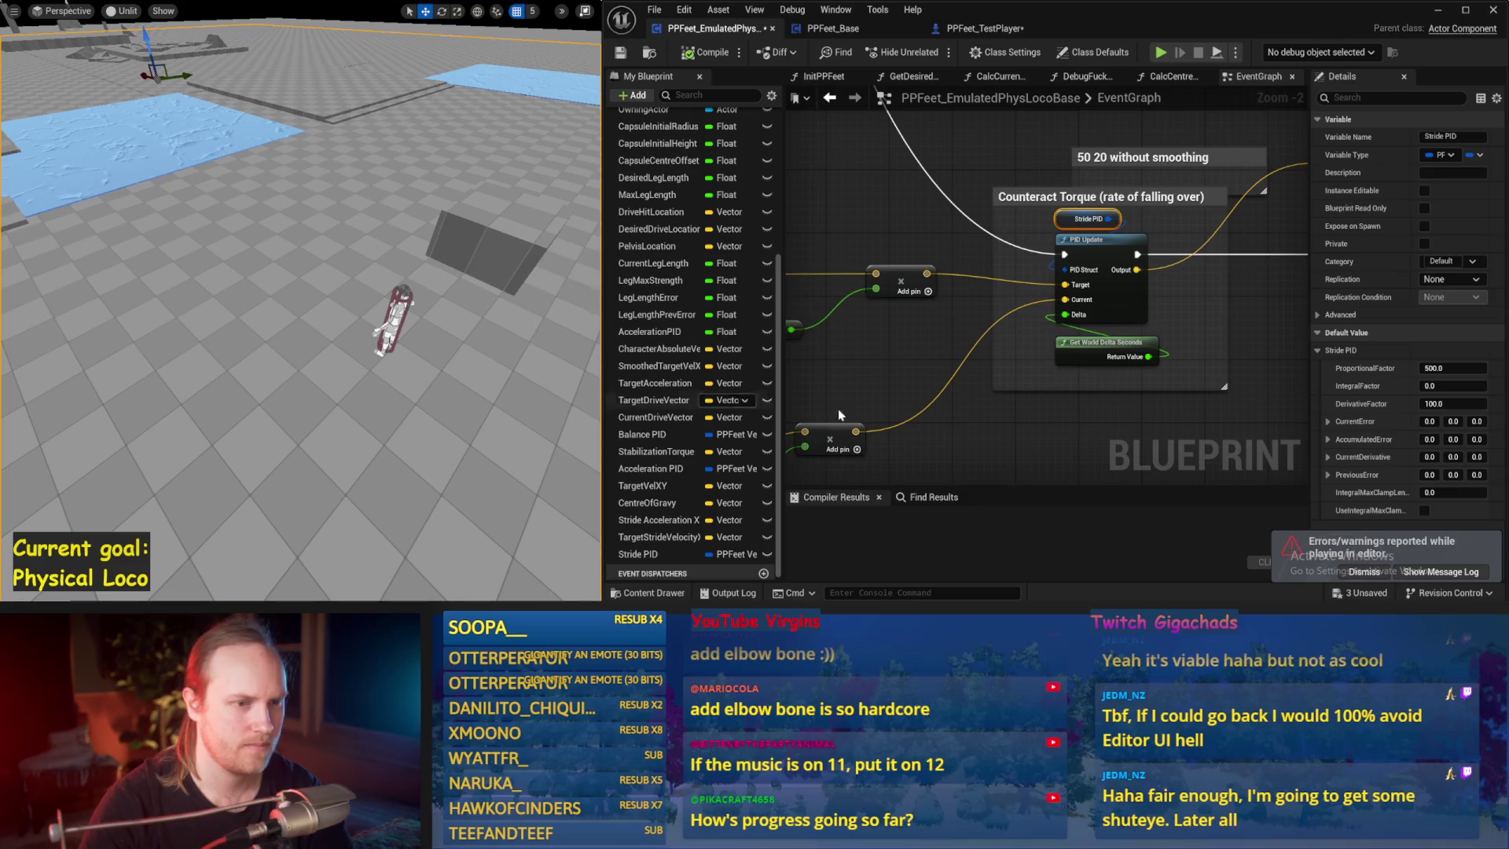
- Run a stride-force test simulation, then select the Stride PID node to show its default gains
drag(1045, 408, 981, 384)
scroll(979, 385, down, 1)
mouse_move(892, 291)
mouse_down()
mouse_move(1006, 253)
mouse_move(1077, 362)
mouse_move(1020, 381)
mouse_up()
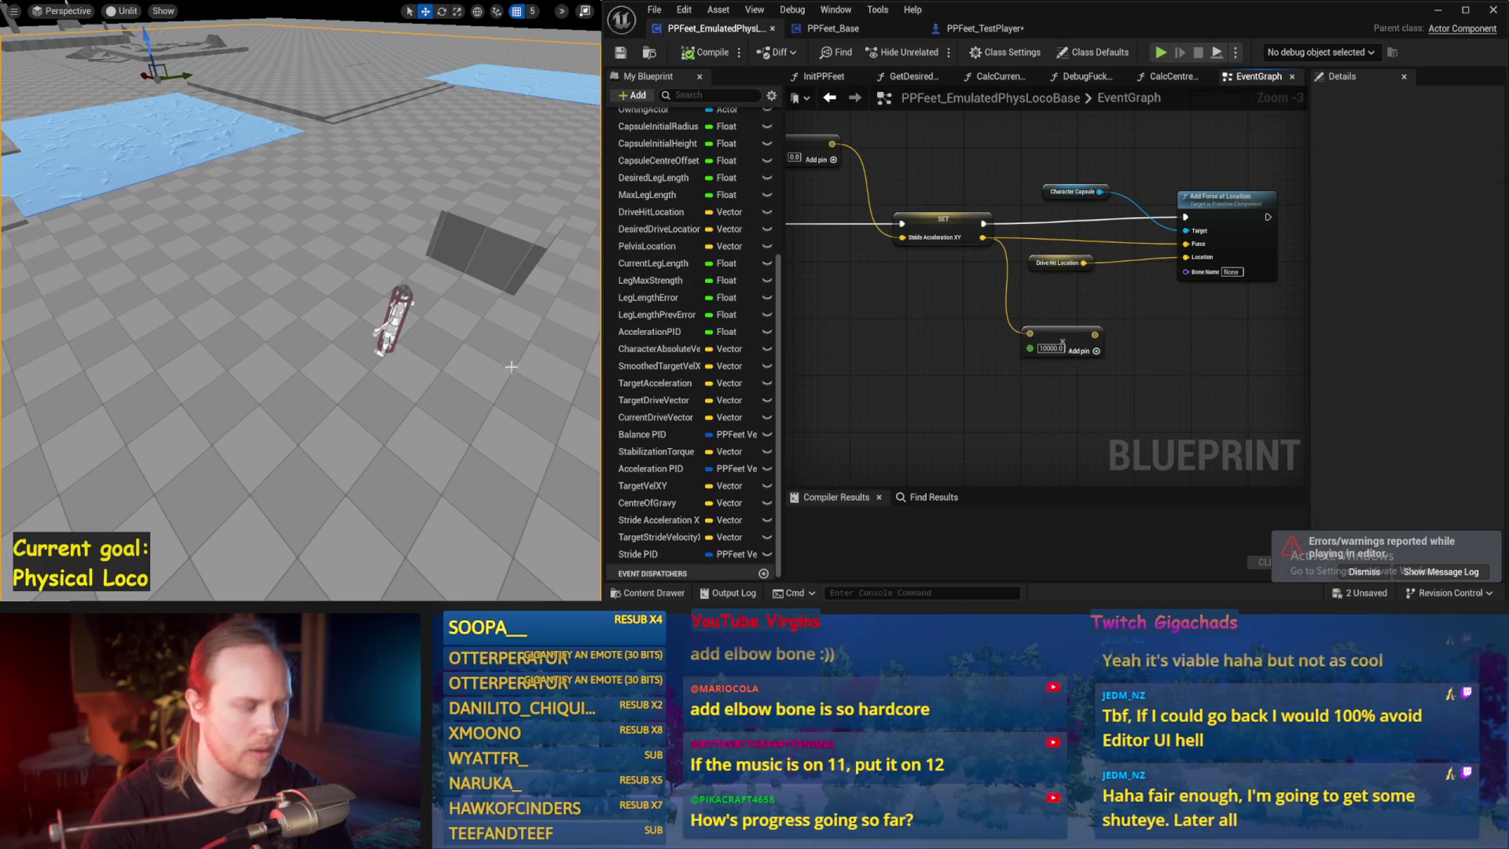
key(alt+p)
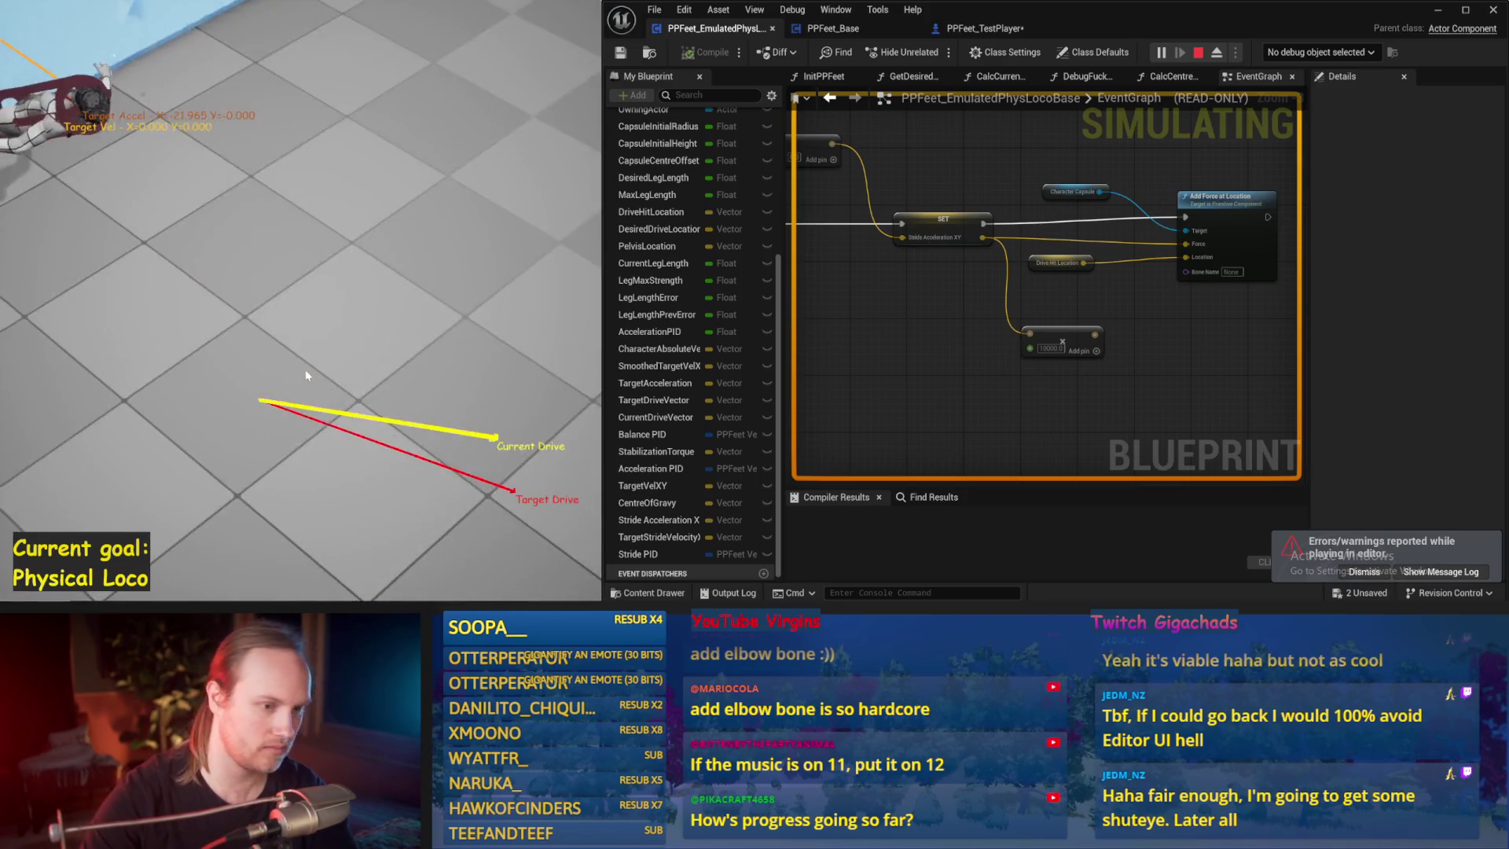
key(Escape)
click(1072, 164)
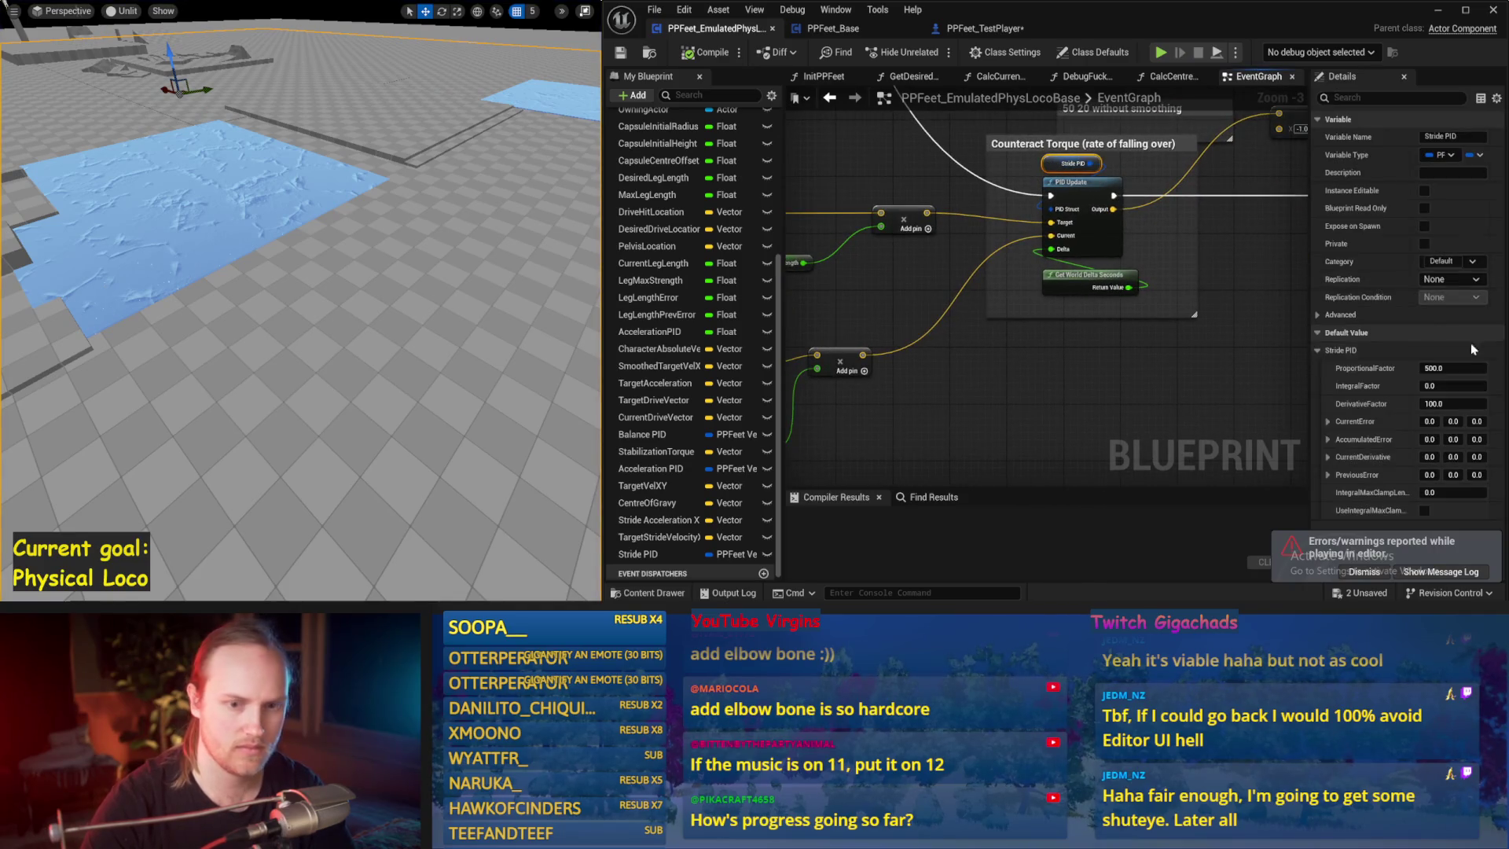
- Set ProportionalFactor to 1000 and DerivativeFactor to 0, simulating after each change
click(1283, 436)
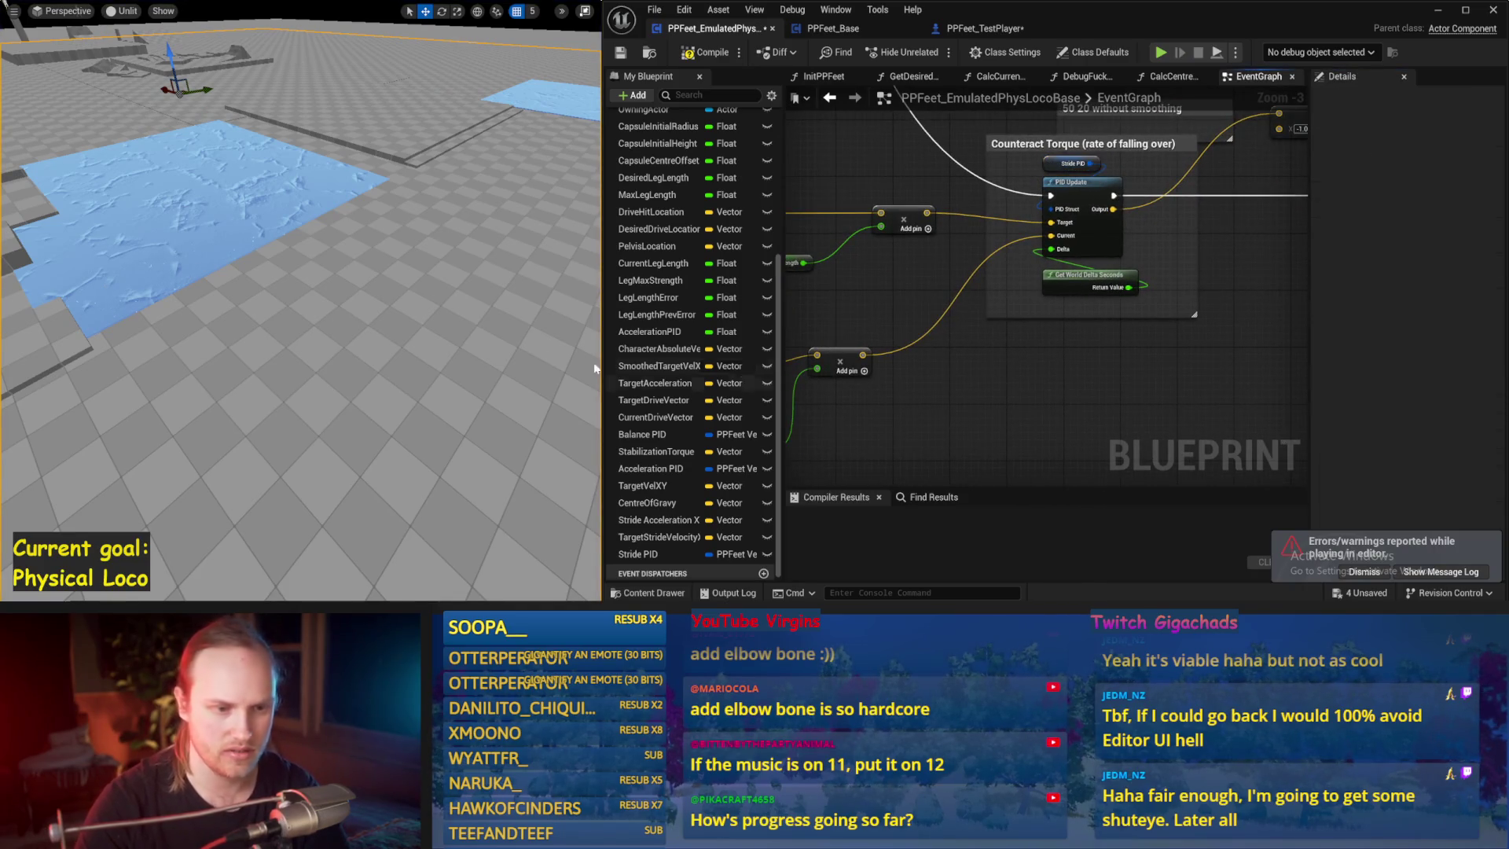
key(alt+s)
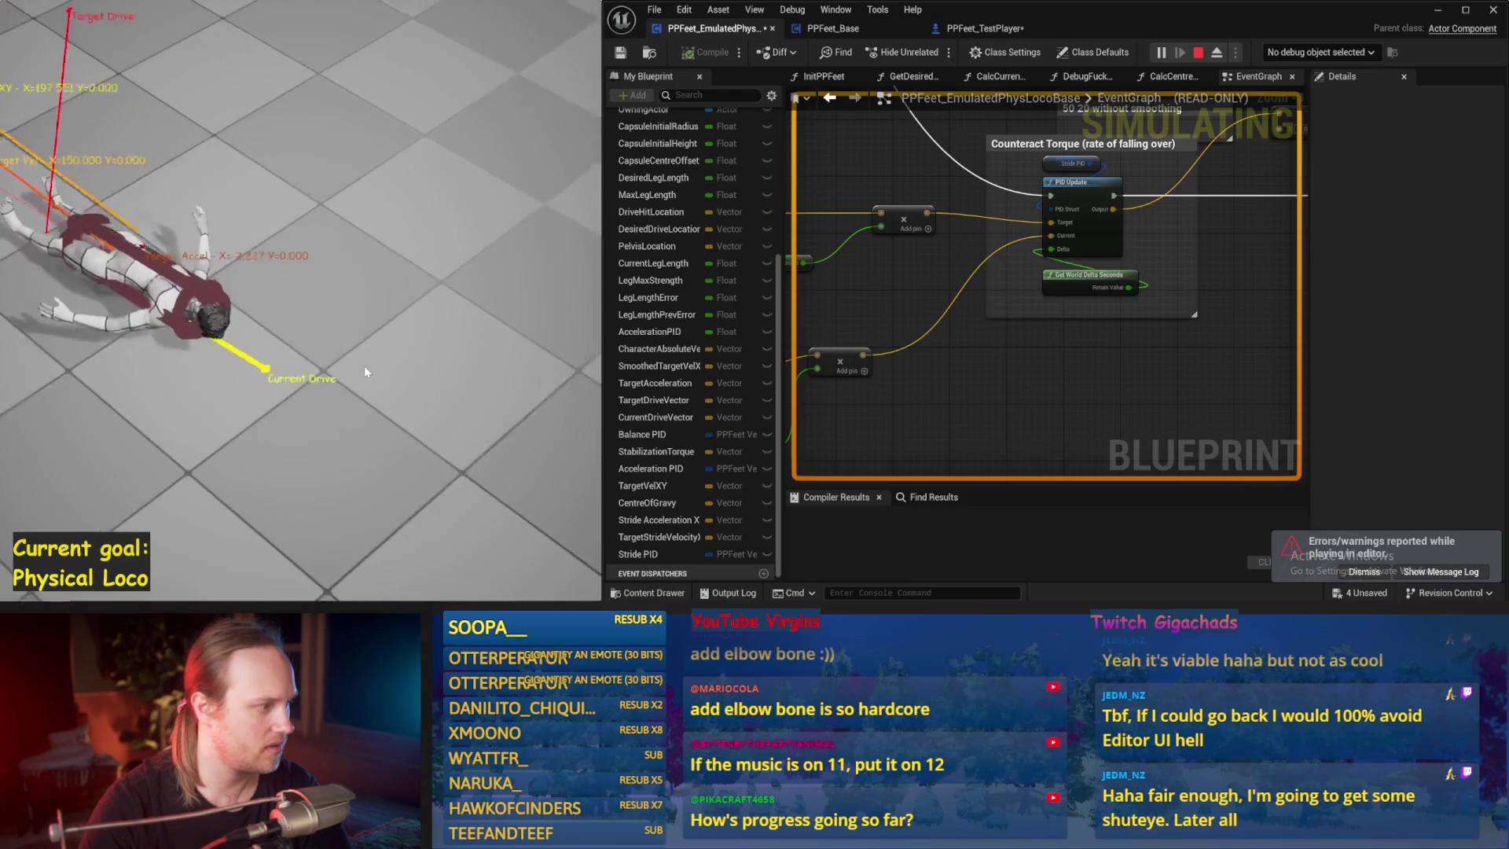
key(Escape)
click(1071, 163)
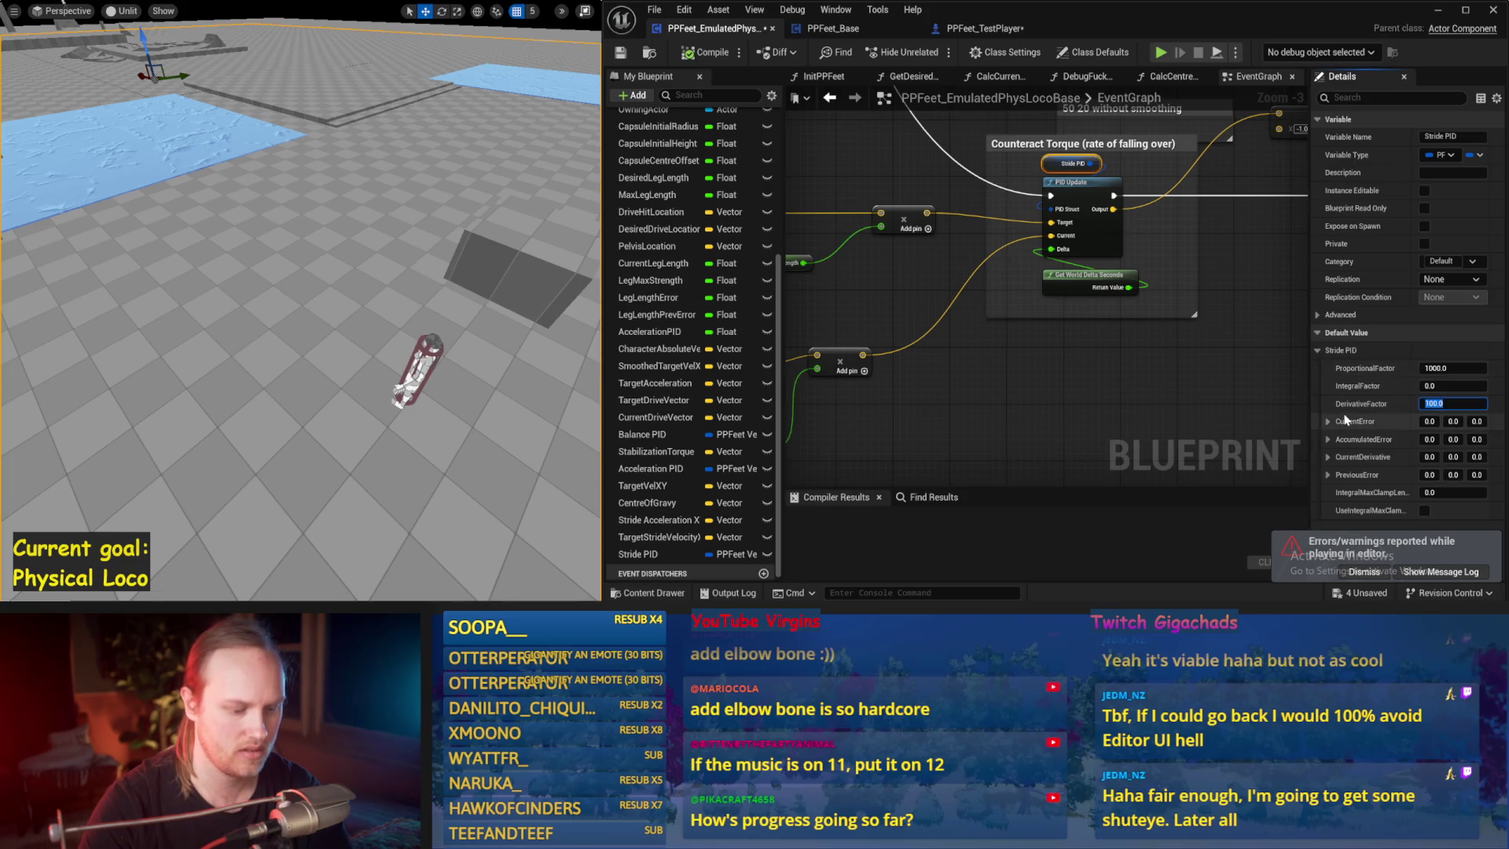
click(479, 366)
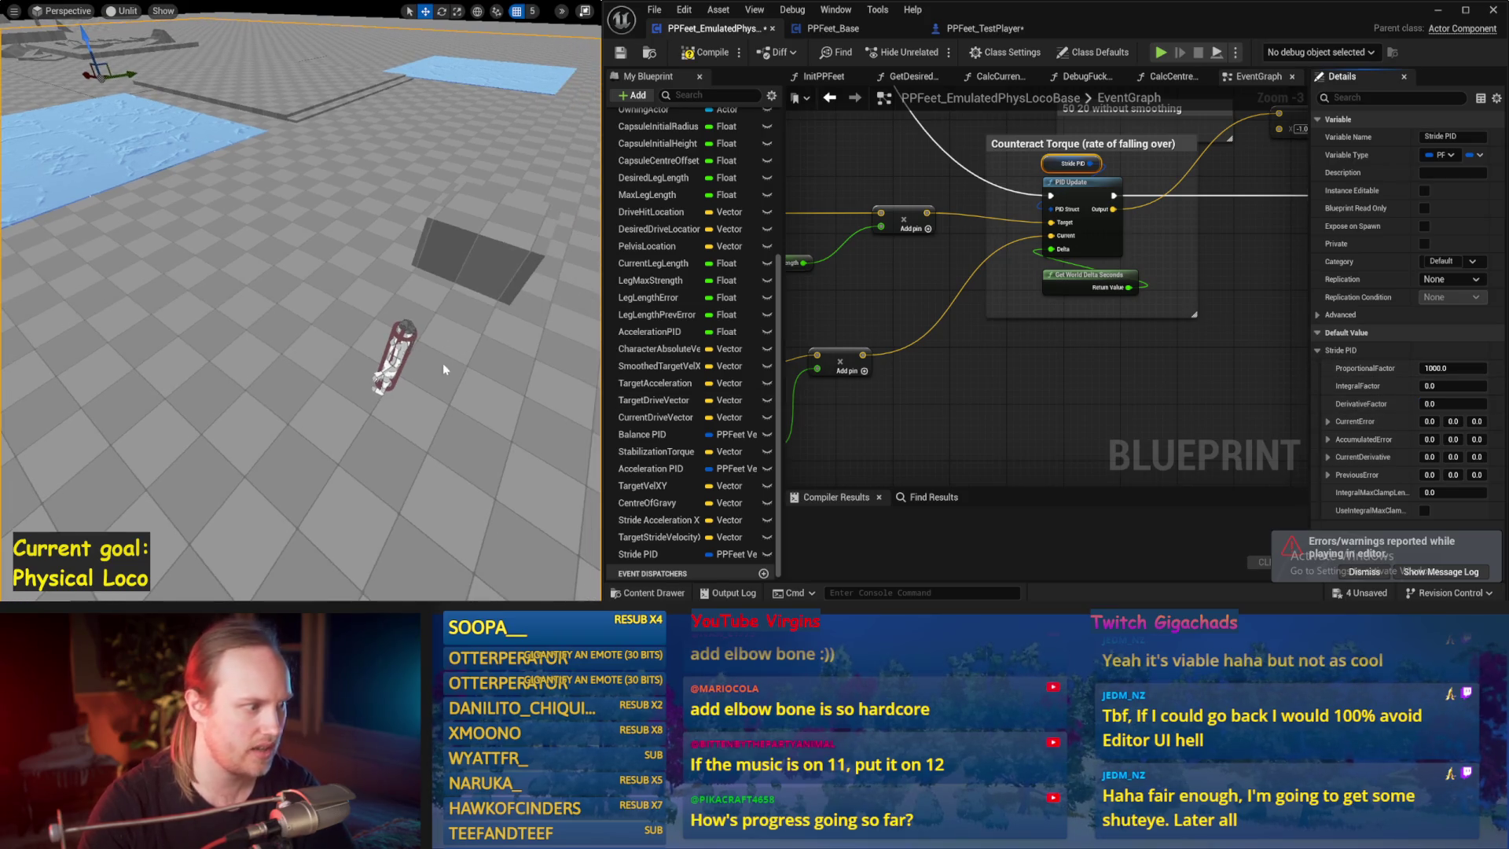
key(alt+p)
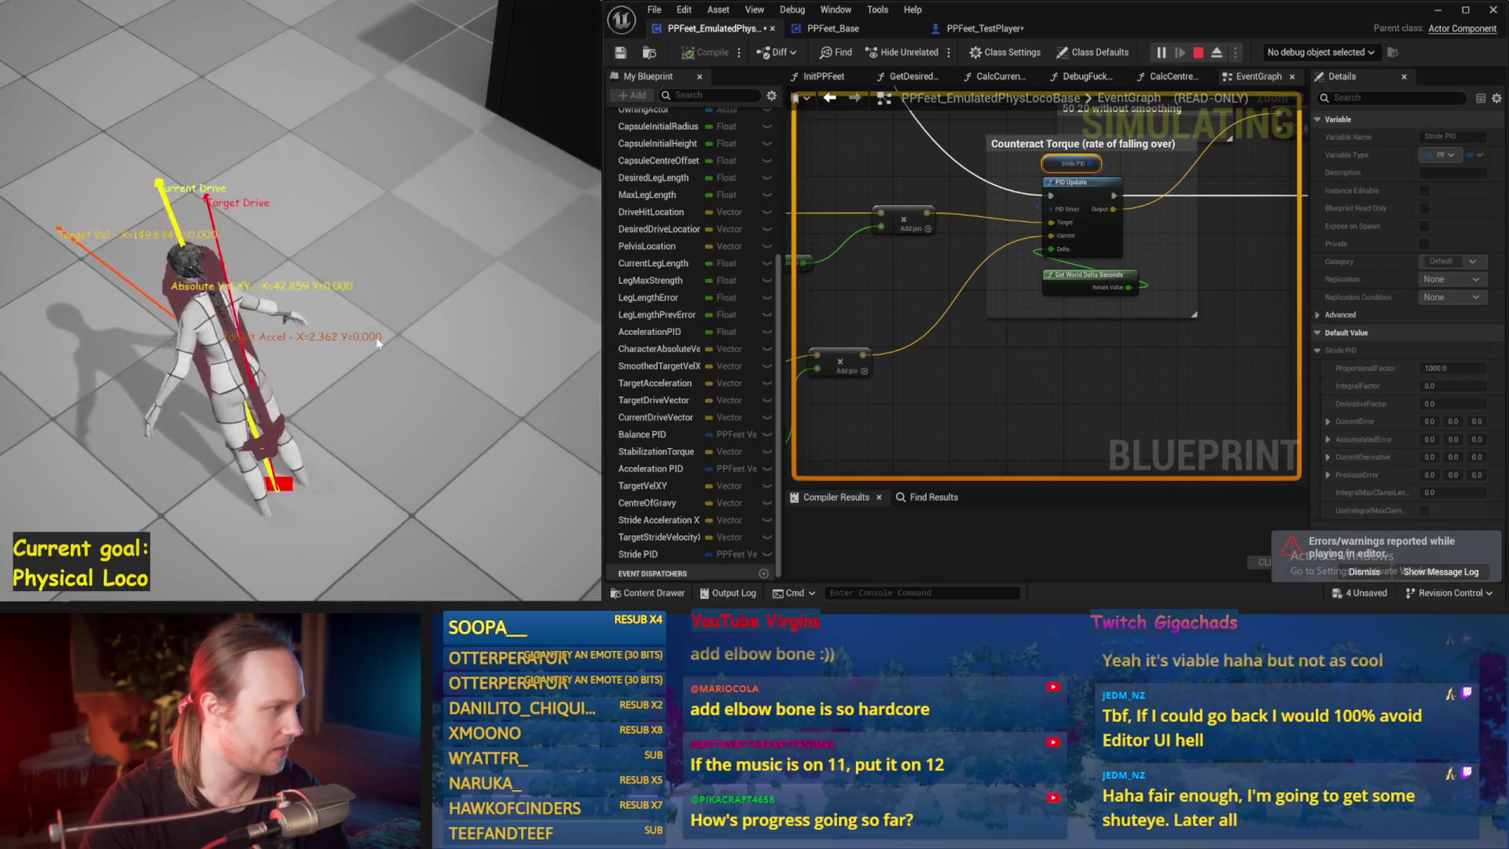
key(Escape)
- Raise the Stride PID ProportionalFactor to 2000 and test it in simulation
click(977, 142)
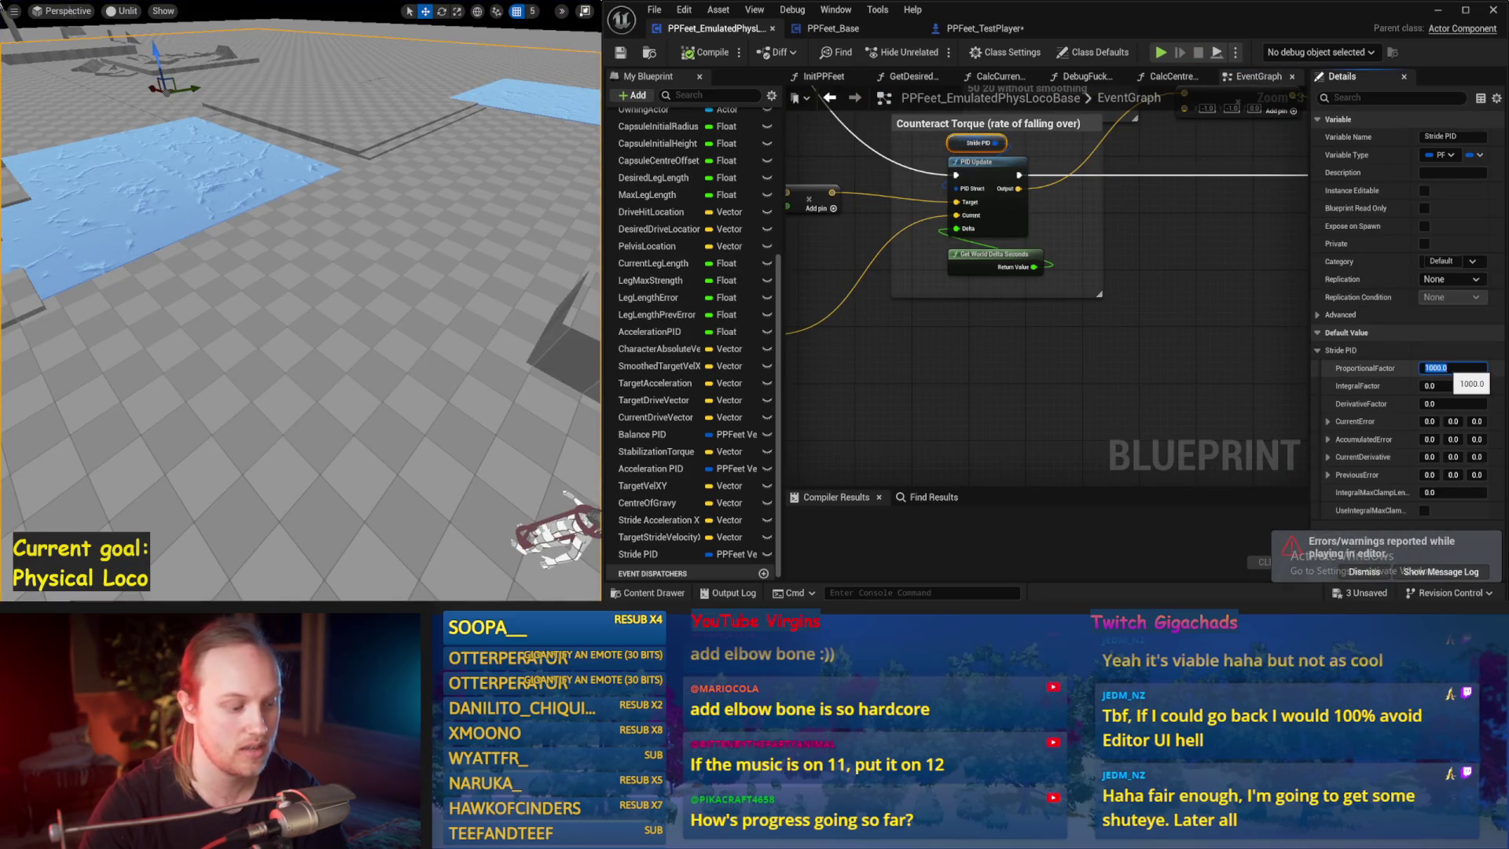
key(Return)
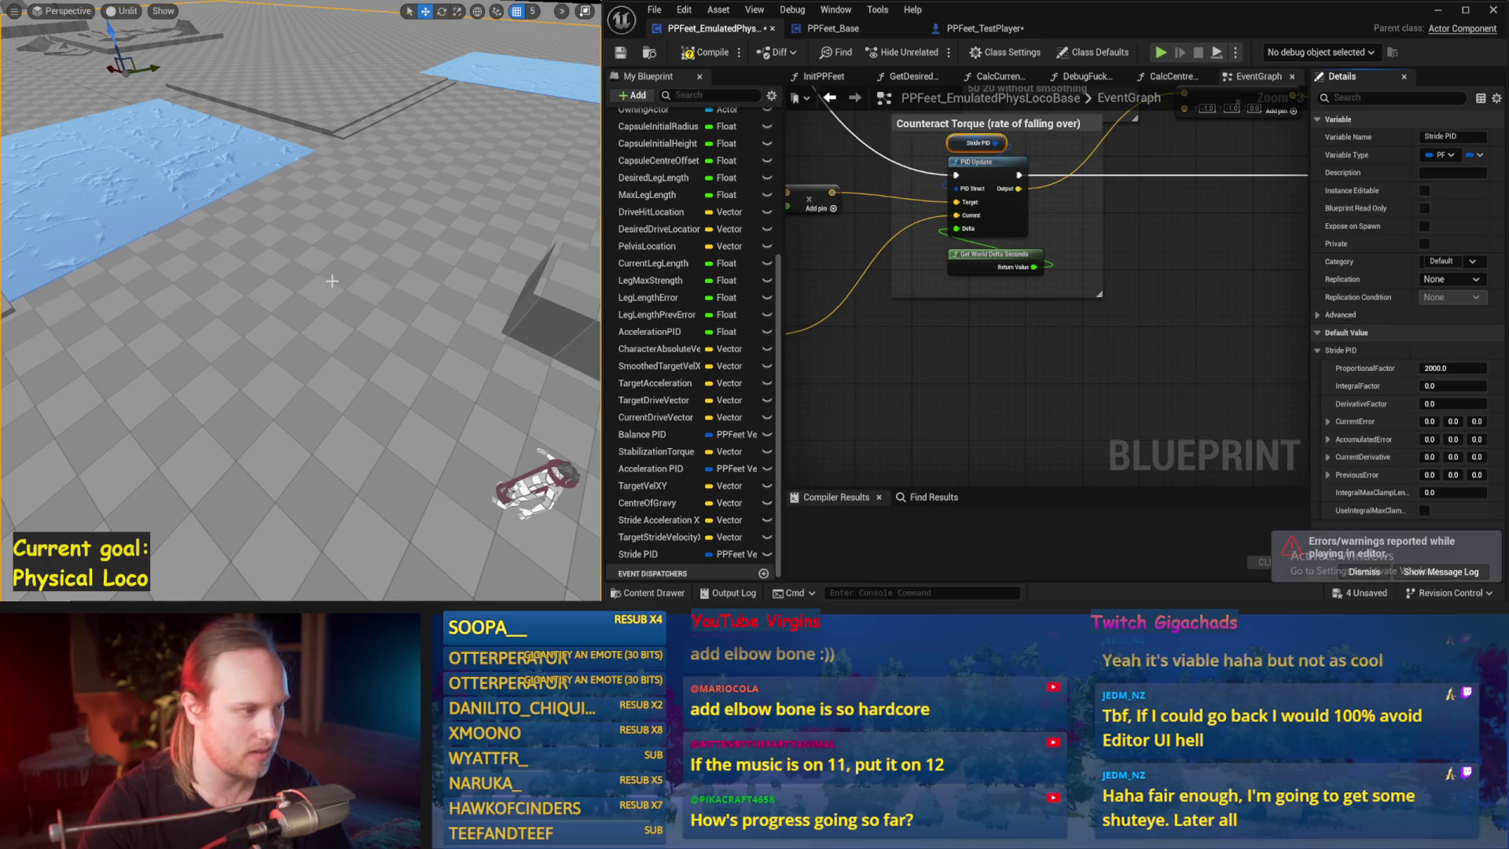
key(alt+p)
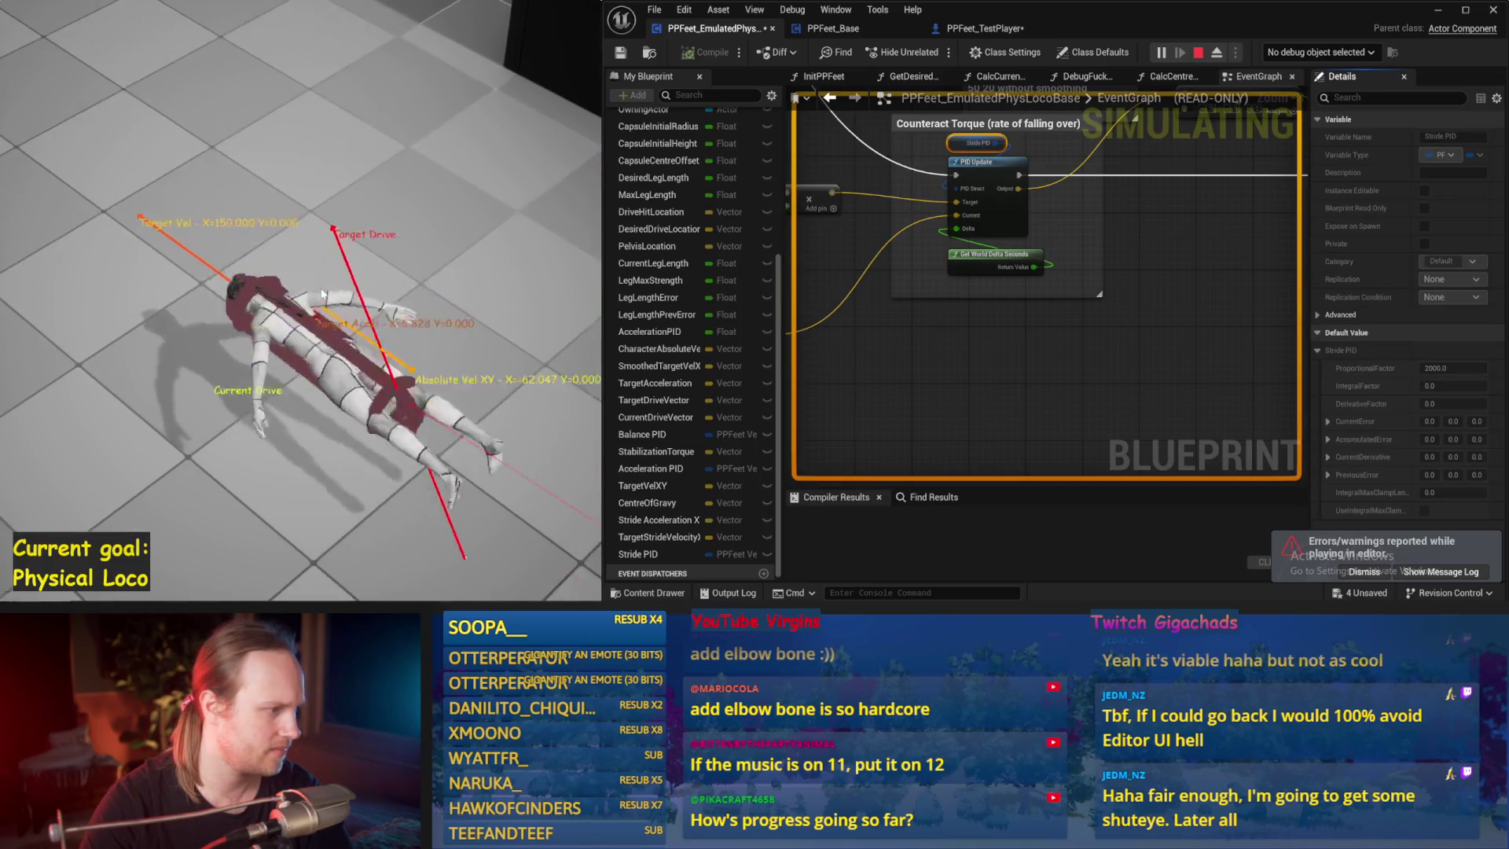
key(Escape)
- Try DerivativeFactor values 1000 and 400, running a simulation after each
click(1428, 403)
text(10000)
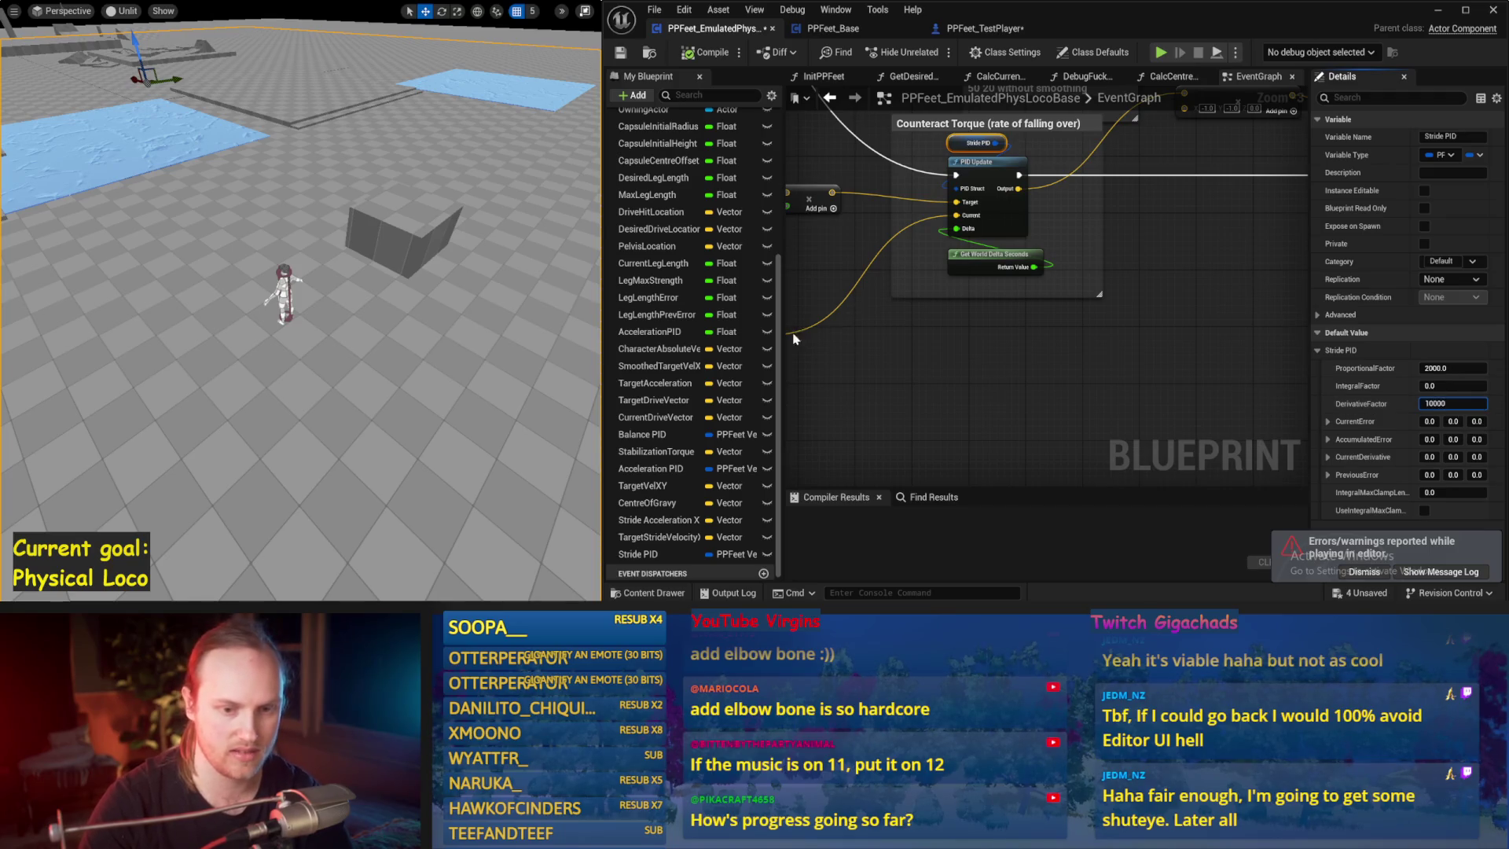
key(BackSpace)
key(Return)
key(alt+p)
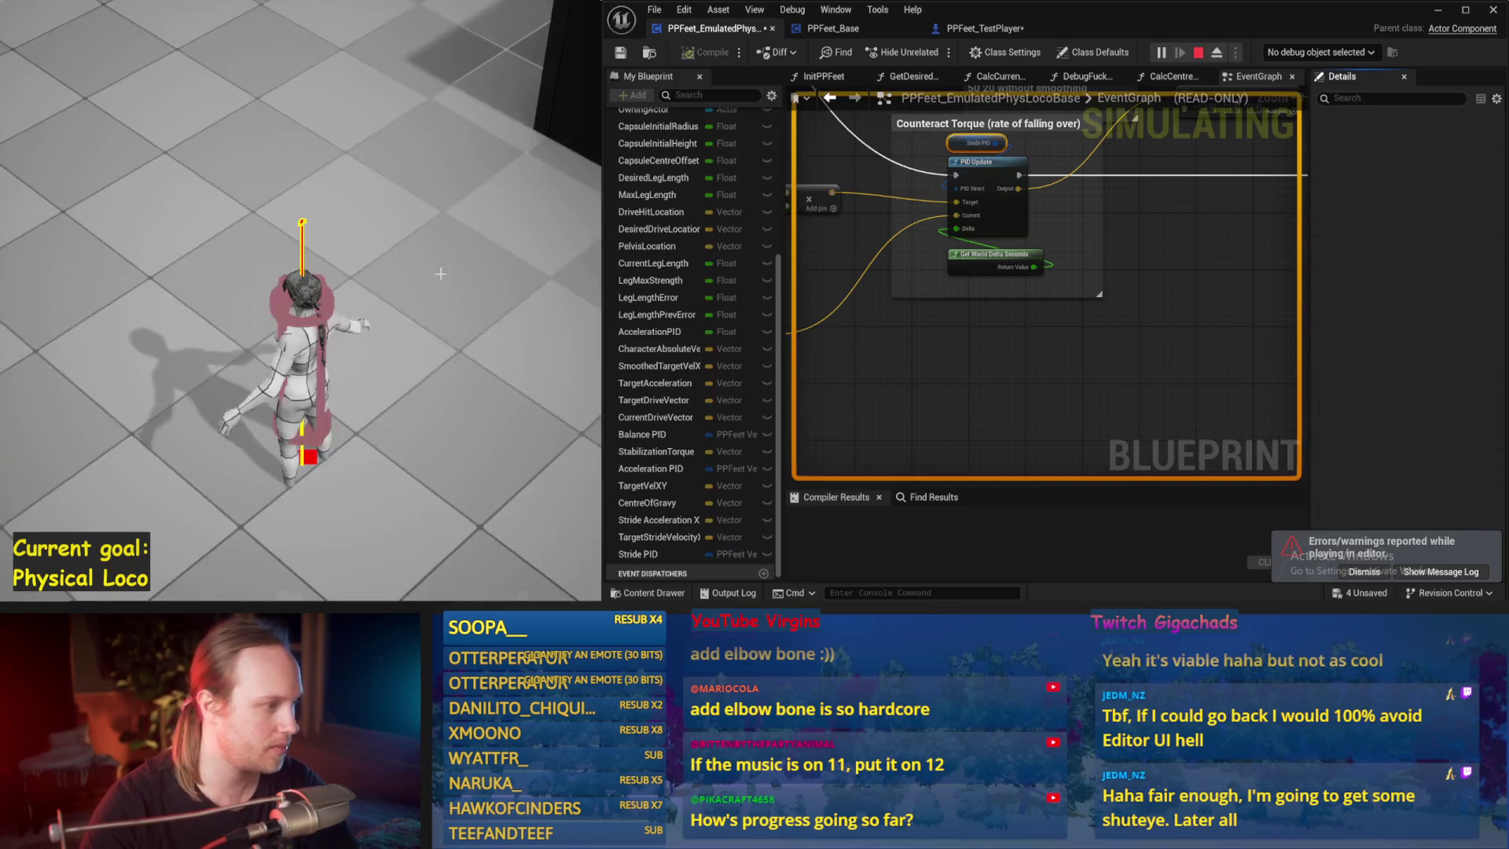
key(Escape)
click(1439, 403)
text(00)
key(Return)
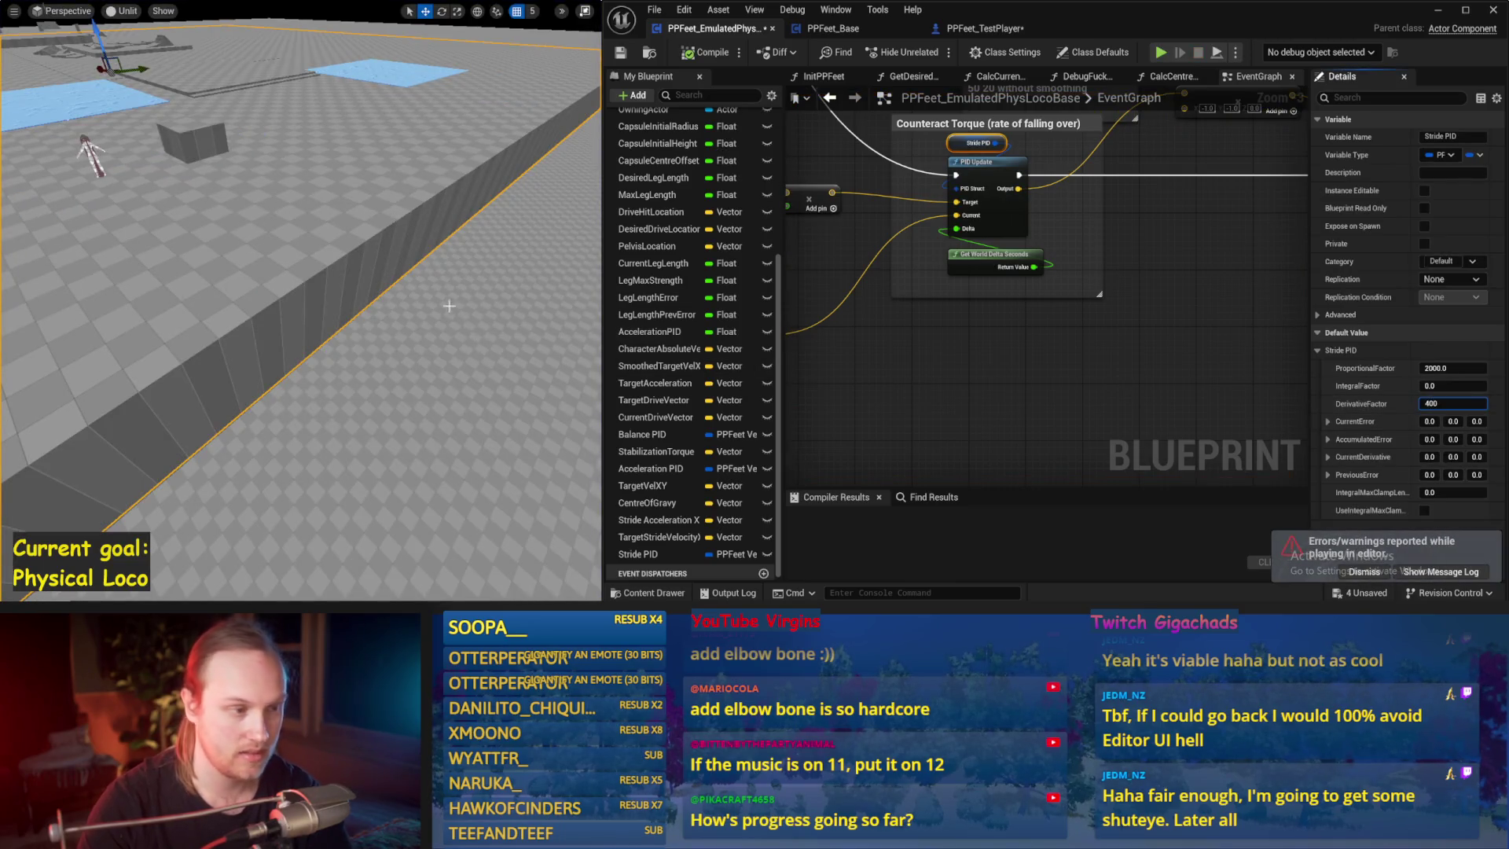
key(alt+p)
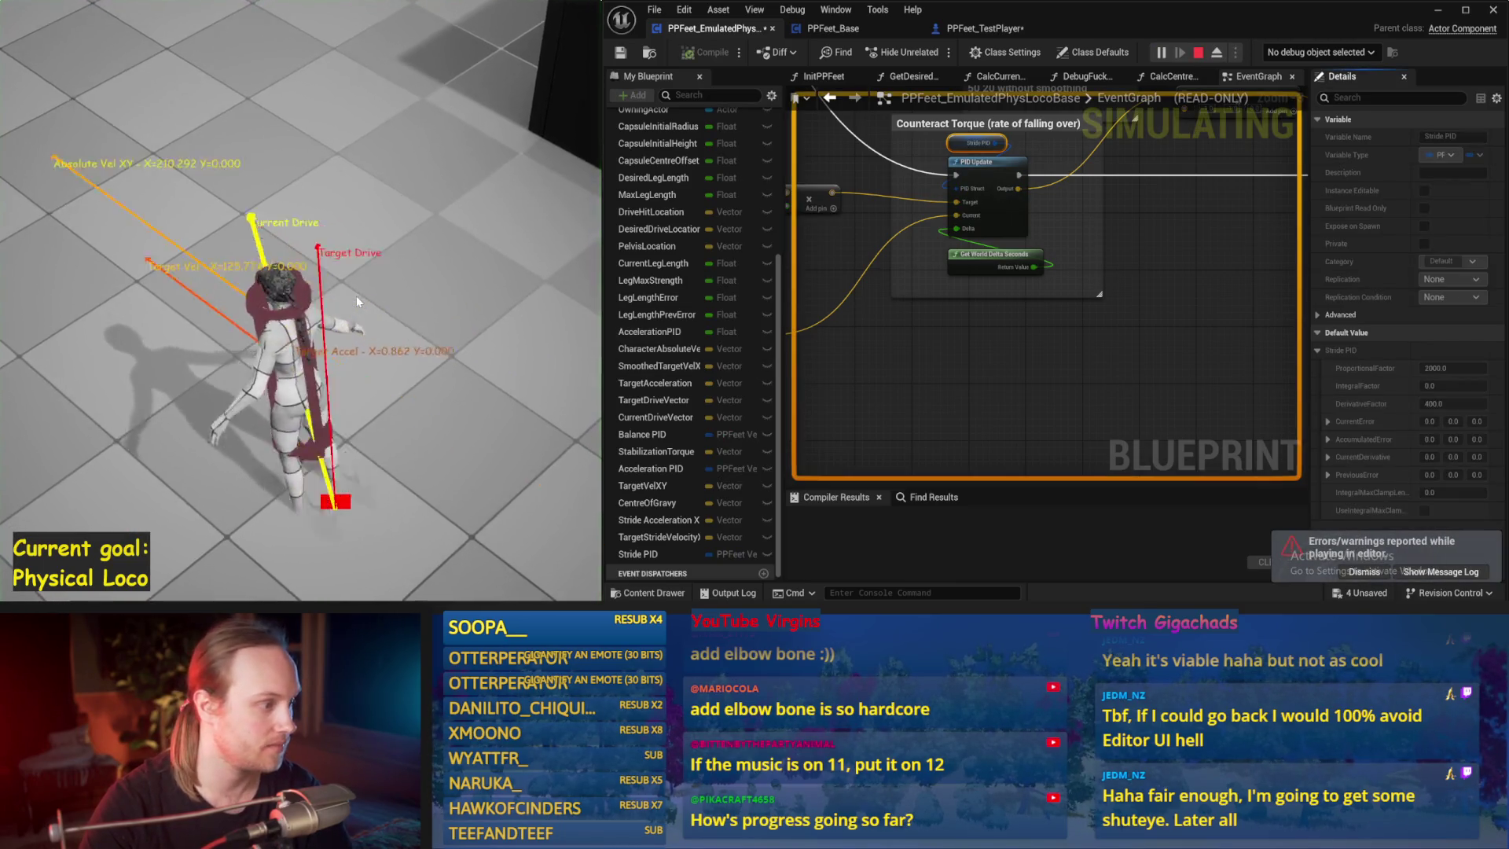
key(Escape)
click(1453, 404)
text(100)
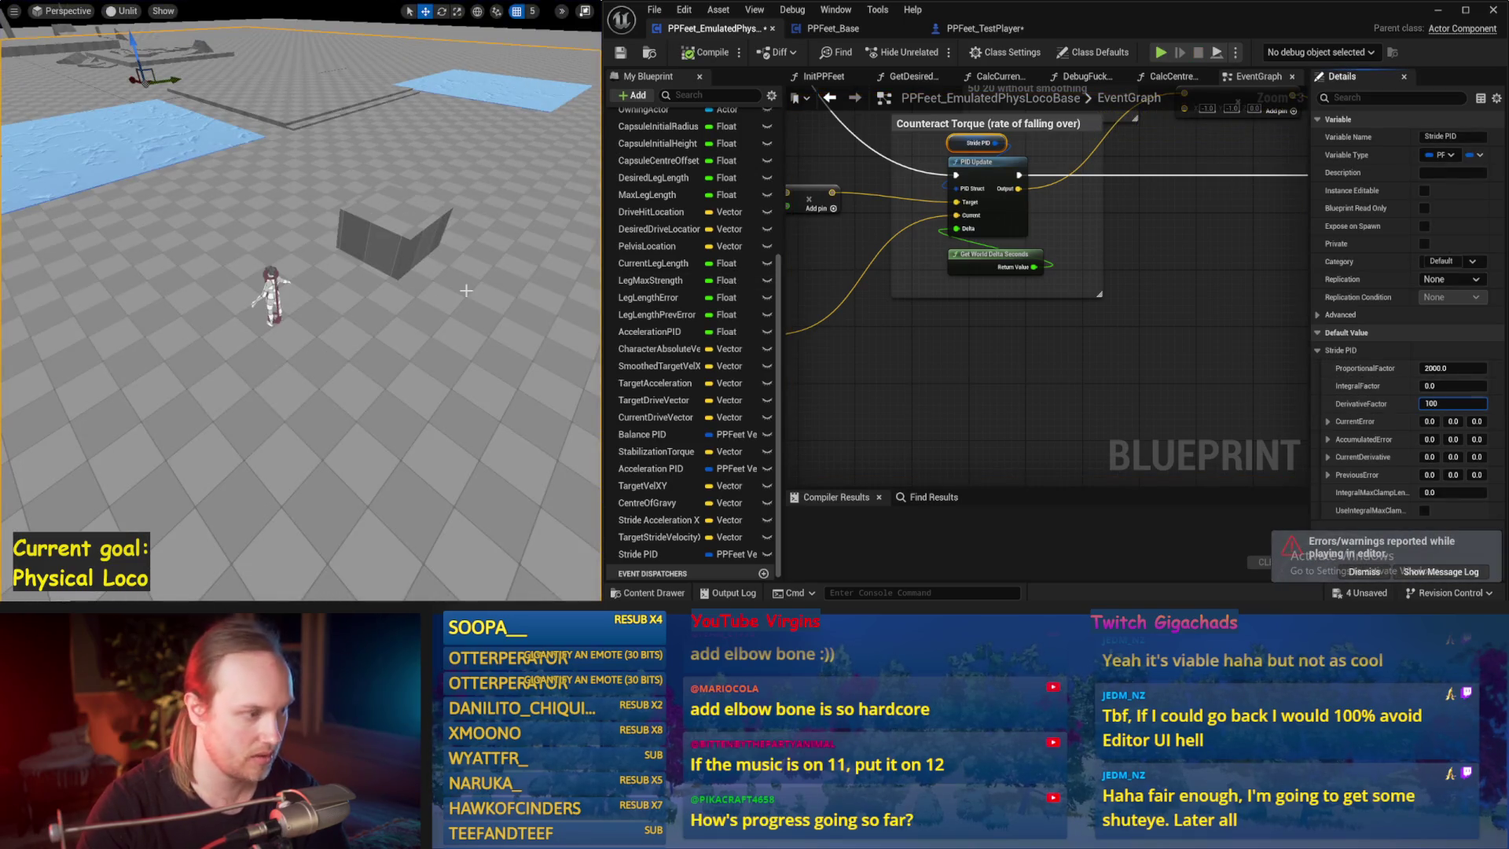
- Set DerivativeFactor to 100 and ProportionalFactor to 1000, testing each in simulation
key(Return)
key(alt+p)
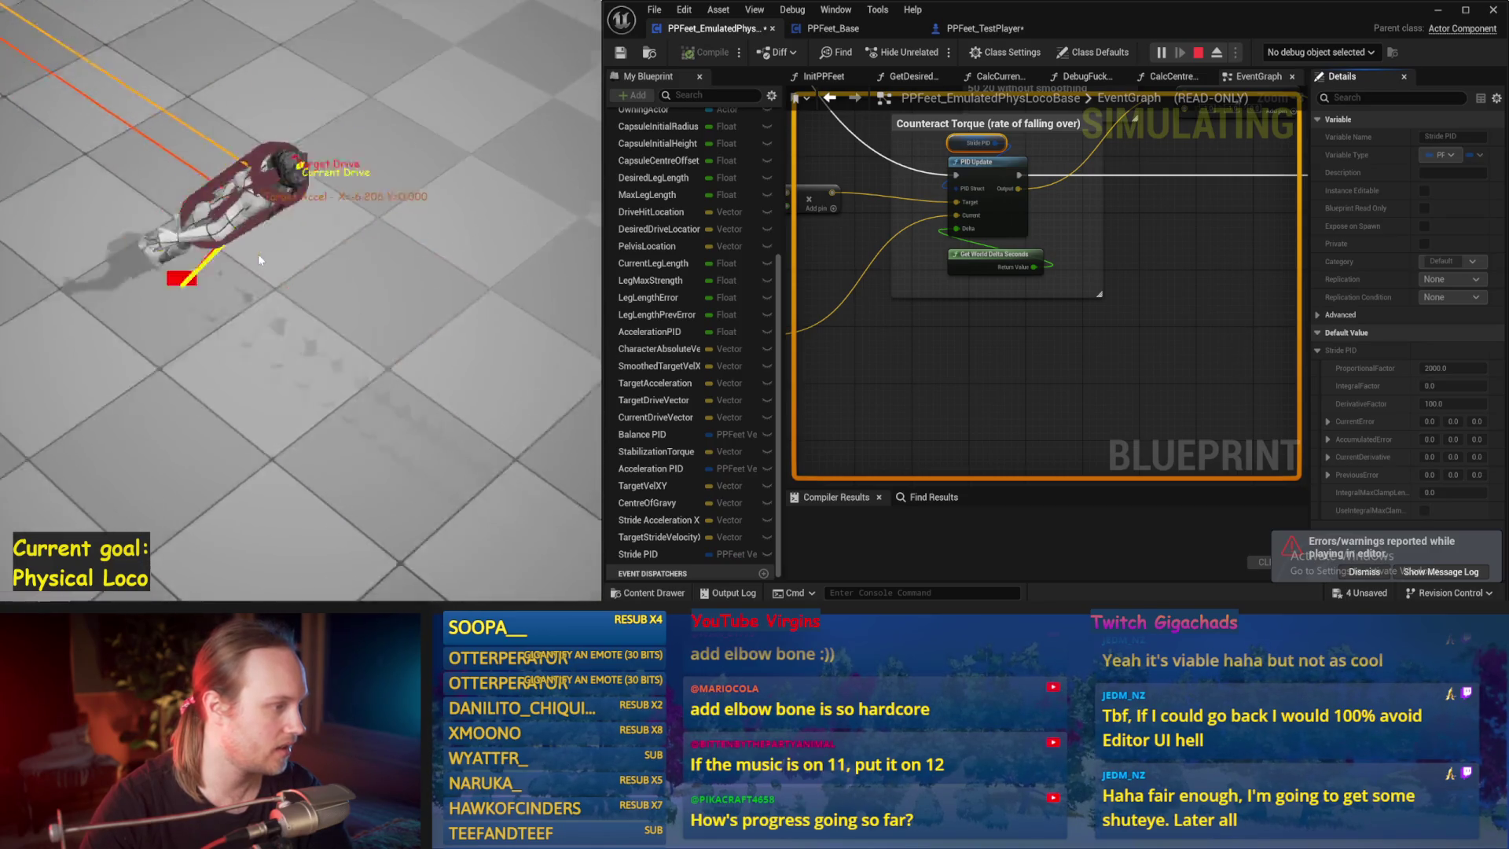
key(Escape)
click(1453, 367)
text(1000)
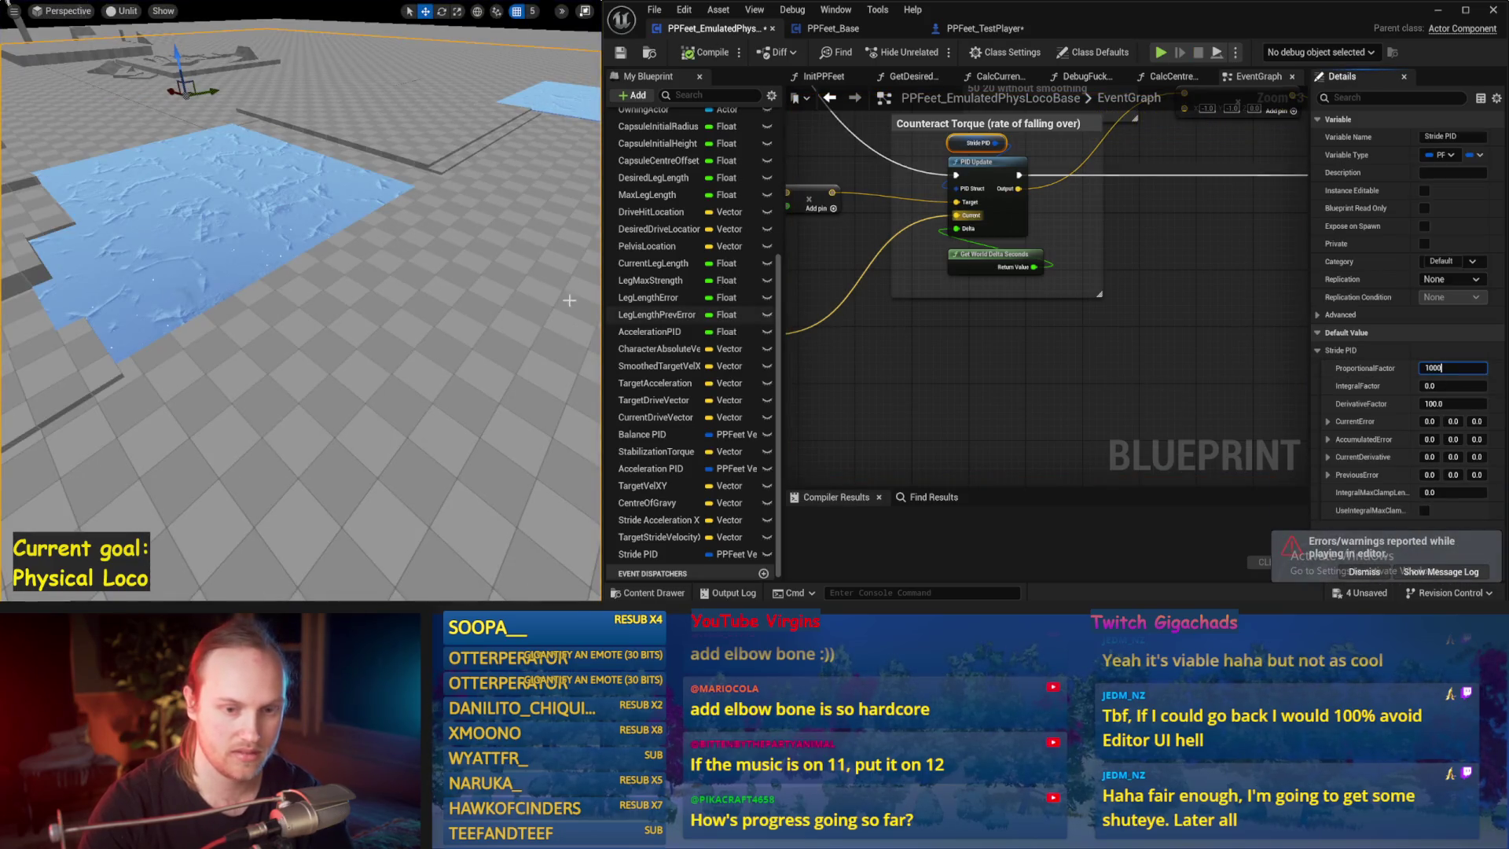
key(Return)
key(alt+s)
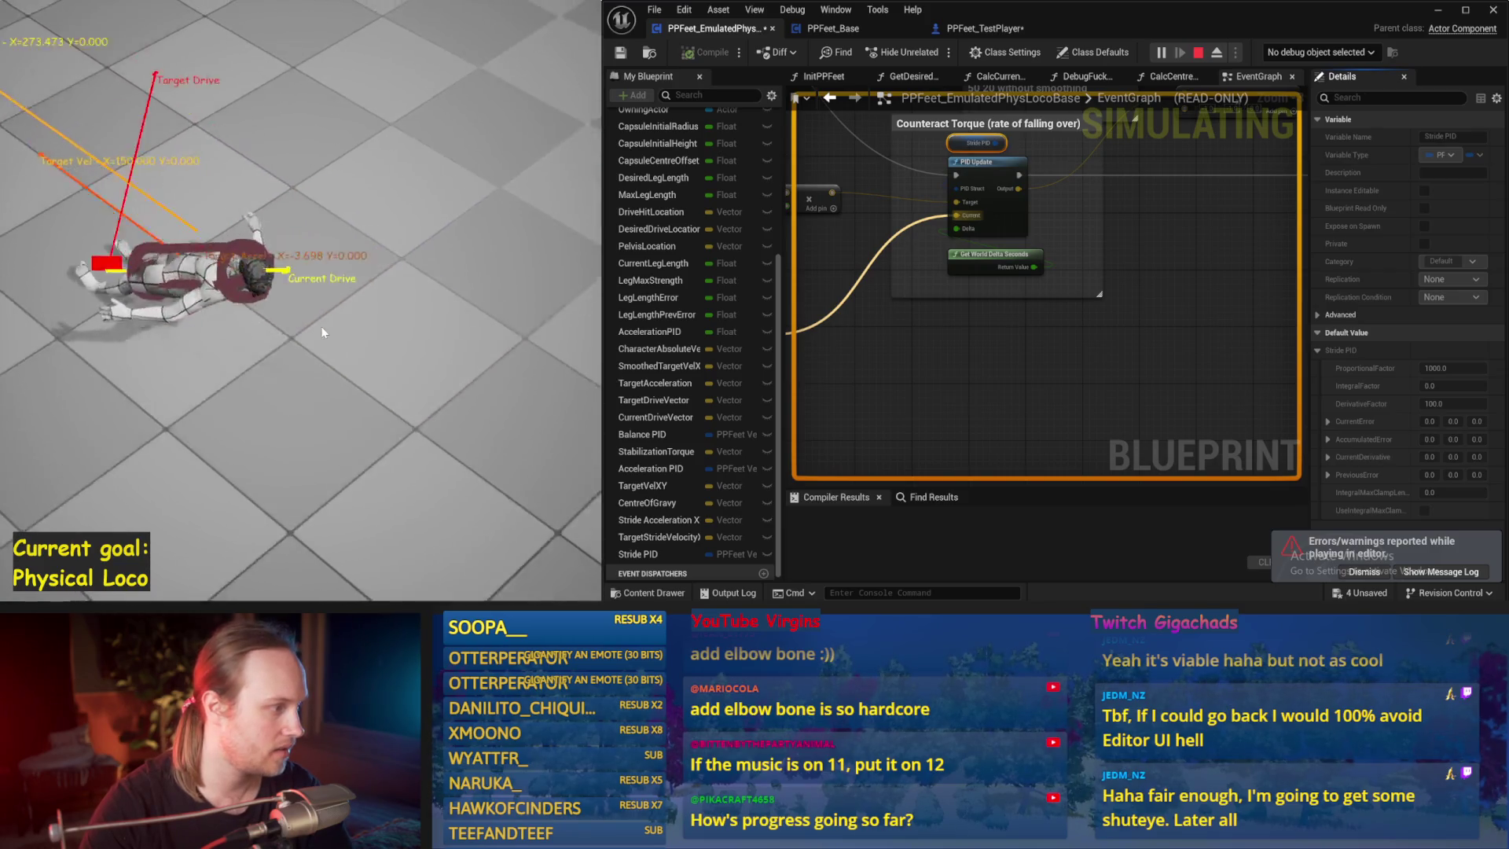
key(Escape)
text(200)
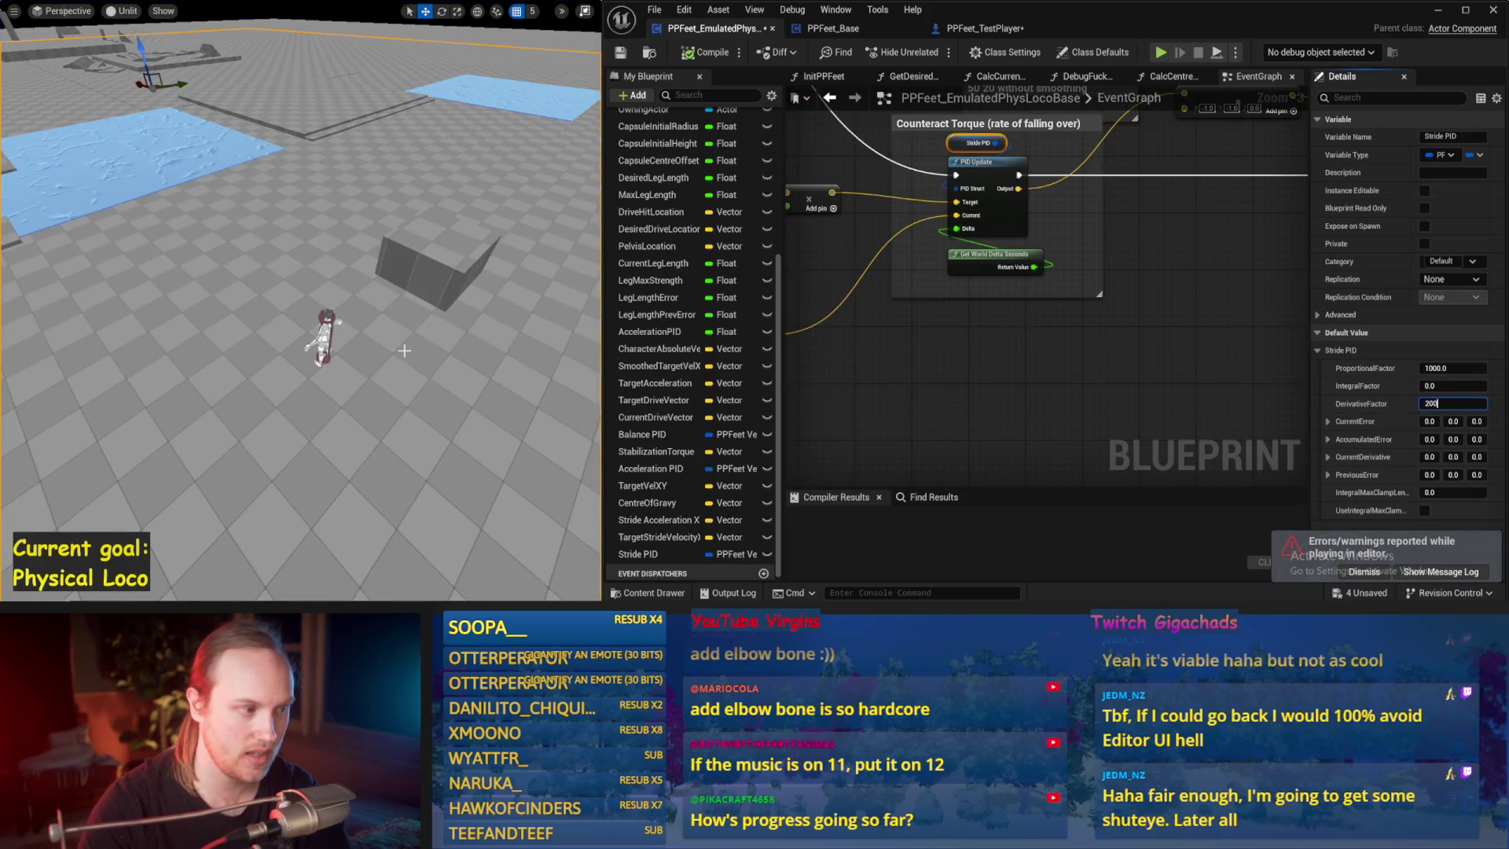
- Set DerivativeFactor to 200 and rerun the simulation until the character stays upright
key(Return)
key(alt+s)
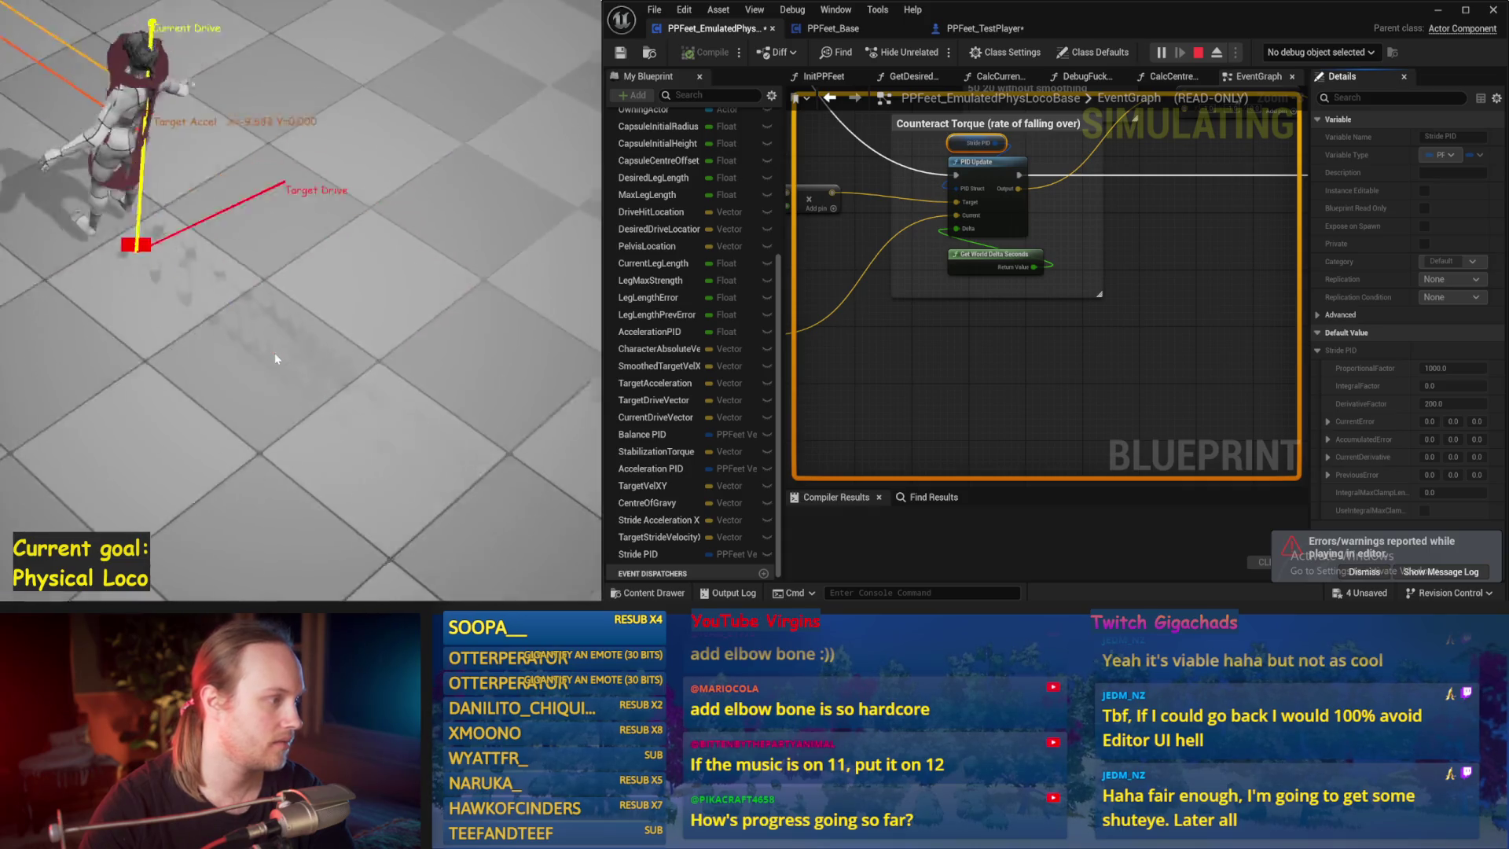
key(Escape)
key(alt+s)
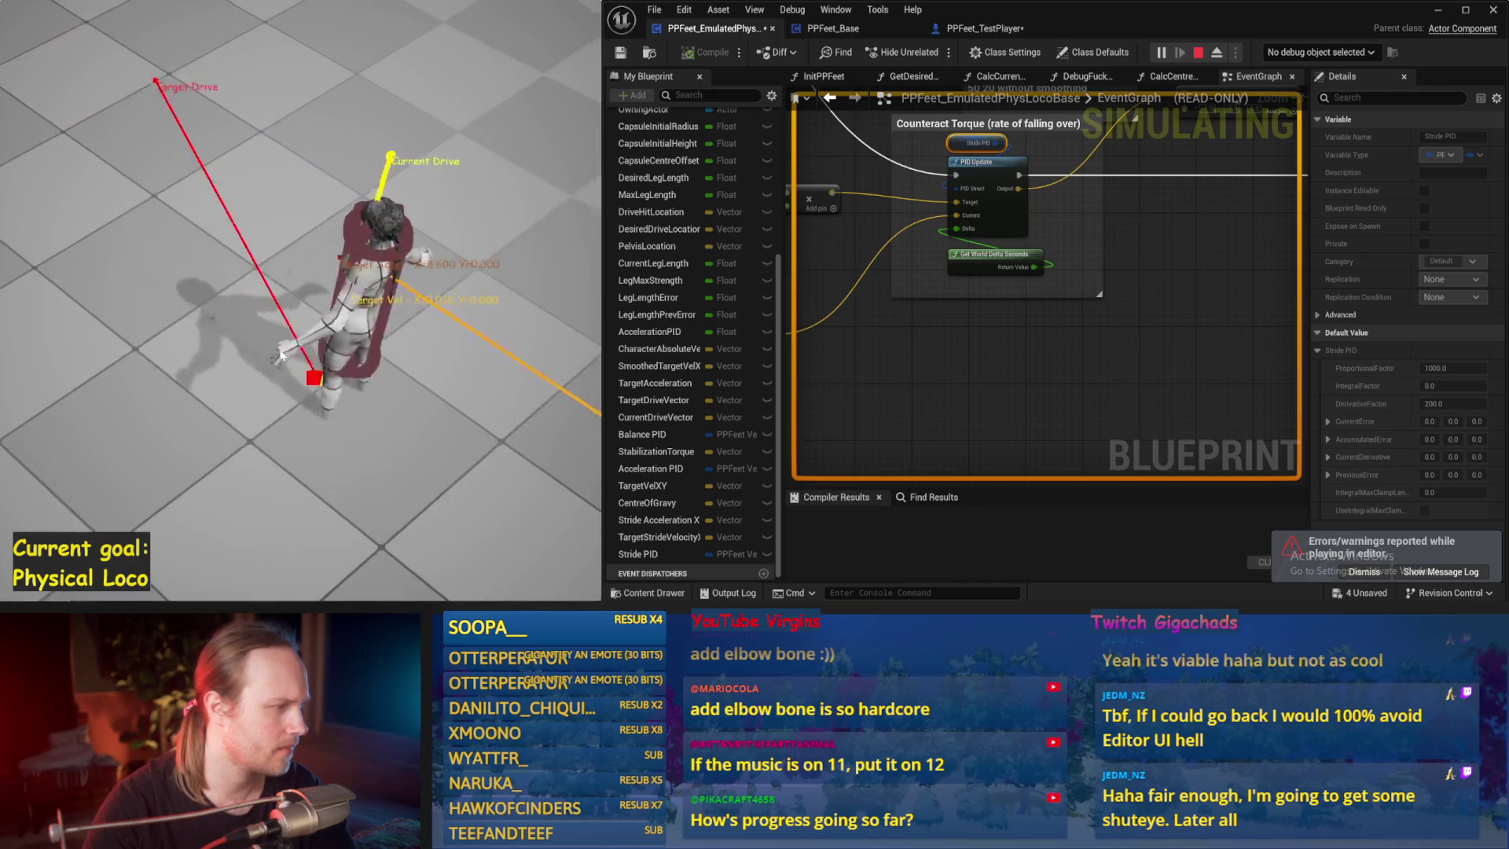
key(Escape)
key(alt+p)
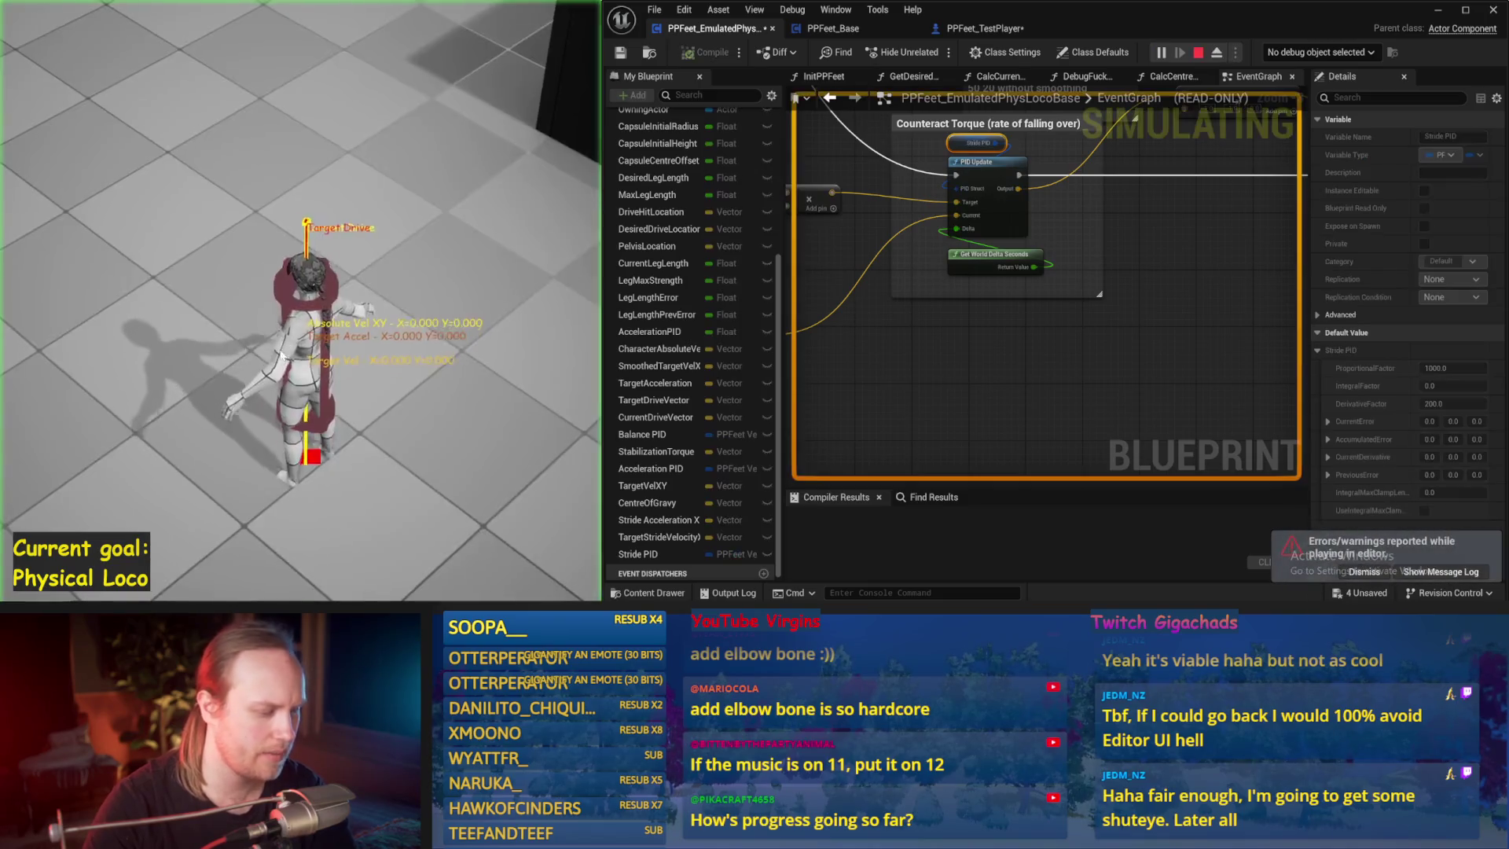
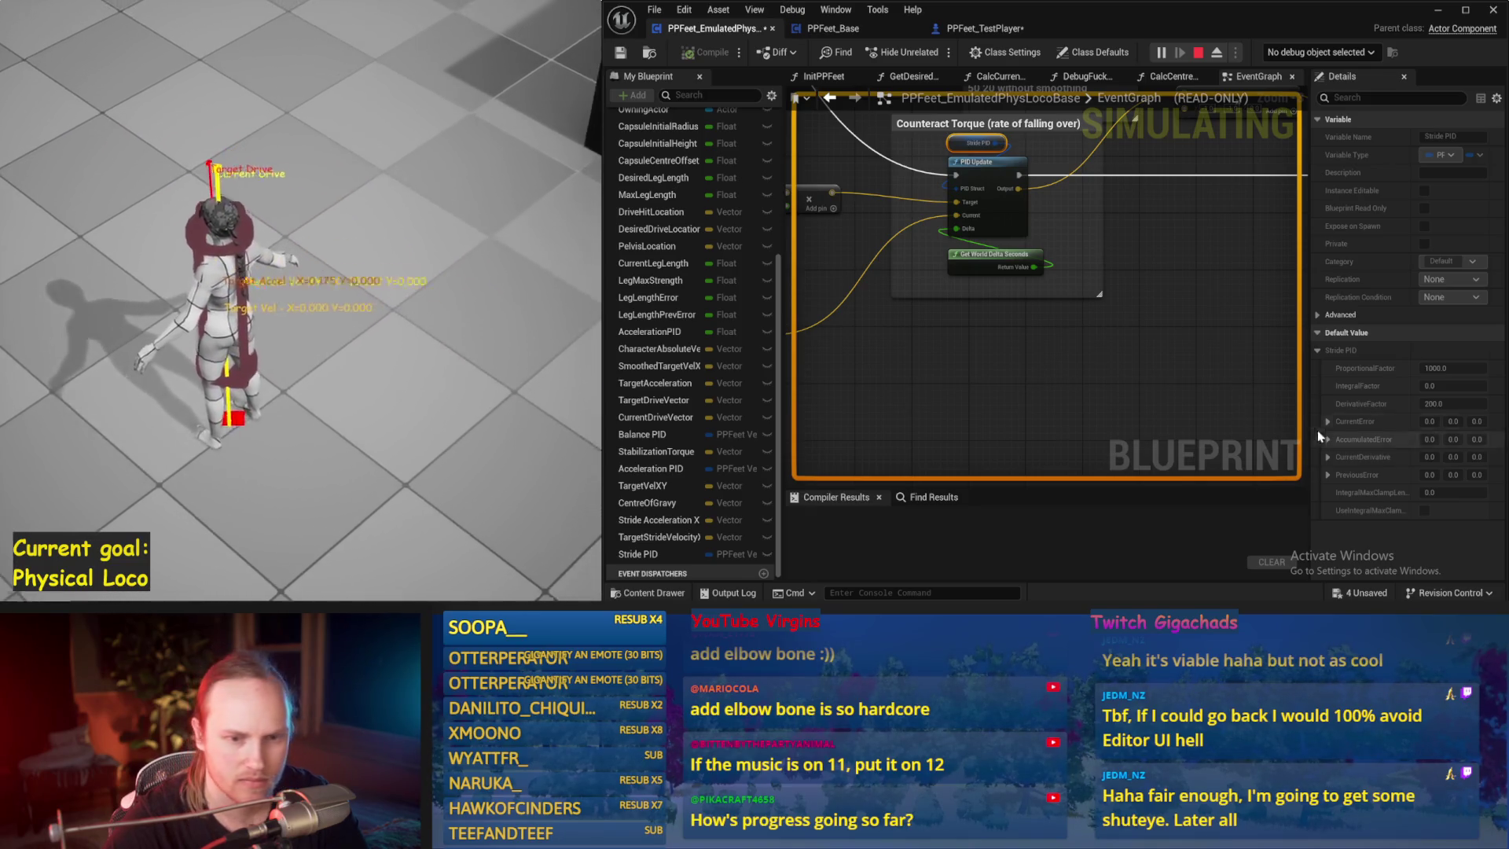
- Try Stride PID proportional factors of 1000 and 100 in short balance simulations
key(Escape)
key(Return)
key(alt+s)
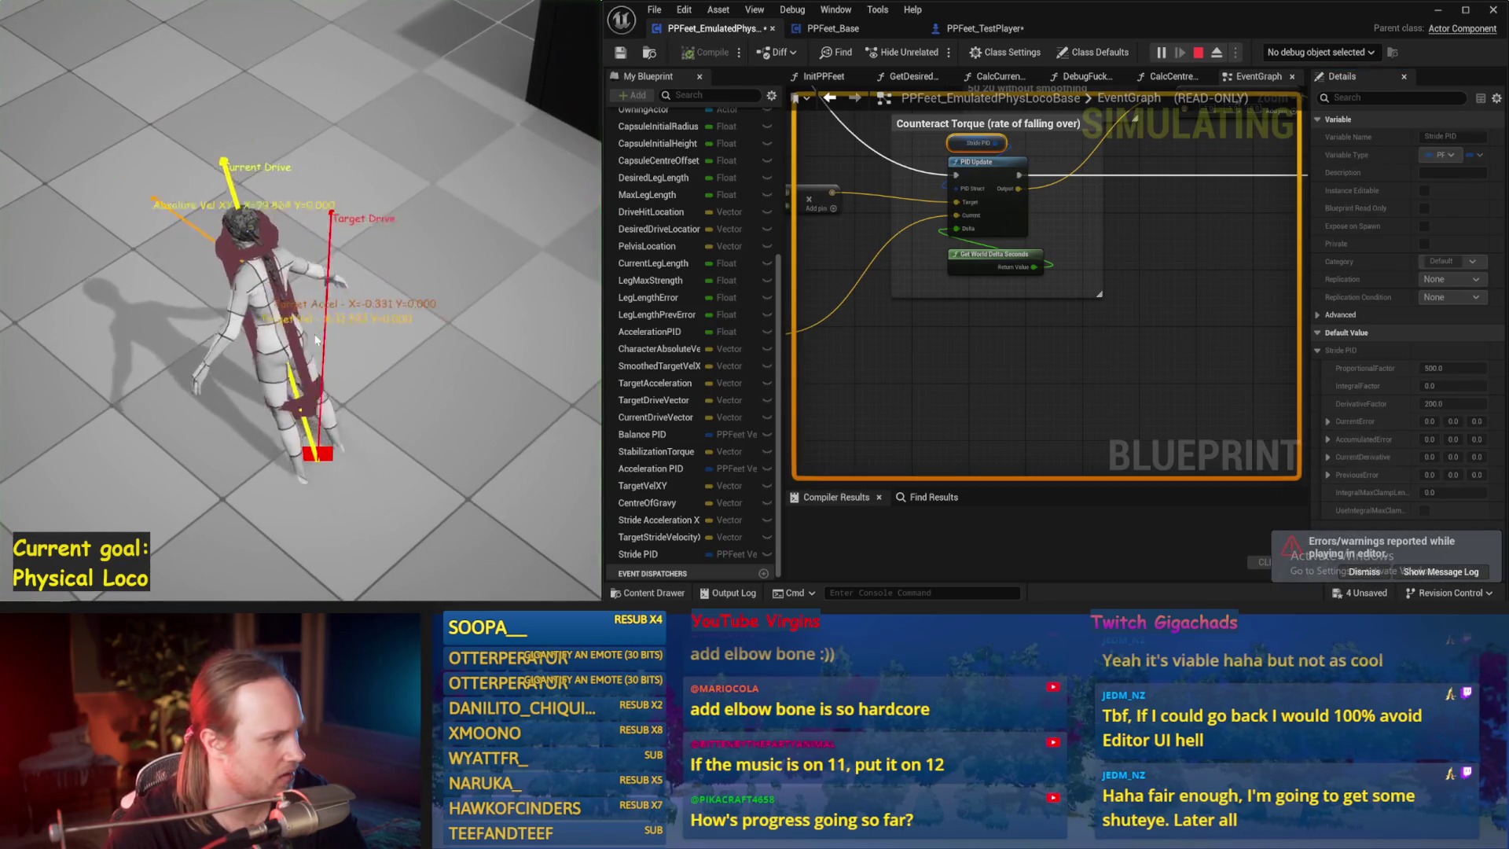
key(Escape)
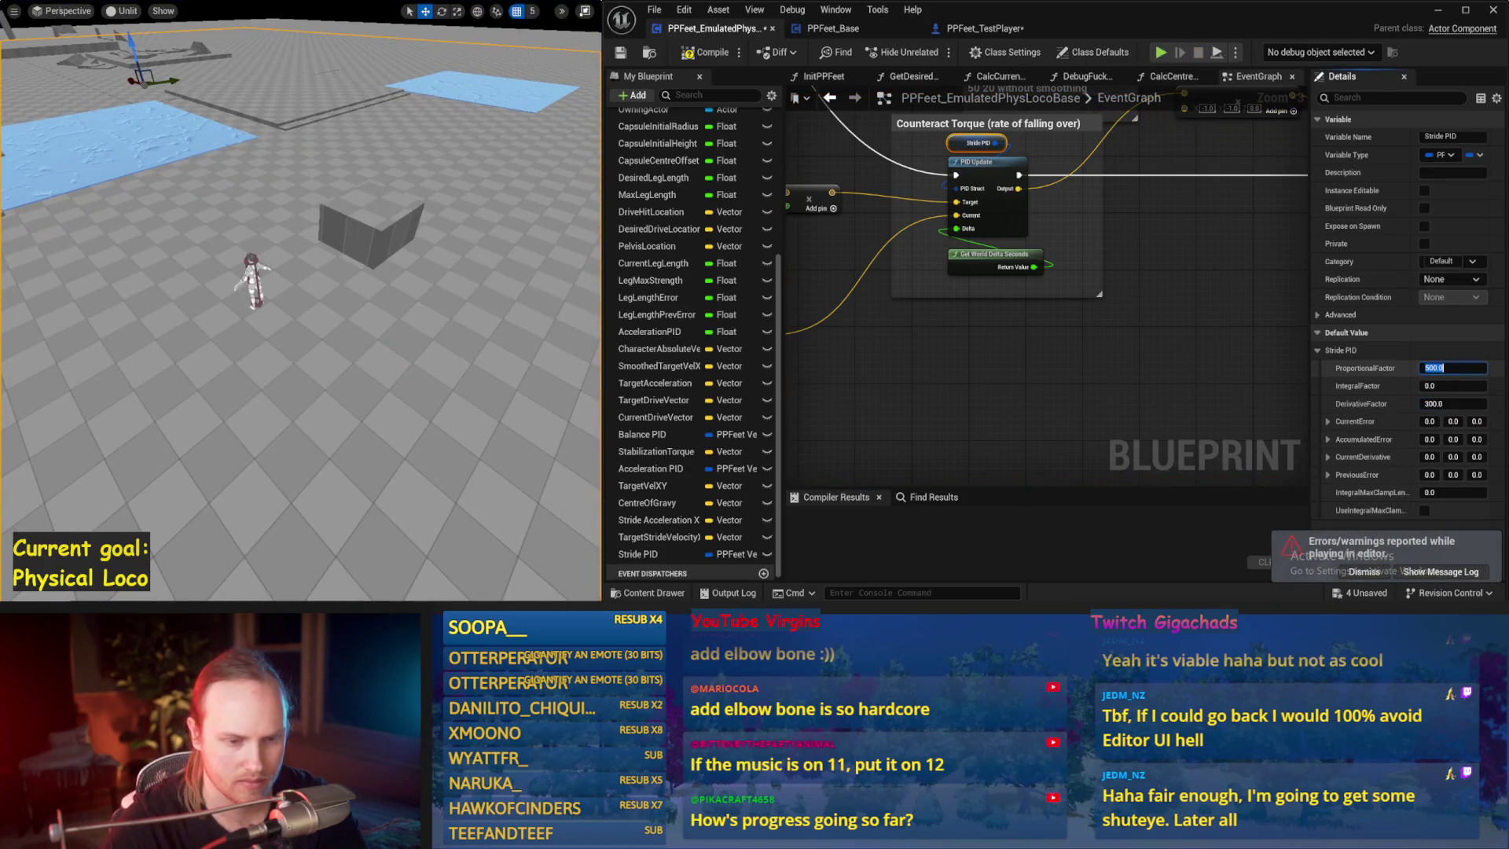
click(1453, 368)
text(1000)
right_click(362, 345)
key(alt+s)
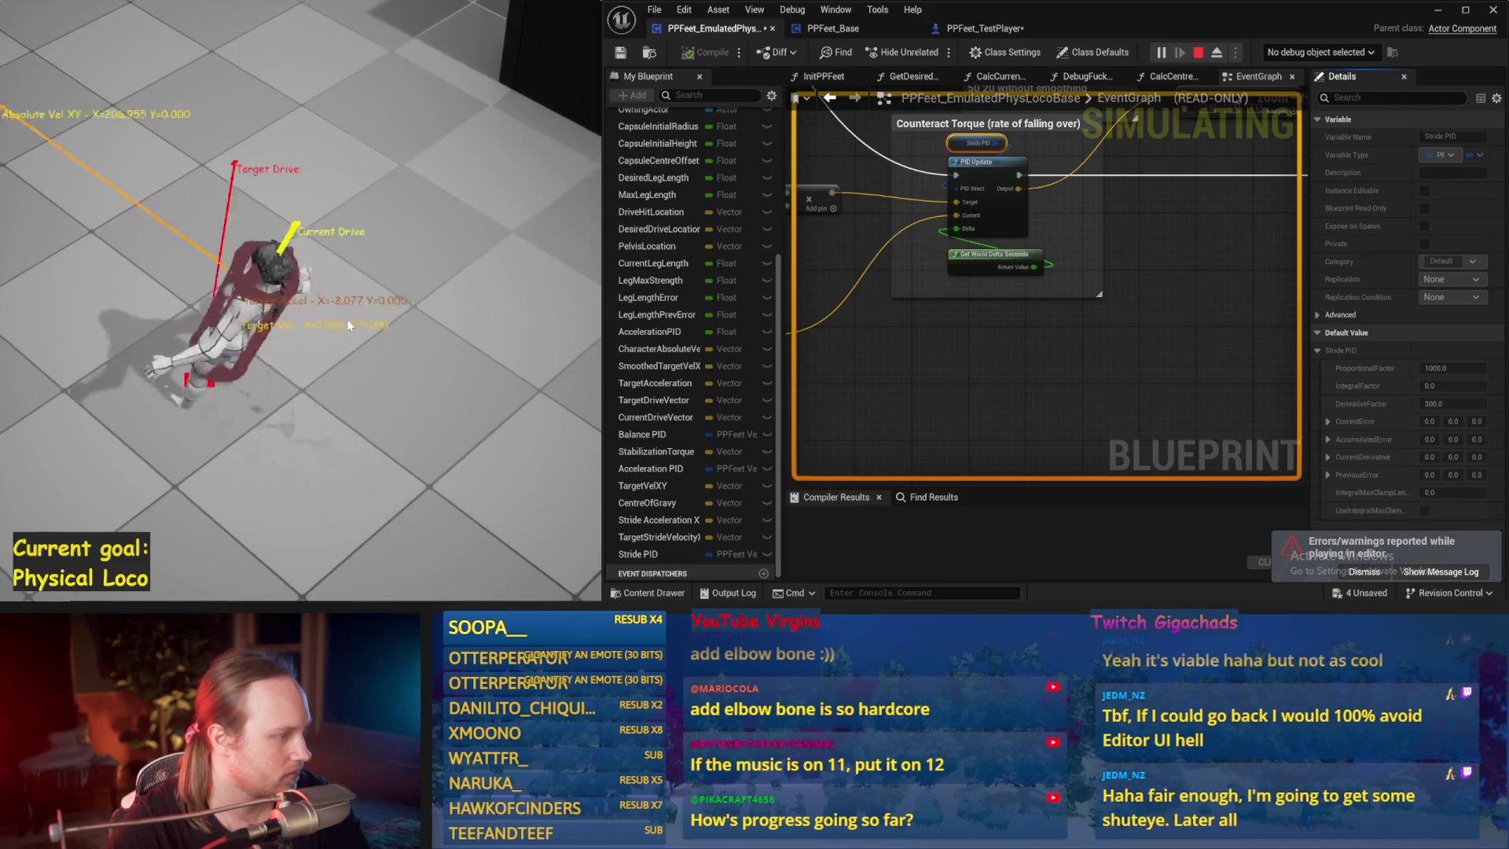
key(Escape)
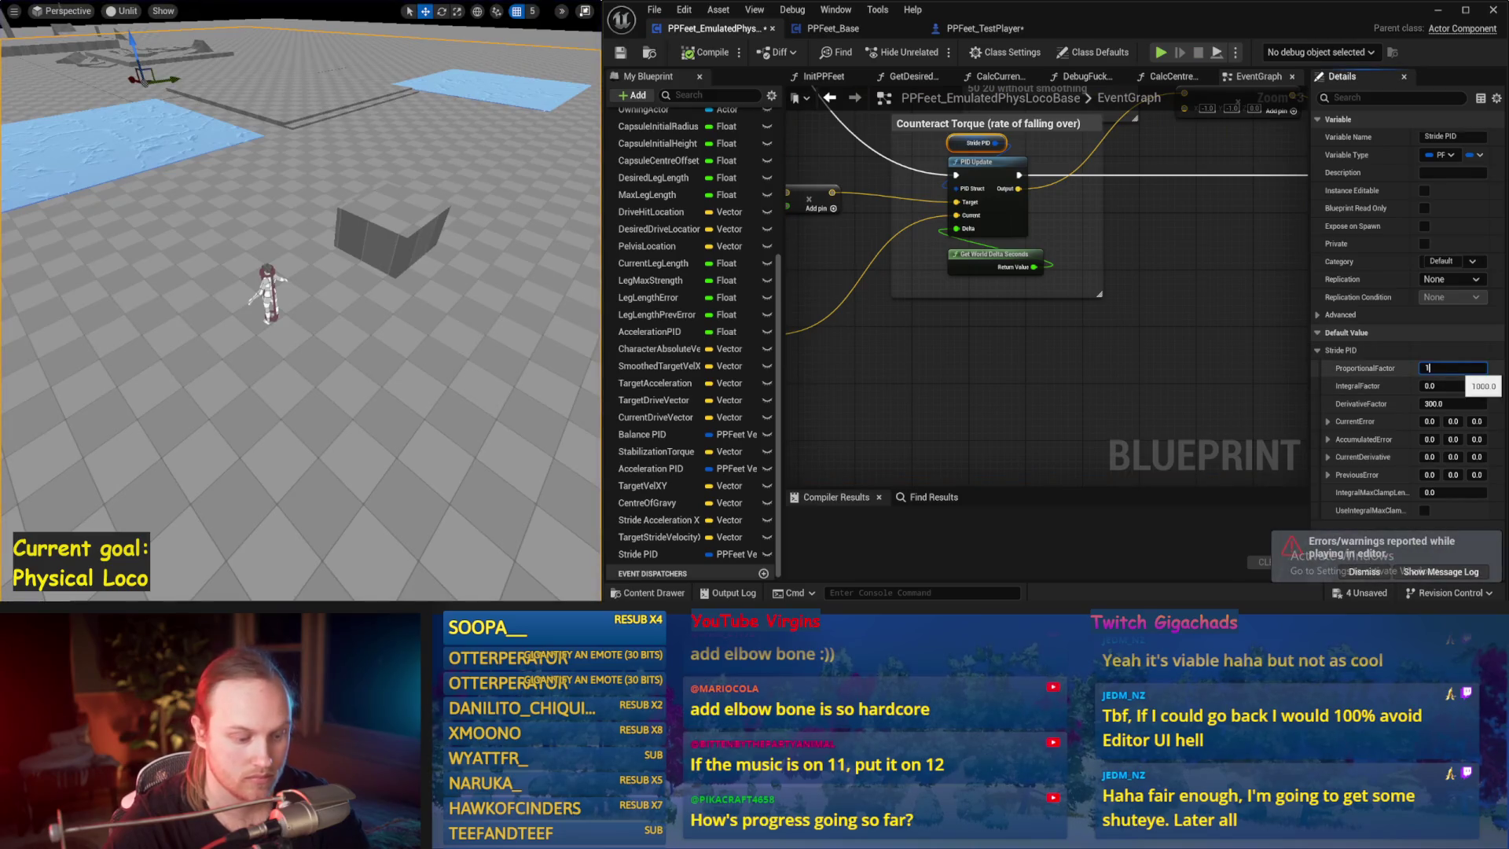
text(00.0)
scroll(421, 349, down, 3)
key(alt+s)
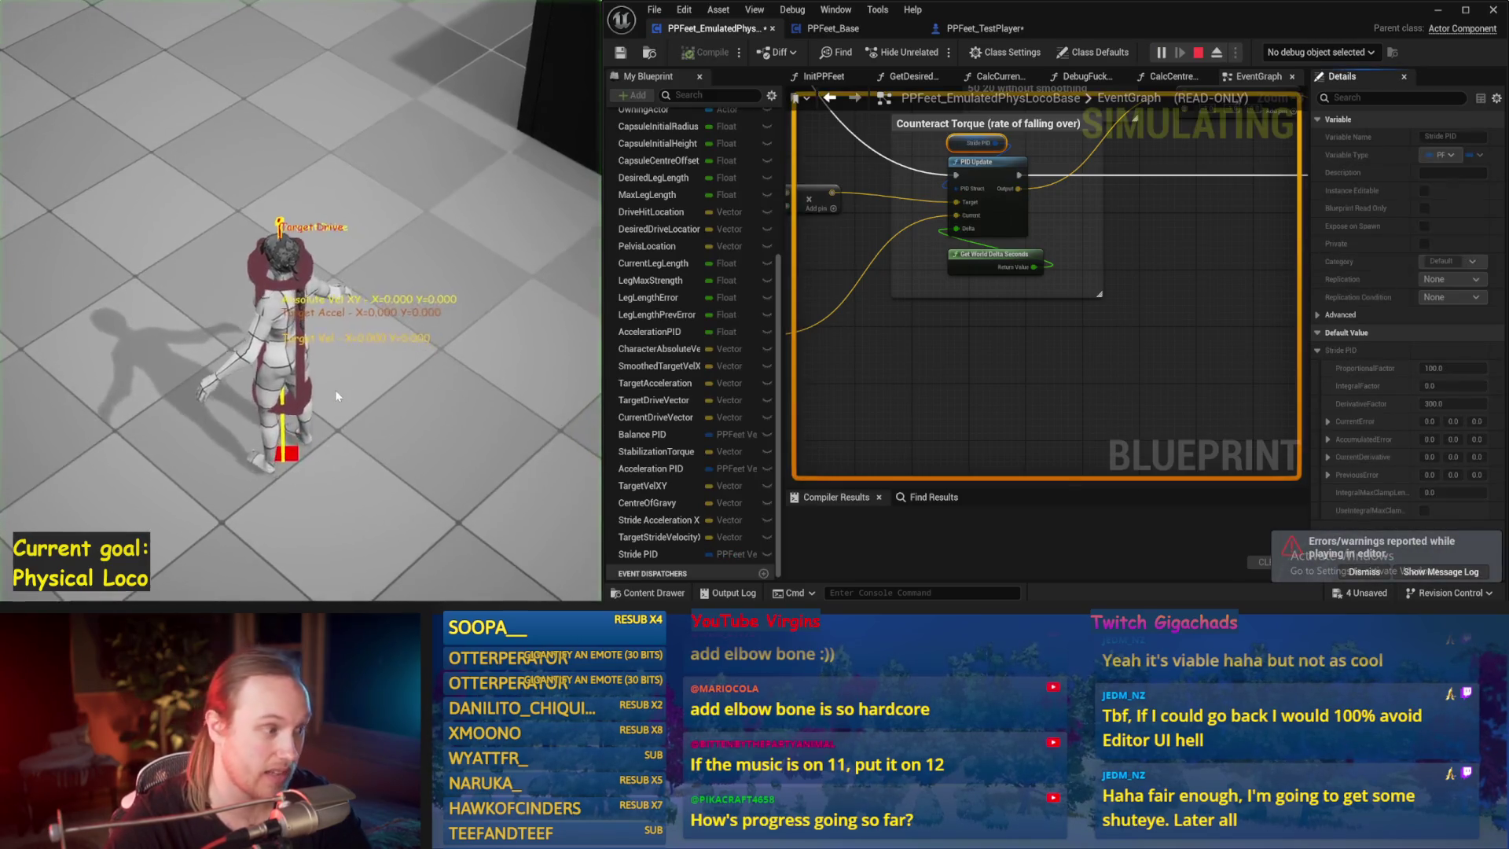
key(Escape)
- Set the Stride PID derivative factor to 200 and proportional factor to 300, re-testing balance
click(1453, 403)
key(Return)
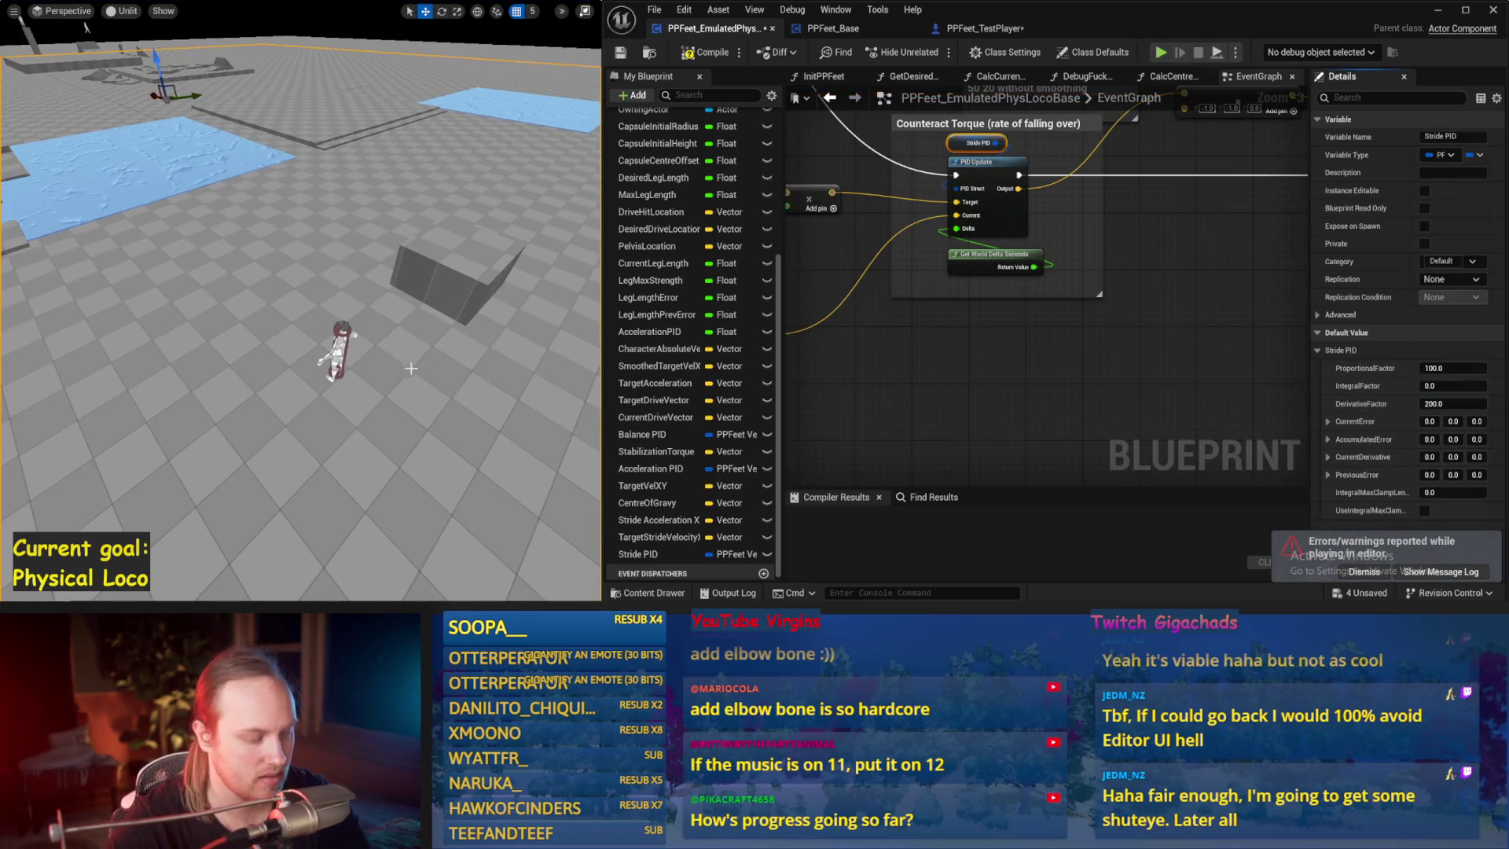
key(alt+s)
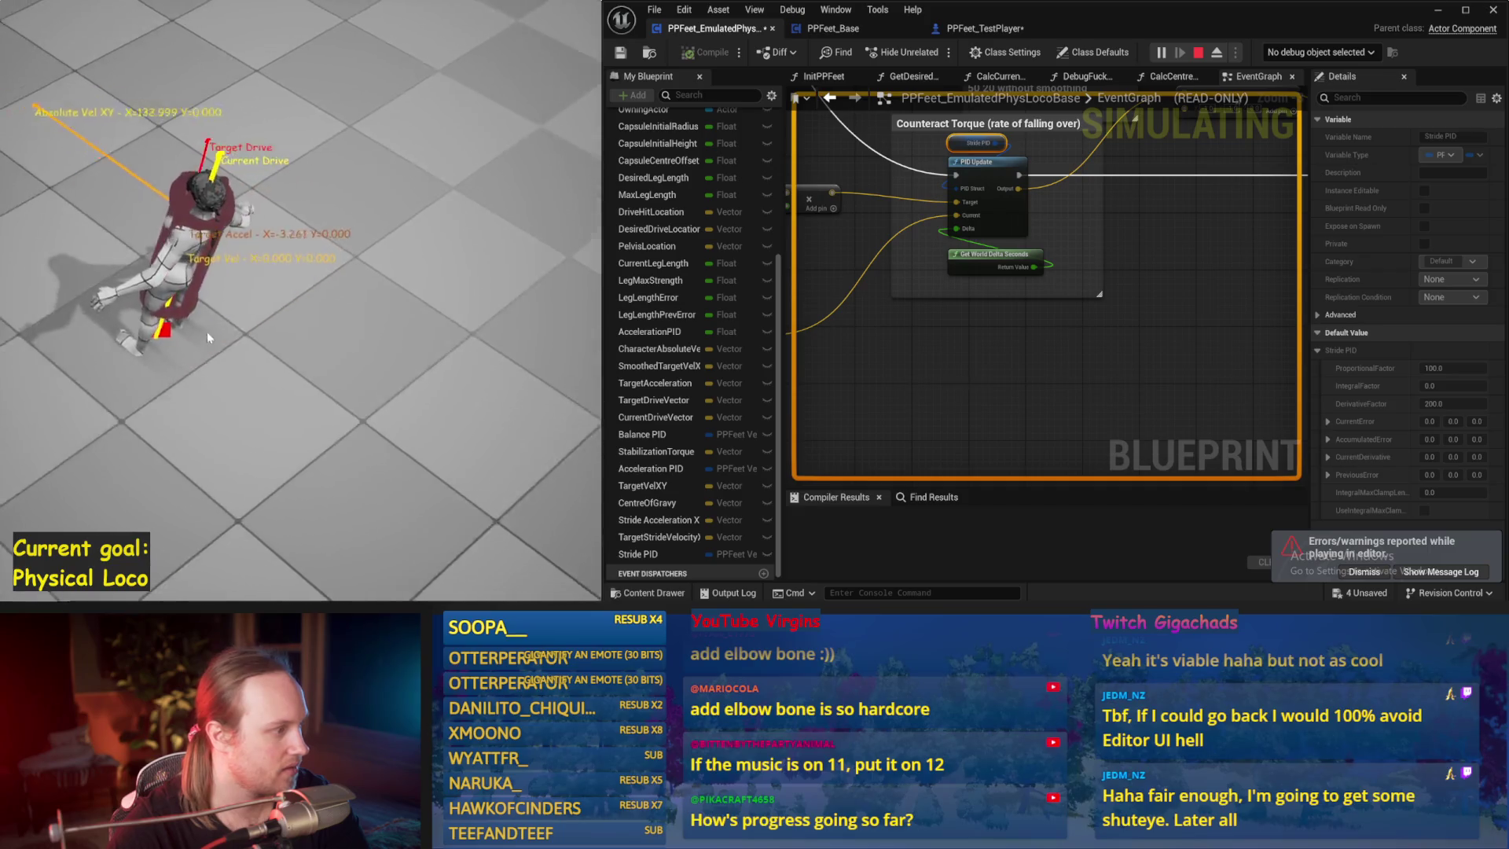
key(Escape)
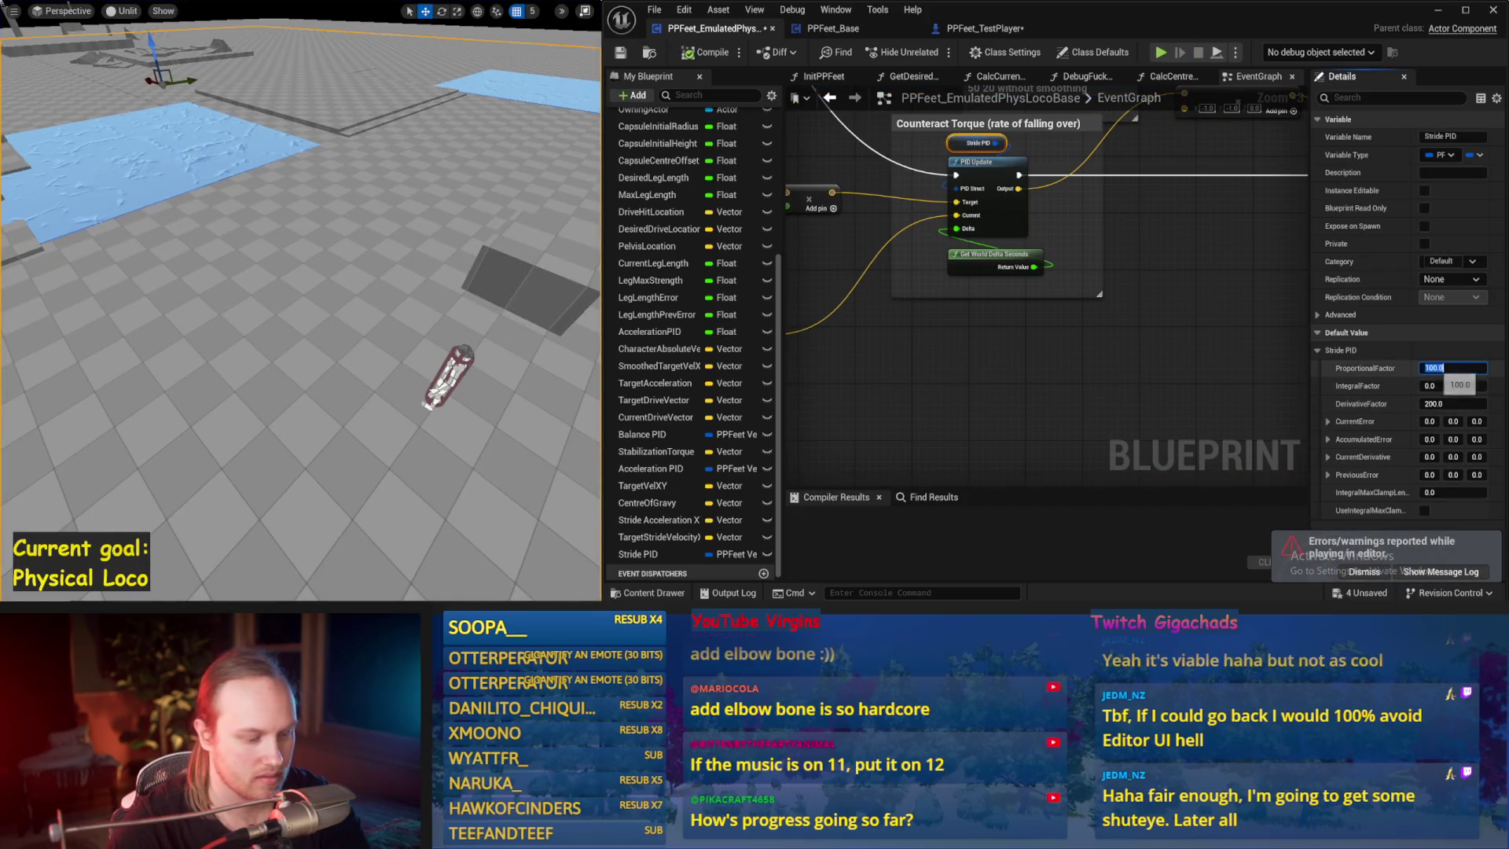
drag(279, 302, 328, 318)
key(alt+s)
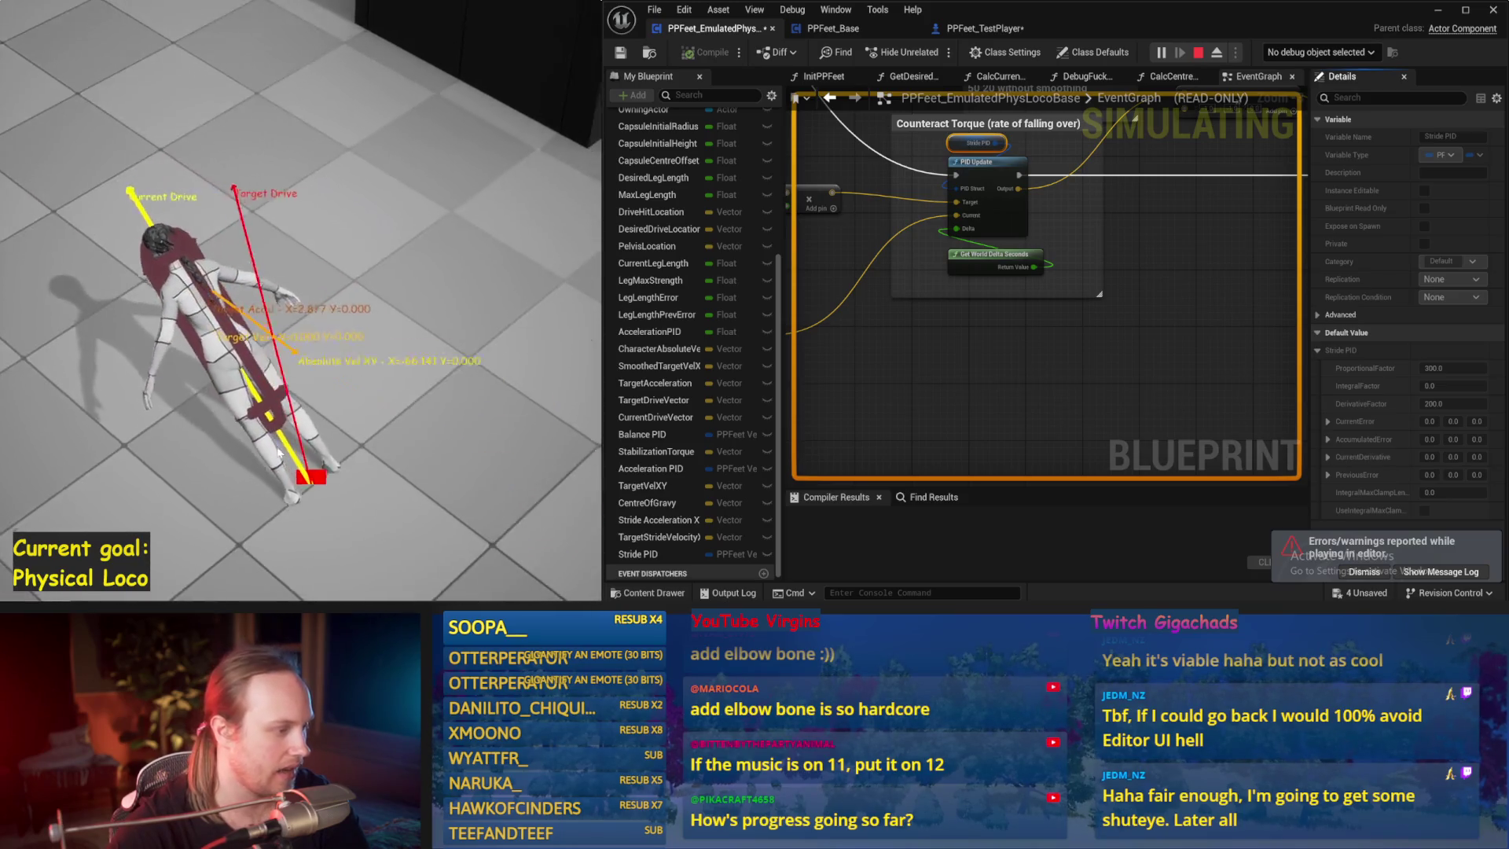
key(Escape)
key(alt+s)
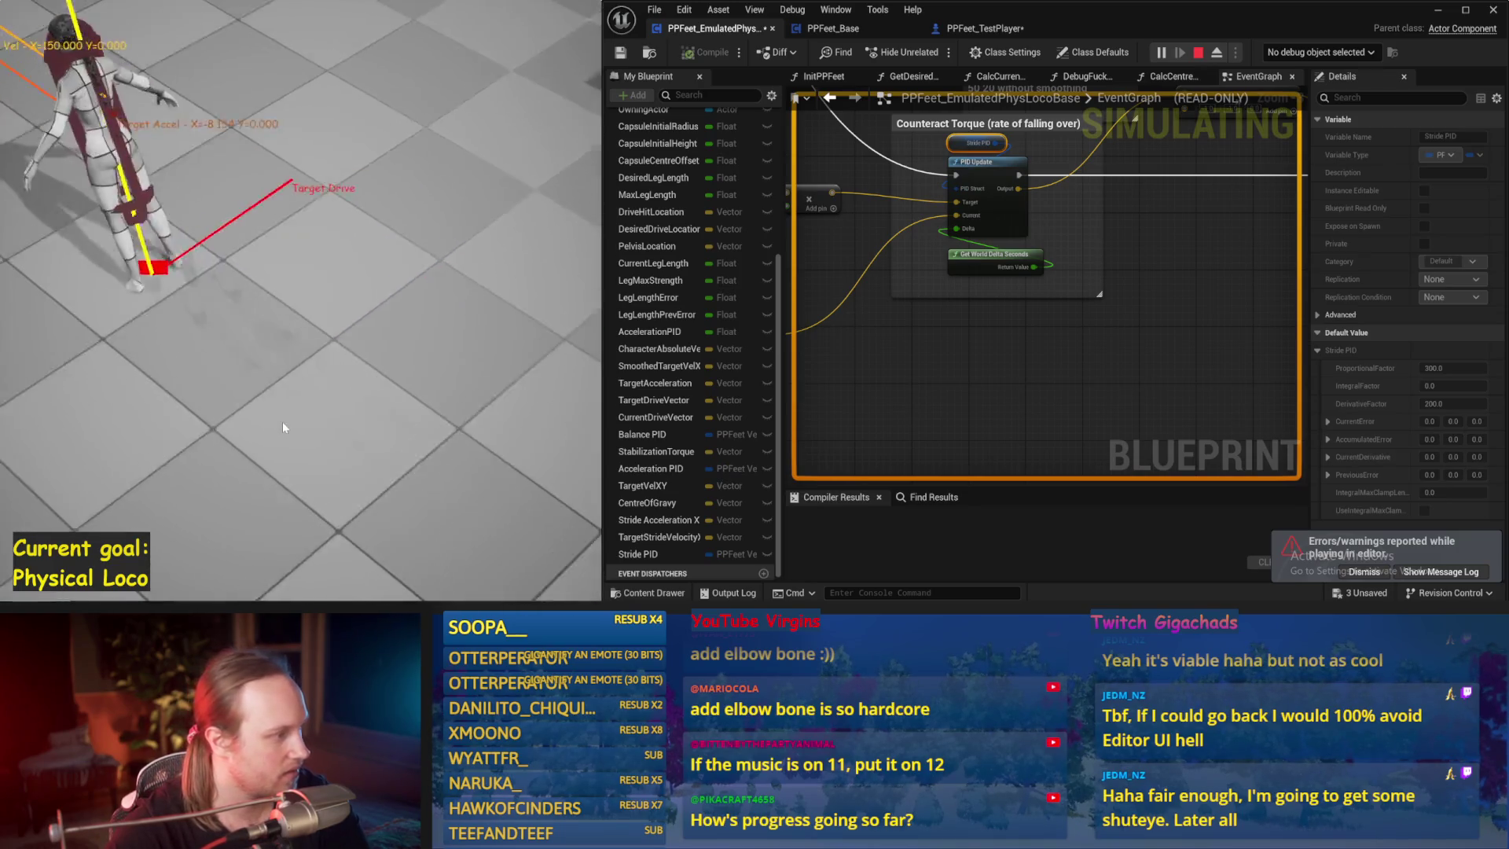
key(Escape)
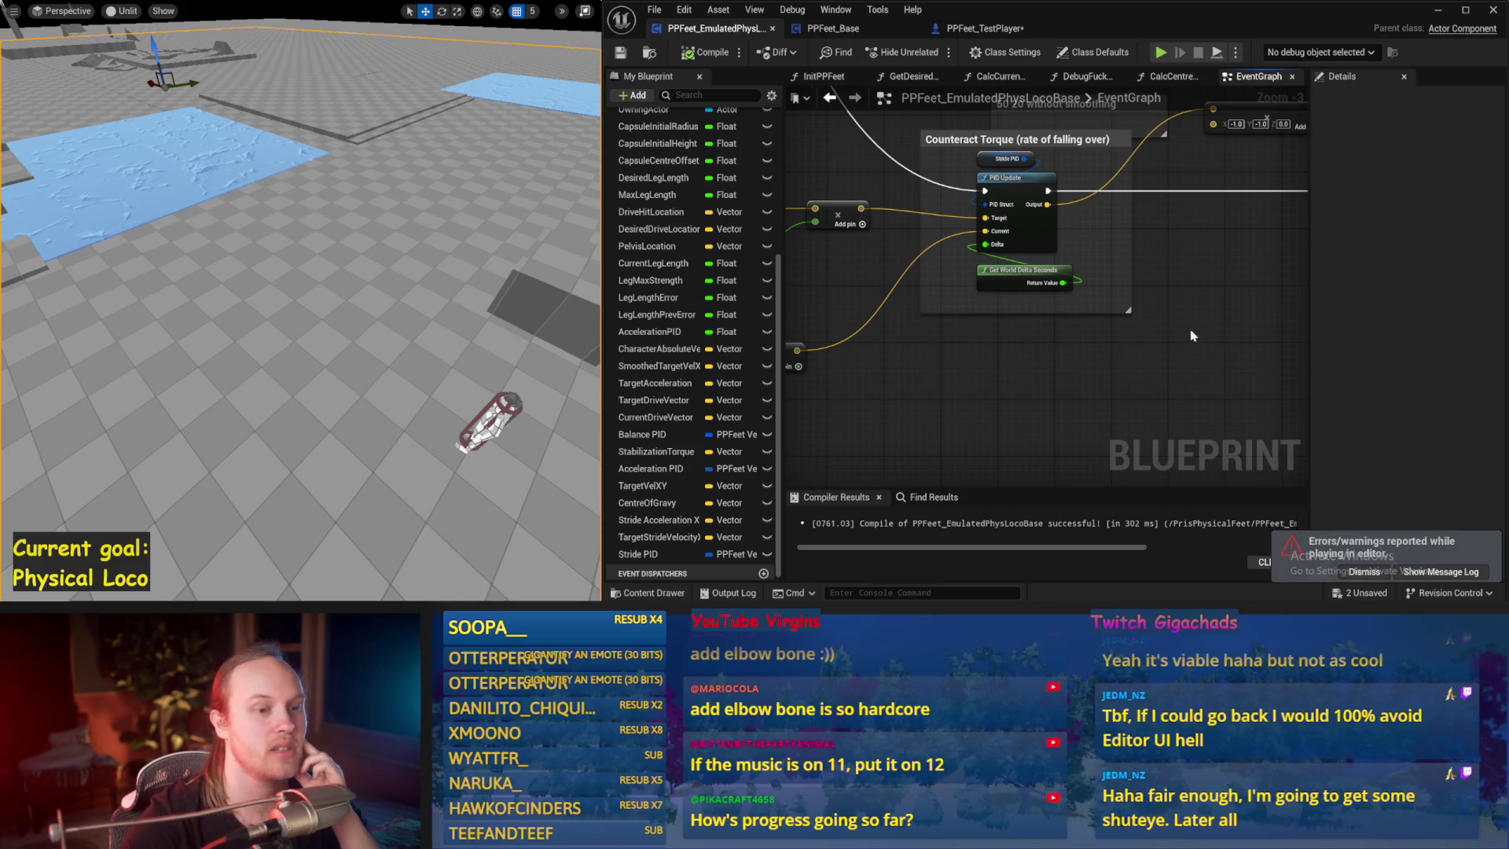
- Nudge the Add Force at Location node, then browse the PPFeet_Base event graph
scroll(1044, 336, down, 1)
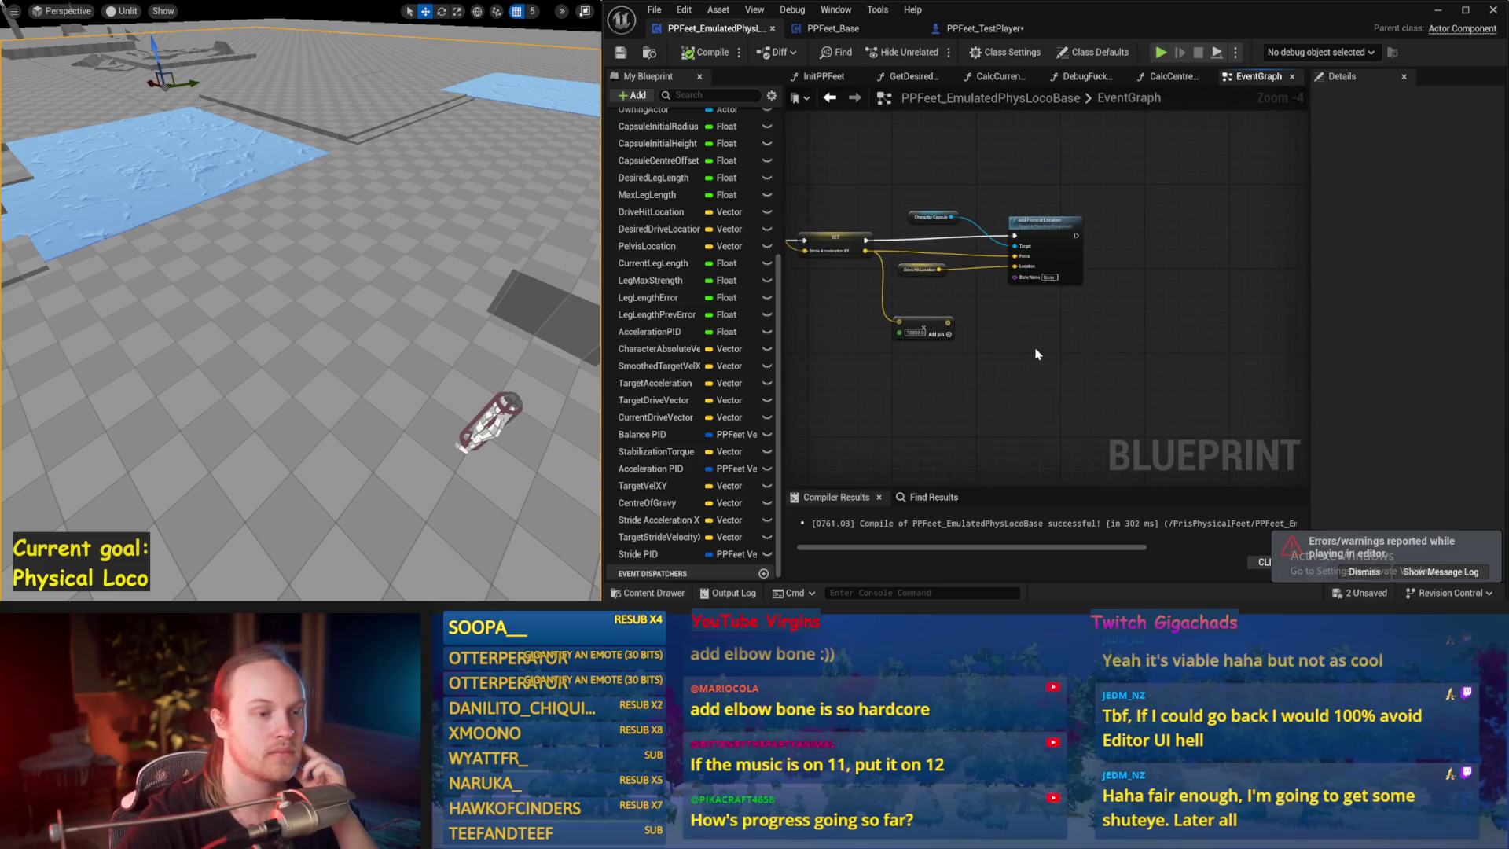
scroll(1014, 338, up, 1)
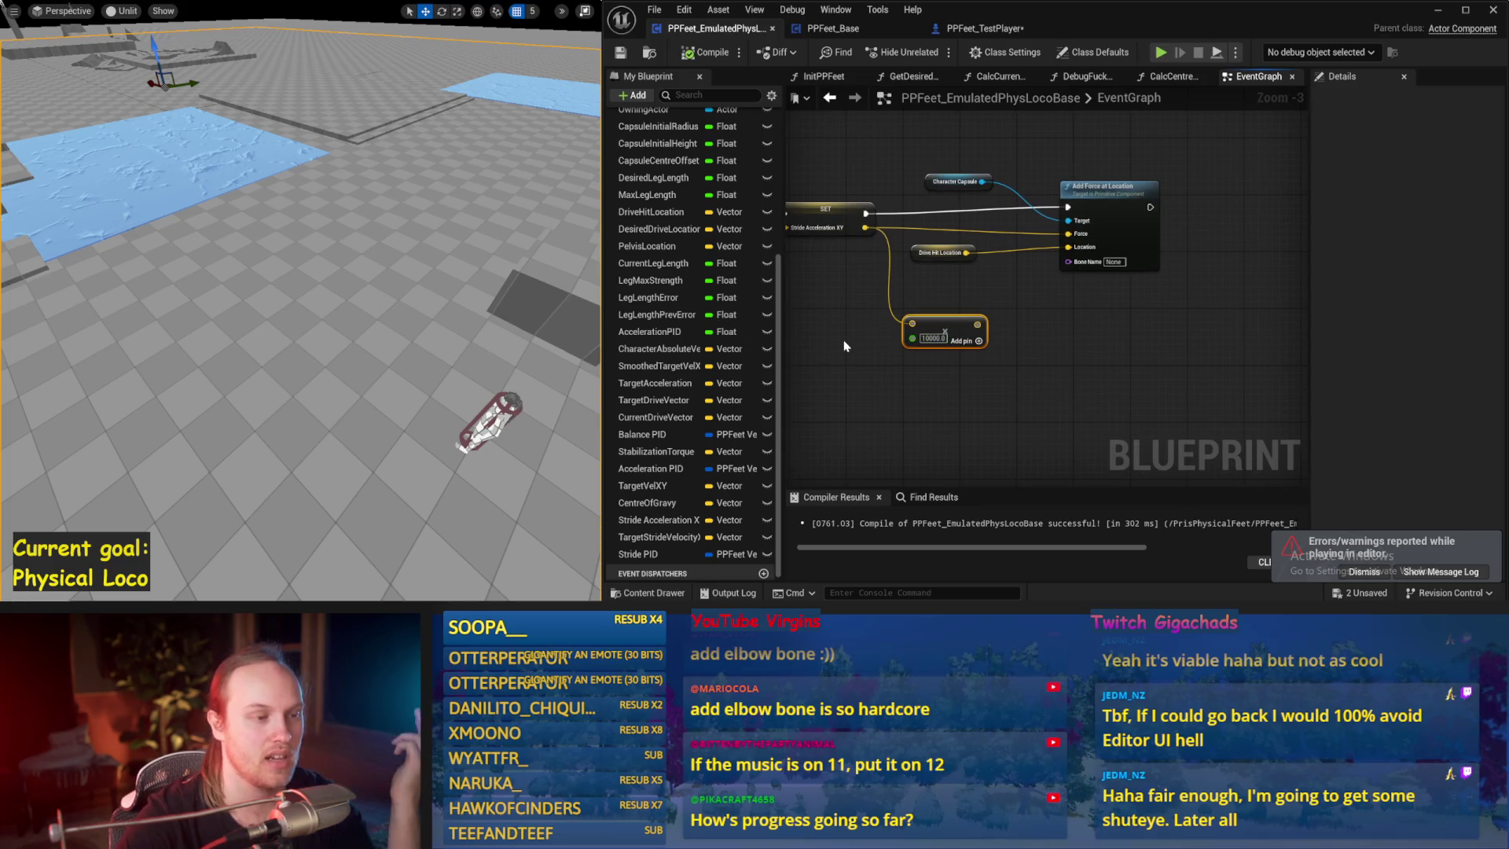
drag(1098, 201, 1103, 208)
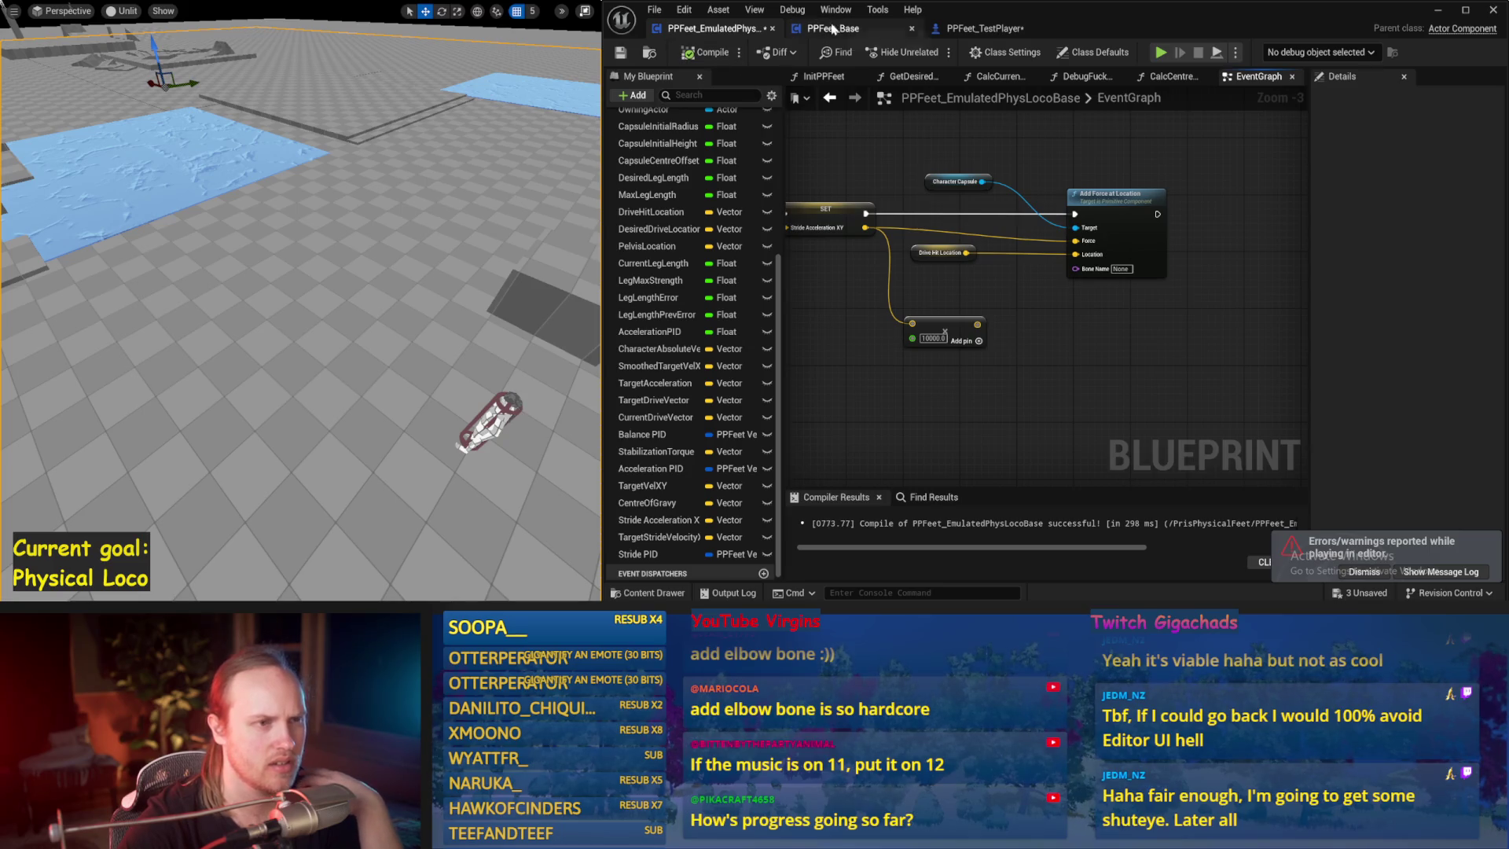
click(833, 28)
click(1066, 326)
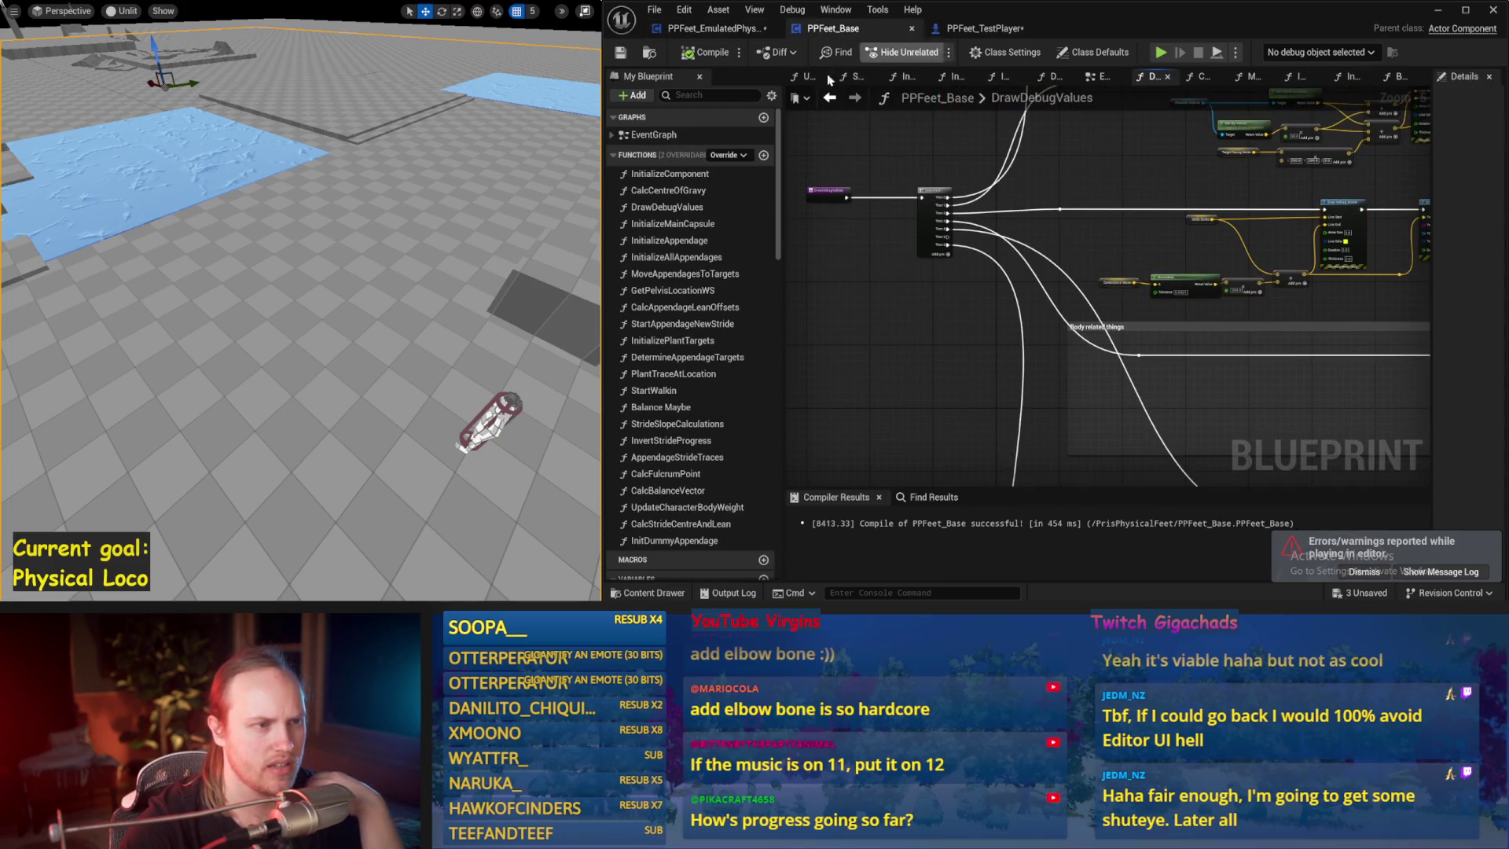
click(1102, 76)
mouse_move(1054, 327)
mouse_down()
mouse_move(1101, 236)
mouse_move(1170, 216)
mouse_move(1170, 263)
mouse_move(1132, 314)
mouse_up()
scroll(1105, 344, down, 1)
drag(1152, 440, 805, 262)
scroll(954, 383, up, 1)
drag(954, 382, 1379, 350)
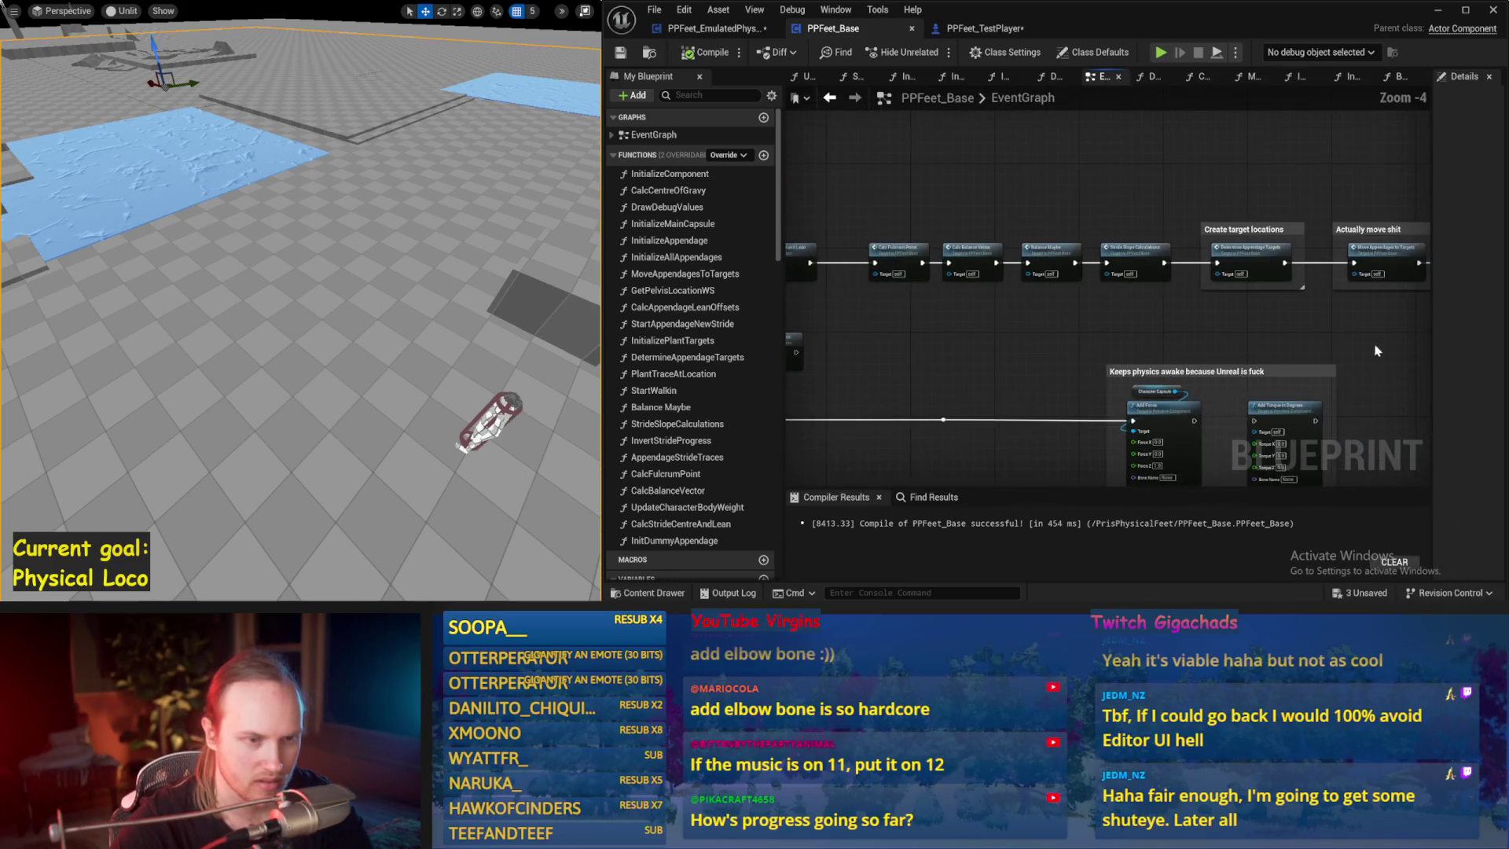
- Compare Balance Maybe's Acceleration PID with the locomotion blueprint's (proportional 0.0075, derivative 0.001)
double_click(1046, 249)
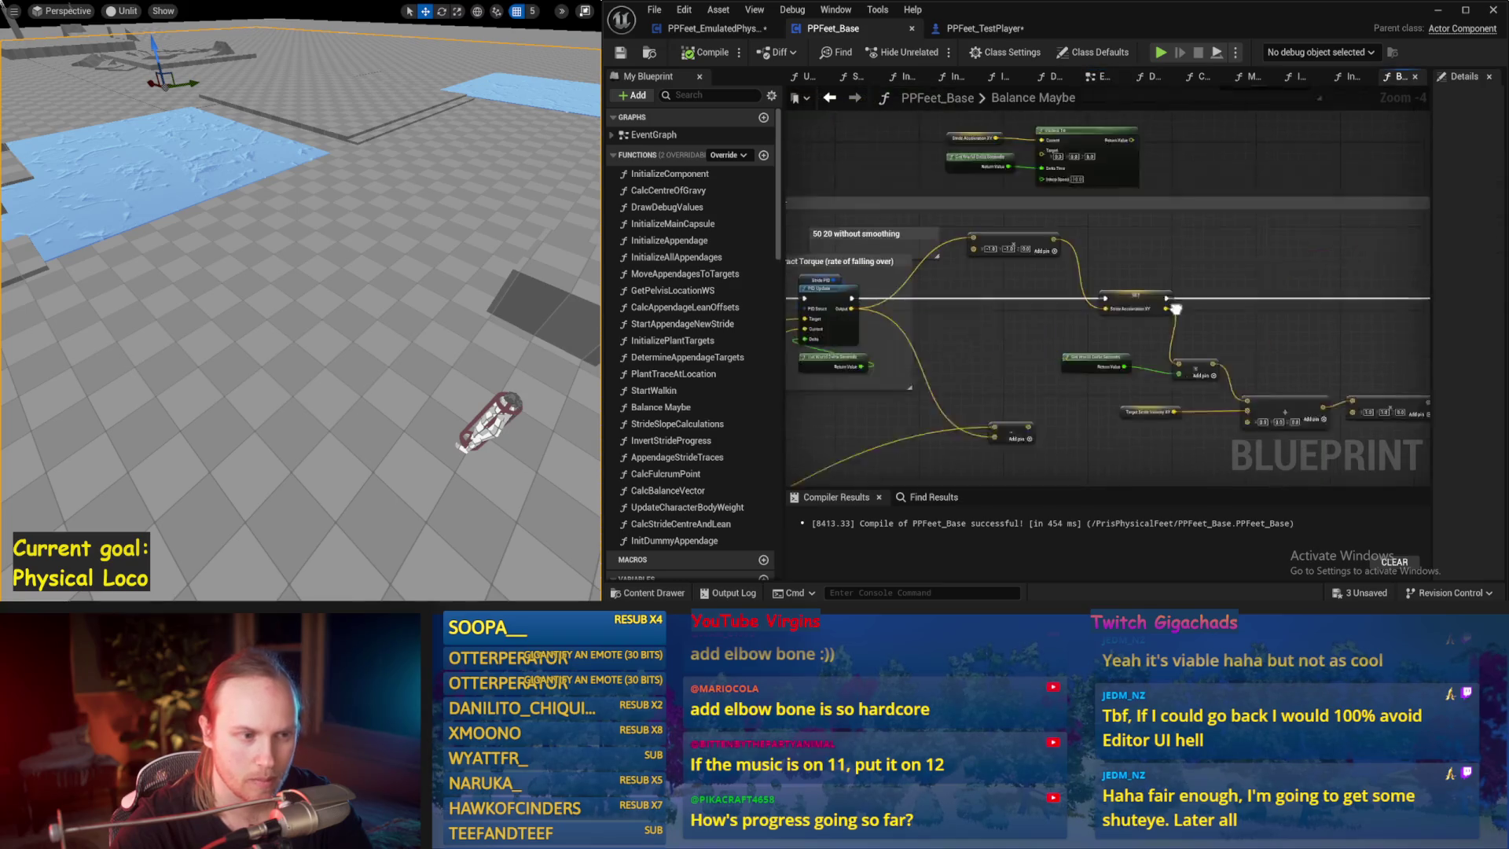
mouse_move(1141, 345)
mouse_down()
mouse_move(1061, 248)
mouse_move(1027, 286)
mouse_move(1053, 259)
mouse_up()
scroll(1100, 251, up, 2)
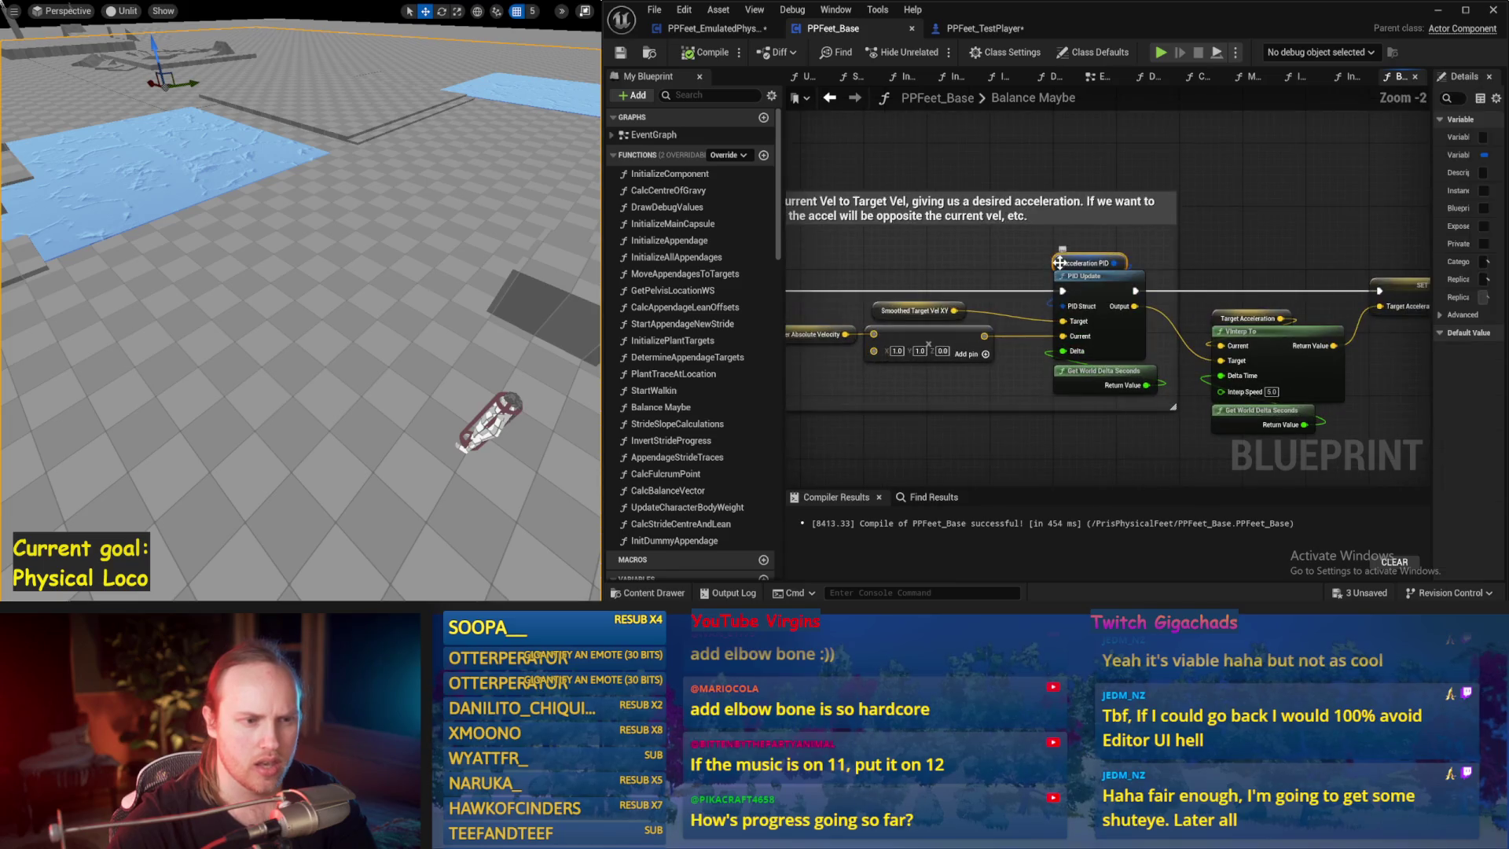
drag(1430, 249, 1226, 249)
drag(1193, 200, 1006, 173)
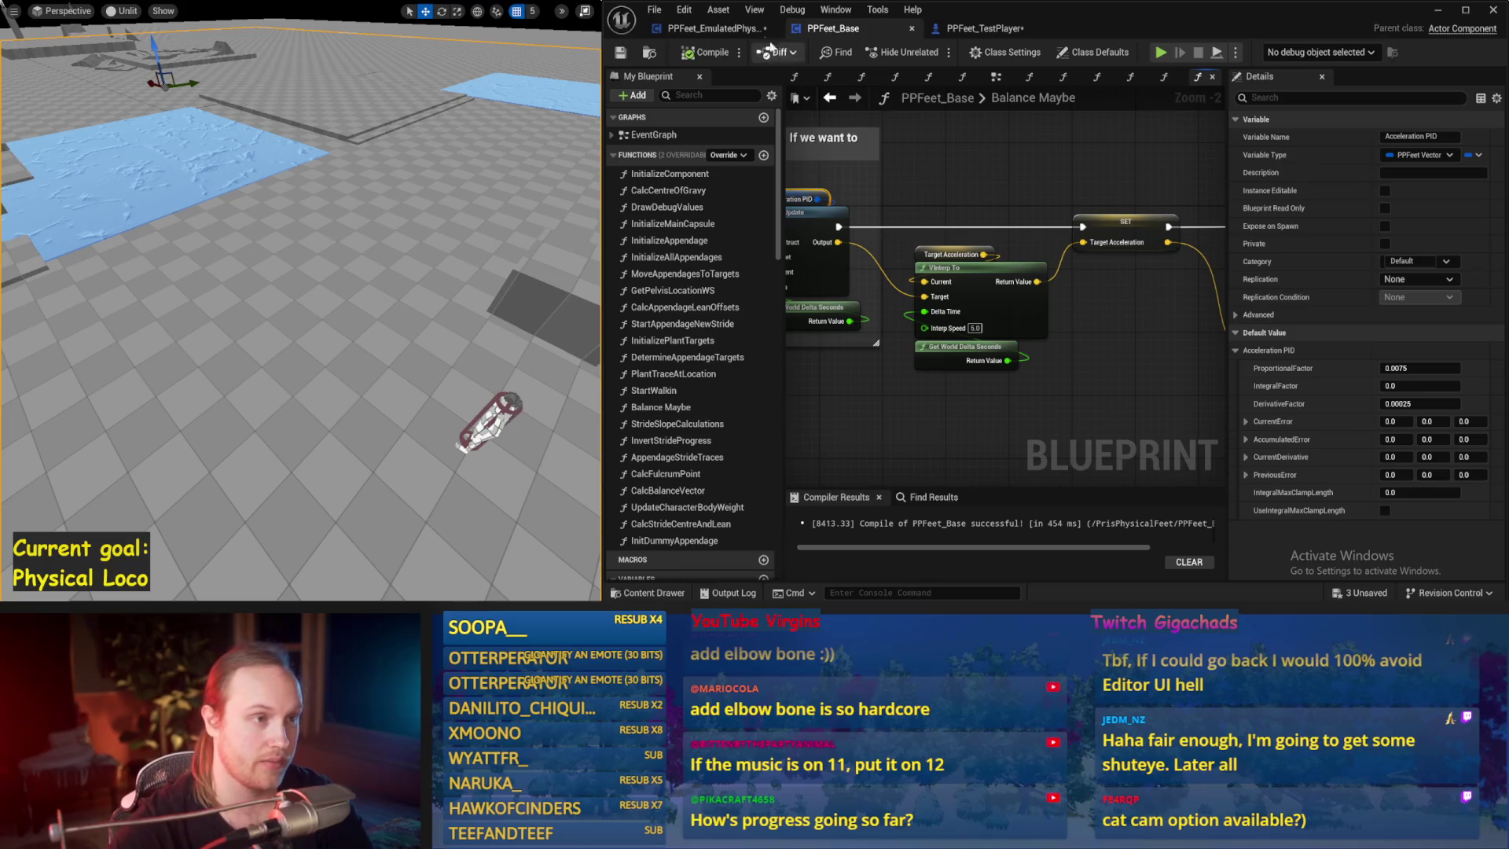
click(729, 31)
mouse_move(1095, 280)
mouse_down()
mouse_move(1044, 362)
mouse_move(1054, 272)
mouse_up()
click(1019, 280)
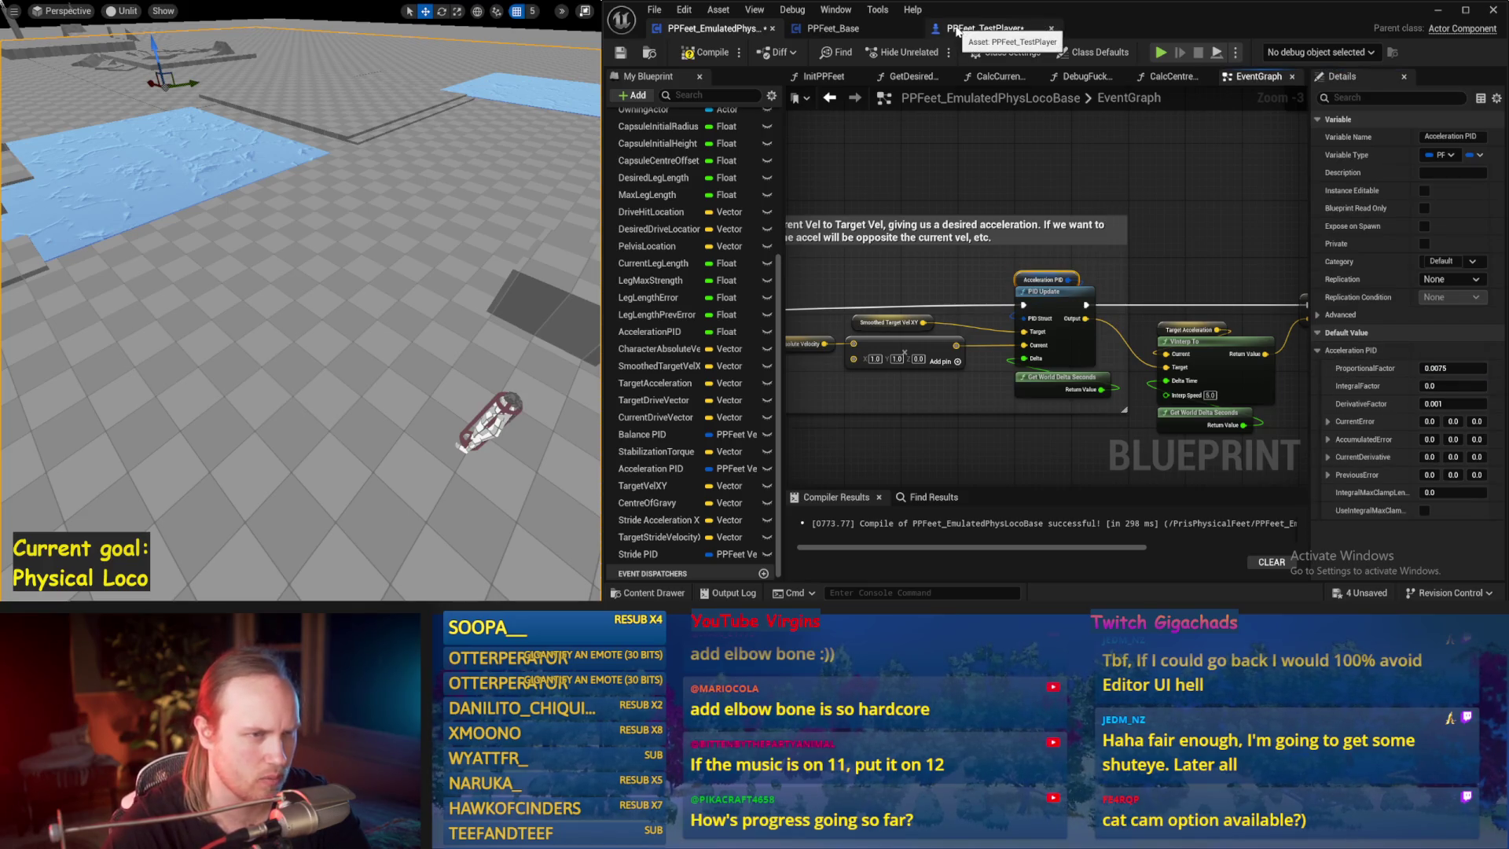
- Close PPFeet_TestPlayer and save PPFeet_EmulatedPhysLocoBase with Acceleration PID derivative 0.00025
click(939, 30)
click(1052, 29)
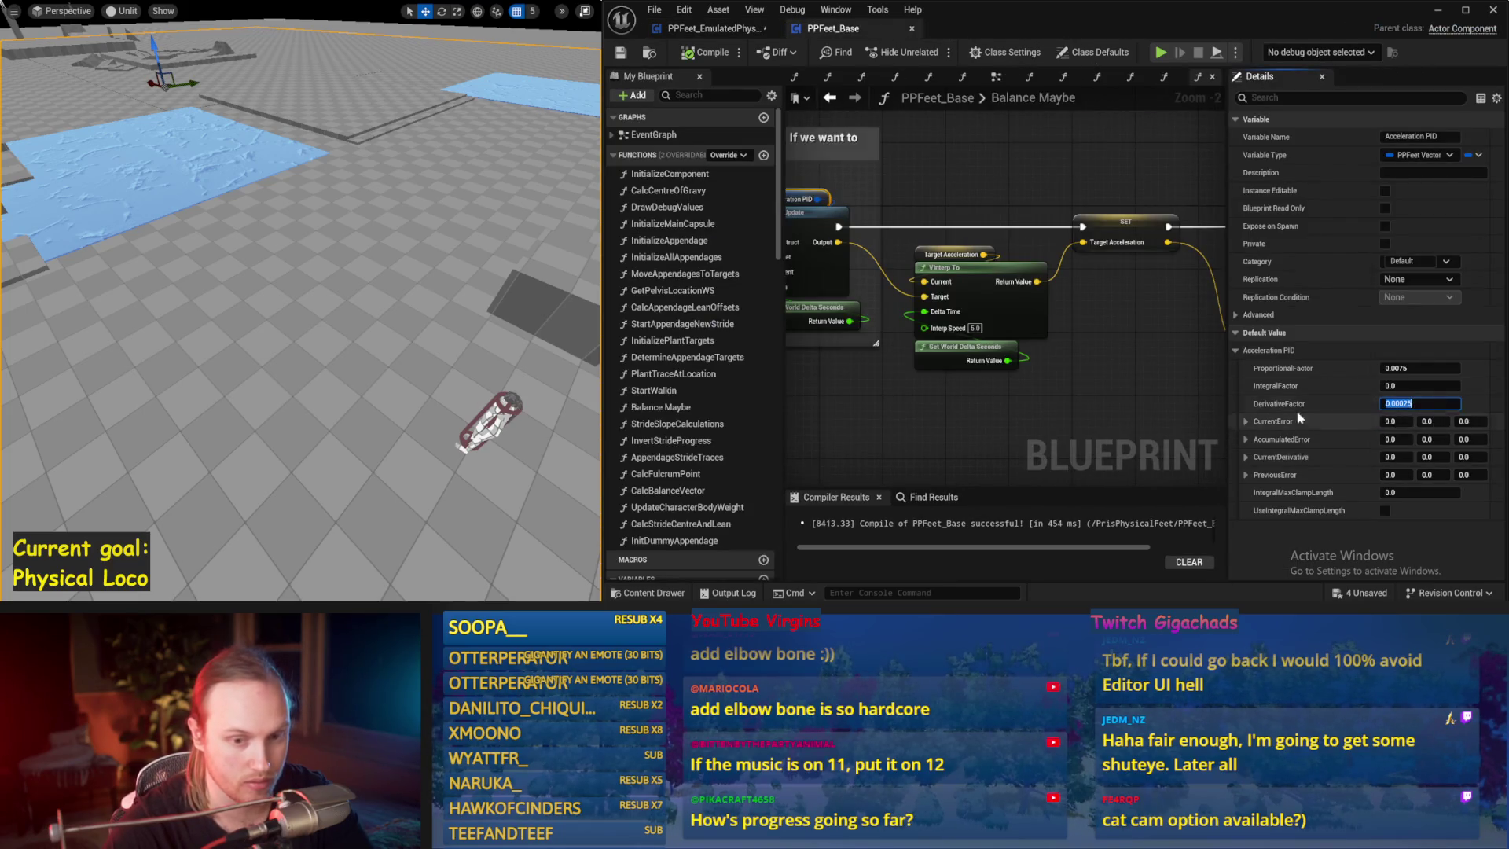
click(739, 29)
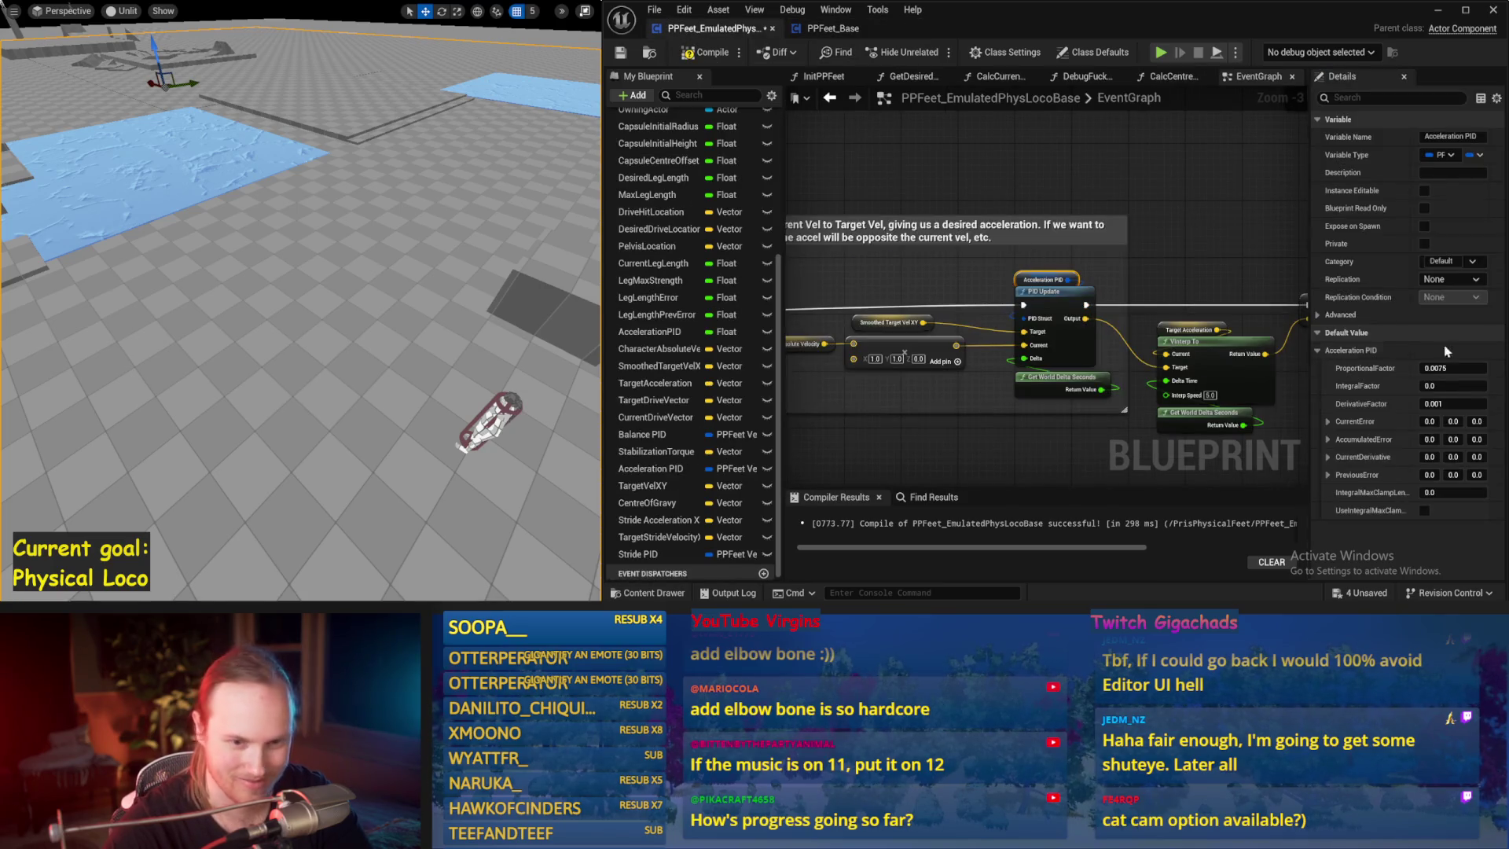
drag(1241, 363, 1115, 297)
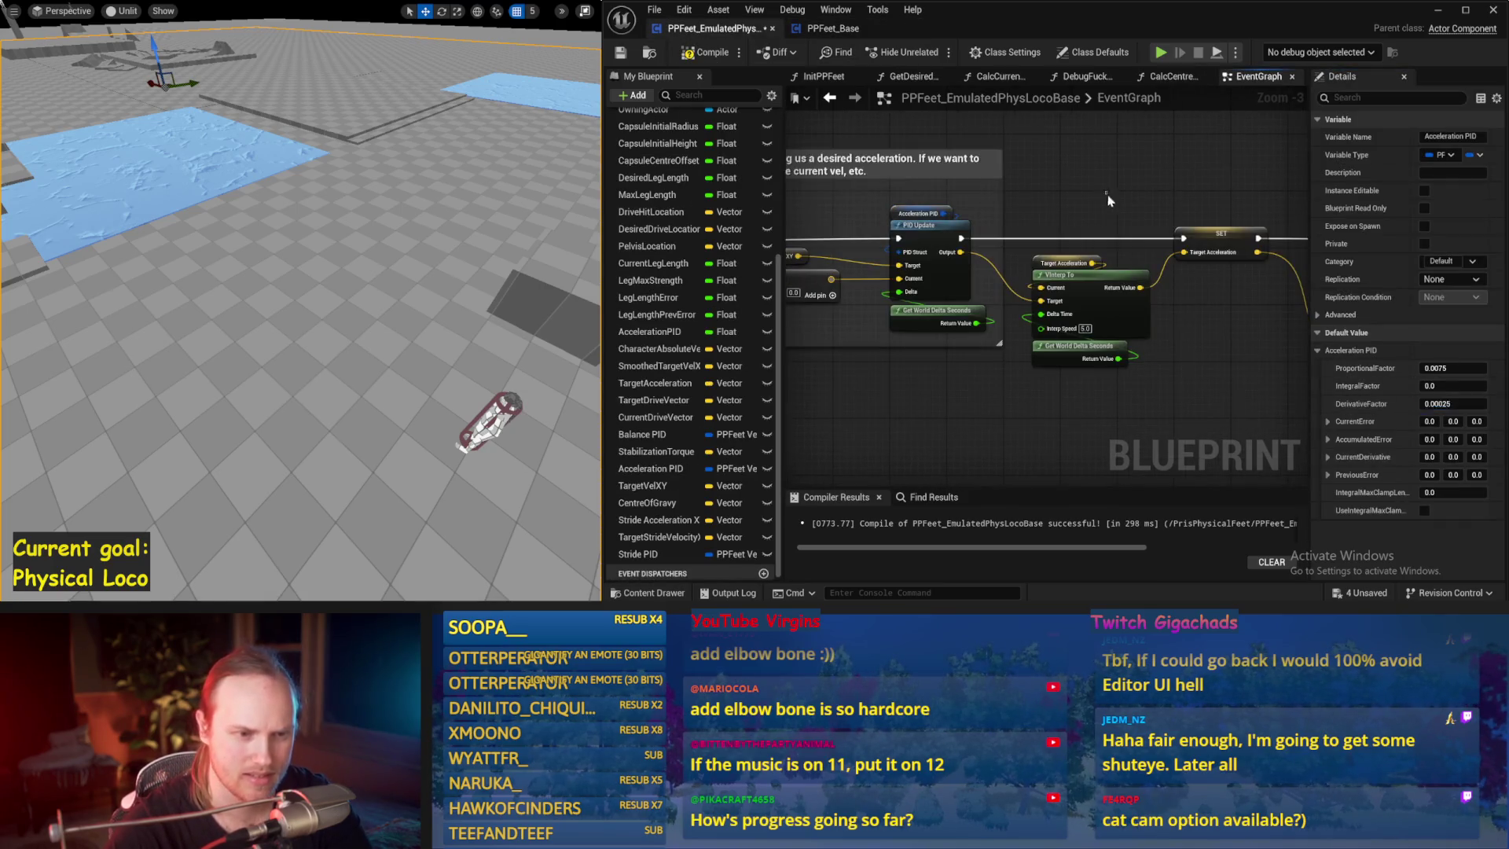
click(621, 53)
- Simulate the new Acceleration PID setting, then view PPFeet_Base's Balance PID defaults (3.0, 0.5)
mouse_move(1196, 356)
mouse_down()
mouse_move(1007, 338)
mouse_move(1059, 292)
mouse_move(1058, 267)
mouse_move(969, 272)
mouse_up()
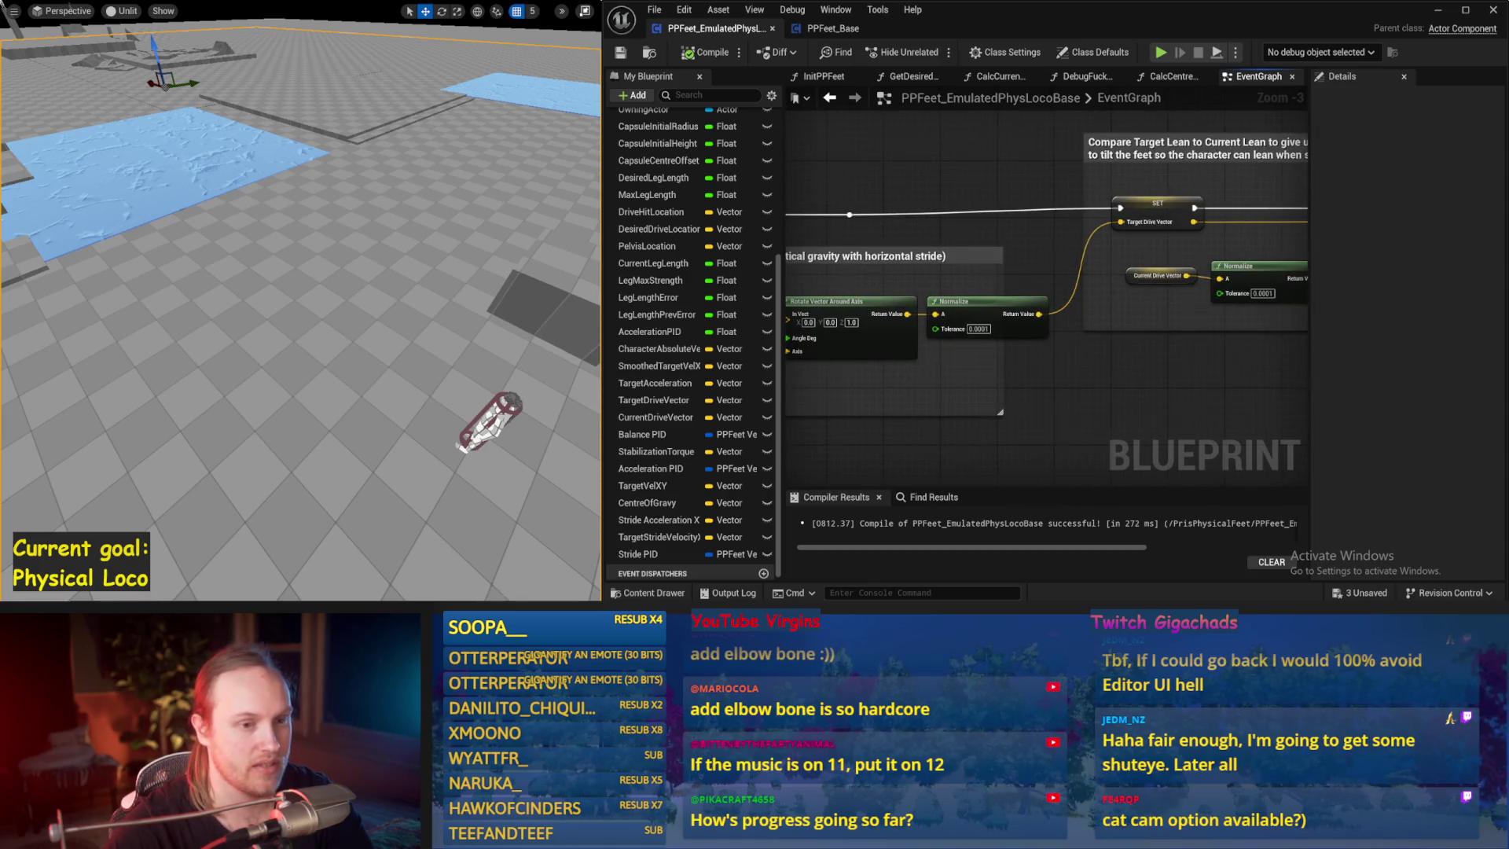
drag(1236, 342, 945, 355)
click(1160, 52)
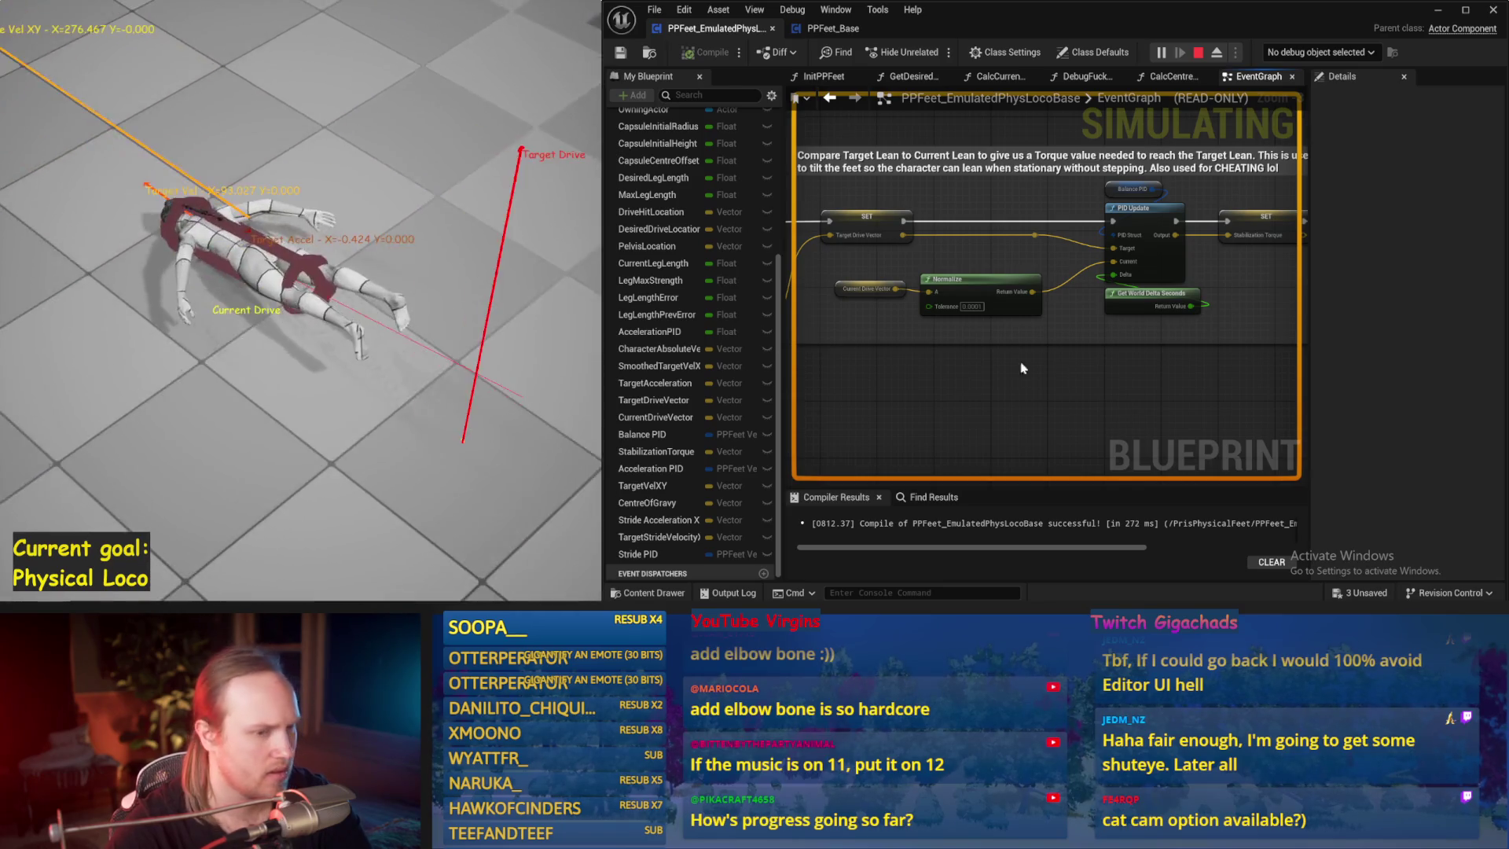
key(Escape)
click(834, 28)
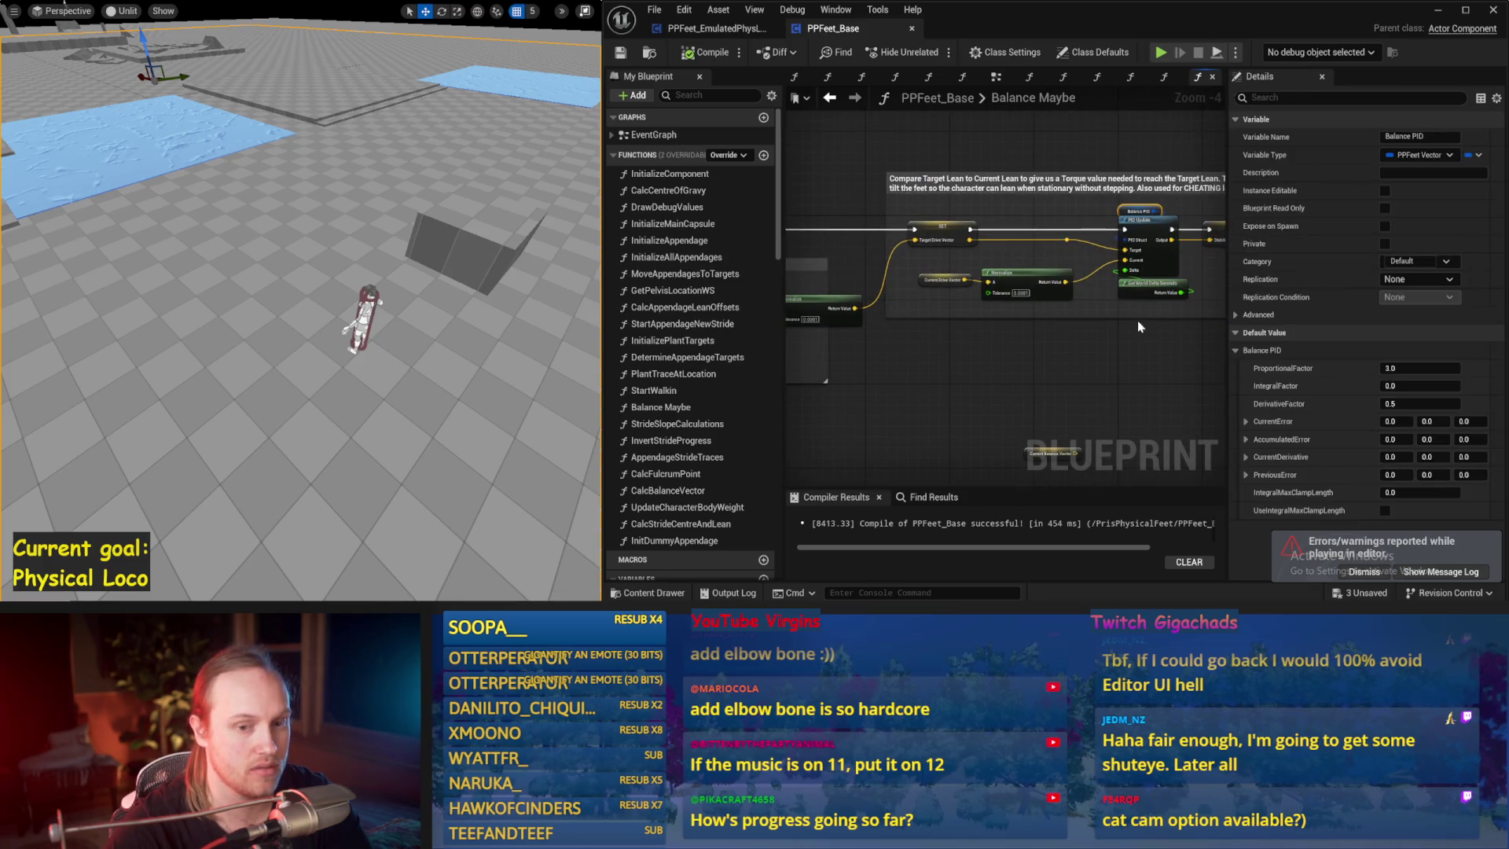
- Look over the cheating strength and torque nodes in PPFeet_EmulatedPhysLocoBase
click(725, 31)
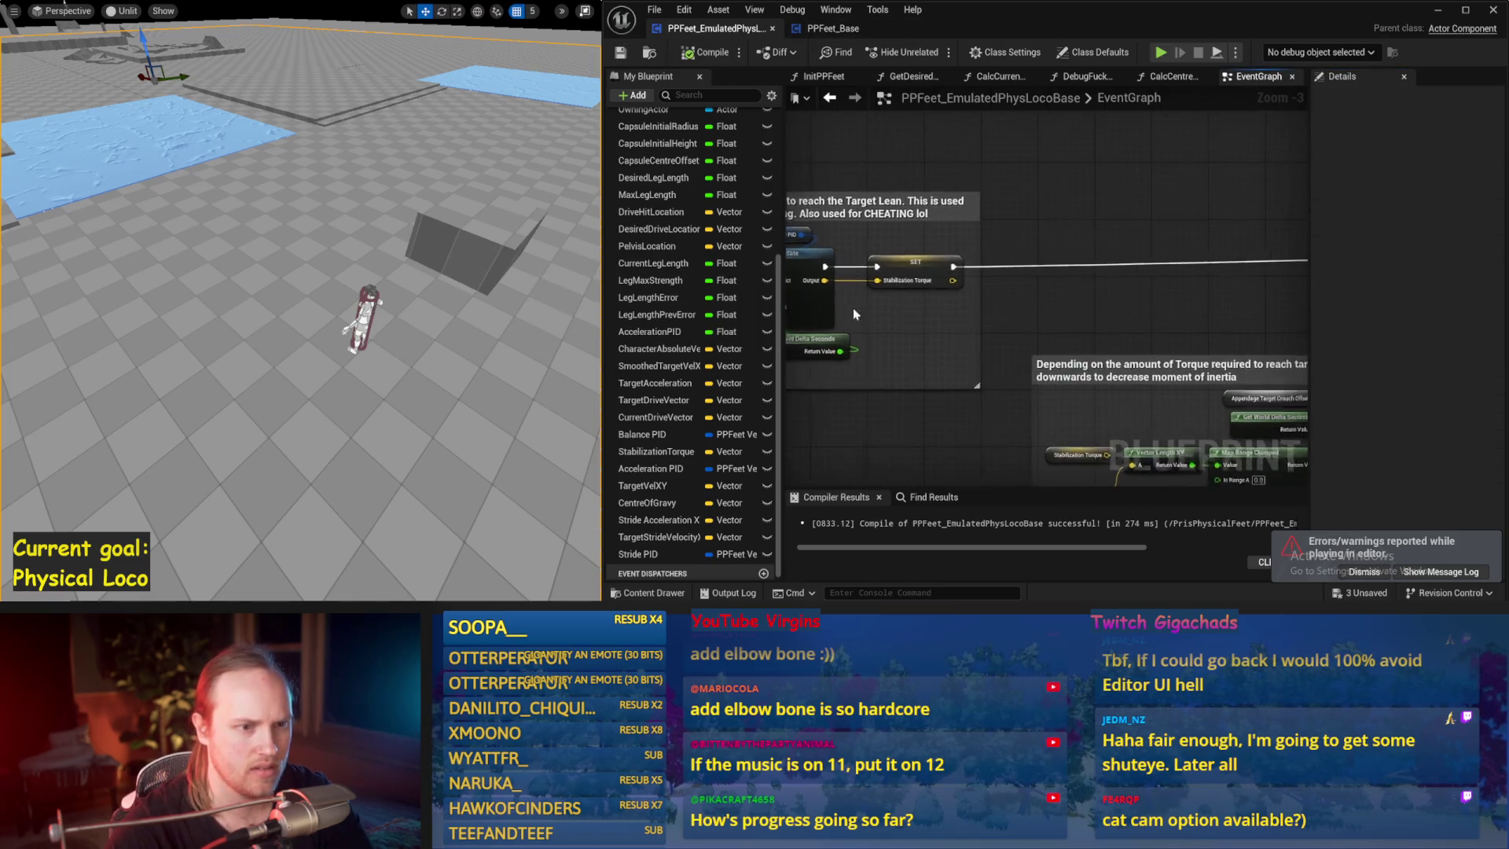
scroll(875, 297, down, 1)
drag(1057, 323, 1034, 262)
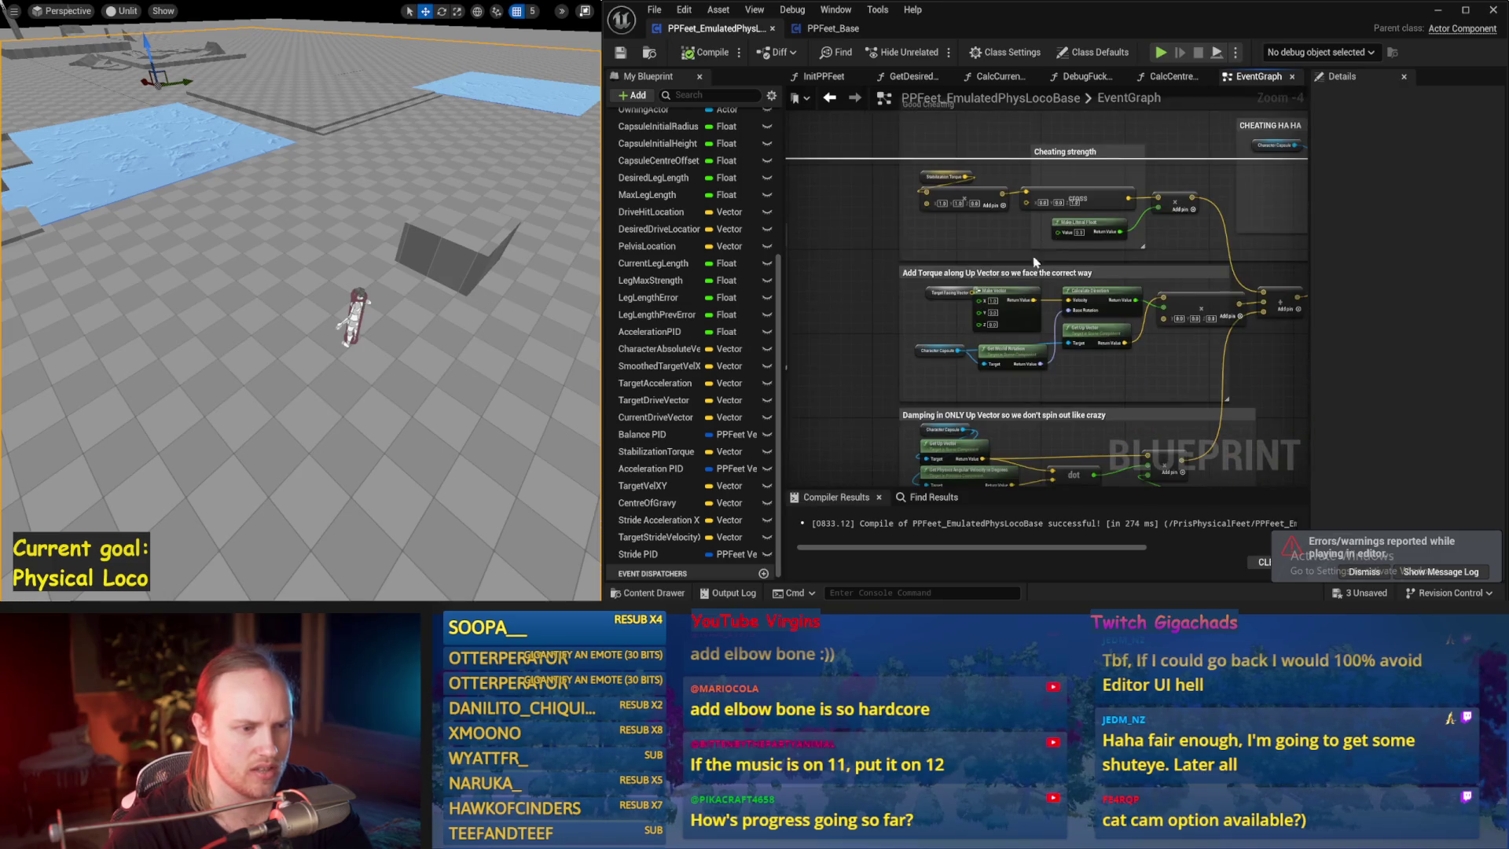
click(833, 29)
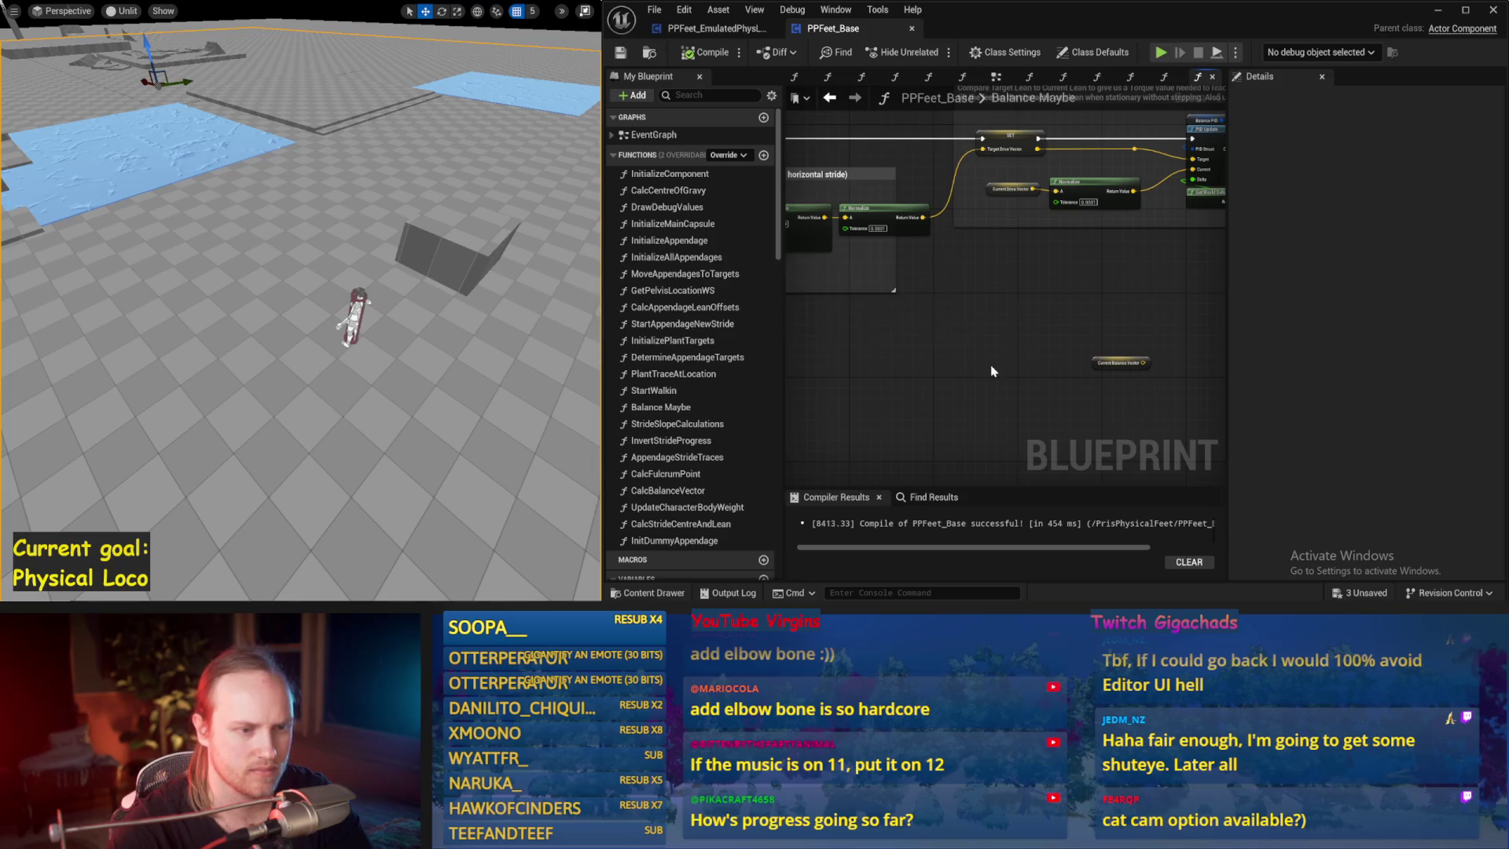
scroll(952, 272, up, 1)
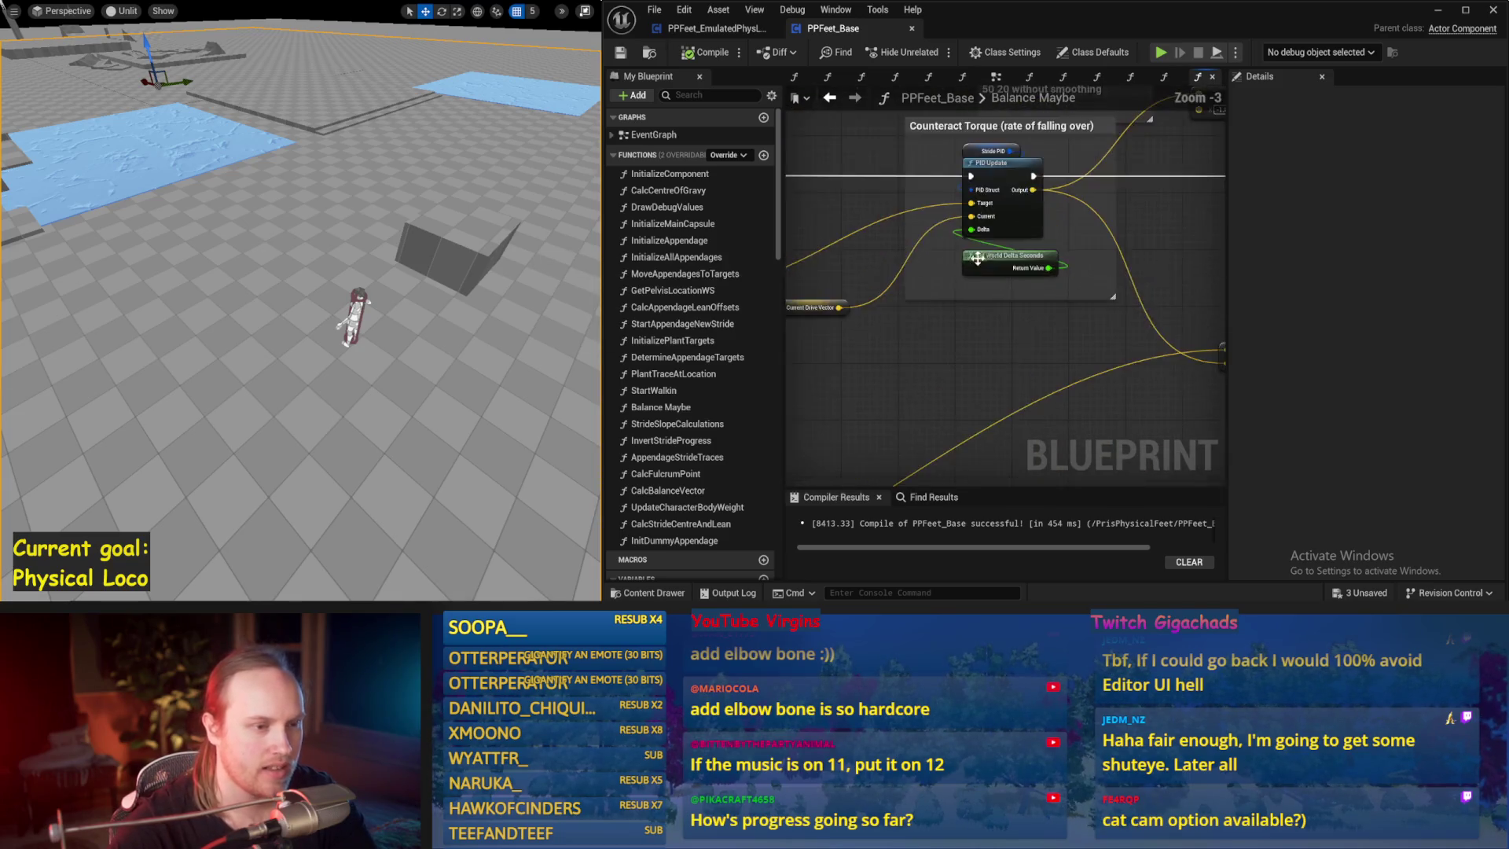
scroll(952, 272, up, 1)
- Read PPFeet_Base's Stride PID gains (20 and 10) around Counteract Torque
click(1053, 206)
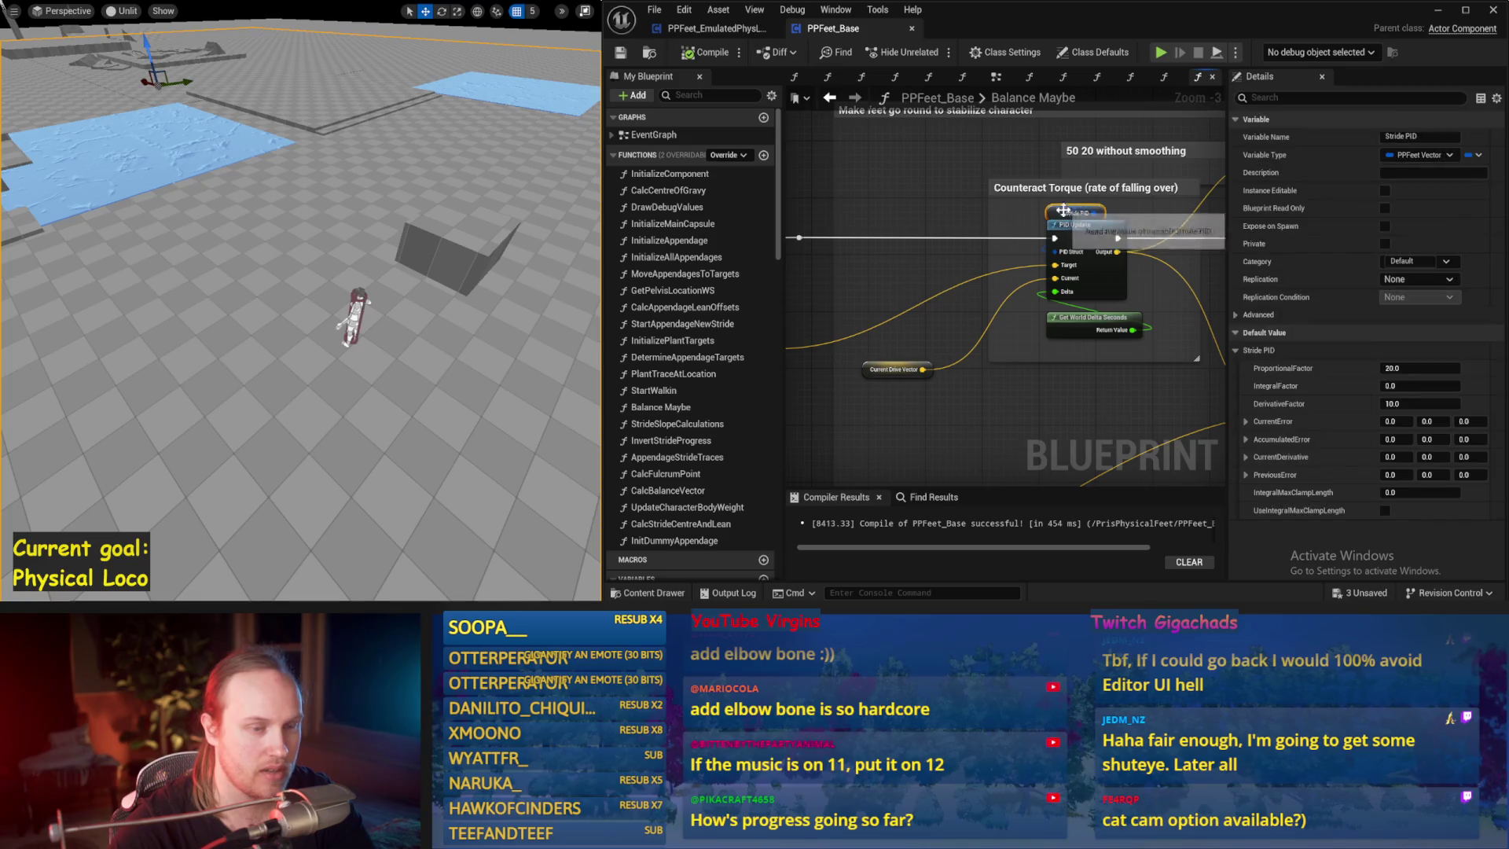
scroll(937, 319, up, 1)
scroll(937, 319, down, 1)
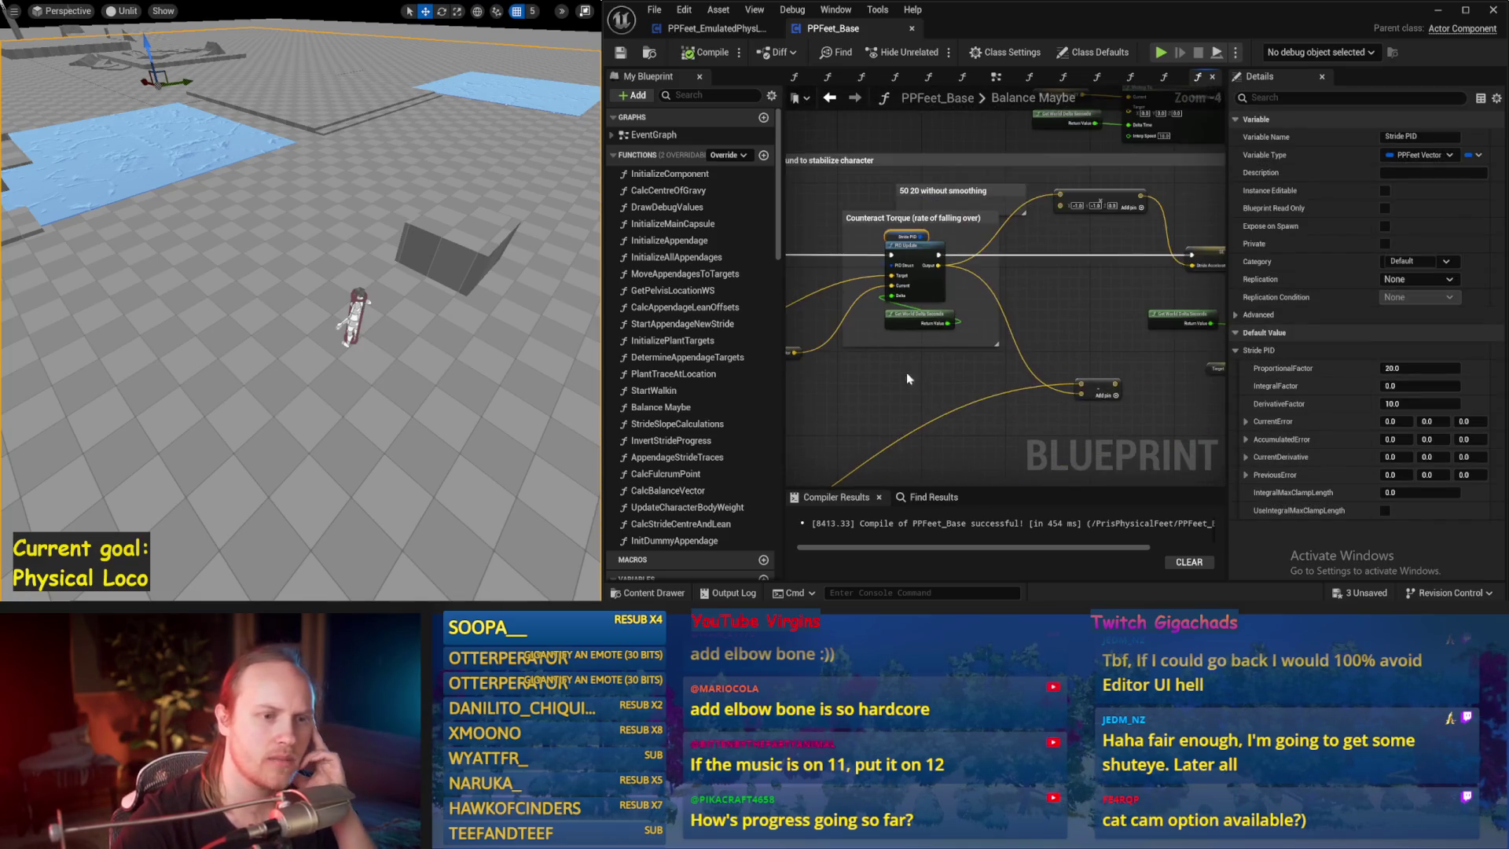
drag(1086, 357, 977, 338)
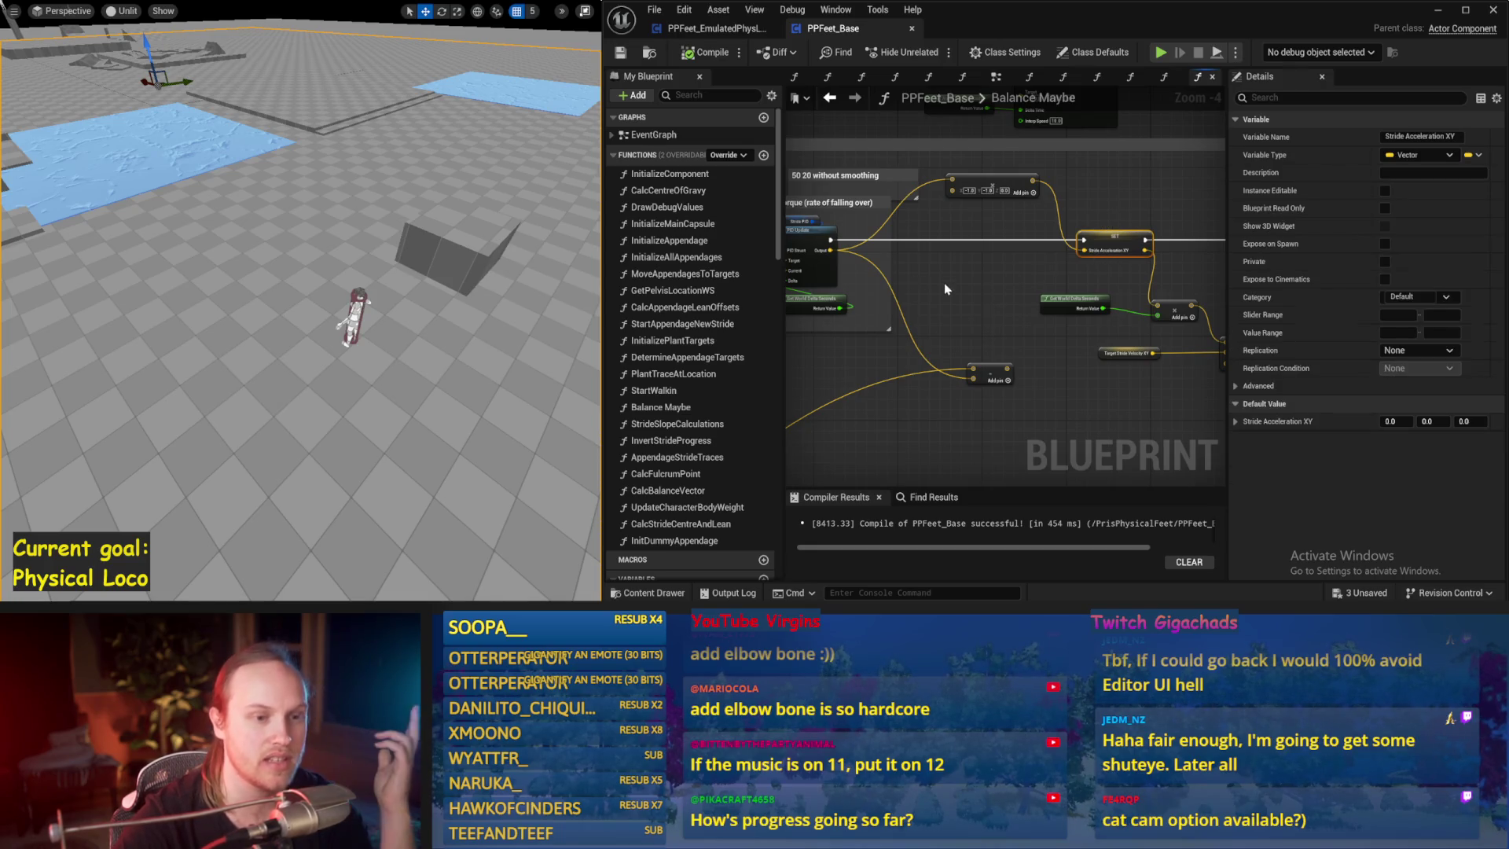
scroll(865, 228, up, 2)
click(914, 220)
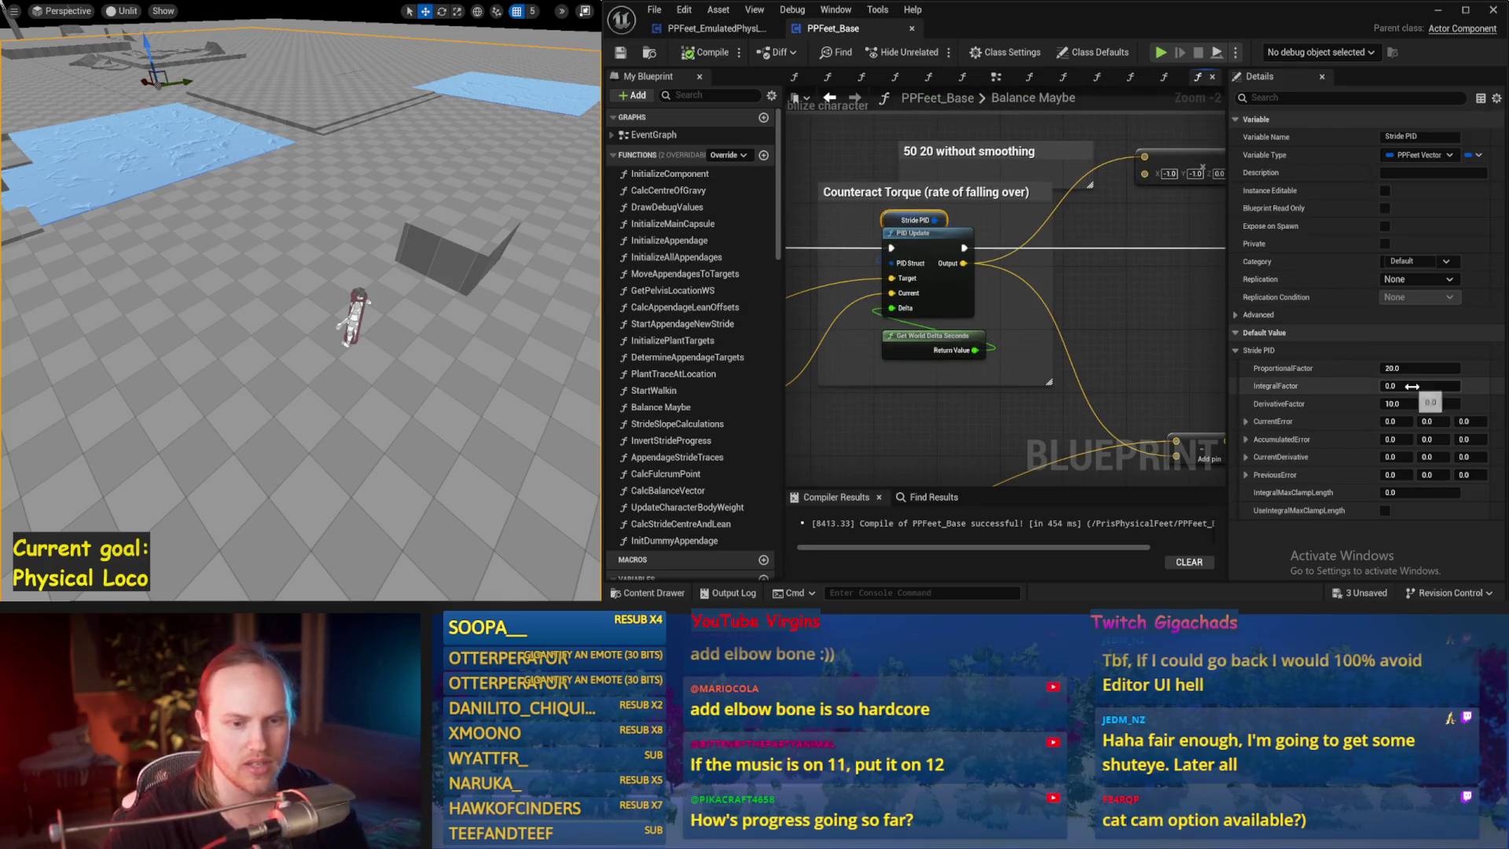
drag(1177, 320, 920, 326)
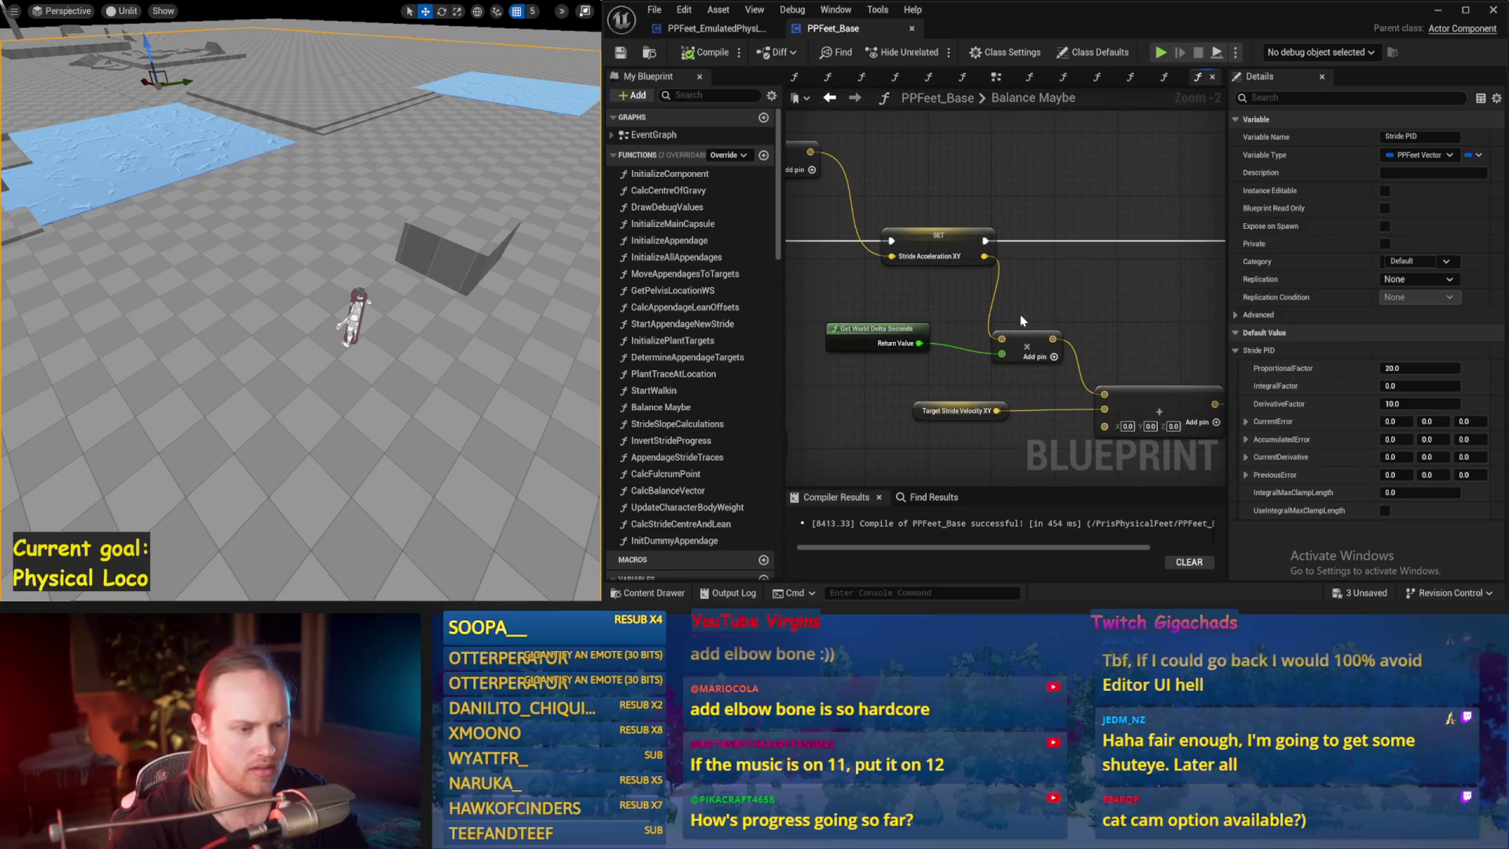
mouse_move(1043, 330)
mouse_down()
mouse_move(1031, 245)
mouse_move(966, 270)
mouse_move(838, 366)
mouse_move(1072, 367)
mouse_move(865, 286)
mouse_move(1185, 296)
mouse_move(1029, 260)
mouse_move(1097, 277)
mouse_up()
scroll(967, 269, down, 1)
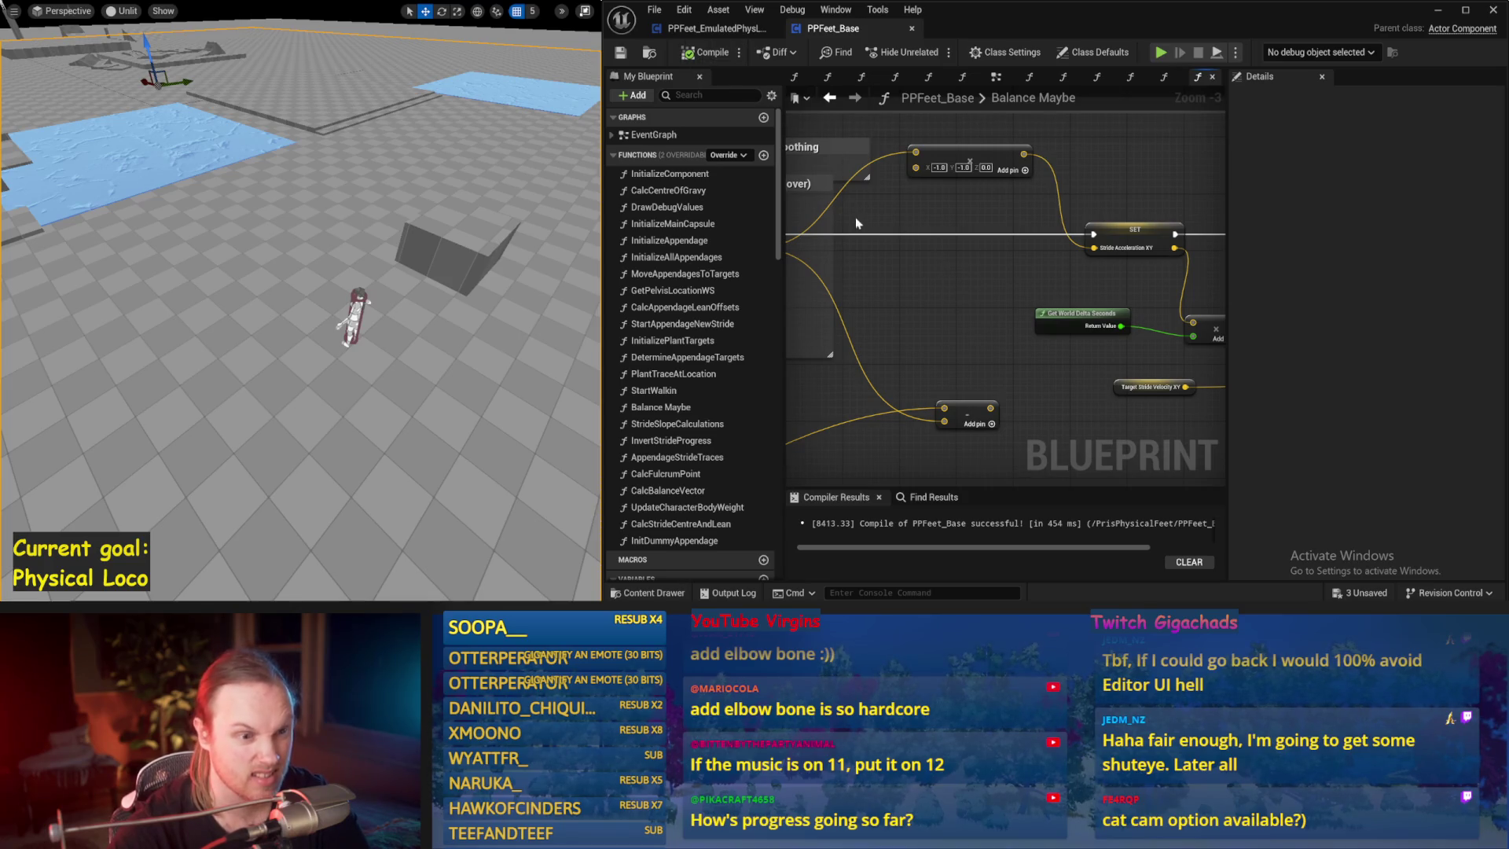
drag(1080, 263, 1126, 250)
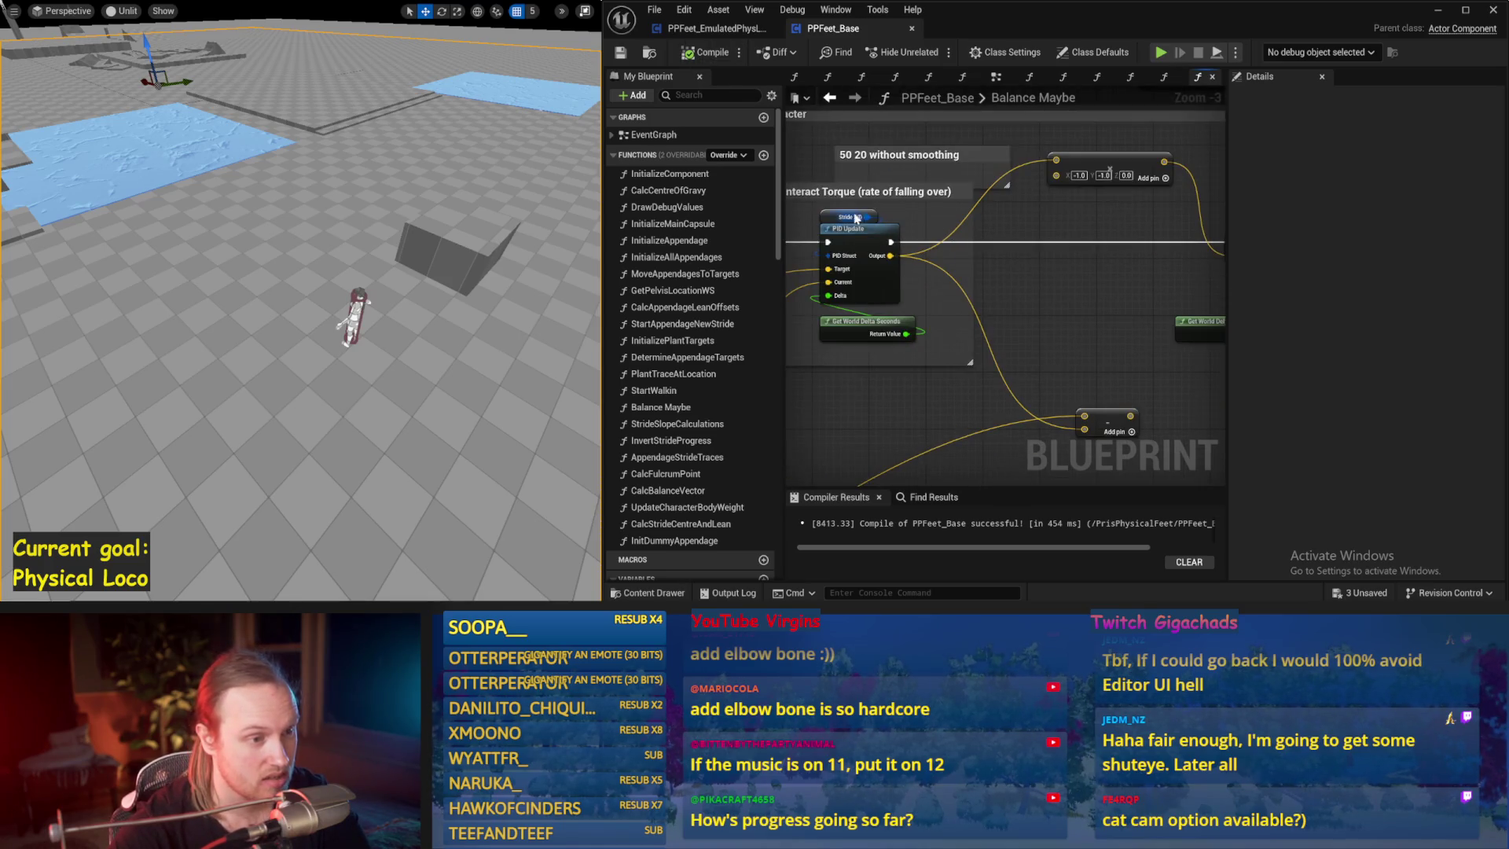
key(ctrl+Tab)
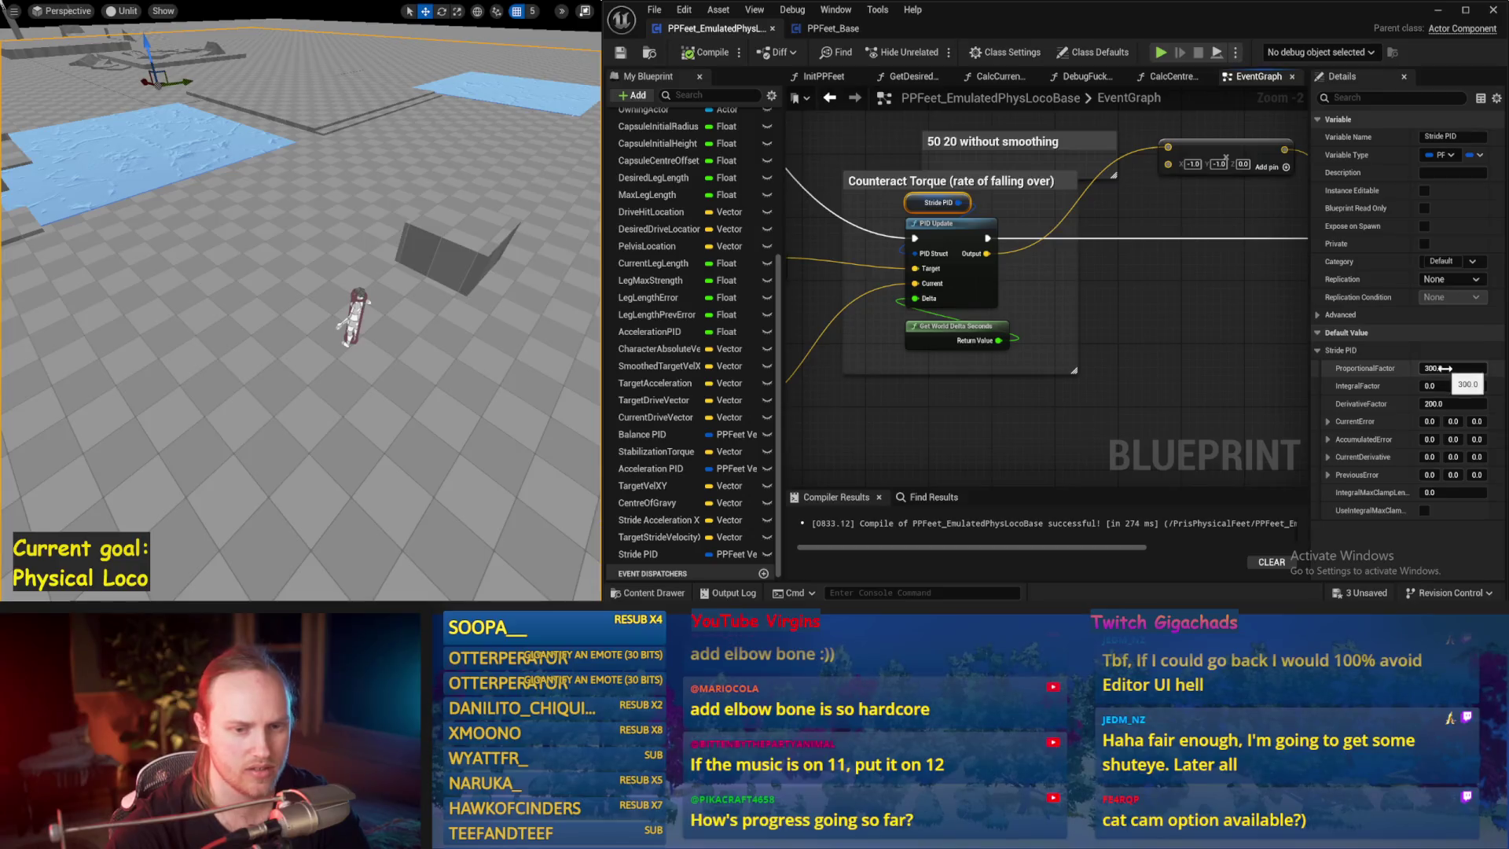
- Run several quick play tests of the character beside the Add Force at Location section
mouse_move(1157, 374)
mouse_down()
mouse_move(833, 327)
mouse_move(912, 281)
mouse_up()
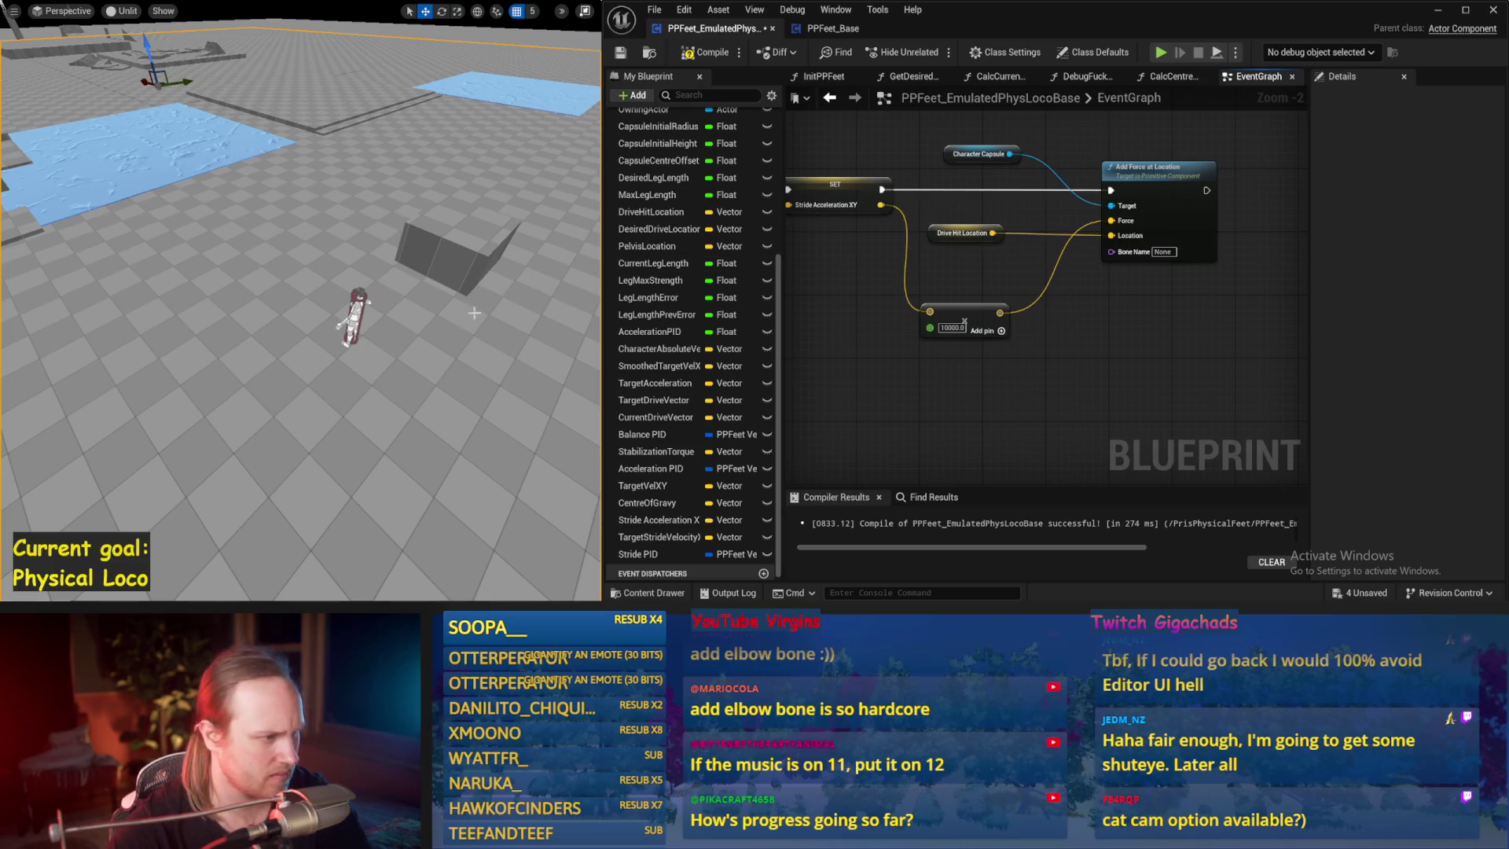
key(alt+p)
key(Escape)
drag(390, 298, 399, 300)
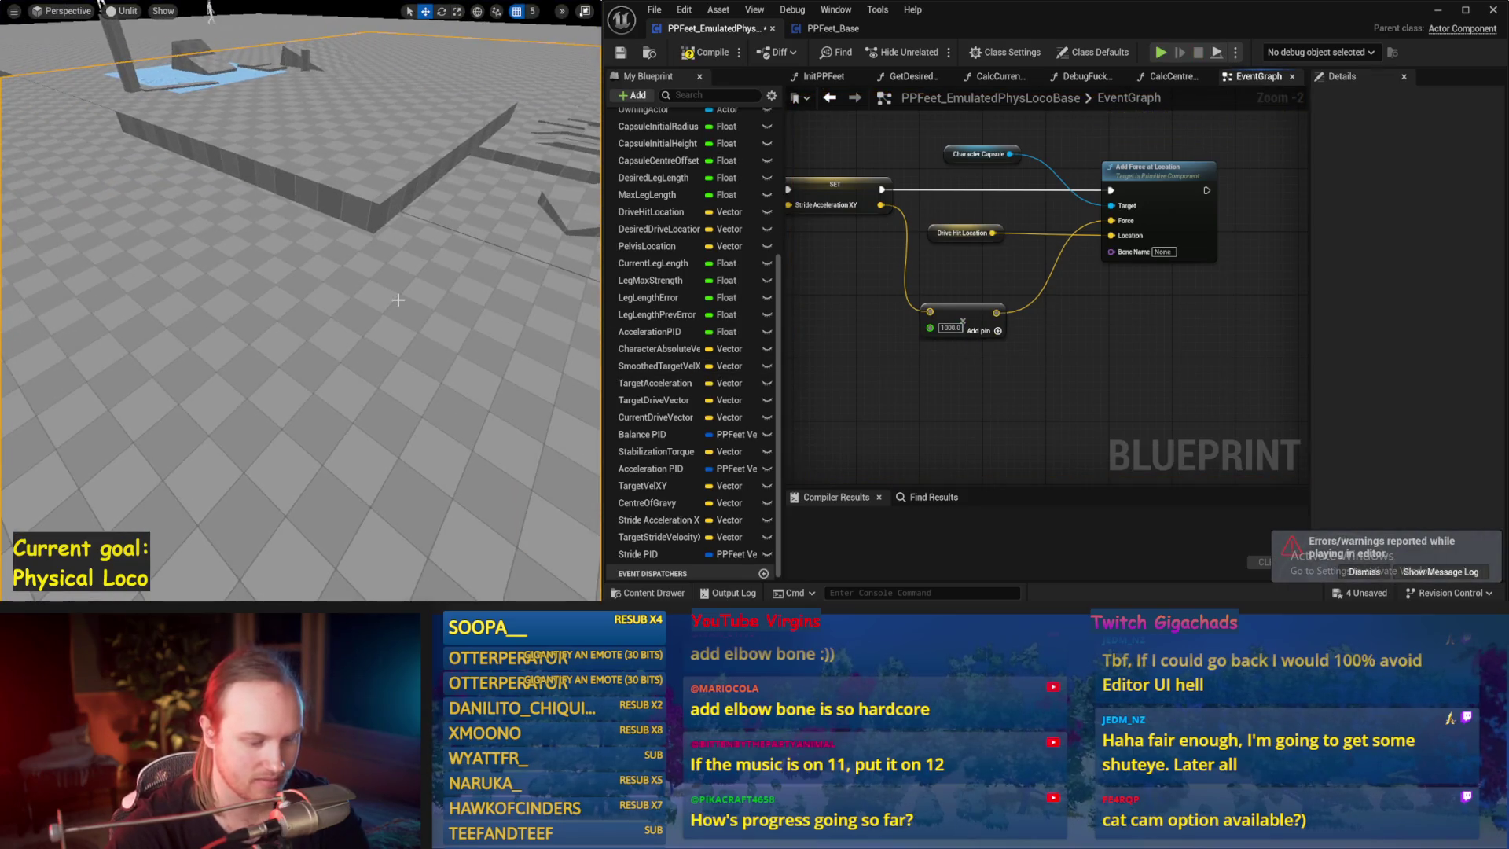
key(alt+p)
key(Escape)
drag(220, 274, 293, 288)
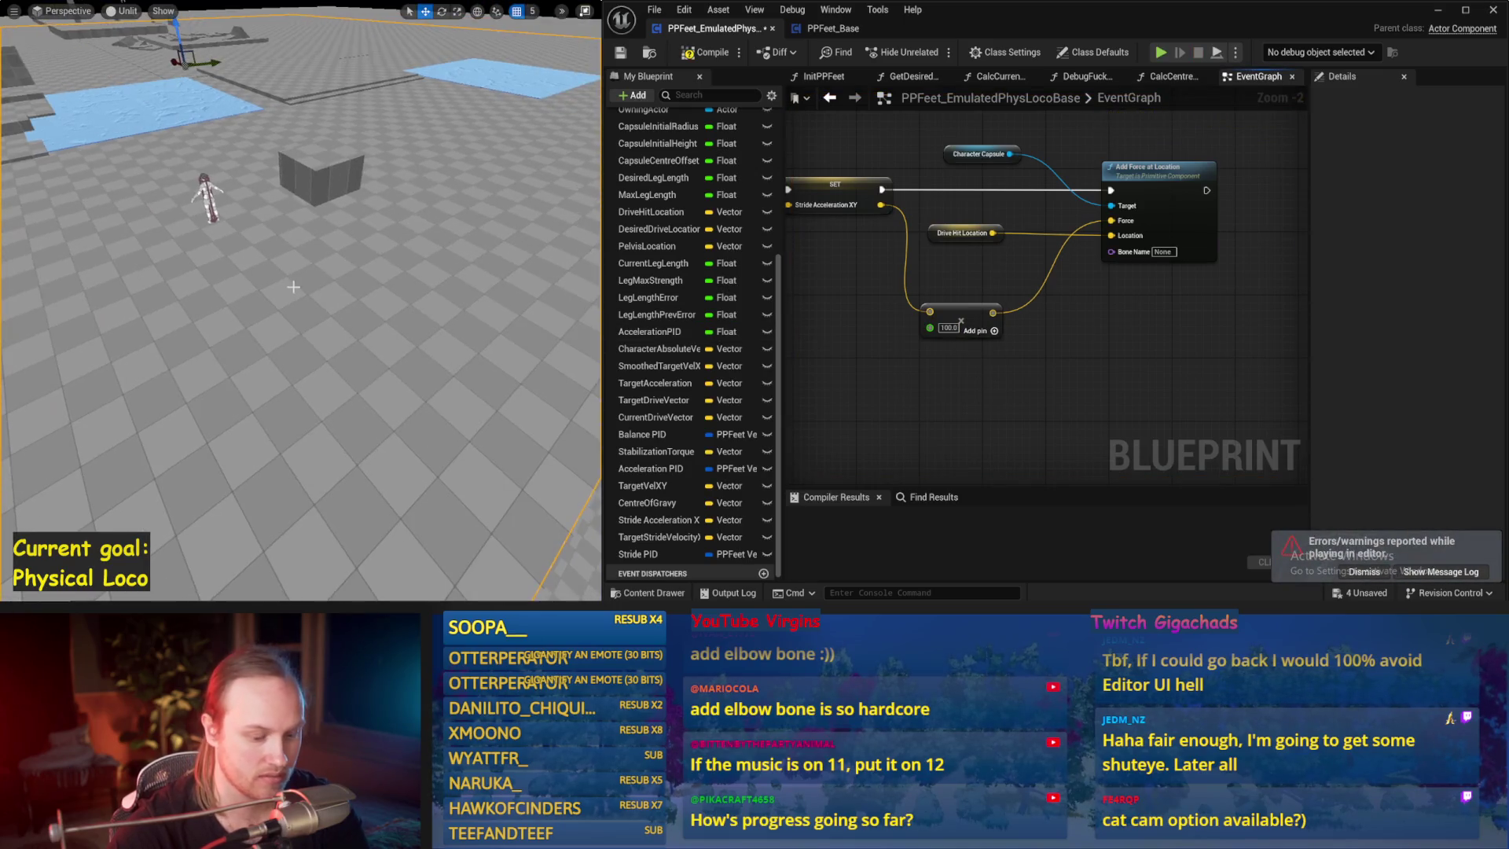
key(alt+p)
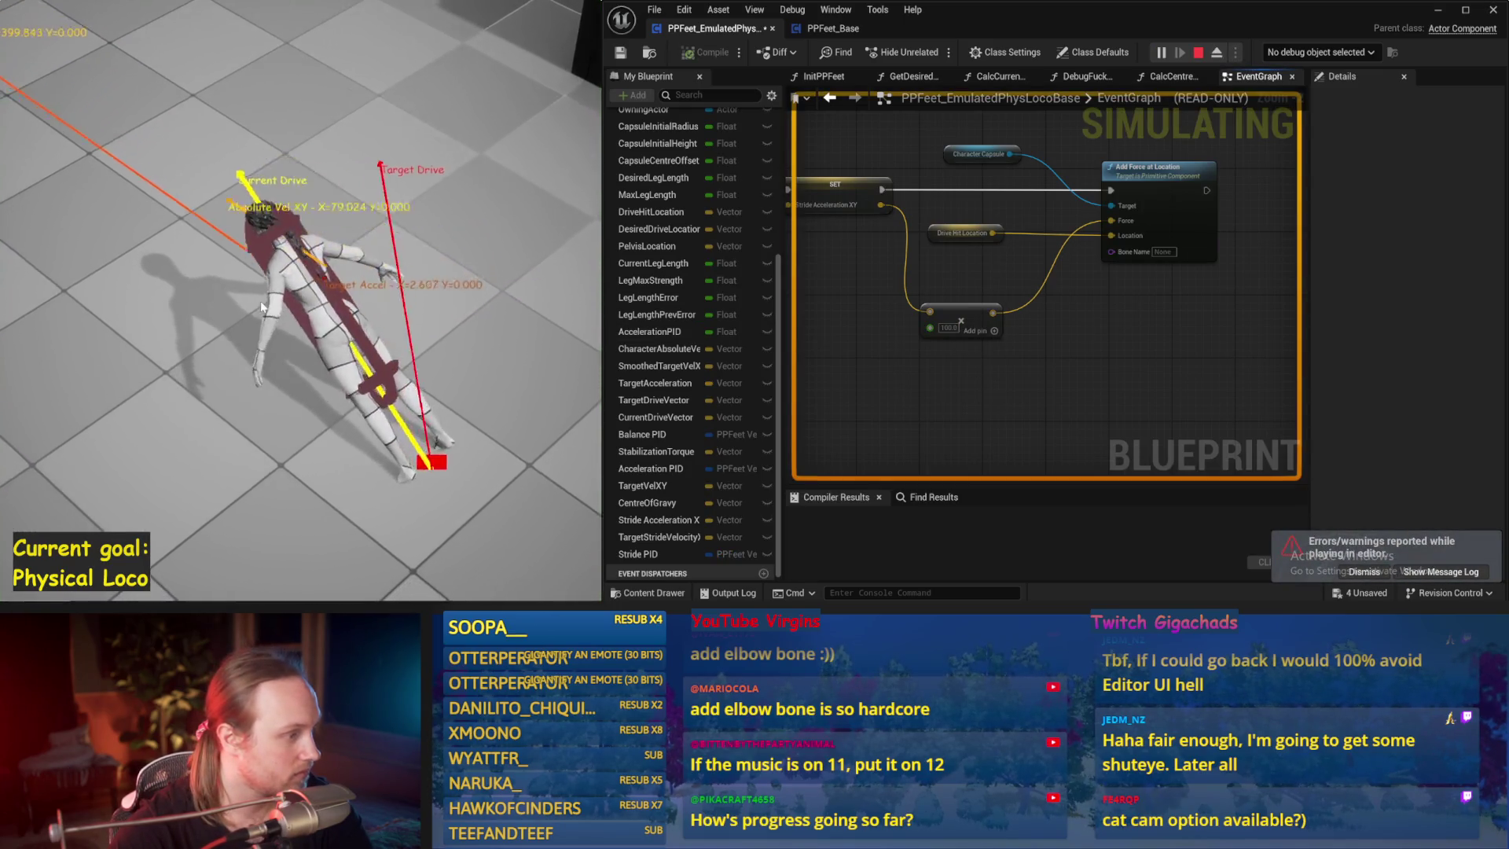
key(Escape)
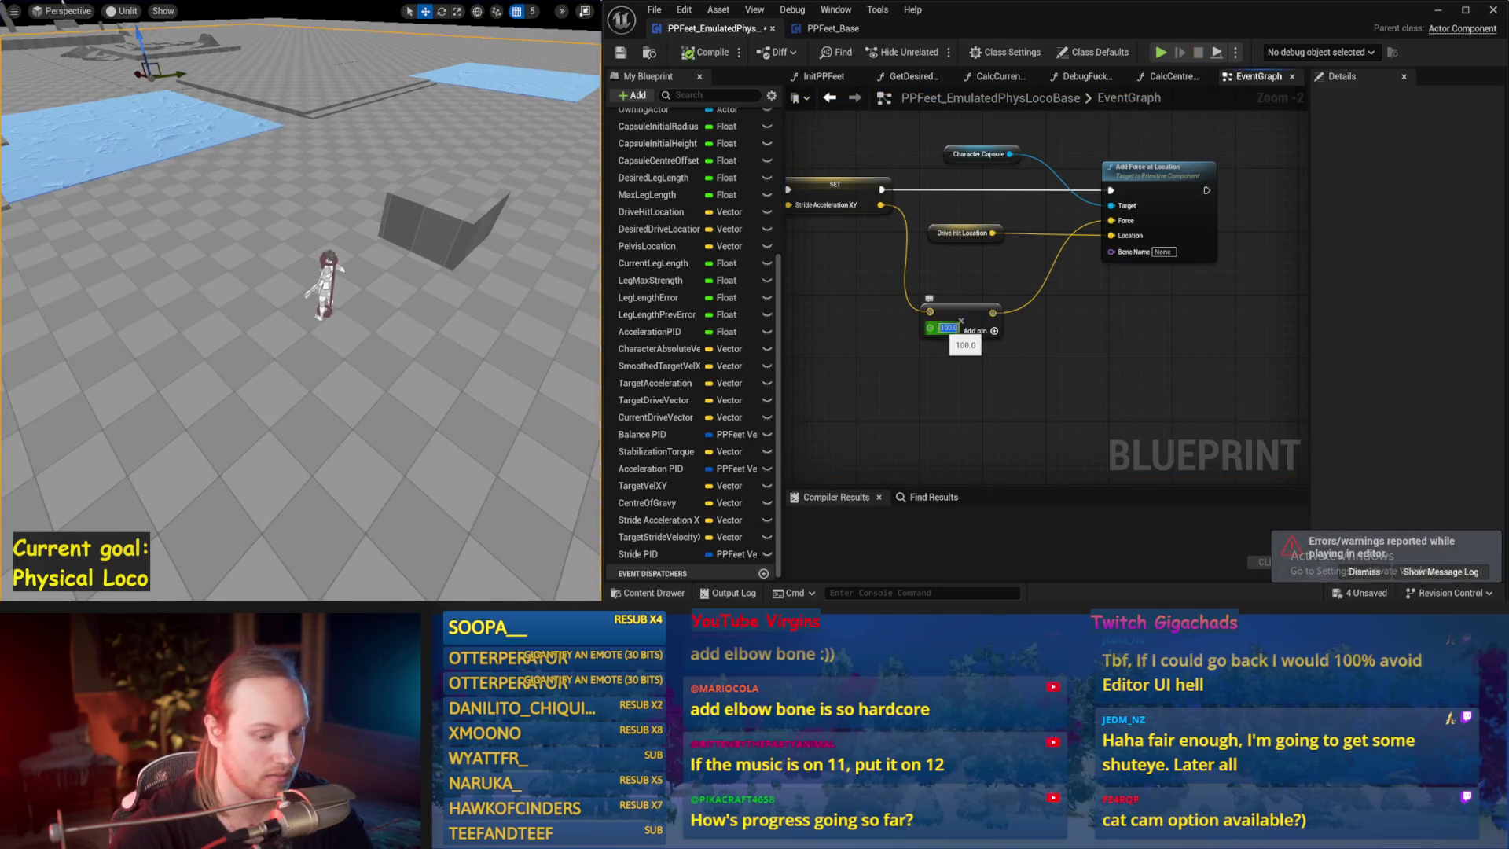
- Try force multipliers of 200, 250 and 300, play-testing each
drag(583, 297, 522, 287)
key(alt+p)
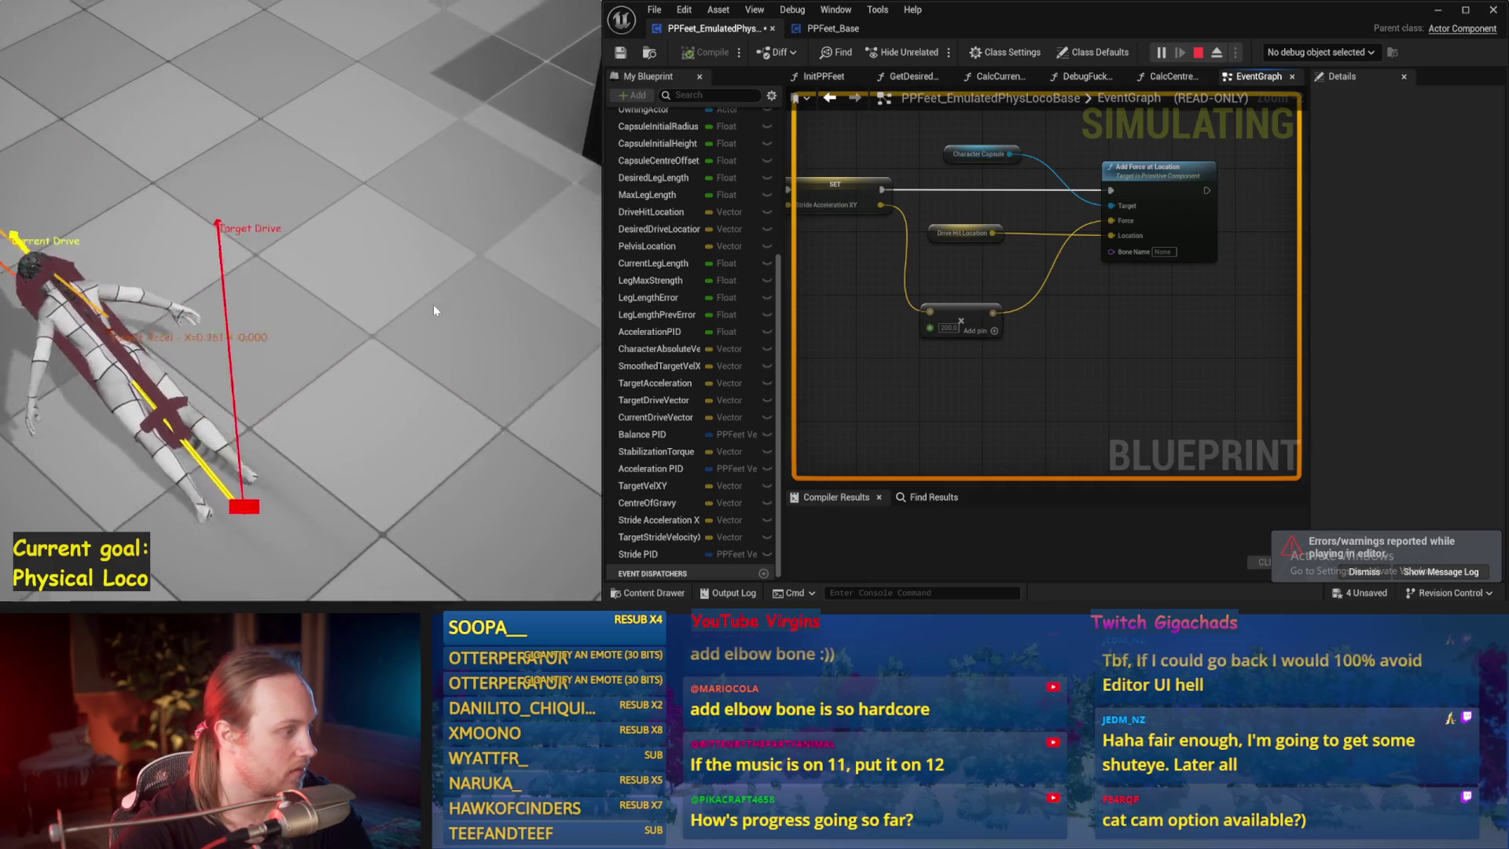
key(Escape)
drag(323, 356, 322, 356)
key(alt+p)
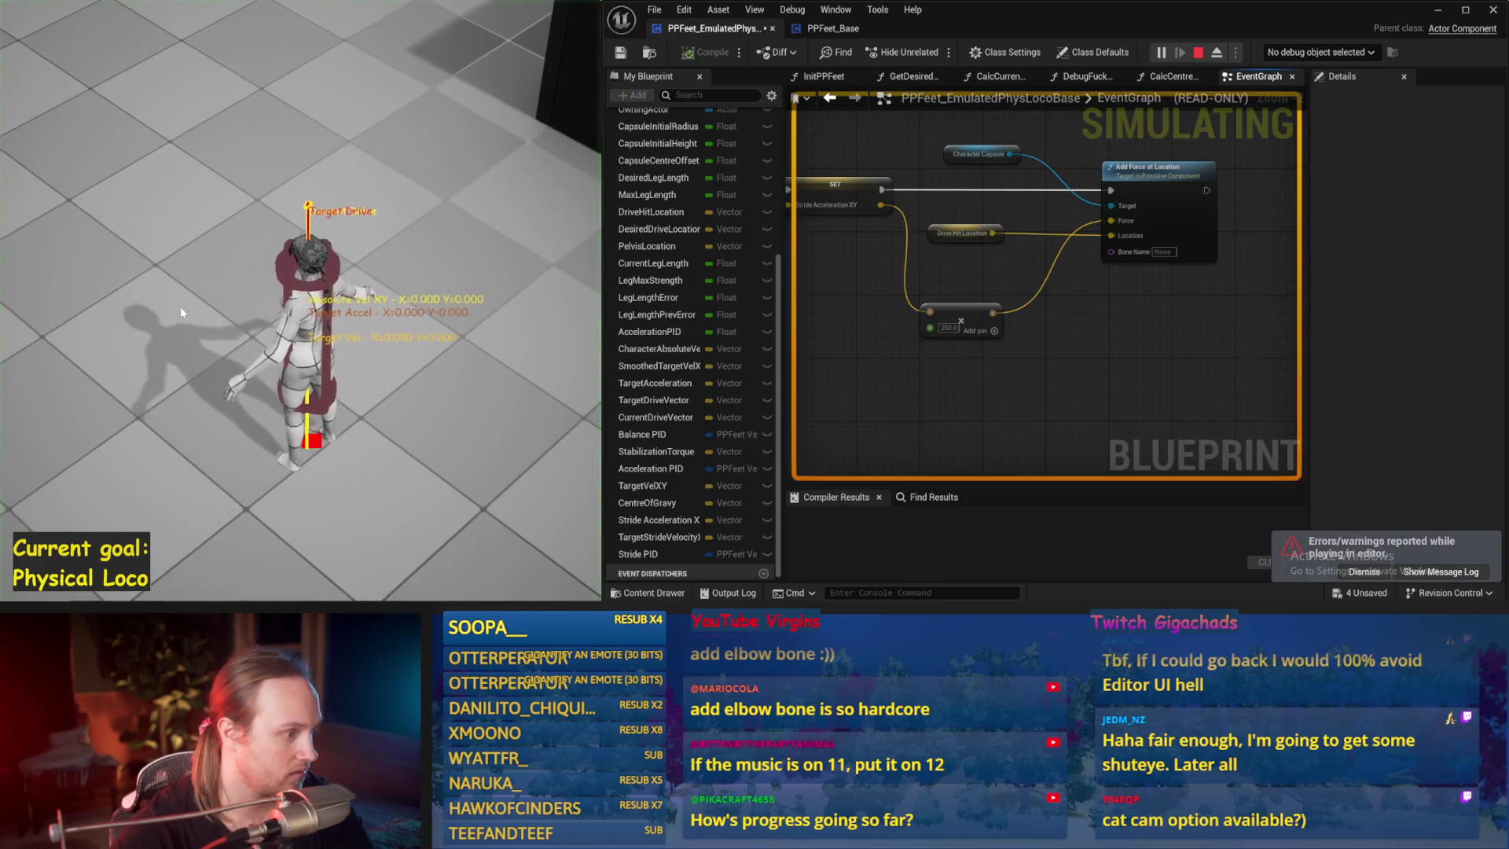
key(Escape)
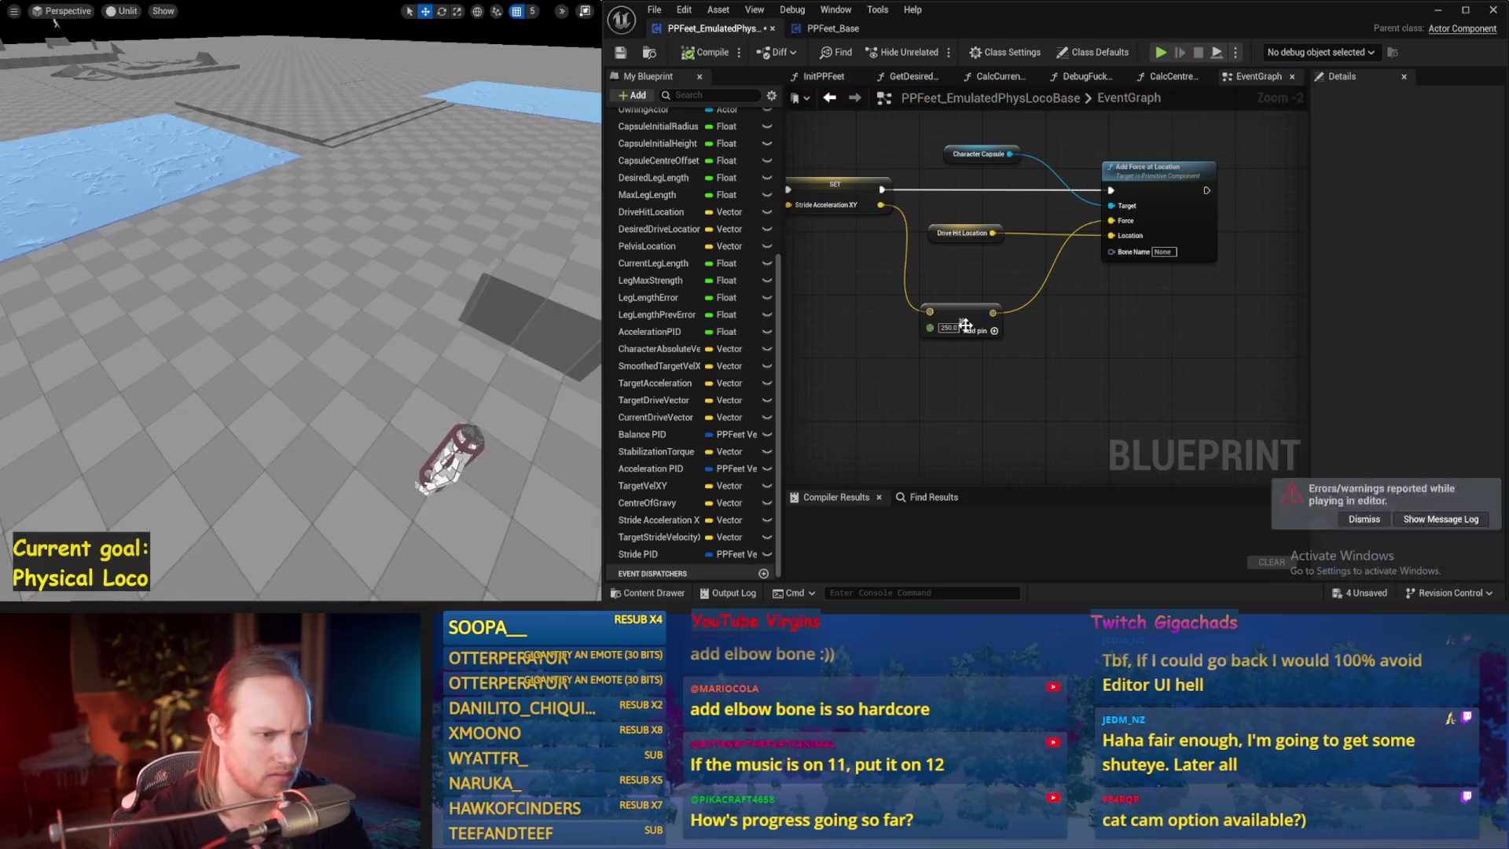
key(Return)
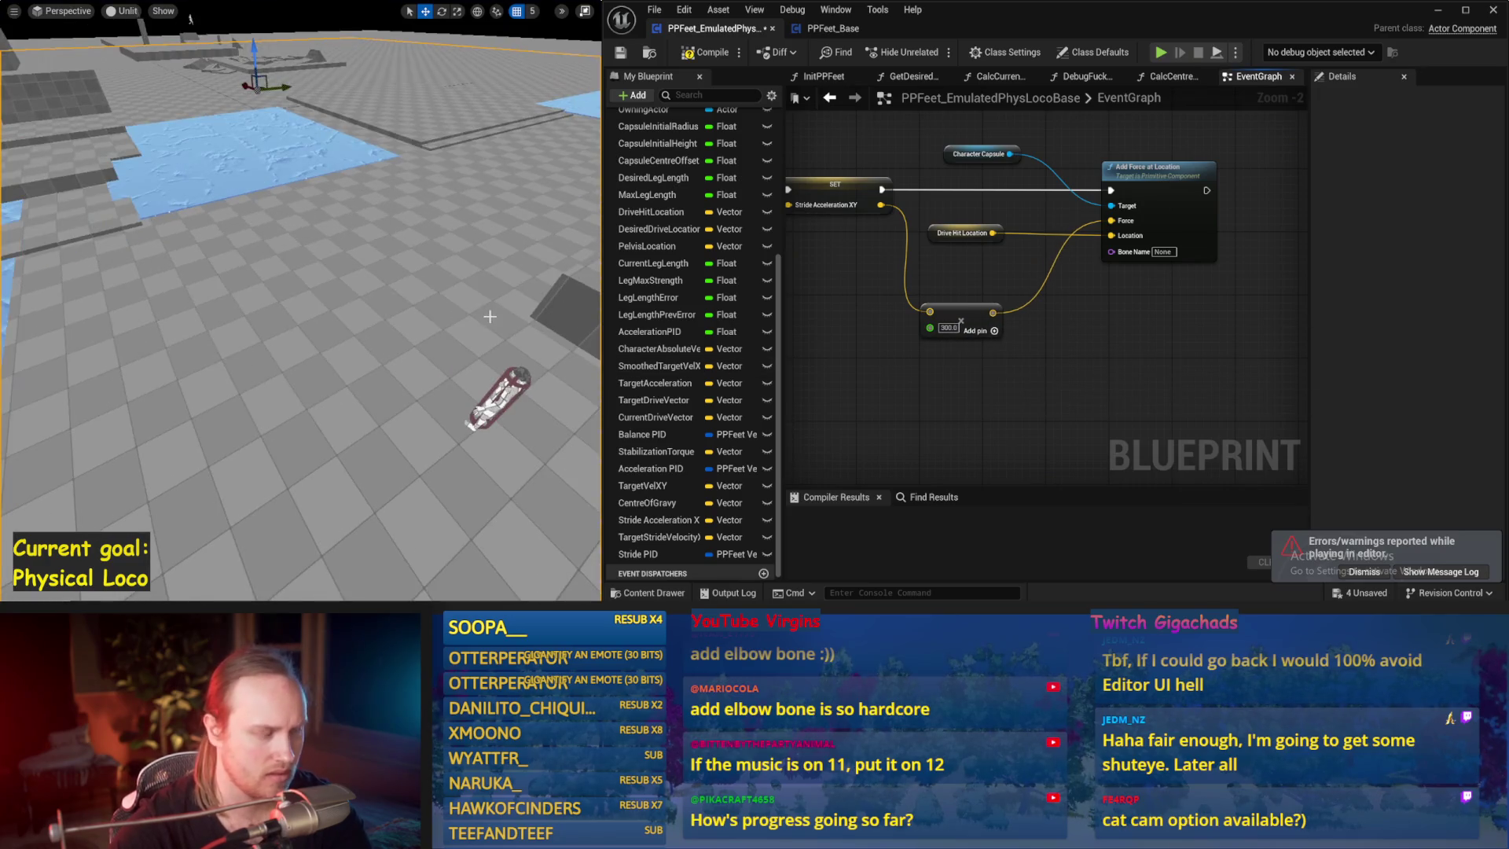
key(alt+p)
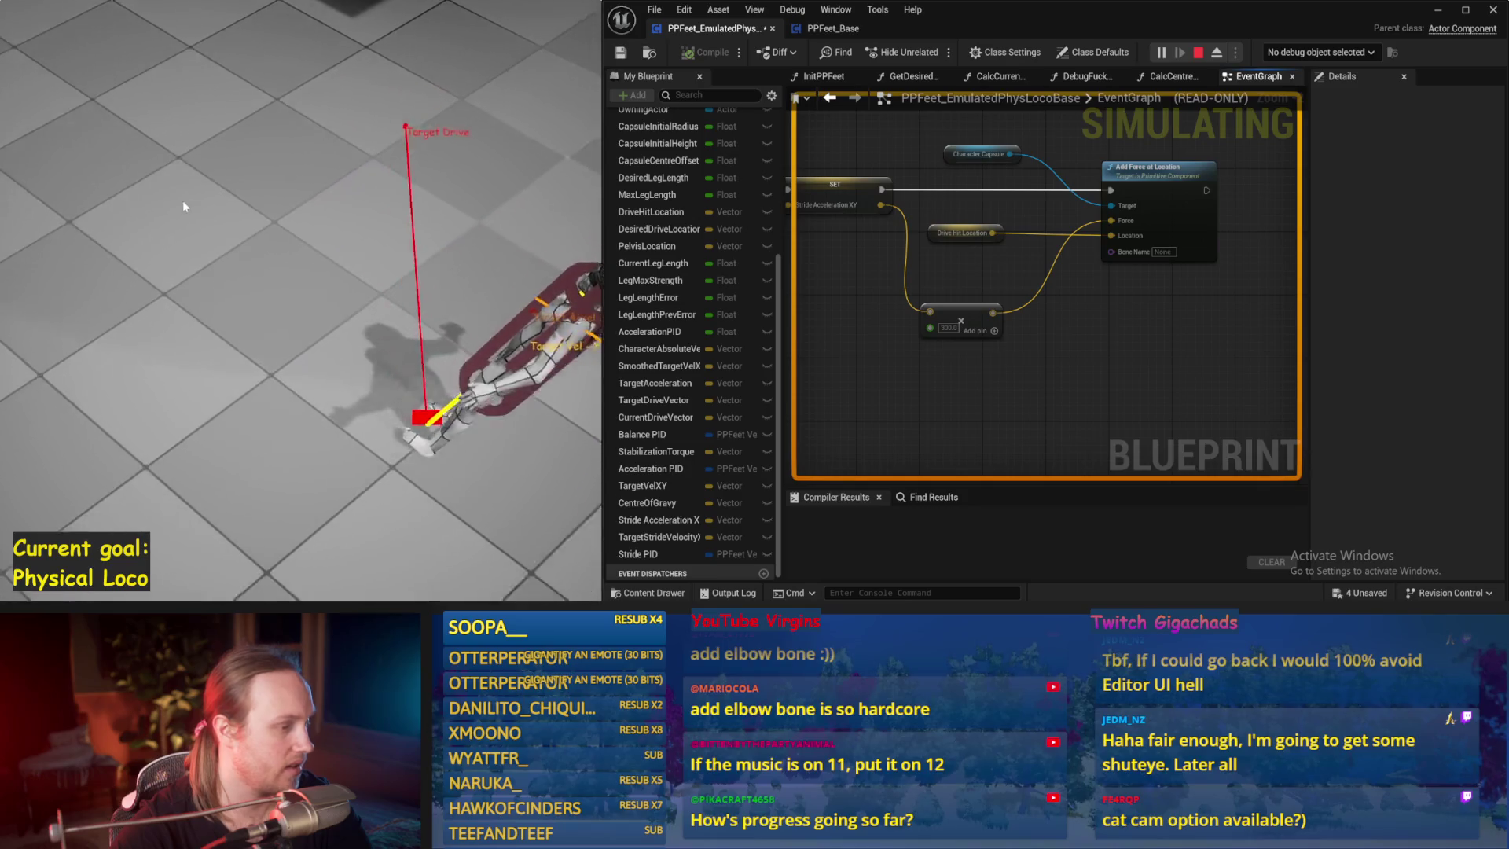
key(Escape)
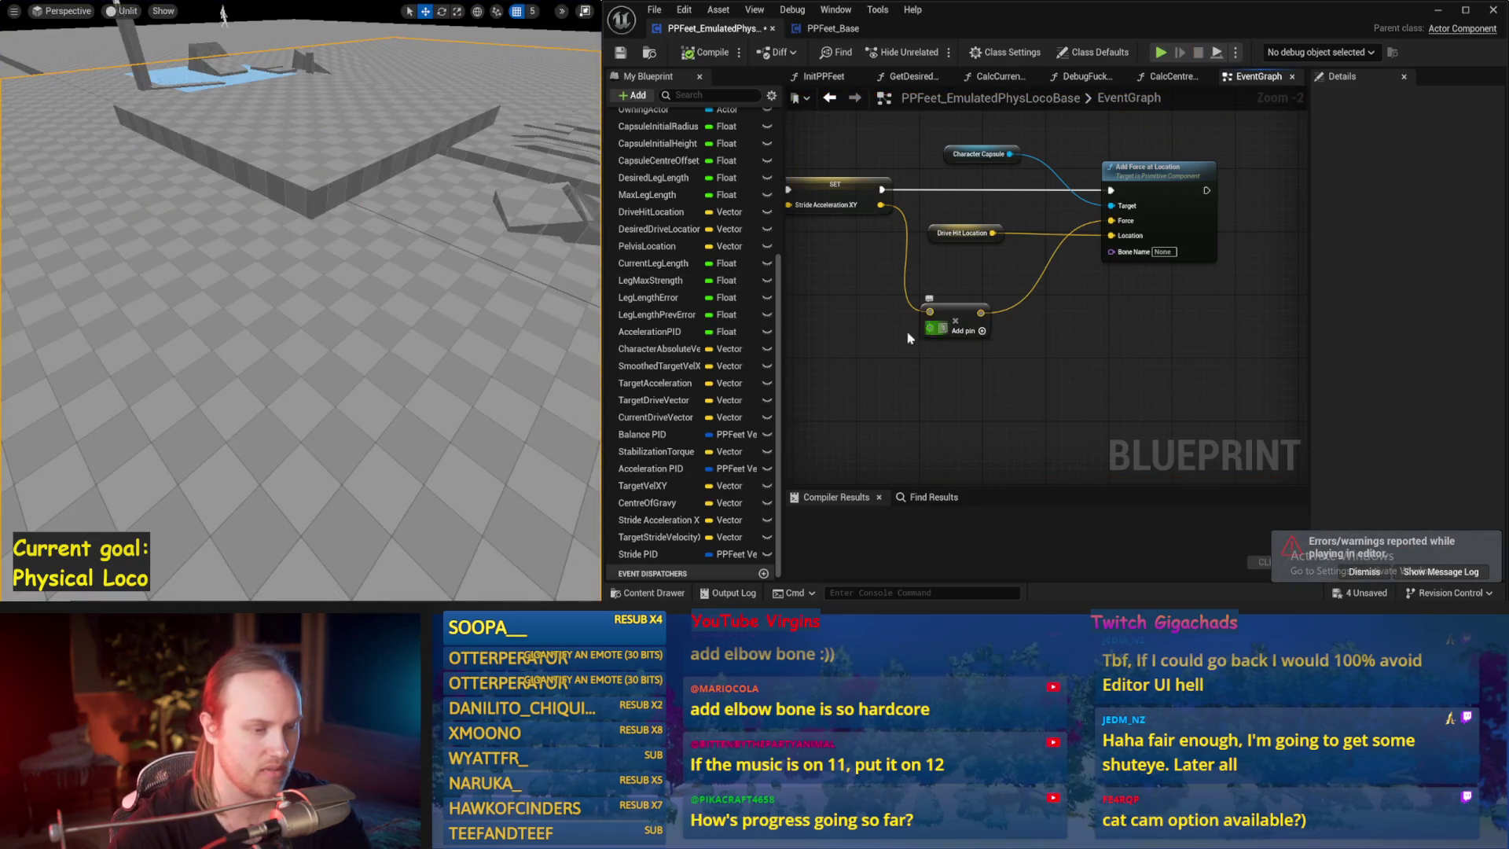
- Raise the force multiplier to 400 and test the character's balance
text(400)
key(Return)
key(alt+s)
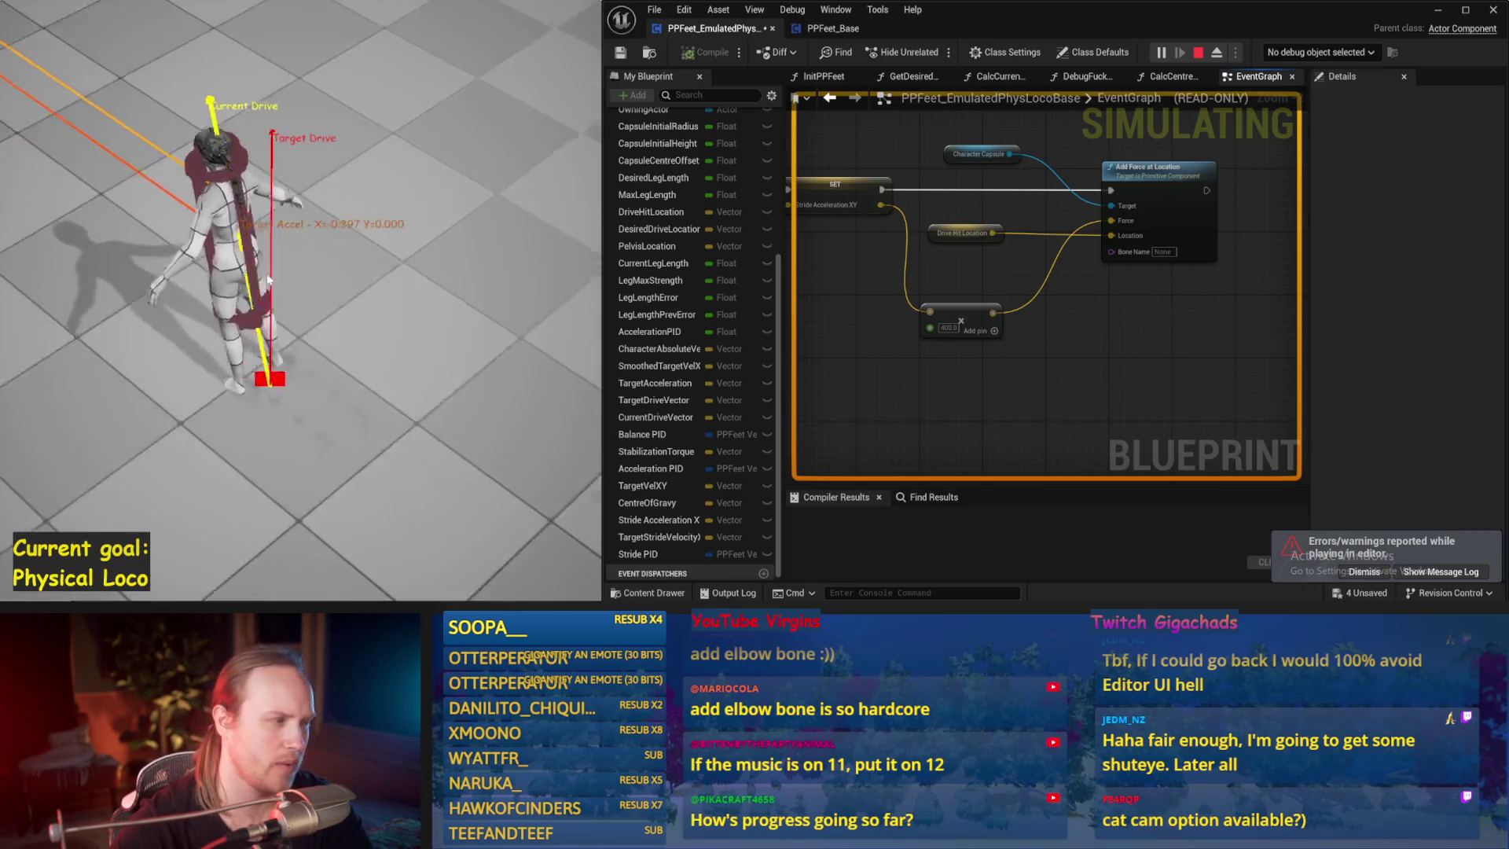
key(Escape)
mouse_move(933, 387)
mouse_down()
mouse_move(994, 353)
mouse_move(1103, 371)
mouse_move(1098, 331)
mouse_up()
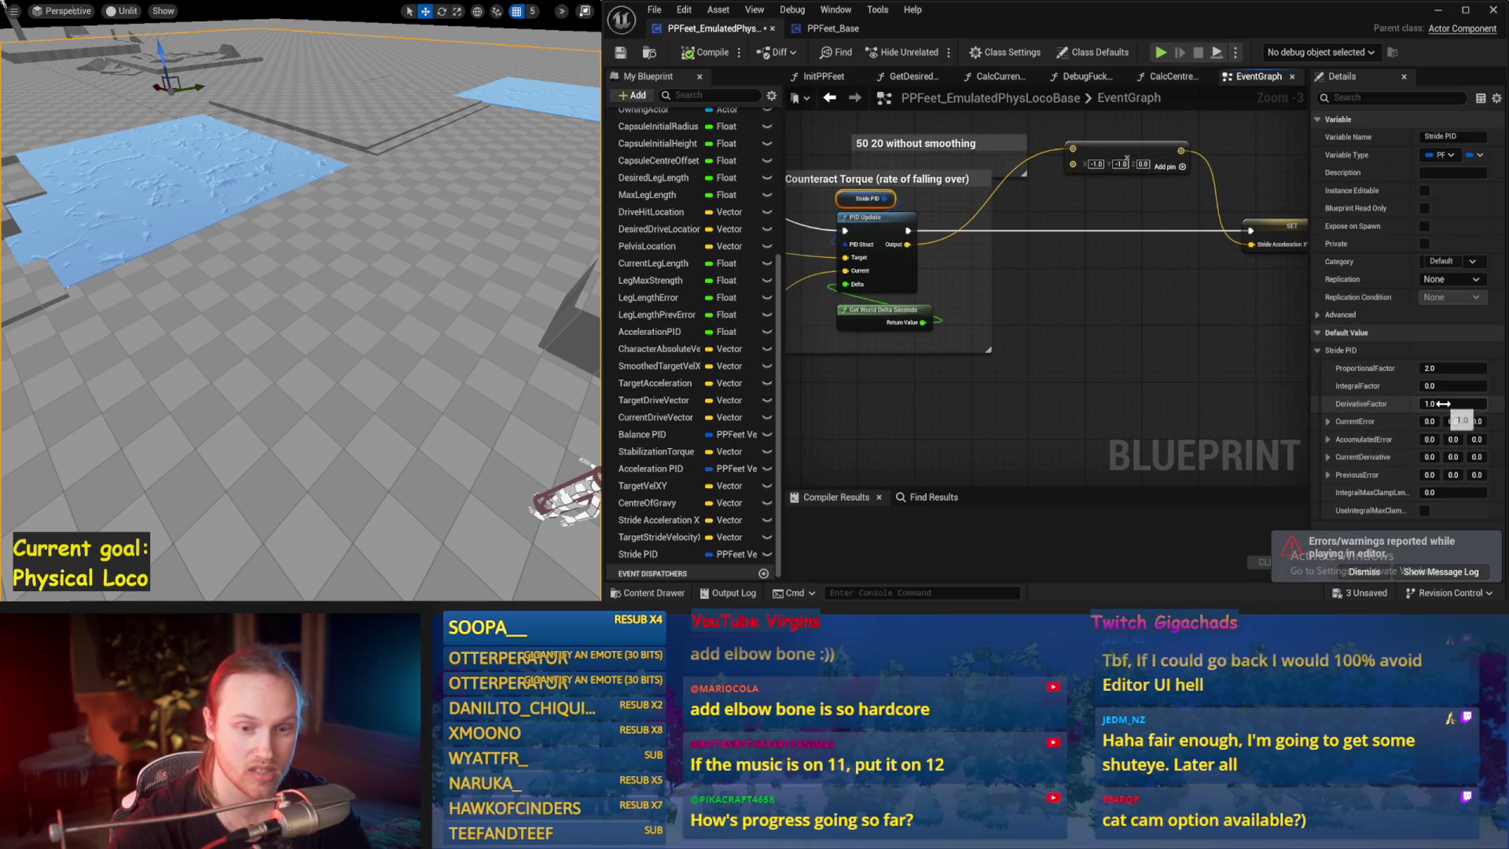
- Set Stride PID derivative to 0.8, then test proportional gains of 1.5 and 3.0
text(8)
key(Return)
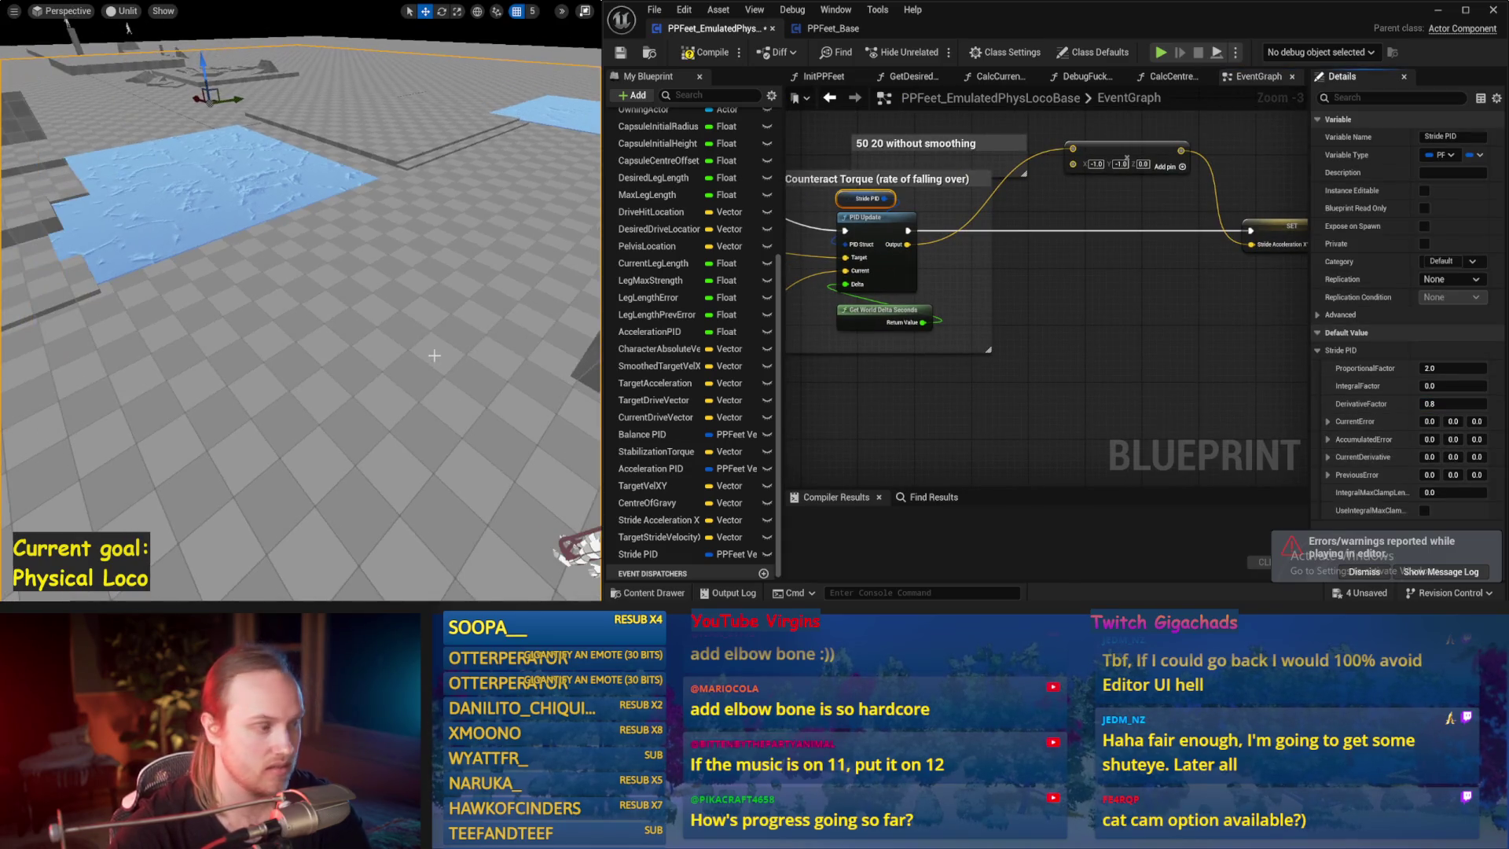
key(alt+s)
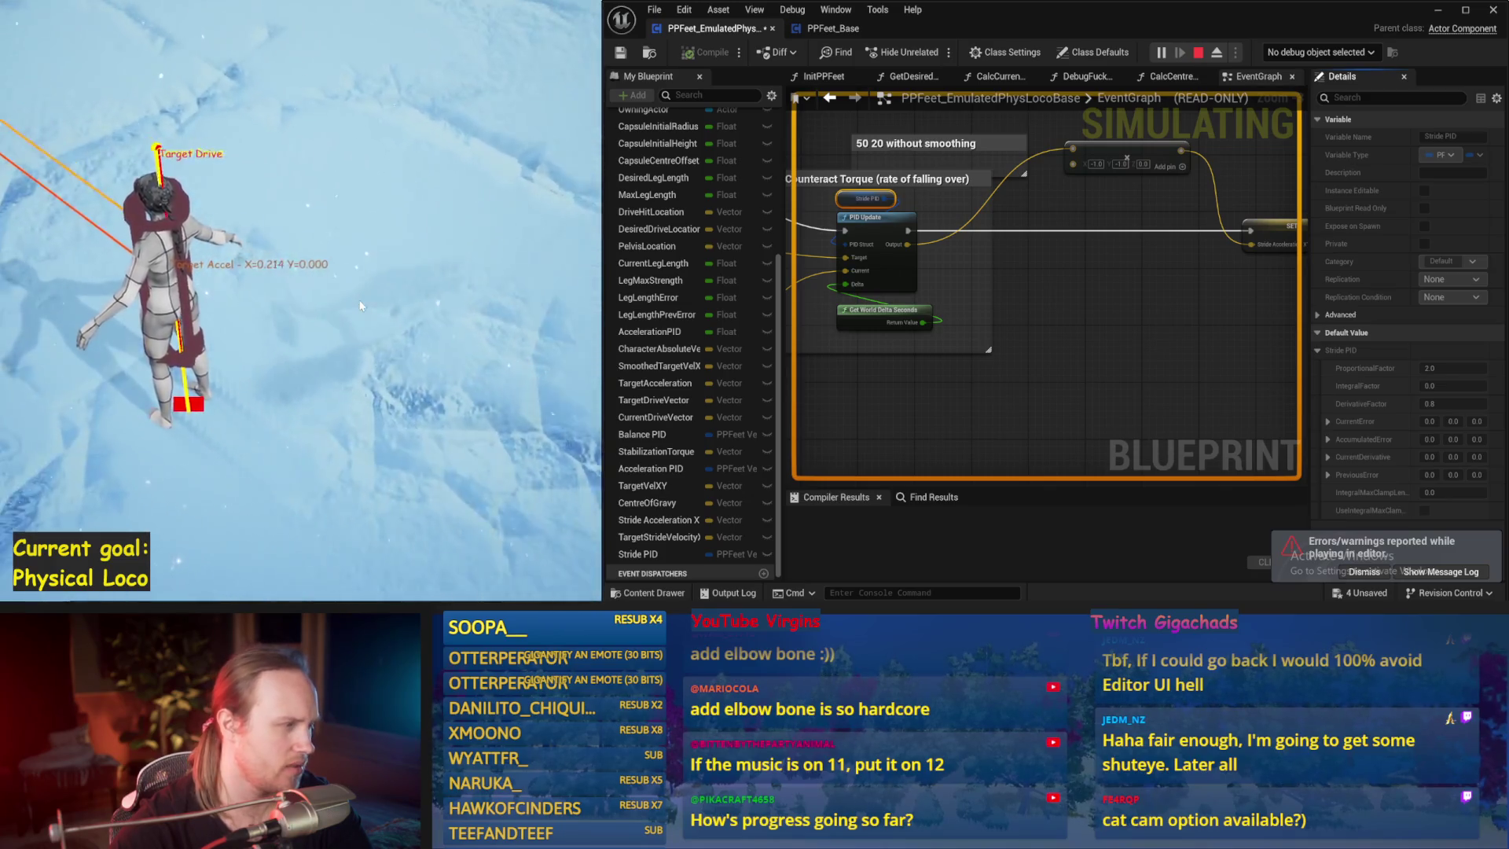
key(Escape)
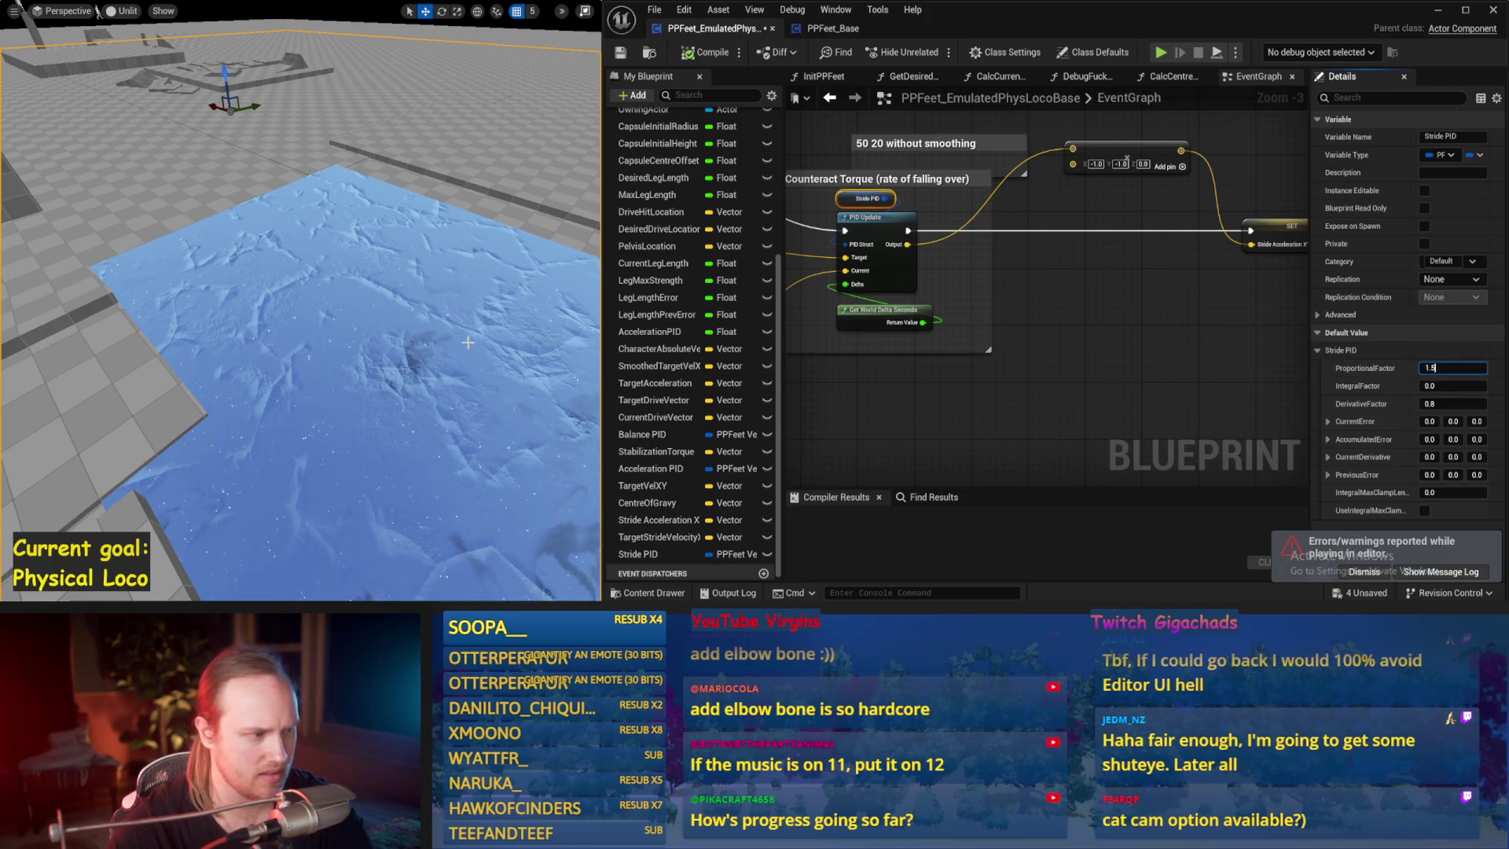
key(Return)
key(alt+s)
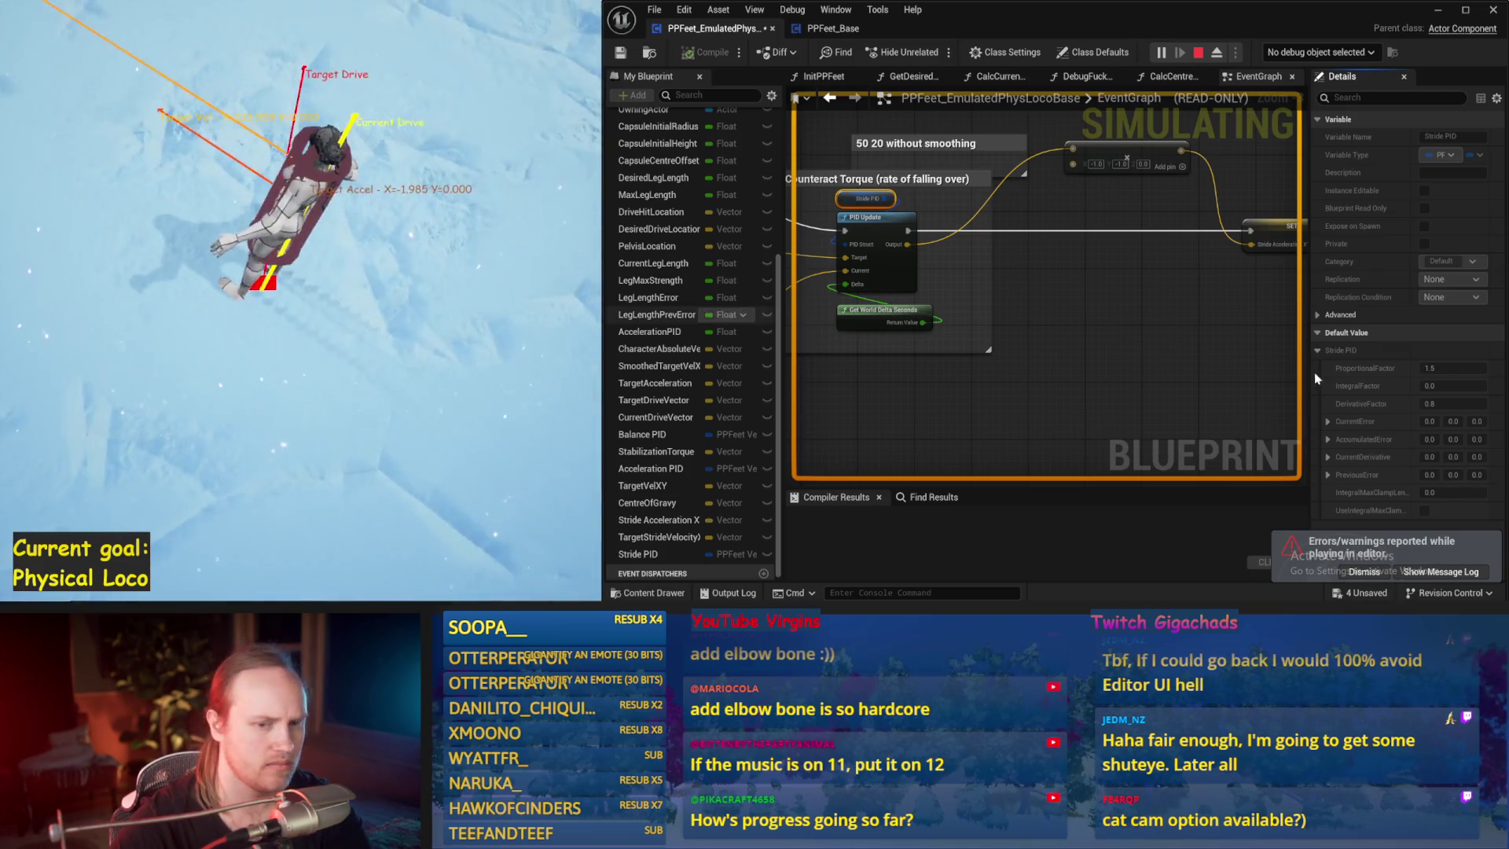
key(Escape)
text(3)
key(Return)
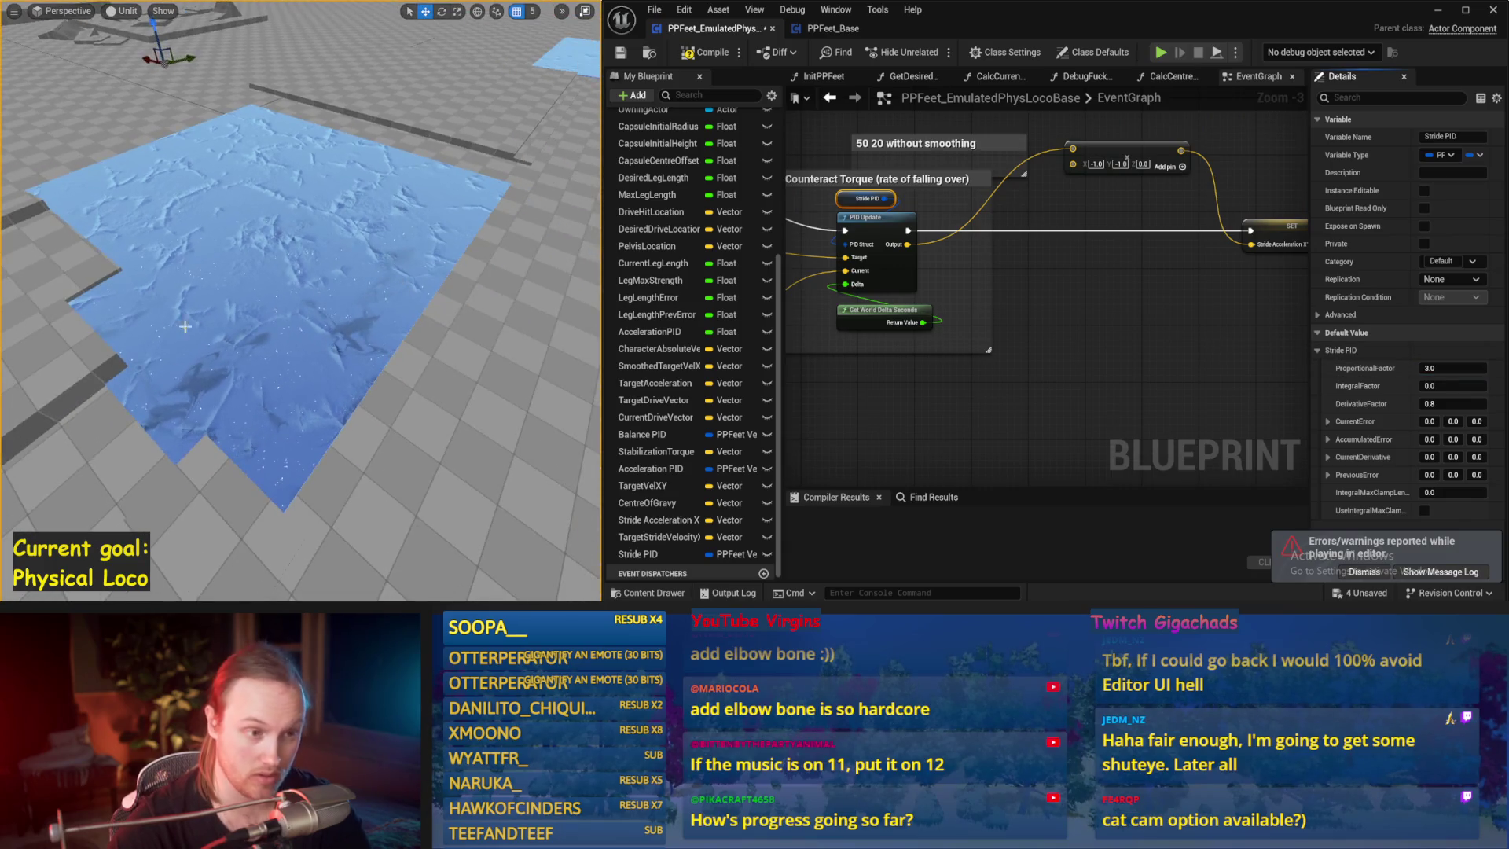
key(alt+s)
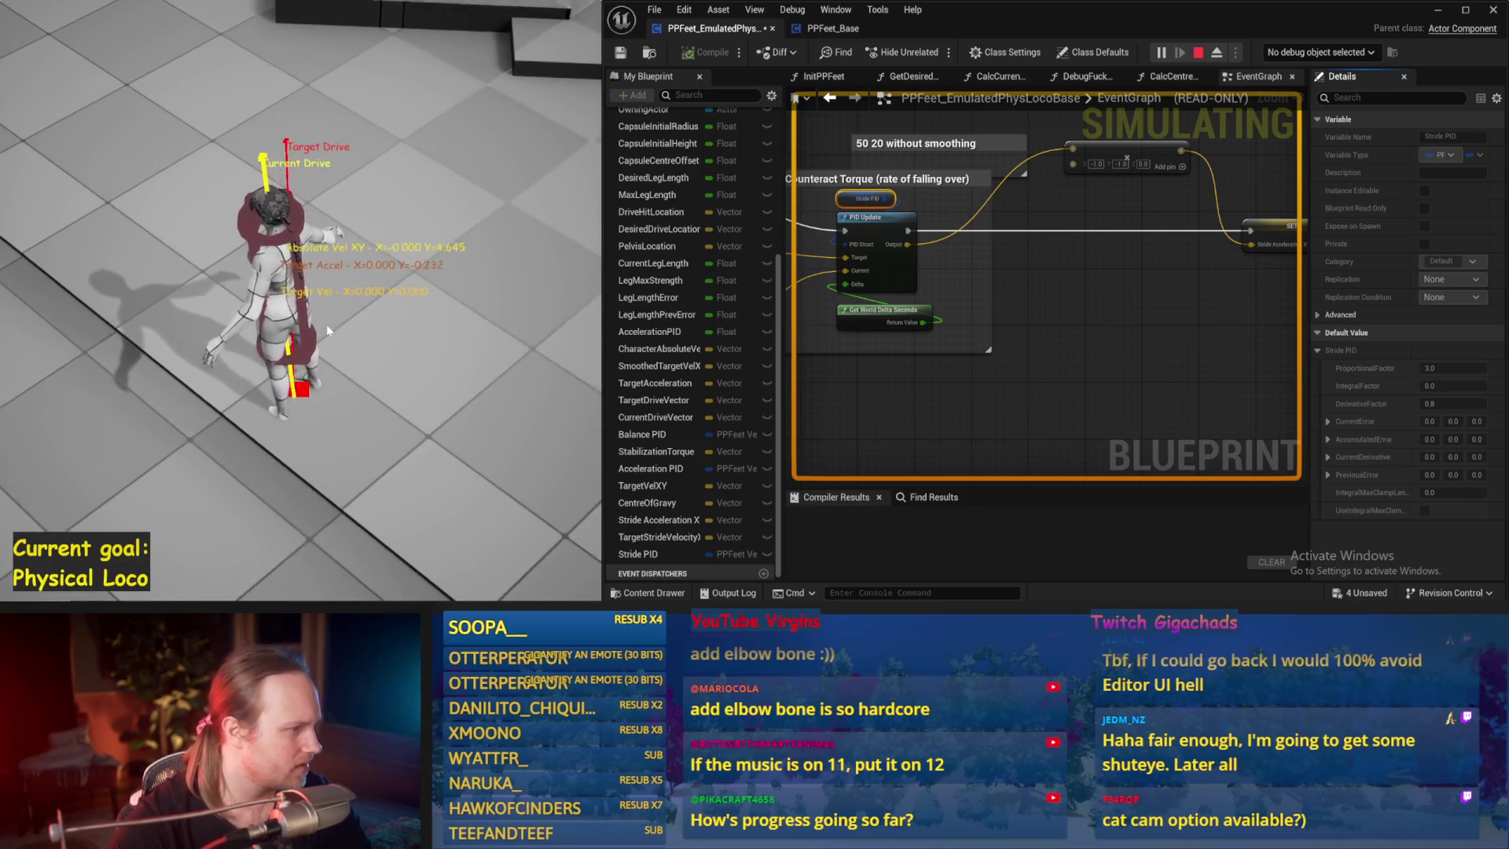
key(Escape)
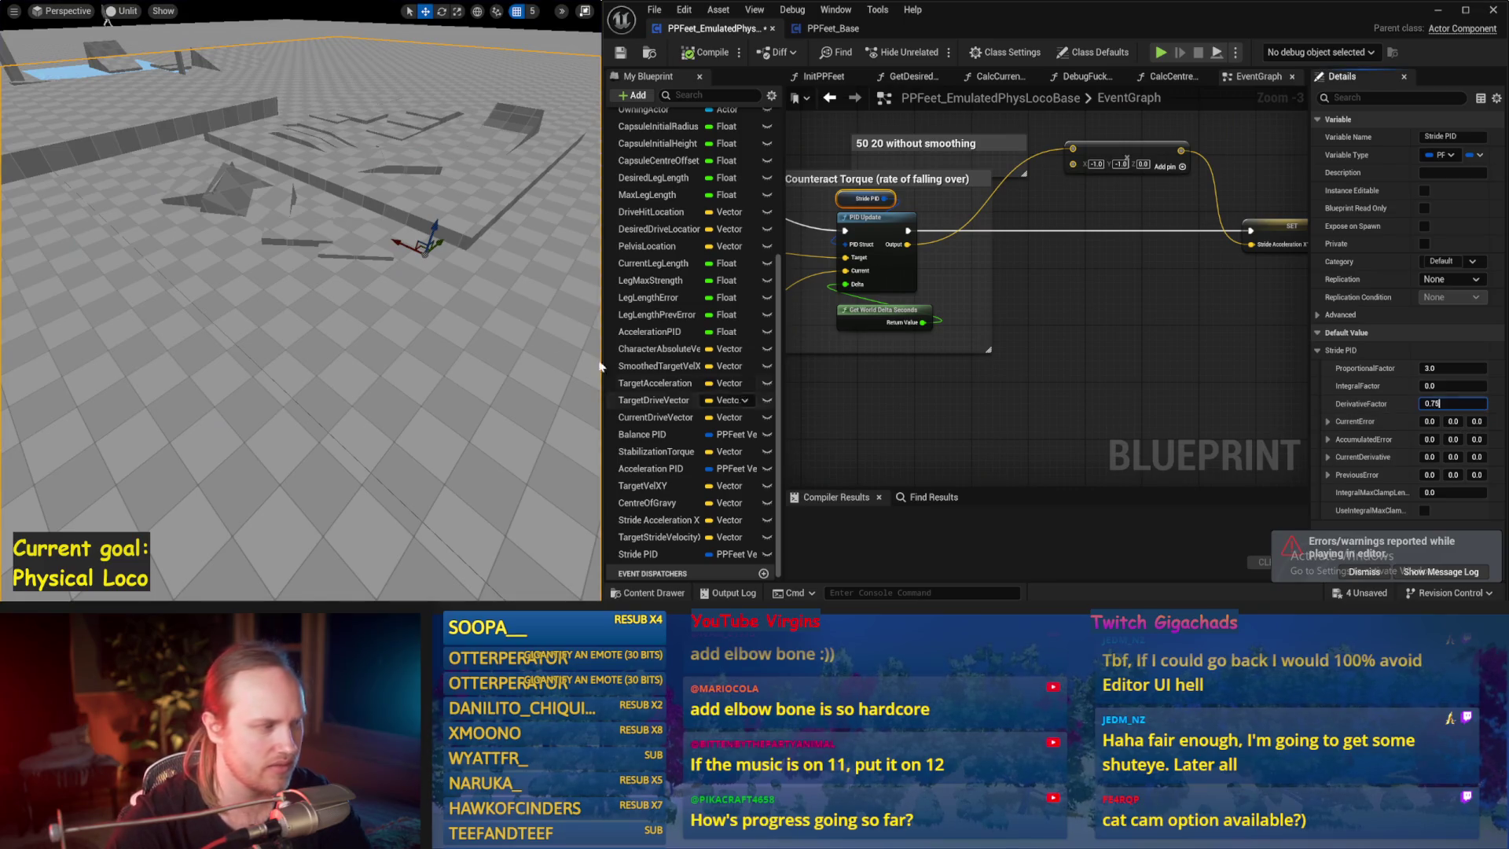
- Run several simulation tests with Stride PID derivative 0.75 and proportional 3.0
drag(47, 71, 18, 48)
key(alt+s)
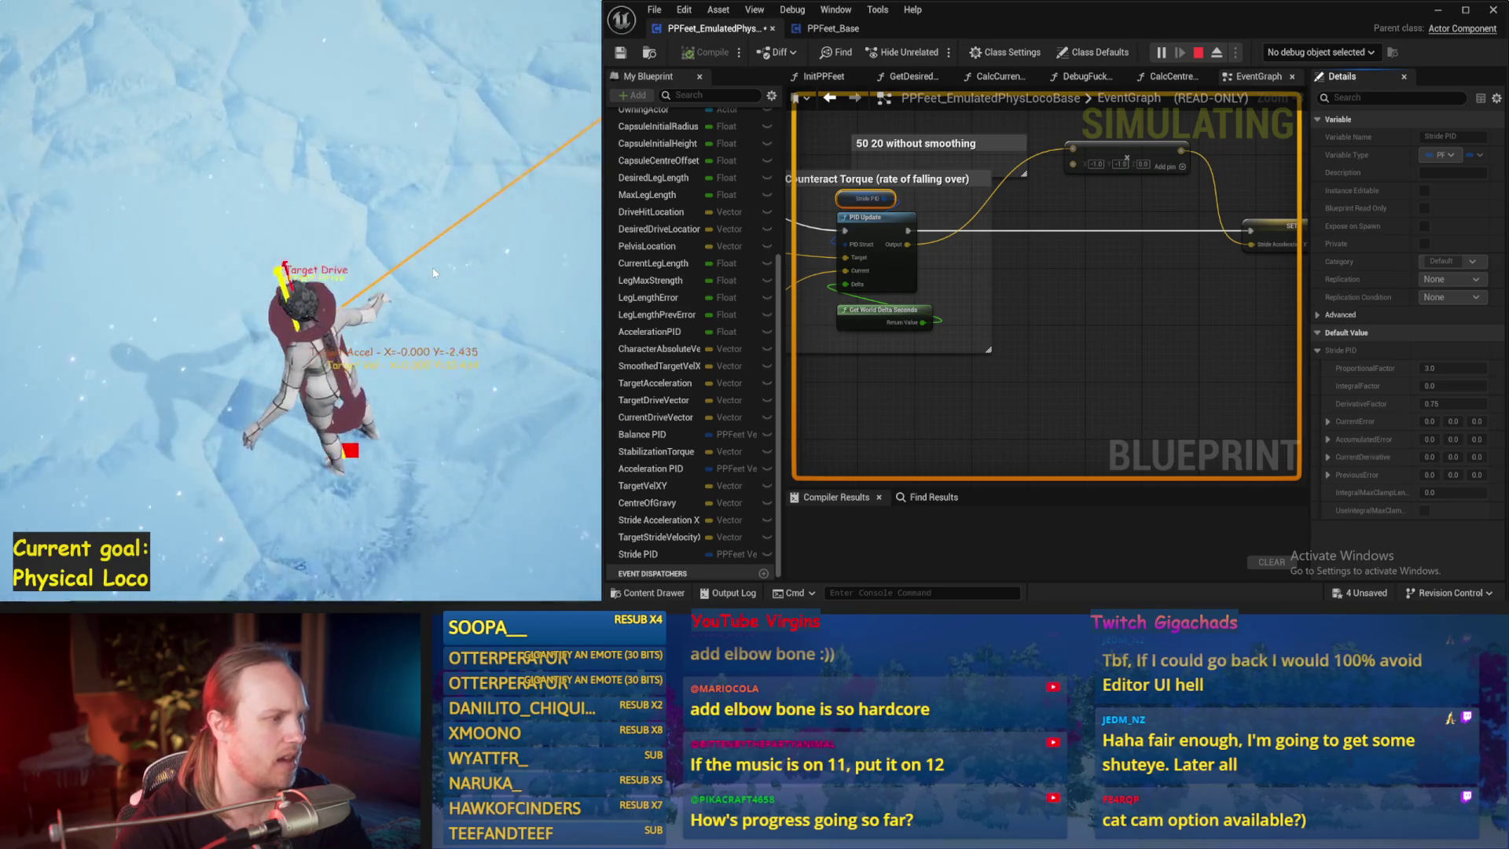
key(Escape)
key(alt+p)
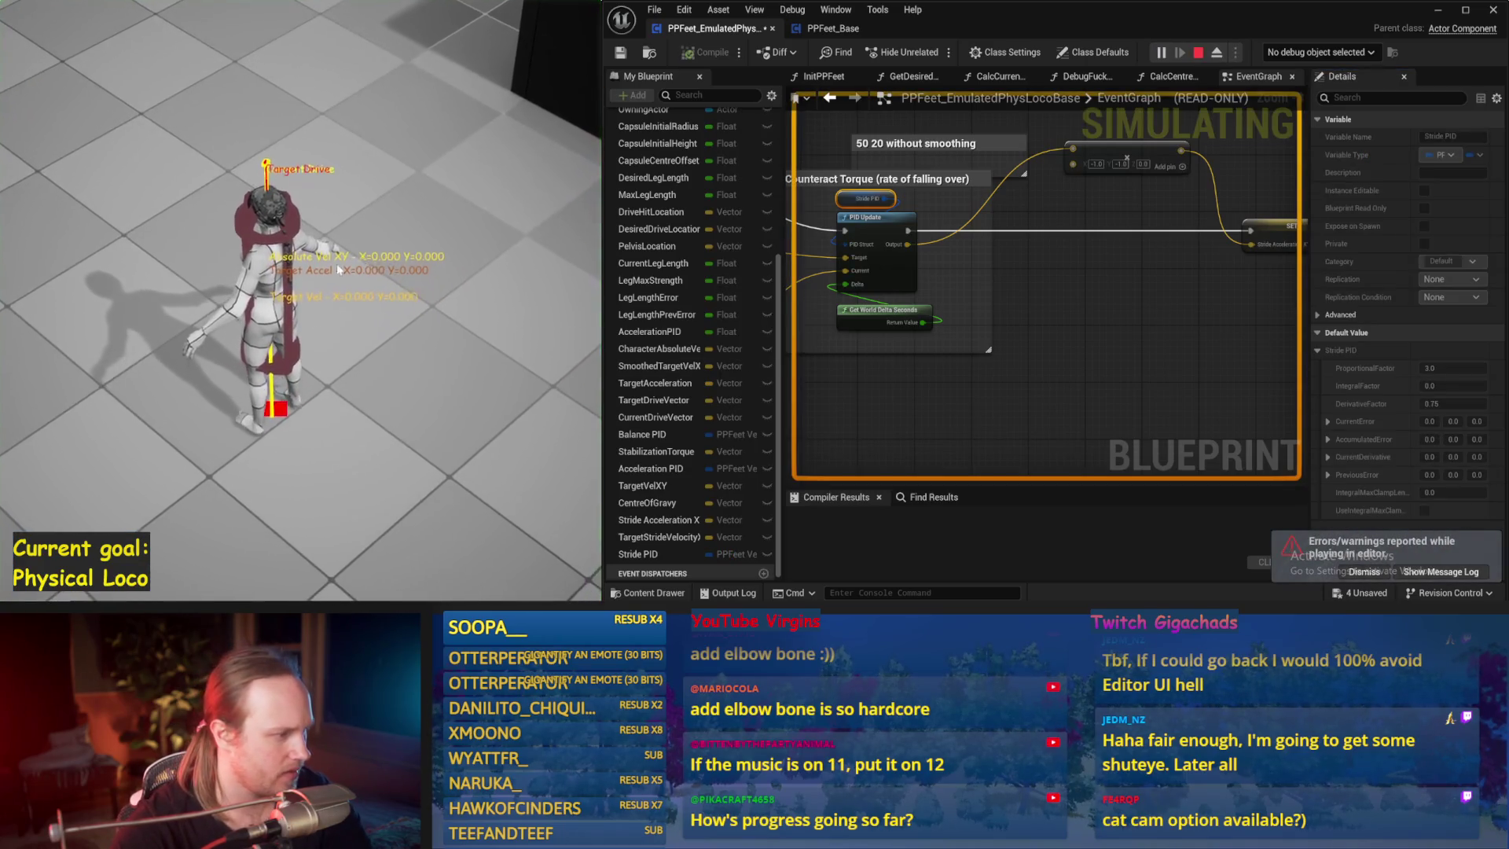
key(Escape)
key(Escape)
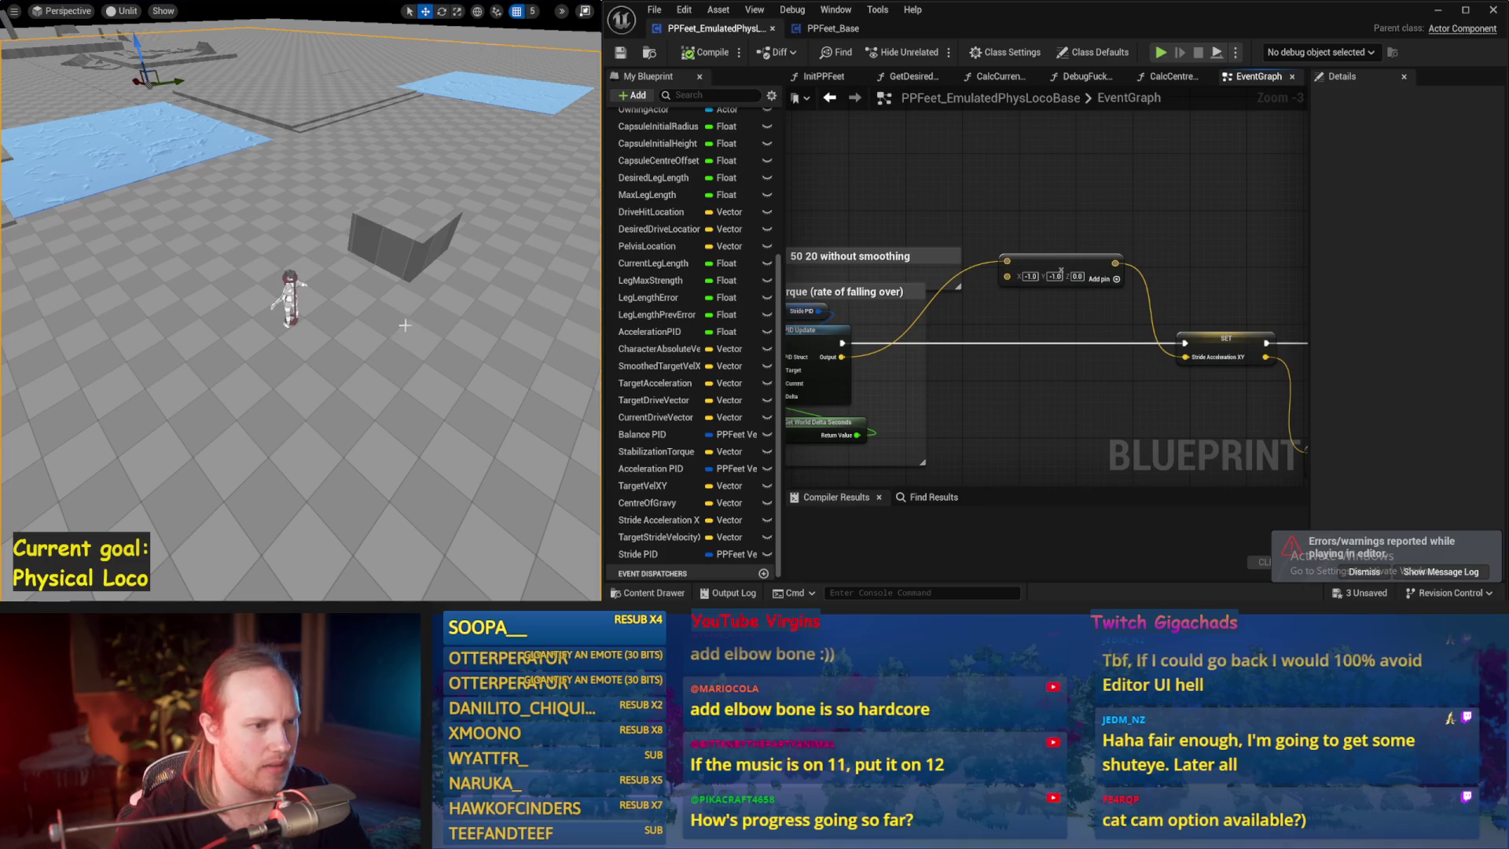
- Pan to the Good Cheating section, frame the character, and run a short play test
scroll(1033, 325, down, 4)
scroll(996, 265, up, 2)
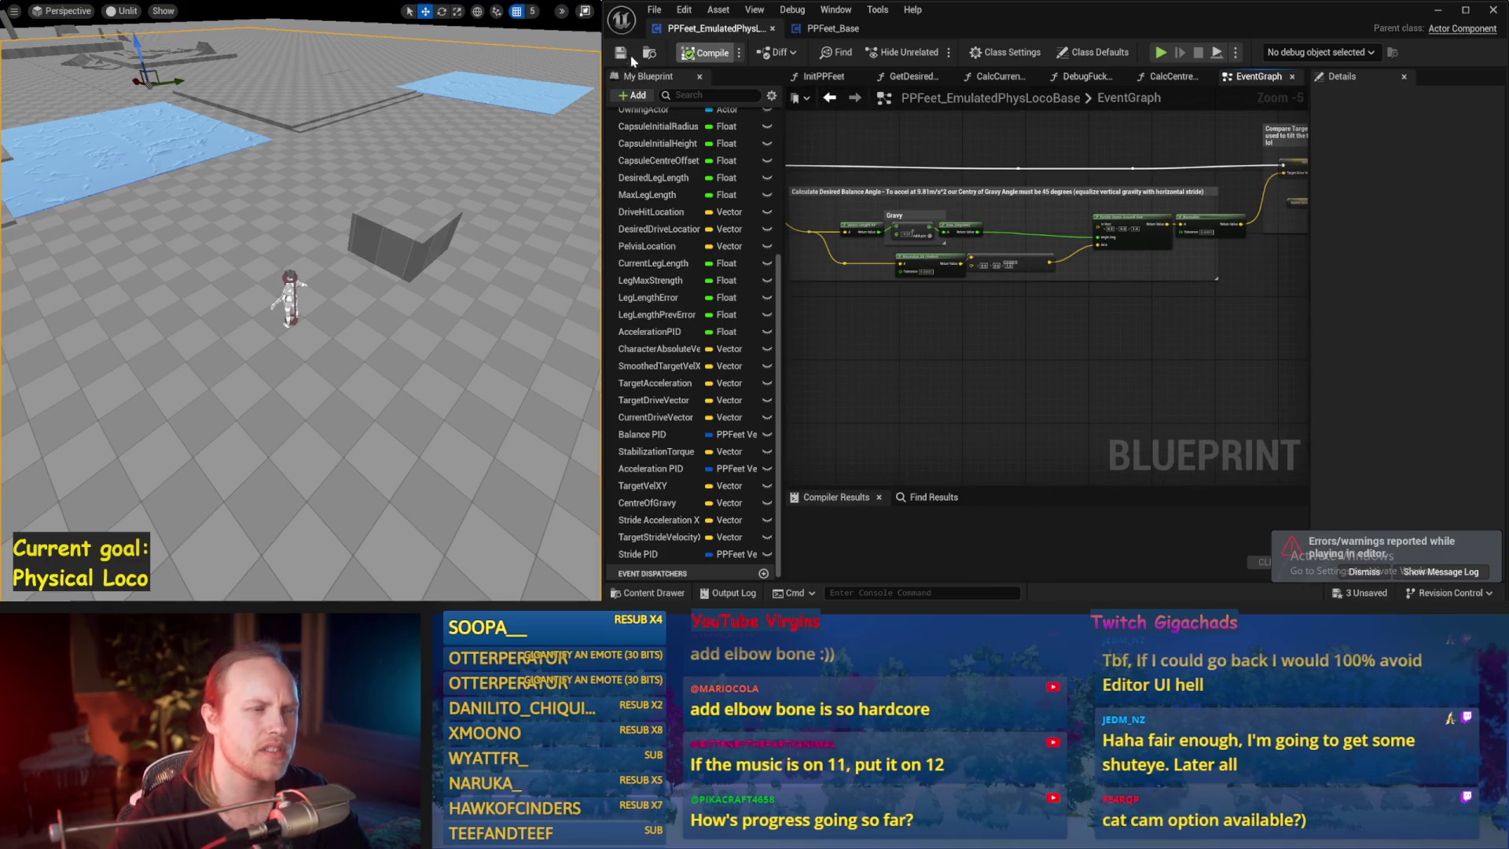
scroll(1152, 336, up, 2)
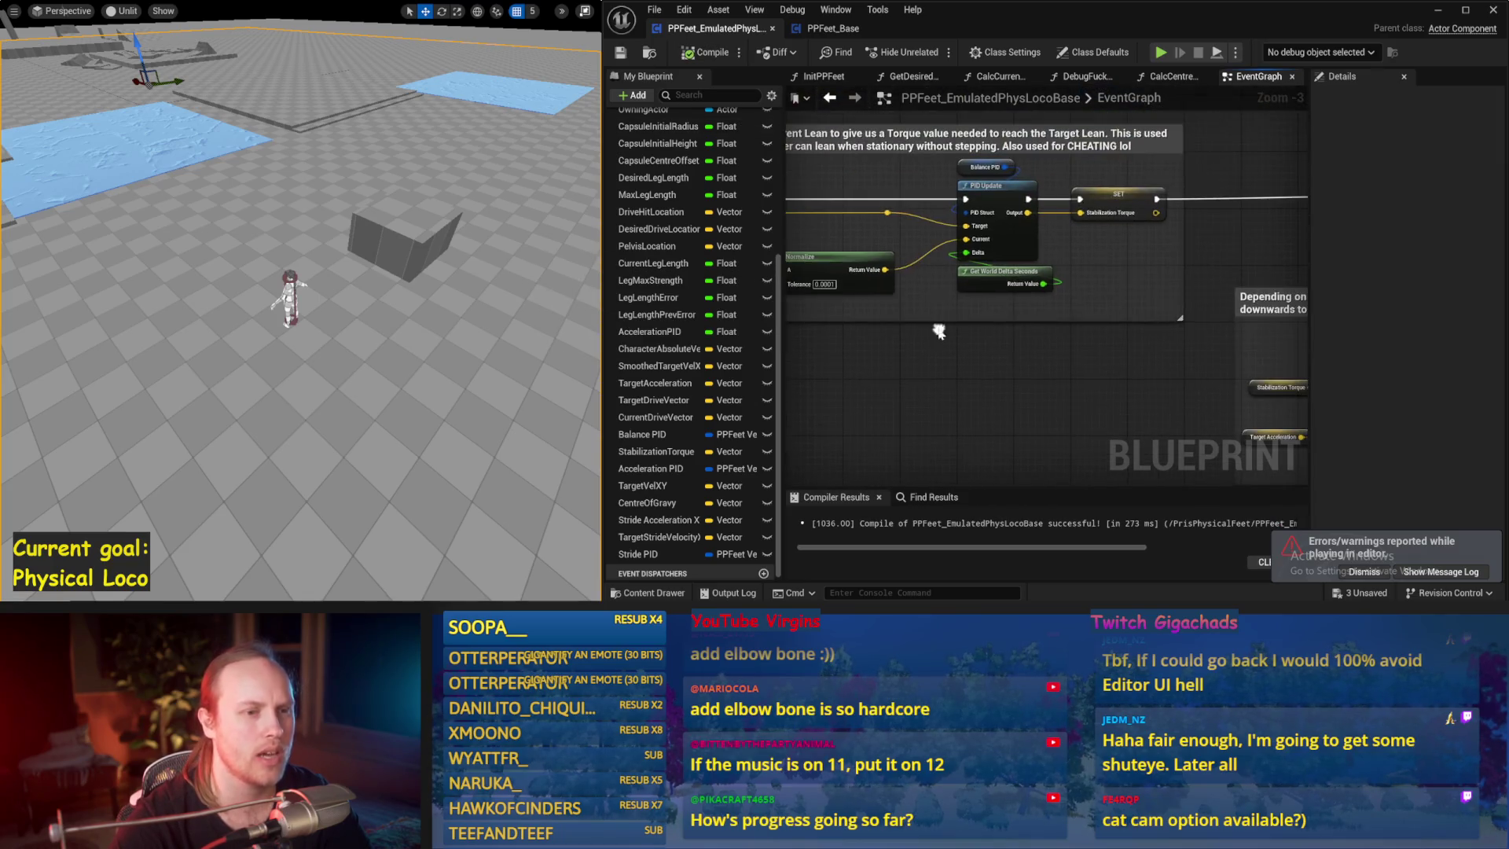
mouse_move(999, 314)
mouse_down()
mouse_move(762, 280)
mouse_move(865, 236)
mouse_move(977, 229)
mouse_move(961, 225)
mouse_up()
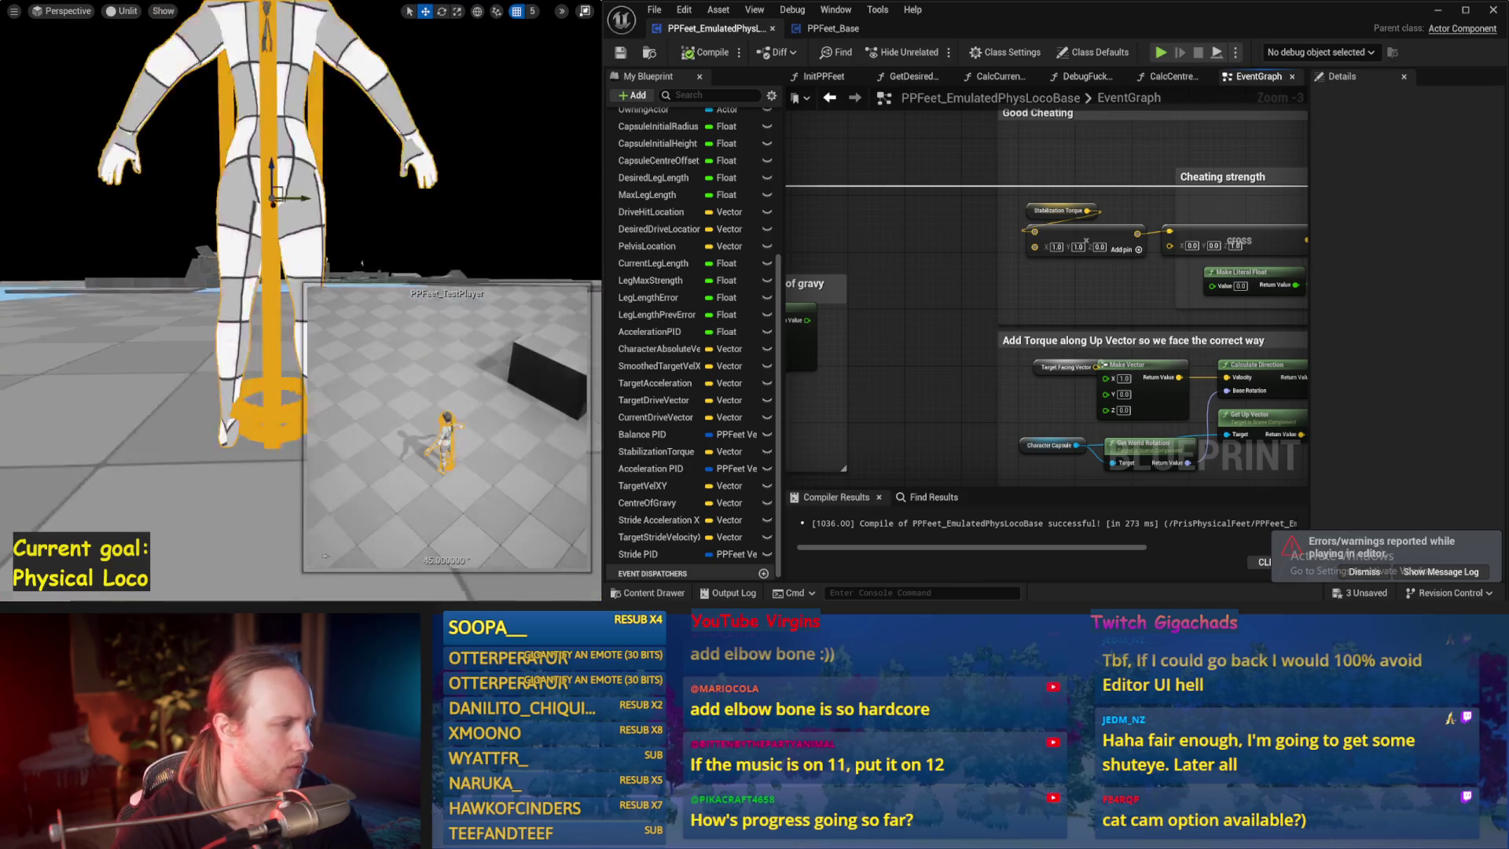
key(f)
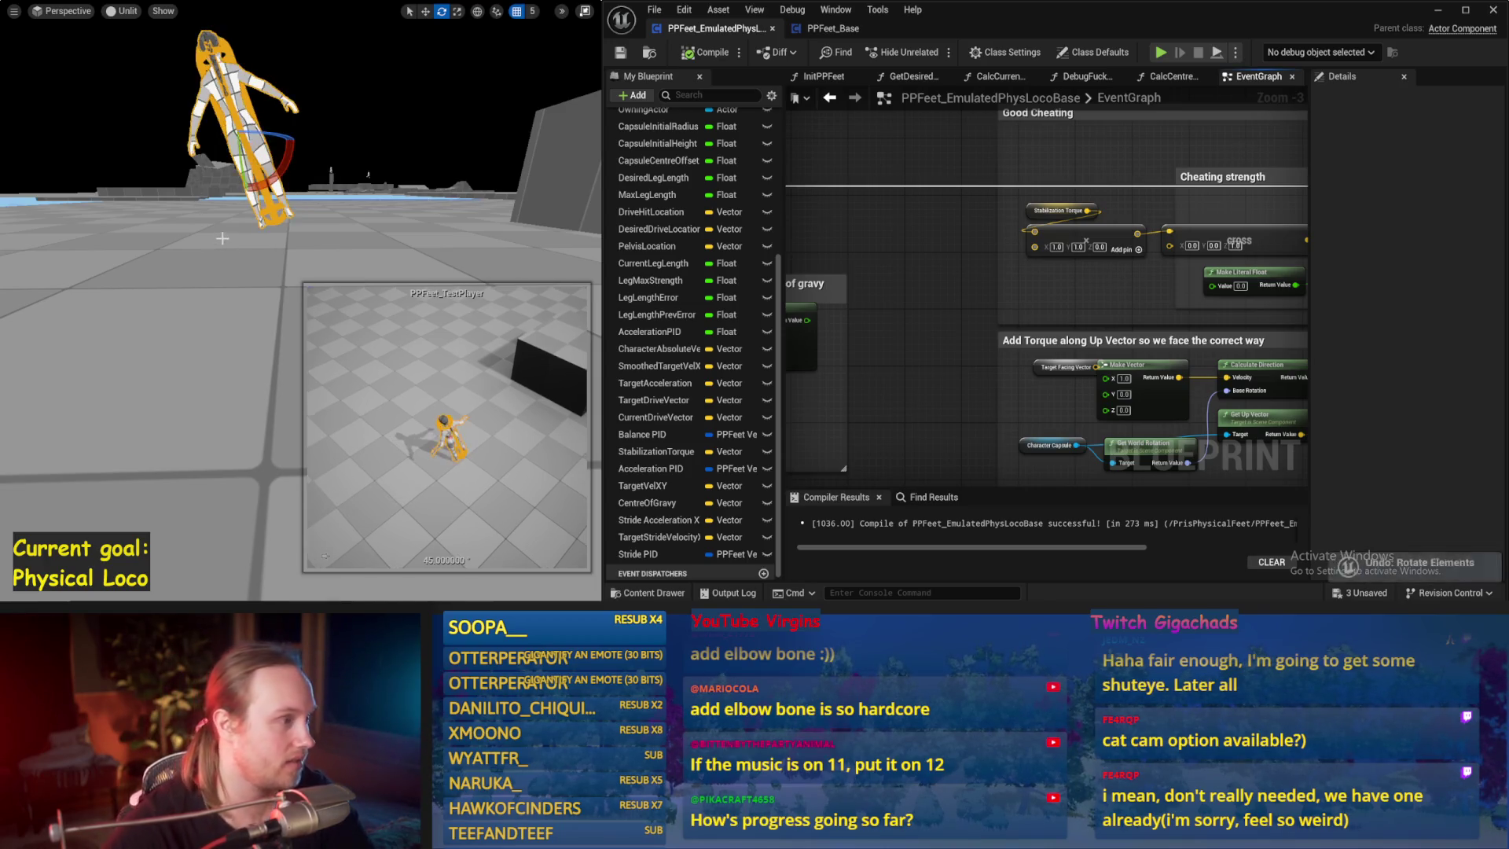
key(alt+p)
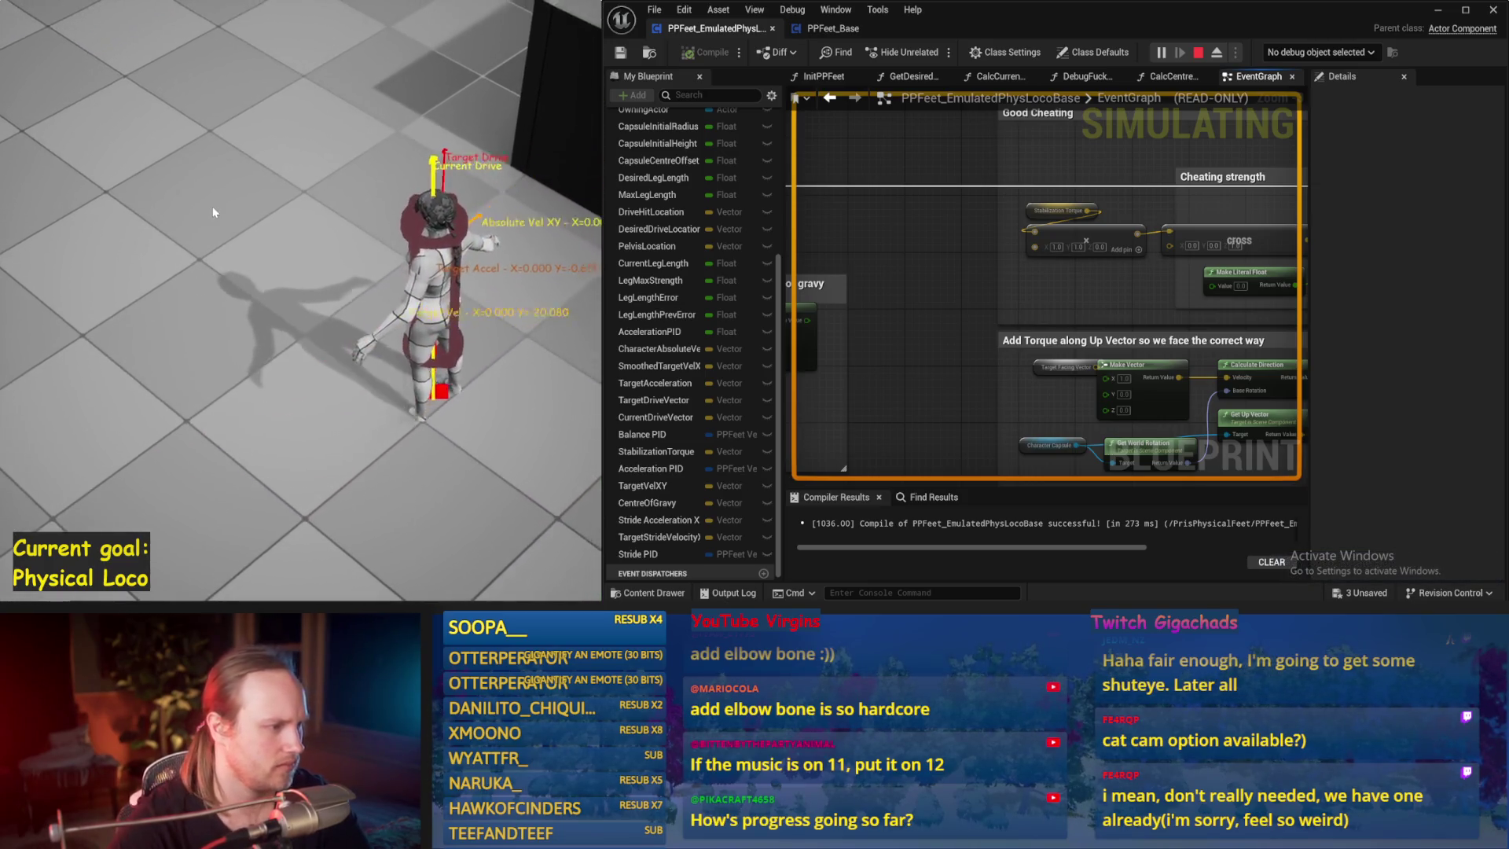
key(Escape)
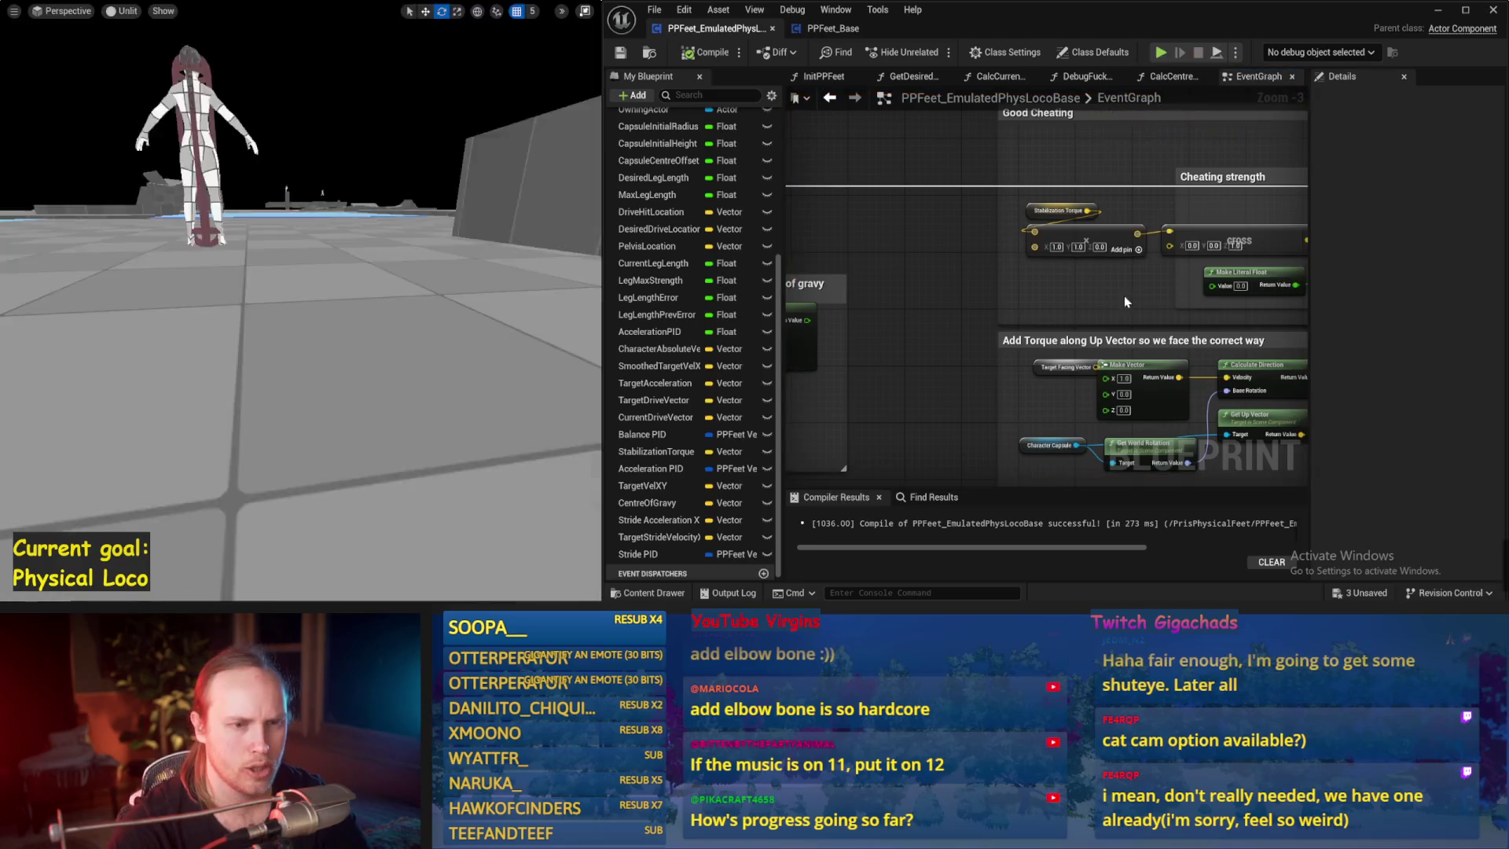
- Set the leg-length D Value to 8000 and simulate the character
scroll(947, 368, down, 4)
drag(947, 368, 1256, 380)
scroll(1156, 279, up, 2)
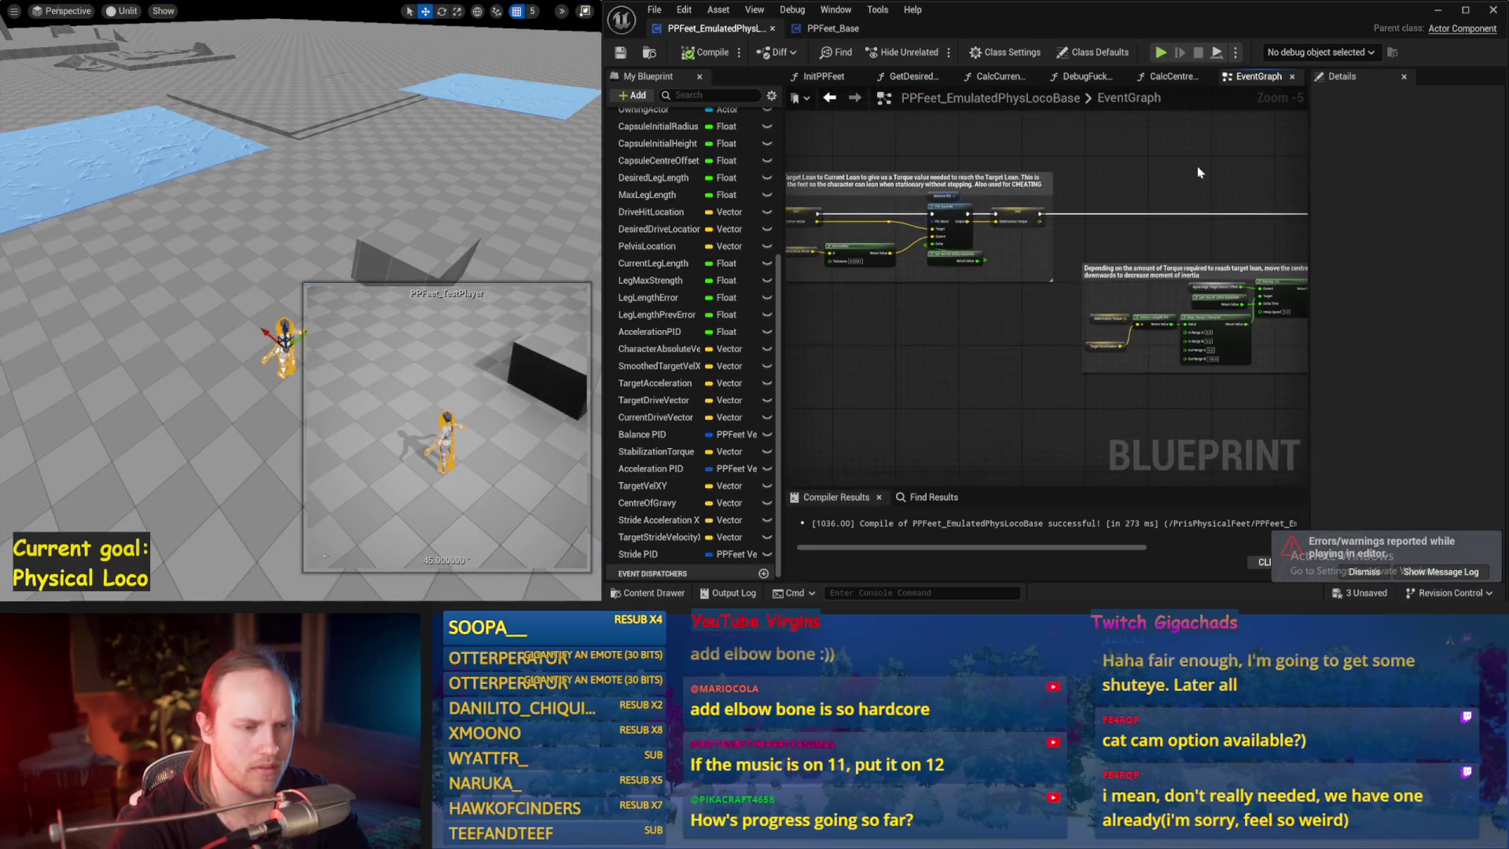
mouse_move(1135, 289)
mouse_down()
mouse_move(1034, 428)
mouse_move(971, 309)
mouse_up()
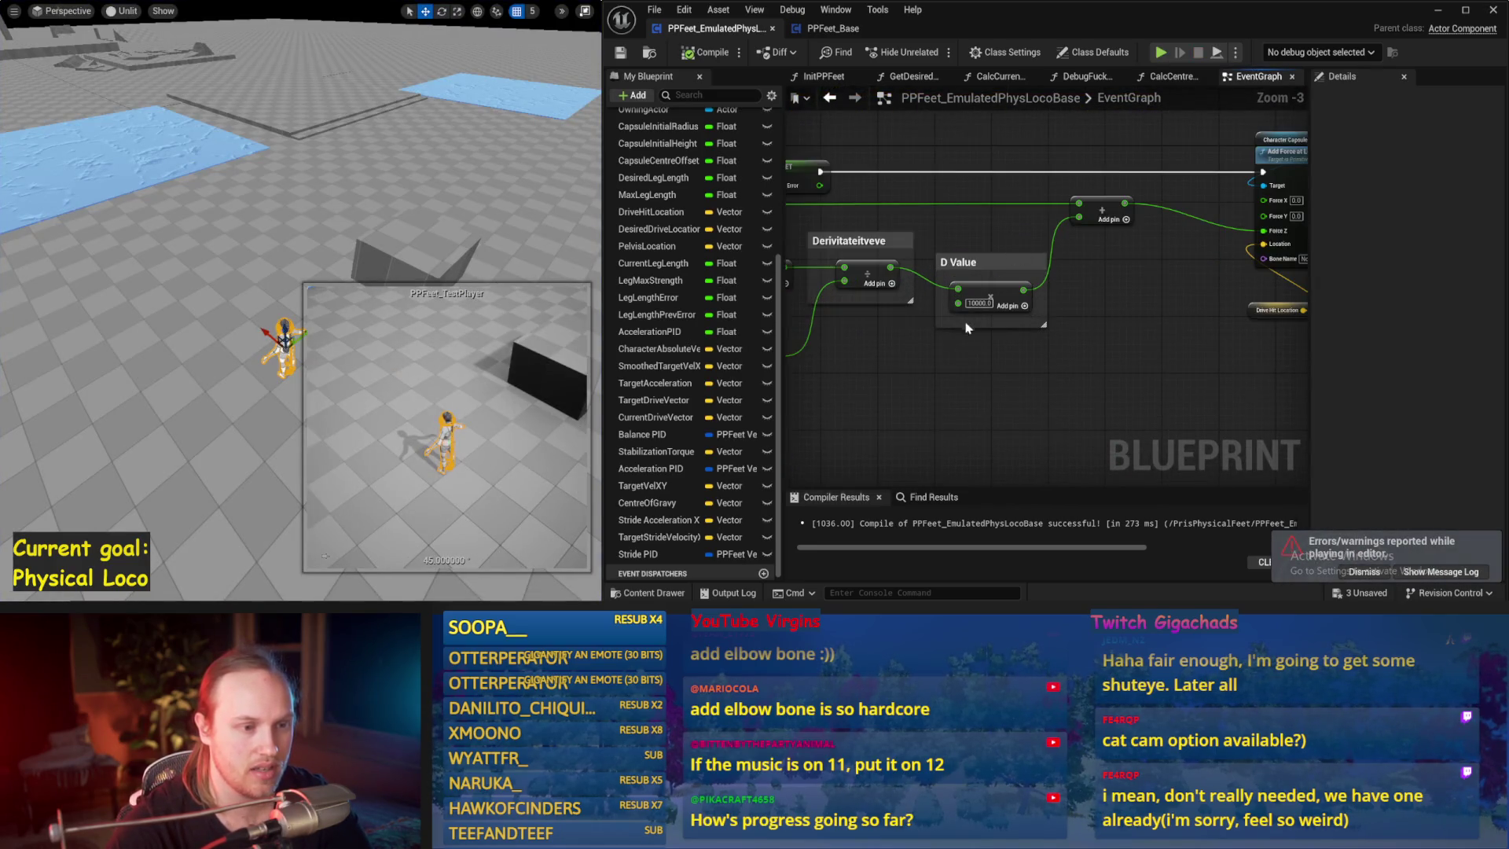
scroll(974, 309, up, 2)
text(8000)
key(Return)
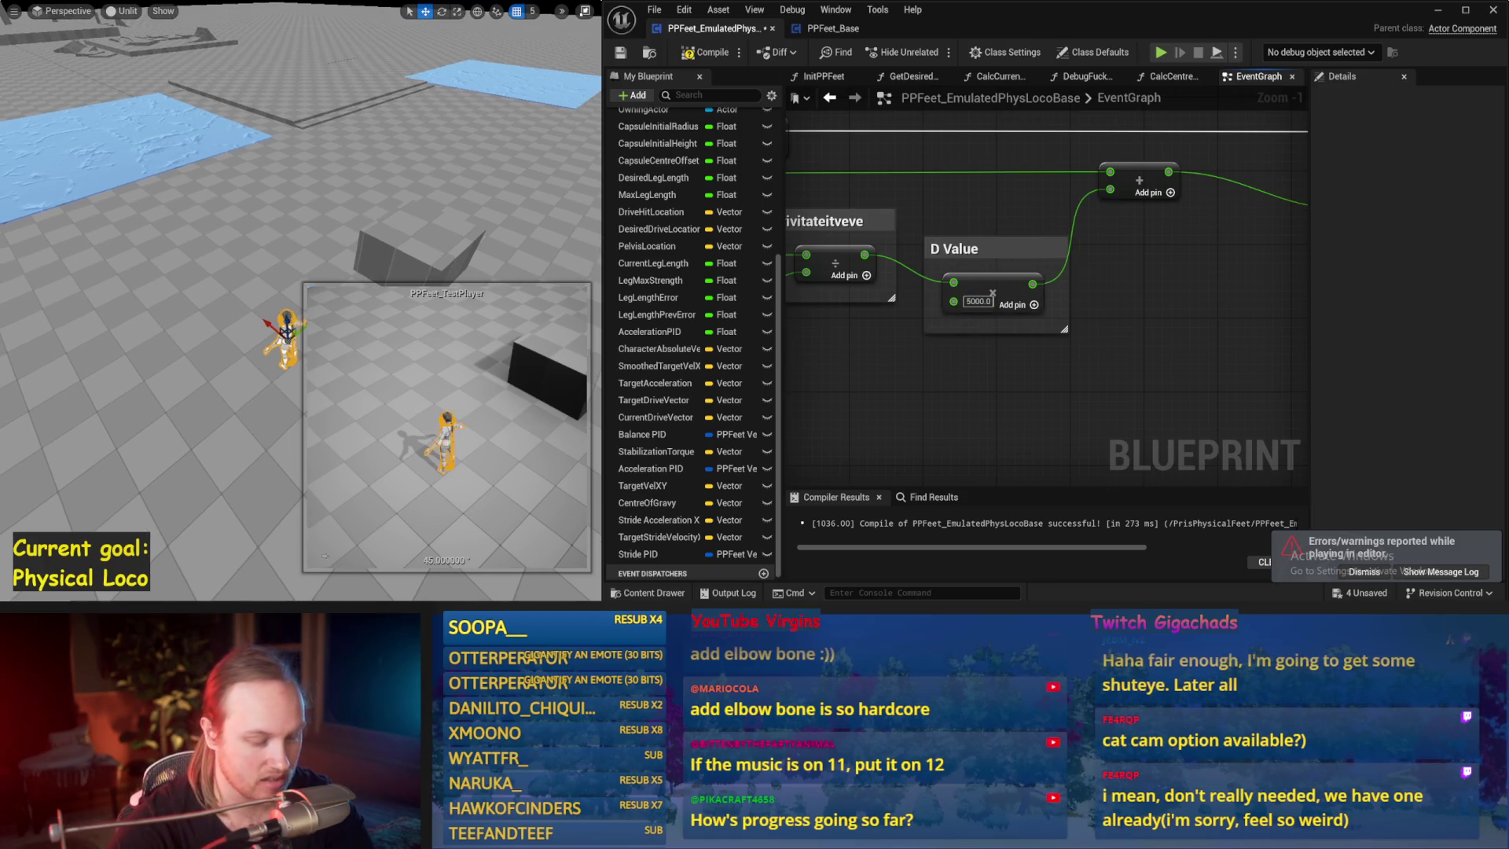
key(alt+p)
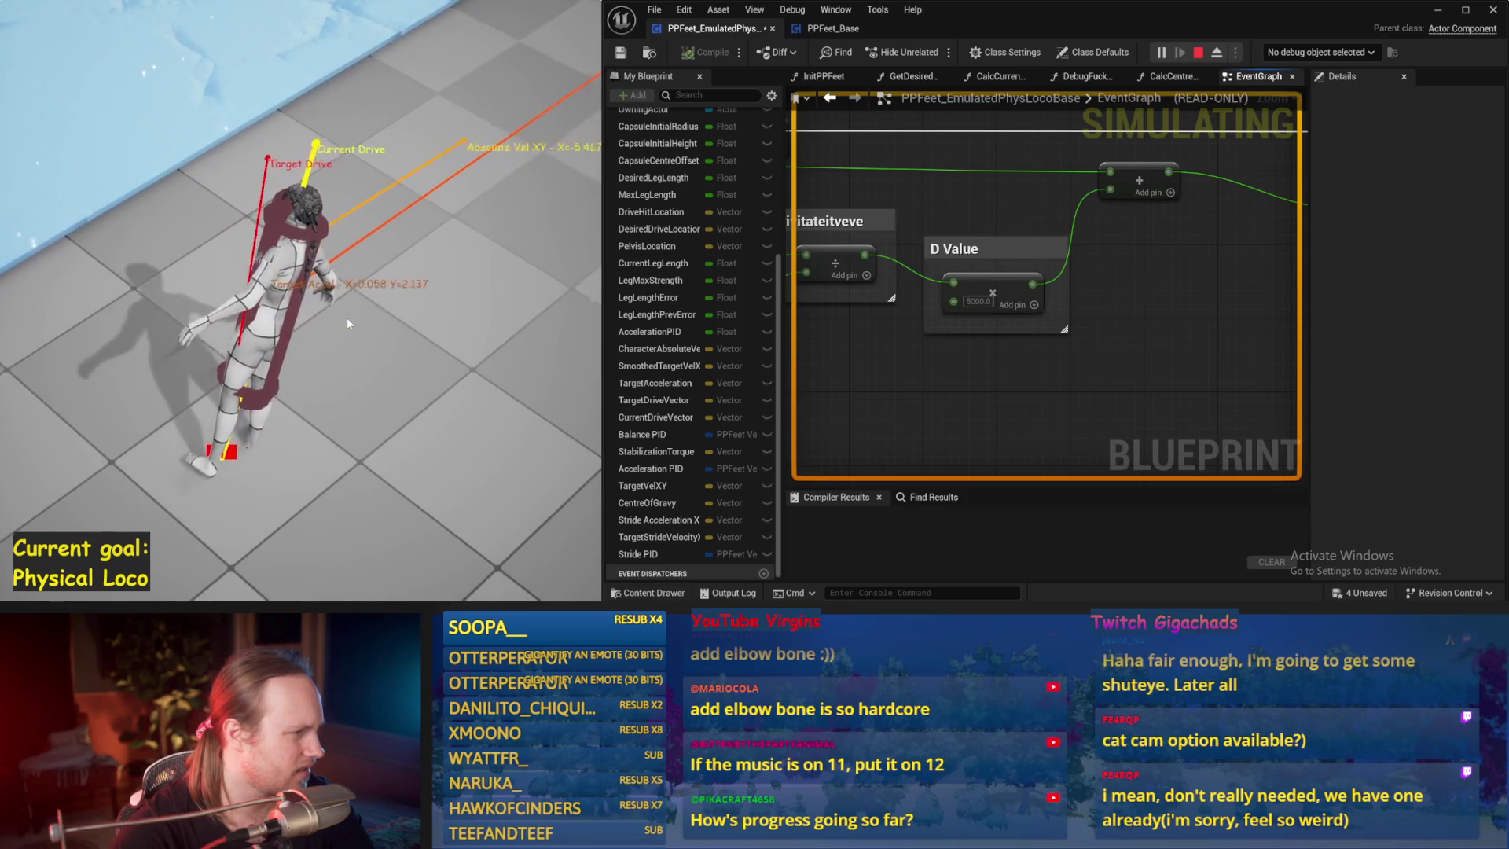
key(Escape)
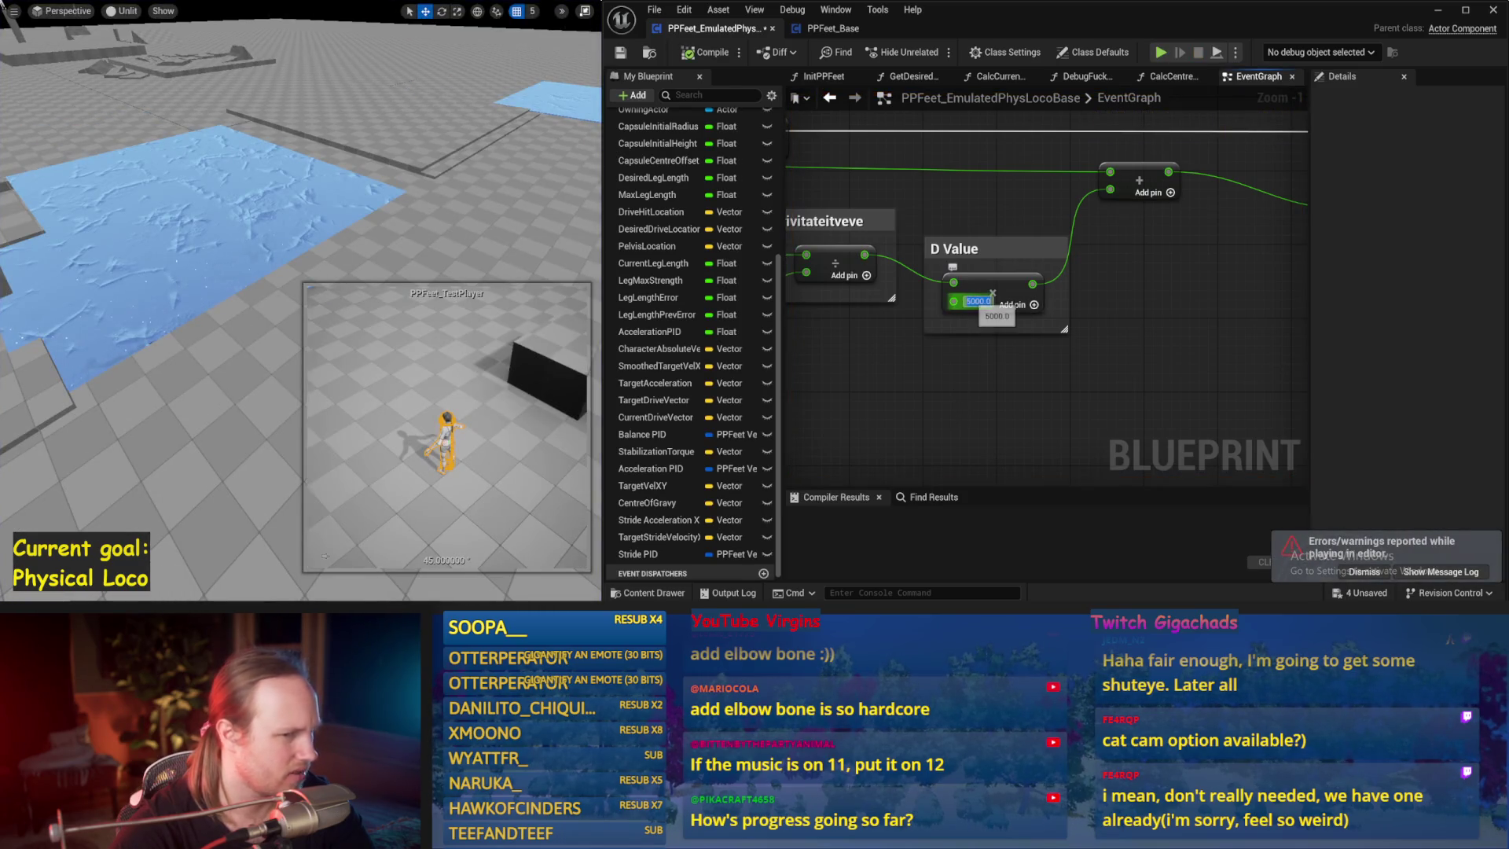
- Run further simulations with the D Value at 20000, then review the Clamp and trace nodes
click(470, 211)
key(alt+s)
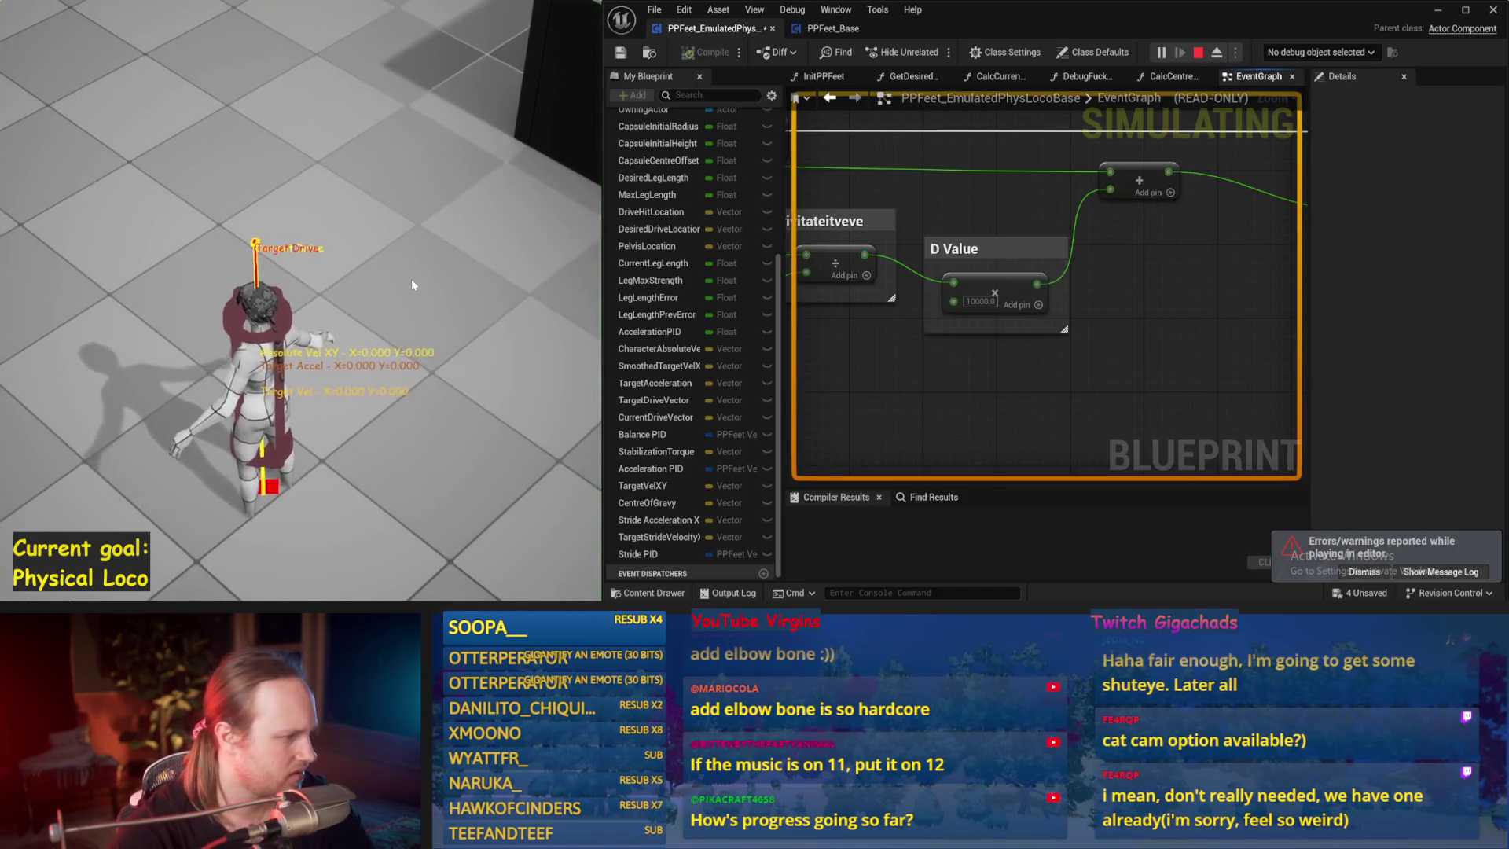
key(Escape)
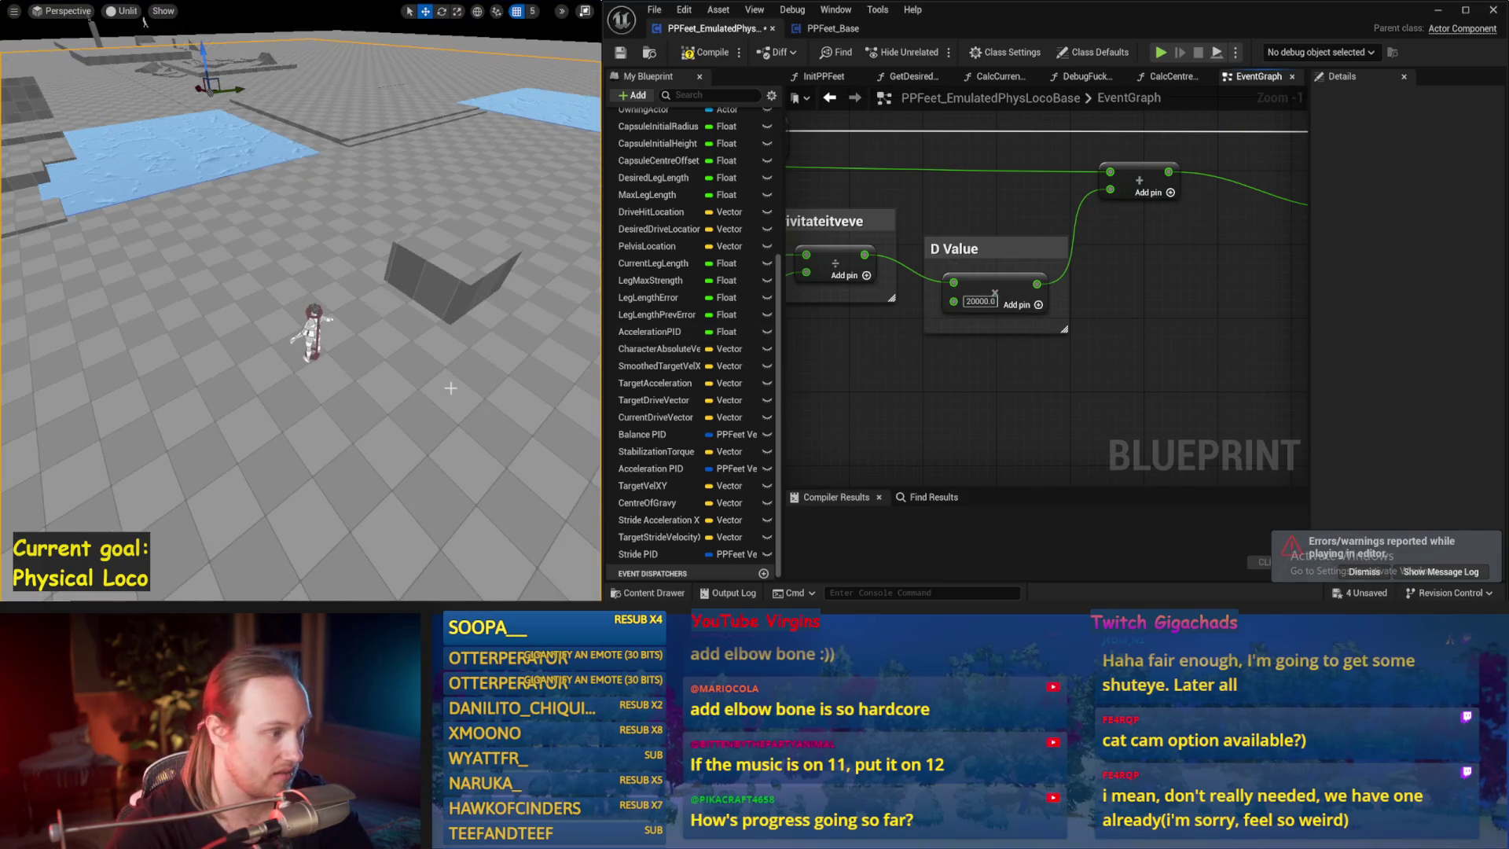
key(alt+s)
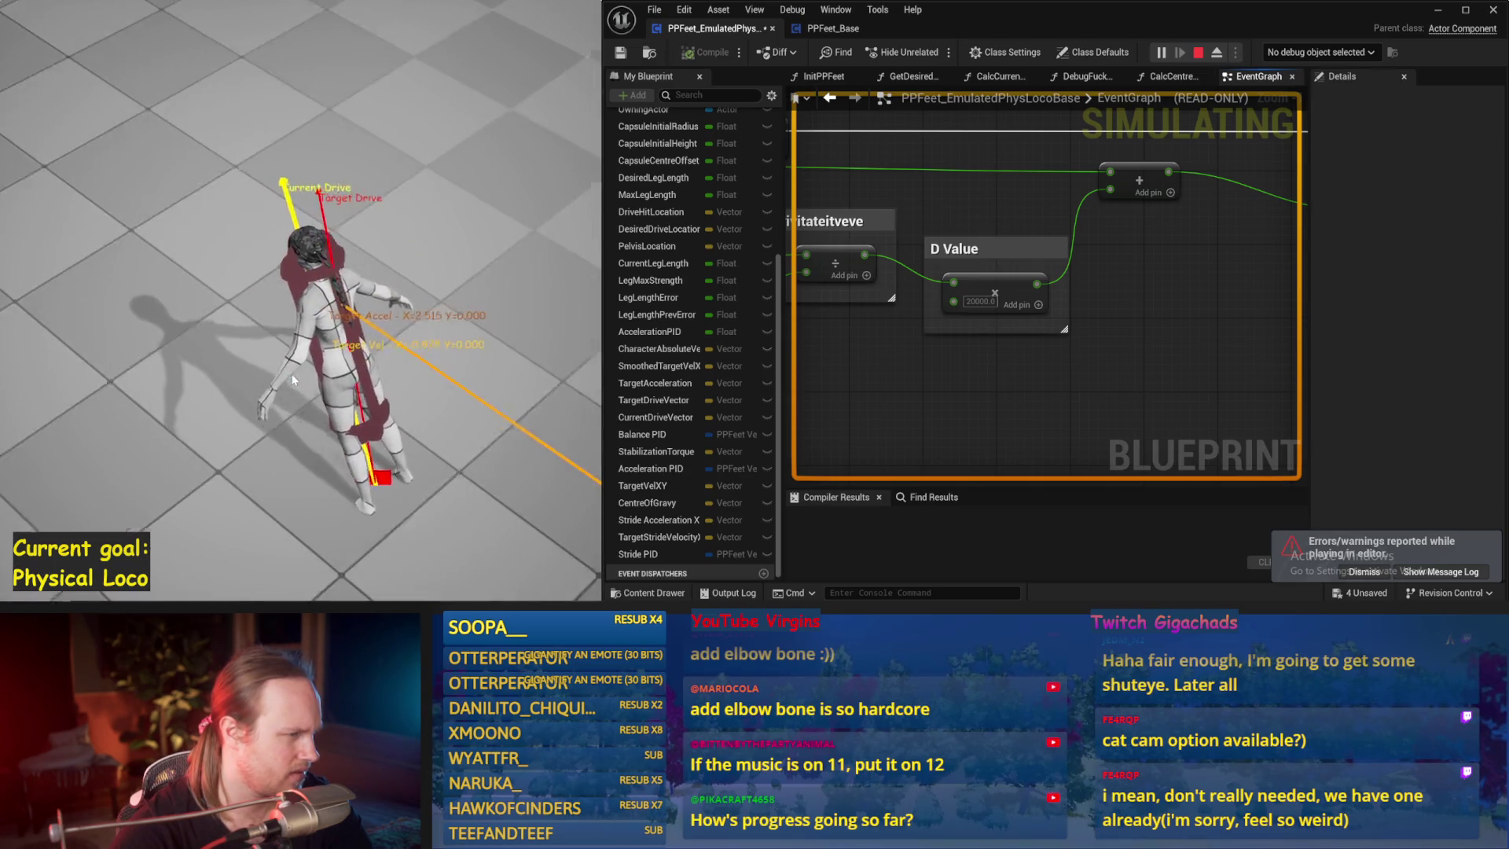
key(Escape)
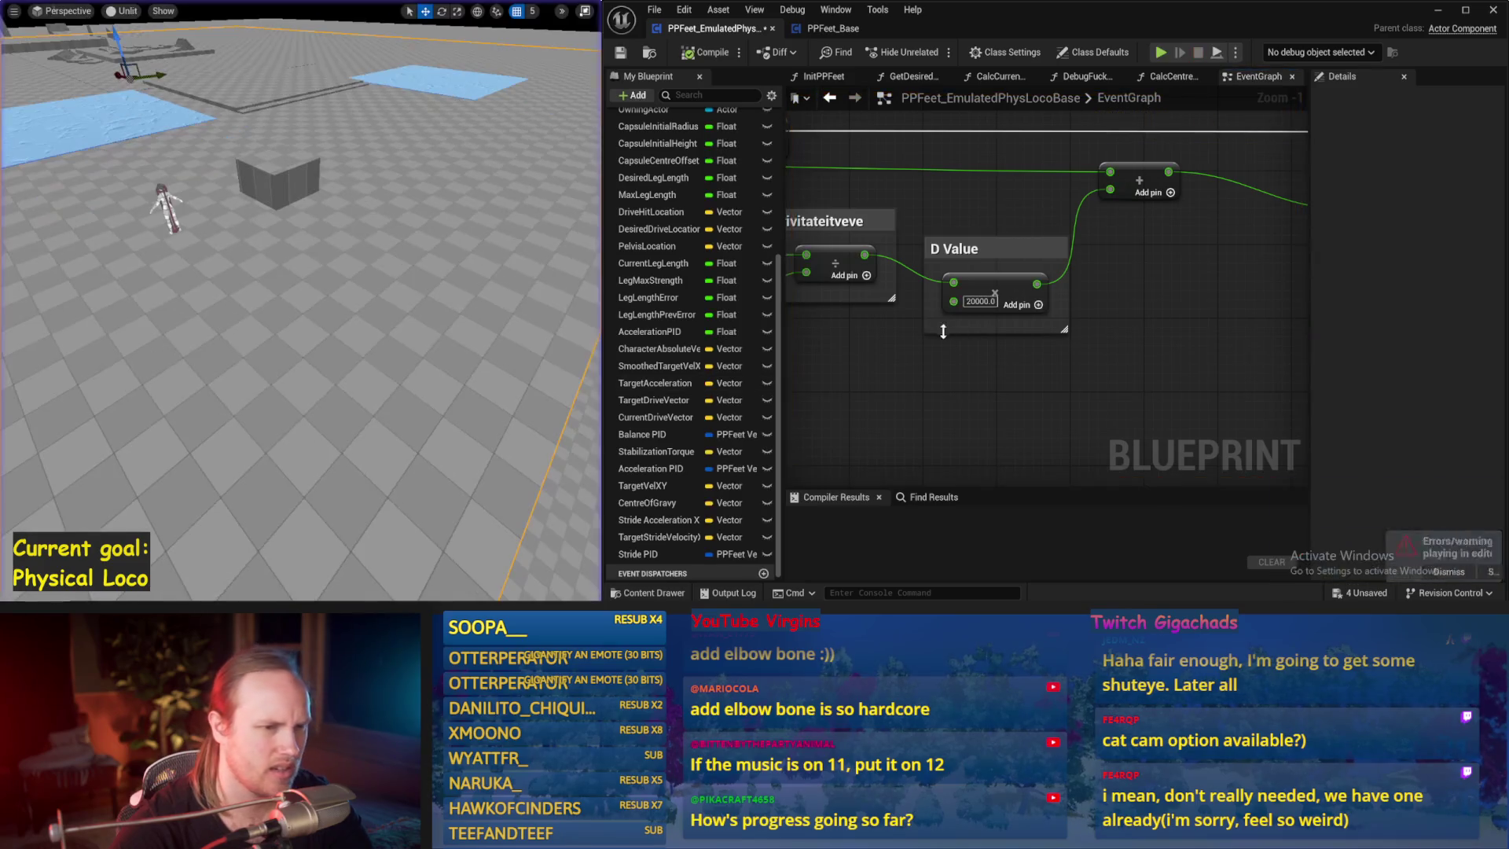
scroll(1147, 347, down, 2)
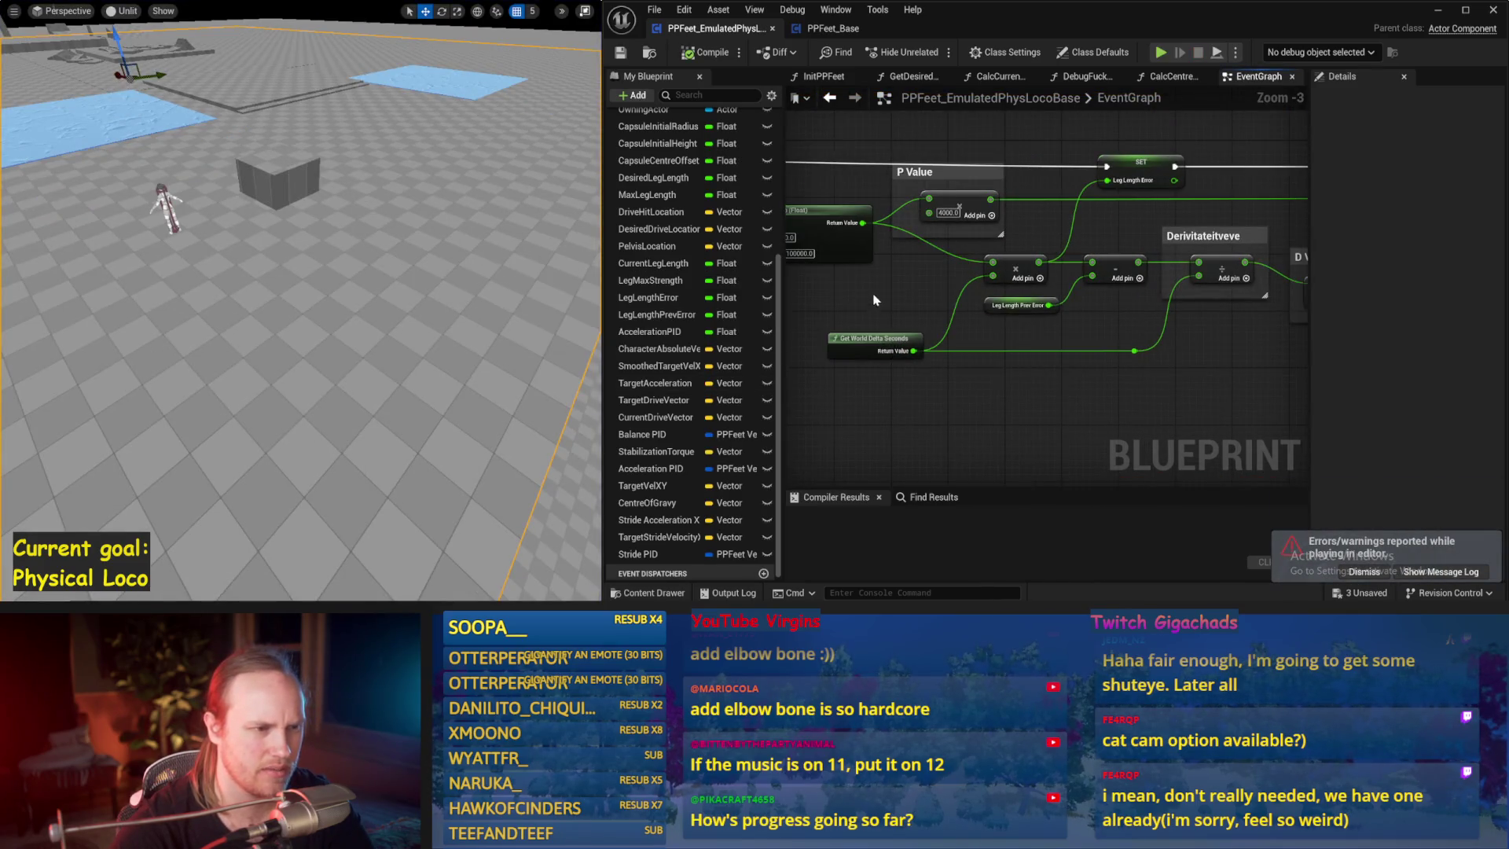
key(alt+s)
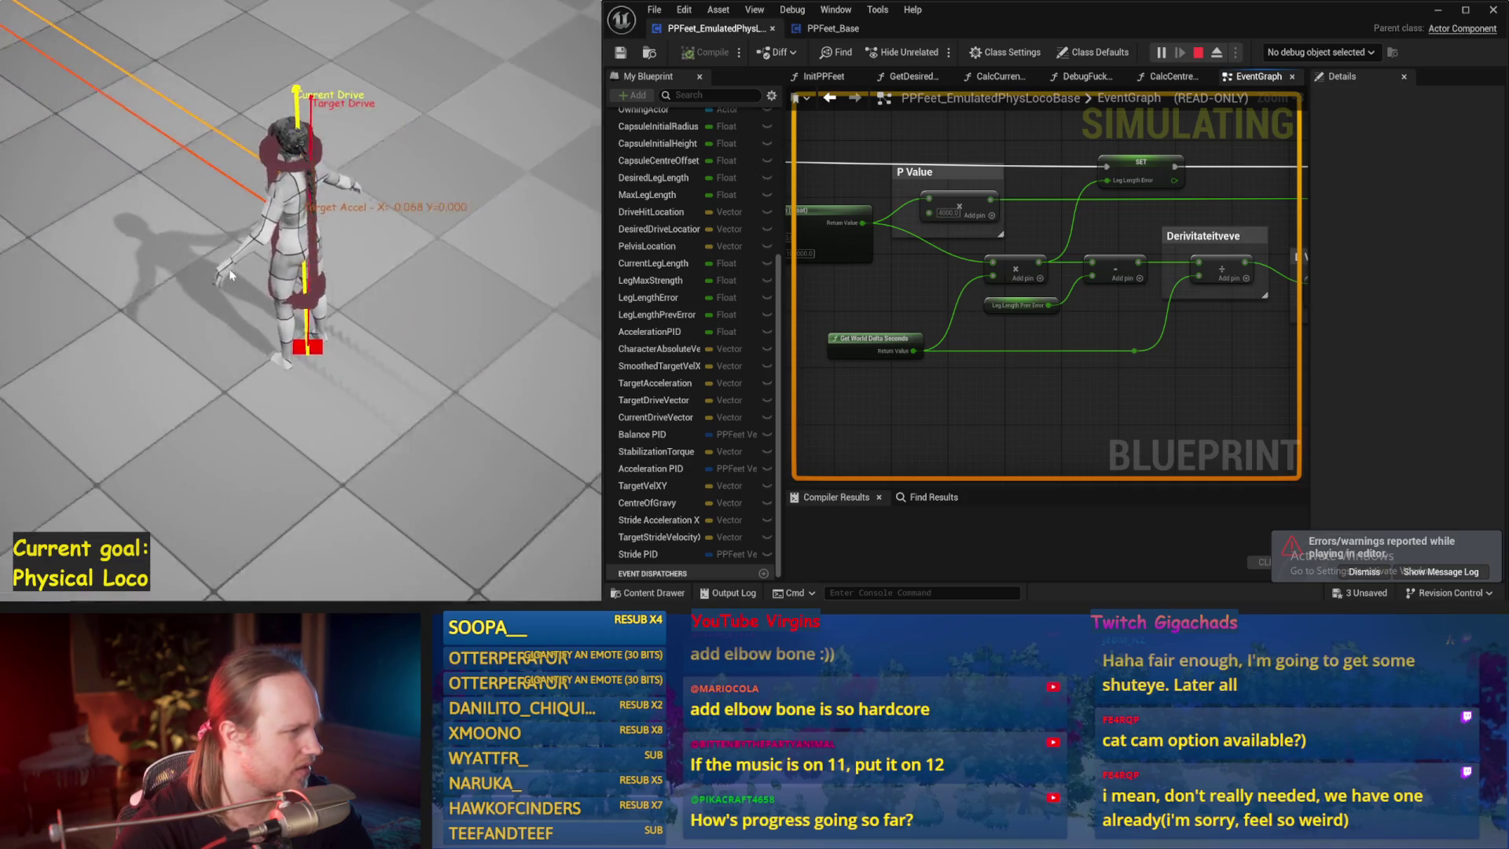
key(Escape)
drag(903, 294, 1169, 311)
scroll(888, 324, down, 1)
mouse_move(888, 324)
mouse_down()
mouse_move(1134, 387)
mouse_move(1050, 320)
mouse_move(1092, 288)
mouse_up()
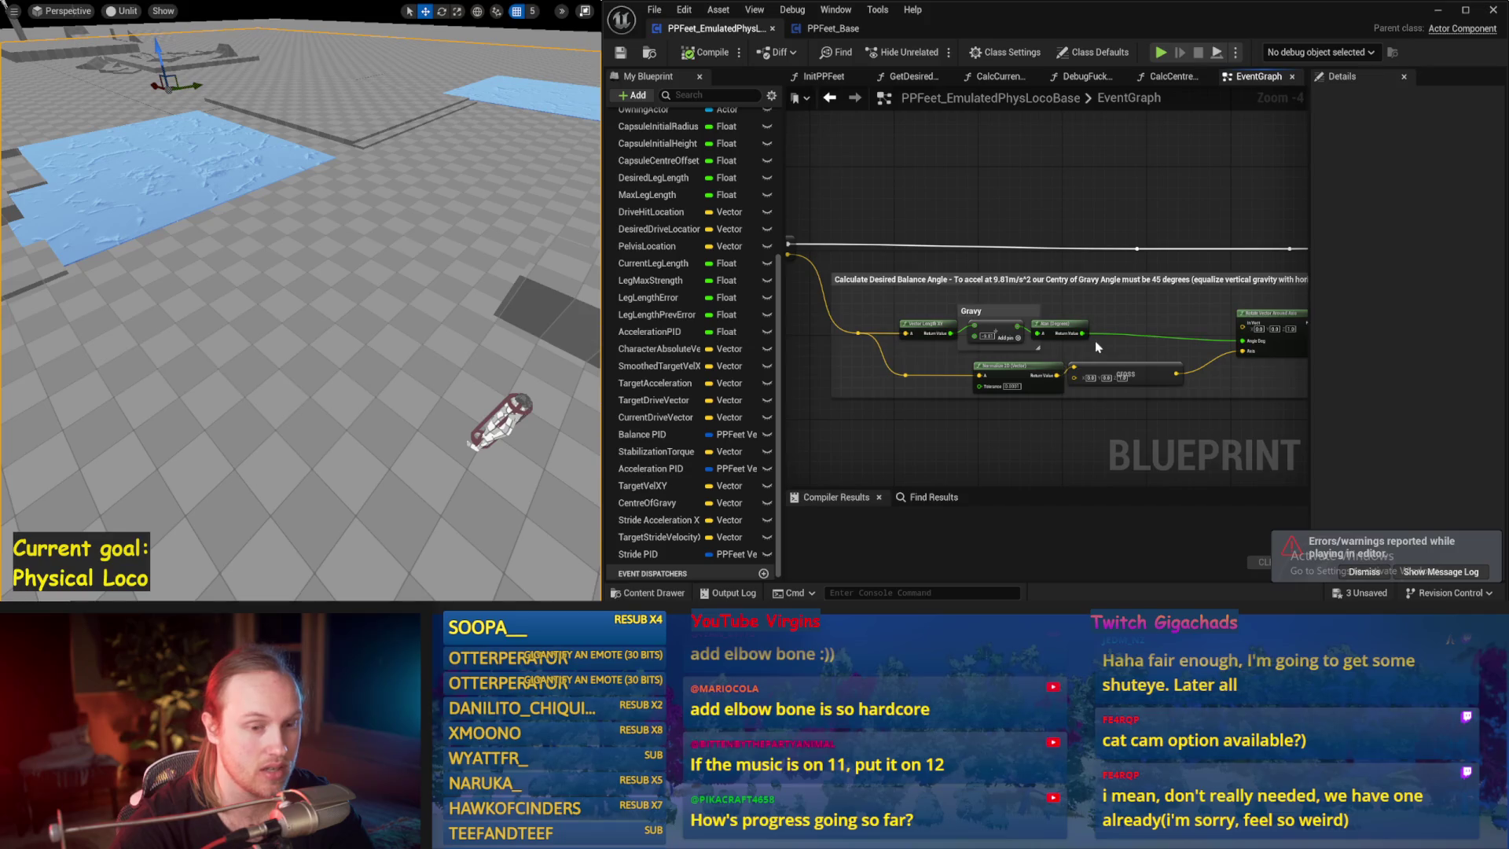
- Pan through the Acceleration PID and centre-of-gravity sections, running quick simulation tests
drag(1097, 346, 1180, 353)
scroll(1094, 344, up, 1)
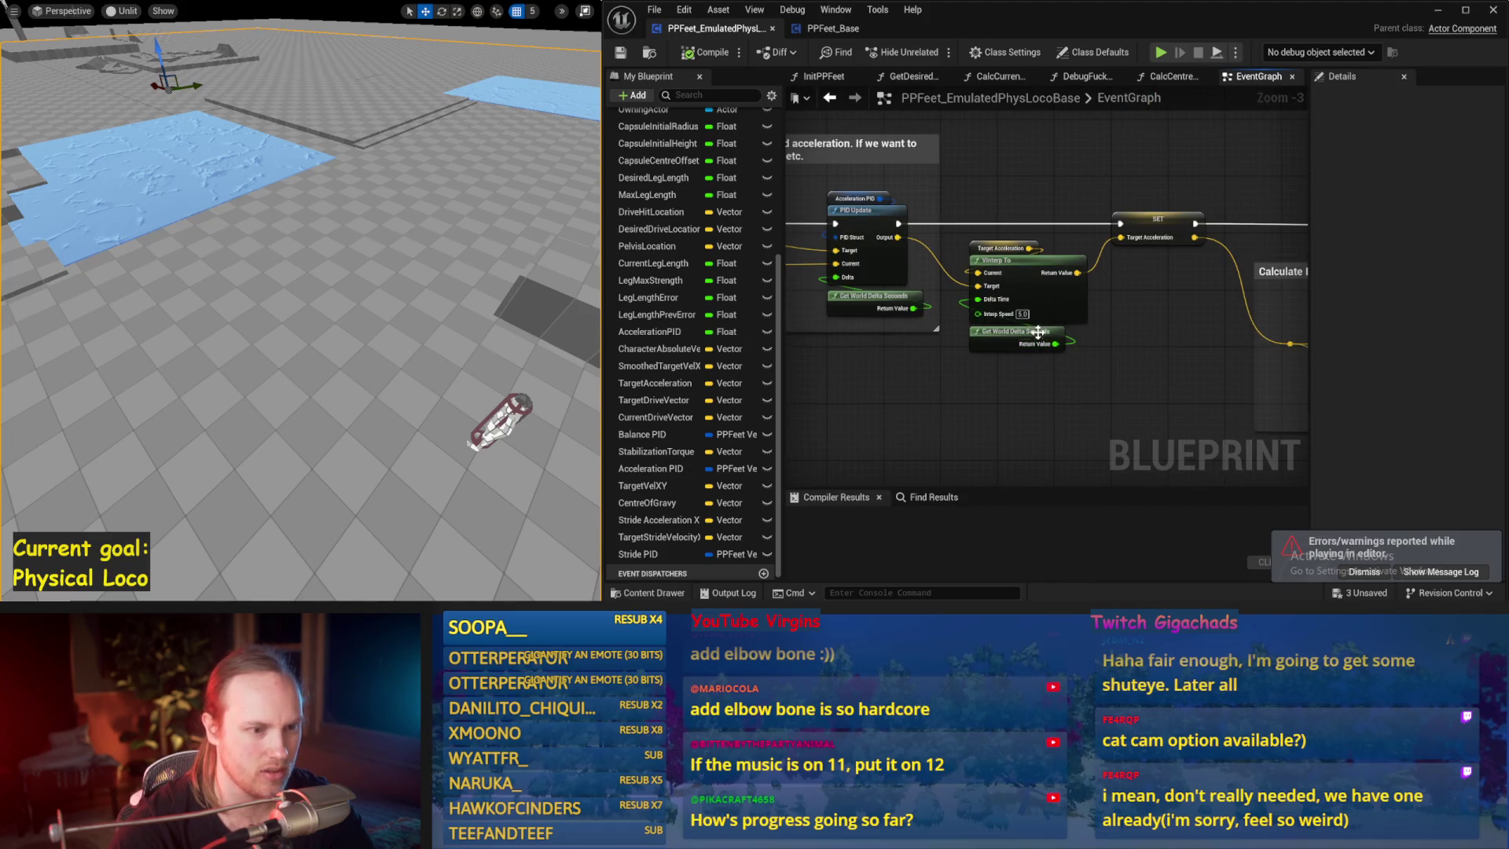
drag(376, 260, 376, 300)
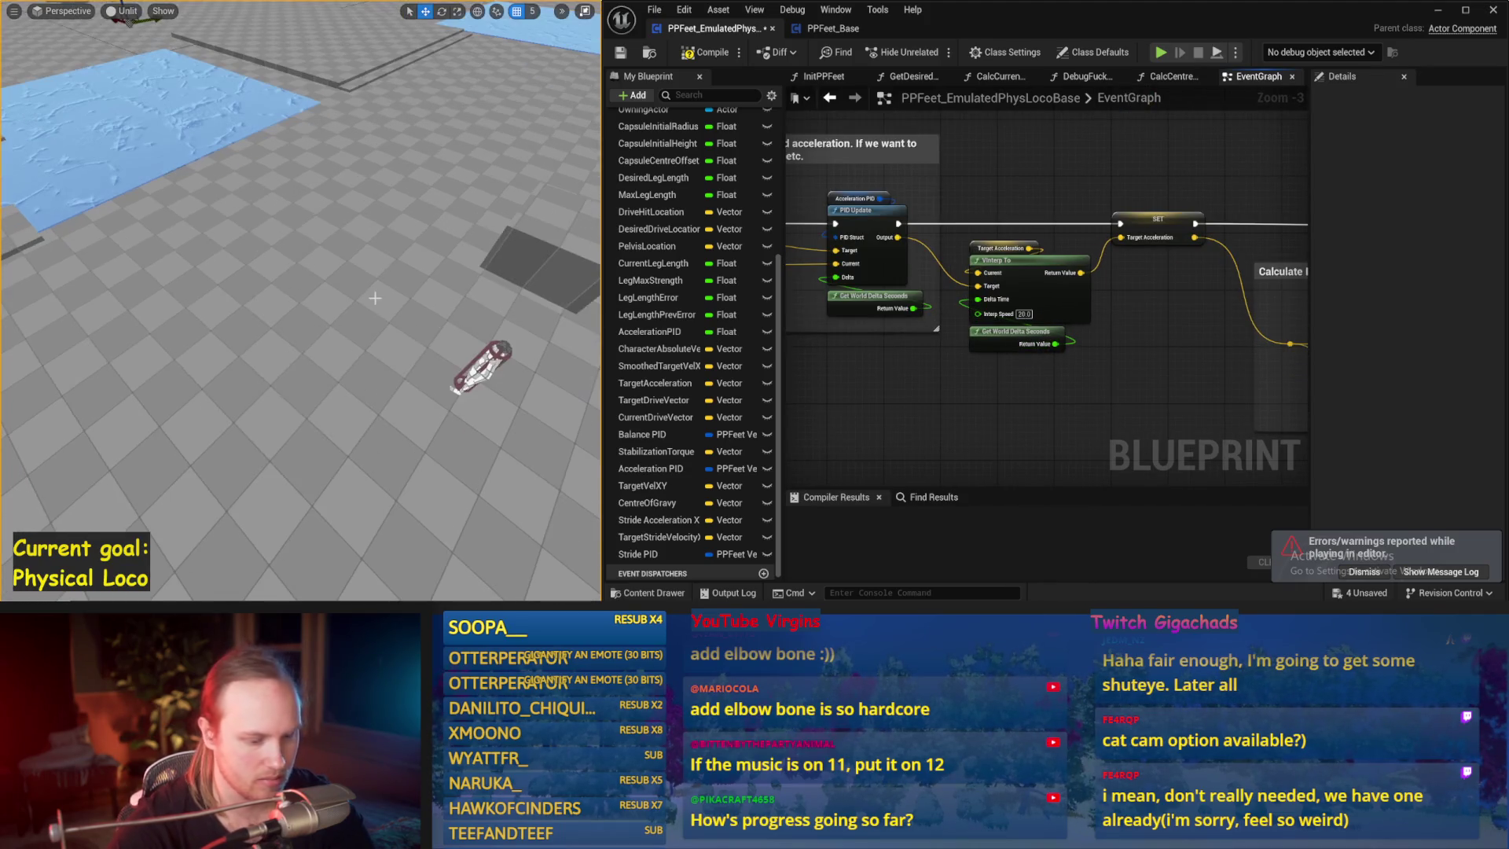
key(alt+s)
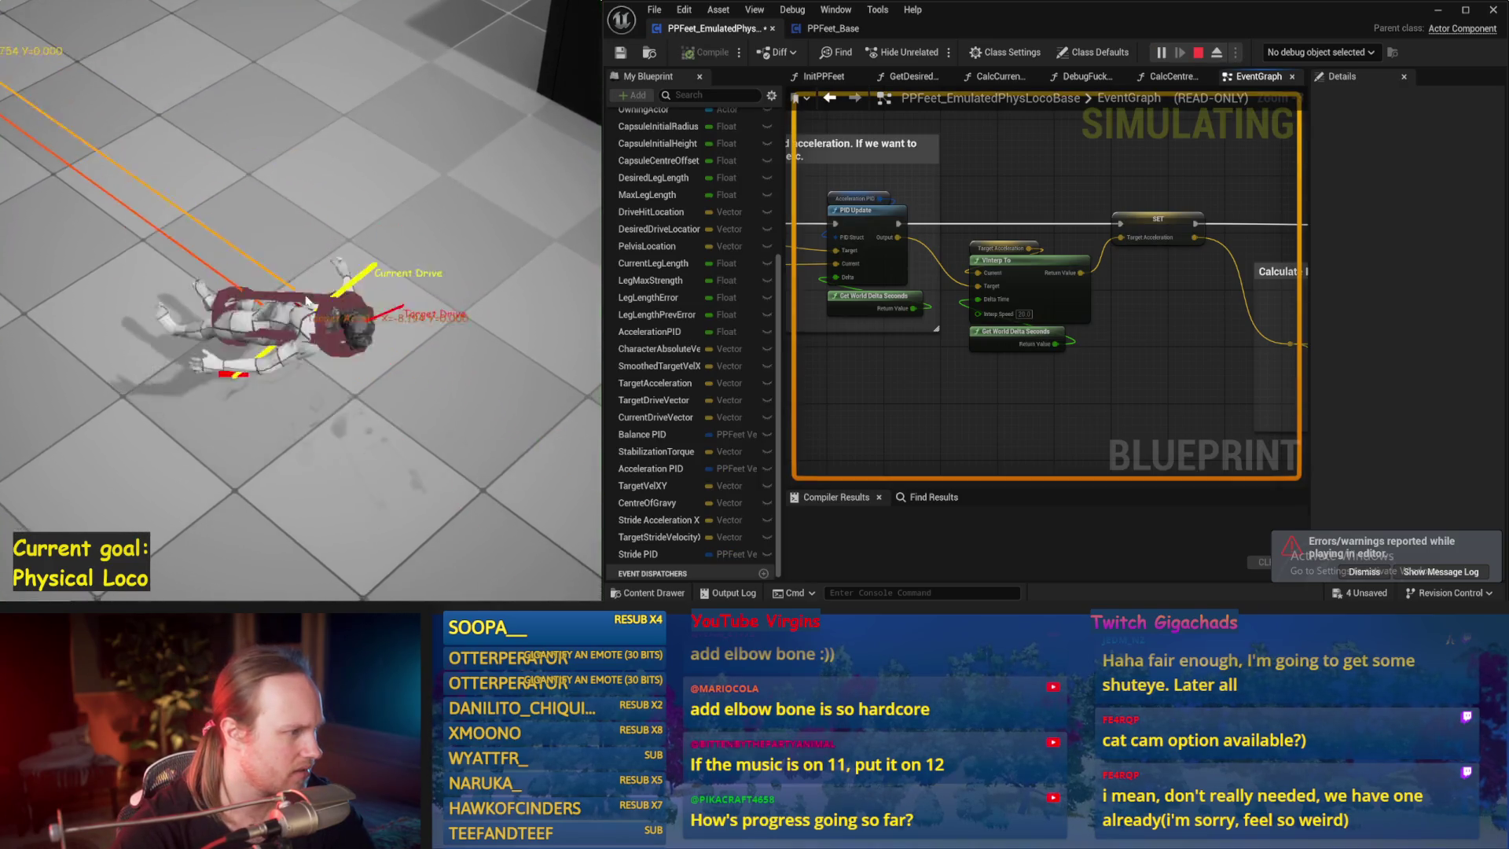
key(Escape)
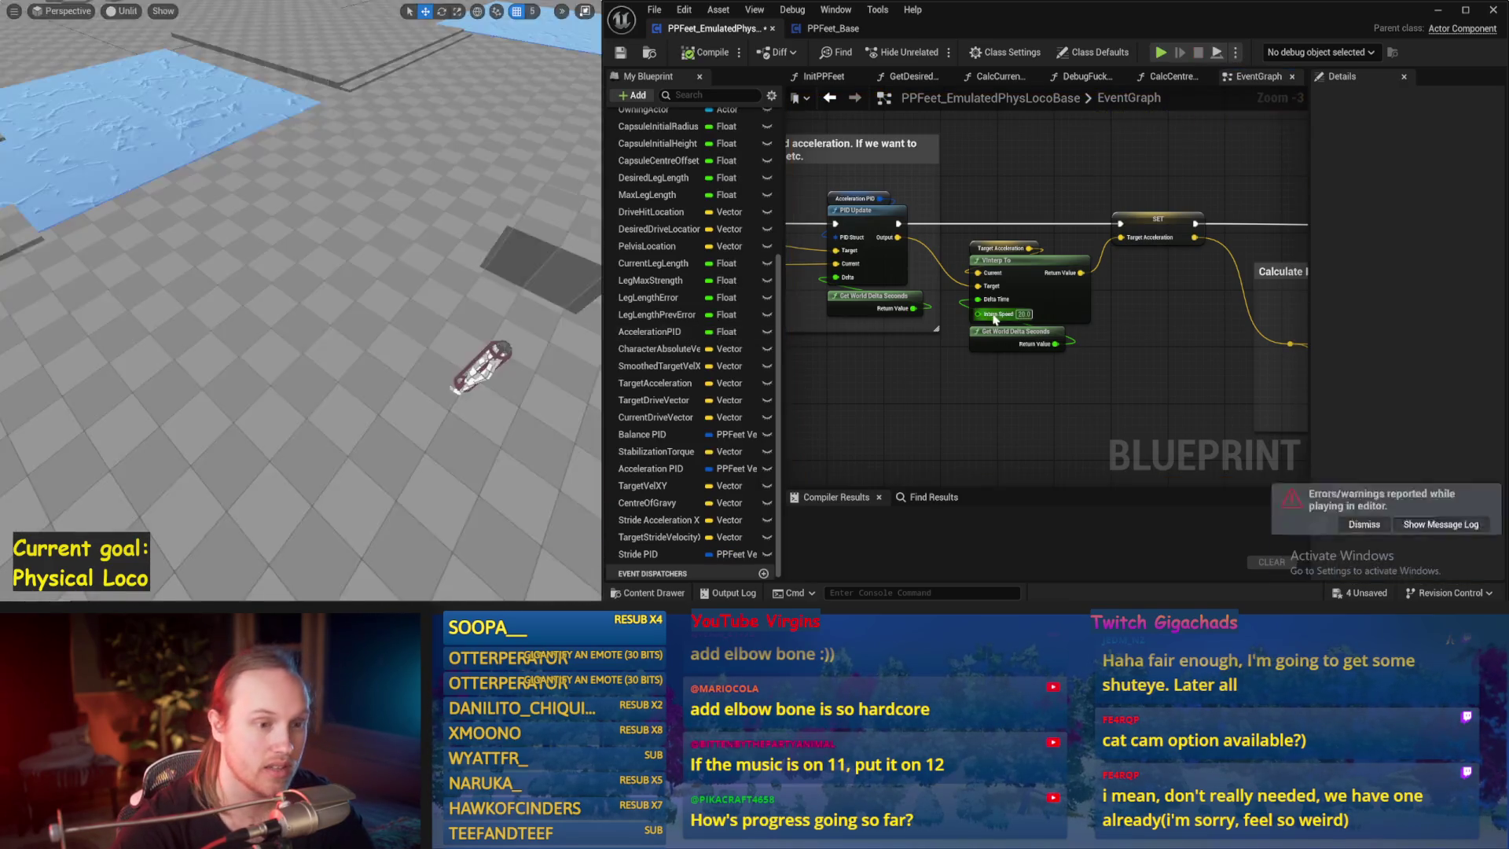
scroll(1170, 335, down, 1)
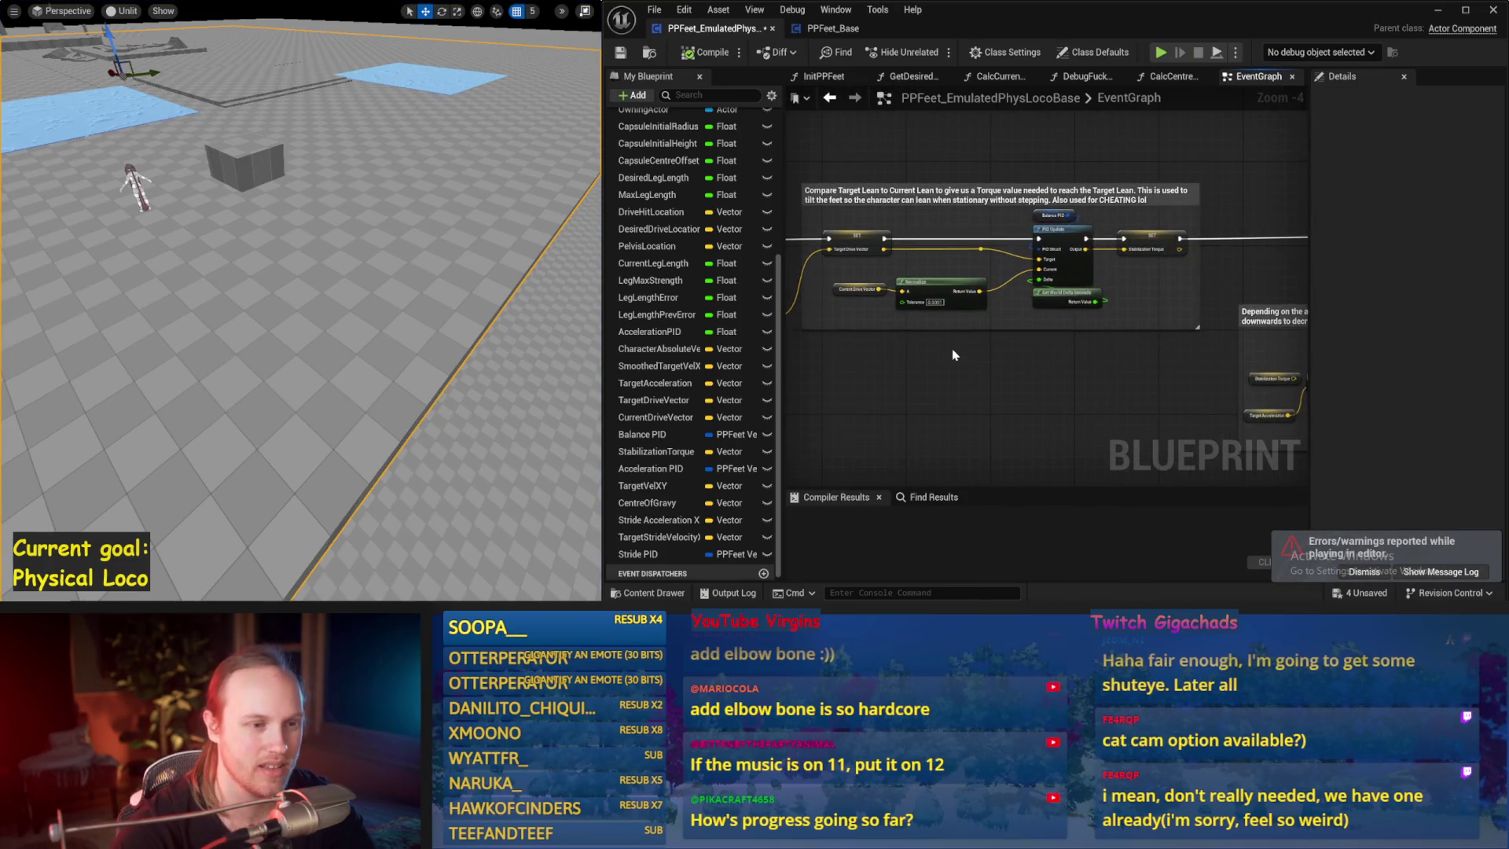
mouse_move(1002, 326)
mouse_down()
mouse_move(955, 300)
mouse_move(889, 296)
mouse_up()
drag(1023, 328, 879, 341)
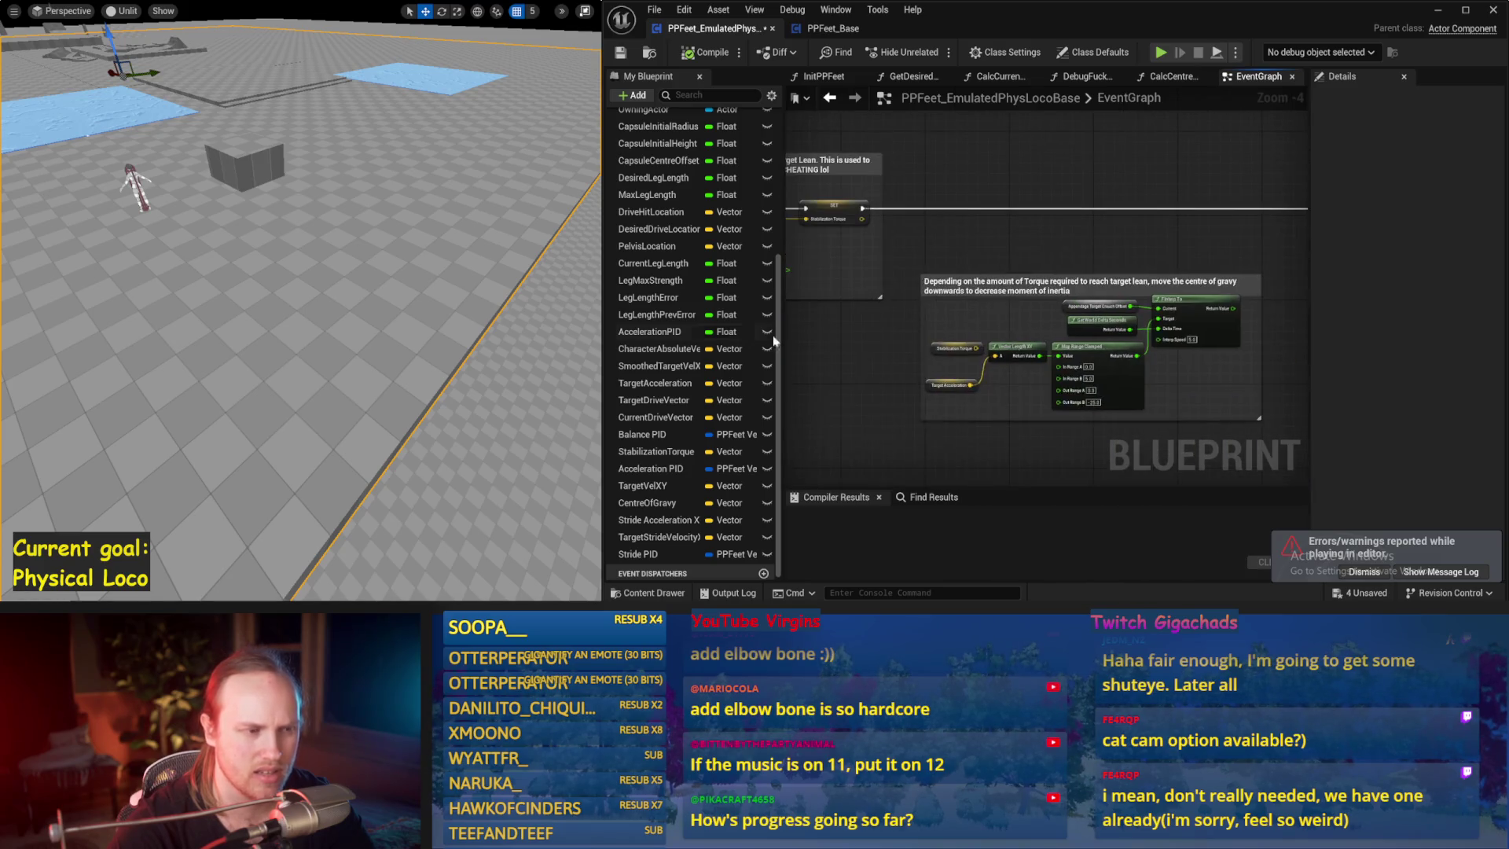
key(alt+p)
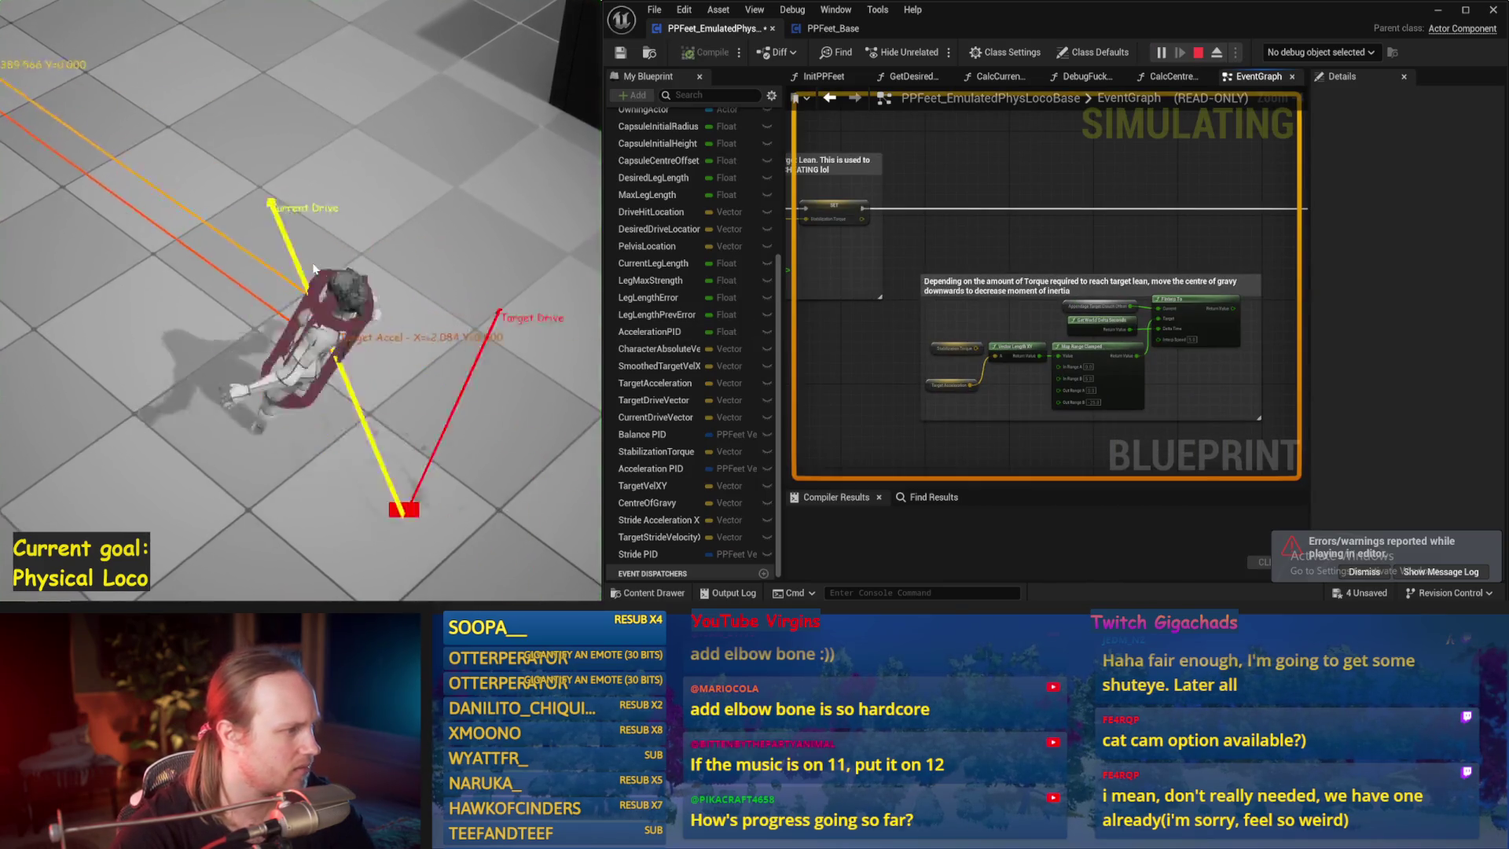
key(Escape)
- Pan the graph to the VInterp To and Target Acceleration nodes
drag(822, 338, 1172, 296)
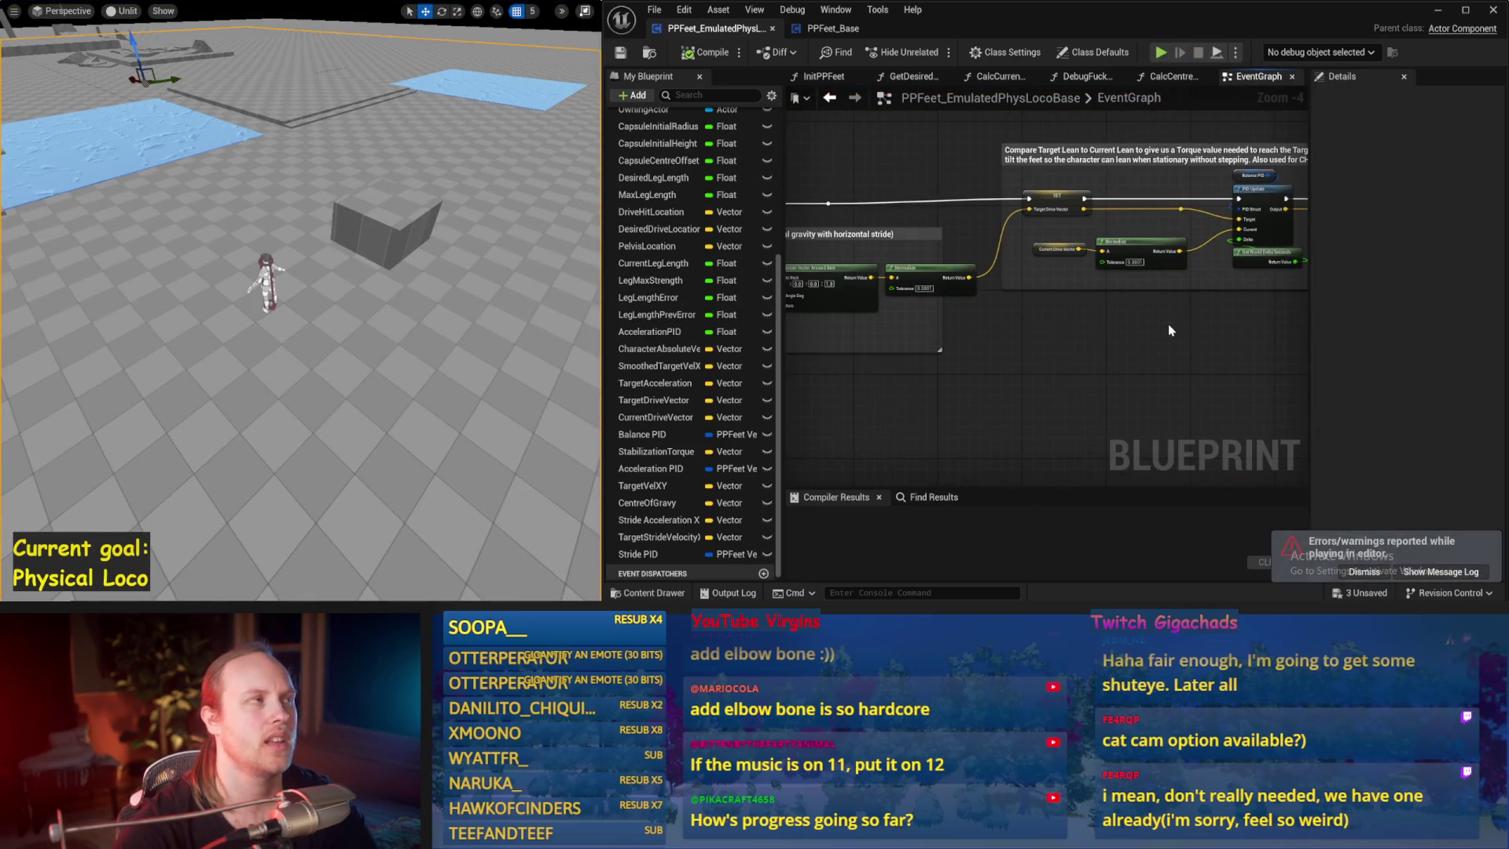
drag(1060, 272, 1247, 277)
scroll(1213, 238, down, 3)
scroll(1030, 282, up, 5)
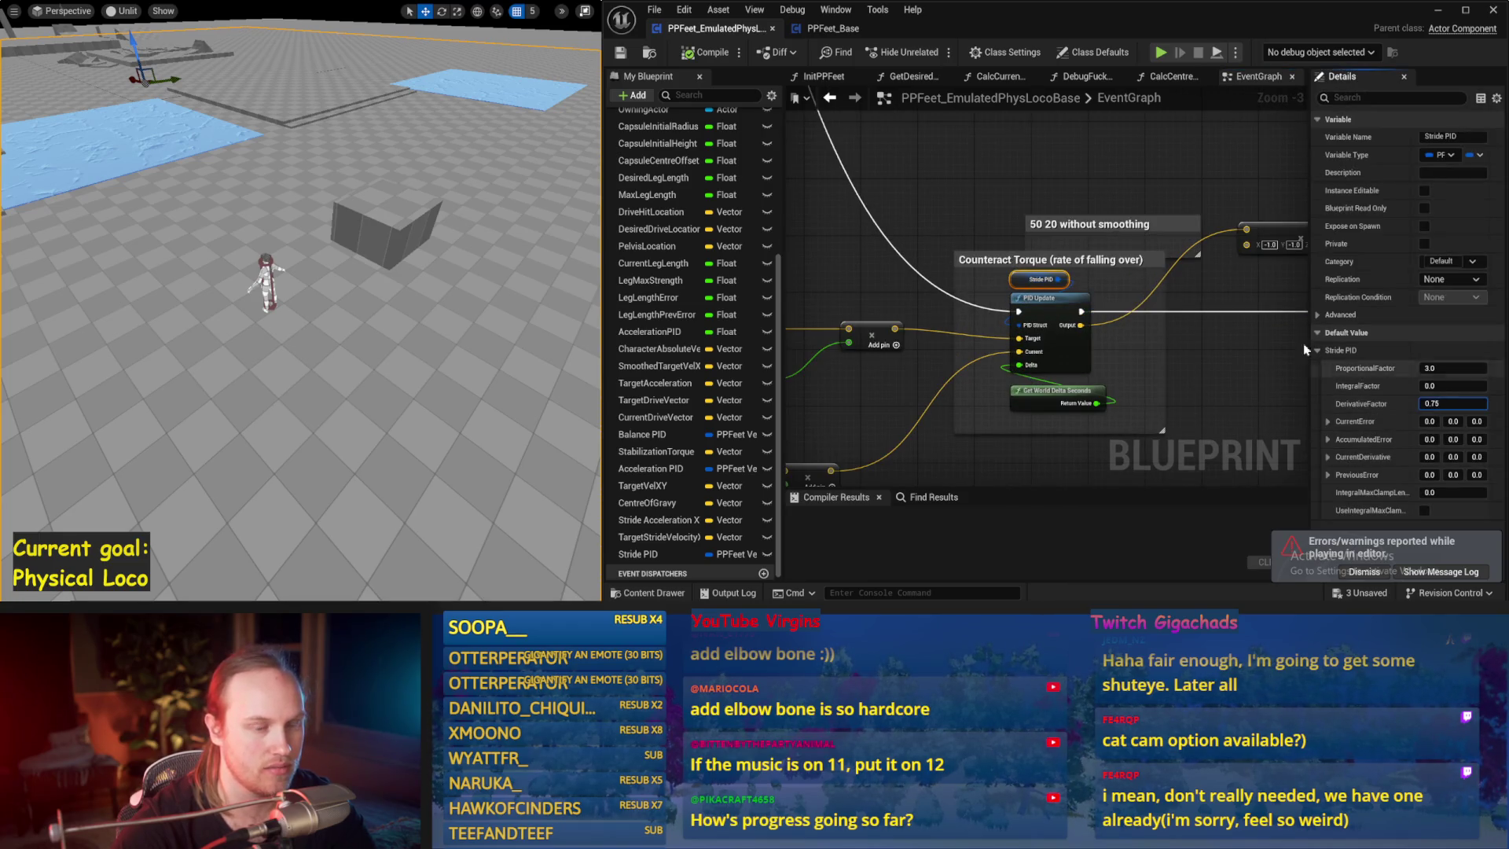
scroll(1076, 182, down, 1)
drag(1064, 264, 892, 273)
scroll(1108, 275, up, 1)
drag(1281, 296, 955, 267)
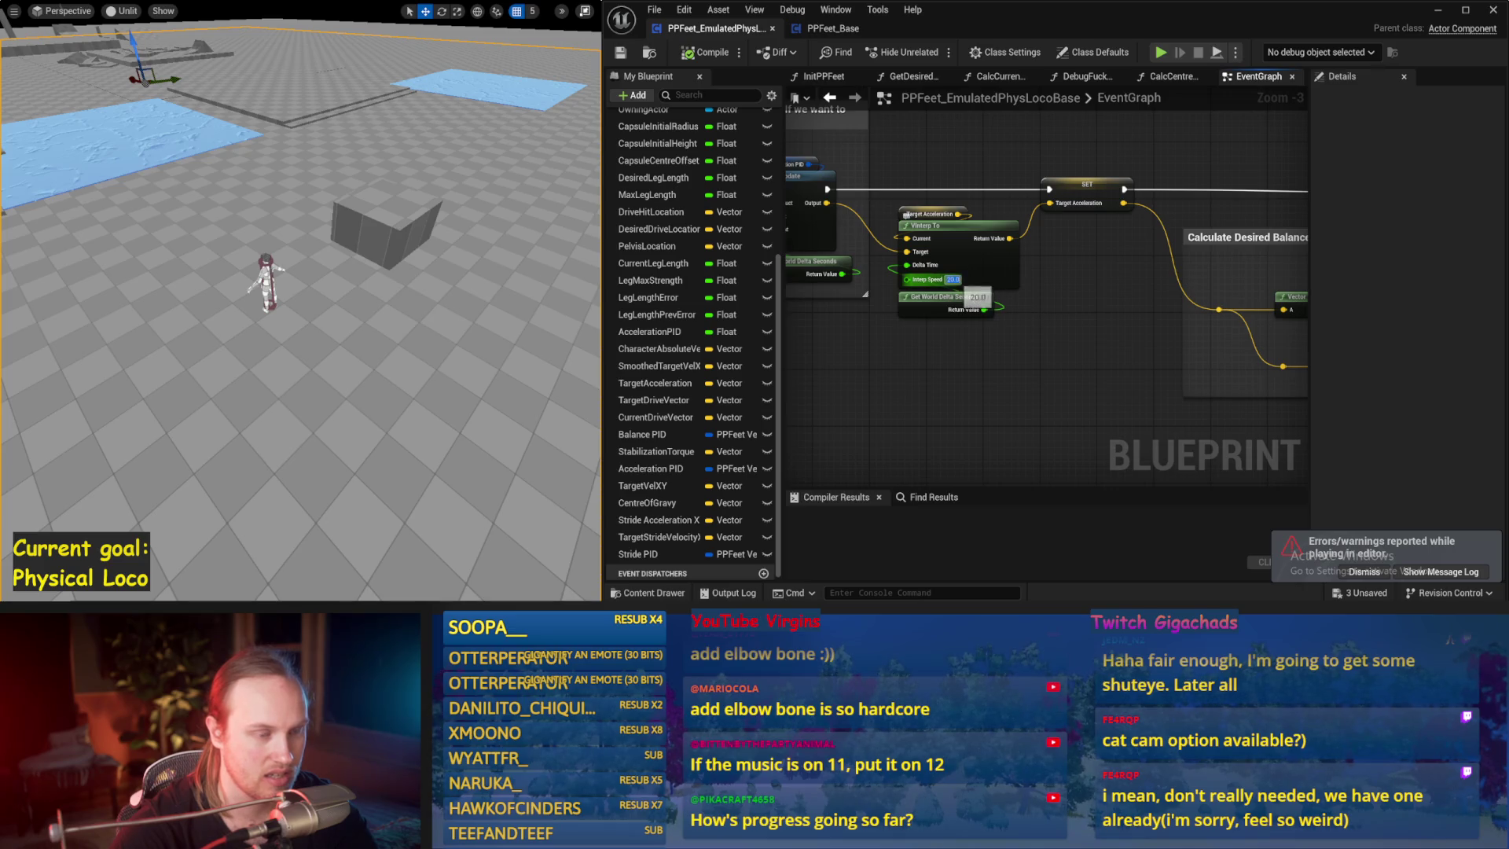
- Set the VInterp To Interp Speed to 1.0 and play-test the character twice
drag(433, 346, 432, 330)
key(alt+p)
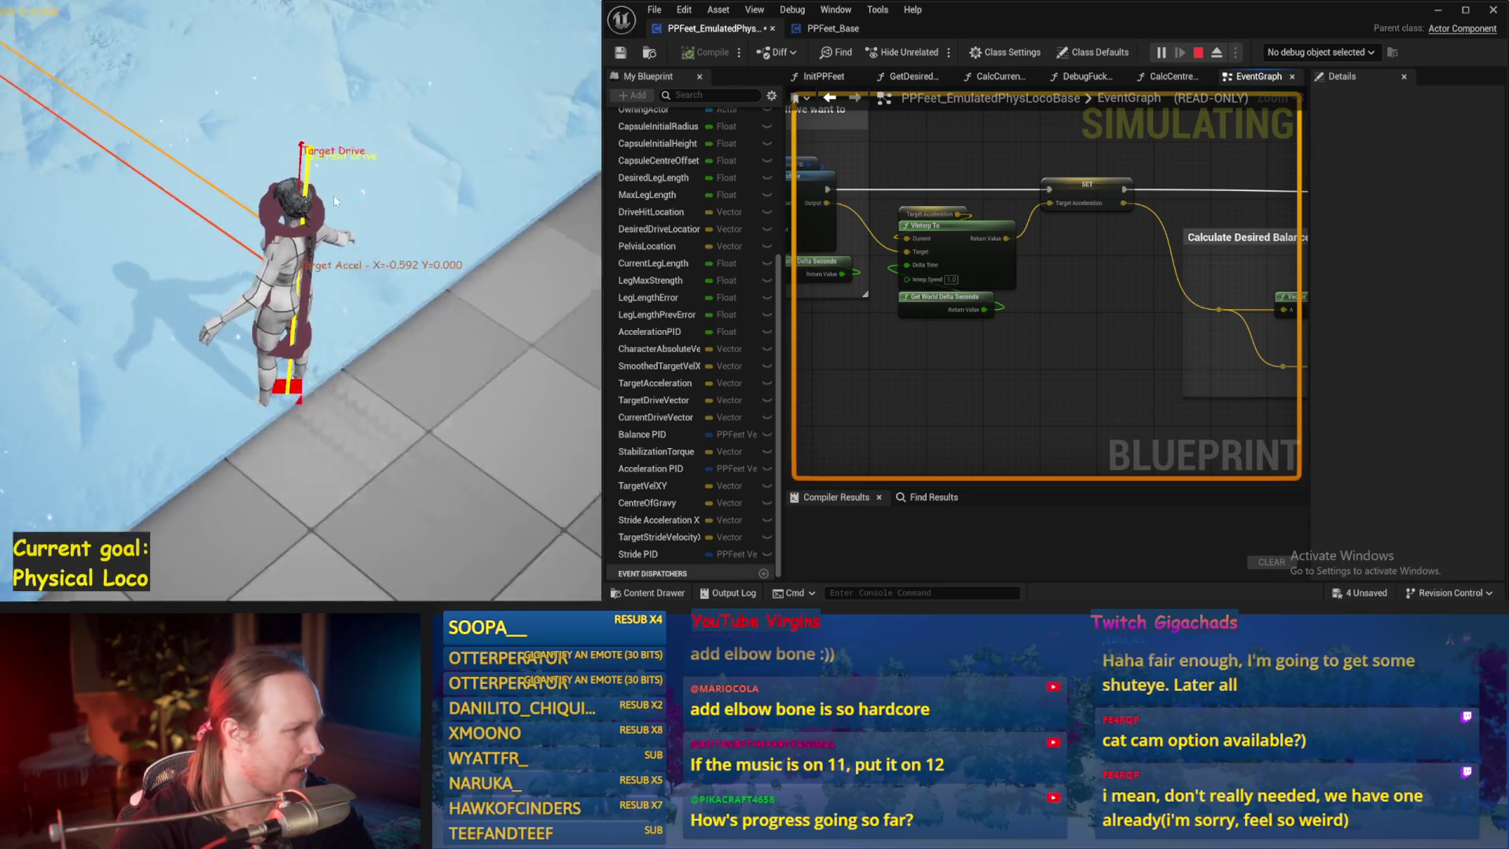
key(Escape)
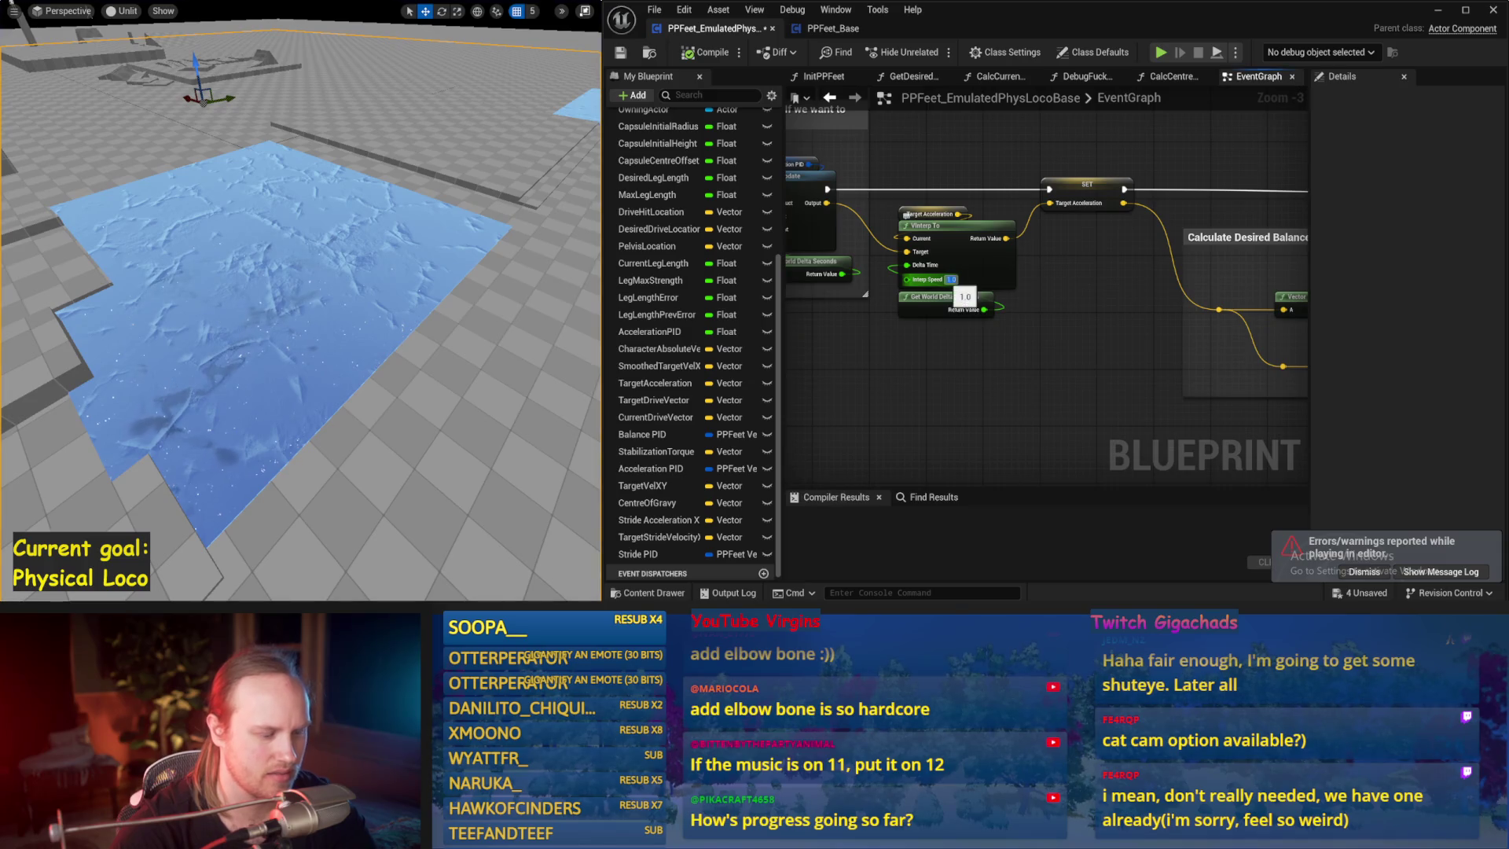
key(alt+p)
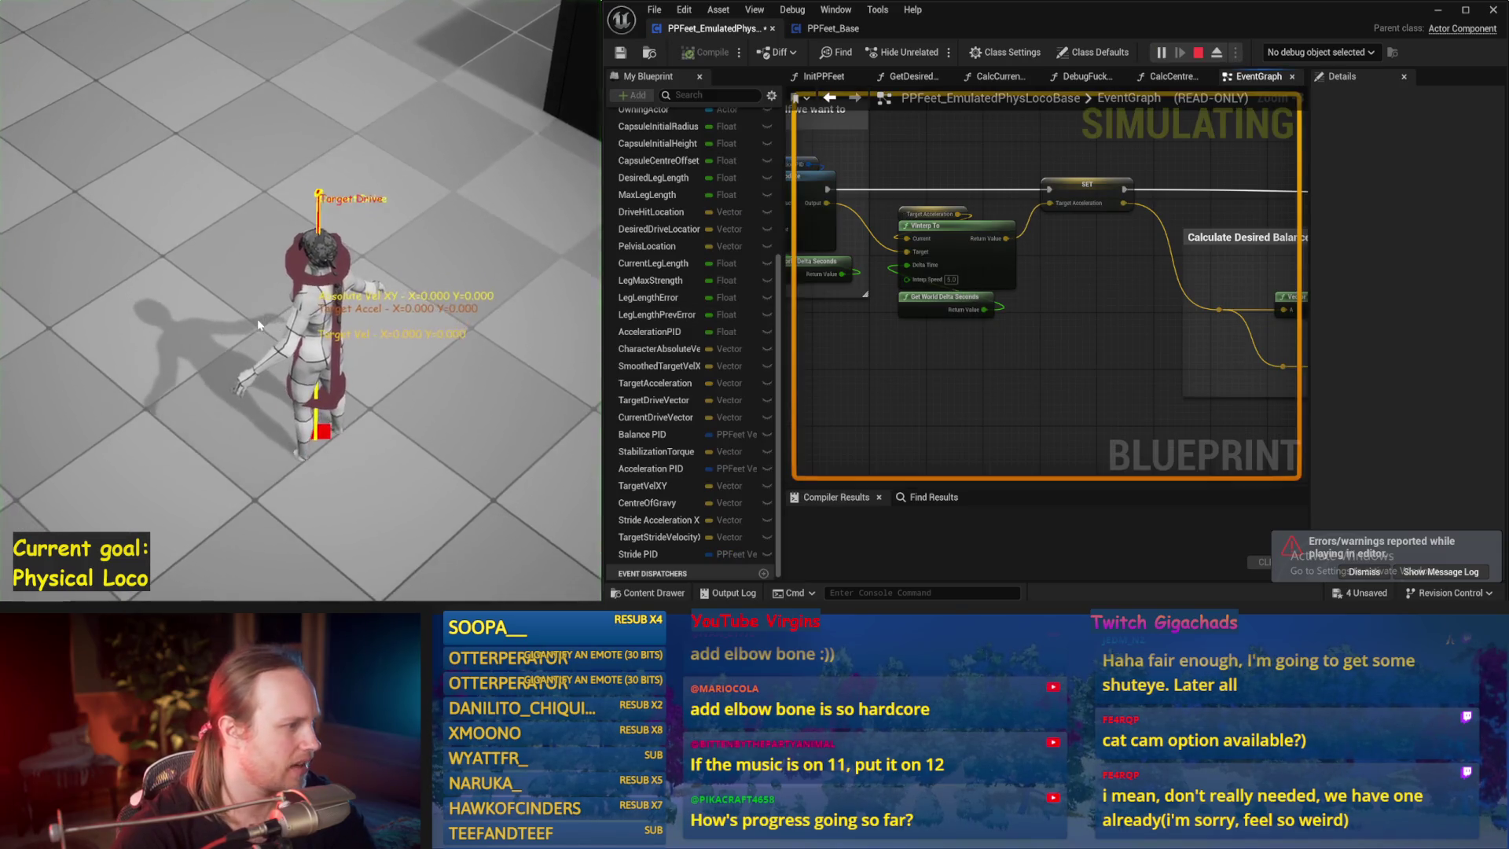
key(Escape)
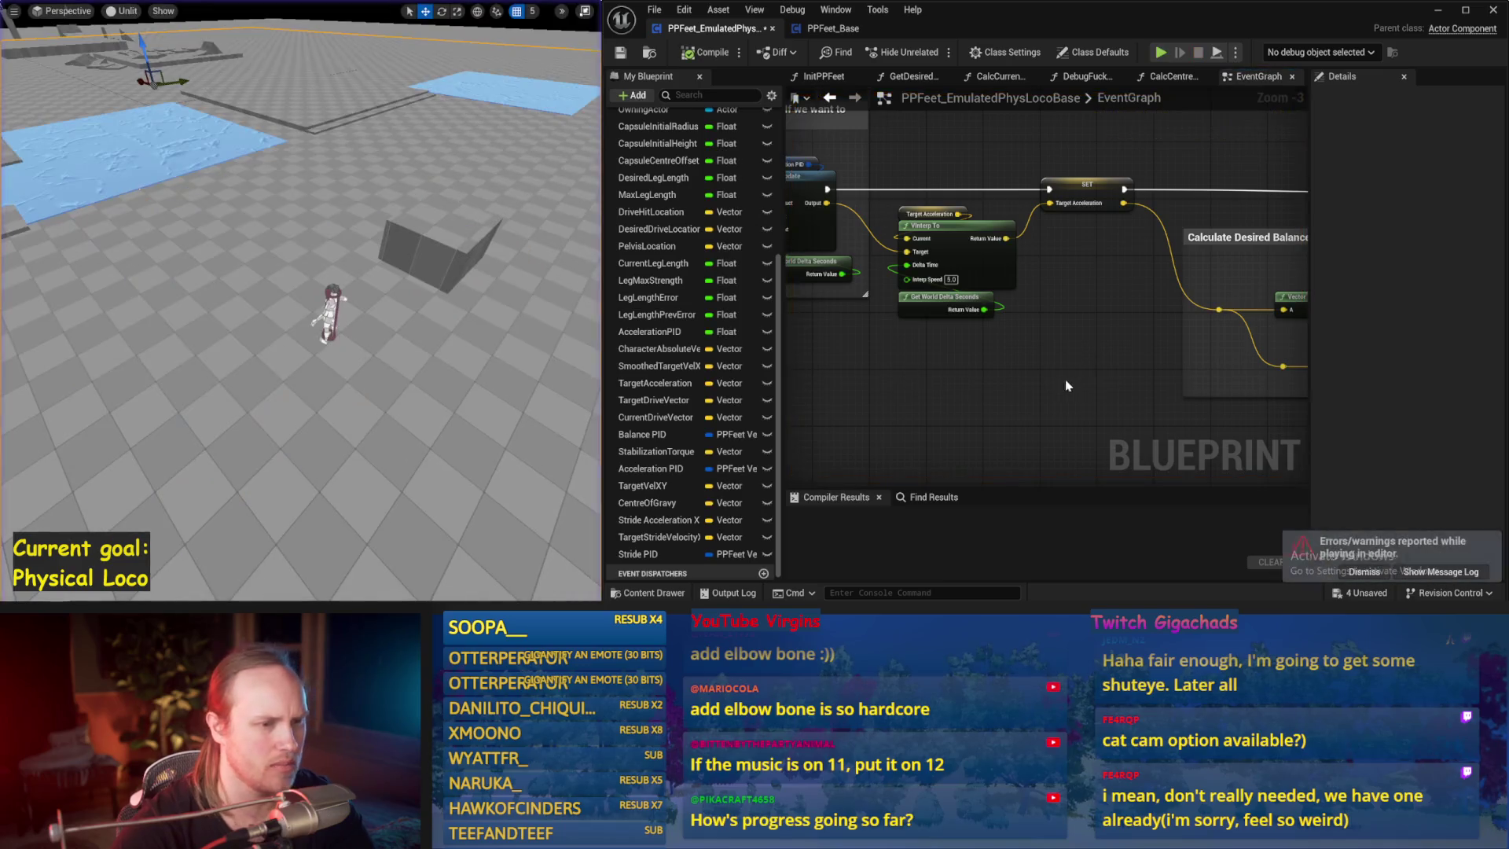
- Save, raise the Interp Speed to 10.0, and play-test the character again
key(ctrl+s)
scroll(1023, 353, up, 1)
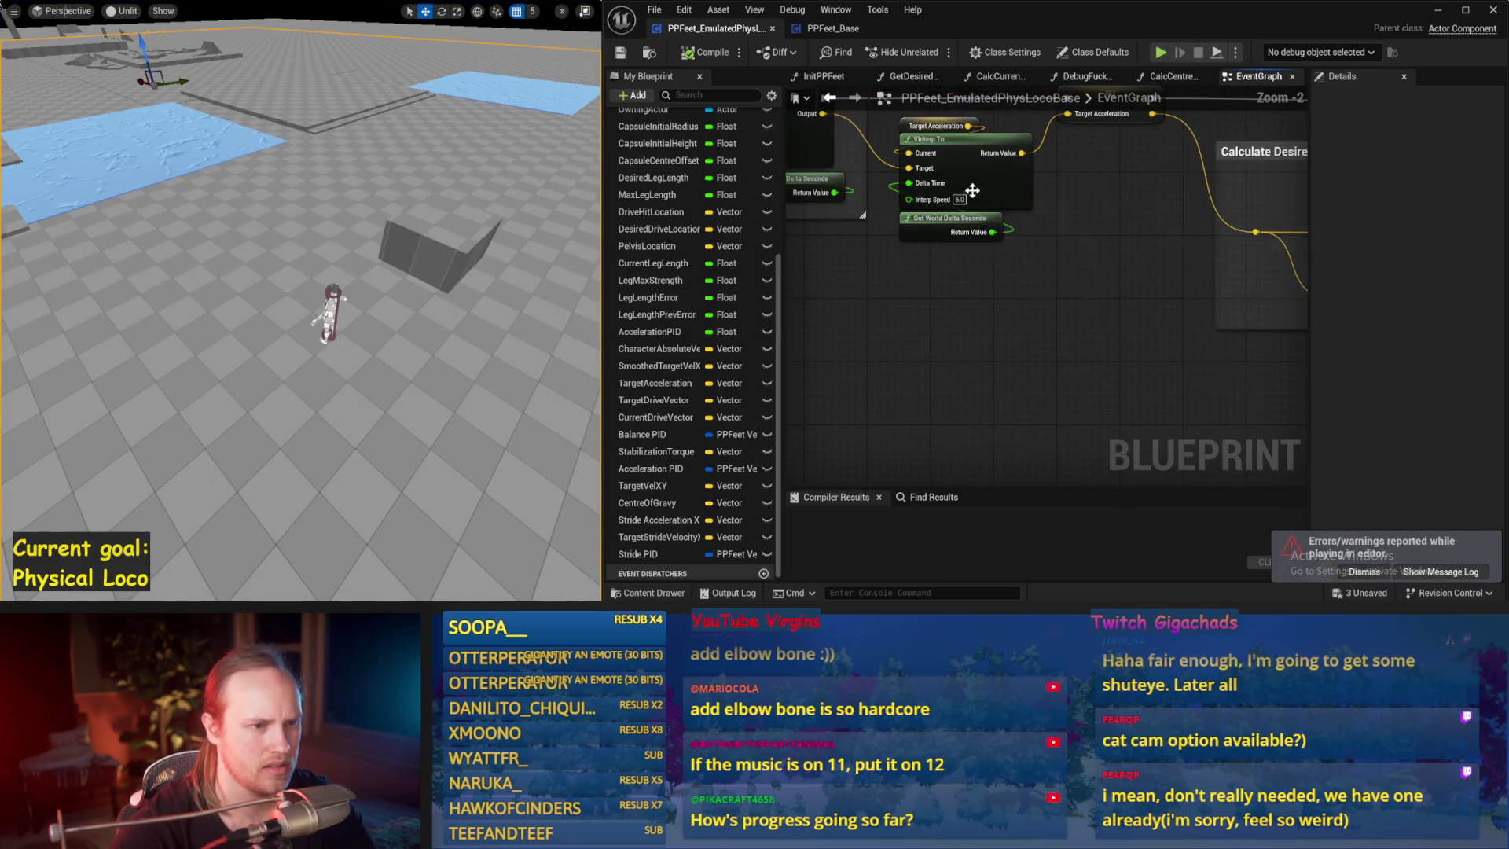
drag(142, 292, 141, 293)
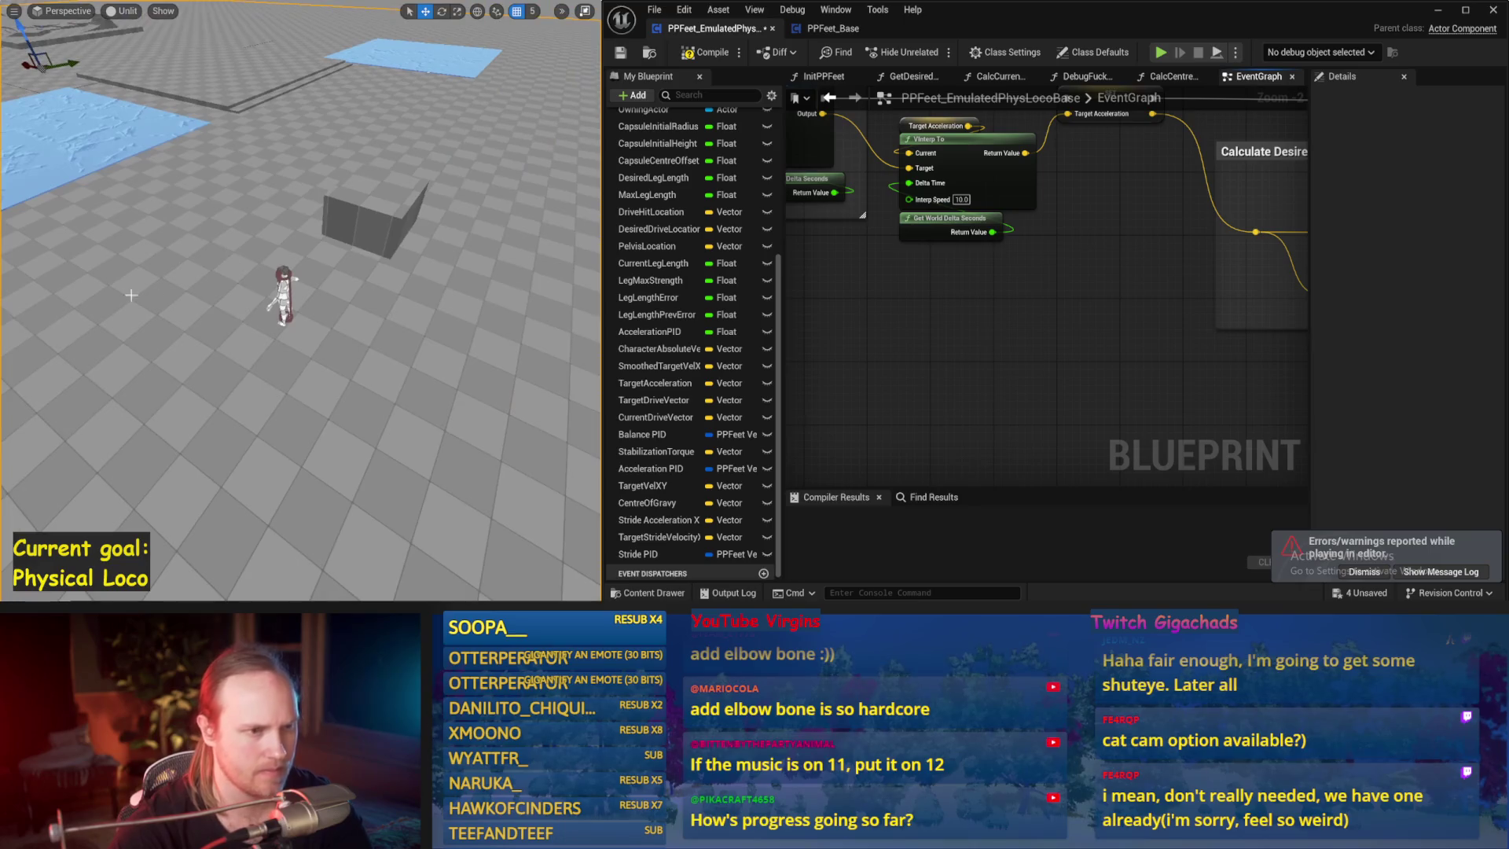
key(alt+p)
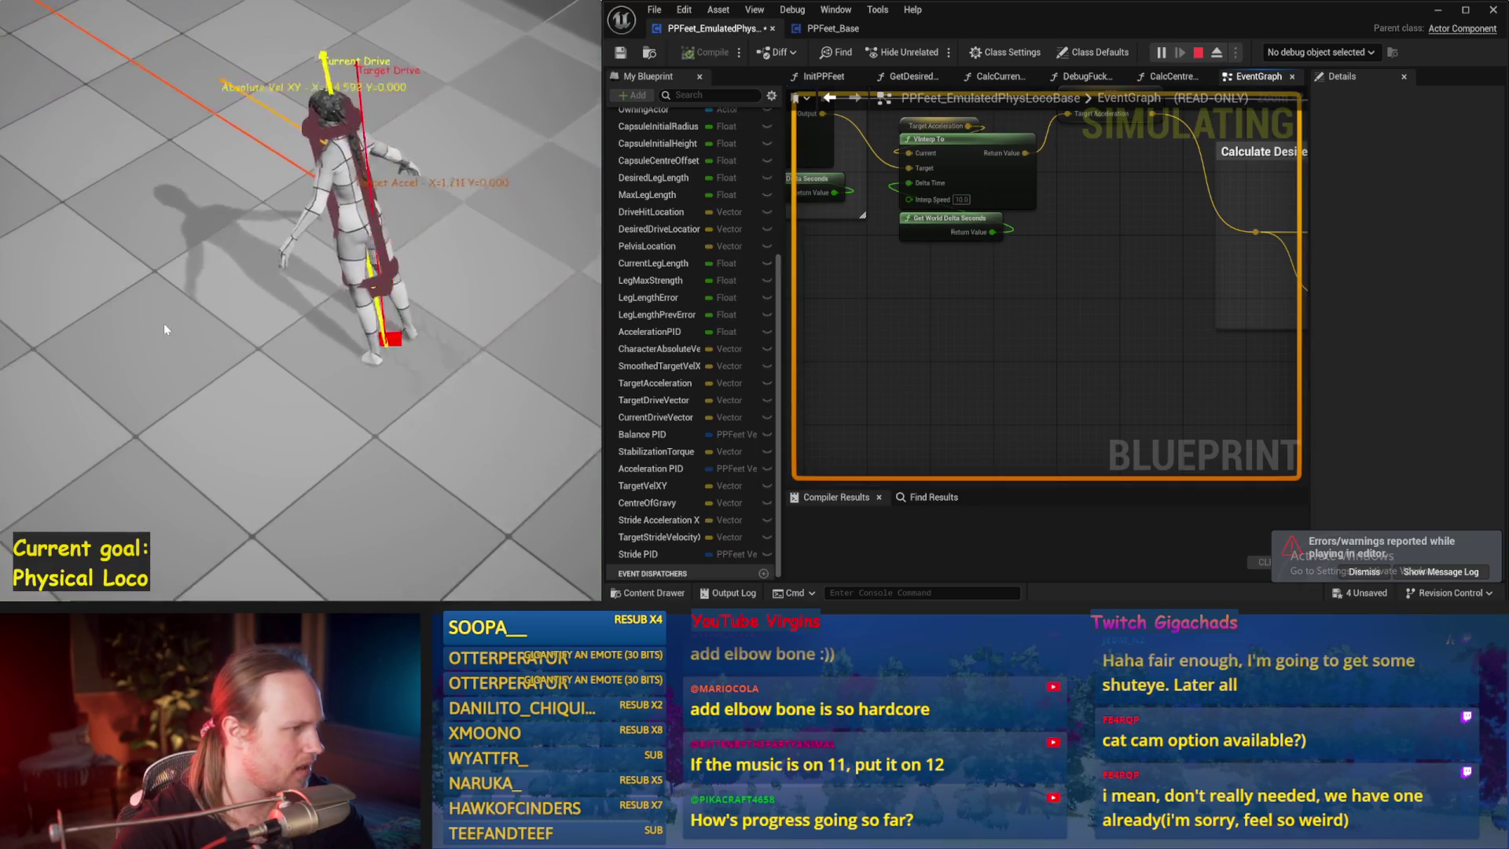
key(Escape)
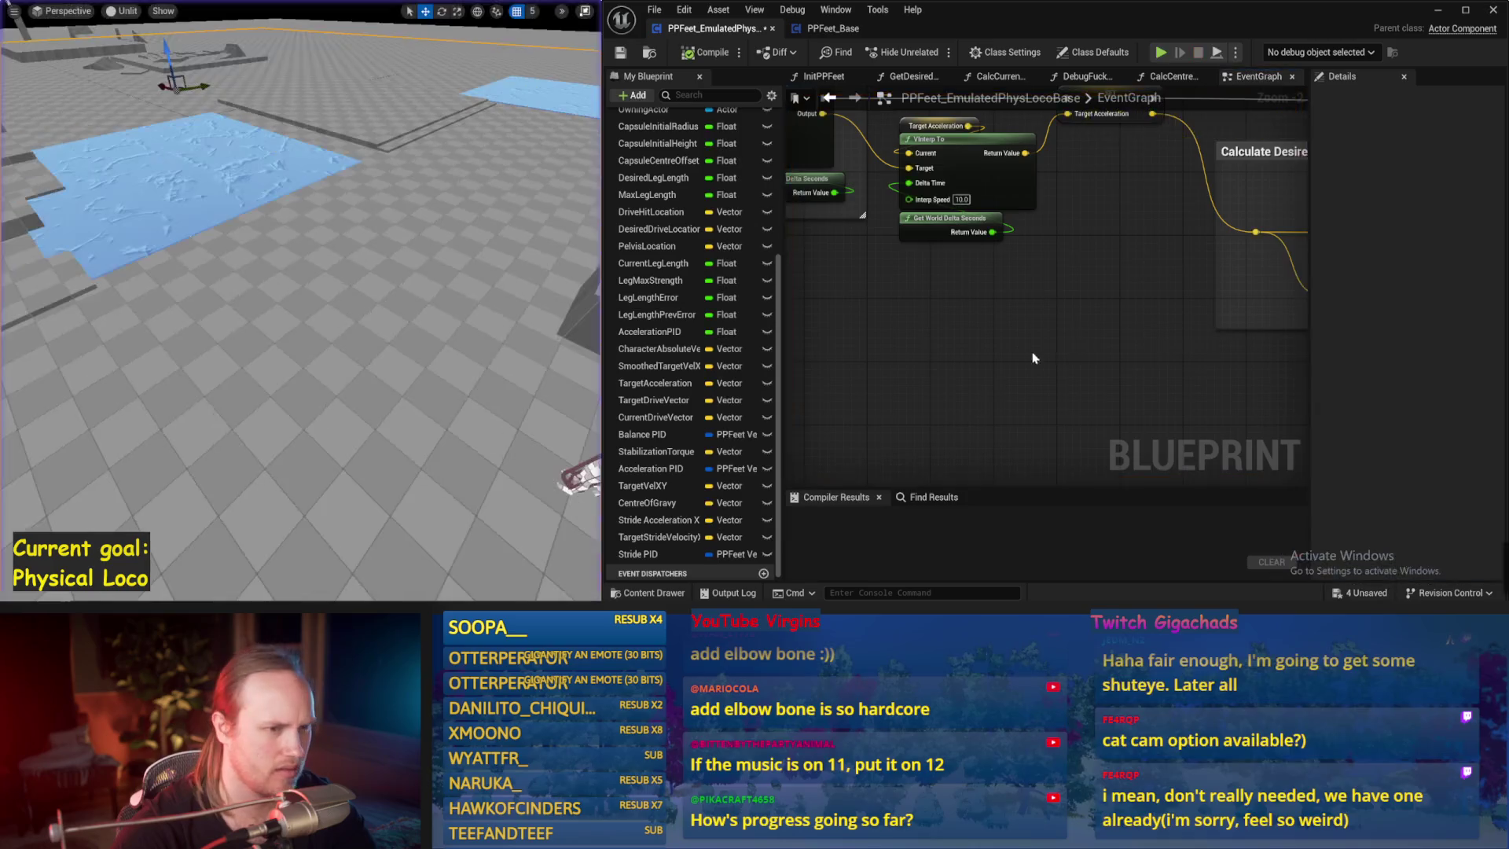
scroll(1104, 324, up, 3)
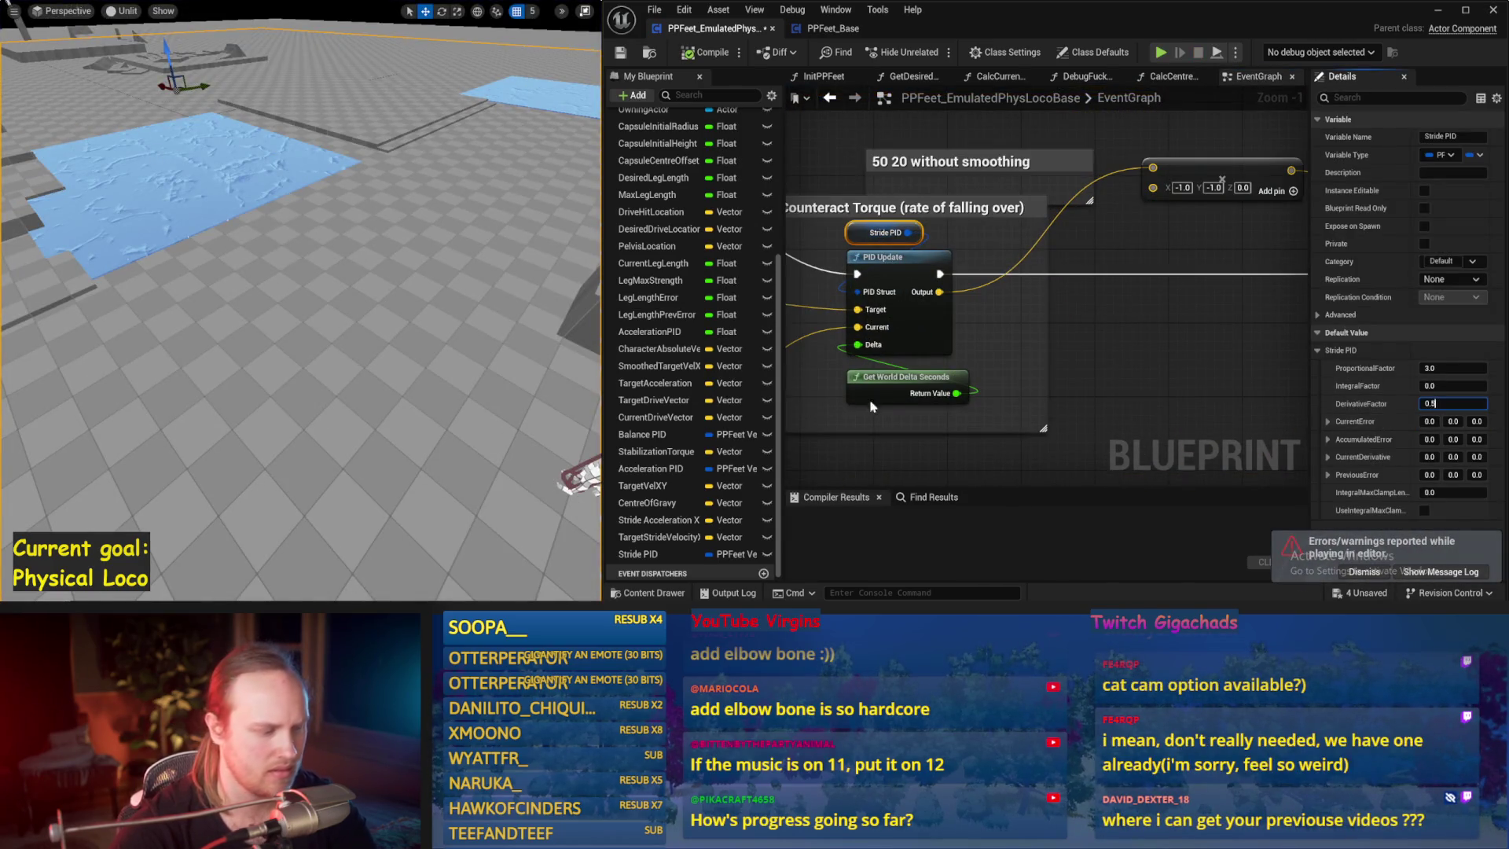
- Set Stride PID DerivativeFactor 0.5 and ProportionalFactor 2.0, play-testing after each change
drag(441, 361, 176, 22)
key(alt+p)
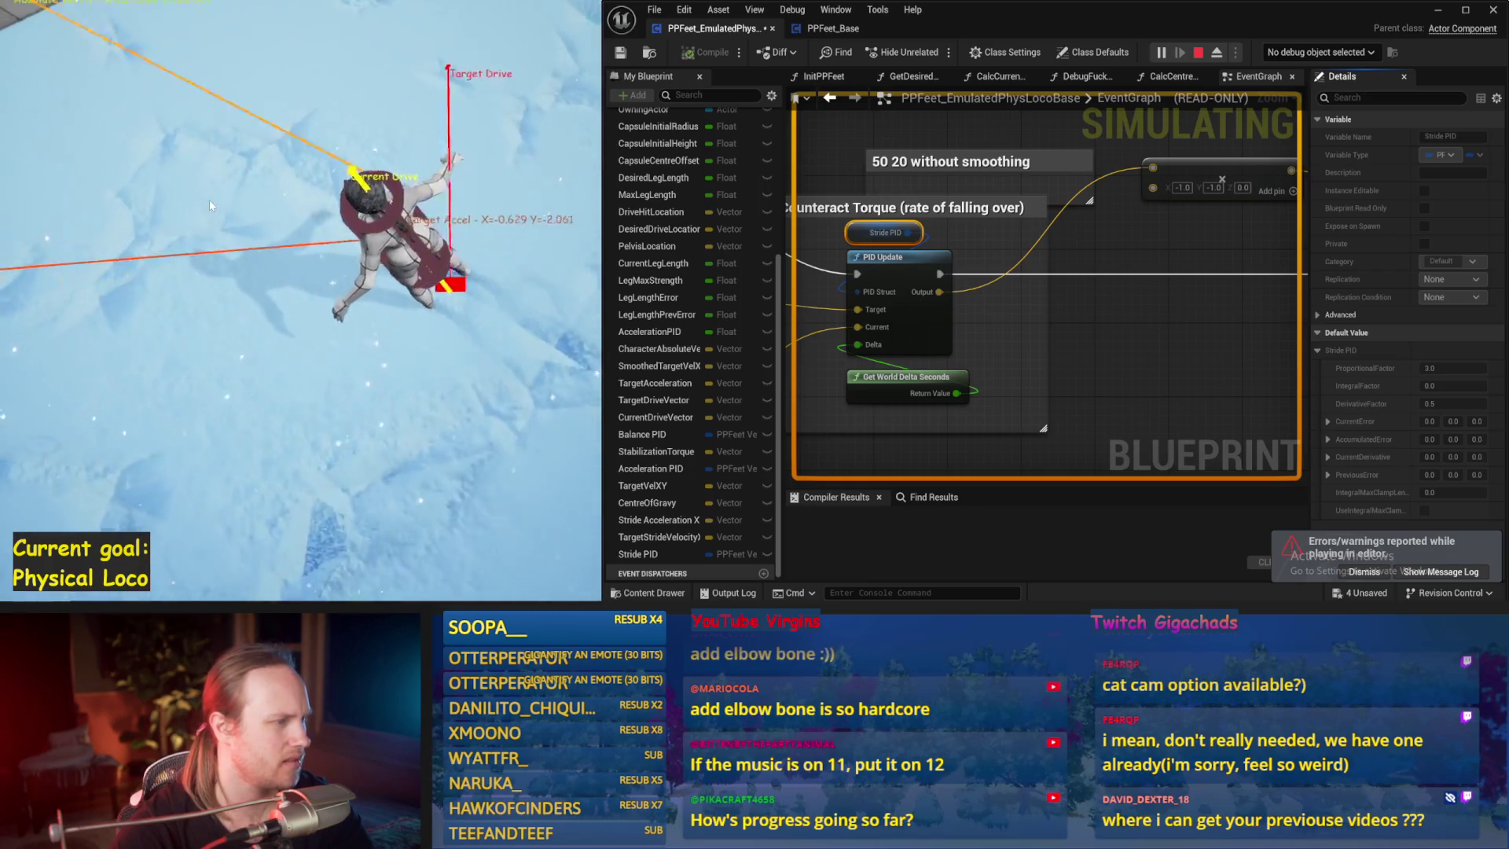
key(Escape)
drag(478, 326, 434, 319)
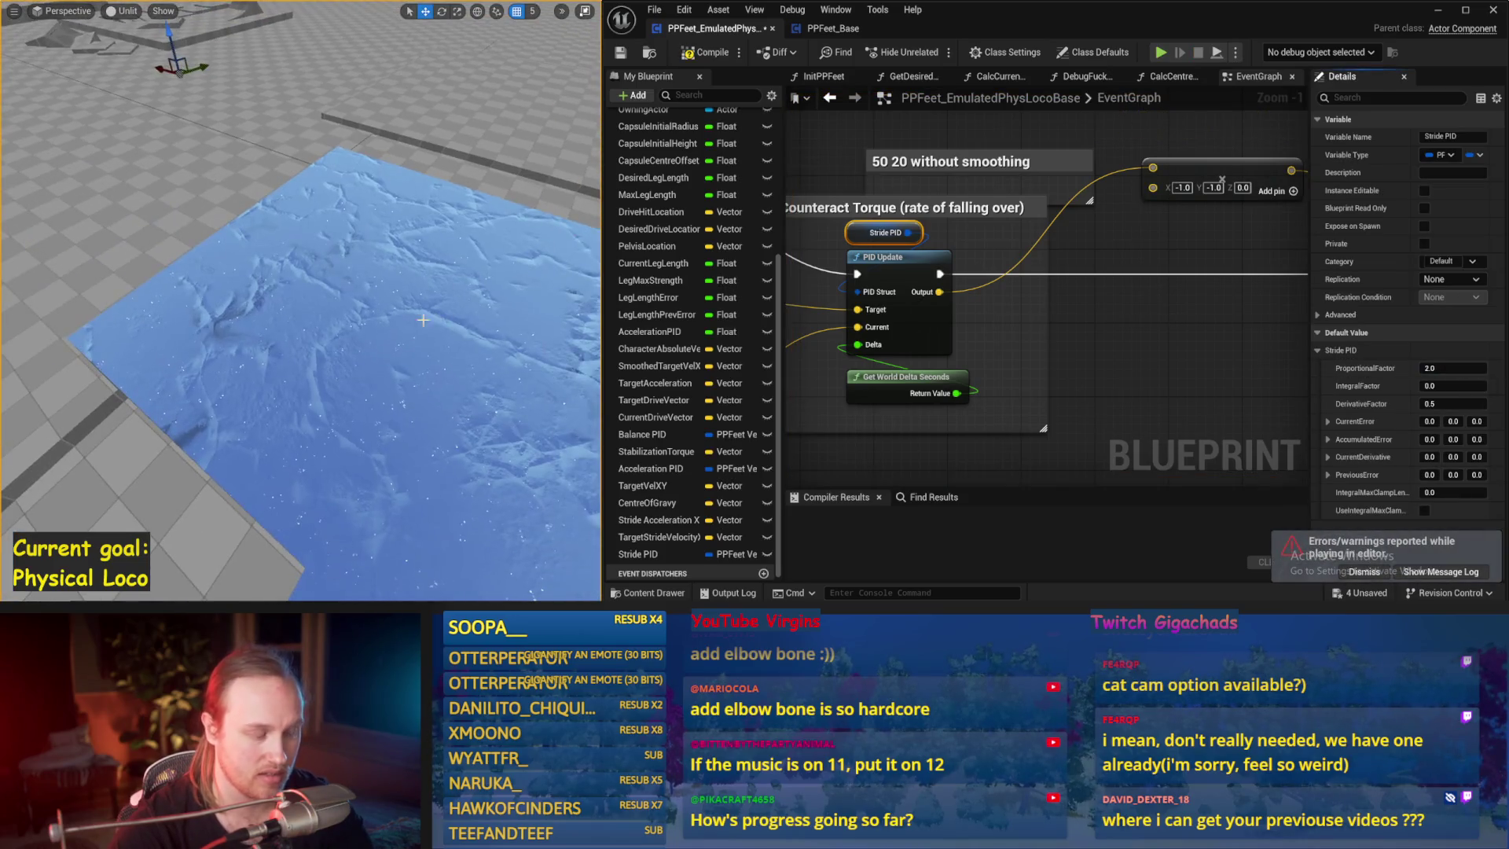
key(alt+s)
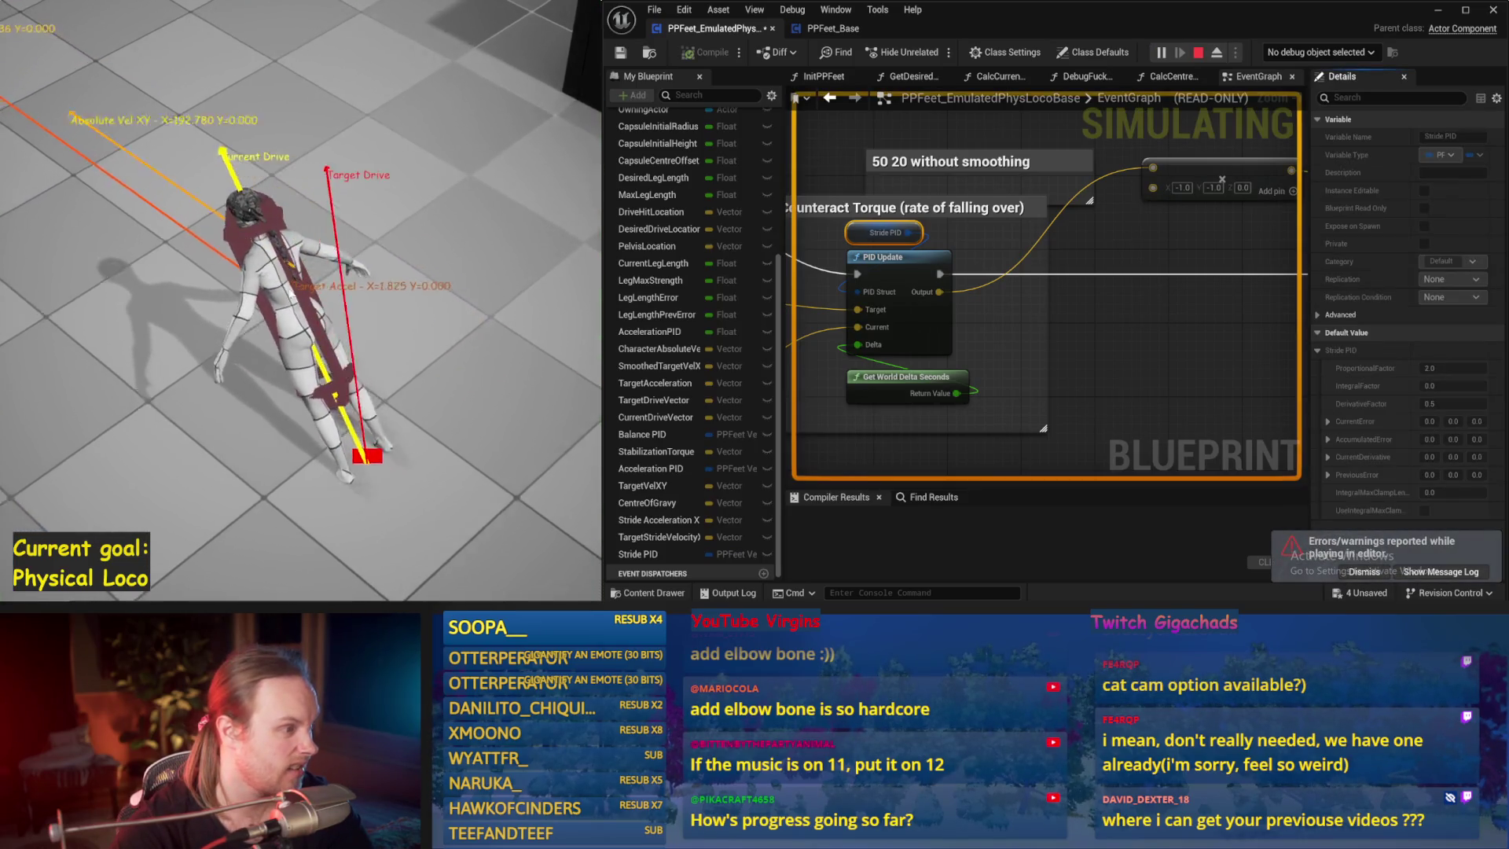
key(Escape)
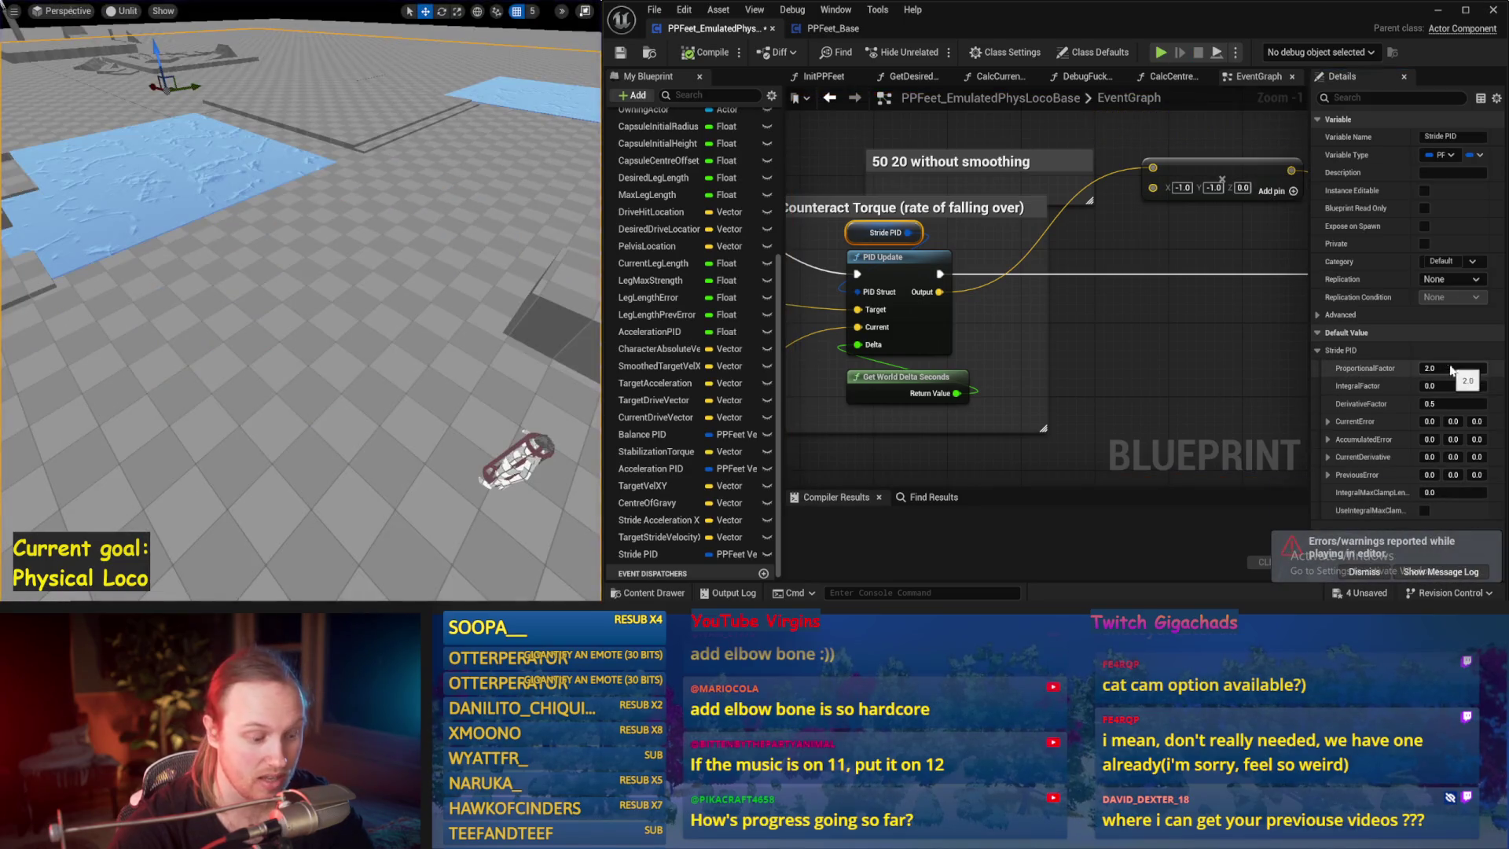
text(6)
- Raise ProportionalFactor to 6.0, then try DerivativeFactor 0.2, testing each change
drag(383, 326, 377, 332)
key(alt+s)
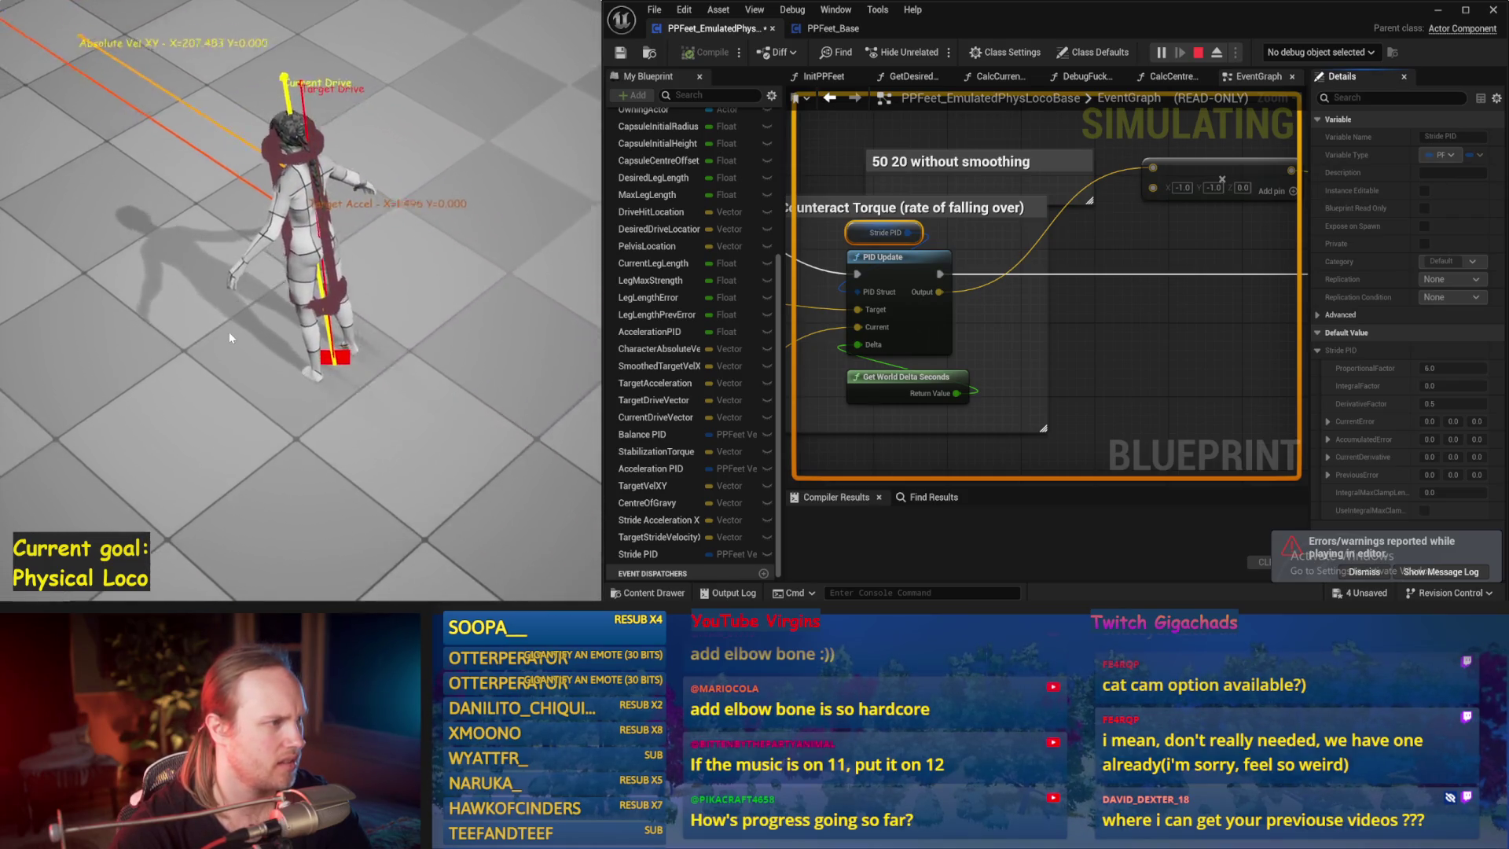
key(Escape)
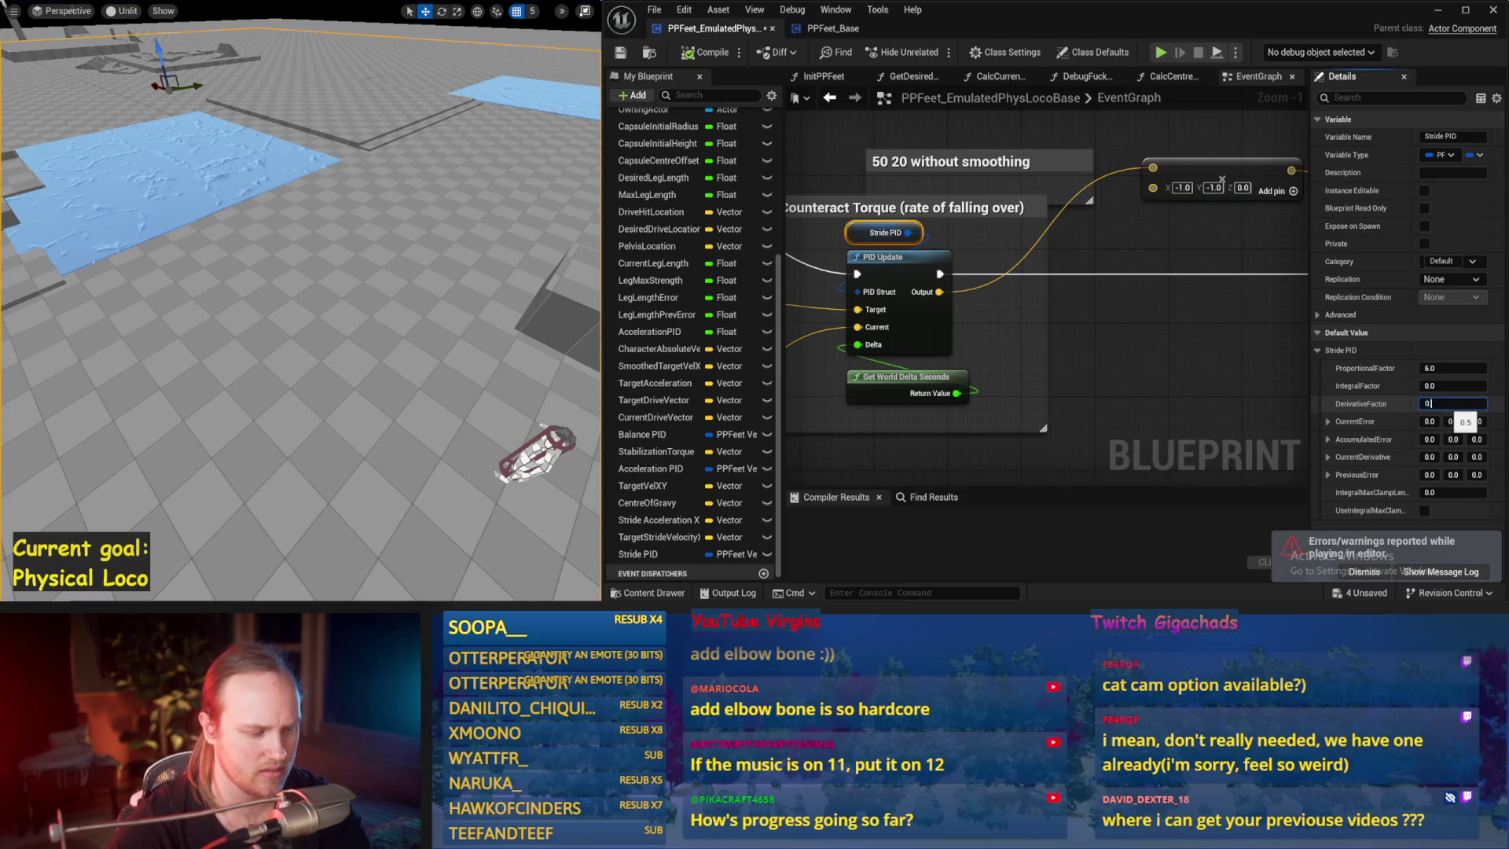
drag(483, 316, 452, 318)
key(alt+s)
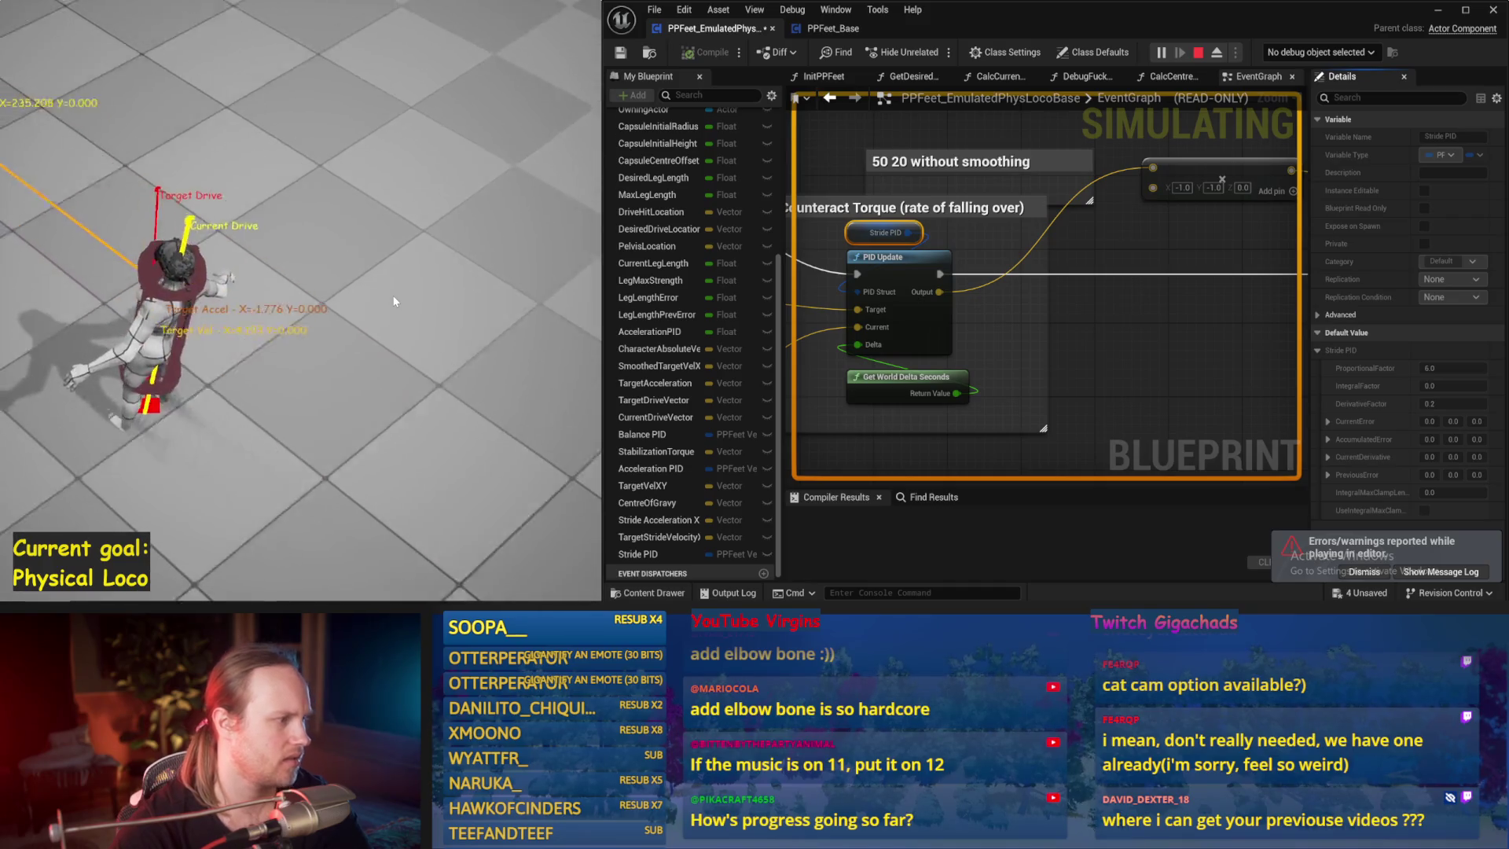
key(Escape)
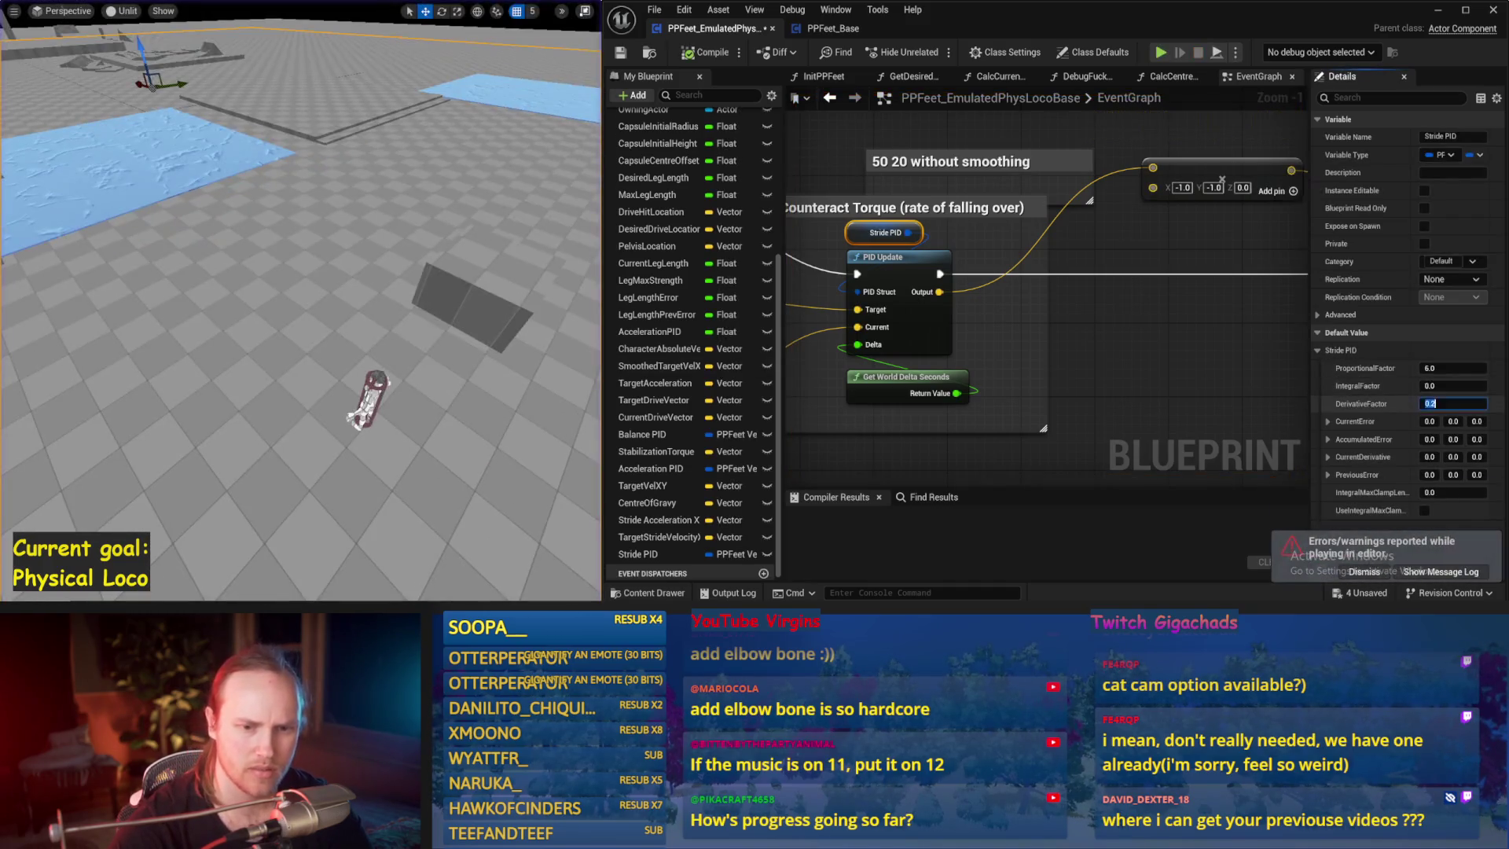
- Test DerivativeFactor 1.0, then settle it at 0.5 and play-test again
key(alt+s)
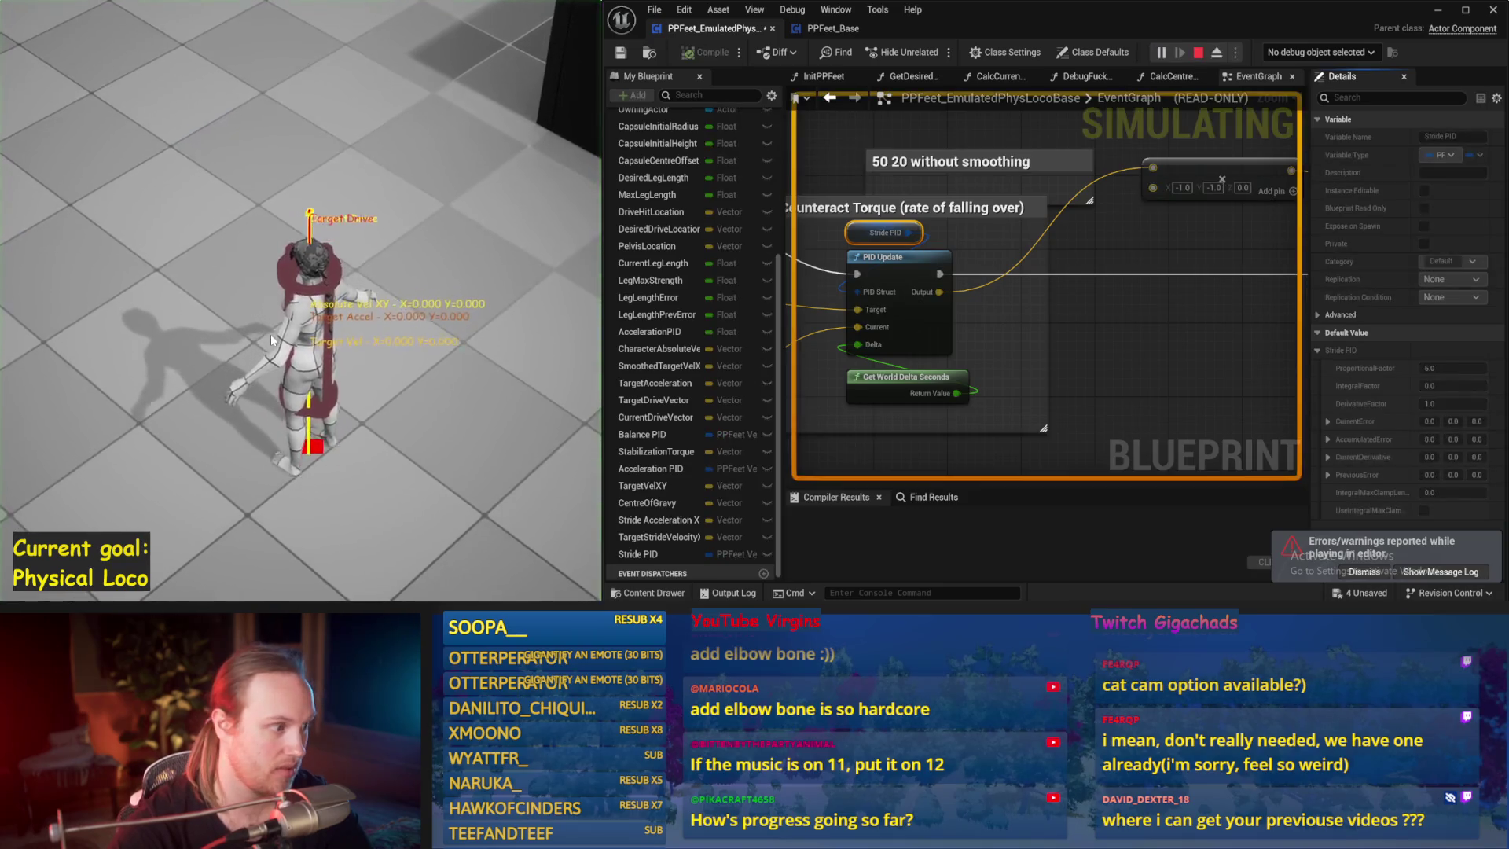
key(Escape)
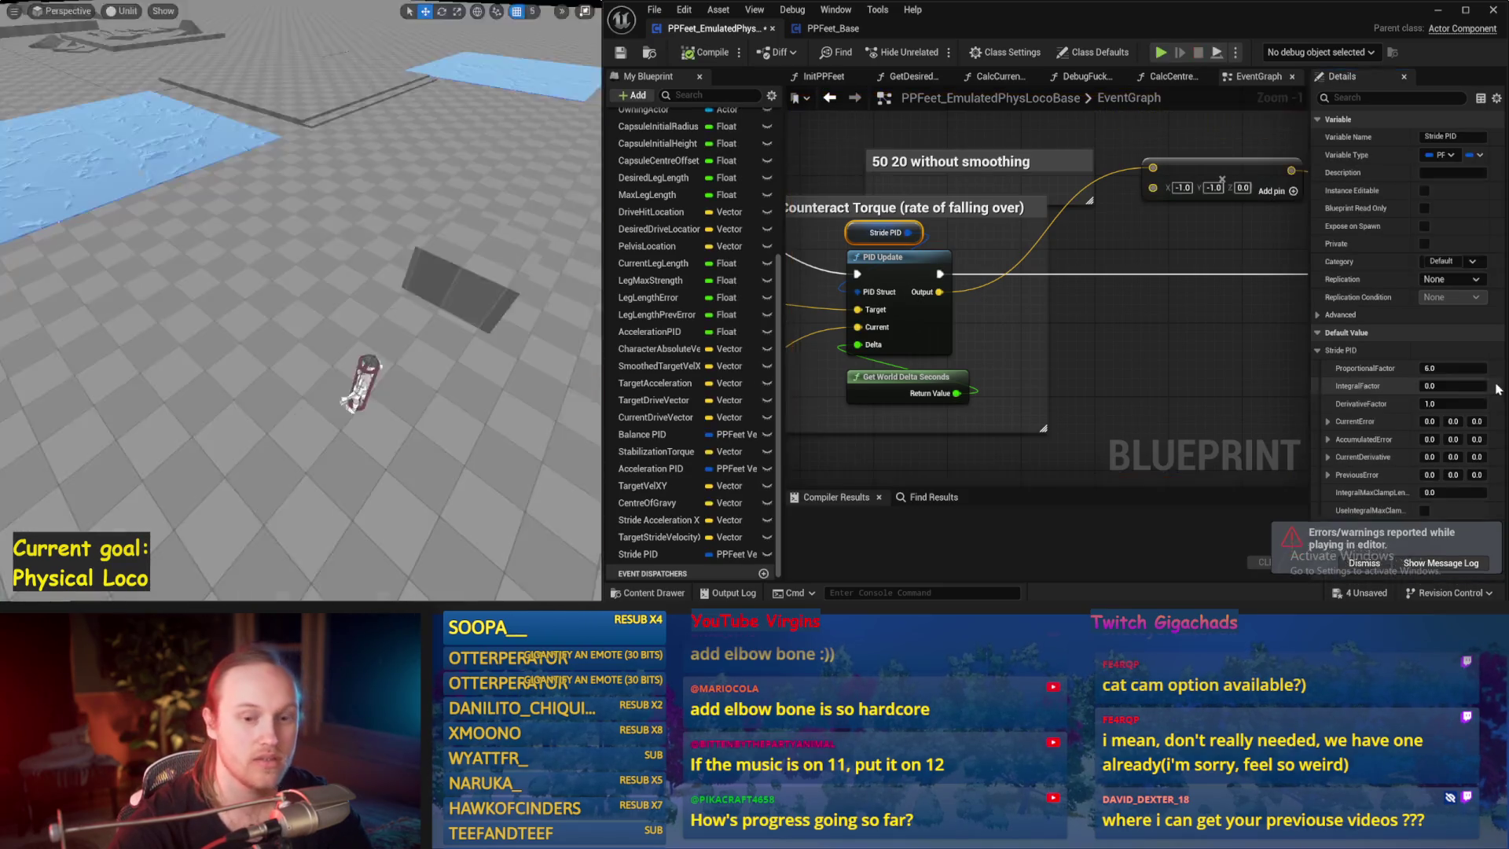
drag(563, 326, 180, 4)
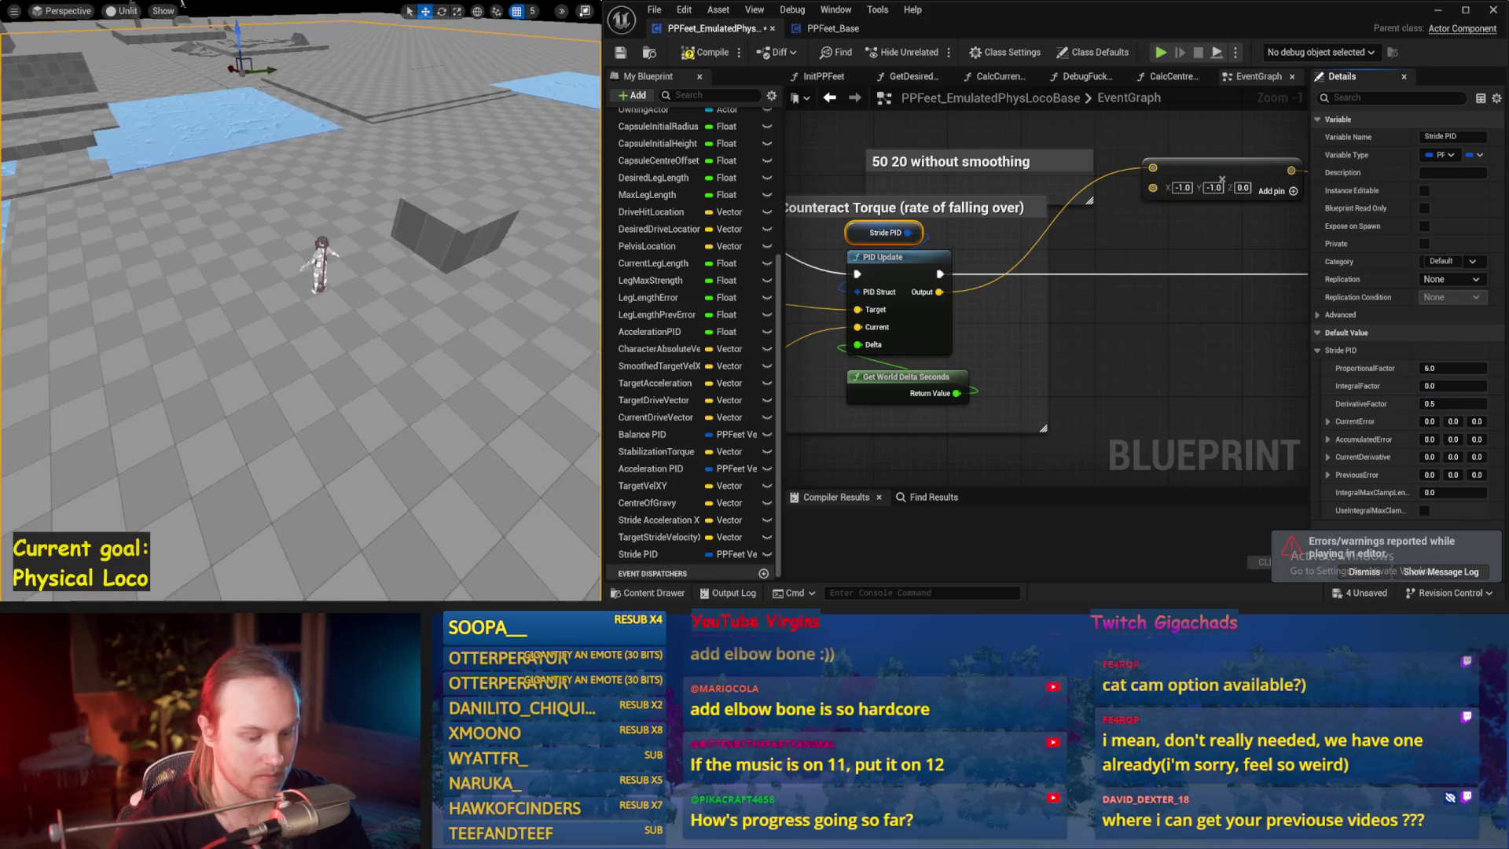
key(alt+s)
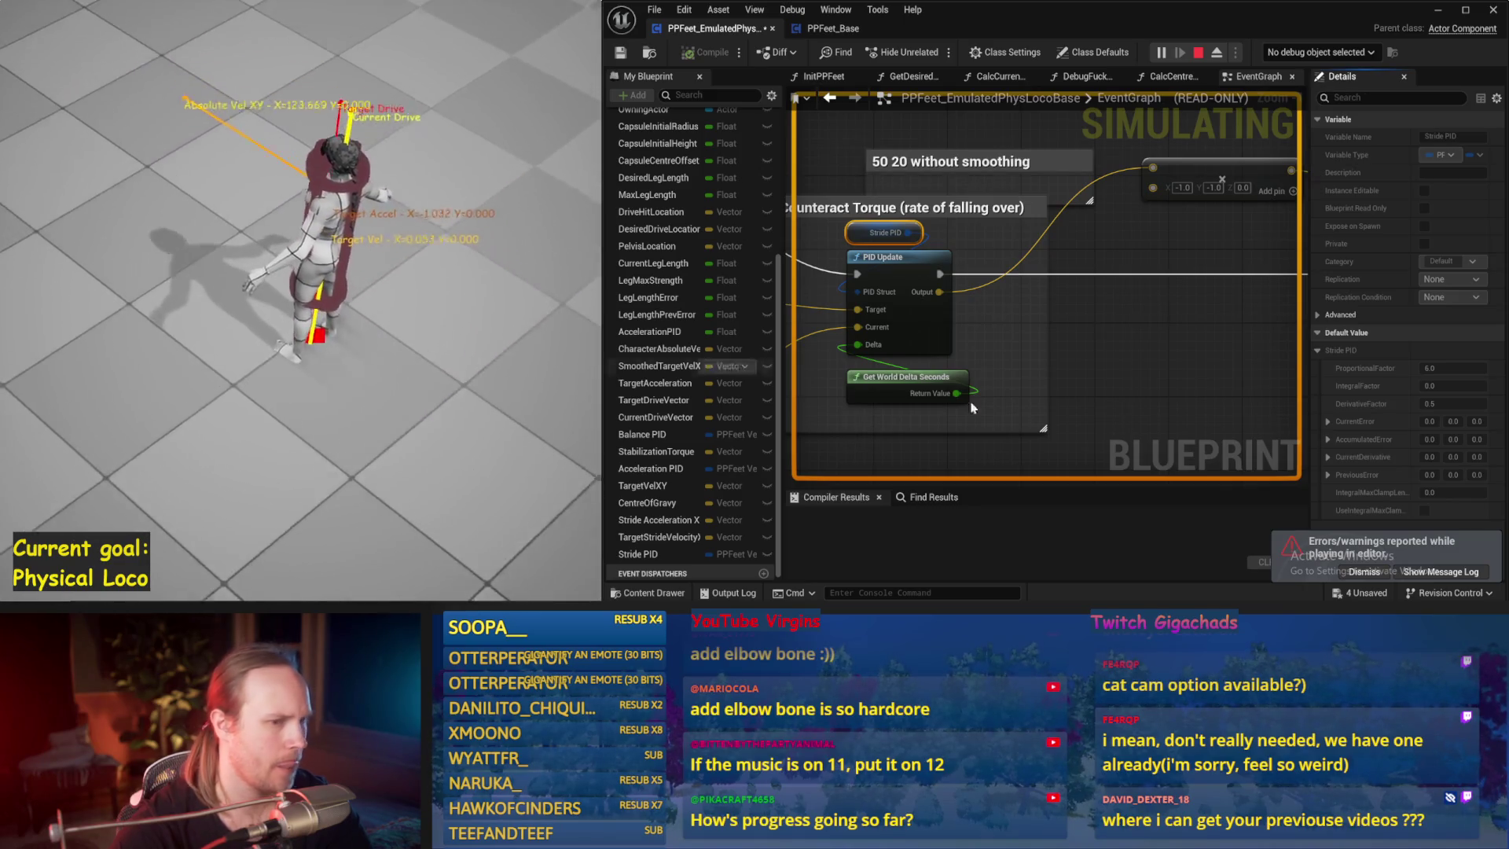
key(Escape)
- Set Stride PID ProportionalFactor to 8.0 and DerivativeFactor to 0.3, simulating after each
drag(413, 350, 456, 350)
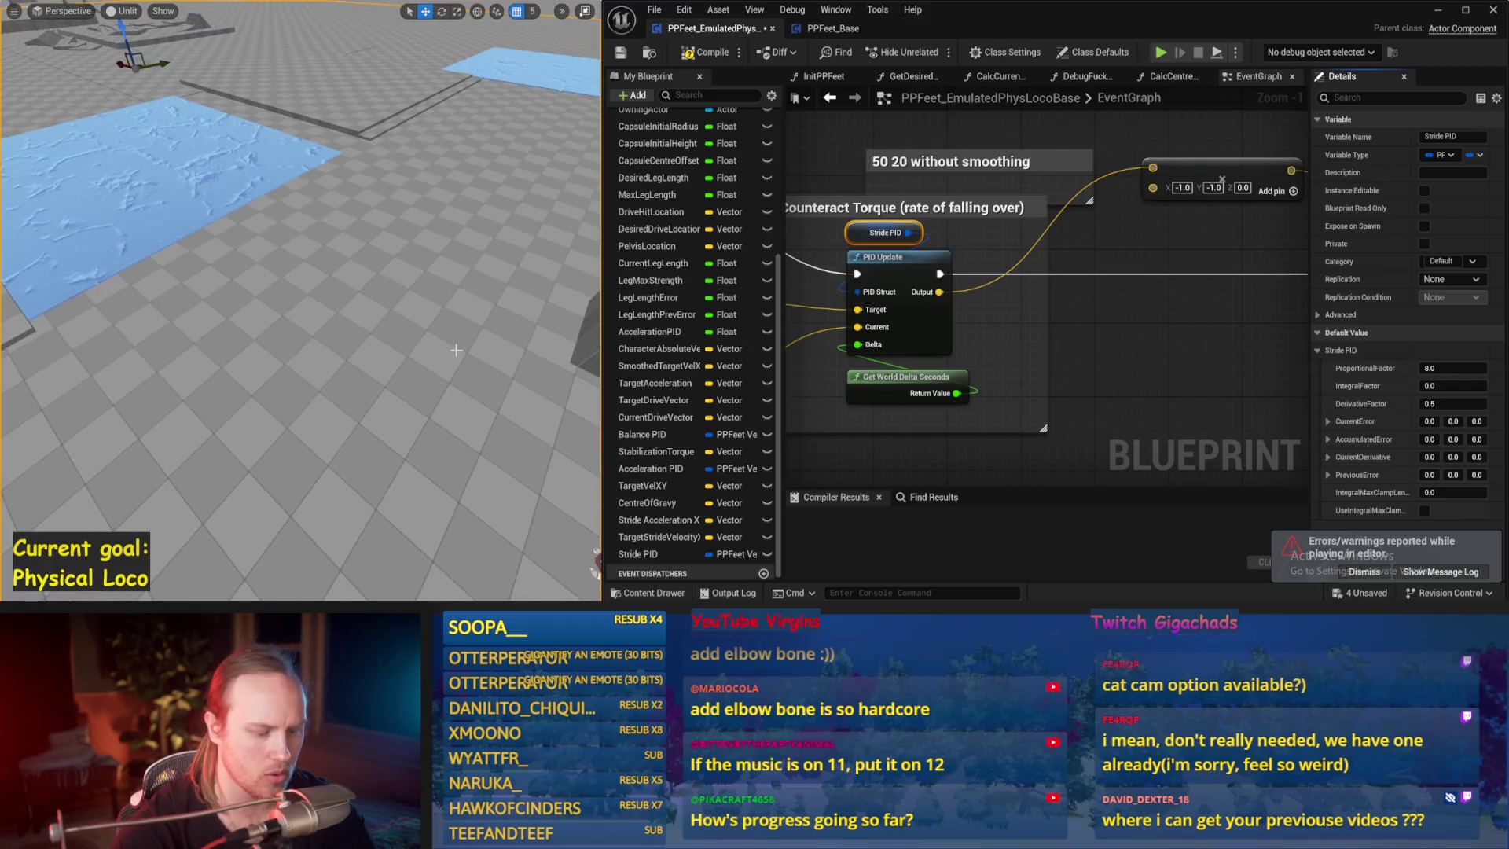
key(alt+s)
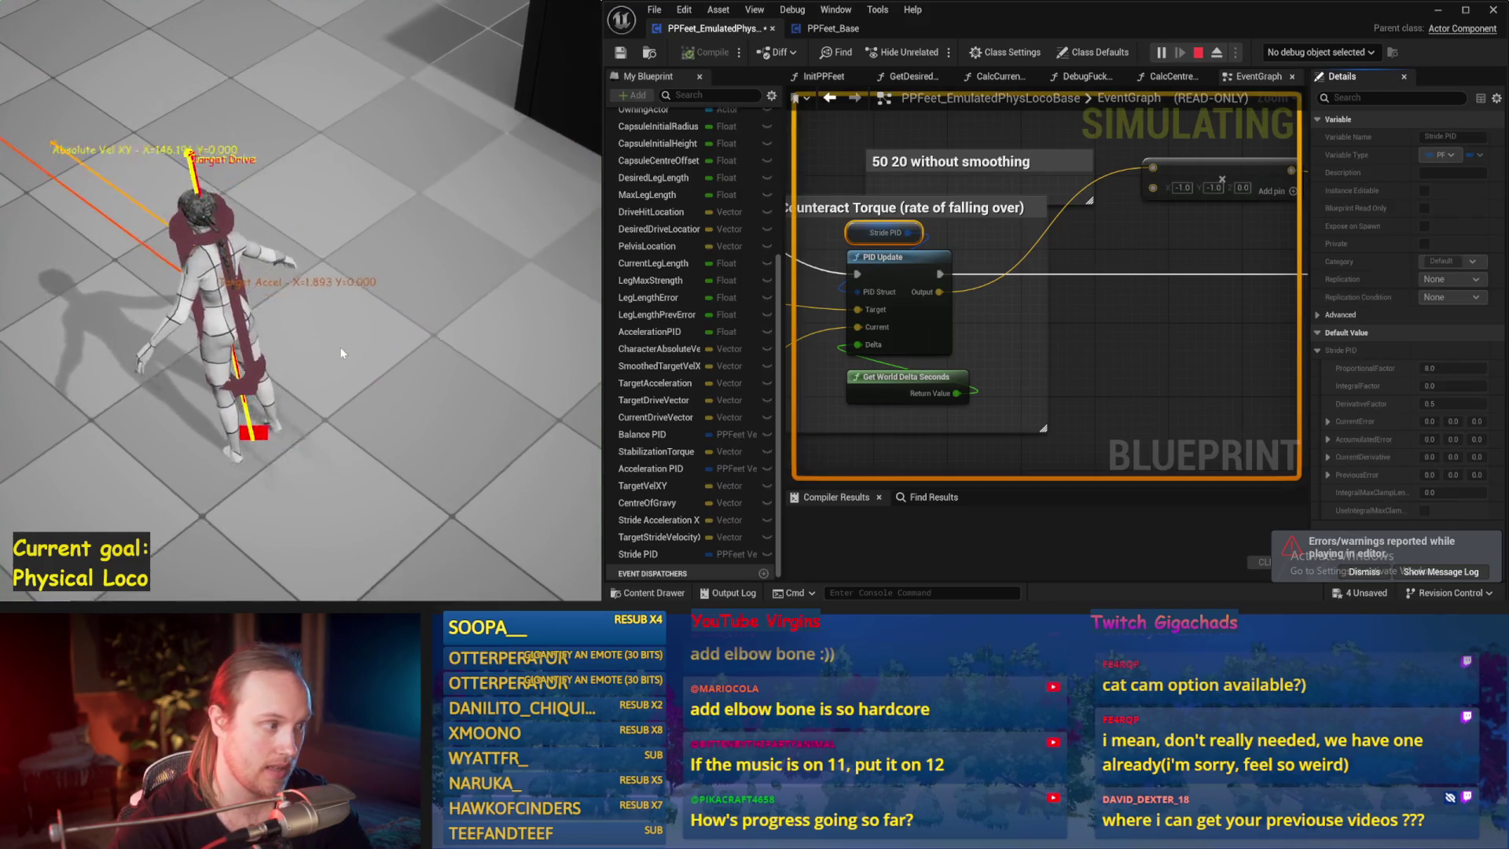
key(Escape)
click(1453, 403)
text(3)
key(Return)
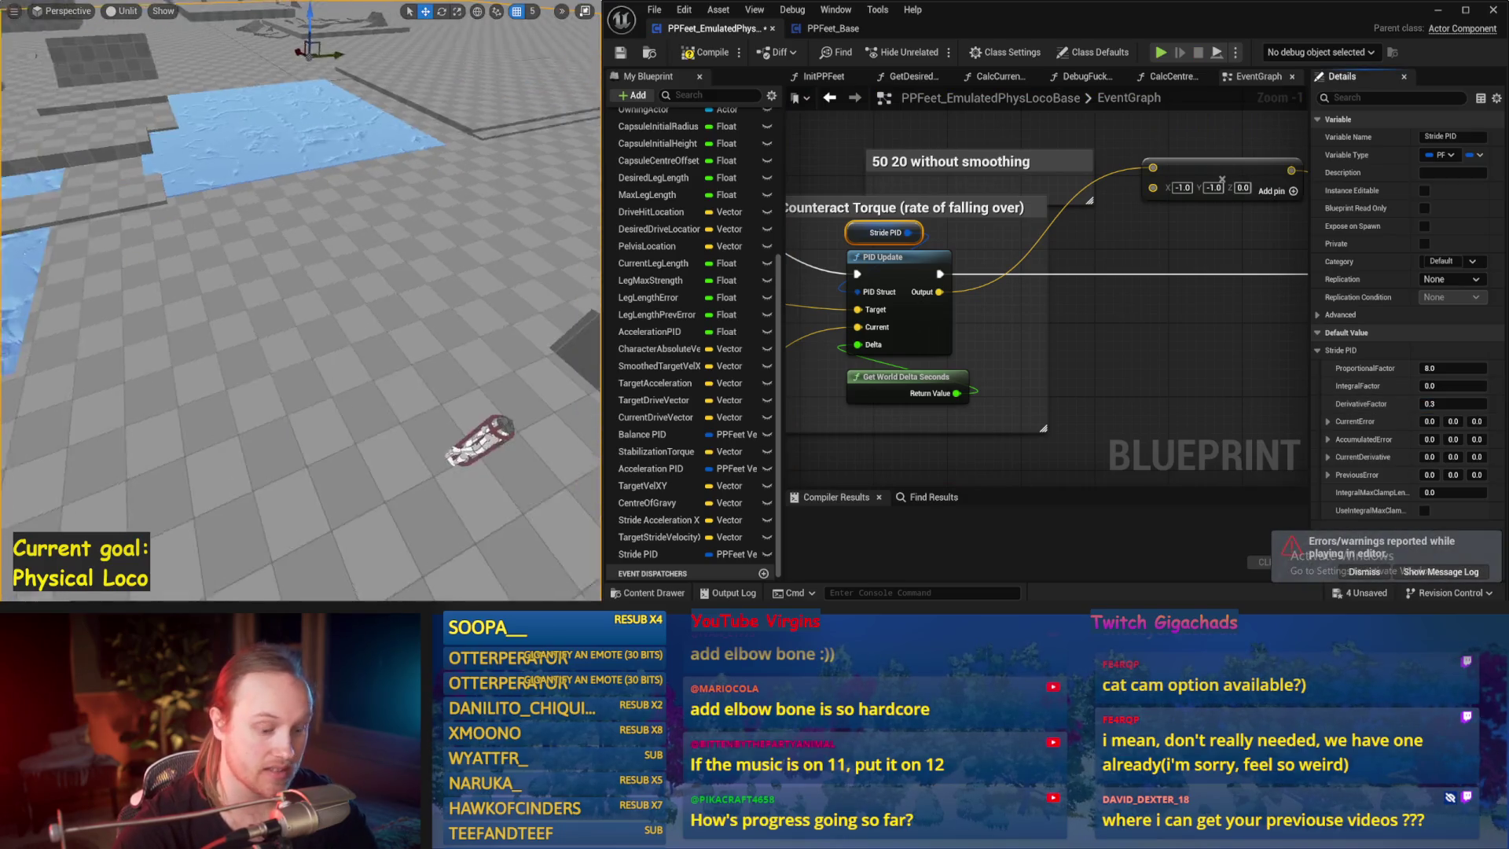
key(alt+s)
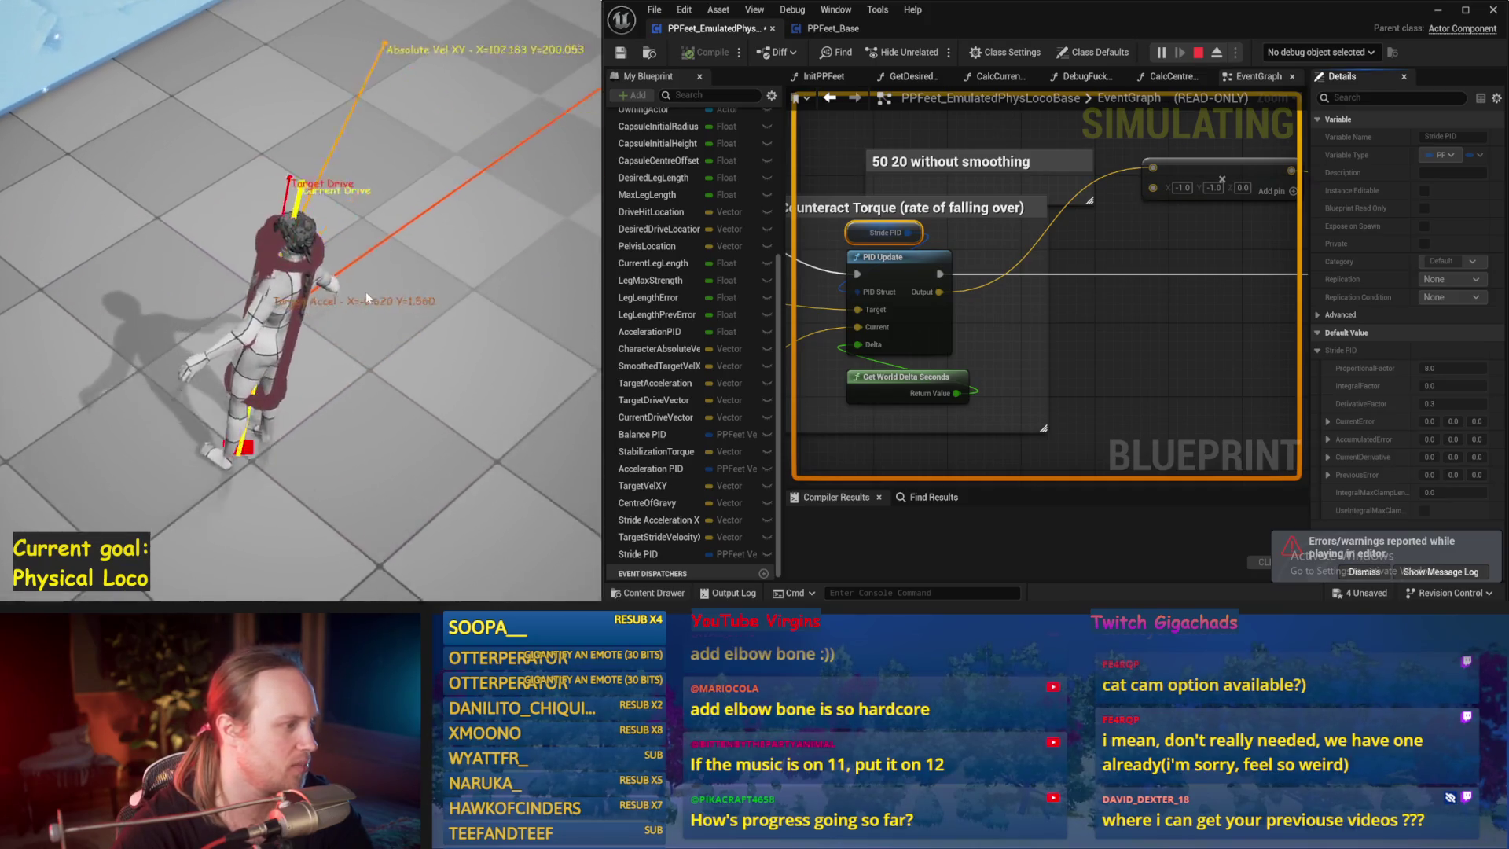
key(Escape)
- Try DerivativeFactor 0.1 and ProportionalFactor 5.0, simulating after each change
click(1453, 403)
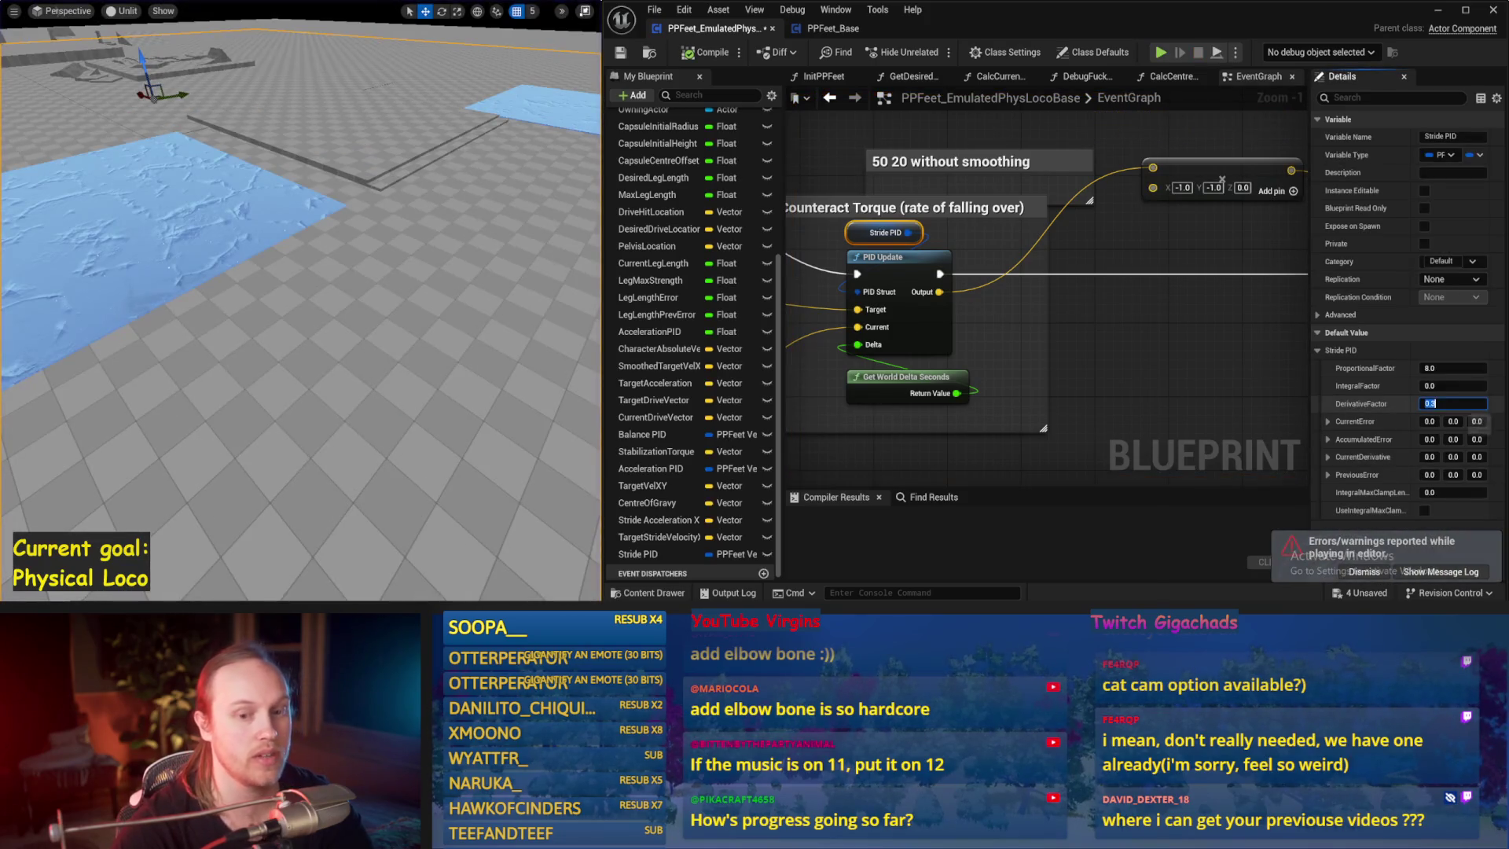
text(0.1)
key(Return)
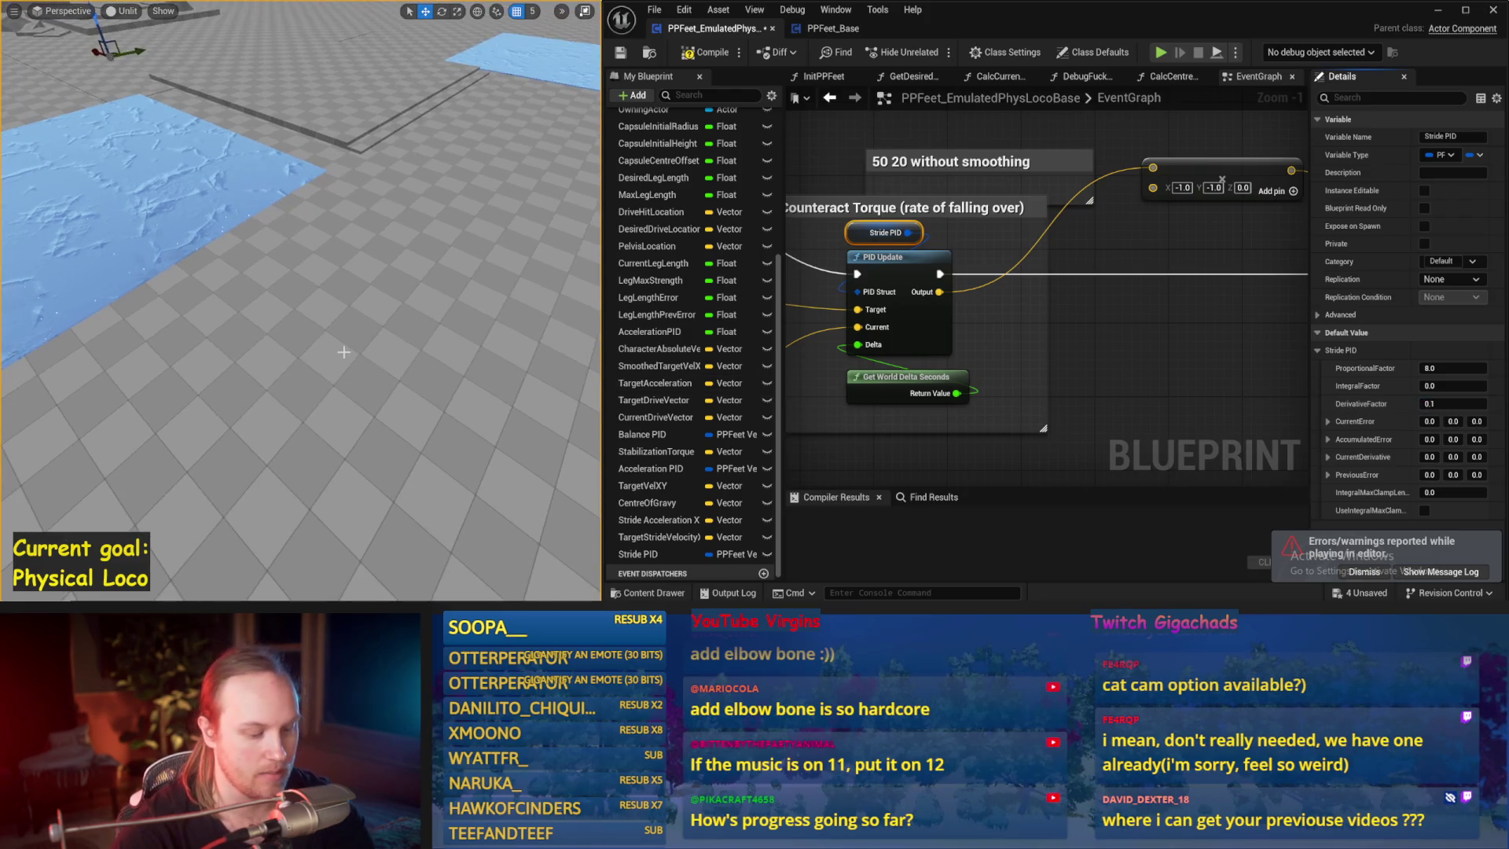
key(alt+s)
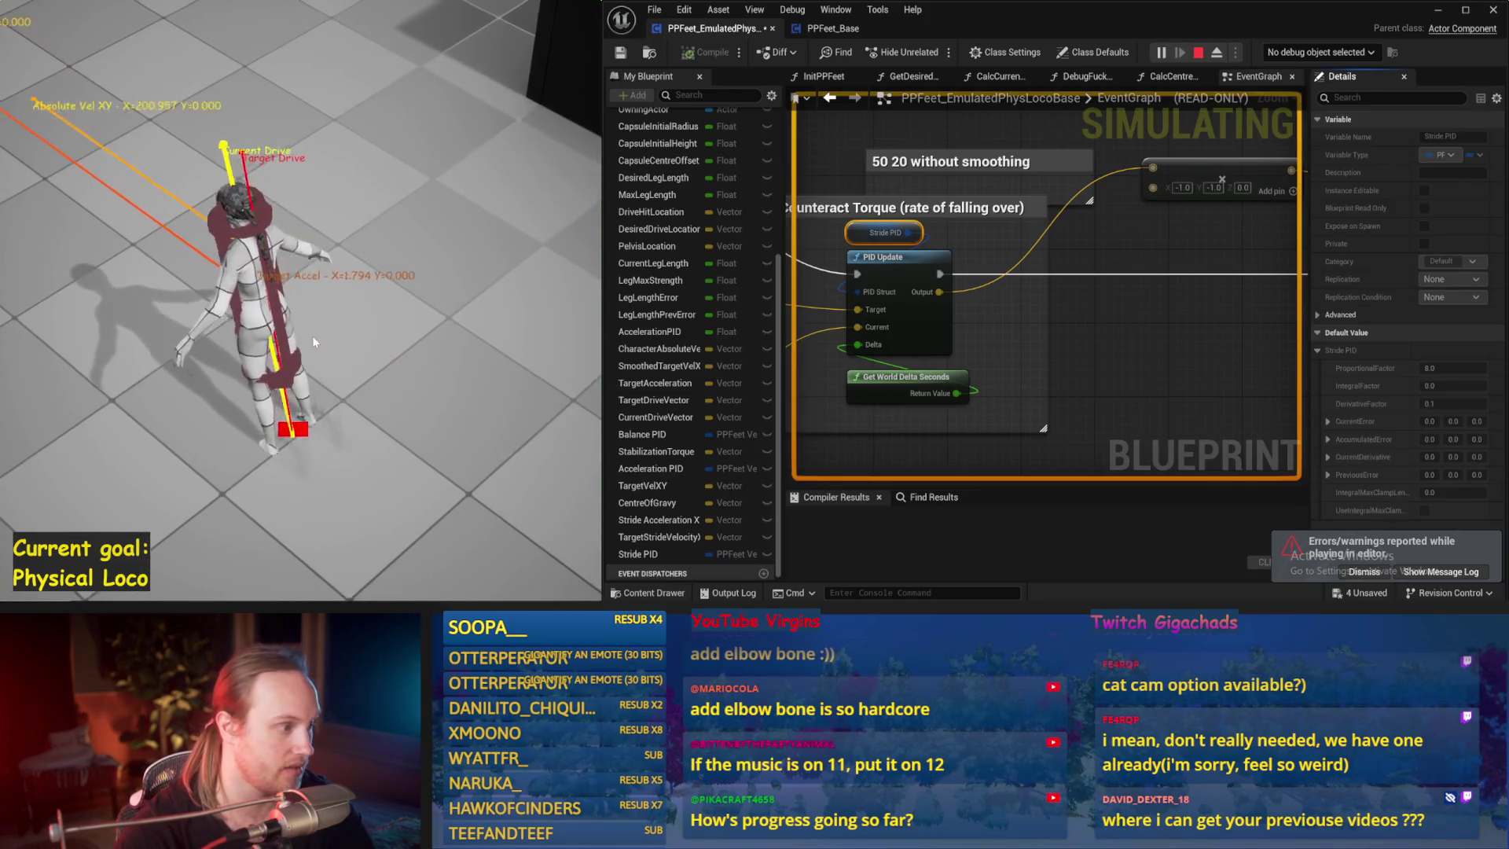
key(Escape)
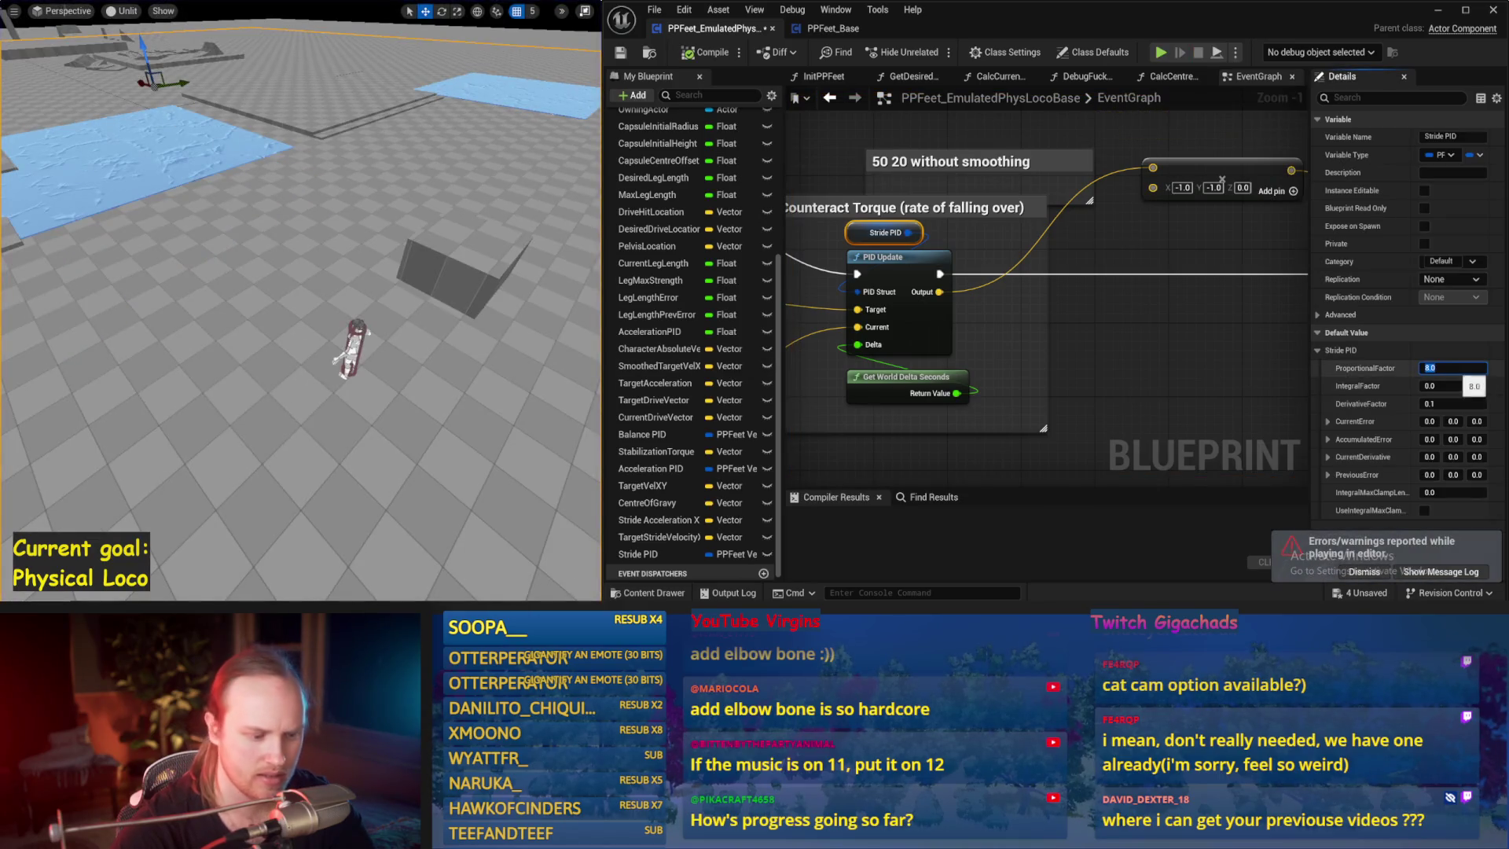
click(1453, 368)
text(5)
key(Return)
key(alt+s)
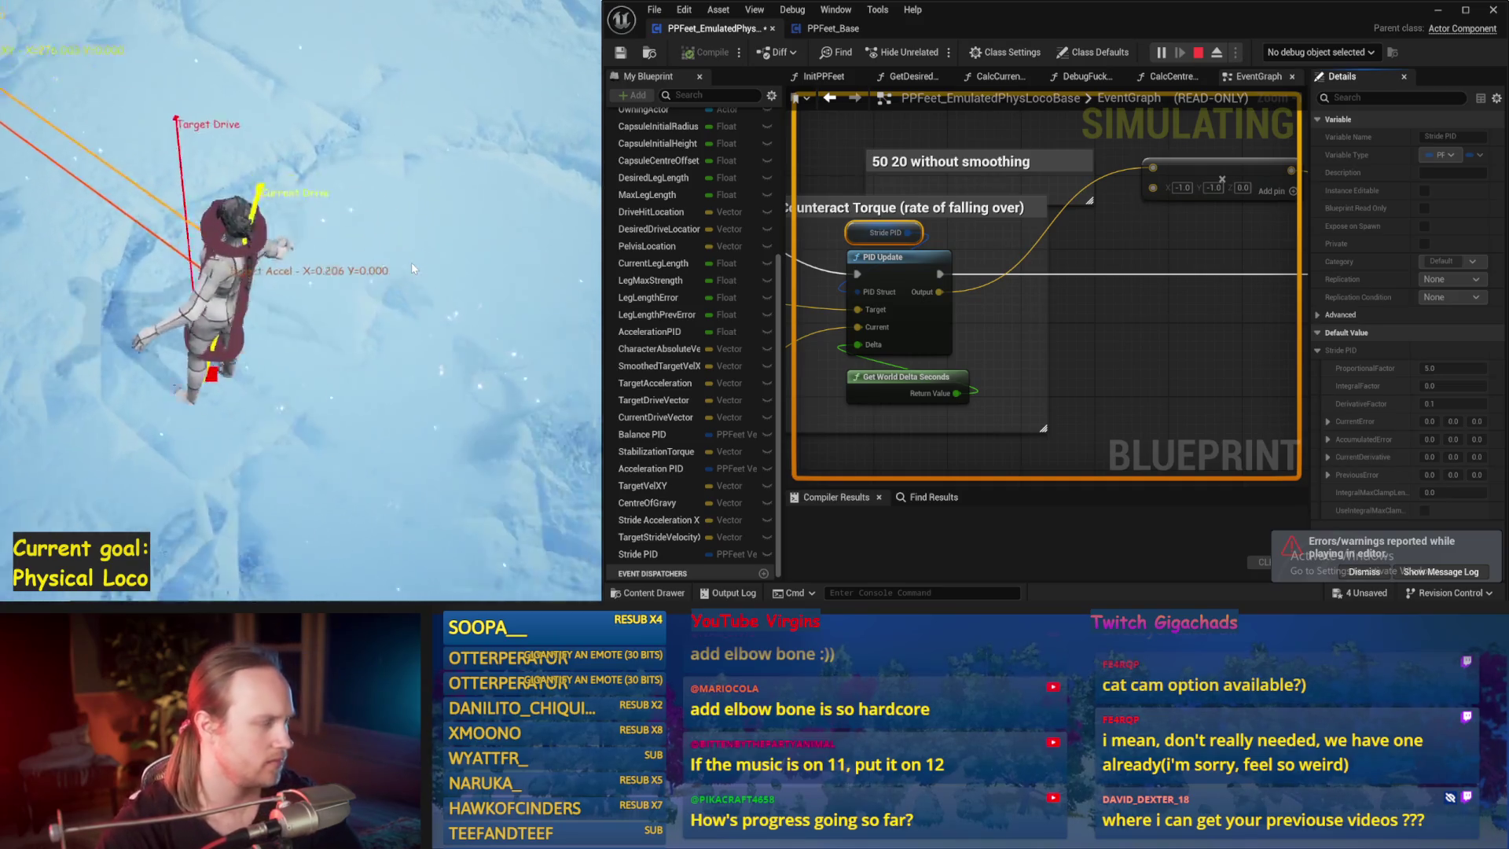
key(Escape)
- Re-test, then set DerivativeFactor to 0.5 and simulate the character again
key(alt+s)
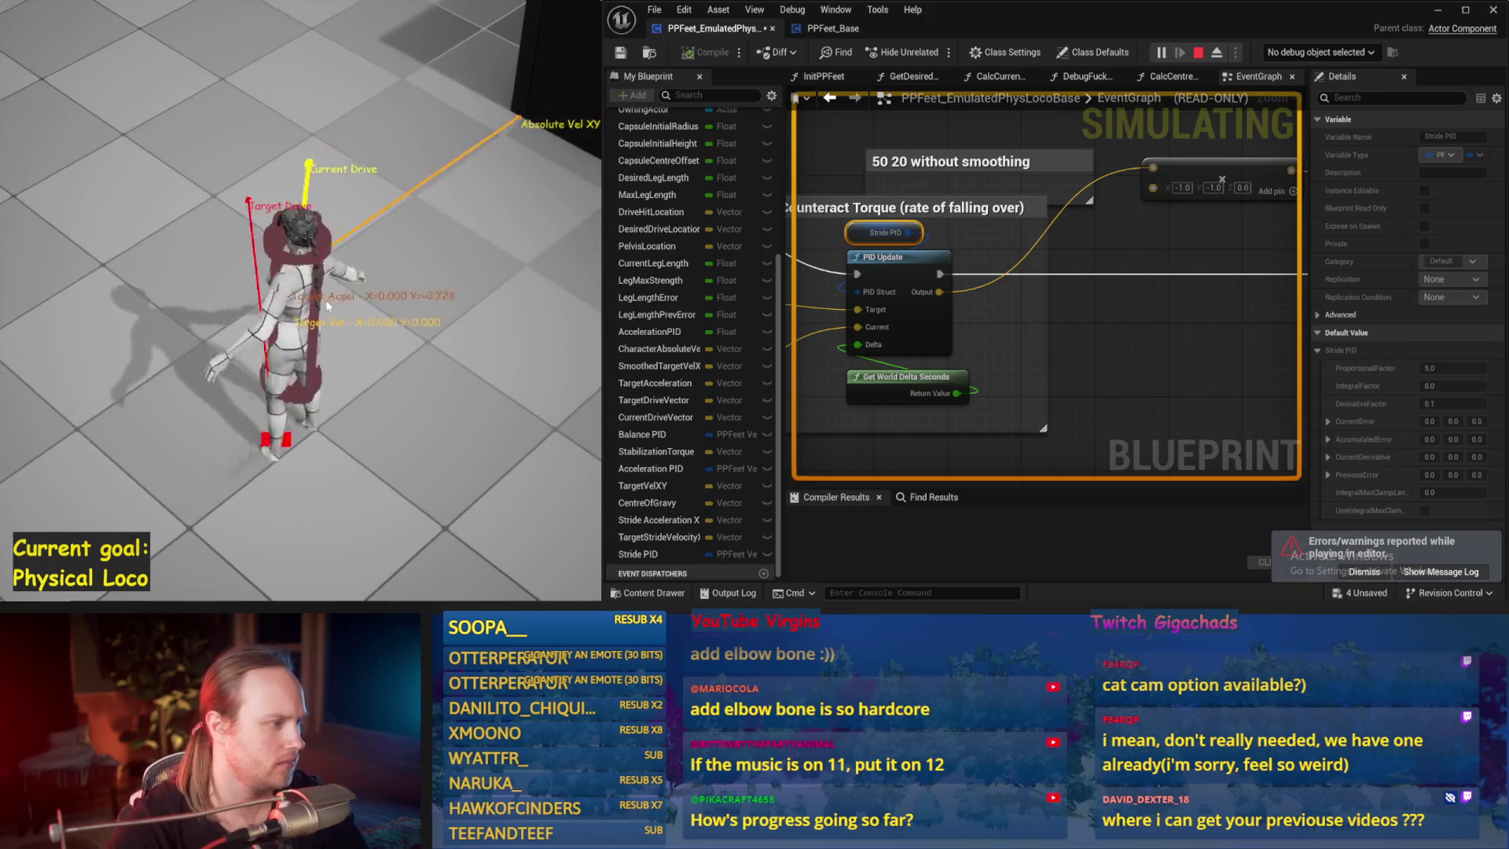
key(Escape)
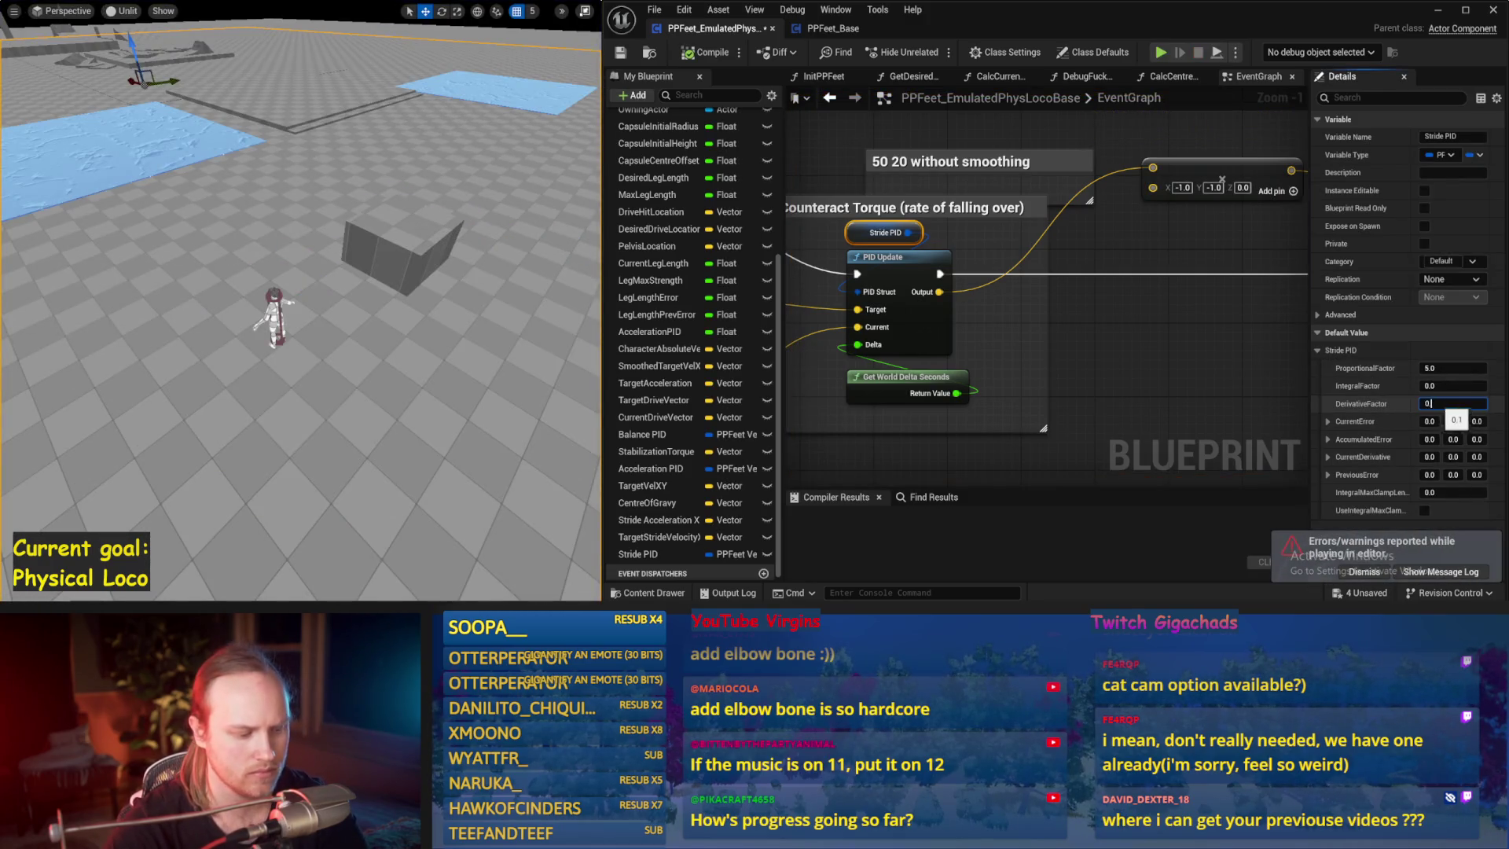
text(.5)
key(Return)
key(alt+s)
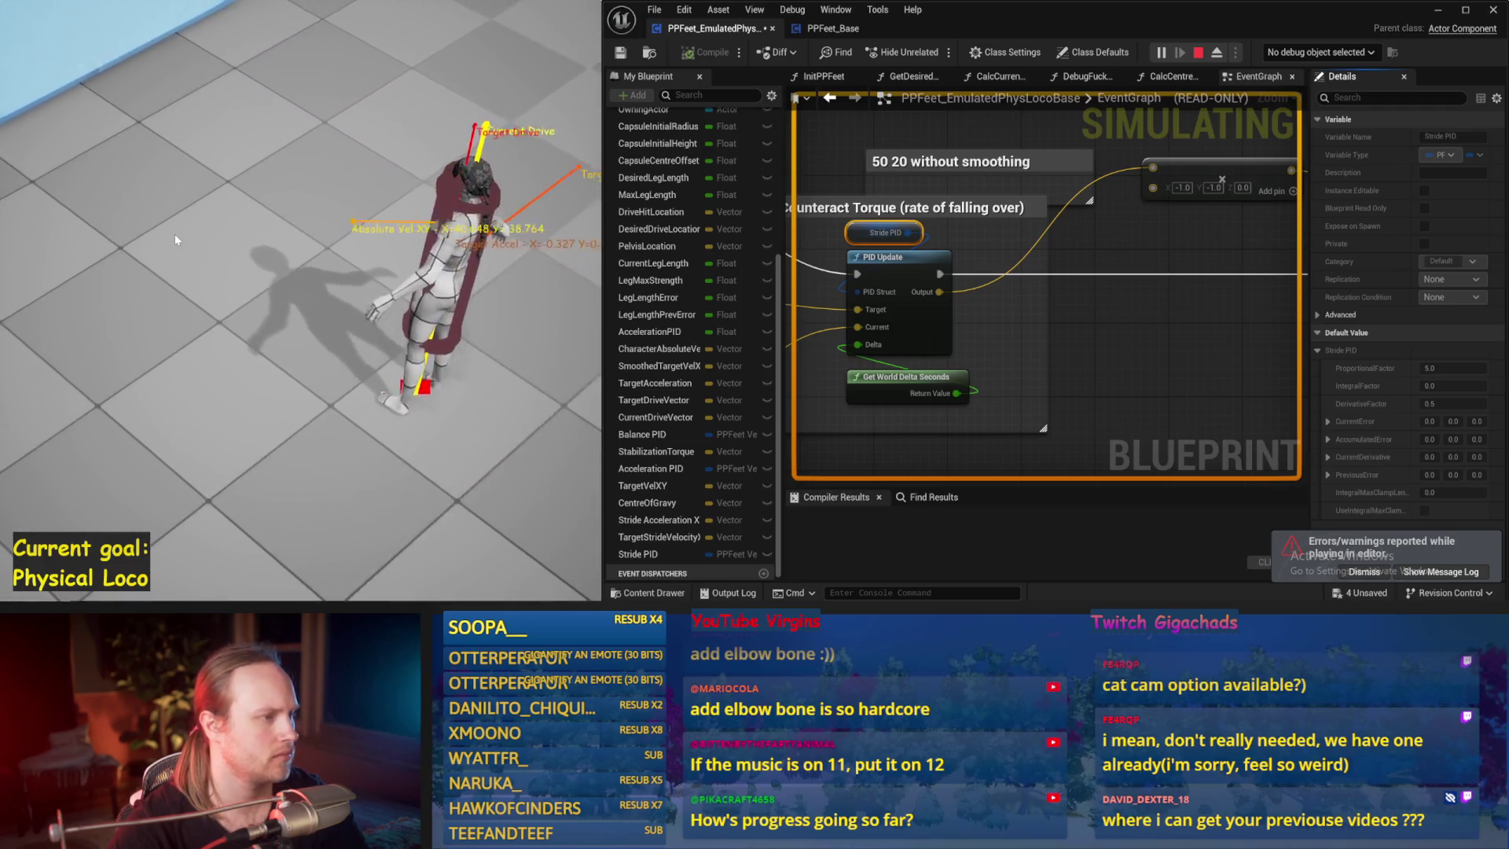
key(Escape)
scroll(944, 240, up, 2)
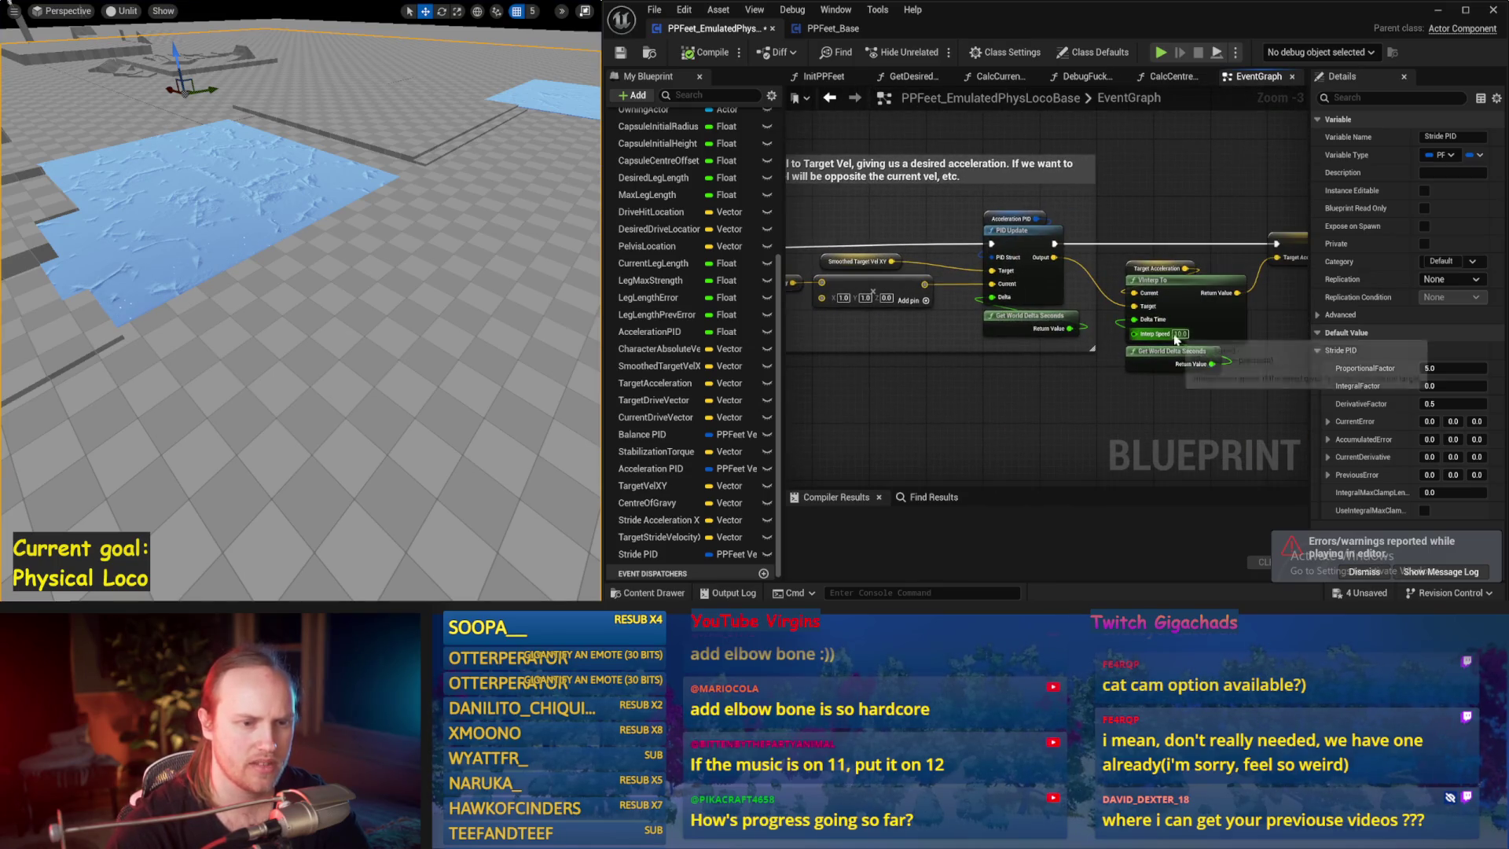
- Lower the VInterp To Interp Speed to 5 and run a simulation with it
text(5)
key(Return)
drag(459, 279, 455, 248)
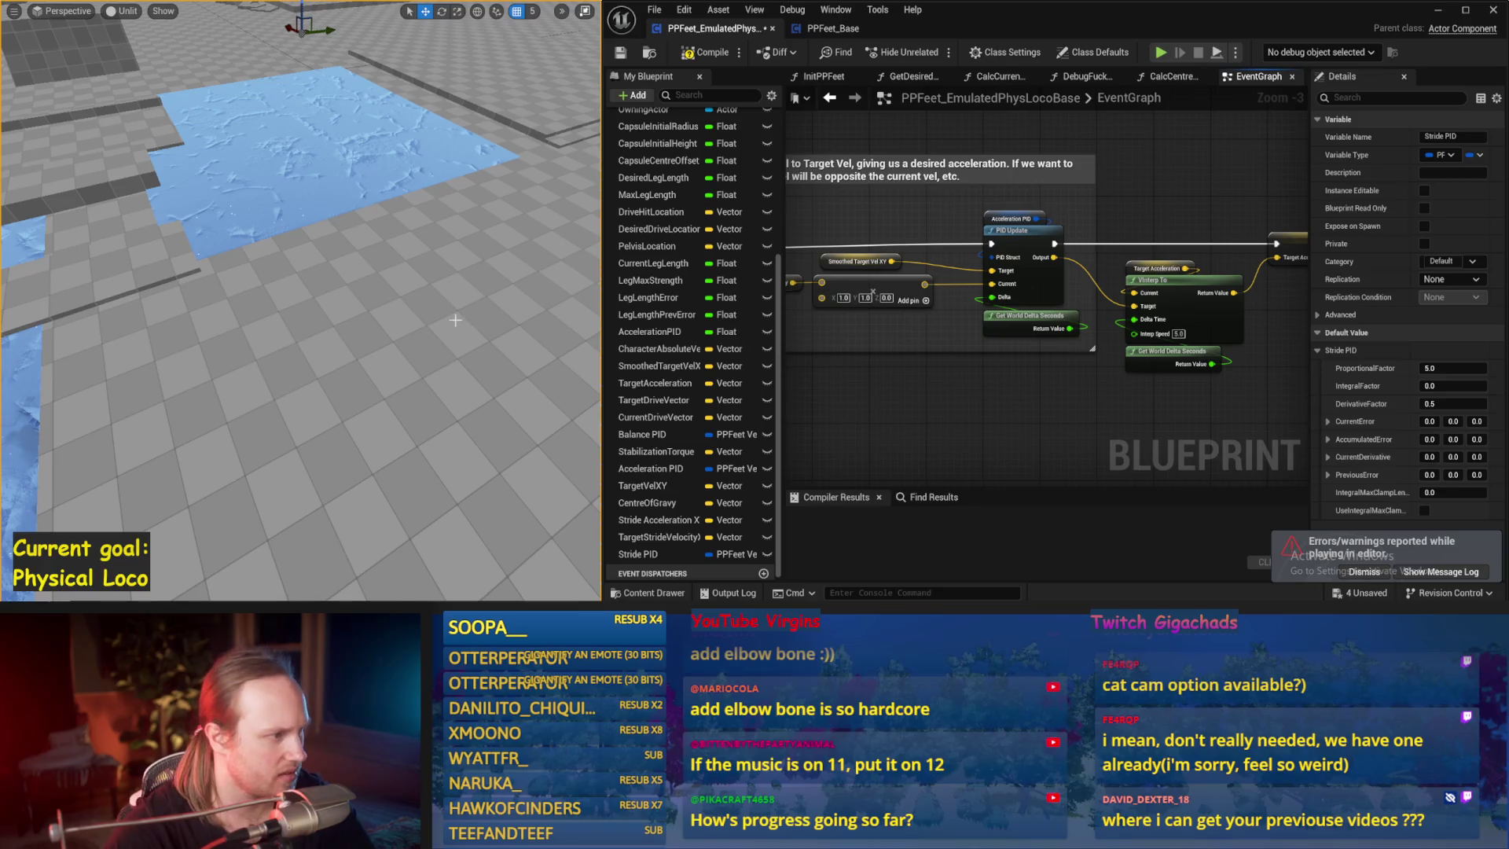
key(alt+s)
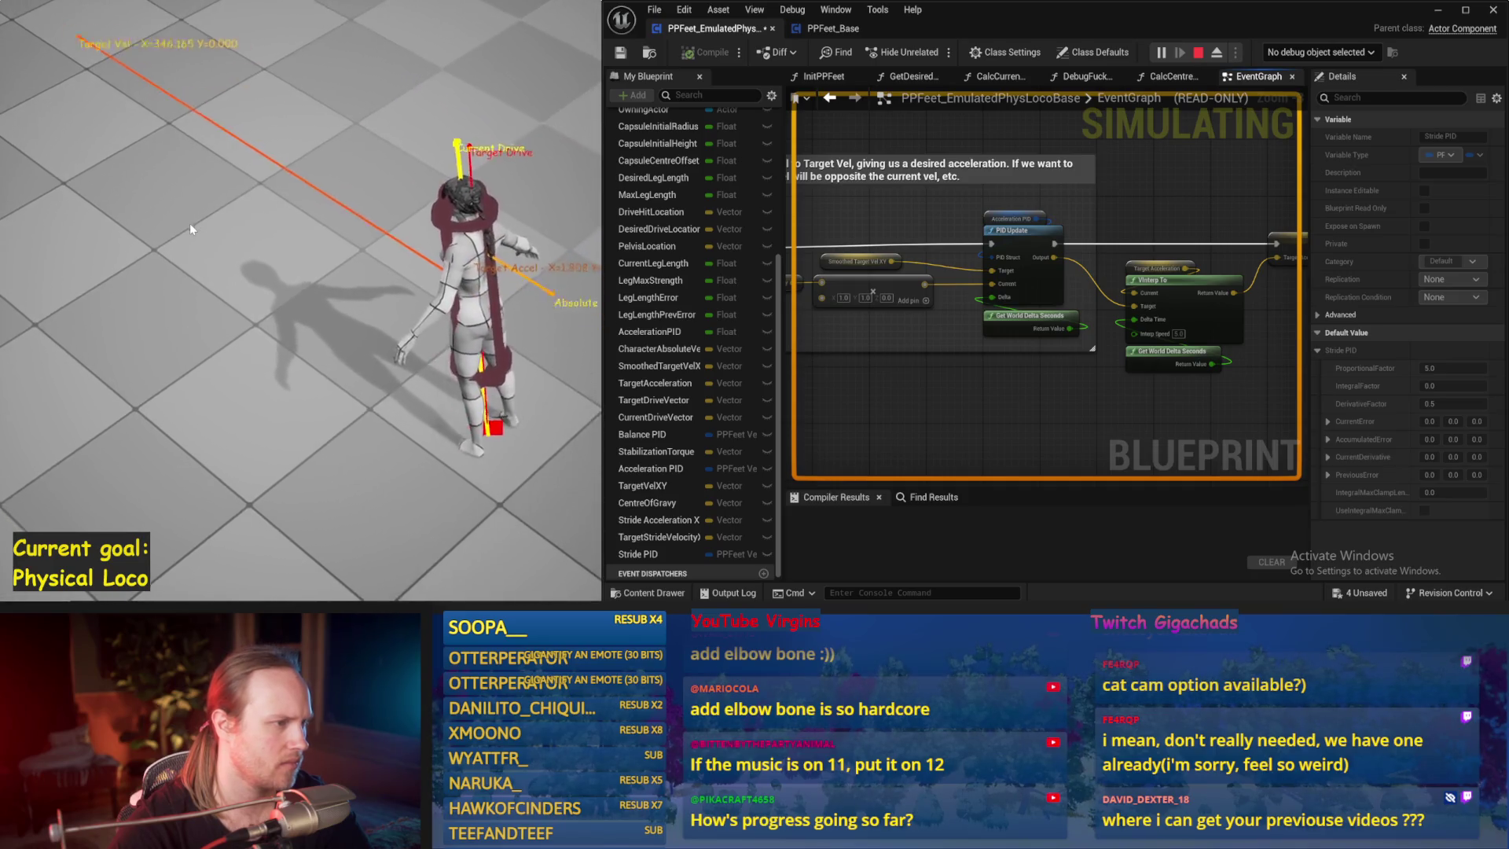
key(Escape)
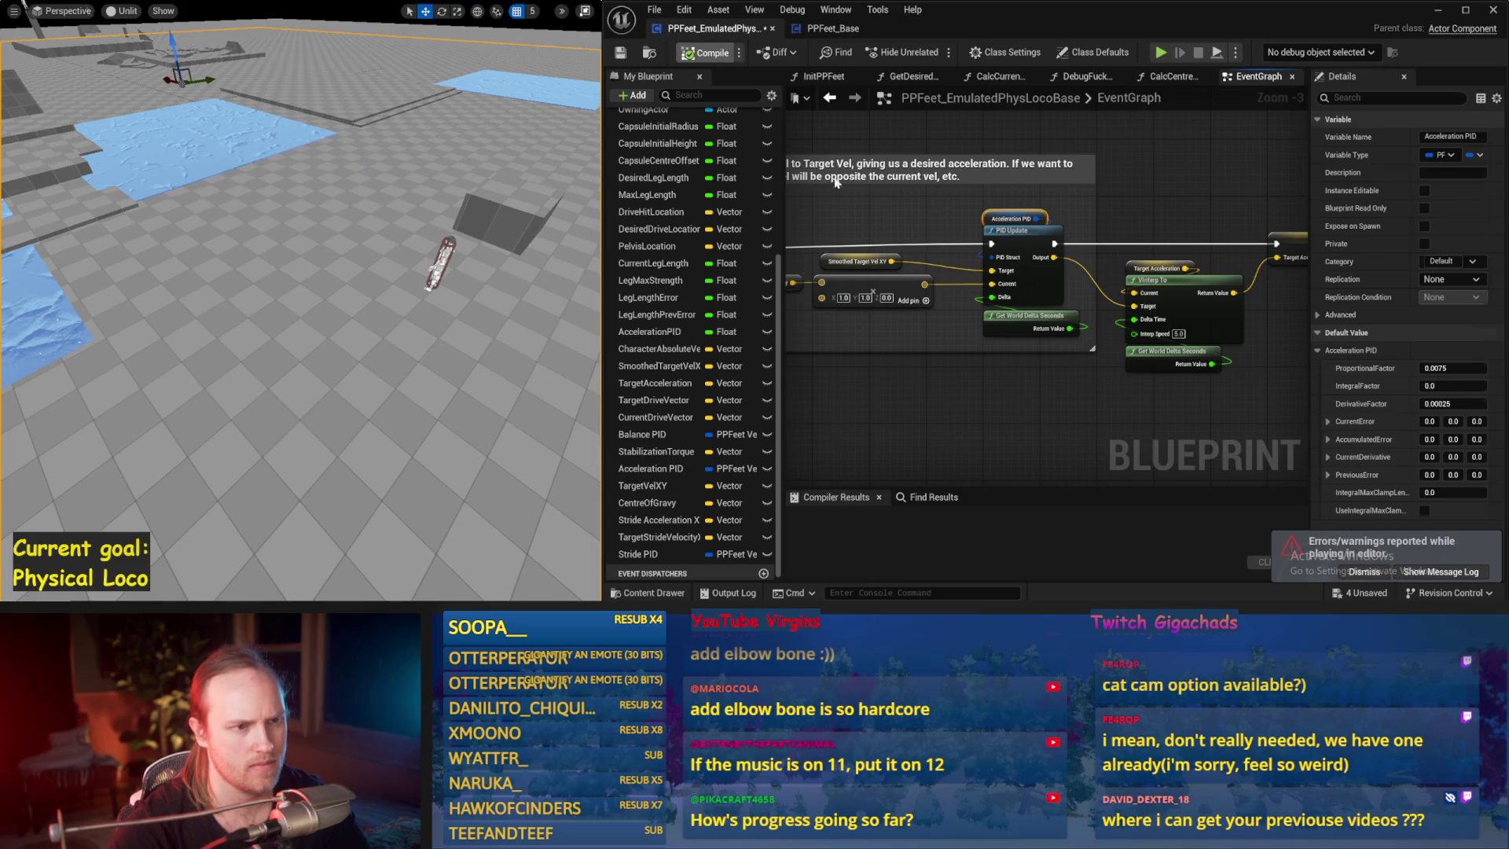
- Compile the blueprint and move the SET node left beside the PID Update node
key(F7)
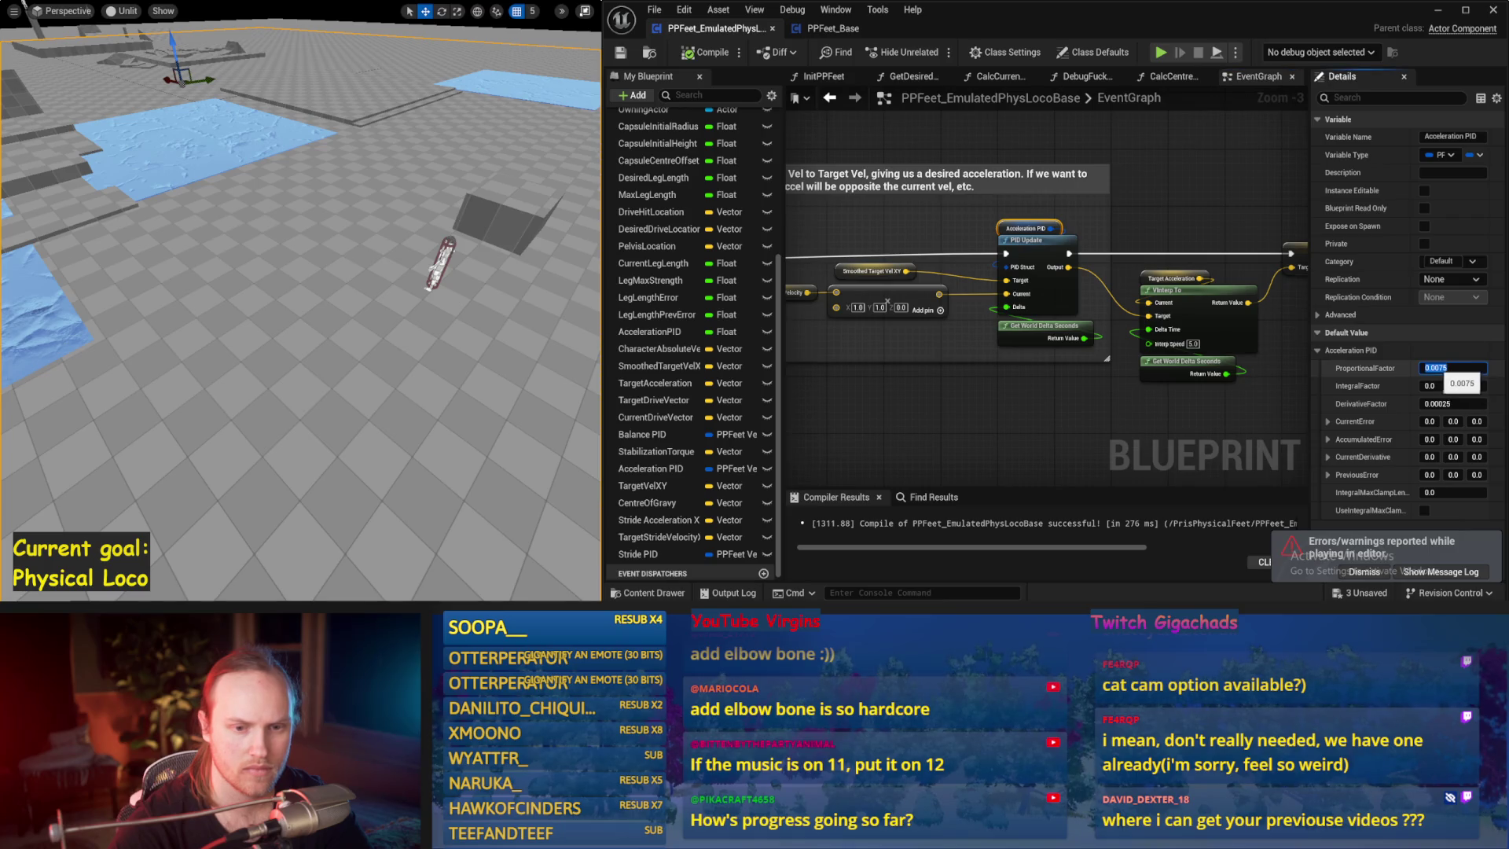
drag(1179, 385, 1100, 358)
mouse_move(1020, 314)
mouse_down()
mouse_move(1134, 337)
mouse_move(956, 310)
mouse_move(786, 318)
mouse_move(989, 290)
mouse_move(1088, 301)
mouse_move(966, 296)
mouse_up()
click(1054, 262)
mouse_move(1054, 263)
mouse_down()
mouse_move(967, 340)
mouse_move(962, 229)
mouse_move(951, 236)
mouse_move(1003, 191)
mouse_up()
click(1013, 236)
right_click(973, 194)
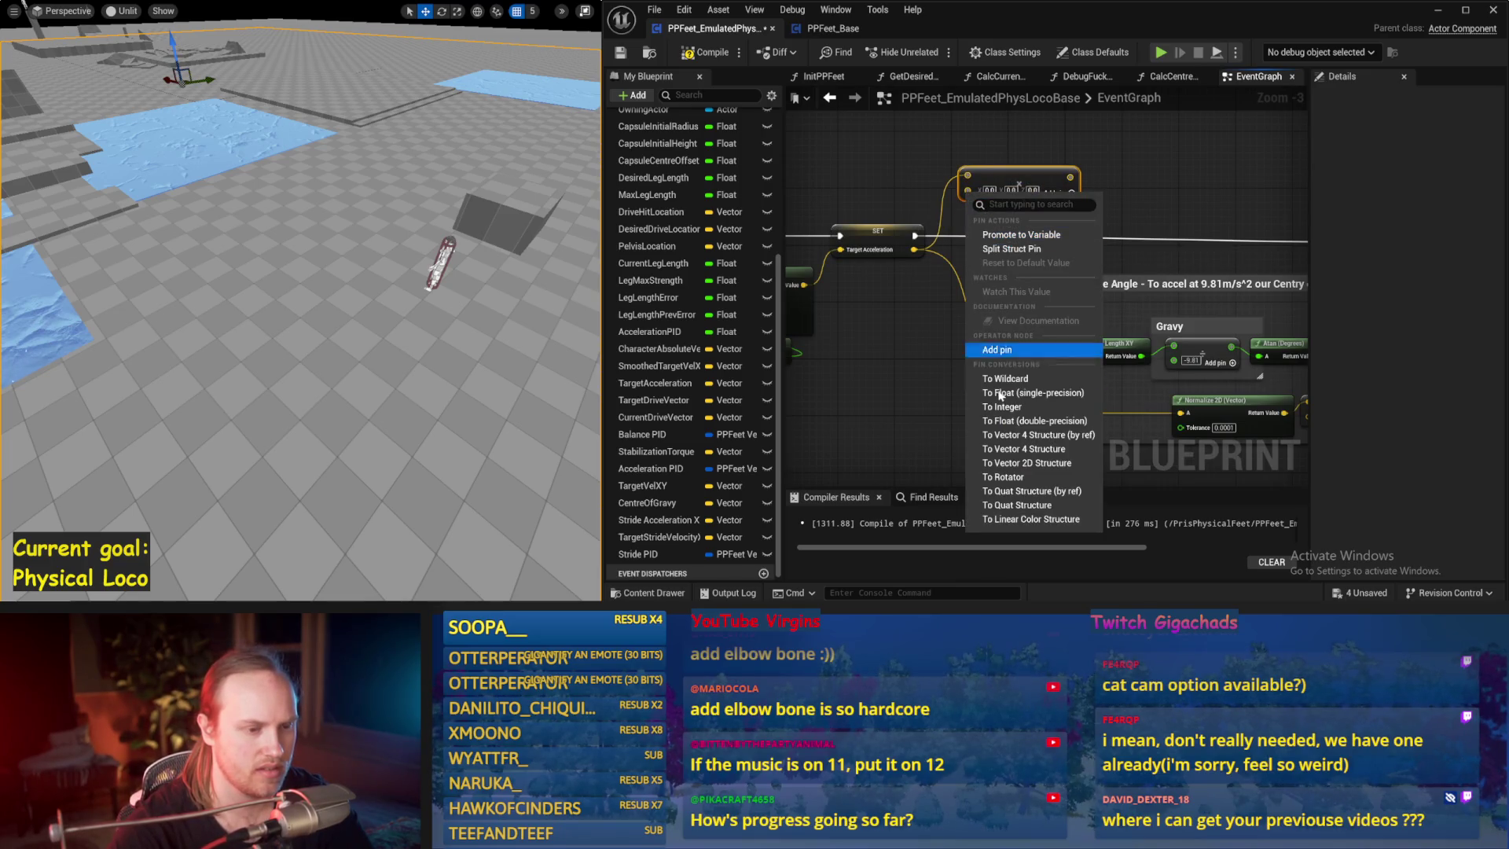
click(1000, 193)
drag(947, 192, 1218, 208)
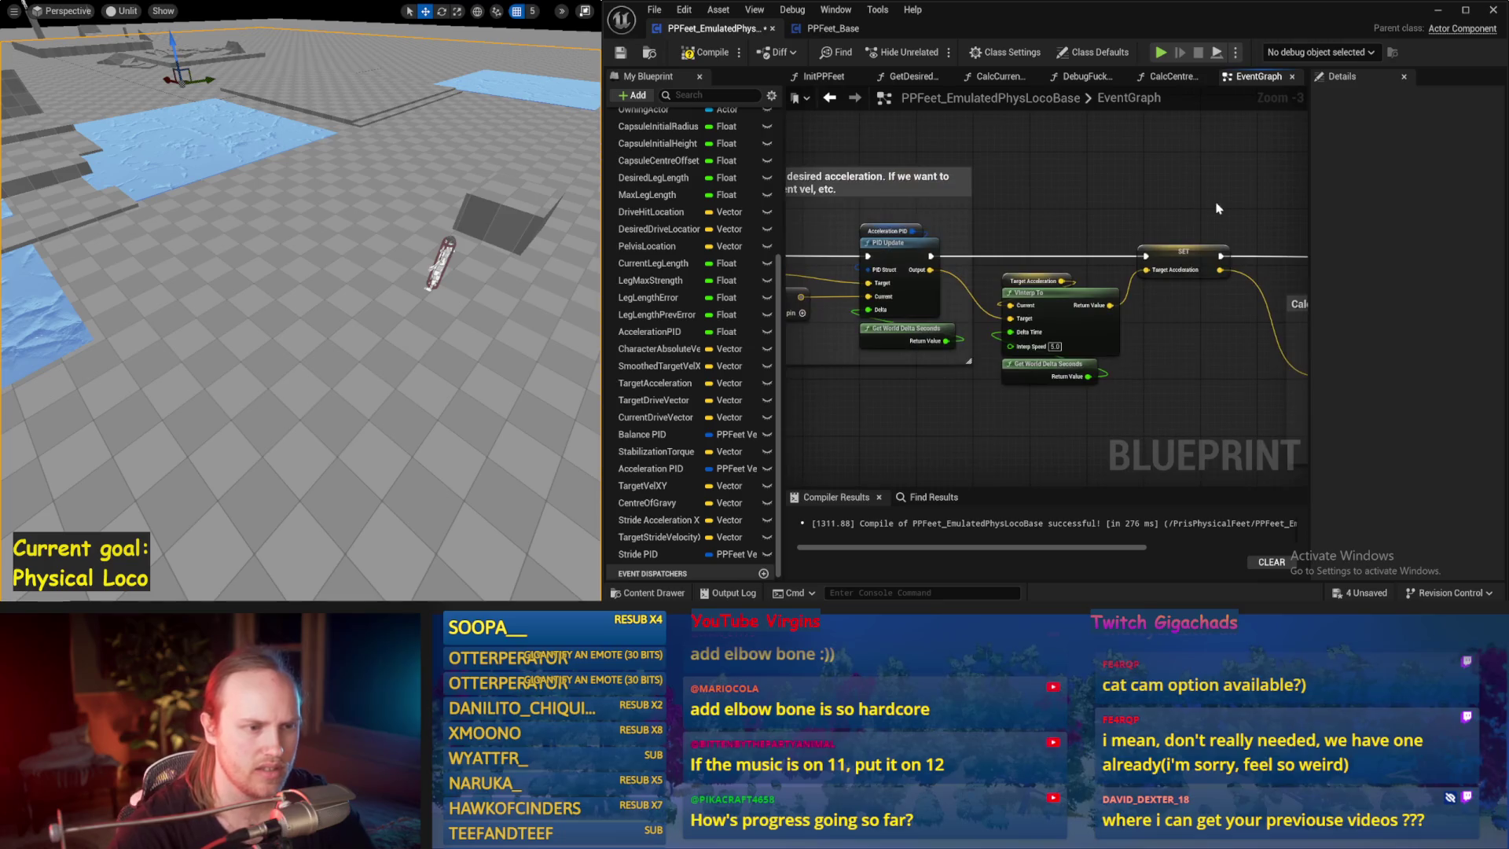
- Set the Acceleration PID DerivativeFactor to 0.0 and start a simulation
click(874, 231)
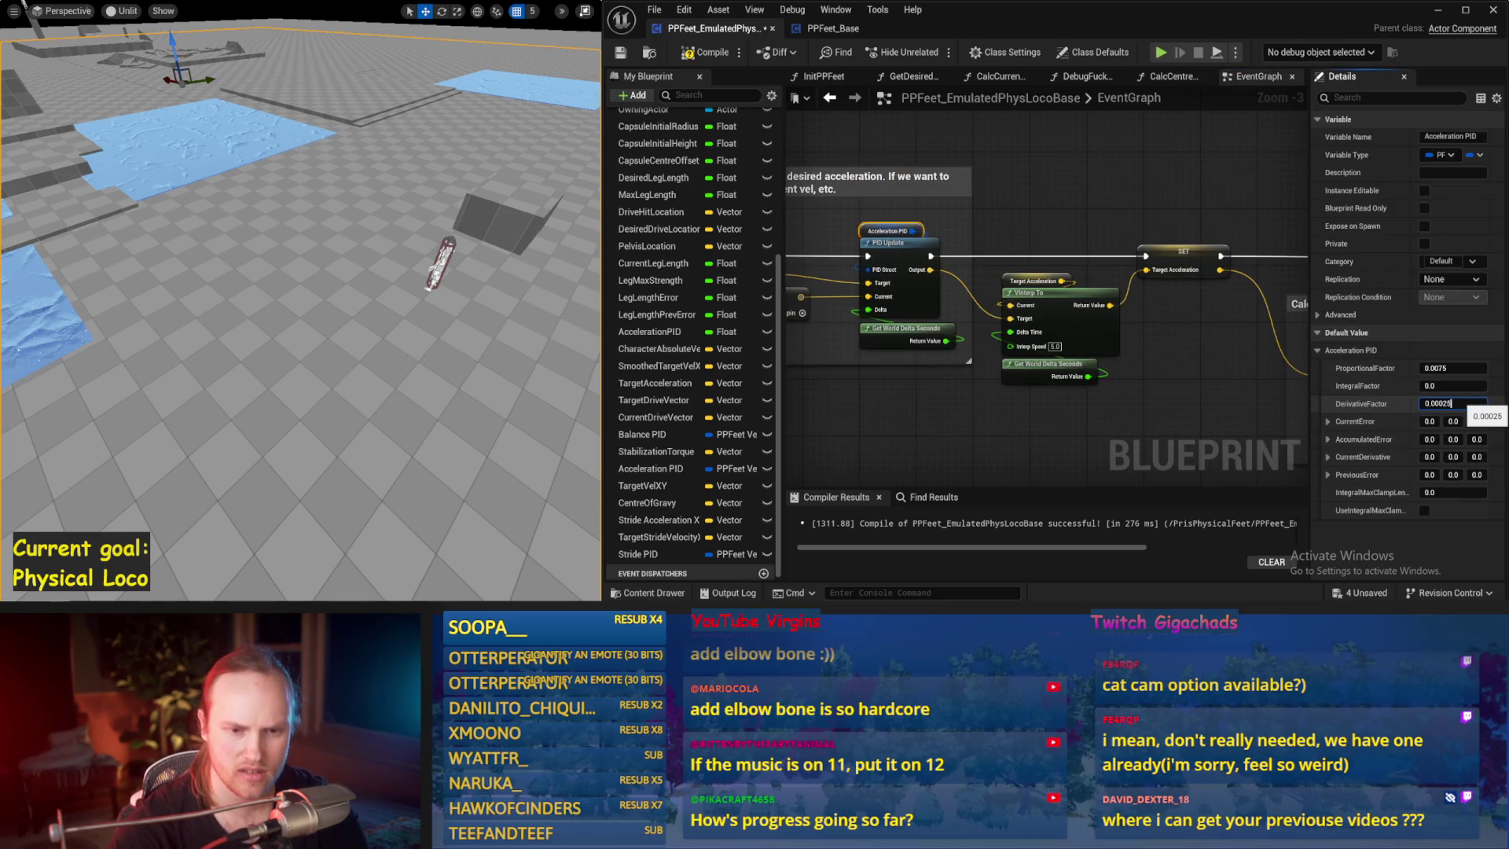
key(Return)
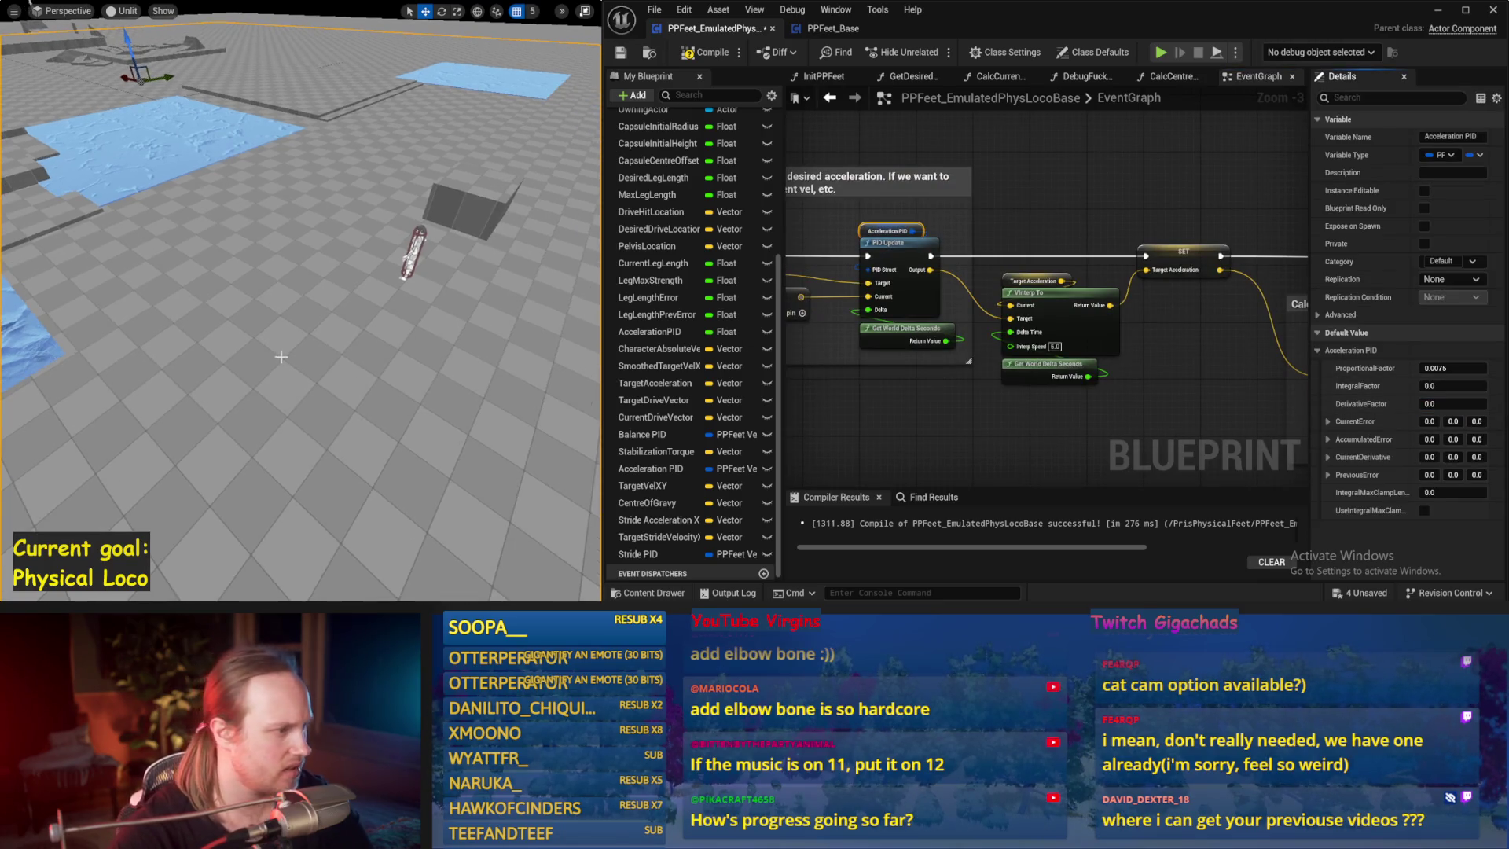
key(alt+p)
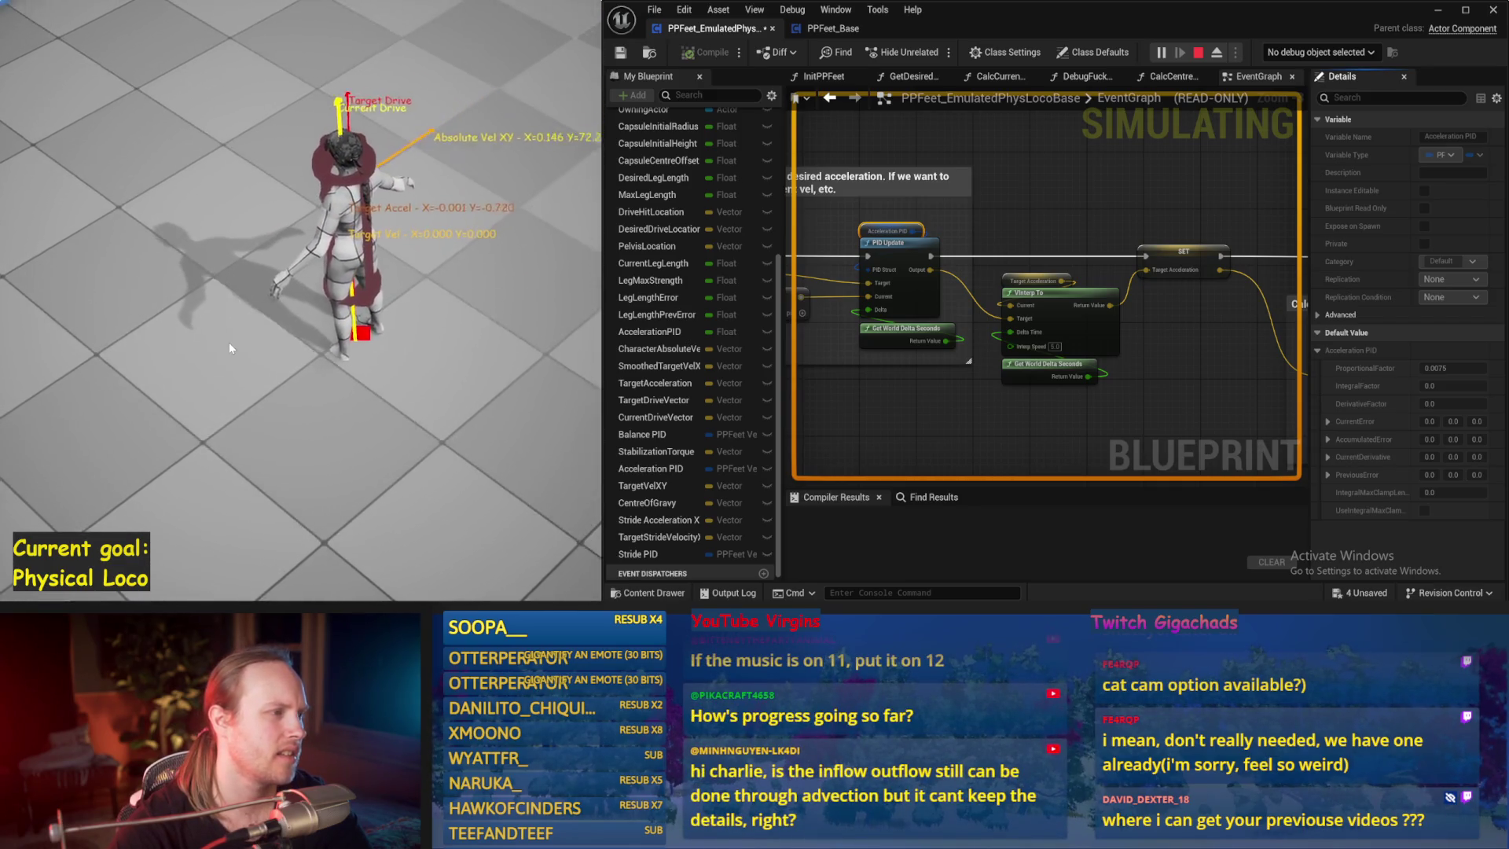
- Set the Acceleration PID DerivativeFactor to 0.001 and simulate twice to check balance
key(Escape)
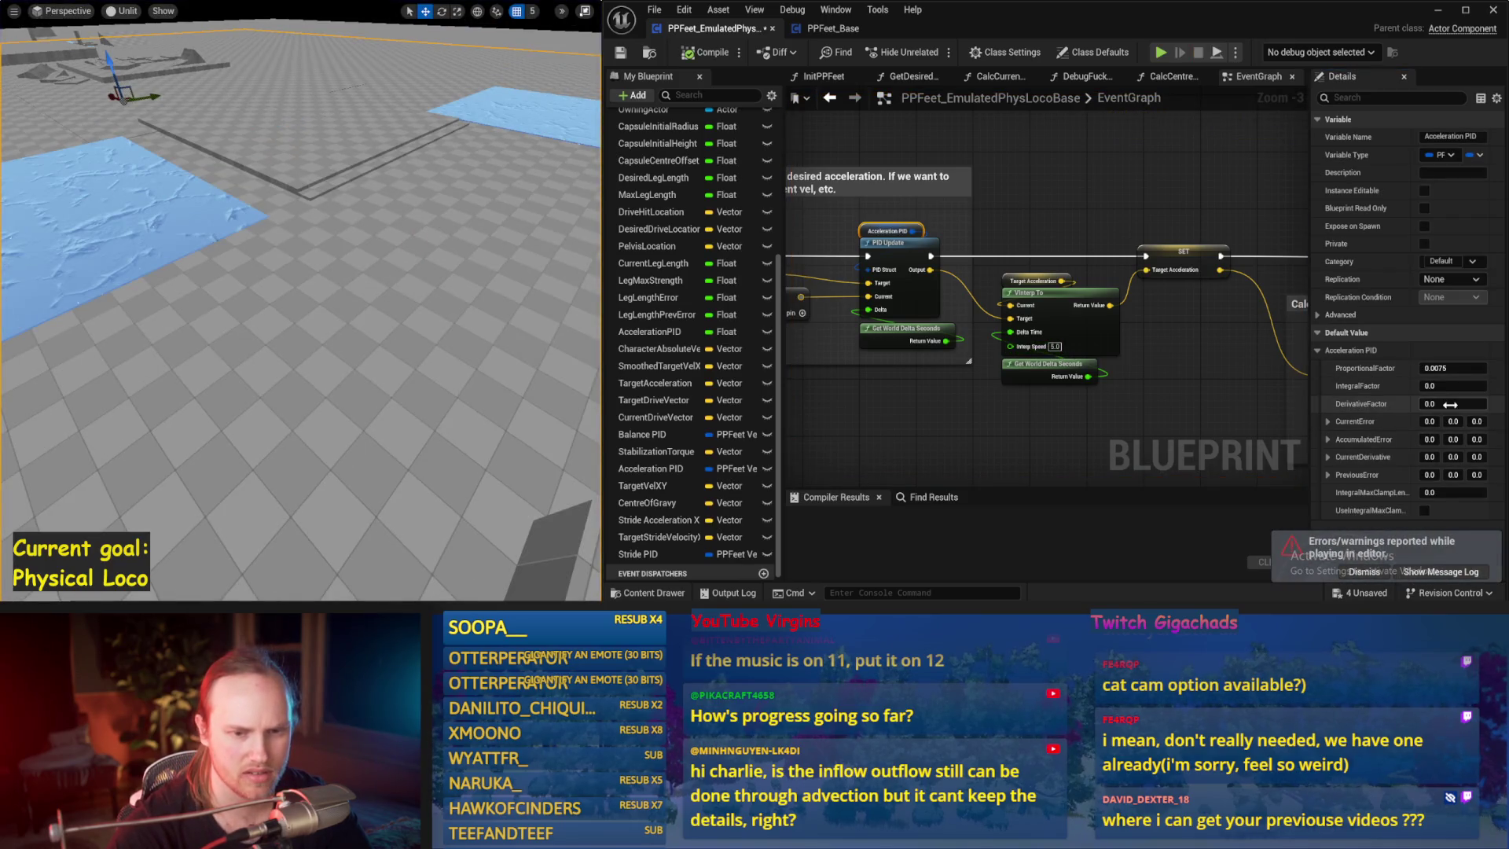
text(1)
key(Return)
drag(315, 354, 315, 330)
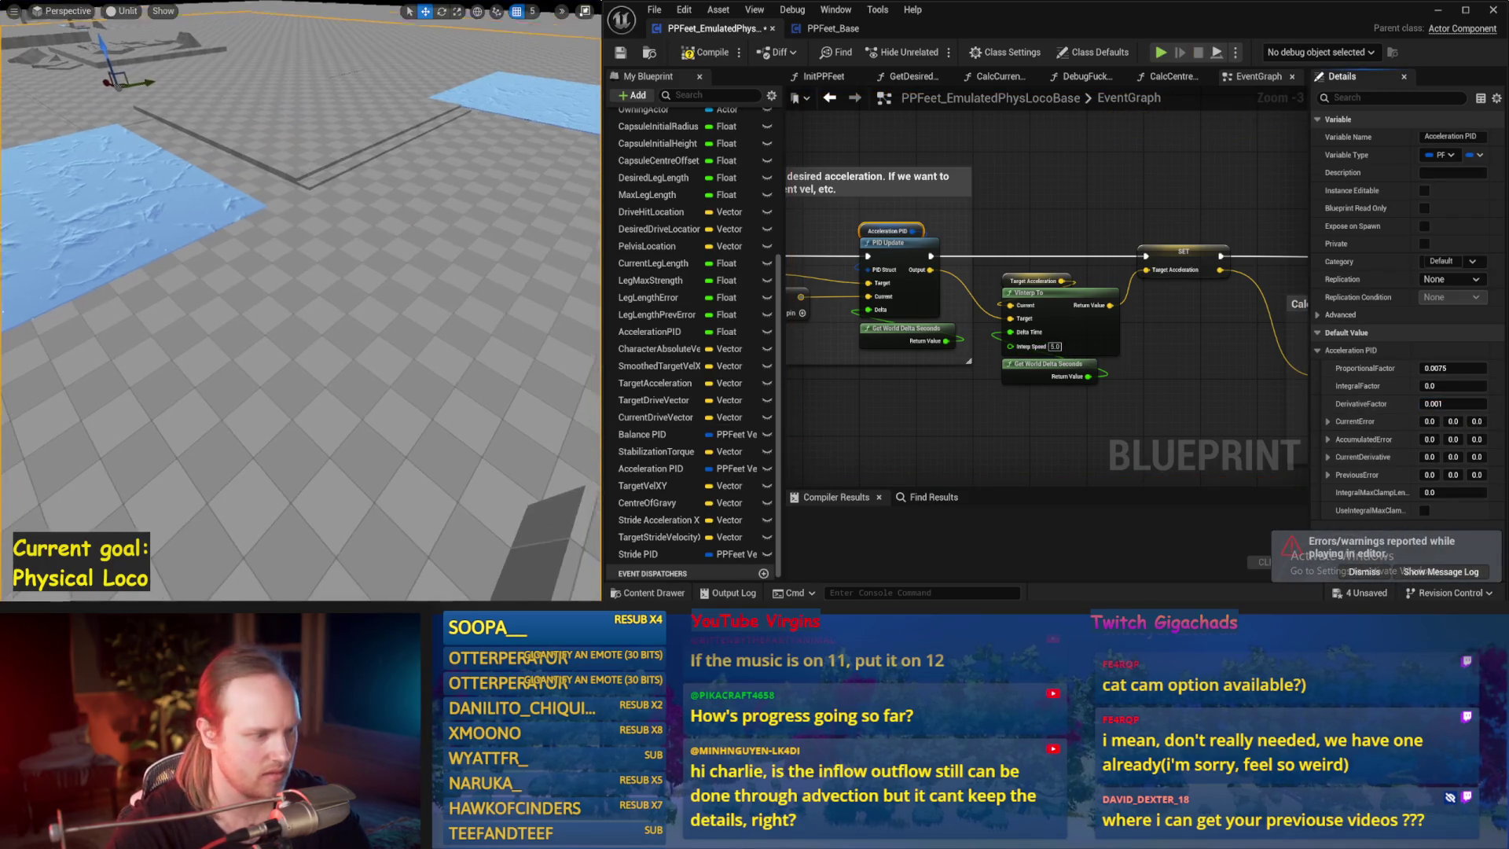
key(alt+s)
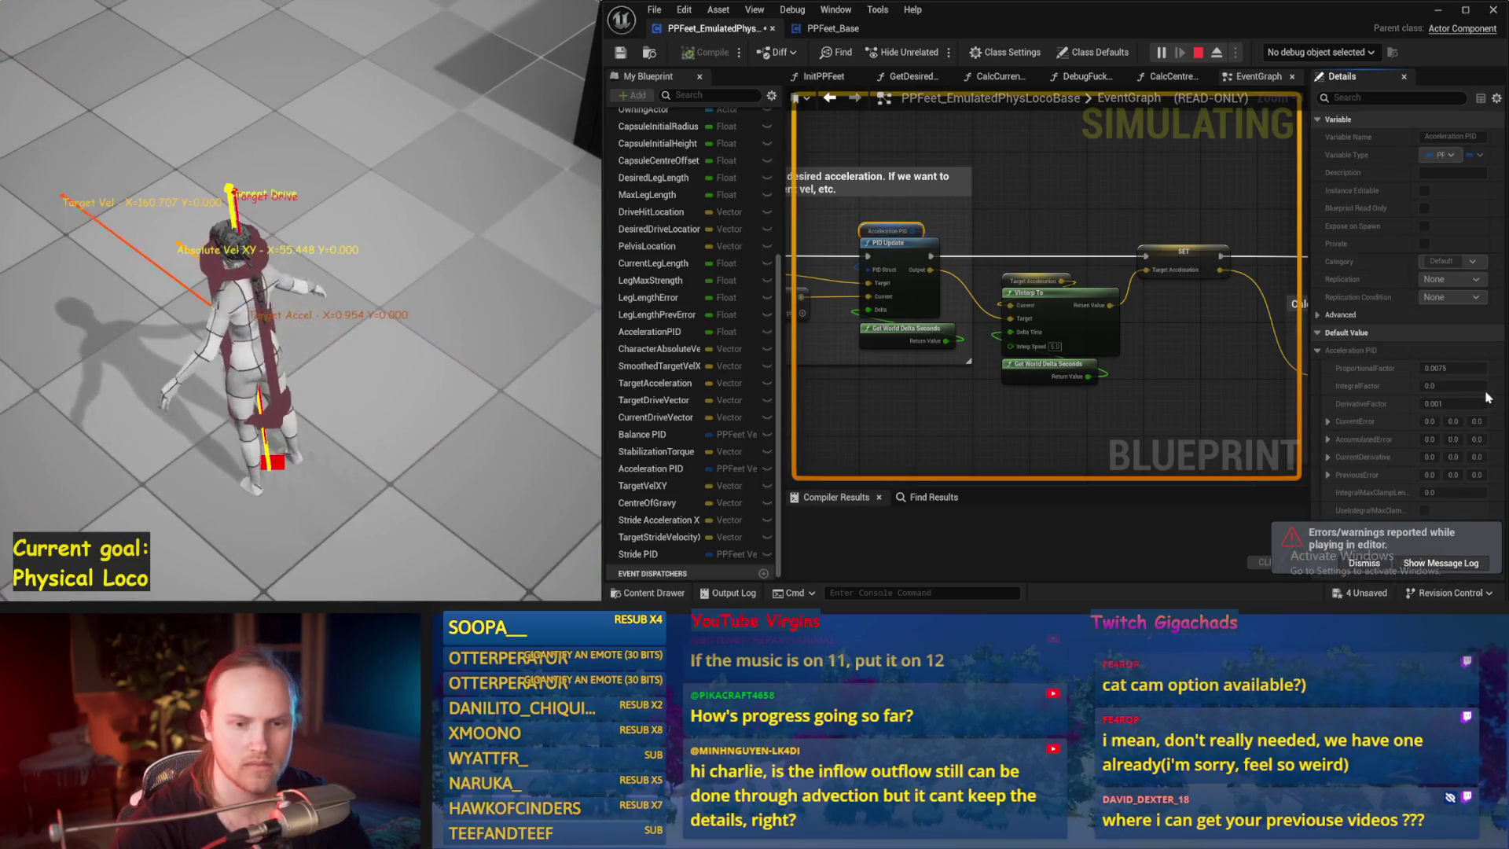
key(Escape)
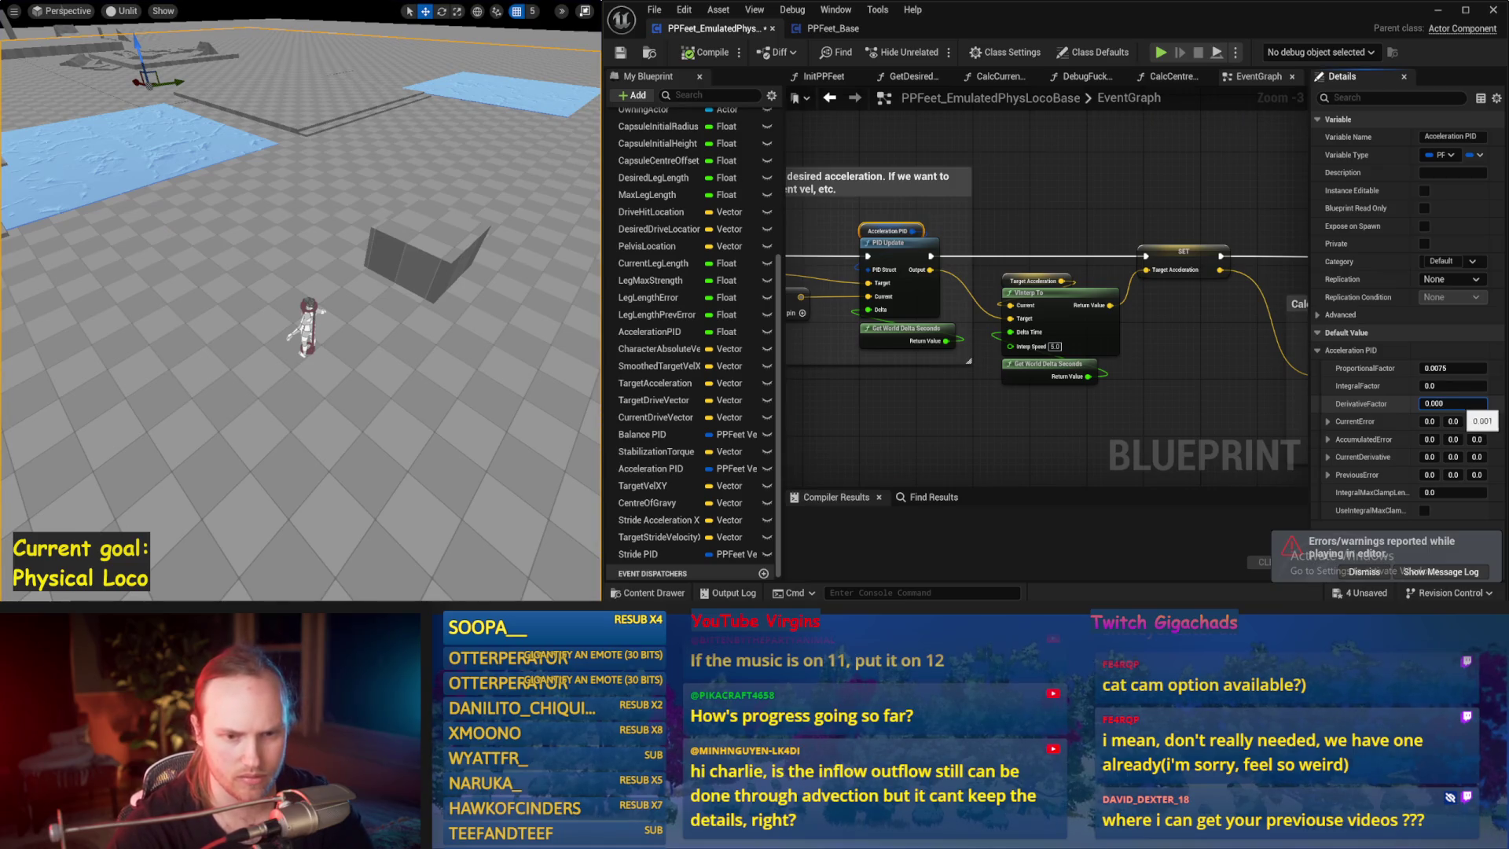
text(1)
drag(323, 332, 315, 339)
key(alt+s)
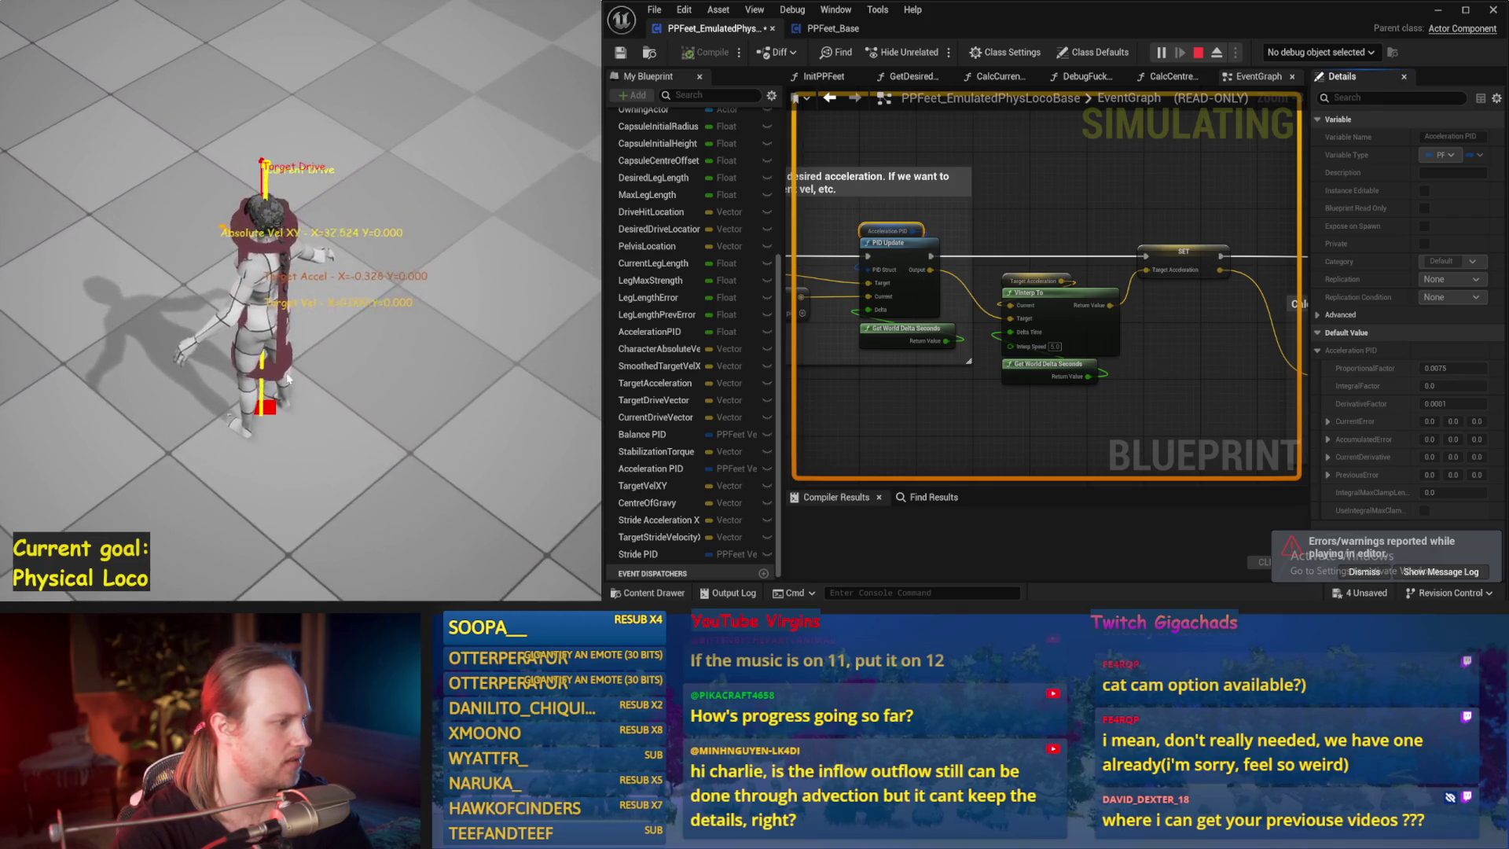
key(Escape)
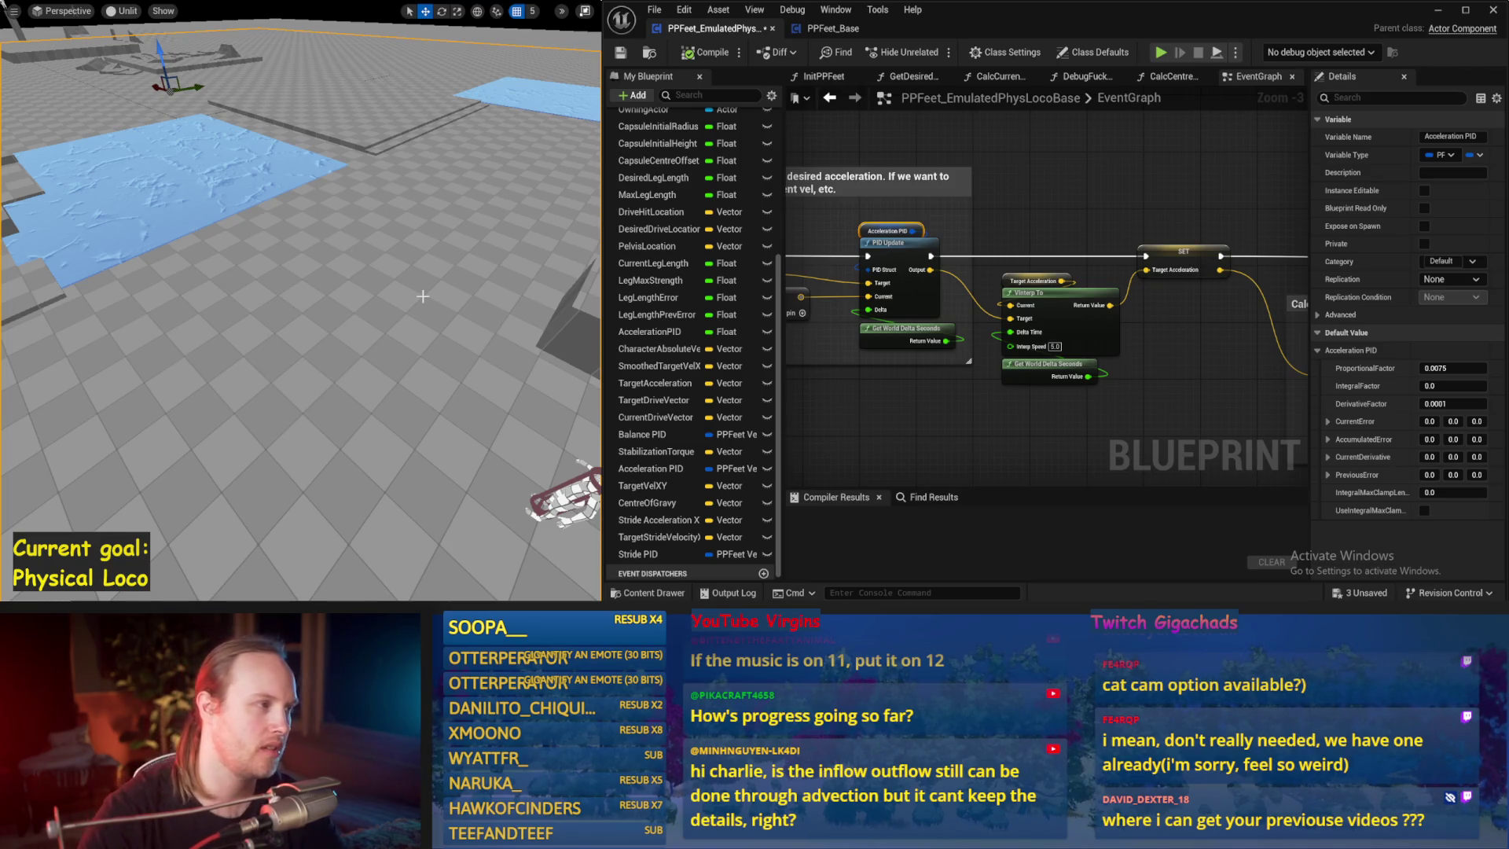
- Re-run simulations with the derivative gain at 0.0001, checking the character stays upright
drag(425, 330, 425, 297)
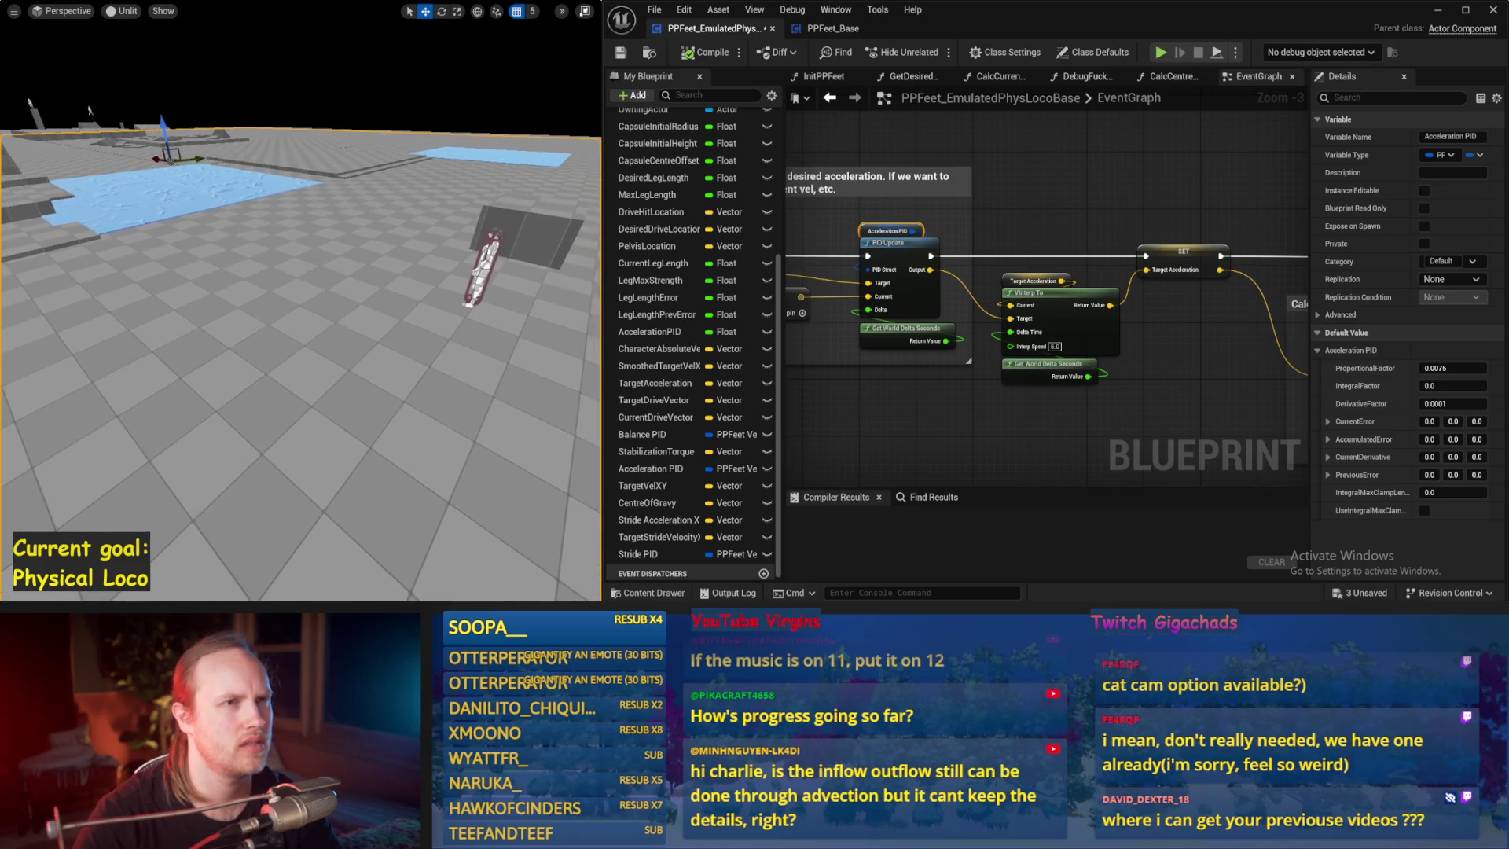
key(alt+s)
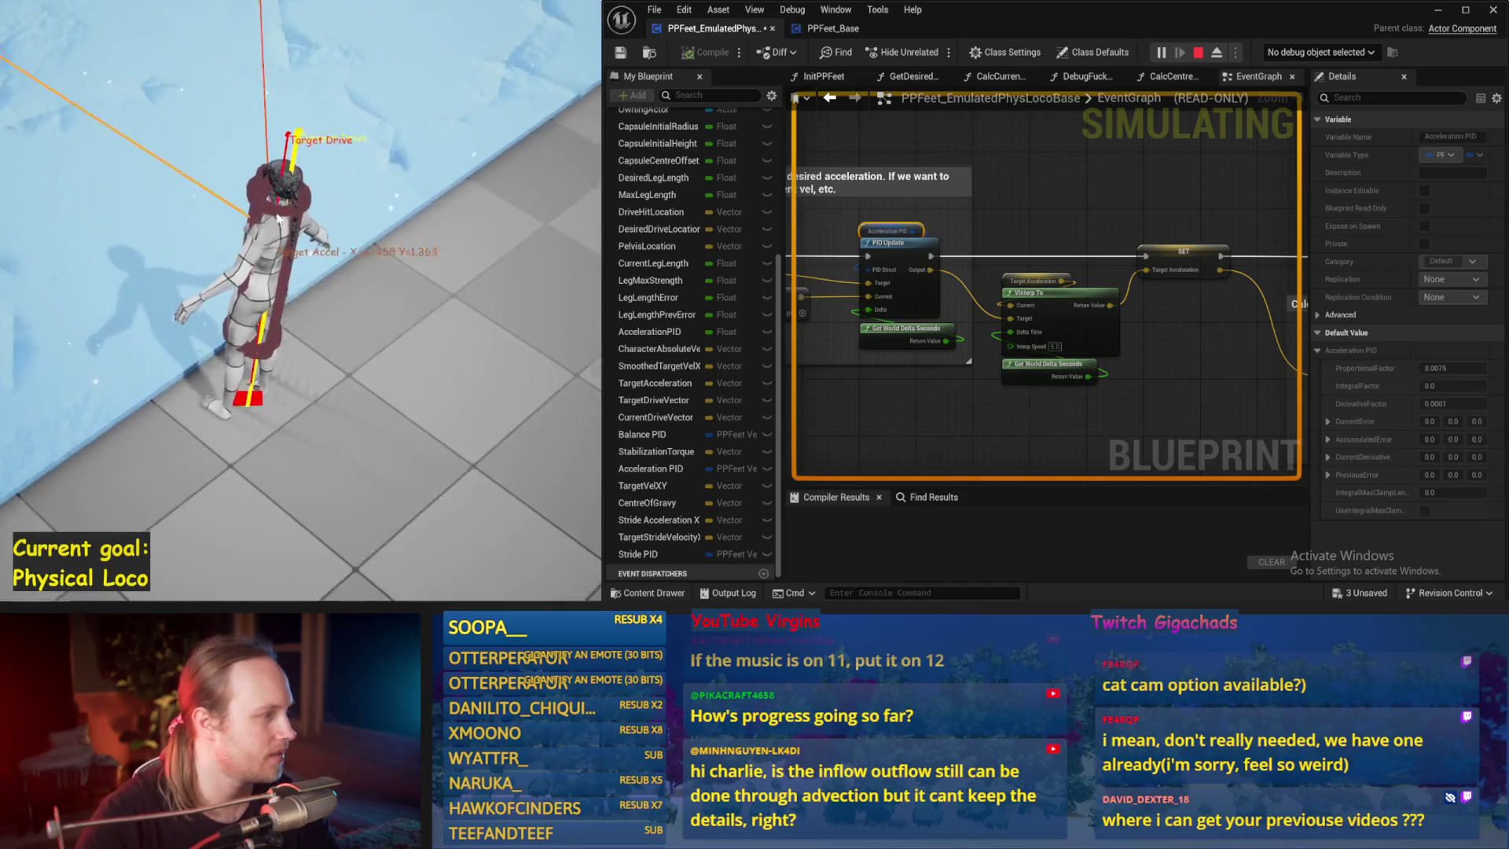
key(Escape)
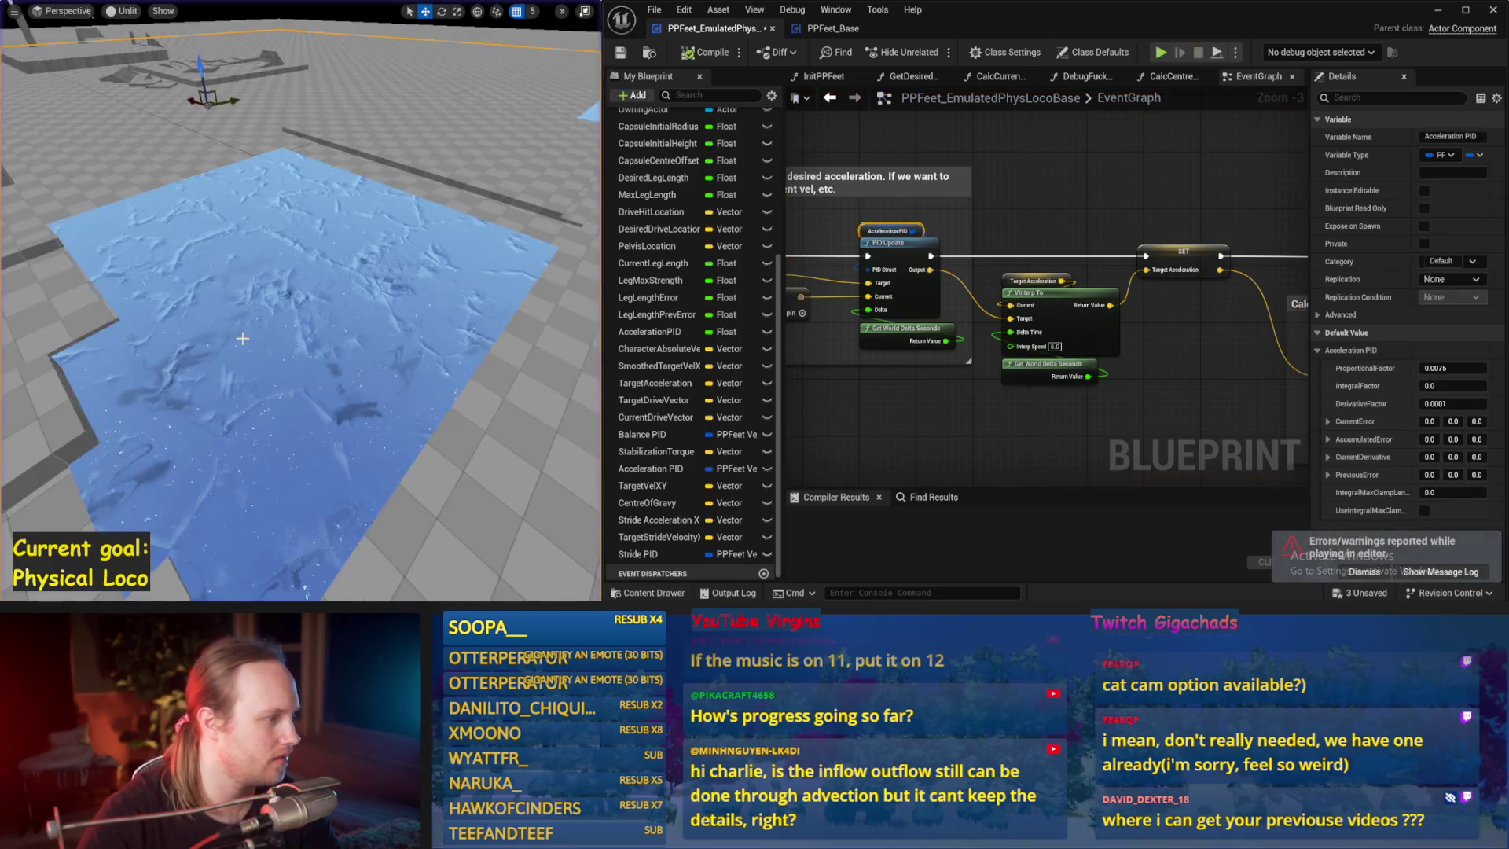
mouse_move(173, 283)
mouse_down()
mouse_move(204, 267)
mouse_move(173, 284)
mouse_up()
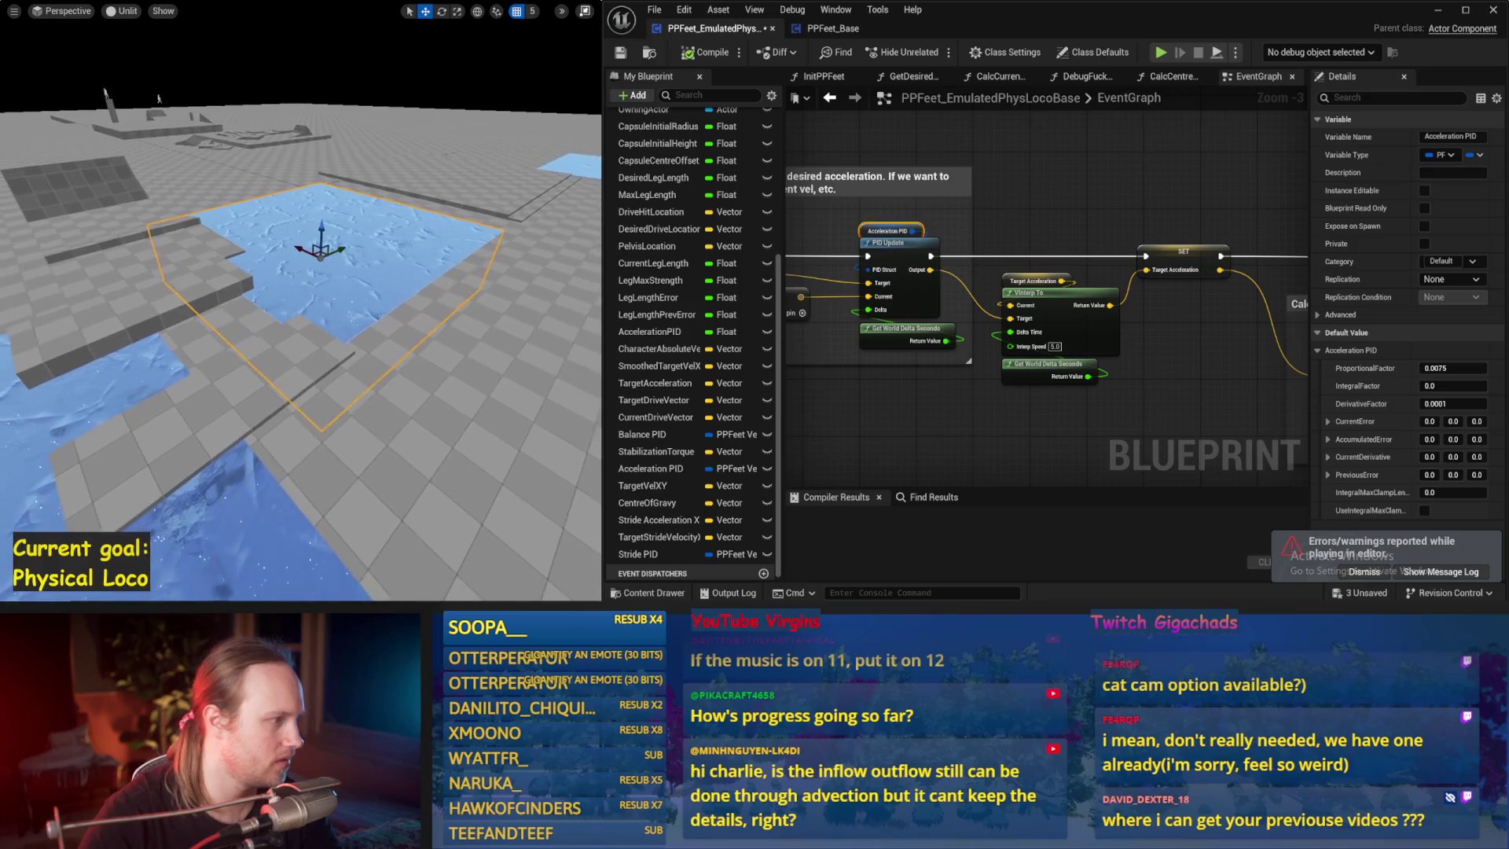
key(alt+s)
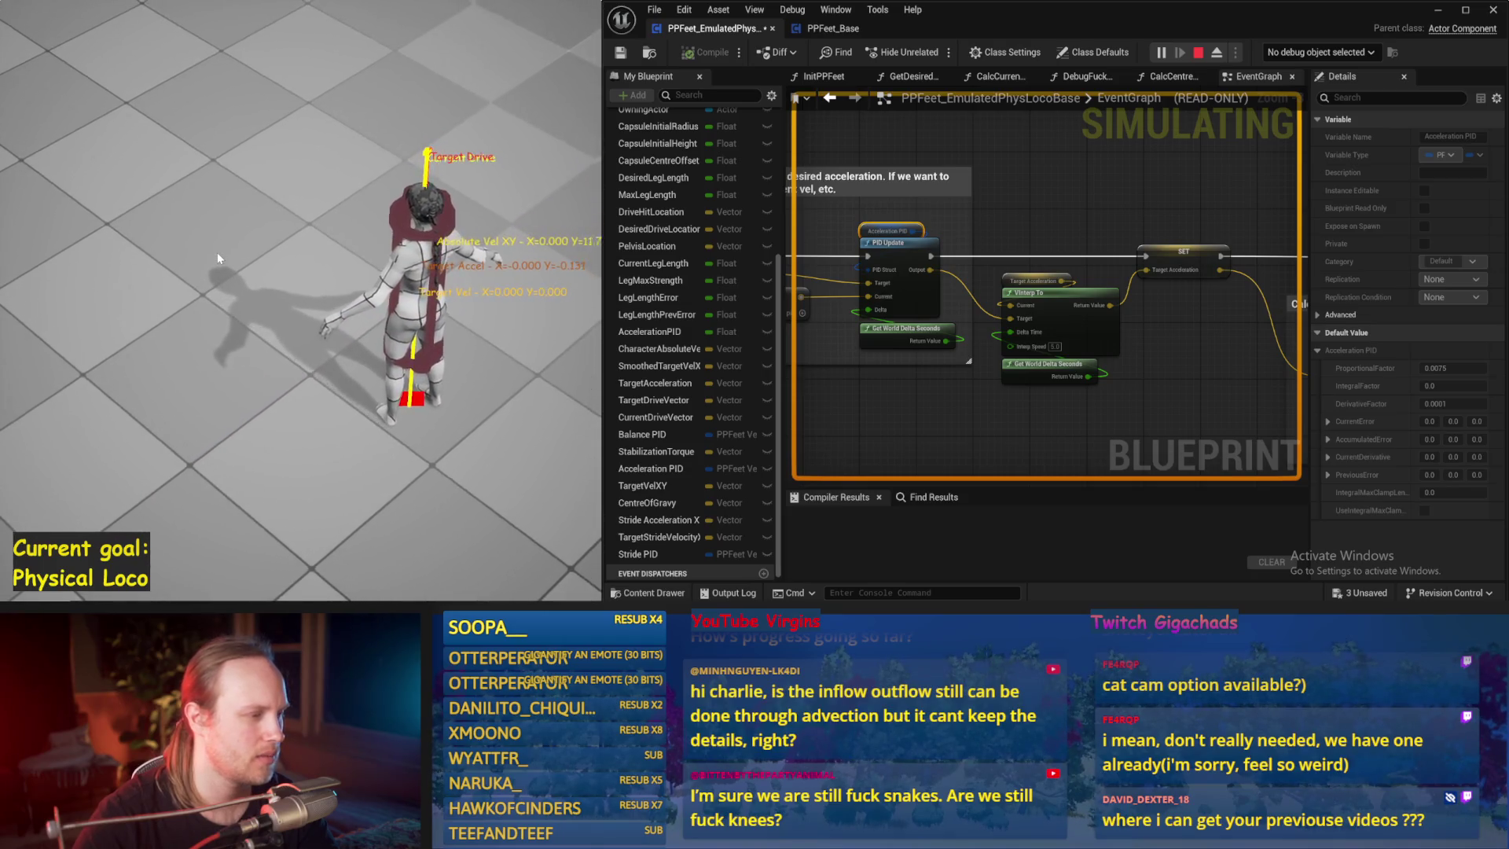
- End the physics run, test once more, then zoom out the EventGraph
key(Escape)
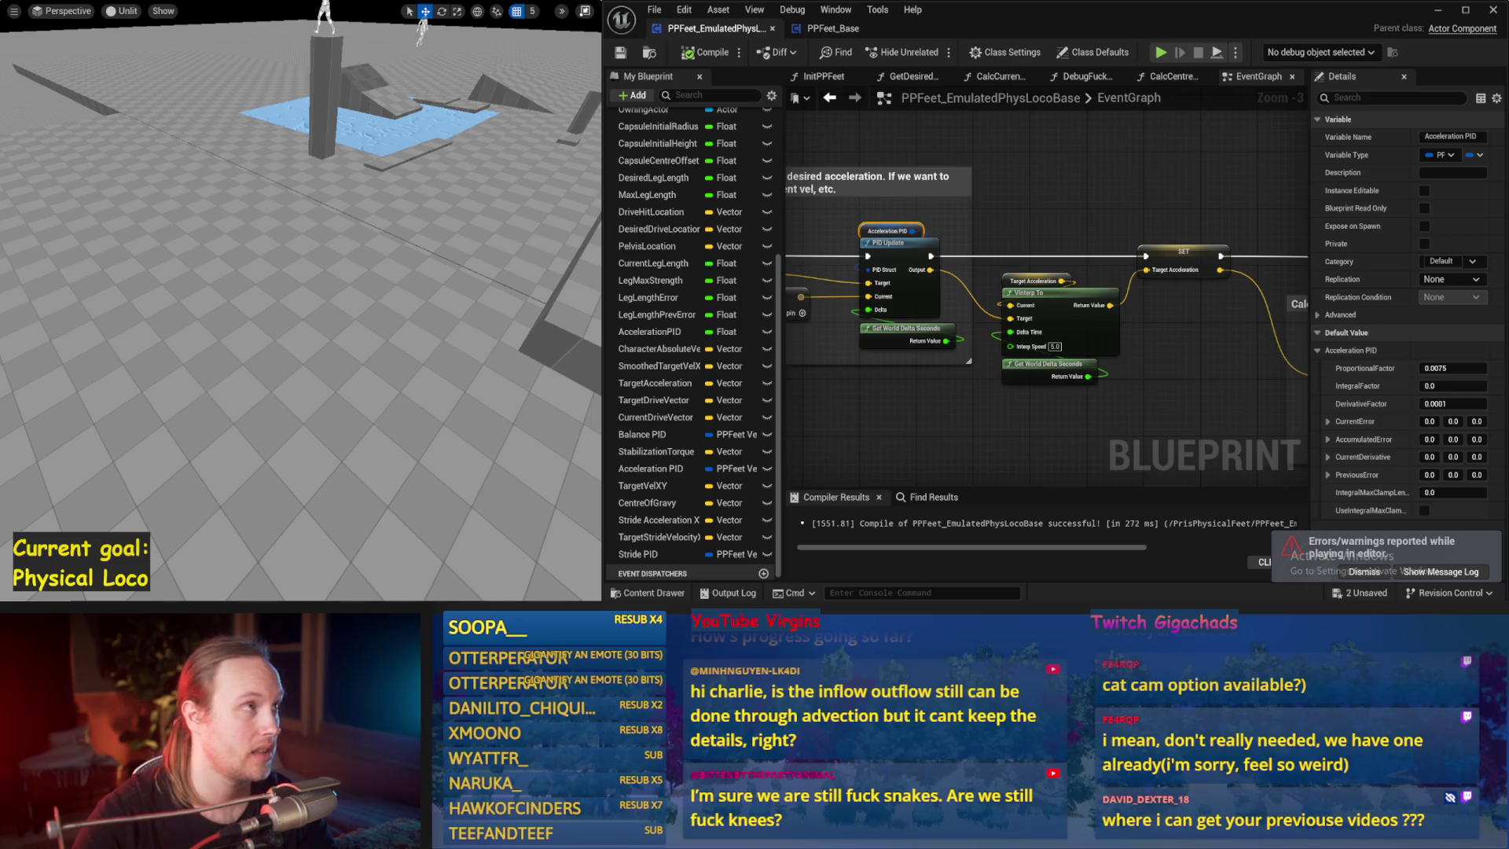
key(alt+p)
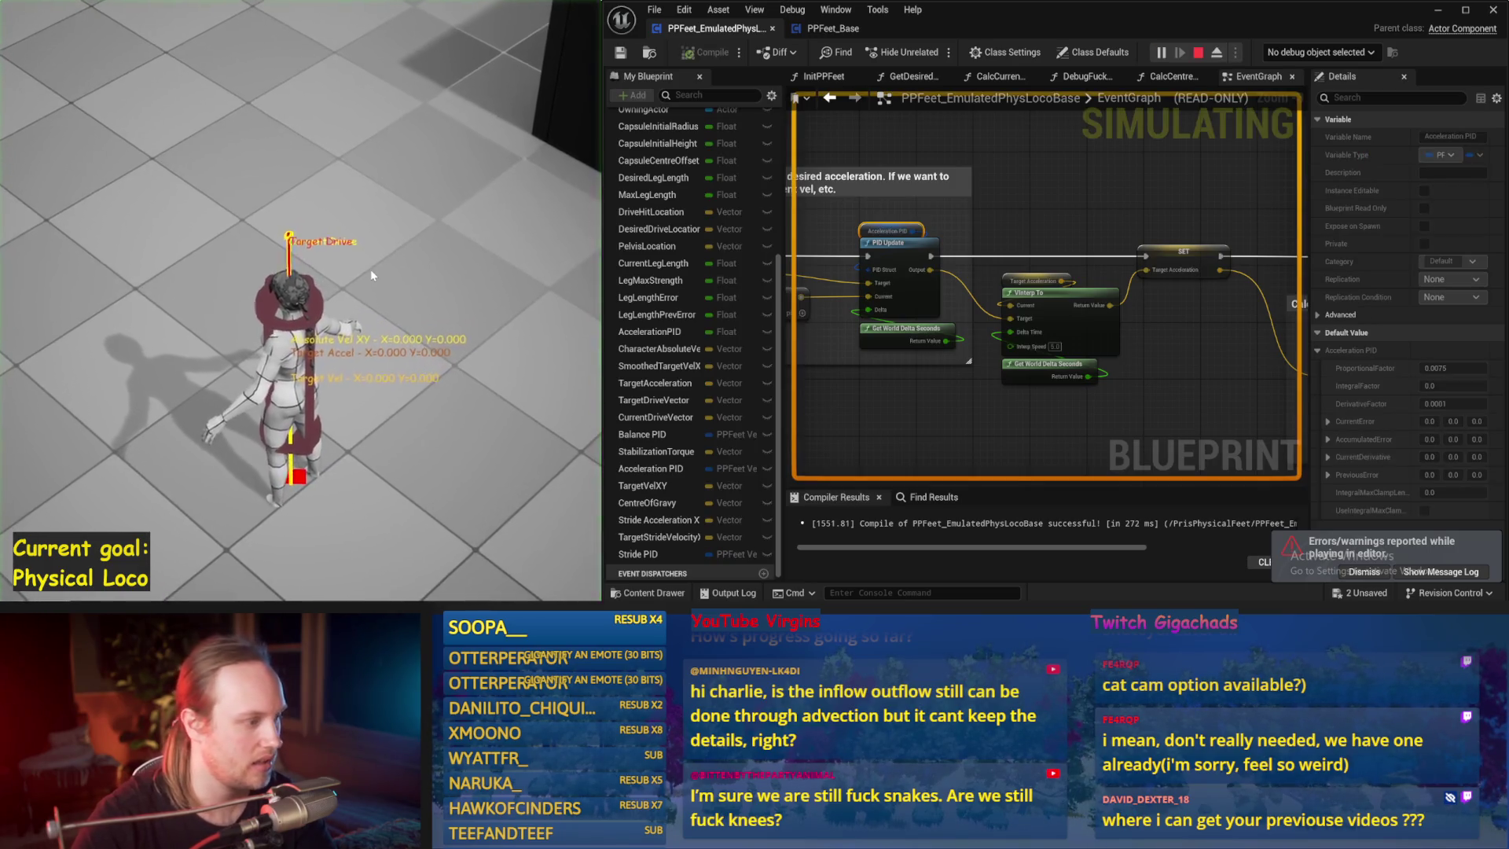
key(Escape)
scroll(858, 375, down, 5)
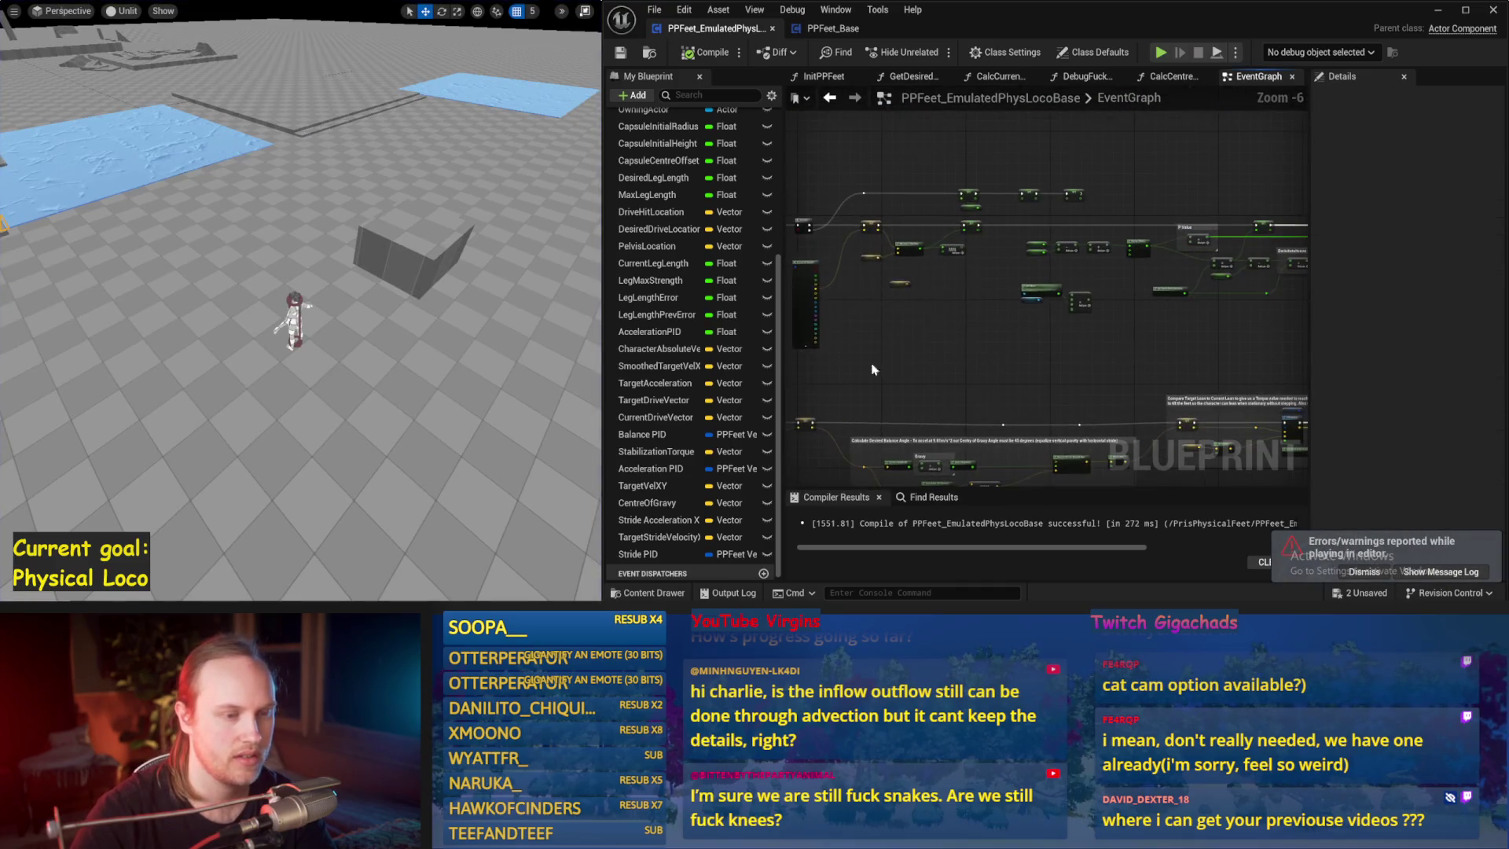
scroll(953, 329, up, 1)
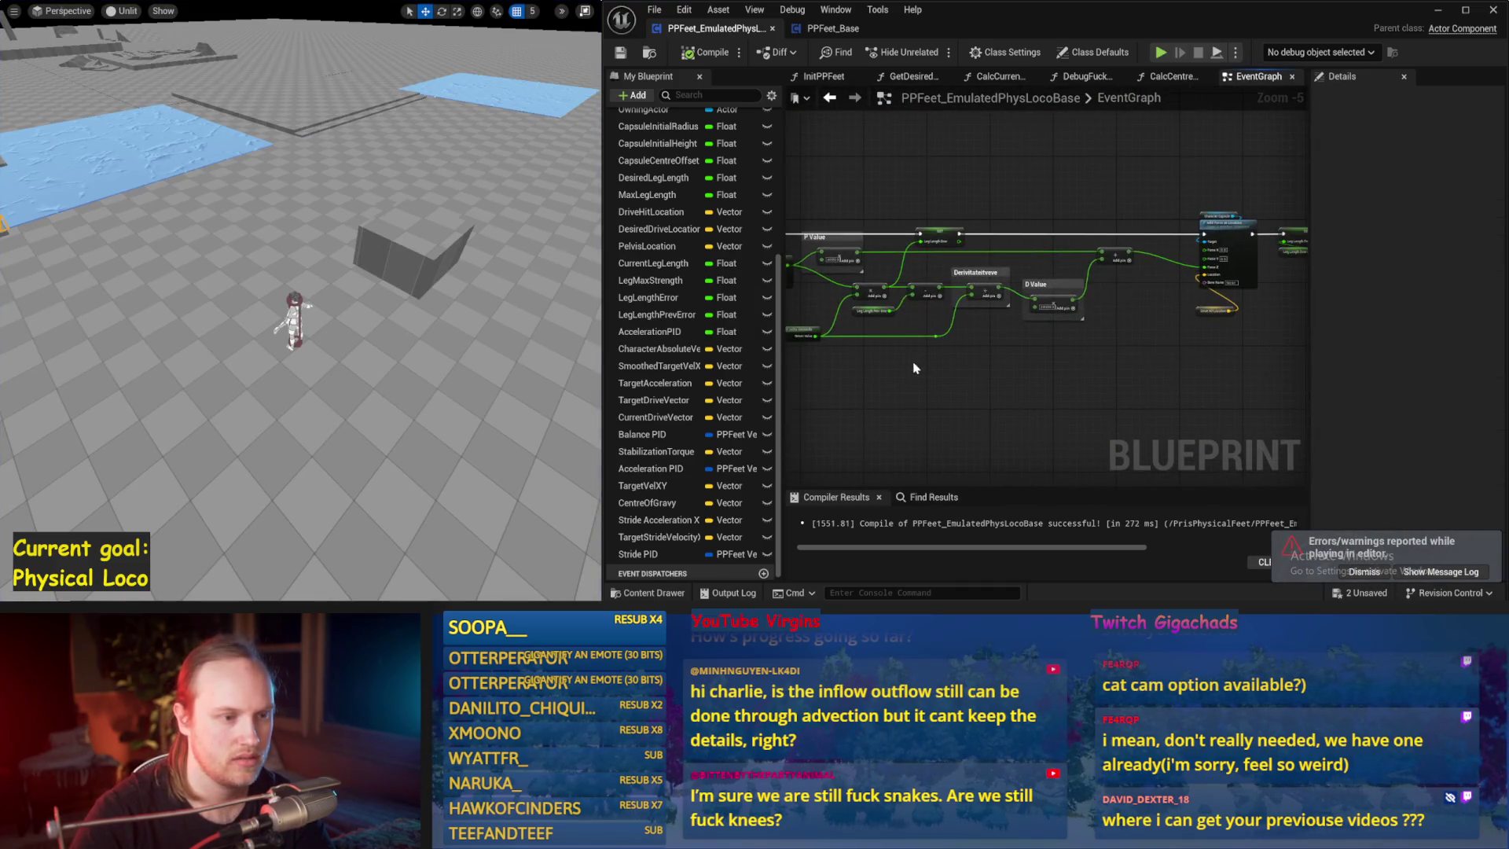
scroll(942, 361, up, 2)
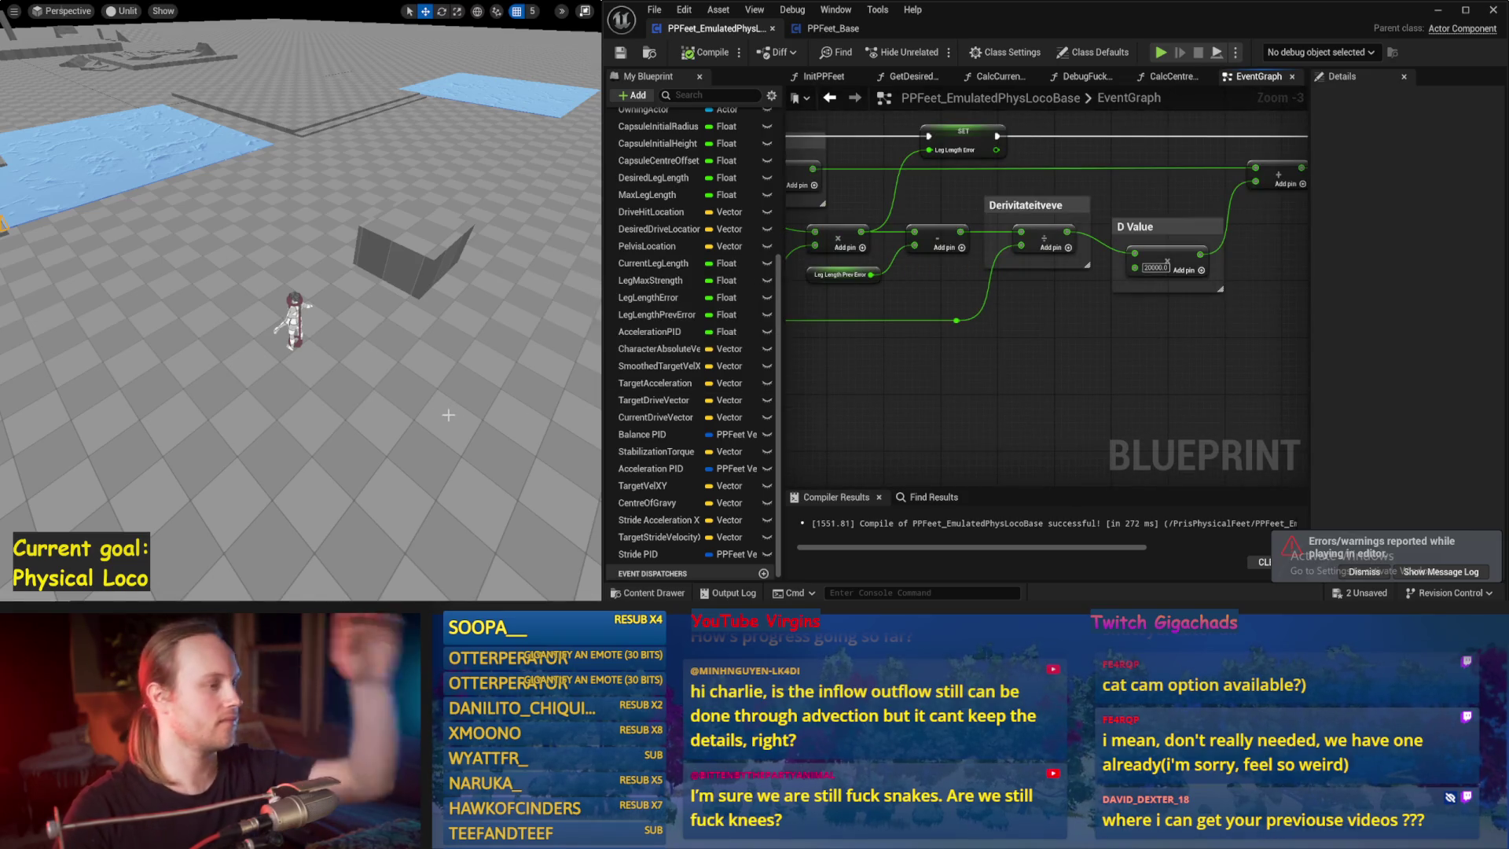
key(alt+p)
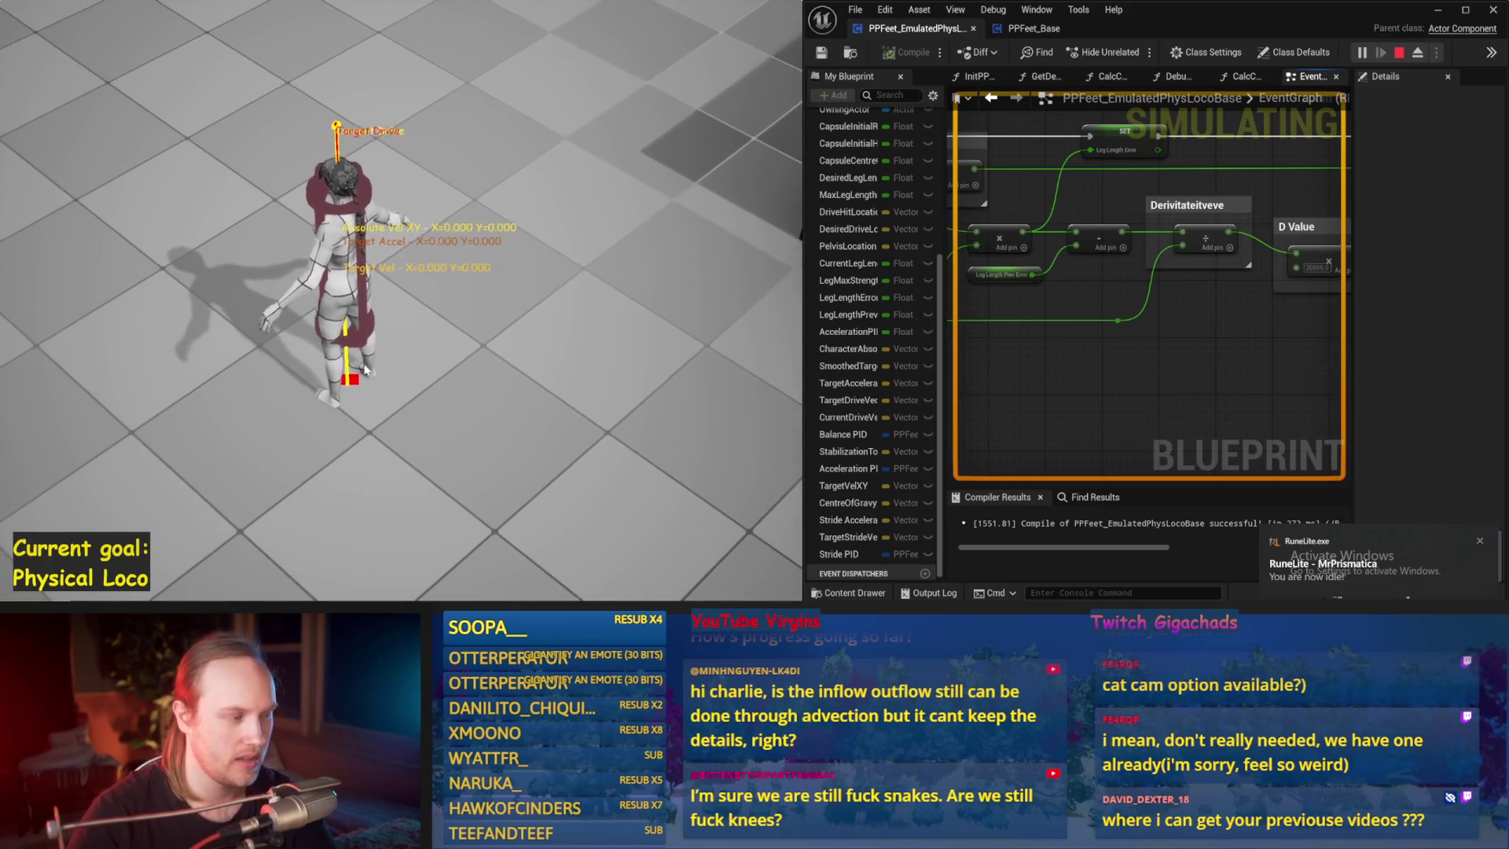
key(Escape)
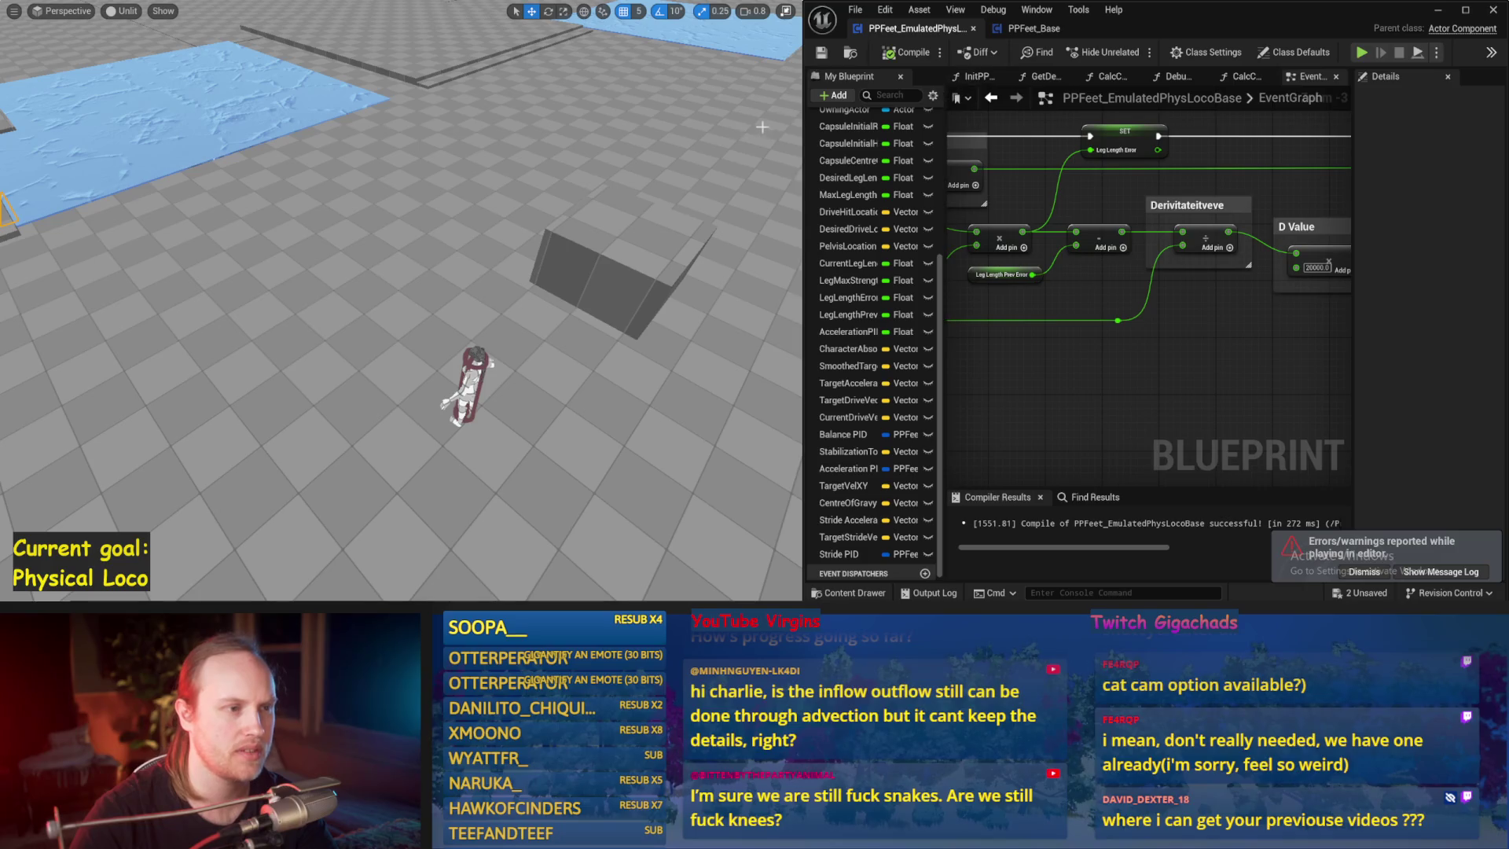
drag(802, 126, 629, 125)
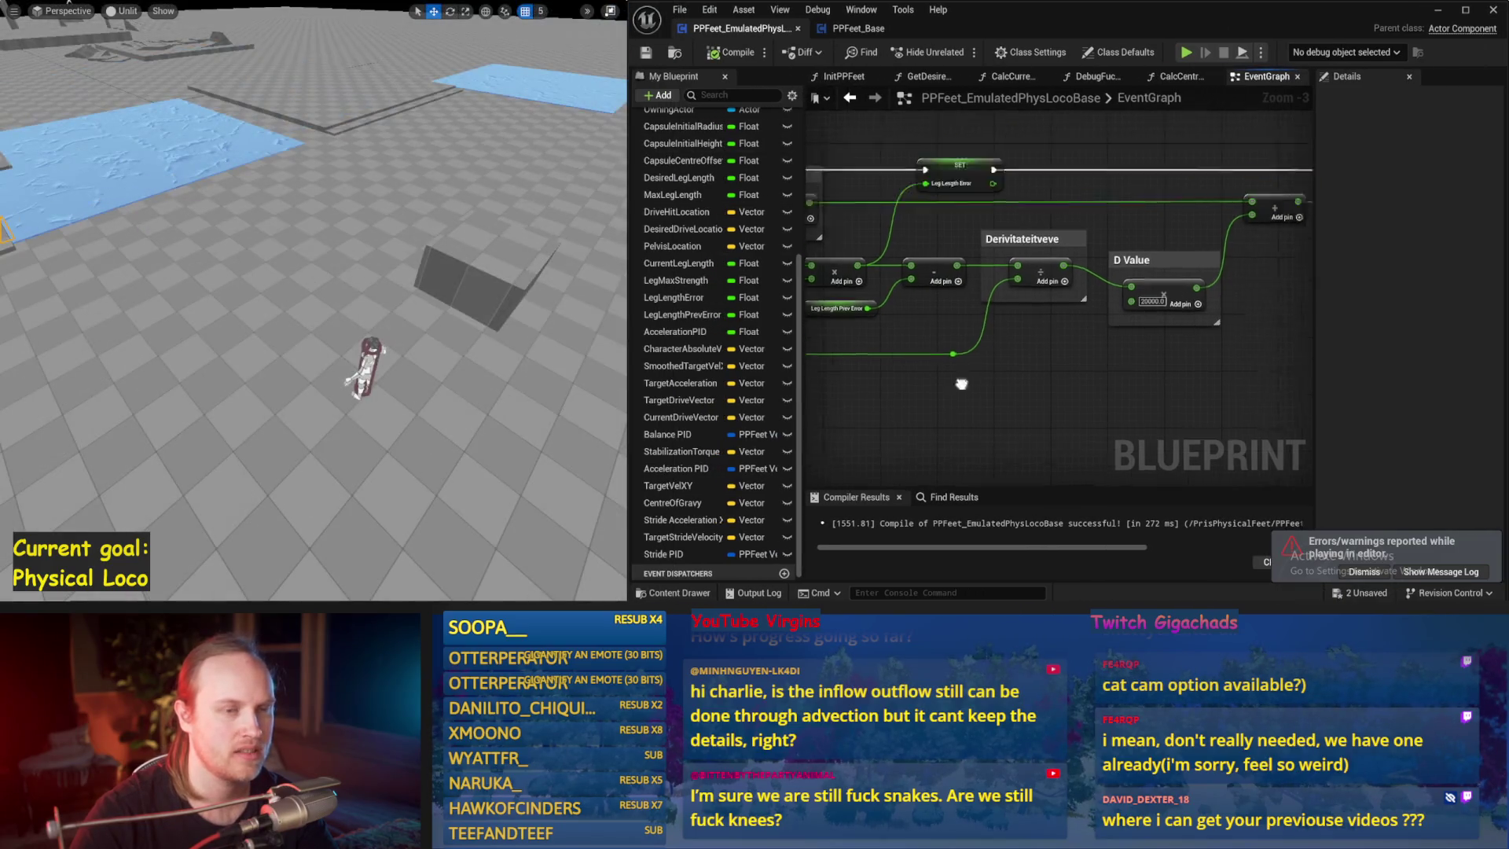
drag(857, 180, 1011, 162)
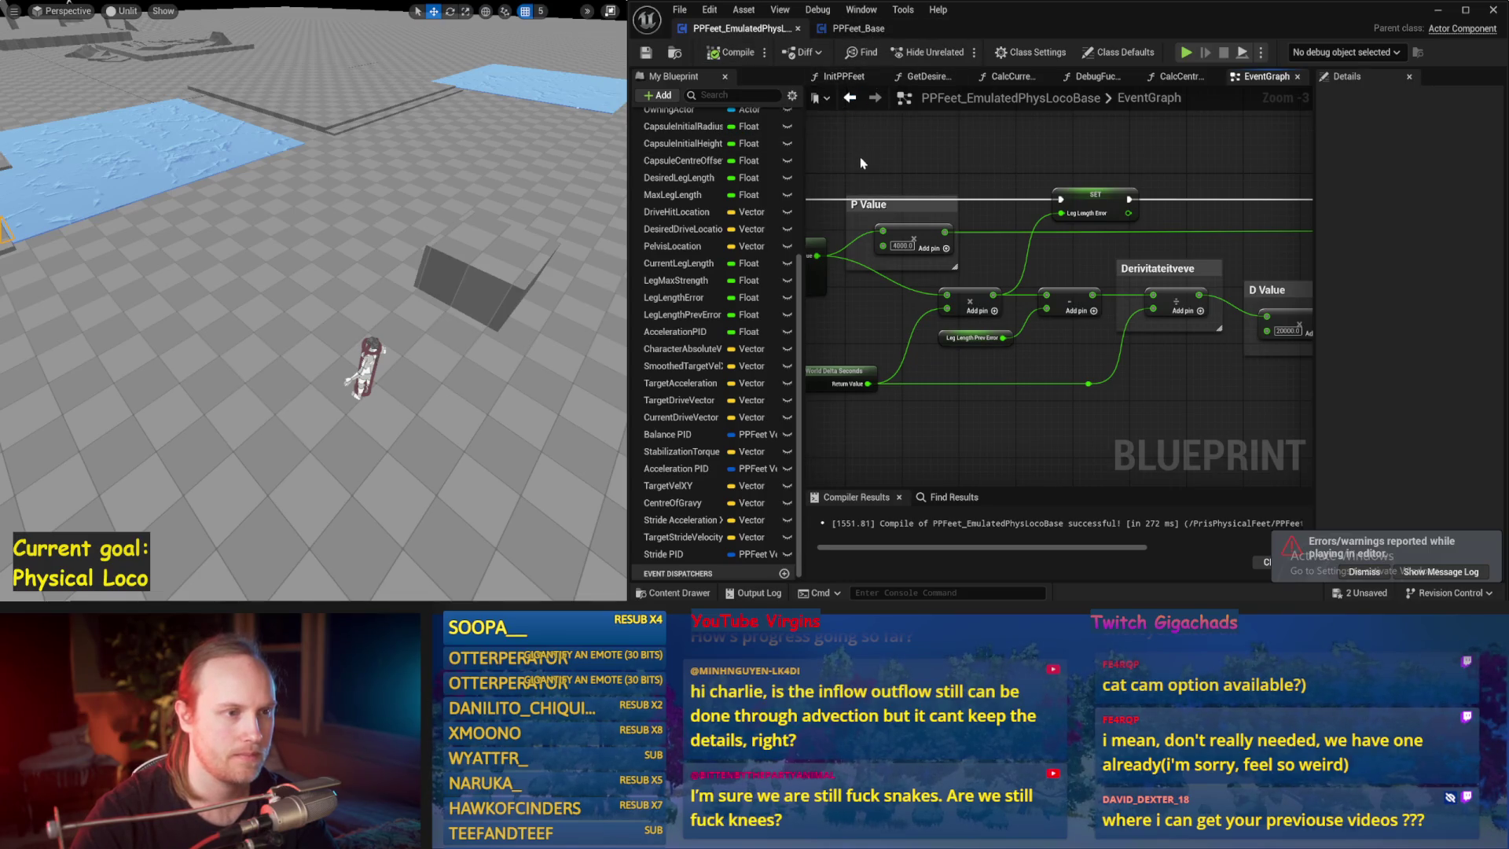
scroll(1107, 230, down, 3)
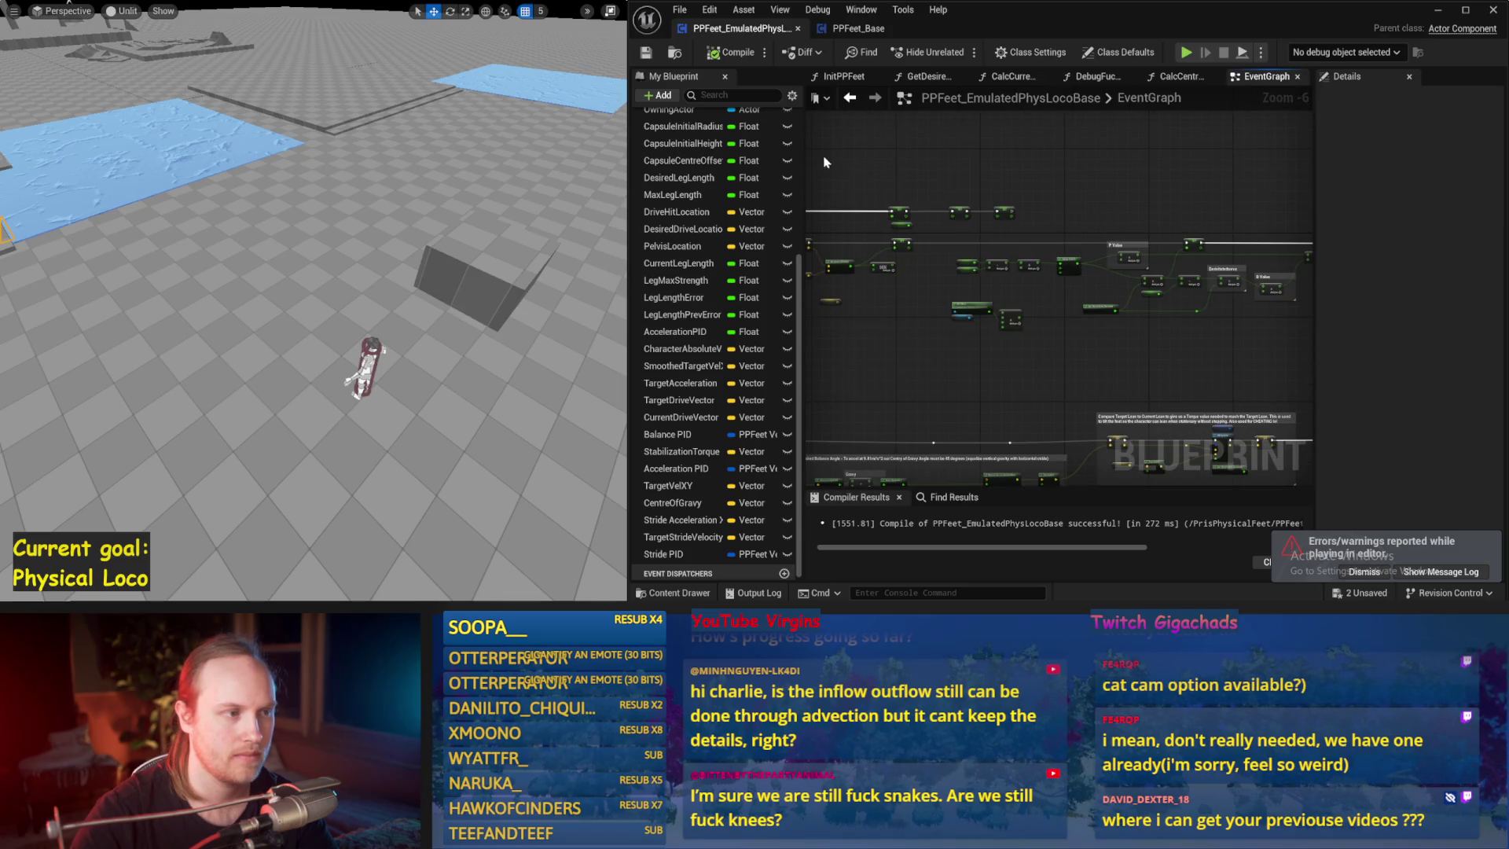
scroll(723, 250, up, 5)
- Enter 0.5 as the Make Literal Float value in InitPPFeet and start a play test
click(841, 97)
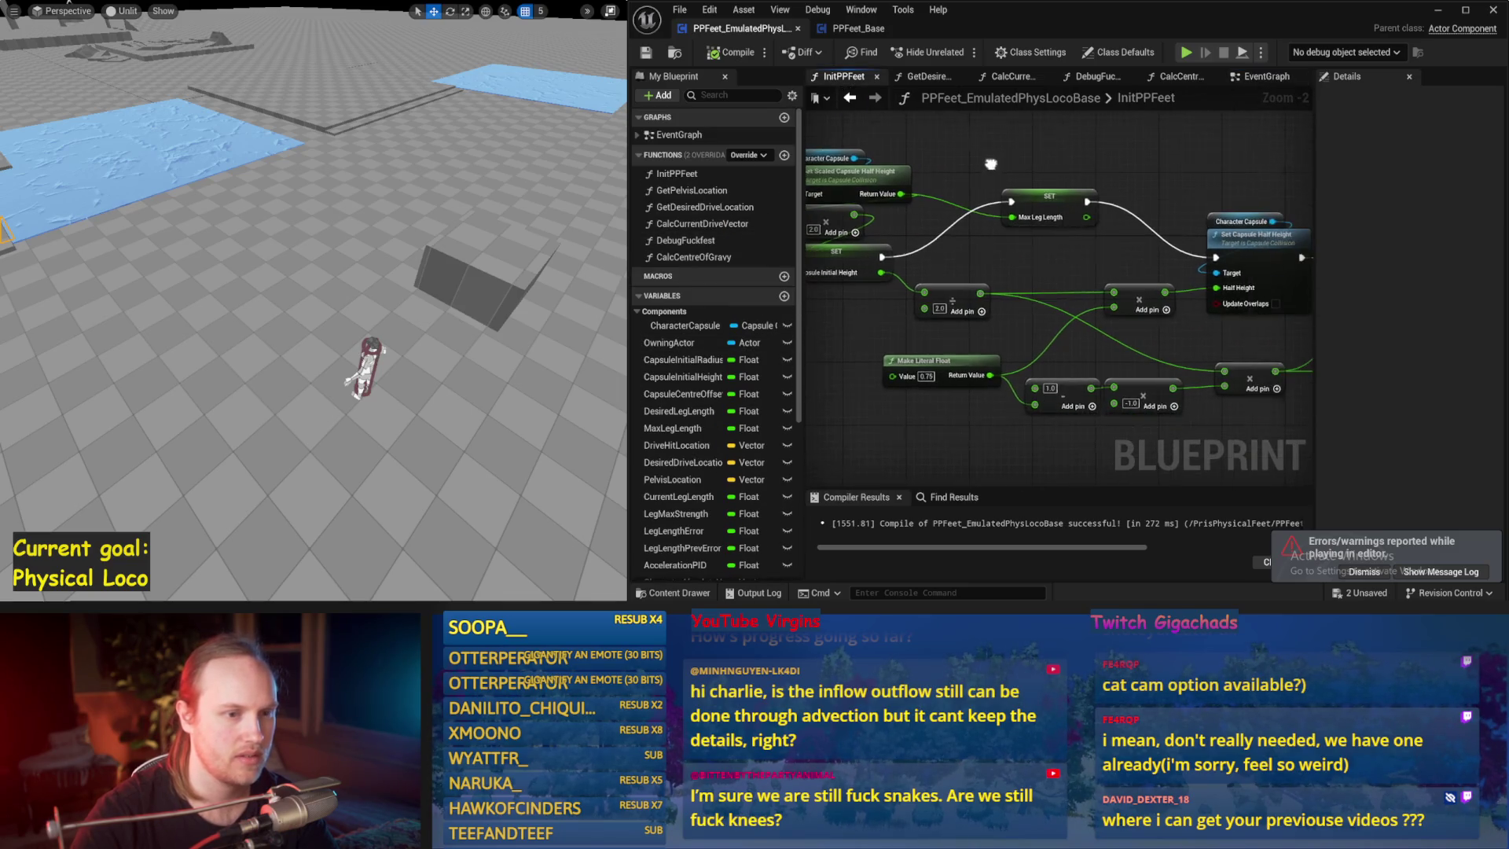
drag(1162, 313, 988, 306)
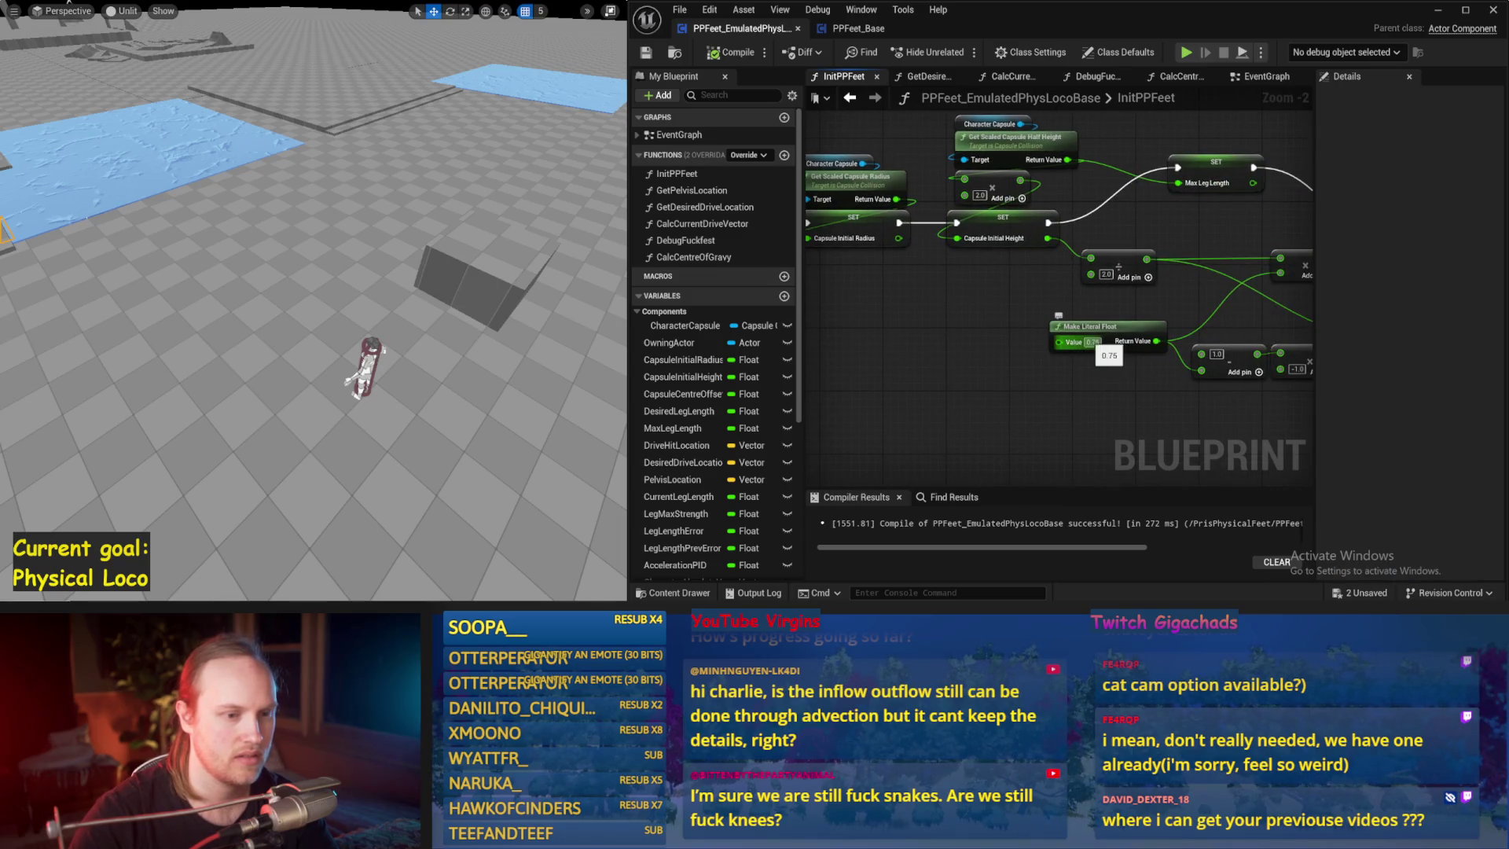
text(0.5)
key(alt+p)
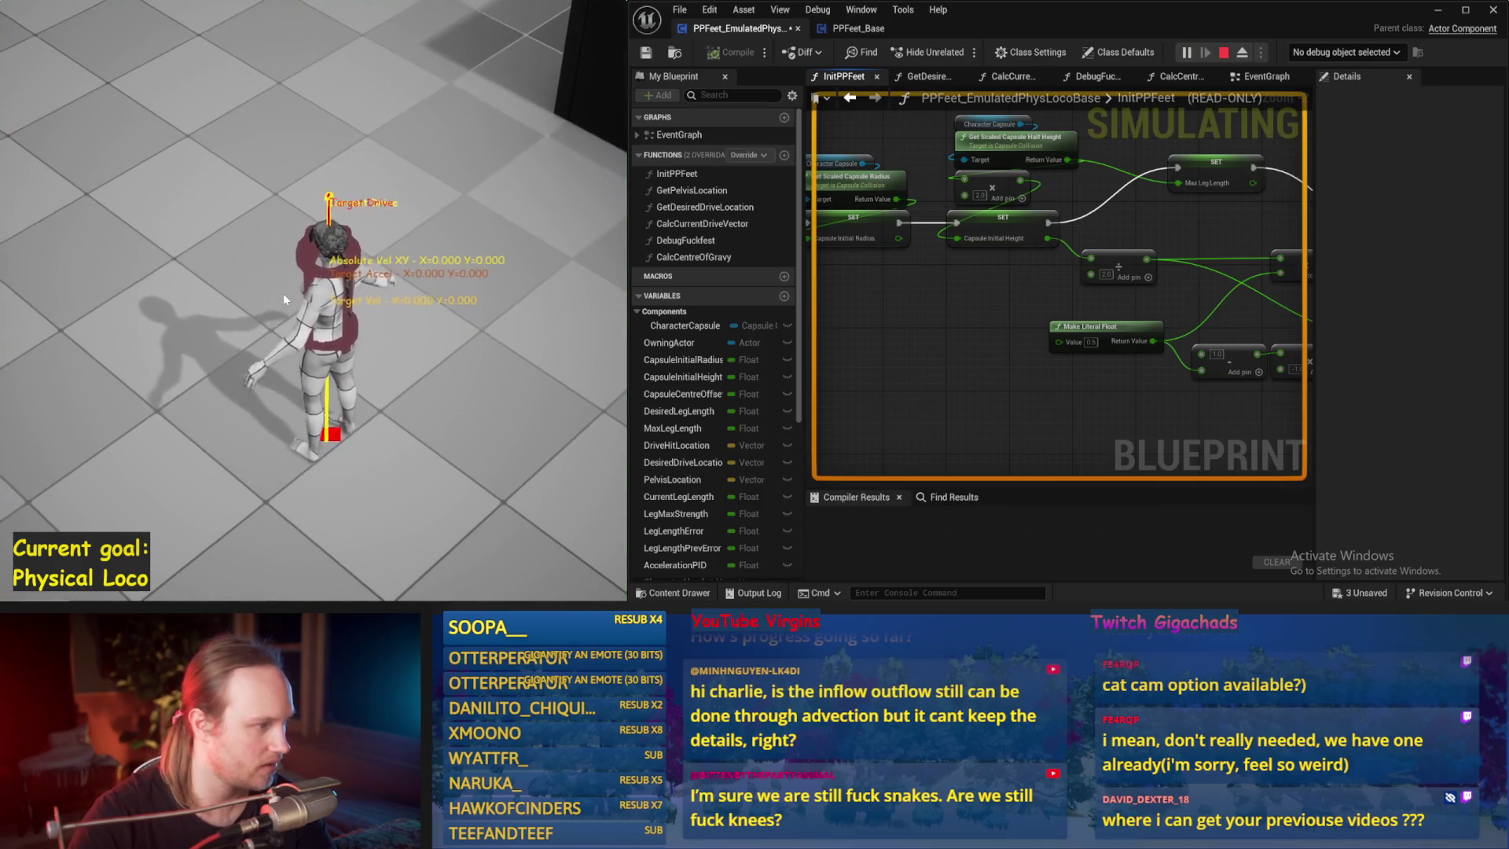
key(F11)
key(F11)
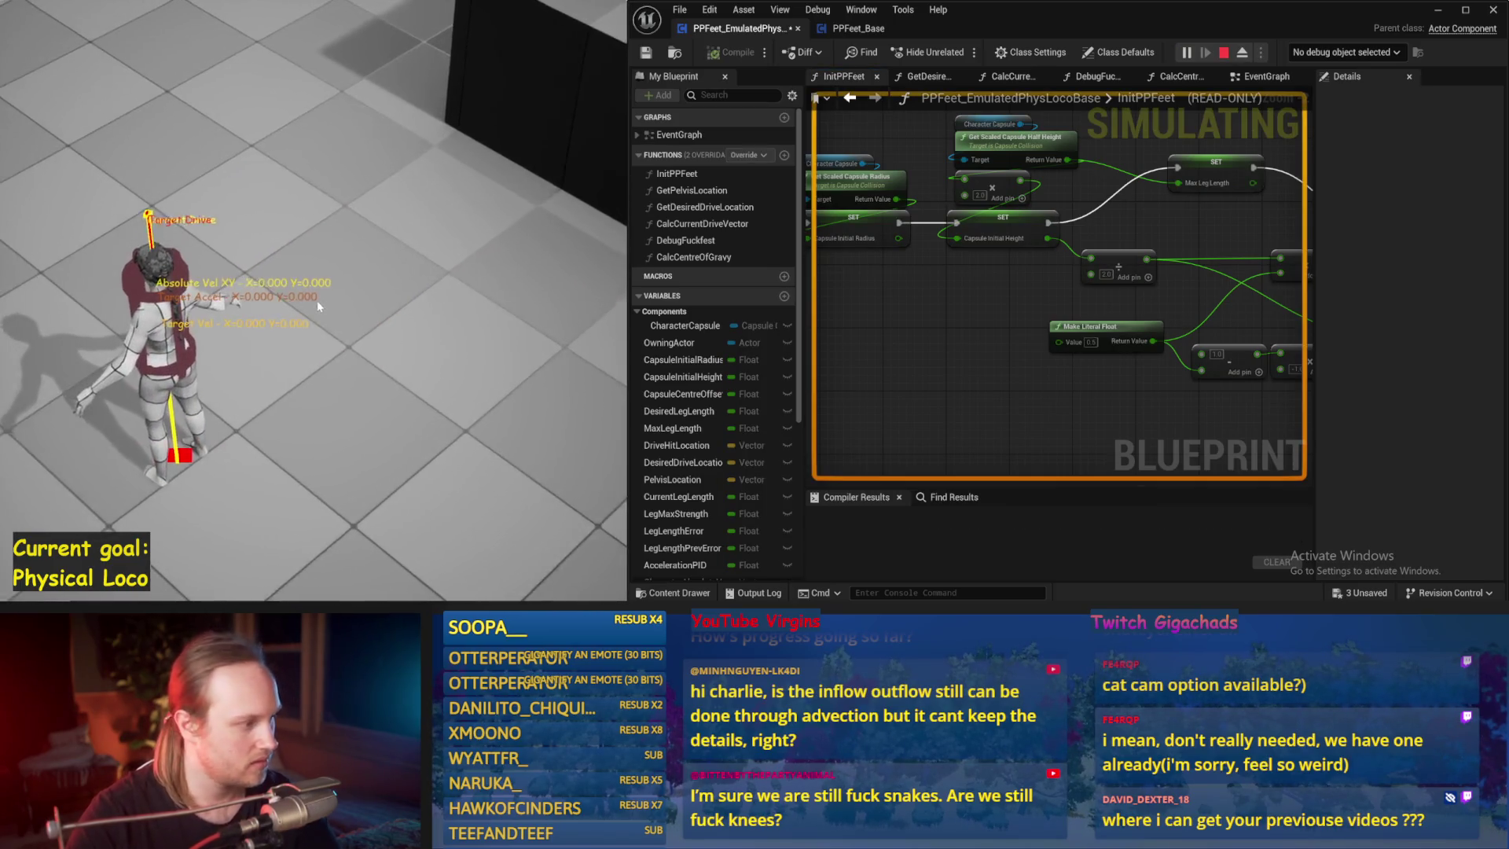
- Repeat several play tests of the balancing character, then pan to the Set Center Of Mass node
key(Escape)
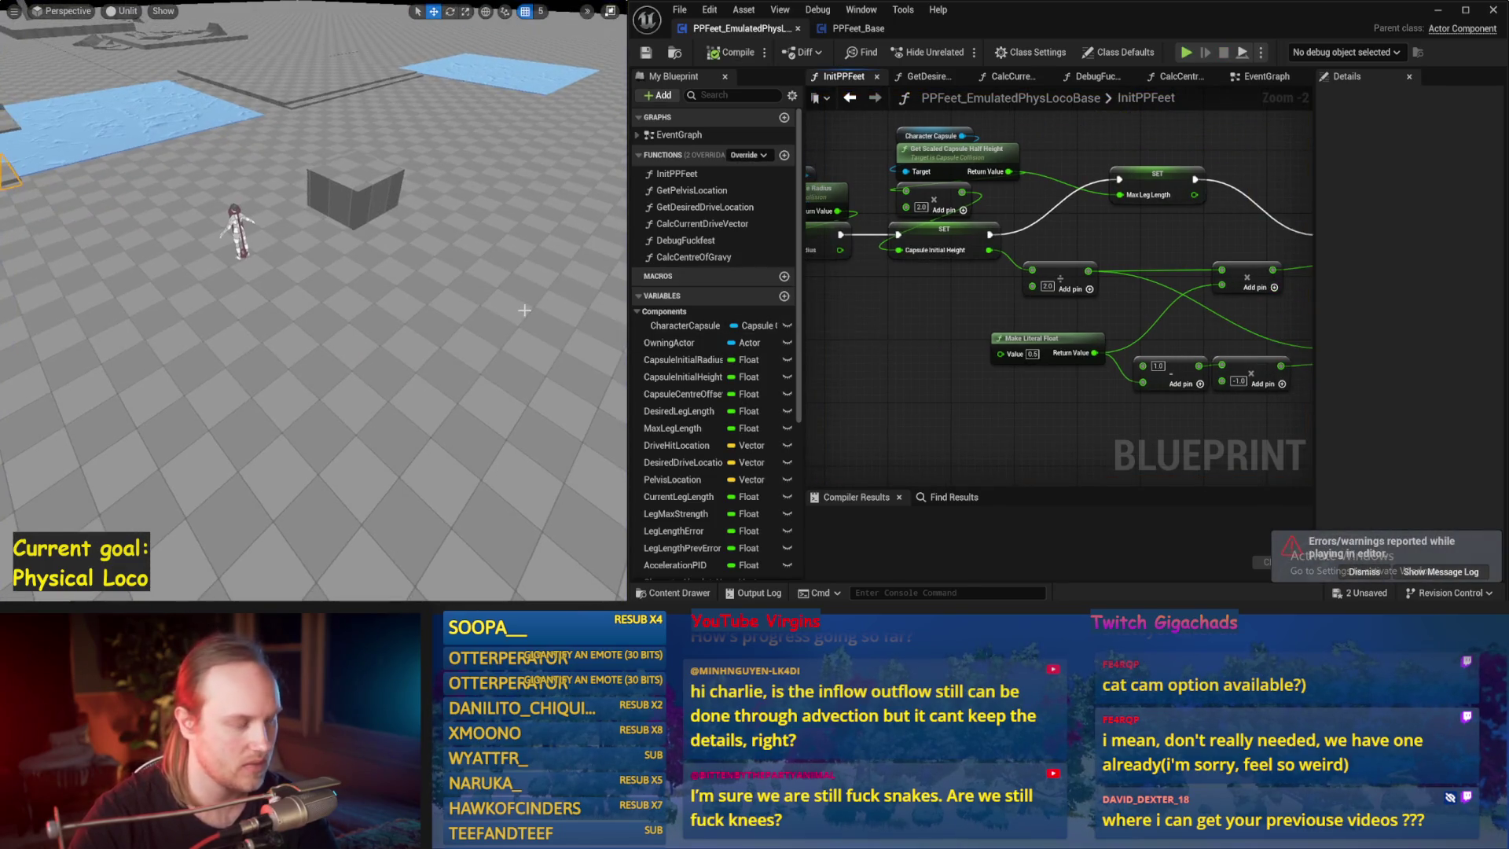
key(alt+p)
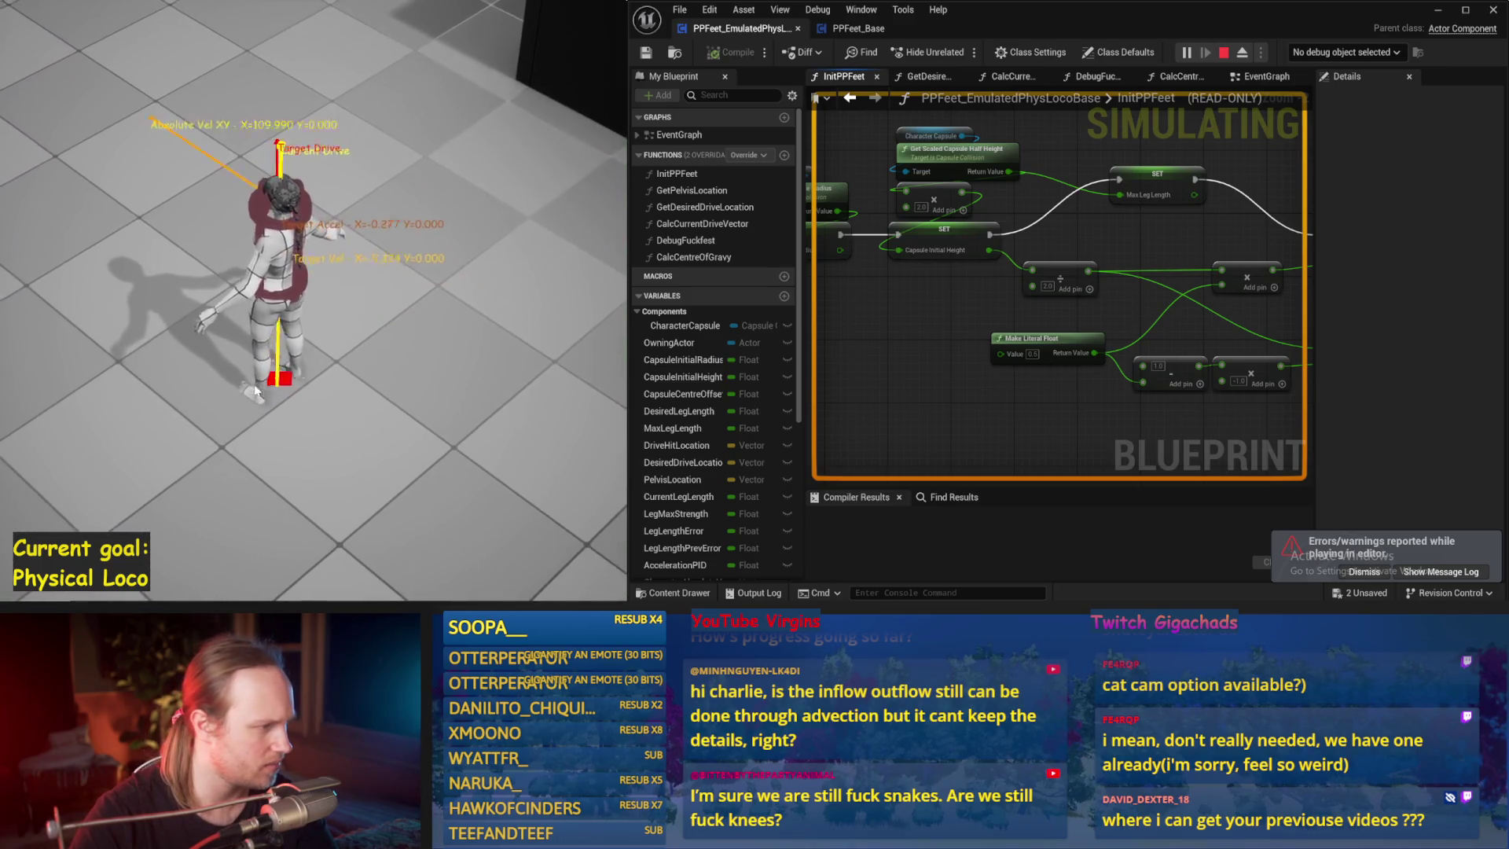
key(Escape)
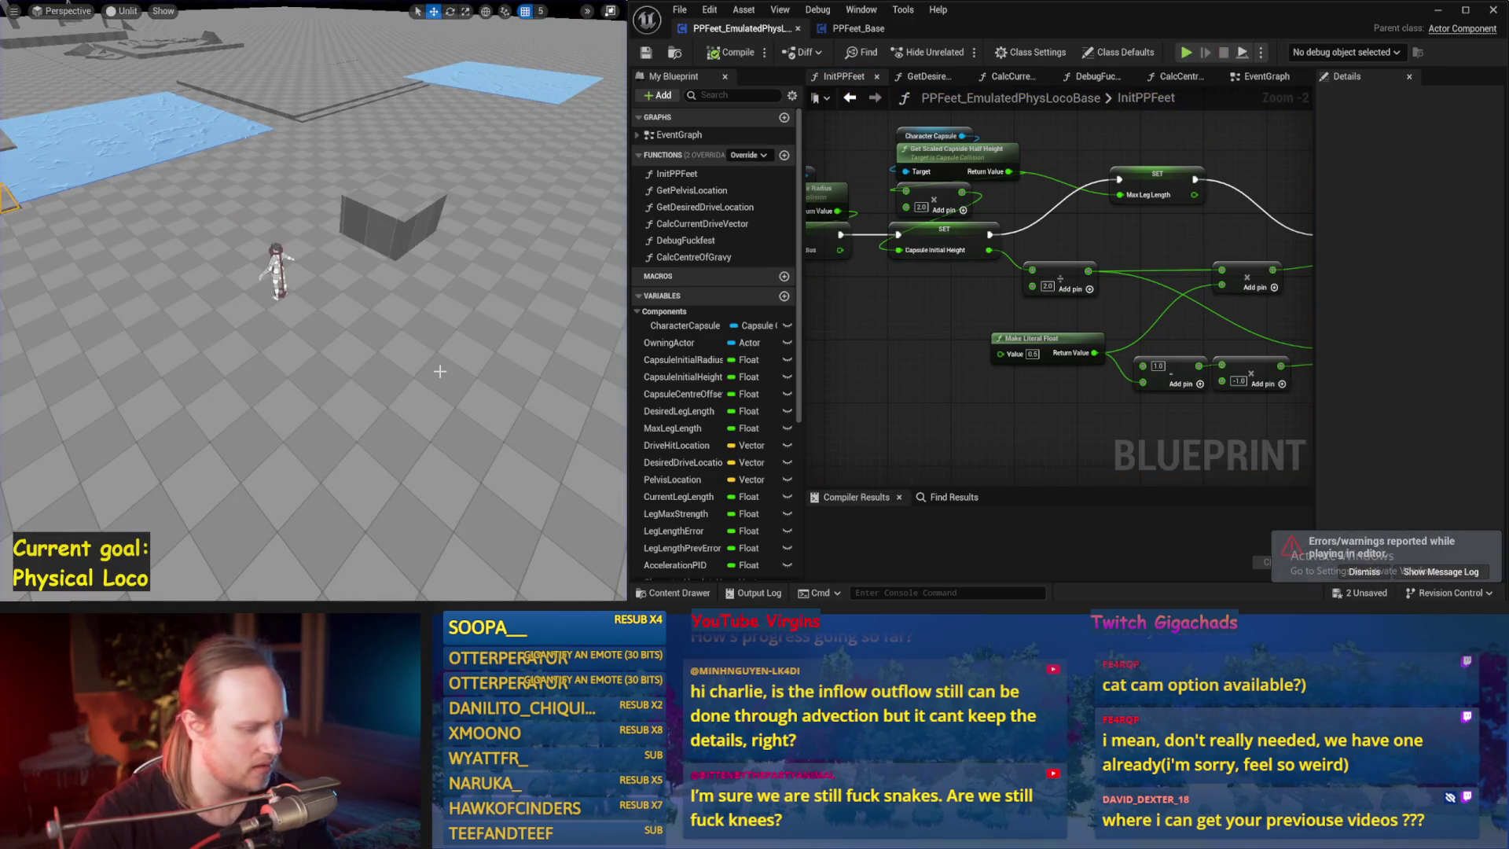
key(alt+p)
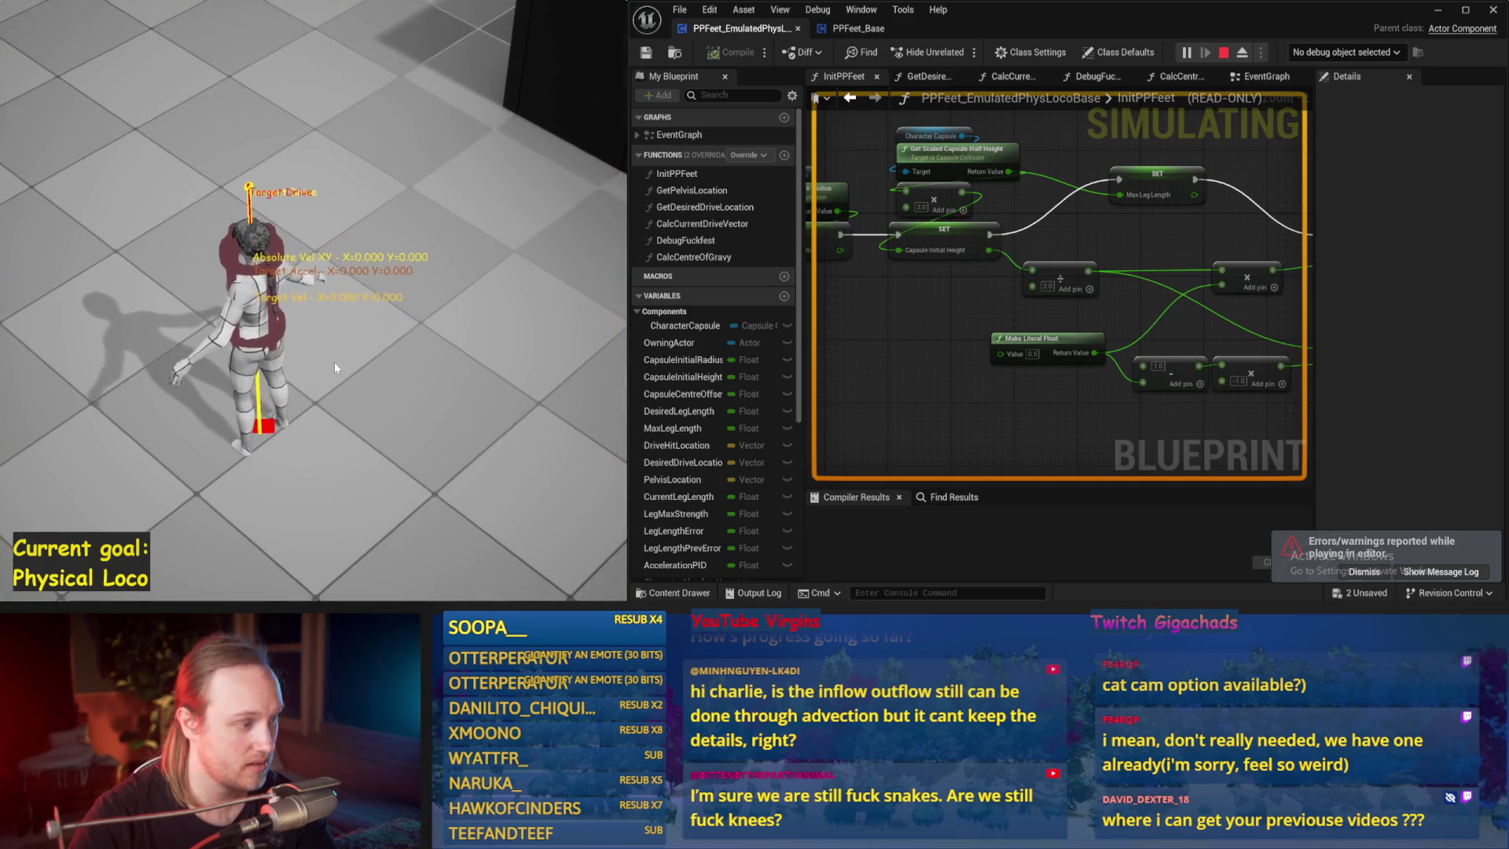
key(Escape)
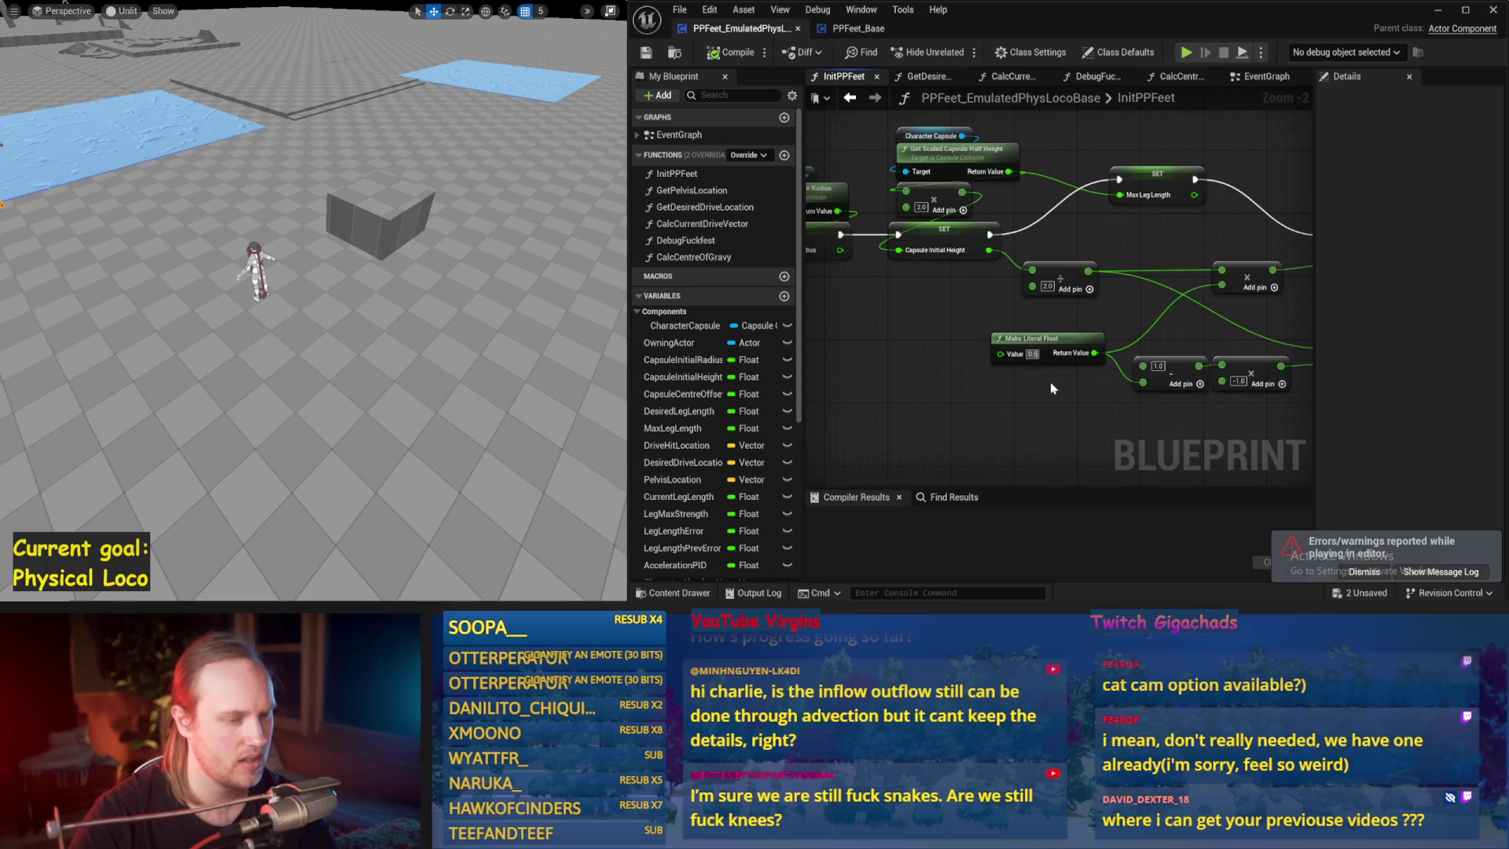
key(alt+p)
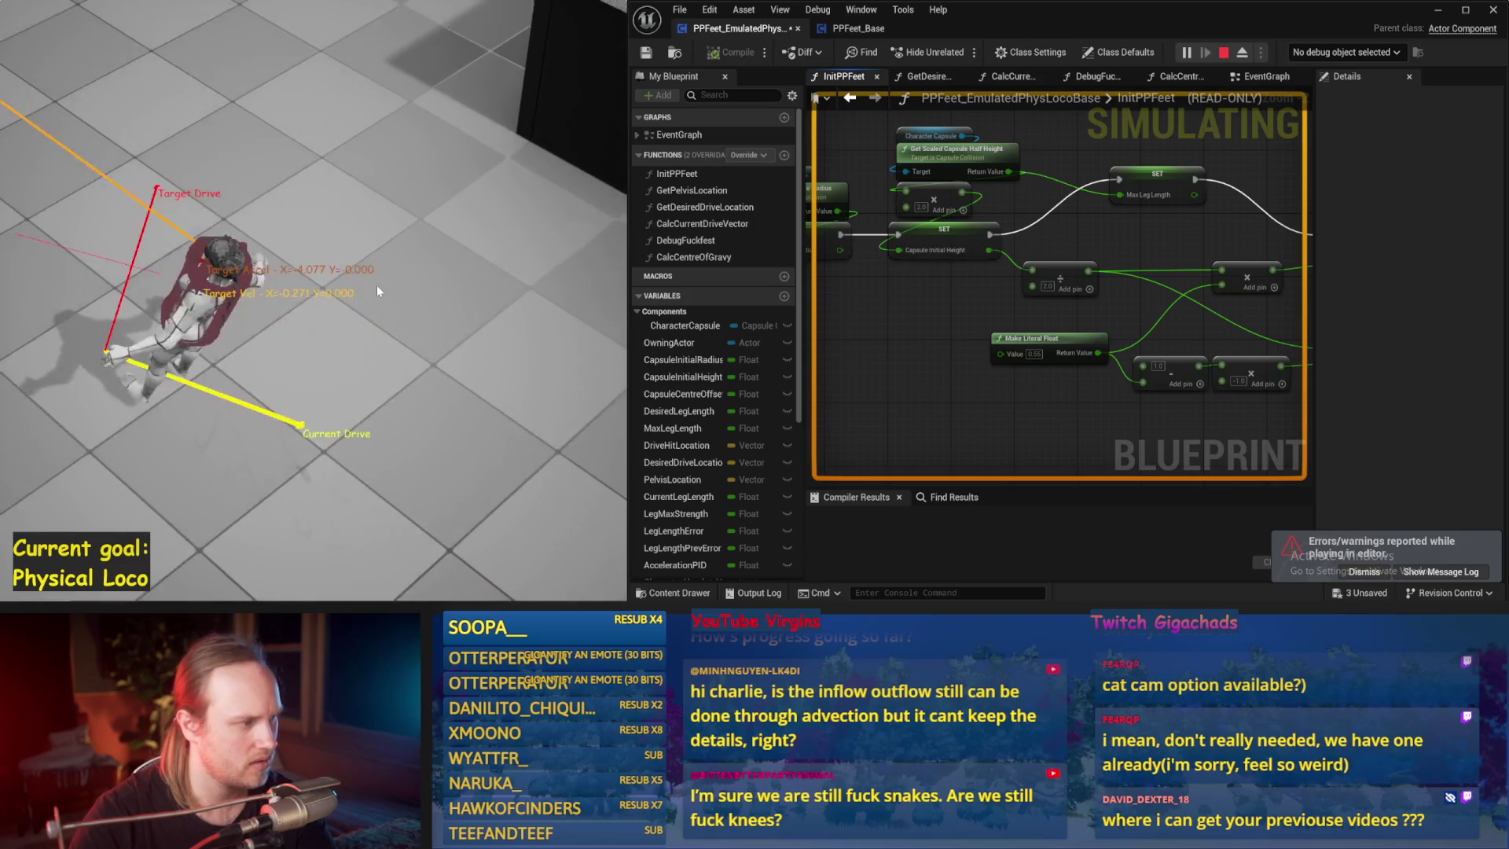
key(Escape)
drag(1201, 372, 896, 287)
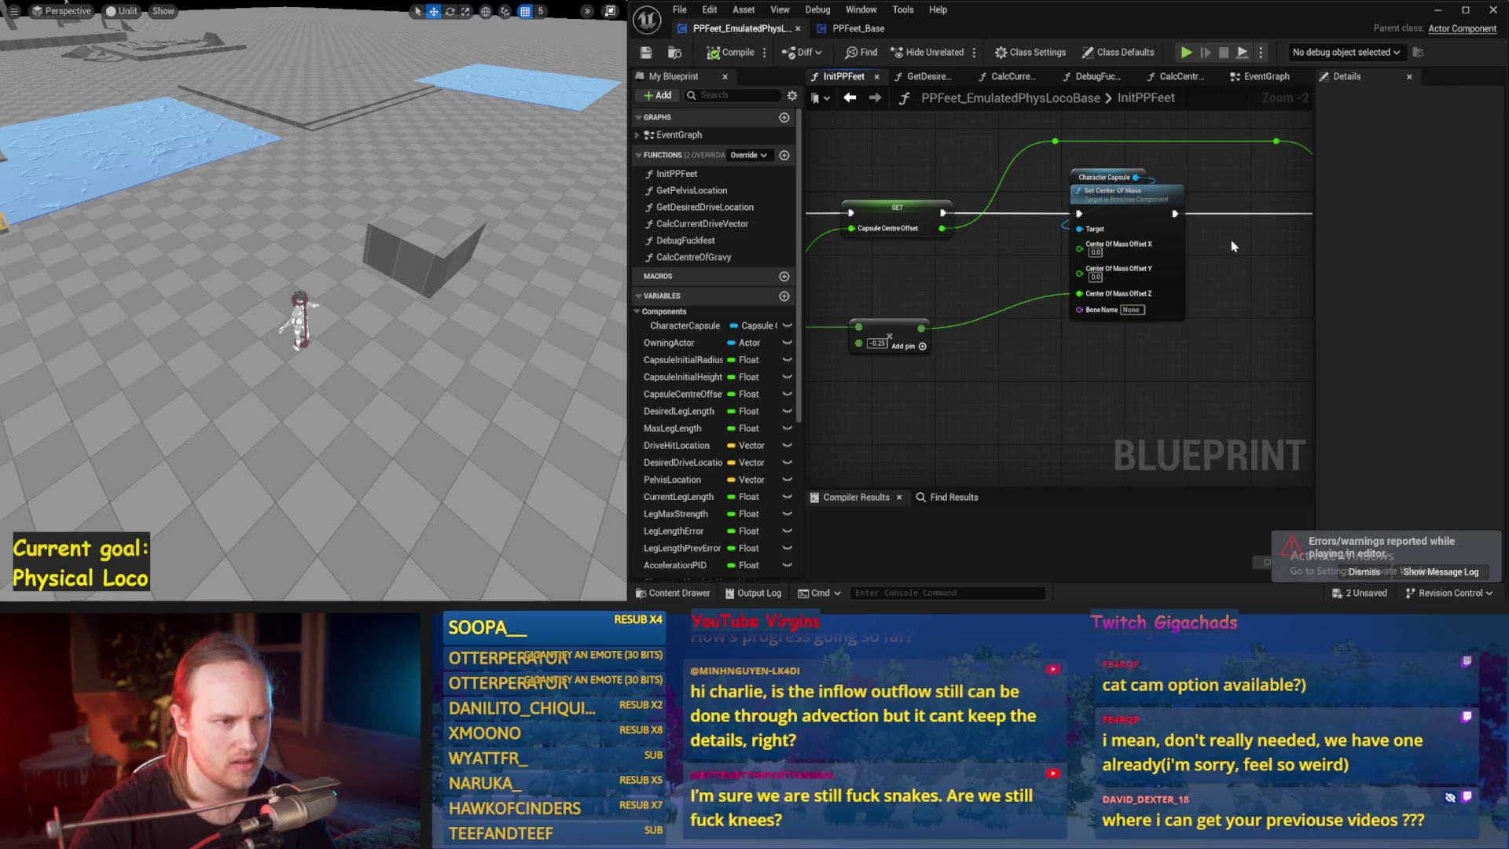
drag(1001, 338, 1173, 299)
mouse_move(1022, 341)
mouse_down()
mouse_move(1158, 318)
mouse_move(1166, 301)
mouse_move(1250, 318)
mouse_move(1169, 340)
mouse_move(1161, 302)
mouse_up()
scroll(1159, 318, down, 1)
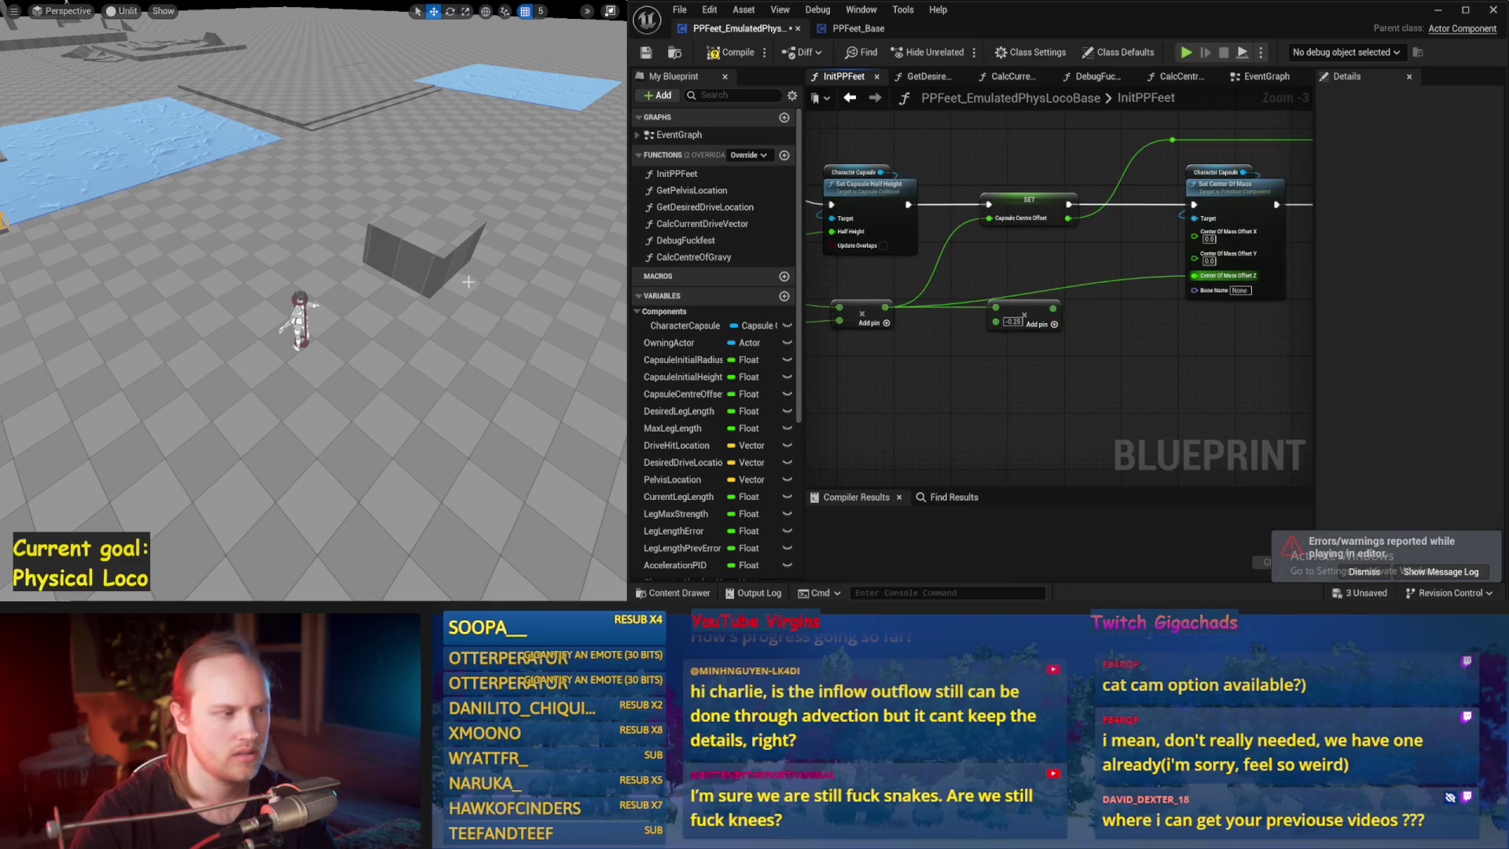
drag(475, 282, 457, 279)
key(alt+s)
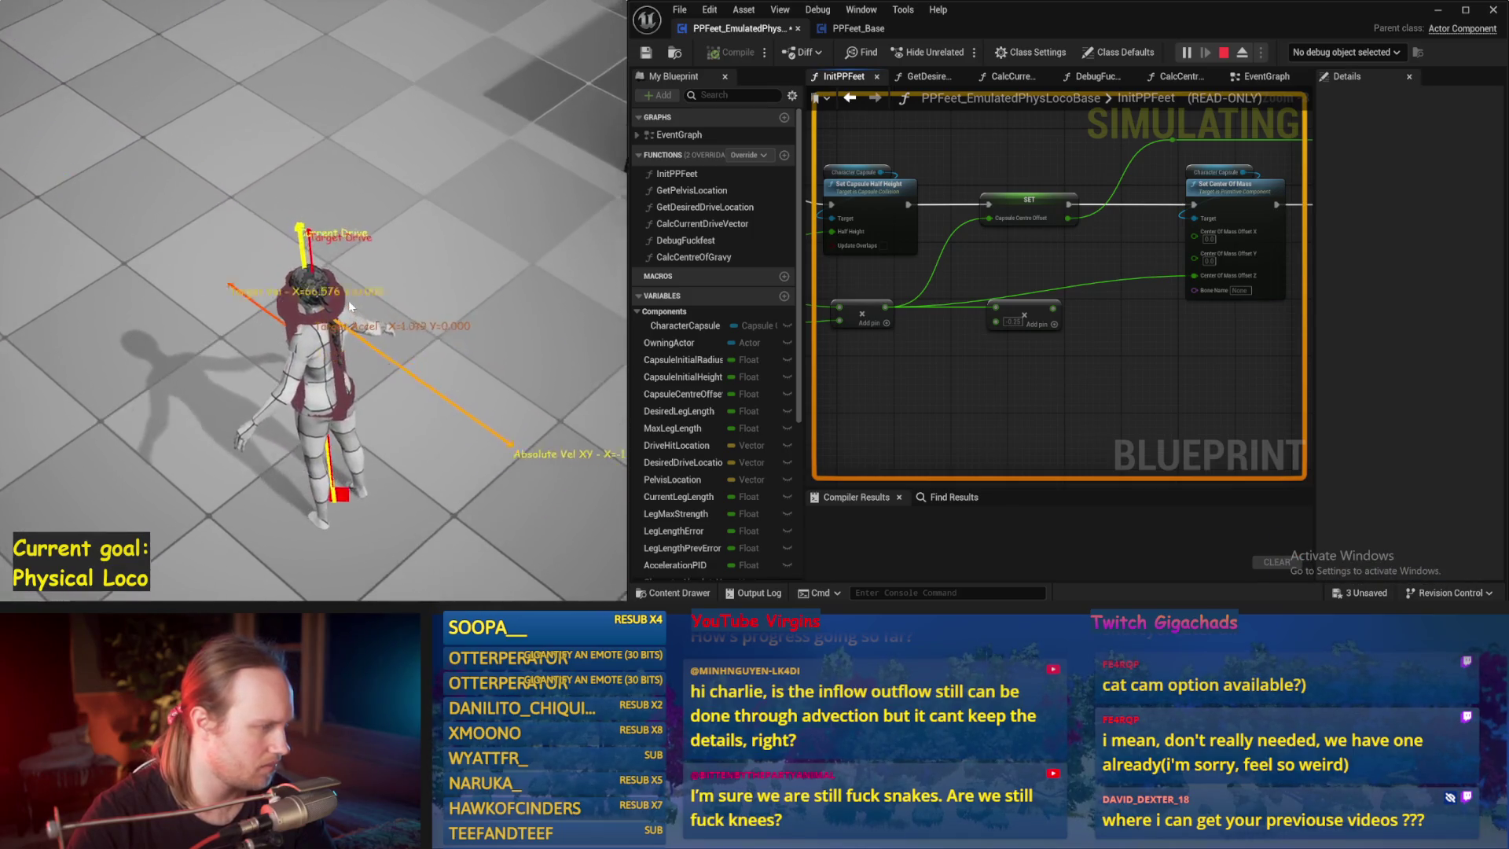
key(Escape)
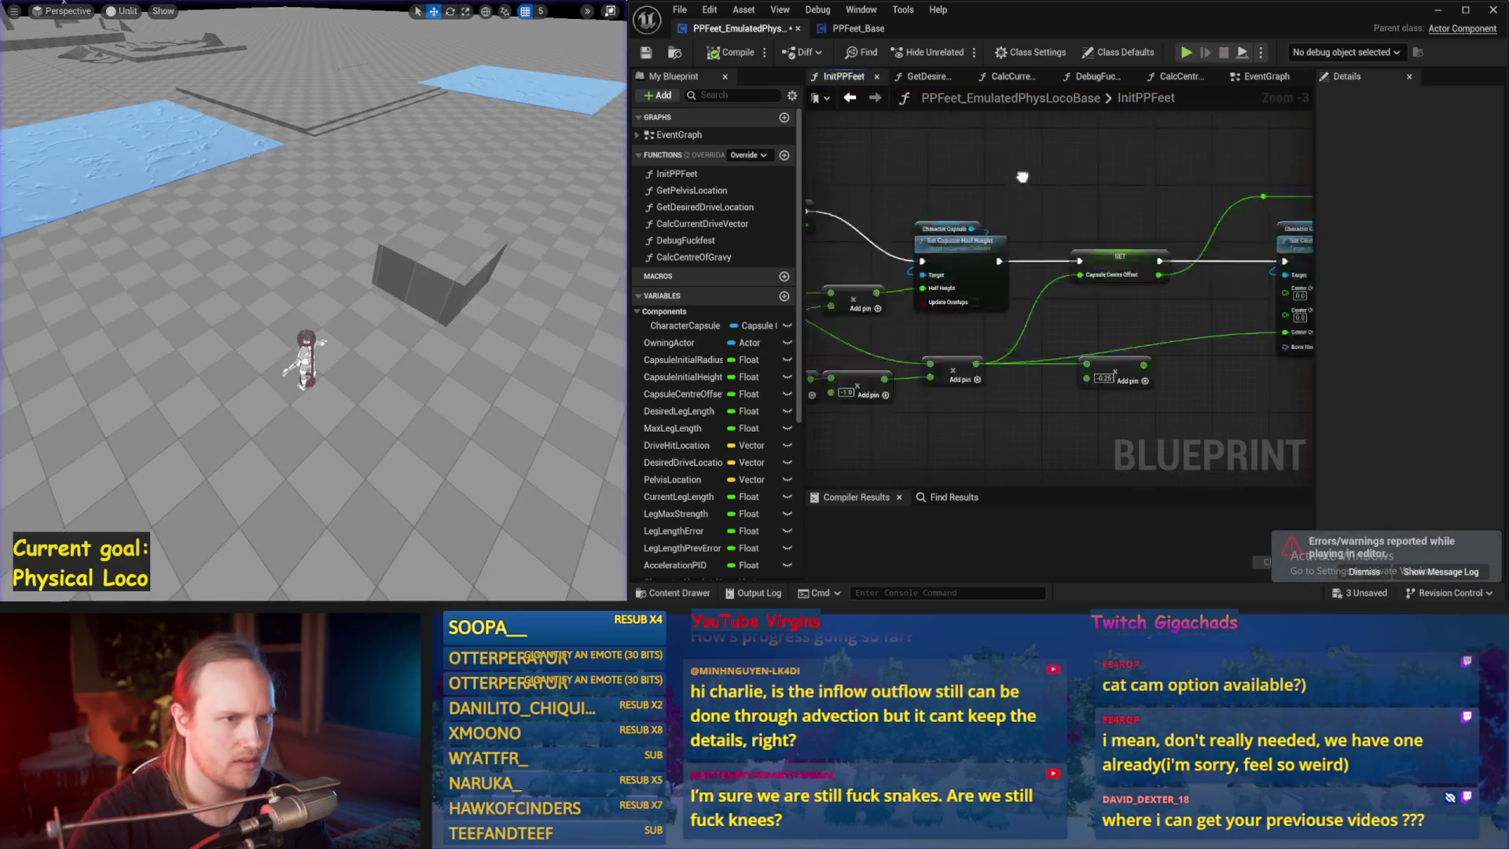
double_click(685, 240)
- Connect a wire to the Draw Debug Sphere node's execution input
scroll(936, 293, down, 3)
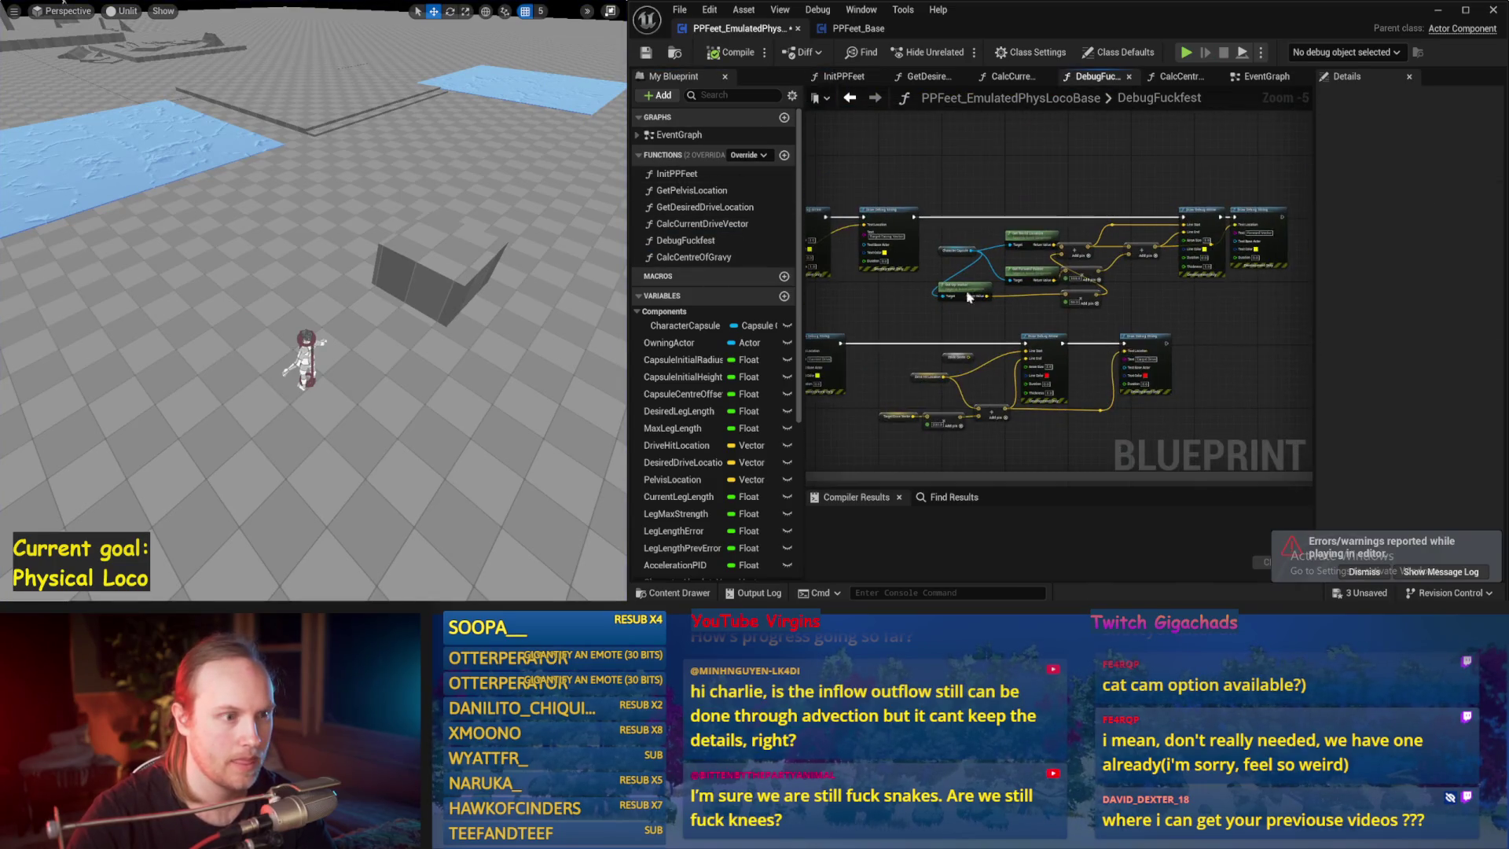
mouse_move(1171, 315)
mouse_down()
mouse_move(1084, 315)
mouse_move(1073, 336)
mouse_move(1196, 294)
mouse_up()
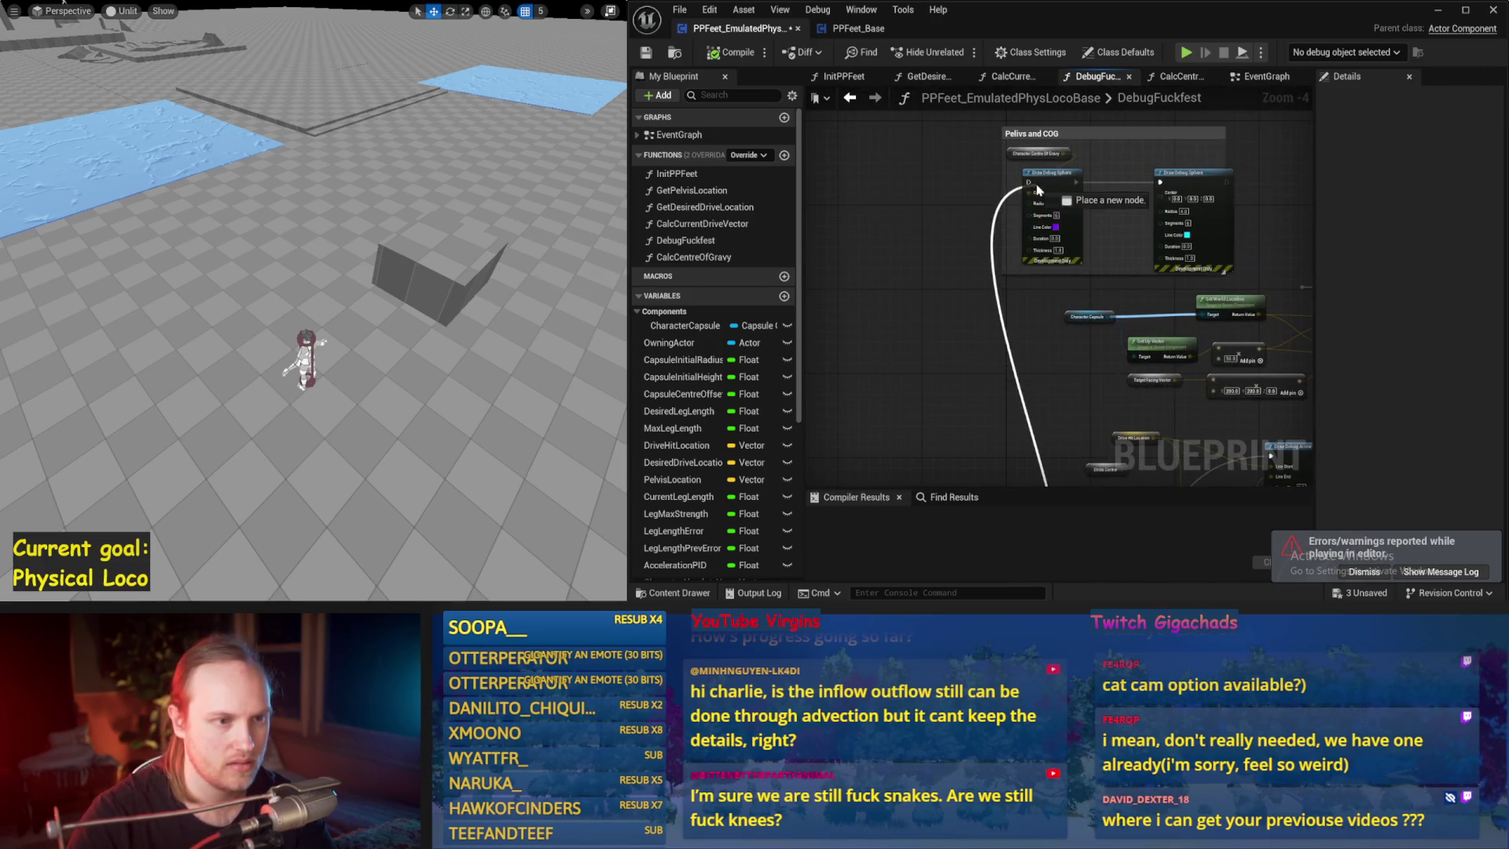
drag(1032, 184, 1030, 182)
scroll(875, 265, up, 2)
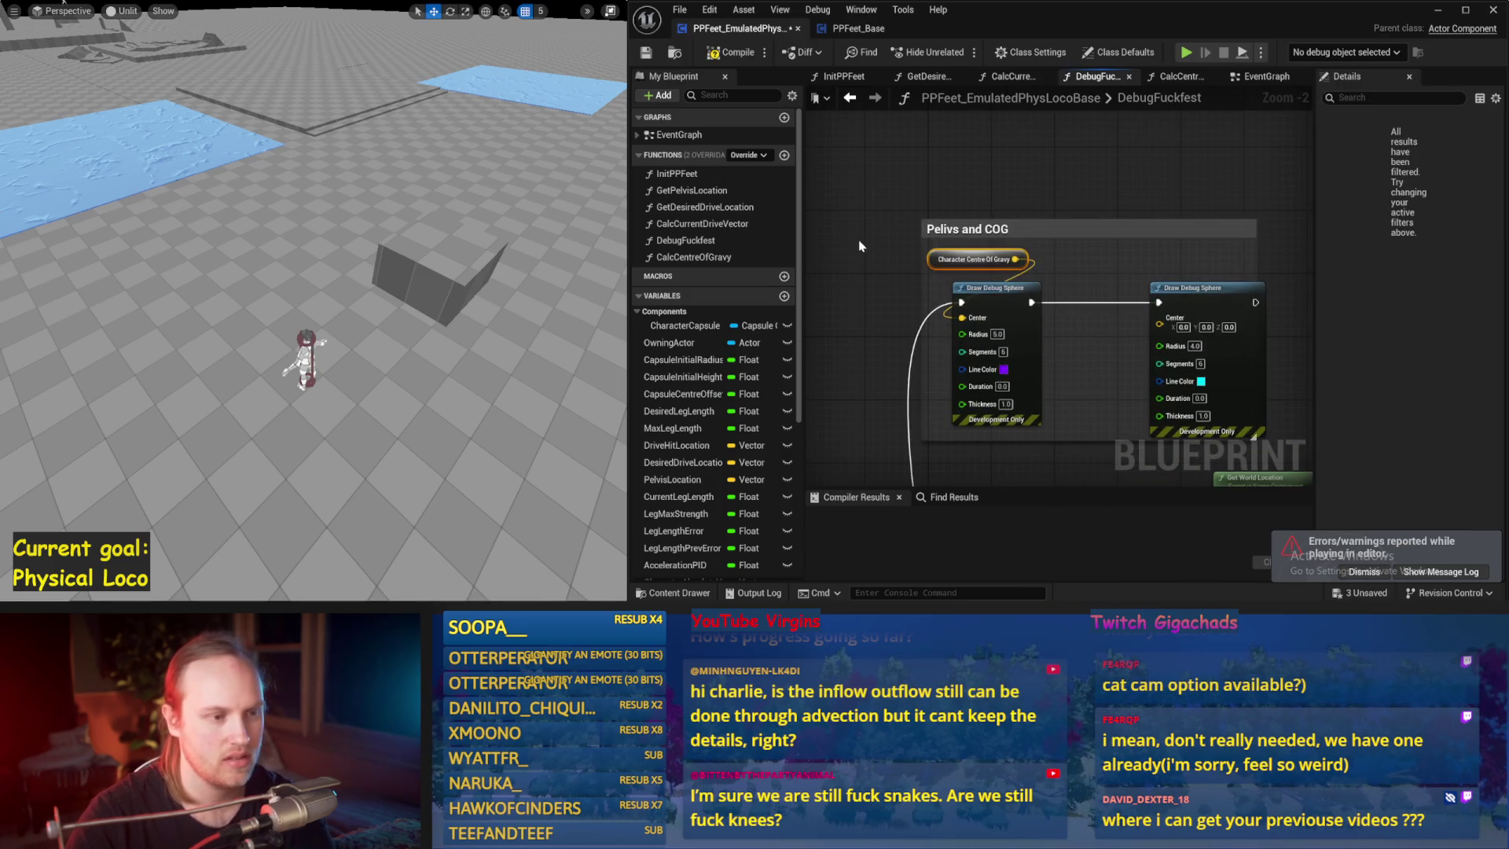
- Replace the Character Centre Of Gravy node with the capsule's Get Center Of Mass, then compile and save
key(Delete)
drag(859, 246, 972, 222)
mouse_move(695, 333)
mouse_down()
mouse_move(894, 209)
mouse_move(980, 259)
mouse_up()
text(cenrt)
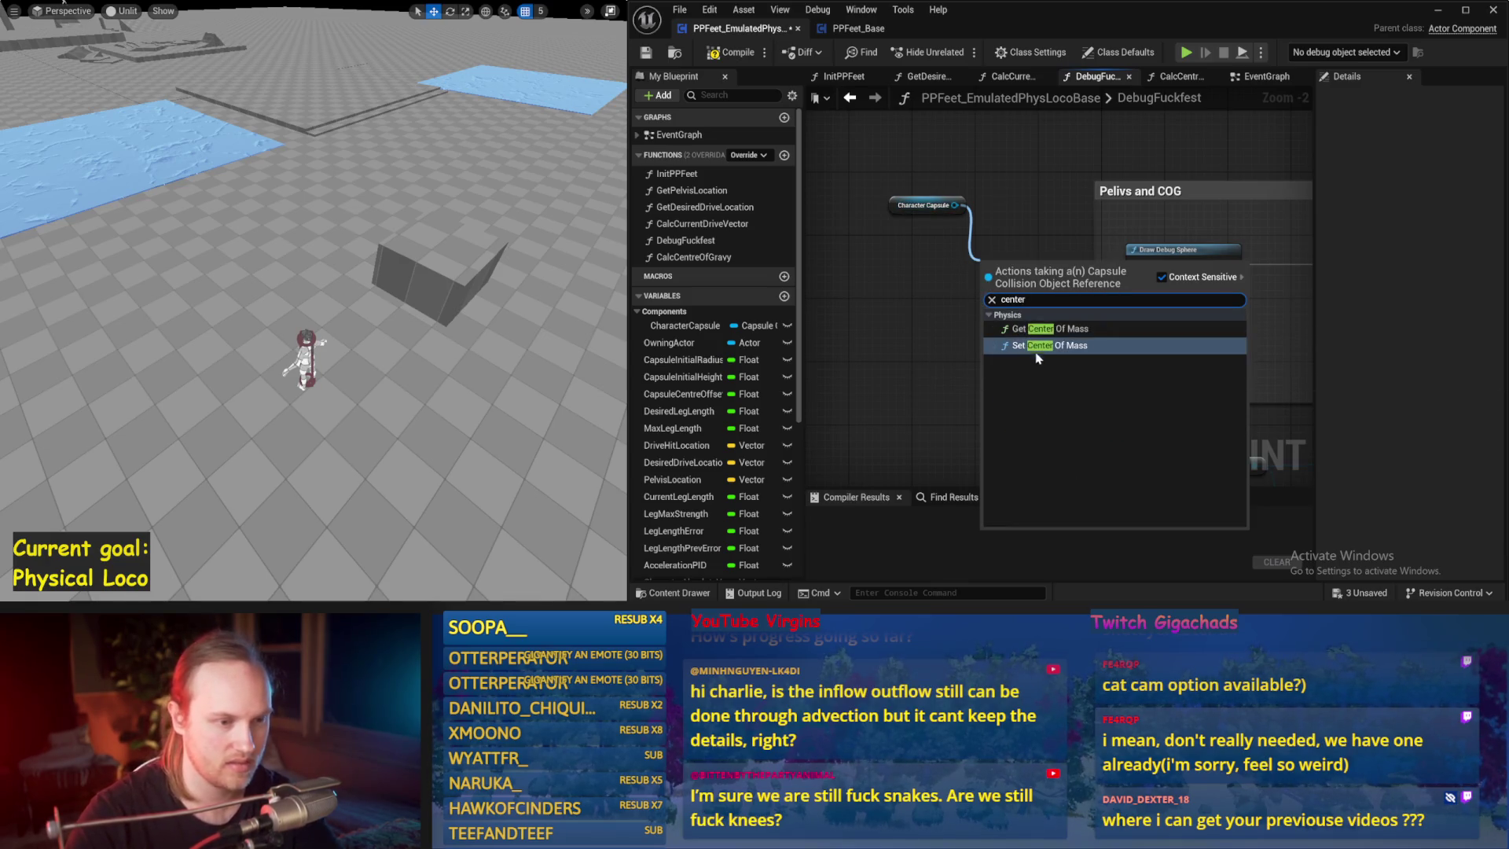
click(1036, 333)
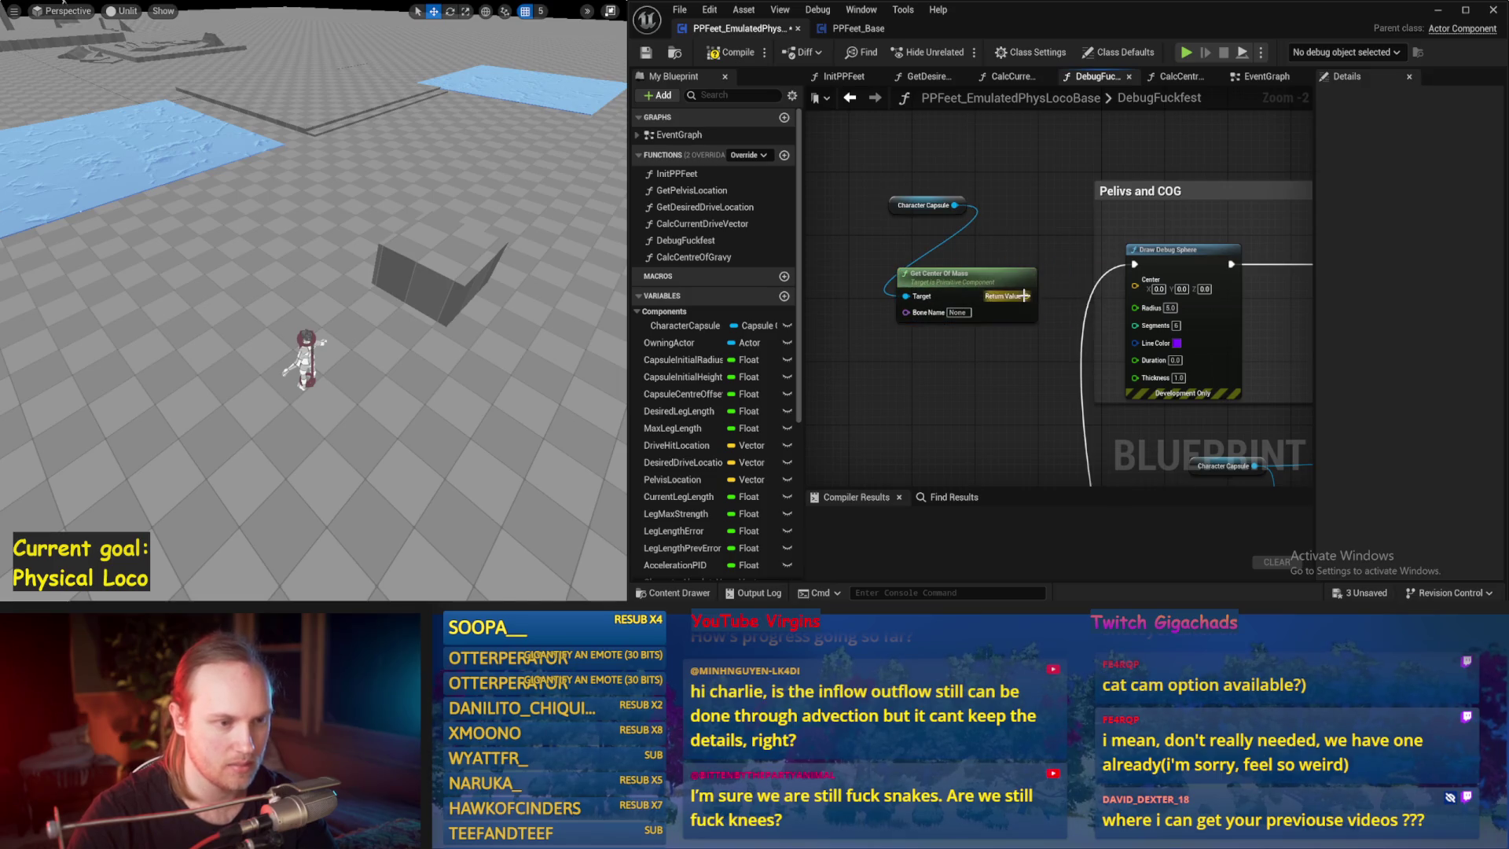
click(646, 53)
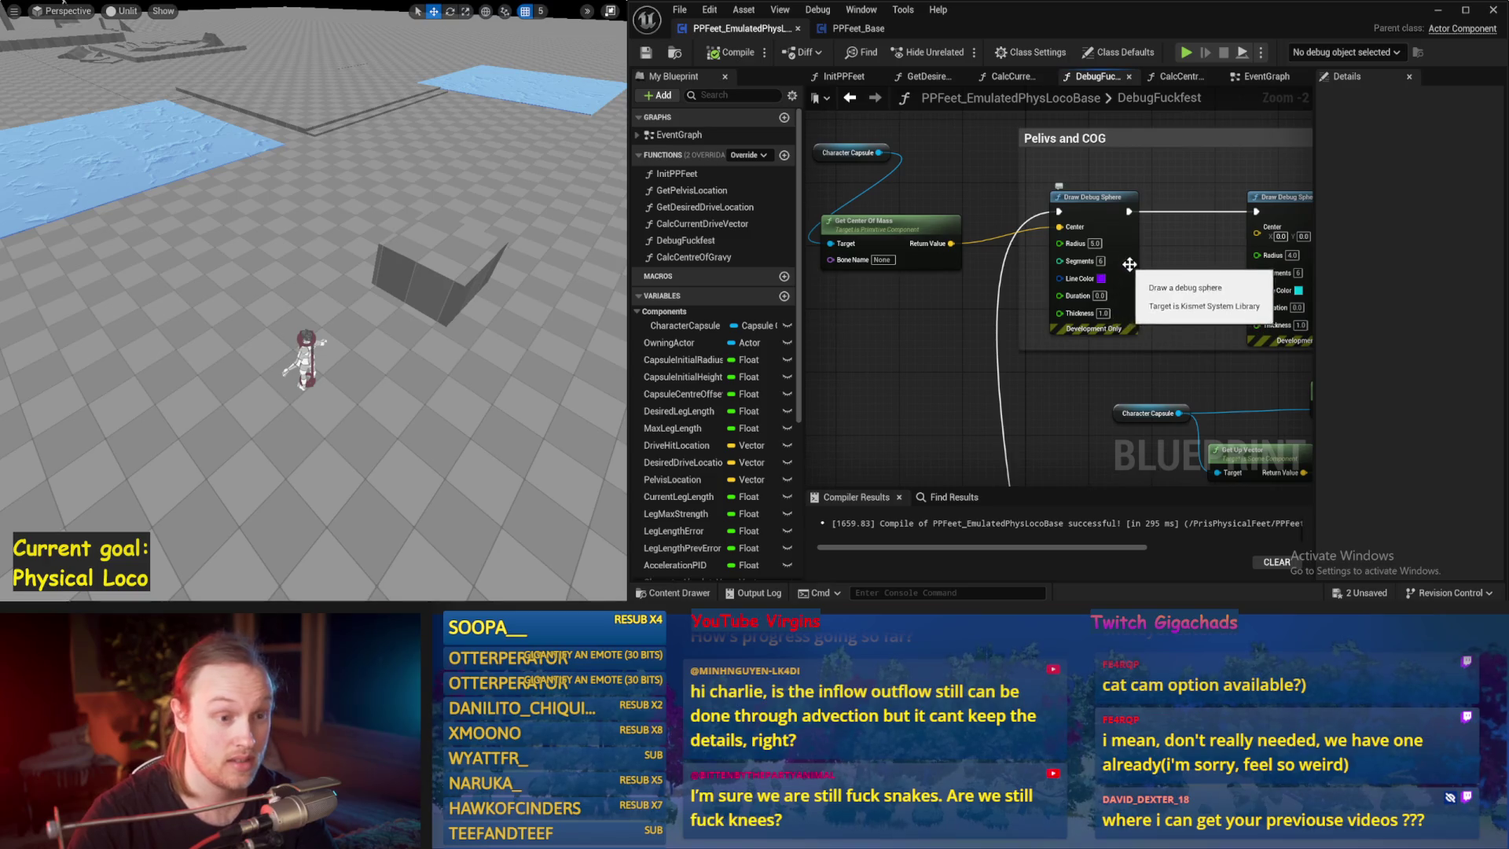
- Set the Pelvis debug sphere radius to 10, simulating before and after the change
key(alt+s)
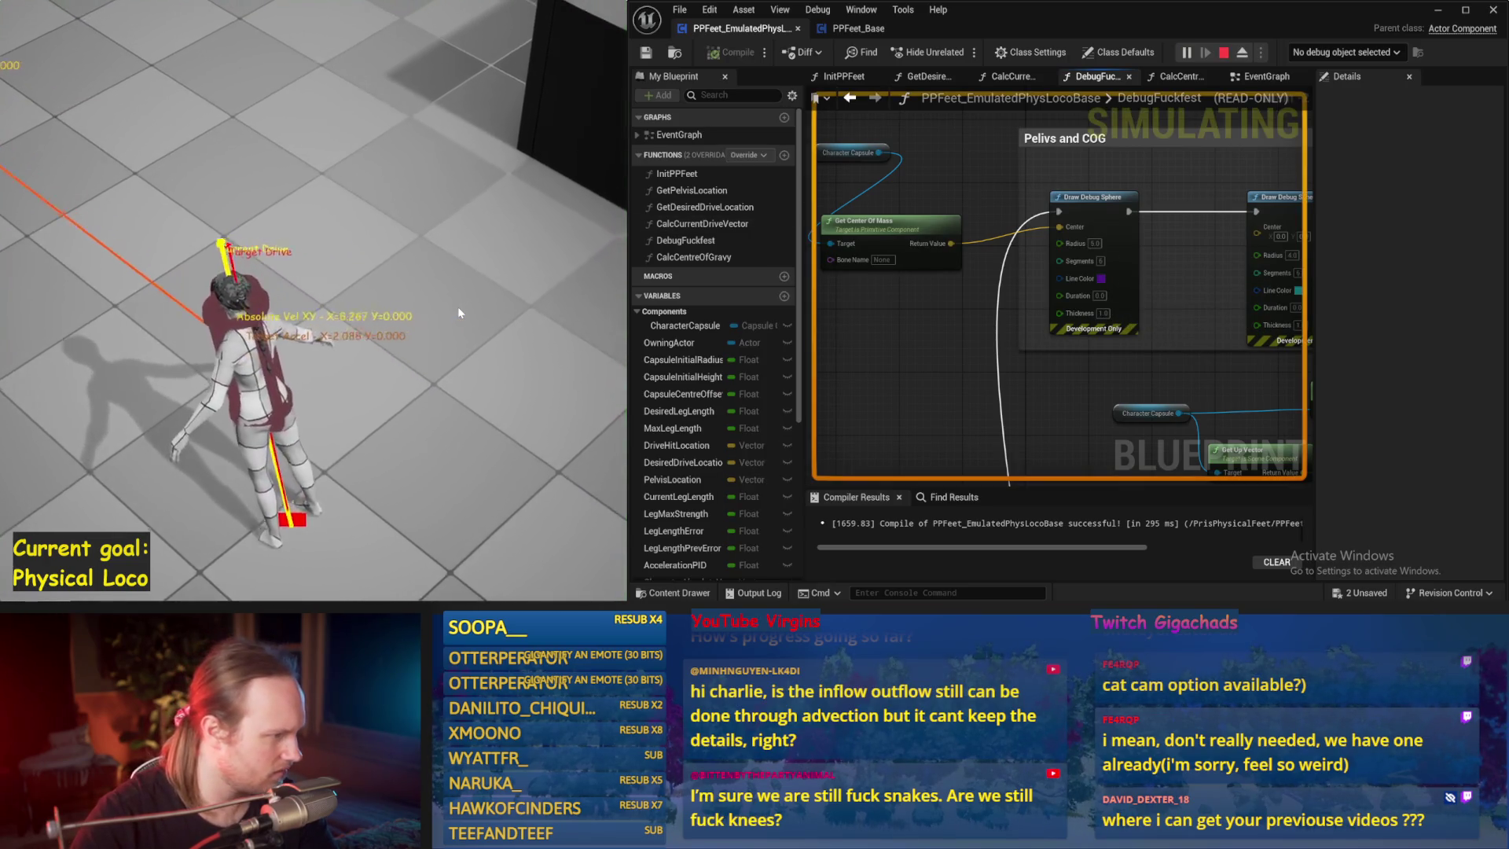
key(Escape)
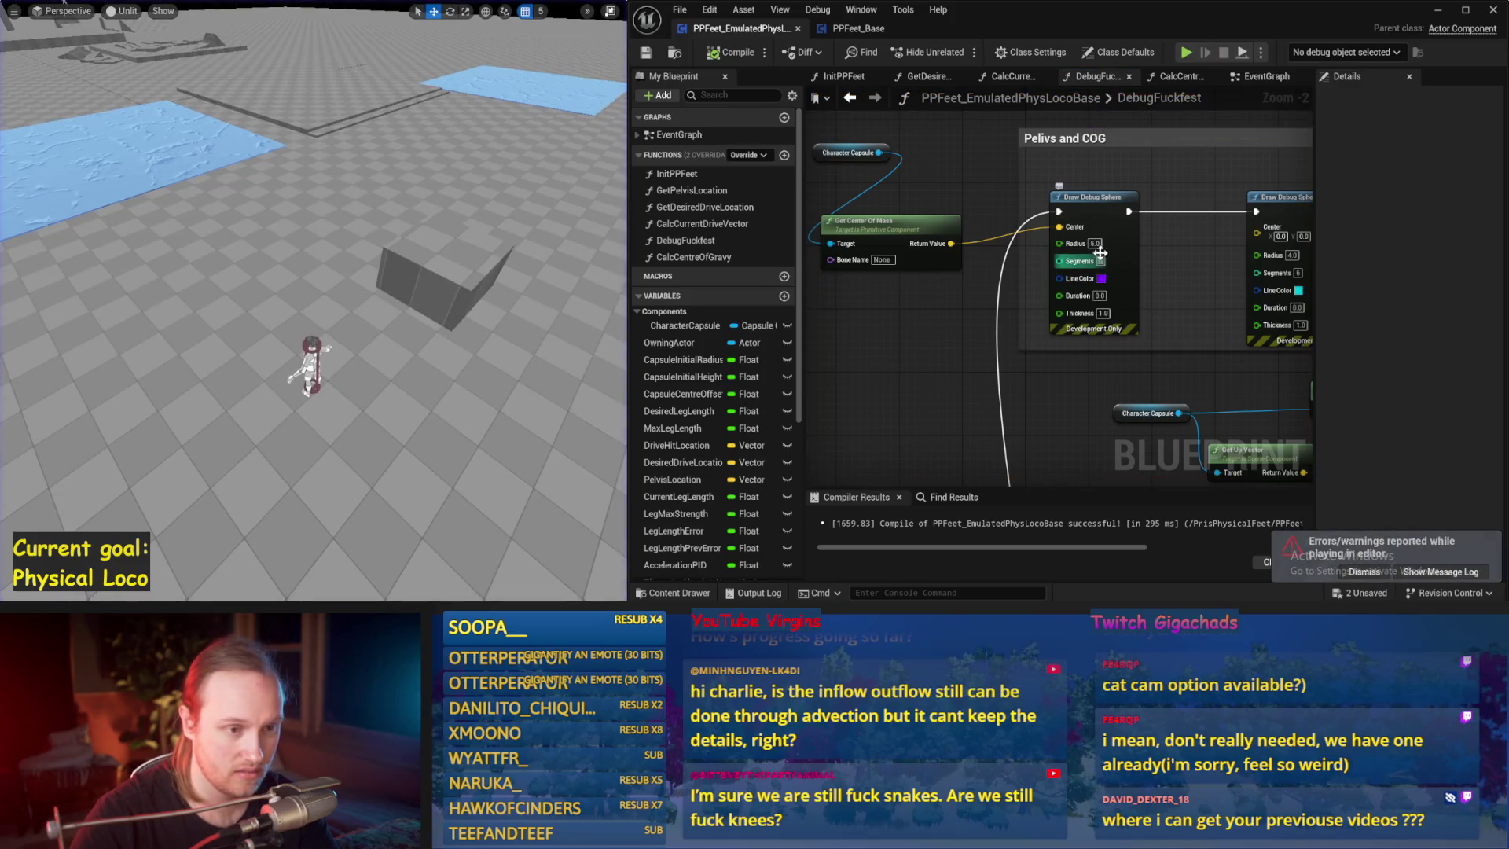
text(10)
key(Return)
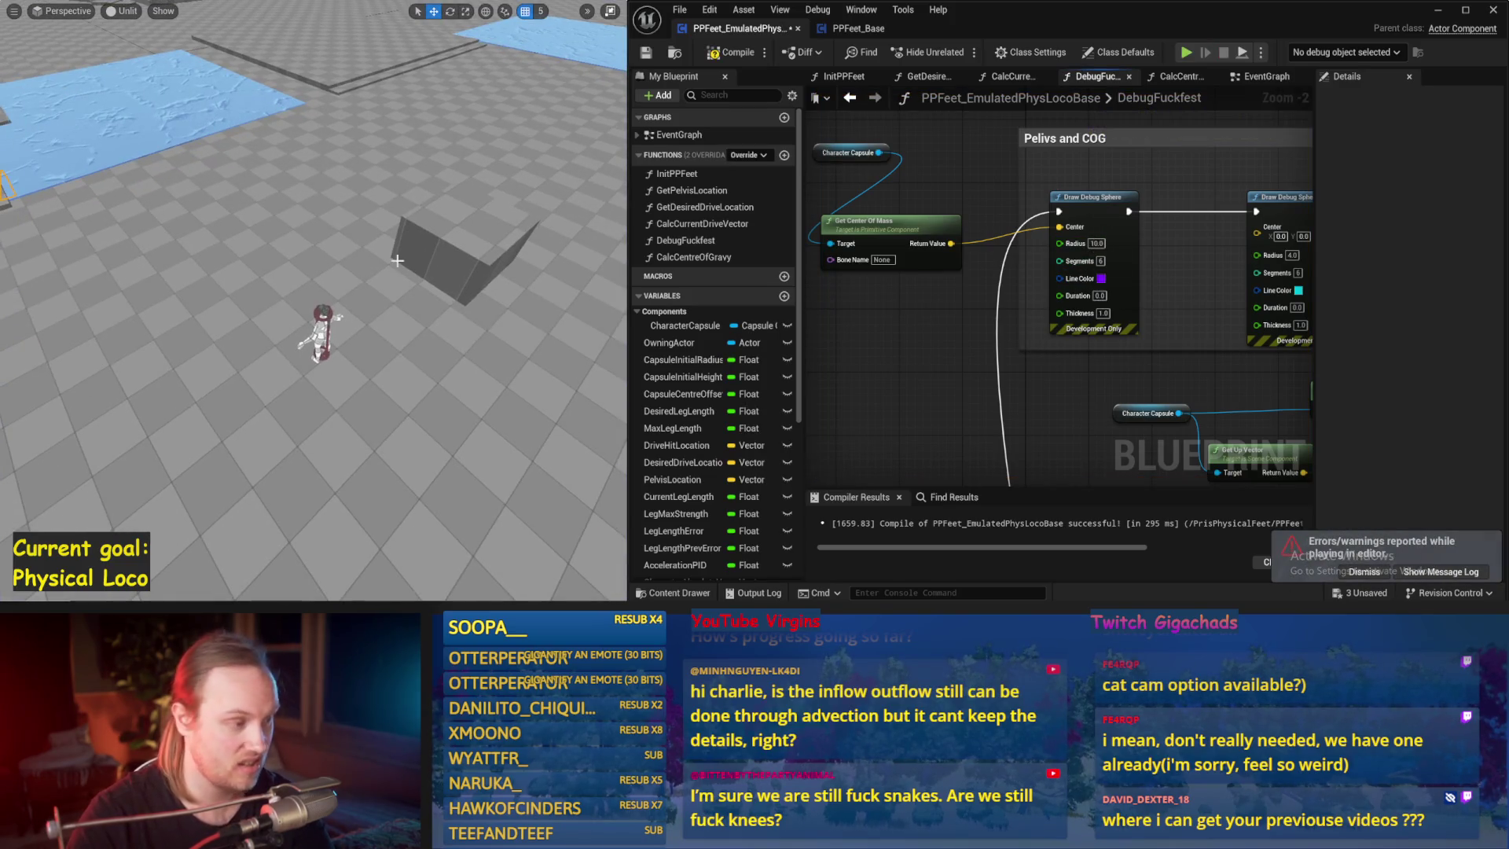
key(alt+s)
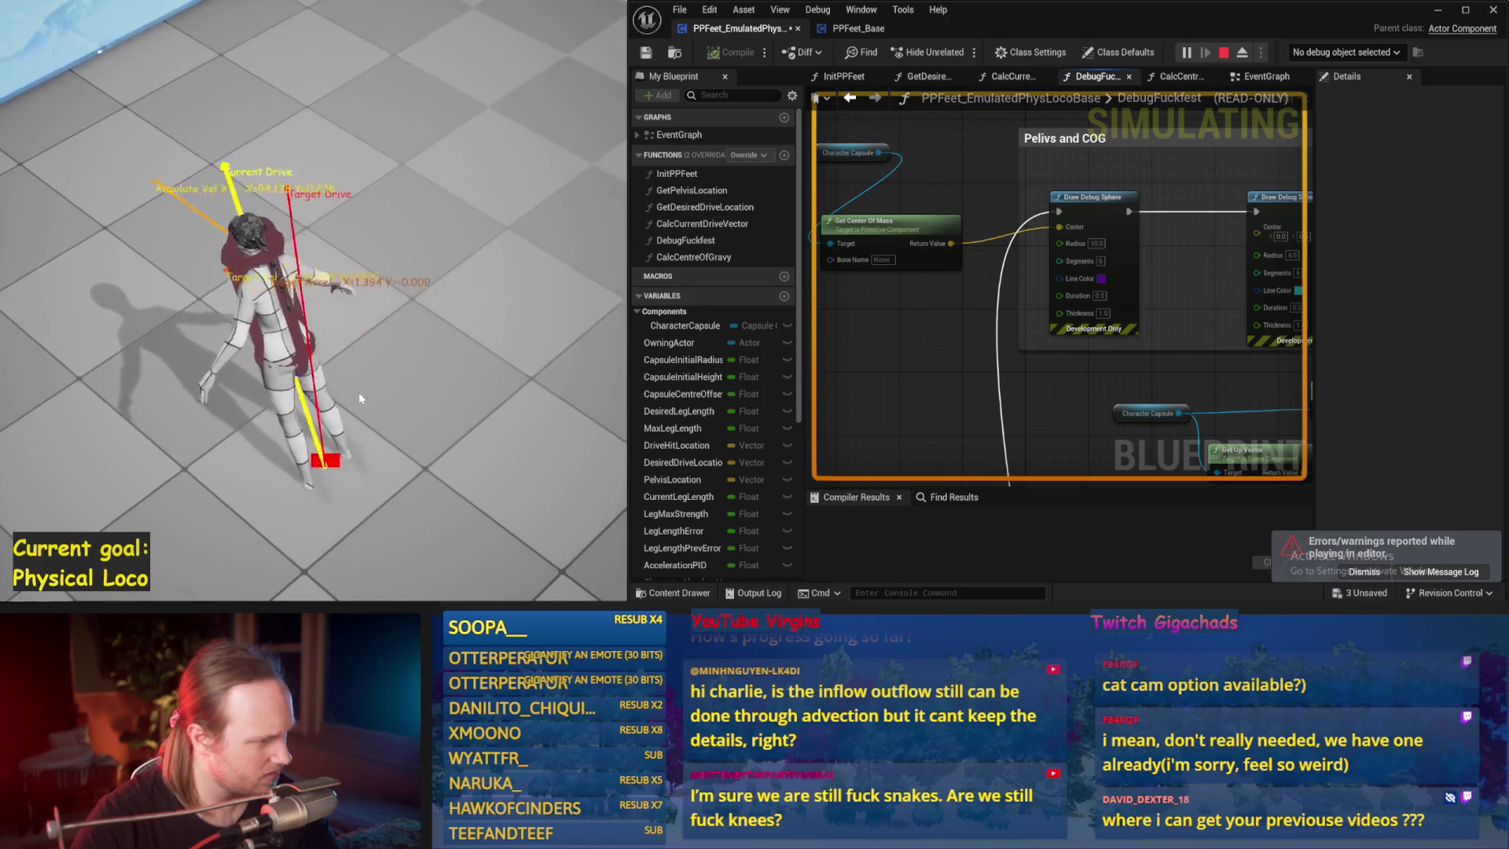
key(Escape)
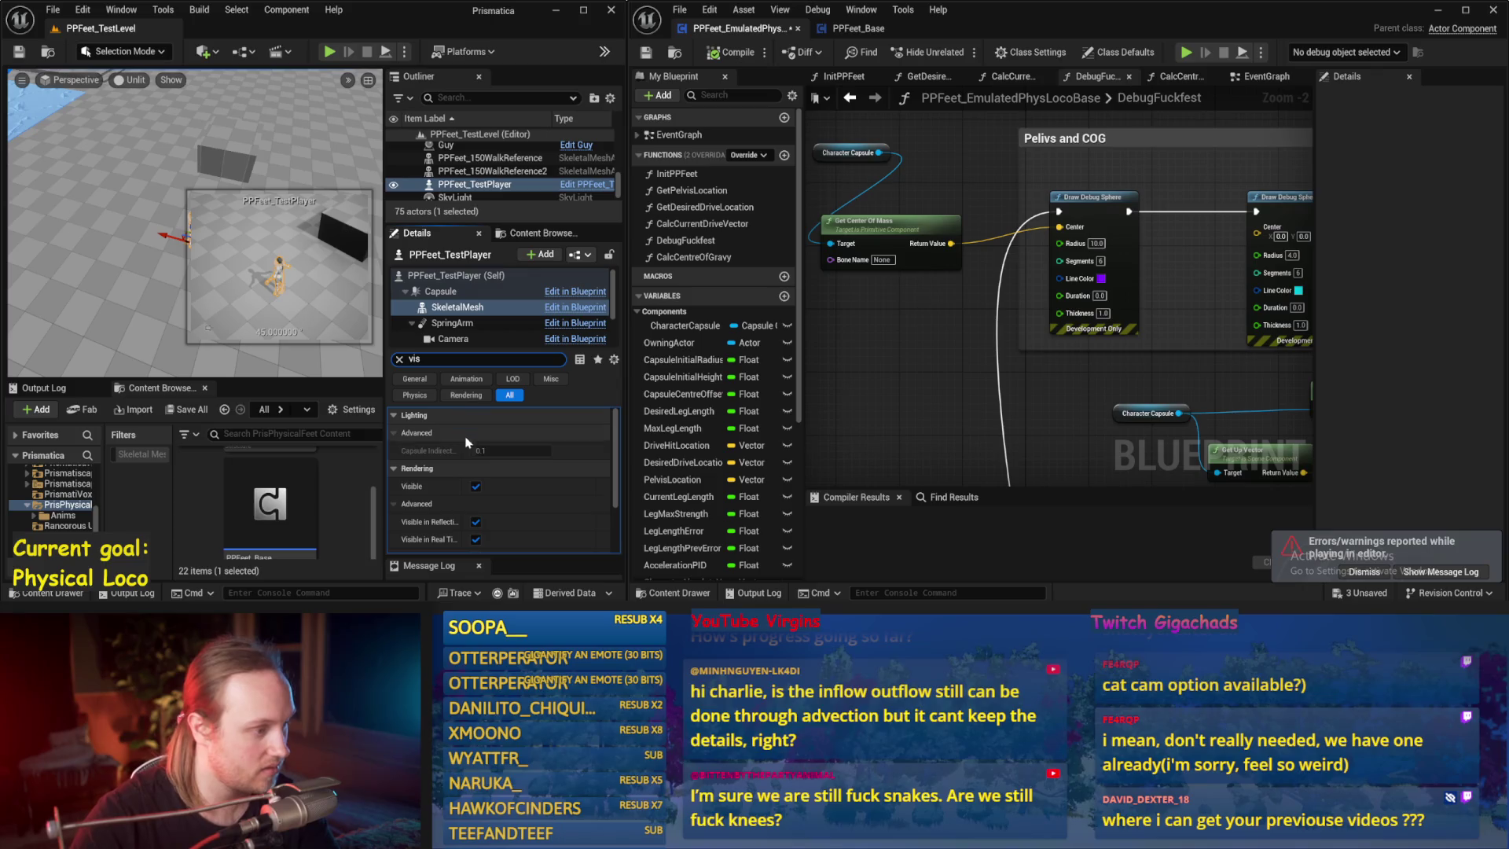
- Select the Cube4 floor block and run a quick play-in-editor test, then stop it
click(137, 278)
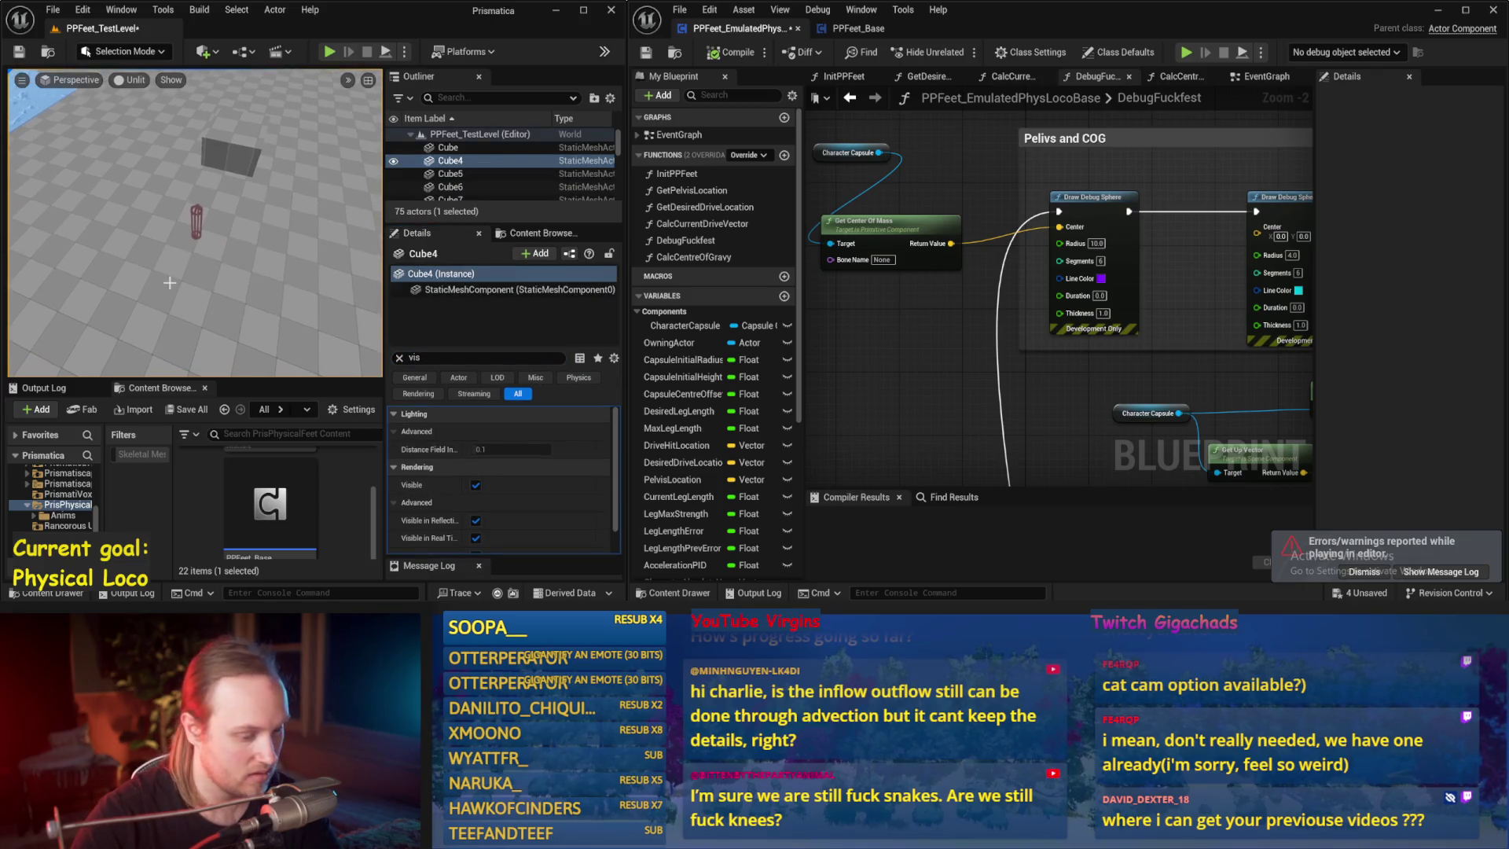
key(alt+p)
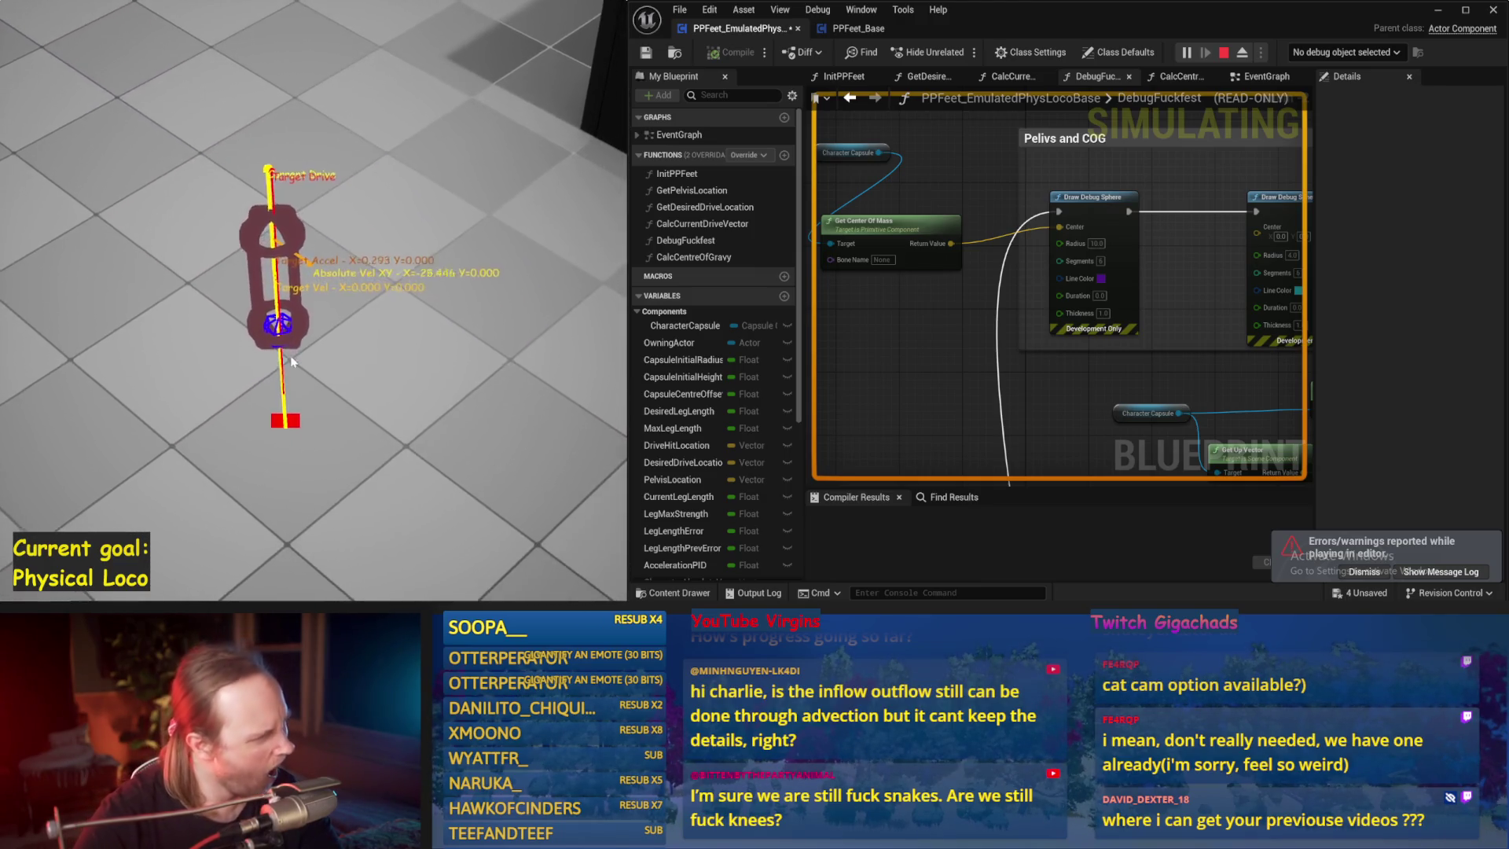
key(Escape)
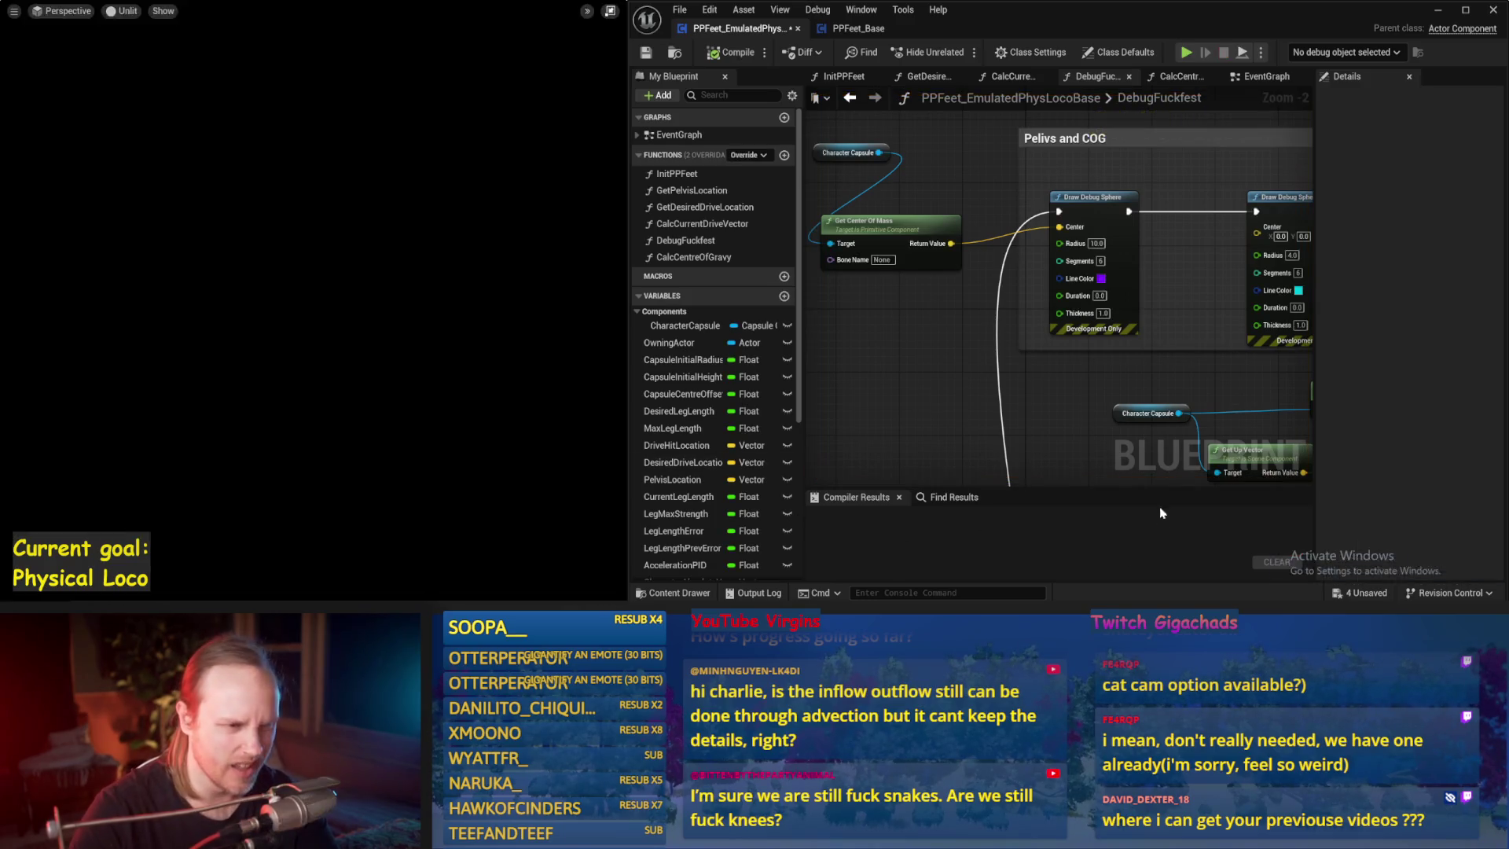
scroll(1044, 349, down, 2)
- From CalcCentreOfGravy, compile and save, then frame the EventGraph's sphere trace and hit result nodes
click(1171, 77)
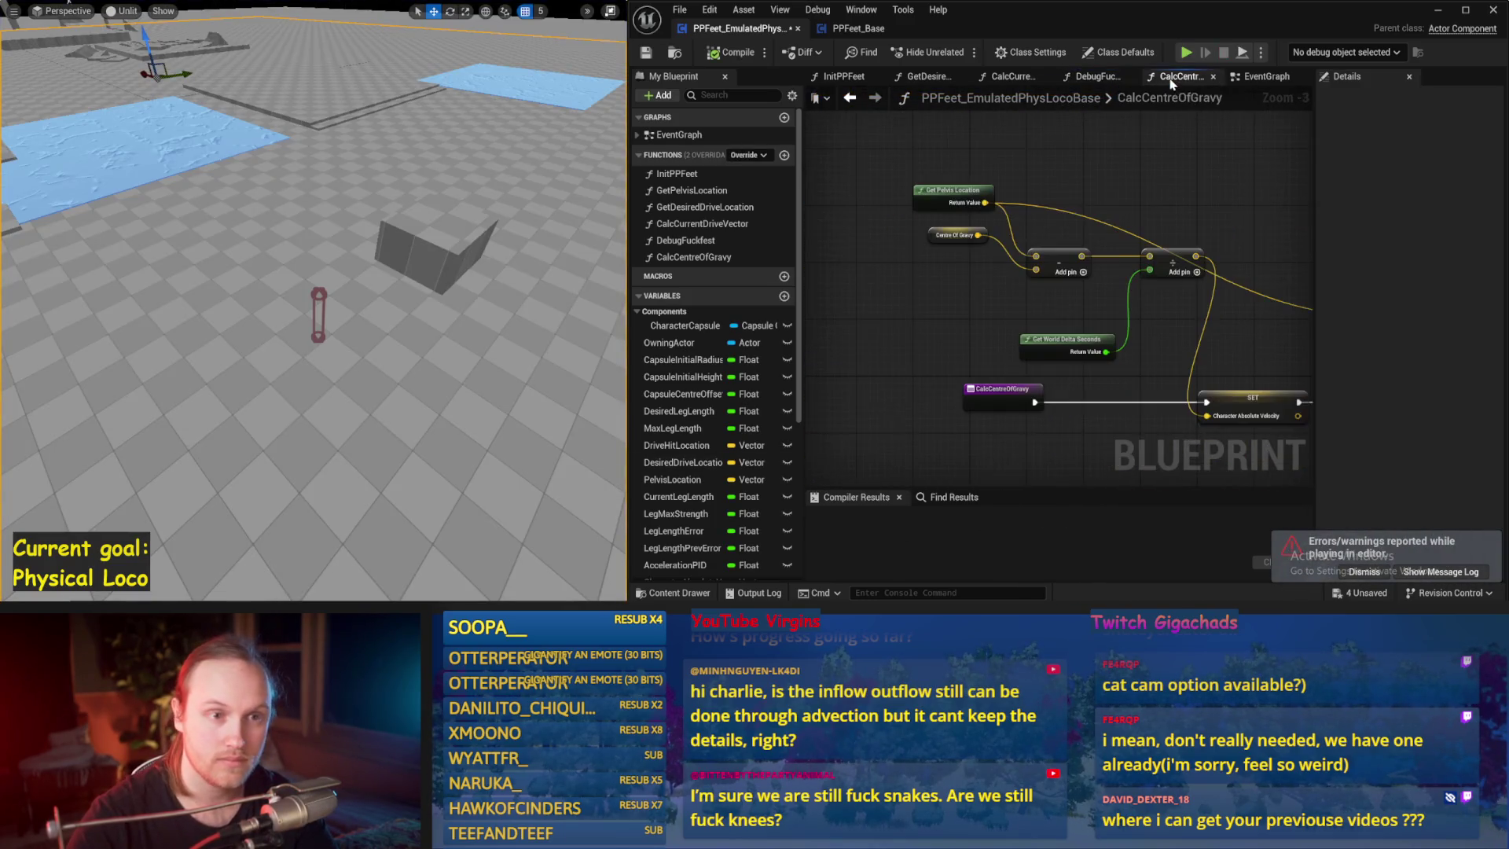
click(1263, 77)
click(646, 52)
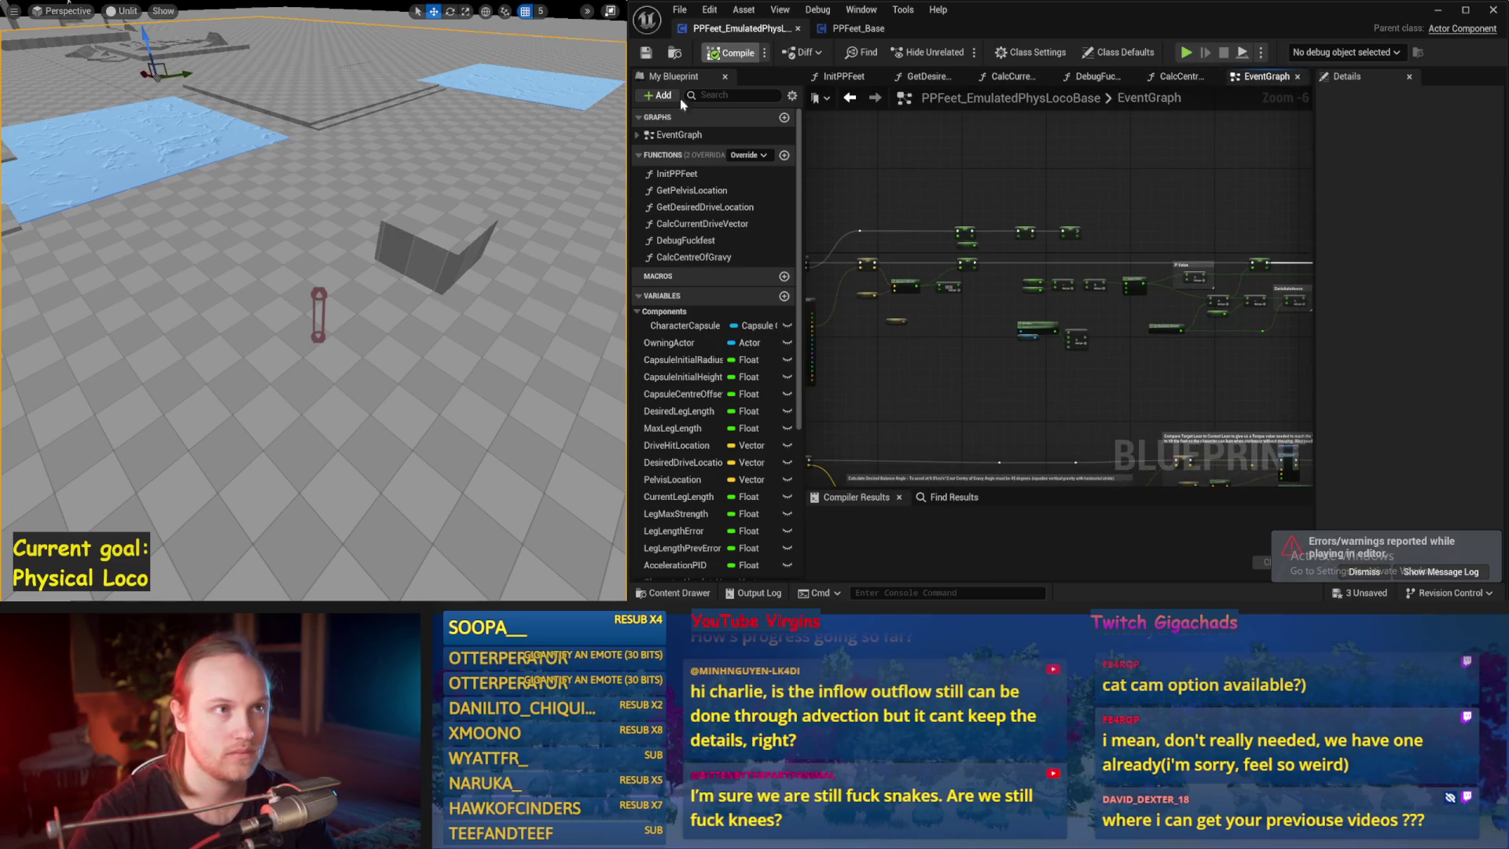
scroll(928, 390, up, 2)
mouse_move(992, 321)
mouse_down()
mouse_move(1014, 238)
mouse_move(930, 218)
mouse_up()
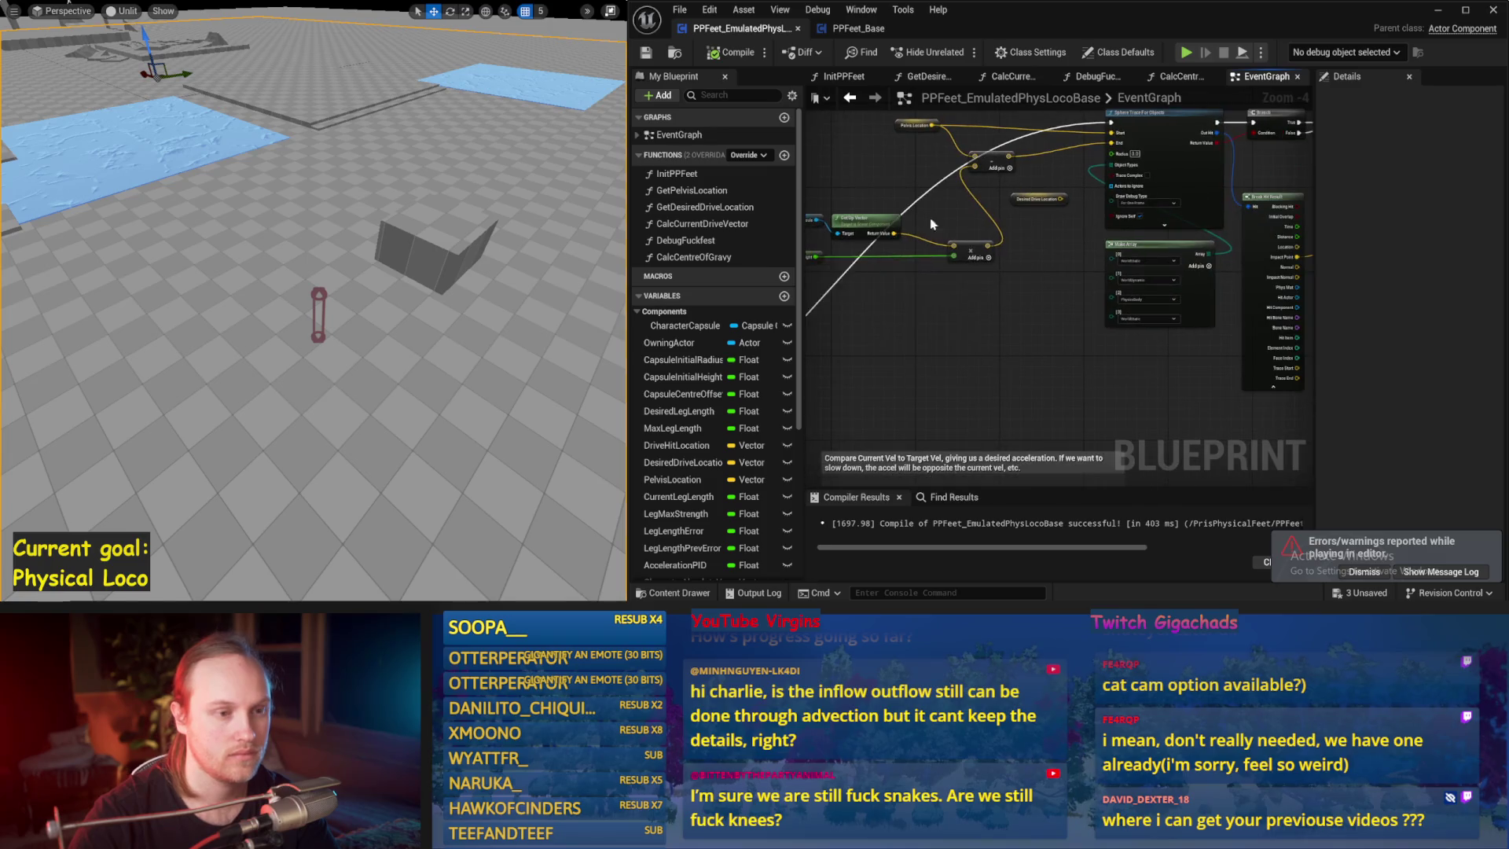
- Go from the InitPPFeet function graph to the DebugFuckfest function graph
click(855, 76)
scroll(1158, 191, down, 1)
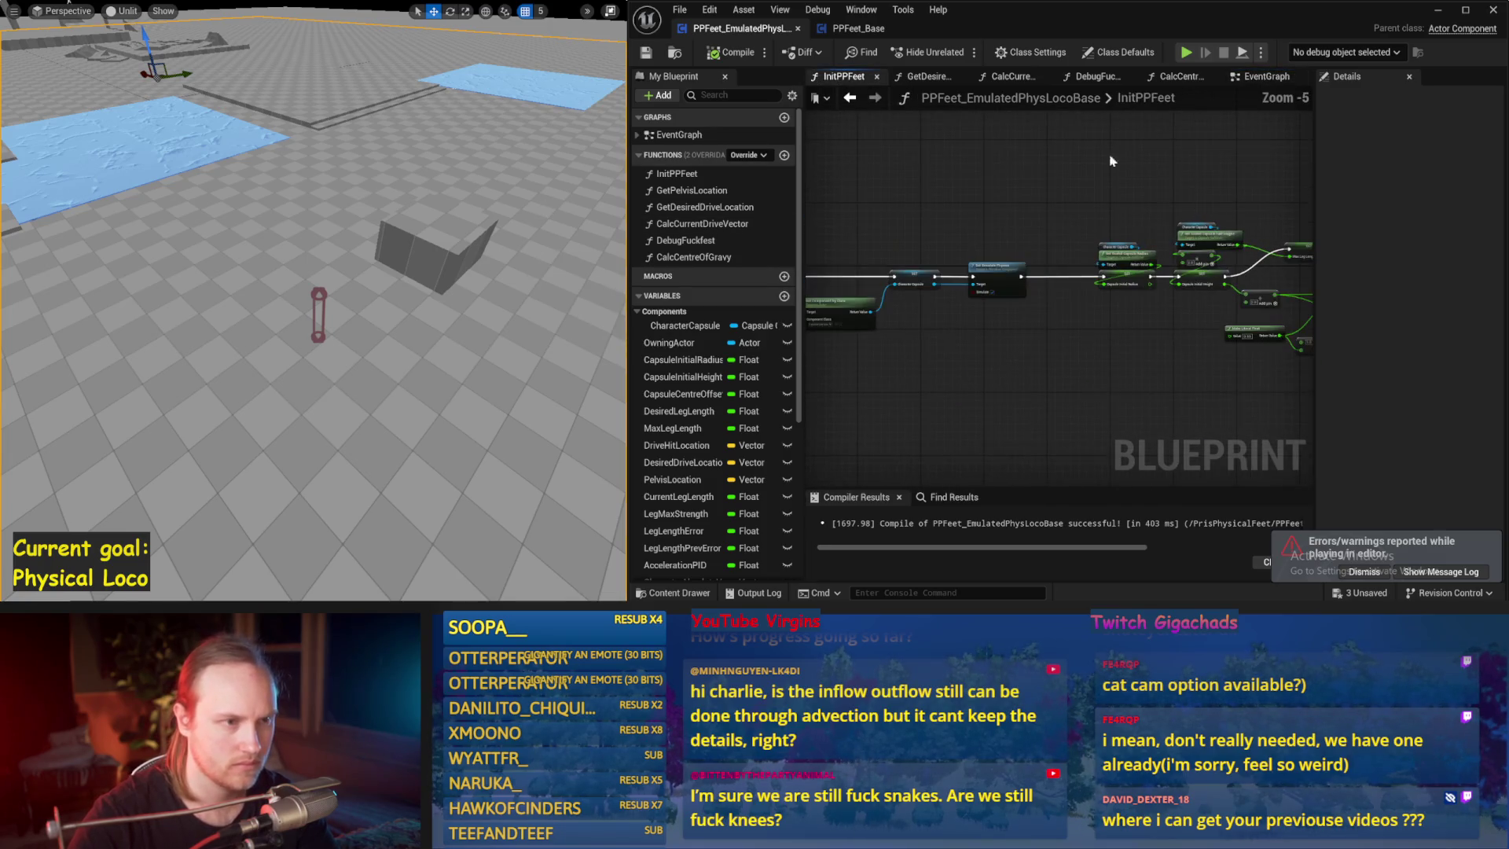
click(1098, 77)
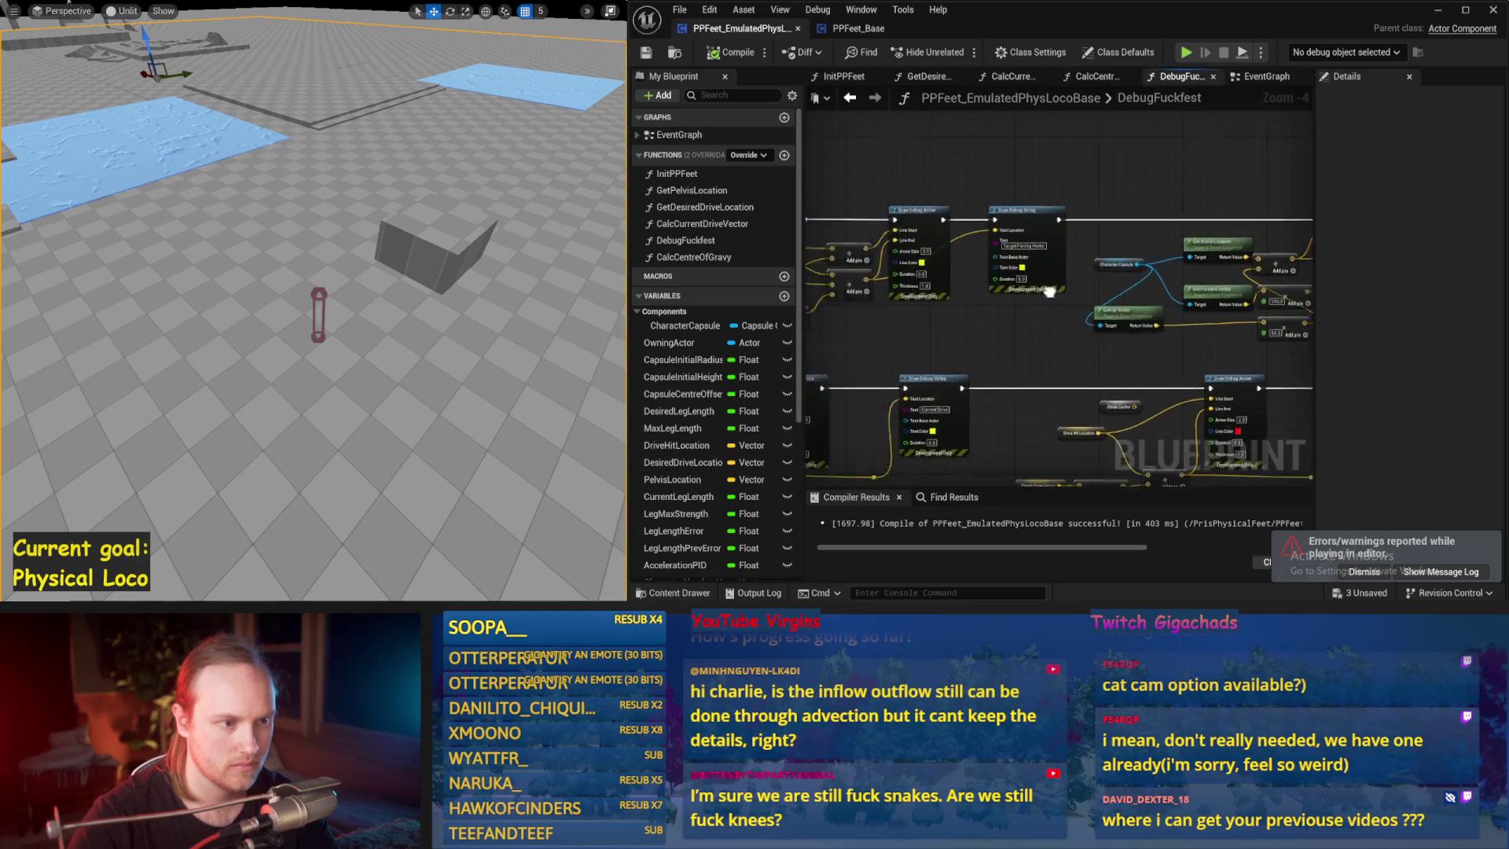
scroll(1038, 333, up, 1)
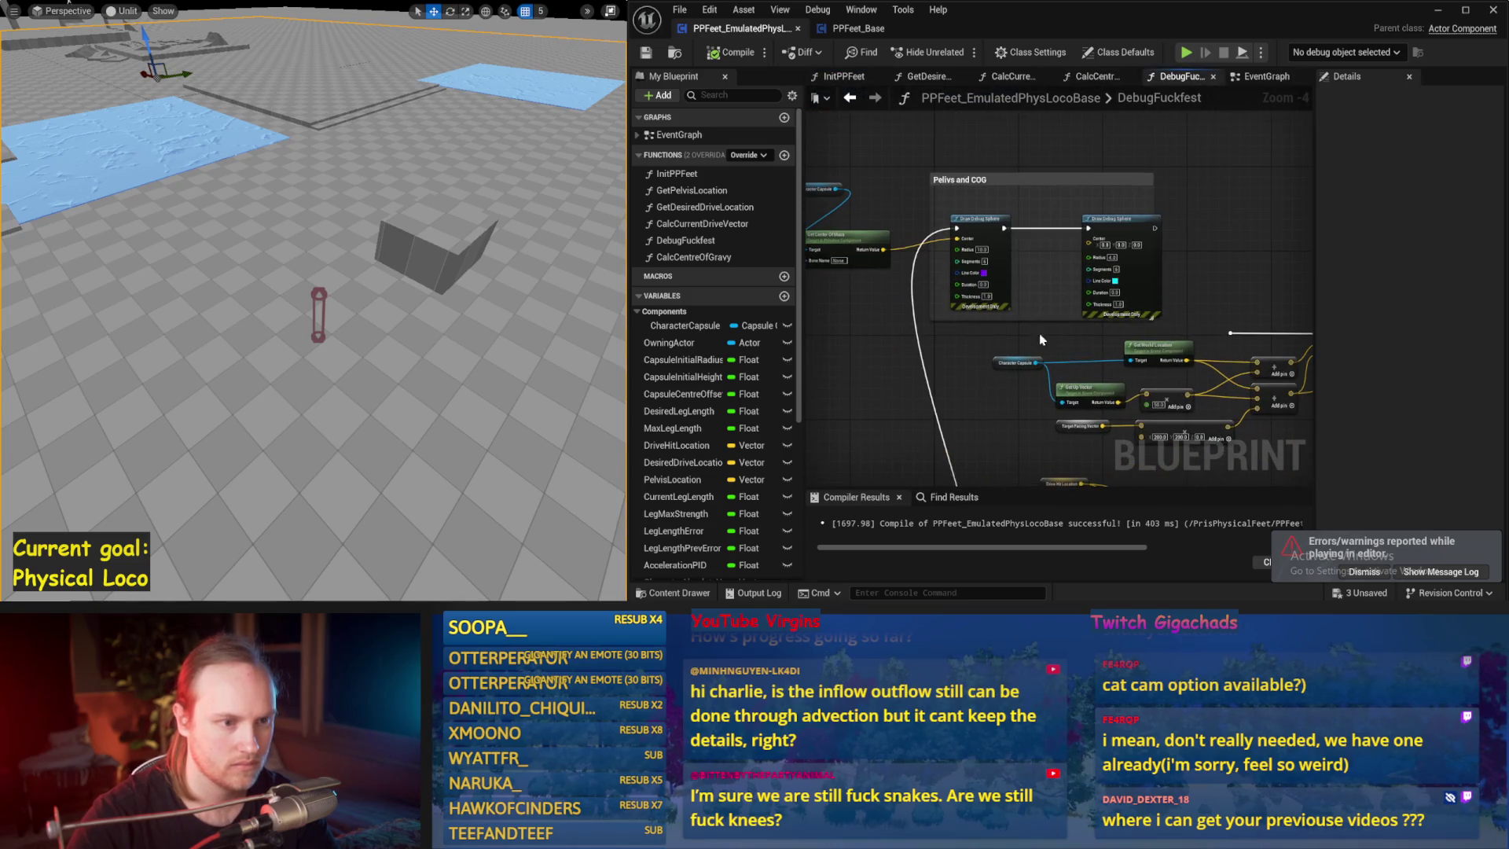
- Add a Get Centre Of Gravy node via the 'centre' search and start a simulation
right_click(1011, 170)
text(centre)
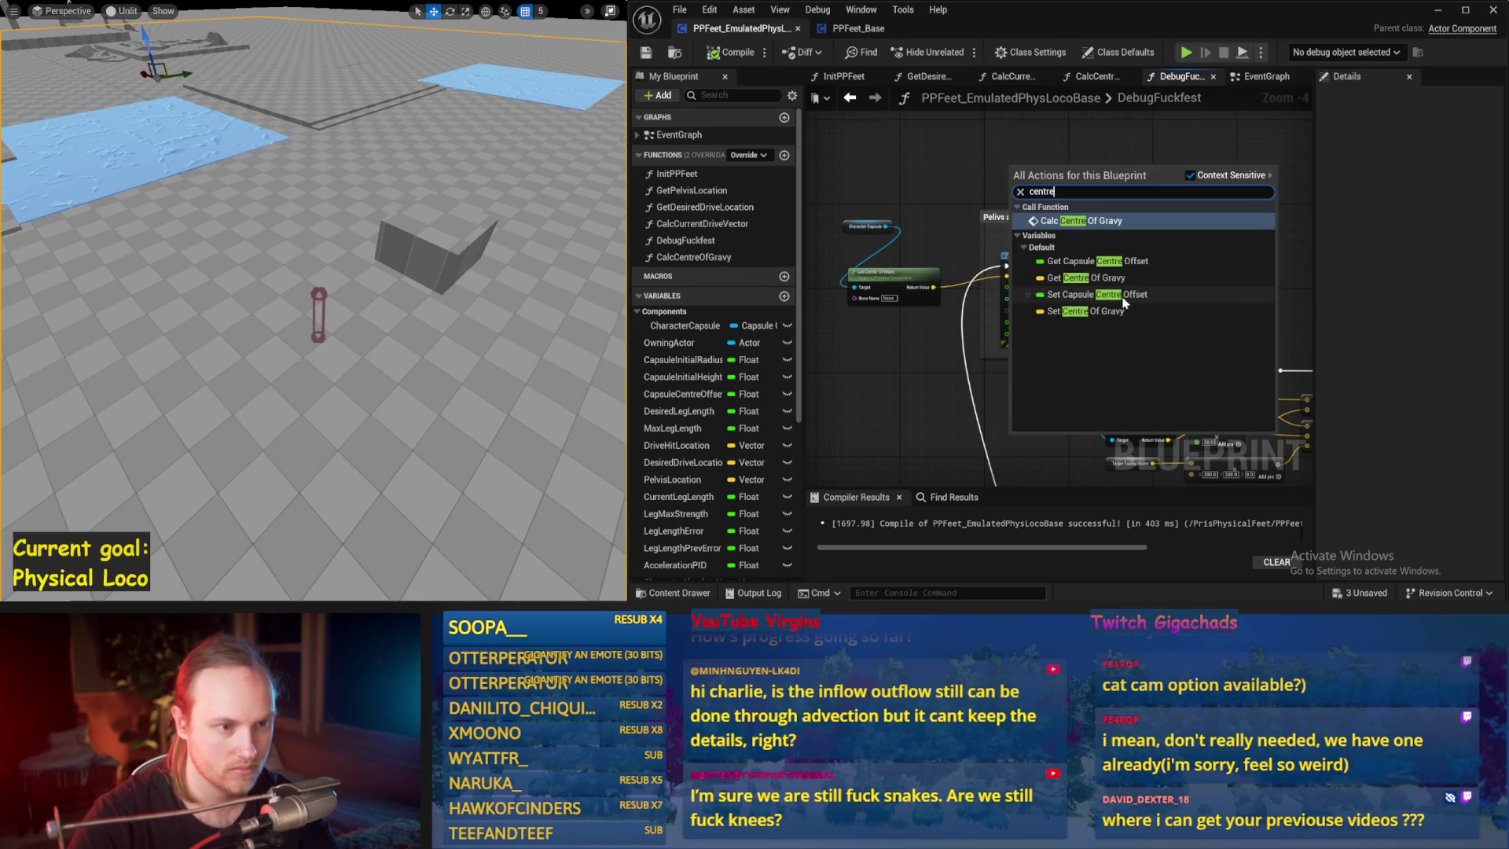
click(1075, 279)
click(1099, 232)
scroll(1099, 233, up, 2)
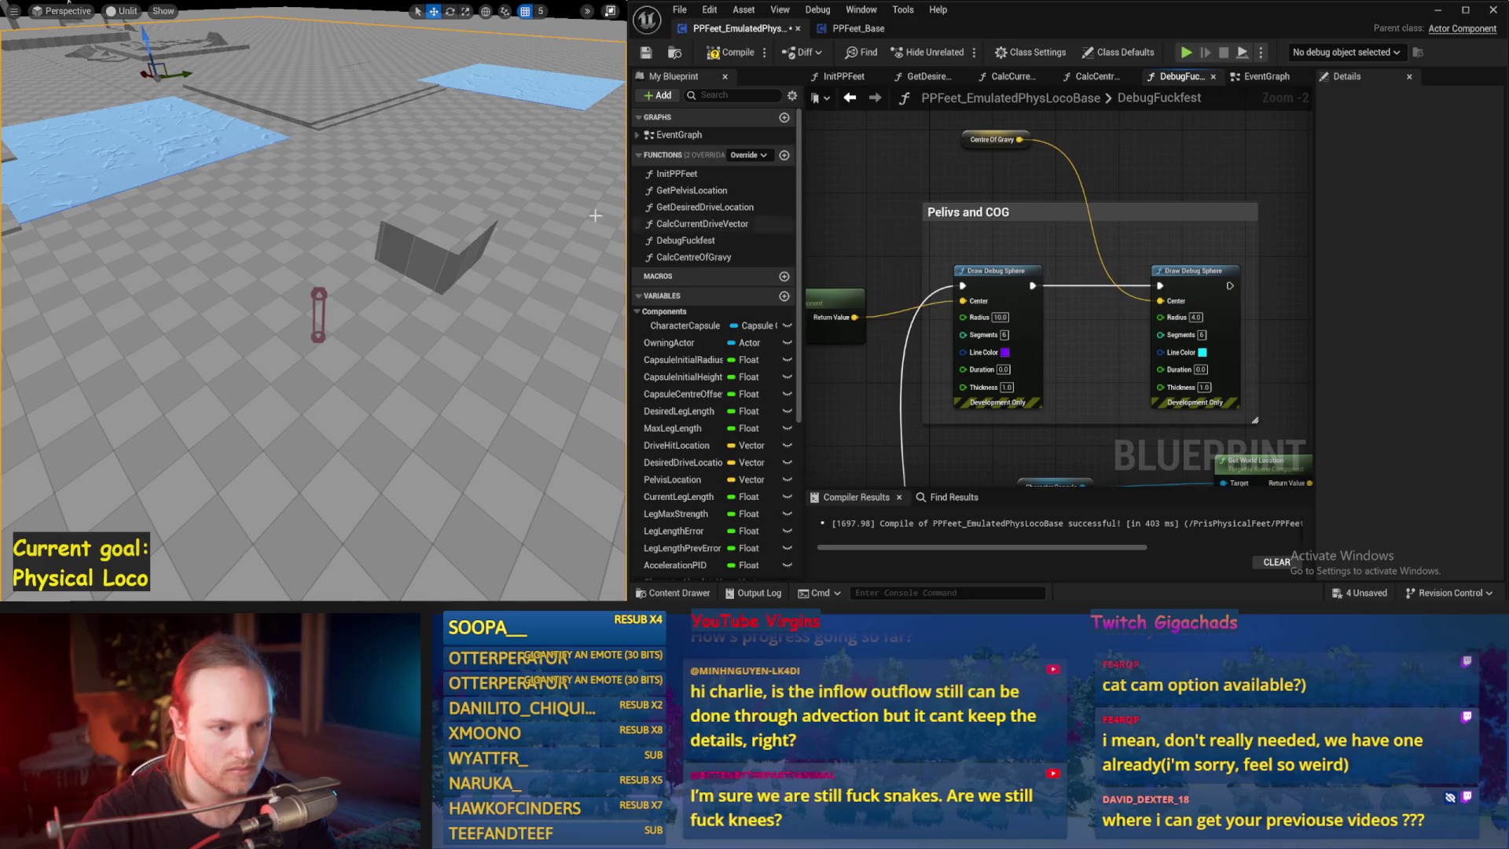
drag(495, 232, 518, 207)
key(alt+s)
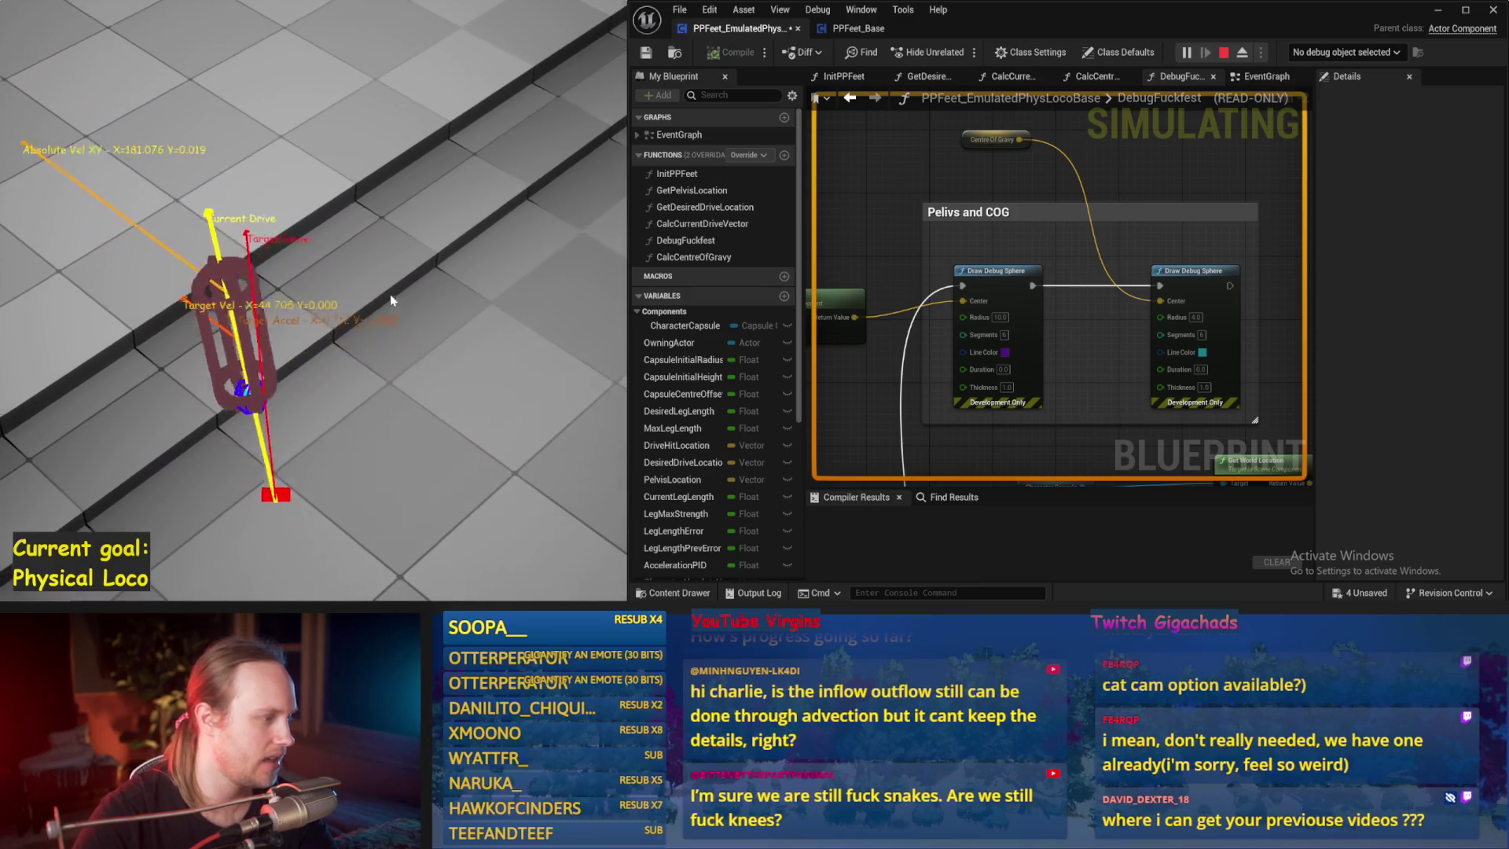
- End the simulation after watching the centre-of-gravity debug sphere
key(Escape)
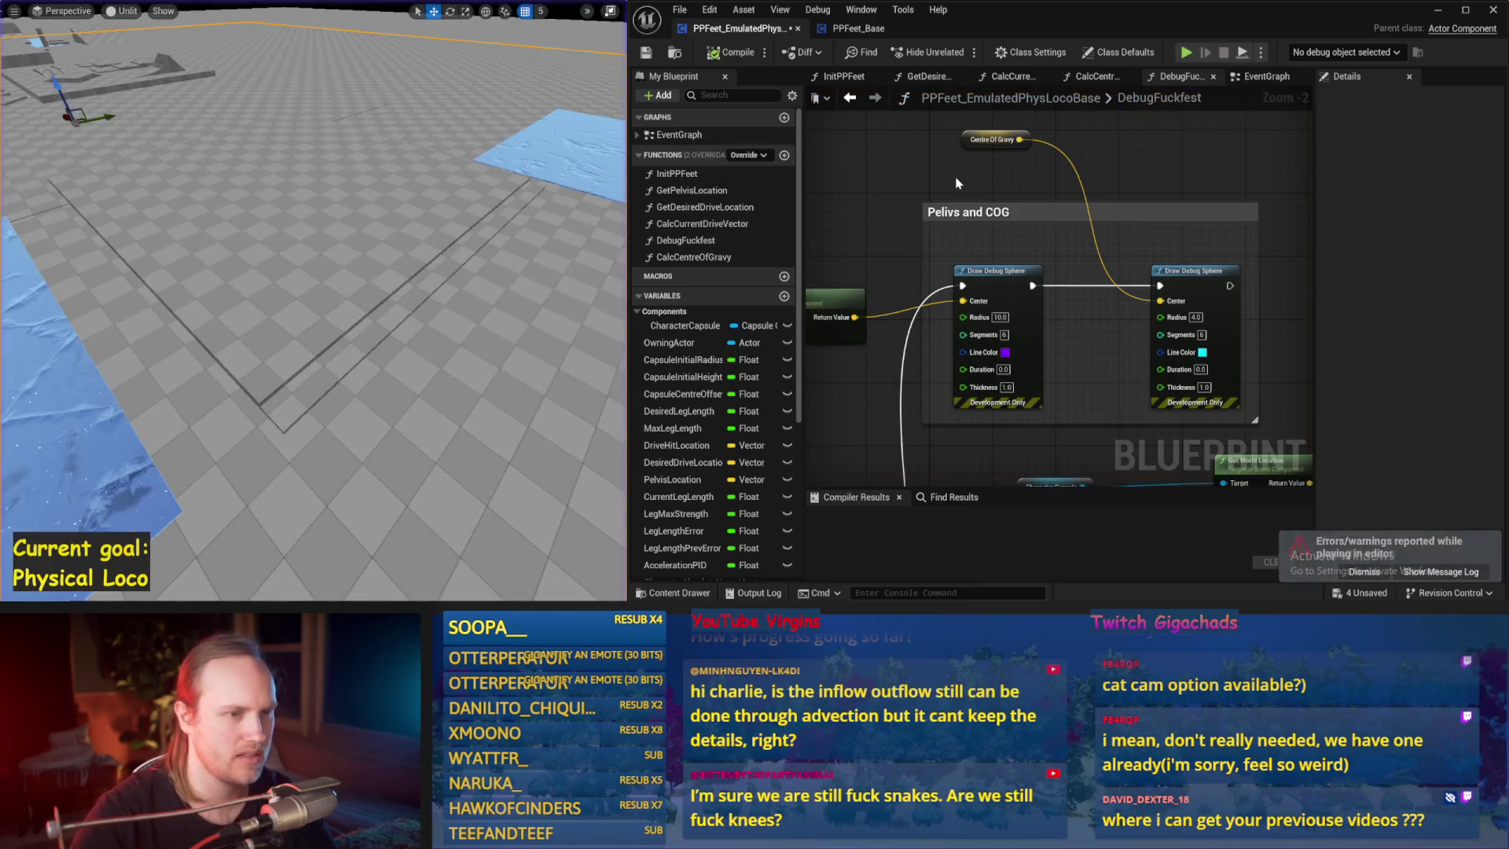
- Save, then show the leg-length P Value and D Value nodes in the EventGraph
key(ctrl+s)
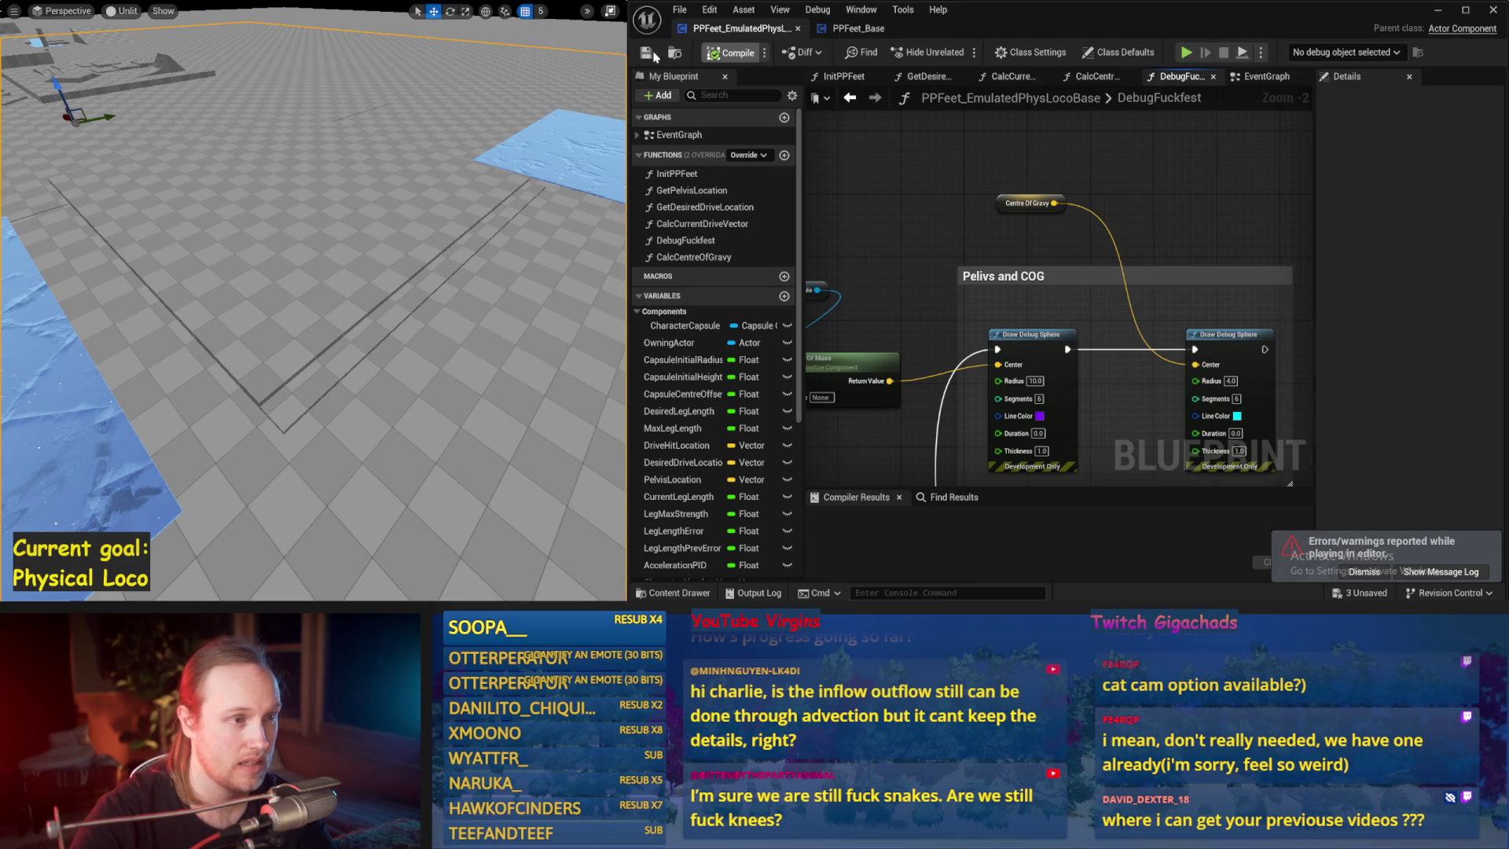
scroll(1092, 338, down, 3)
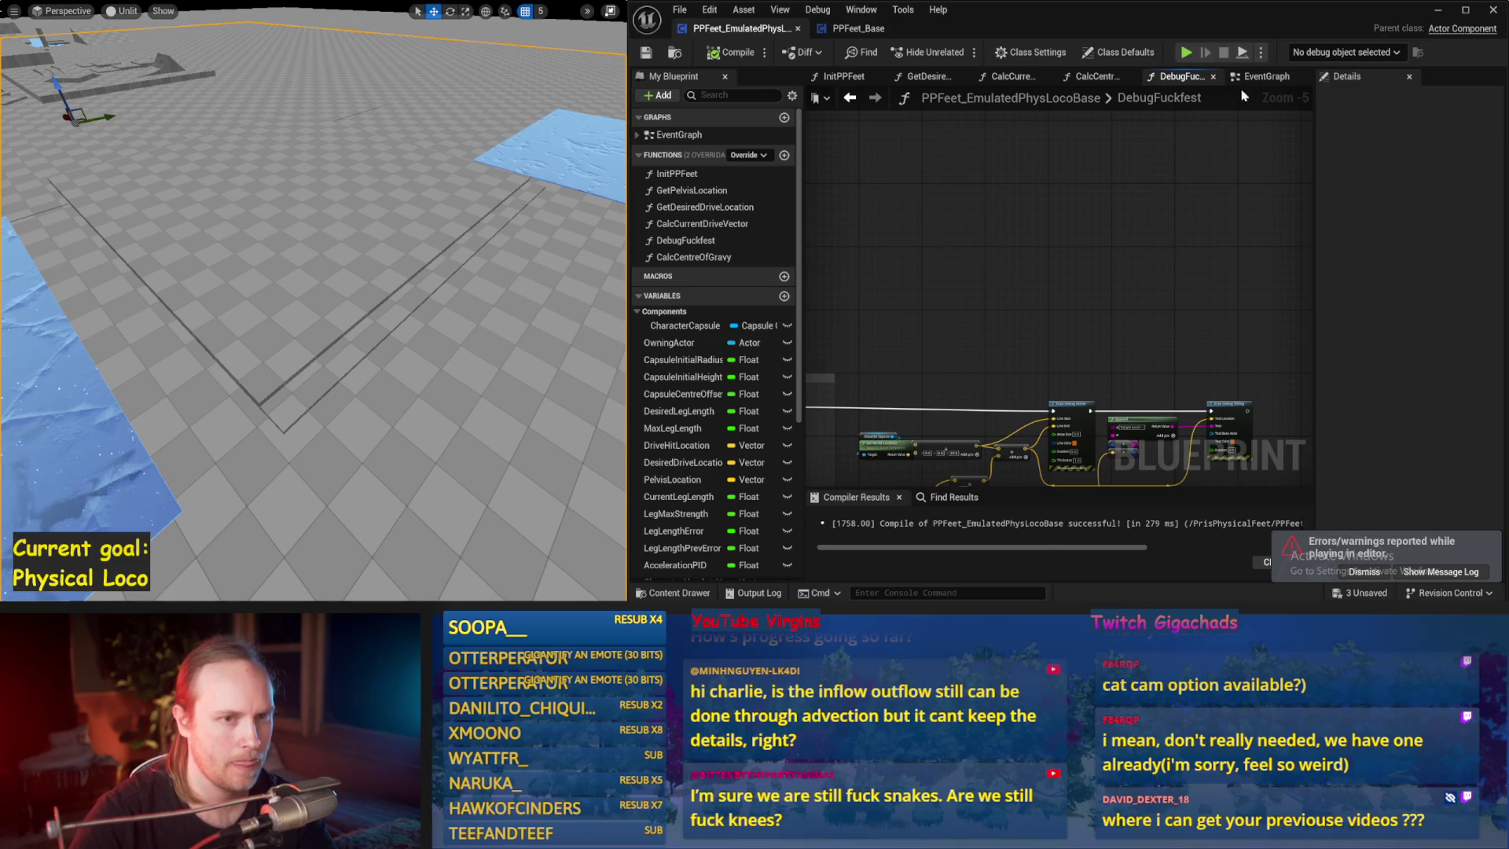
click(1265, 76)
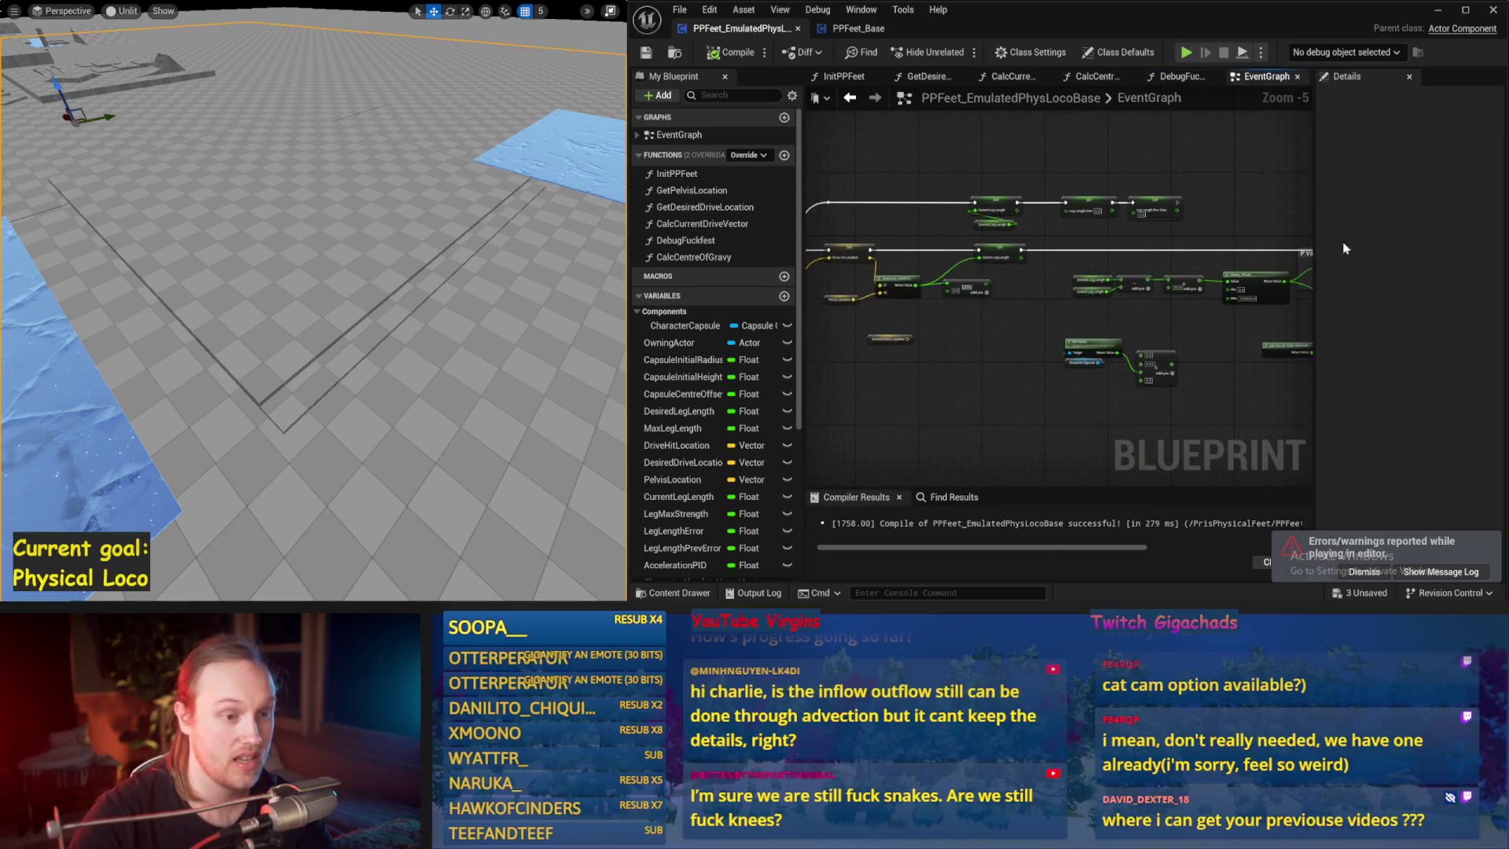
drag(1245, 371, 1029, 356)
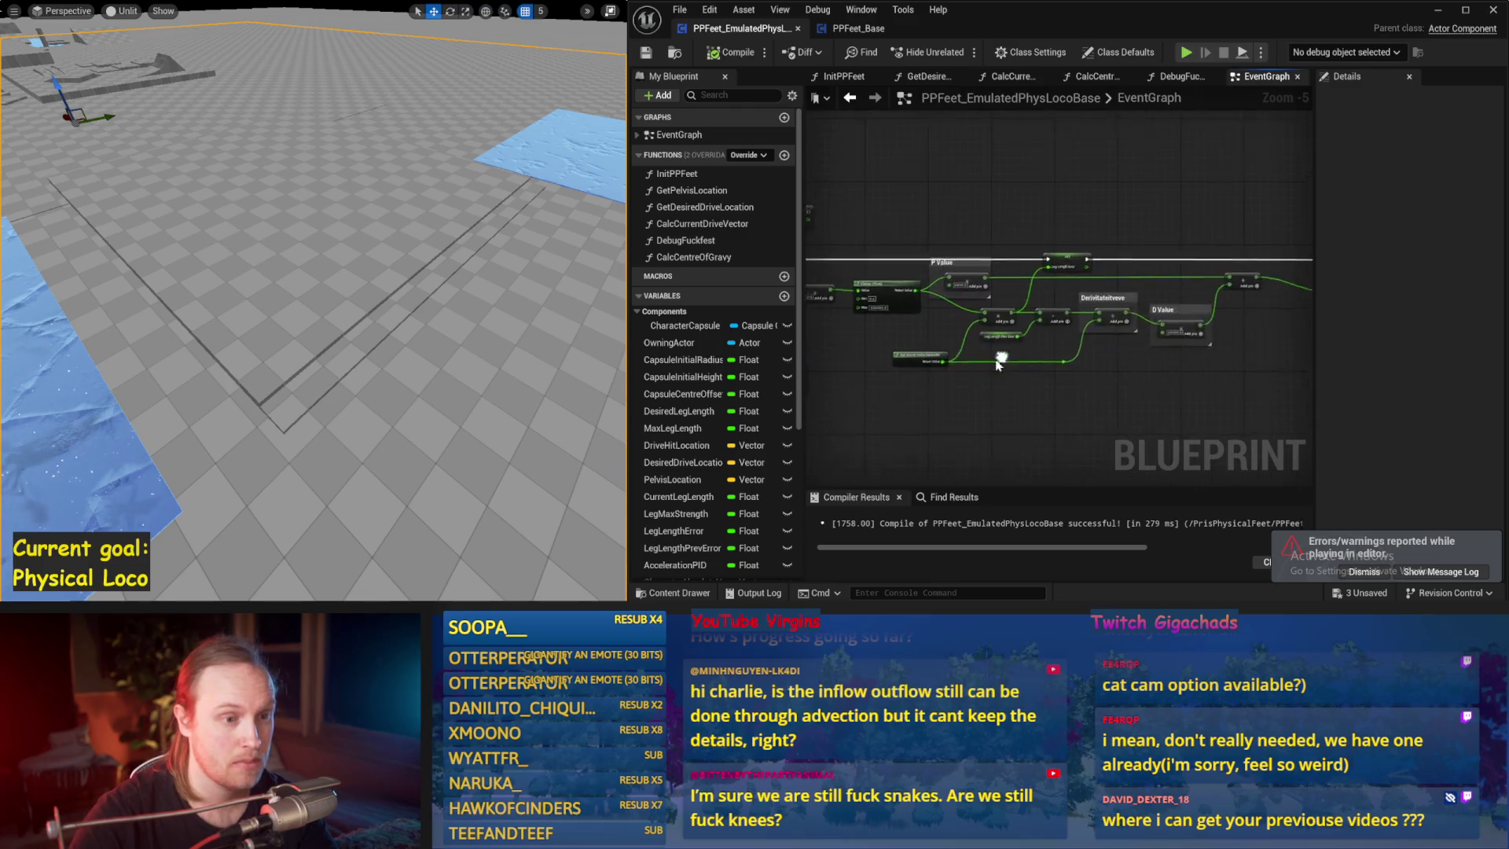
scroll(1145, 334, up, 1)
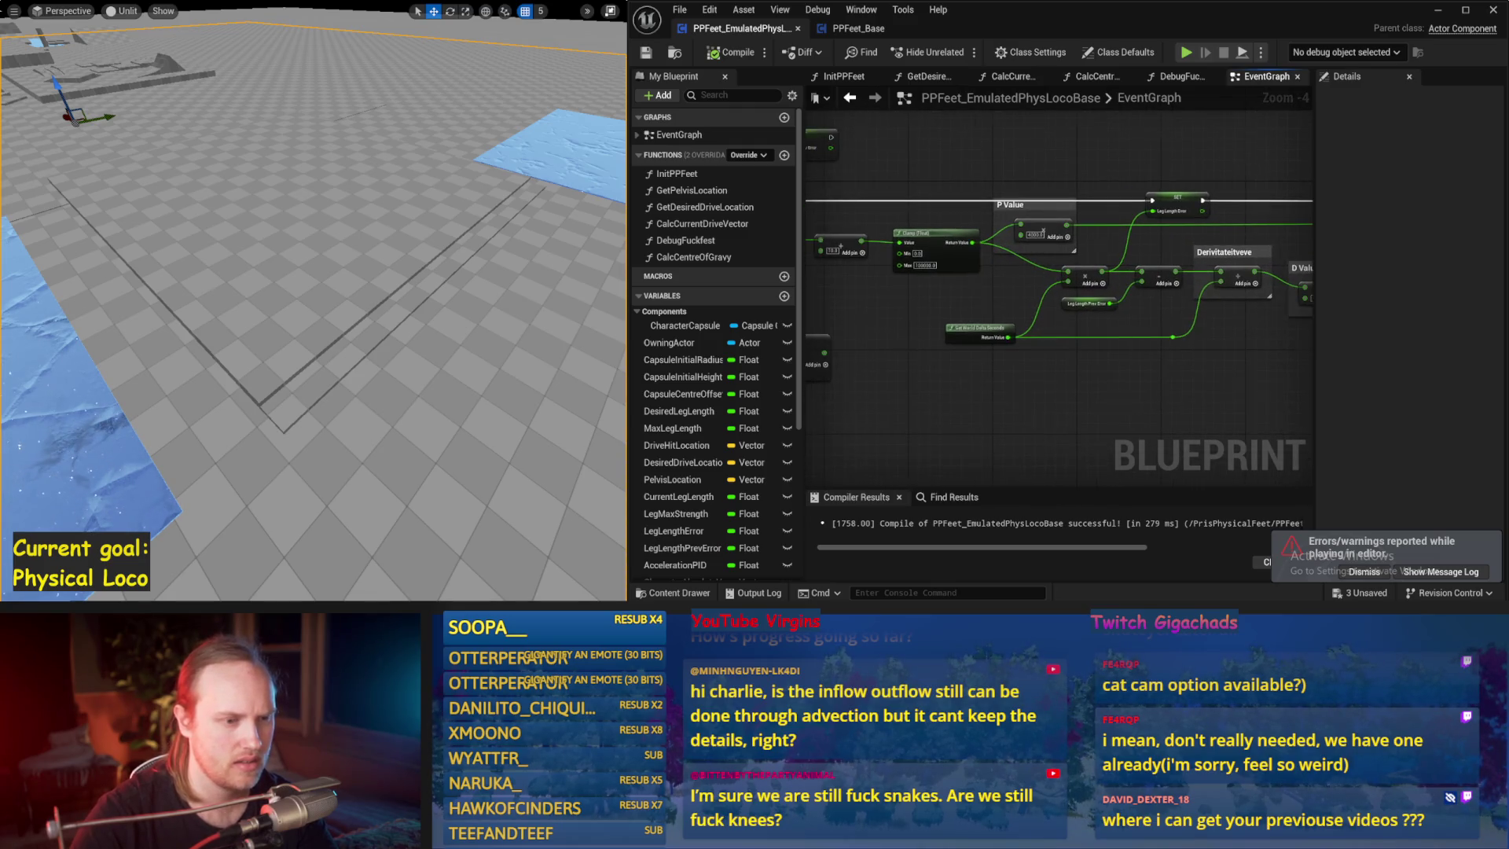
- Save the adjusted leg-length D Value gain and test it in a simulation run
key(ctrl+s)
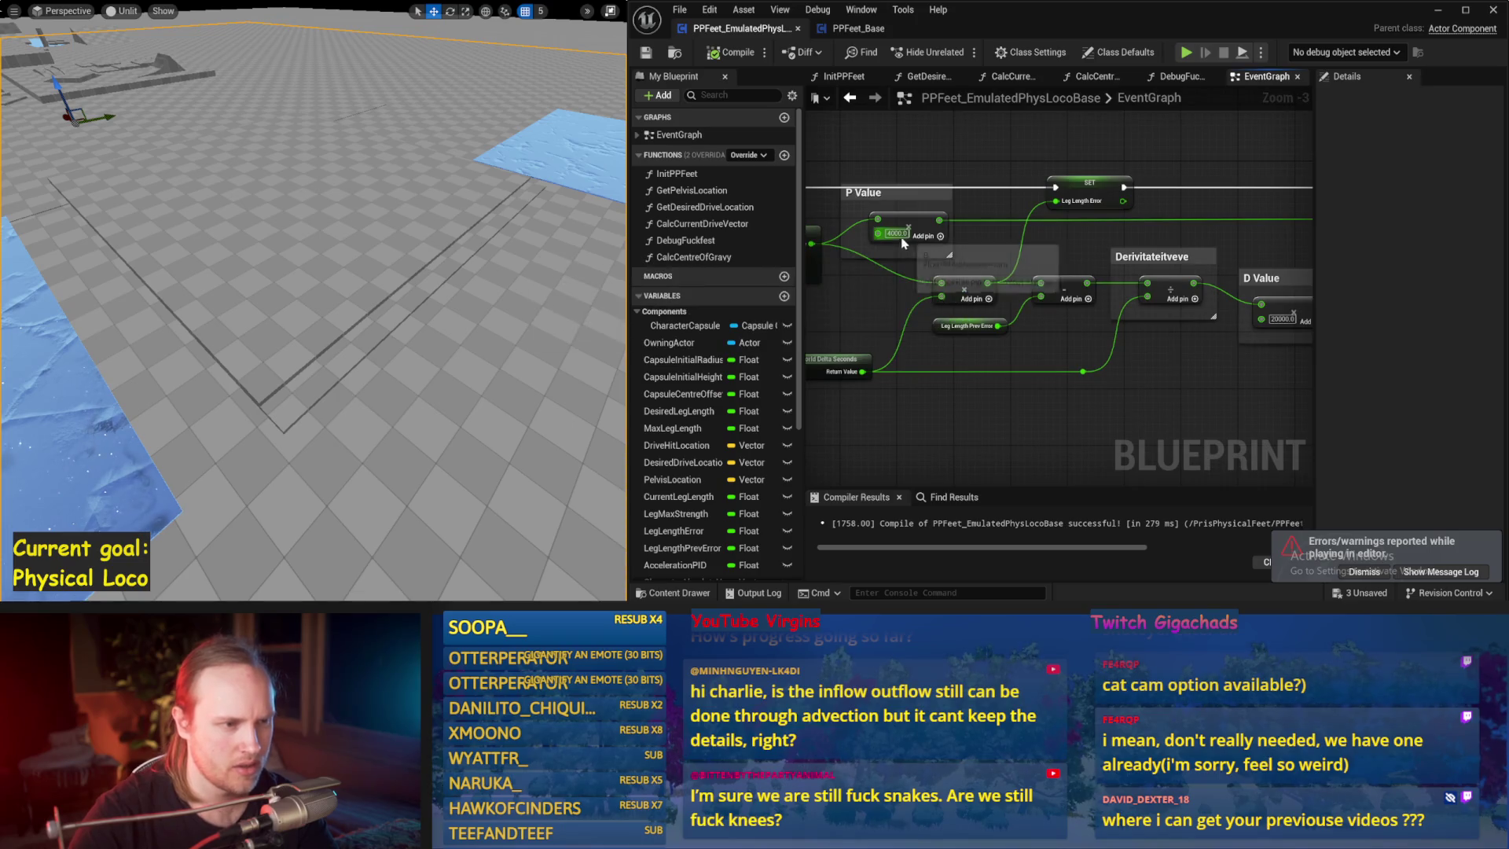
drag(1213, 371, 1128, 364)
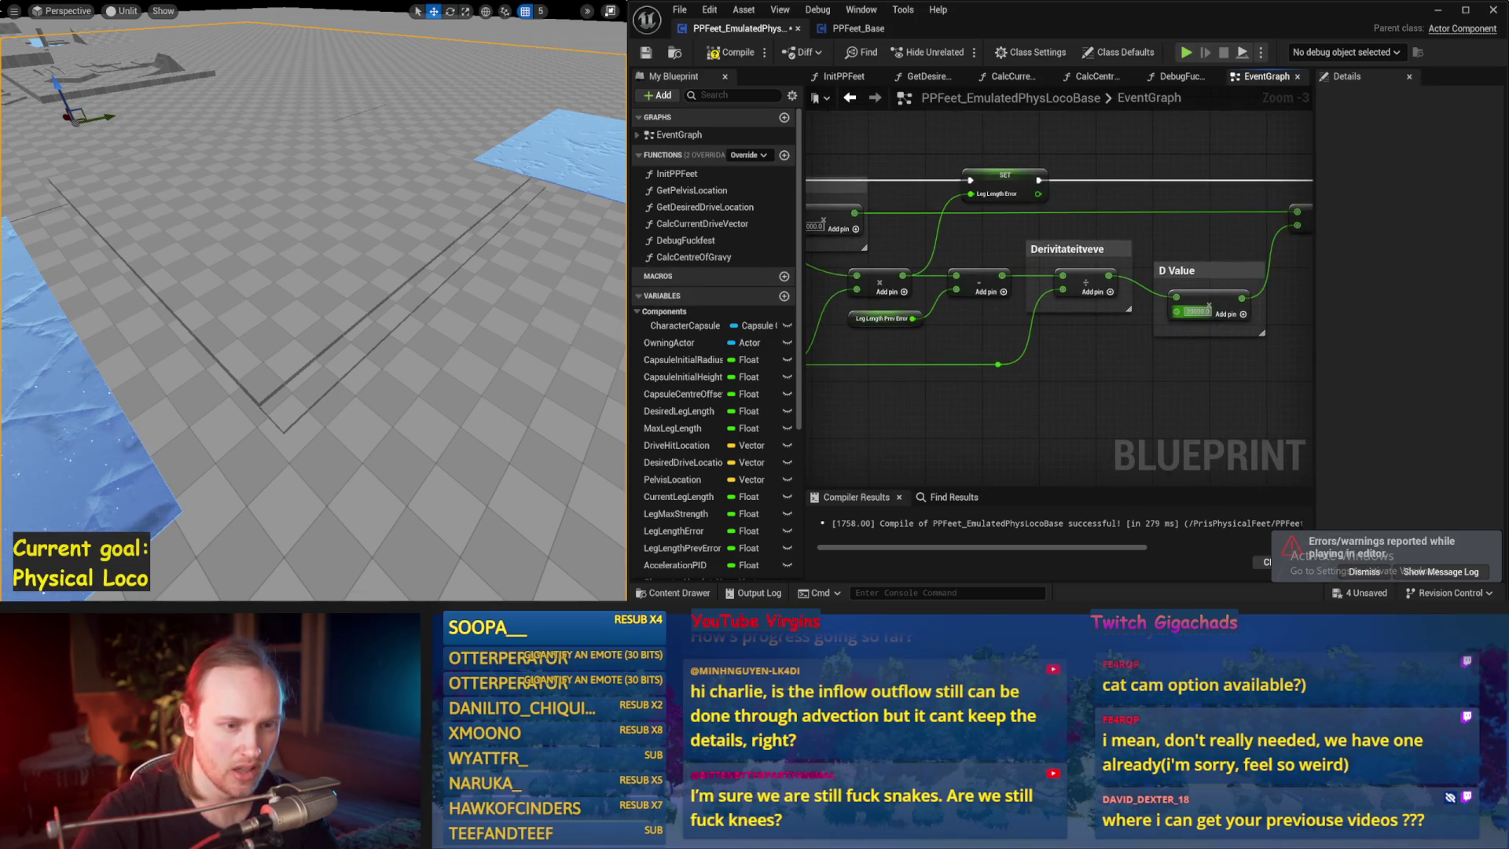
drag(273, 333, 283, 315)
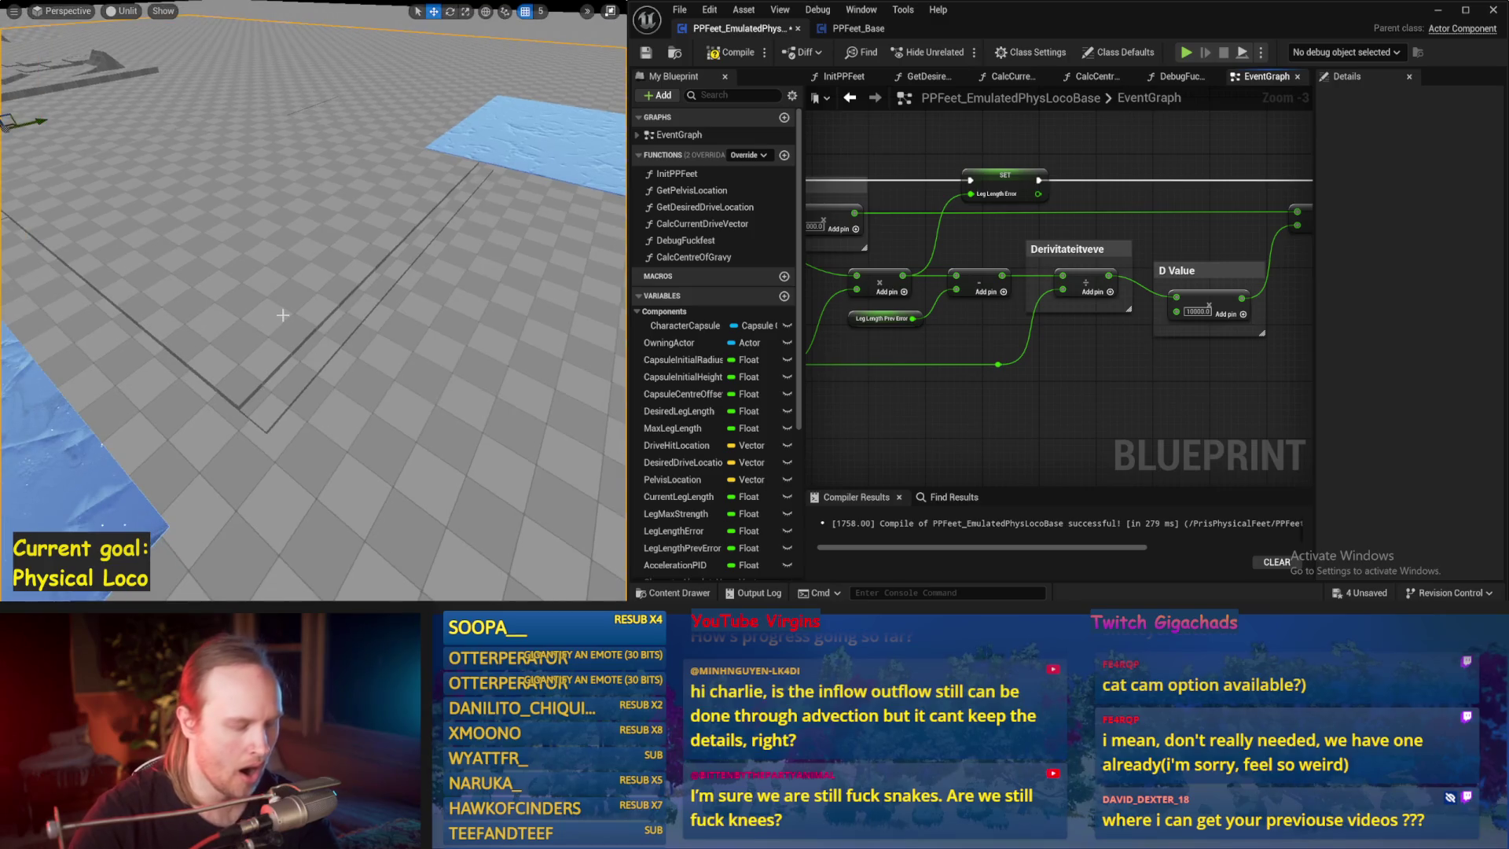
key(alt+s)
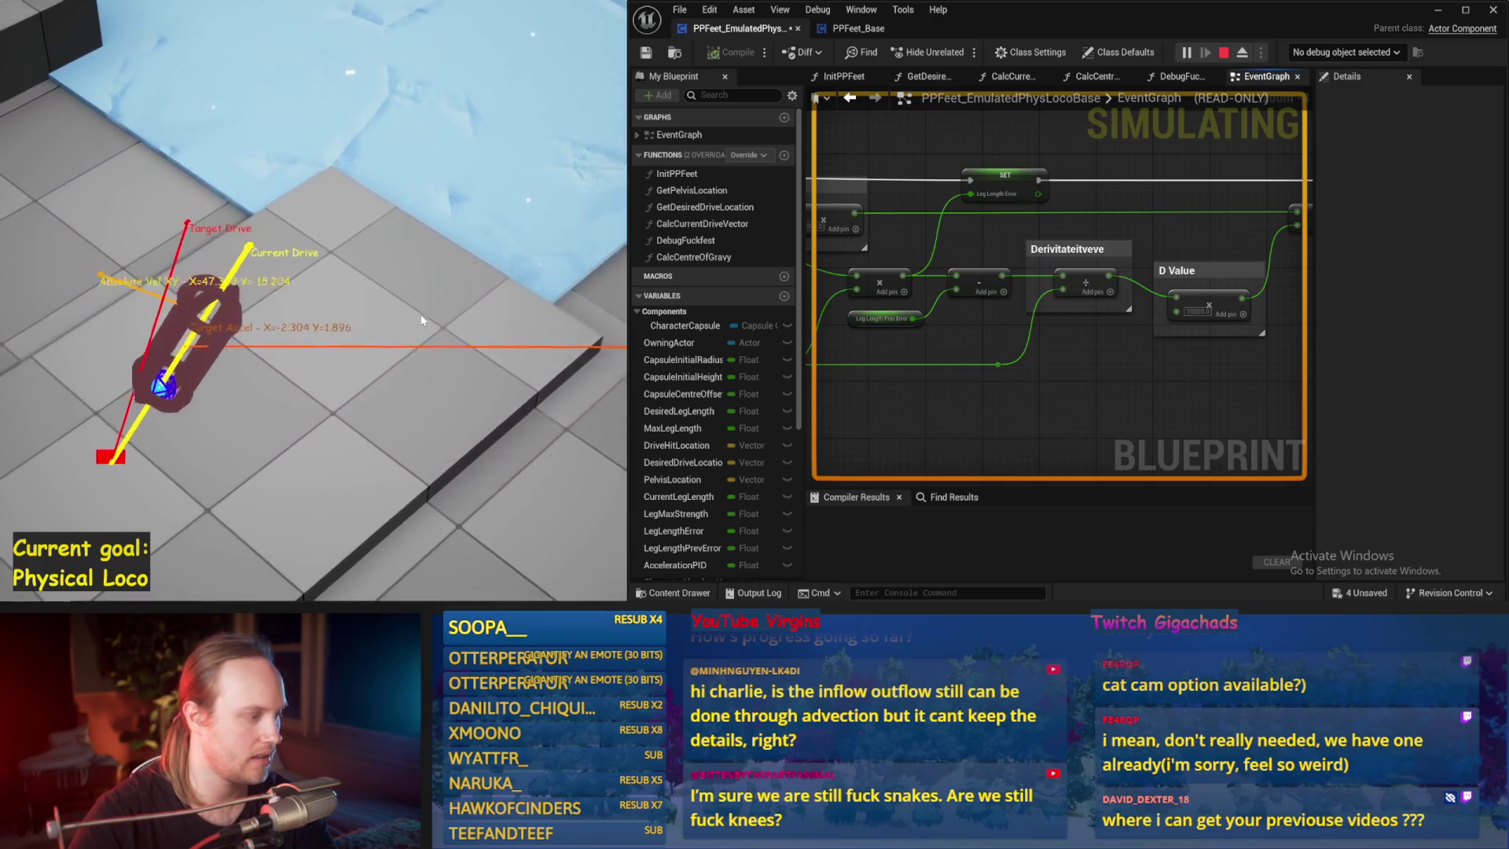
key(Escape)
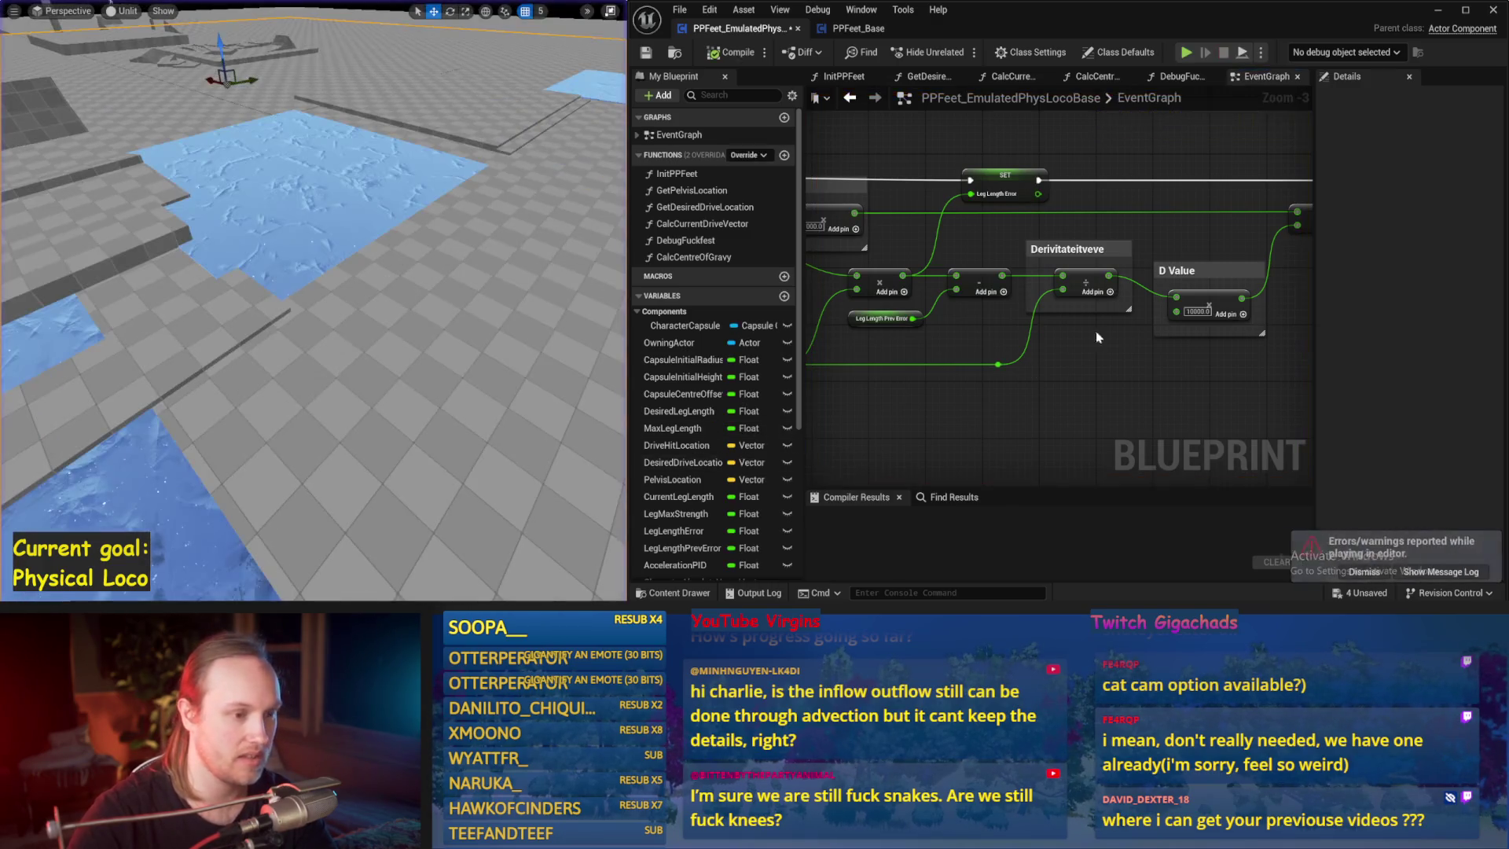
- Save the locomotion blueprint while panning through the EventGraph's PID and lean comparison logic
drag(1144, 314, 1213, 306)
scroll(1030, 441, down, 2)
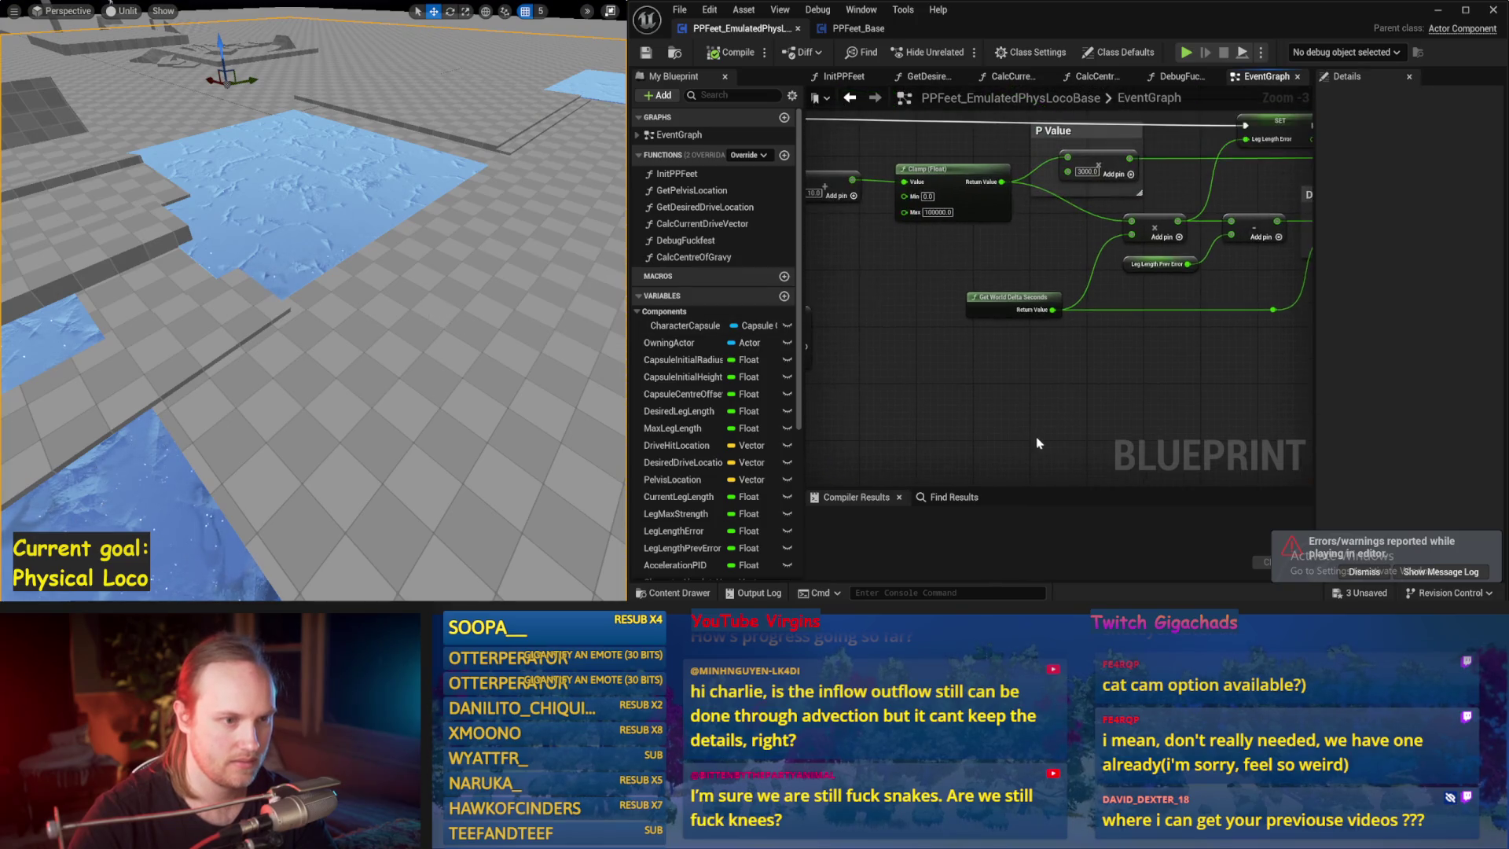
mouse_move(1216, 397)
mouse_down()
mouse_move(1034, 310)
mouse_move(1081, 322)
mouse_up()
scroll(1081, 322, up, 1)
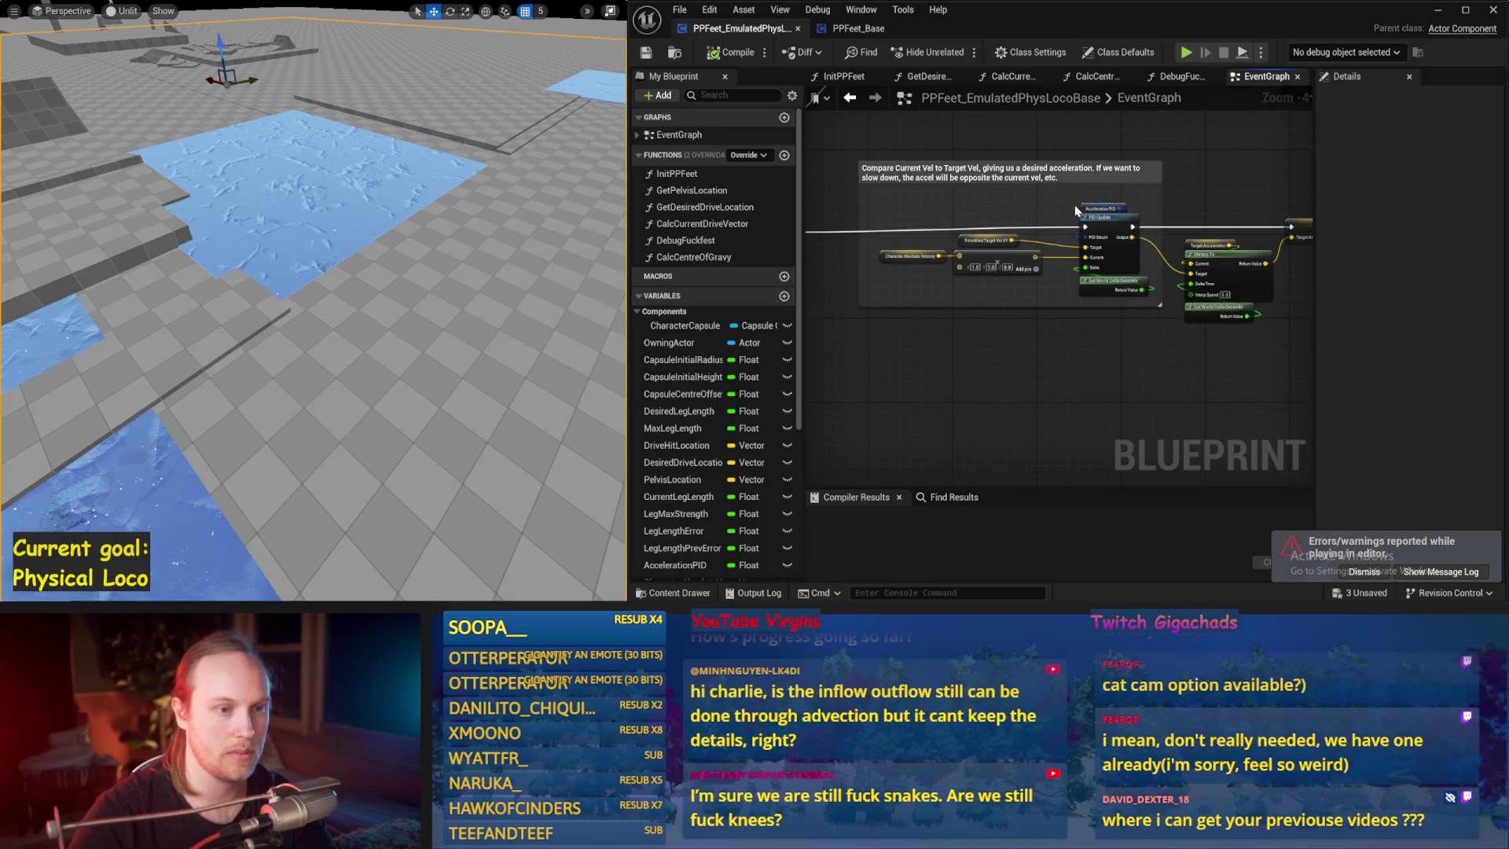
key(ctrl+s)
mouse_move(1089, 258)
mouse_down()
mouse_move(1072, 371)
mouse_move(808, 332)
mouse_move(984, 337)
mouse_move(962, 340)
mouse_move(1028, 296)
mouse_move(1010, 296)
mouse_move(1100, 362)
mouse_move(1135, 243)
mouse_move(1135, 338)
mouse_up()
scroll(1135, 337, up, 1)
key(ctrl+s)
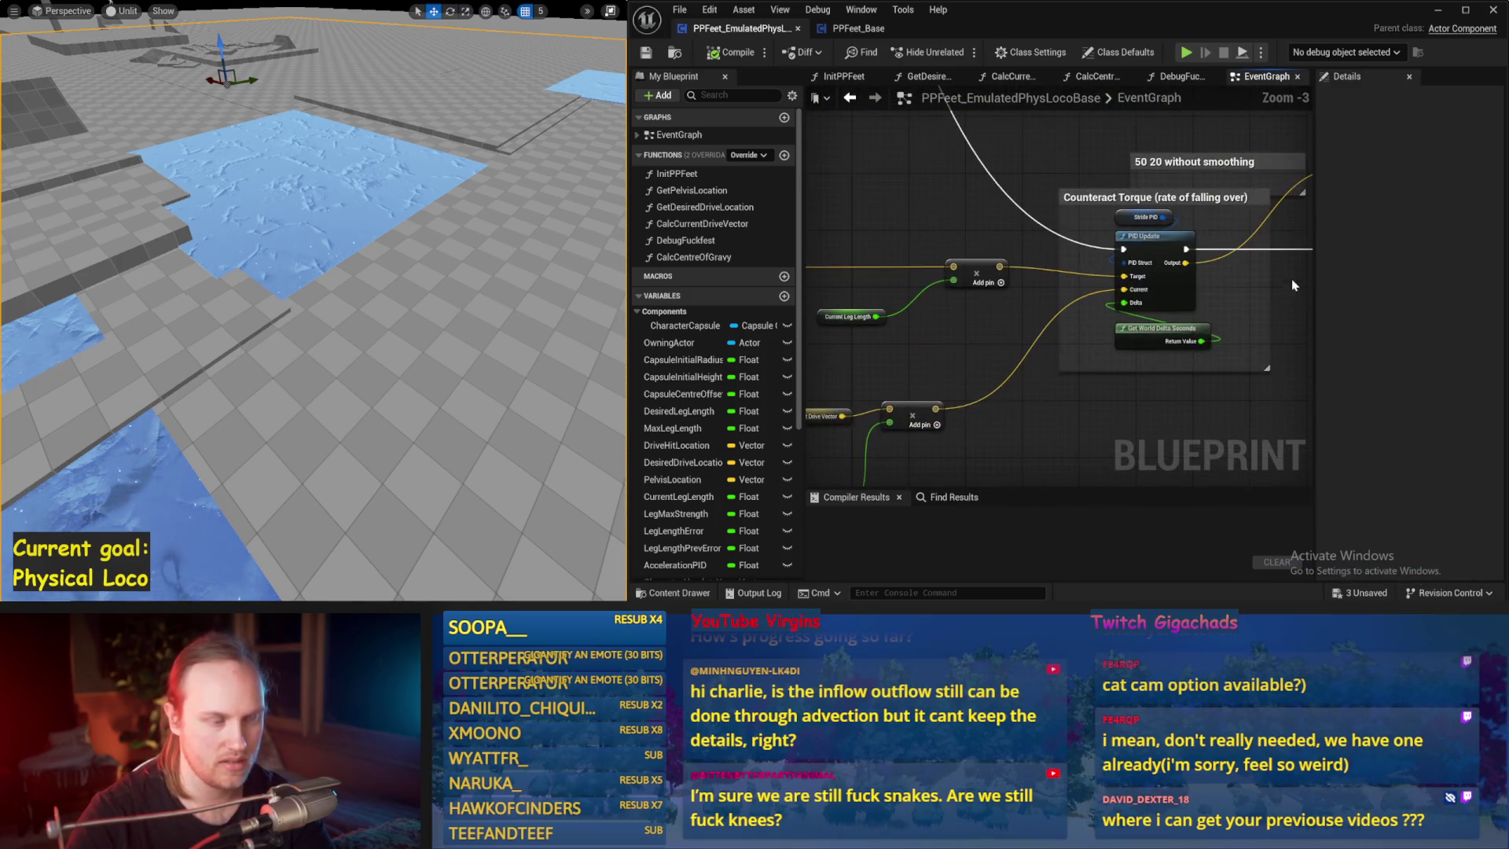
- Inspect the drive vector, leg length and Counteract Torque PID nodes
drag(1006, 422, 1209, 370)
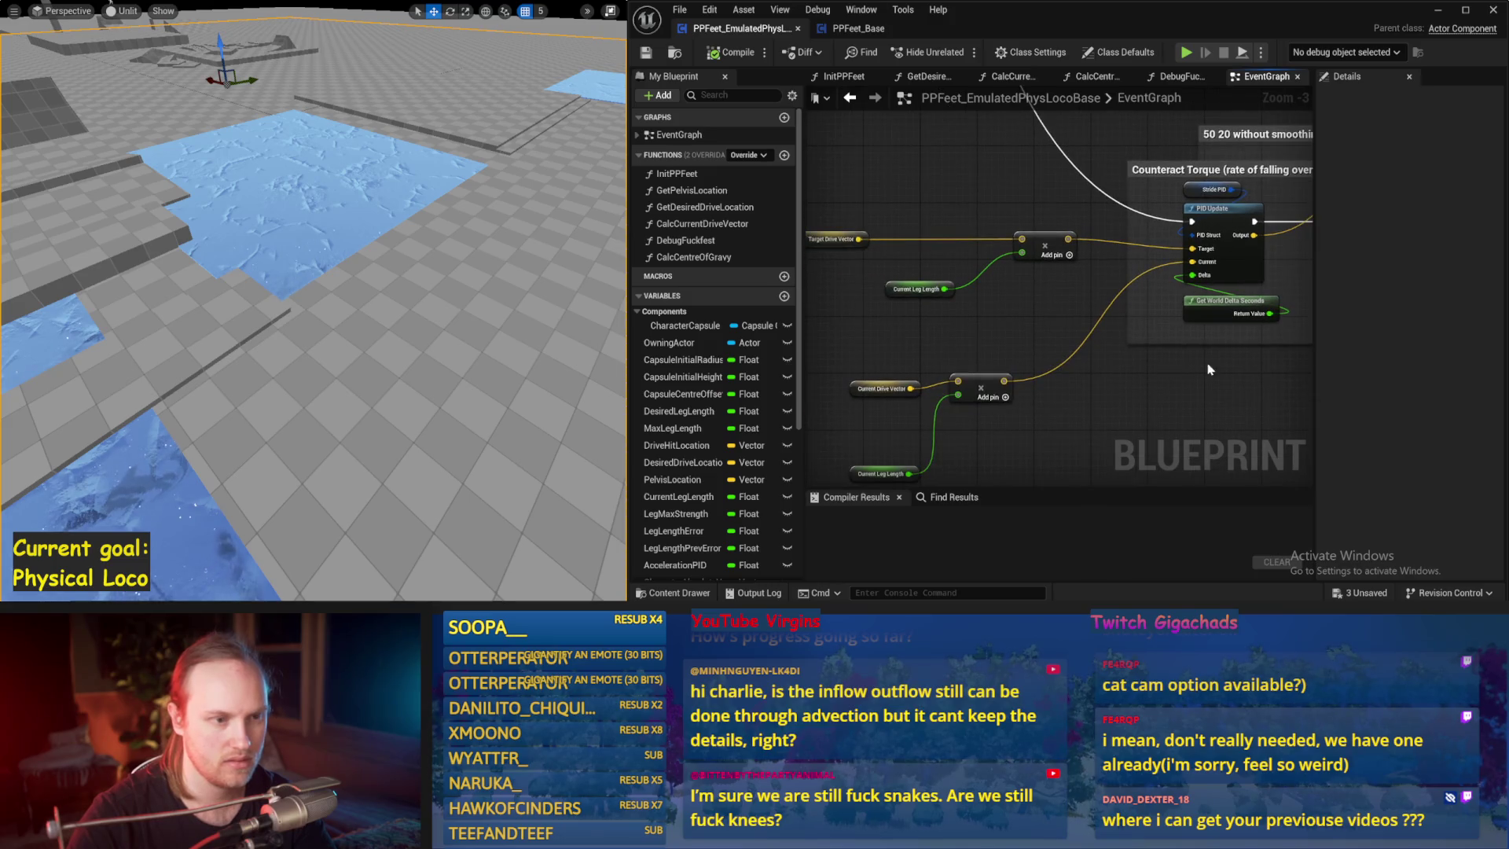
drag(1060, 393, 1139, 348)
mouse_move(1101, 441)
mouse_down()
mouse_move(925, 278)
mouse_move(874, 180)
mouse_up()
click(1148, 307)
drag(1147, 308, 923, 444)
drag(966, 376, 1022, 348)
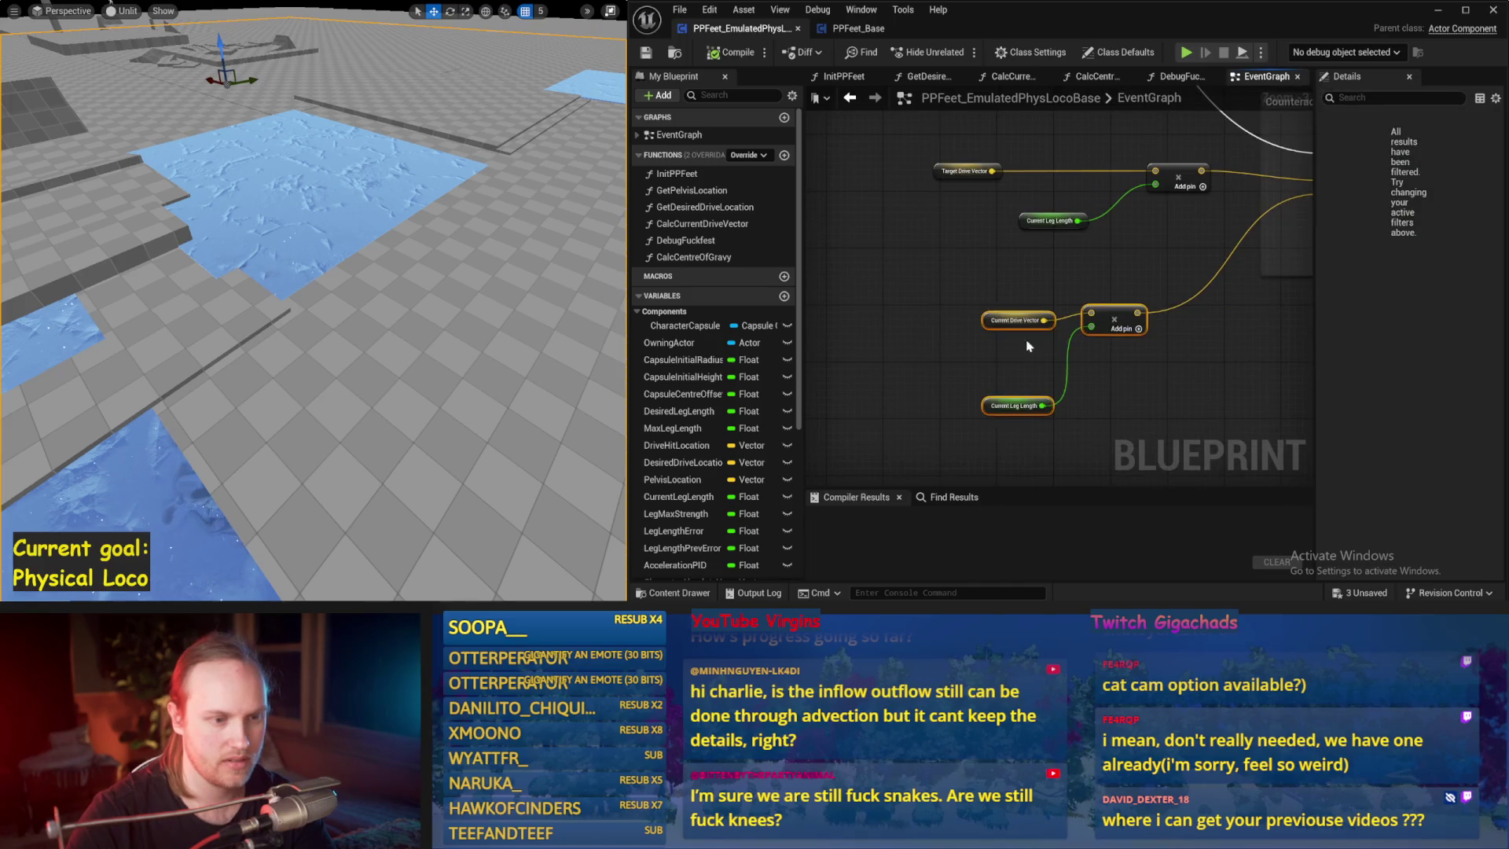
drag(1189, 220, 1100, 331)
mouse_move(1147, 281)
mouse_down()
mouse_move(918, 300)
mouse_move(919, 336)
mouse_up()
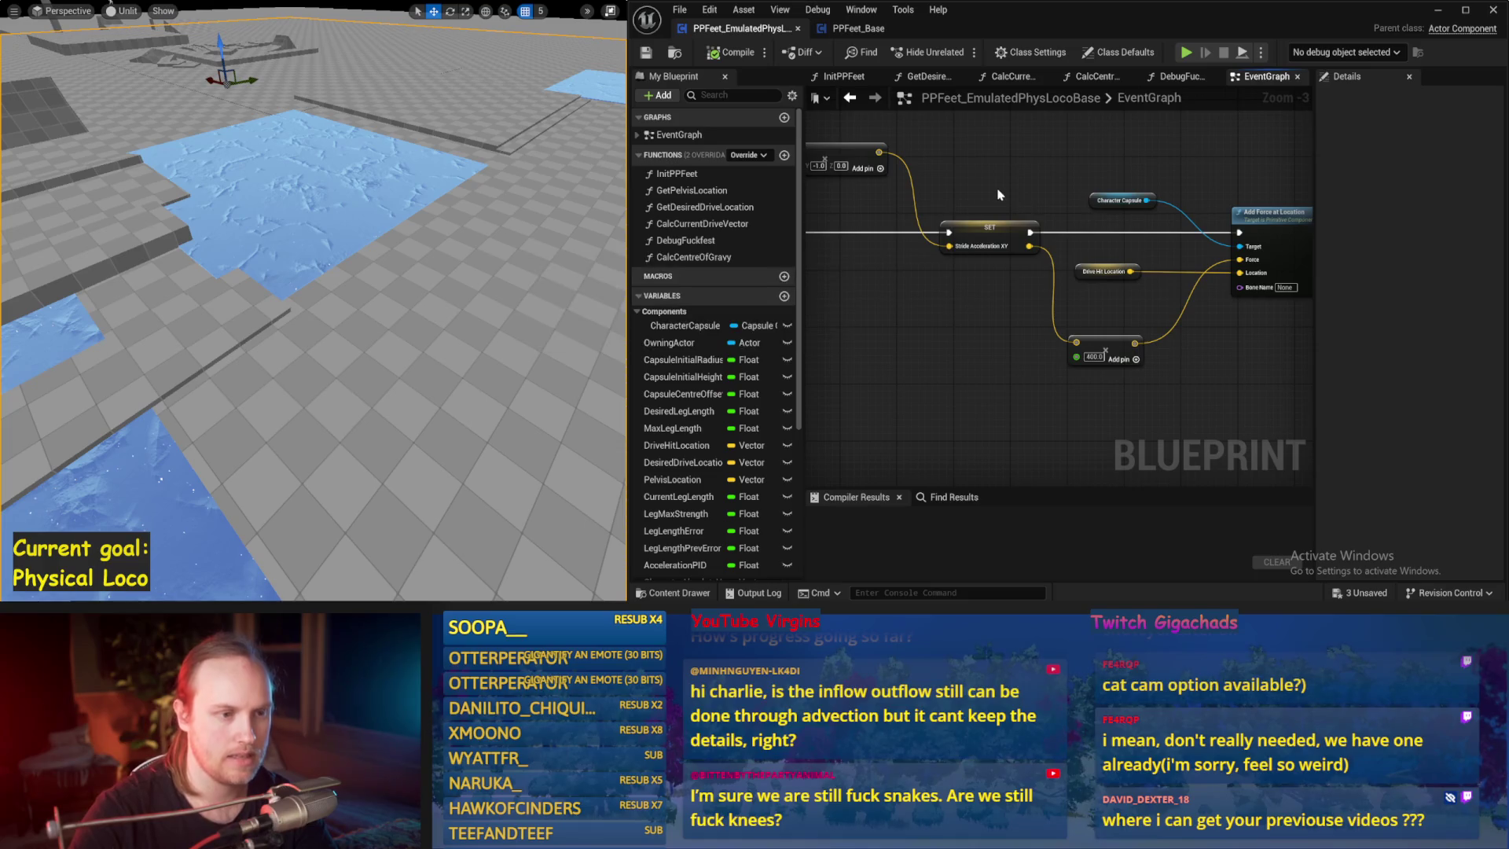
mouse_move(1105, 350)
mouse_down()
mouse_move(1163, 356)
mouse_move(1058, 259)
mouse_up()
- Set the Stride PID's DerivativeFactor to 0.2 and test it in a quick play session
click(1178, 265)
drag(1295, 389, 1092, 355)
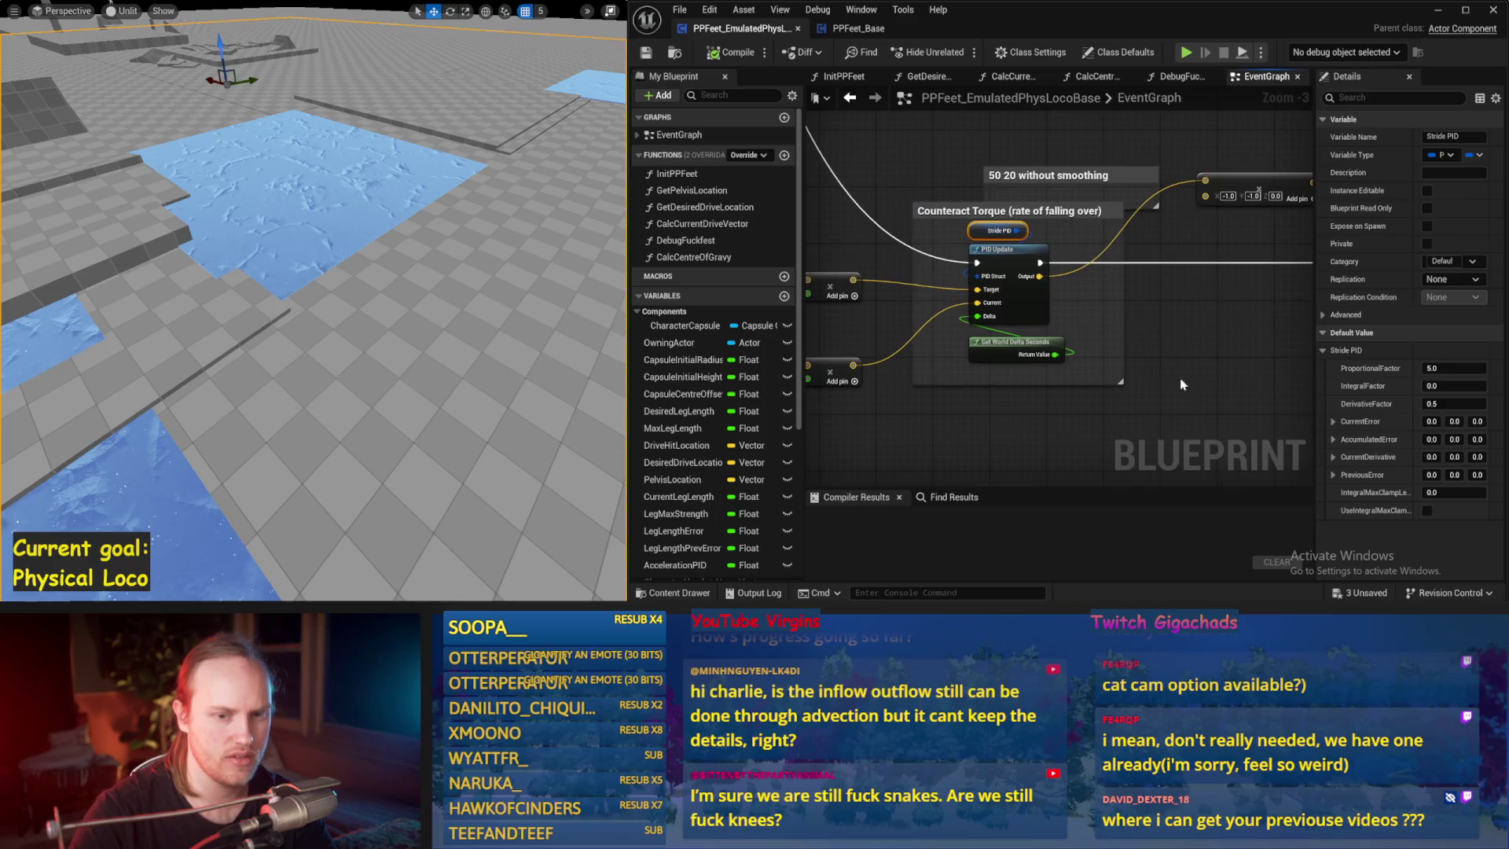
key(alt+p)
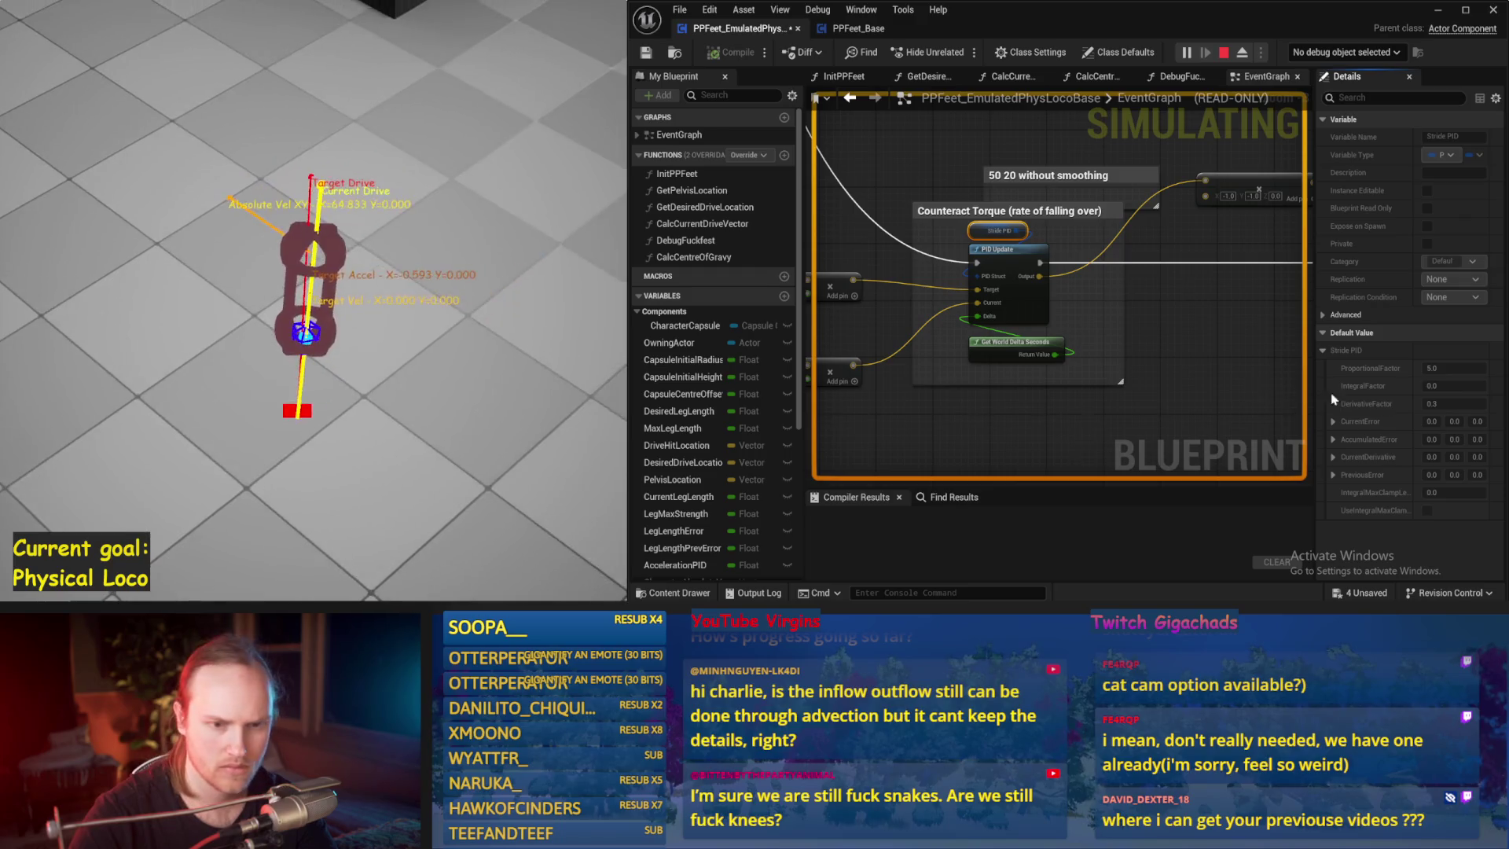
key(Escape)
drag(389, 326, 444, 345)
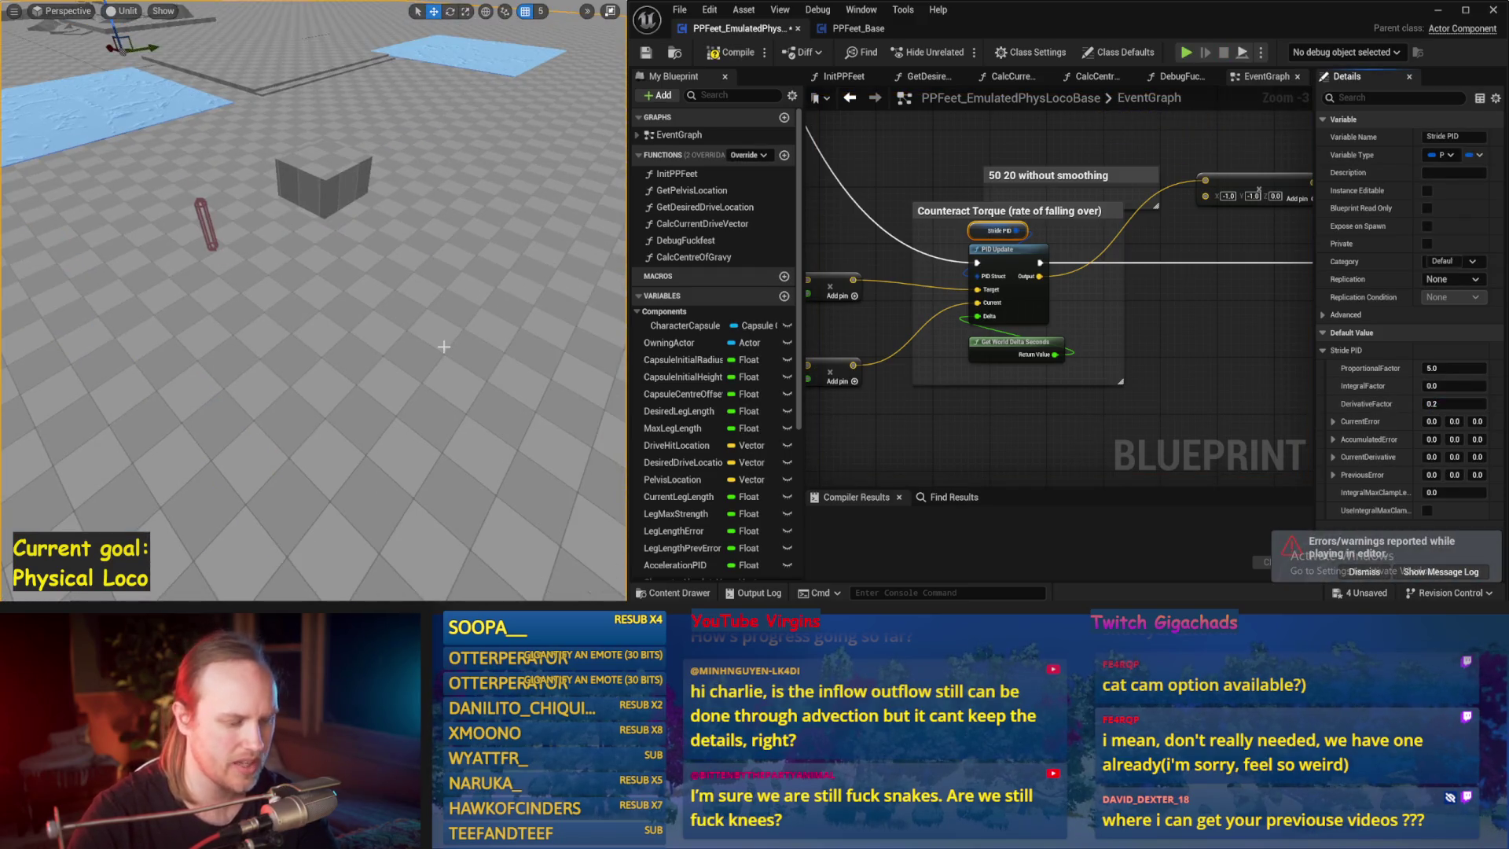
- Simulate with DerivativeFactor 0.2, then set Stride PID's DerivativeFactor to 0.5 and play-test again
key(alt+s)
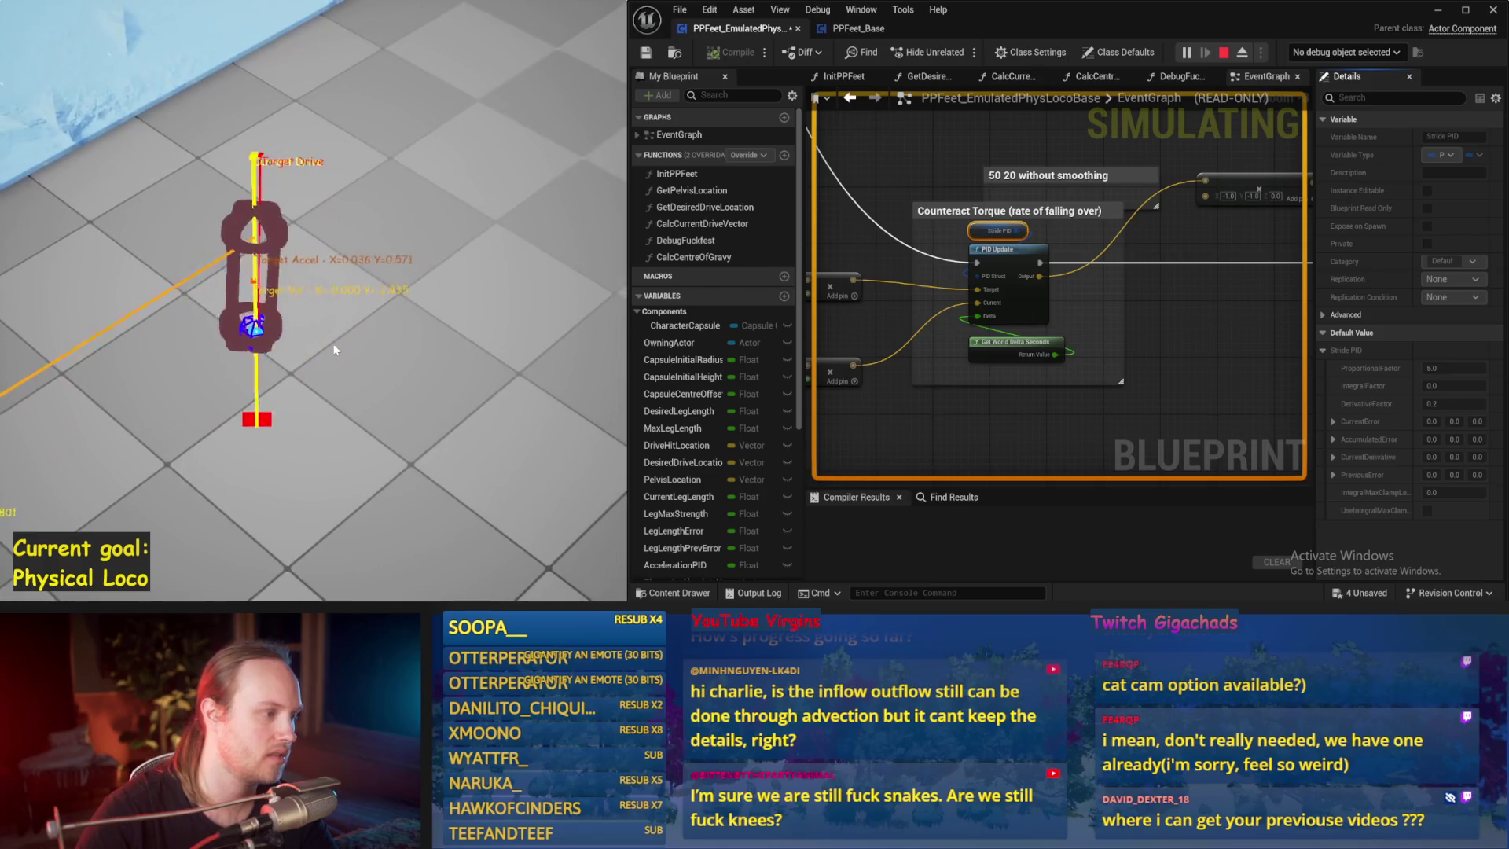
key(Escape)
click(1452, 402)
text(0.05)
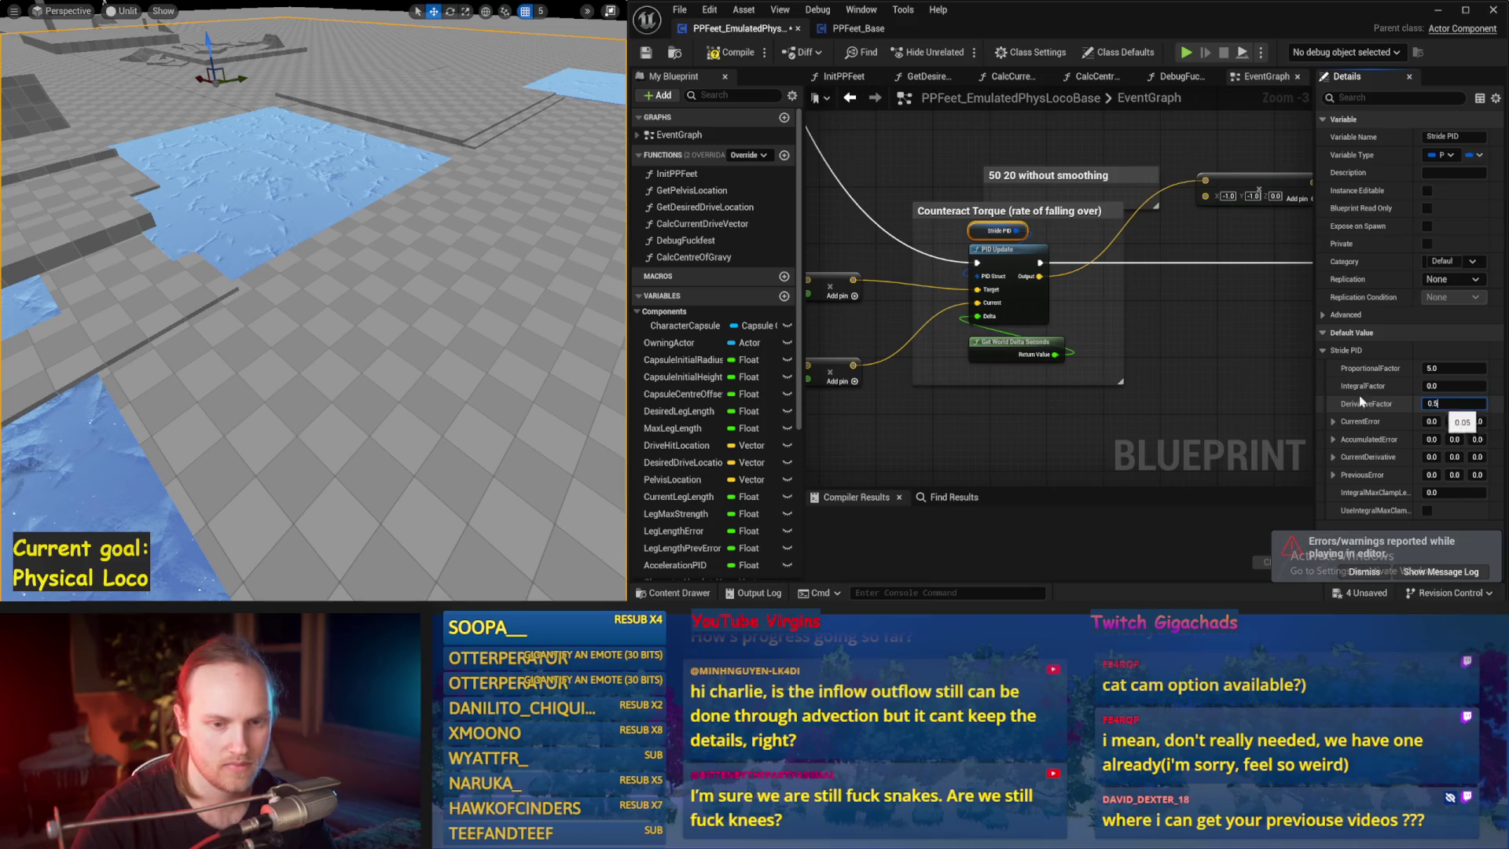
key(Return)
key(alt+p)
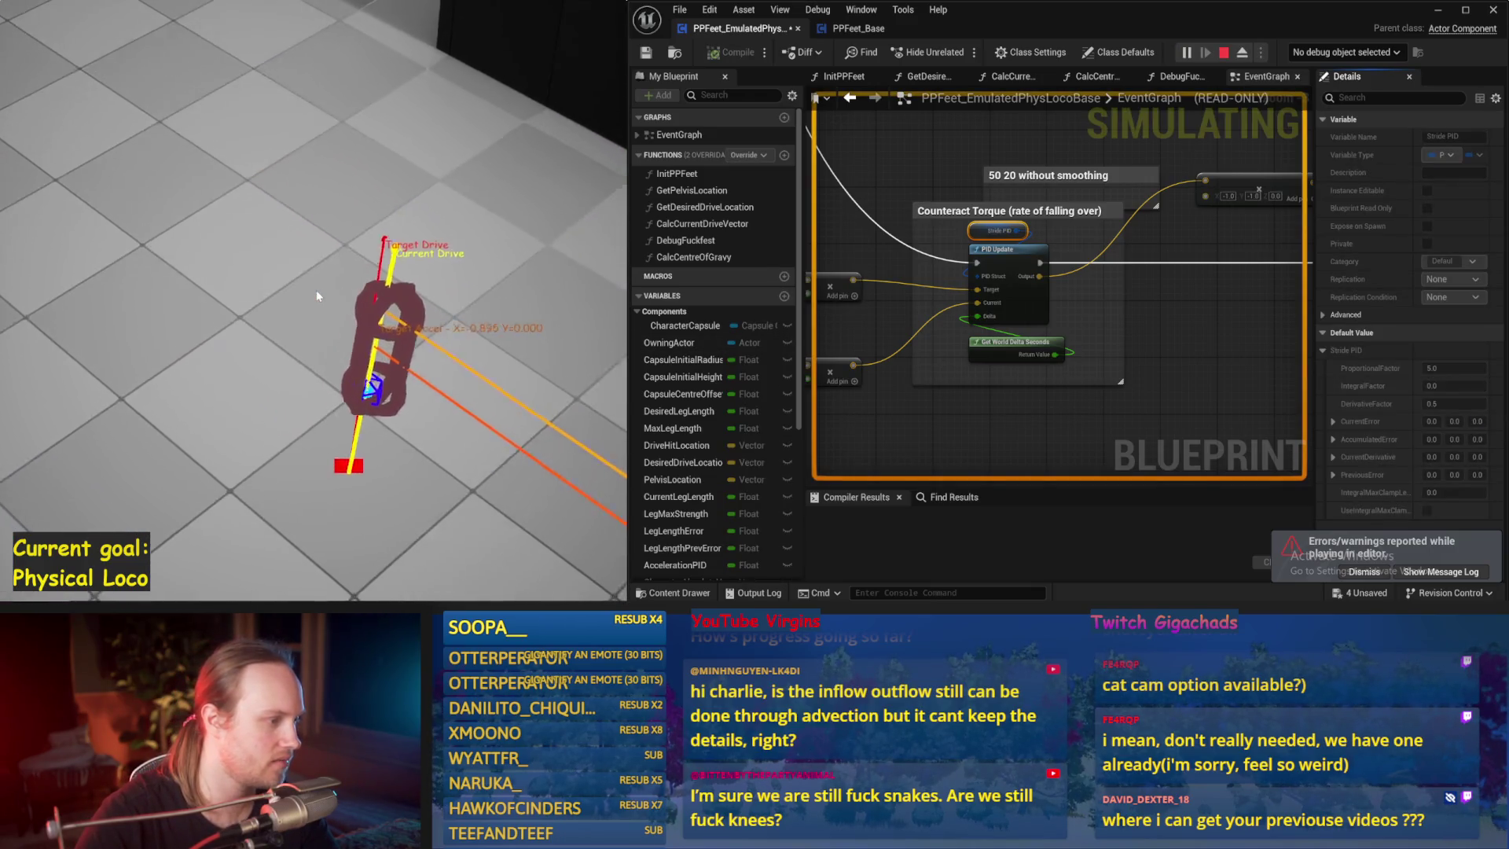
key(Escape)
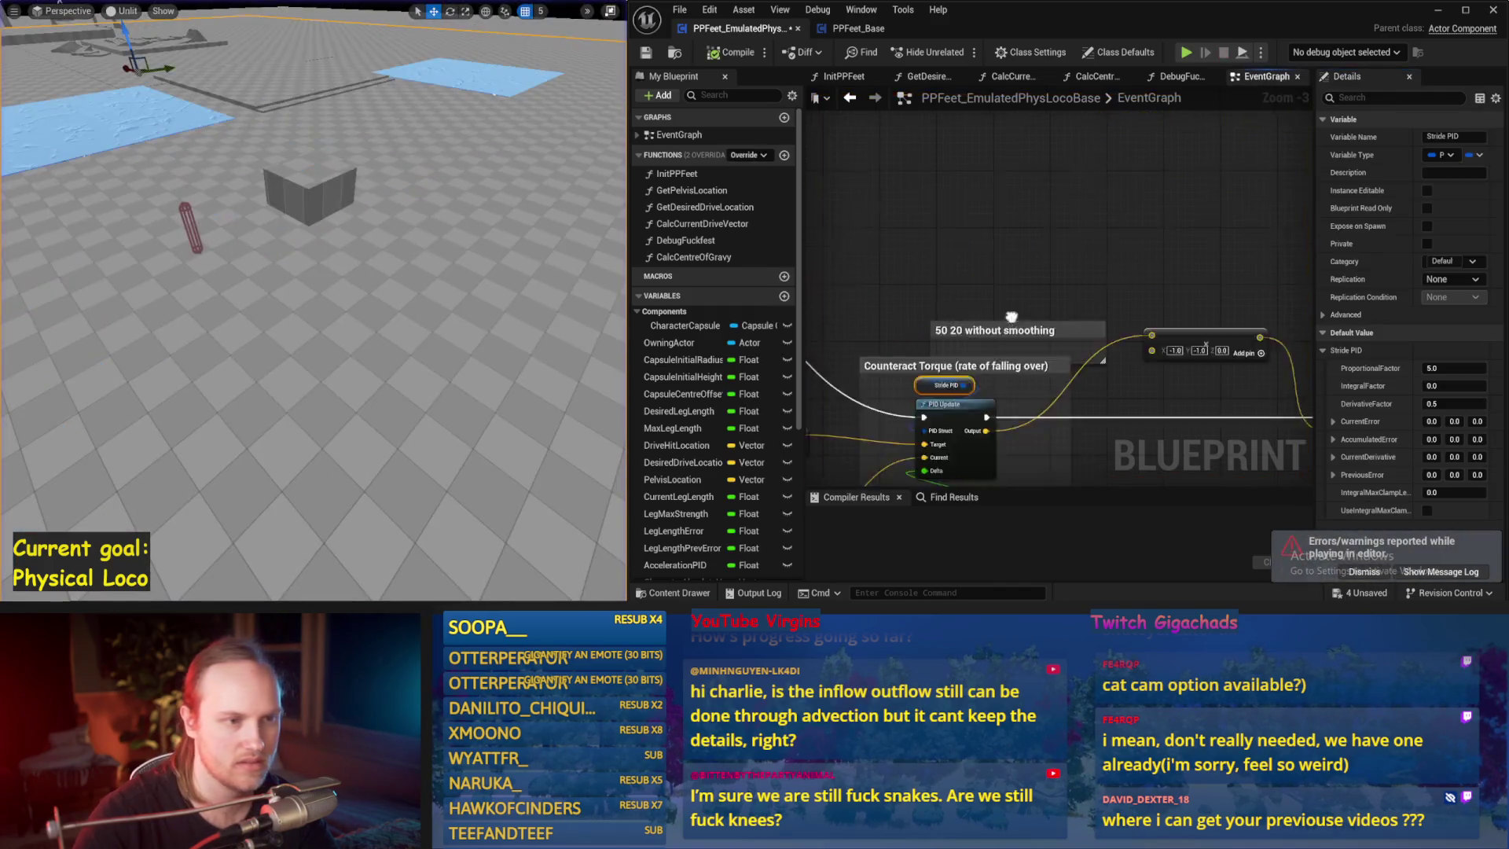
- Save all changes and compile the locomotion blueprint with F7
scroll(1078, 251, down, 5)
scroll(1021, 299, up, 2)
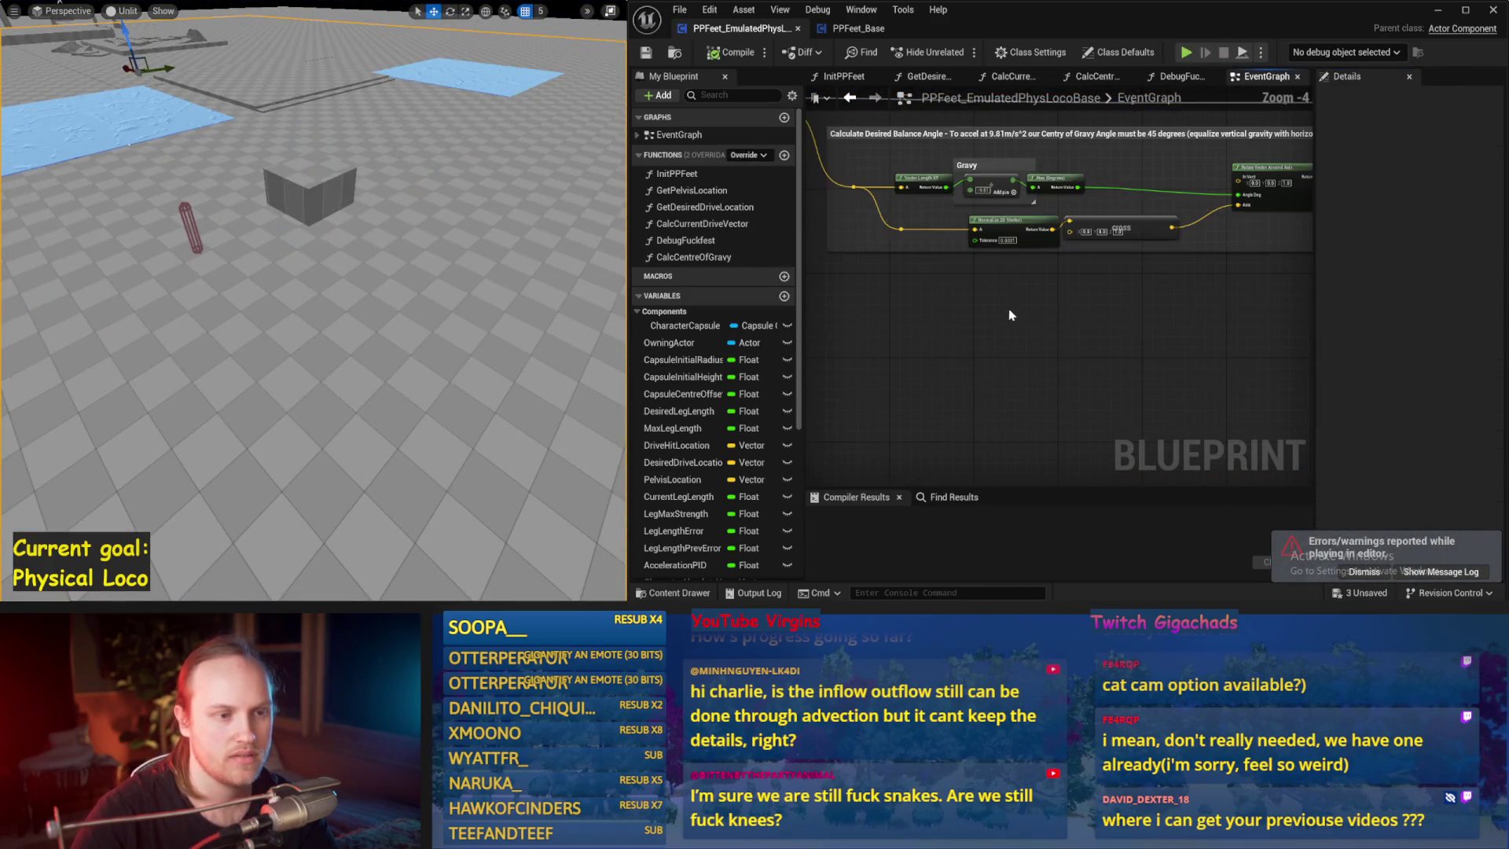
mouse_move(1011, 315)
mouse_down()
mouse_move(951, 373)
mouse_move(1012, 349)
mouse_move(1202, 346)
mouse_up()
scroll(1207, 357, down, 1)
key(ctrl+s)
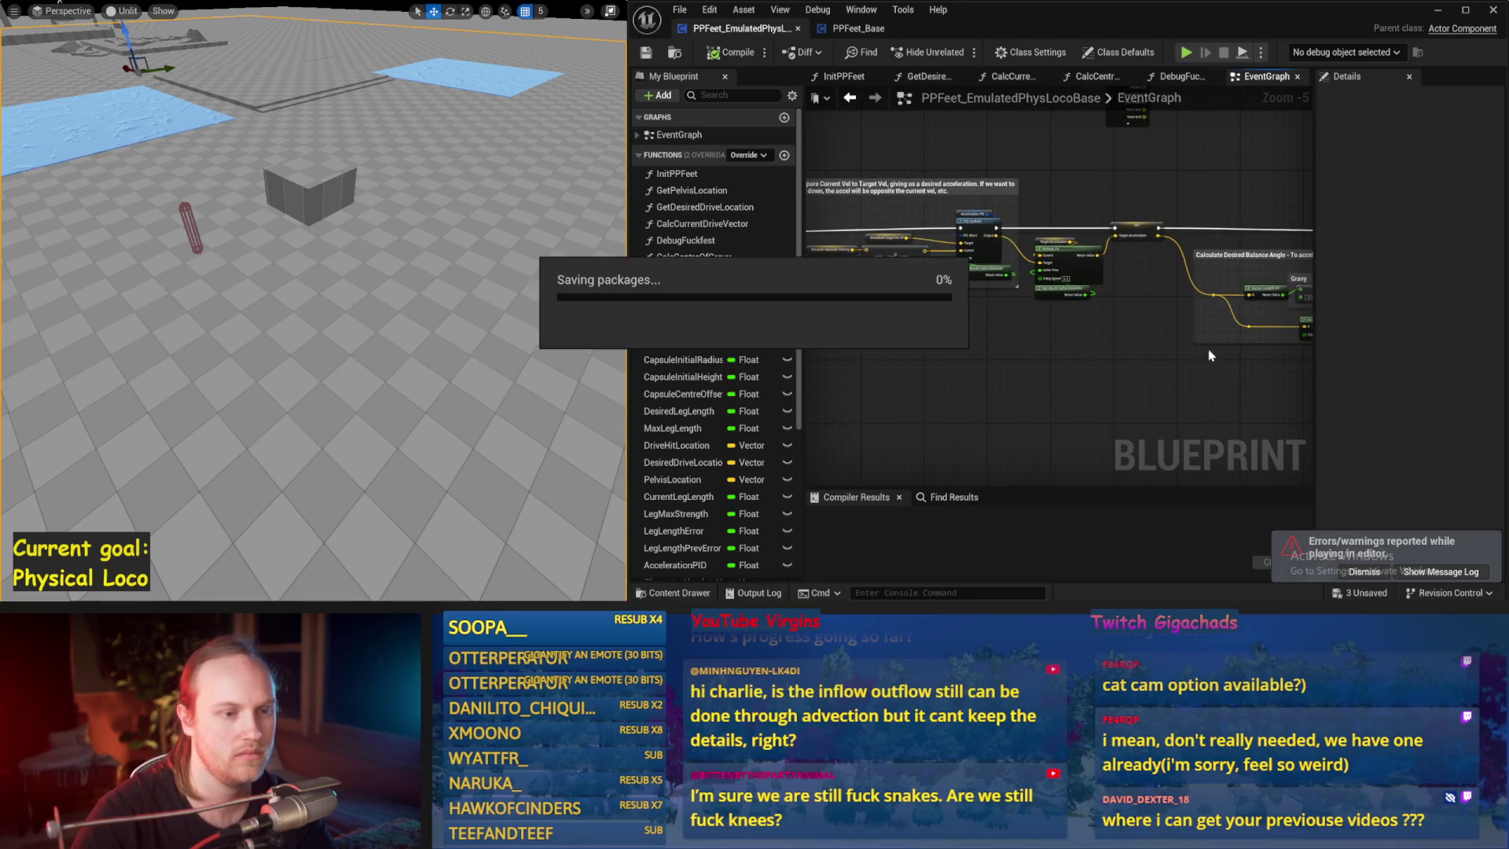
key(F7)
scroll(1149, 380, up, 1)
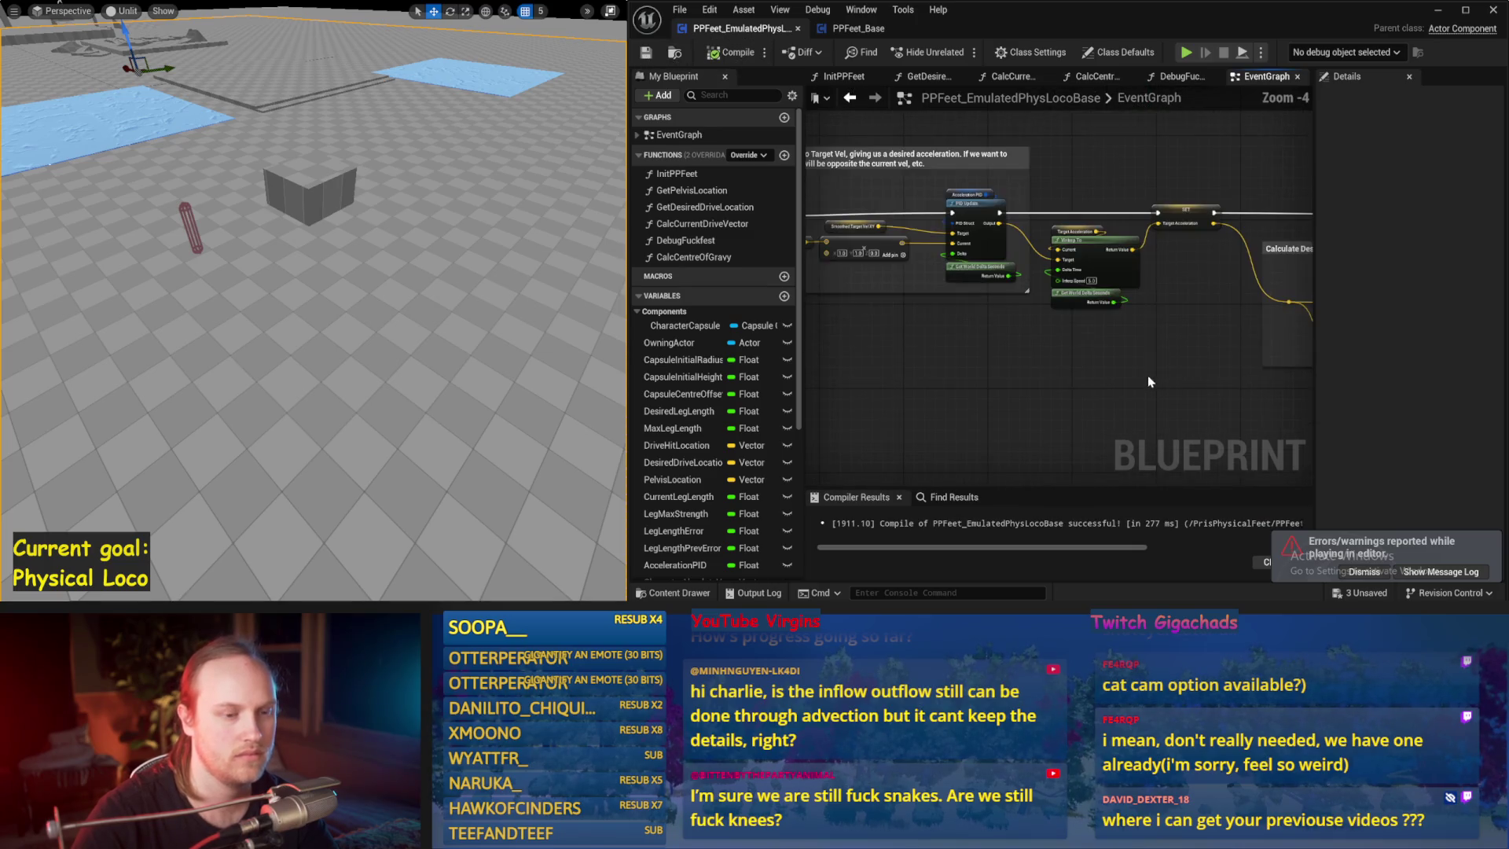
- Set the D Value multiplier to 20000, simulate briefly, then switch to PPFeet_Base's Balance Maybe graph
drag(1177, 329, 1402, 359)
mouse_move(1237, 350)
mouse_down()
mouse_move(1203, 330)
mouse_move(1145, 243)
mouse_move(1009, 219)
mouse_move(1171, 318)
mouse_move(924, 363)
mouse_up()
scroll(1177, 322, up, 1)
scroll(1176, 321, up, 1)
text(20000)
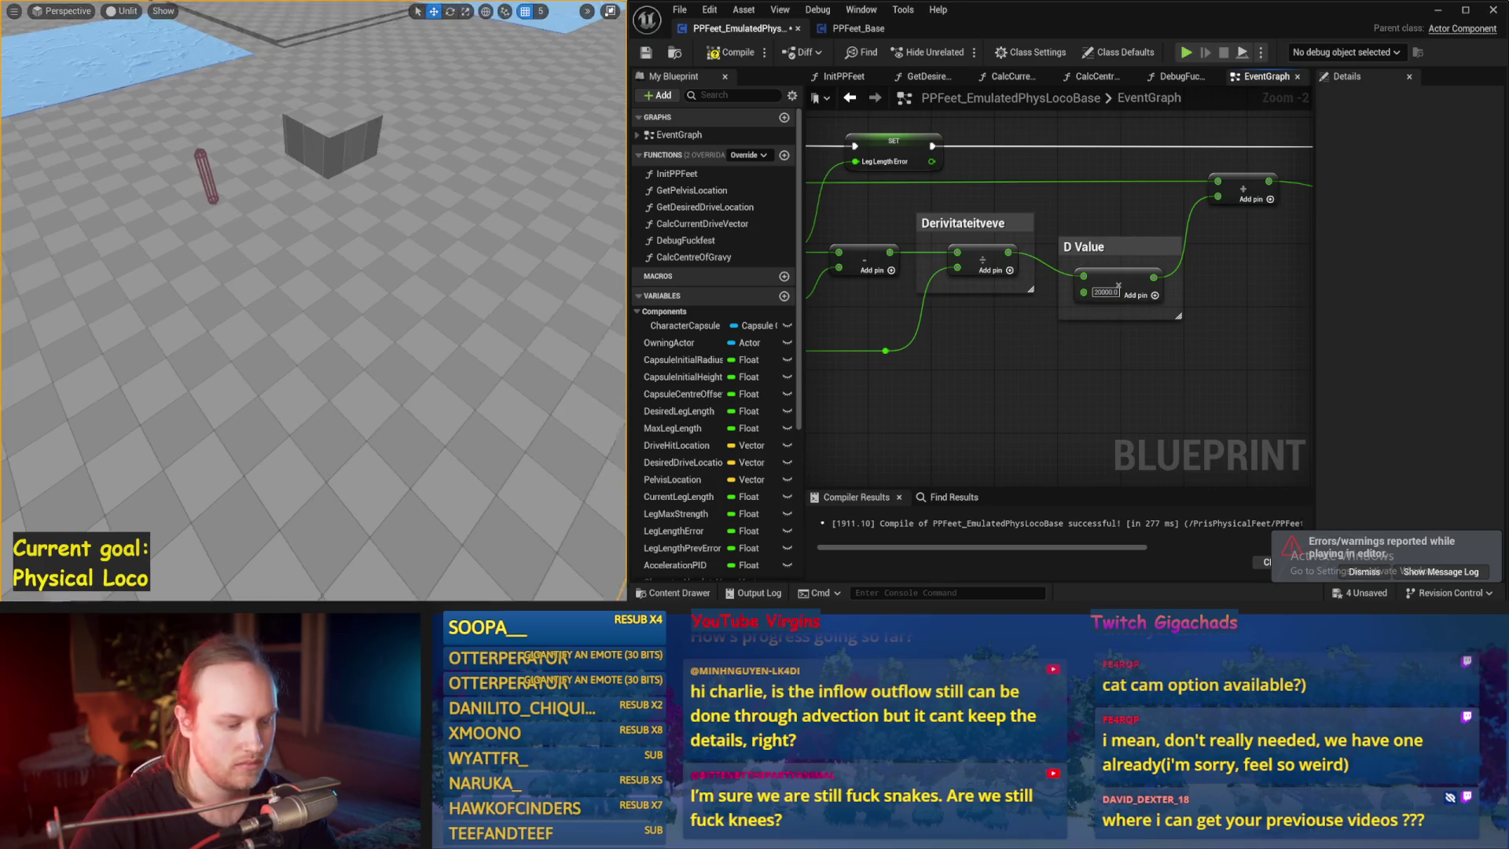
key(alt+s)
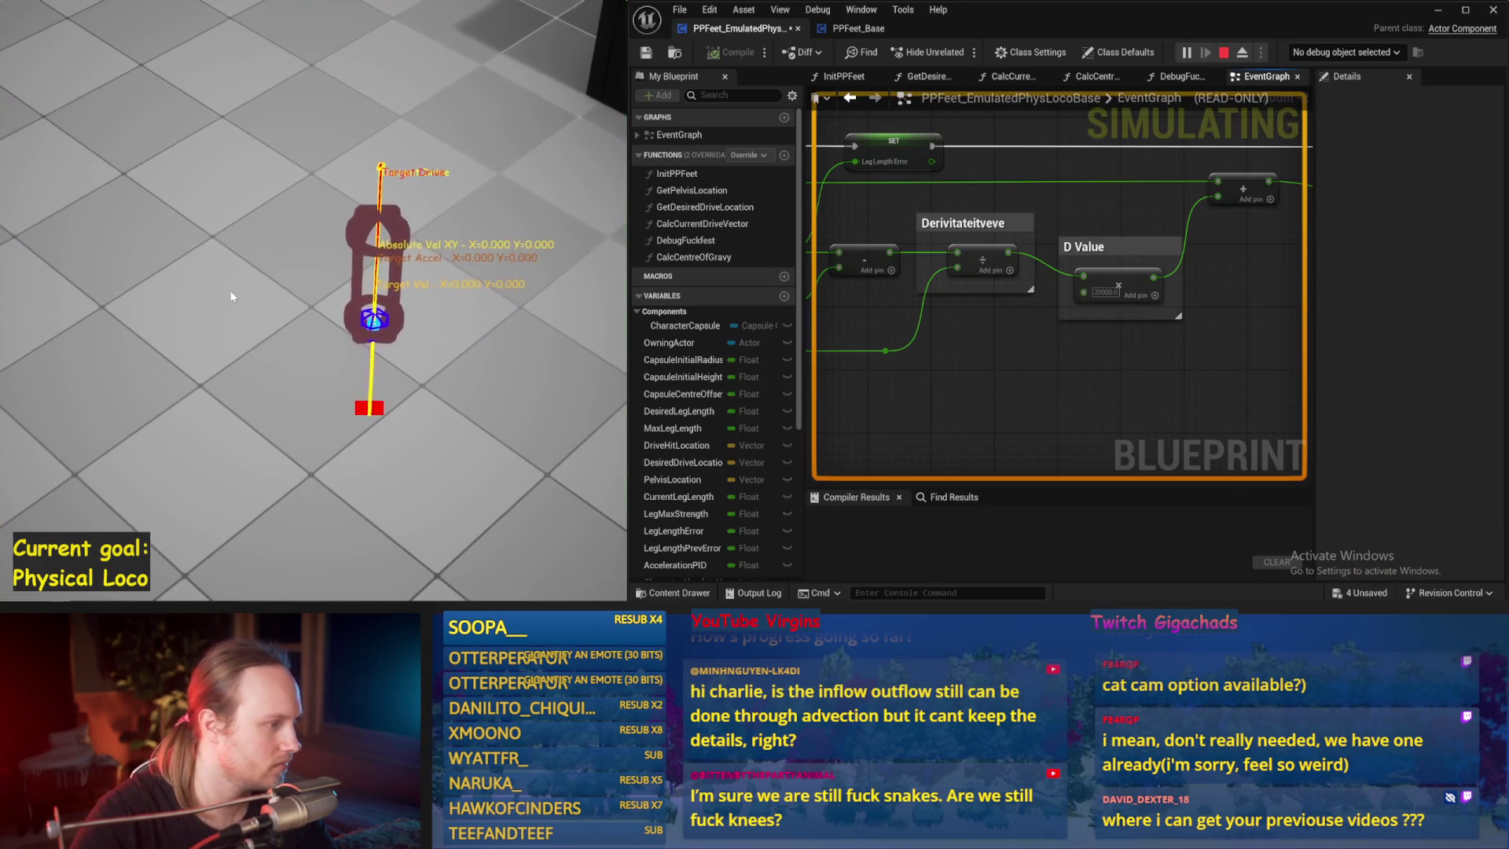
key(Escape)
click(857, 29)
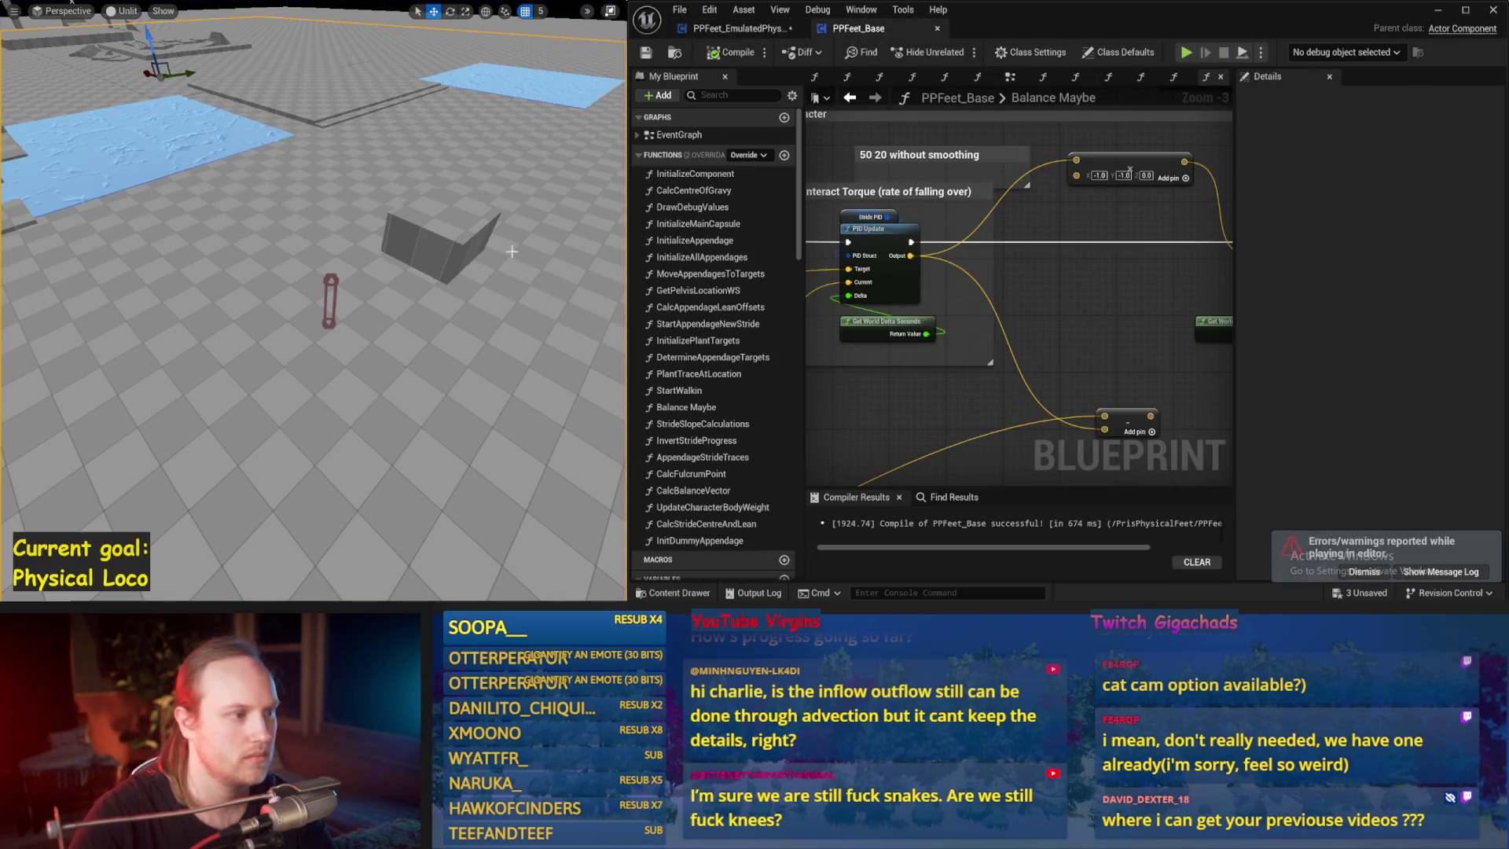
key(F11)
- Minimize the Blueprint editor and save all unsaved packages from the level editor
click(1439, 10)
click(583, 10)
key(ctrl+s)
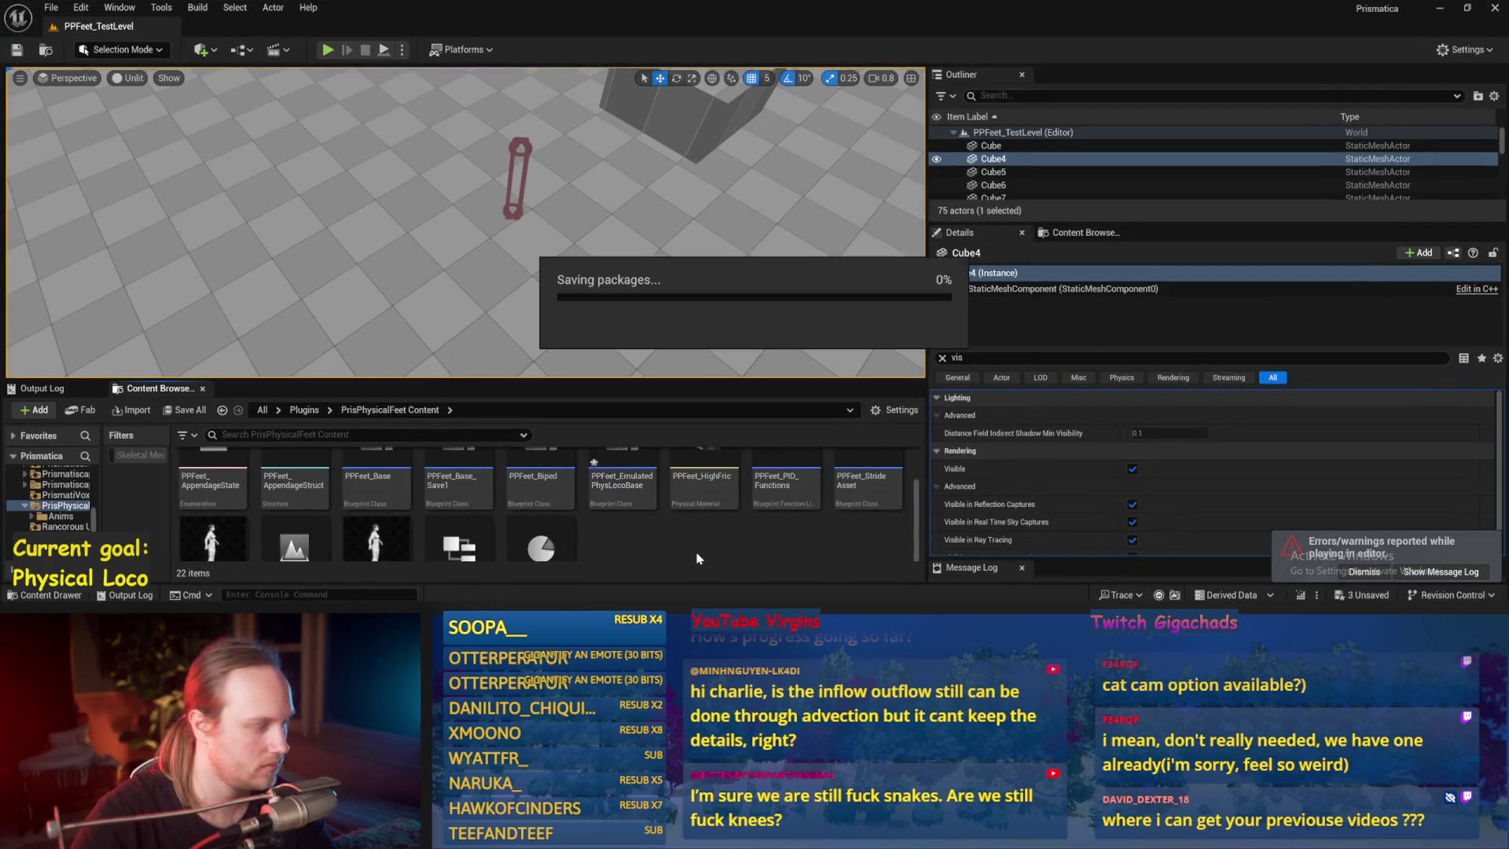
scroll(697, 558, up, 3)
- Start an Animation Blueprint in the Anims folder and filter skeletons toward All_Fixed_Ready_To_Booba_Skeleton
double_click(208, 483)
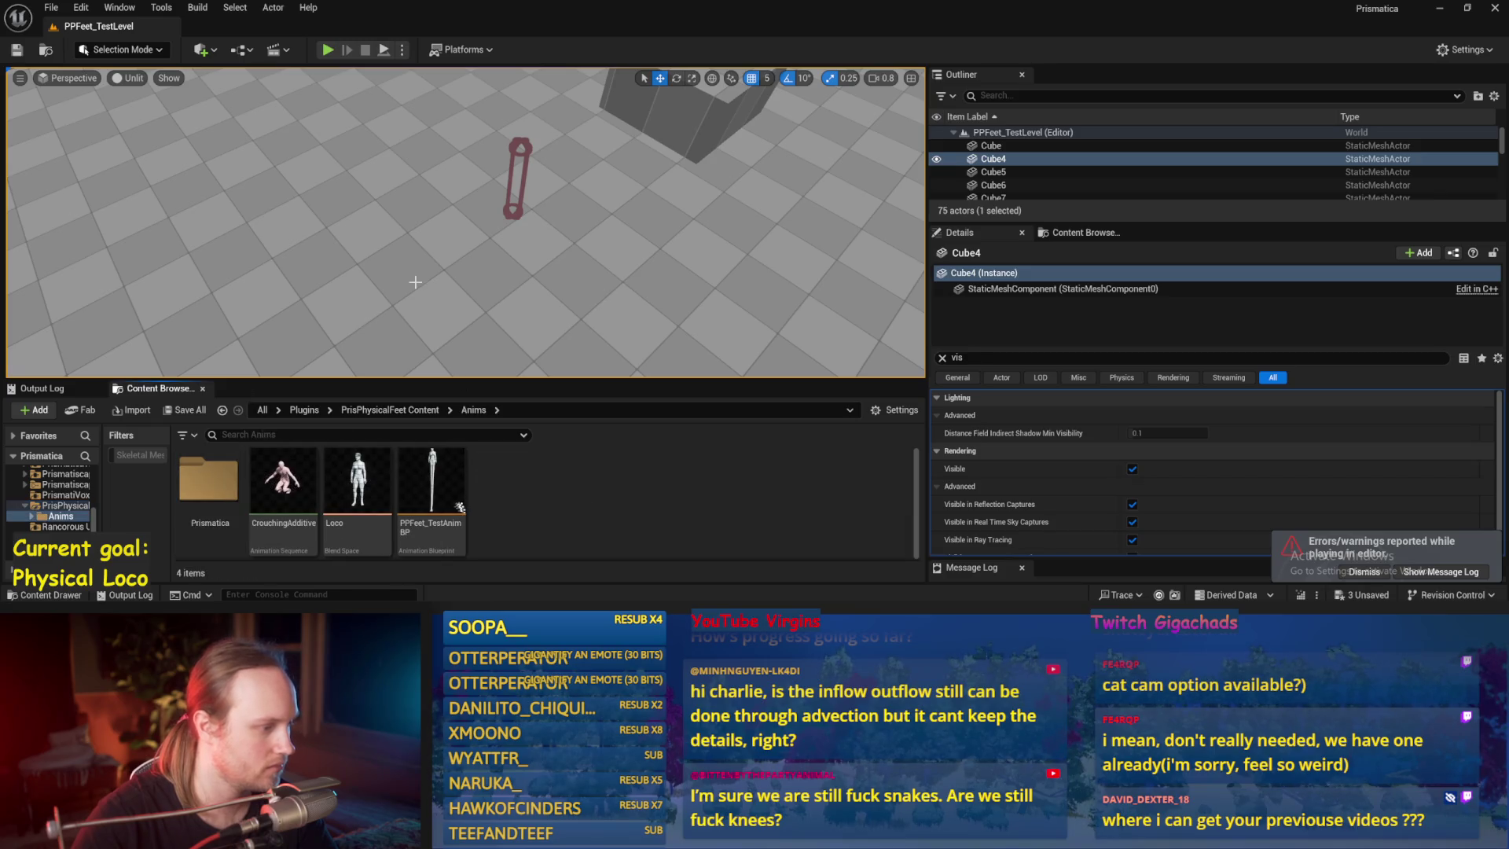
right_click(527, 490)
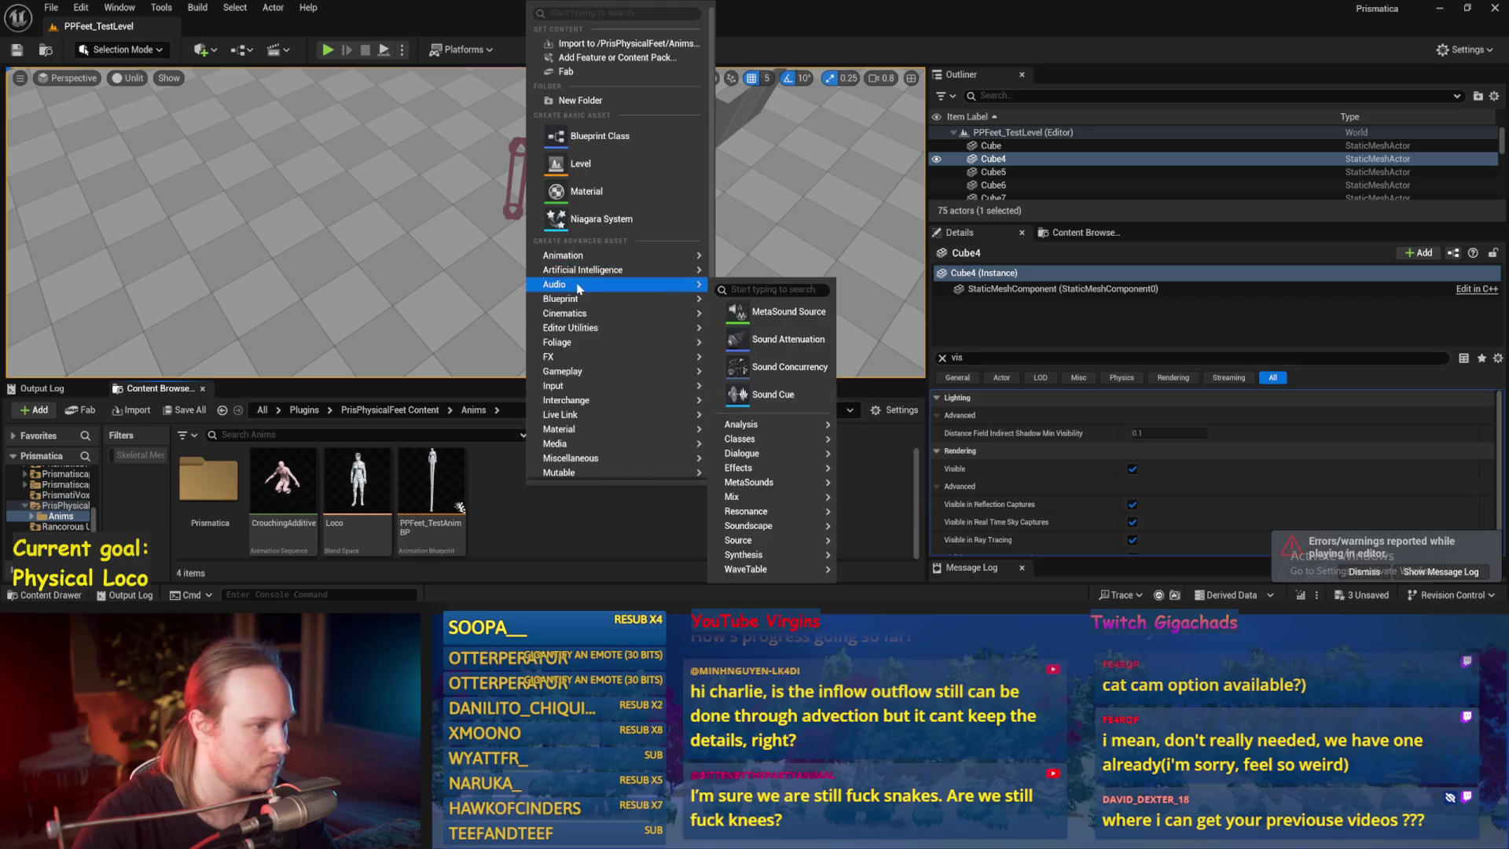
mouse_move(578, 273)
mouse_move(669, 258)
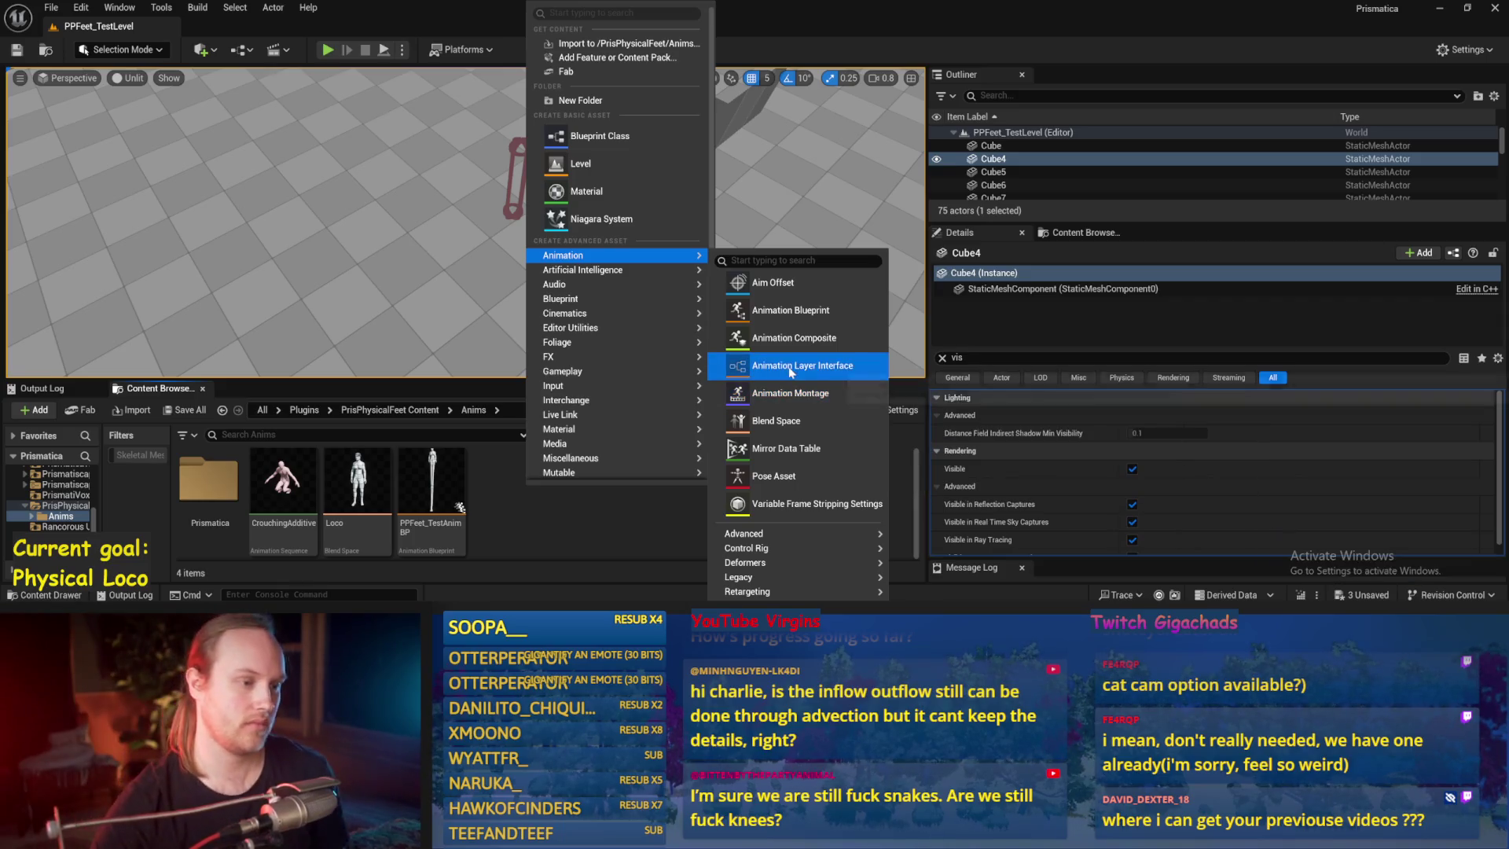
click(778, 314)
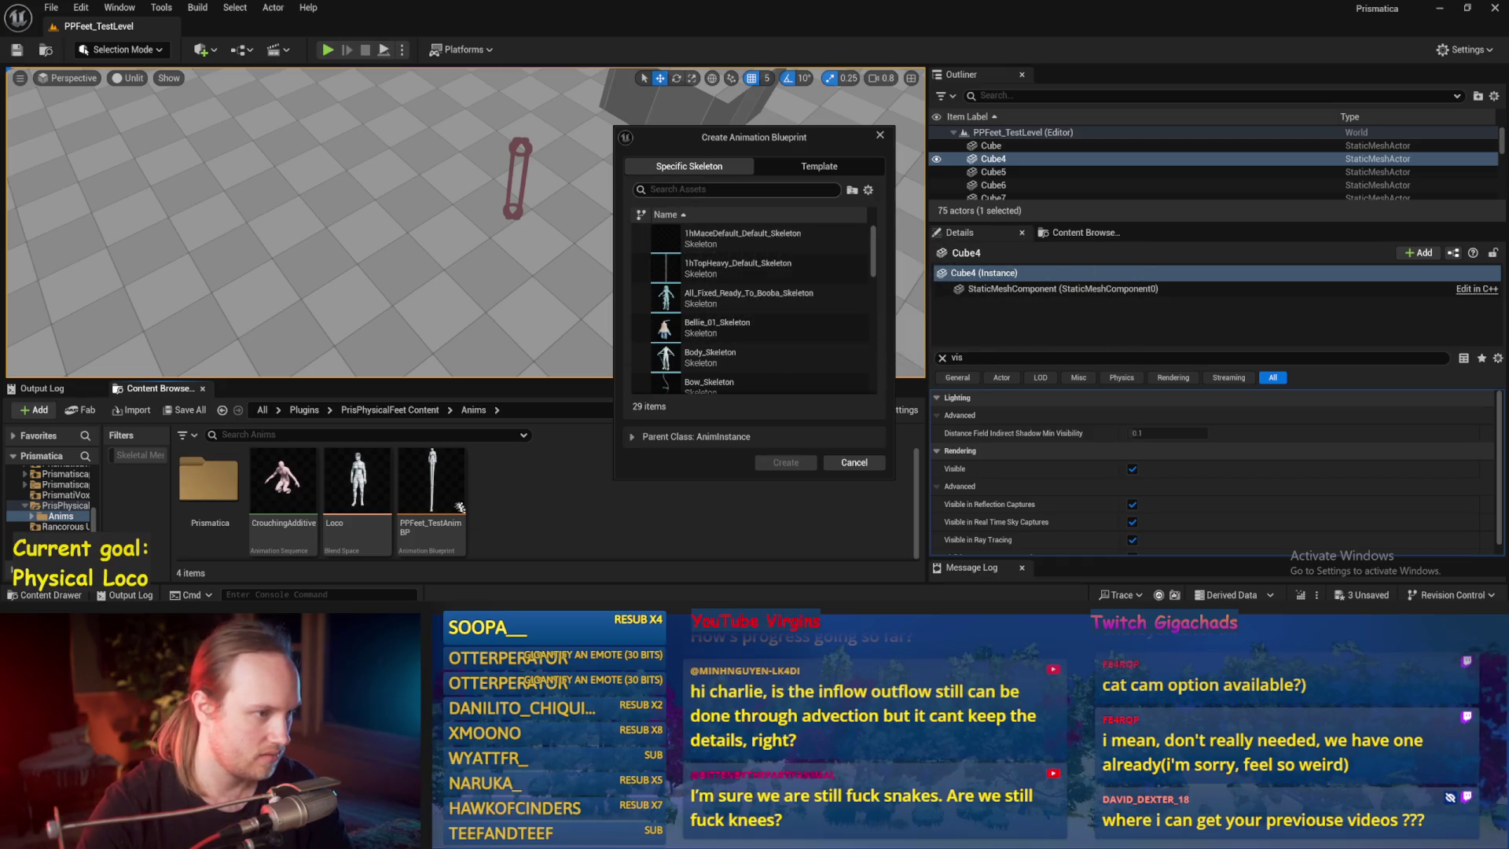
text(booba)
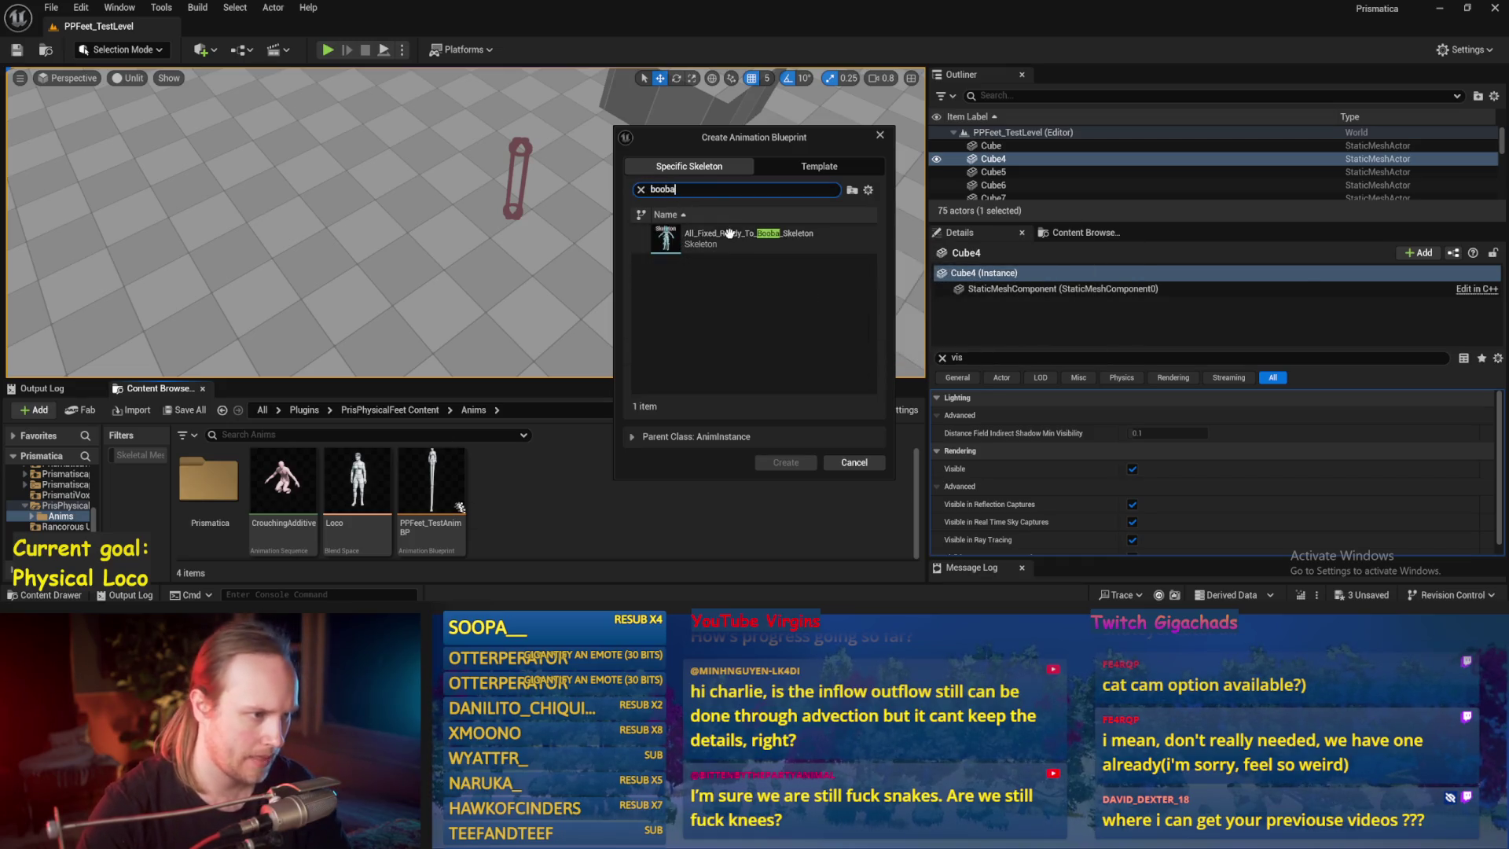
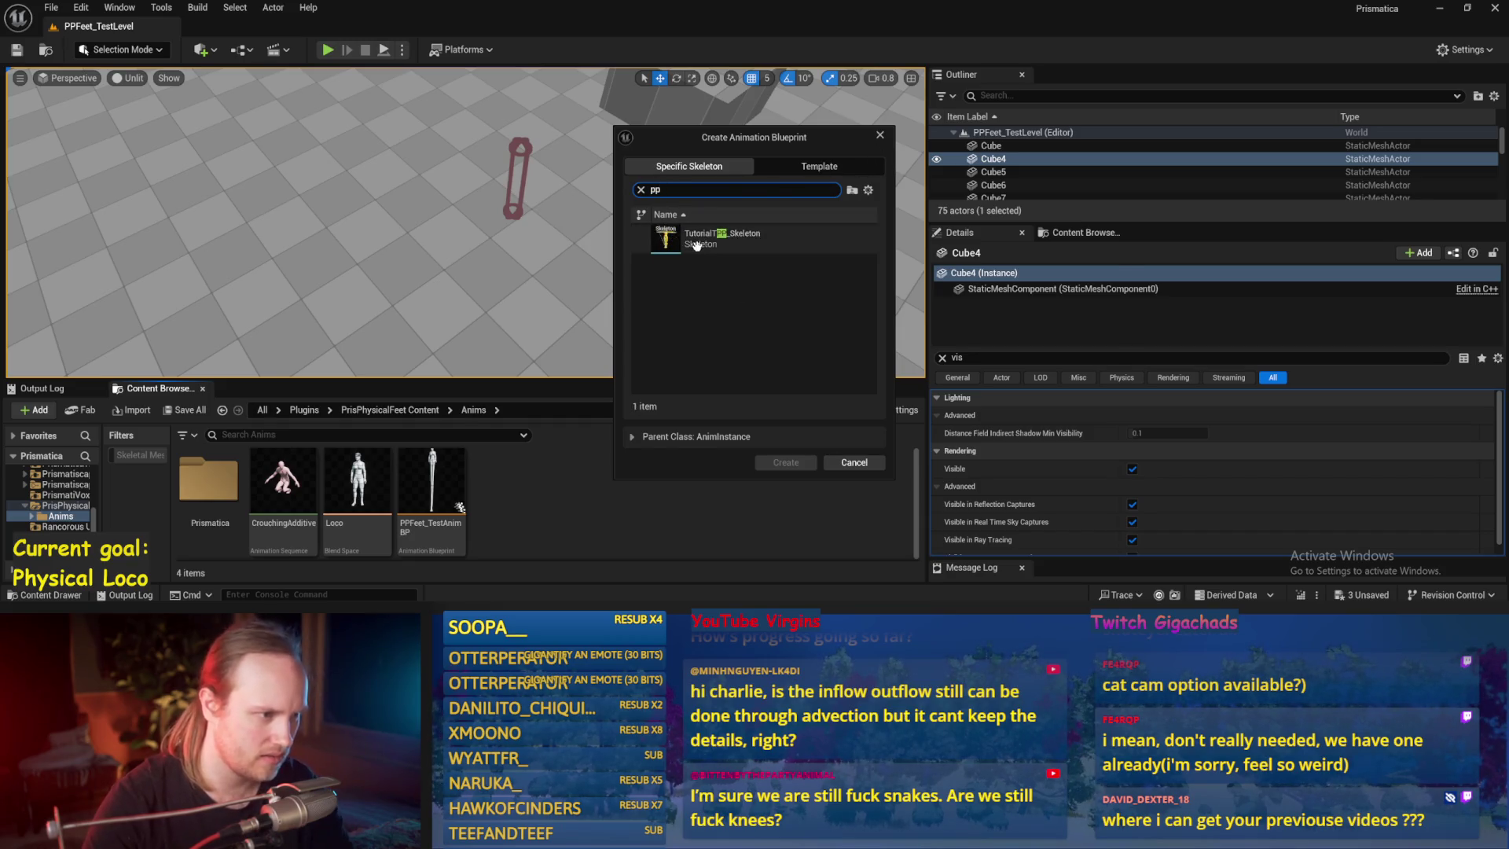
- Cancel the Create Animation Blueprint dialog and browse back to the Anims folder
click(855, 463)
double_click(206, 485)
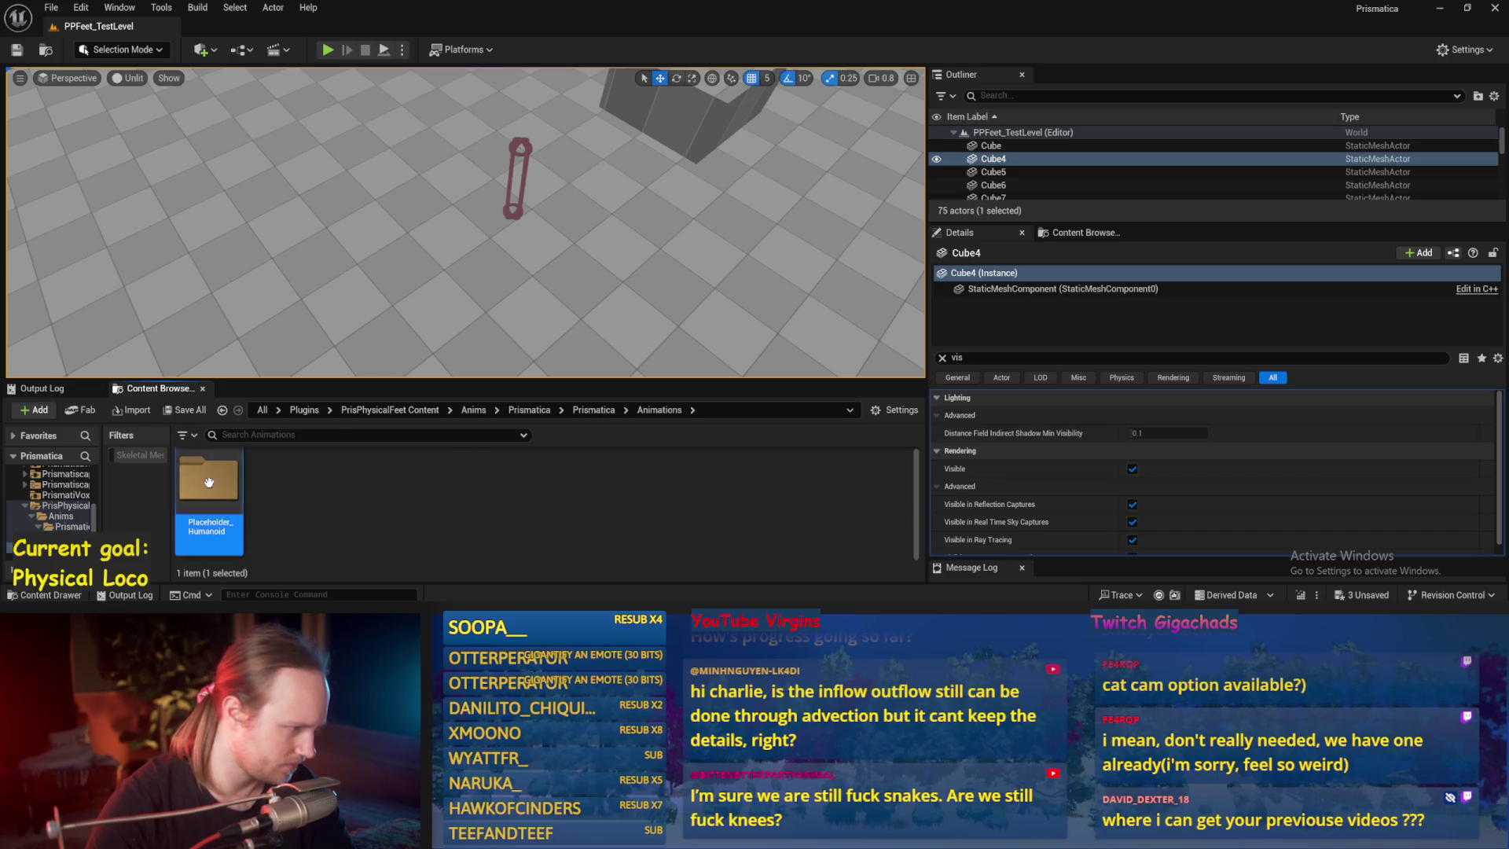
double_click(209, 481)
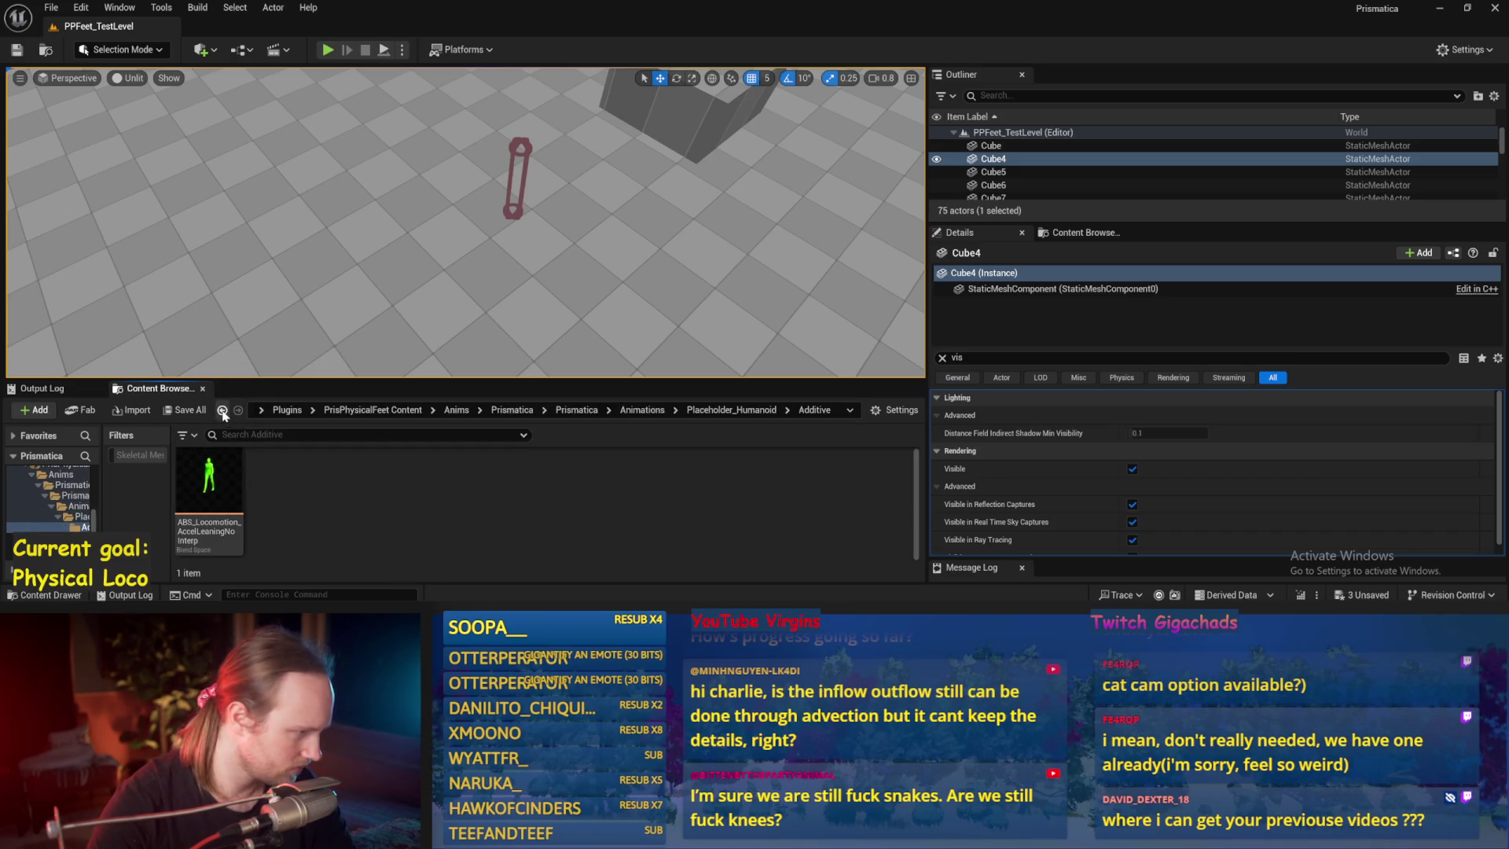
click(223, 411)
click(223, 412)
right_click(541, 499)
click(518, 497)
- Duplicate PPFeet_TestAnimBP as PPFeet_EmulatedLocoTest and open the copy for editing
right_click(439, 487)
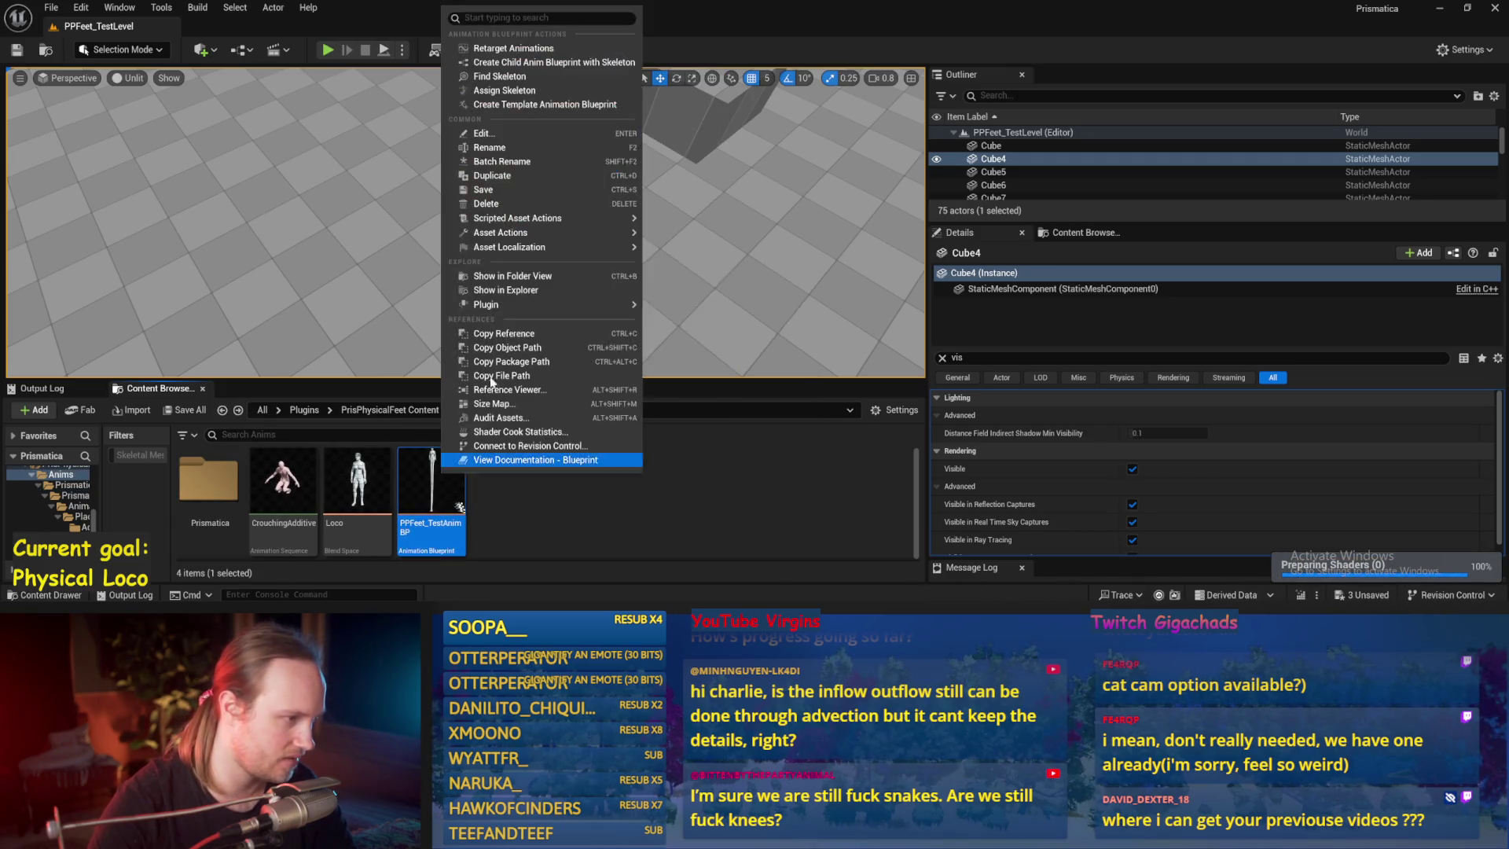
click(496, 174)
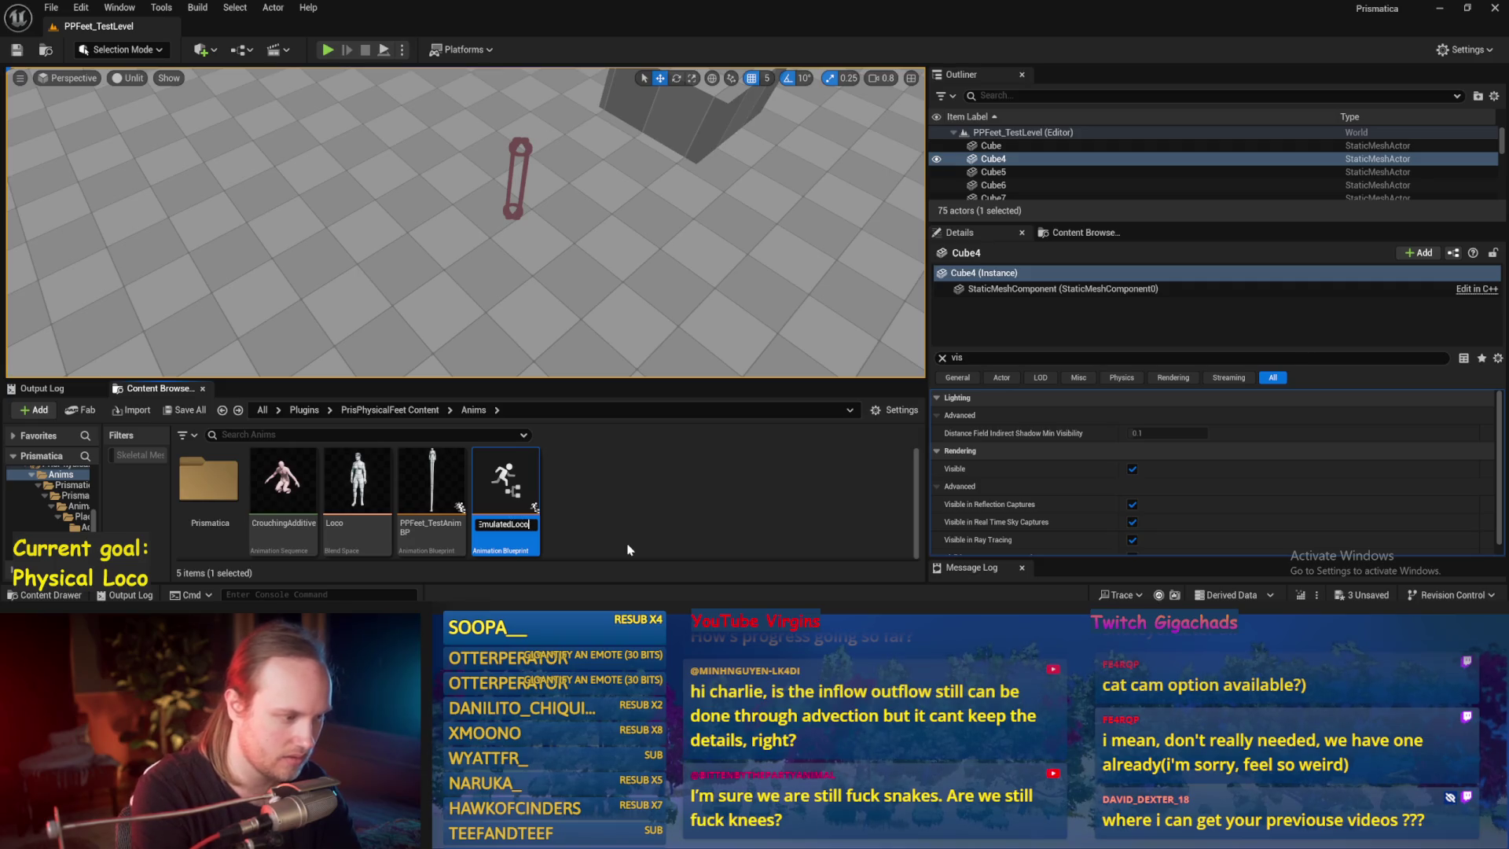
key(Return)
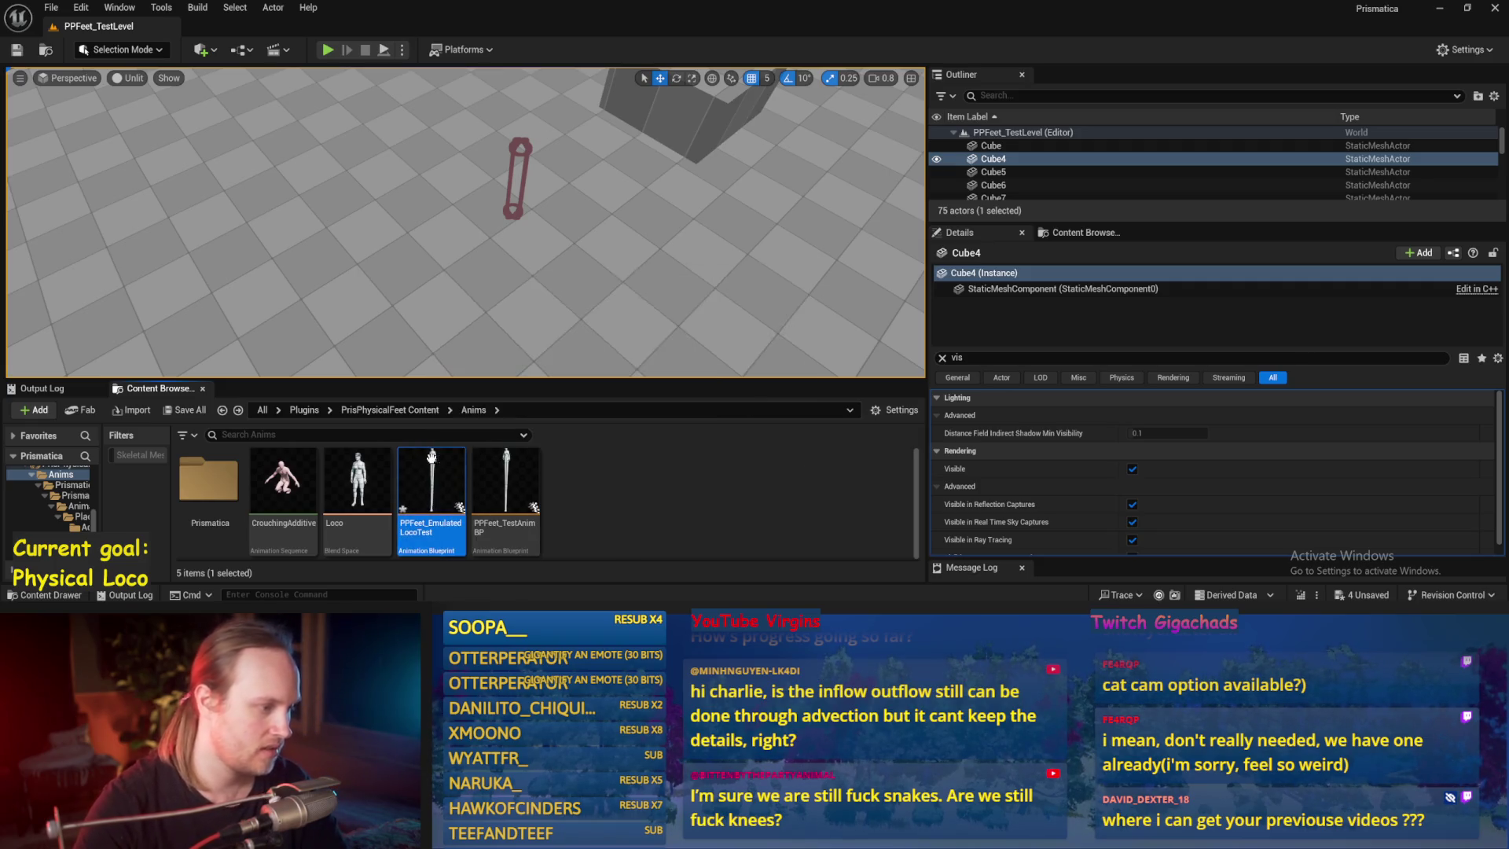
double_click(431, 456)
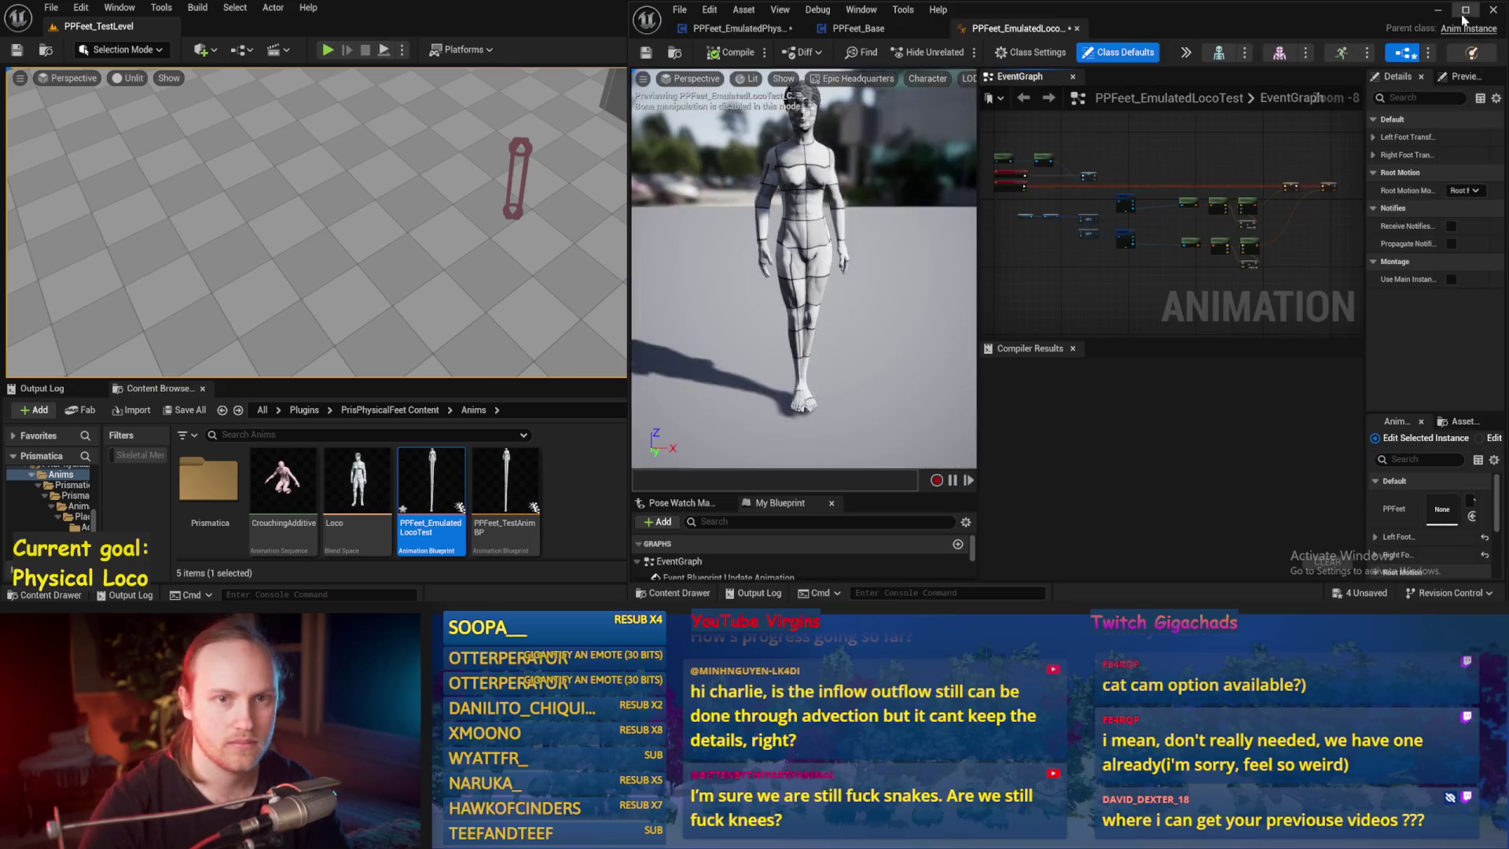
- Maximize the blueprint editor and delete the old update-logic nodes from the event graph
click(1463, 10)
scroll(878, 253, up, 3)
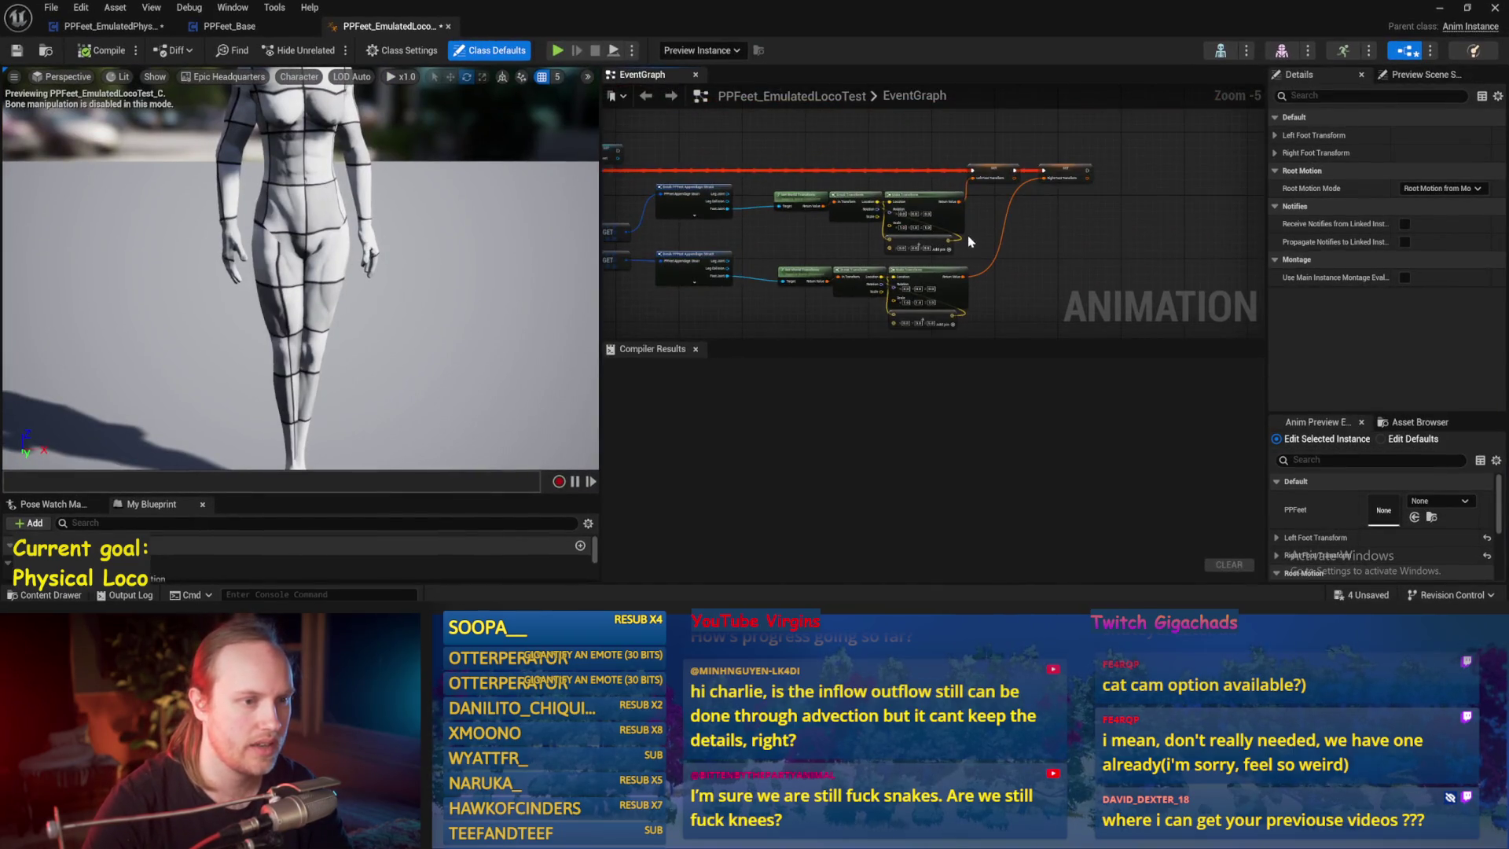
drag(1118, 162, 1188, 129)
drag(783, 277, 783, 277)
key(Delete)
scroll(835, 314, up, 2)
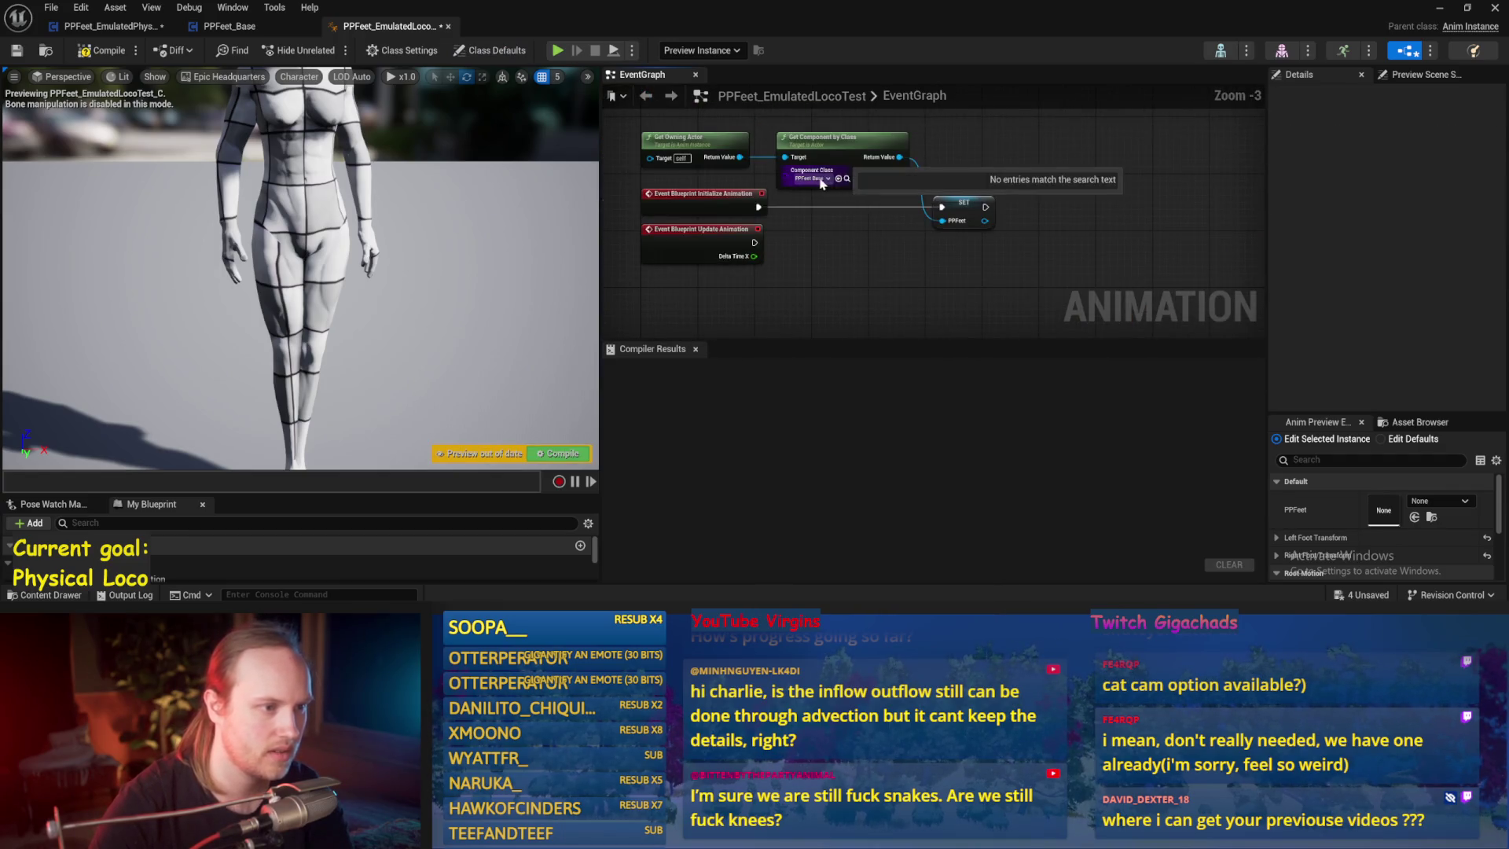
- Set Get Component by Class to PPFeet_EmulatedPhysLocoBase, compile, and jump to the first error
click(822, 180)
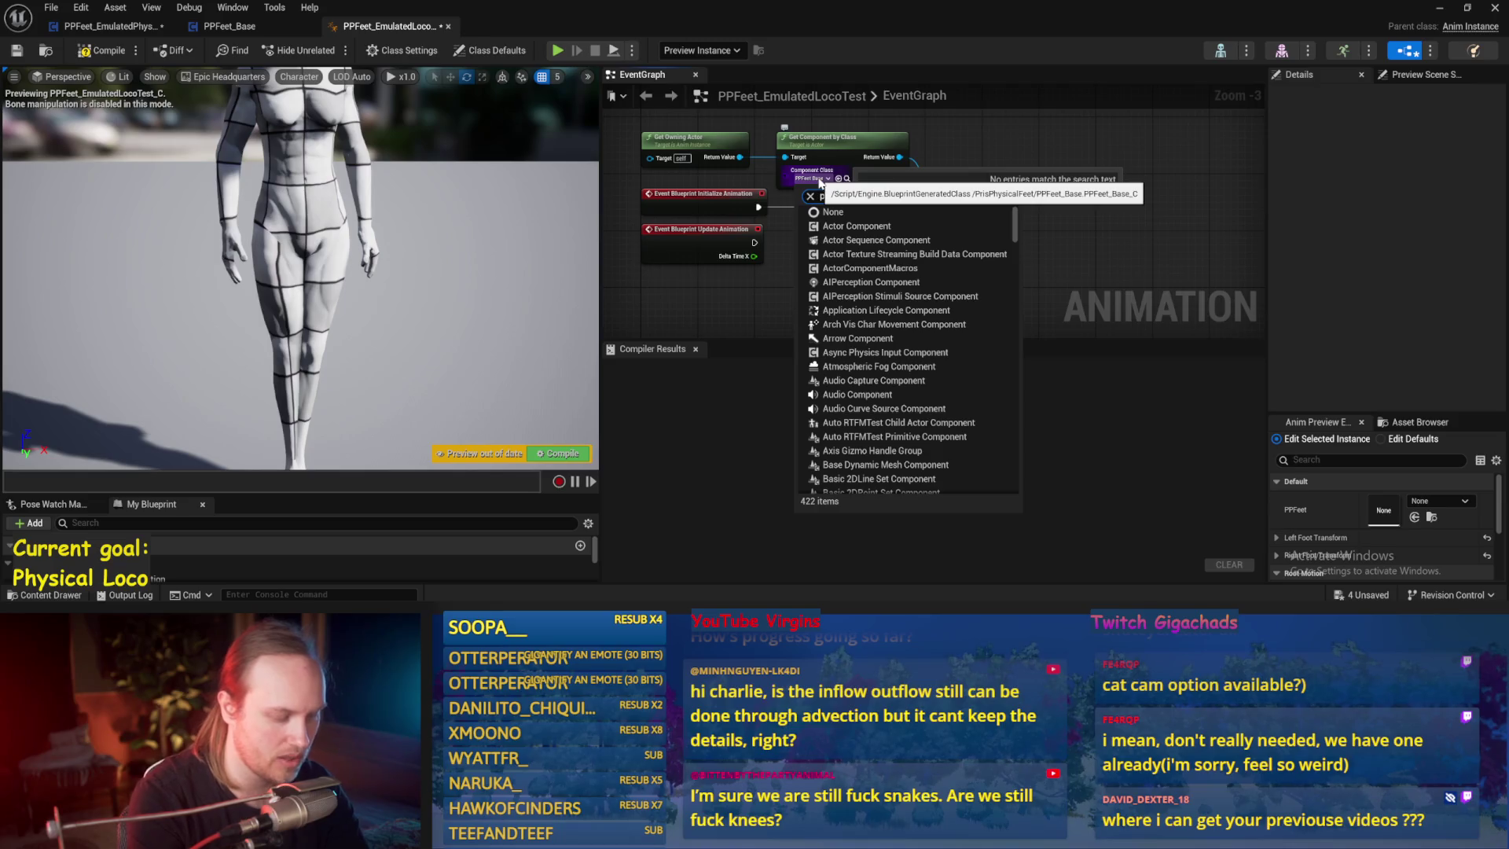
text(pfeet)
click(877, 269)
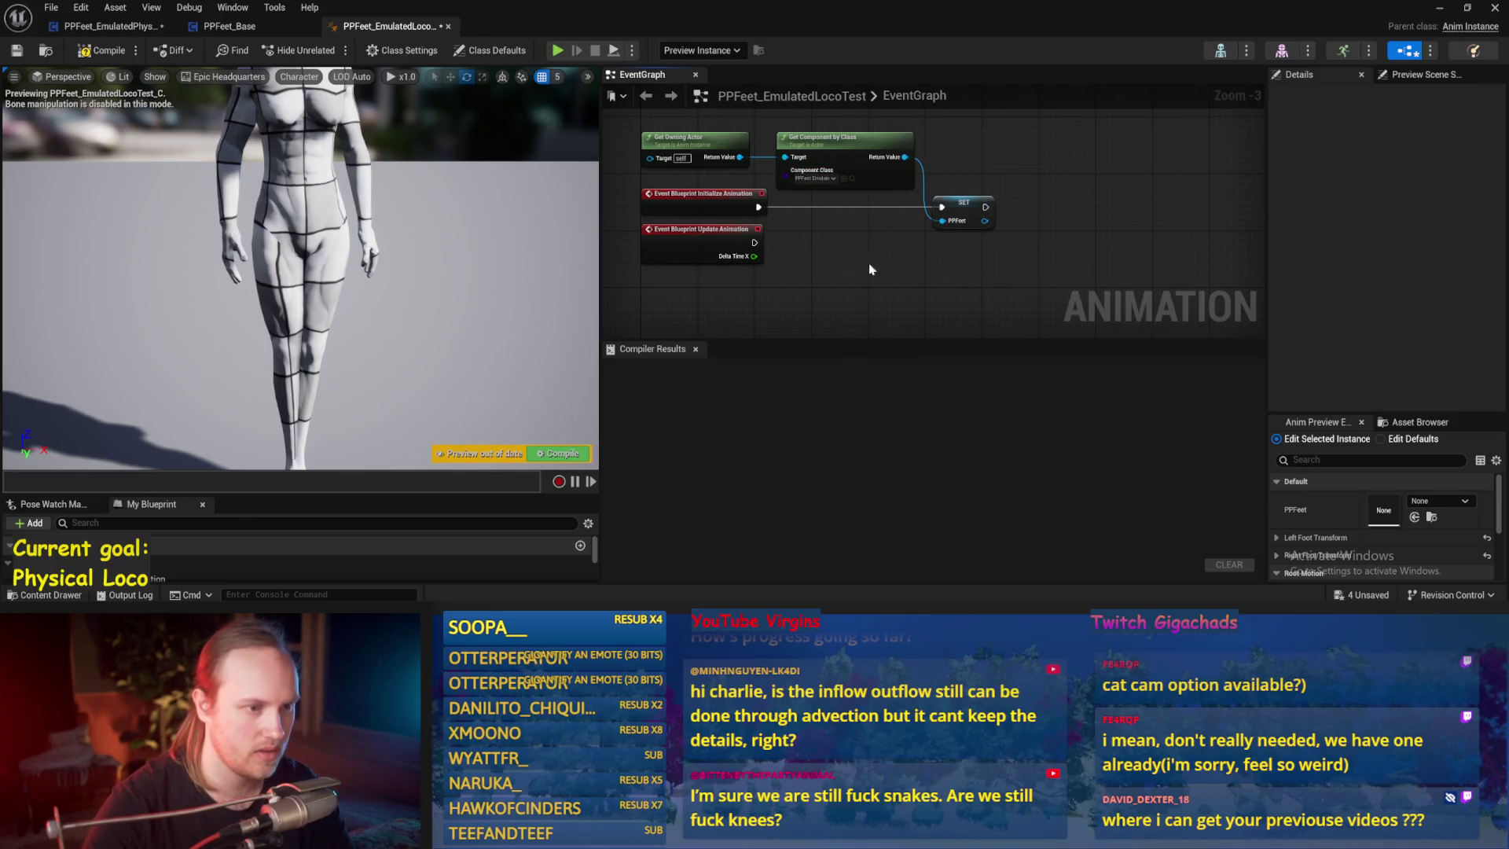
click(12, 52)
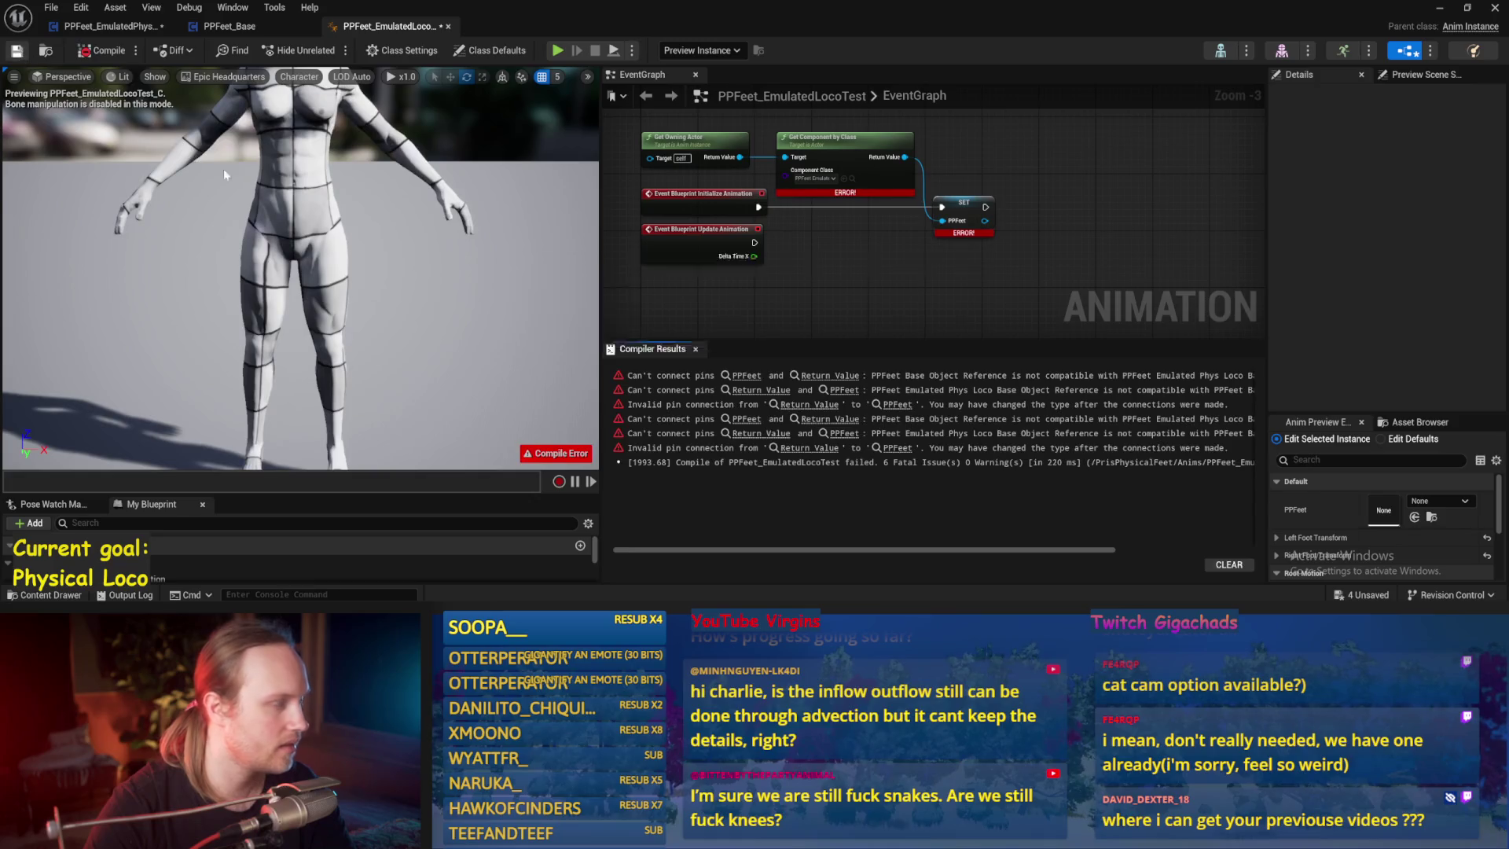
click(833, 378)
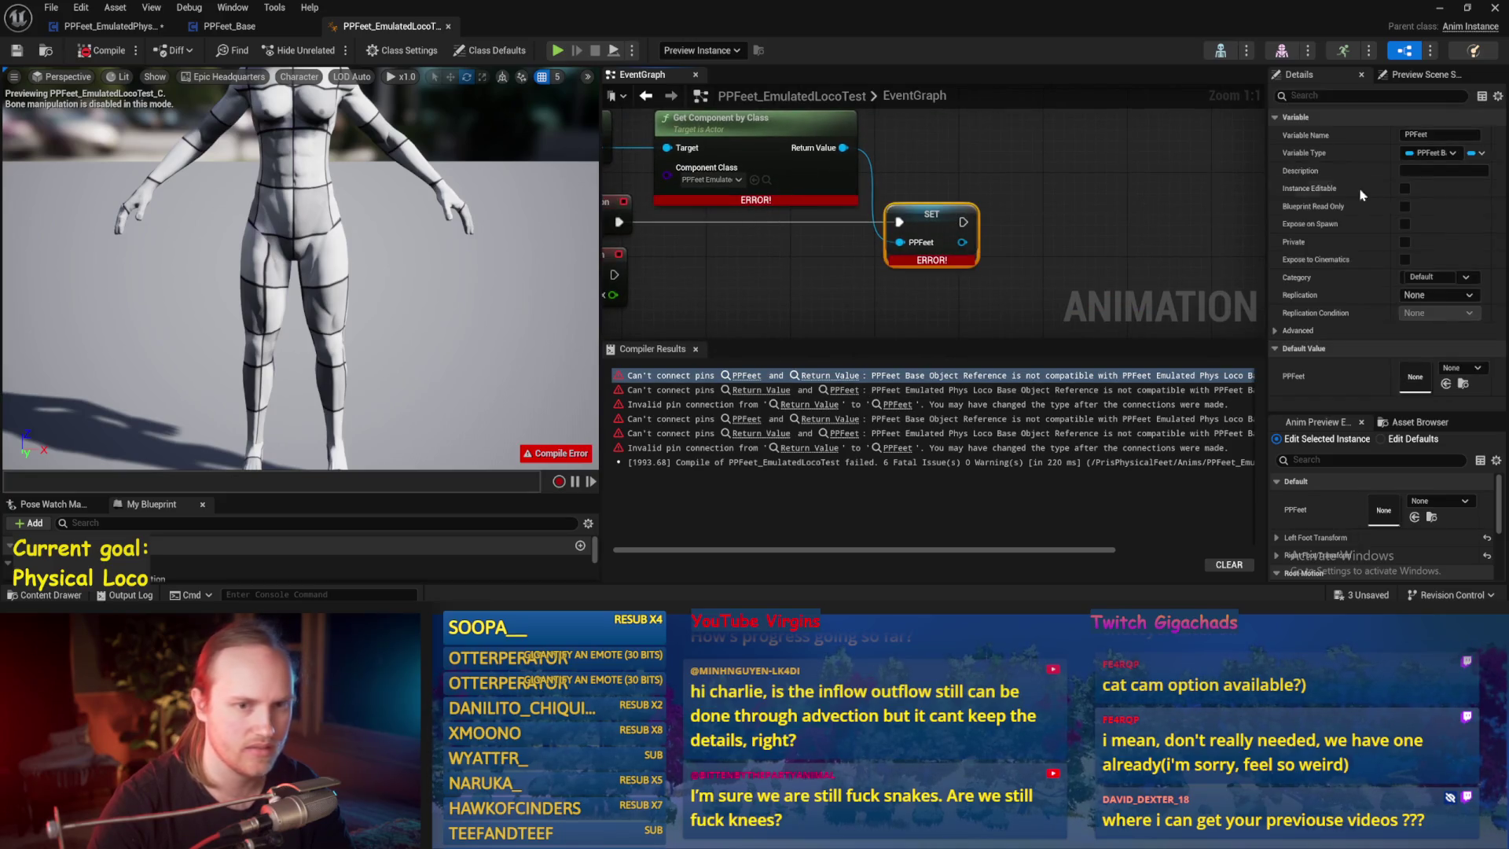
- Change the PPFeet variable's type to a PPFeet_EmulatedPhysLocoBase object reference
click(1432, 153)
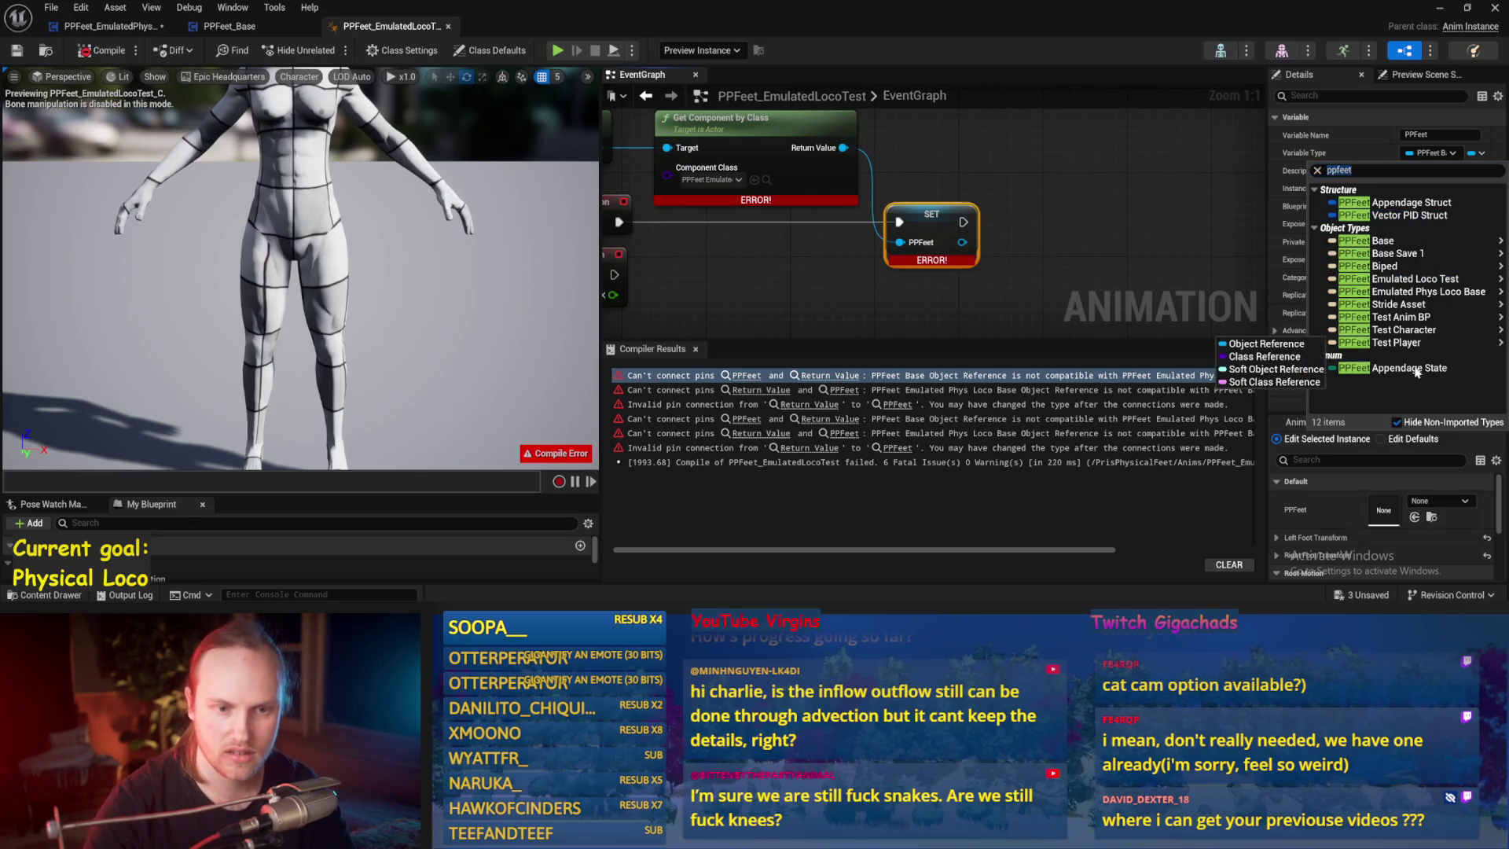
mouse_move(1404, 295)
click(1305, 294)
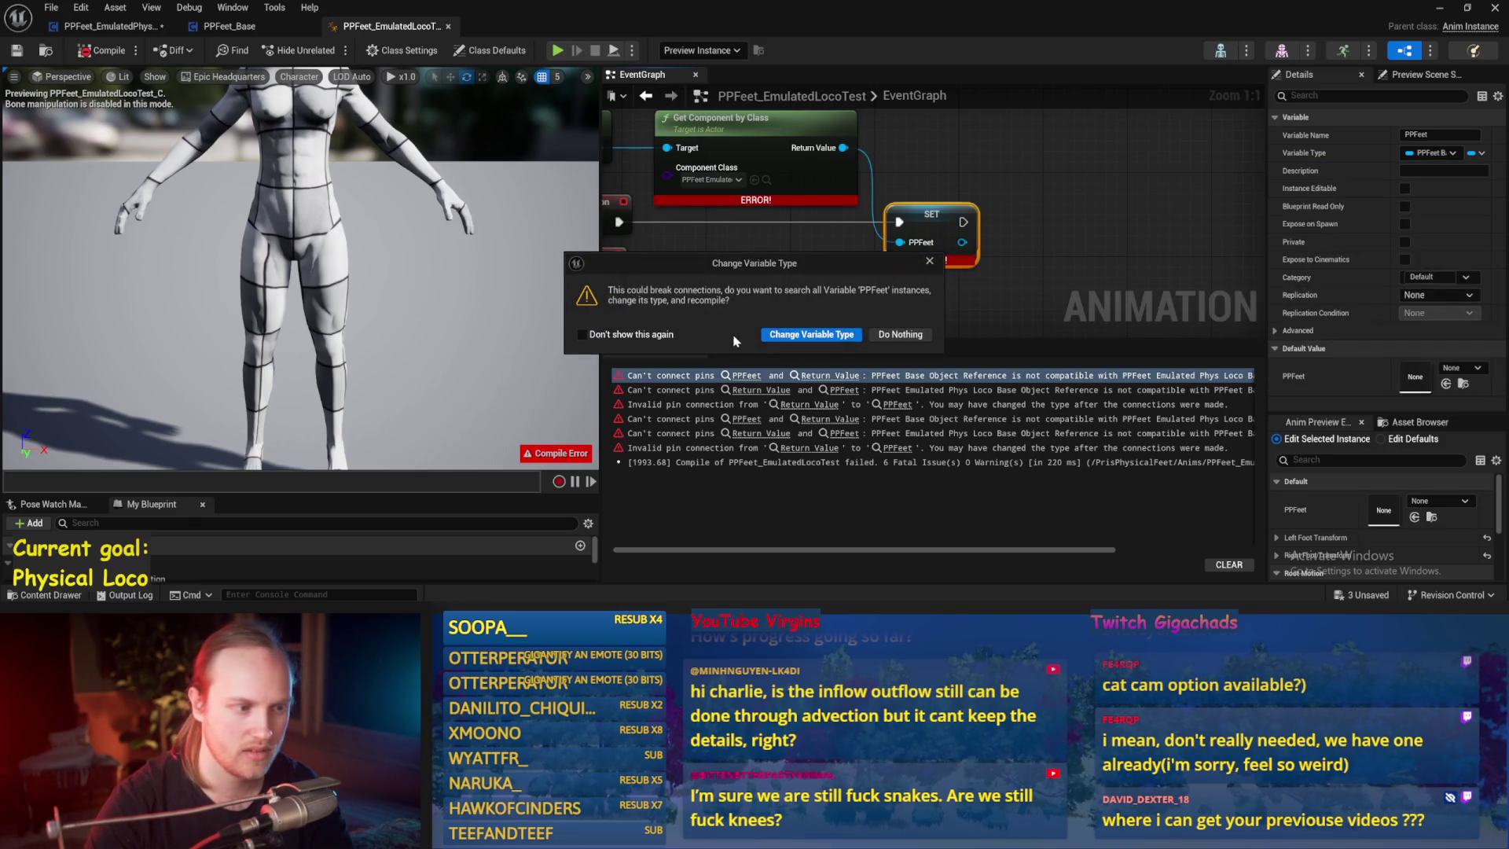
click(811, 334)
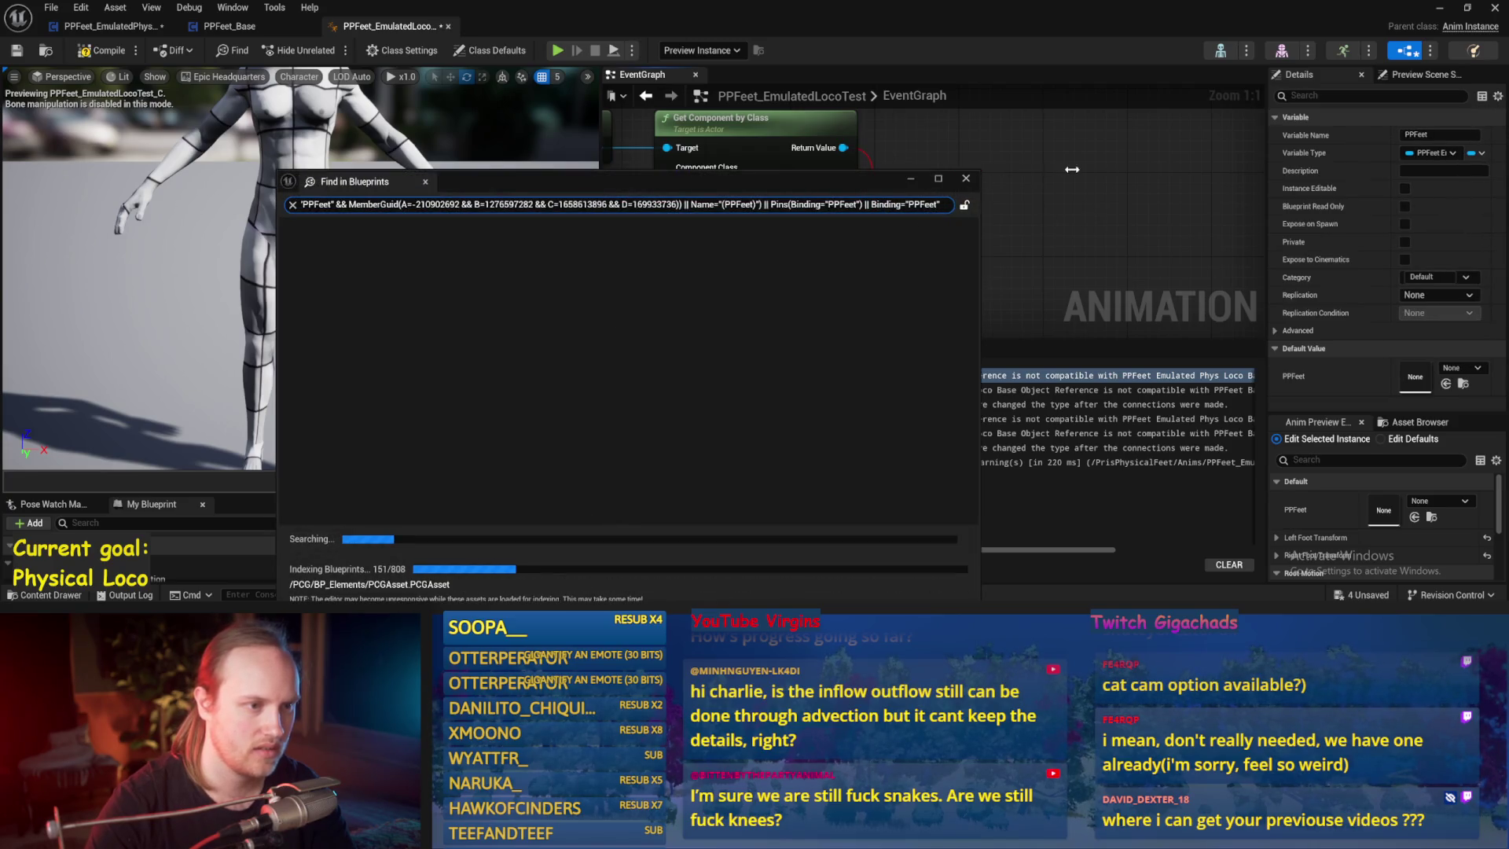
click(1021, 184)
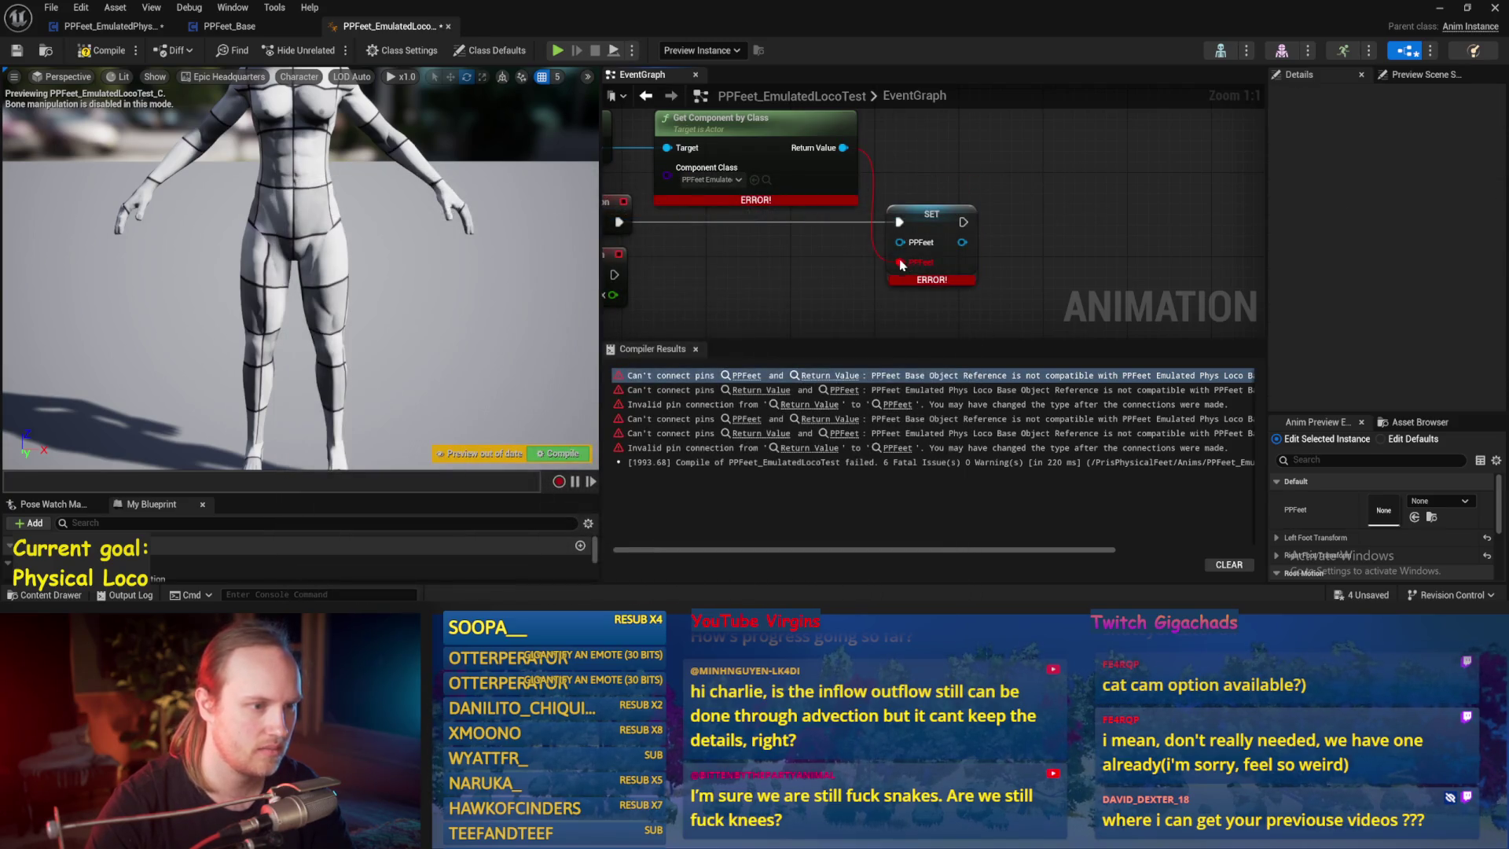
- Recompile the blueprint and inspect the StrideLeaderProgress warning
mouse_move(887, 275)
mouse_down()
mouse_move(805, 286)
mouse_move(839, 276)
mouse_up()
click(628, 283)
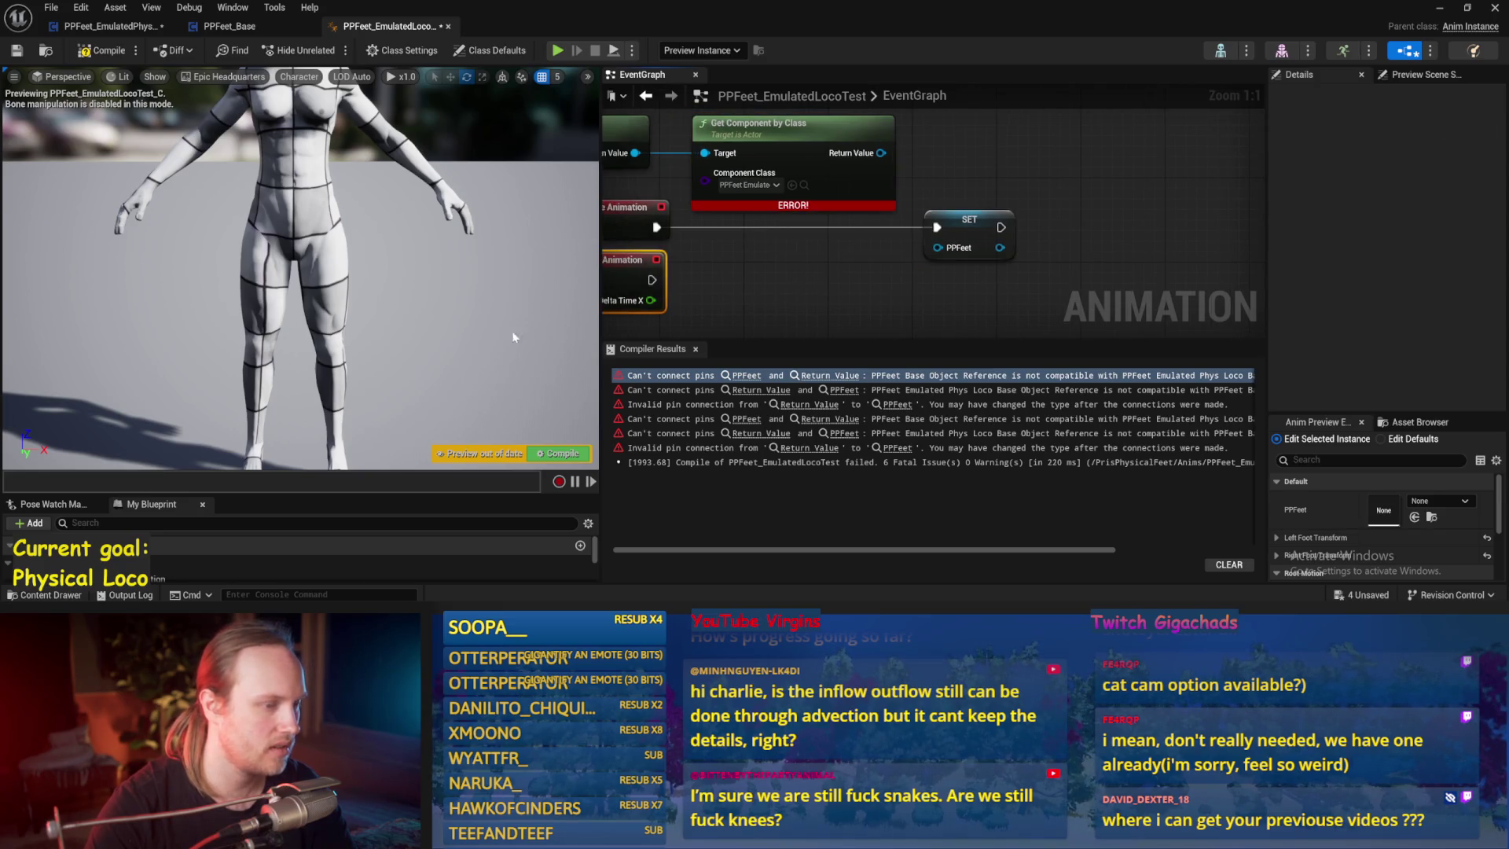
click(107, 55)
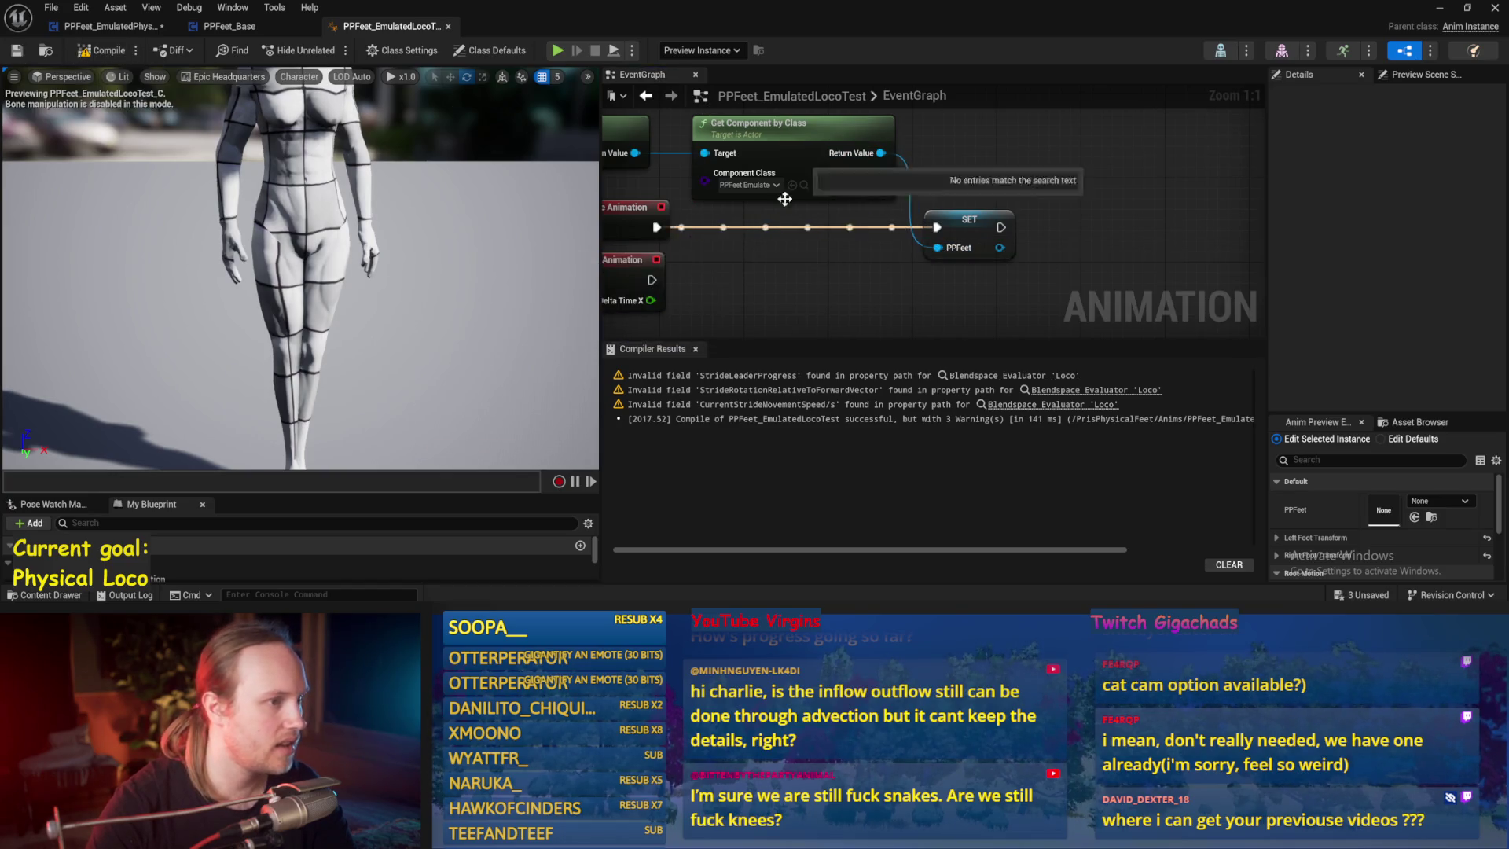
click(983, 379)
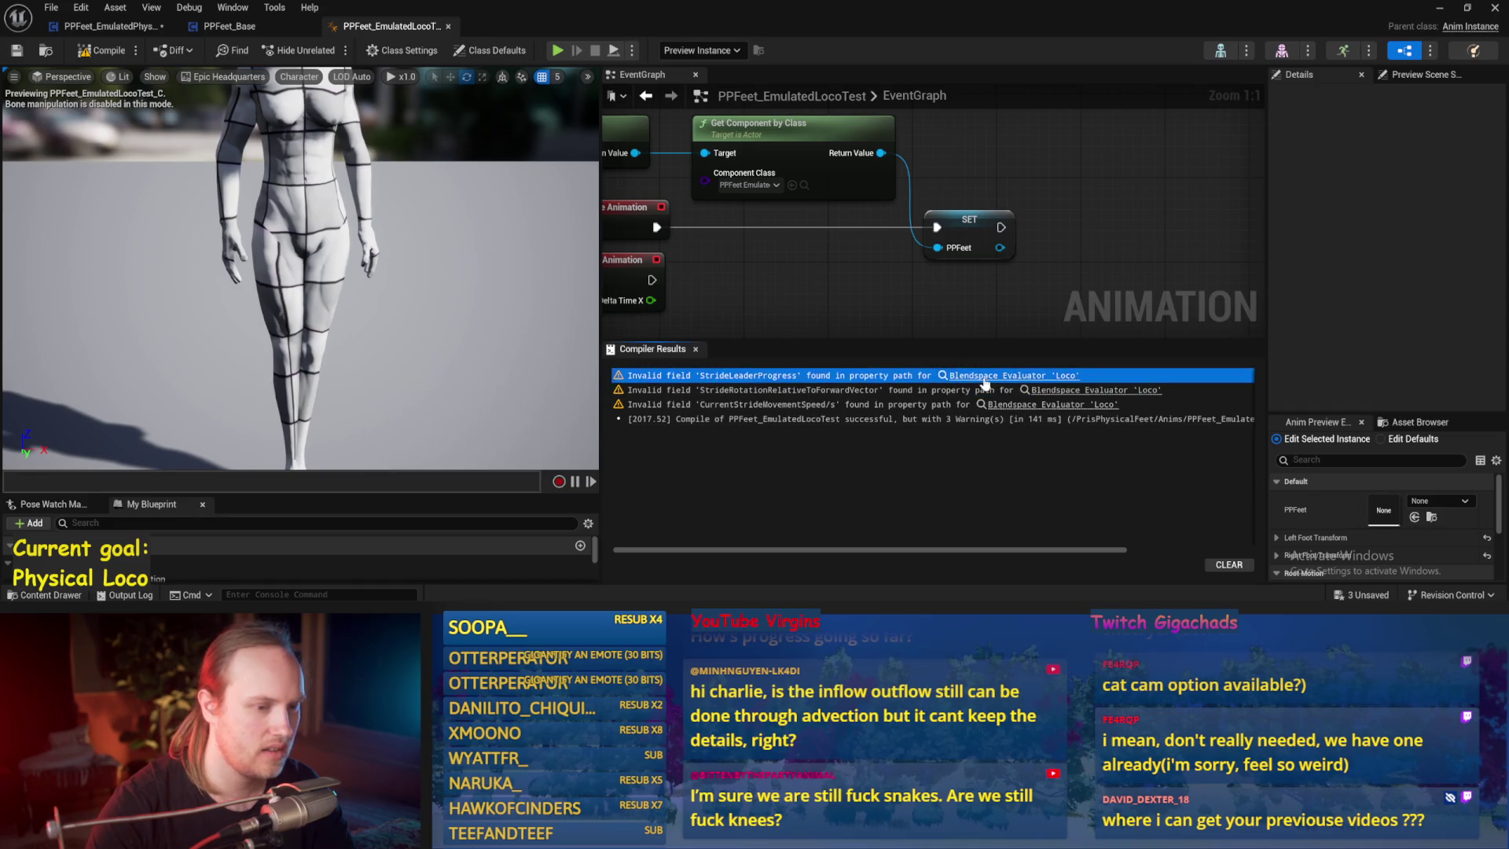
- Widen the graph panels and move CrouchingAdditive beside the Apply Additive nodes
drag(600, 338, 468, 330)
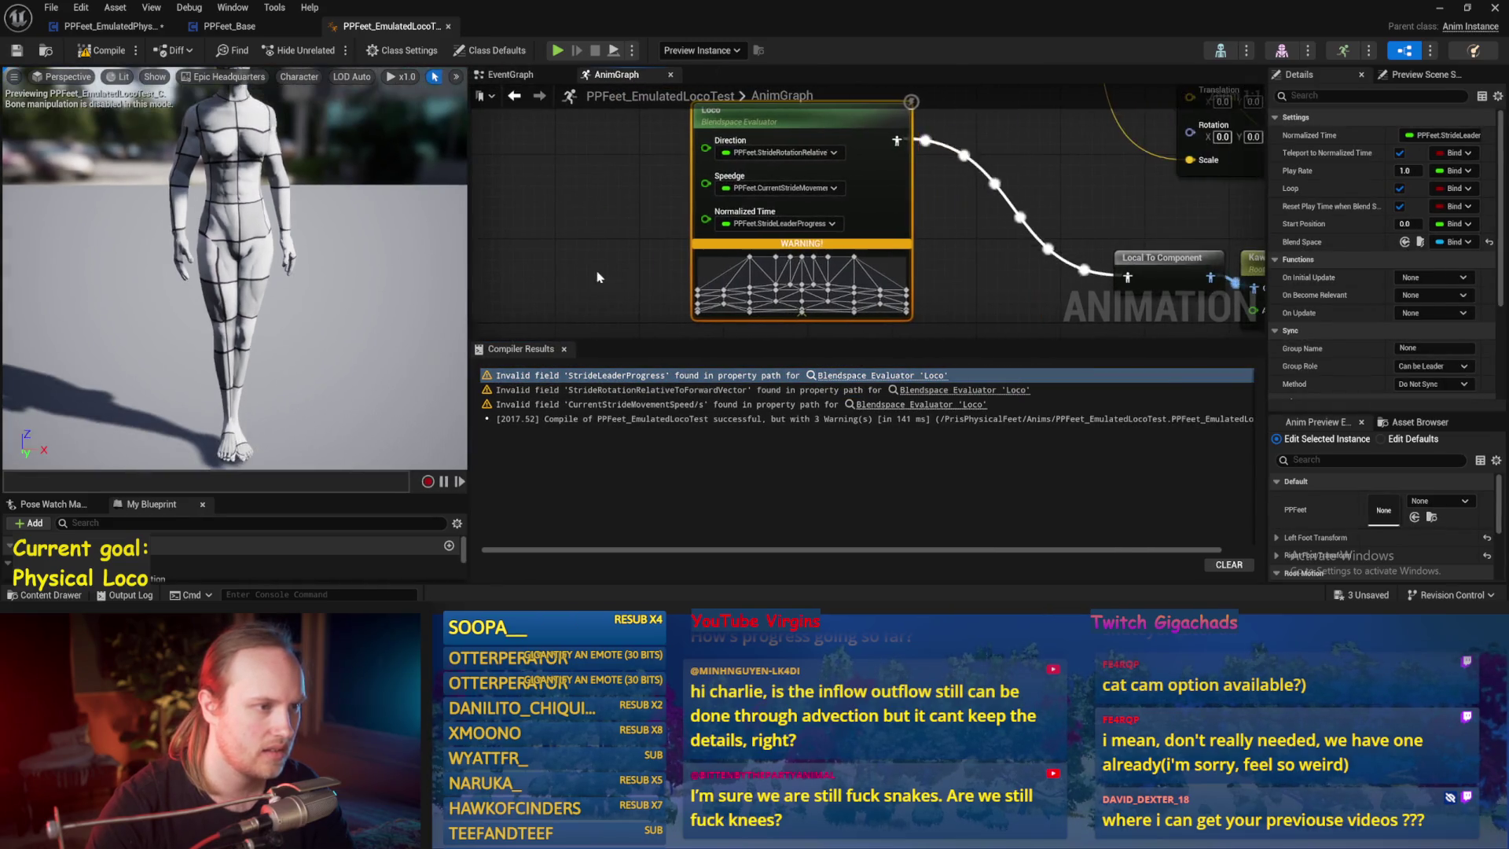
click(682, 308)
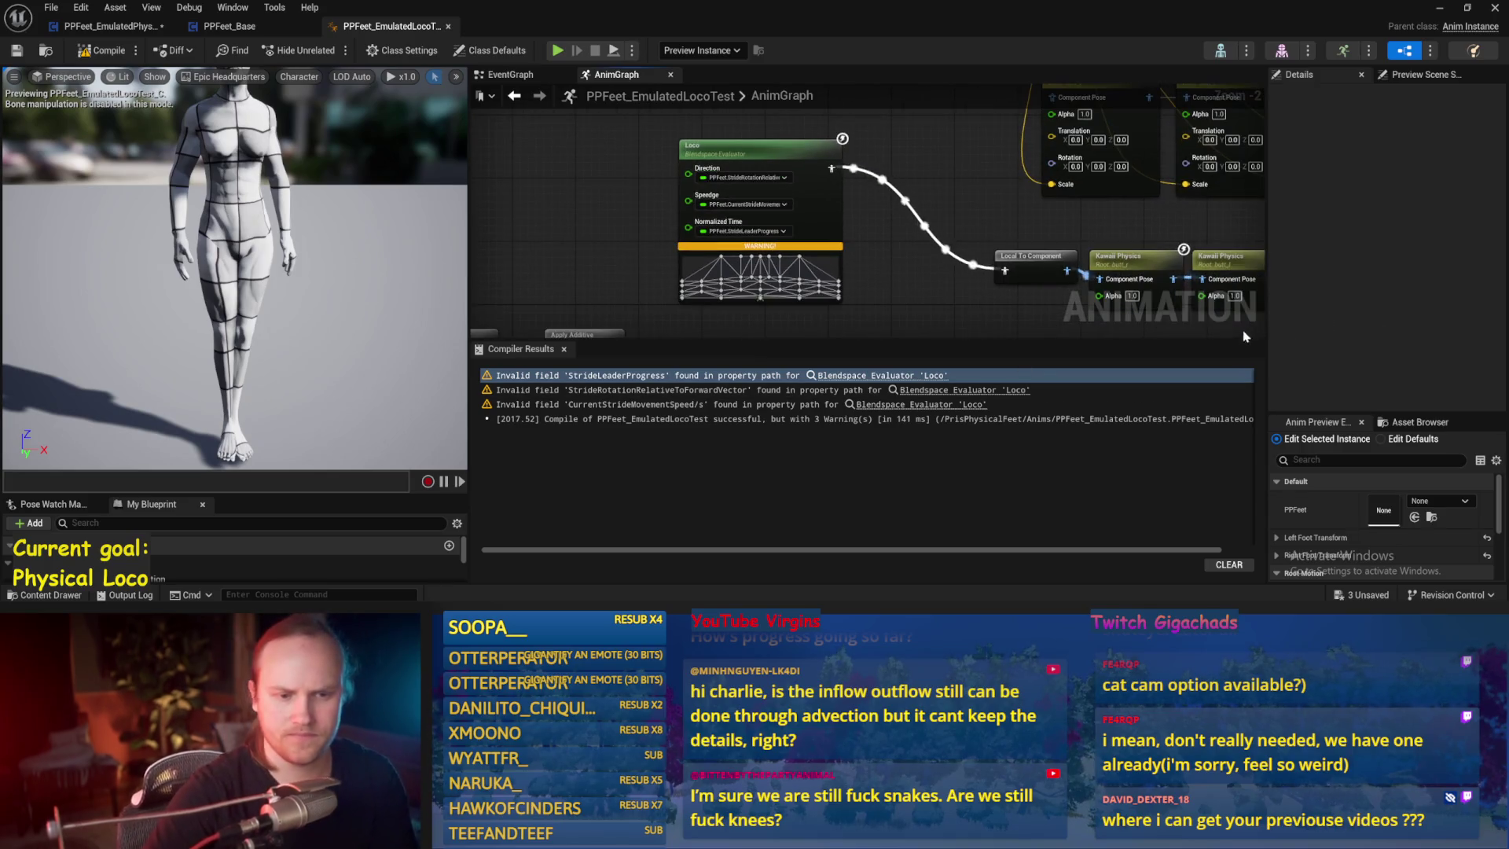
drag(1266, 339, 1414, 330)
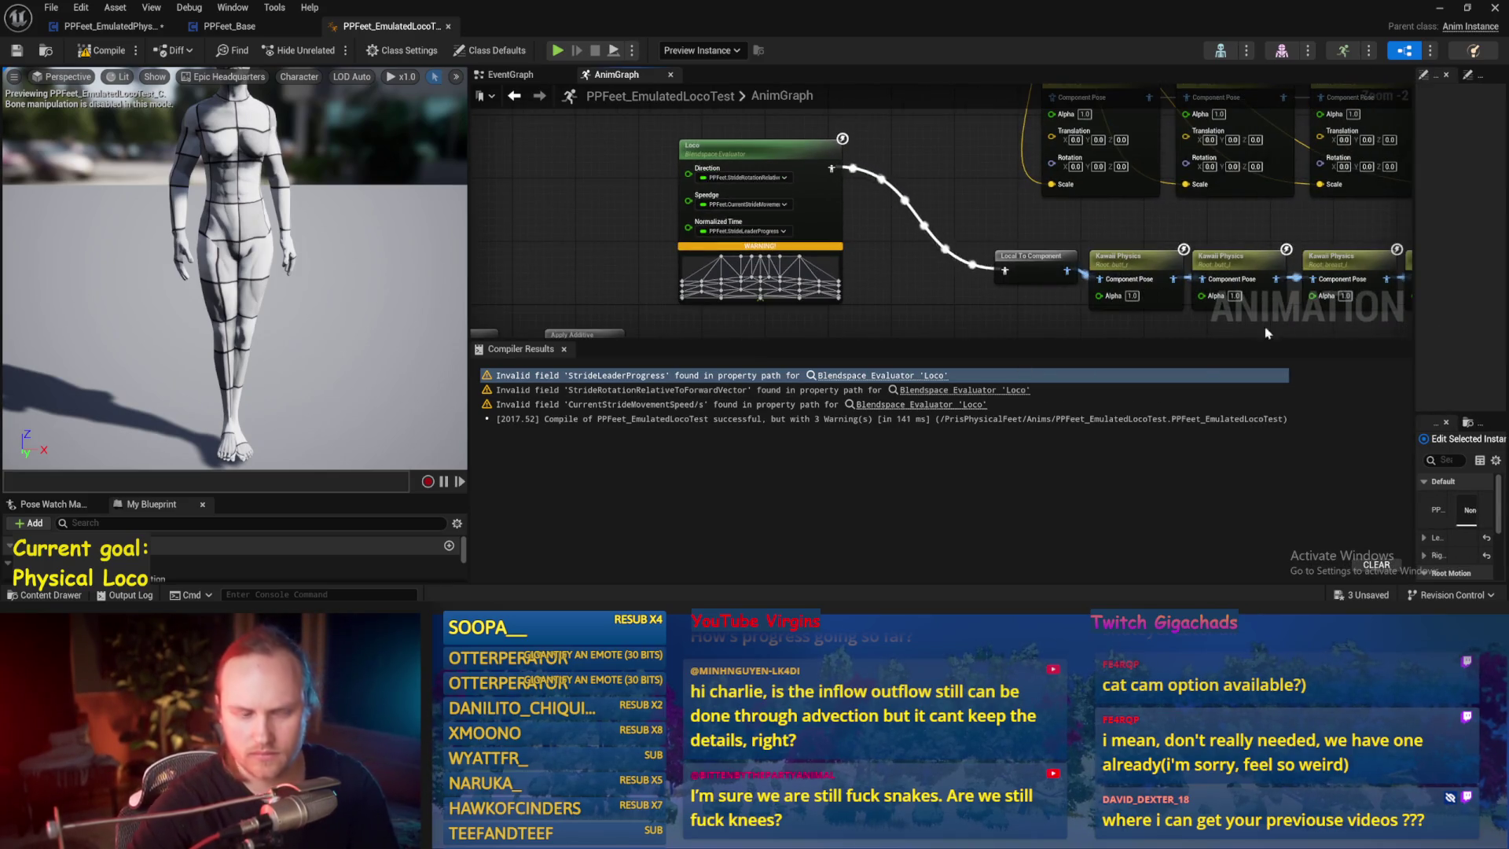
drag(995, 306, 888, 262)
scroll(959, 152, down, 1)
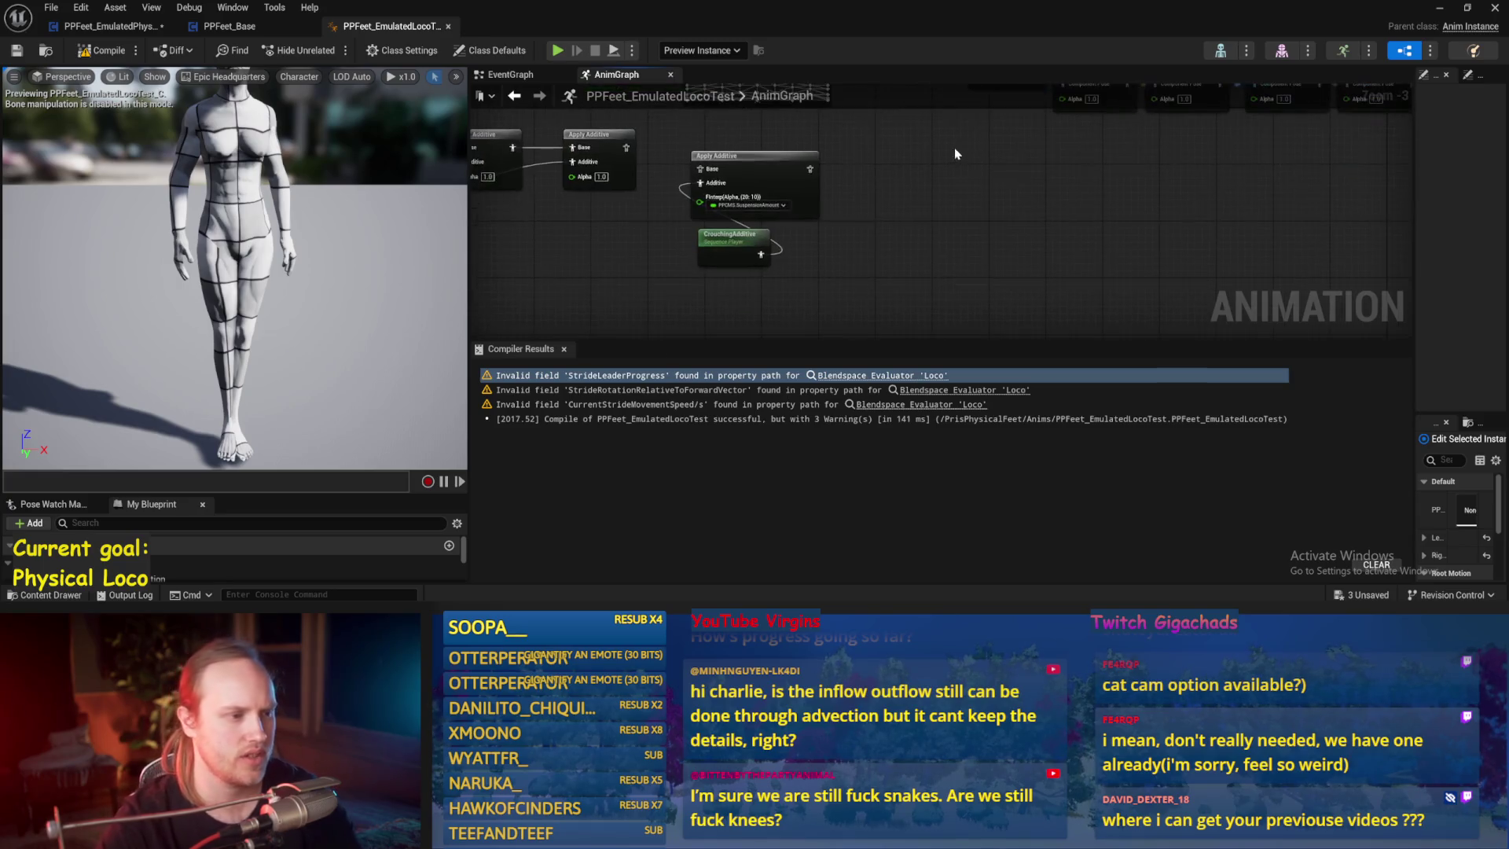
drag(909, 210, 955, 300)
drag(816, 313, 702, 268)
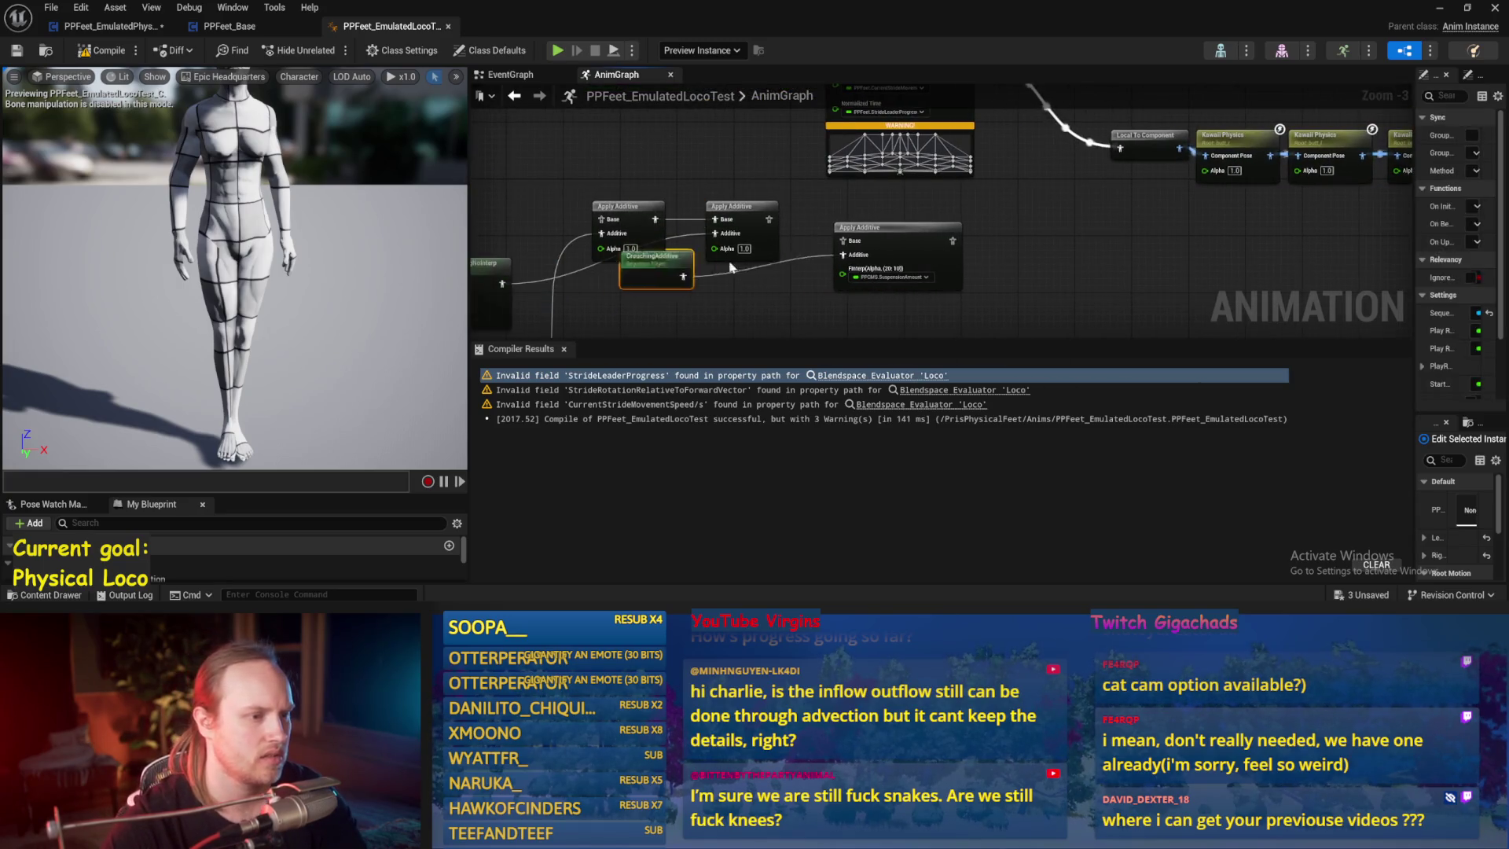
mouse_move(517, 221)
mouse_down()
mouse_move(679, 206)
mouse_move(801, 226)
mouse_move(781, 191)
mouse_up()
scroll(801, 225, down, 1)
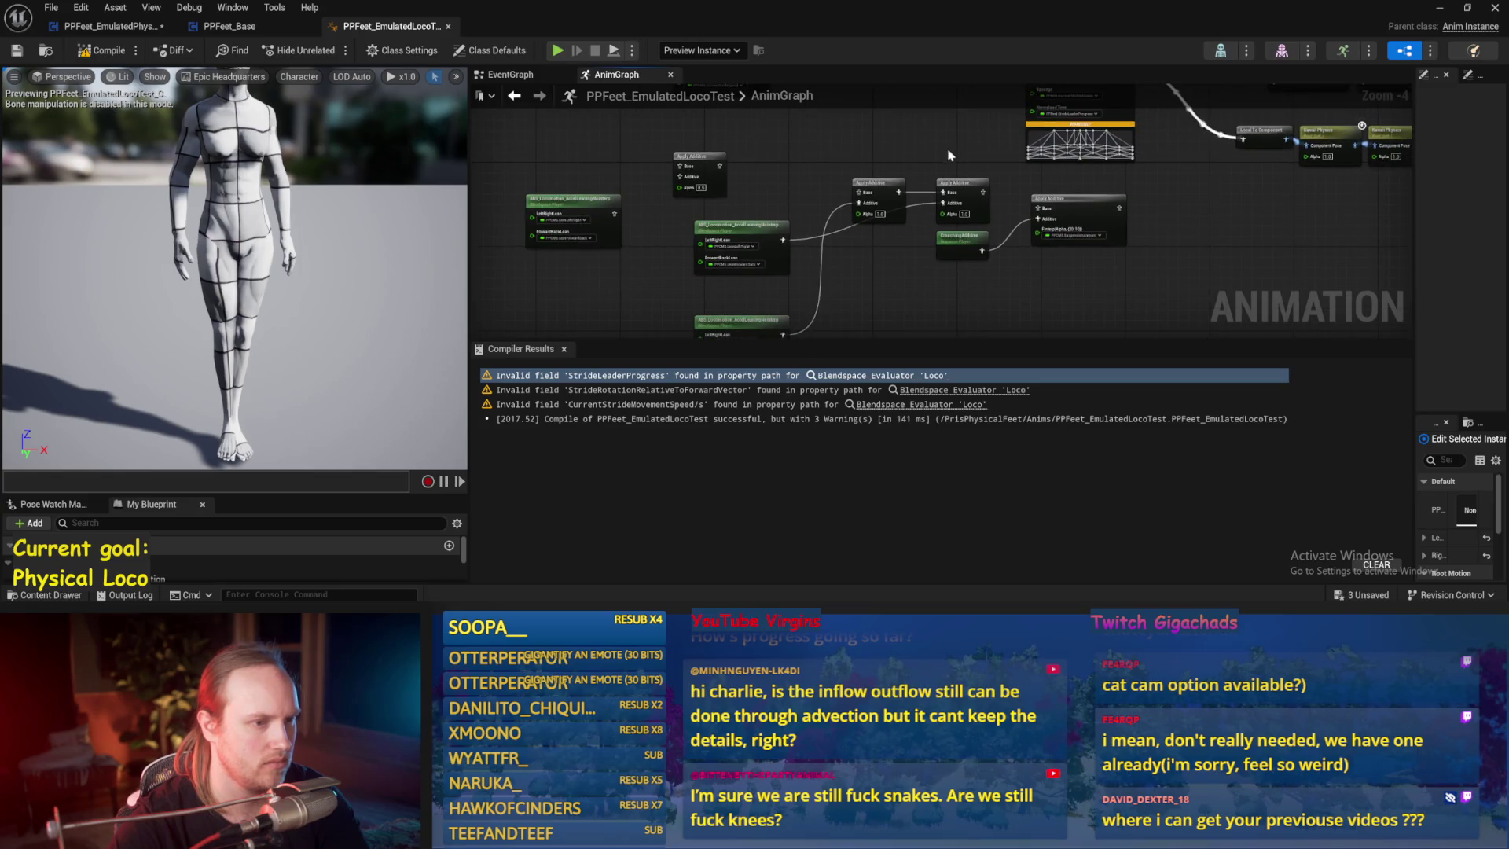
- Select and delete a group of old AnimGraph nodes
drag(944, 157, 698, 236)
click(815, 381)
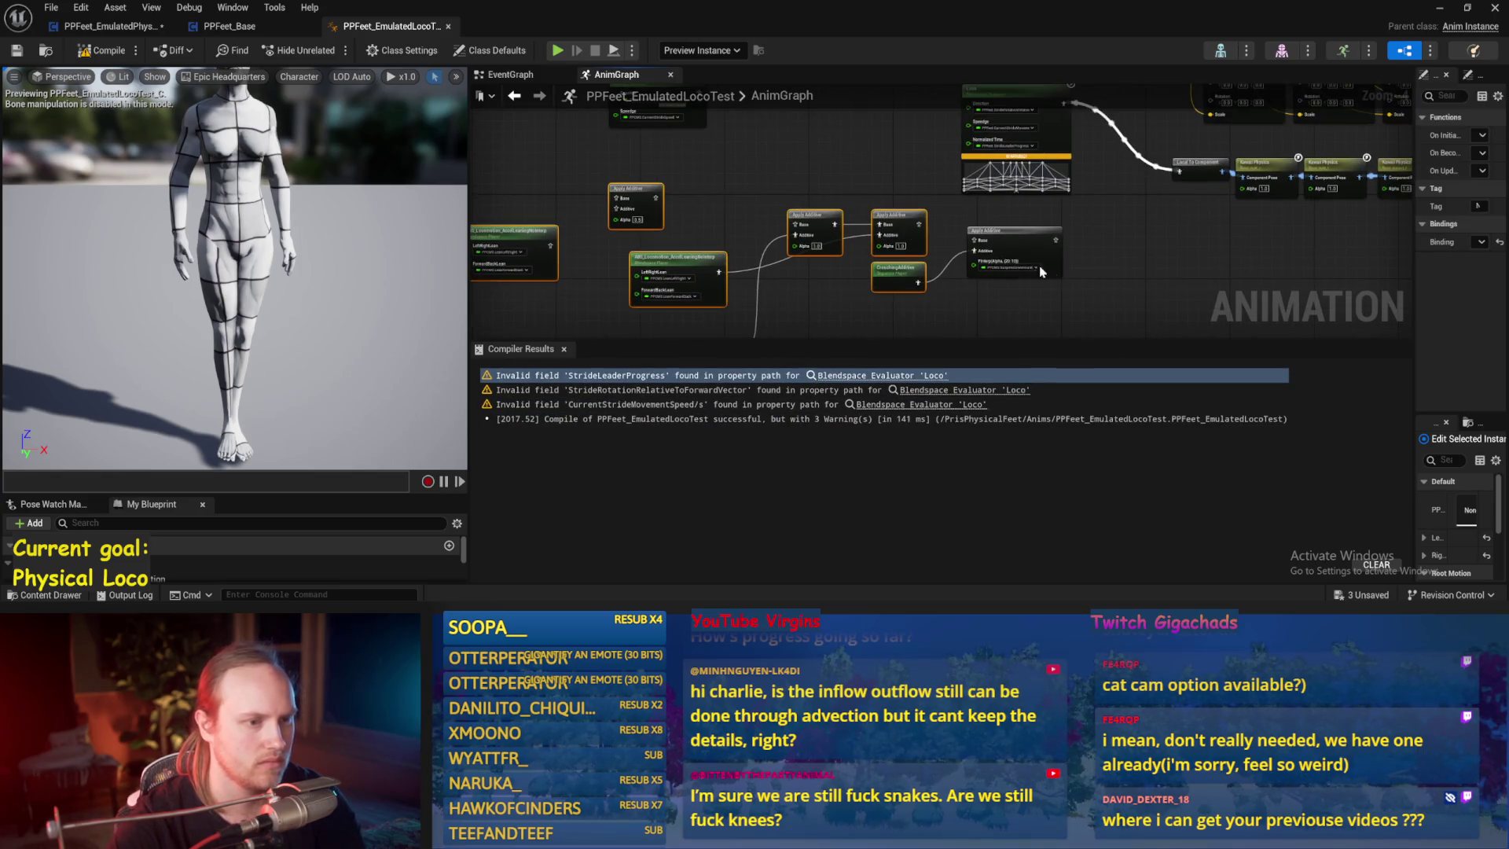
key(Delete)
drag(973, 271, 925, 179)
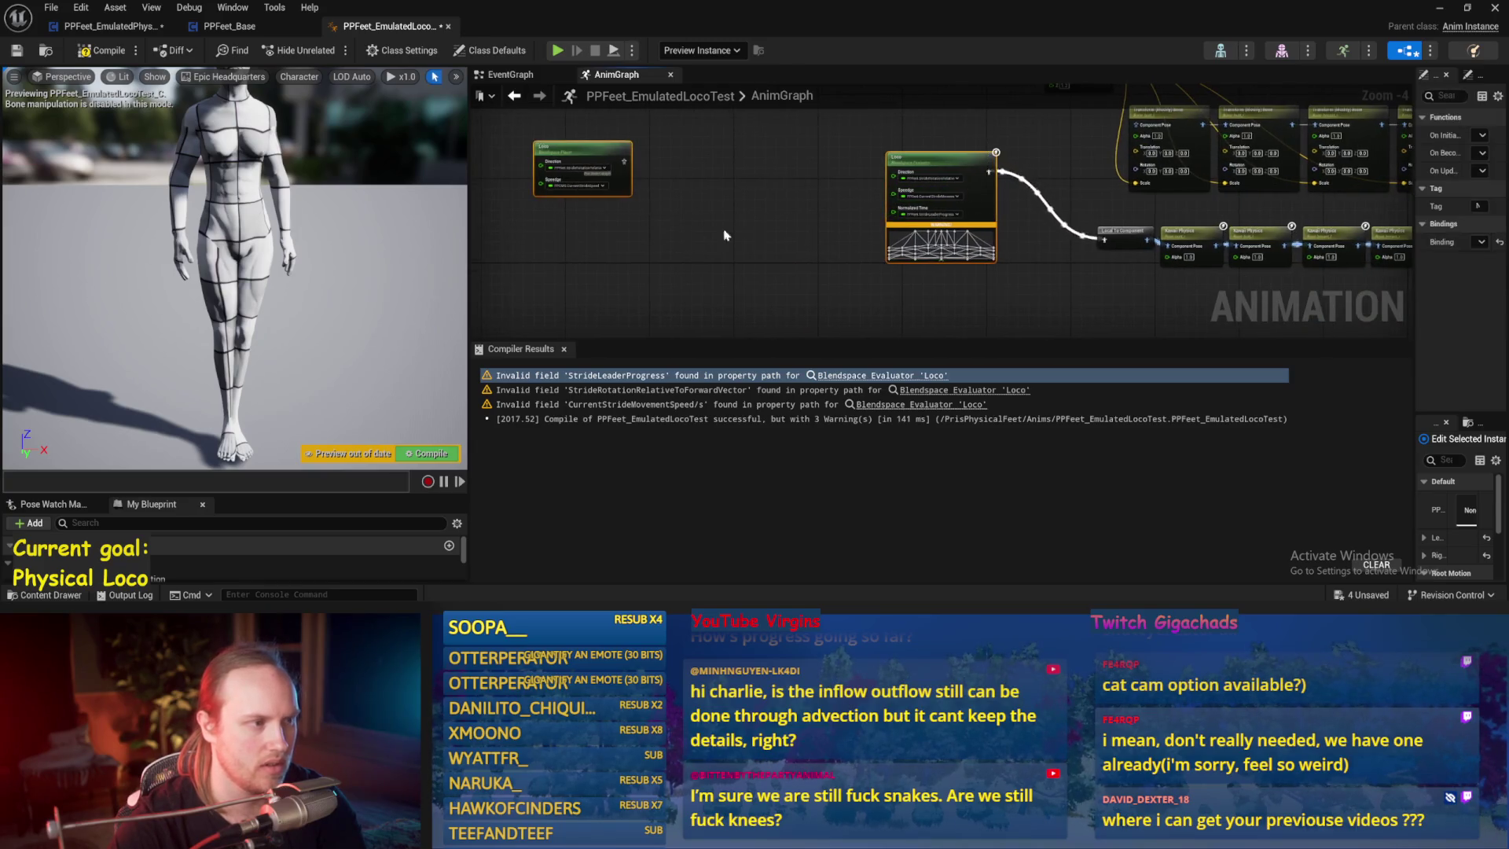
scroll(1100, 90, up, 1)
- Delete the Blendspace Evaluator and move the Loco Blendspace Player into its spot
click(860, 210)
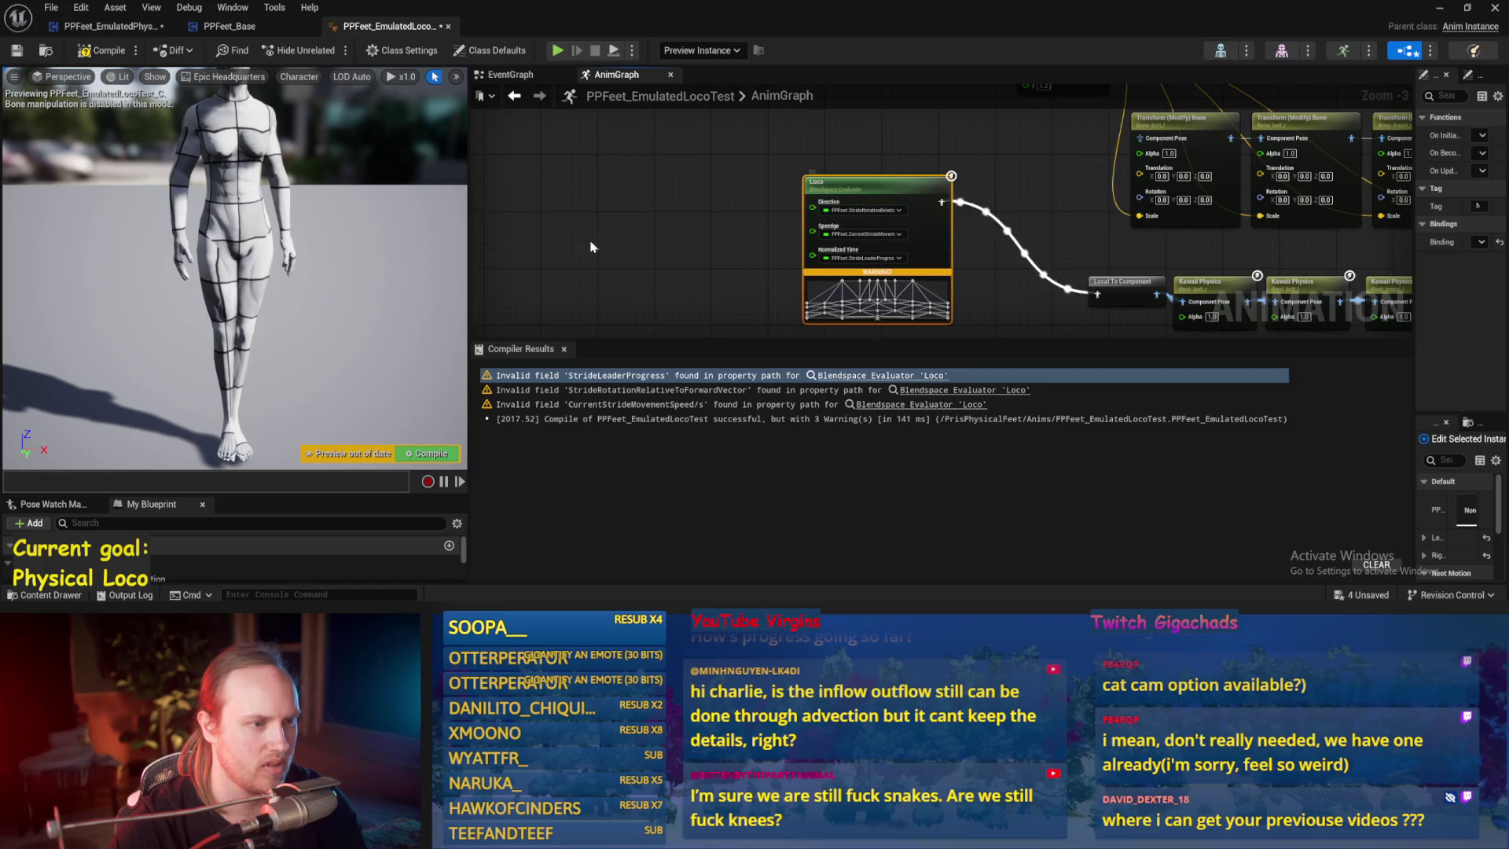
drag(690, 235, 846, 219)
click(577, 181)
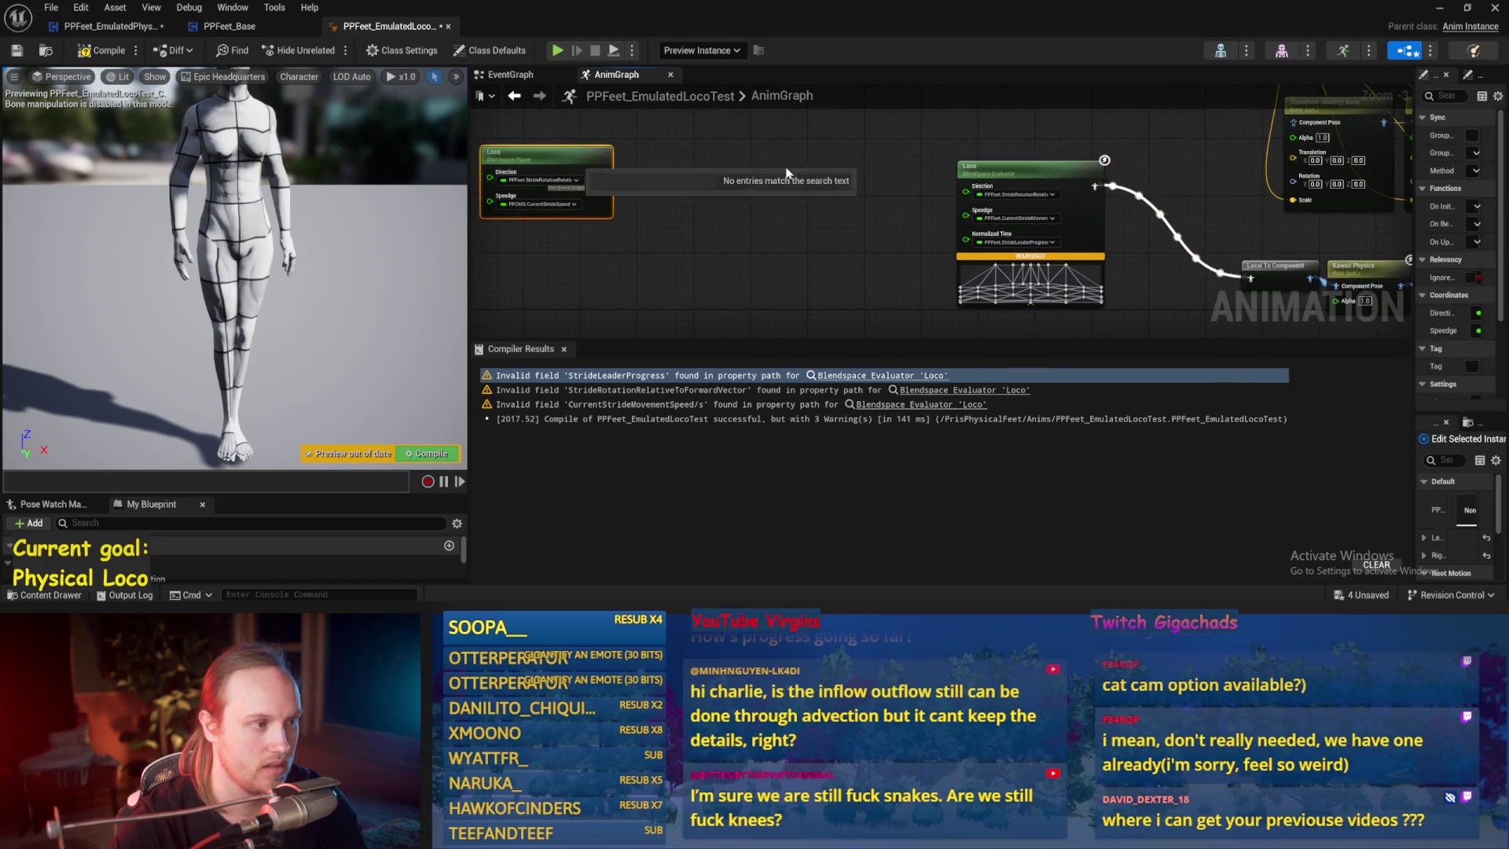
click(562, 174)
key(Delete)
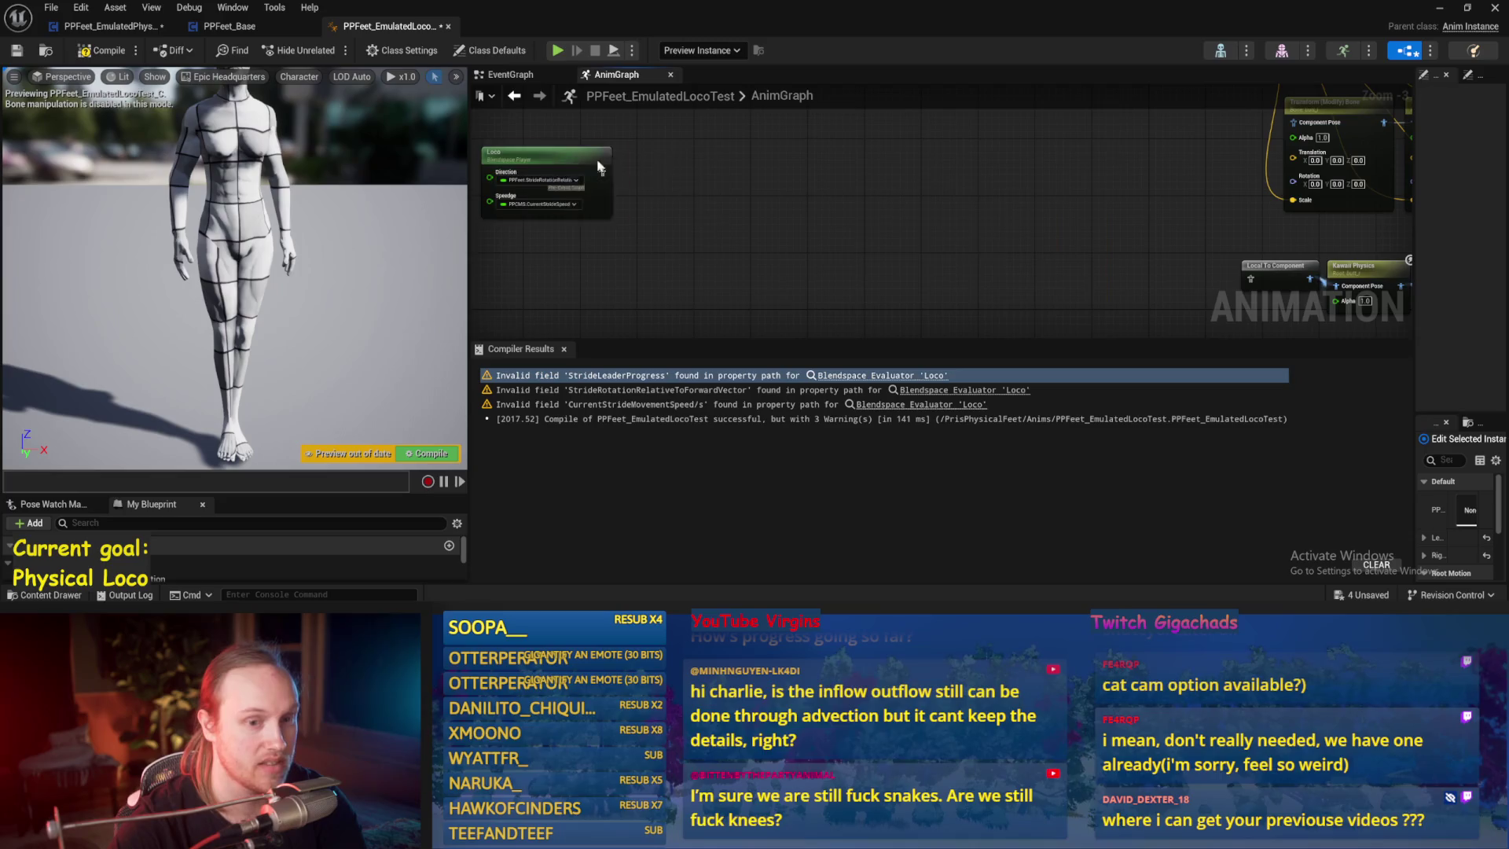
drag(548, 161, 1021, 236)
scroll(976, 202, up, 2)
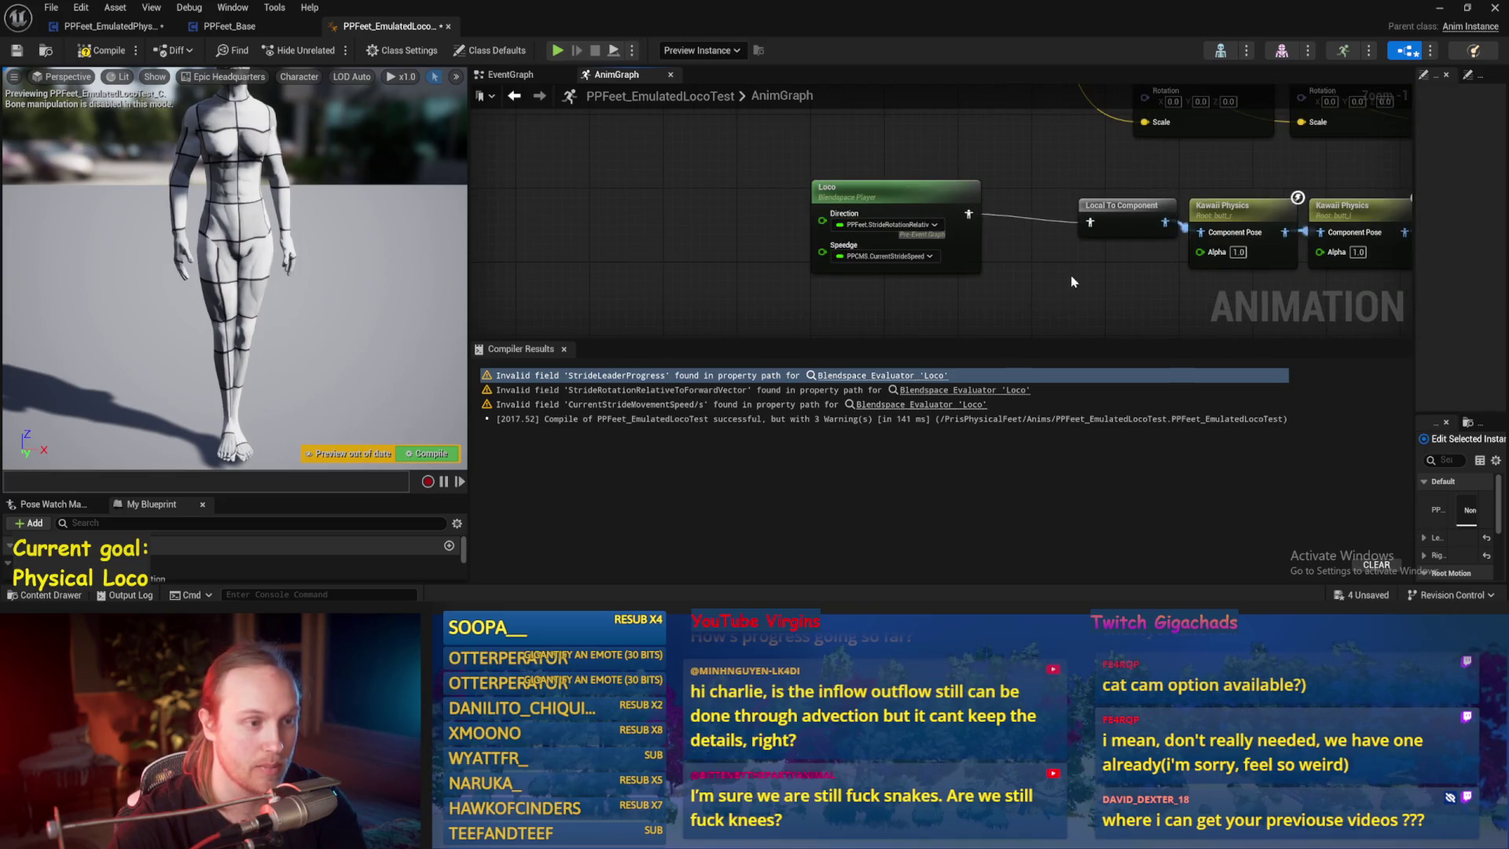
- Review the Direction pin's binding options unchanged, save, and switch to PPFeet_EmulatedPhysLocoBase
click(888, 225)
mouse_move(883, 549)
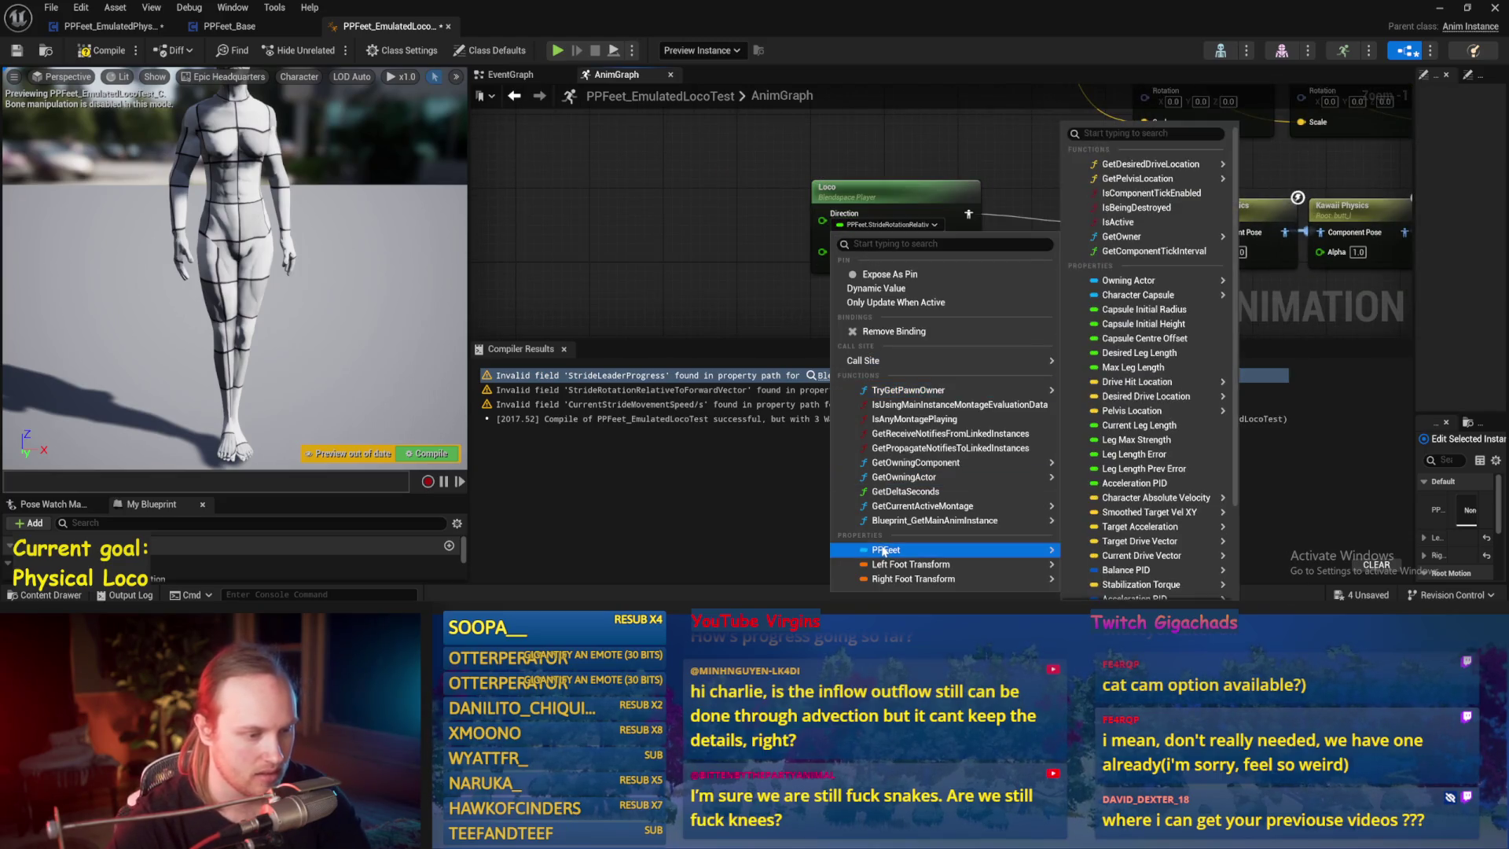
scroll(1121, 370, down, 2)
mouse_move(1121, 370)
scroll(1121, 369, down, 2)
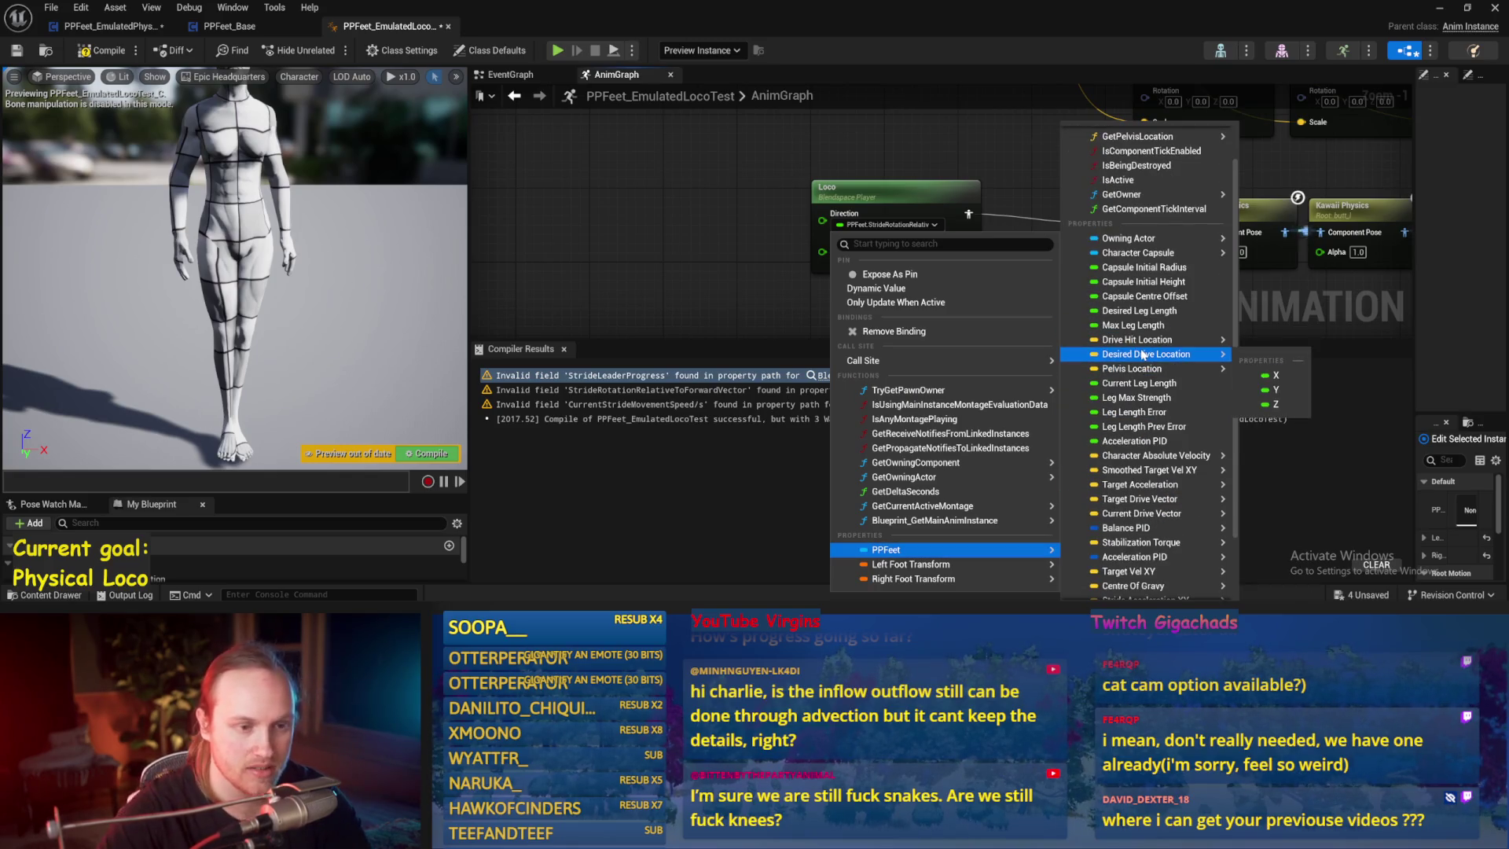
scroll(1151, 401, down, 2)
mouse_move(1163, 520)
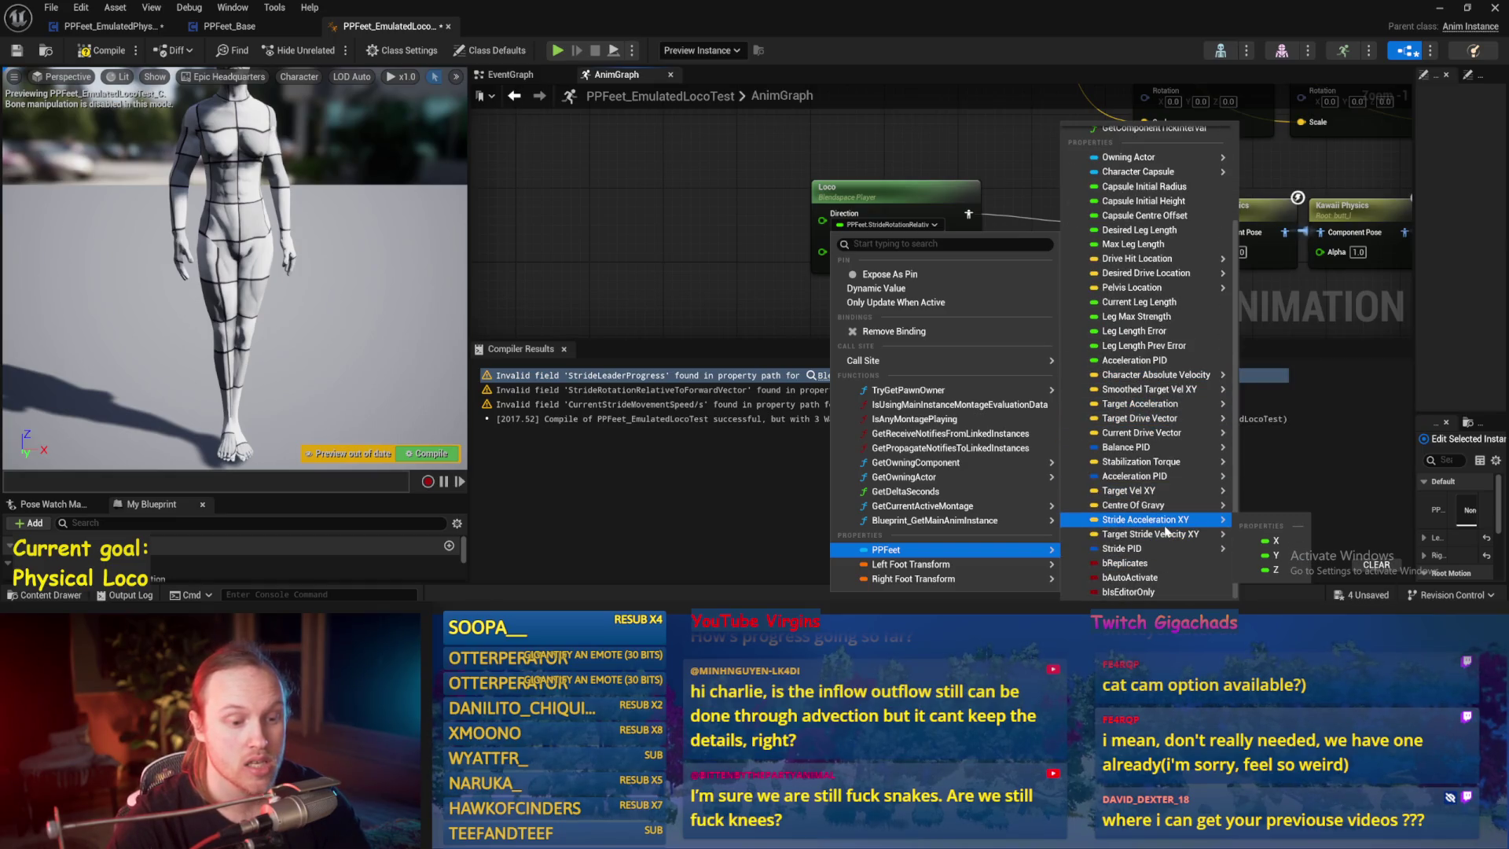
key(Escape)
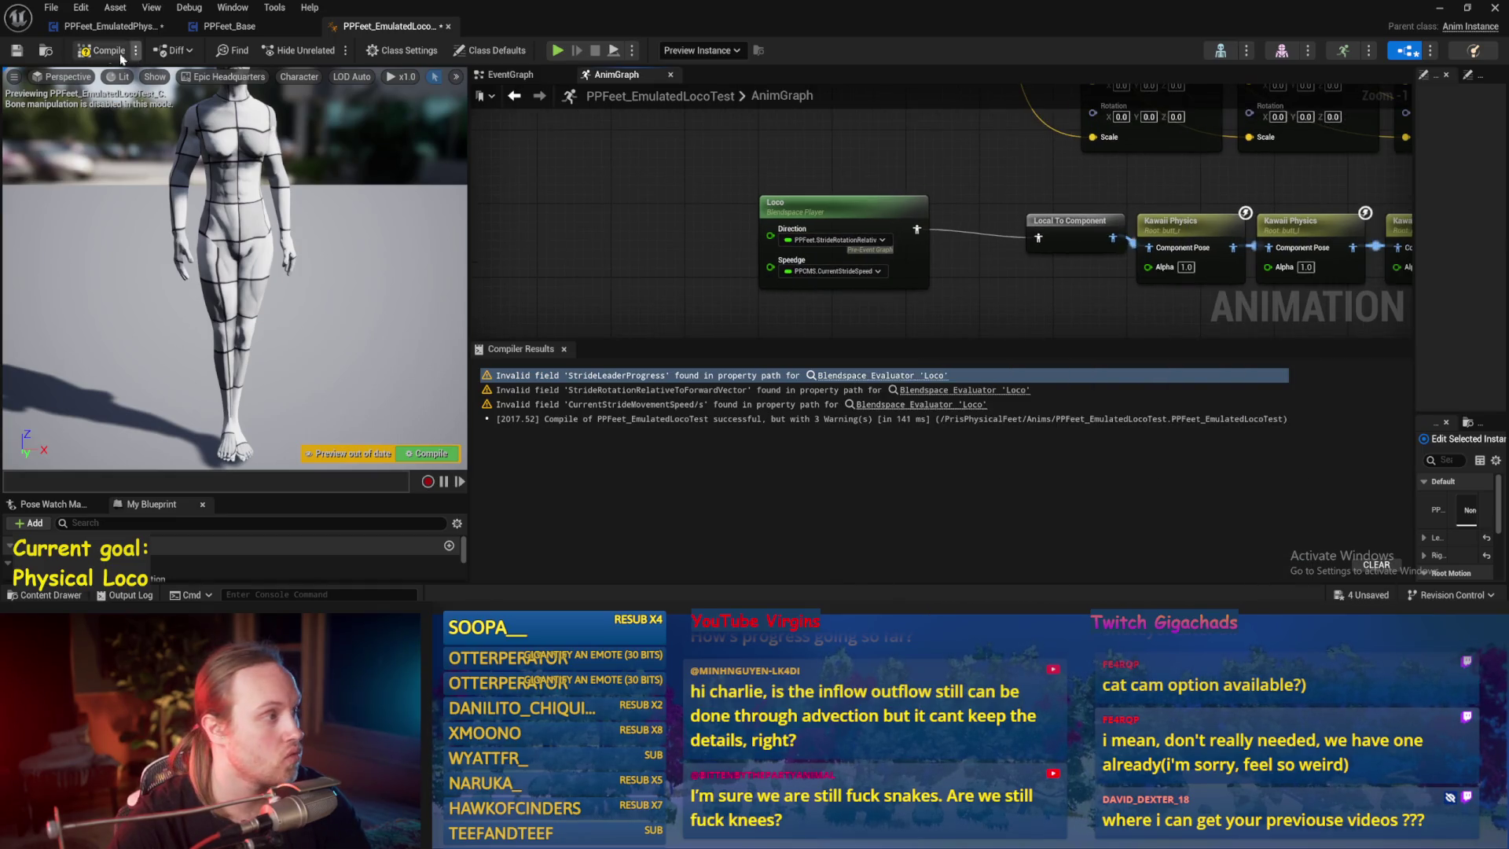
click(10, 52)
click(110, 26)
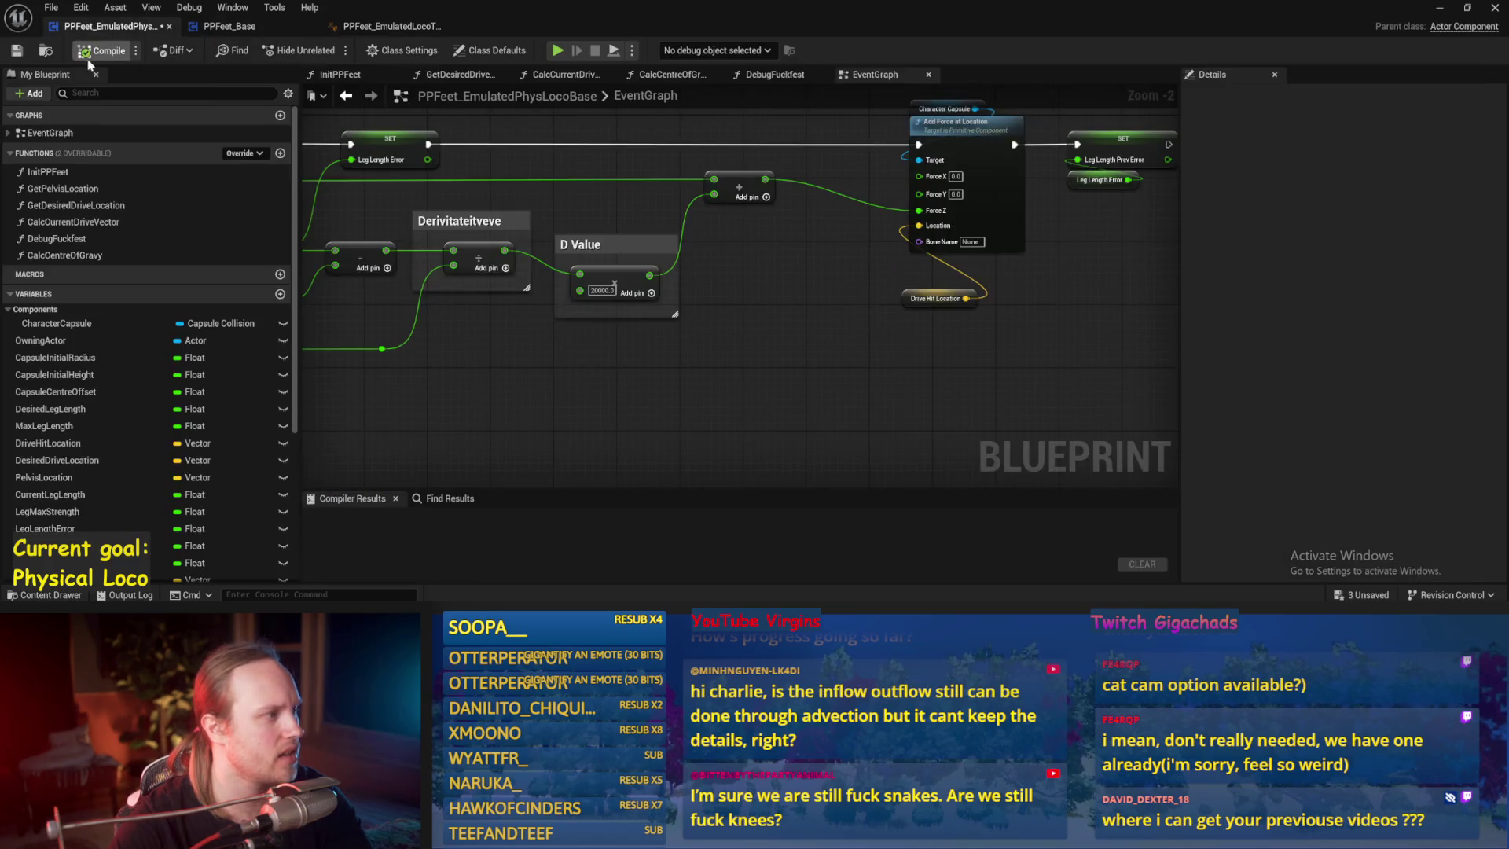
- Compile the loco base blueprint and shift the Pelvis Location, Distance and MIN nodes right
click(103, 50)
scroll(668, 361, down, 2)
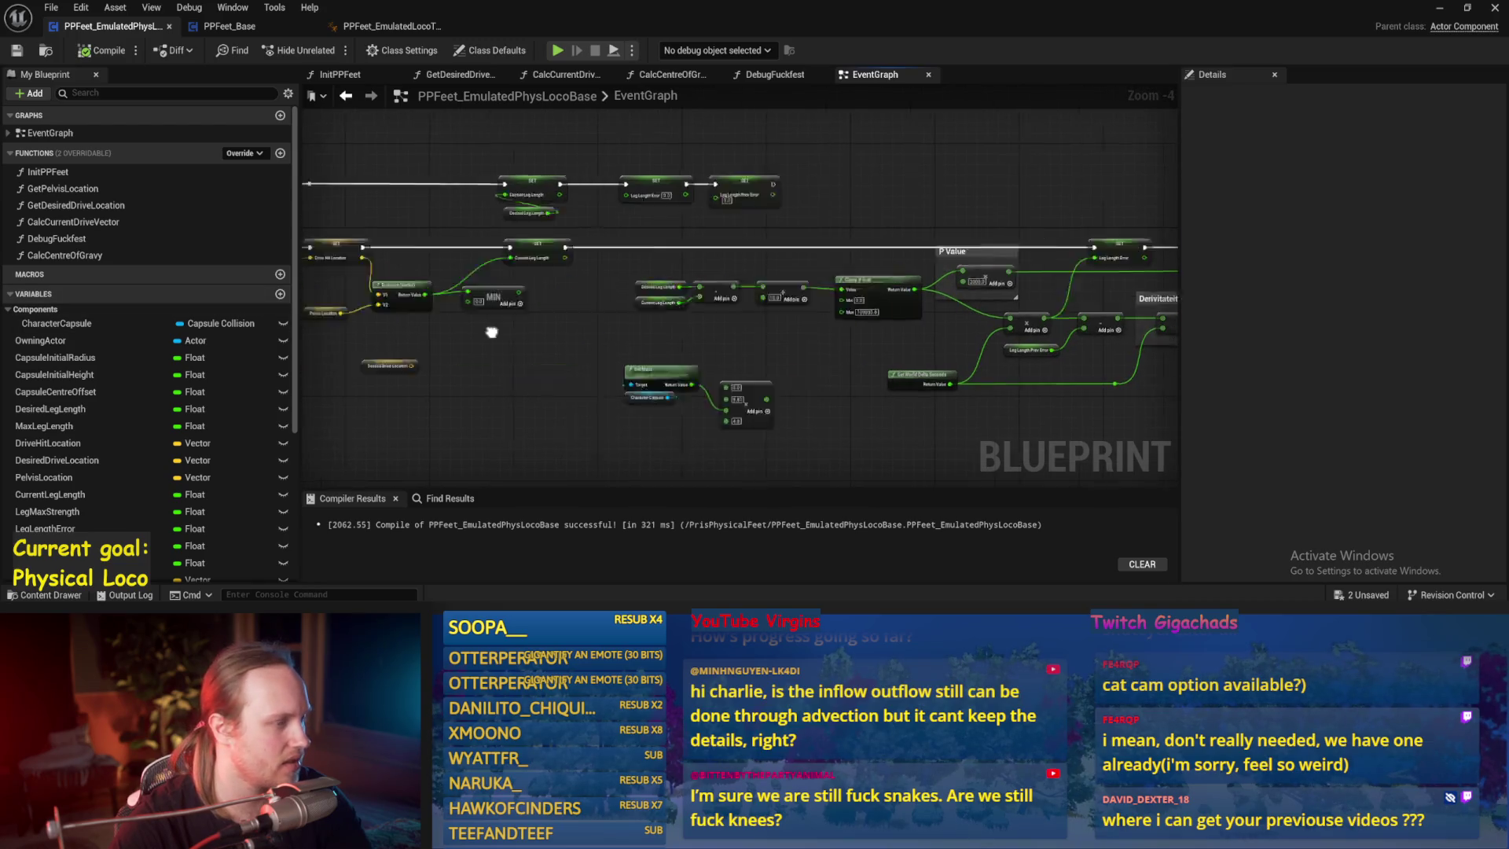
drag(432, 327, 823, 355)
scroll(822, 355, up, 1)
click(912, 353)
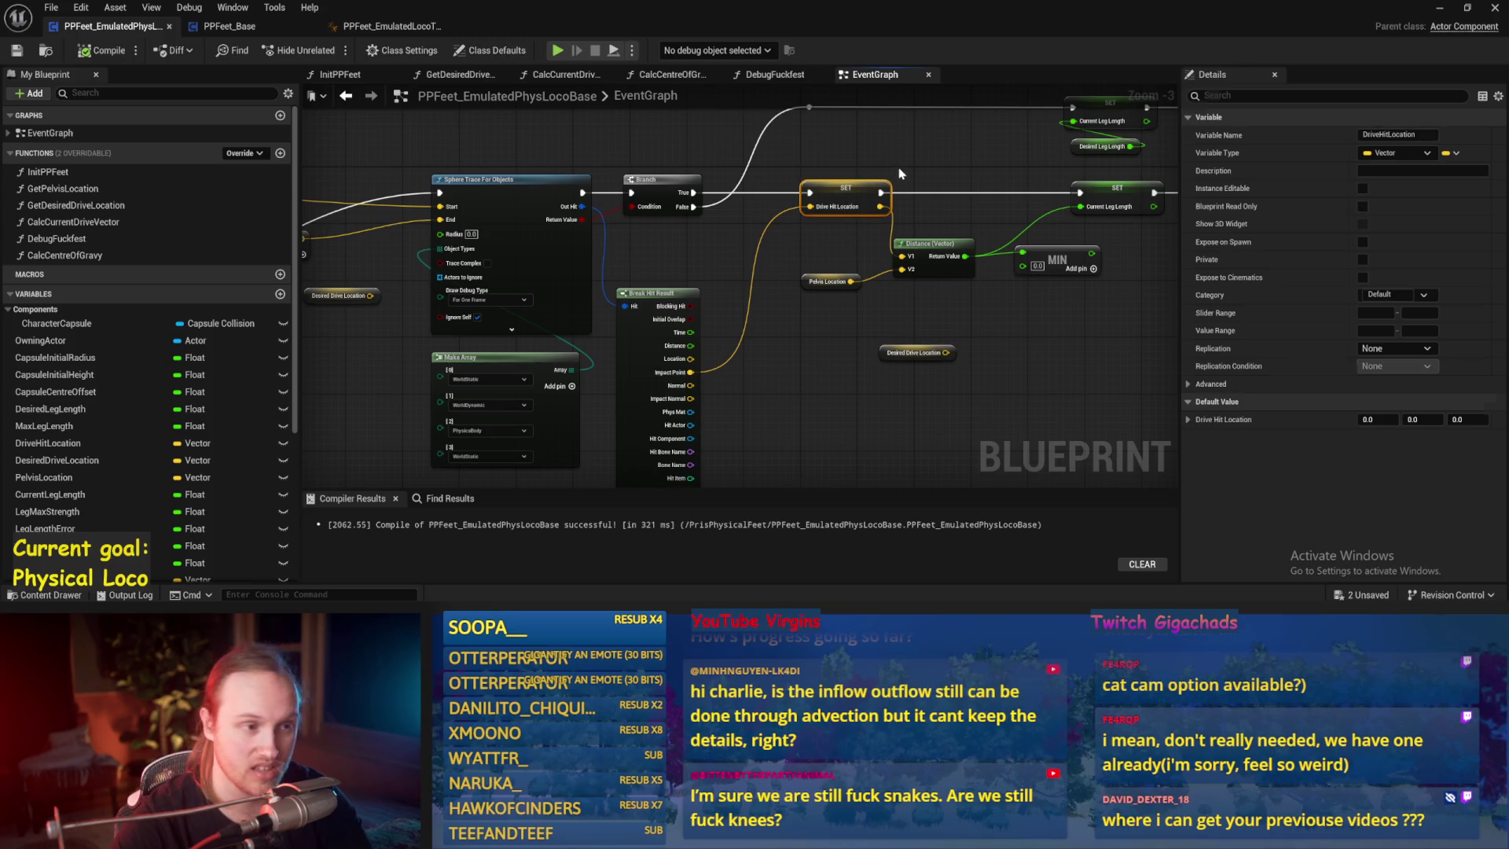
drag(753, 188, 627, 262)
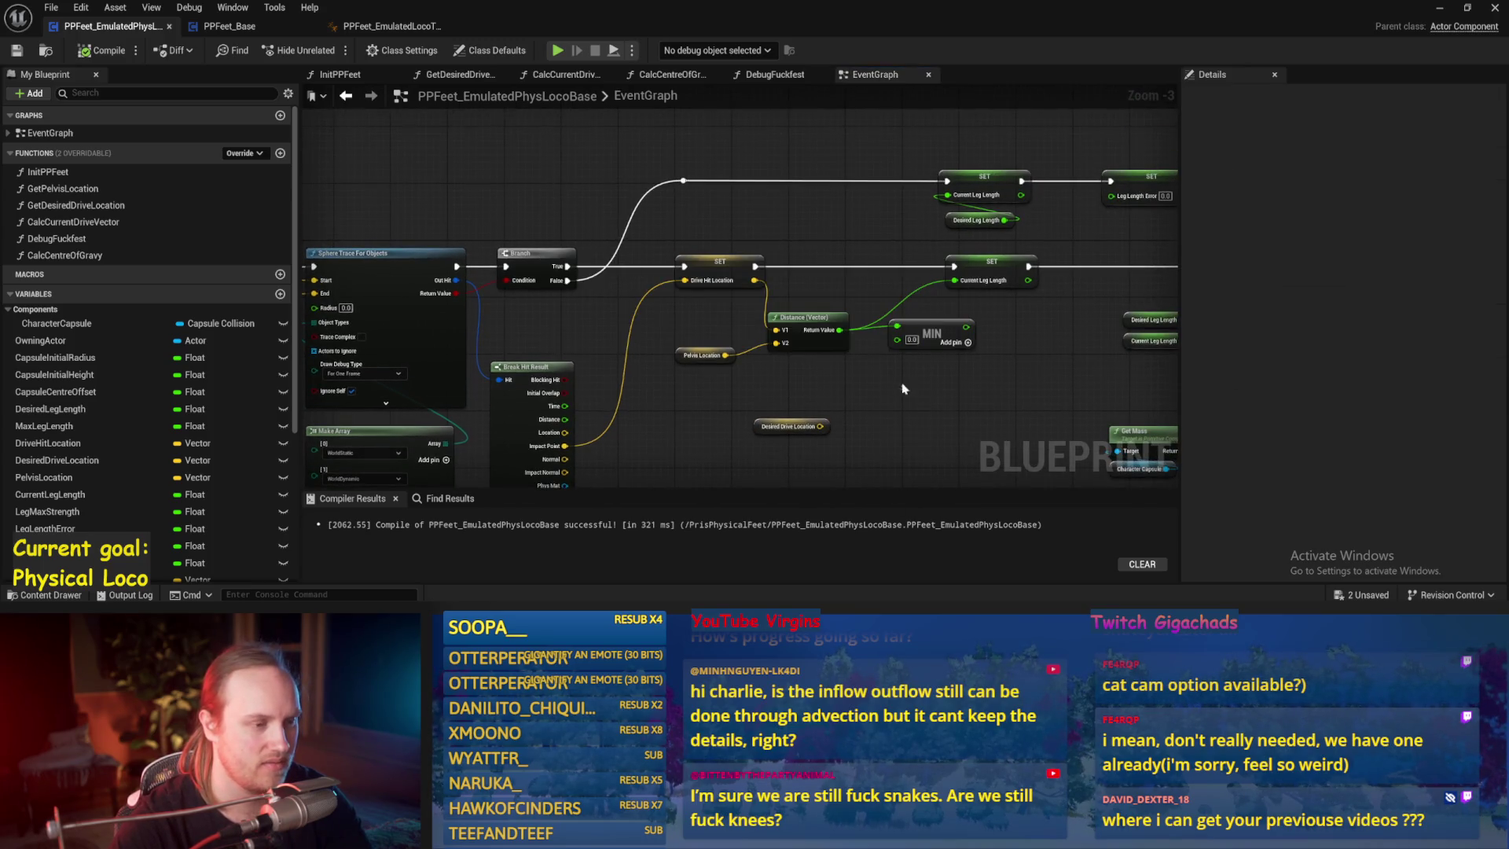
drag(902, 401, 893, 332)
mouse_move(974, 279)
mouse_down()
mouse_move(880, 284)
mouse_move(652, 377)
mouse_up()
drag(795, 275, 901, 275)
- Add a Drive Hit Location getter and a Make Array node wired to it
right_click(654, 295)
text(drive hit)
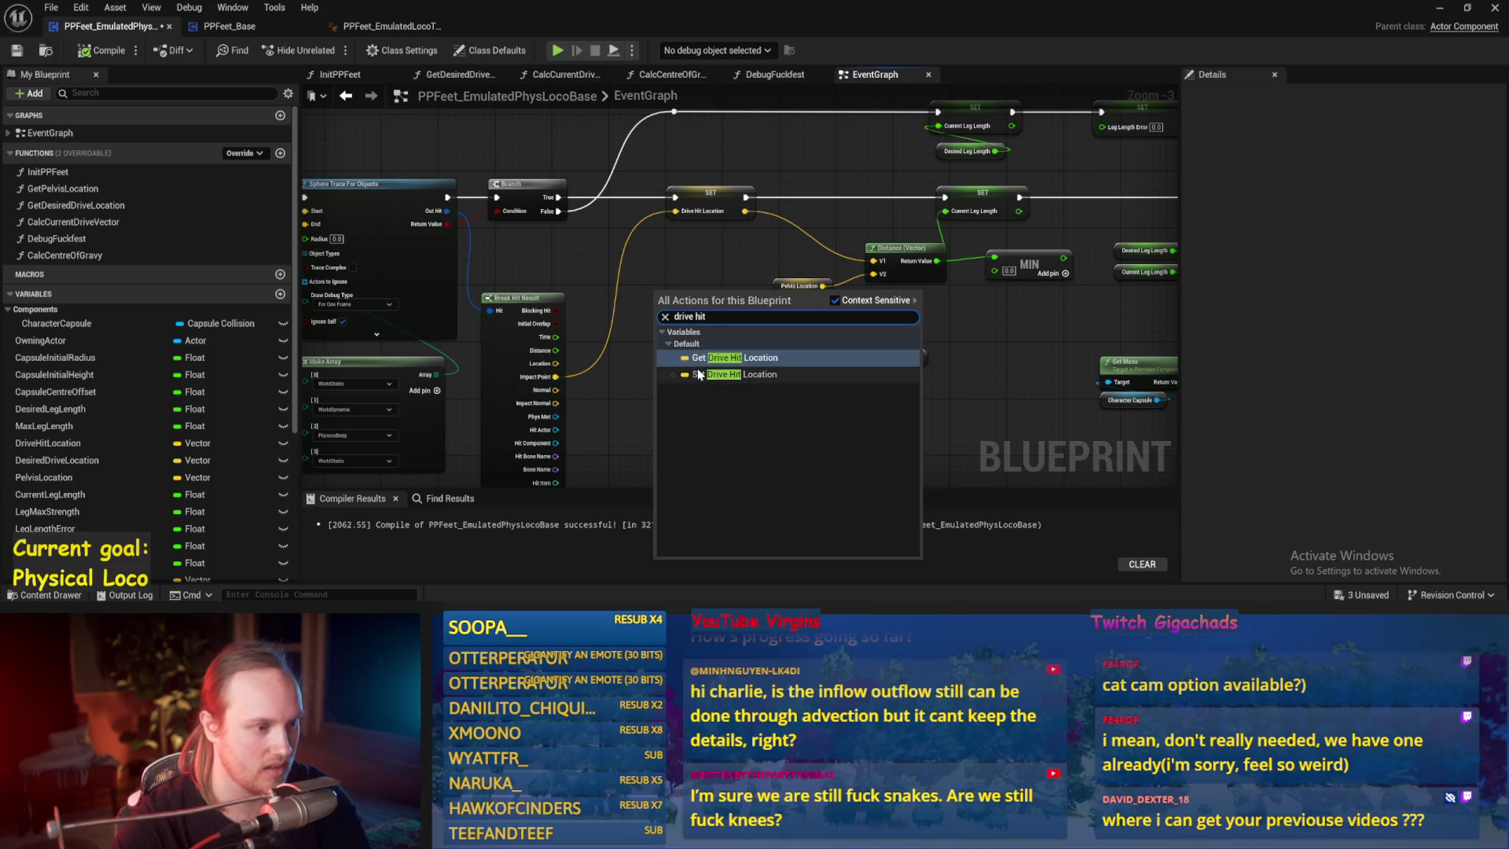
key(Return)
scroll(418, 221, up, 2)
mouse_move(735, 307)
mouse_down()
mouse_move(634, 261)
mouse_move(680, 267)
mouse_move(723, 320)
mouse_up()
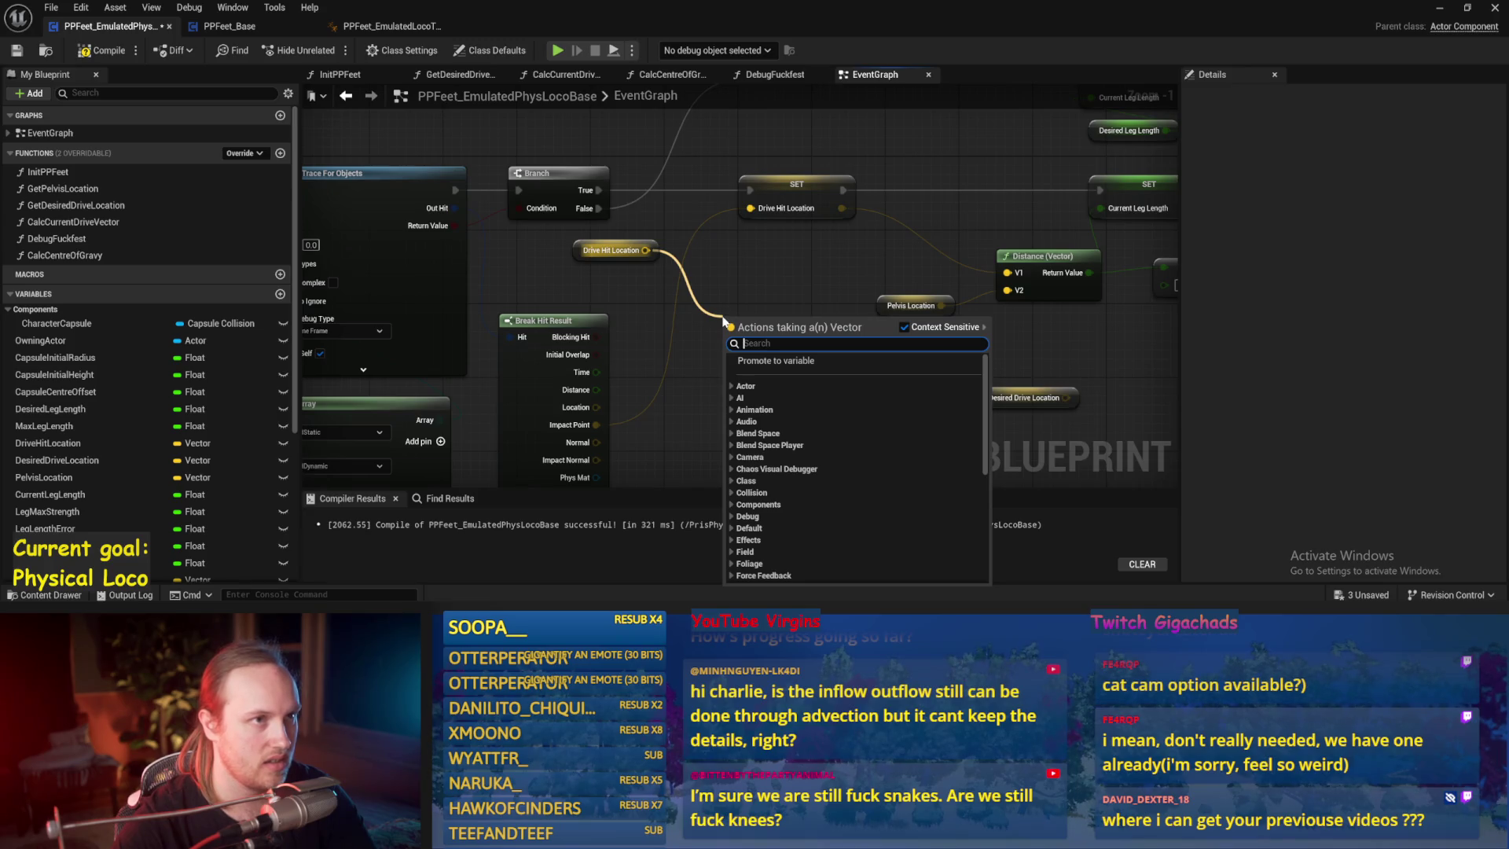
text(make array)
key(Return)
mouse_move(598, 429)
mouse_down()
mouse_move(585, 359)
mouse_move(730, 283)
mouse_move(719, 274)
mouse_move(806, 383)
mouse_up()
drag(868, 339, 769, 274)
drag(692, 326, 853, 345)
- Add a Multiply node after the subtract node and position it
text(multiply)
key(Return)
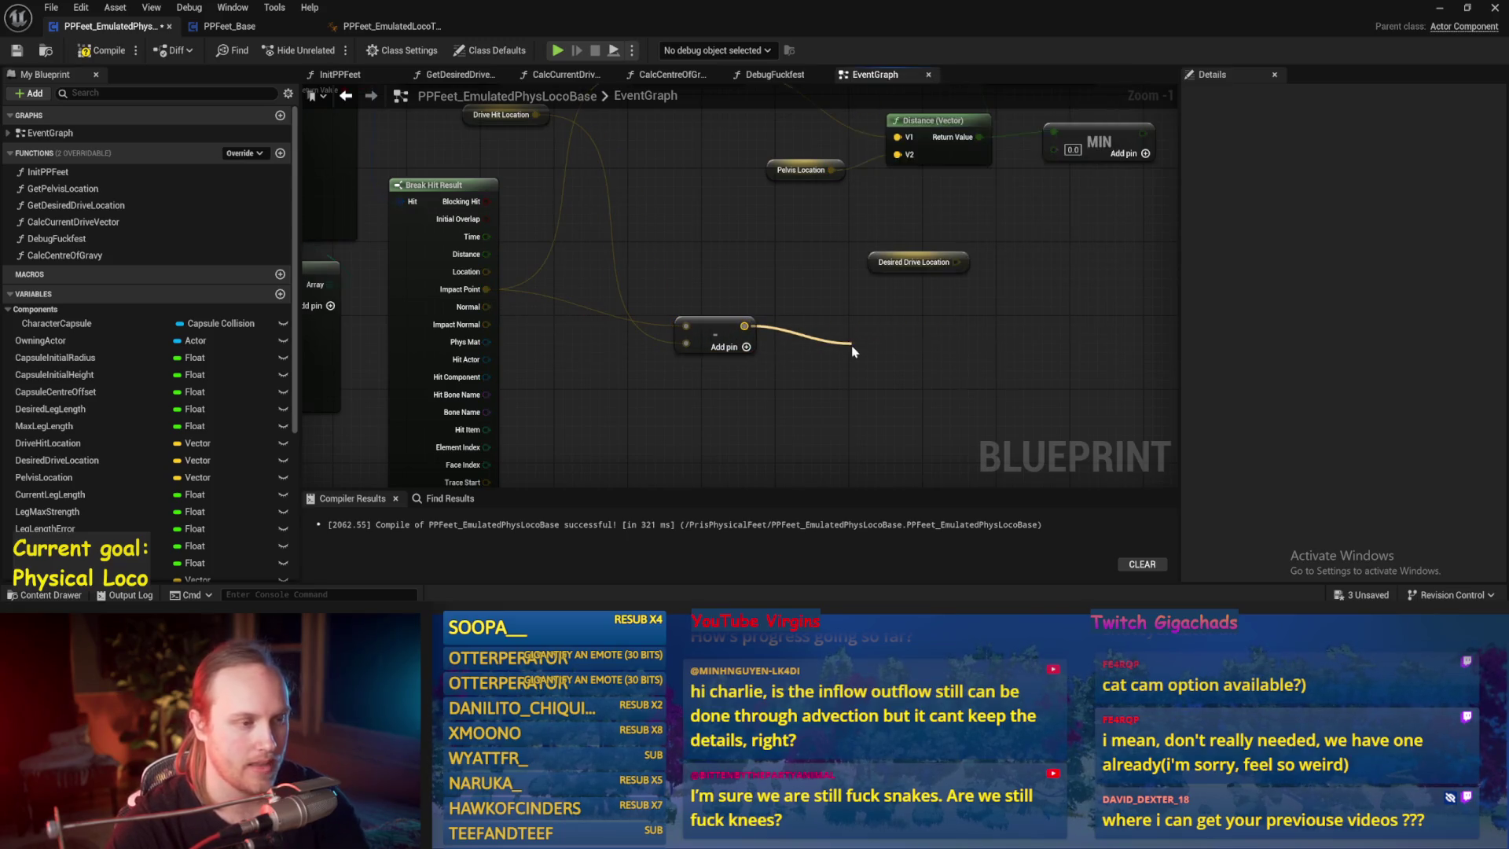
drag(858, 412, 761, 360)
drag(837, 313, 815, 285)
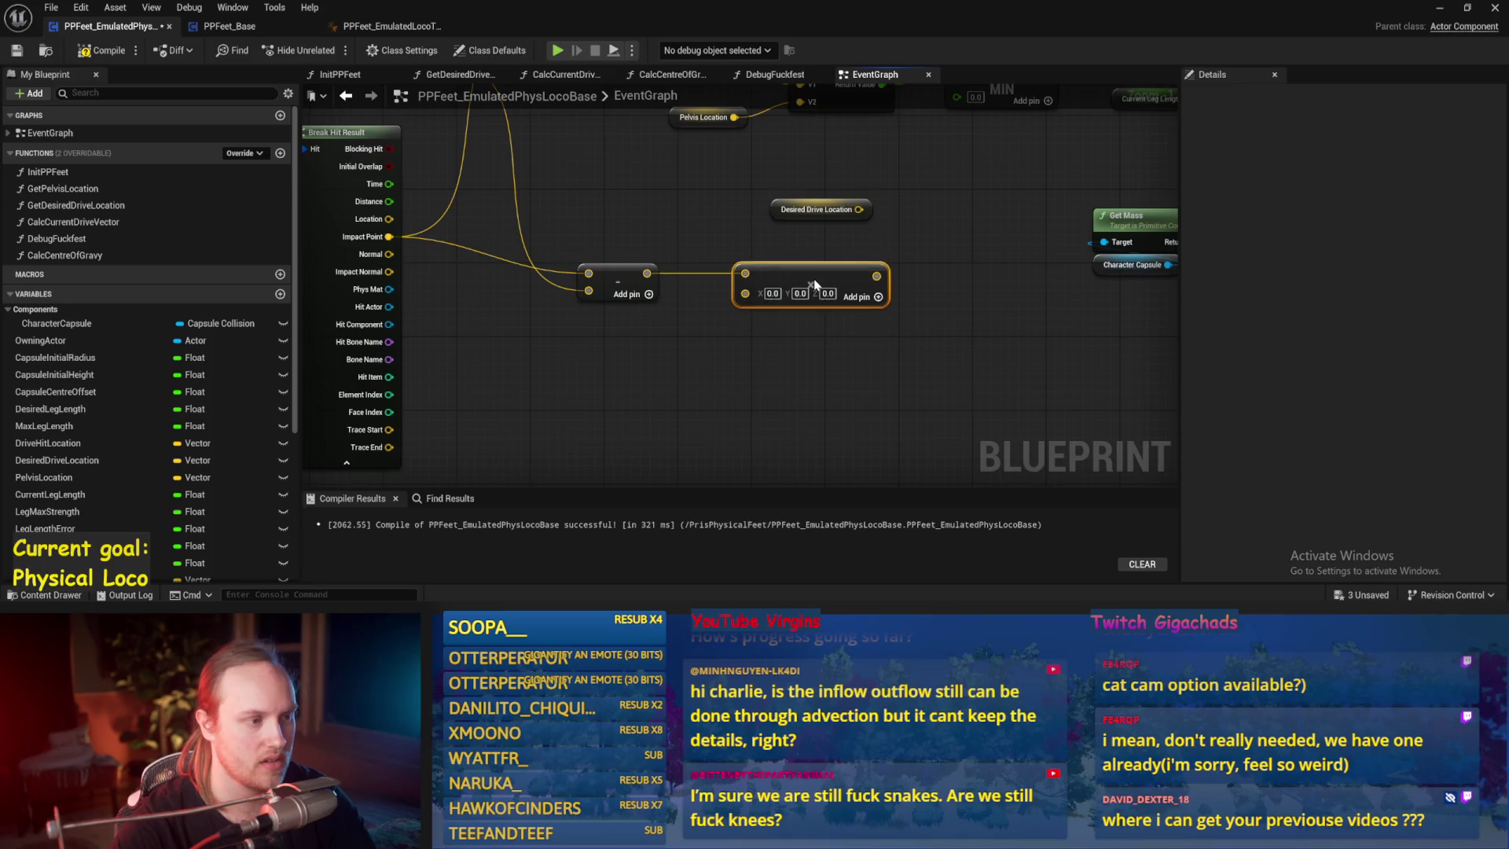
drag(745, 267, 711, 287)
right_click(711, 287)
click(629, 366)
- Wire a Get World Delta Seconds node into the divide node and compile
right_click(595, 382)
text(delta w)
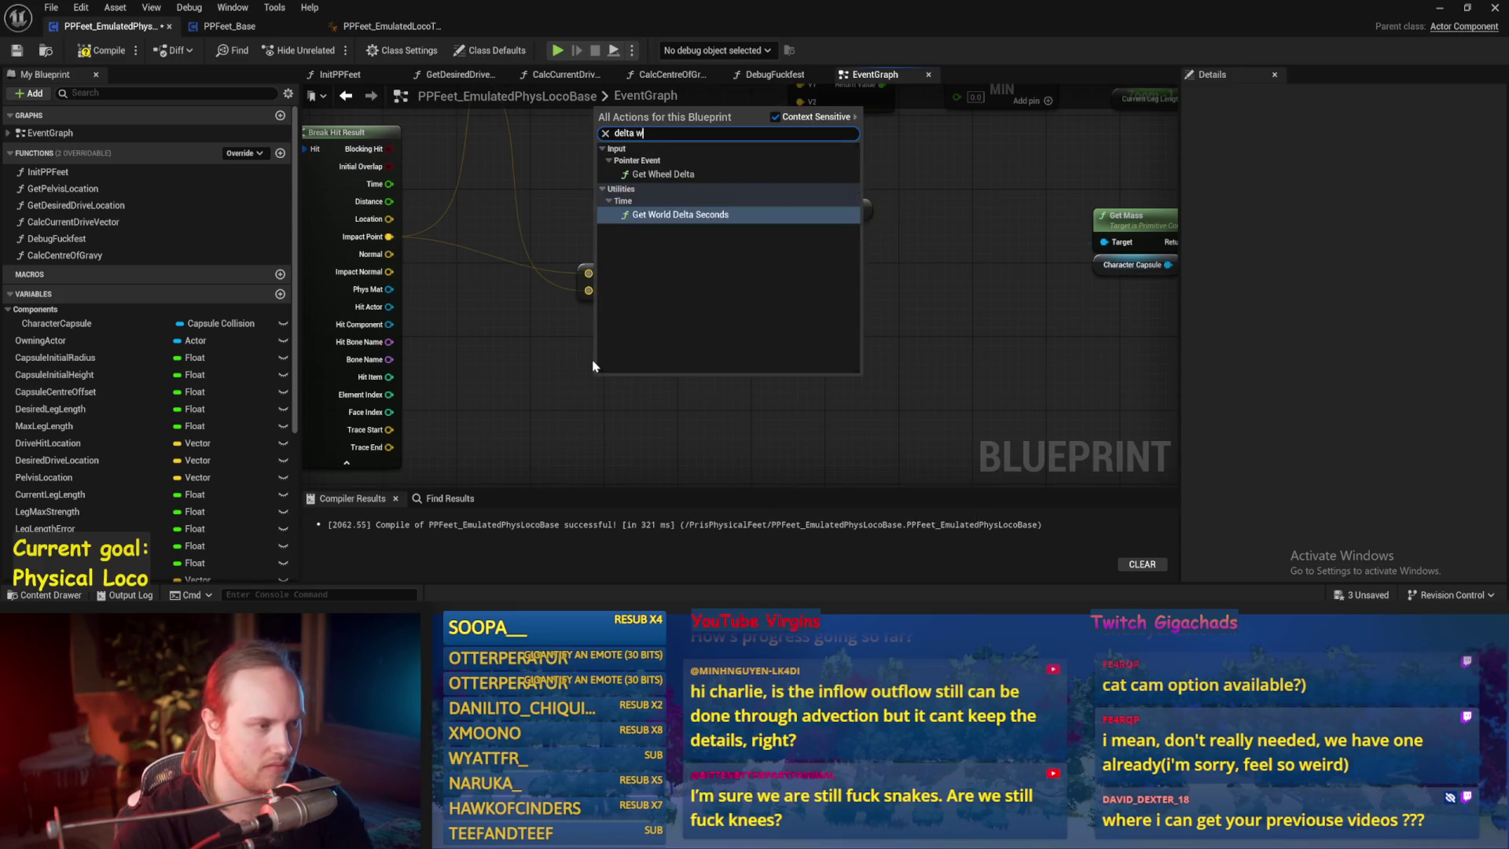
key(Return)
drag(696, 398, 717, 310)
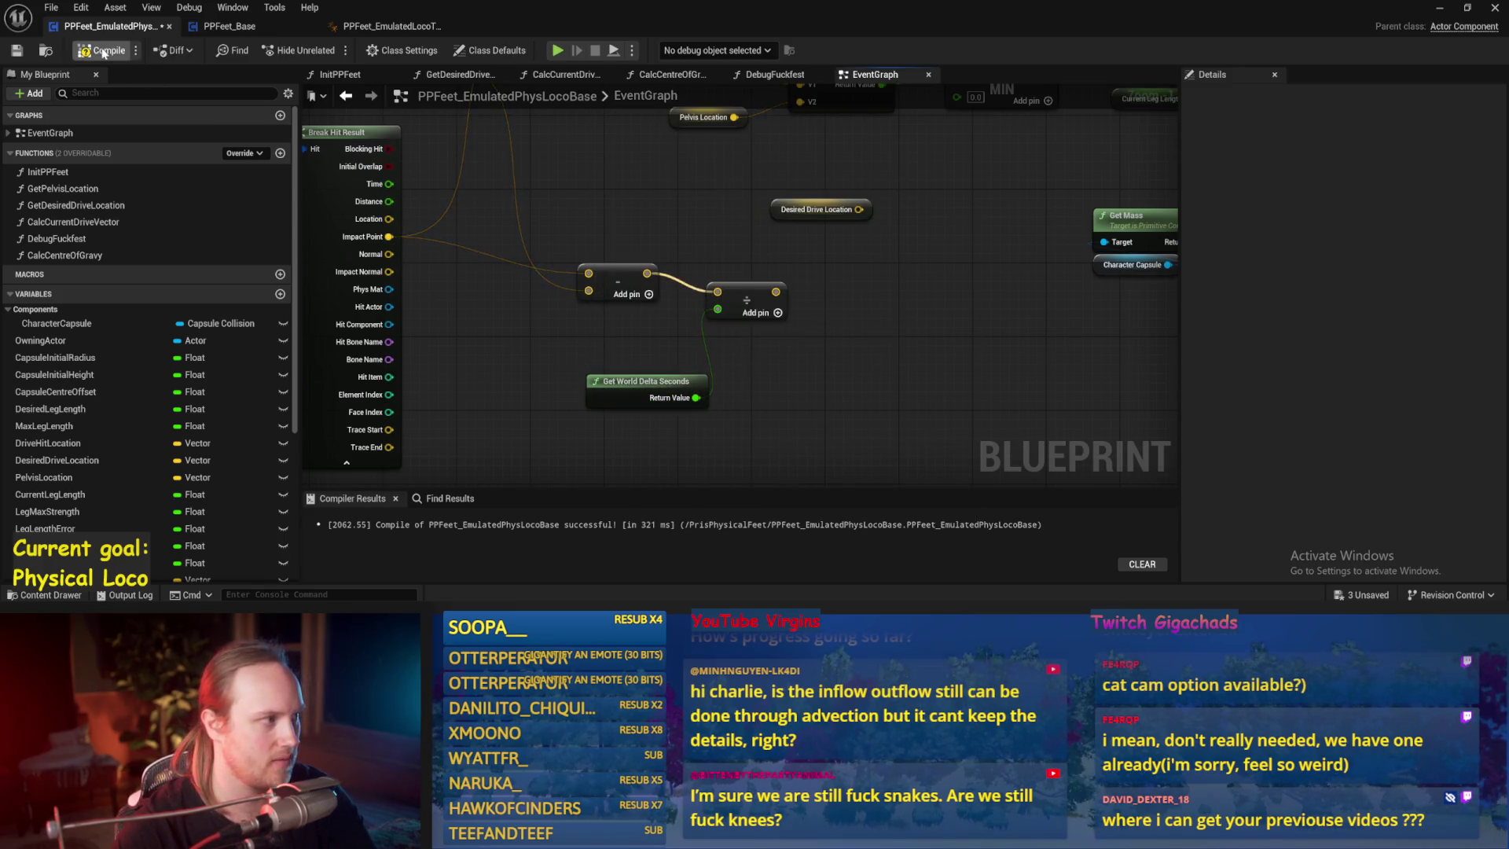
click(16, 51)
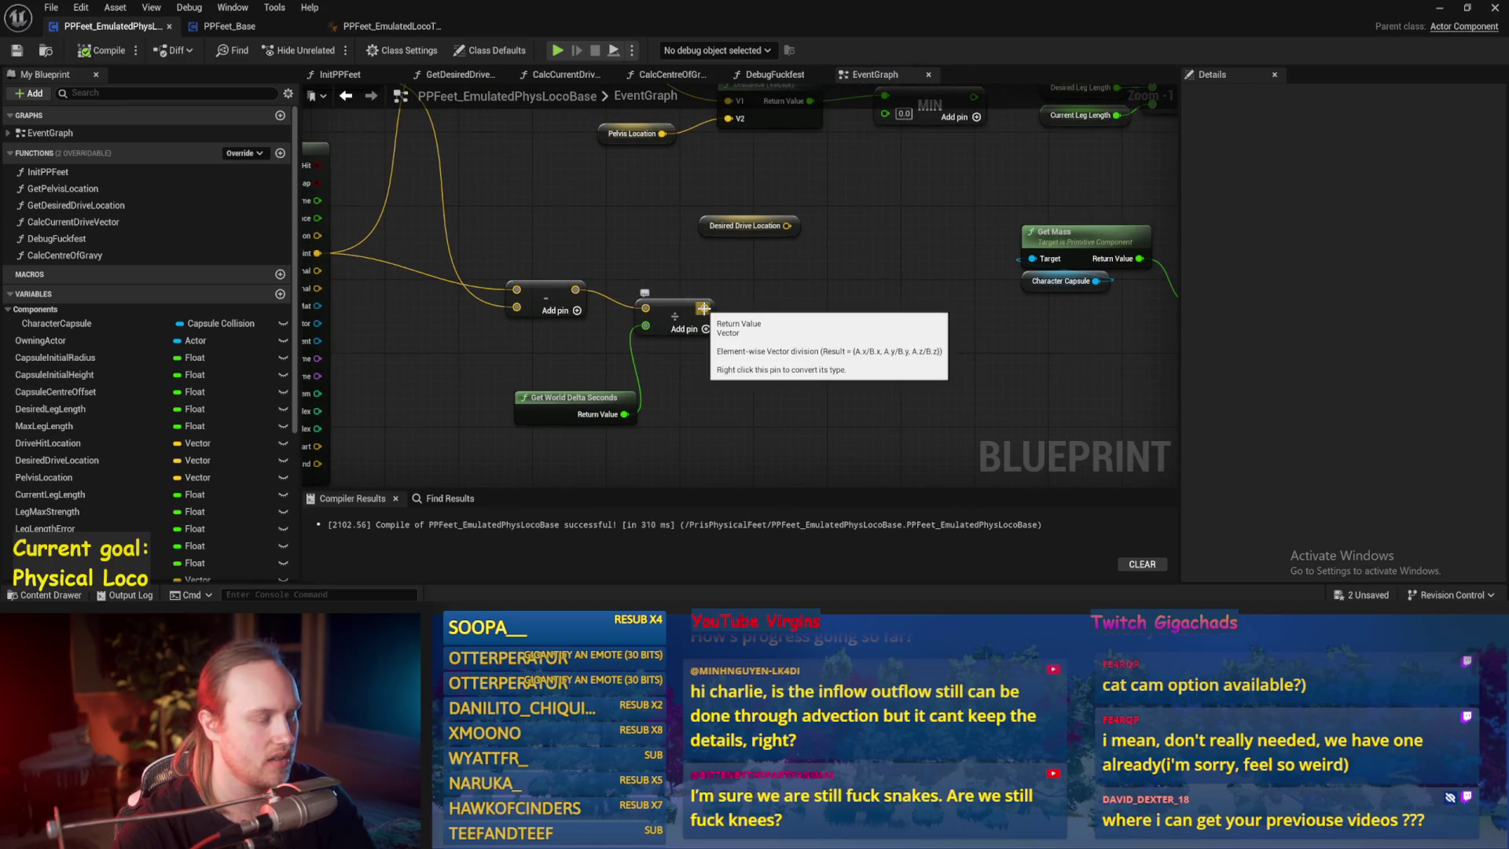
right_click(704, 308)
key(Escape)
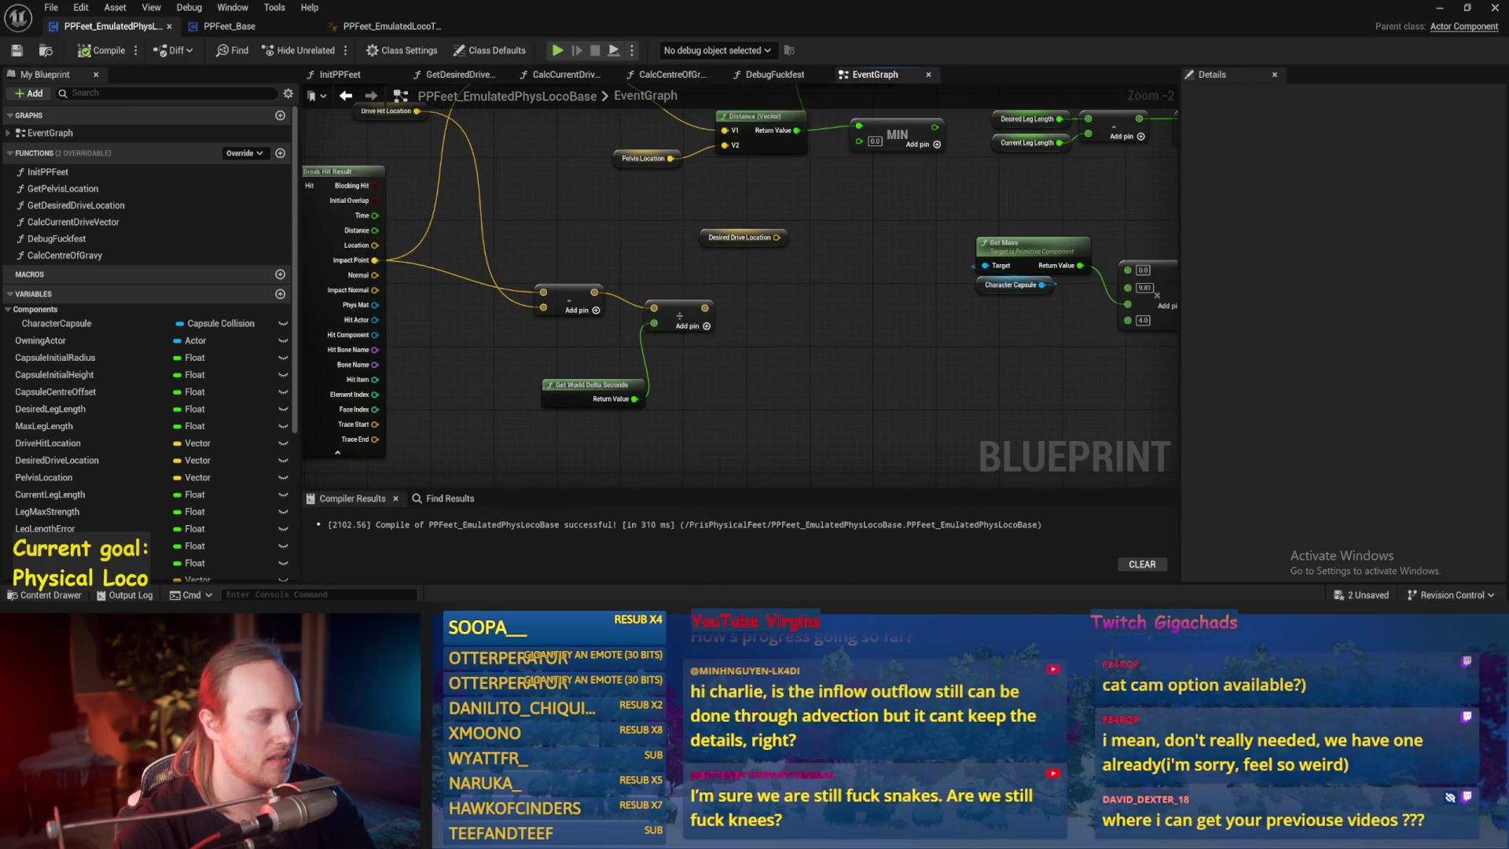
- Shift the Current Leg Length node chain right to make room
scroll(658, 340, down, 1)
right_click(661, 338)
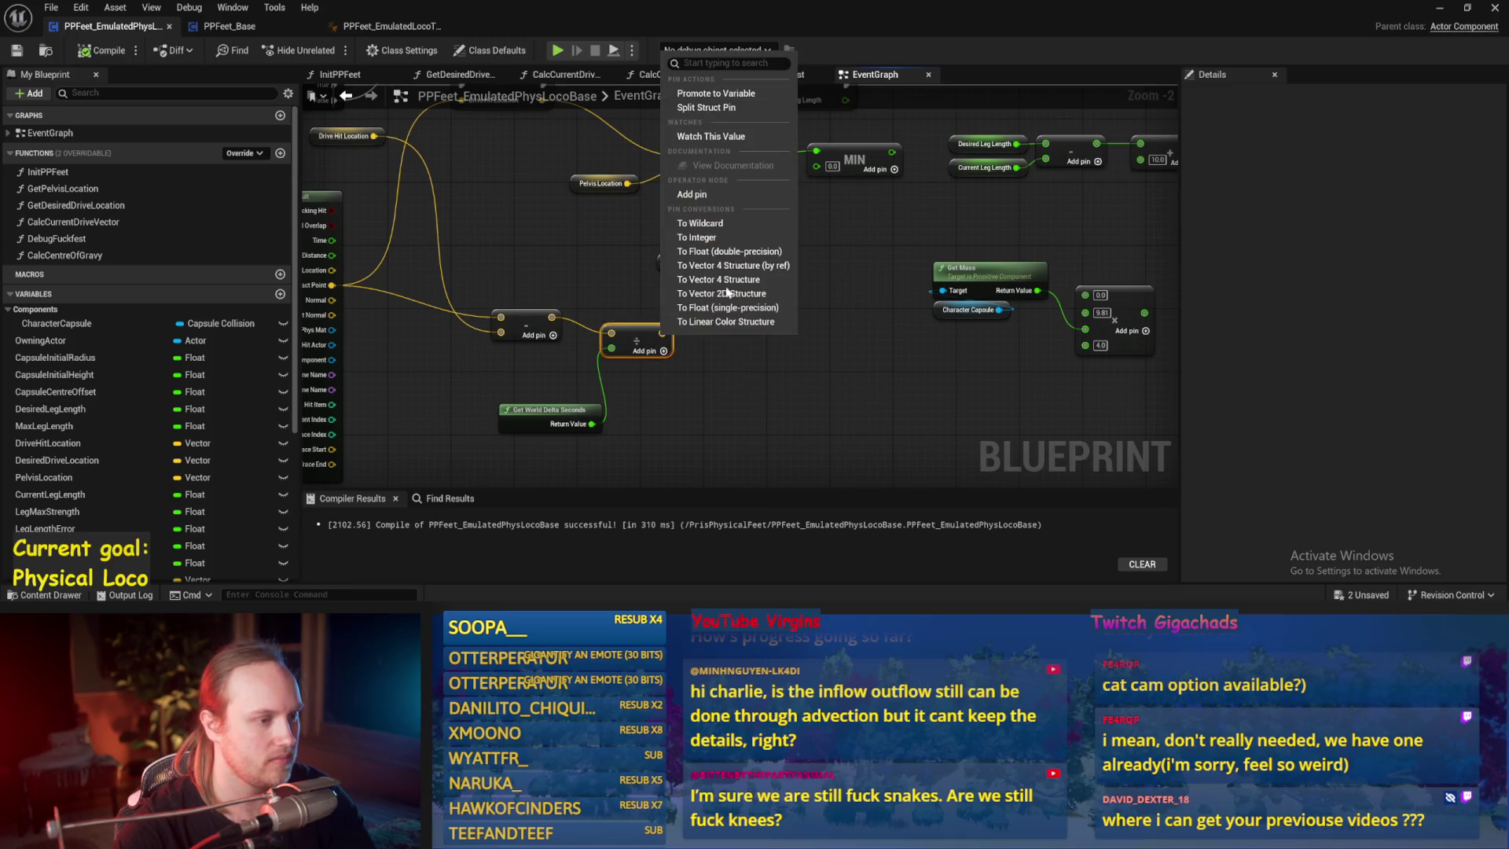
scroll(731, 299, down, 1)
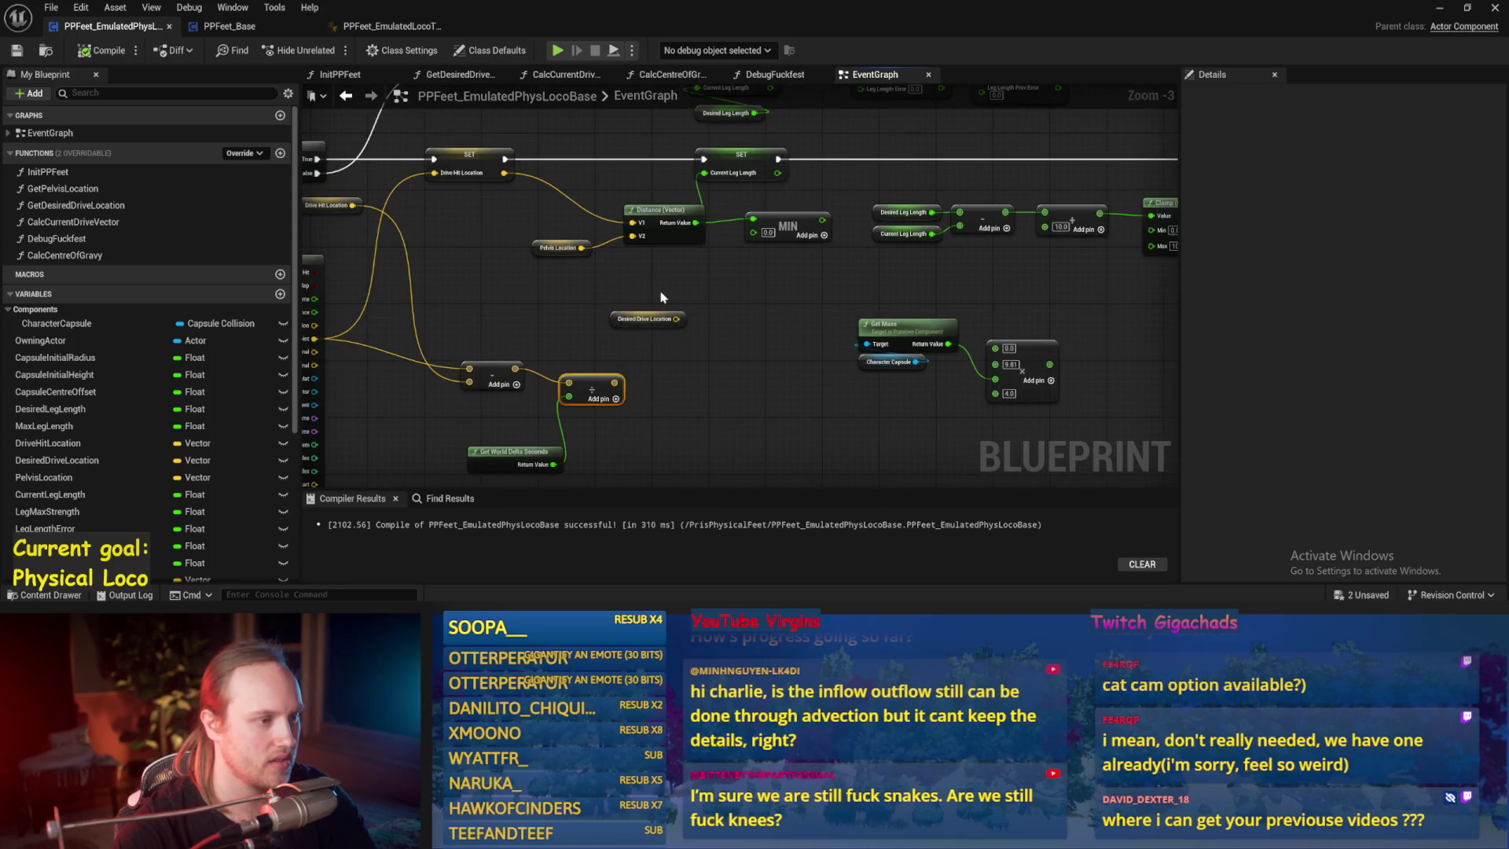
drag(660, 297, 598, 364)
mouse_move(488, 221)
mouse_down()
mouse_move(1488, 404)
mouse_move(1347, 427)
mouse_move(1041, 402)
mouse_up()
key(Home)
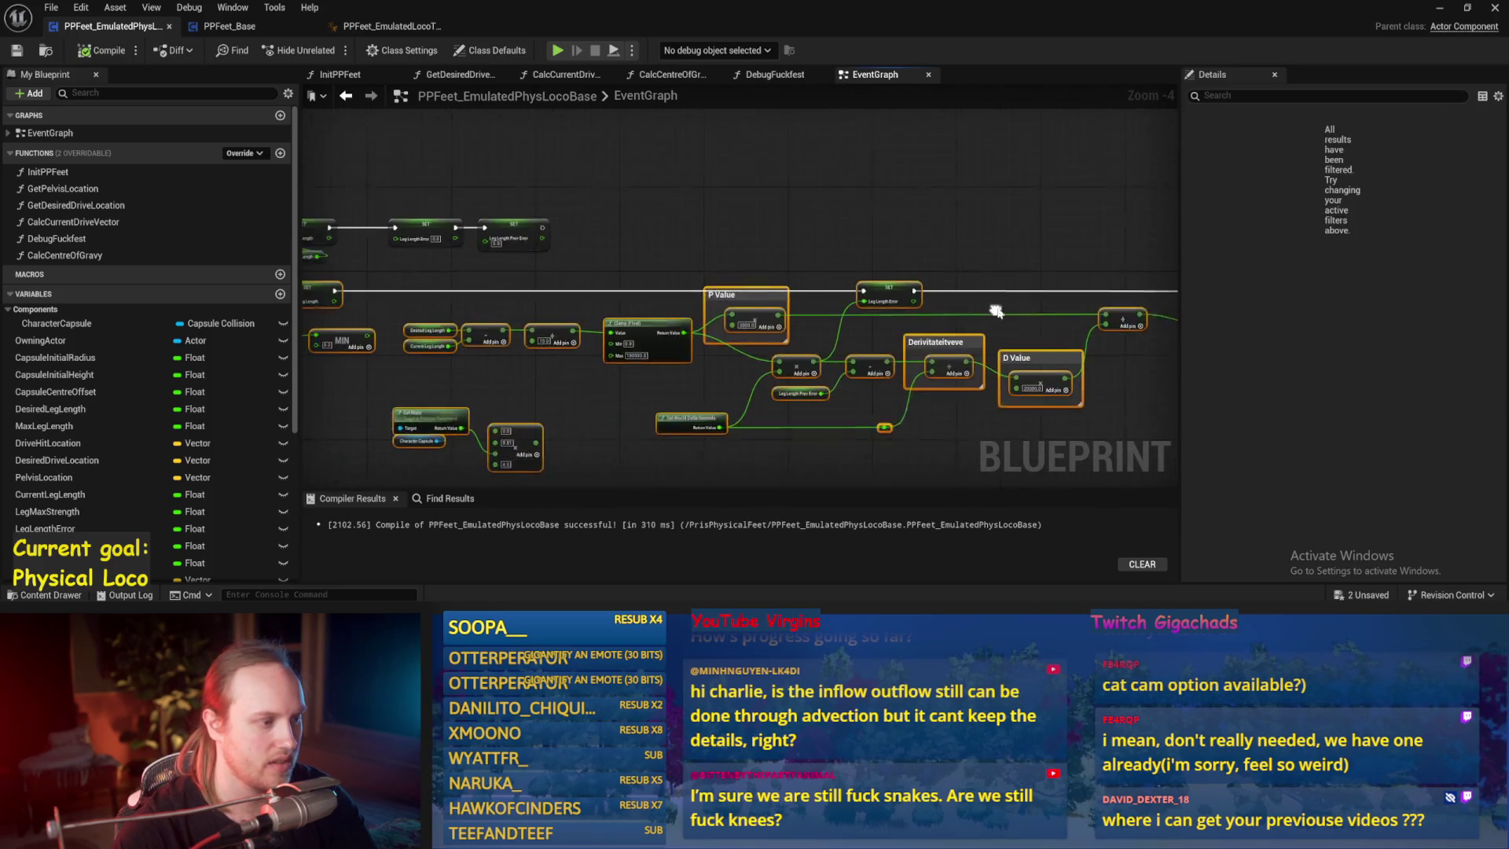
drag(536, 224, 762, 228)
click(649, 251)
- Move the divide node near the SET chain and promote its result to a new variable
scroll(673, 327, up, 1)
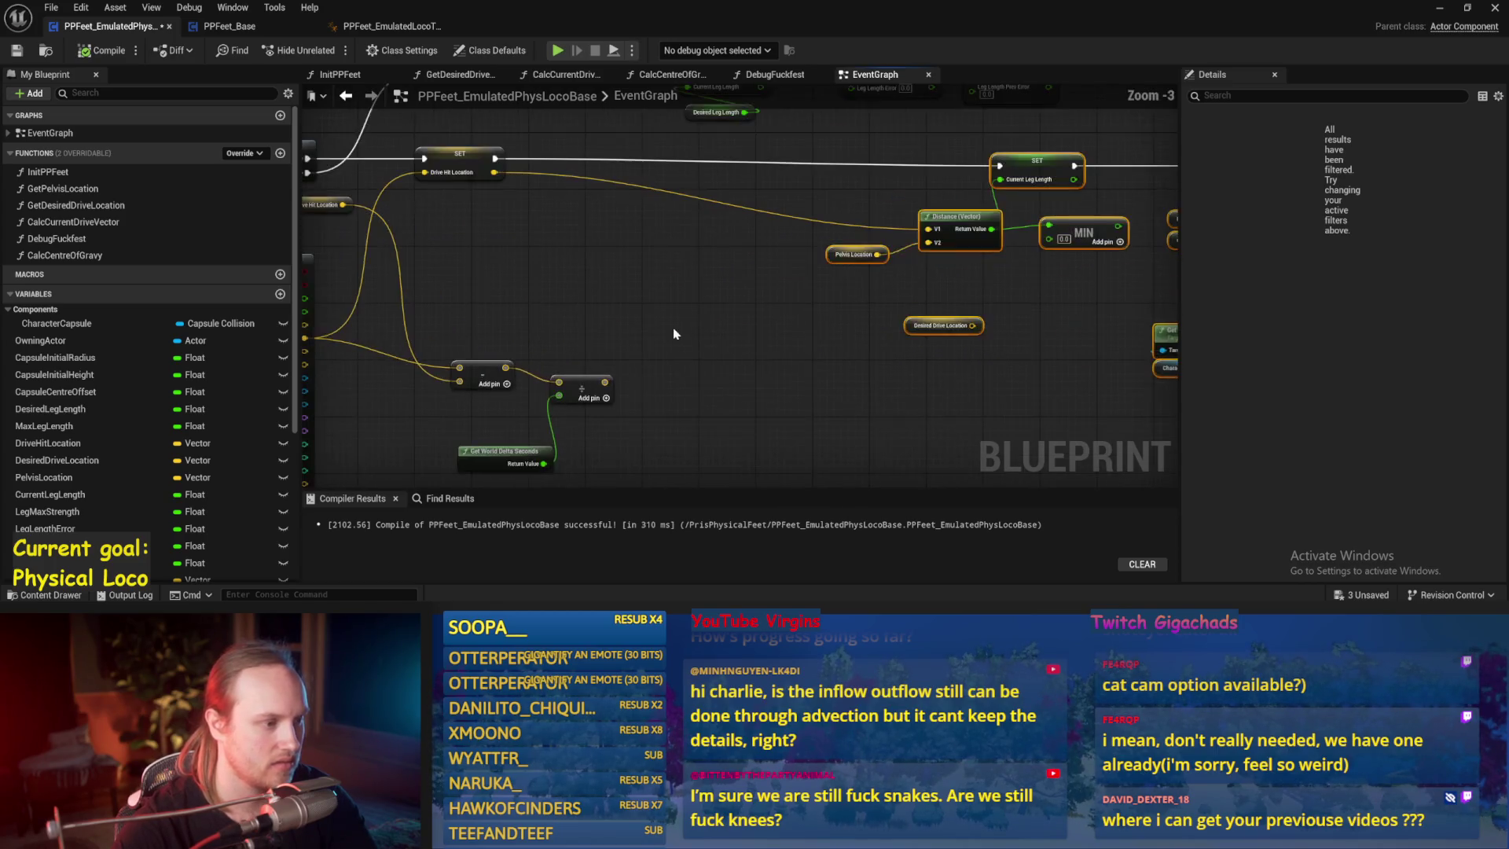
drag(564, 388, 593, 290)
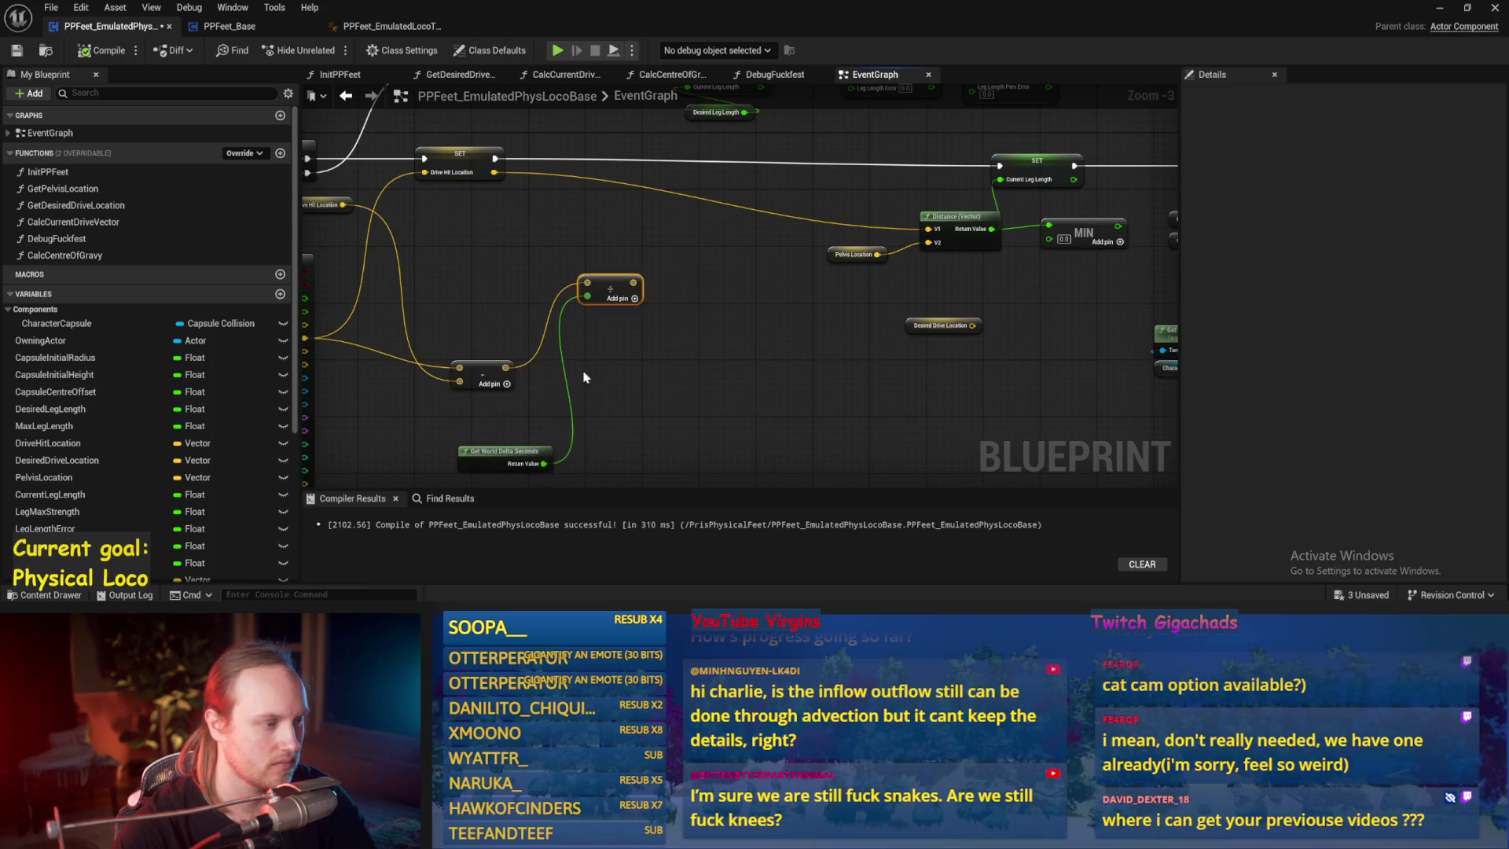
right_click(625, 369)
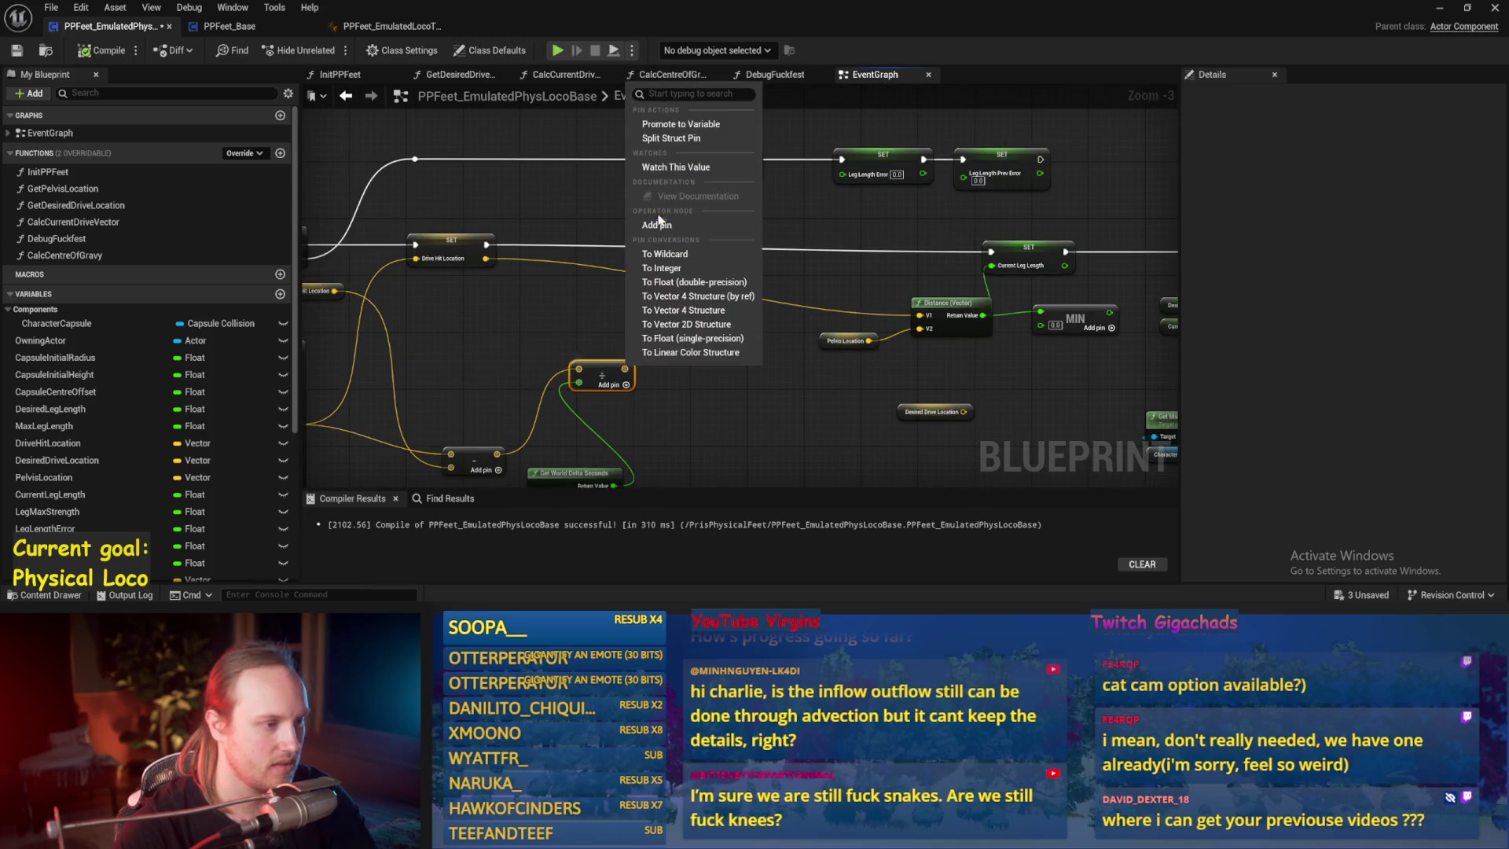
click(668, 124)
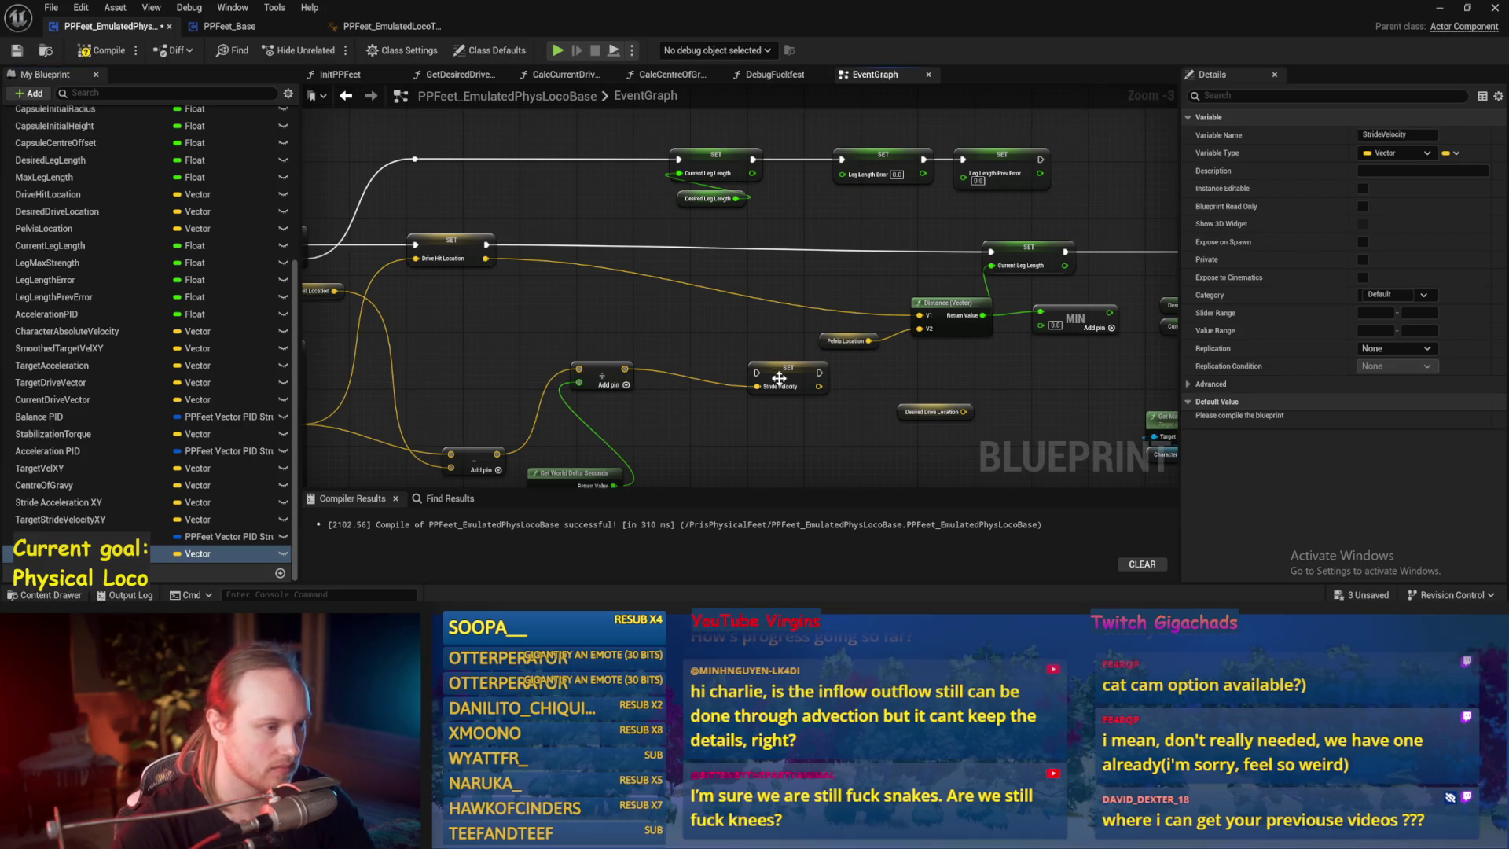
- Chain the Stride Velocity SET after Drive Hit Location and store its Vector Length XY in a variable
drag(779, 378, 626, 245)
scroll(624, 246, up, 2)
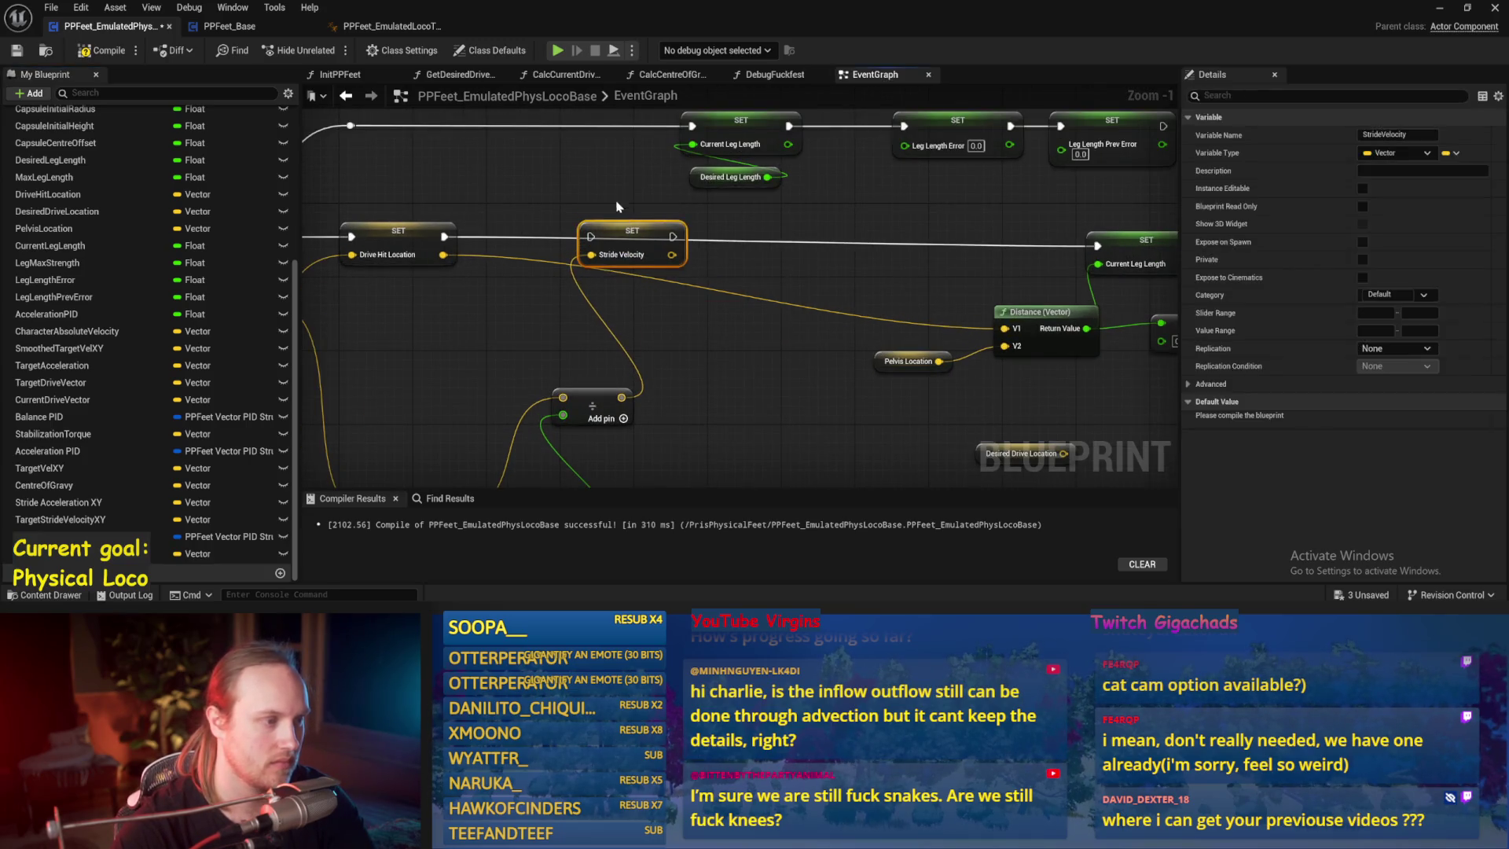
mouse_move(444, 236)
mouse_down()
mouse_move(591, 237)
mouse_move(714, 289)
mouse_up()
text(iw)
key(BackSpace)
key(BackSpace)
text(length)
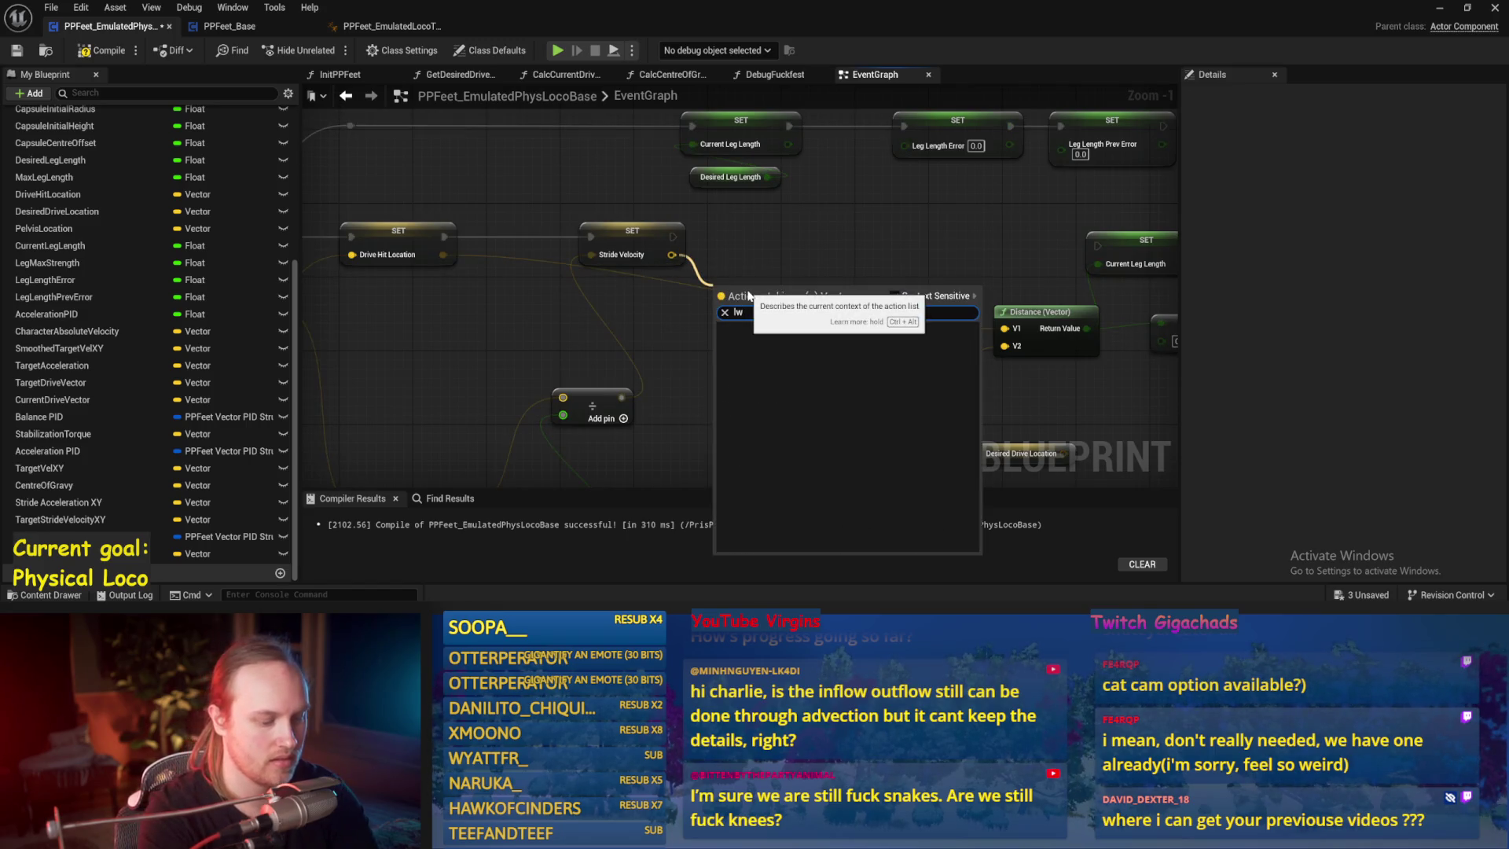
text(xy)
key(Return)
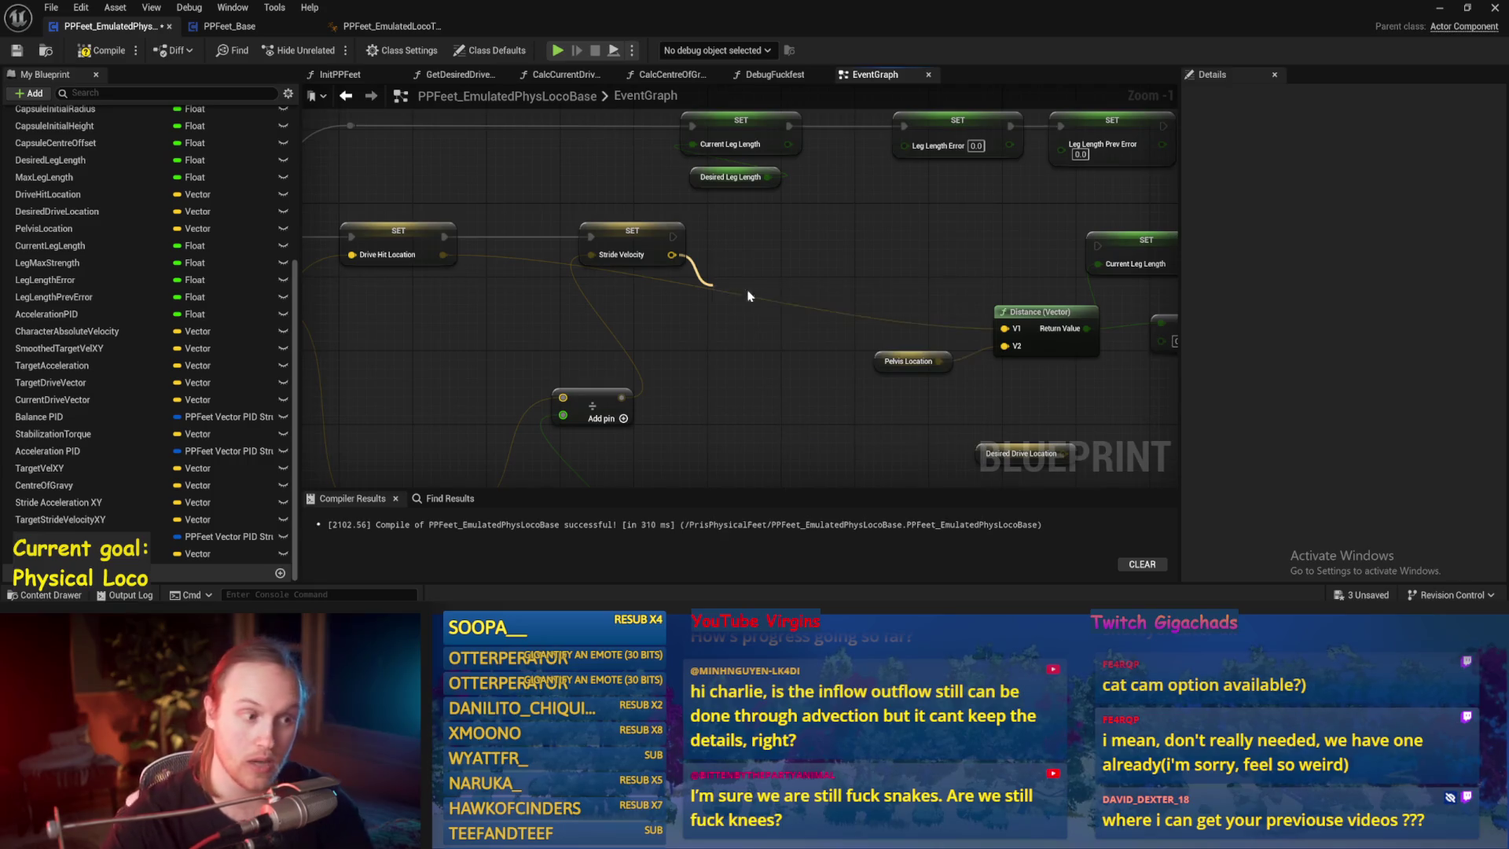
mouse_move(800, 295)
mouse_down()
mouse_move(711, 328)
mouse_move(738, 369)
mouse_move(720, 367)
mouse_up()
click(770, 393)
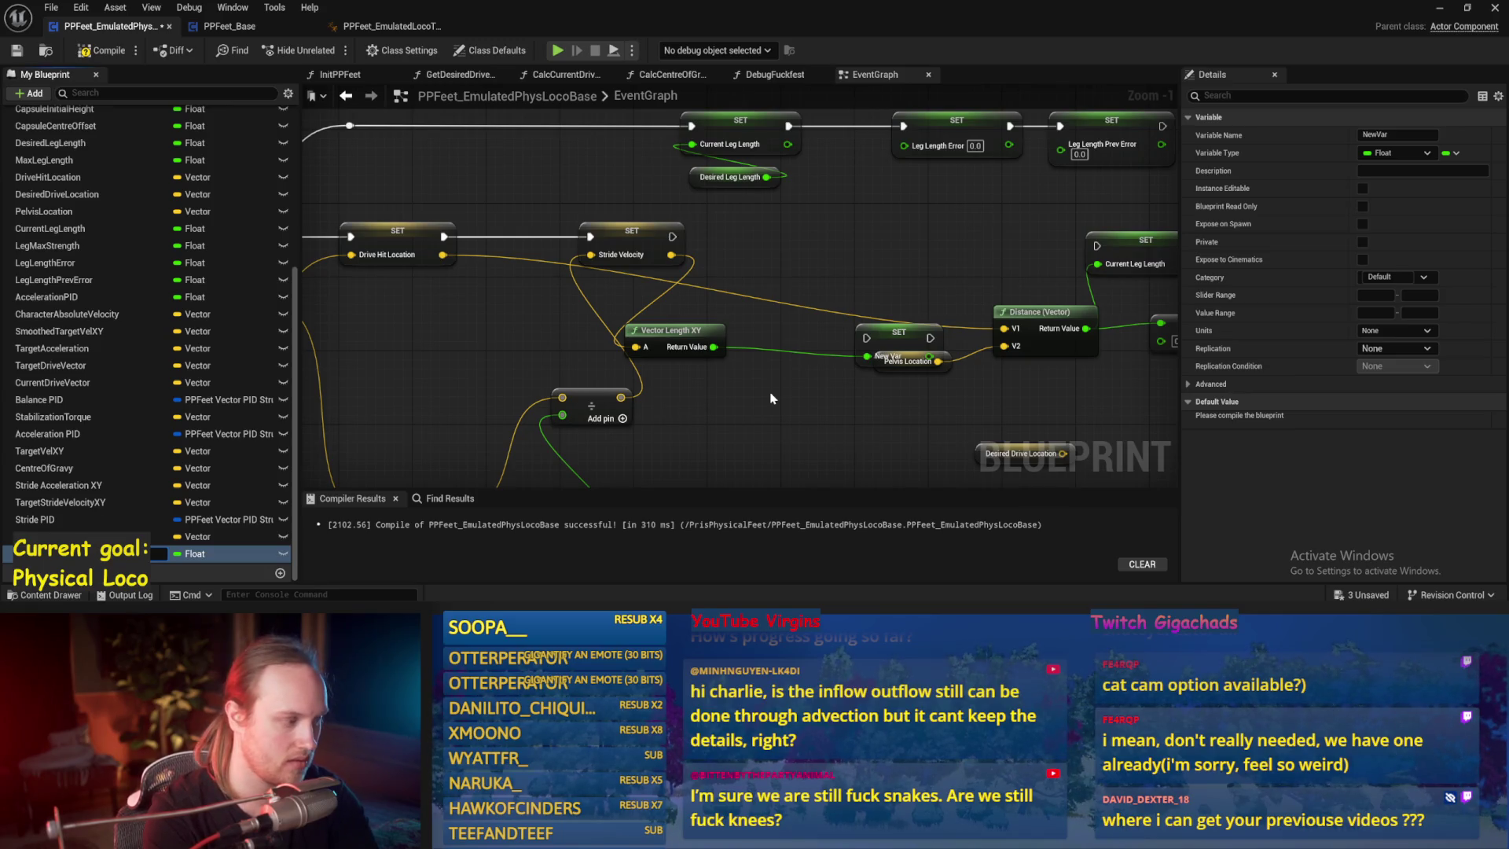
- Place the Stride Speed SET in the chain and wire Drive Hit Location SET after it
mouse_move(882, 338)
mouse_down()
mouse_move(794, 311)
mouse_move(762, 233)
mouse_move(719, 236)
mouse_move(1097, 246)
mouse_up()
scroll(568, 399, down, 1)
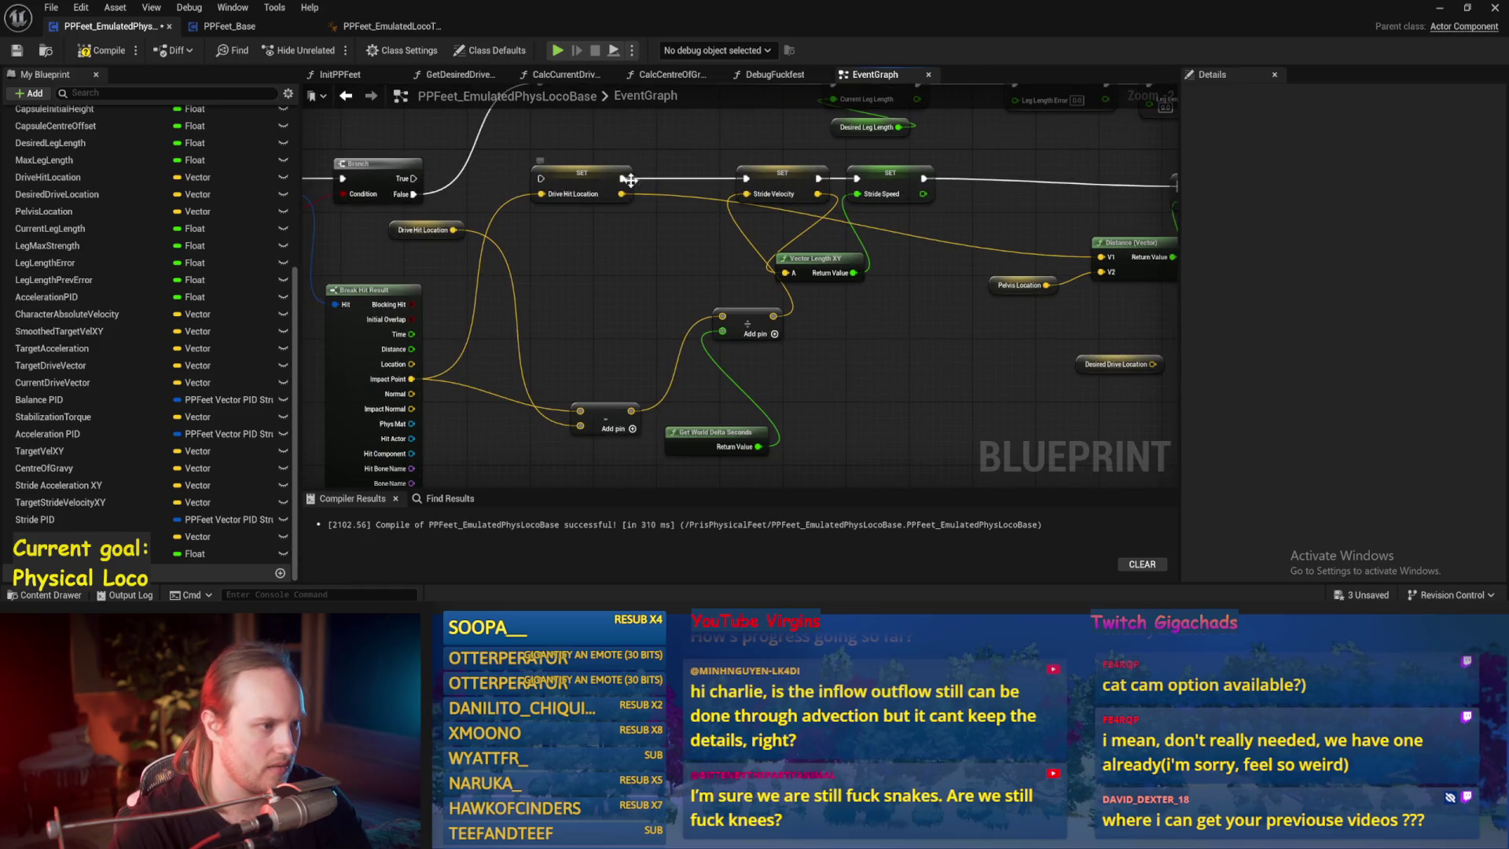
mouse_move(626, 185)
mouse_down()
mouse_move(785, 236)
mouse_move(1077, 184)
mouse_move(999, 179)
mouse_move(1108, 189)
mouse_up()
click(440, 227)
drag(440, 228, 550, 200)
- Connect Branch True to the Stride Velocity setter, shift eight nodes left, and compile
drag(457, 148, 626, 153)
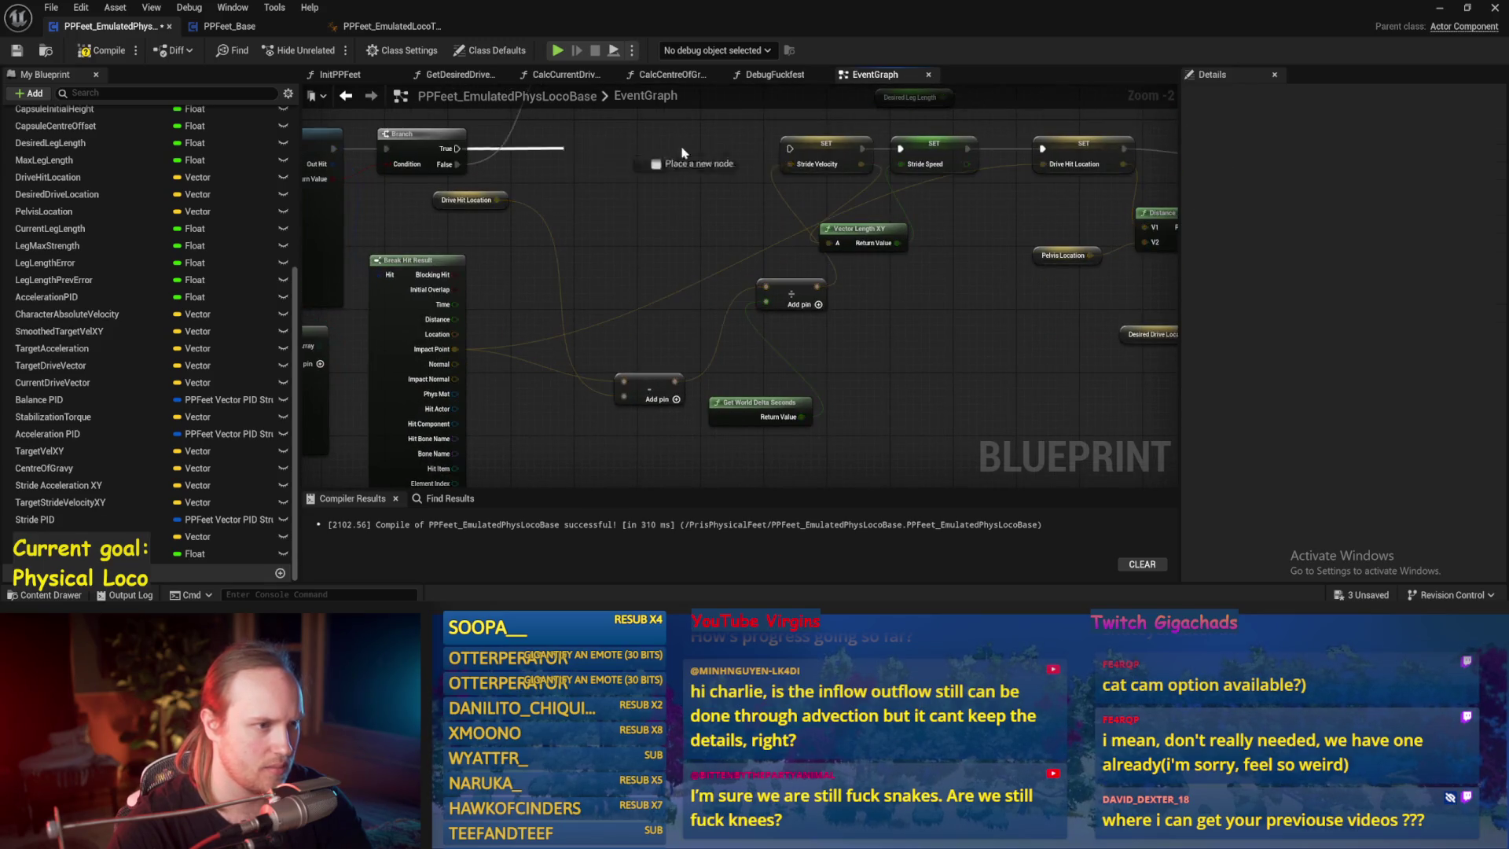
drag(795, 151, 793, 149)
mouse_move(973, 188)
mouse_down()
mouse_move(584, 358)
mouse_move(491, 466)
mouse_up()
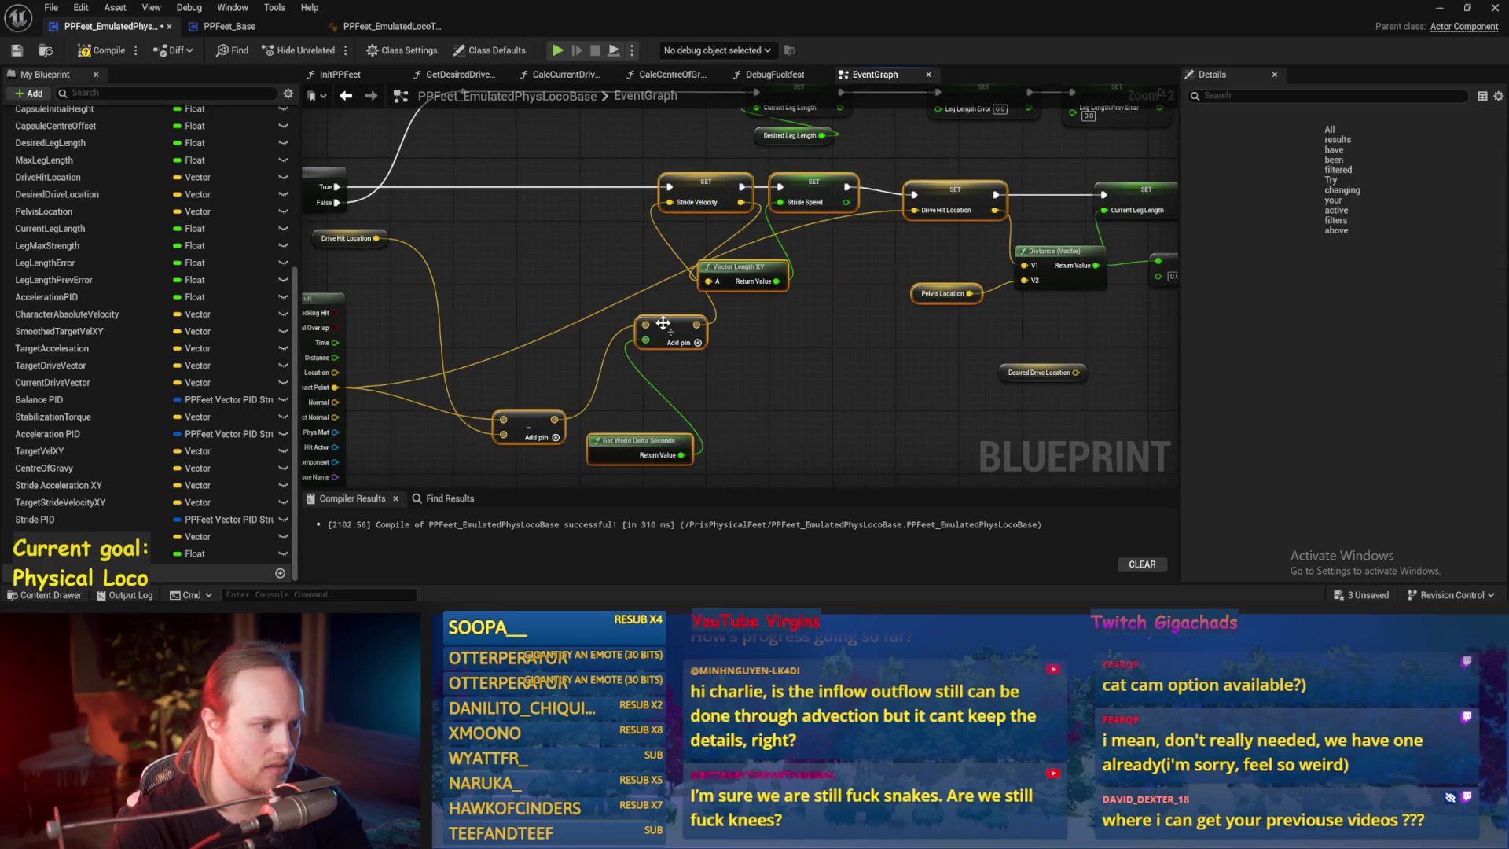
drag(664, 328, 552, 328)
click(114, 56)
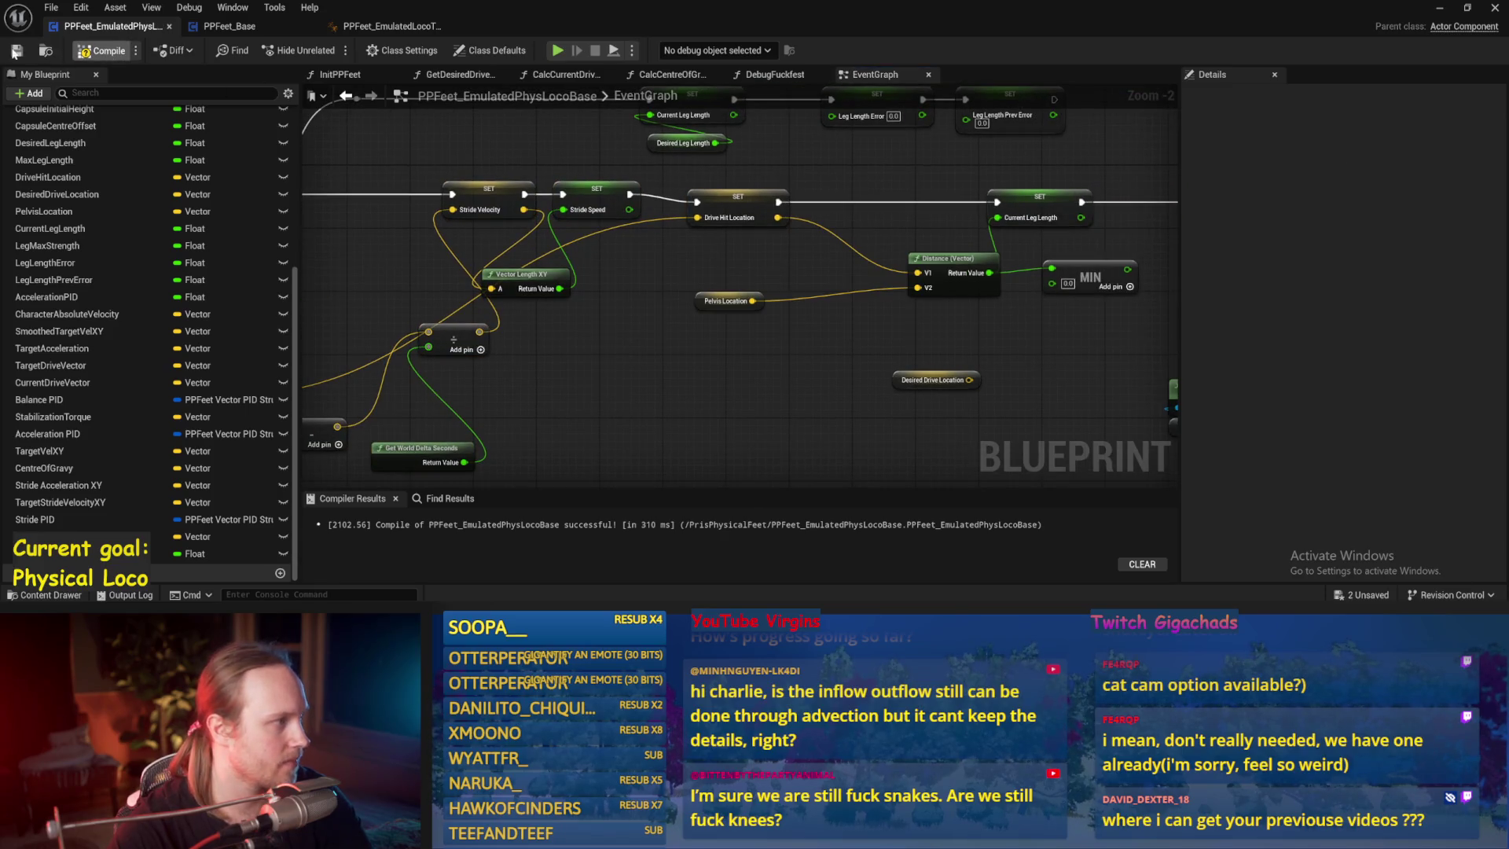
- Add a Calculate Direction node to the graph and move it into place
mouse_move(678, 345)
mouse_down()
mouse_move(596, 360)
mouse_move(687, 336)
mouse_up()
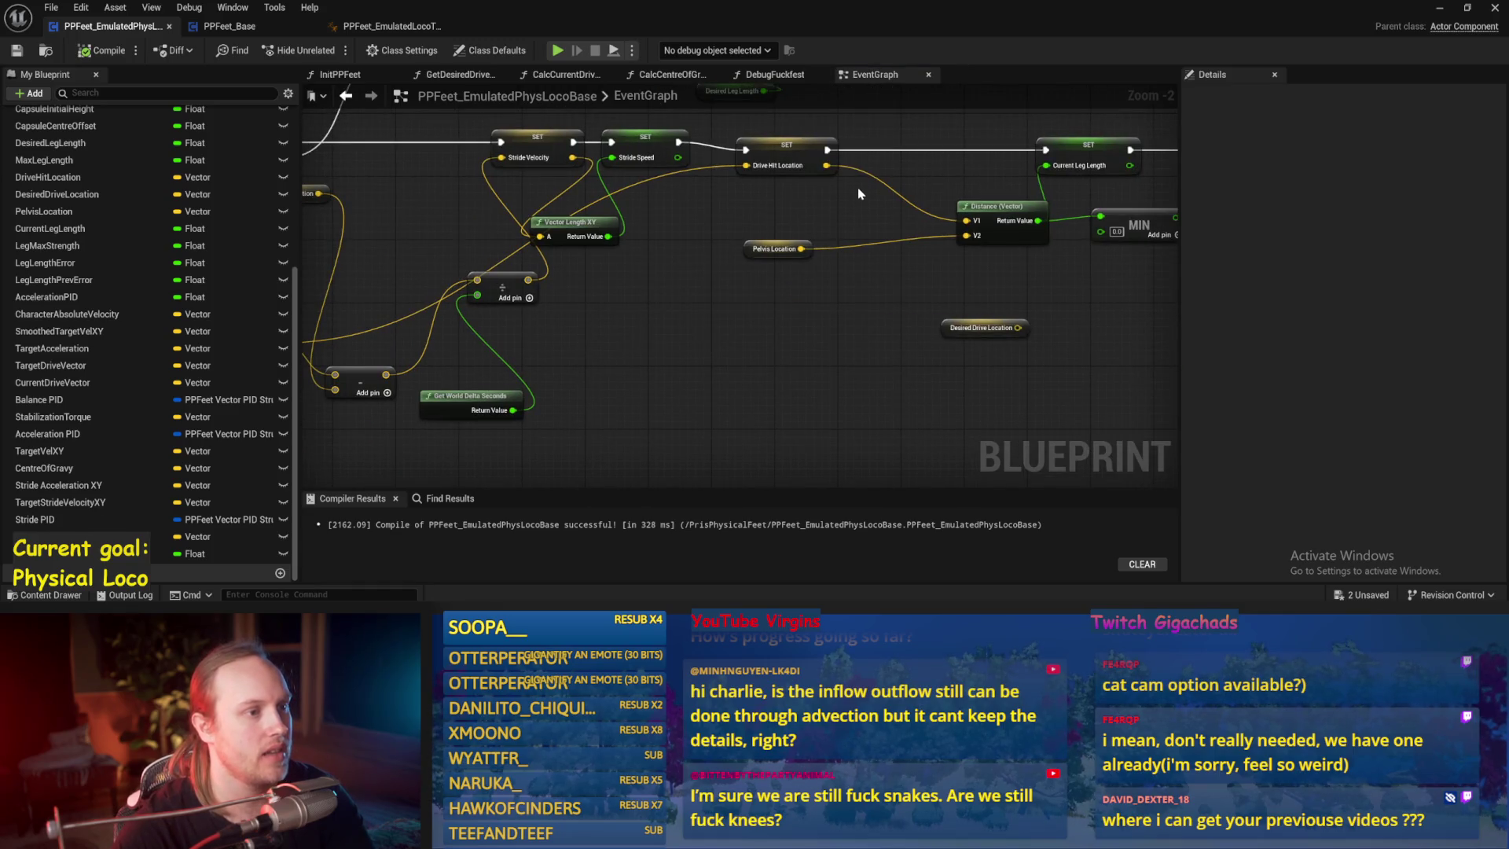
scroll(840, 205, down, 1)
mouse_move(862, 229)
mouse_down()
mouse_move(723, 286)
mouse_move(662, 248)
mouse_up()
right_click(640, 291)
text(calculat)
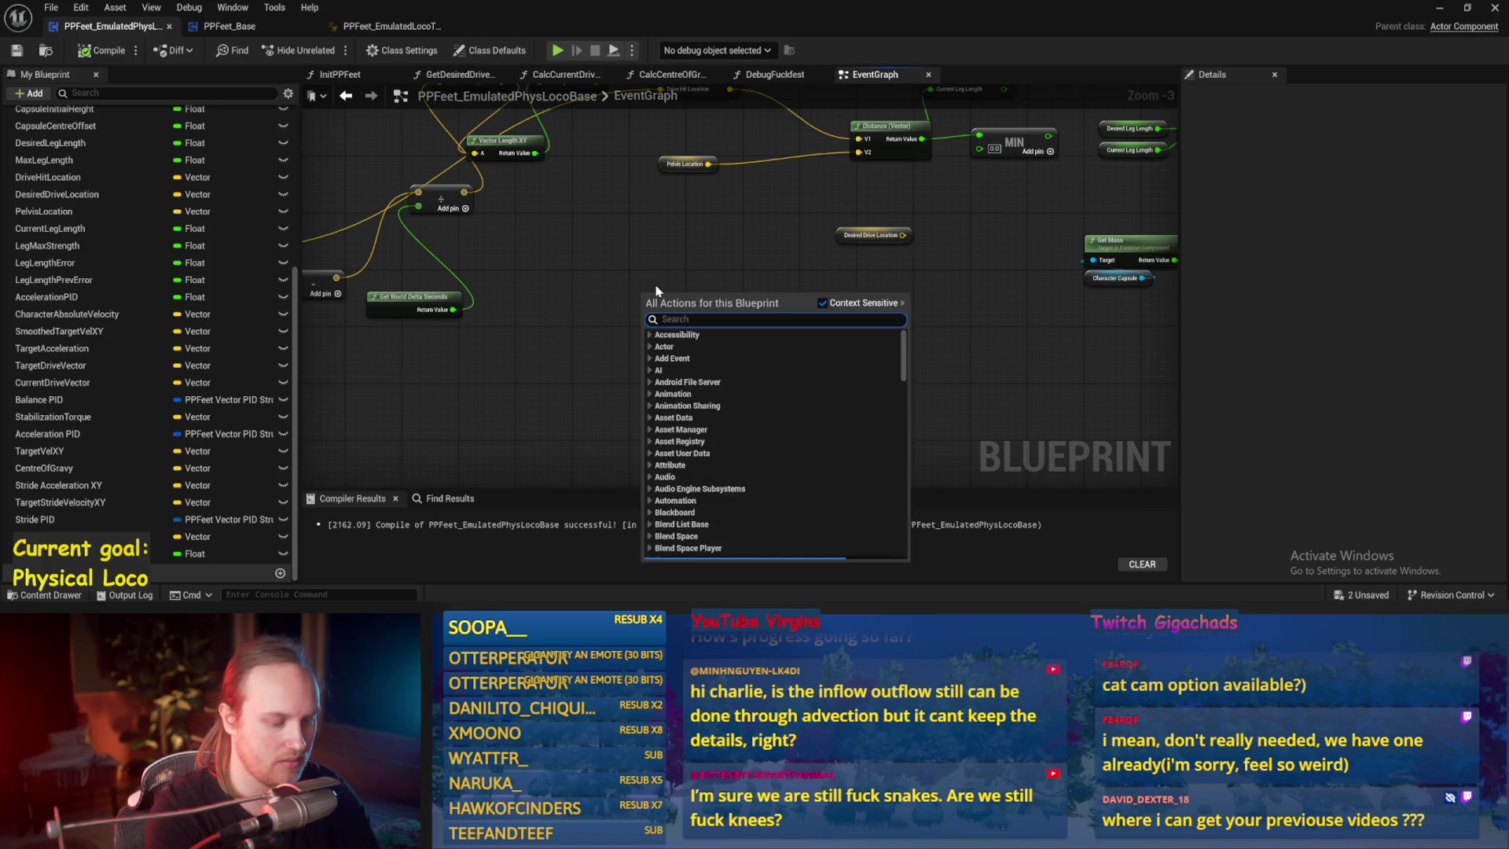
text(e dire)
key(Return)
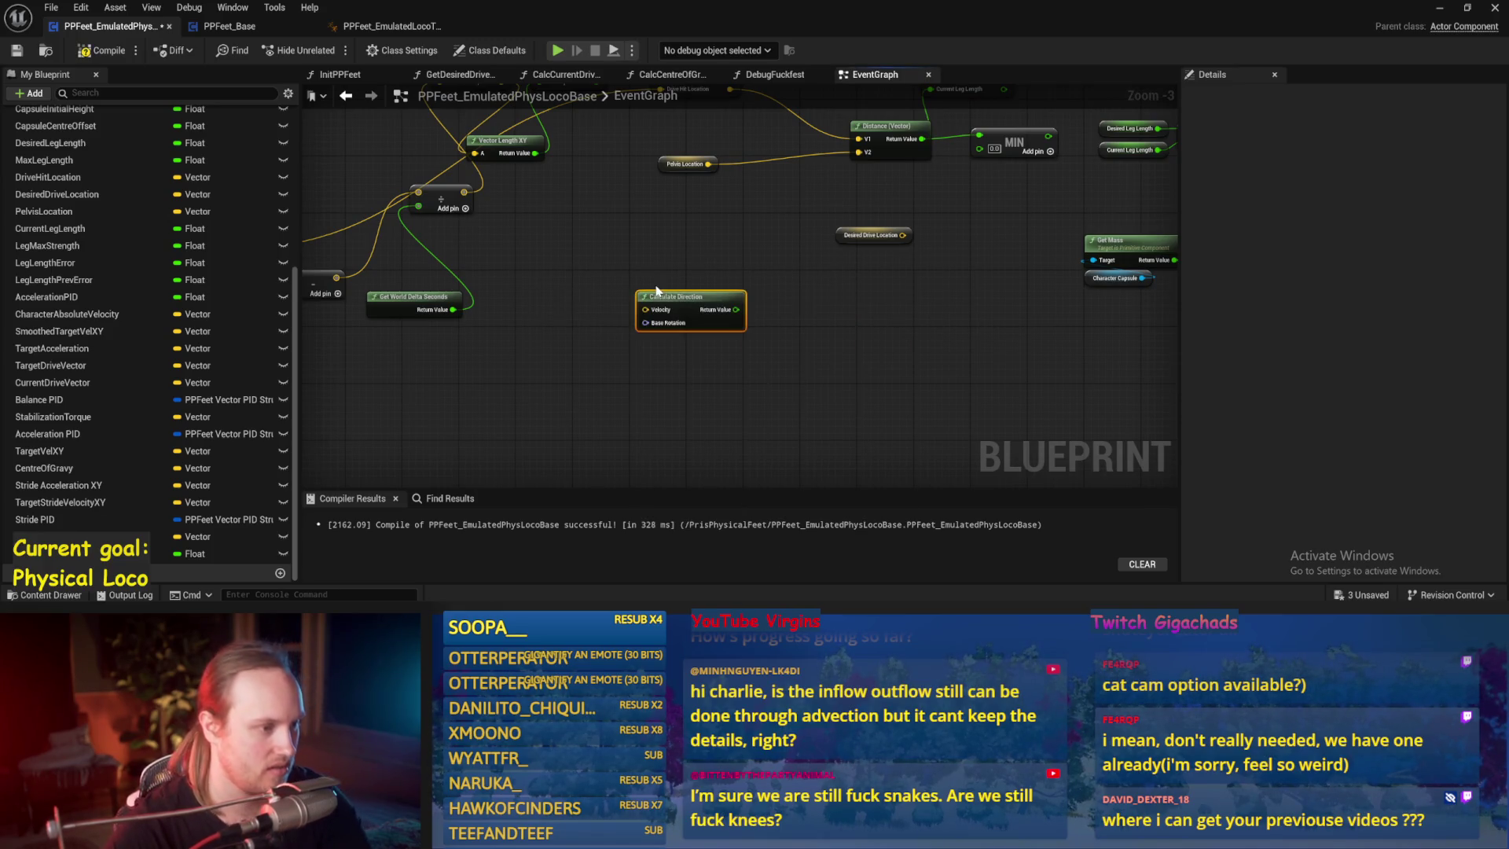
scroll(629, 330, up, 1)
drag(692, 297, 719, 216)
scroll(610, 381, up, 1)
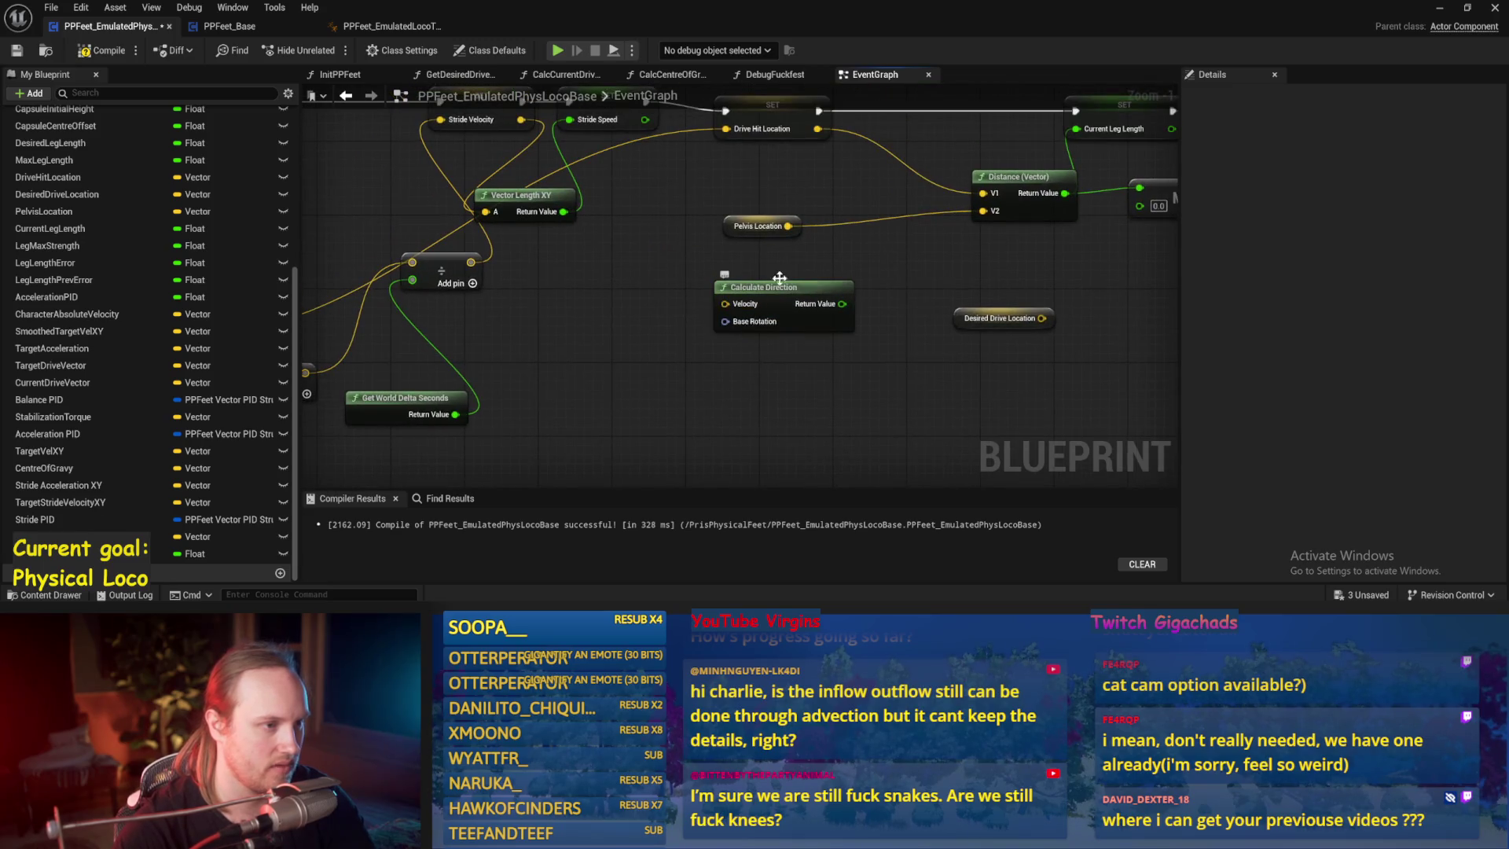
drag(530, 235, 633, 222)
mouse_move(618, 142)
mouse_down()
mouse_move(809, 318)
mouse_move(841, 405)
mouse_move(687, 387)
mouse_up()
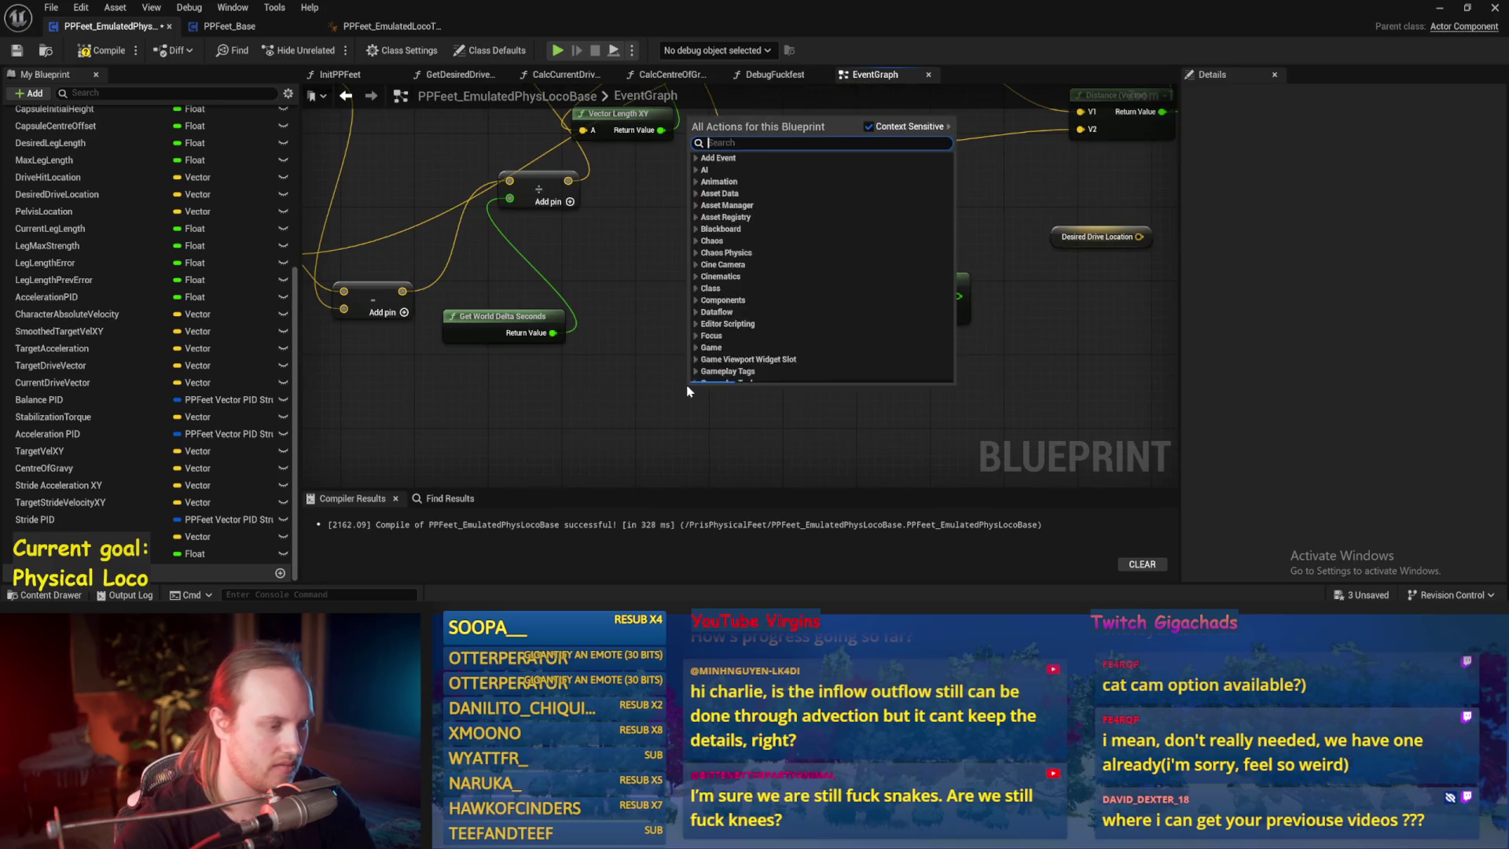
click(568, 423)
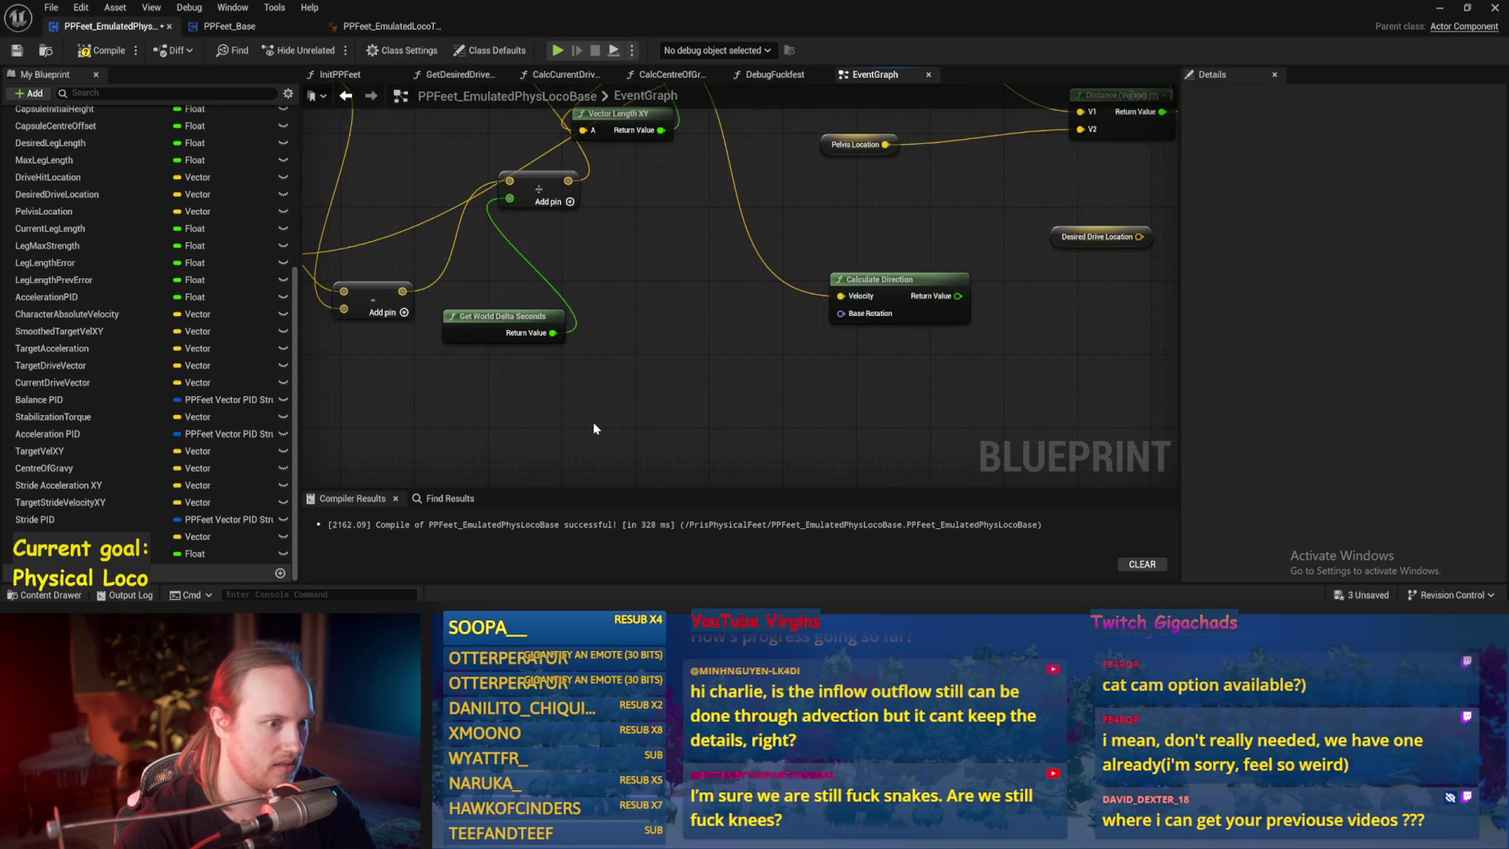
- Place a Character Capsule getter node beside Calculate Direction
drag(594, 428, 638, 328)
right_click(640, 343)
text(cac)
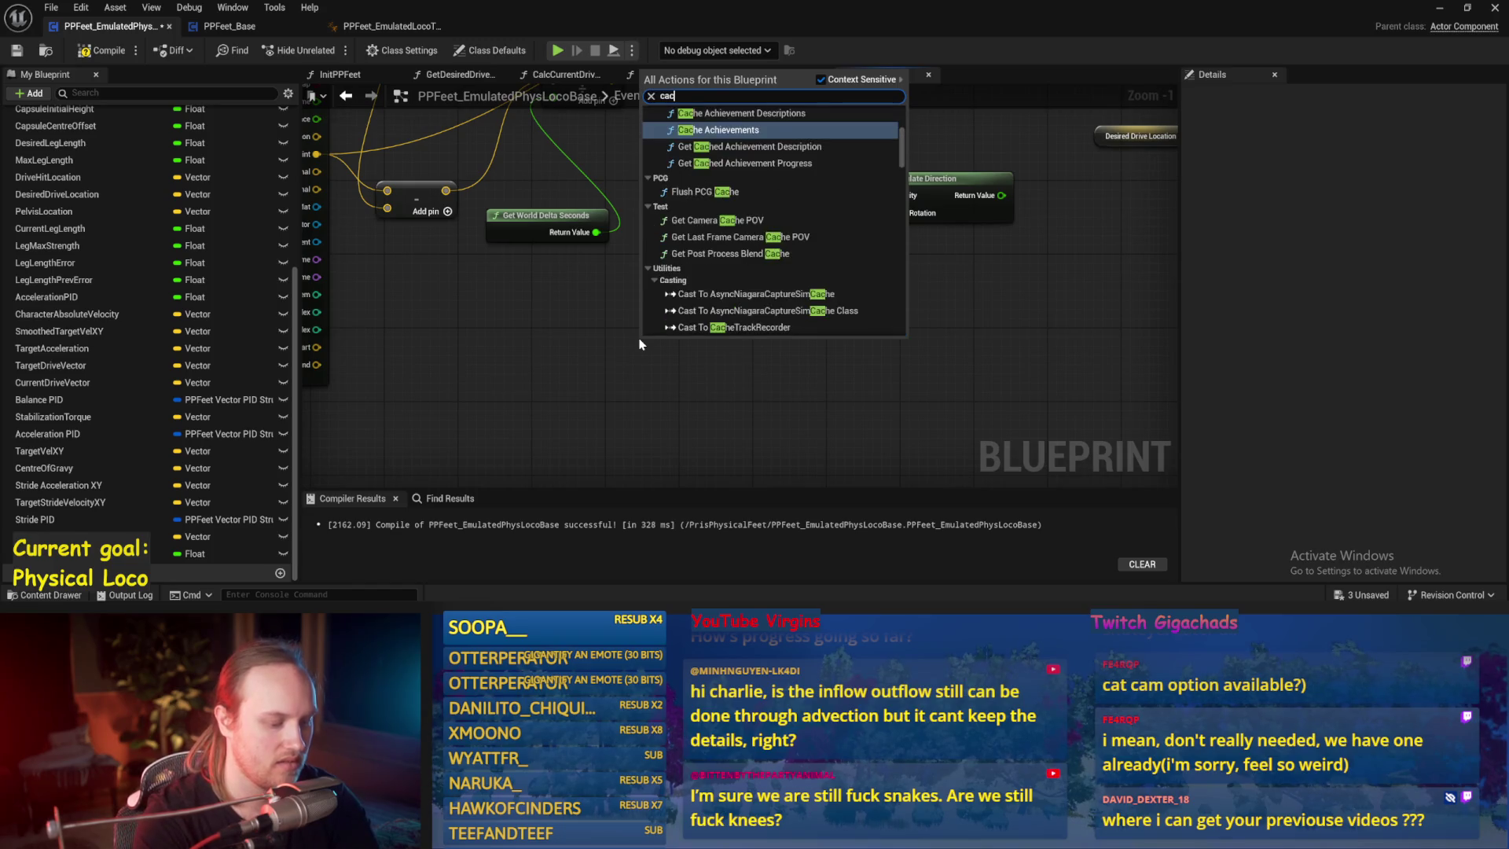
key(BackSpace)
key(BackSpace)
text(haracy)
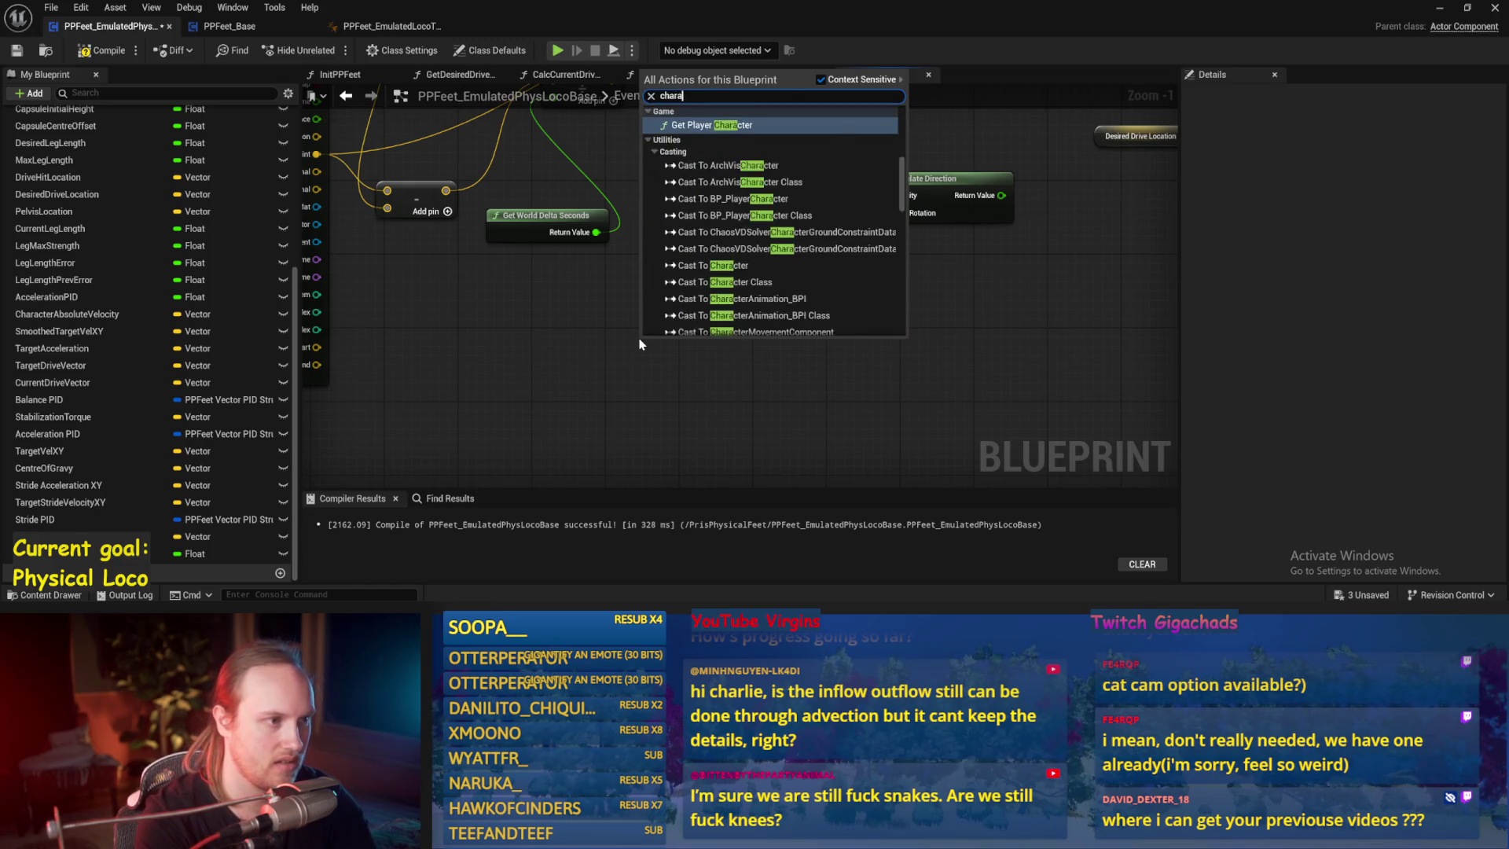
key(BackSpace)
text(ter cap)
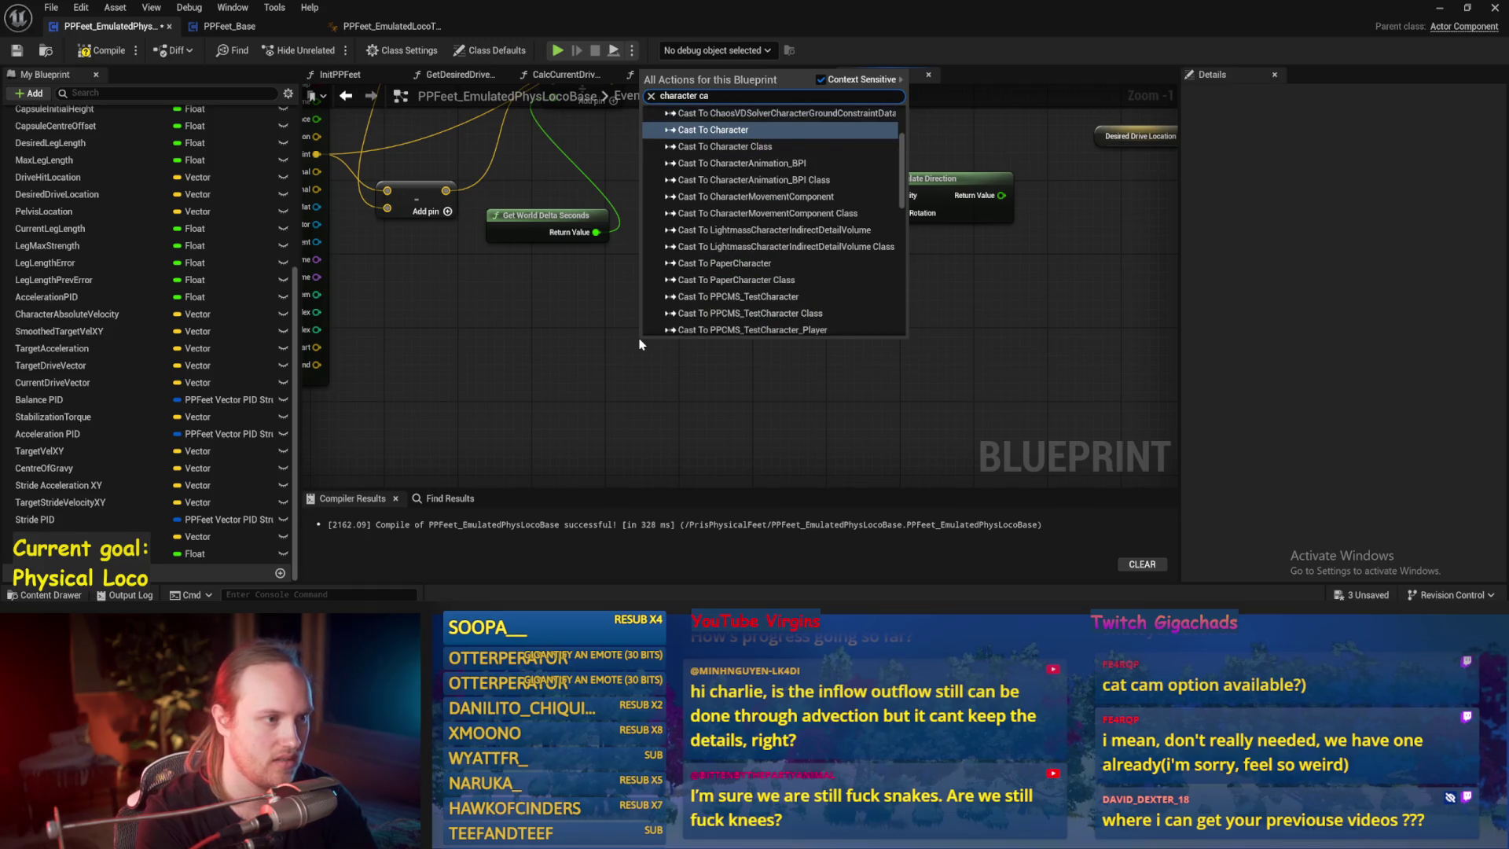
key(Return)
- Add Get World Rotation from the capsule for Base Rotation and arrange both nodes
drag(709, 347, 796, 351)
text(get rotation)
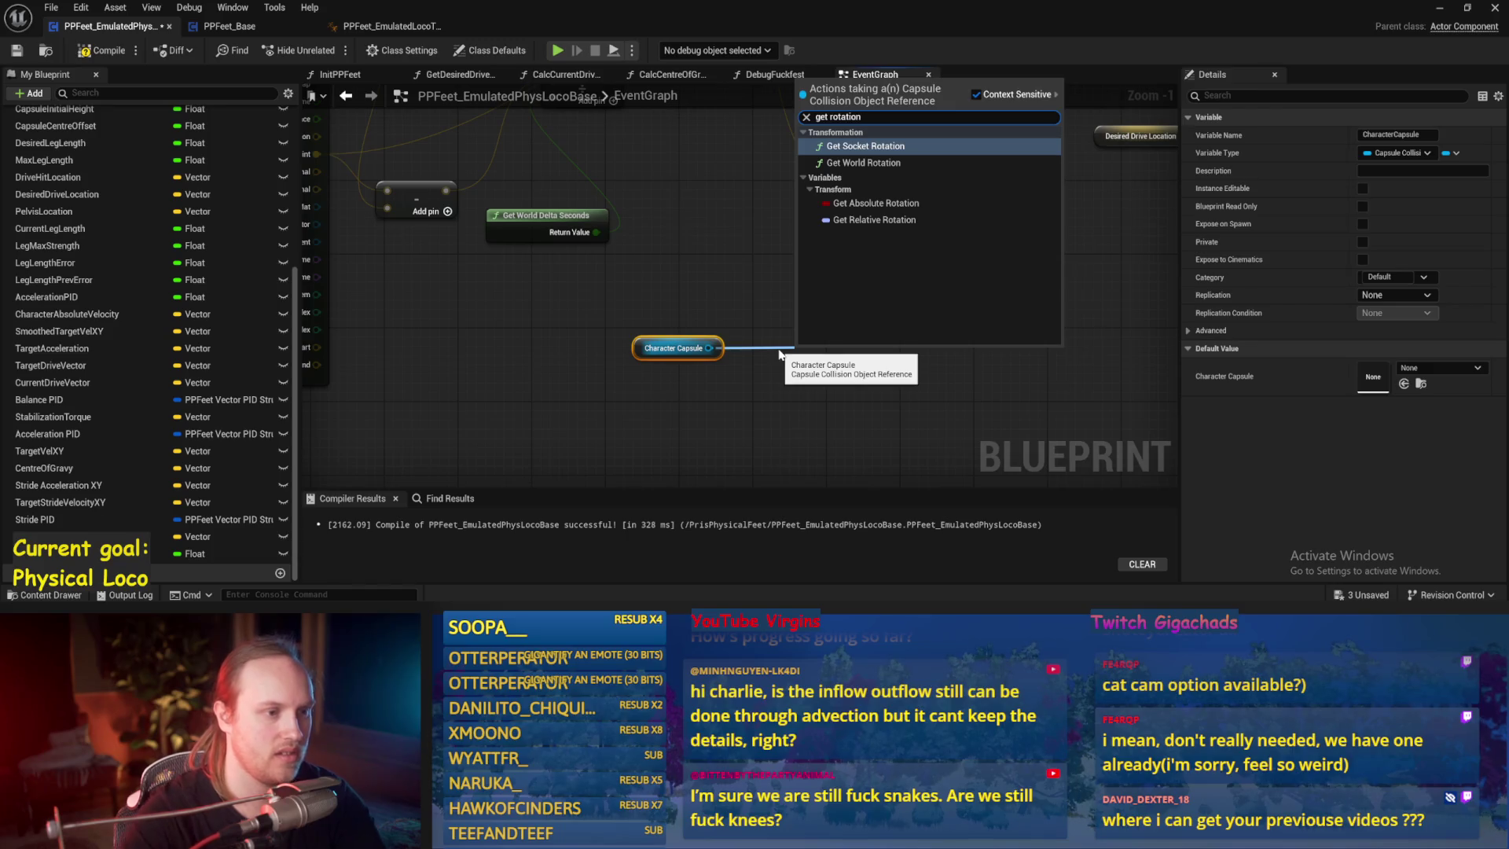
click(861, 163)
mouse_move(849, 359)
mouse_down()
mouse_move(830, 322)
mouse_move(884, 213)
mouse_up()
right_click(881, 343)
key(Escape)
drag(736, 266, 746, 293)
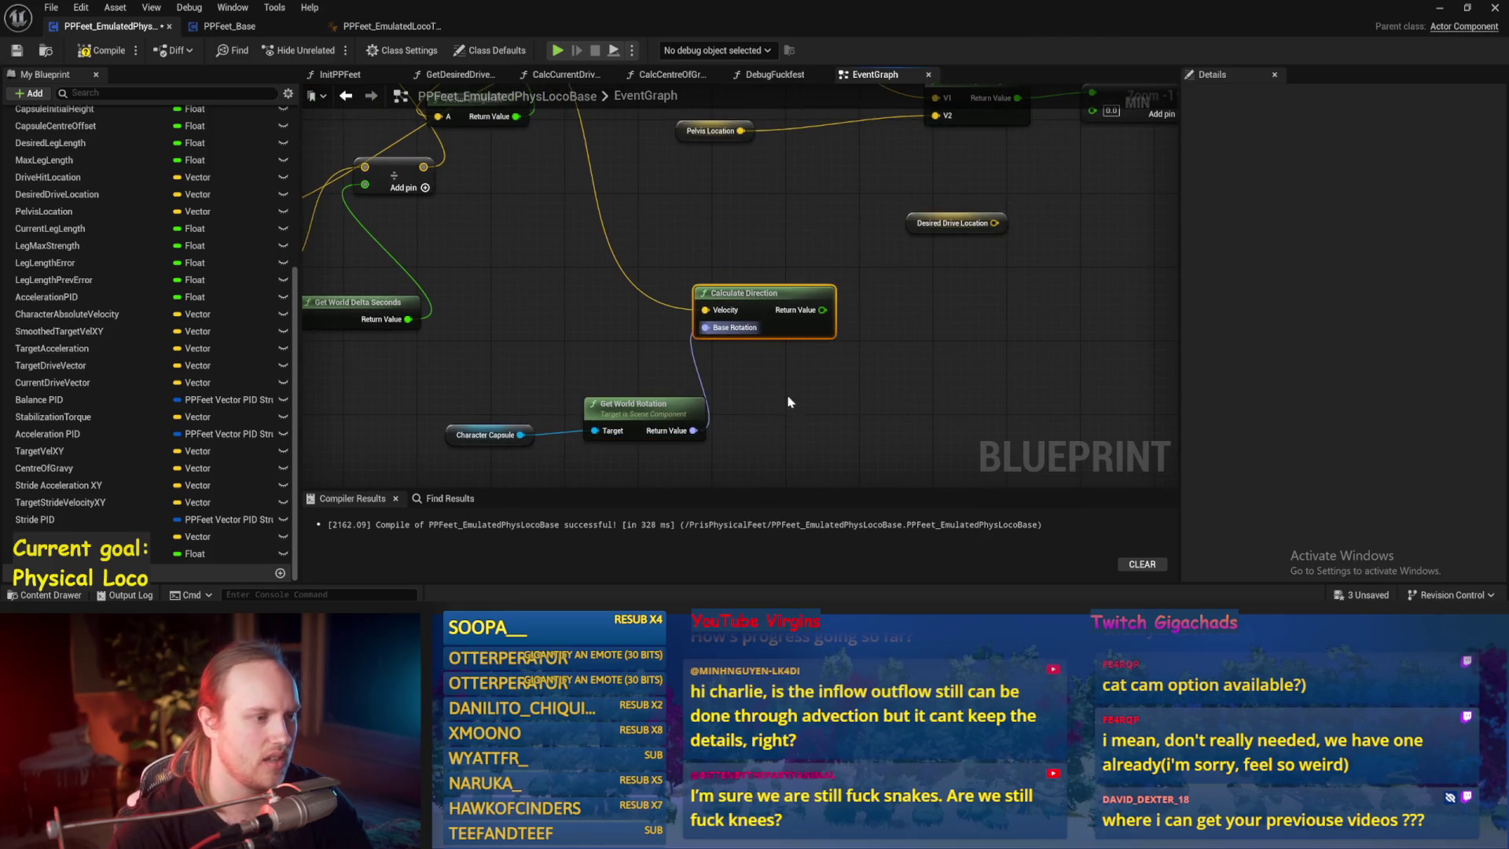
drag(800, 385, 441, 455)
drag(609, 408, 508, 417)
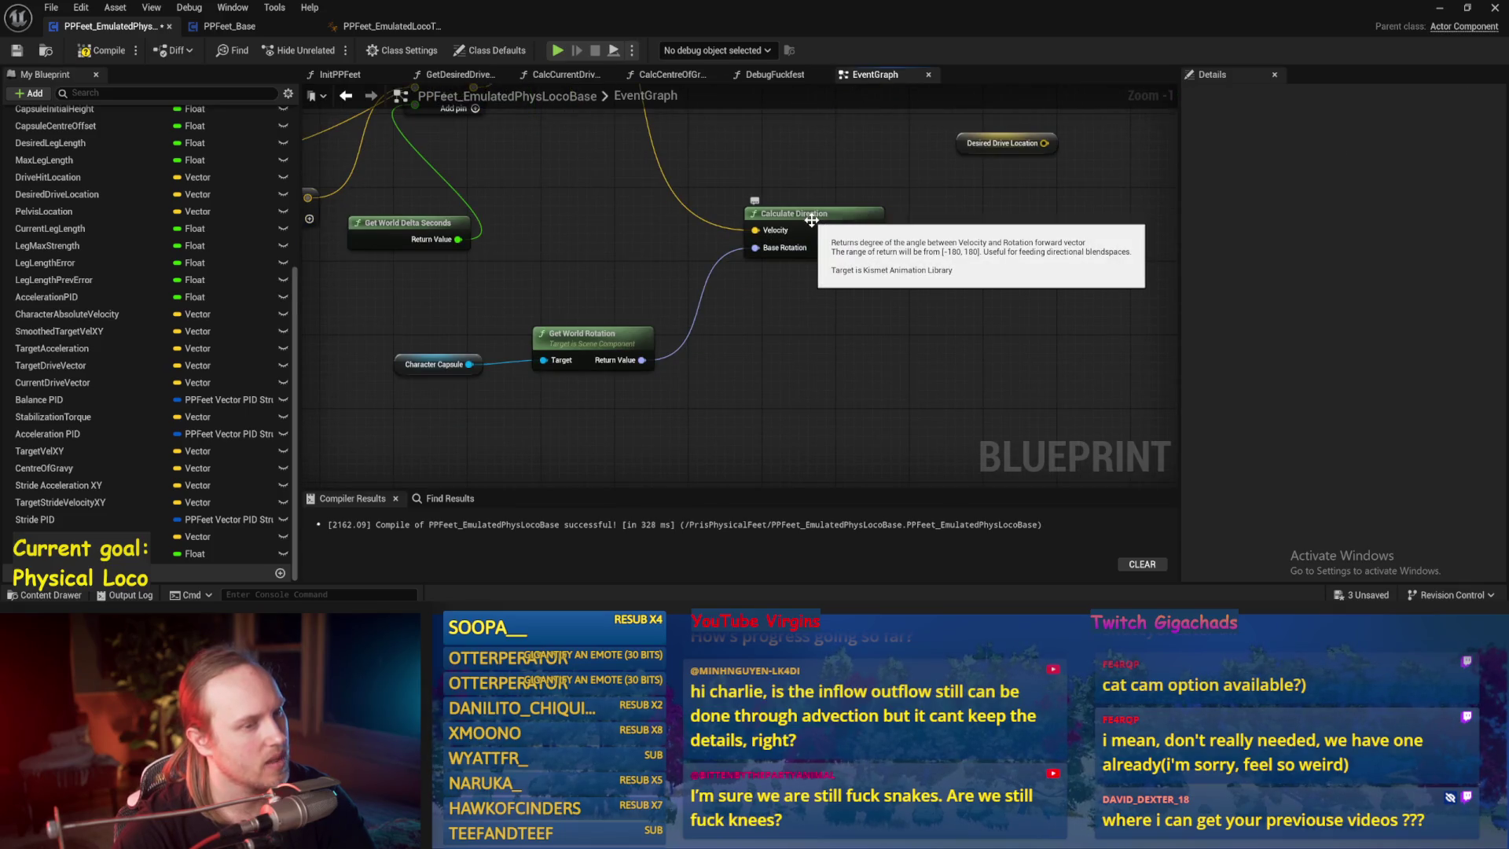
- Promote the Calculate Direction result to a new StrideDirection variable
drag(811, 221, 758, 302)
right_click(822, 313)
click(882, 356)
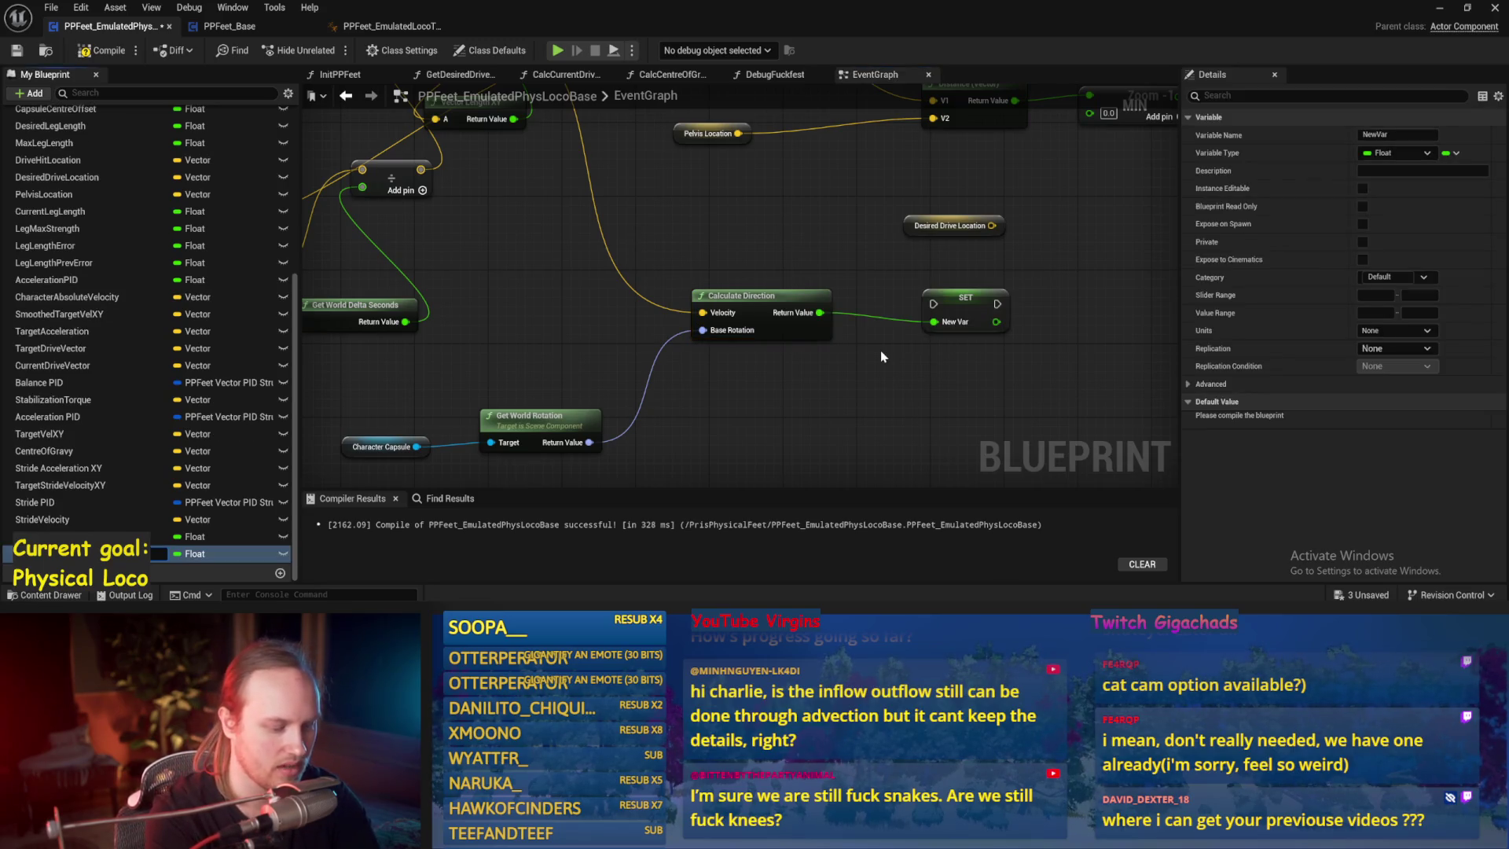
key(Return)
- Chain the StrideDirection setter after Stride Speed, before Drive Hit Location, and save
mouse_move(904, 330)
mouse_down()
mouse_move(932, 365)
mouse_move(888, 259)
mouse_move(880, 149)
mouse_move(833, 195)
mouse_move(814, 180)
mouse_move(881, 136)
mouse_move(936, 135)
mouse_up()
scroll(990, 341, down, 1)
drag(686, 167, 778, 222)
mouse_move(816, 216)
mouse_down()
mouse_move(815, 178)
mouse_move(916, 174)
mouse_up()
click(15, 53)
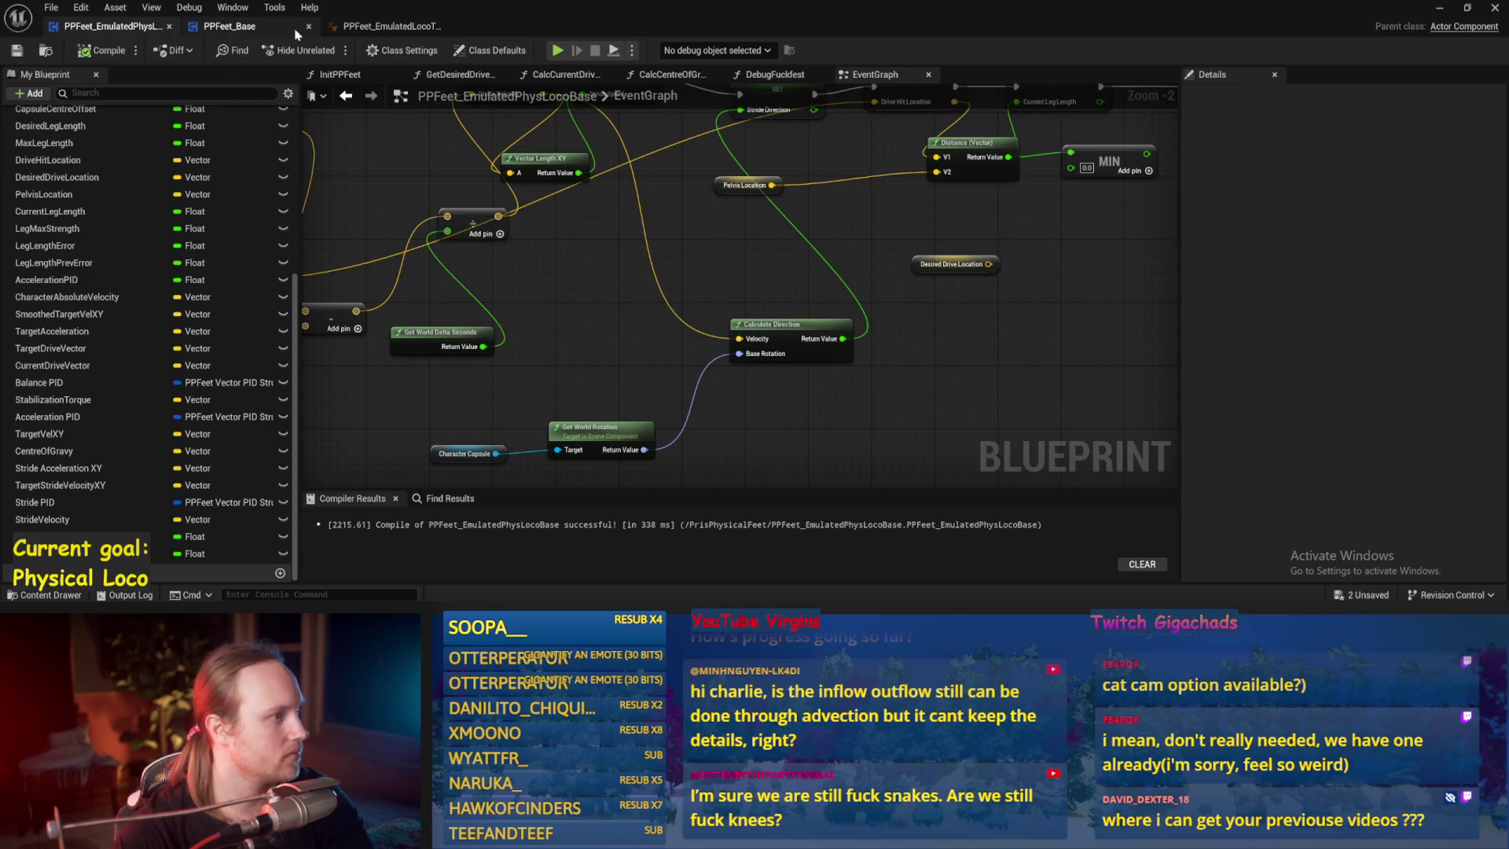
- In PPFeet_EmulatedLocoTest, bind Loco Direction to PPFeet Stride Direction and Speed to Stride Speed
click(1440, 8)
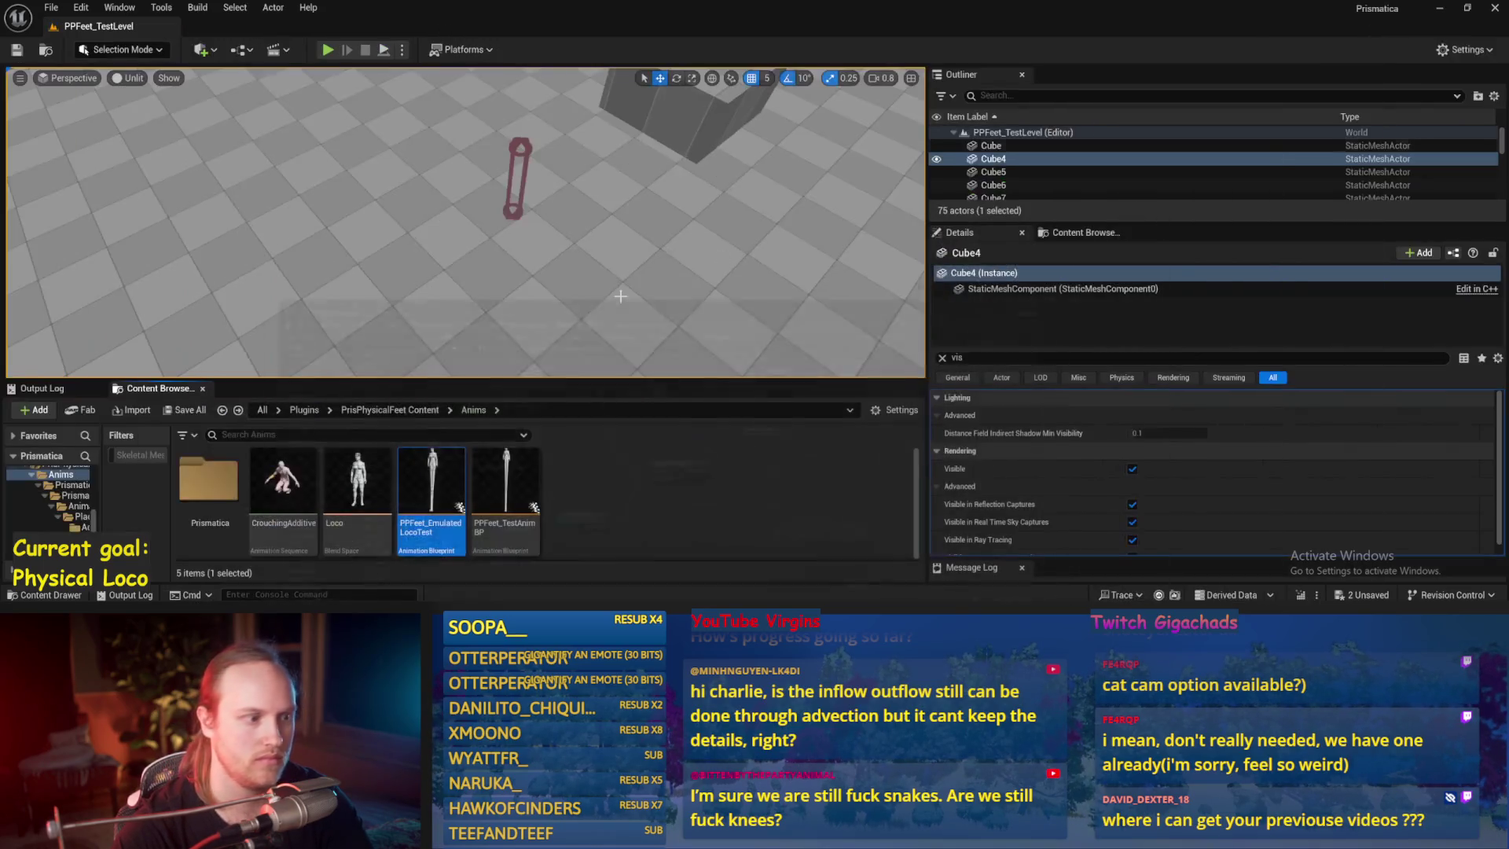
double_click(434, 486)
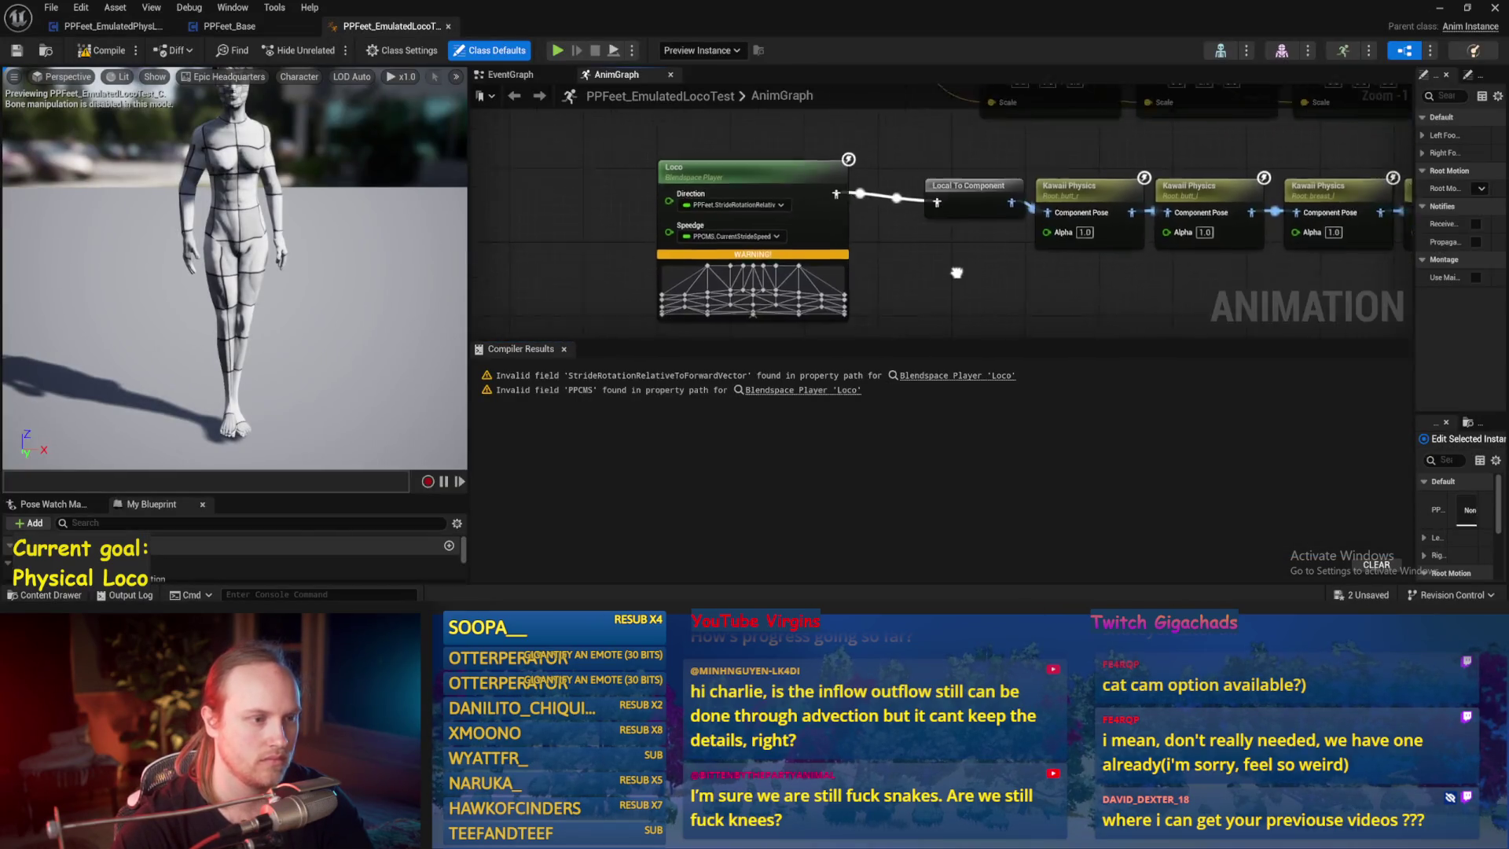
click(757, 199)
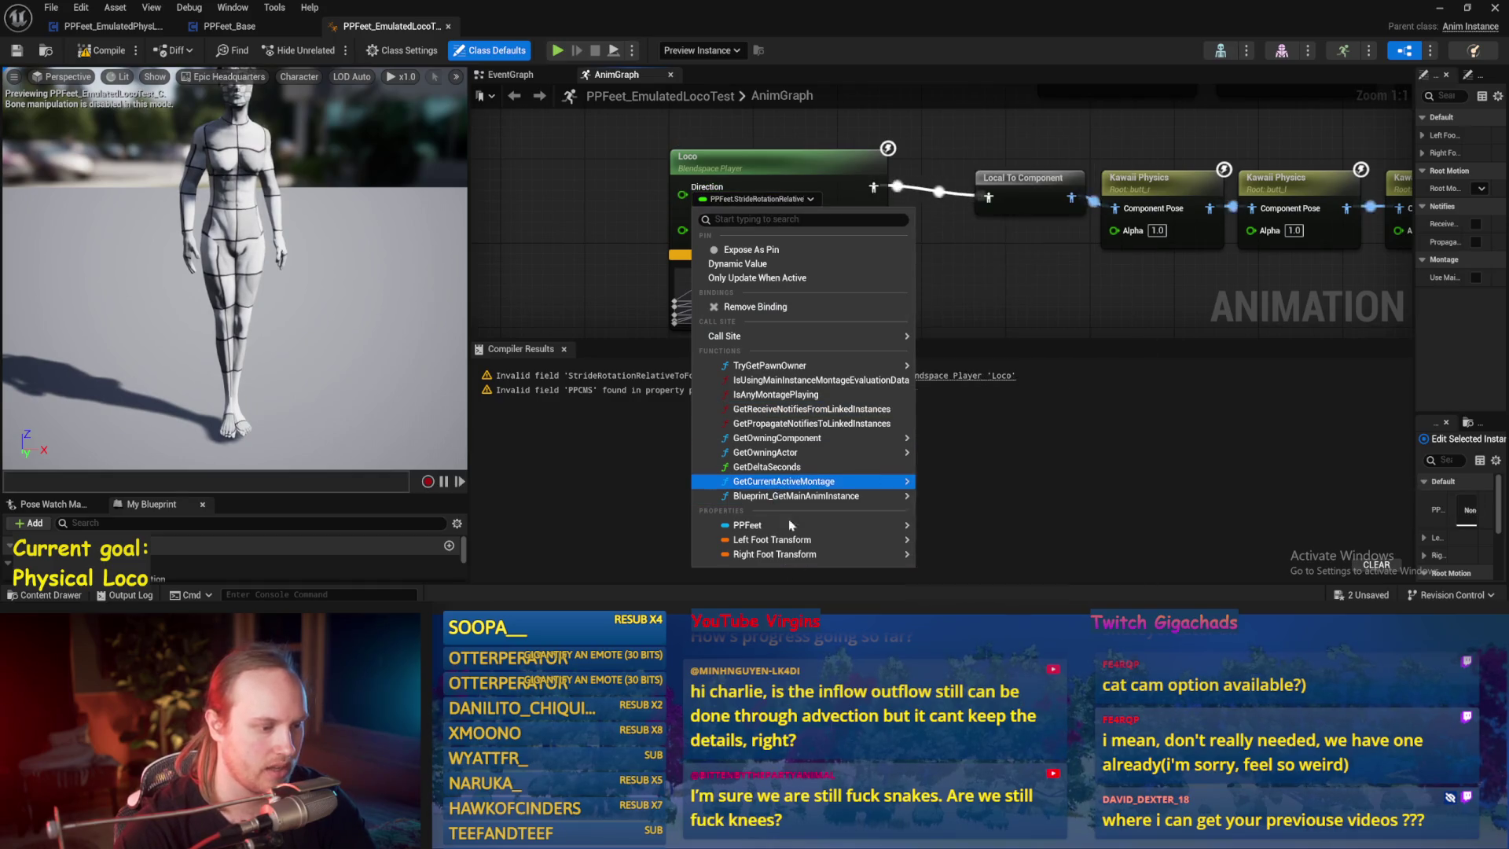
mouse_move(778, 525)
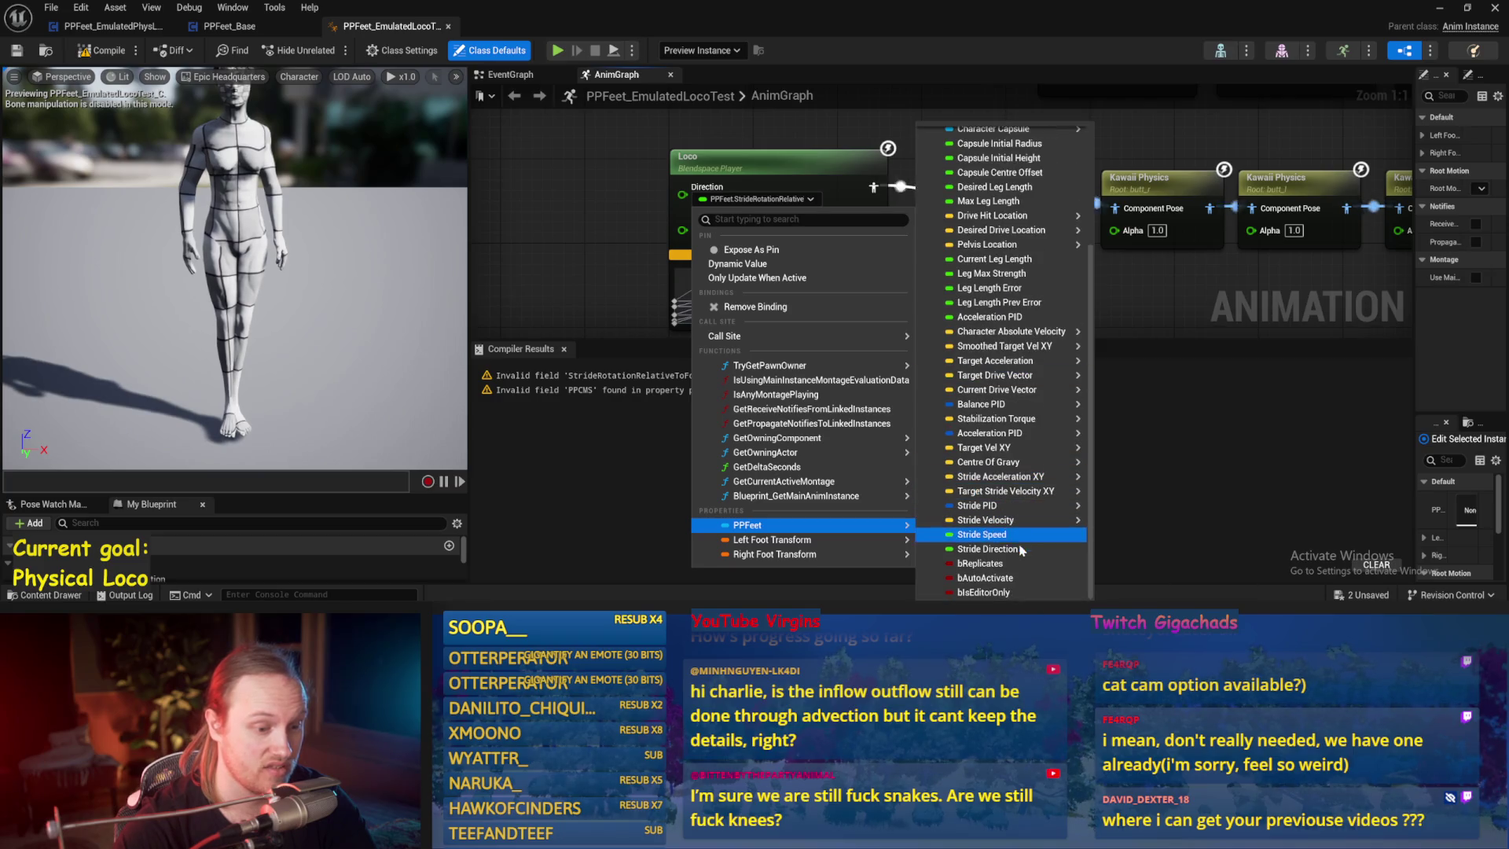
click(1020, 553)
click(752, 237)
mouse_move(786, 561)
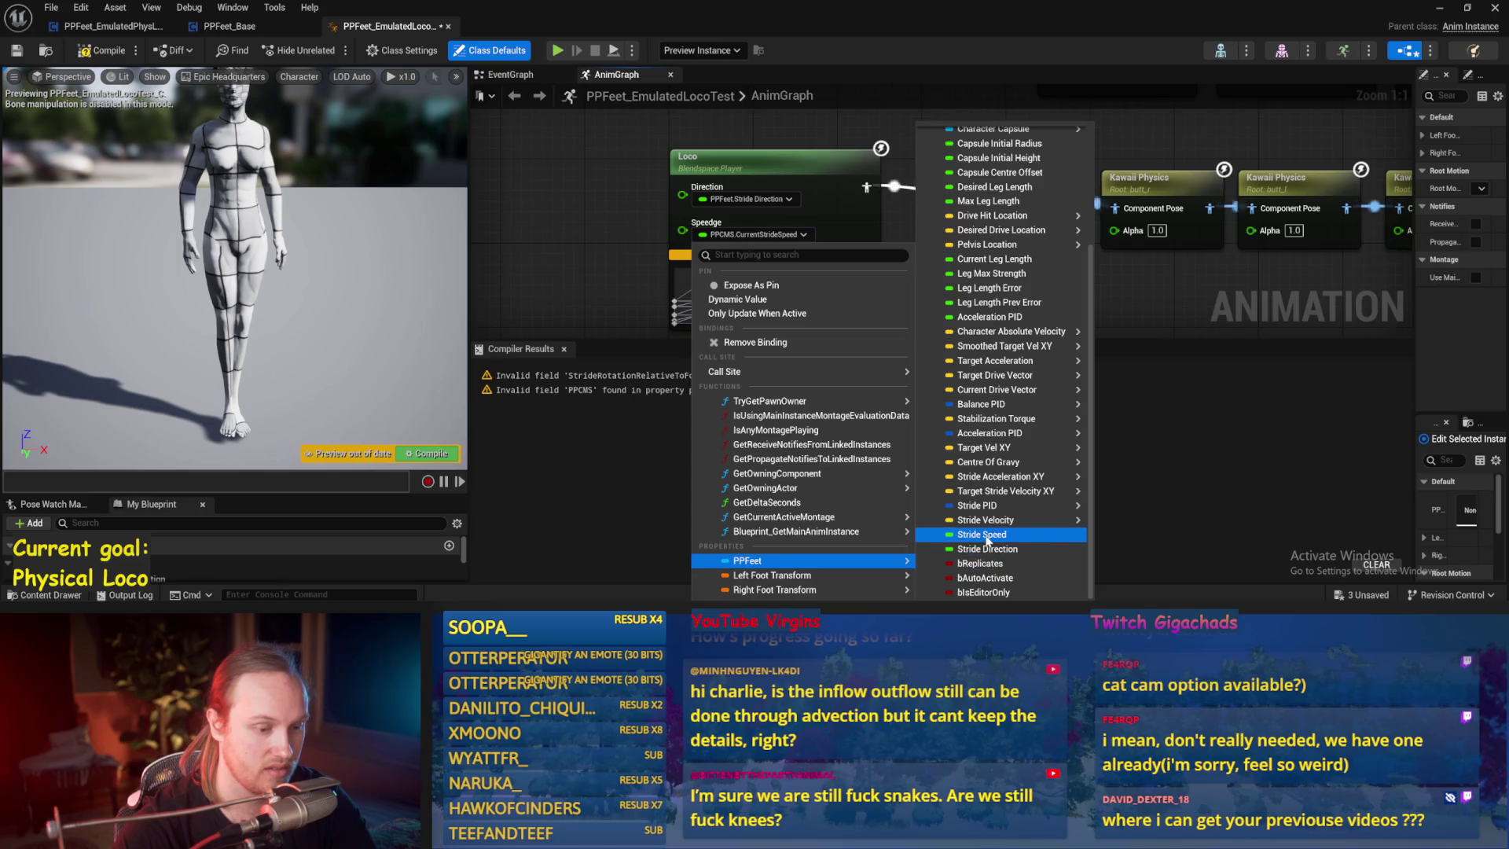
click(984, 534)
- Wire the Kawaii Physics output into Component To Local
scroll(1149, 207, down, 2)
mouse_move(1149, 207)
mouse_down()
mouse_move(943, 236)
mouse_move(726, 301)
mouse_move(784, 205)
mouse_up()
scroll(727, 301, down, 2)
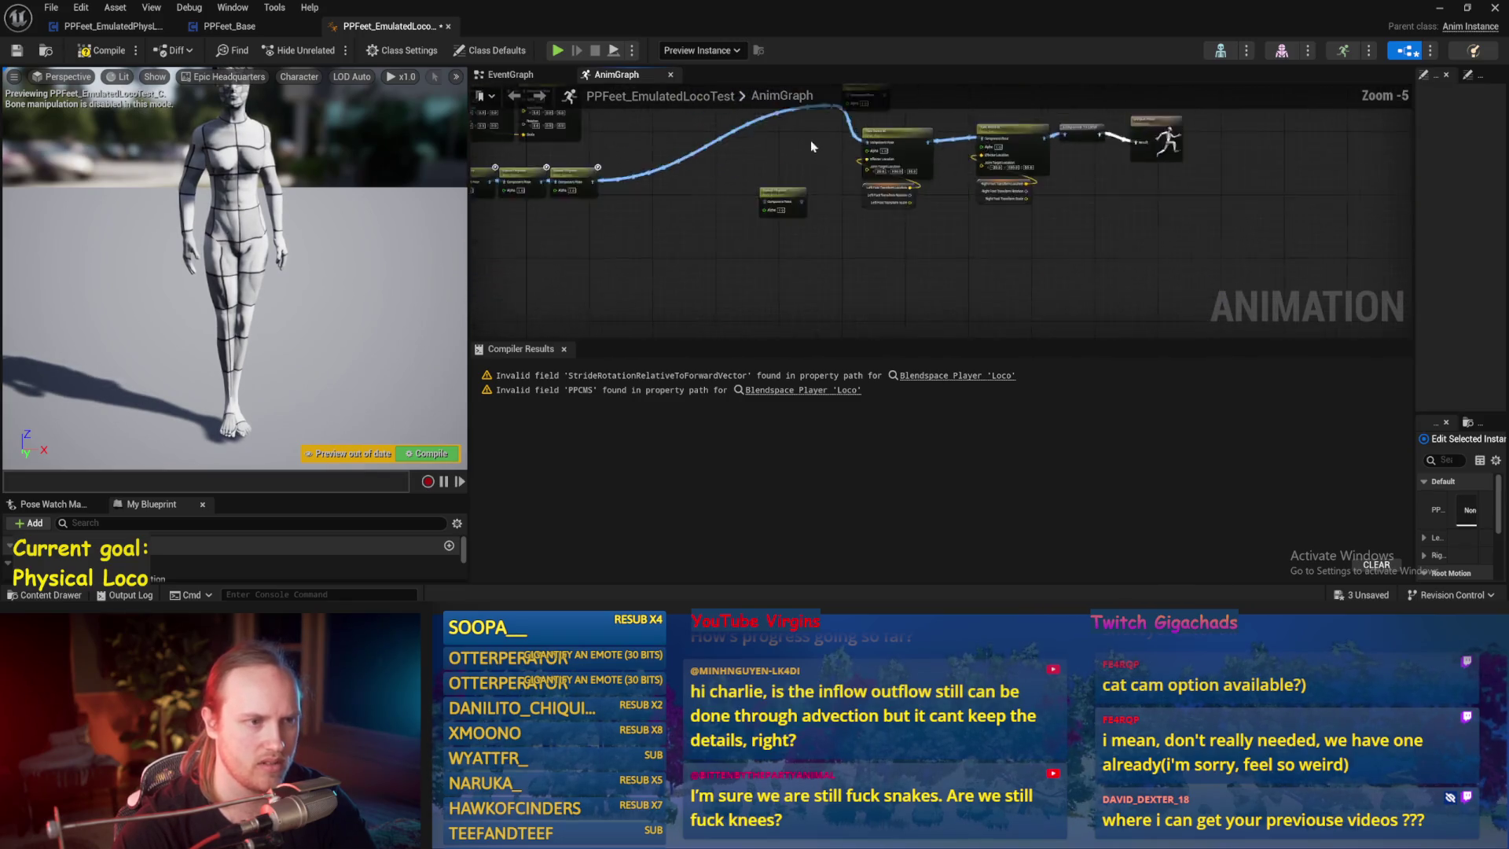
drag(1108, 161, 905, 293)
drag(825, 322, 824, 319)
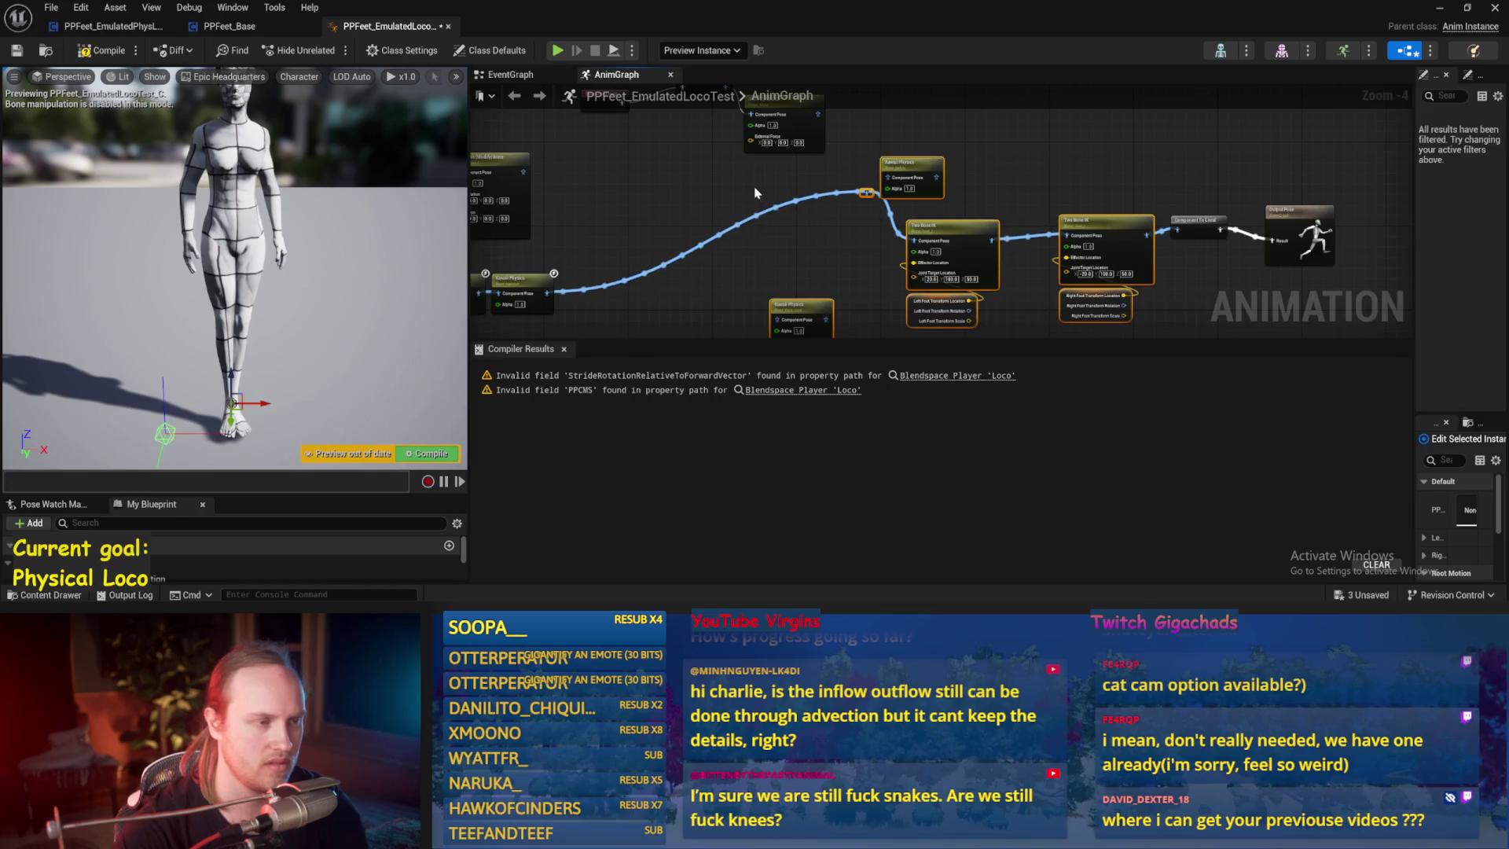
drag(717, 234, 689, 236)
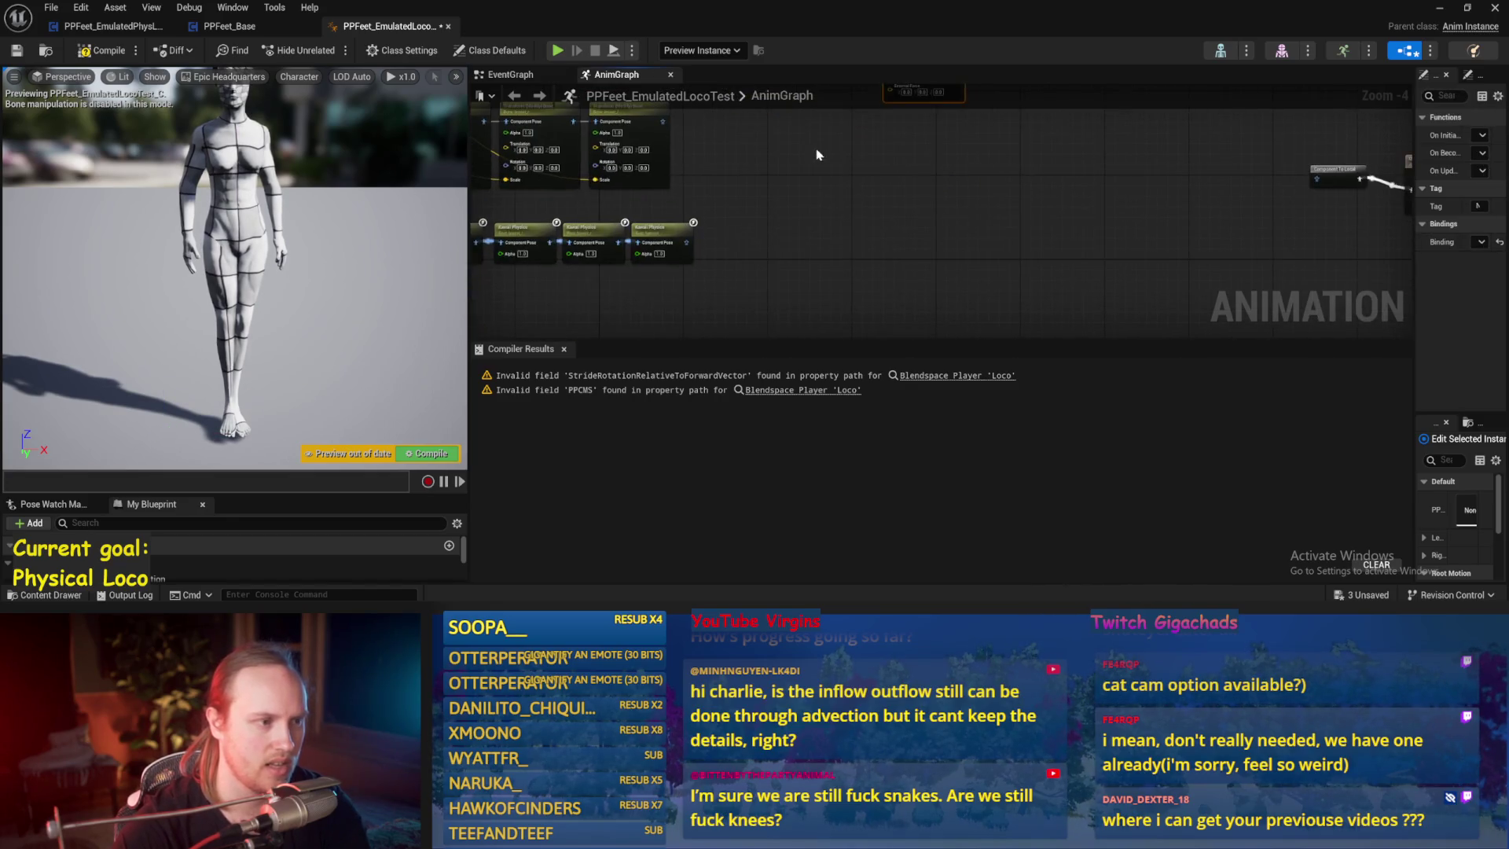
drag(1302, 245, 1159, 184)
- Delete the Transform Bone nodes from the anim graph
scroll(1024, 202, down, 2)
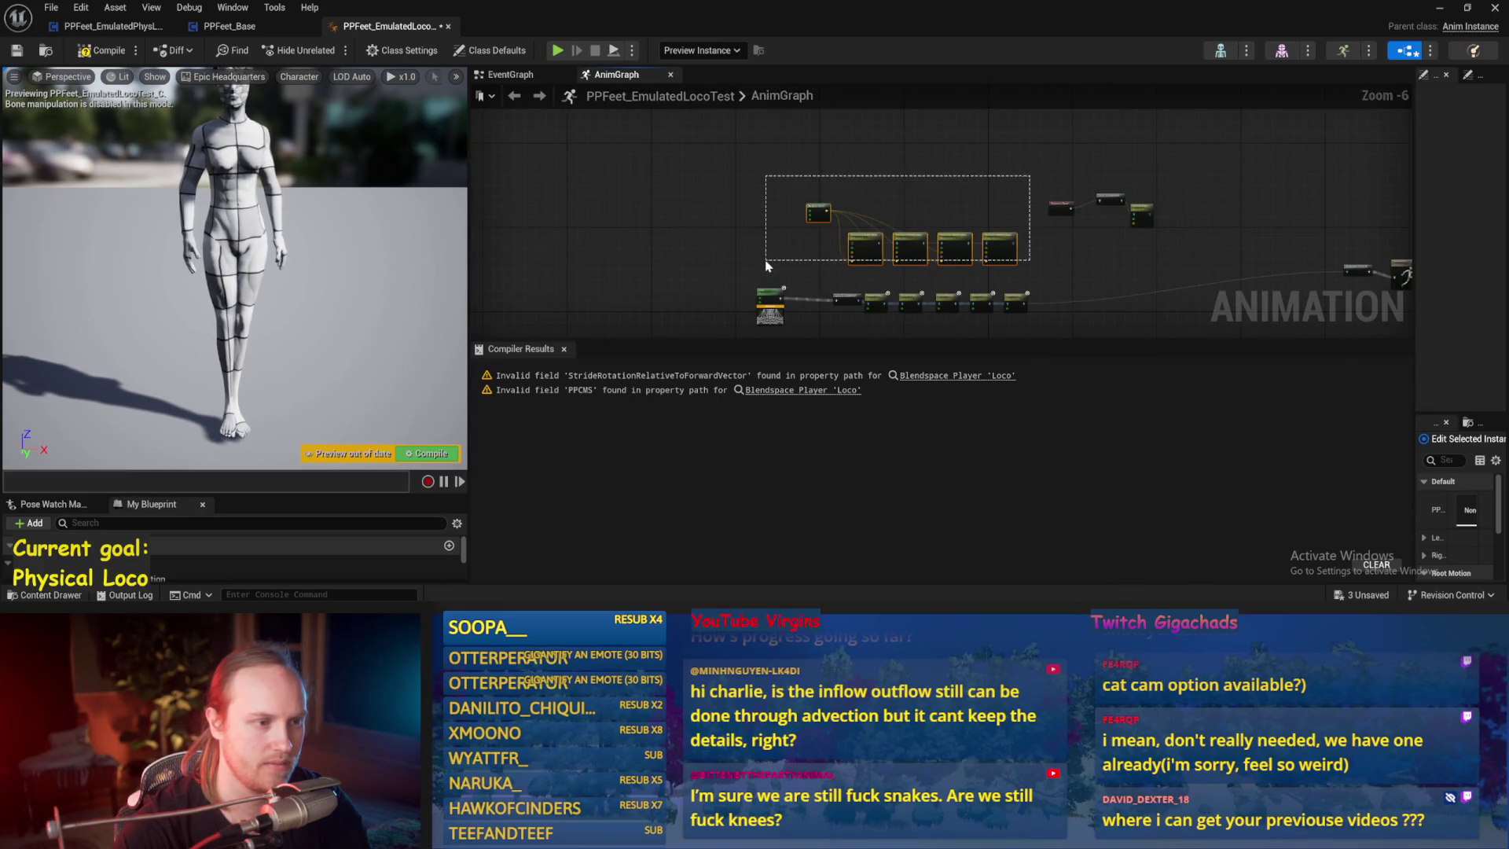
drag(767, 265, 768, 265)
scroll(786, 267, up, 3)
drag(1086, 268, 960, 255)
key(Delete)
key(ctrl+z)
key(ctrl+z)
key(ctrl+z)
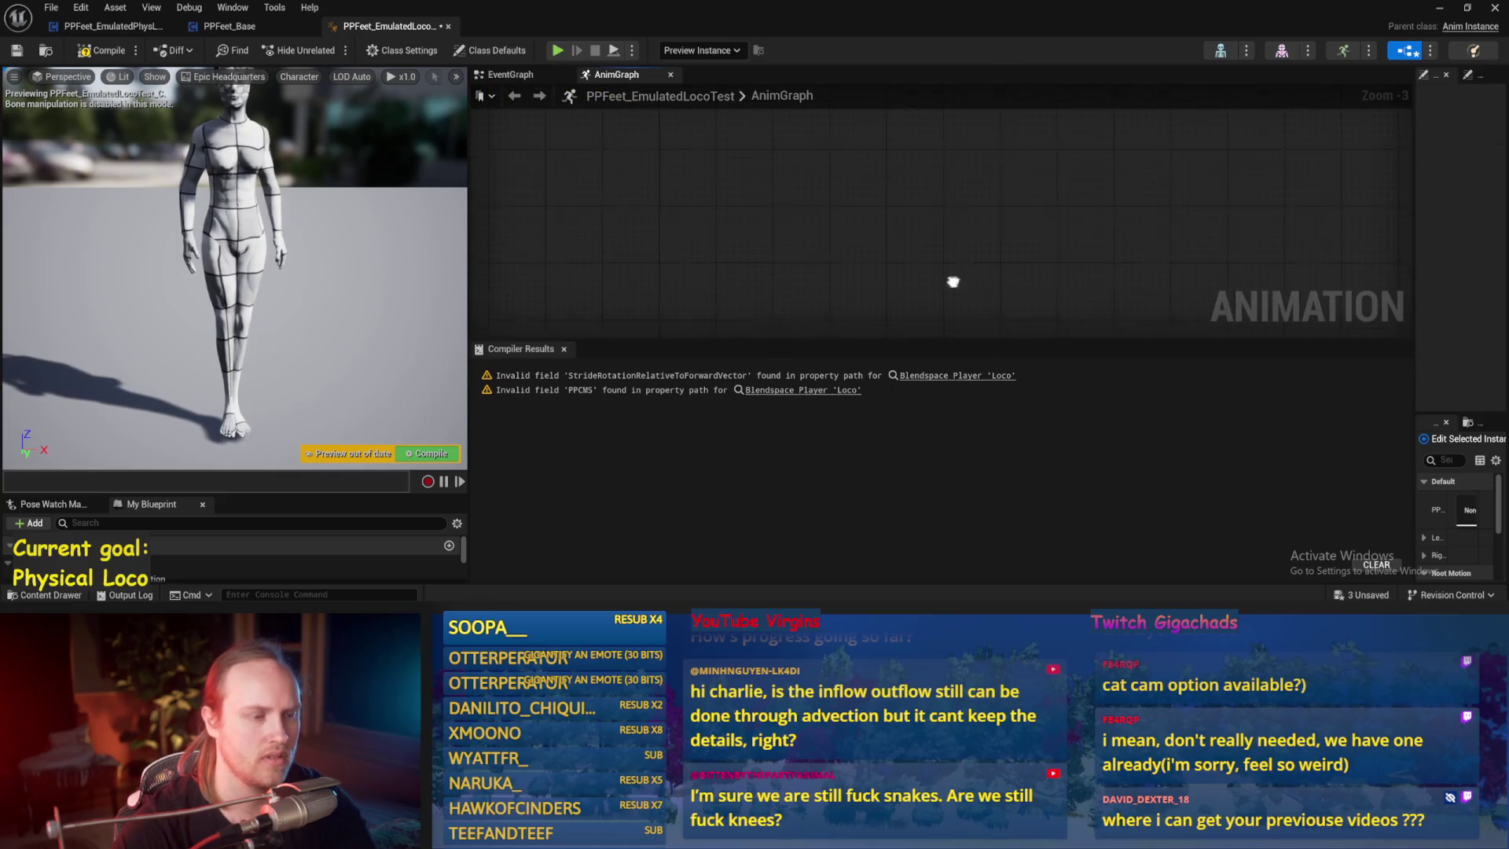
- Compile and save the anim blueprint, then add an Apply Additive node
click(12, 53)
drag(1102, 266, 979, 269)
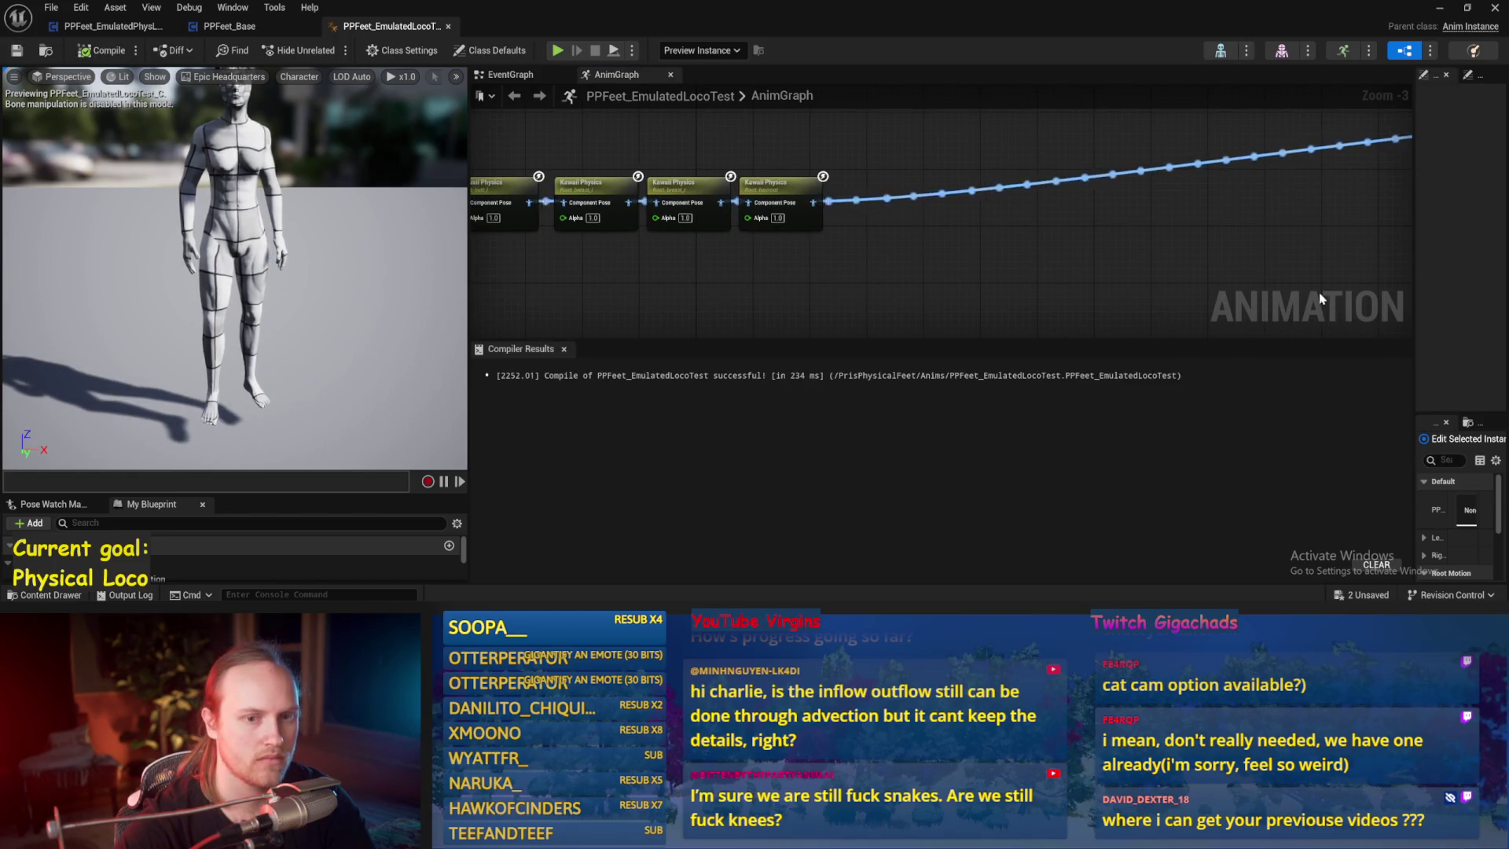
drag(1099, 351, 1099, 443)
right_click(947, 280)
text(additi)
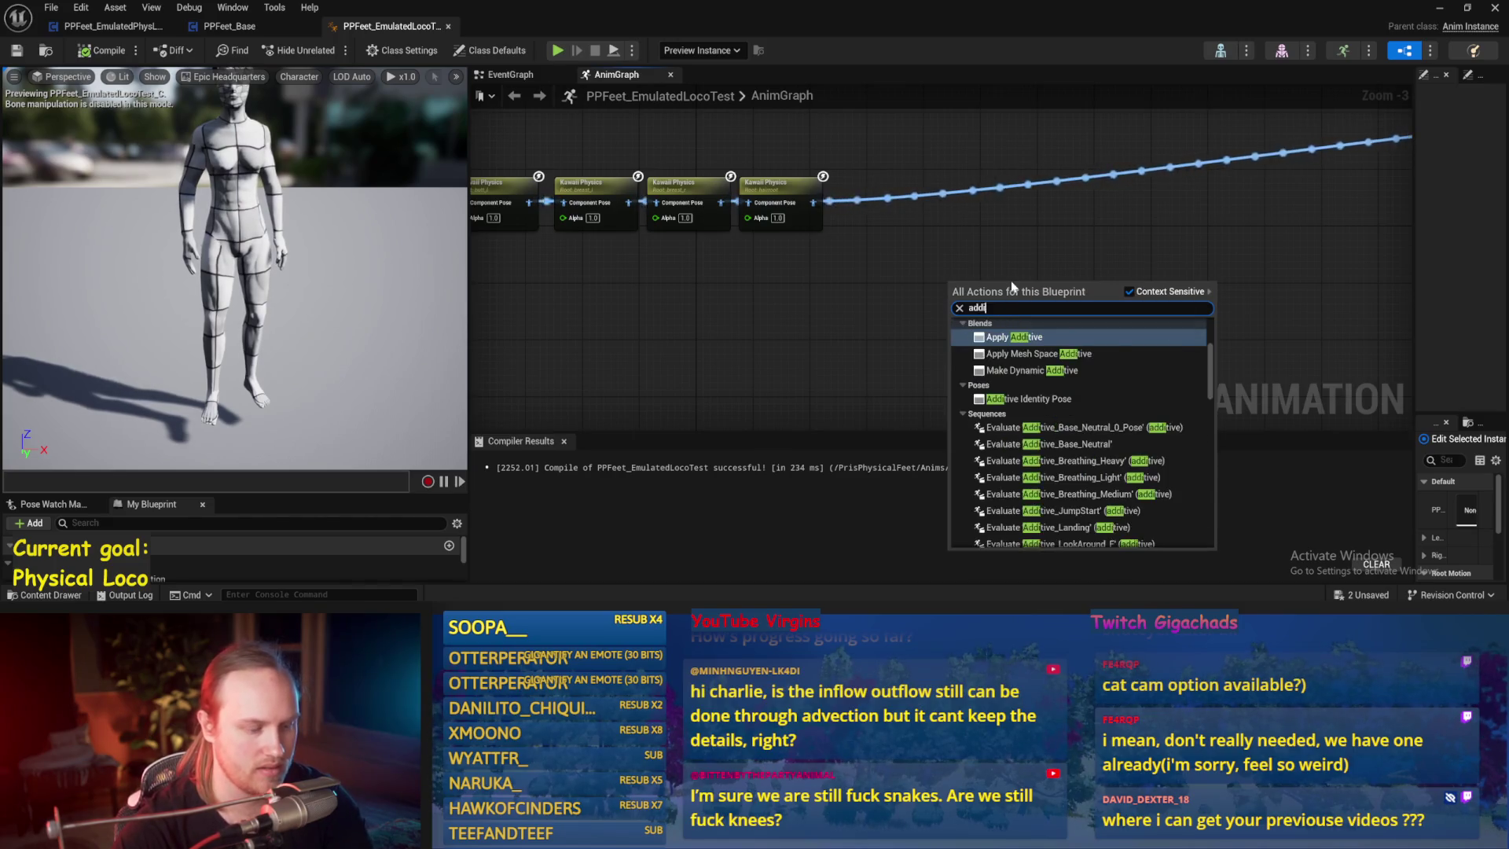
click(1014, 337)
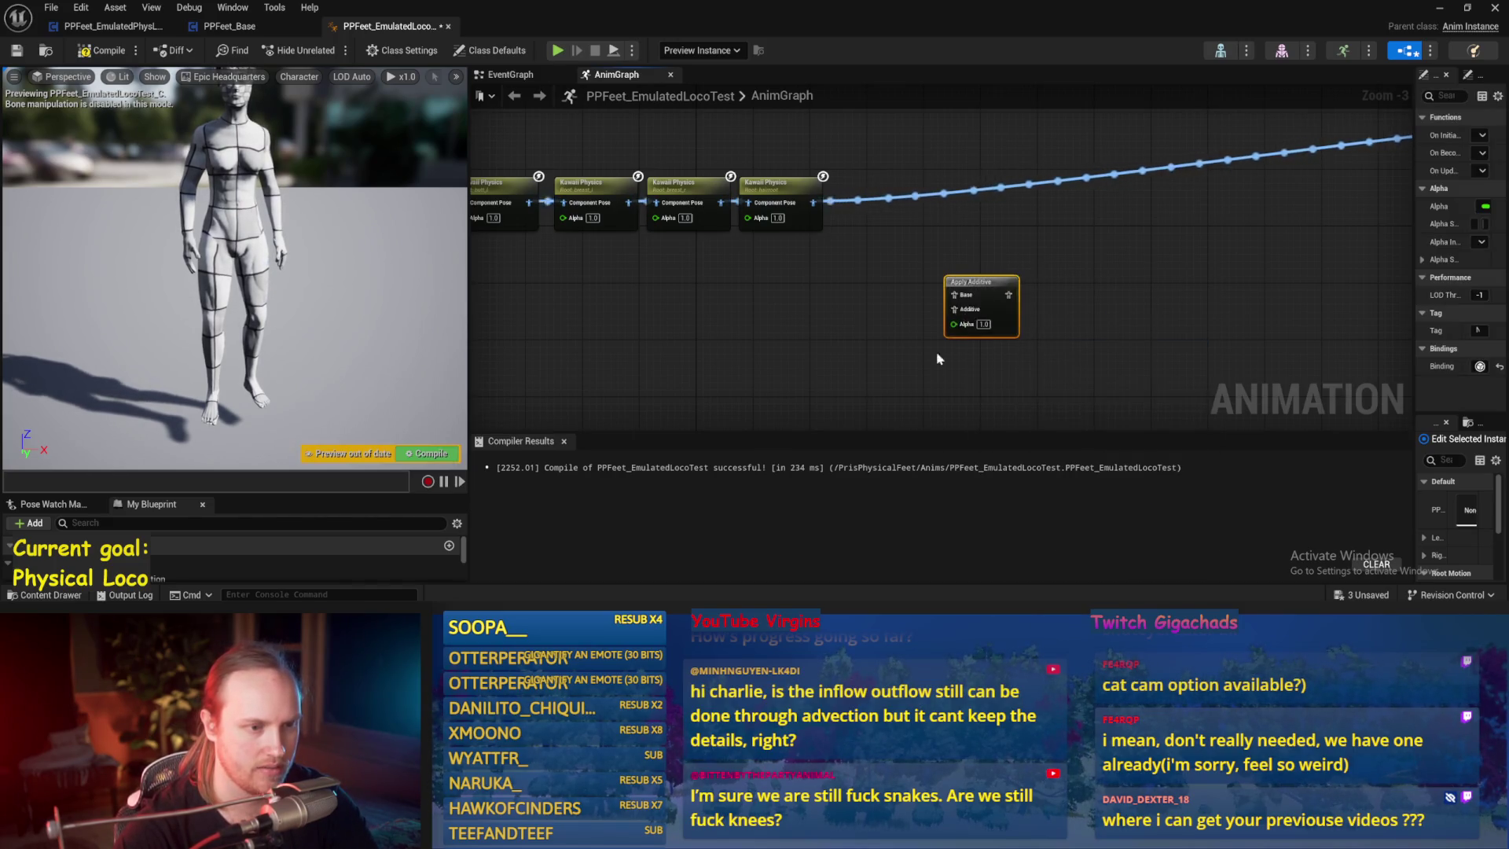
- Add a Play CrouchingAdditive sequence player and open its animation asset
drag(775, 342, 748, 297)
right_click(707, 288)
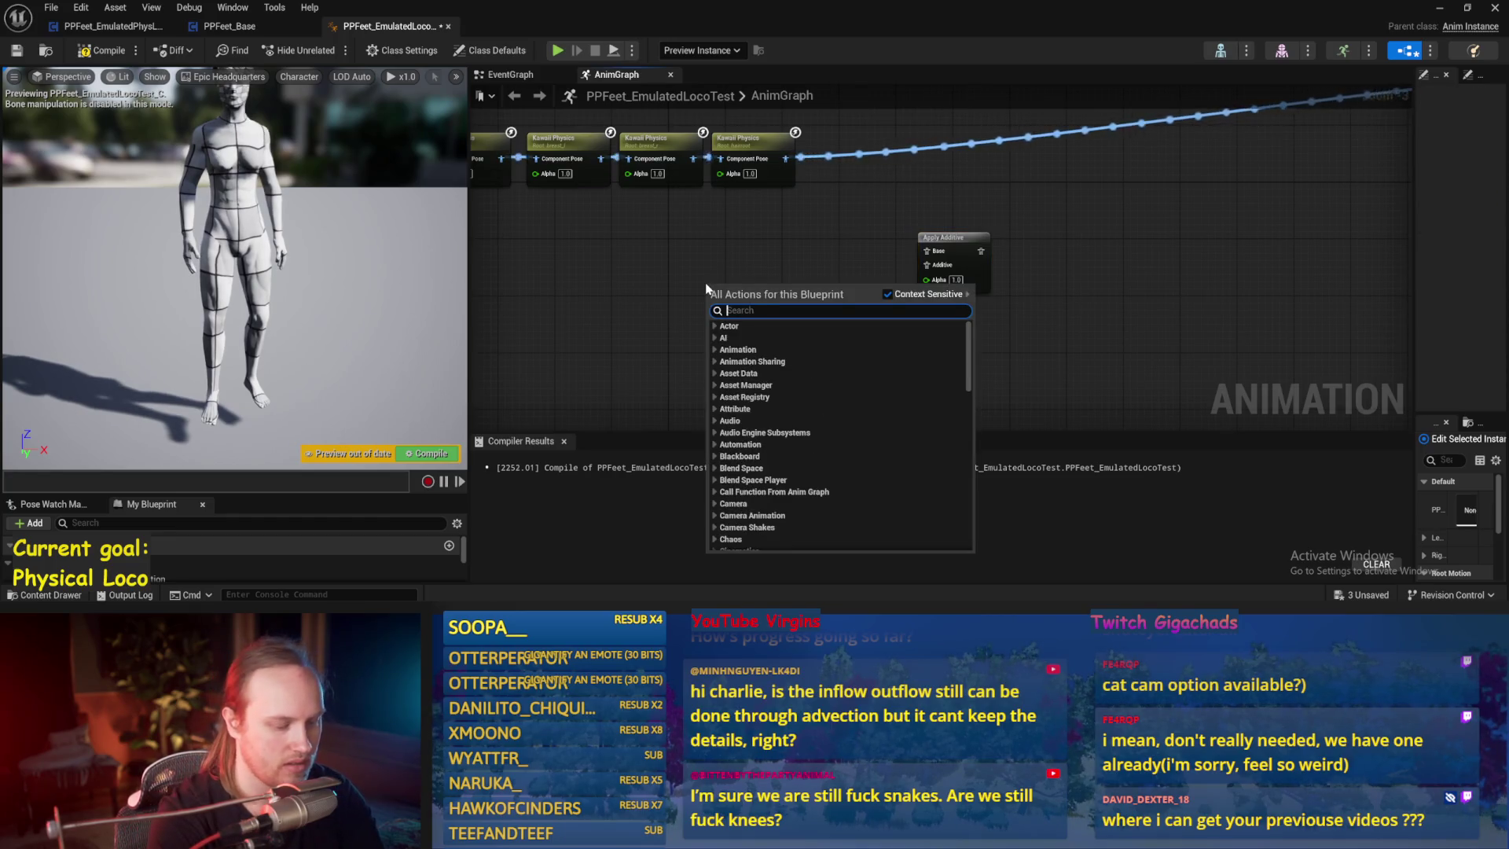
text(crouch)
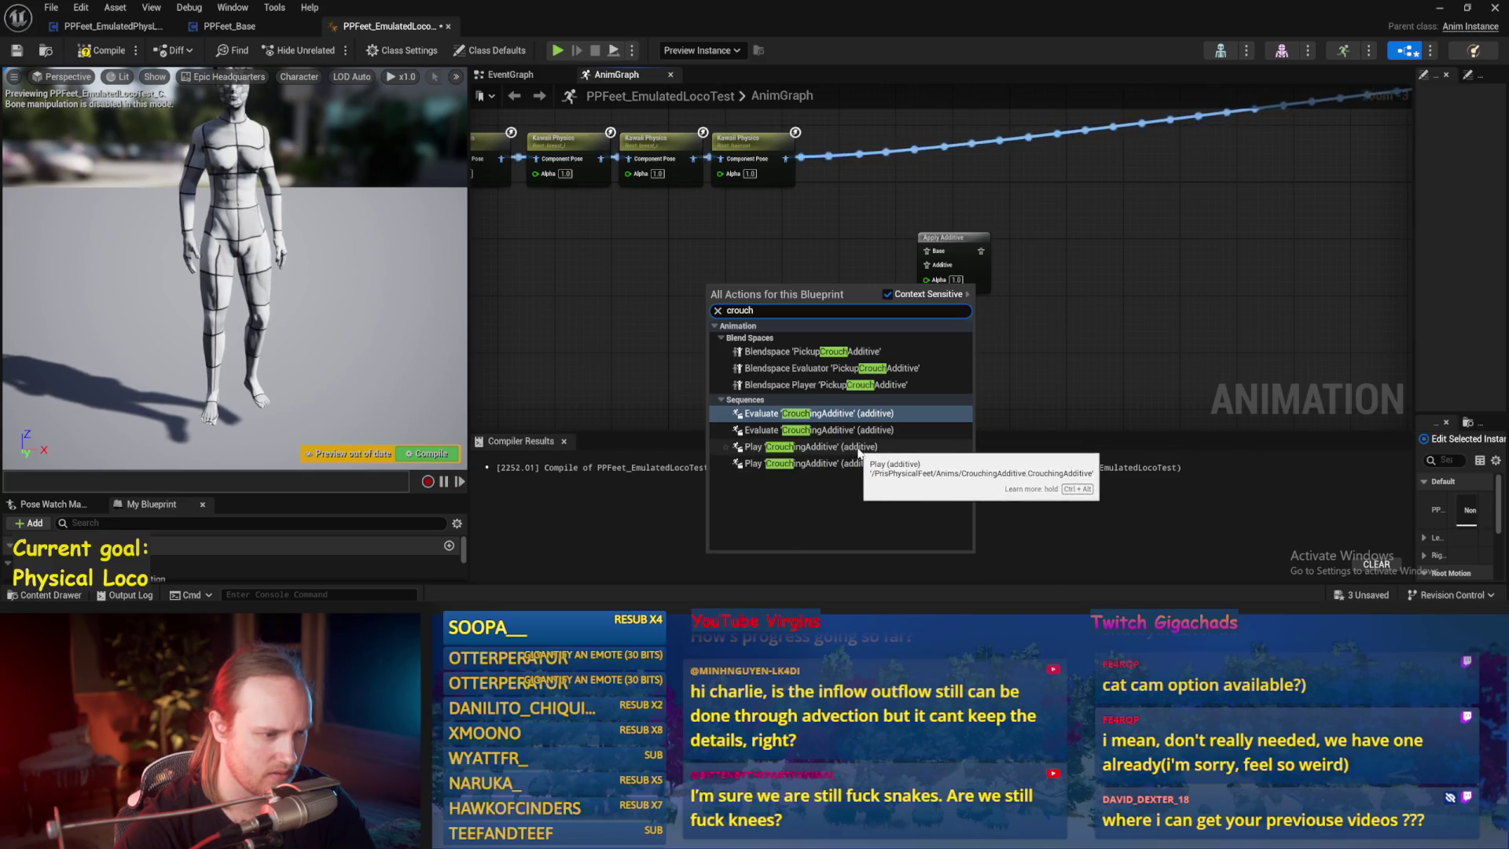
click(900, 448)
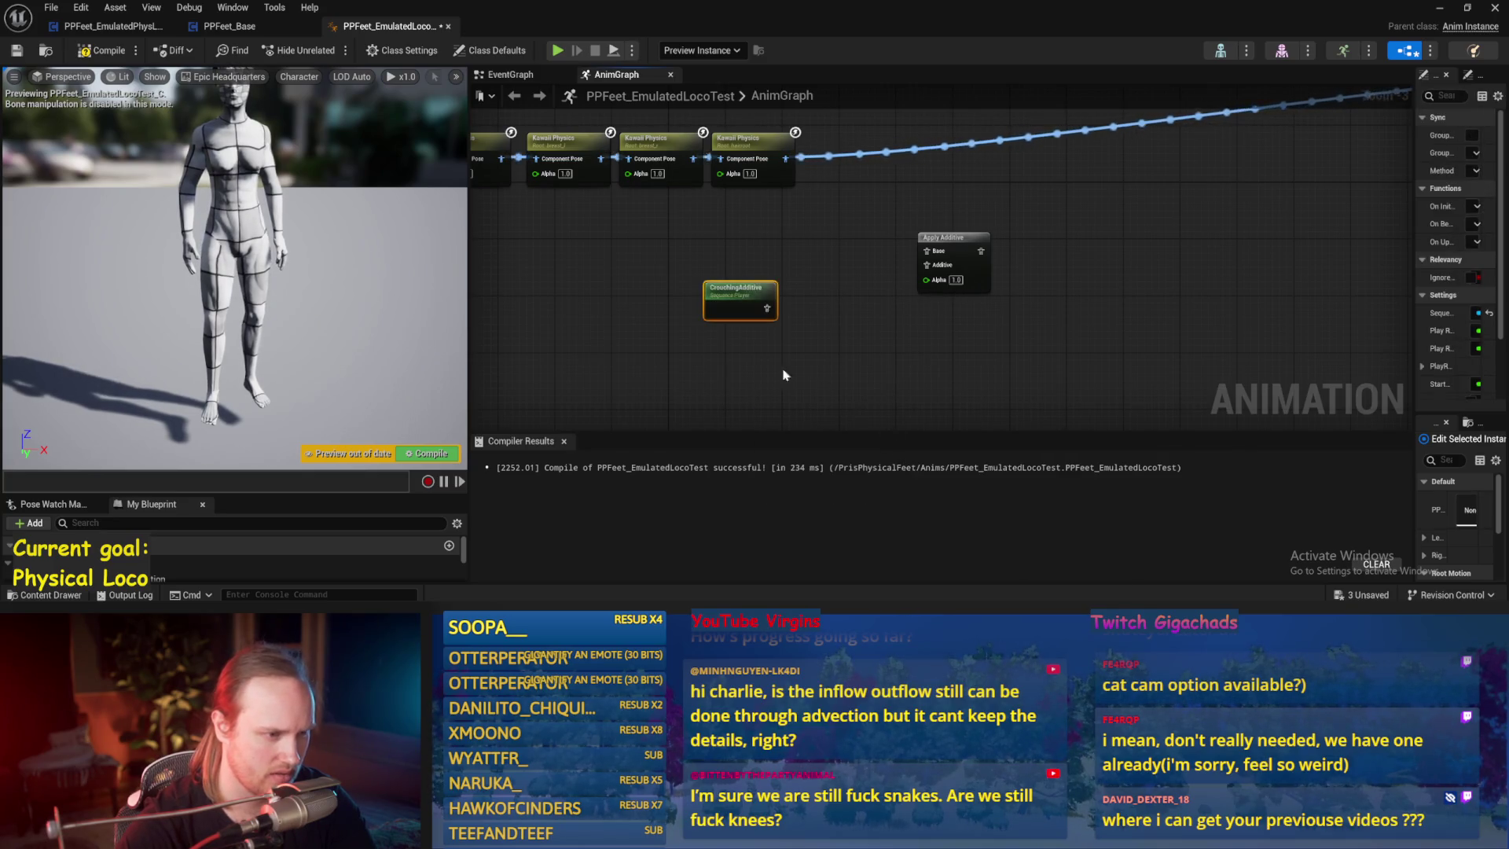
drag(764, 291, 785, 270)
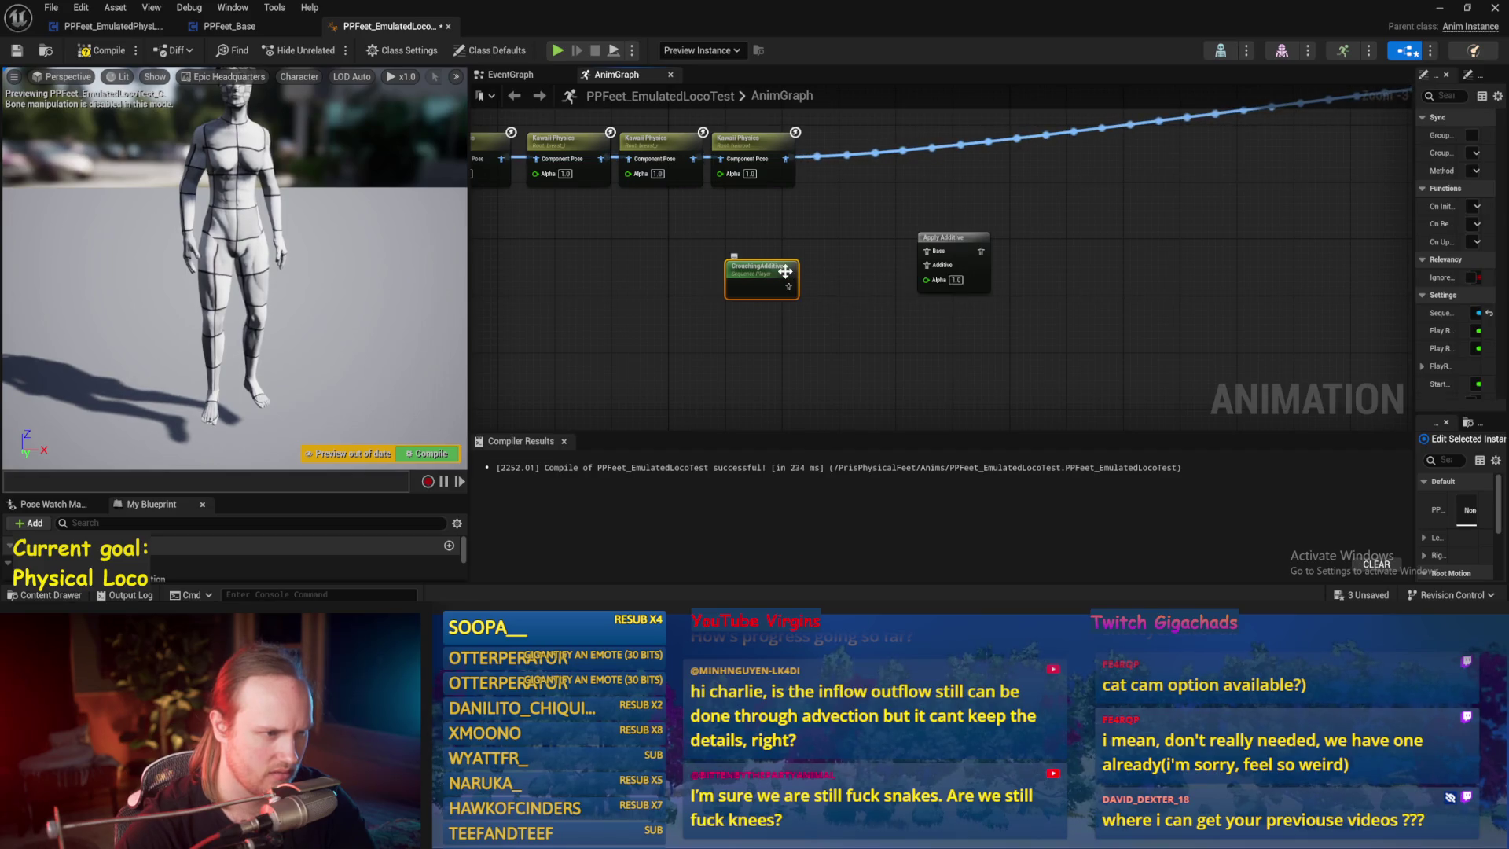
double_click(785, 270)
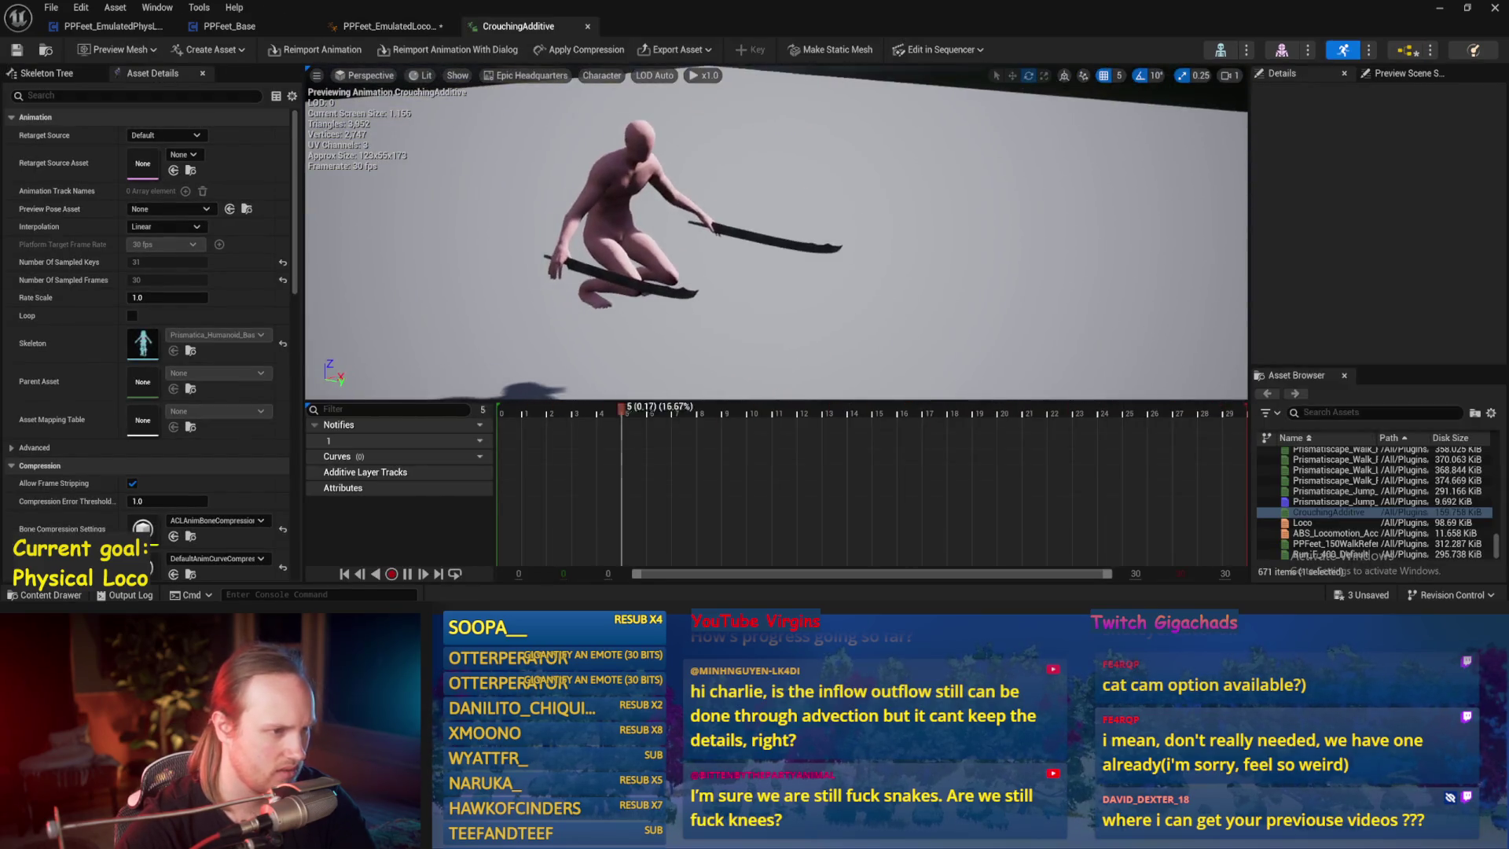
- Feed CrouchingAdditive and the Kawaii Physics pose into Apply Additive, removing the extra Component To Local node, then compile and save
click(588, 26)
drag(788, 286, 927, 265)
mouse_move(689, 196)
mouse_down()
mouse_move(830, 288)
mouse_move(1171, 130)
mouse_move(1115, 243)
mouse_move(1154, 235)
mouse_up()
click(895, 286)
key(Delete)
mouse_move(606, 314)
mouse_down()
mouse_move(953, 296)
mouse_move(950, 236)
mouse_up()
drag(664, 275, 764, 262)
click(93, 51)
click(15, 52)
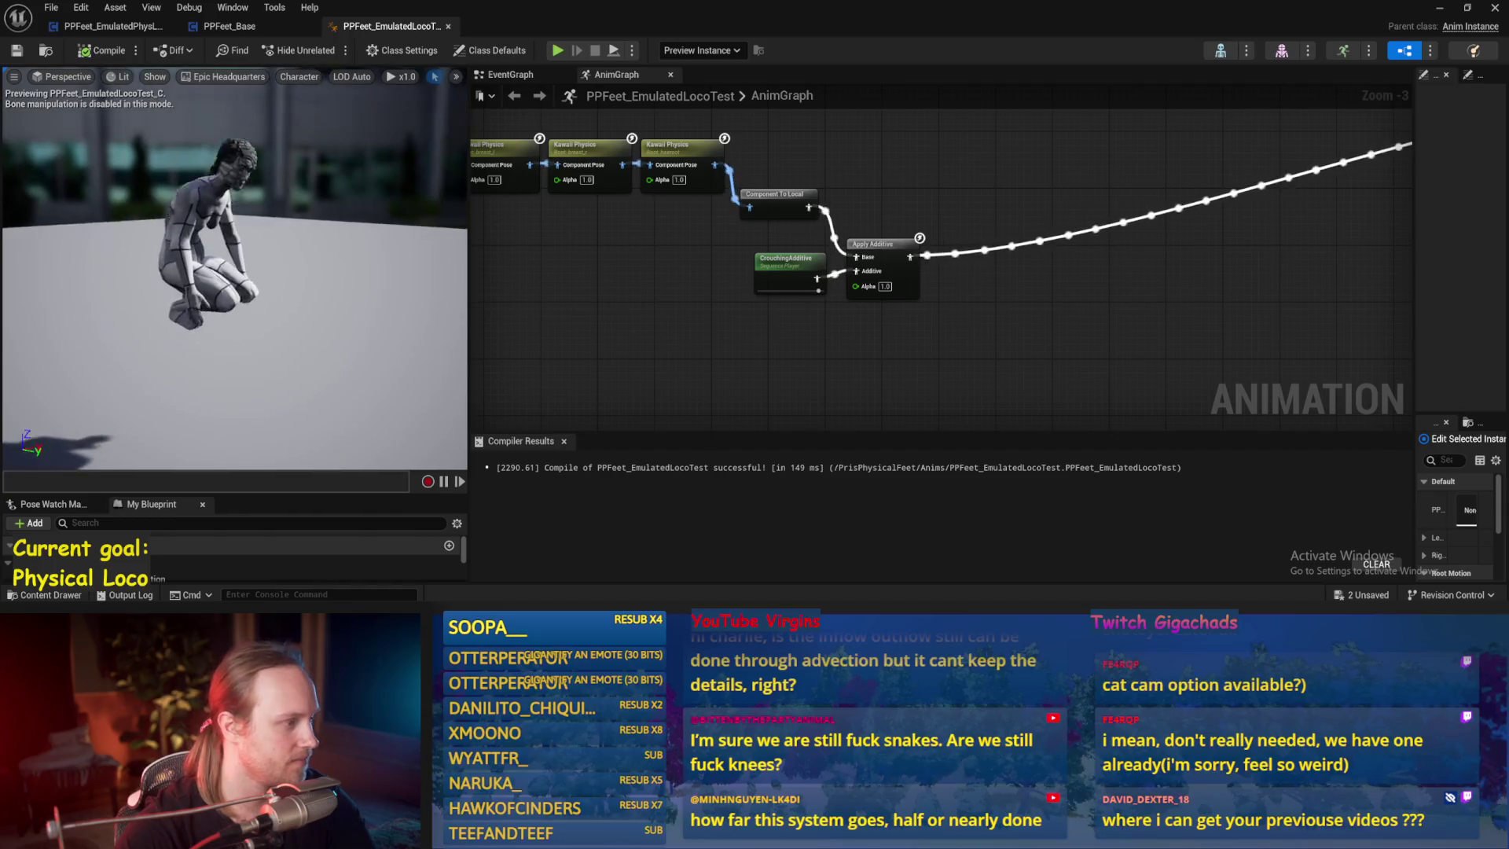
- Set the Apply Additive Alpha to 0.0 and recompile
scroll(774, 311, up, 1)
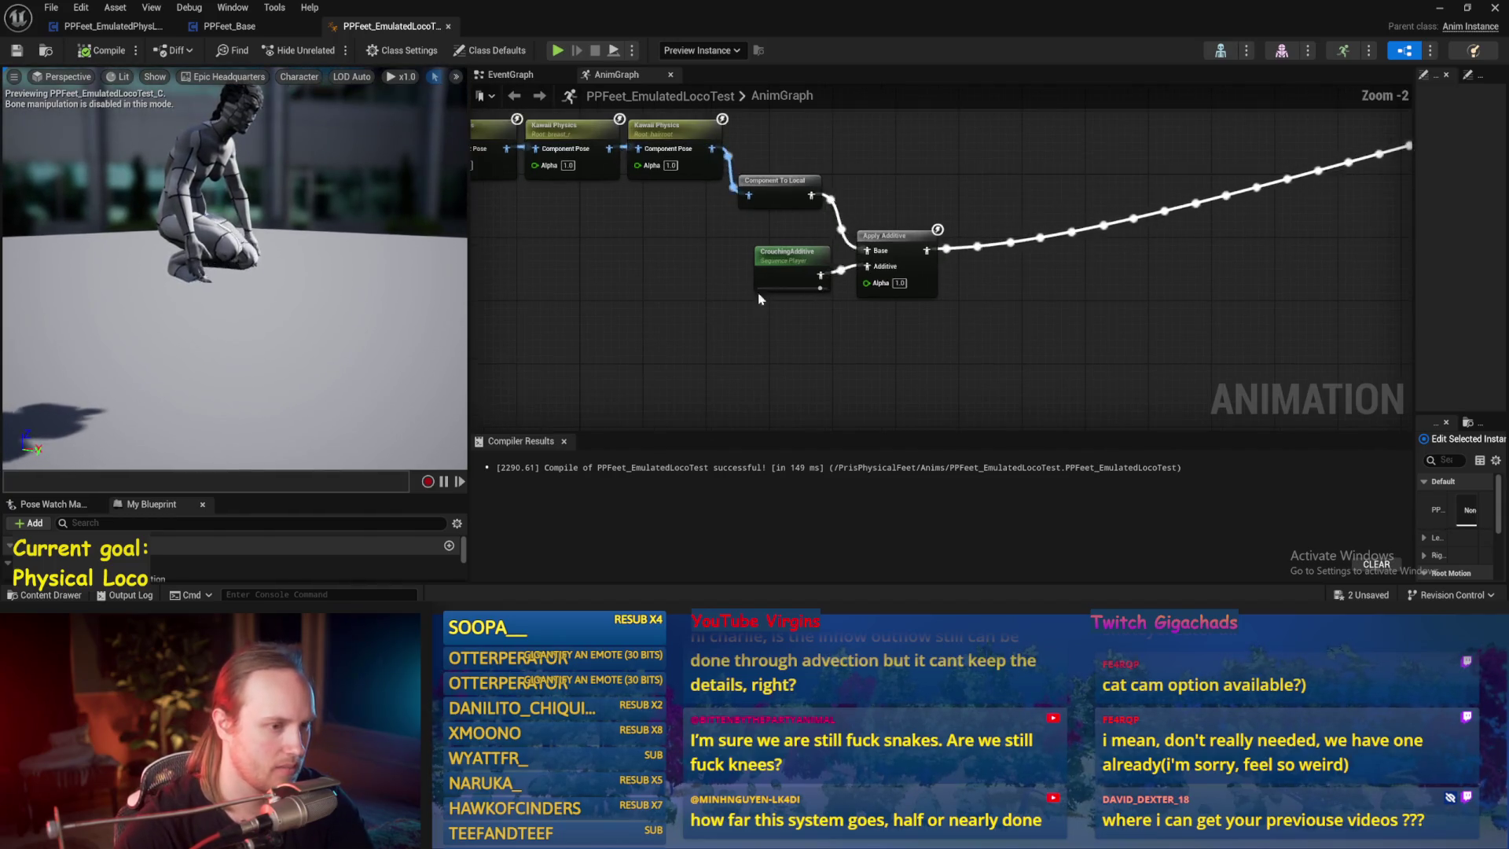
drag(817, 267, 761, 267)
click(903, 352)
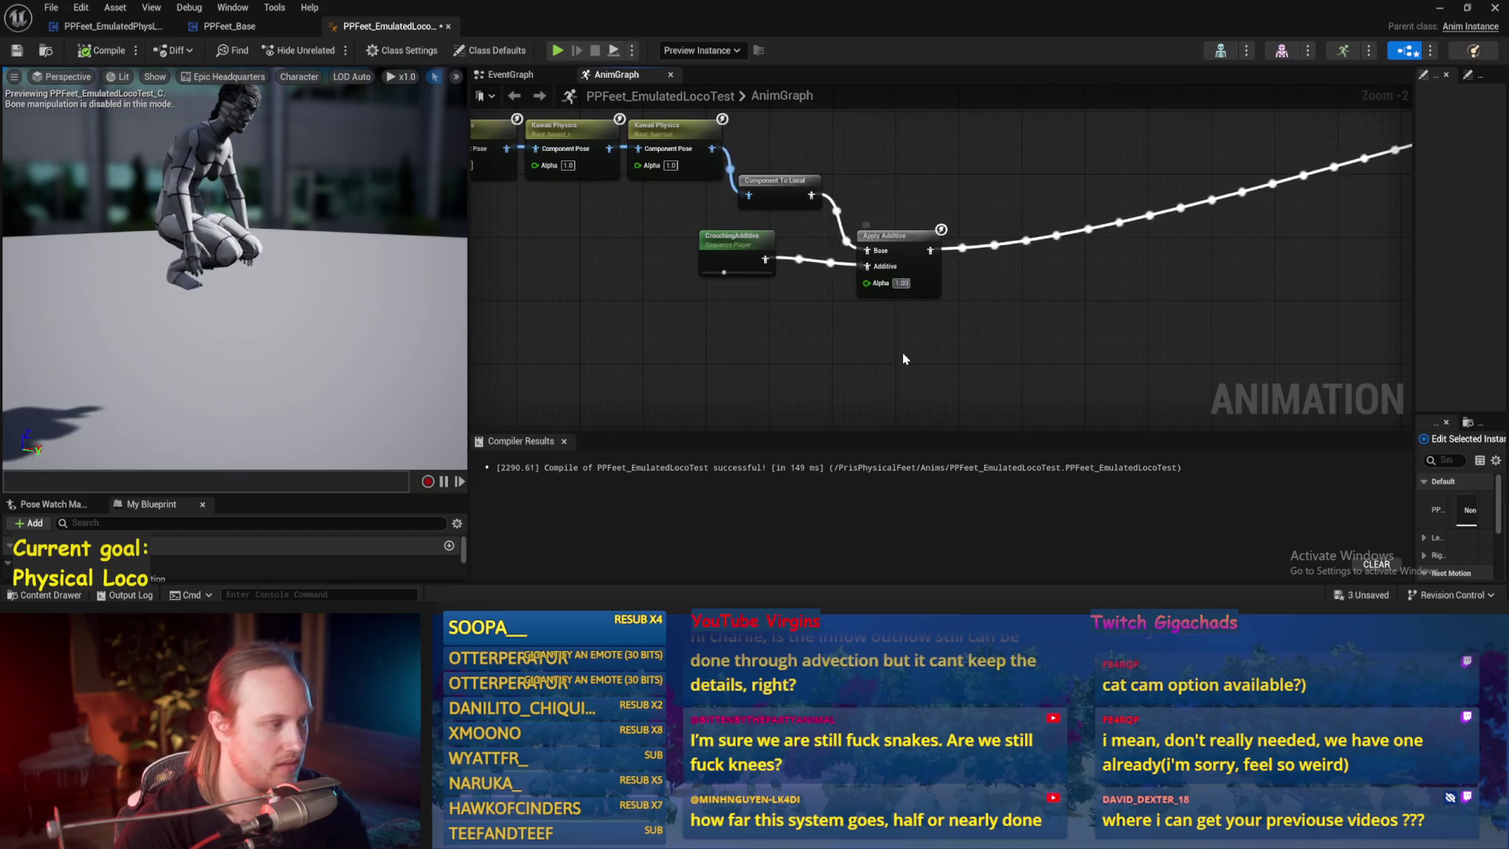
click(899, 283)
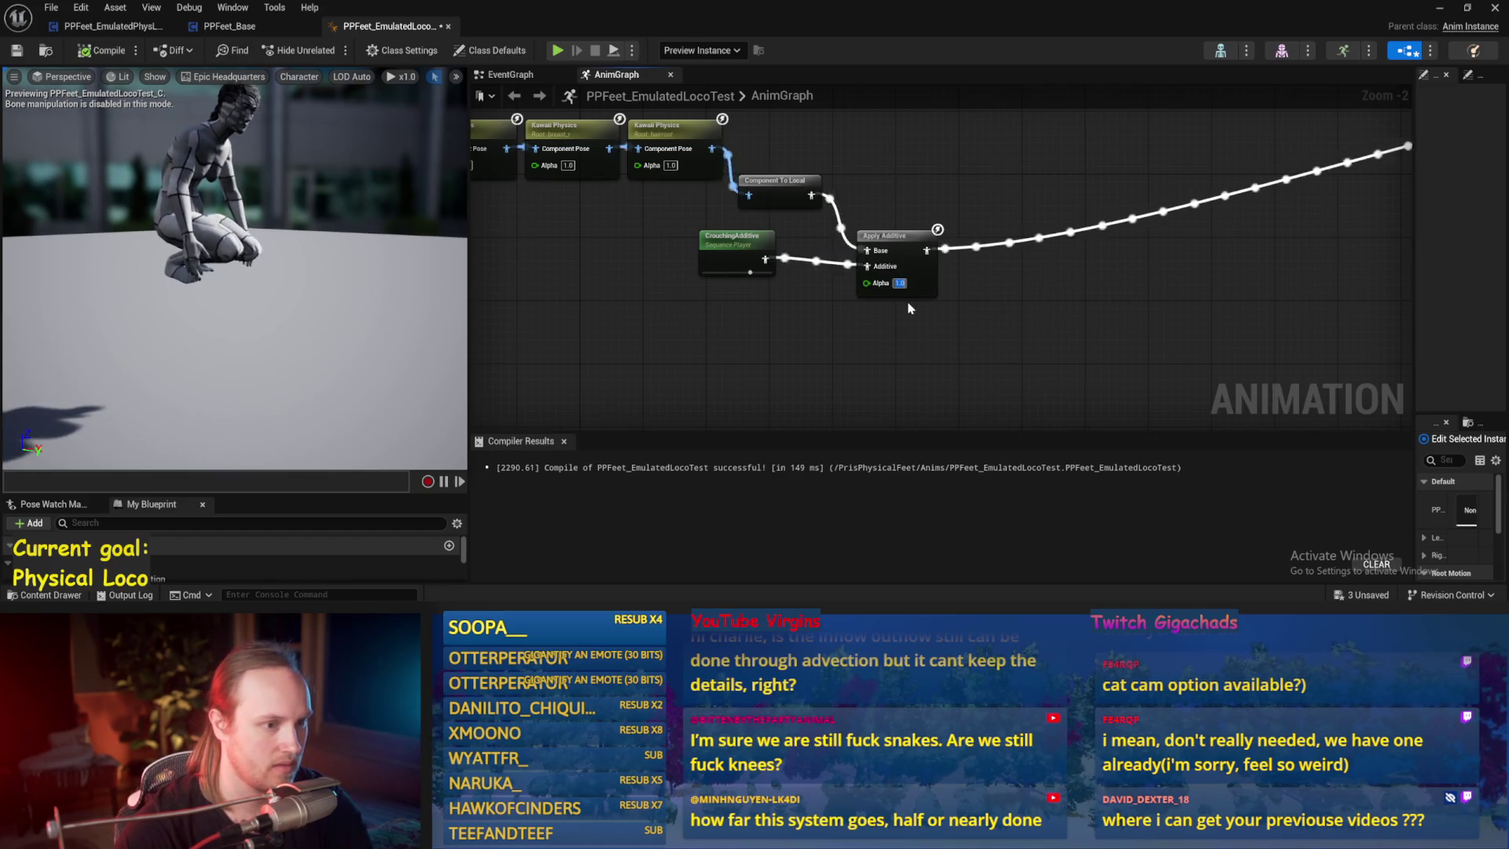
text(0)
key(Return)
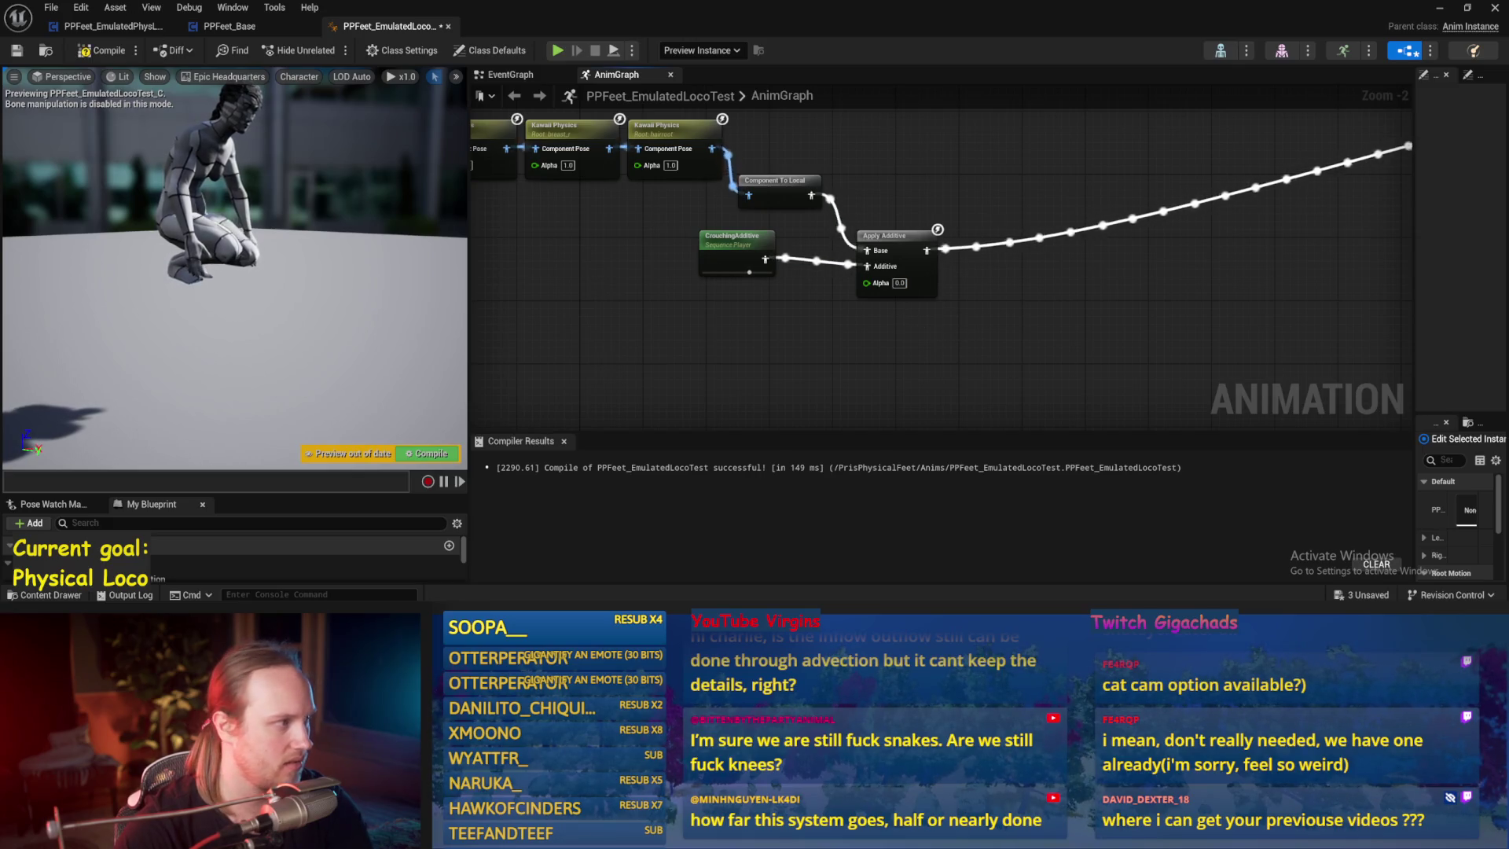
click(103, 50)
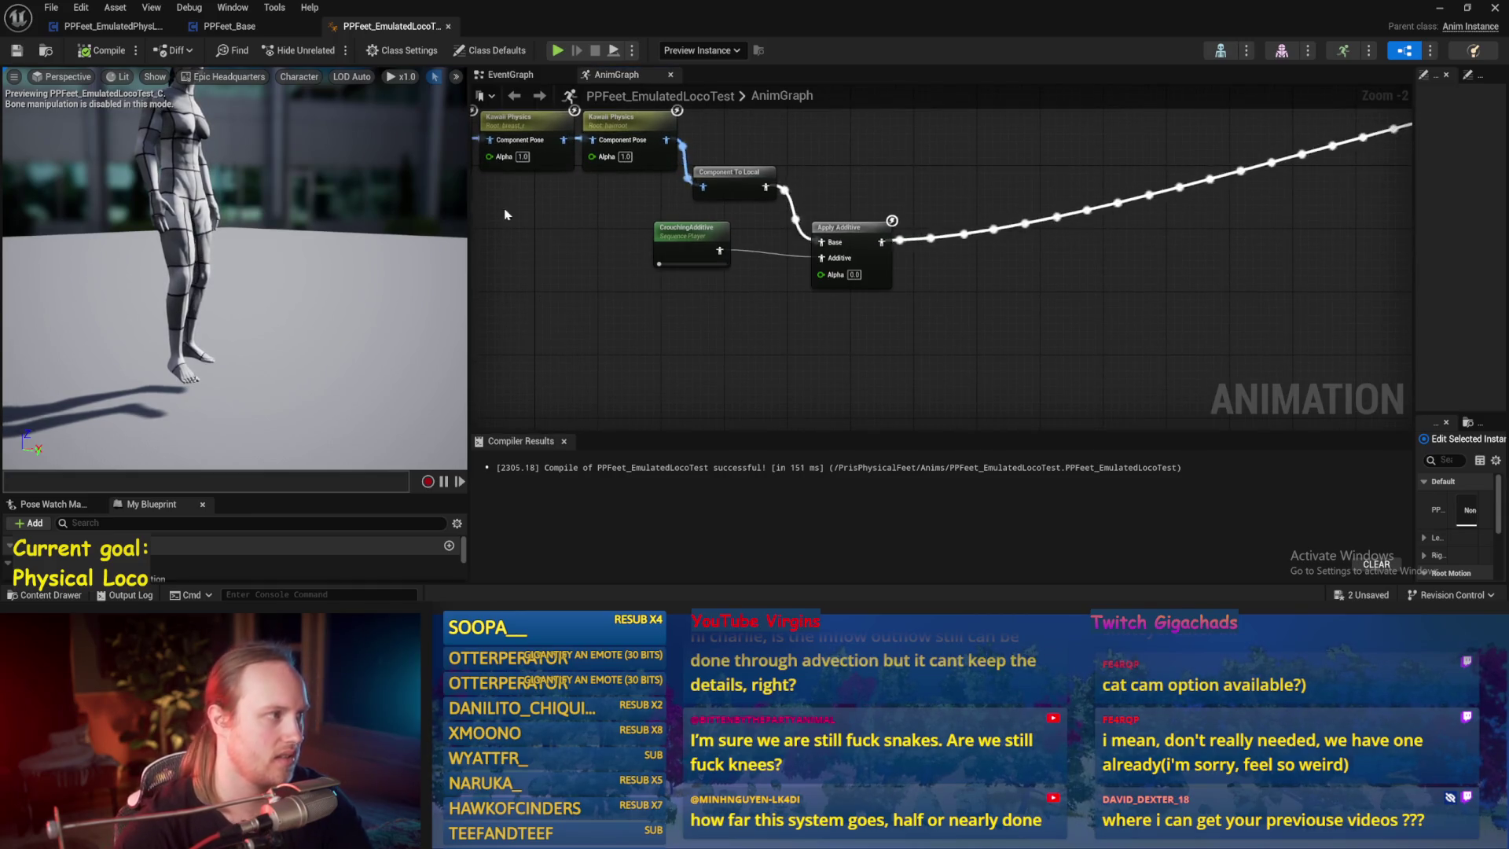
click(229, 26)
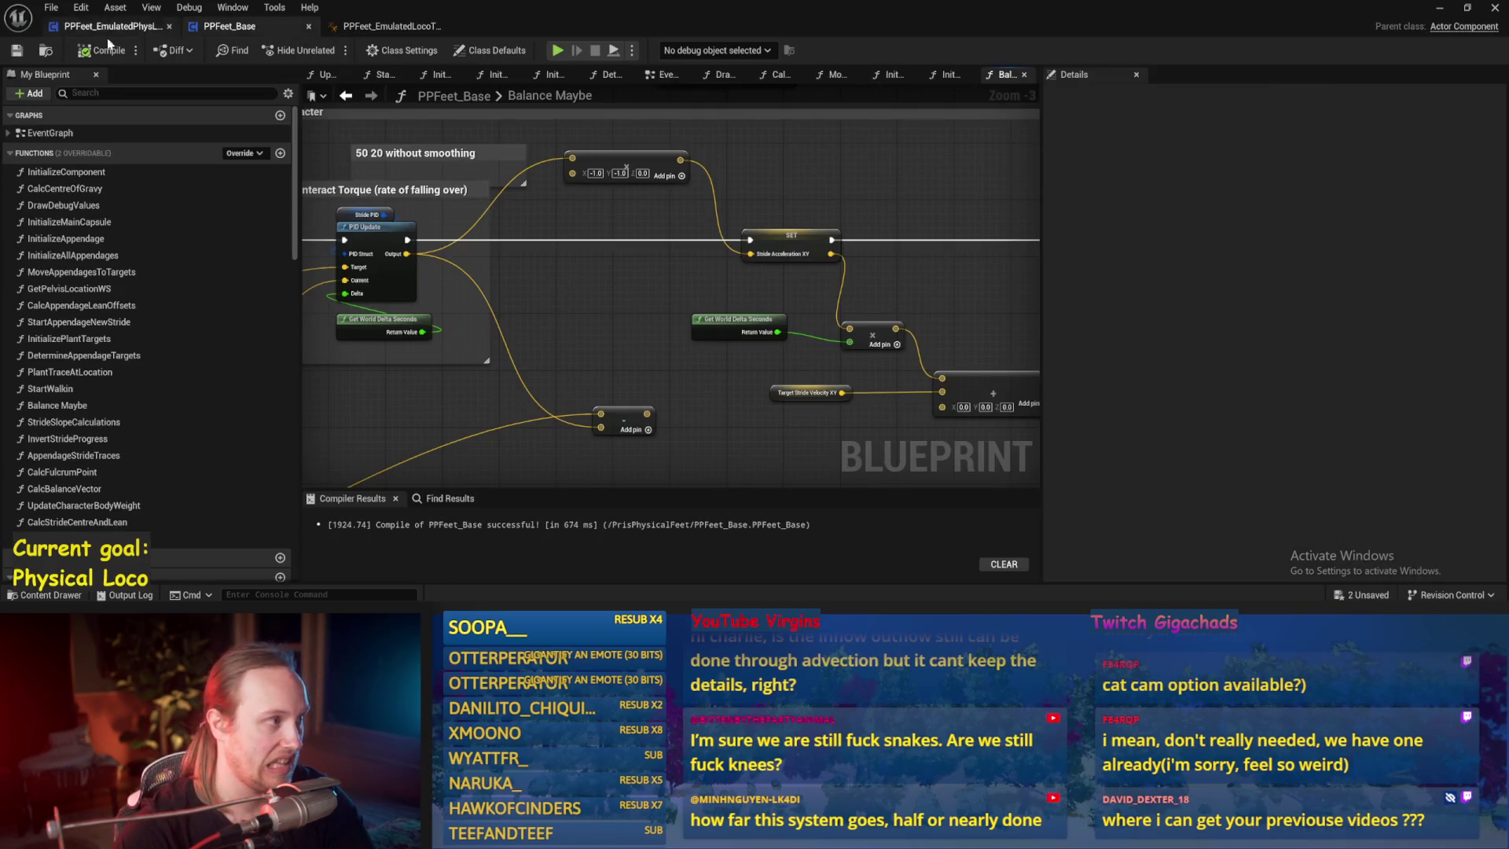
- Review the Leg Length Error calculation in the PPFeet_EmulatedPhysLocoBase EventGraph
click(109, 30)
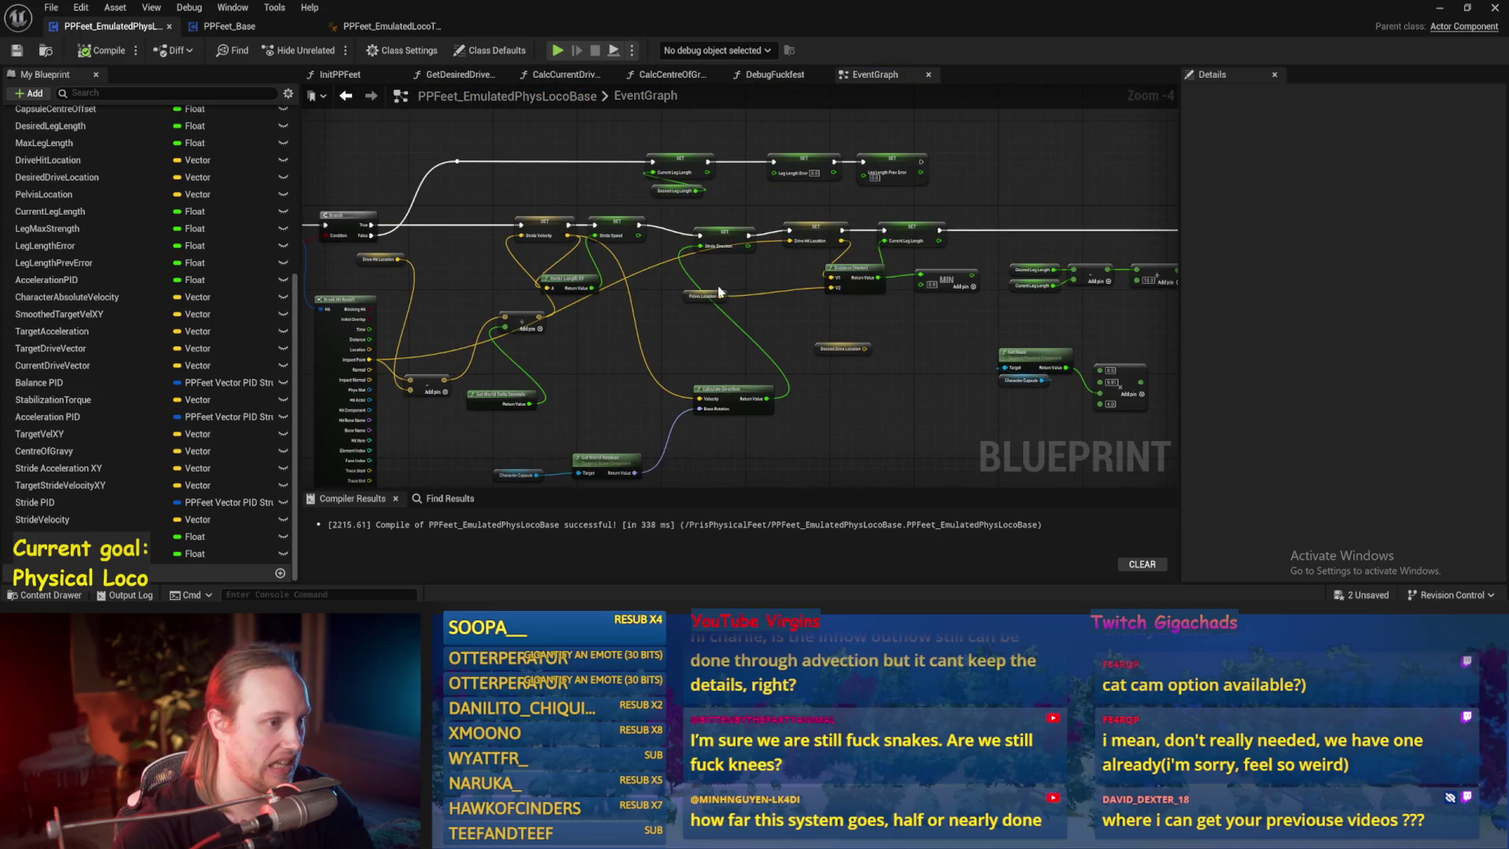
scroll(718, 291, up, 1)
drag(749, 390, 376, 387)
click(767, 248)
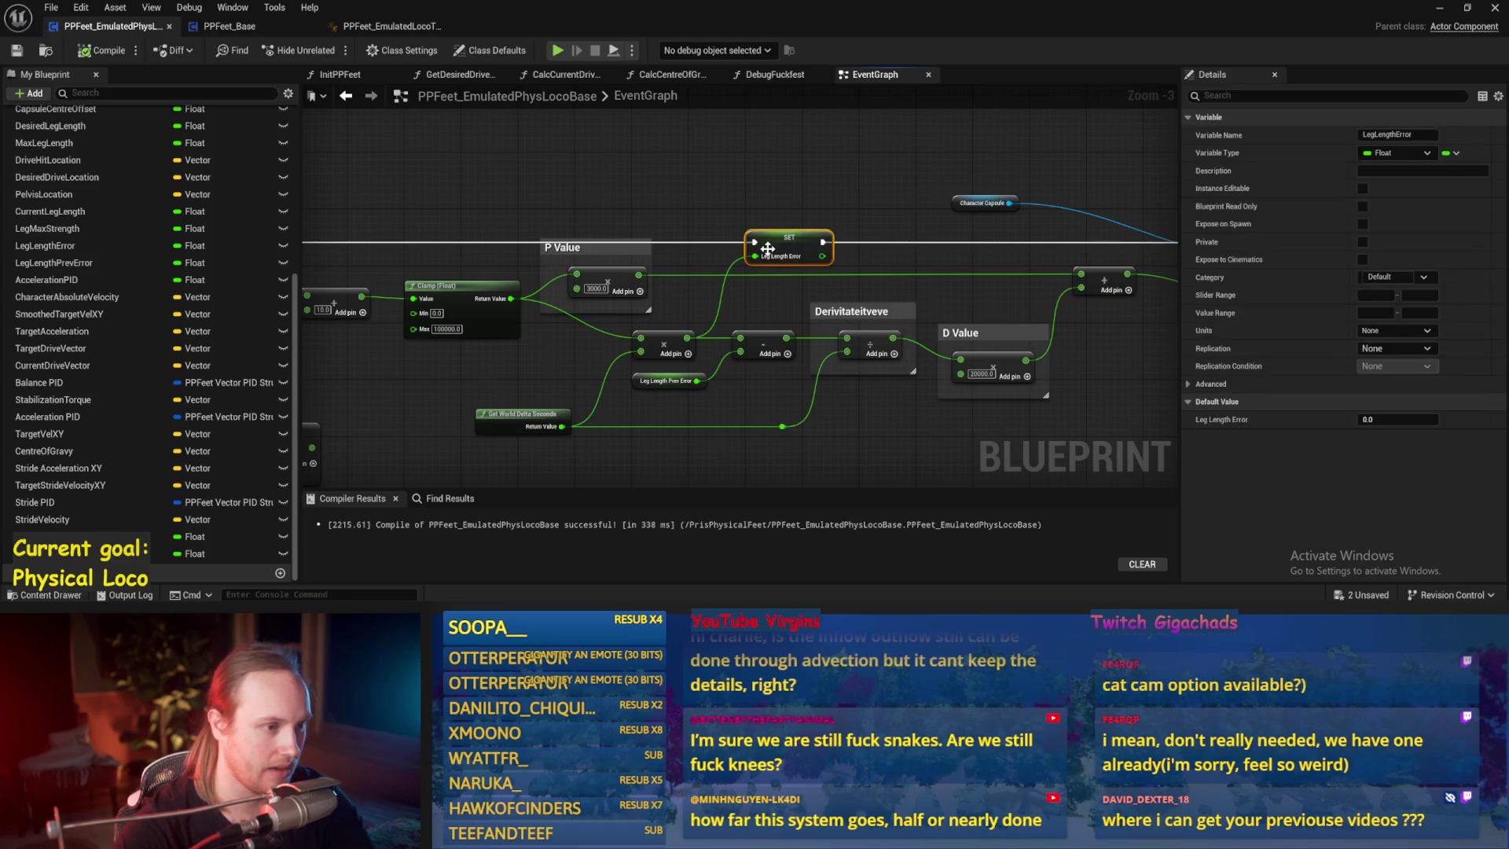
scroll(767, 249, up, 1)
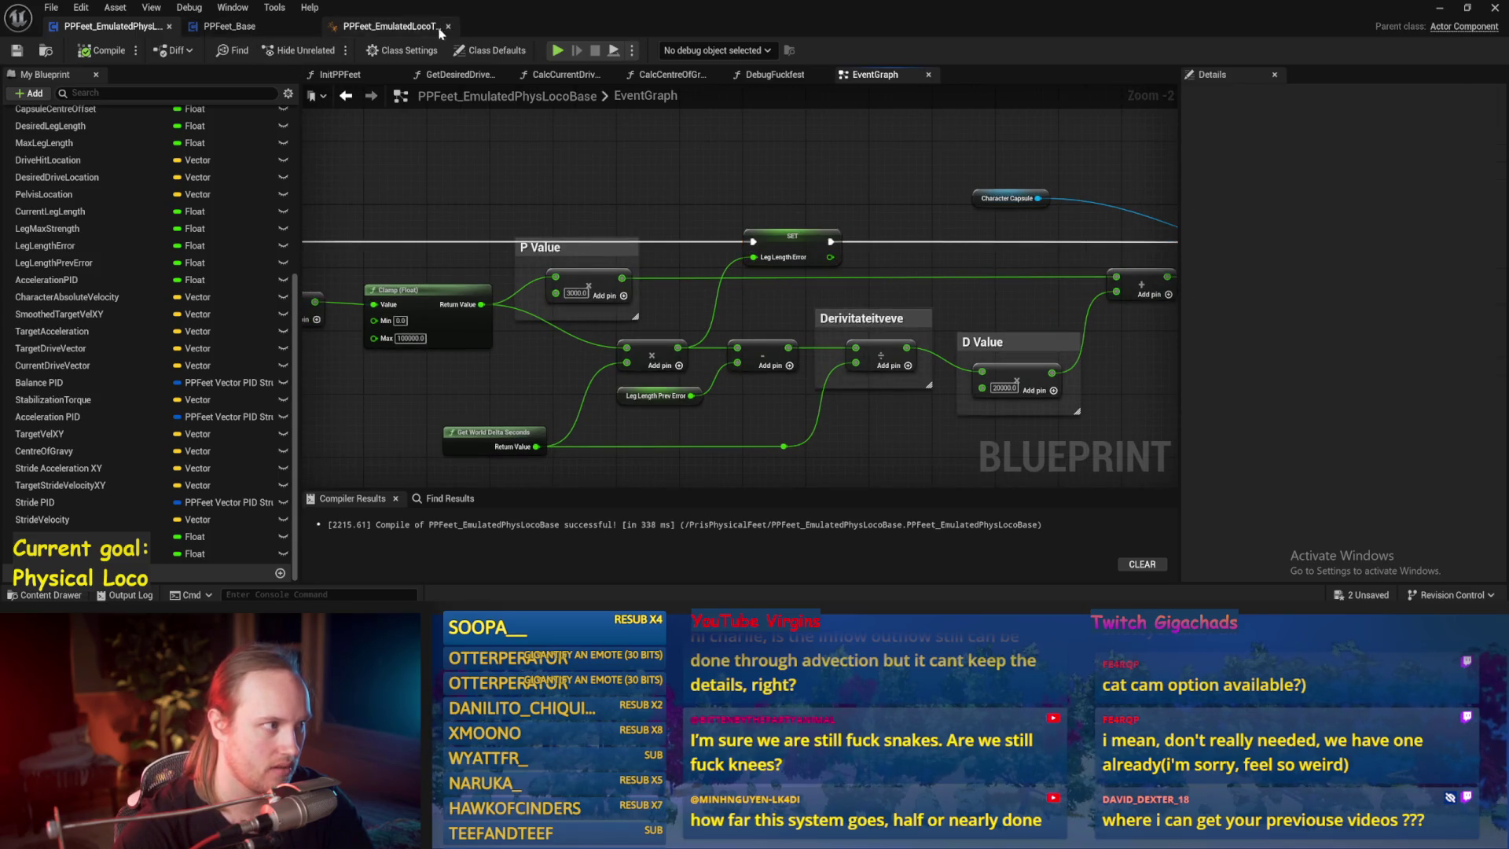
click(391, 26)
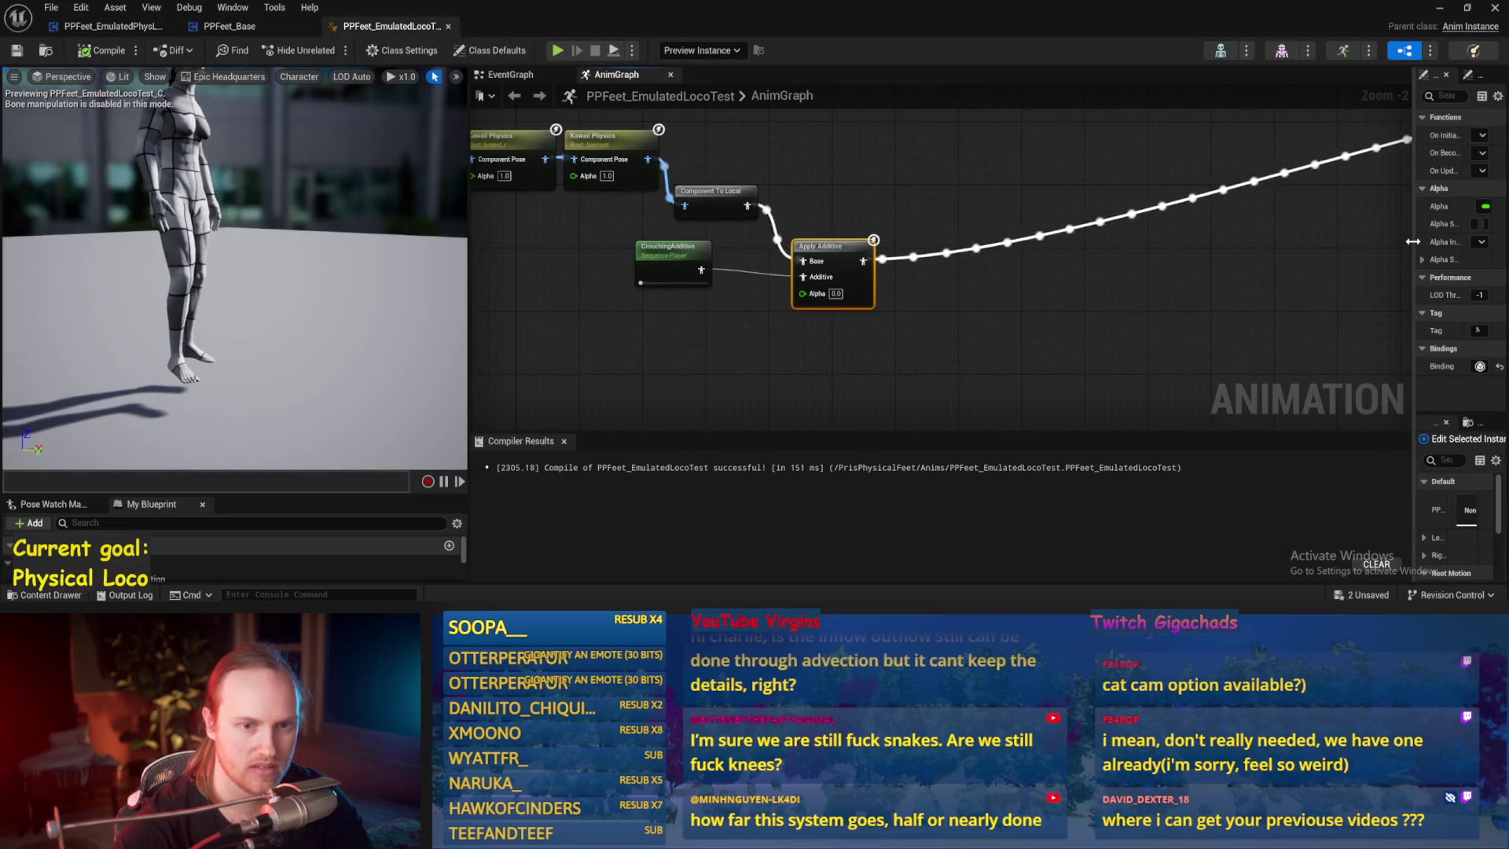
drag(1413, 294, 912, 293)
click(227, 28)
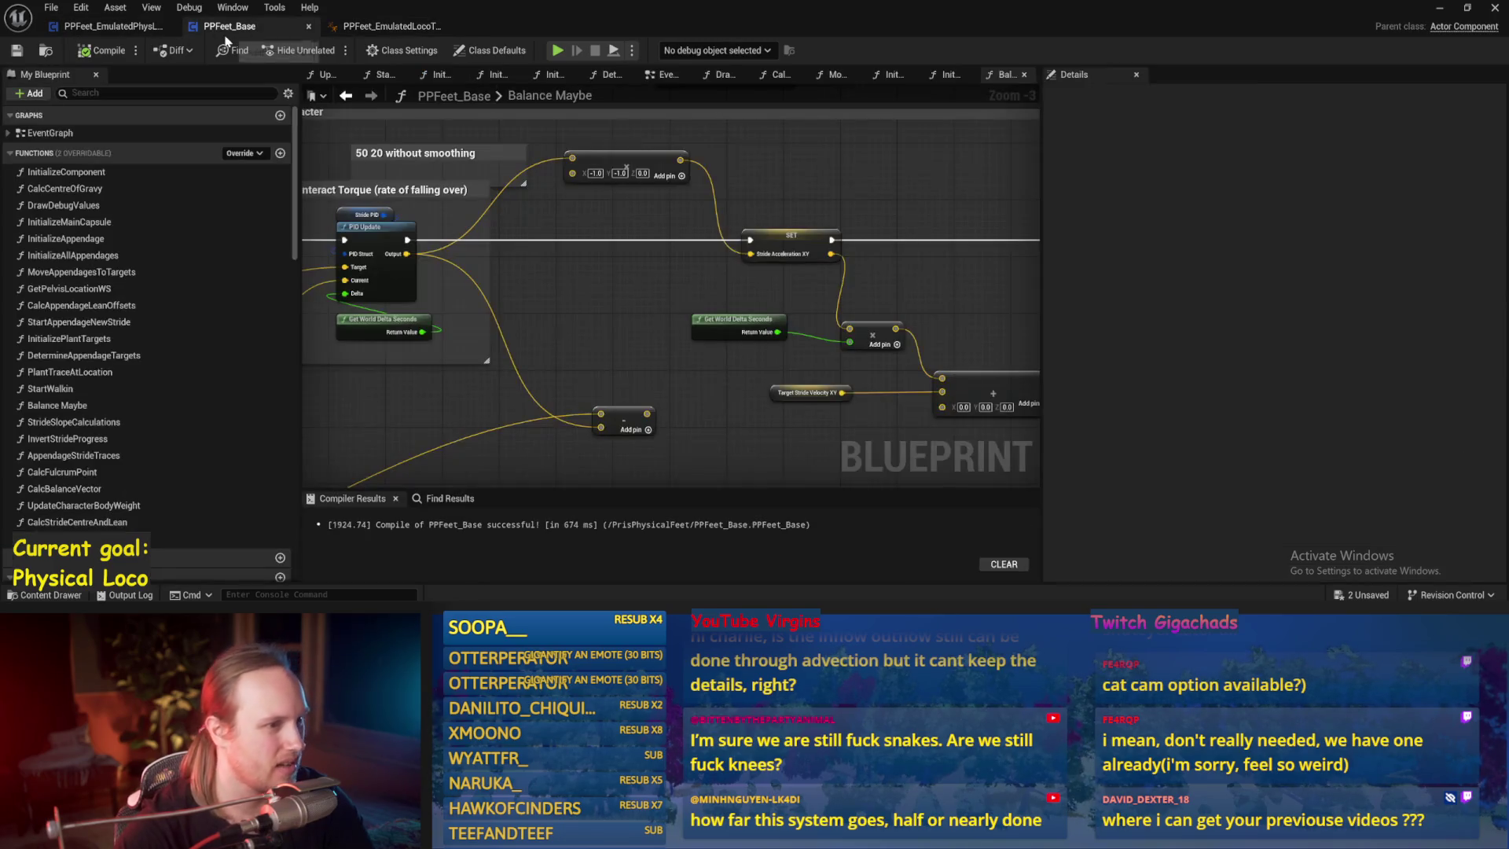
click(113, 26)
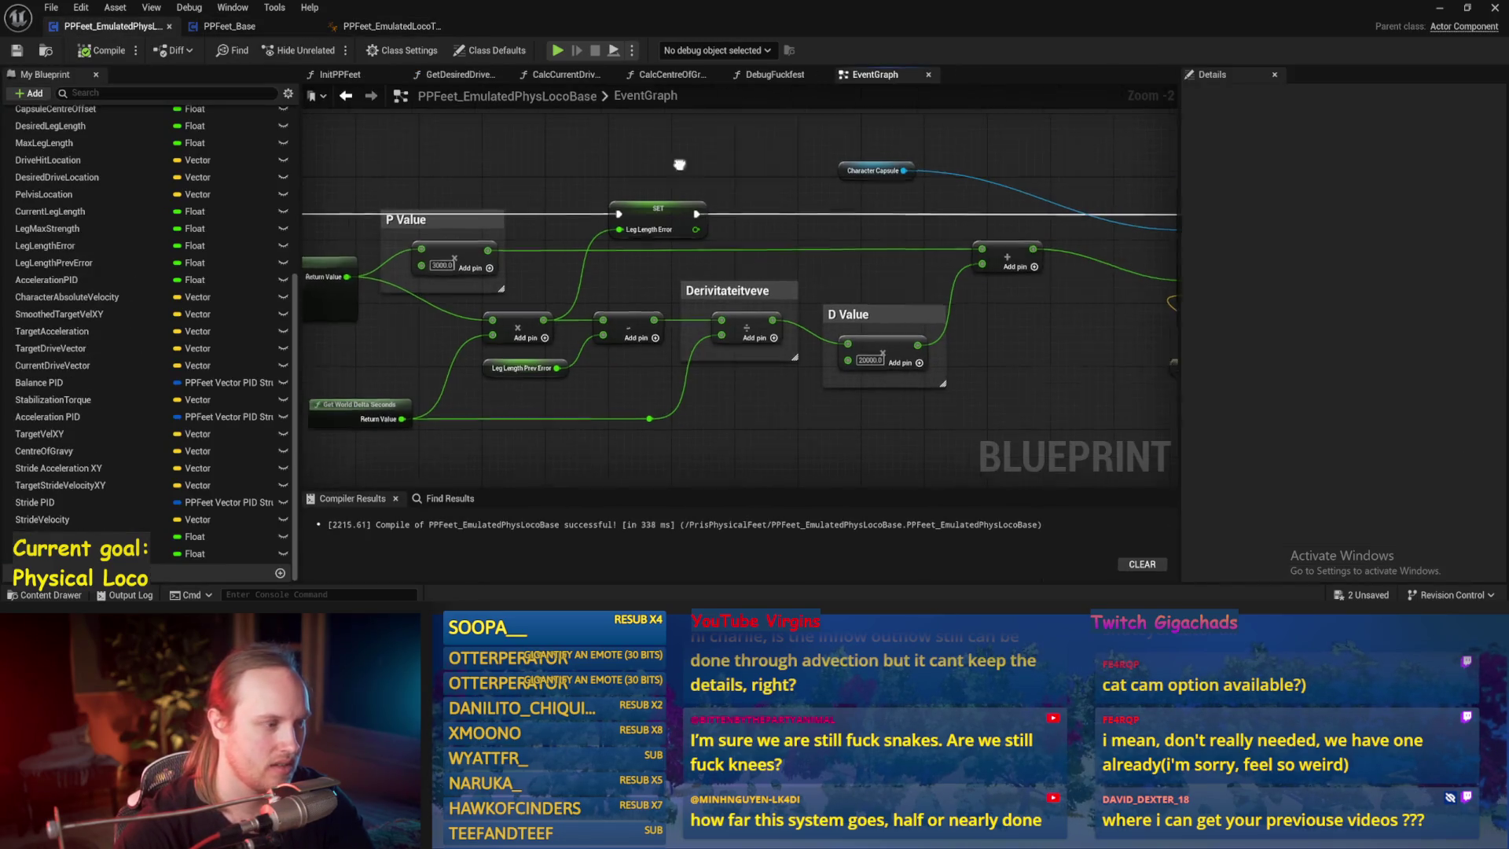
- Add a Max Leg Length getter near the Leg Length Error nodes, discarding a stray divide node
mouse_move(825, 148)
mouse_down()
mouse_move(756, 250)
mouse_move(808, 196)
mouse_move(786, 192)
mouse_up()
text(/)
key(Return)
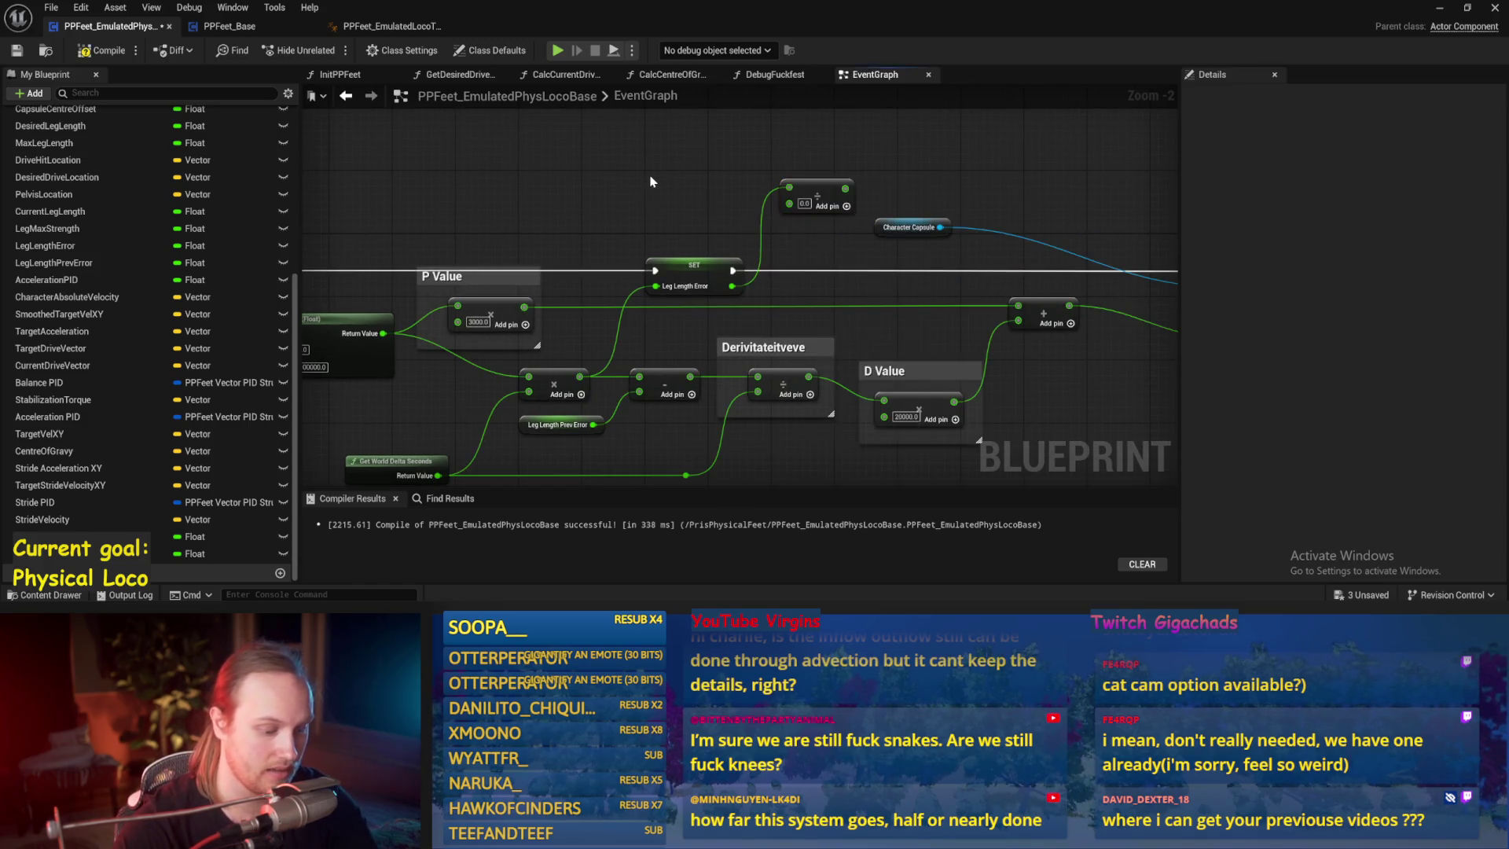
right_click(651, 182)
text(max leg)
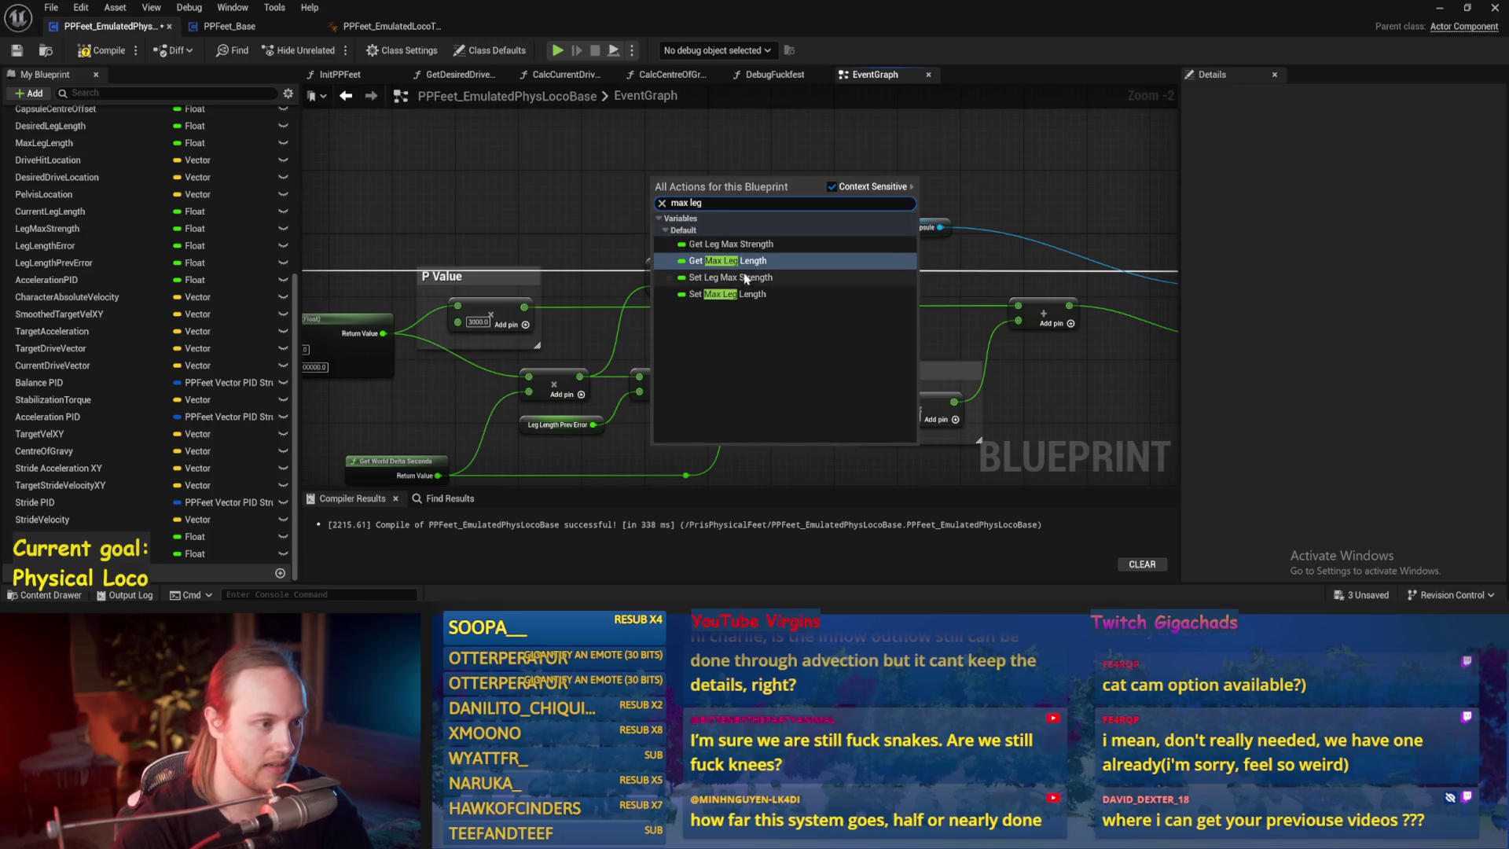
click(724, 259)
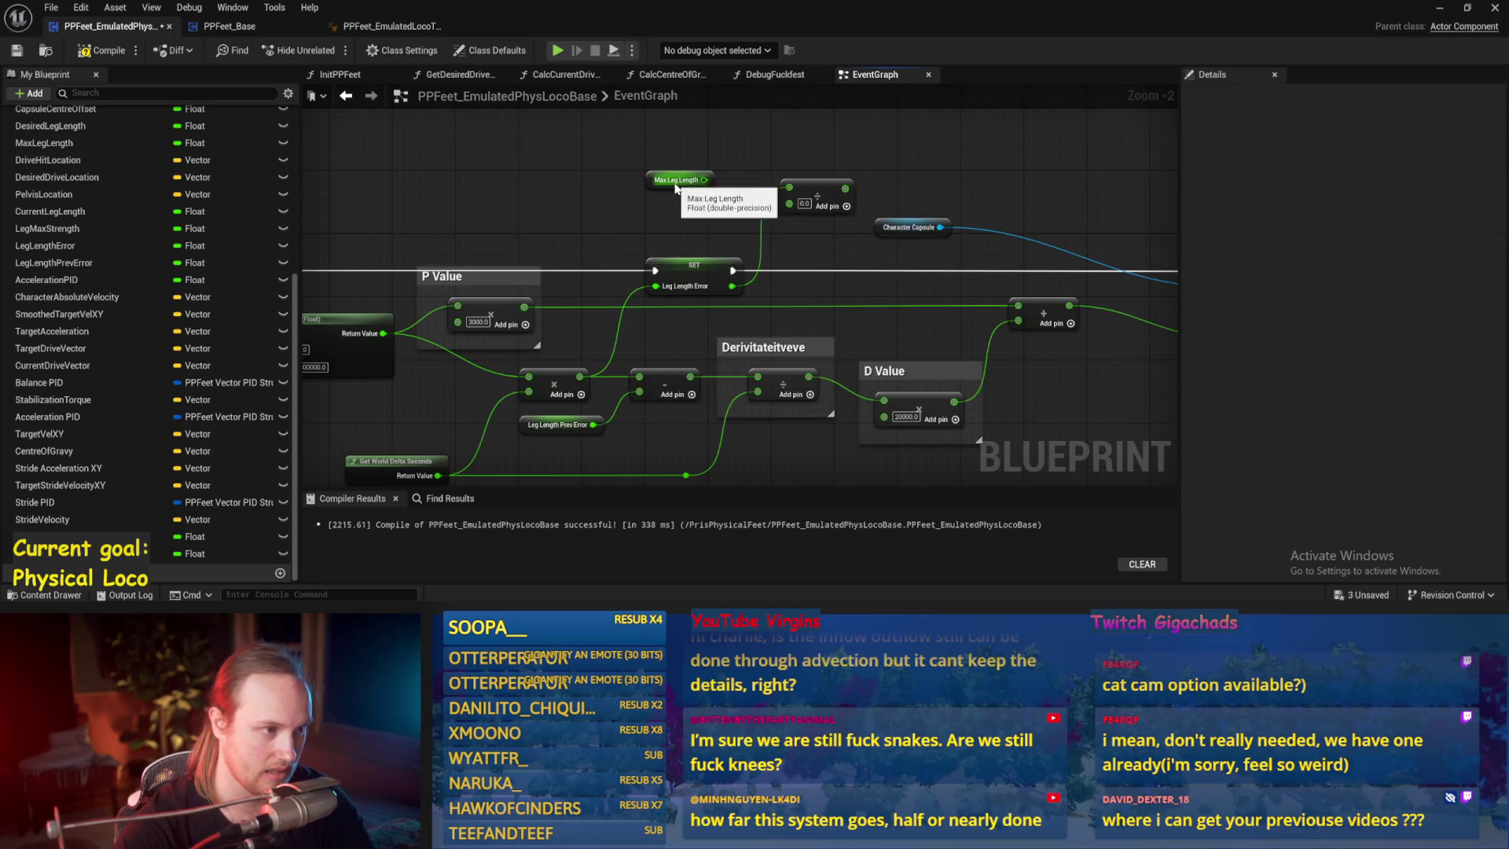
drag(691, 182, 498, 187)
click(794, 188)
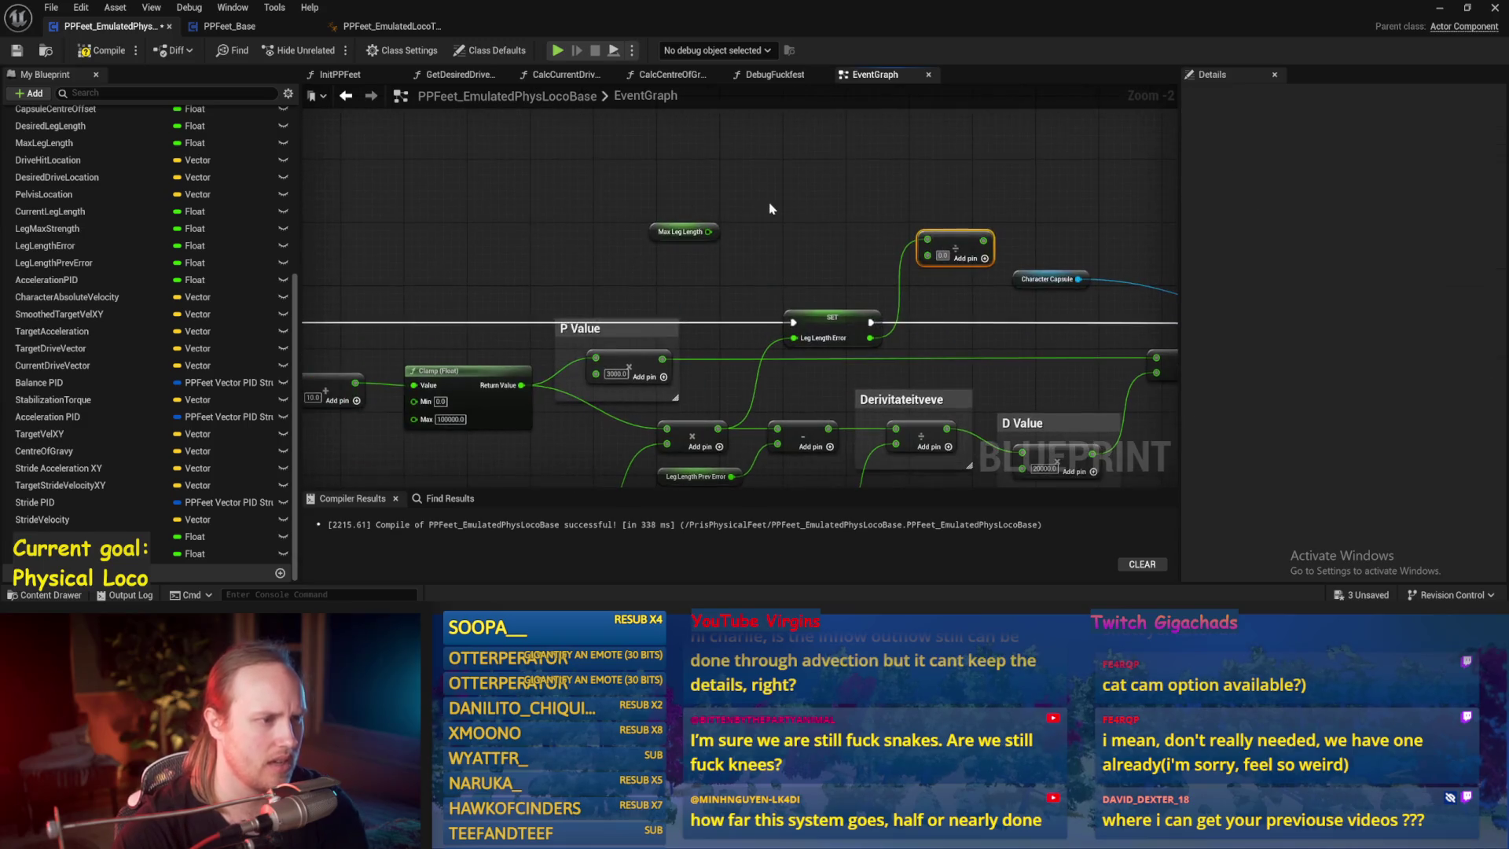
mouse_move(688, 221)
mouse_down()
mouse_move(688, 158)
mouse_move(869, 185)
mouse_move(825, 180)
mouse_up()
click(955, 247)
key(Delete)
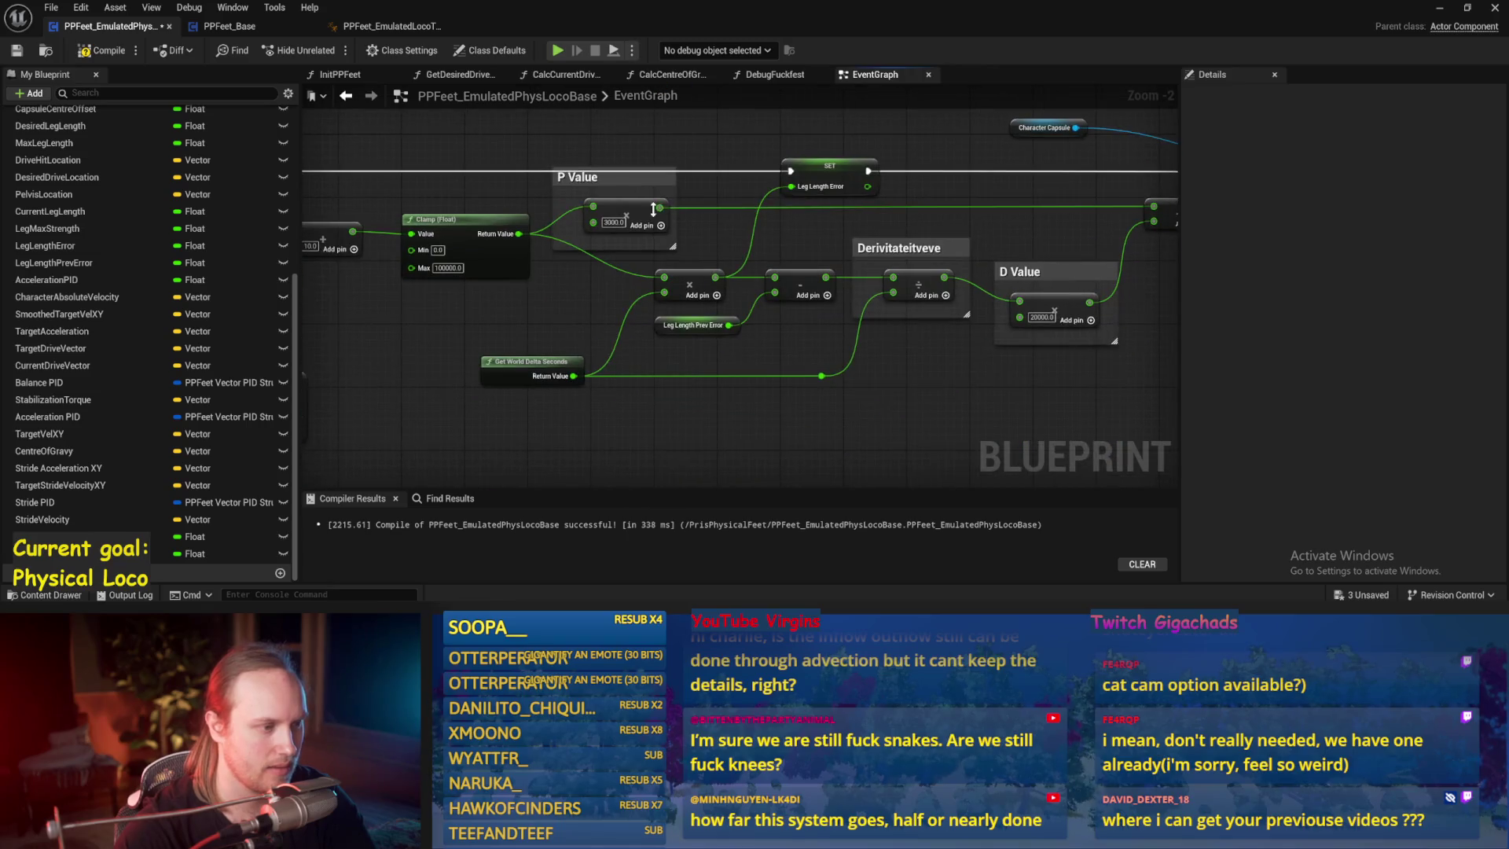
- Divide a copied Current Leg Length node by Max Leg Length
drag(506, 254, 839, 290)
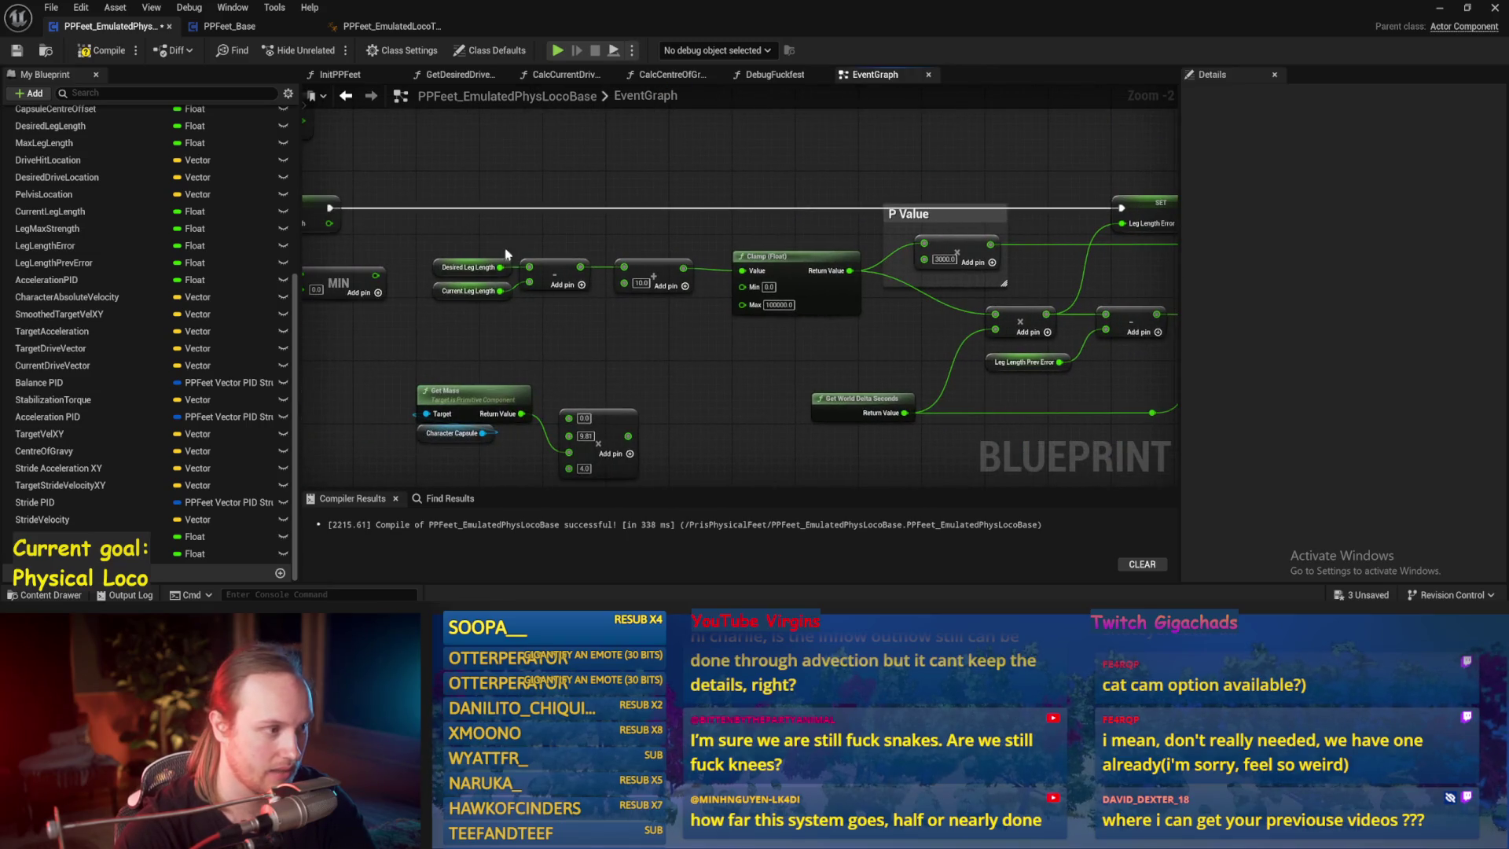
click(471, 291)
key(ctrl+c)
drag(707, 196, 569, 291)
key(ctrl+v)
mouse_move(911, 205)
mouse_down()
mouse_move(801, 267)
mouse_move(864, 214)
mouse_up()
click(792, 210)
click(820, 213)
text(/)
key(Return)
mouse_move(774, 174)
mouse_down()
mouse_move(874, 237)
mouse_move(776, 124)
mouse_move(776, 269)
mouse_move(846, 250)
mouse_up()
- Attach a Map Range Clamped node to the divide result and move it higher
text(c)
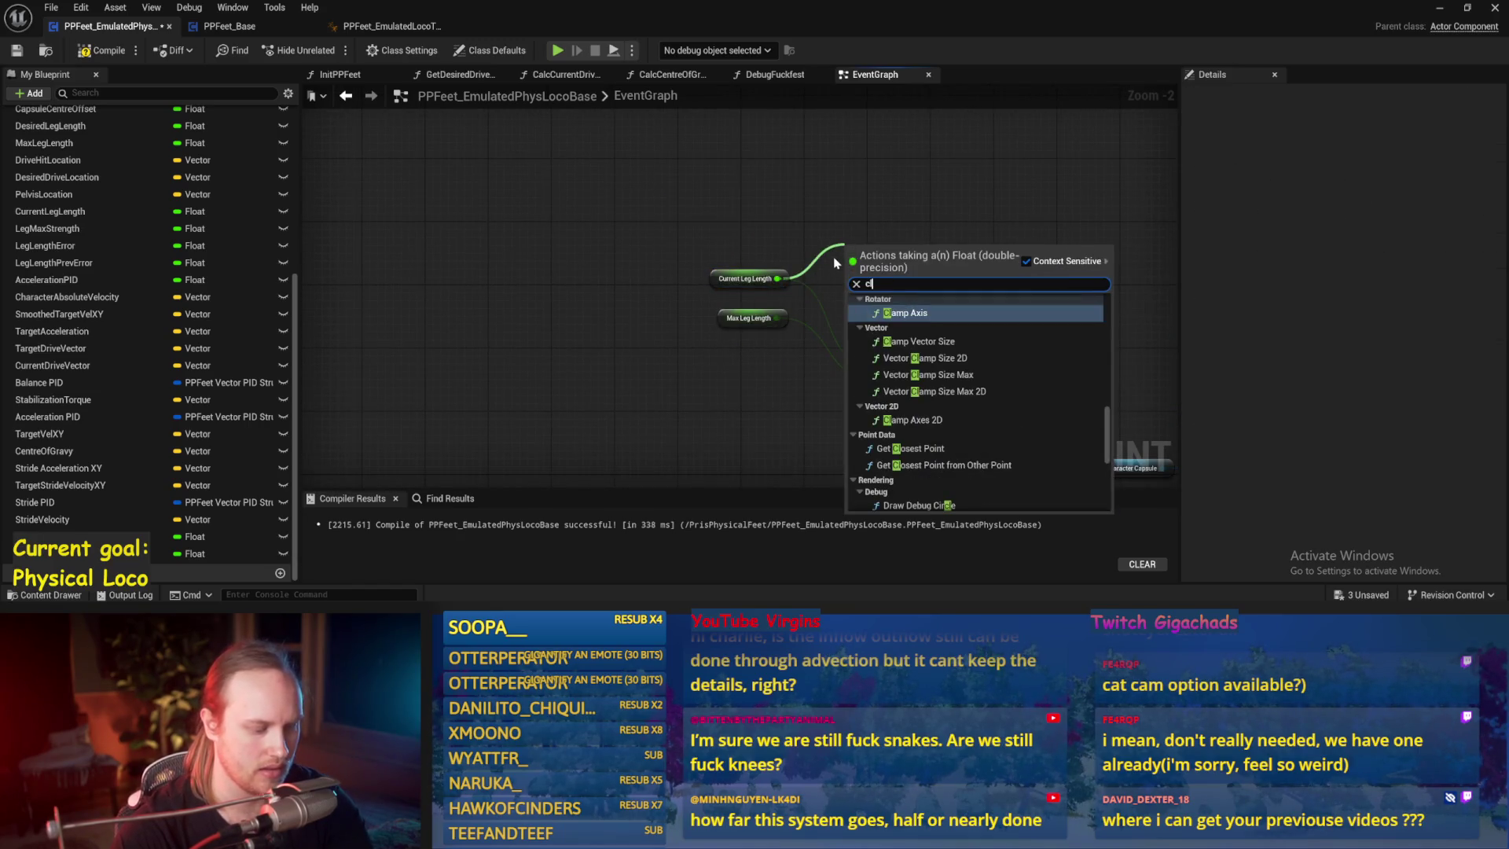
click(941, 312)
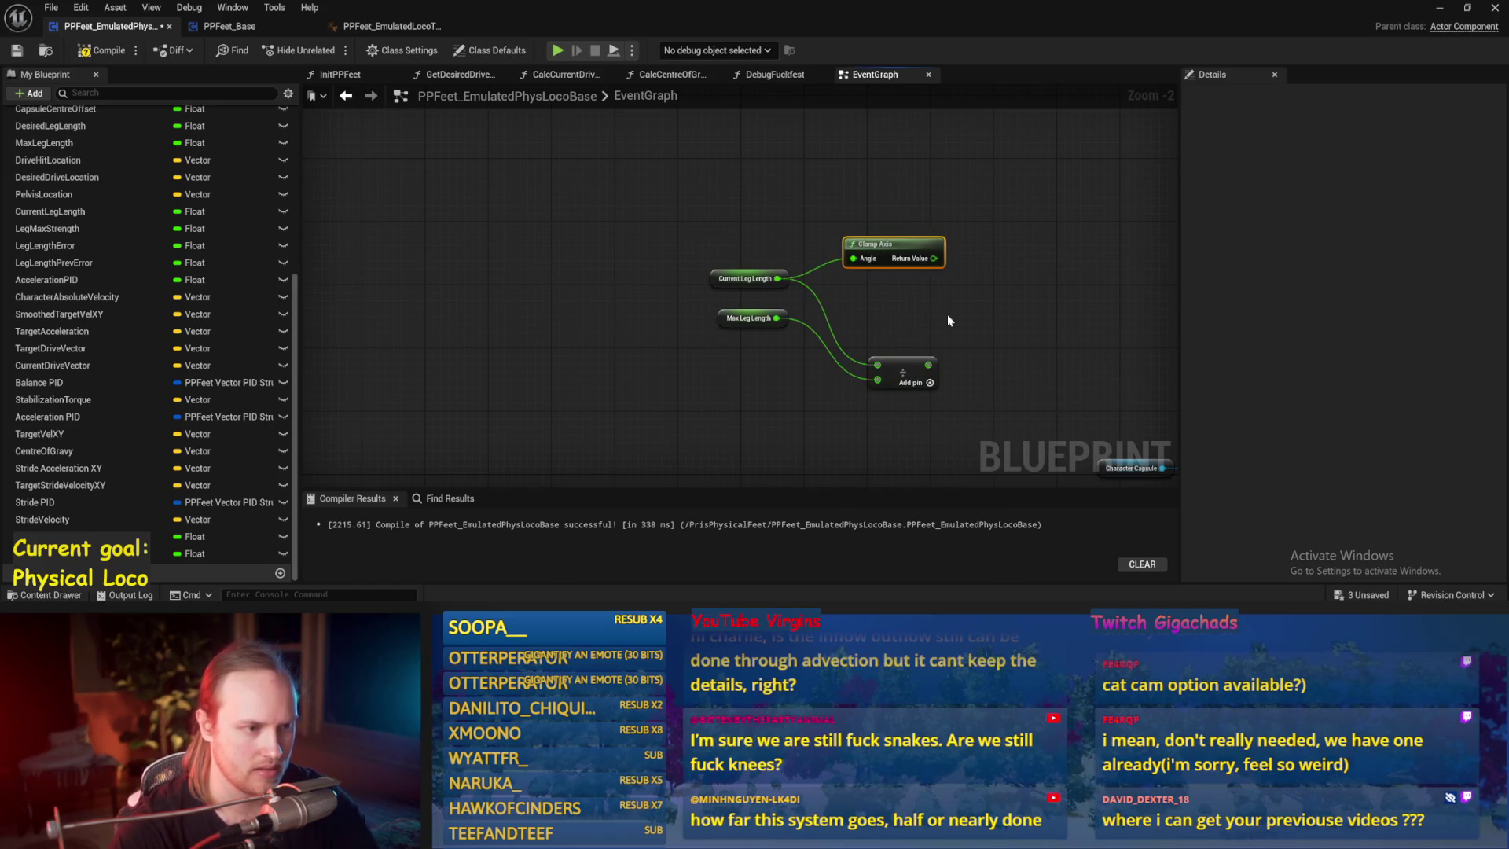
key(ctrl+z)
drag(778, 278, 885, 252)
text(clamp)
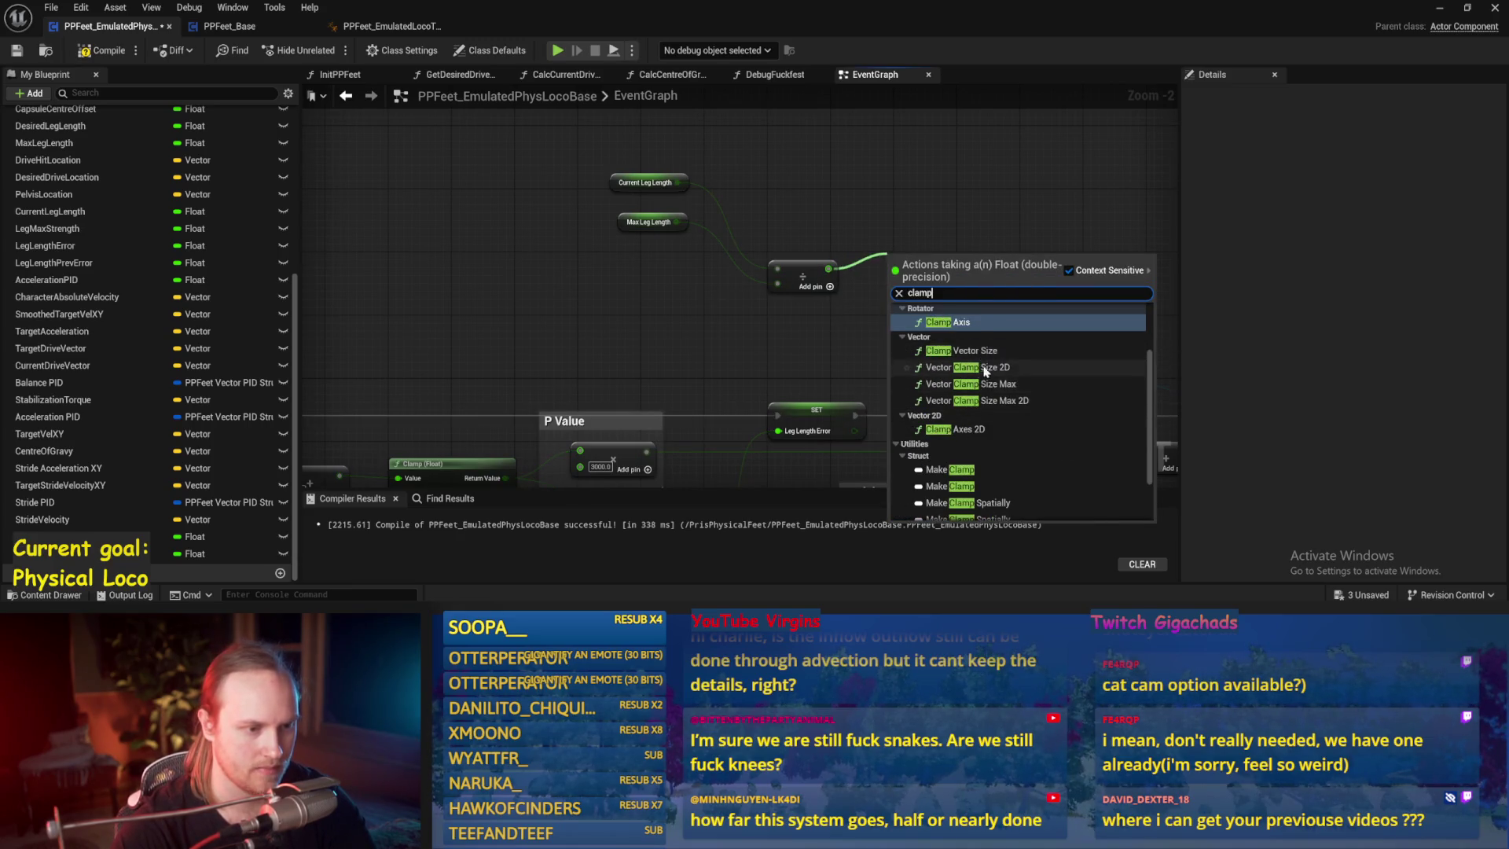
click(840, 372)
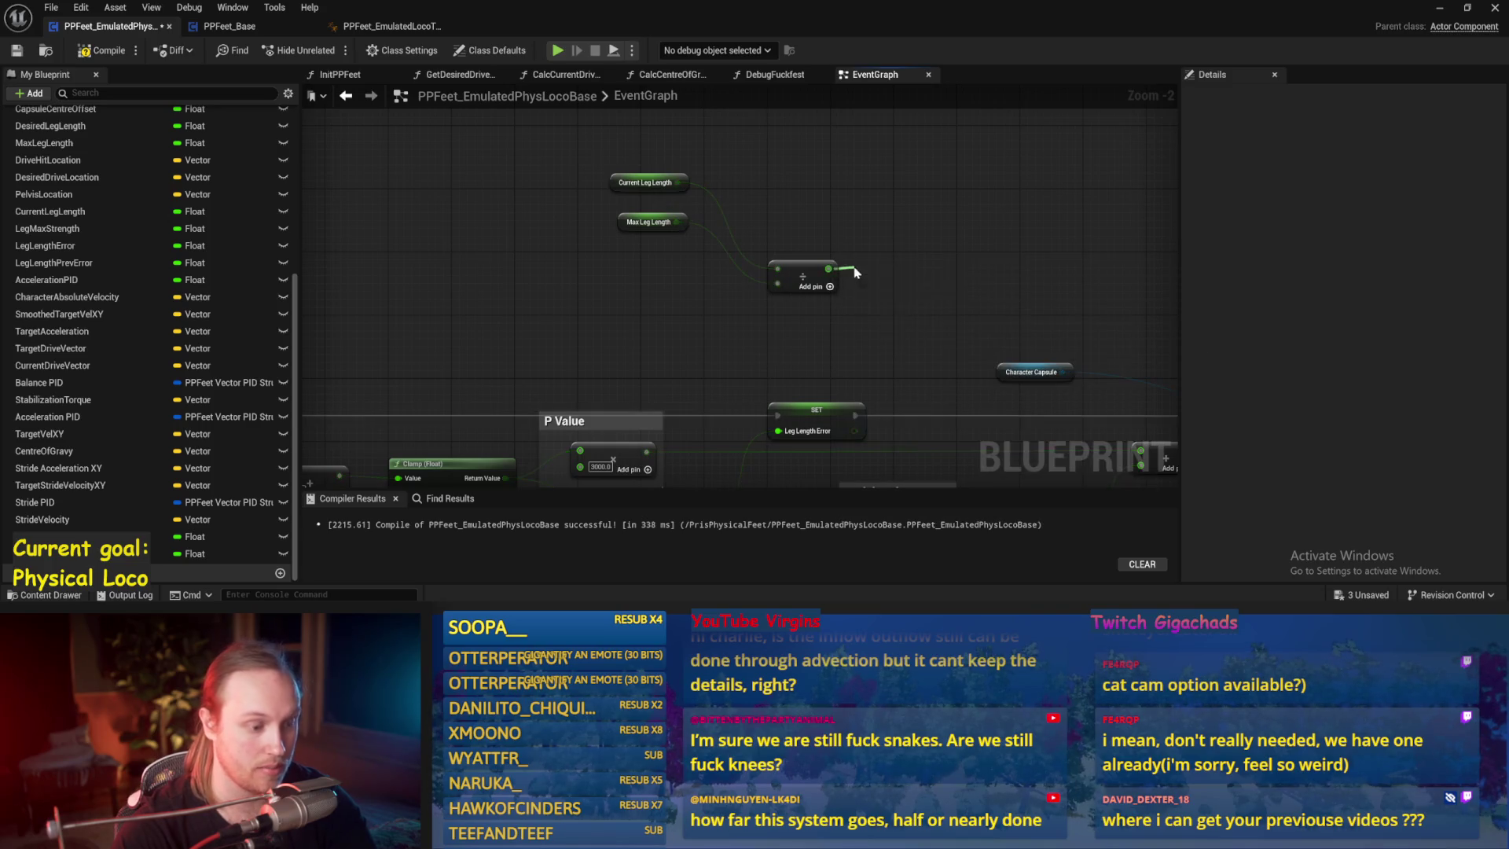
drag(828, 268, 857, 271)
text(remap range)
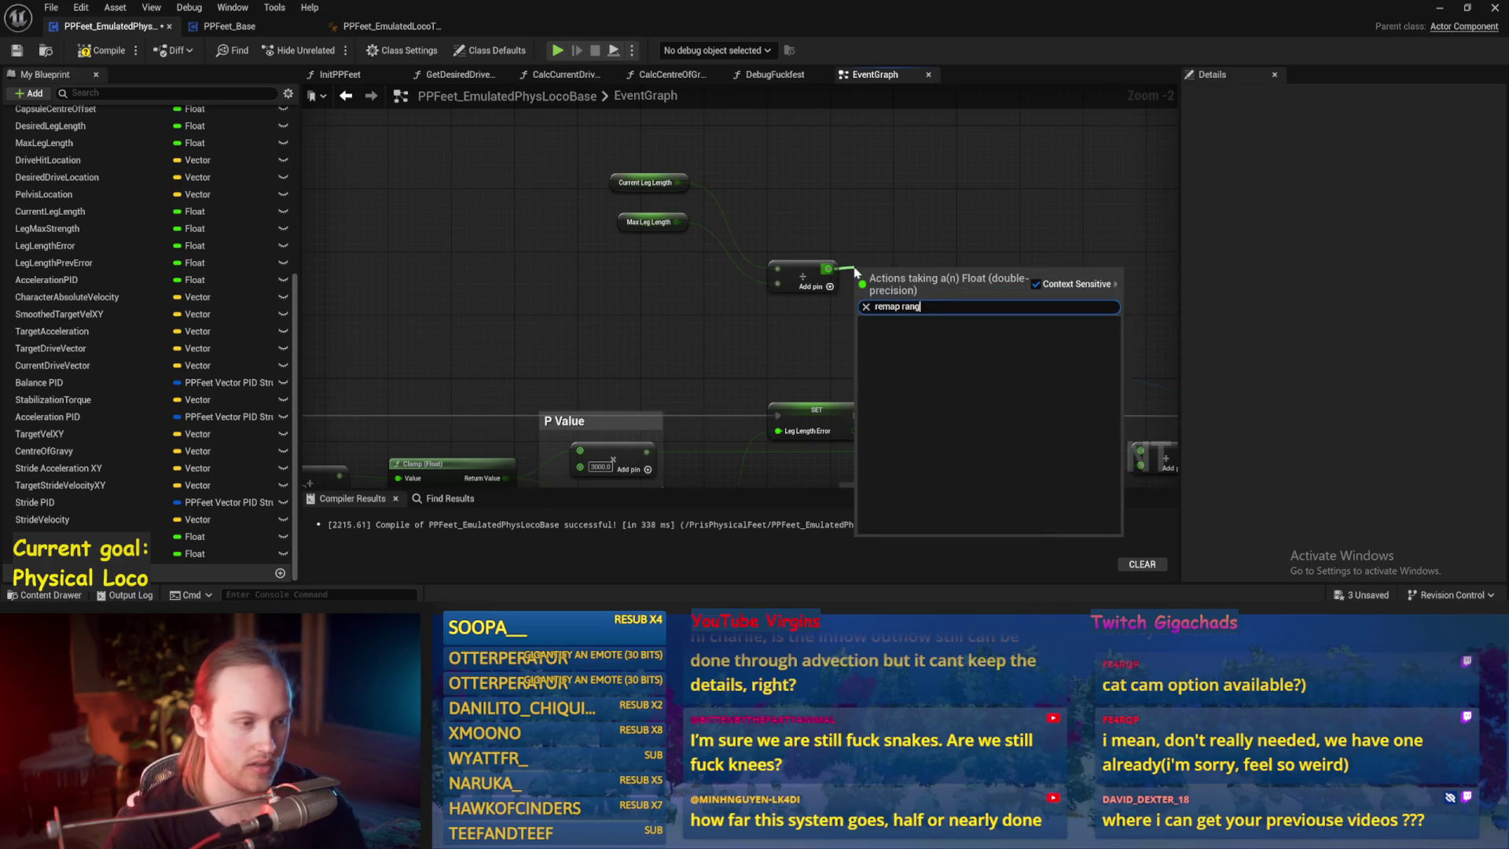
key(BackSpace)
key(BackSpace)
key(BackSpace)
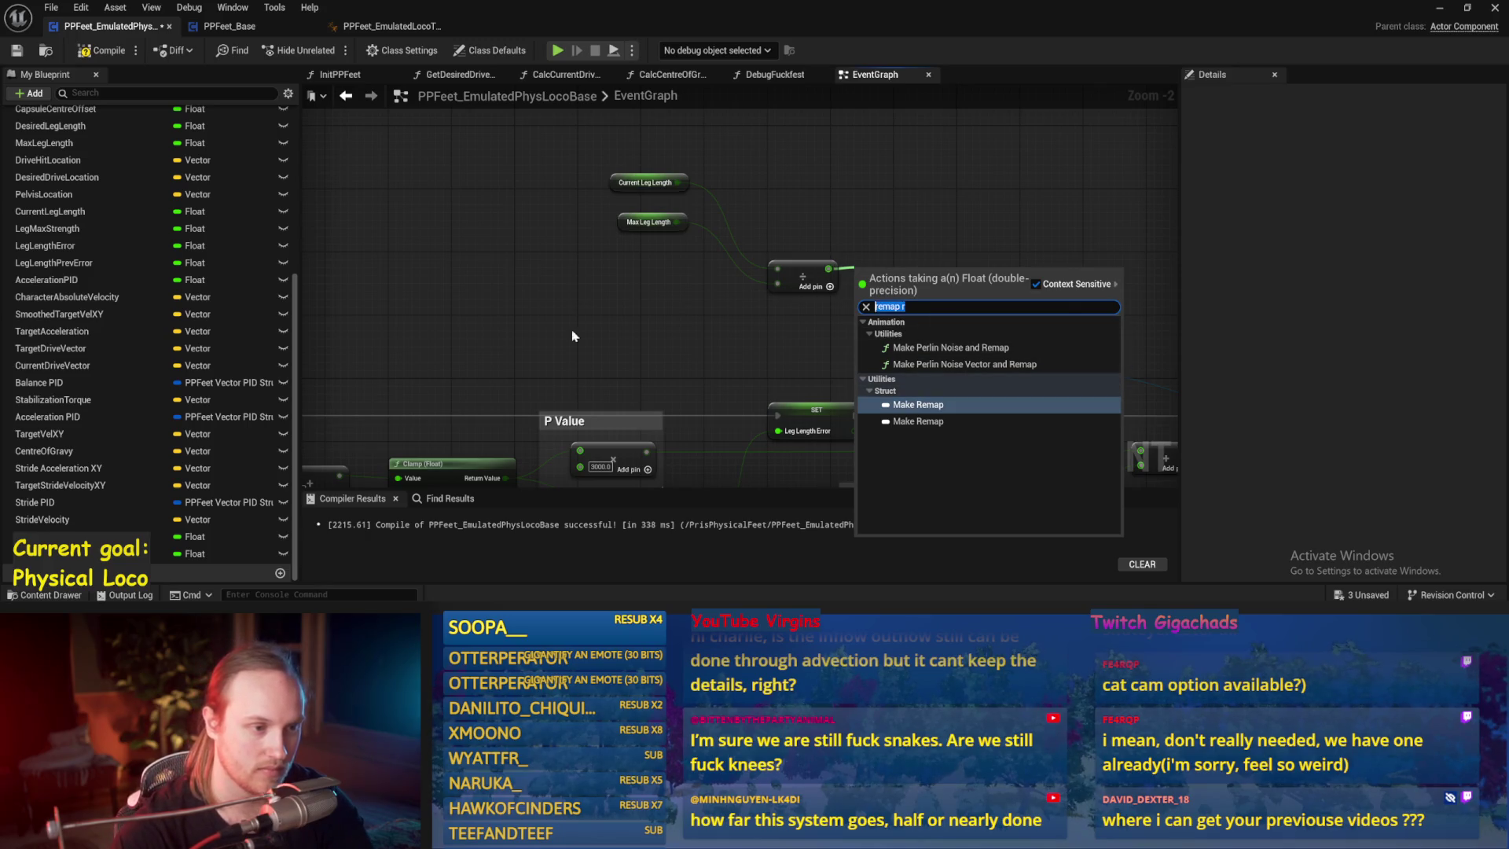
text(map range)
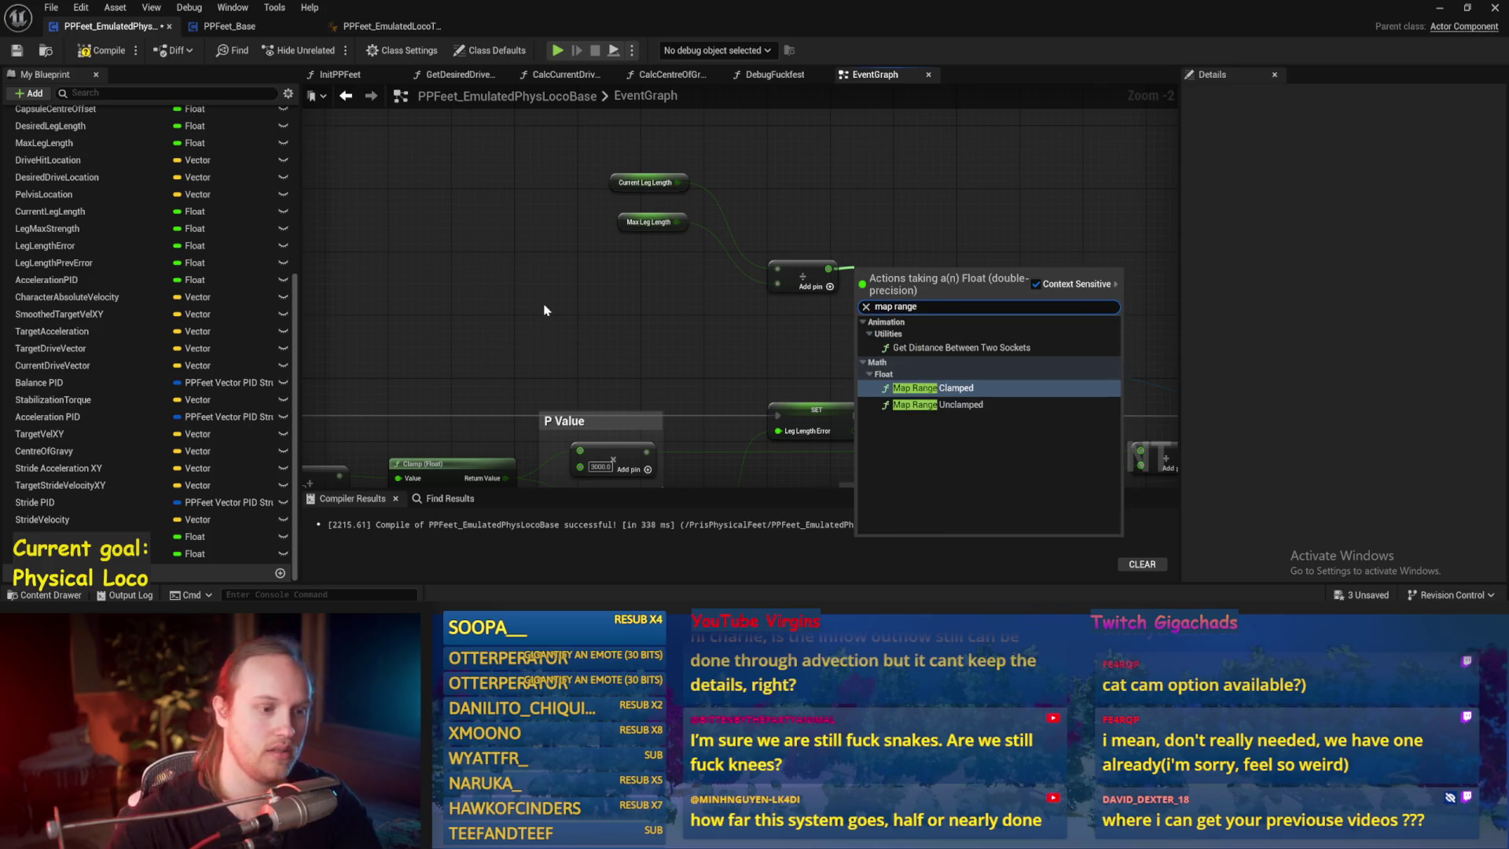
key(Return)
drag(894, 204, 888, 156)
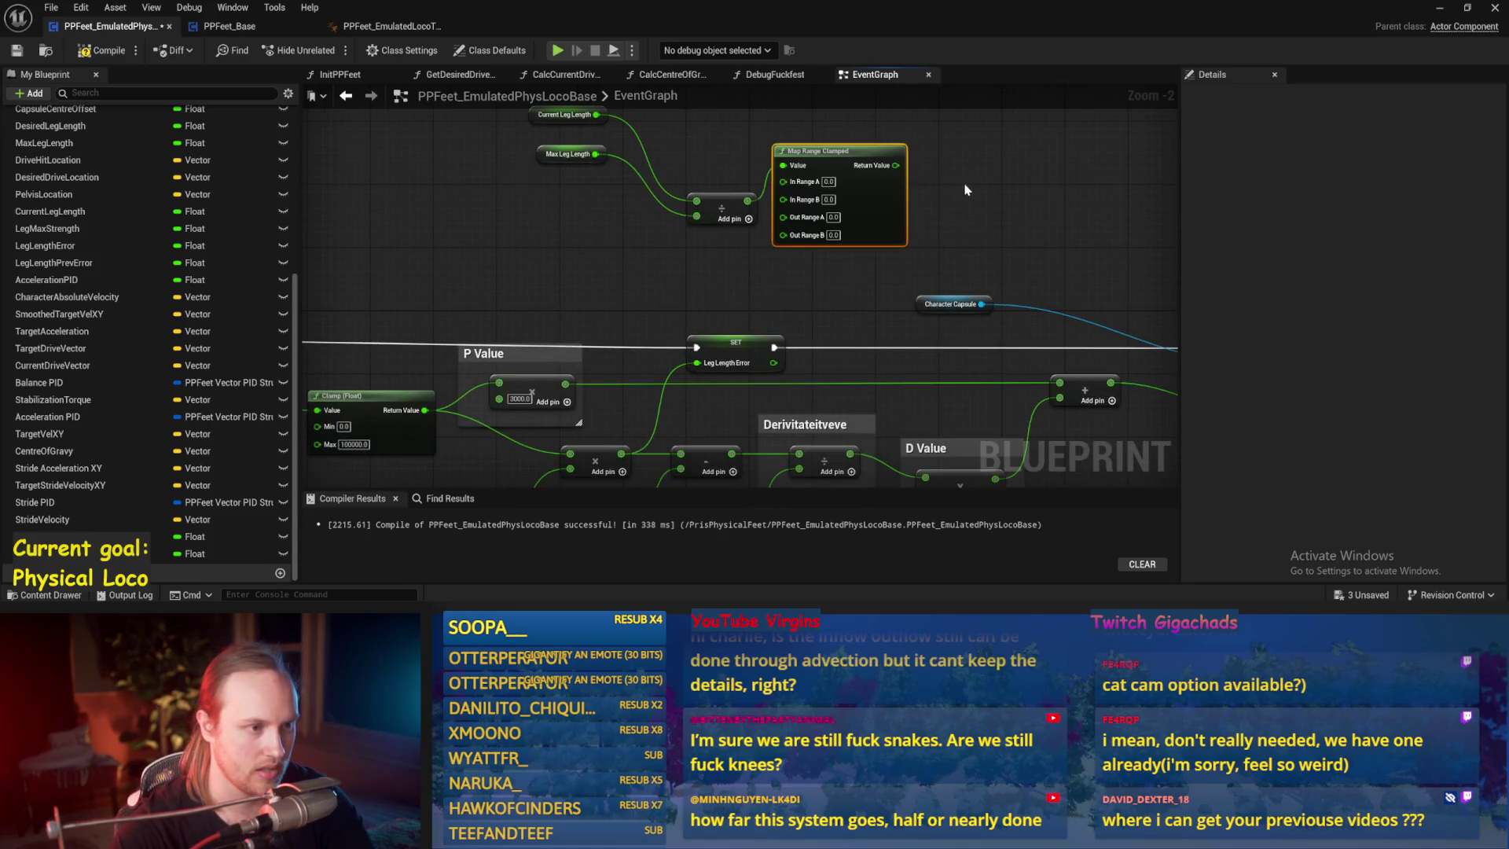
right_click(850, 212)
- Promote the Map Range Clamped result to an Anim Crouch Amount variable, wired after Leg Length Error
click(919, 258)
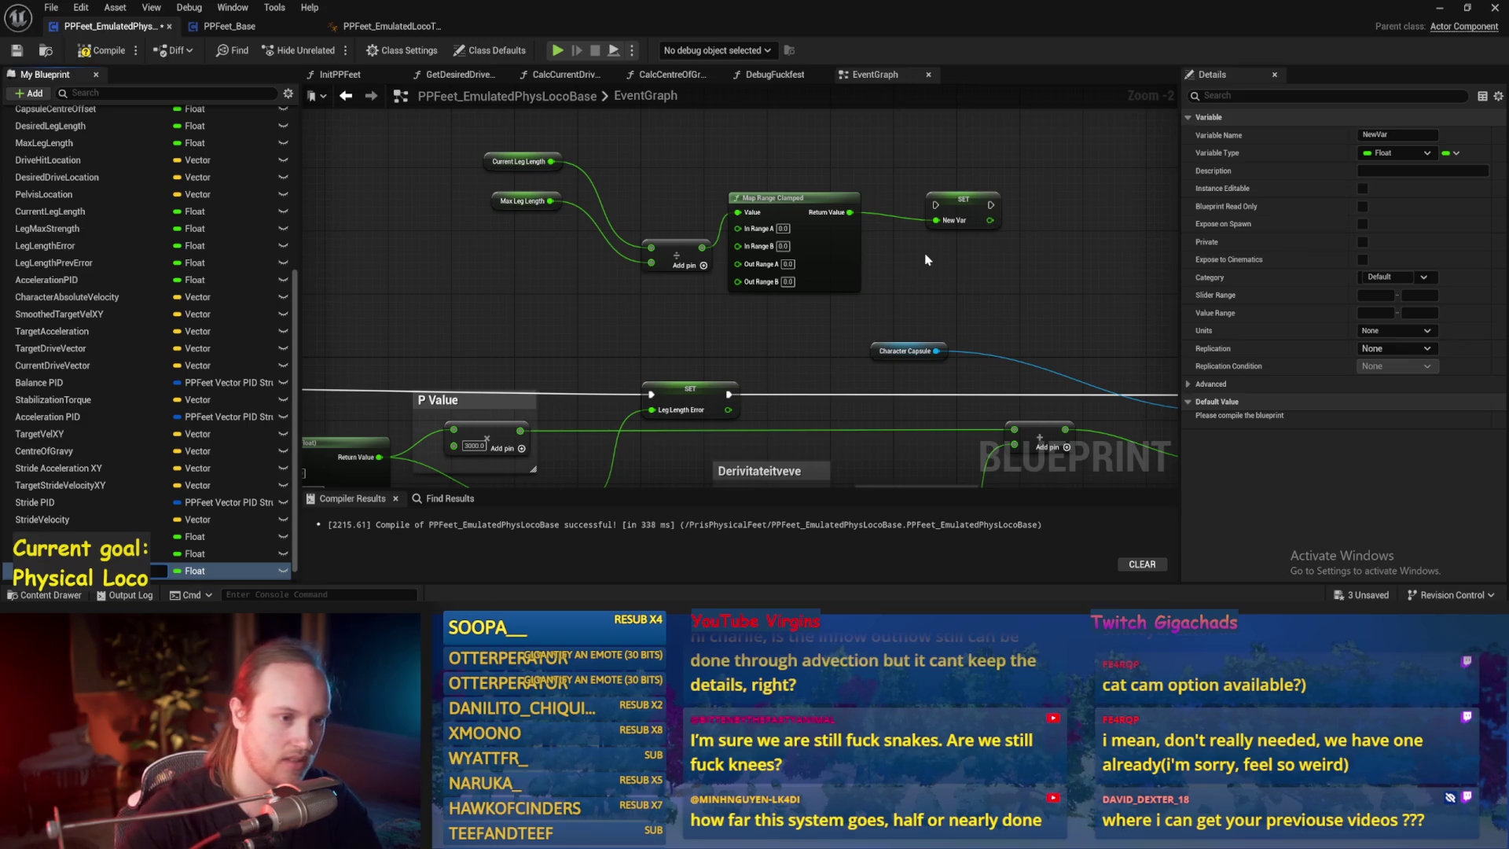
drag(925, 261, 922, 185)
drag(727, 318, 934, 129)
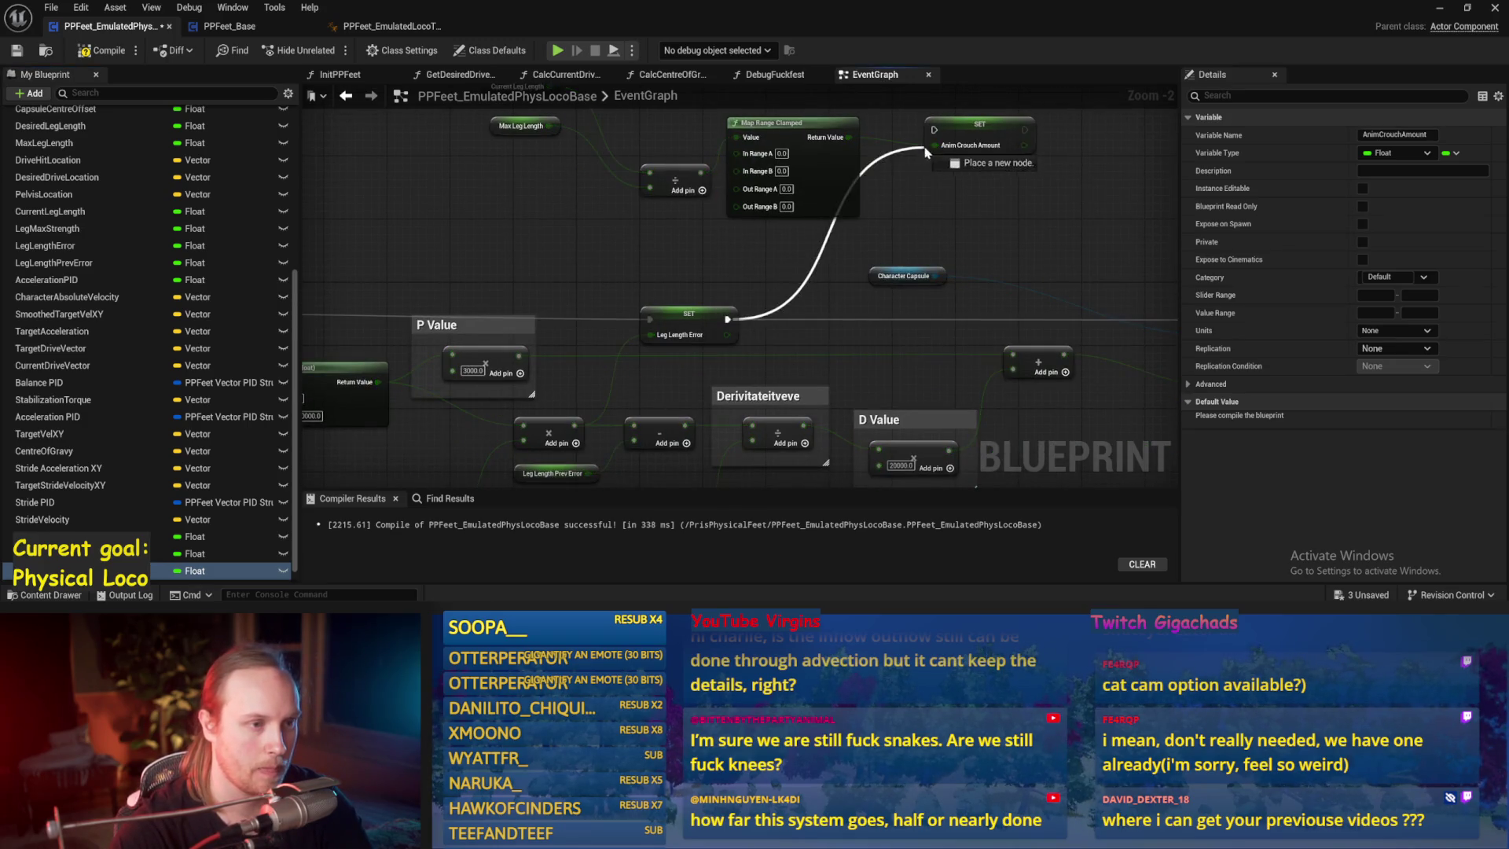
drag(935, 197, 707, 206)
mouse_move(782, 126)
mouse_down()
mouse_move(787, 183)
mouse_move(810, 174)
mouse_move(988, 330)
mouse_up()
drag(788, 268, 949, 283)
- Set the Map Range Clamped node's In Range B and Out Range B to 1.0
scroll(687, 250, up, 2)
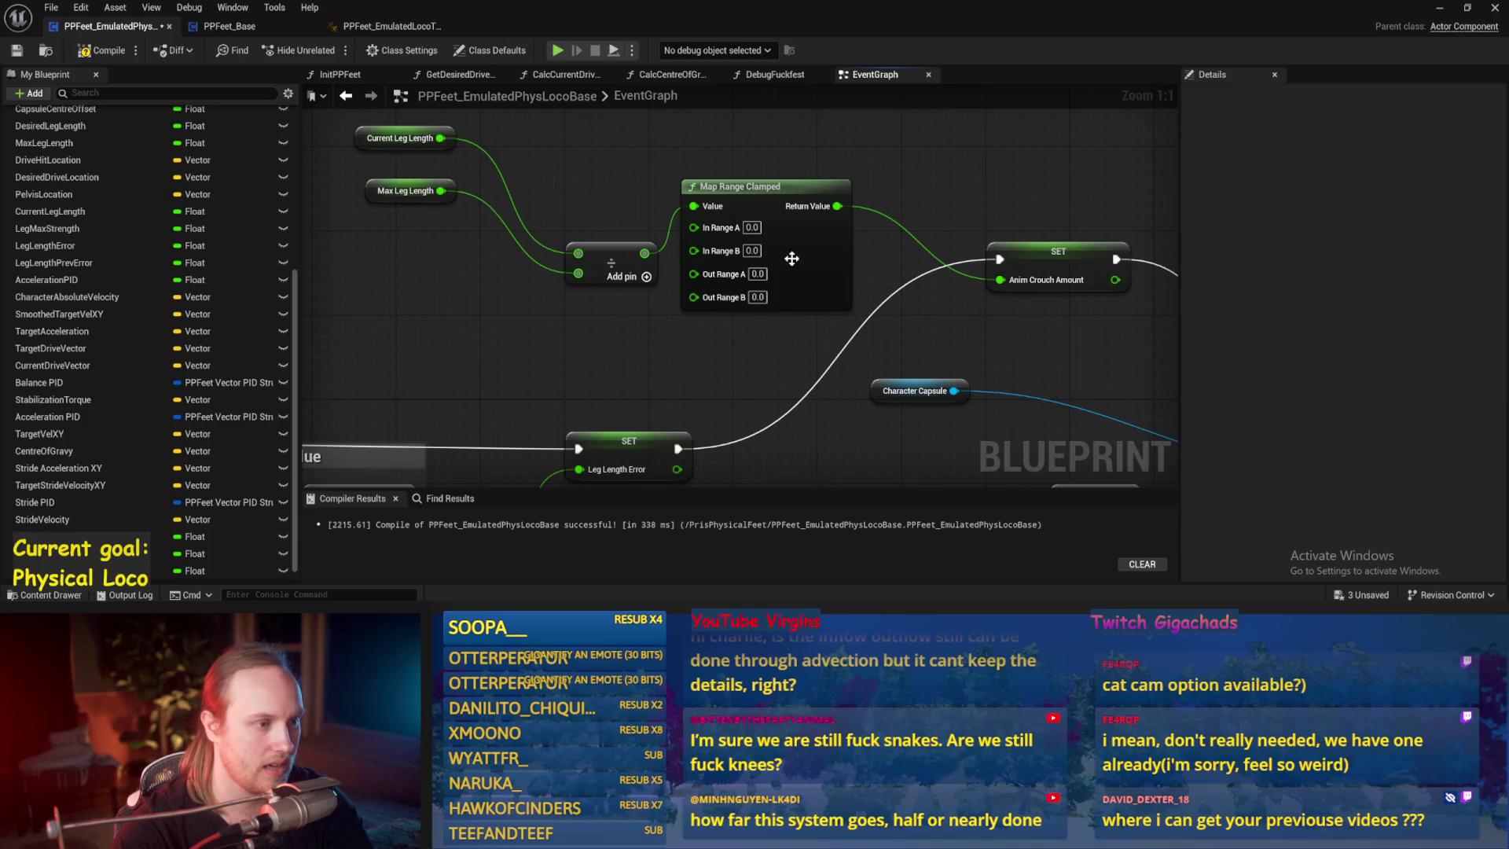
click(760, 251)
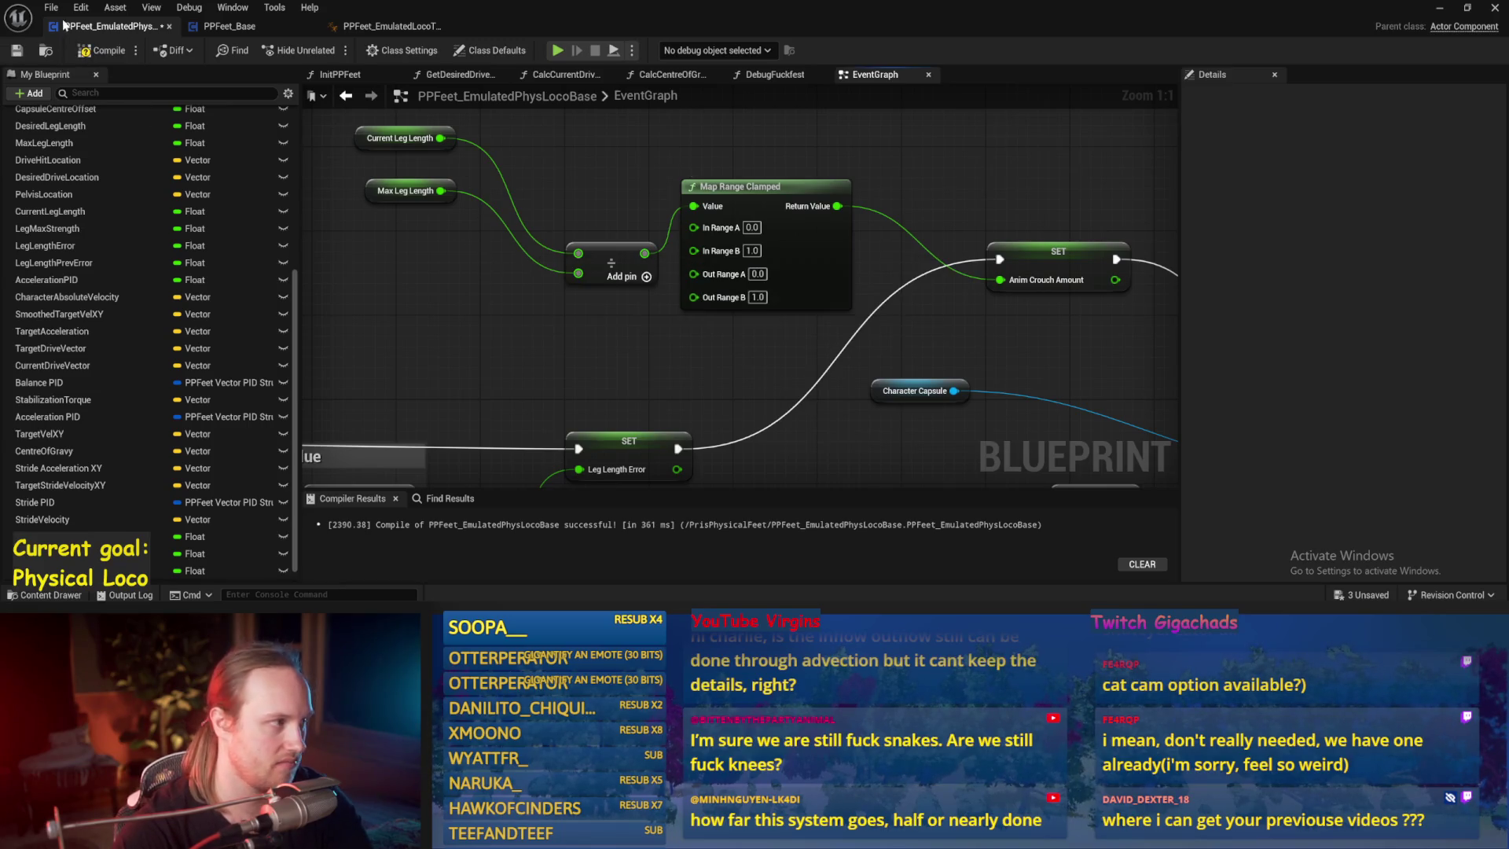
scroll(673, 340, down, 1)
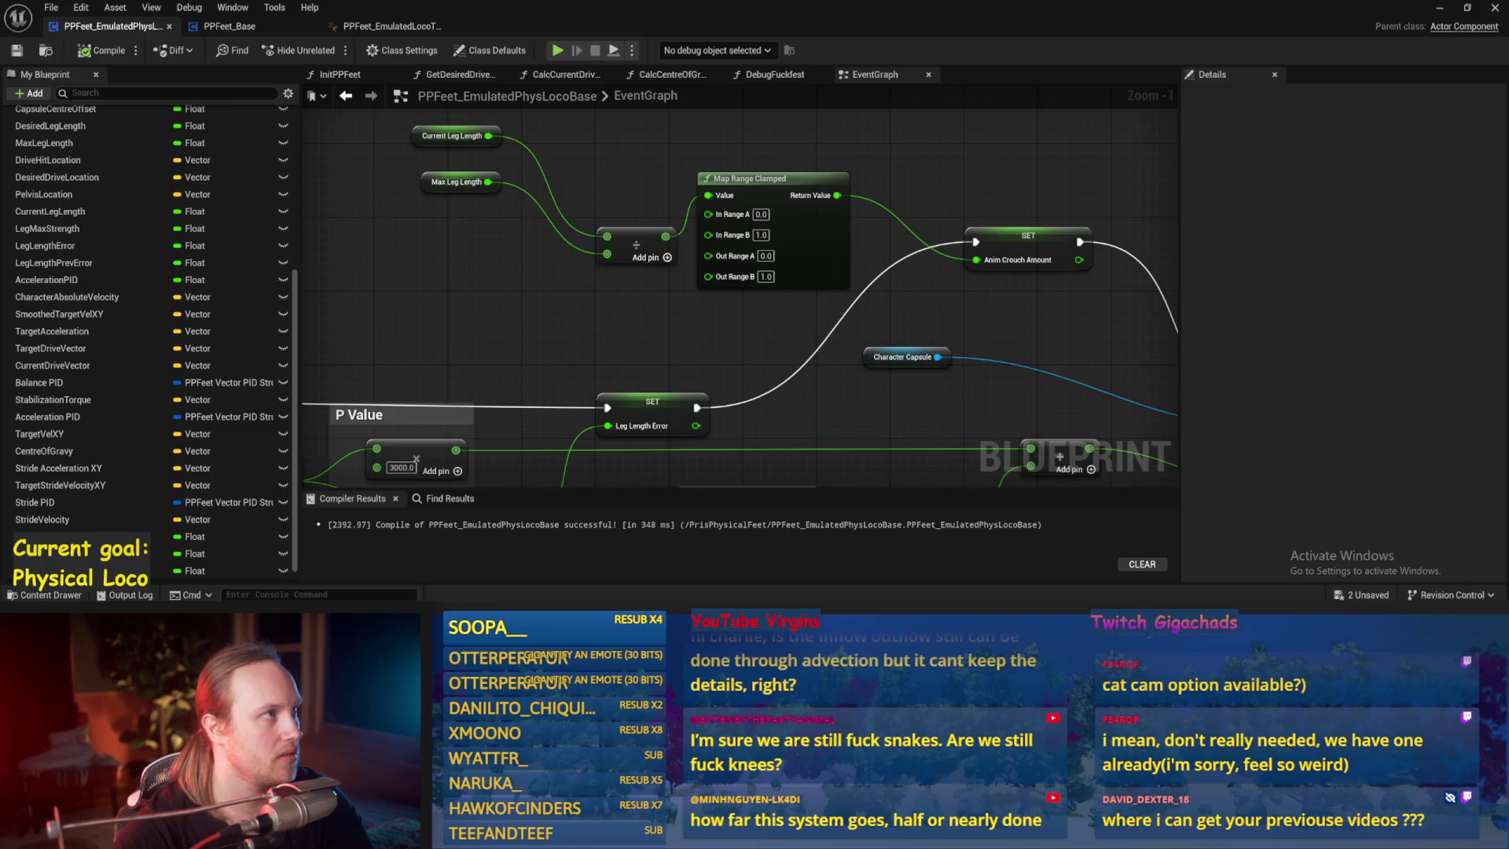
drag(396, 179, 360, 216)
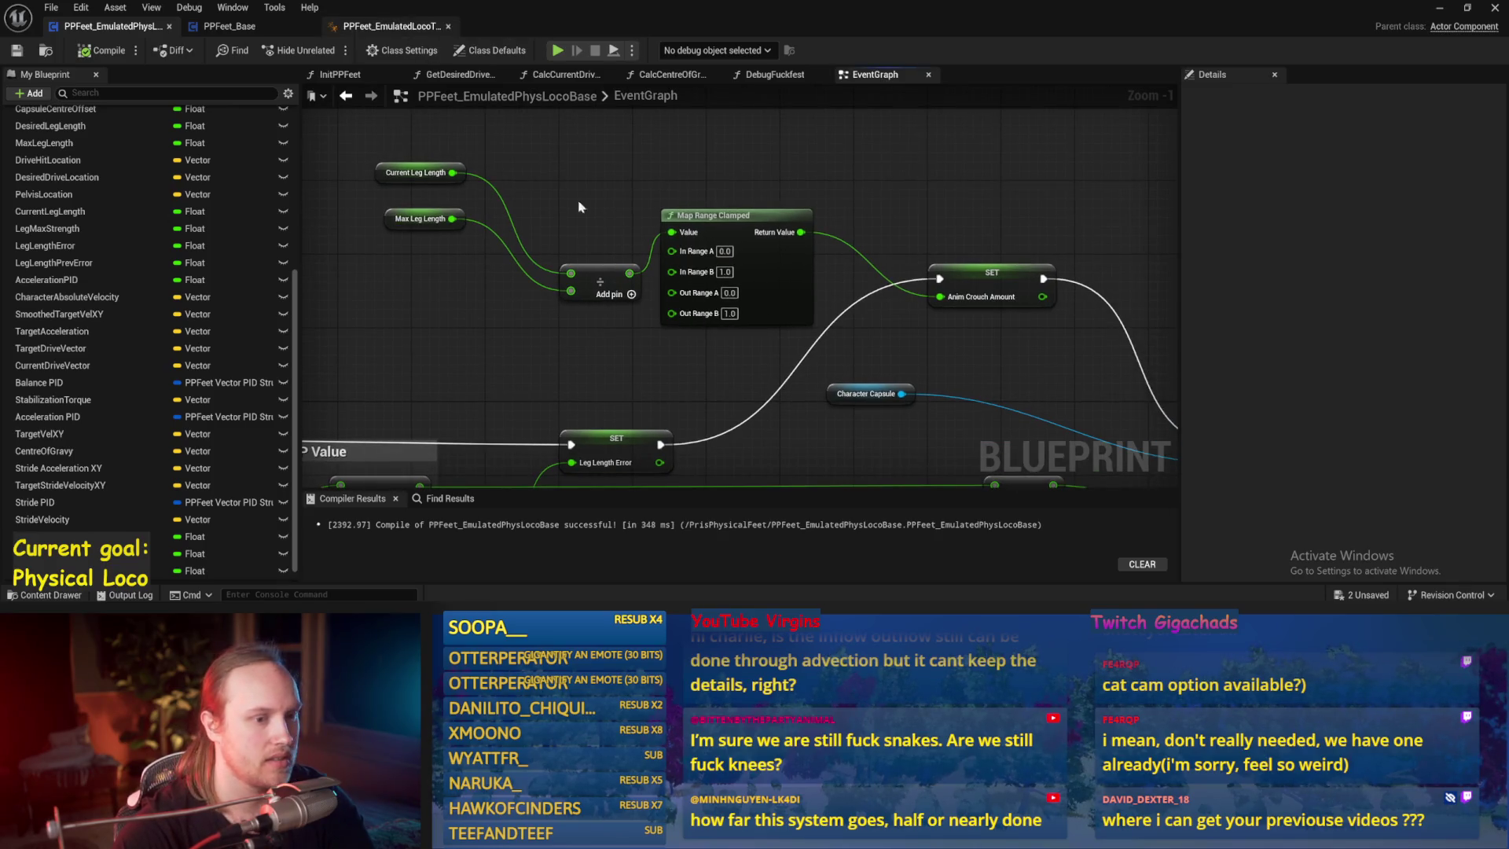
- Bind the EmulatedLocoTest Apply Additive alpha to PPFeet's Anim Crouch Amount, then compile and save
click(385, 26)
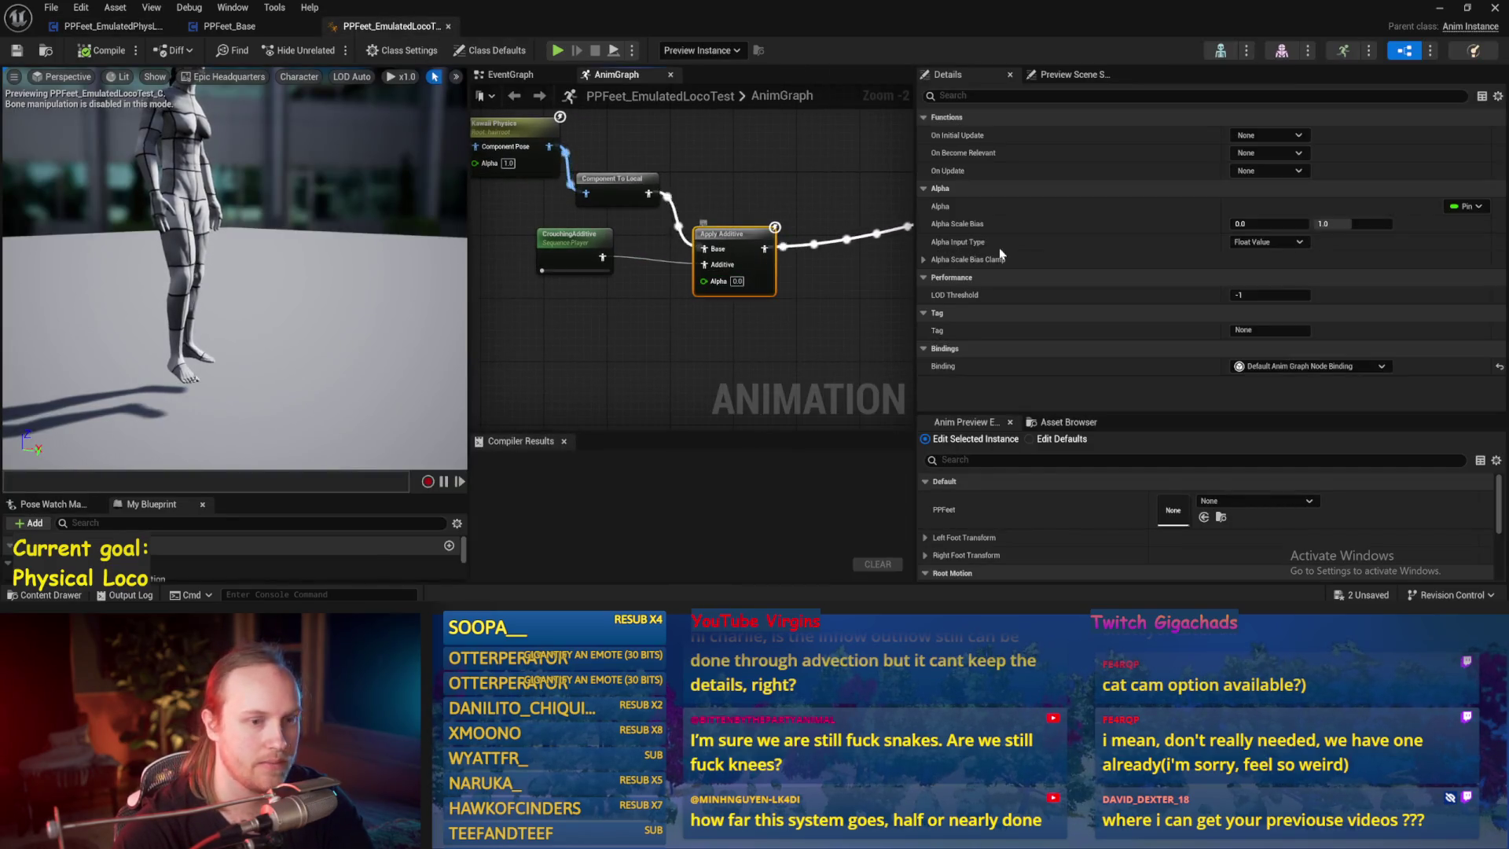
click(1479, 207)
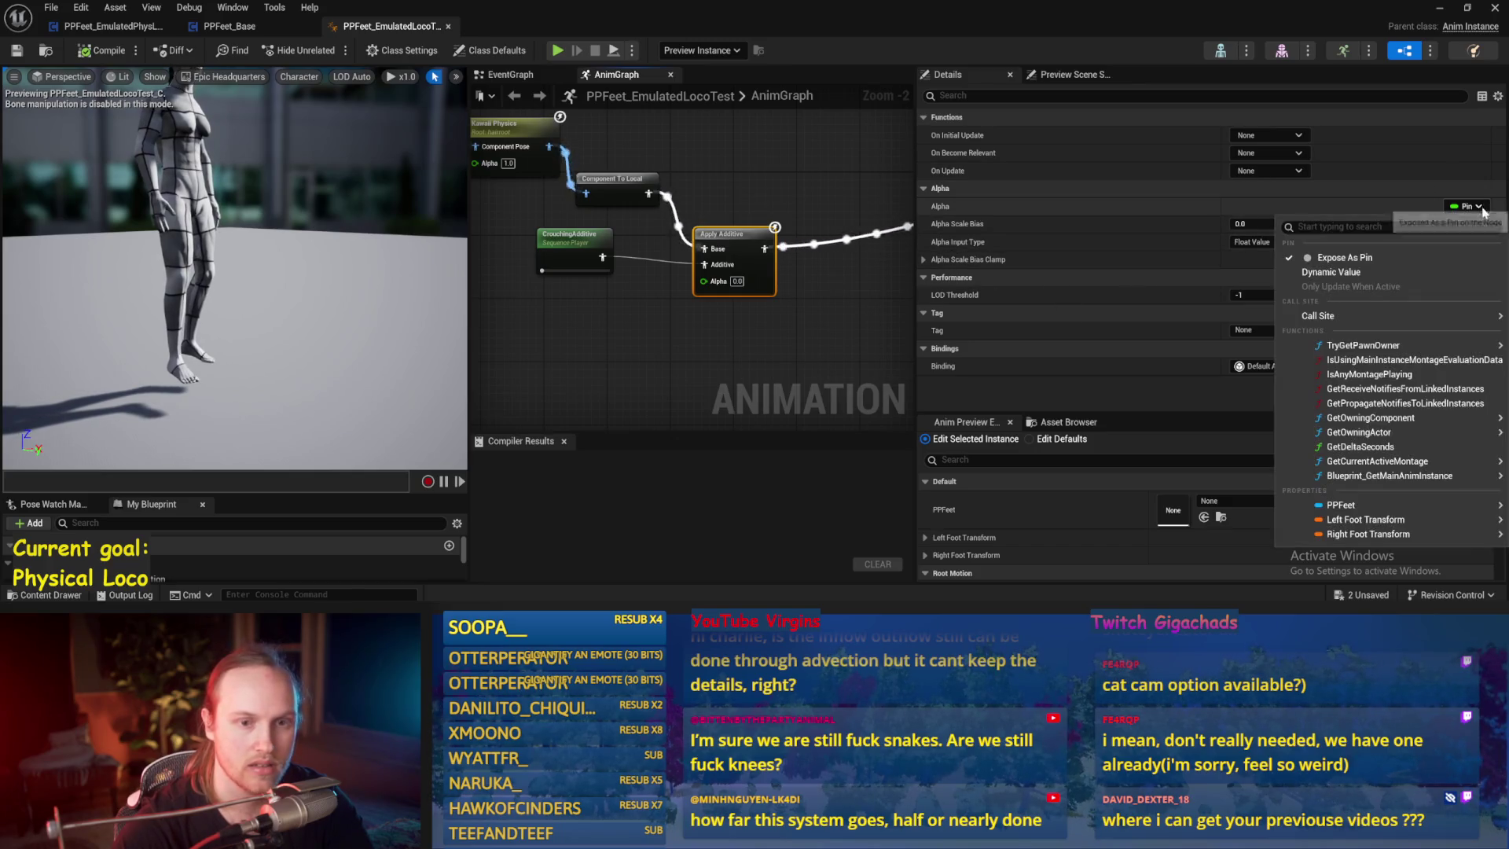
mouse_move(1351, 510)
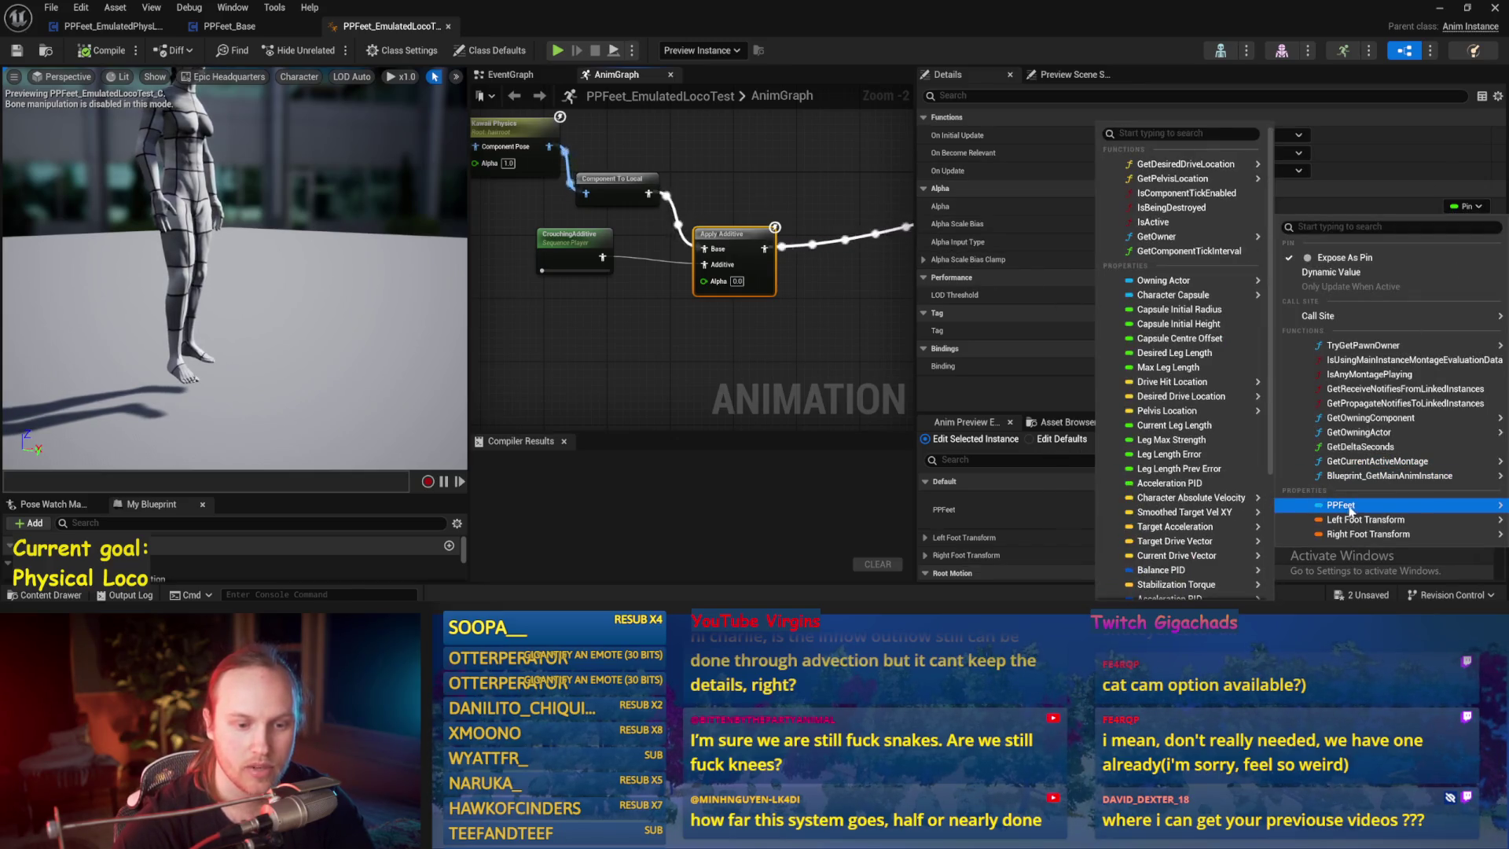
scroll(1179, 479, down, 5)
click(1179, 540)
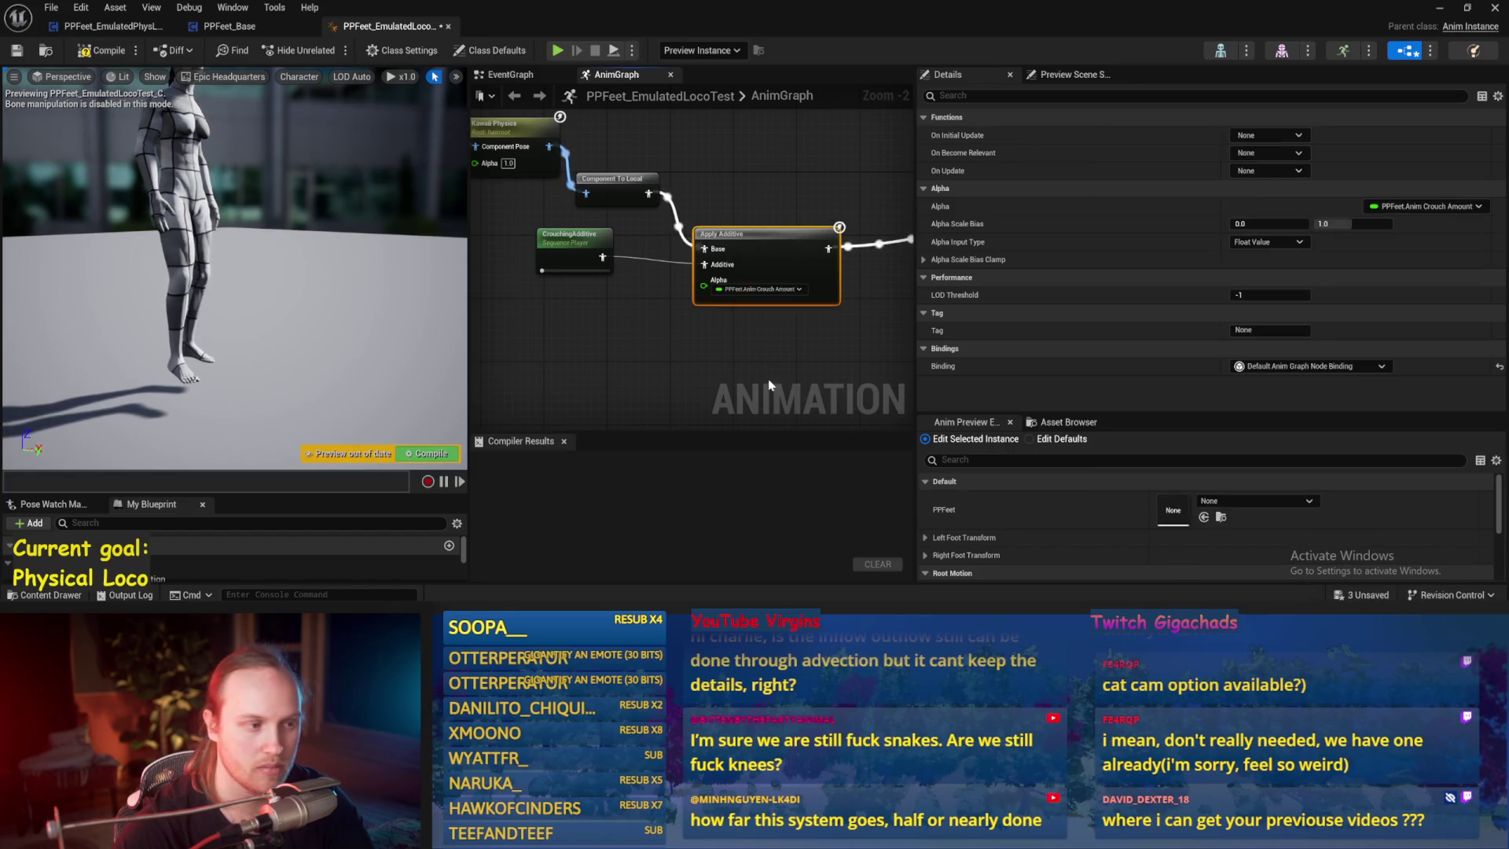
click(767, 382)
click(17, 51)
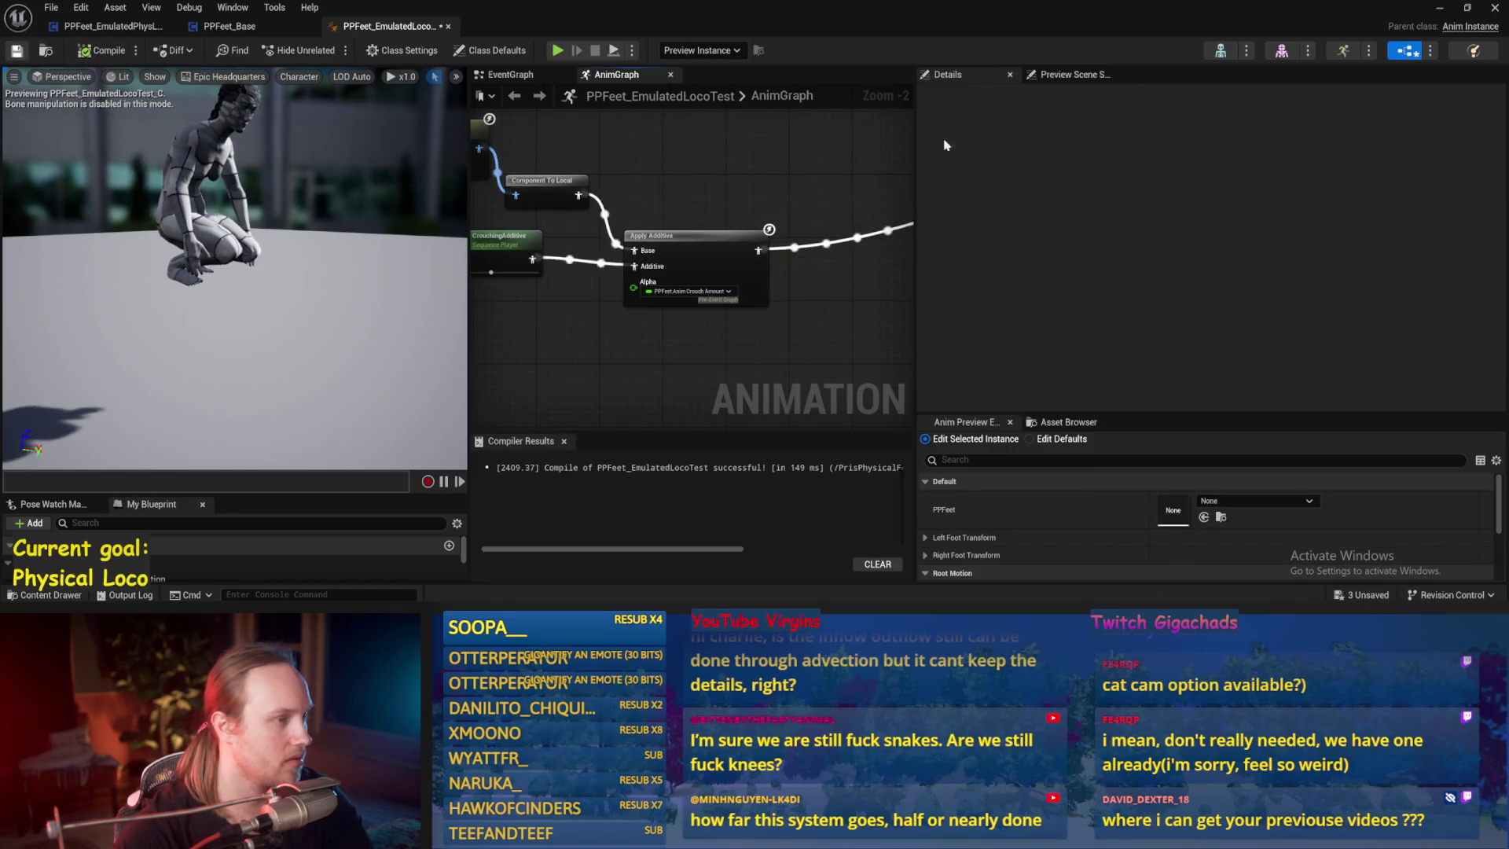
key(alt+Tab)
- Hide the test player's skeletal mesh component in the level
click(518, 169)
click(1000, 306)
click(1132, 469)
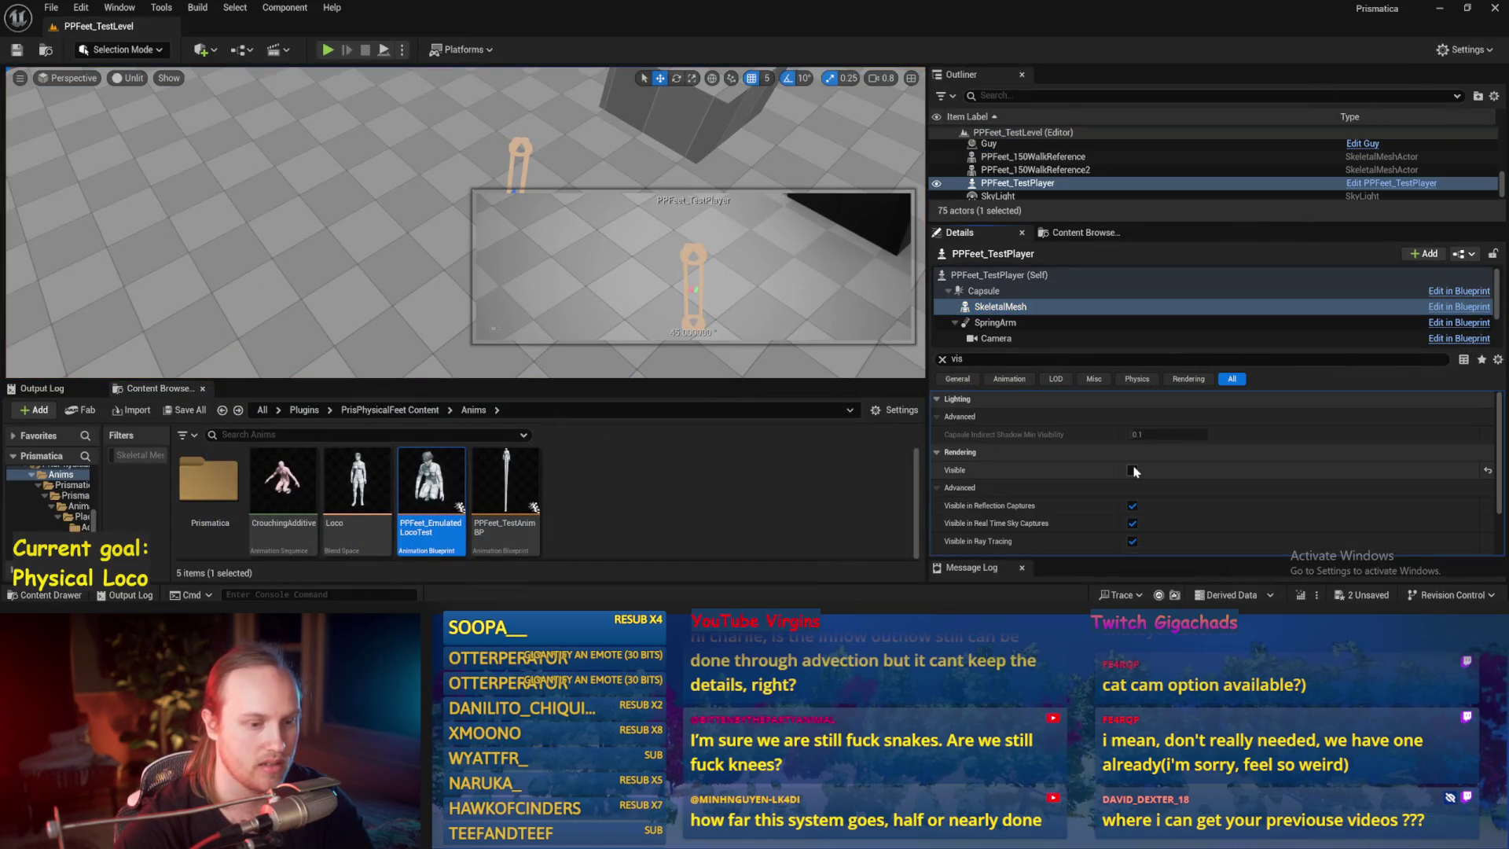
- Make the skeletal mesh visible again and locate the test player's assets in the Content Browser
click(1132, 470)
click(679, 268)
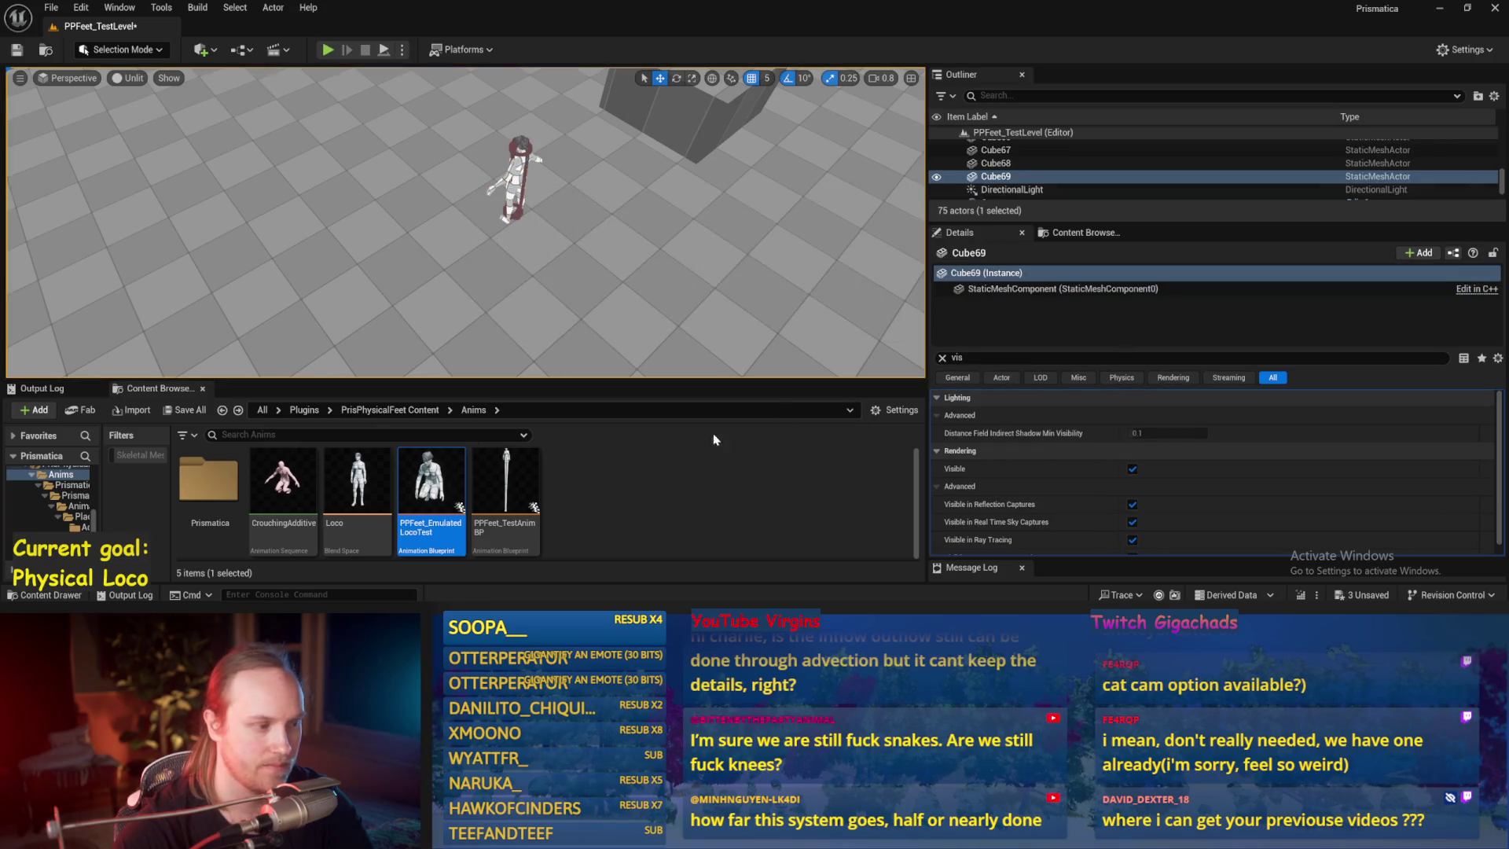
click(518, 176)
key(ctrl+b)
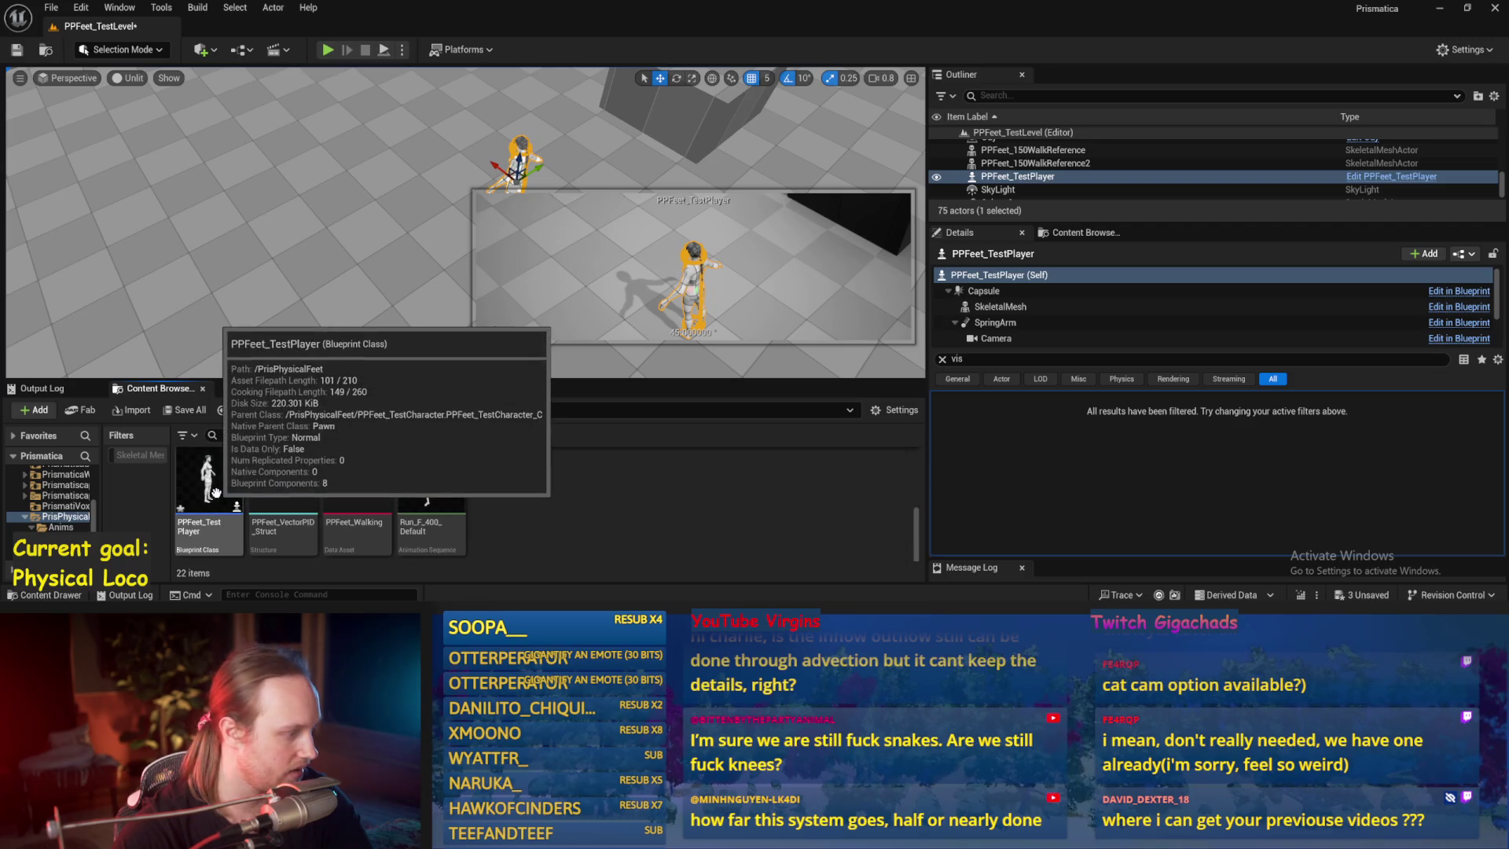
double_click(216, 493)
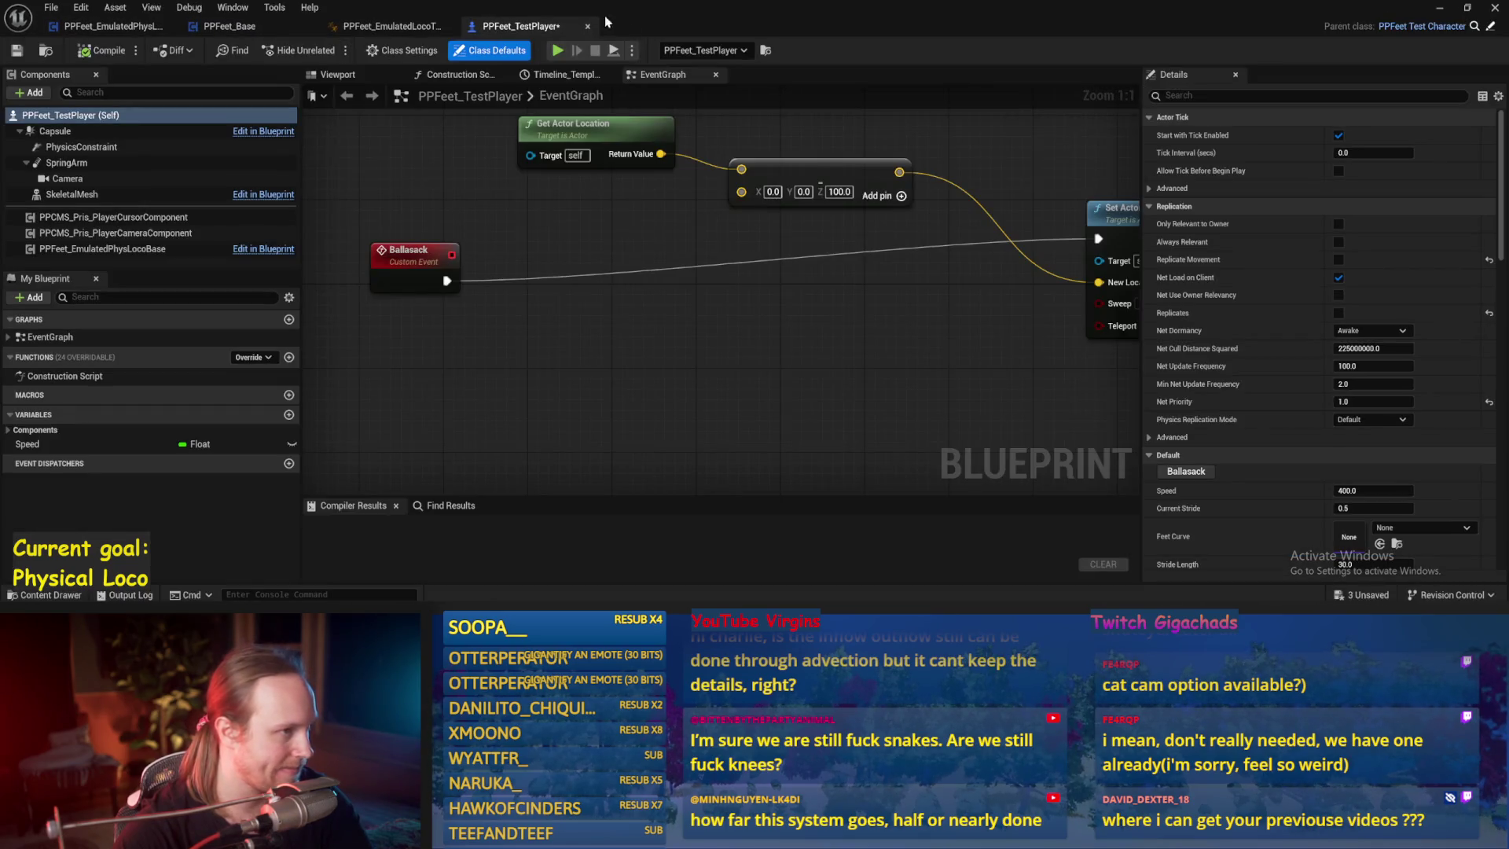
click(589, 27)
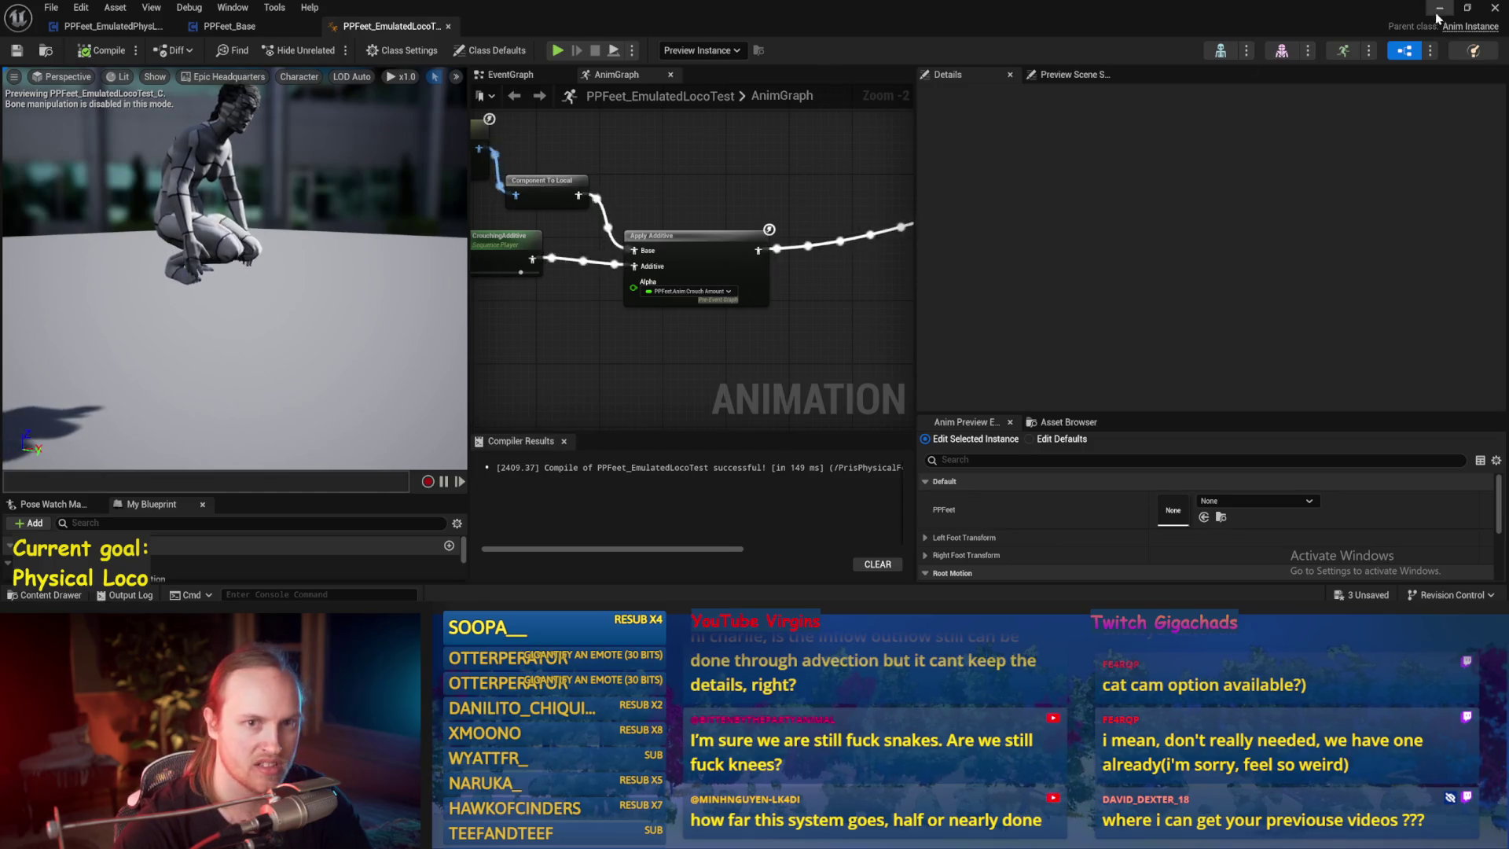
click(1440, 10)
- Open the PPFeet_TestCharacter blueprint, compile it and save it
double_click(786, 481)
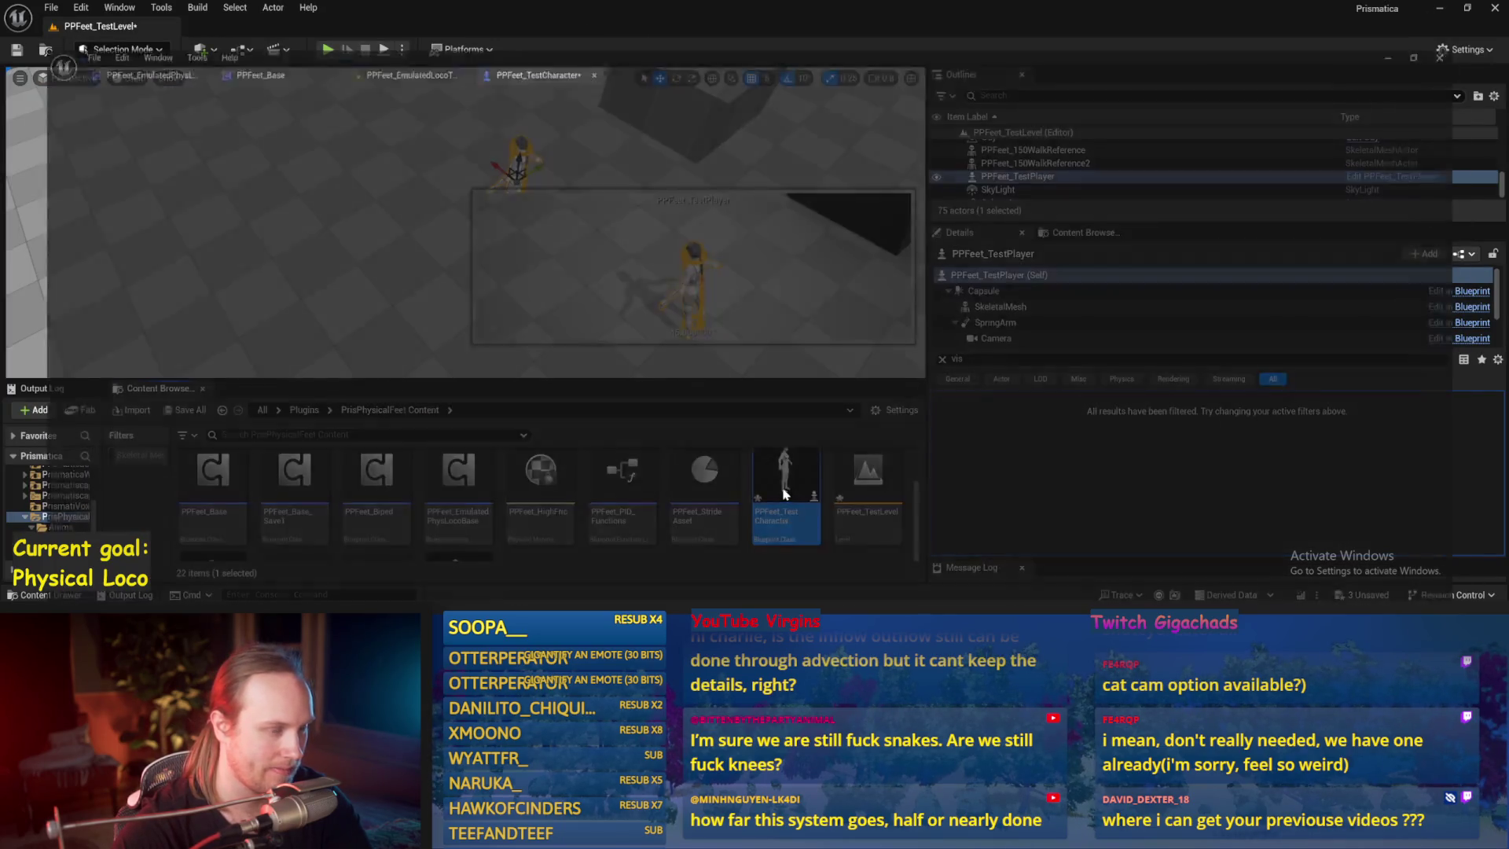
mouse_move(781, 290)
mouse_down()
mouse_move(752, 366)
mouse_move(805, 337)
mouse_up()
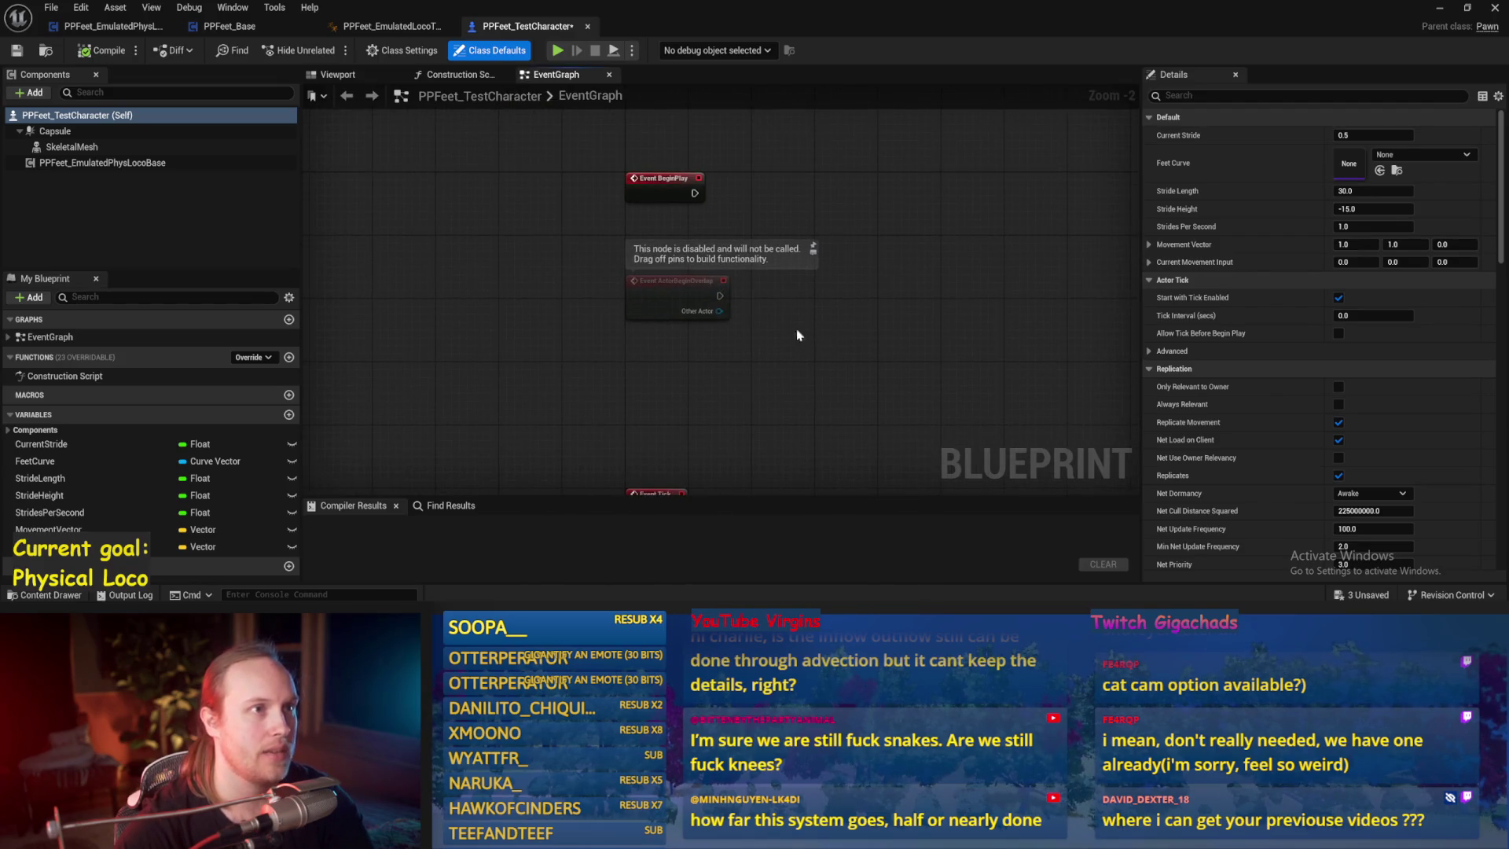
click(84, 50)
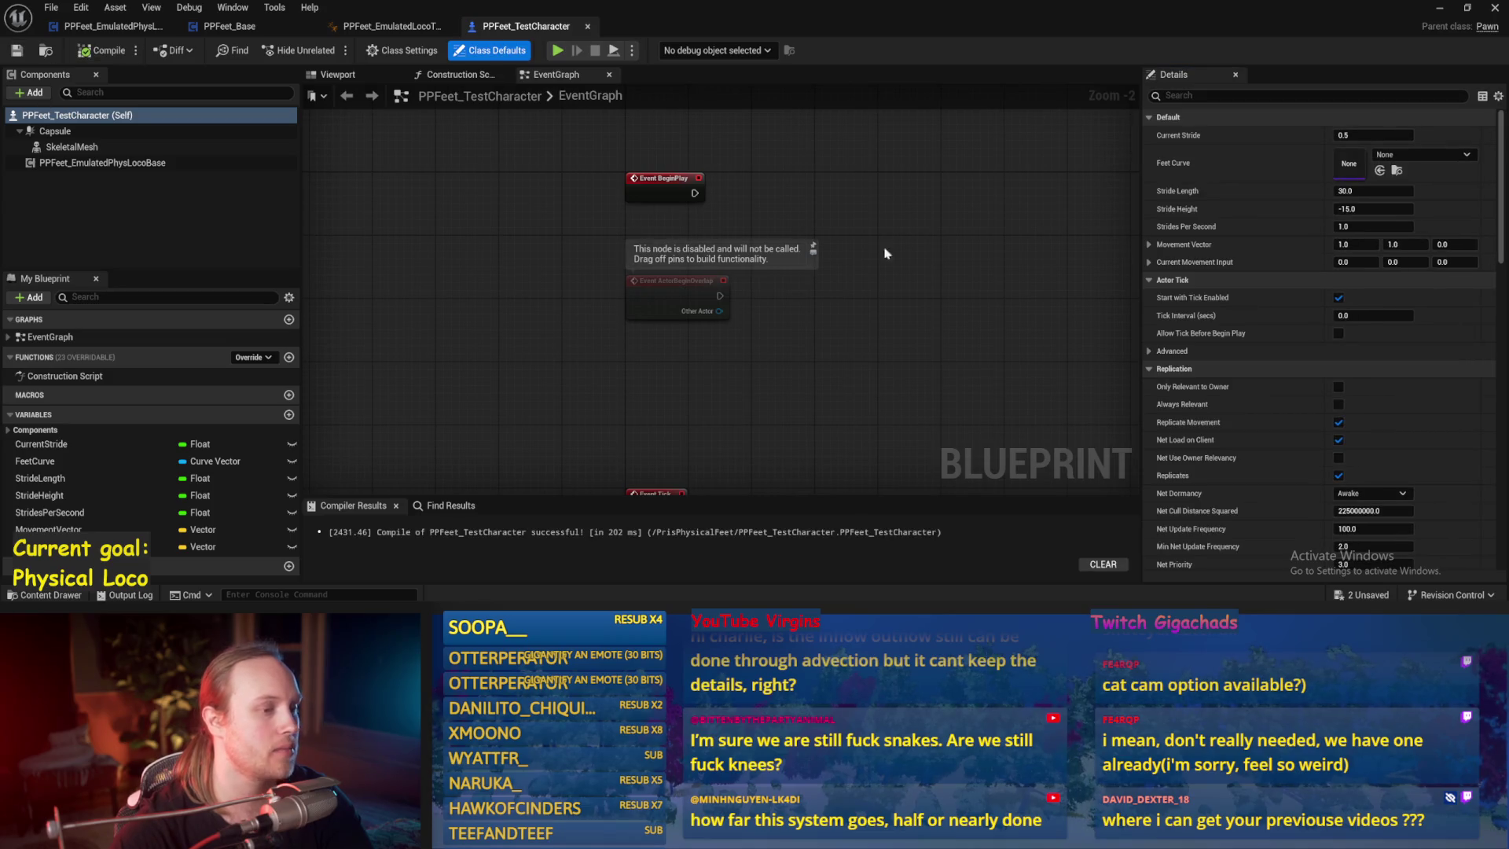
key(ctrl+s)
click(1440, 8)
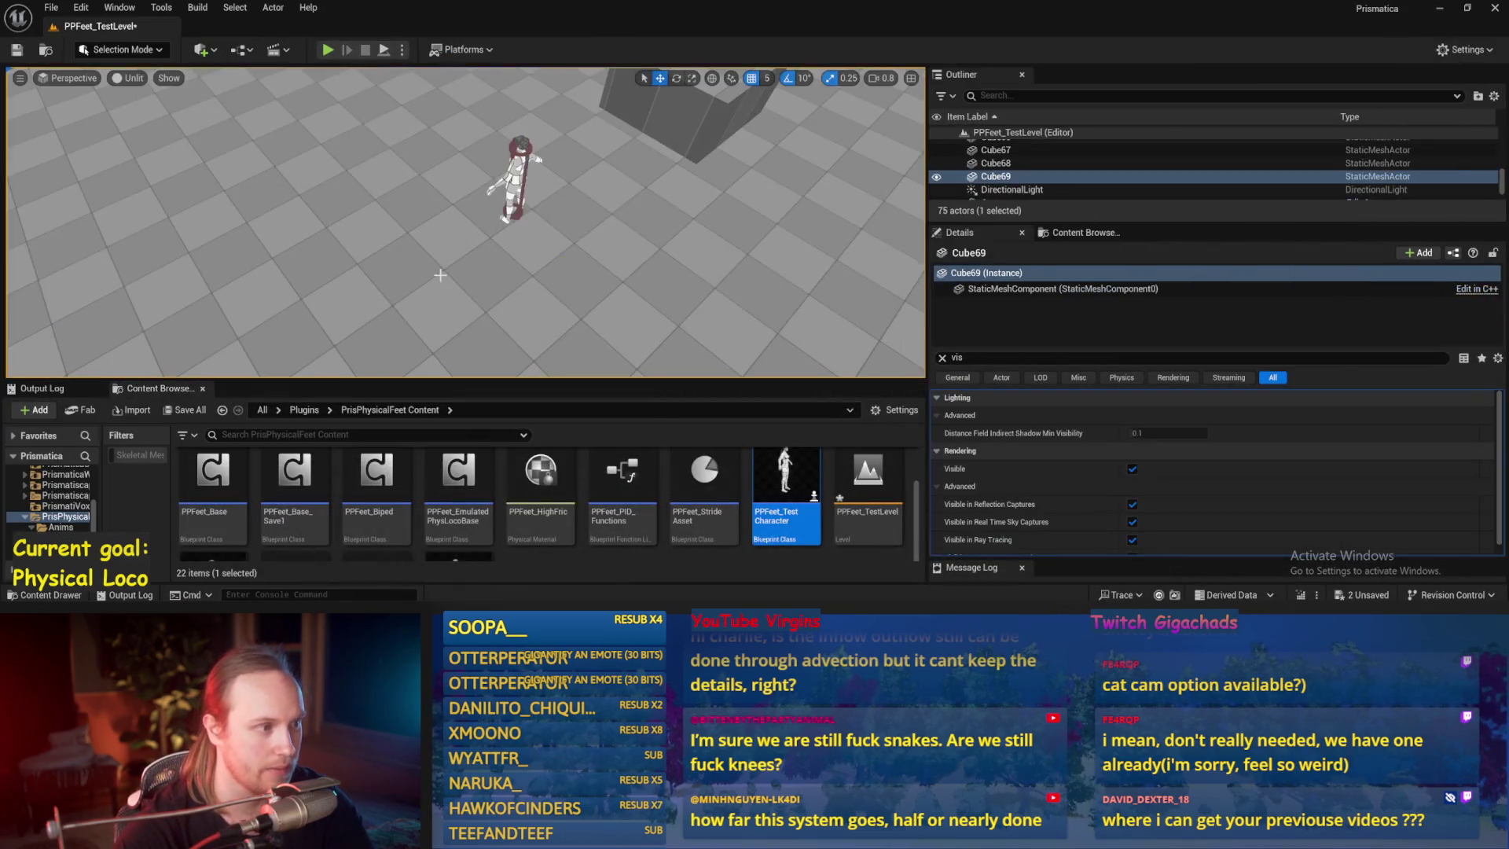
- Play the level in fullscreen, walk the character forward, then stop the session
key(alt+p)
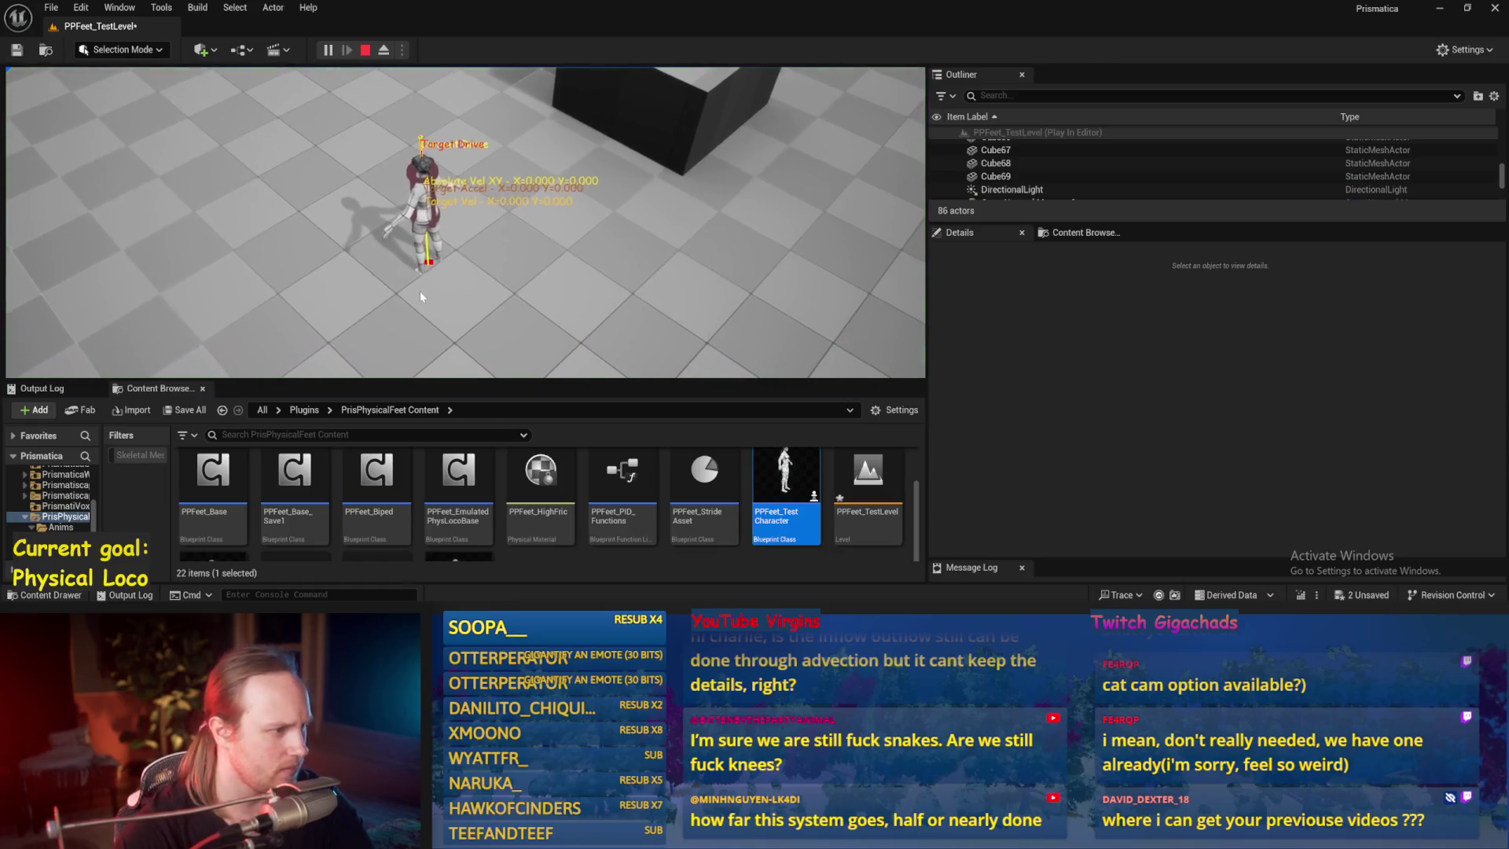
key(F11)
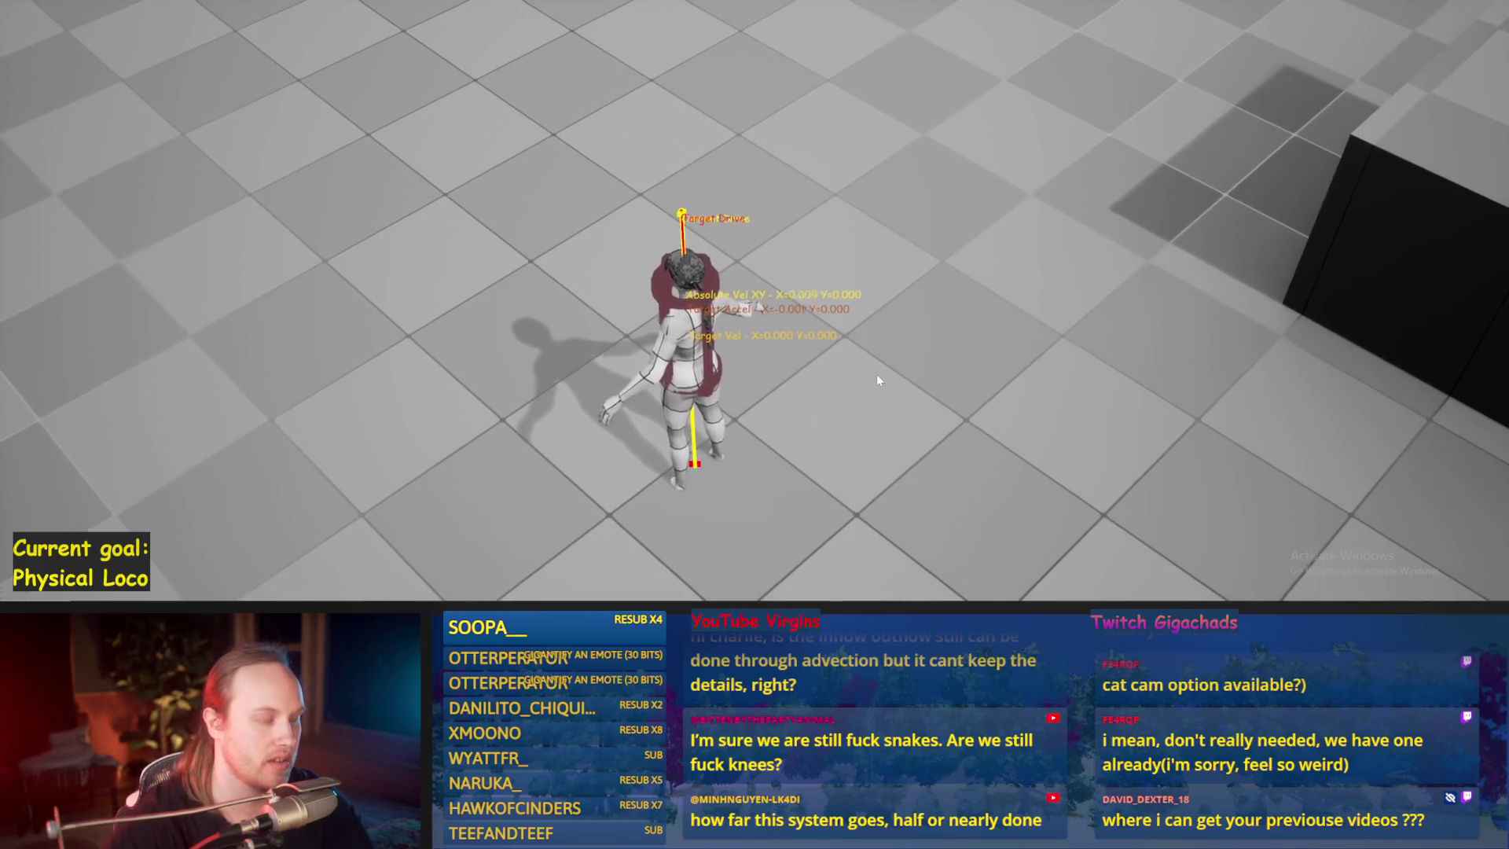
key(w)
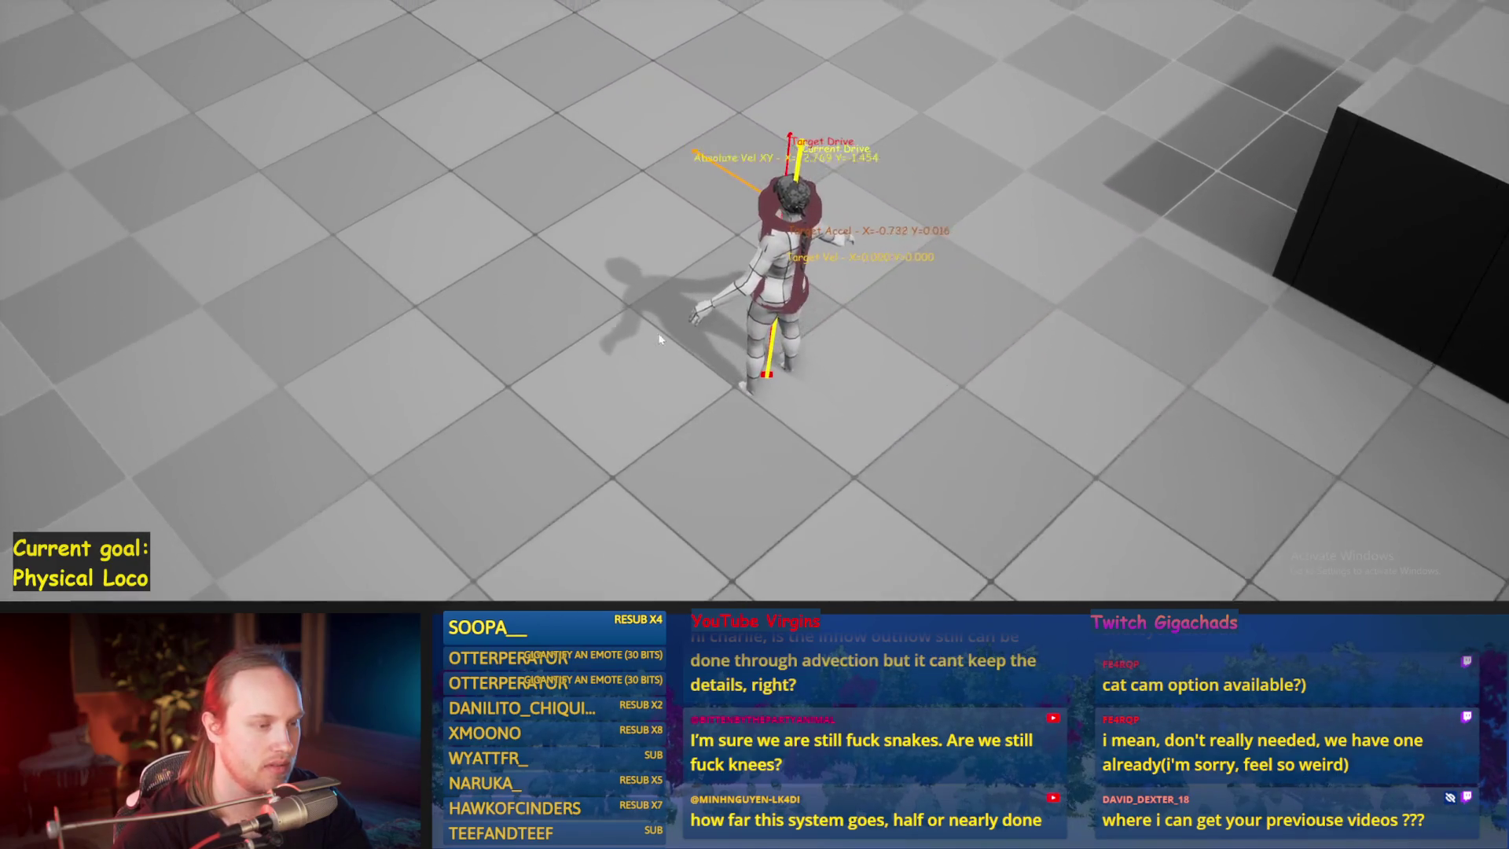
key(Escape)
click(616, 579)
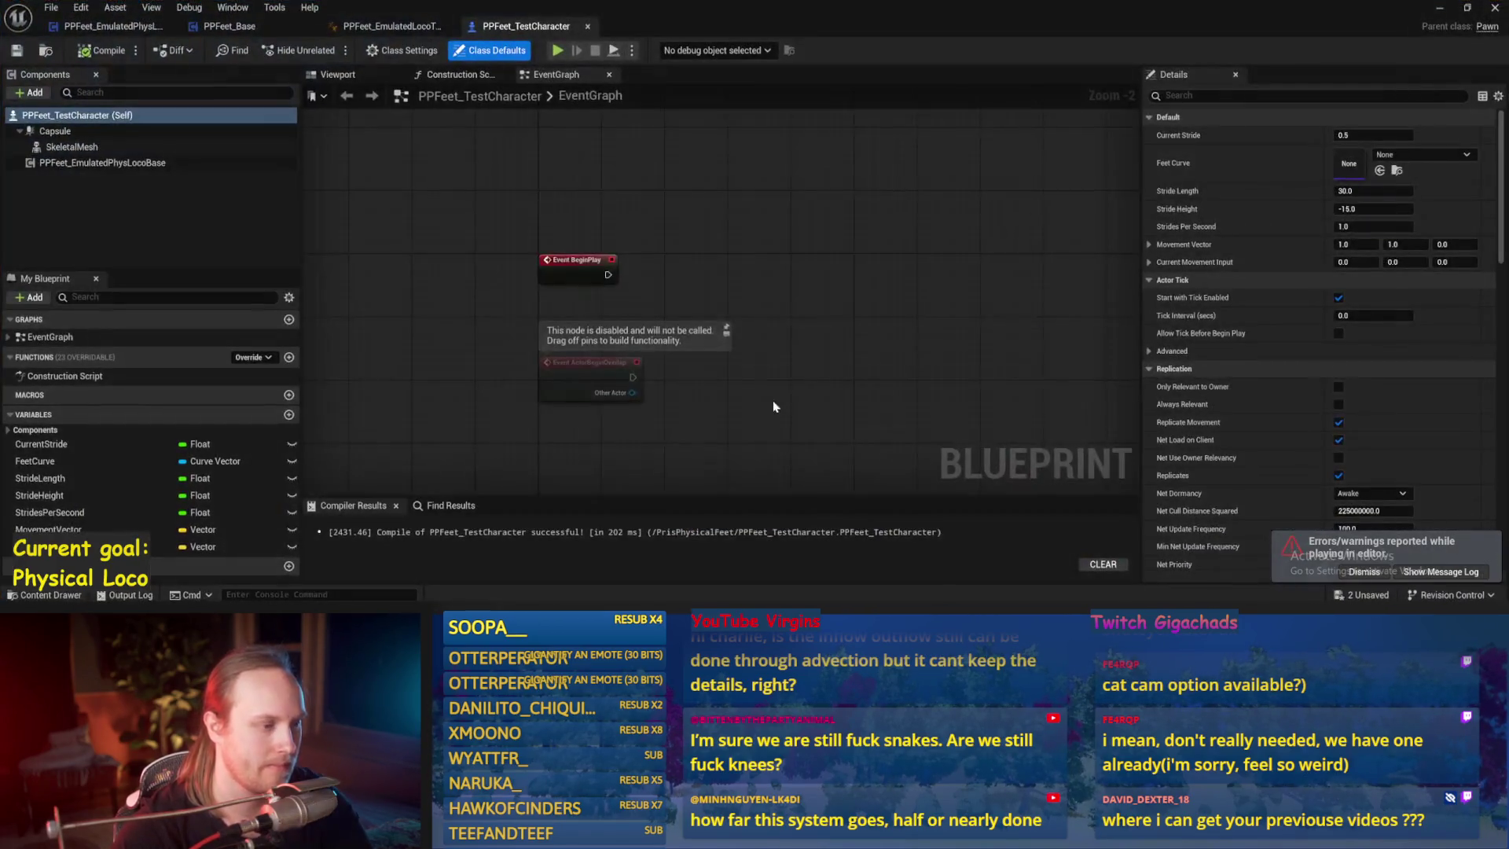
- Recompile PPFeet_TestCharacter and set its SkeletalMesh Animation Mode to Use Animation Blueprint
click(17, 52)
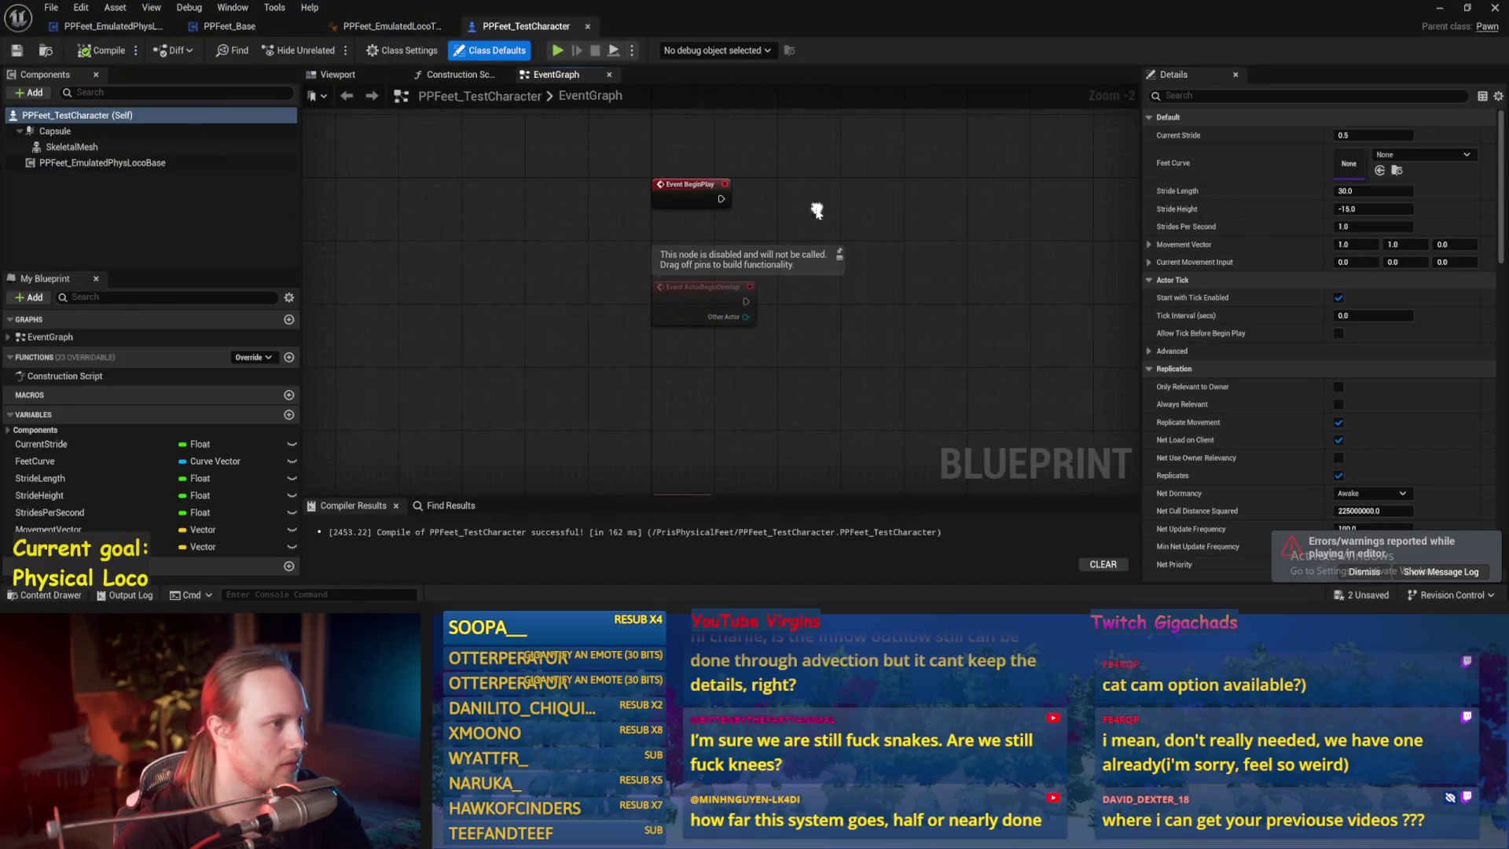
click(70, 147)
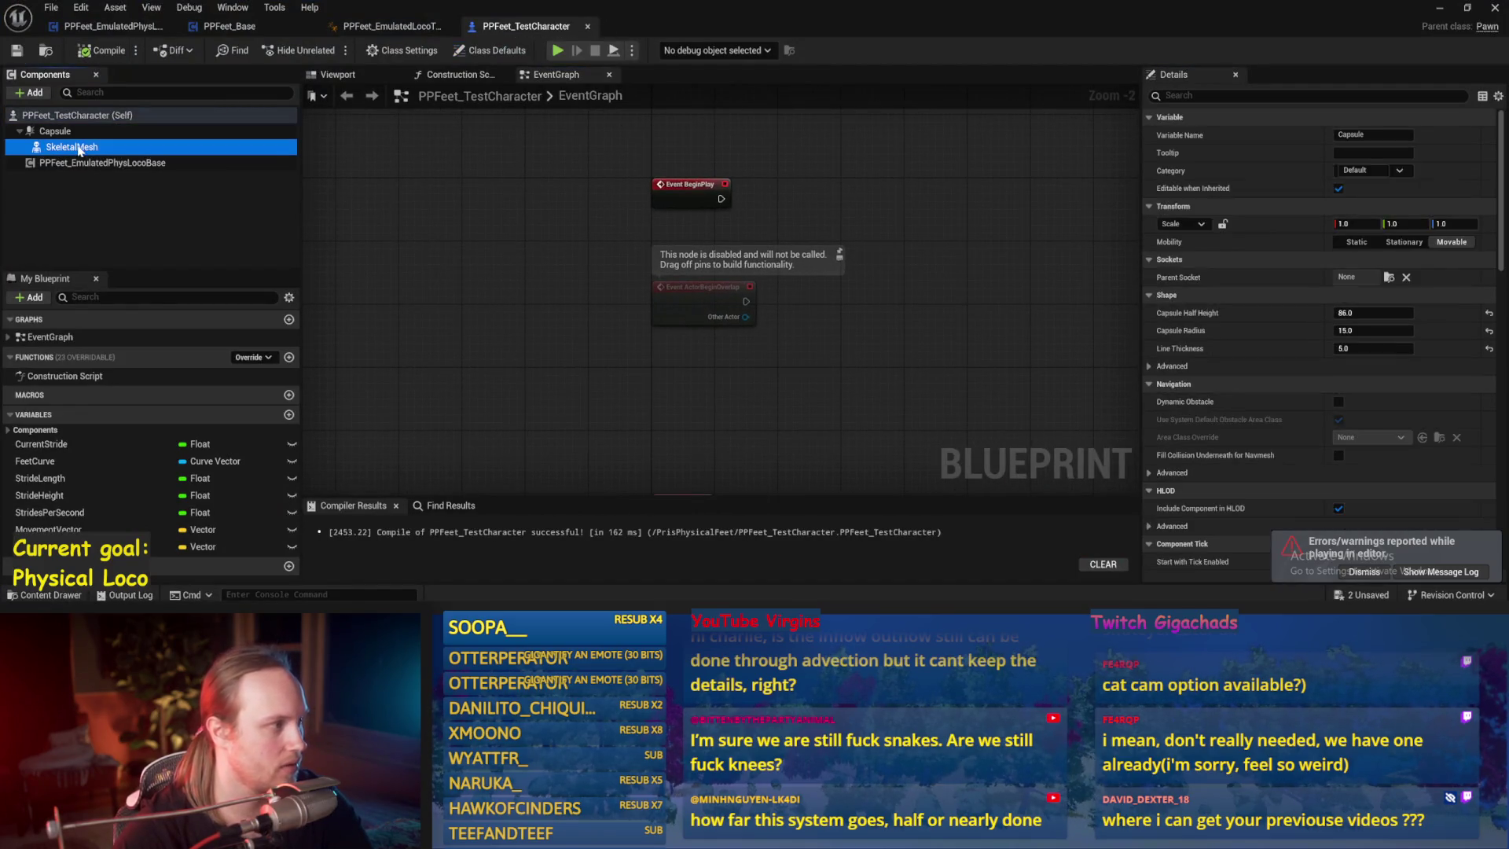
click(1389, 331)
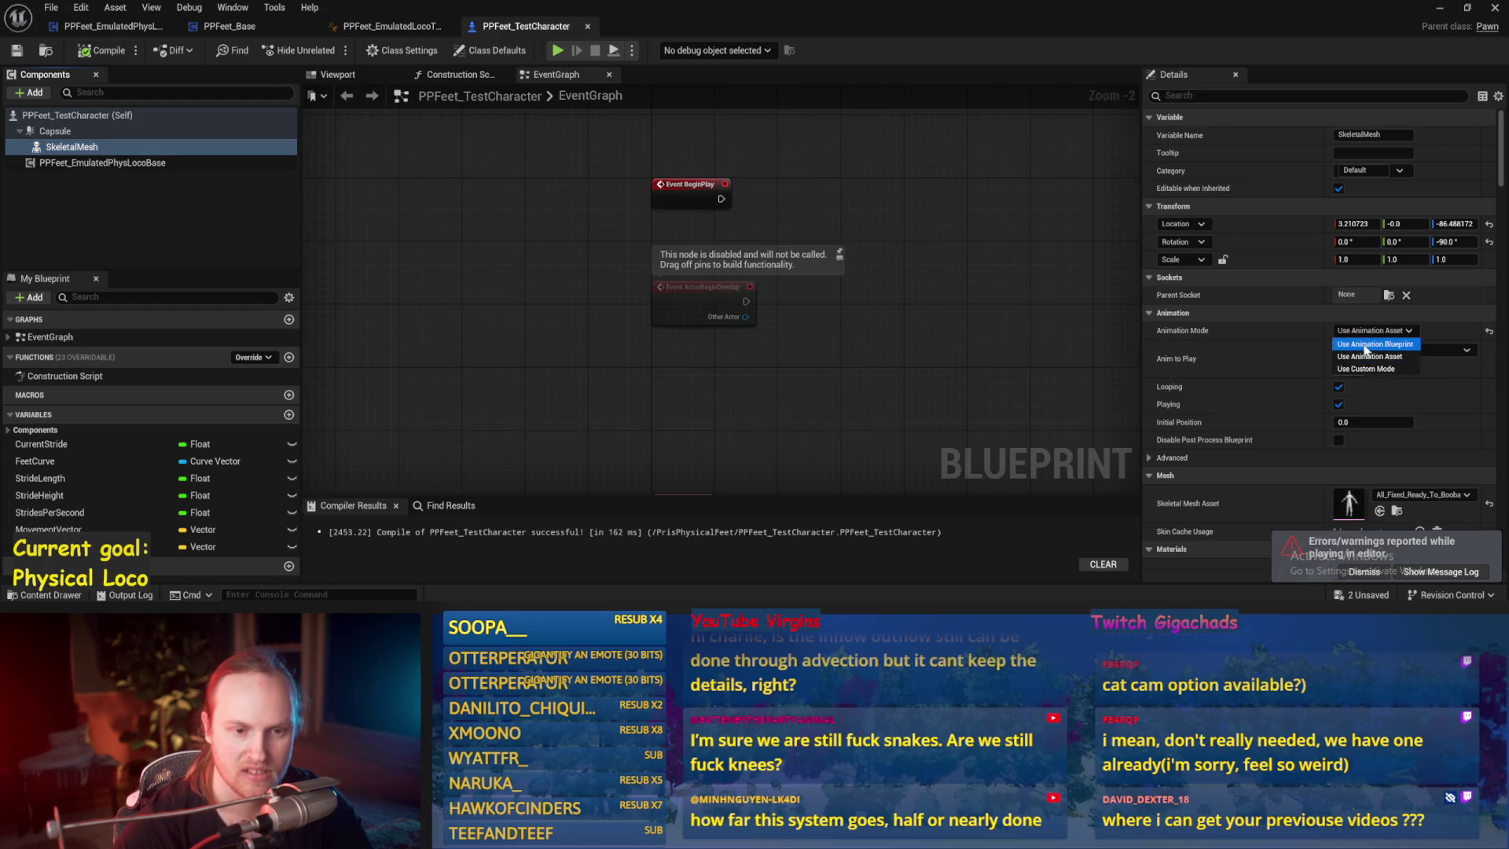
click(1368, 370)
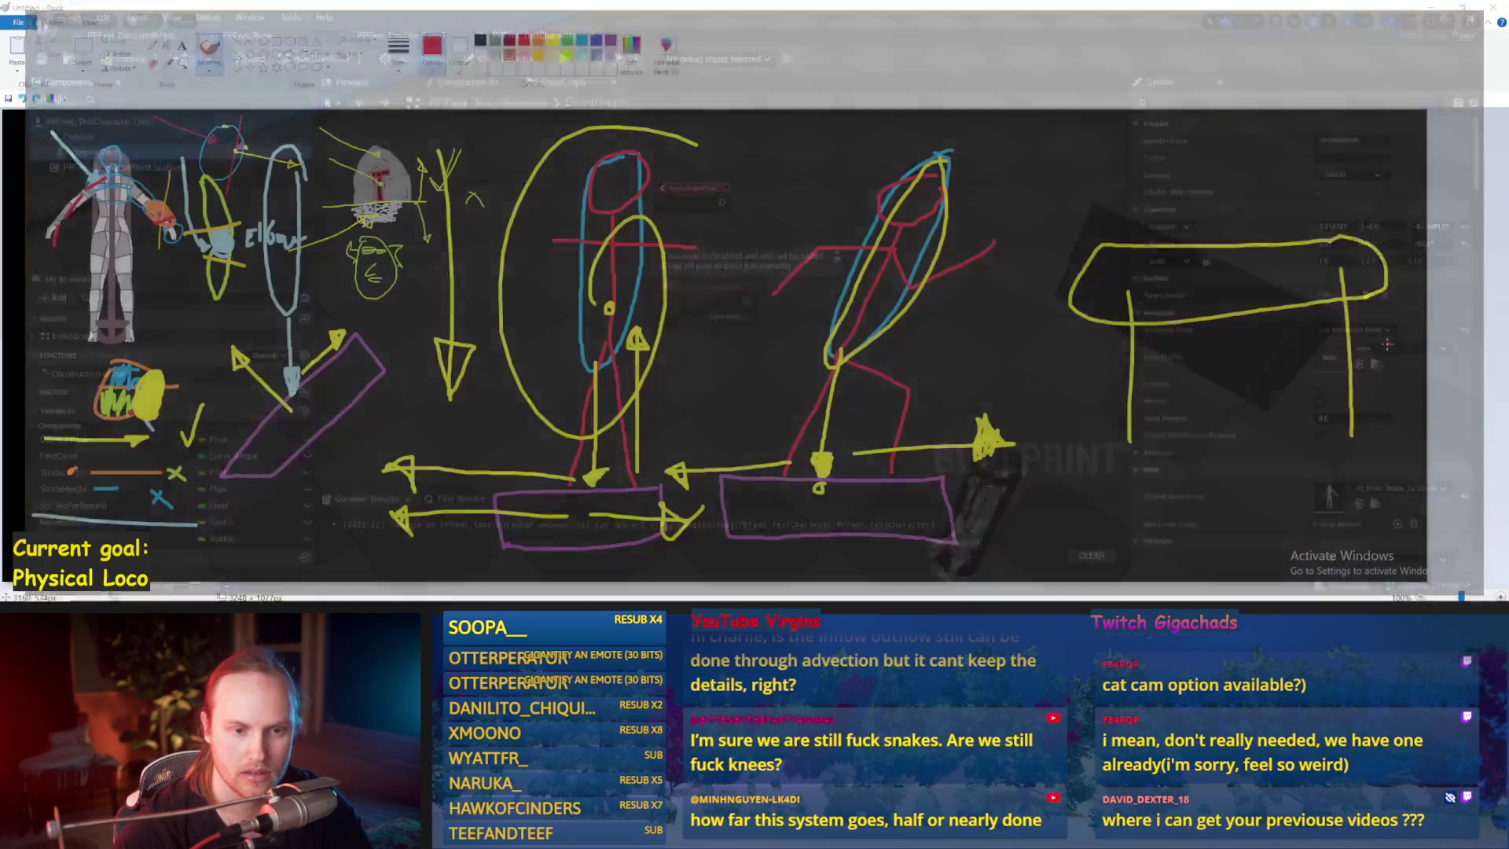
- Send the crash report, let the incompatible plugin load, and return to the reopened editor
click(856, 482)
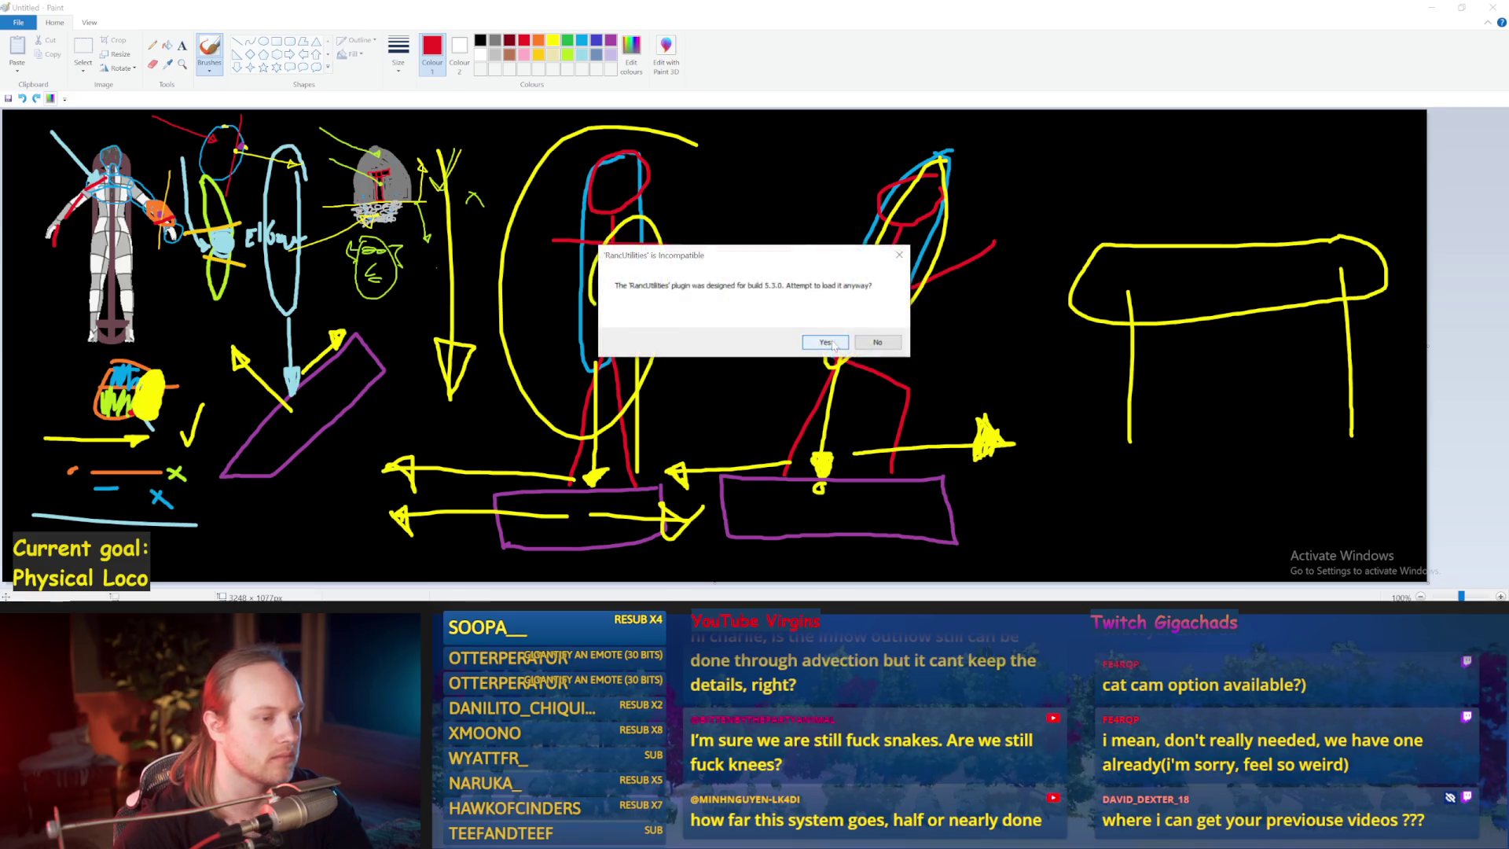
click(836, 343)
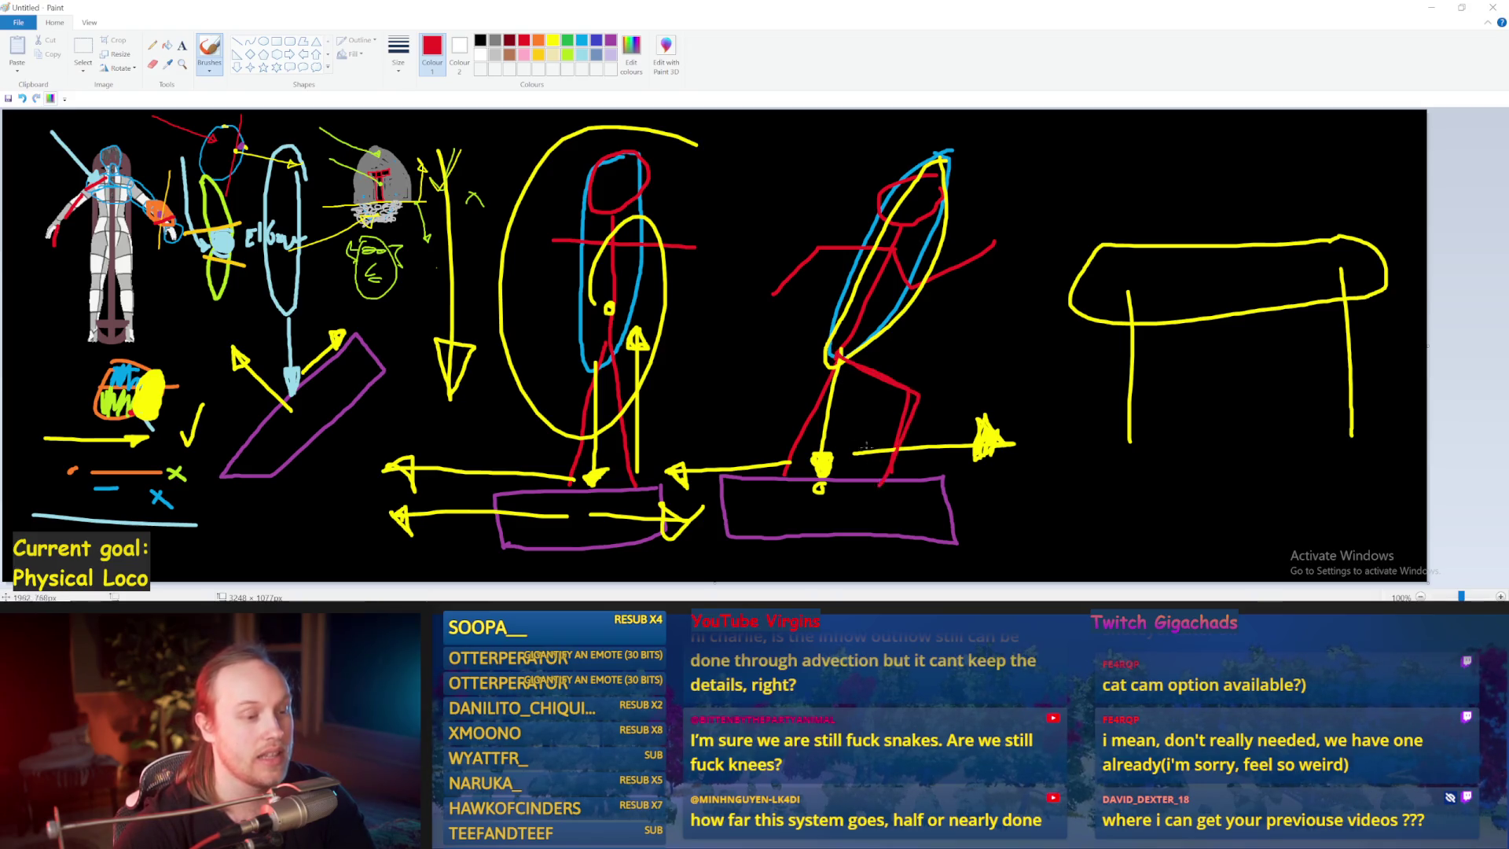
key(alt+Tab)
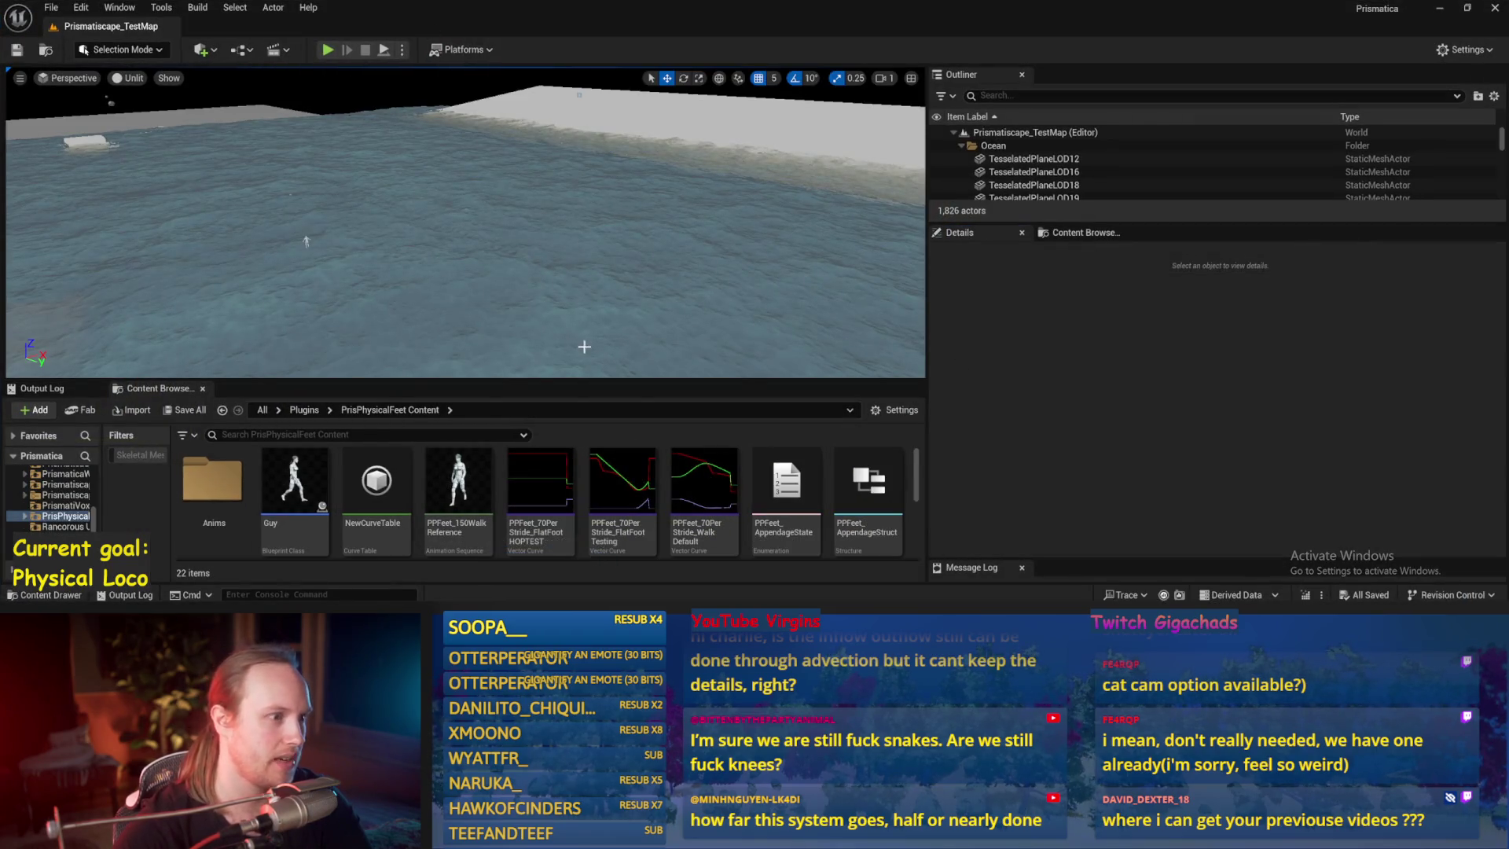
- Open the PPFeet_TestLevel level and the PPFeet_TestCharacter blueprint
scroll(180, 512, down, 3)
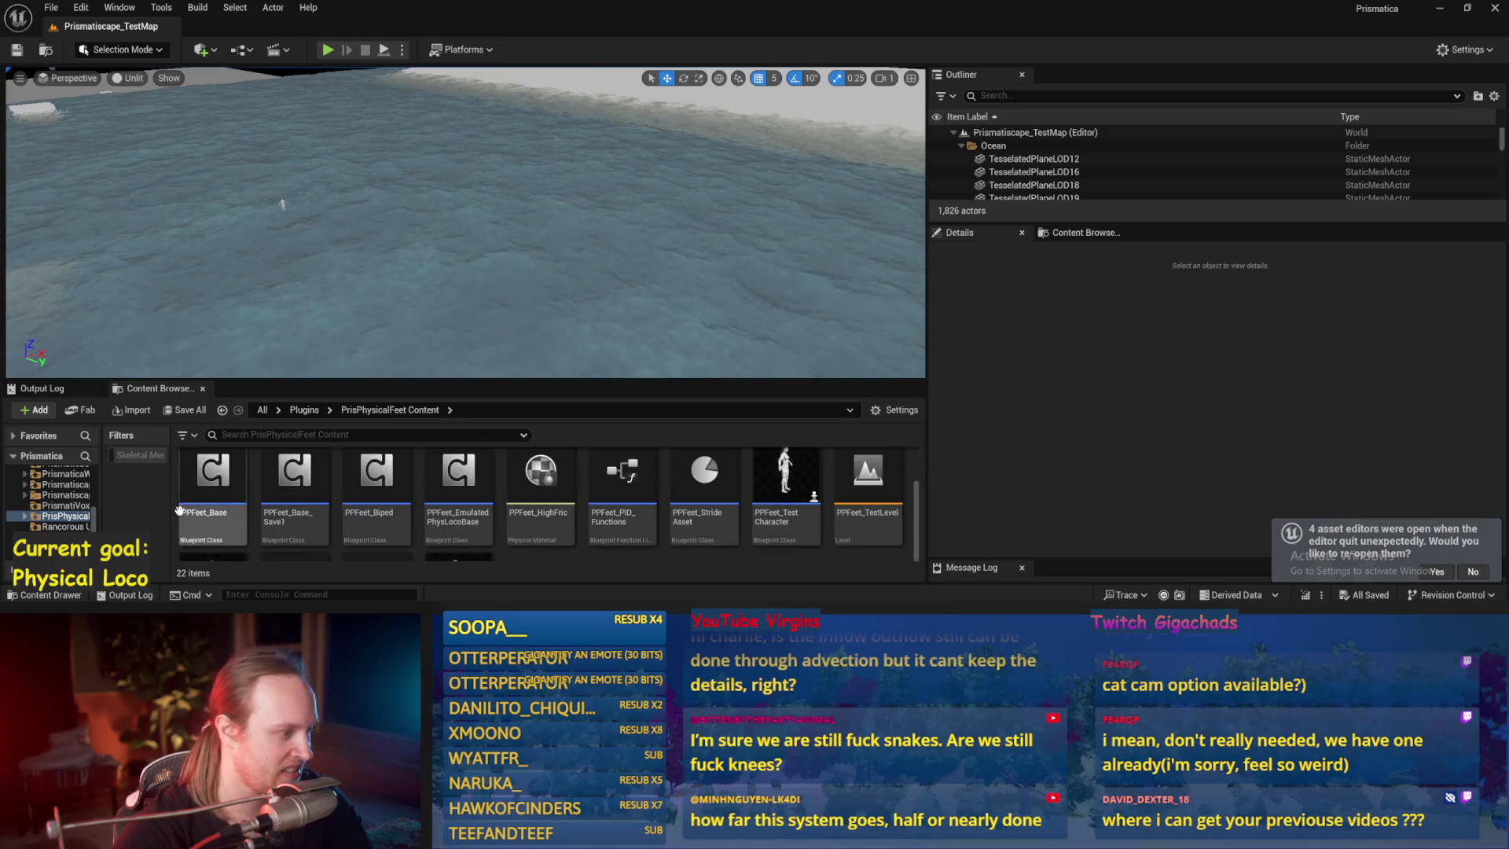
double_click(868, 487)
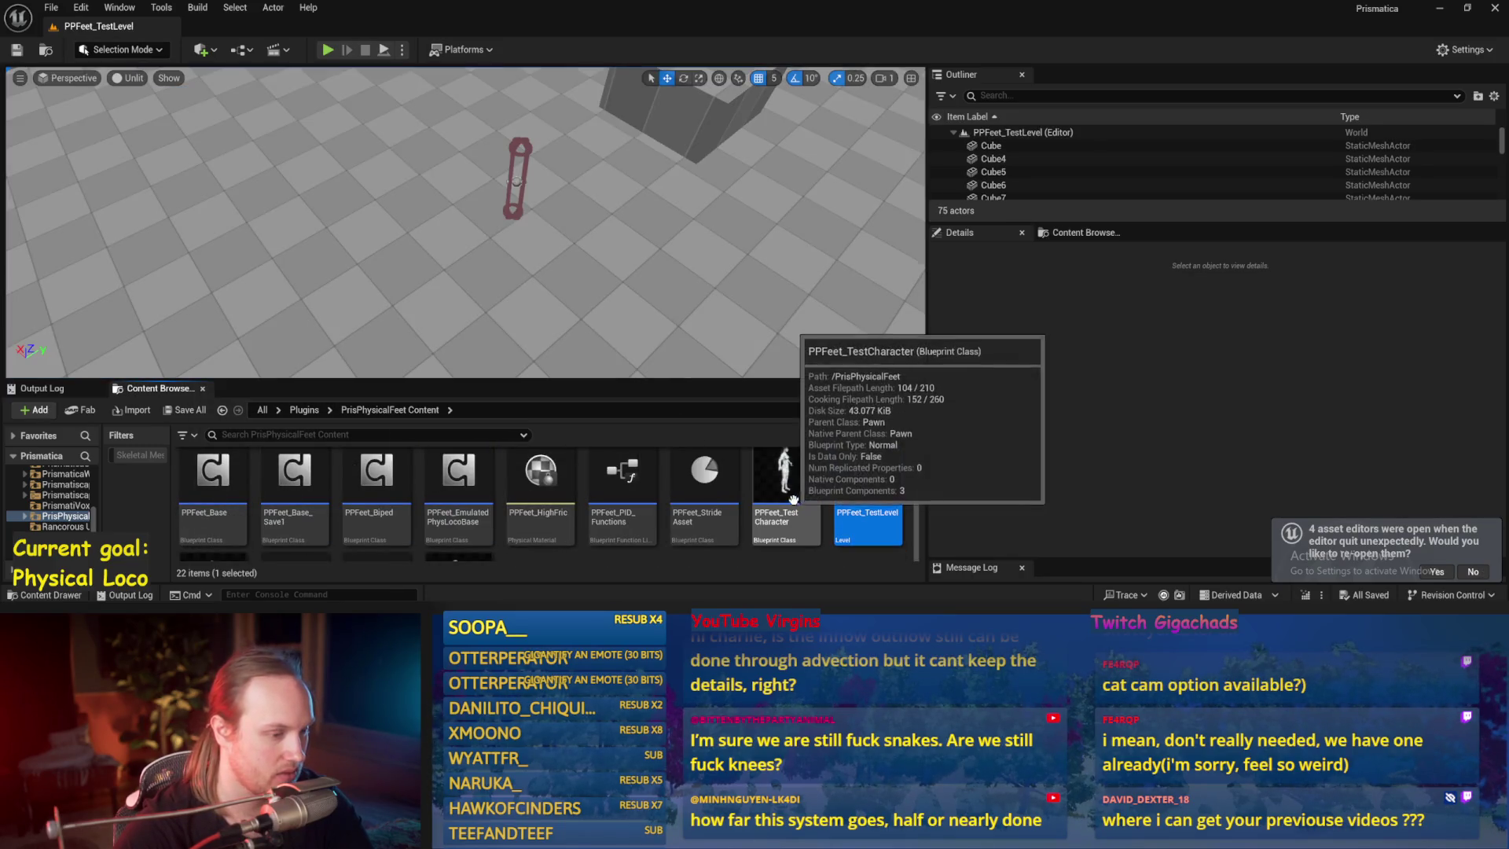
click(784, 486)
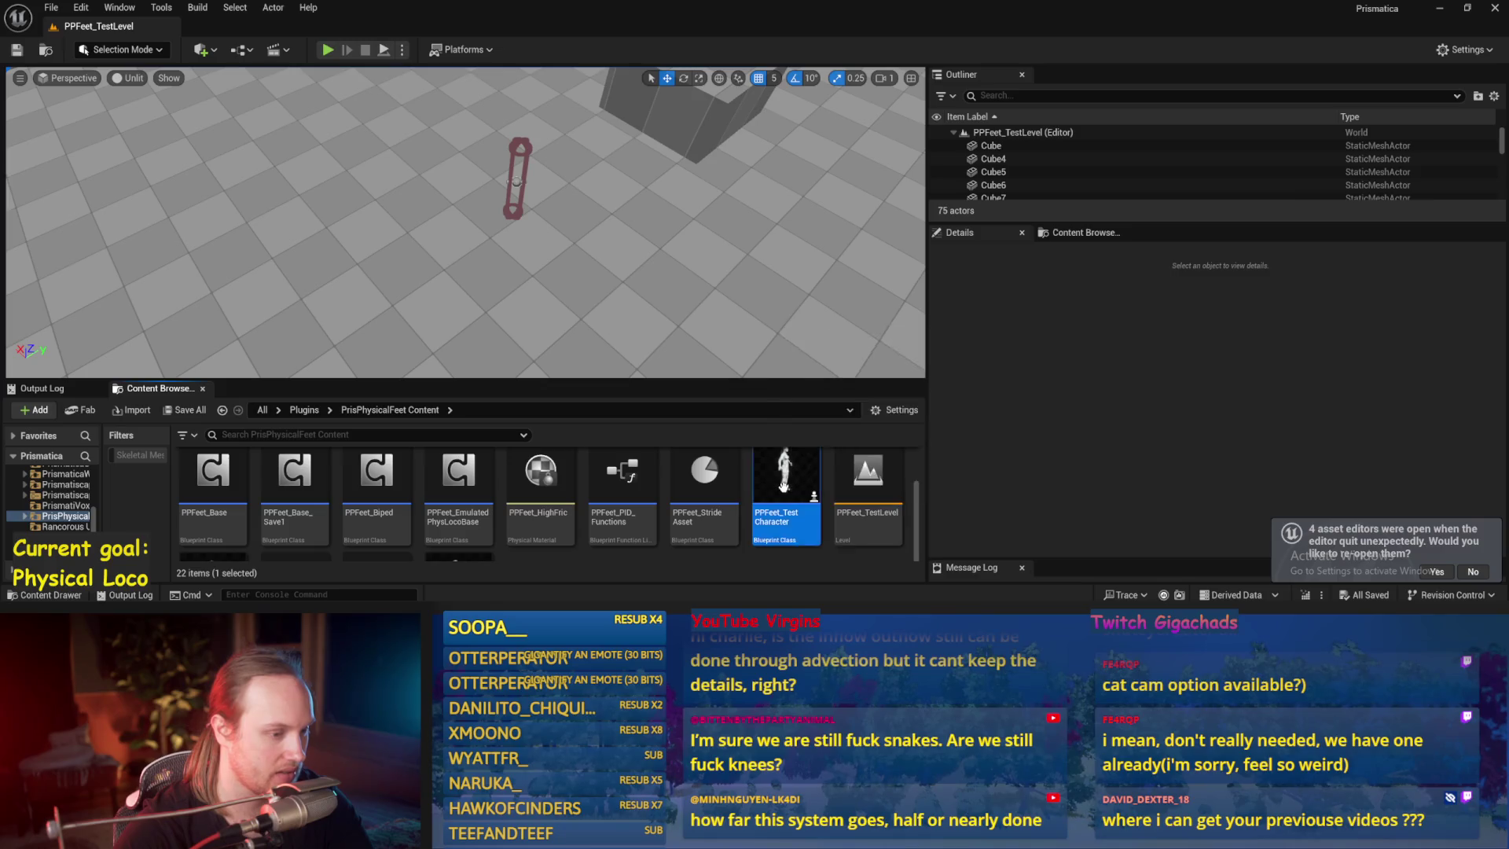
double_click(784, 485)
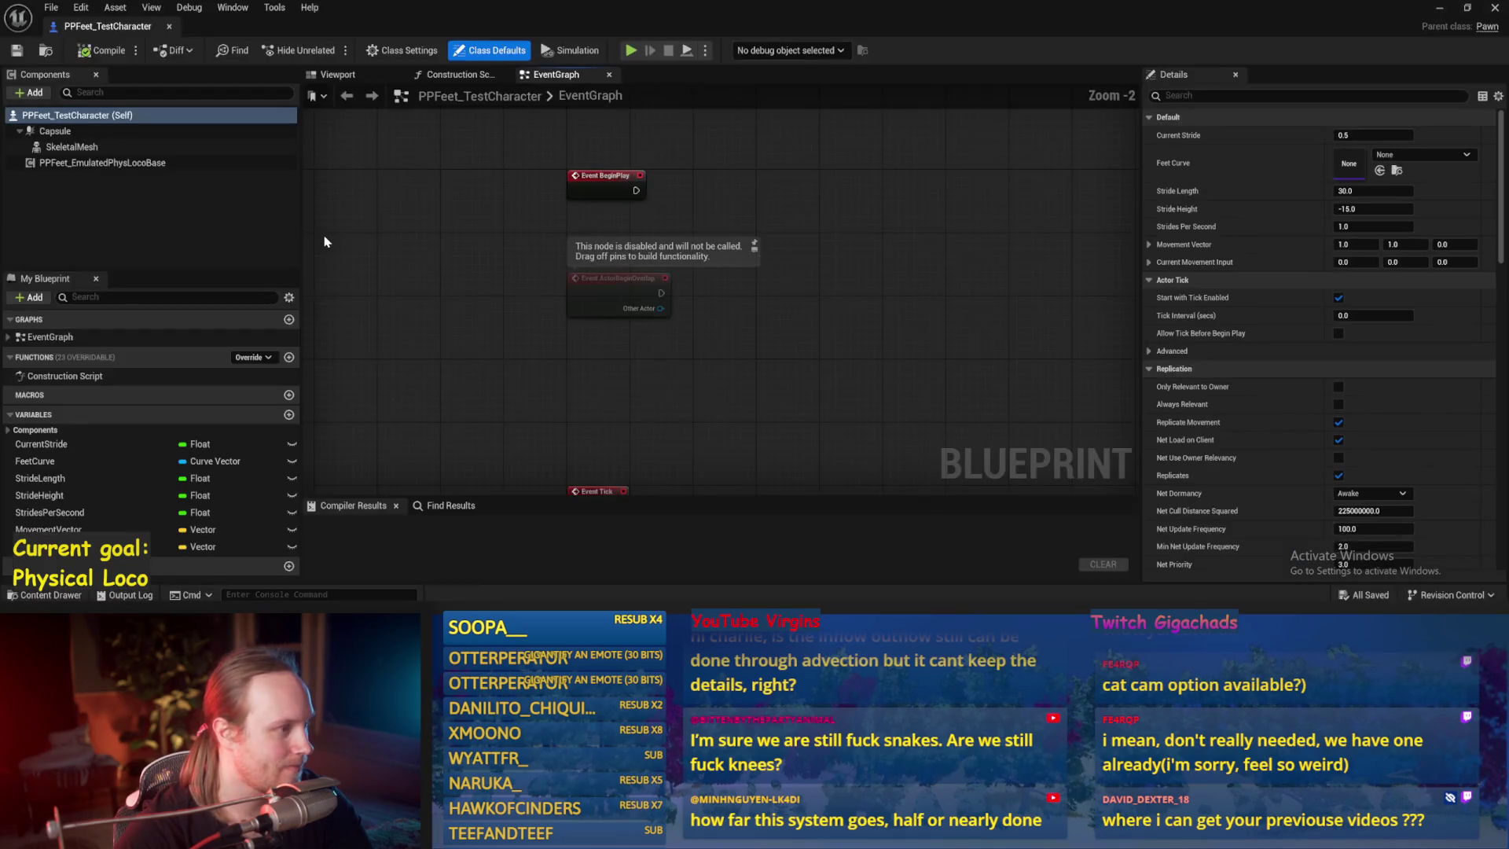
- Set the SkeletalMesh component's Animation Mode to Use Animation Blueprint
click(72, 147)
click(1371, 331)
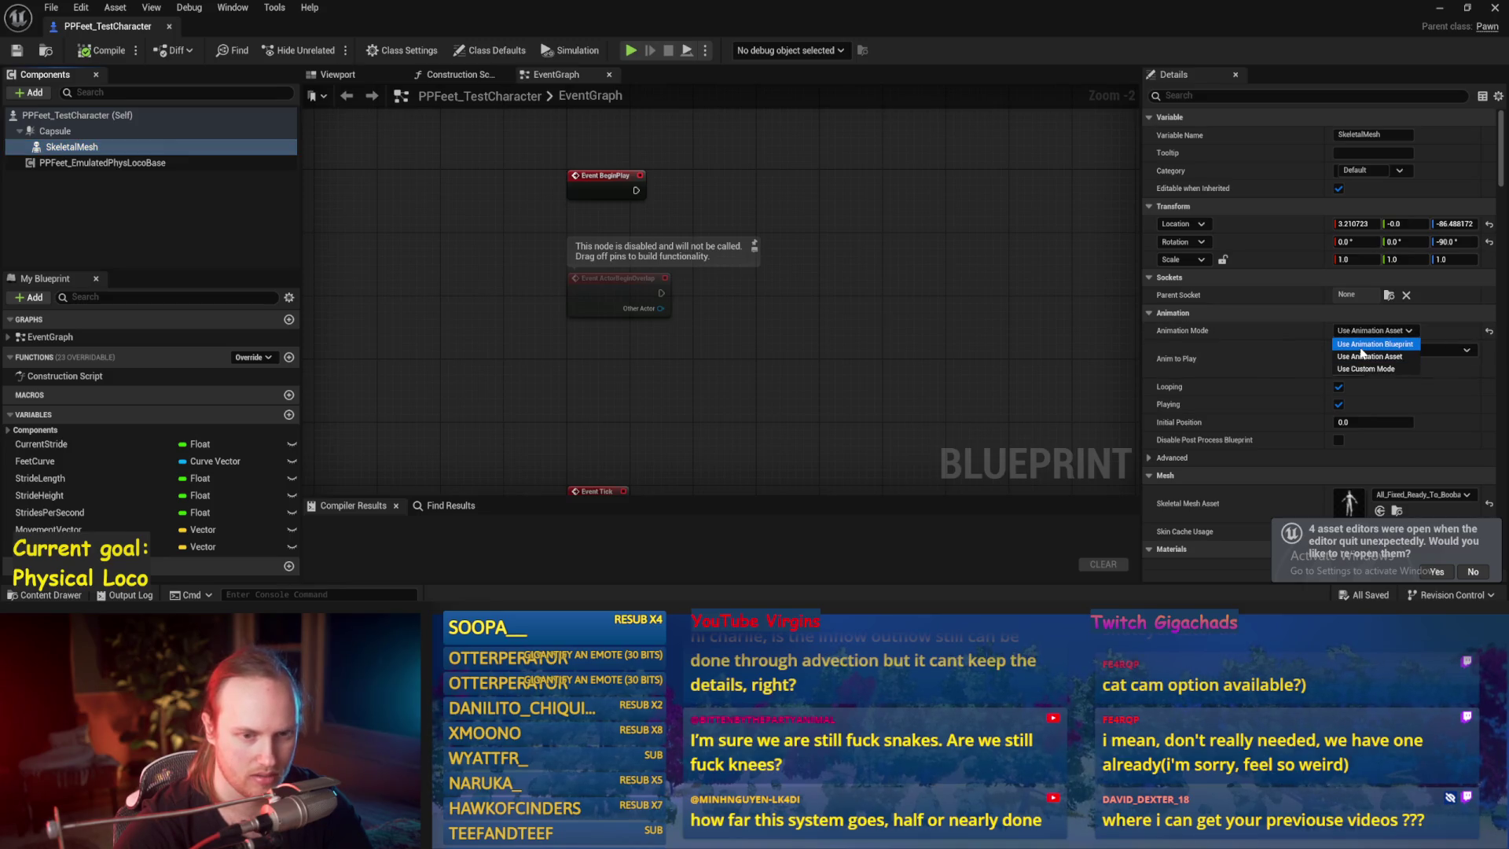
click(1362, 346)
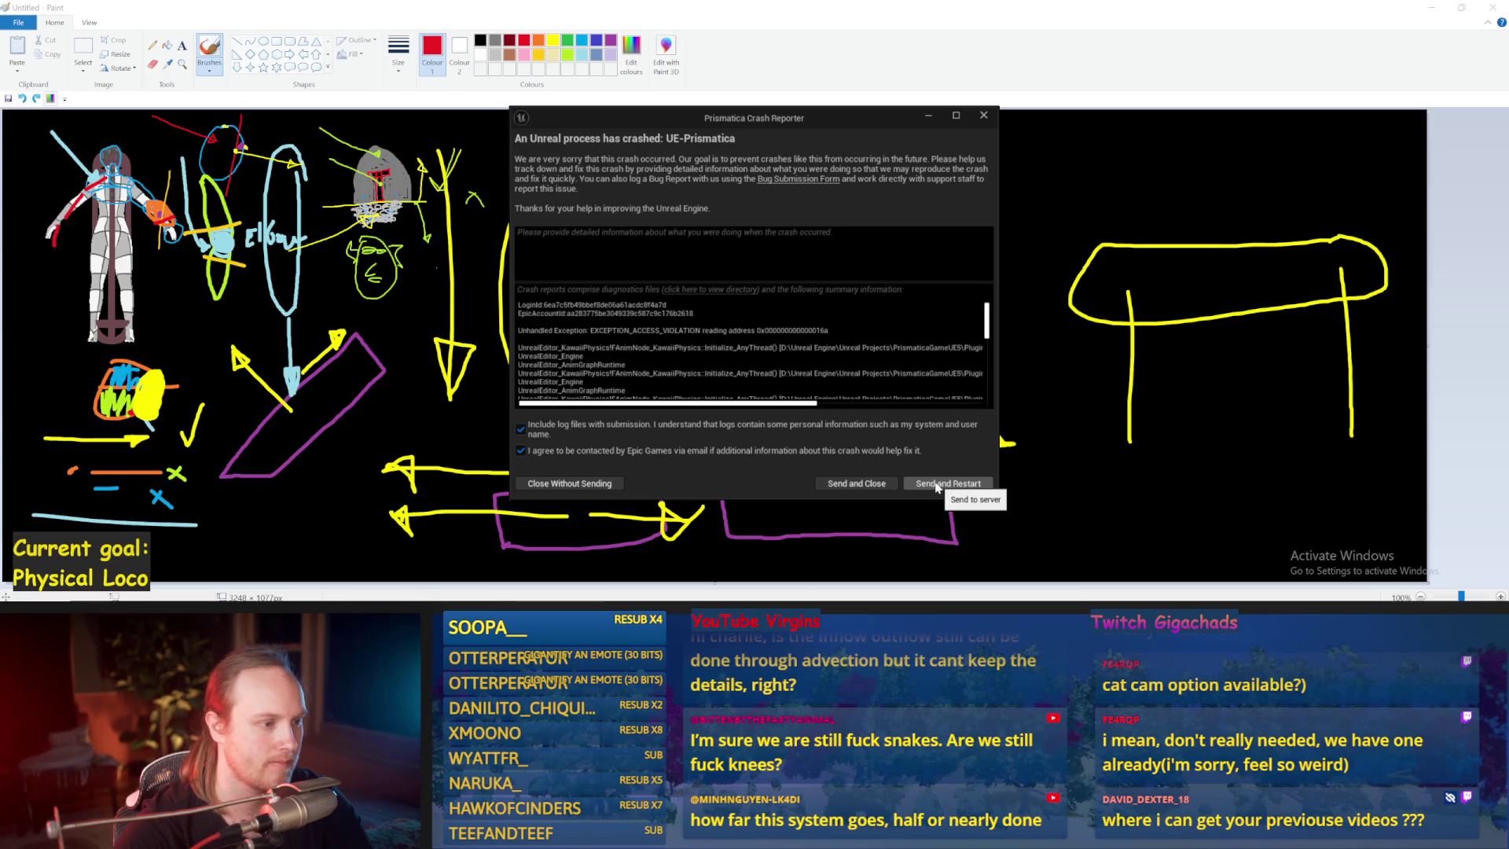
- Send the crash report and restart, loading SmoothSyncPlugin despite the version mismatch
click(937, 484)
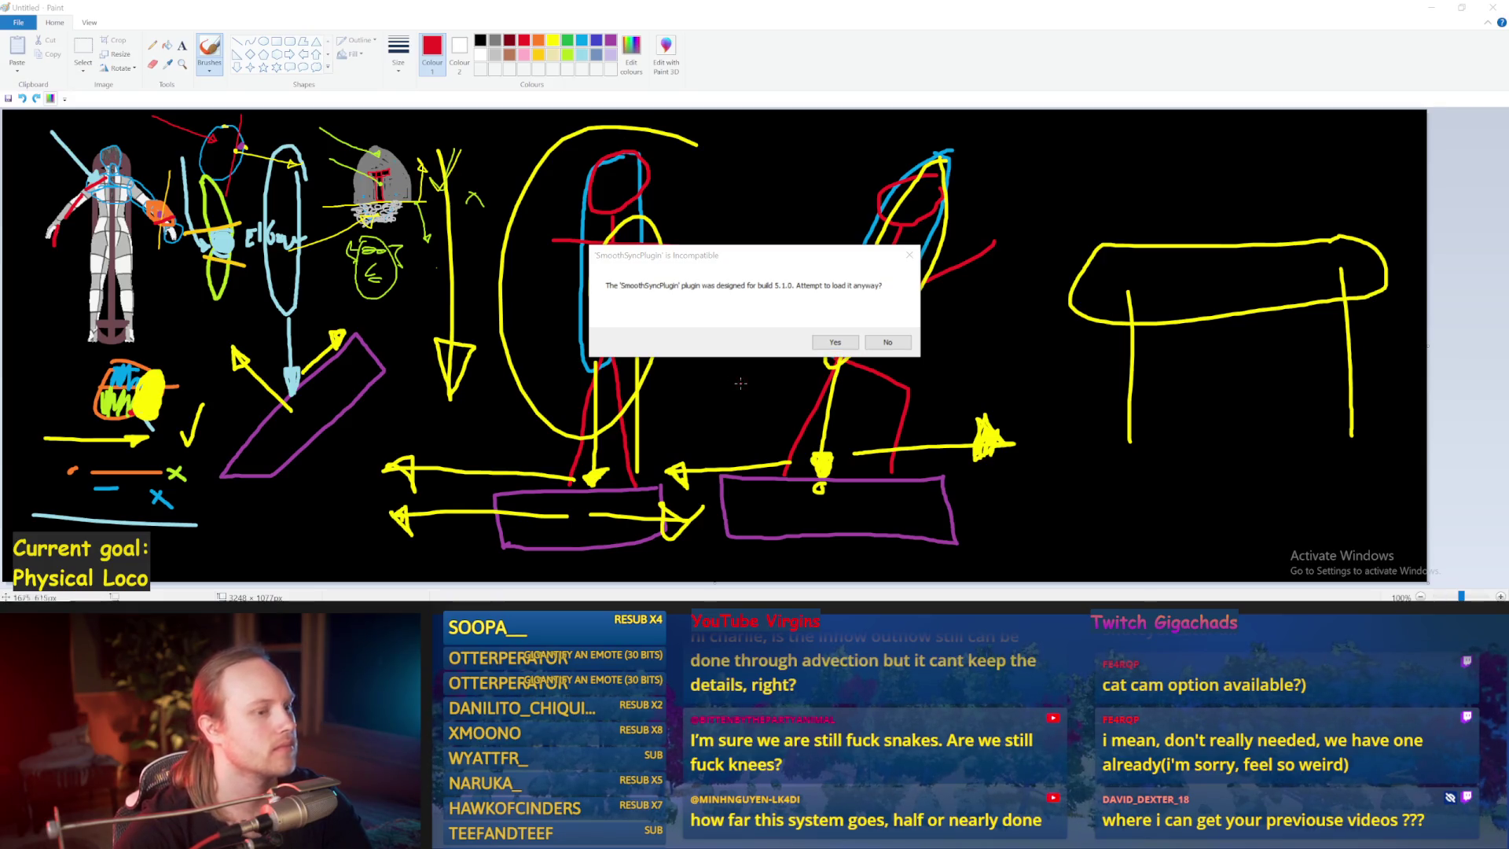
click(839, 346)
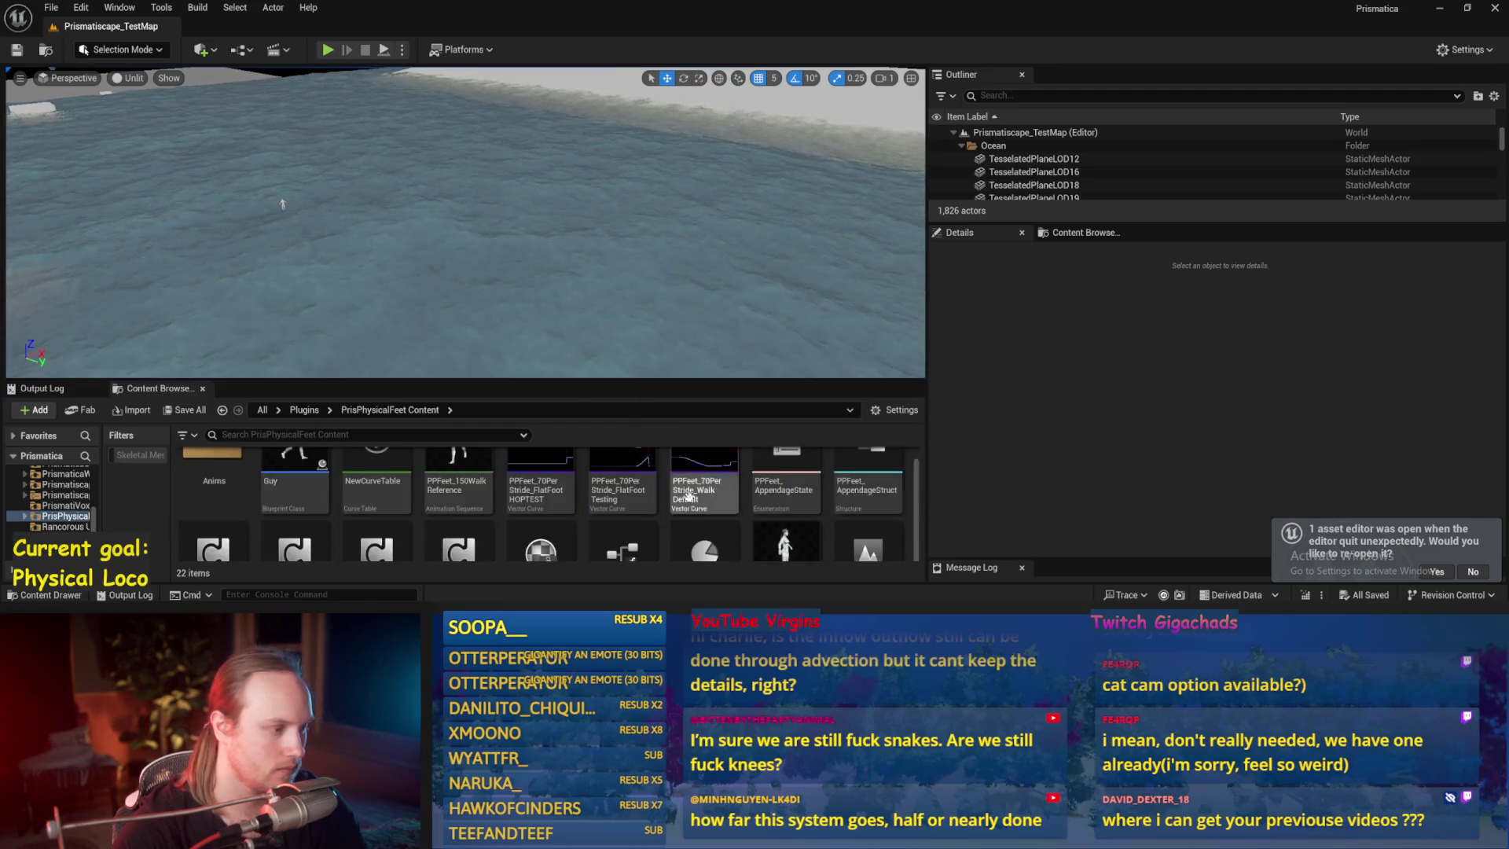
- Open PPFeet_EmulatedLocoTest from Anims and move the ComponentToLocal node up and right
double_click(211, 491)
double_click(430, 484)
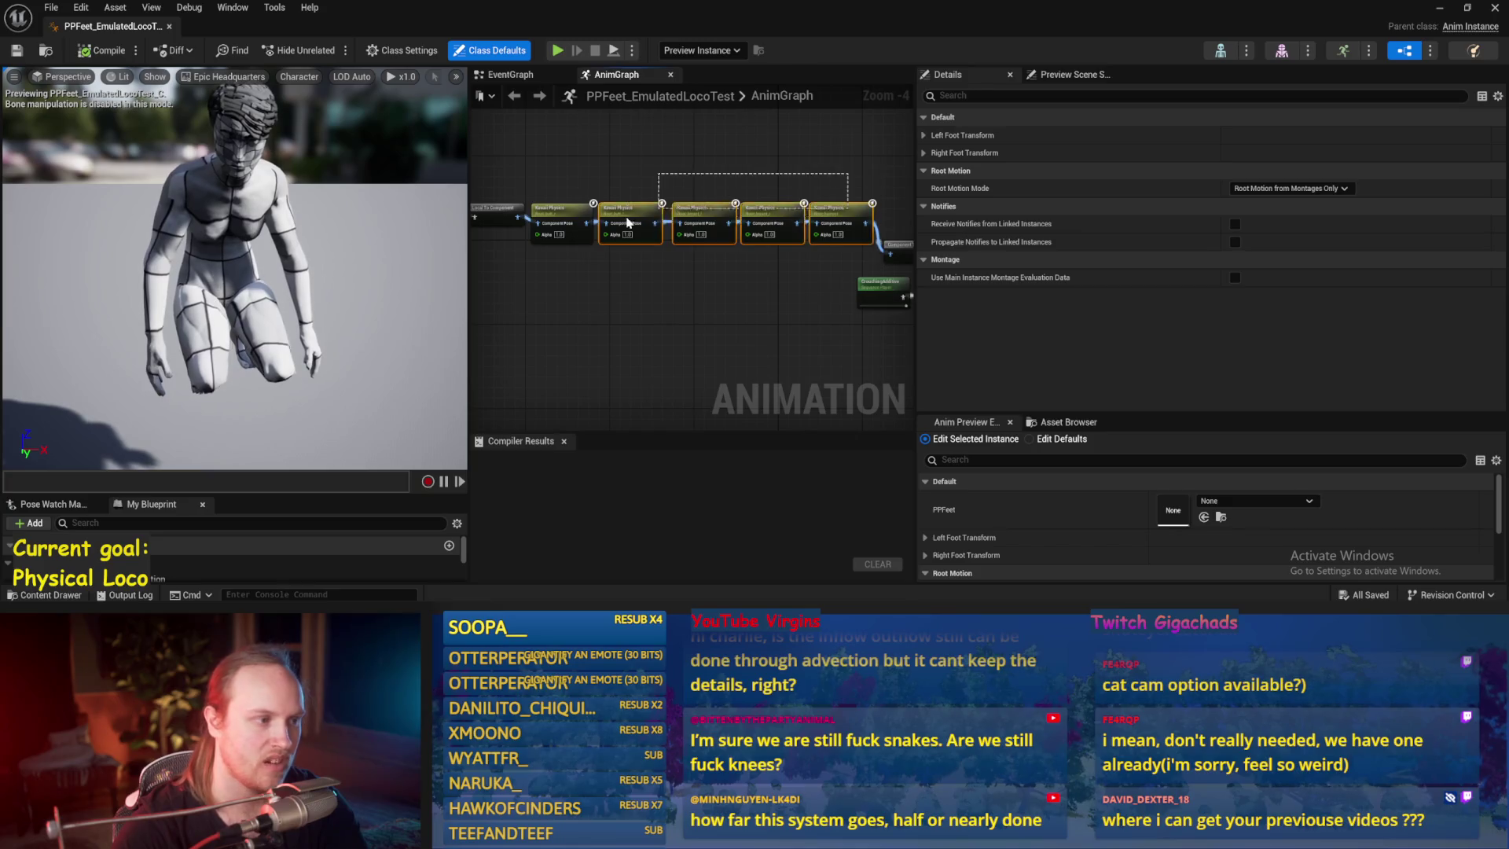
click(643, 219)
drag(779, 195, 590, 248)
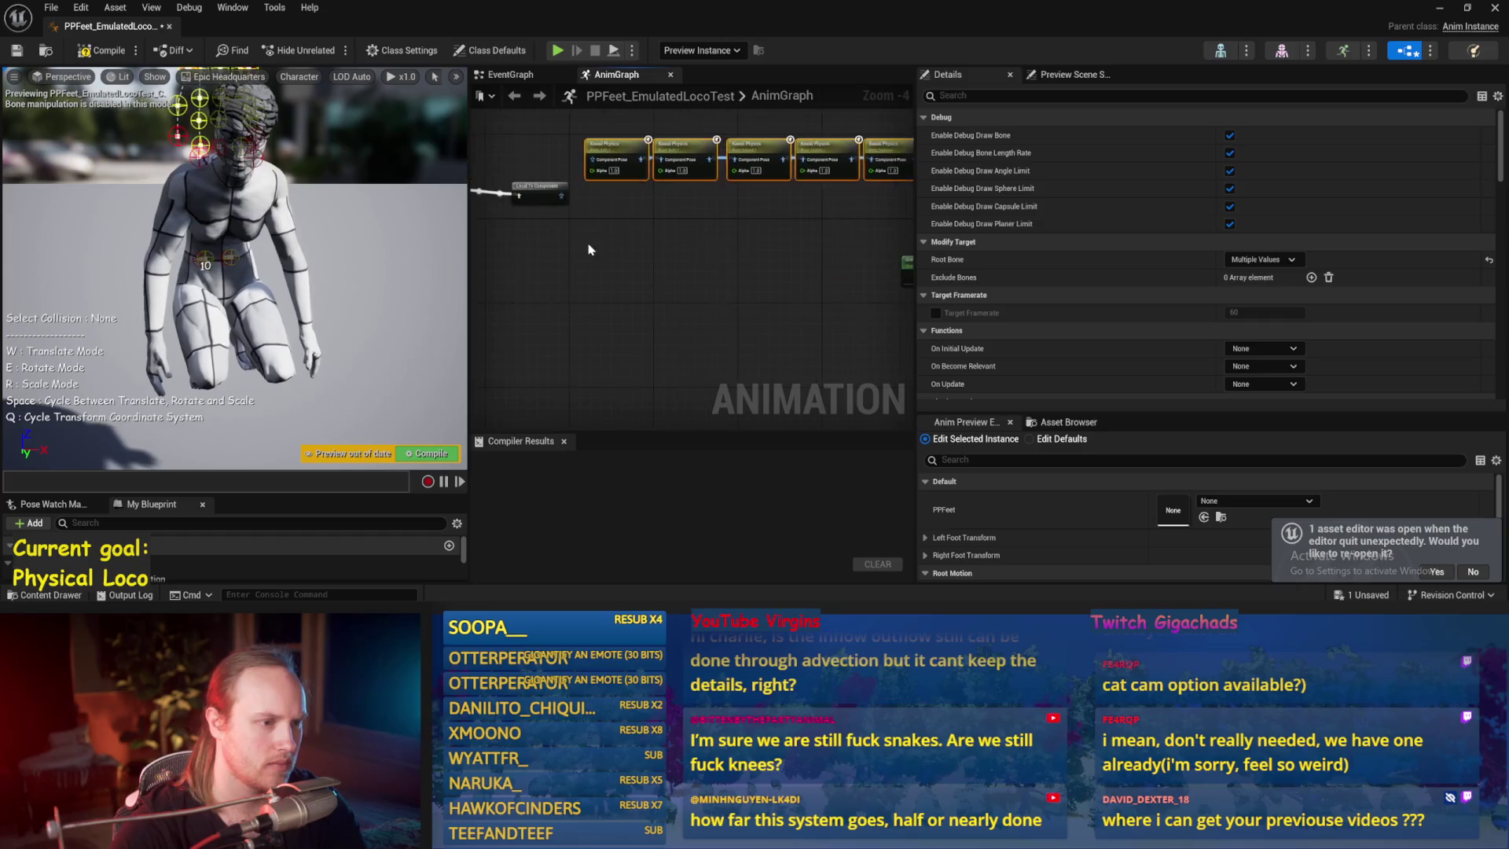
click(589, 249)
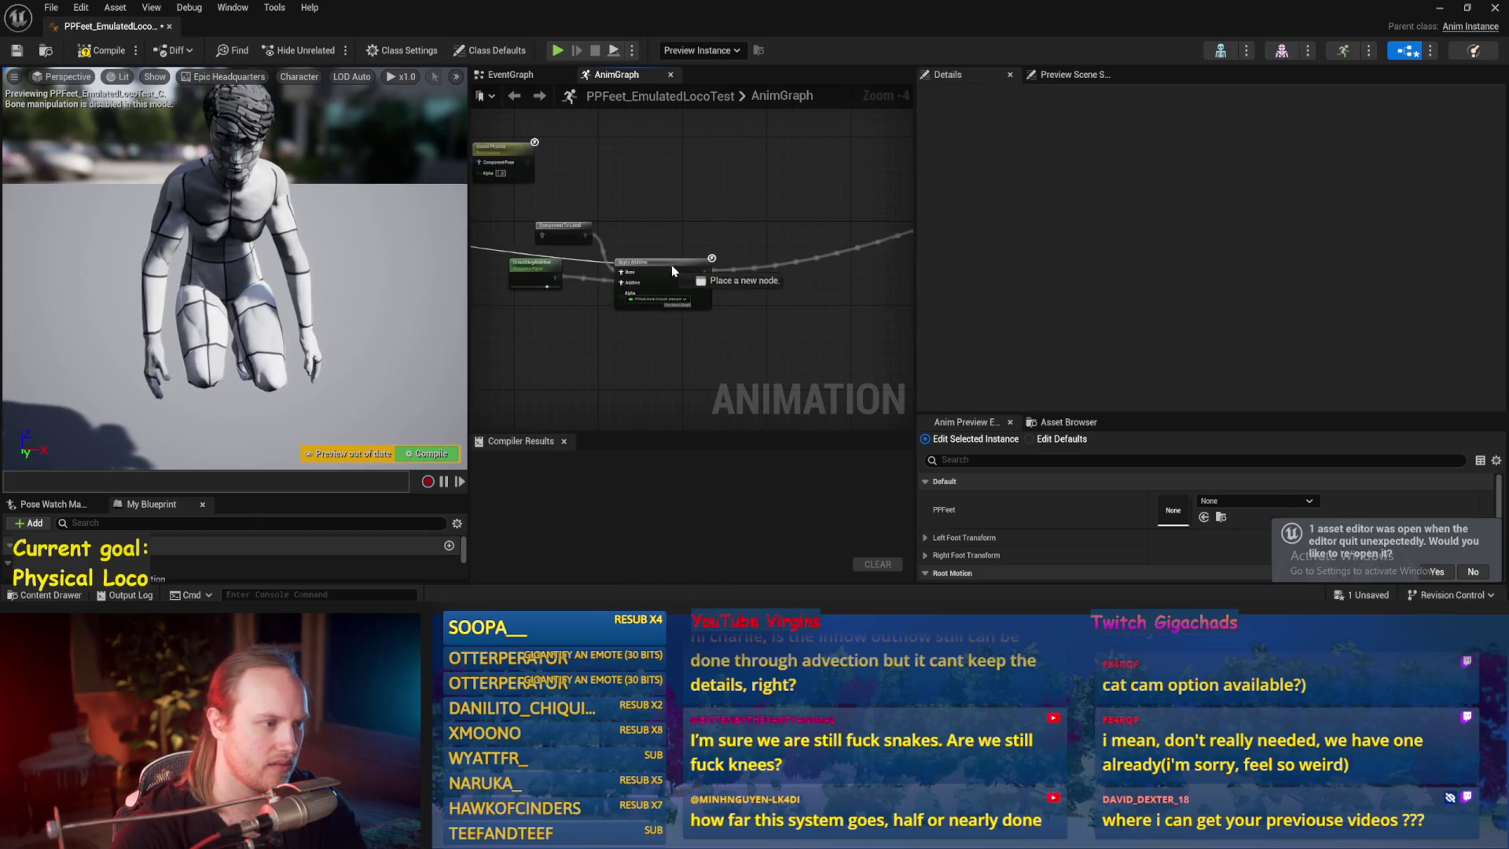
drag(562, 225, 595, 193)
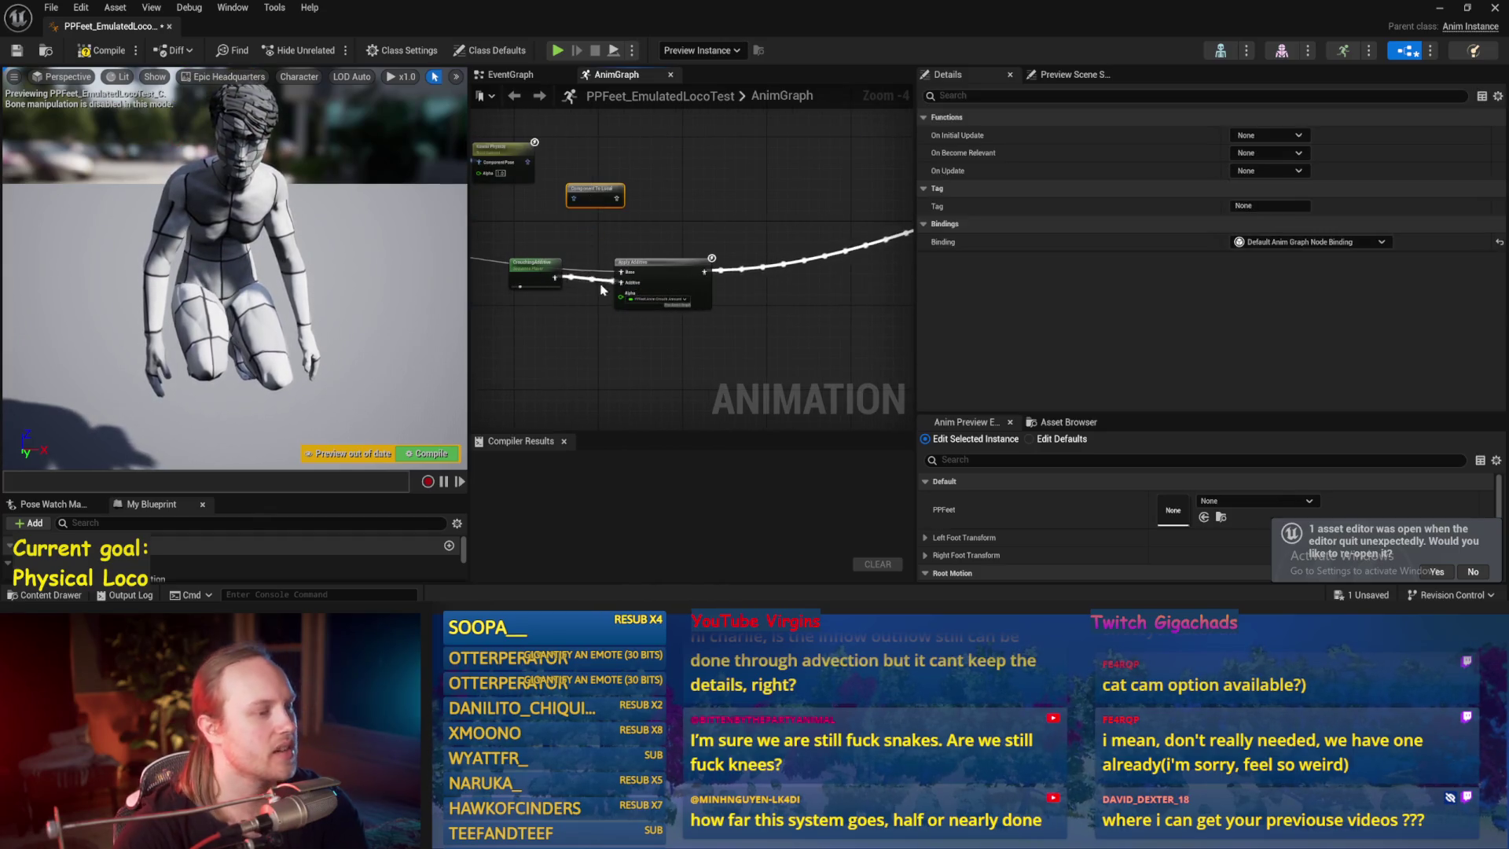
- Compile and save the animation blueprint, then return to the level editor
click(722, 250)
click(102, 50)
click(17, 52)
key(alt+Tab)
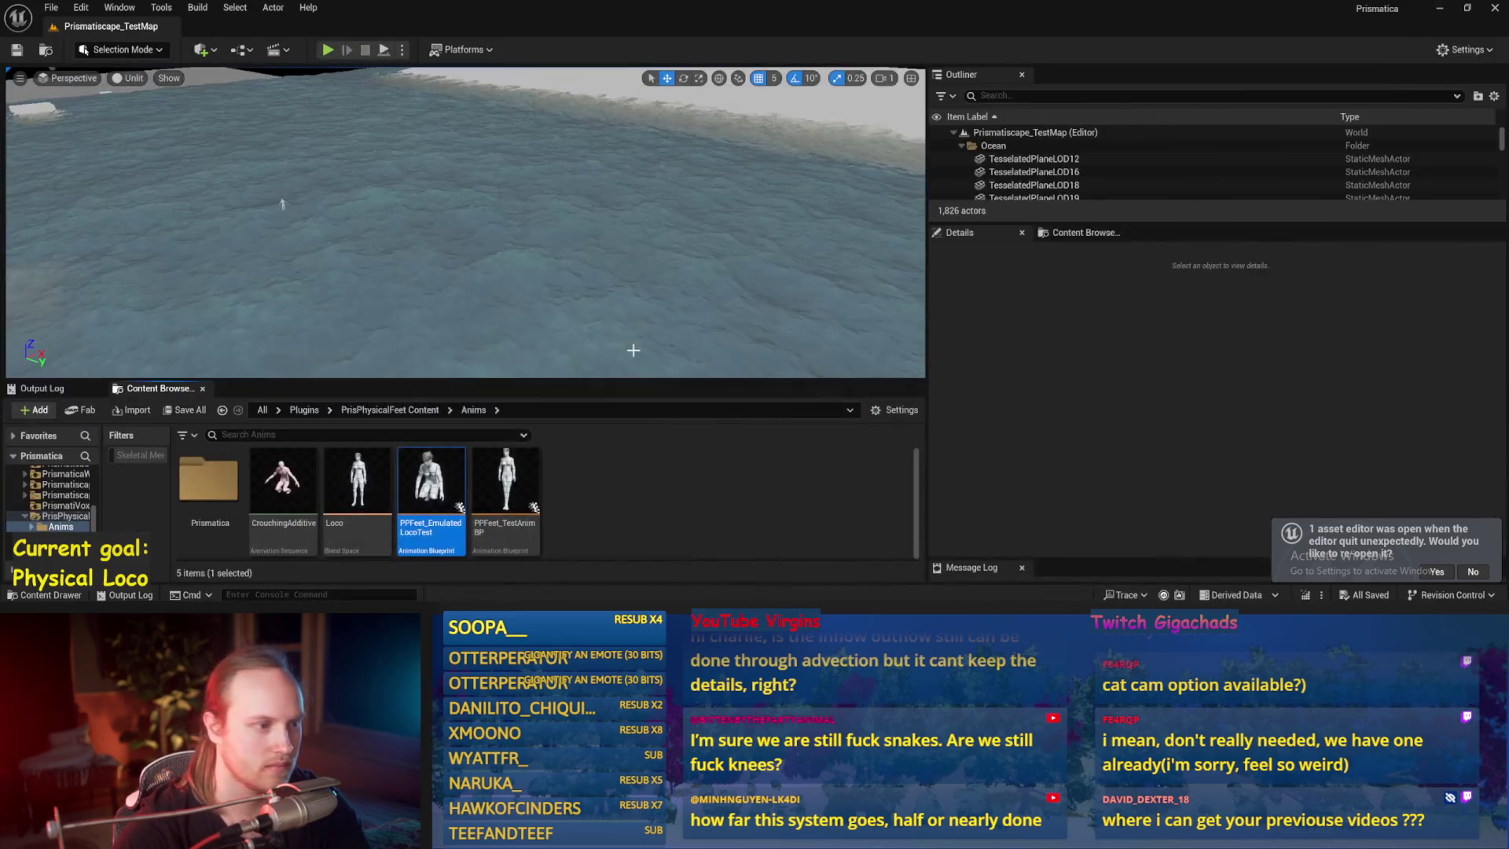
- Go up to PrisPhysicalFeet Content and close the PPFeet_TestPlayer and EmulatedLocoTest editors
click(390, 409)
scroll(738, 511, down, 3)
scroll(737, 511, up, 2)
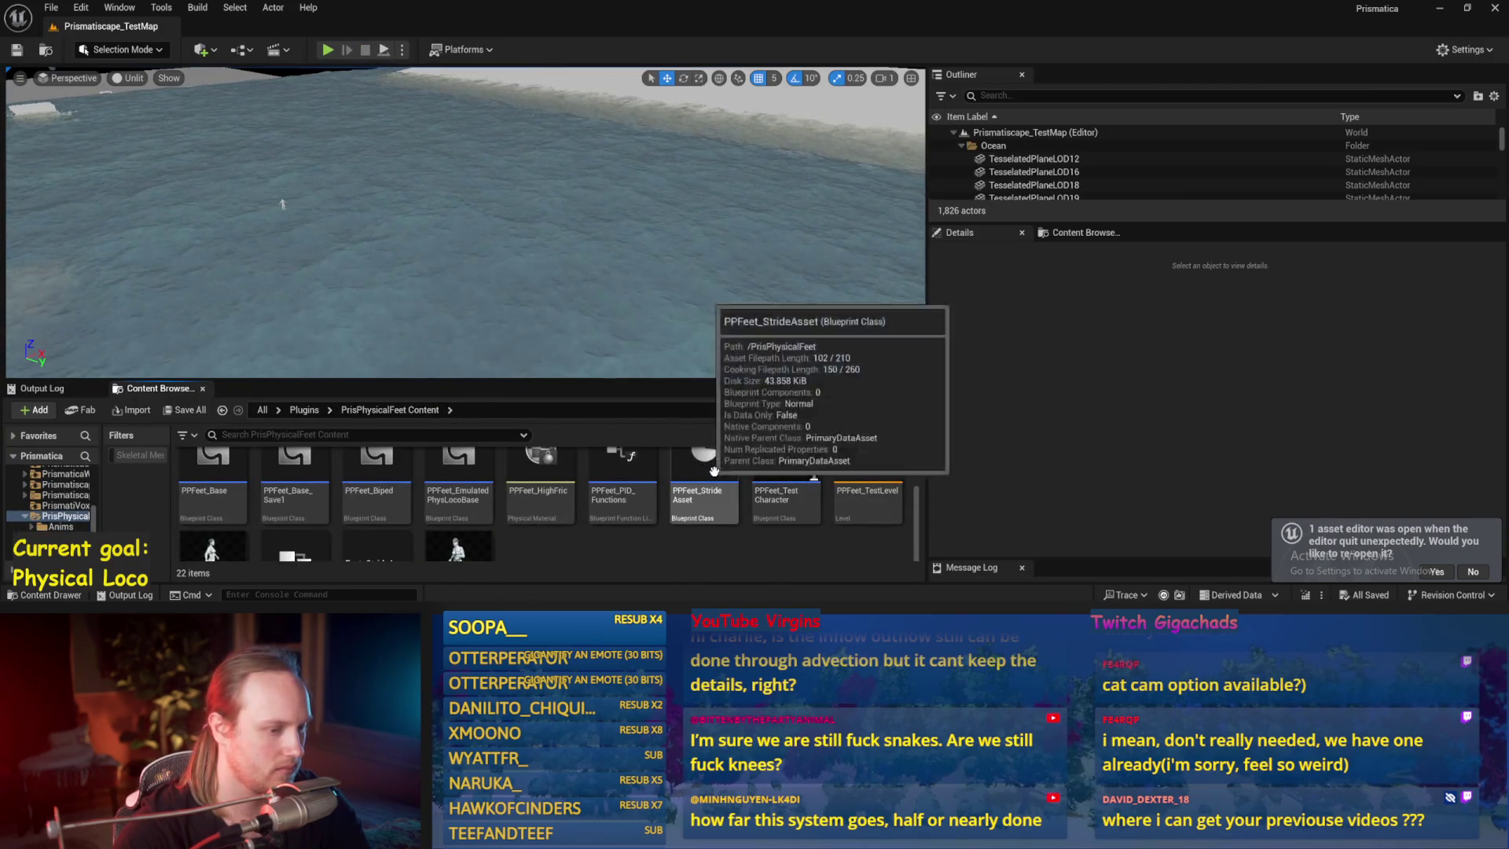
scroll(711, 470, down, 2)
double_click(225, 509)
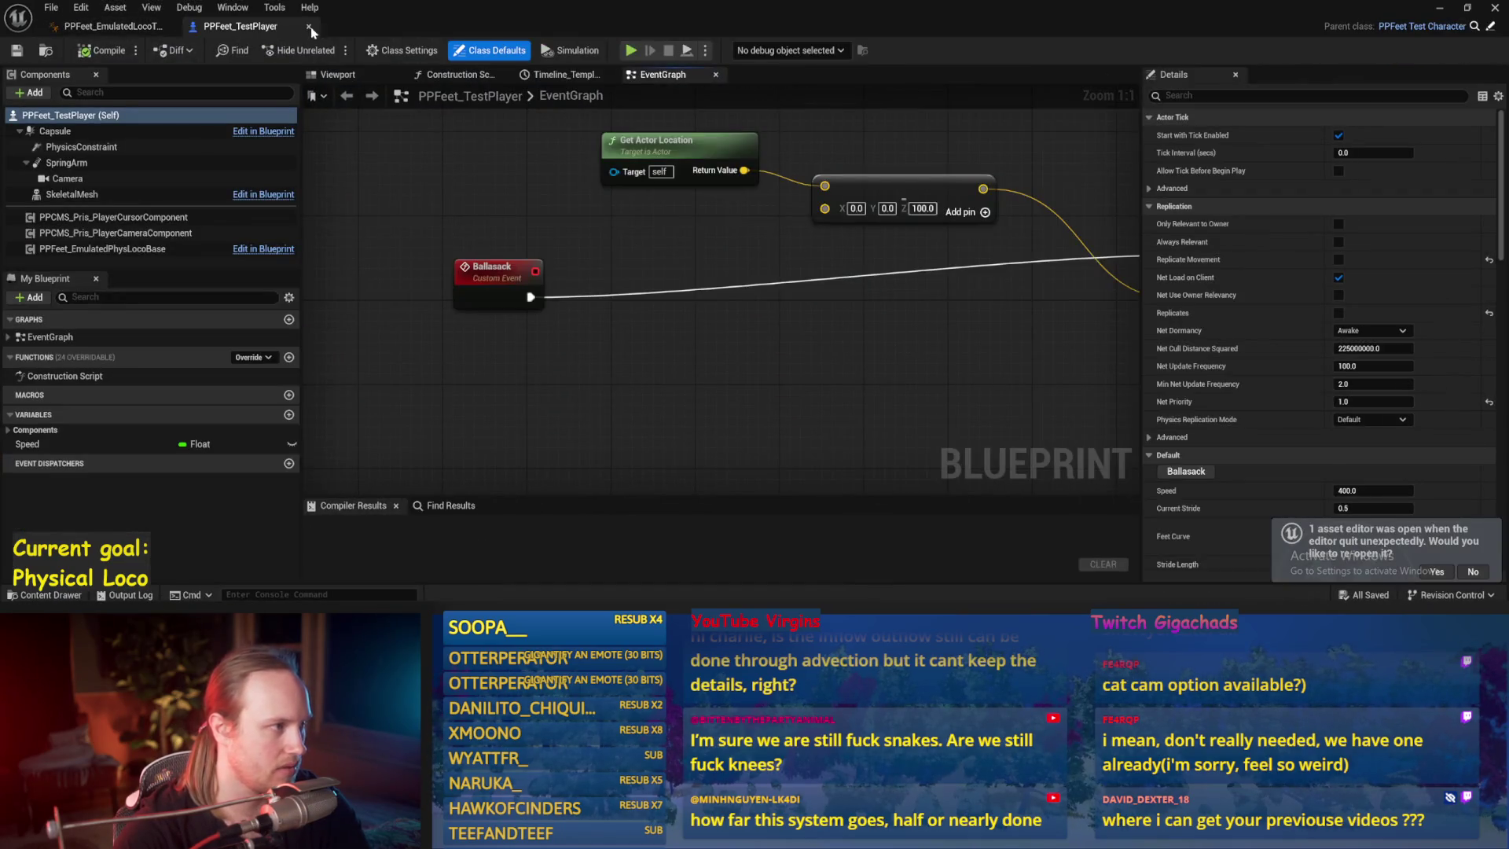
click(309, 27)
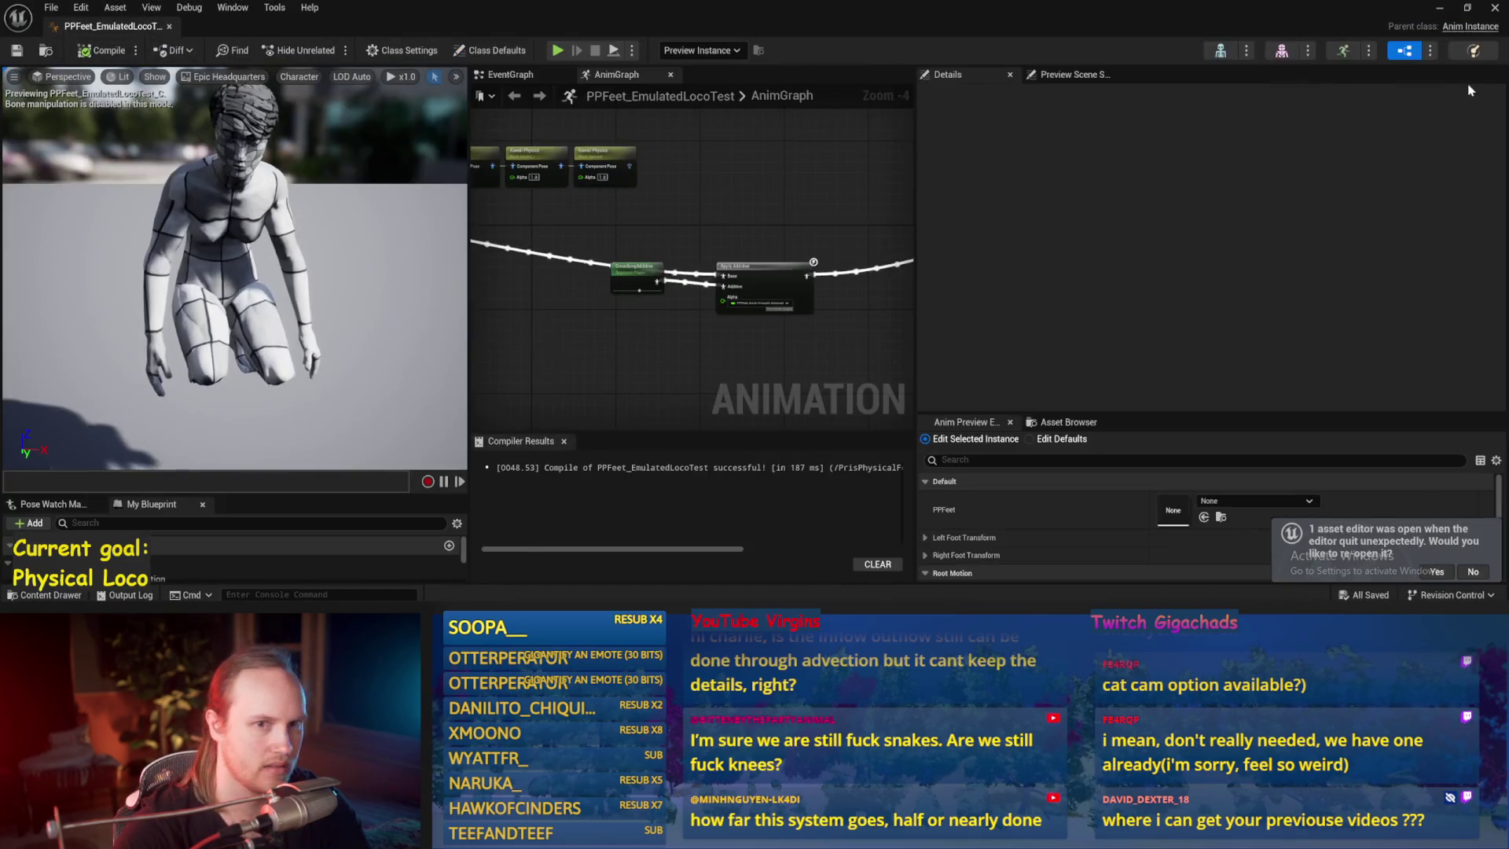
click(170, 26)
- Open PPFeet_TestCharacter, select its SkeletalMesh, and open the Animation Mode choices
scroll(550, 507, up, 2)
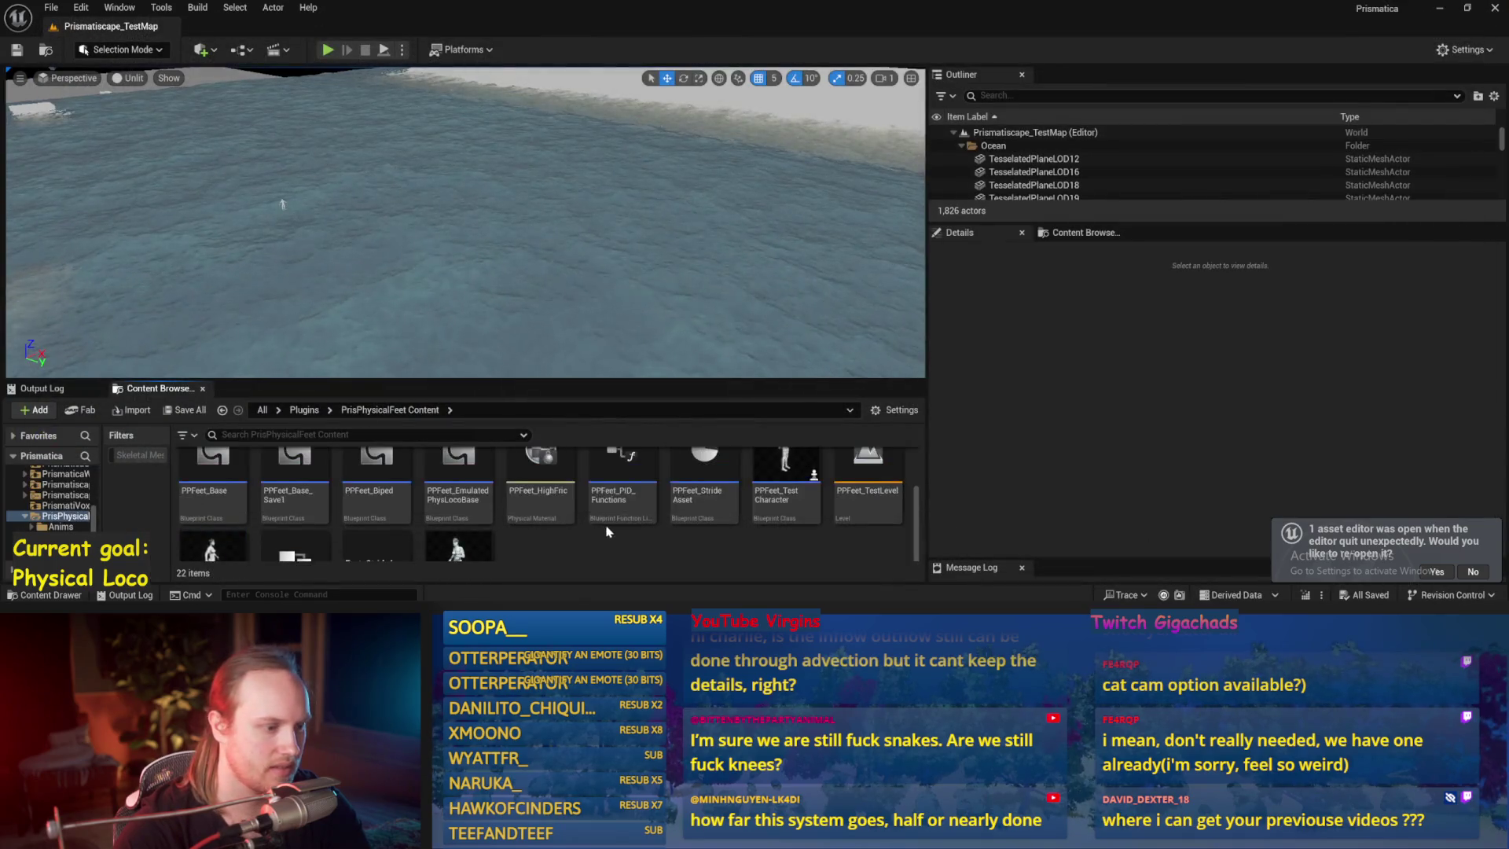
double_click(786, 491)
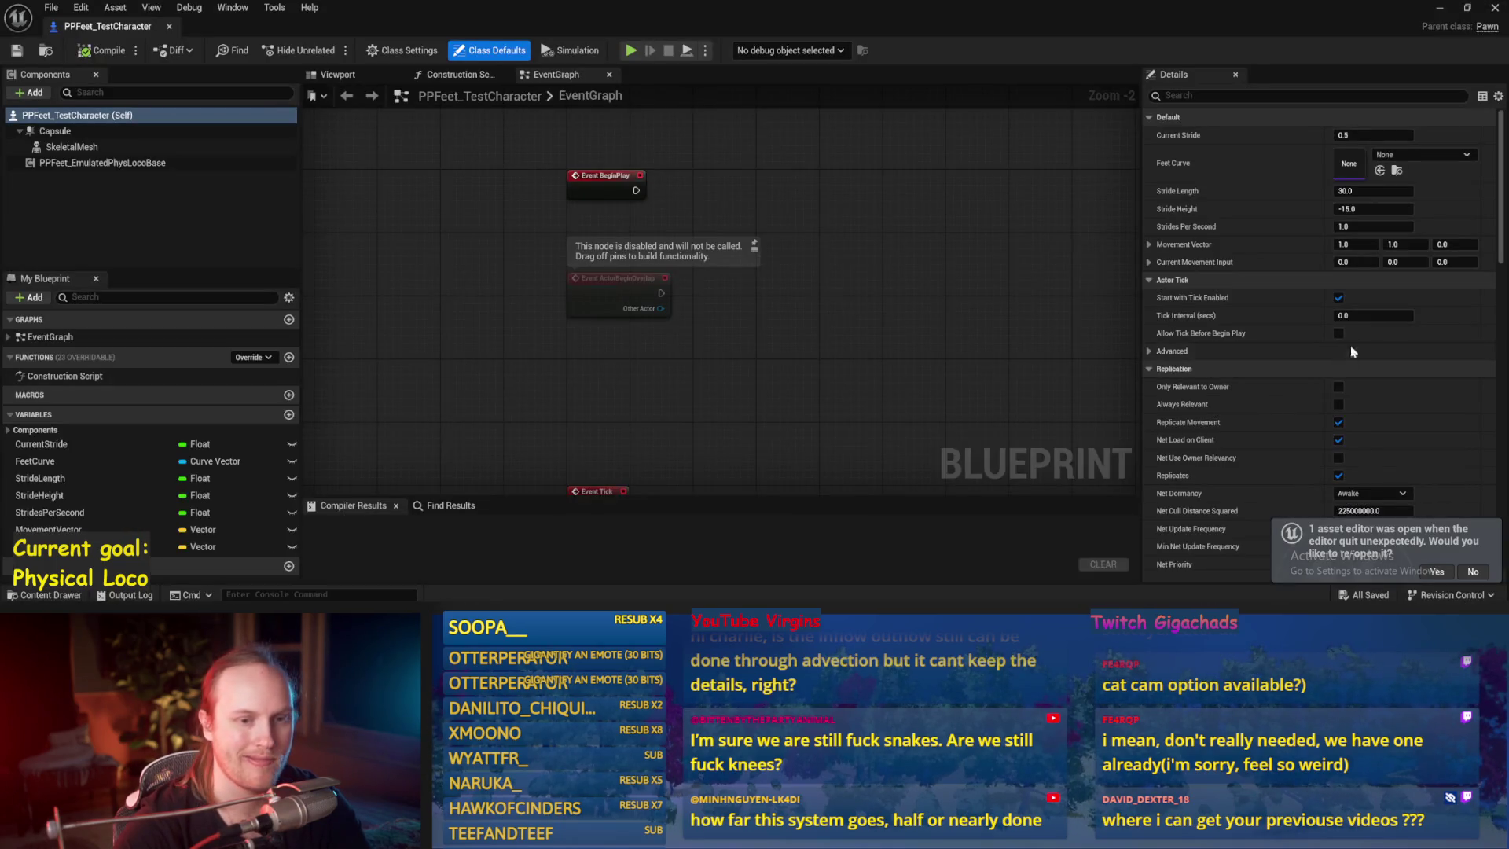
click(71, 147)
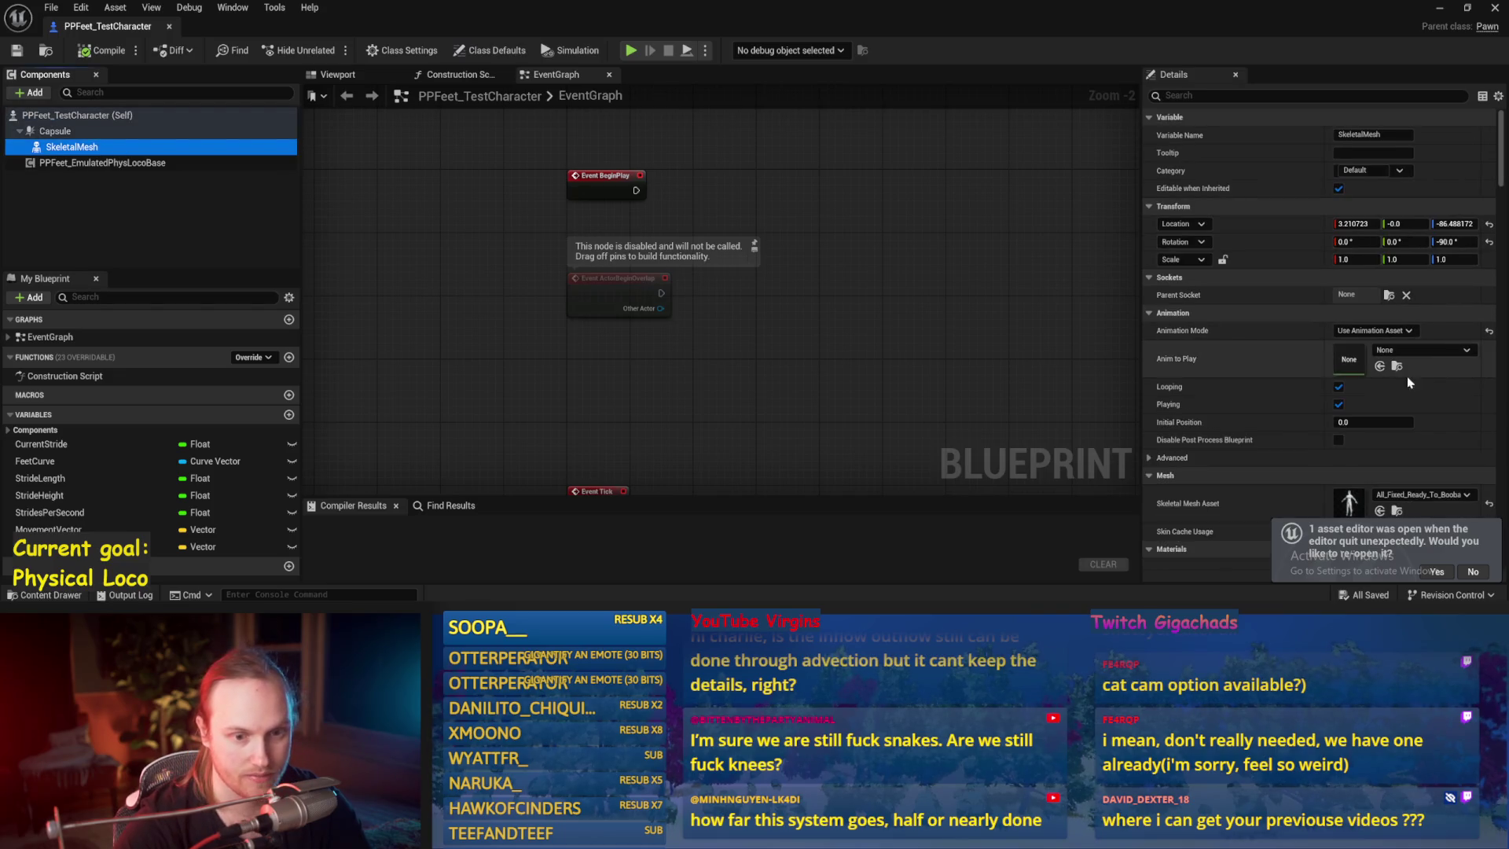
click(1369, 331)
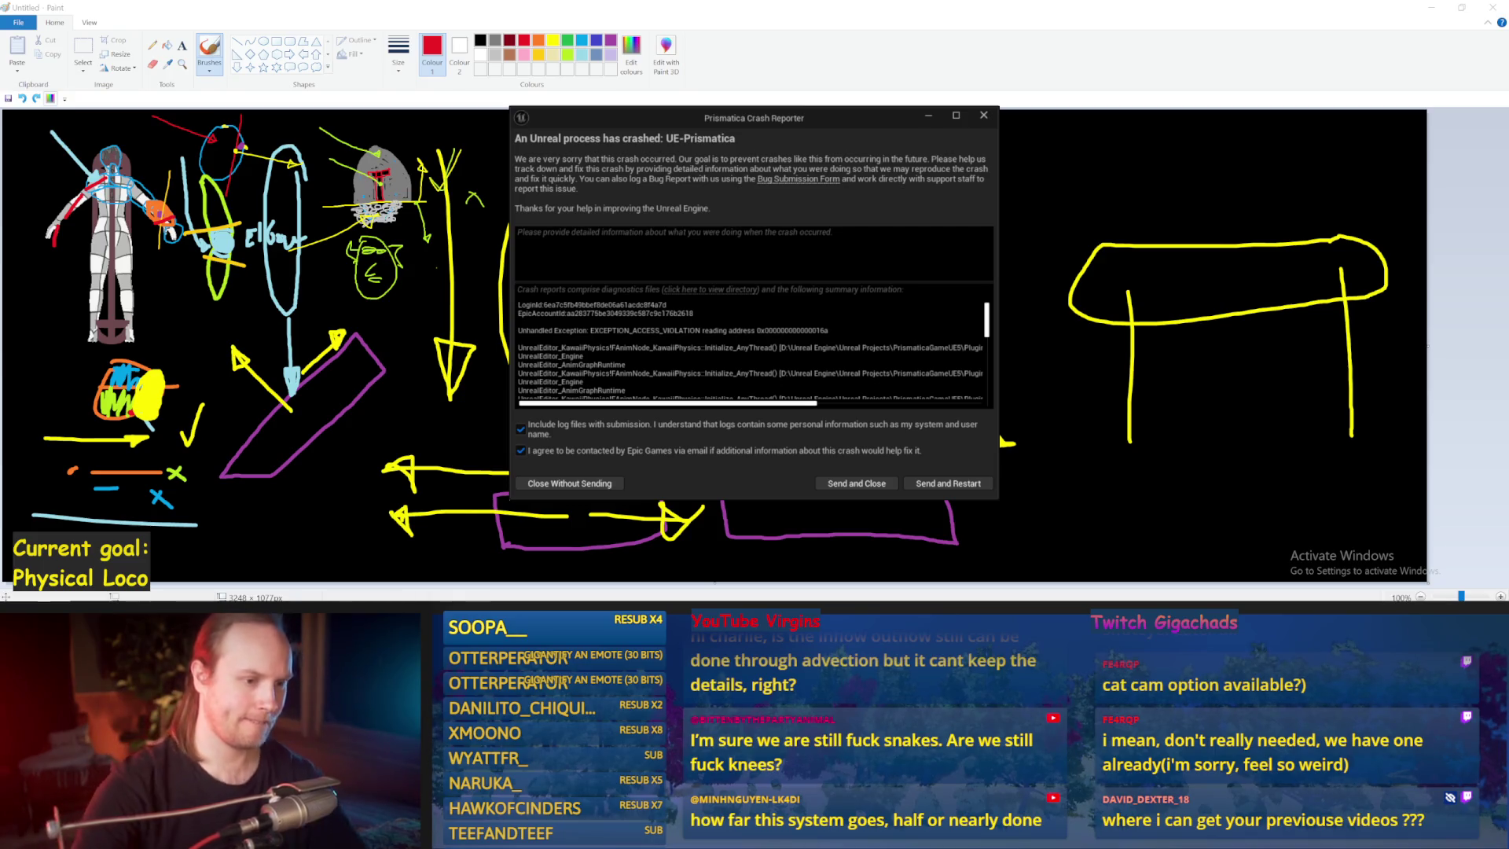
- Send and close the crash report, then load SmoothSyncPlugin and BlueprintSubsystems despite incompatibility
scroll(569, 302, down, 3)
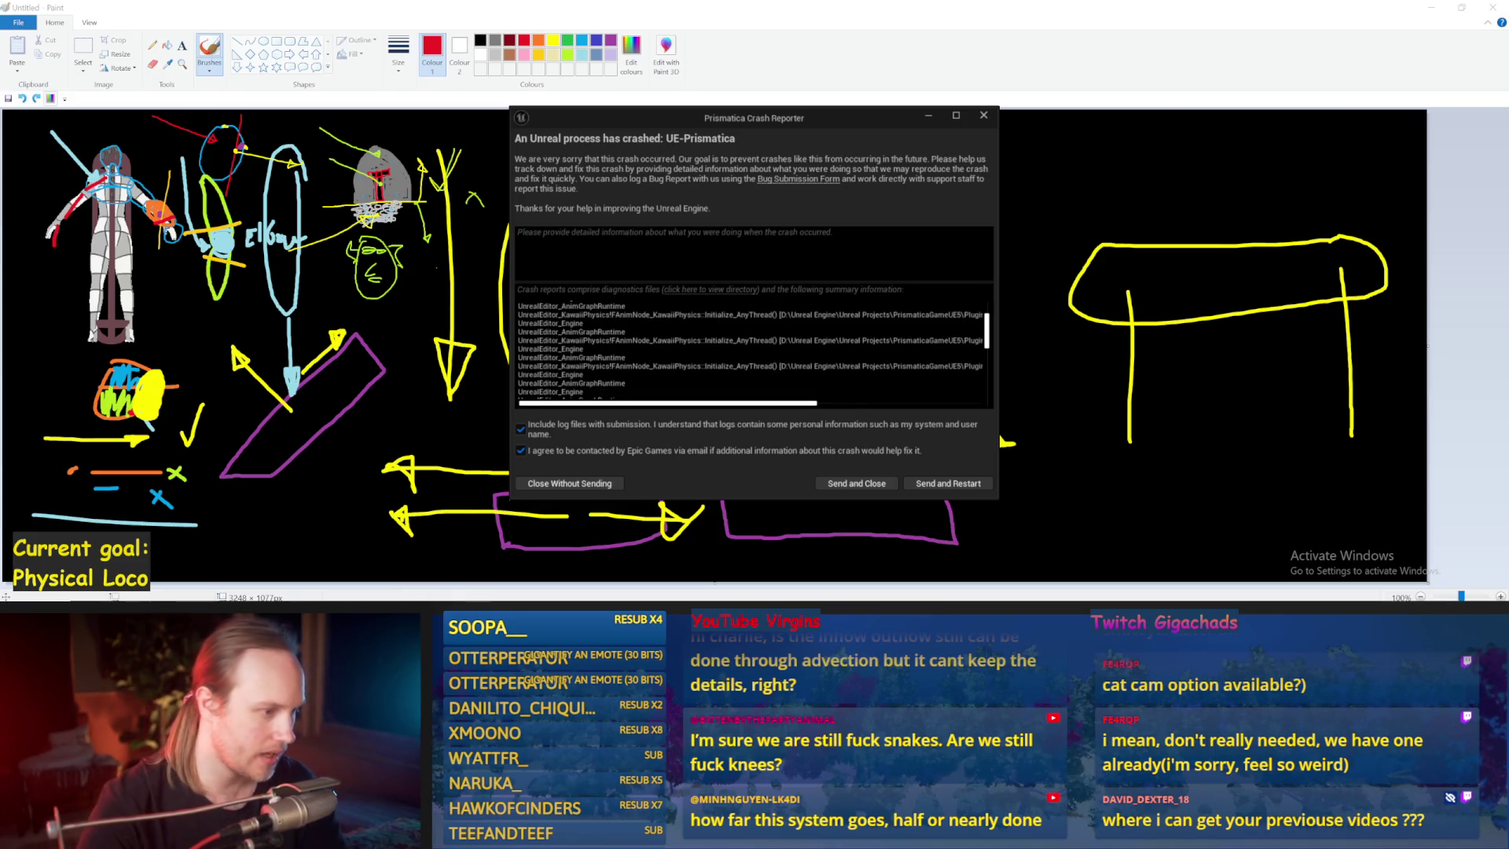
scroll(753, 350, down, 3)
click(855, 482)
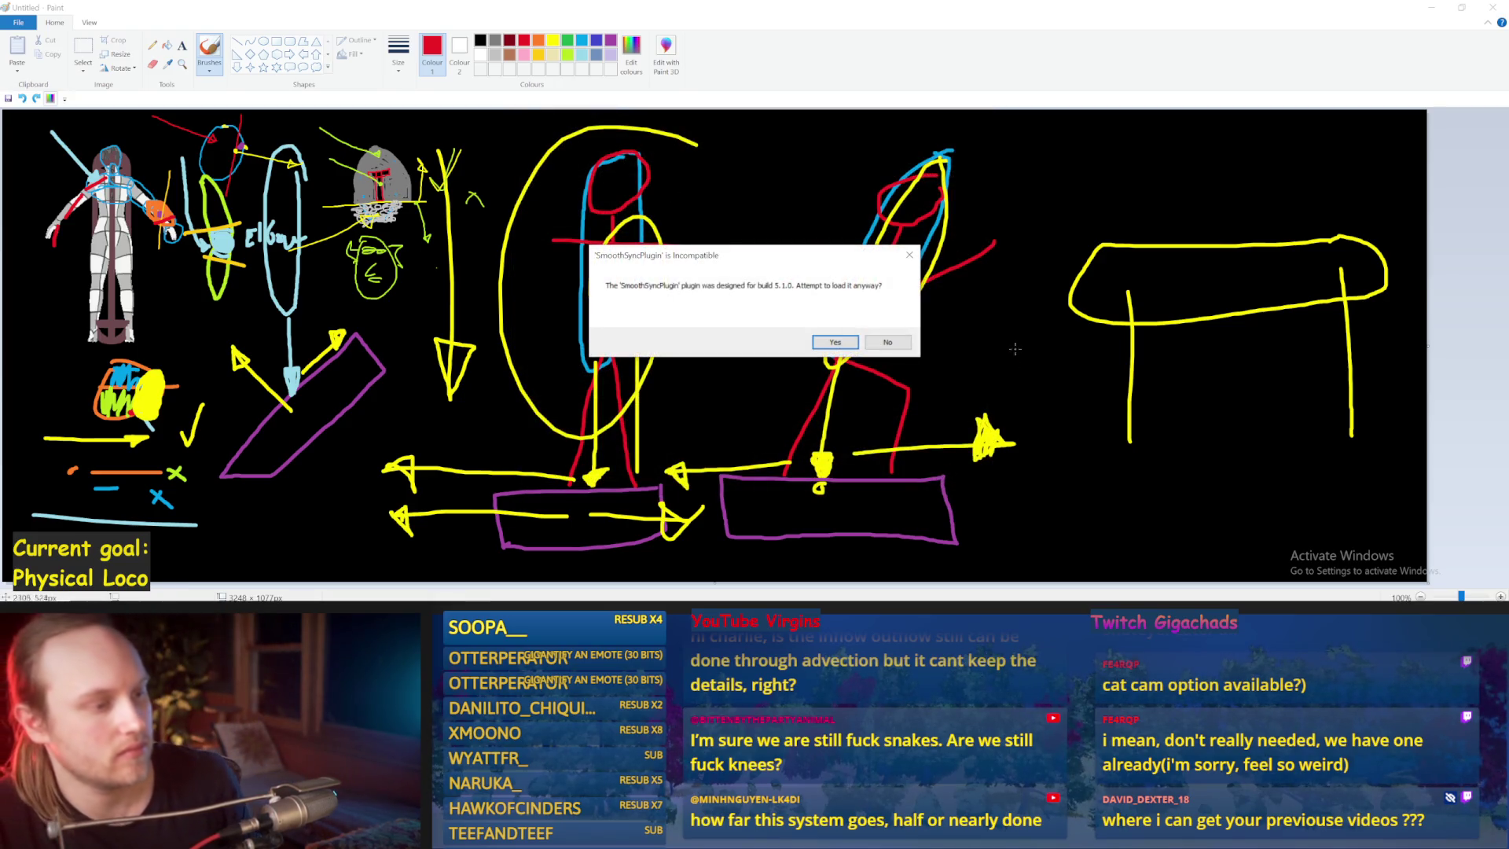
click(825, 342)
click(825, 342)
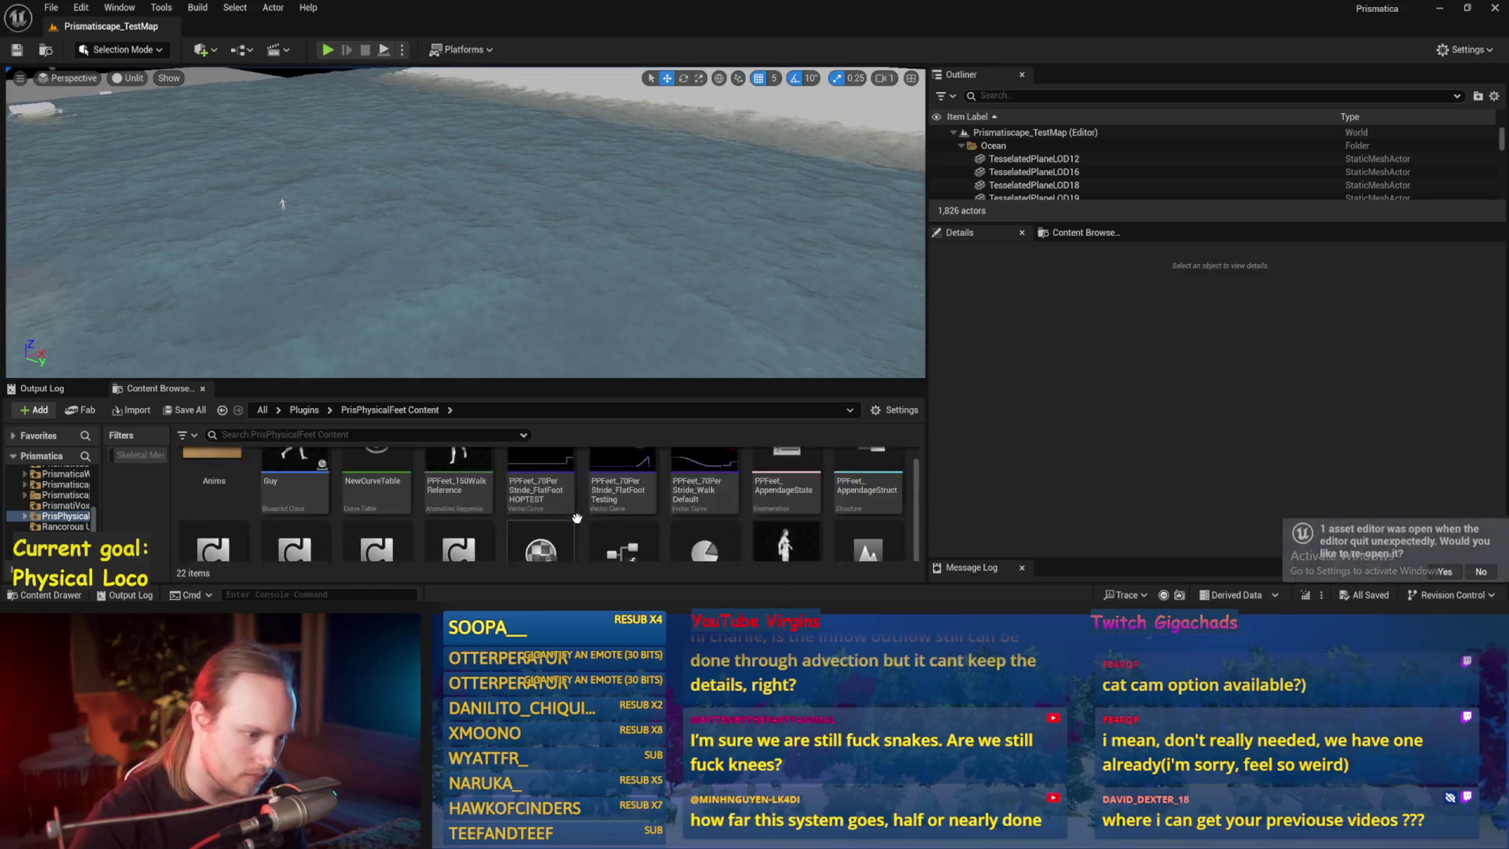
- Open the PPFeet_EmulatedLocoTest anim blueprint from the Anims folder, then compile, save and close it
double_click(211, 489)
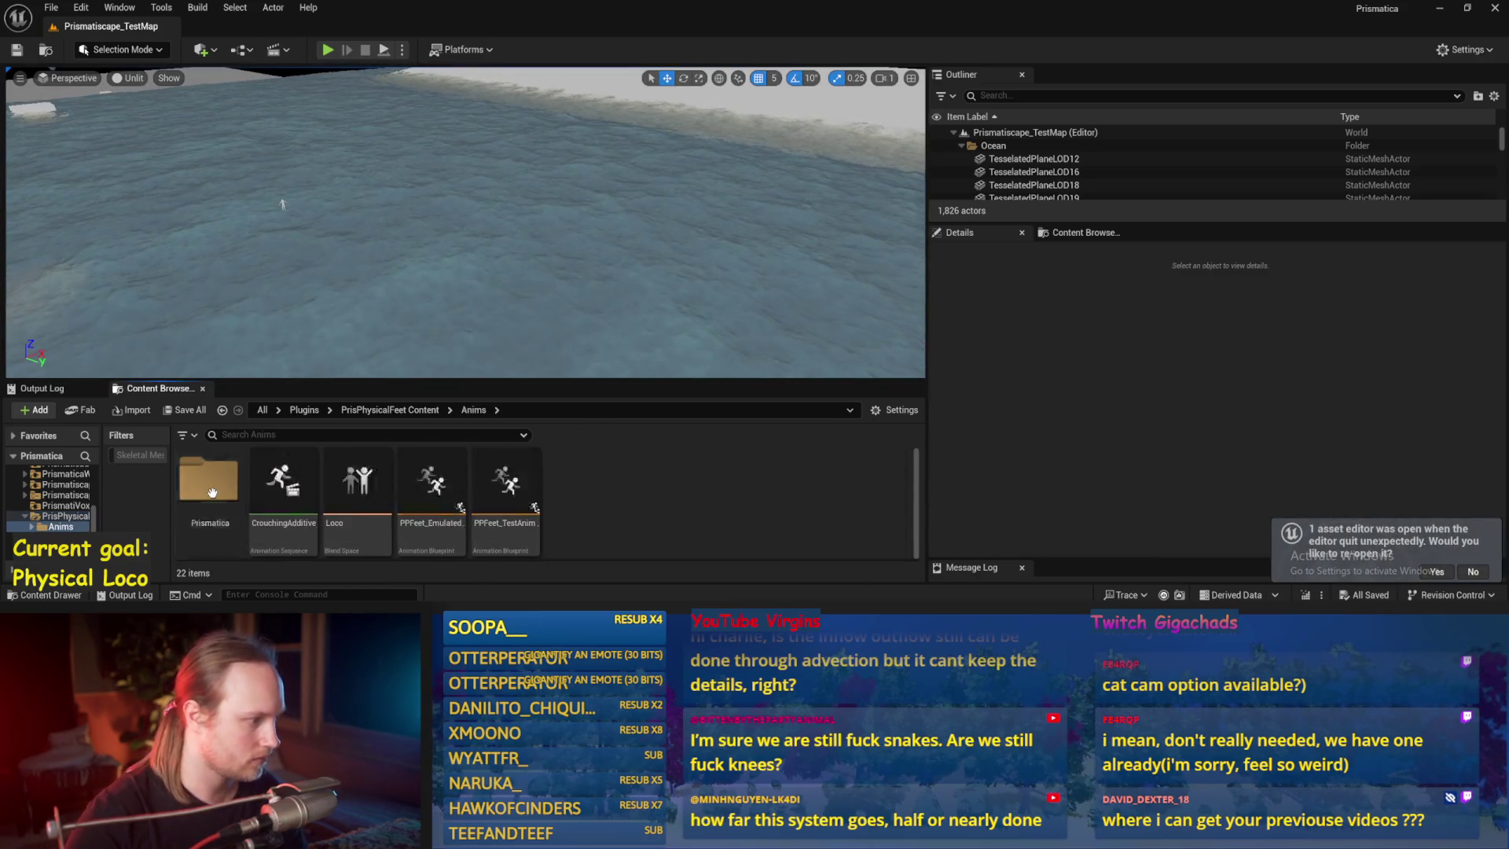
click(450, 489)
double_click(450, 490)
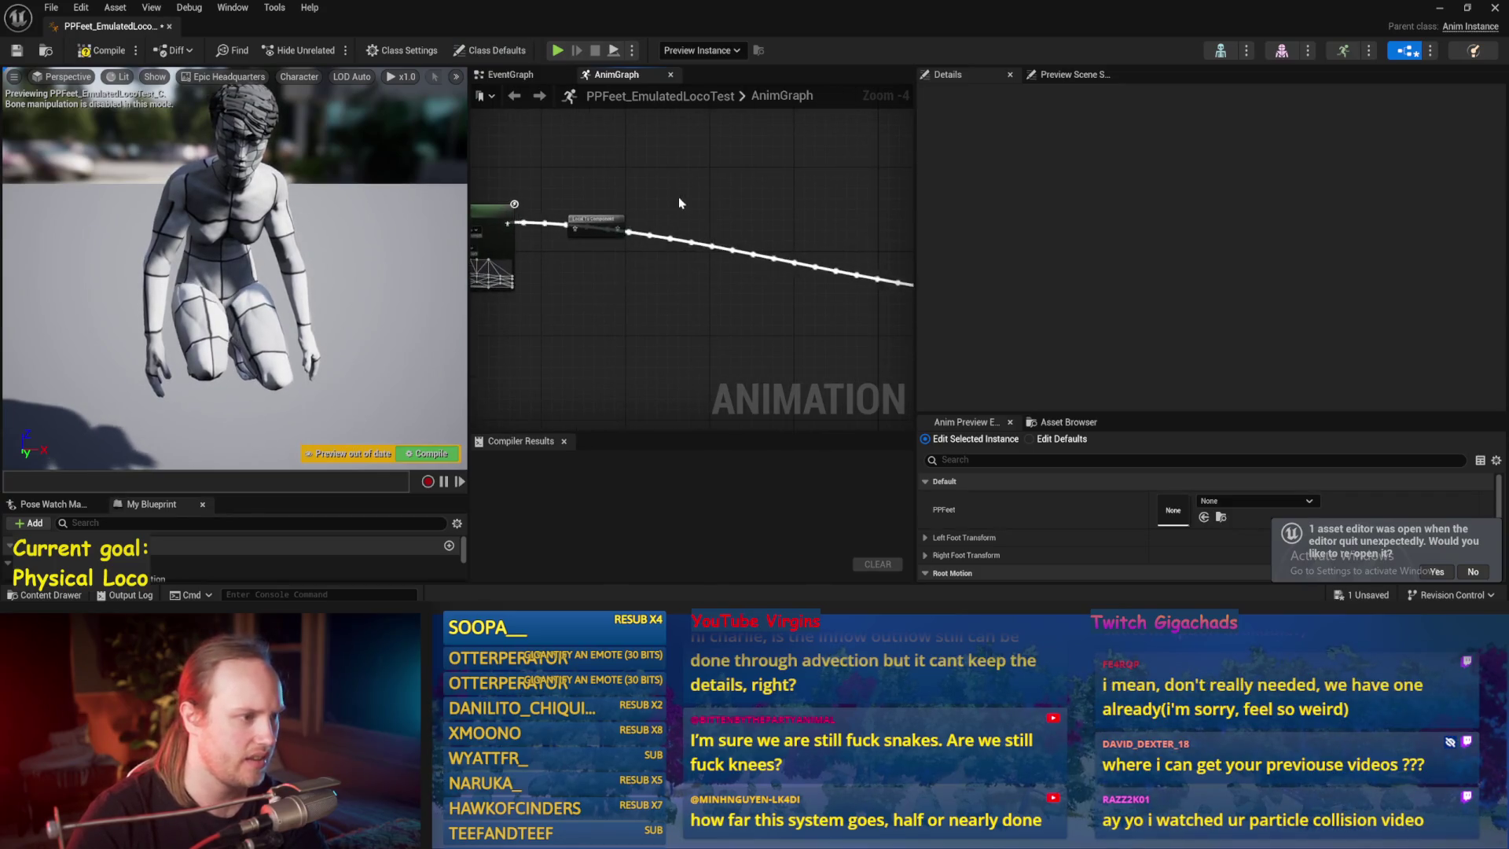
key(ctrl+s)
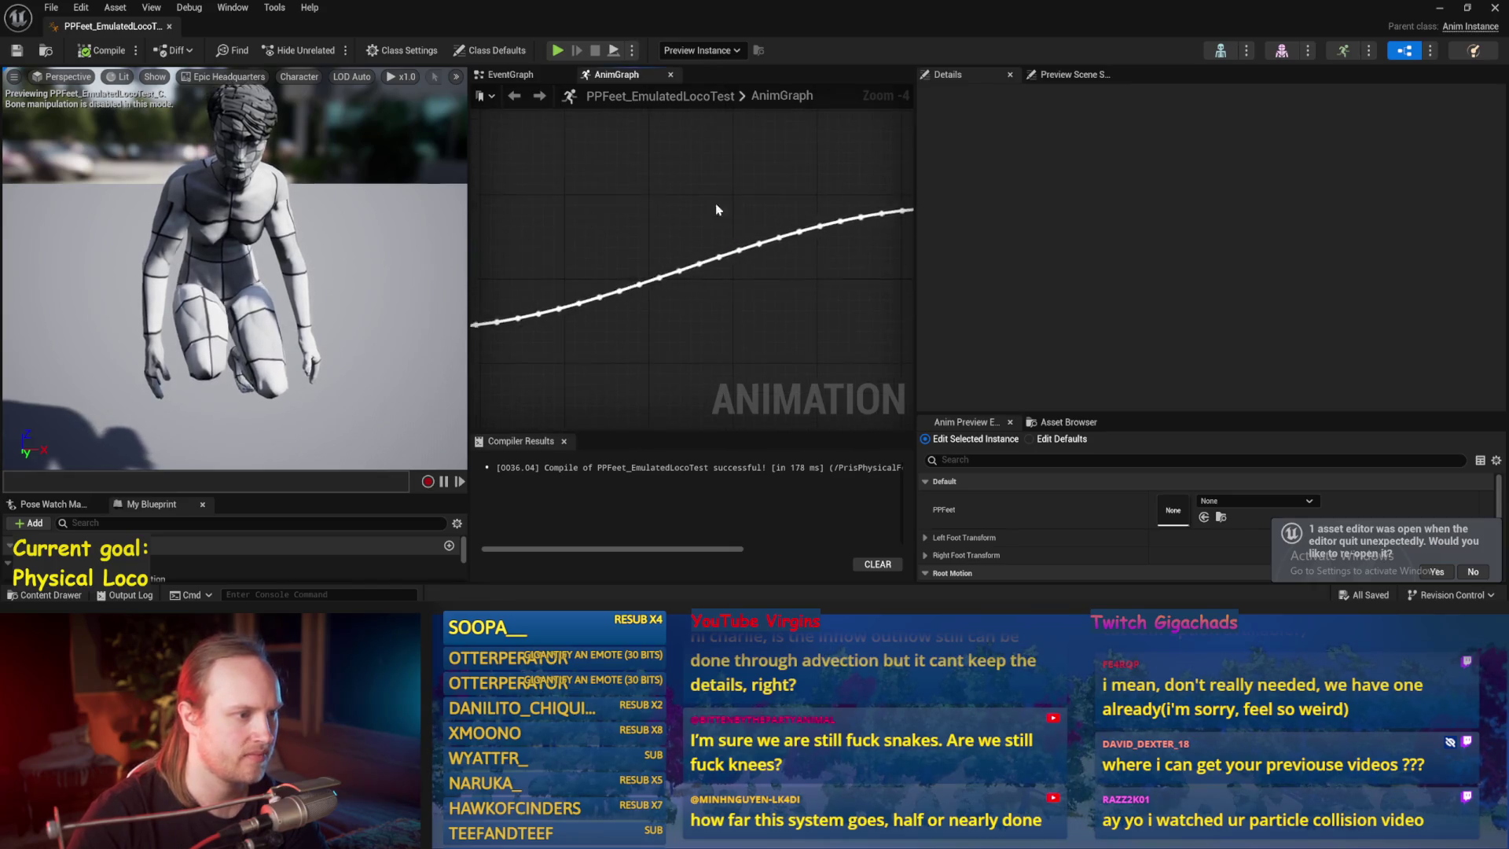
click(1495, 9)
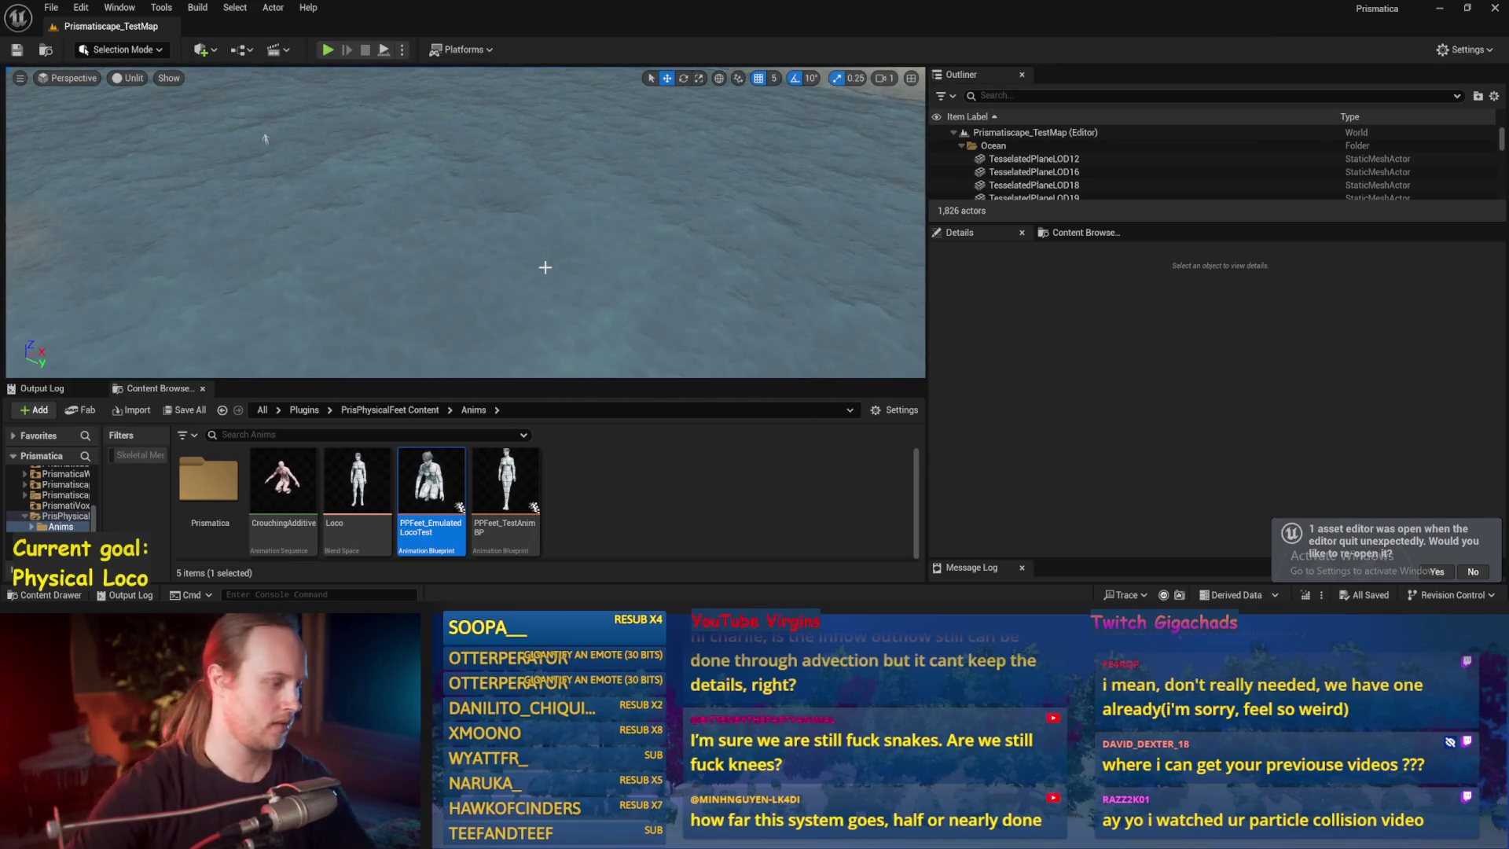
- Go back to PrisPhysicalFeet Content and open the PPFeet_TestCharacter blueprint
click(358, 411)
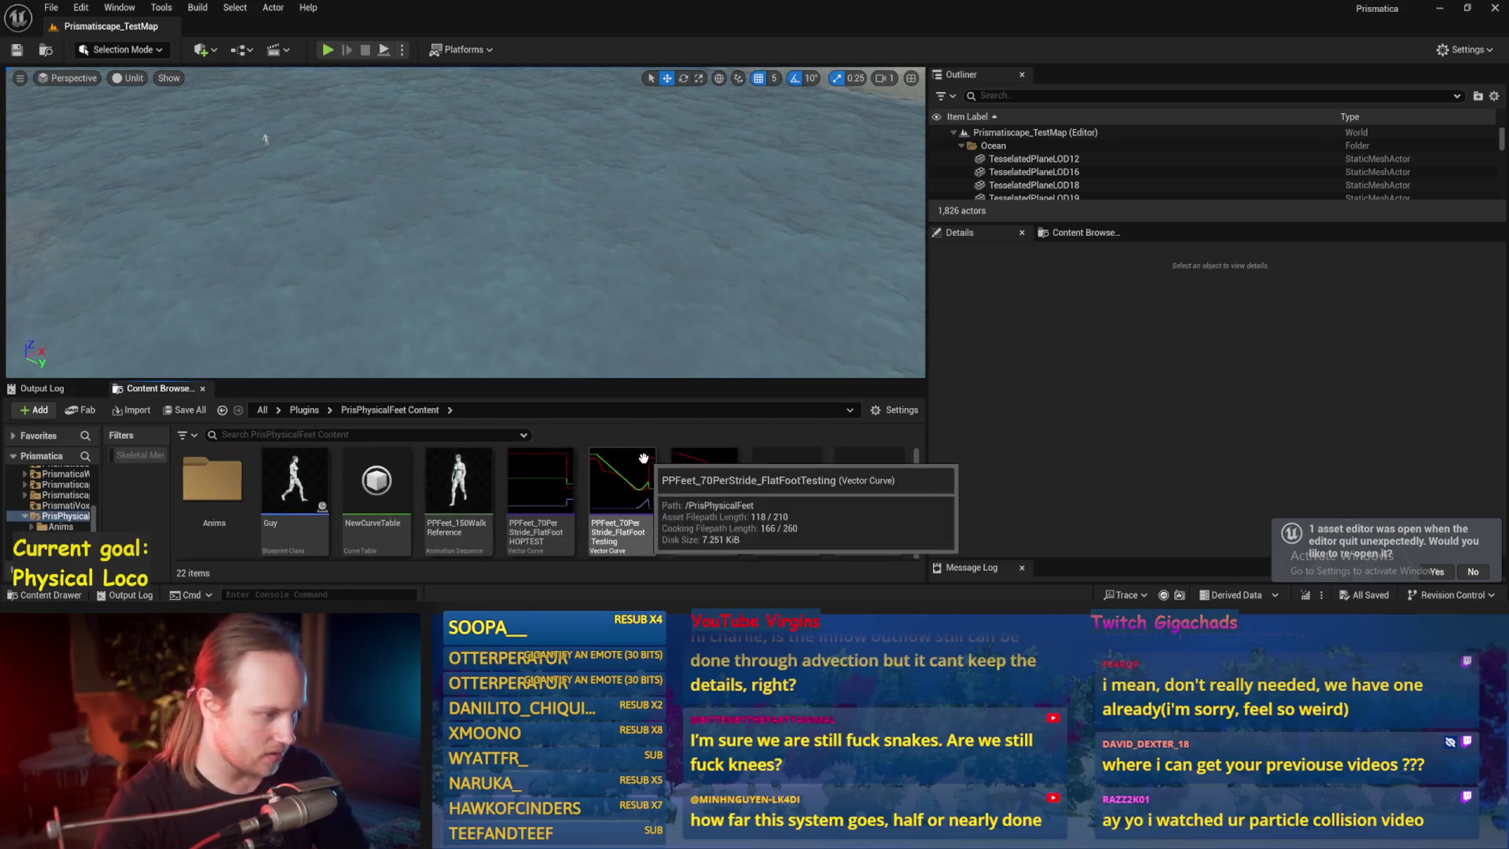
scroll(692, 515, down, 1)
double_click(778, 463)
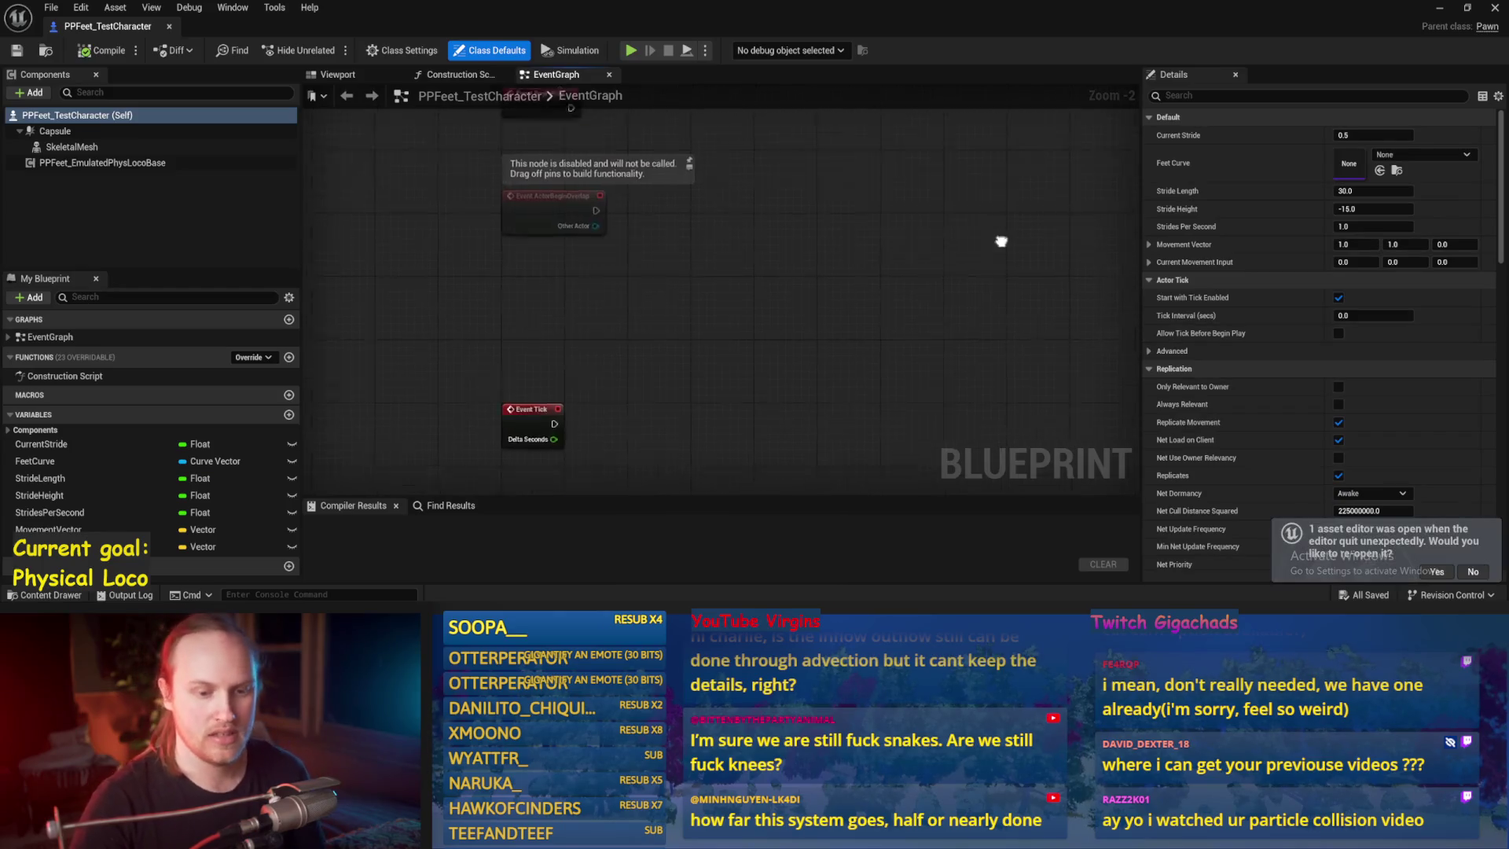
- Compile the character, set SkeletalMesh's Animation Mode to Use Custom Mode, then pick another mode
click(98, 54)
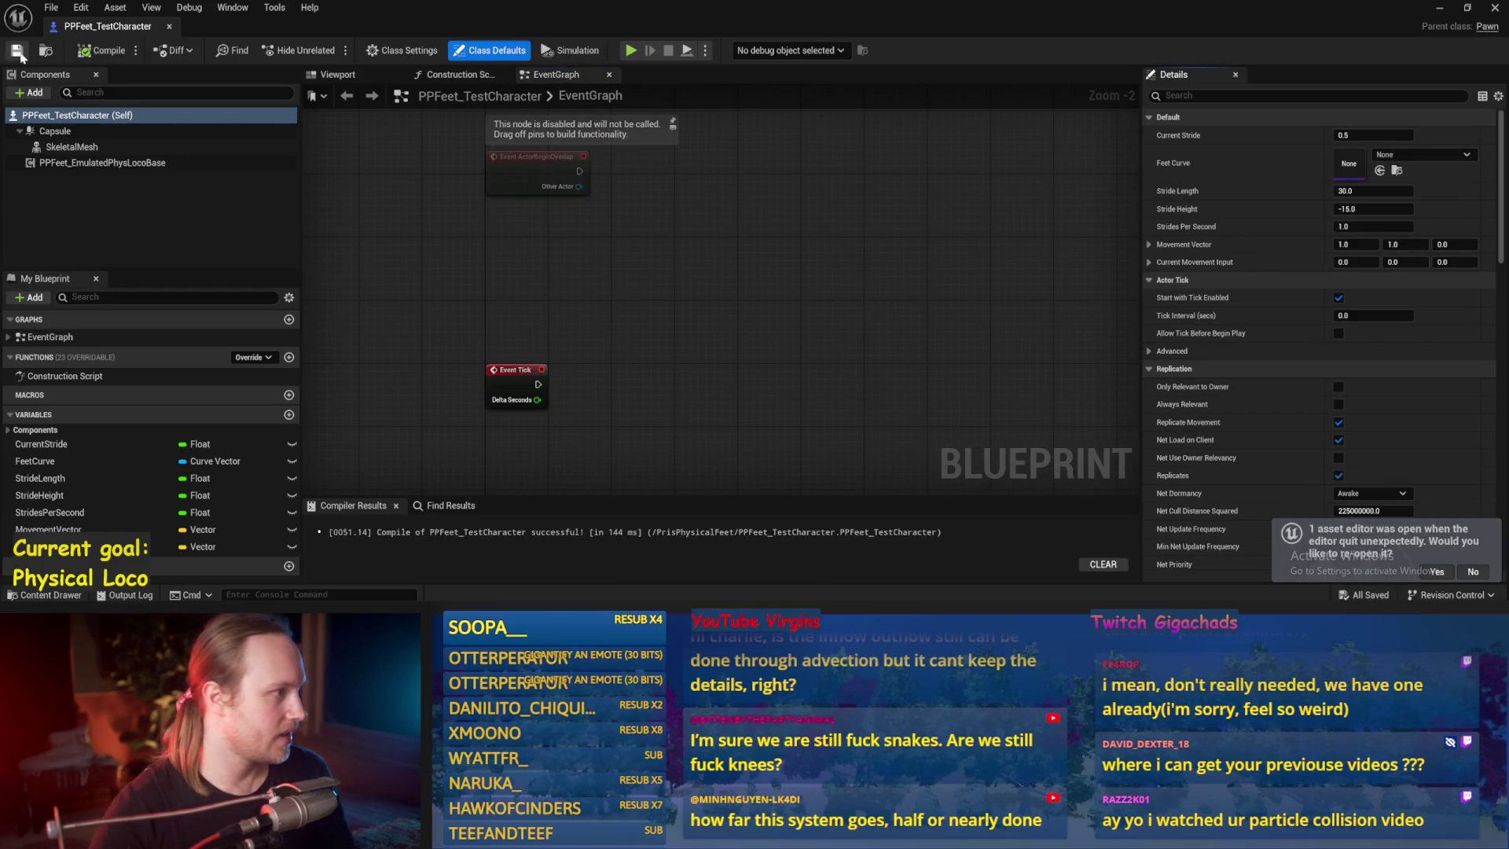
click(72, 147)
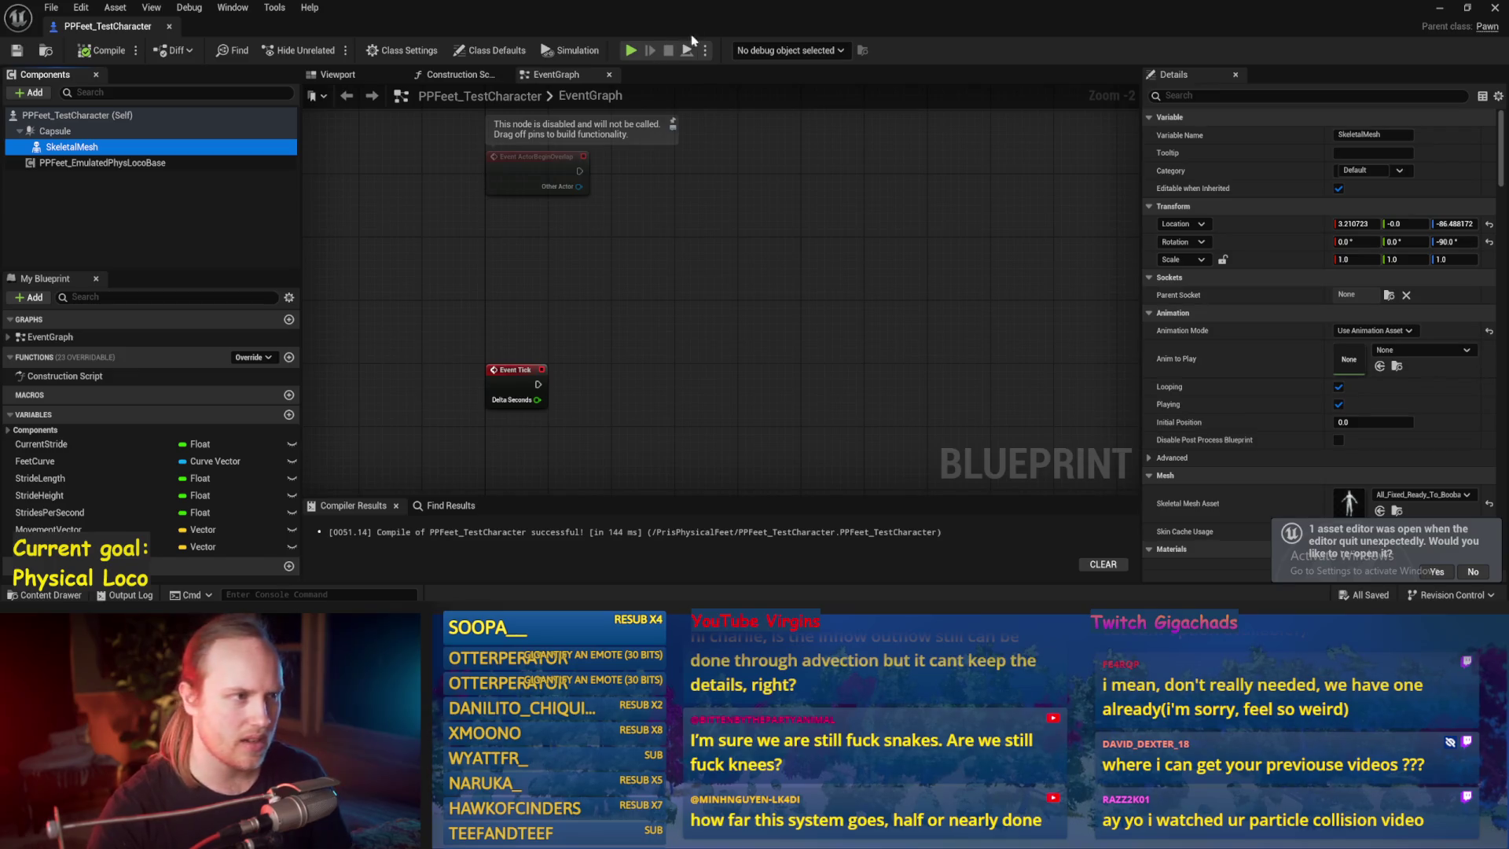
click(1411, 331)
click(1411, 331)
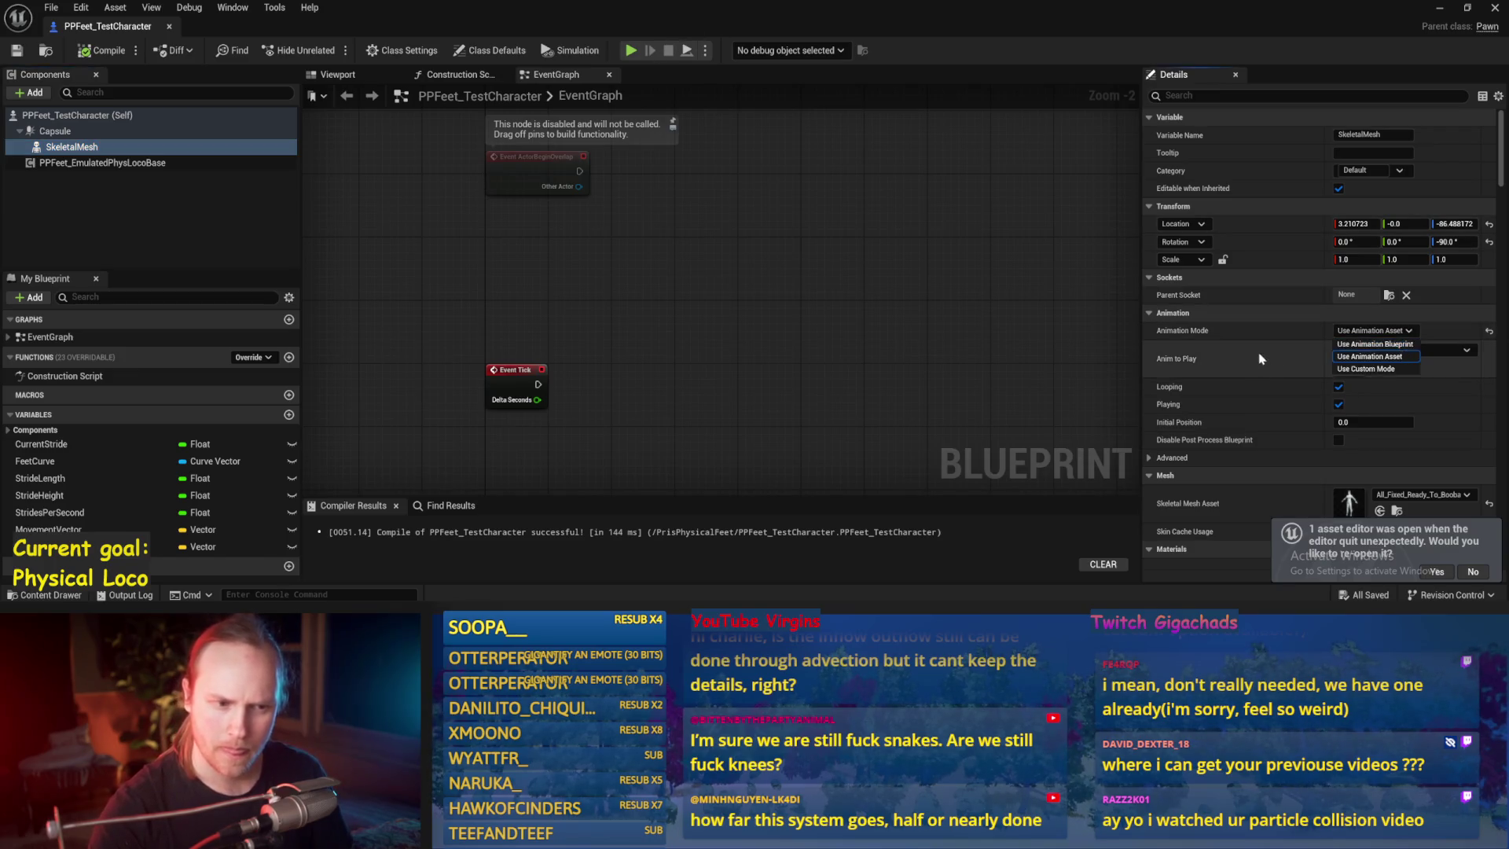
click(1374, 370)
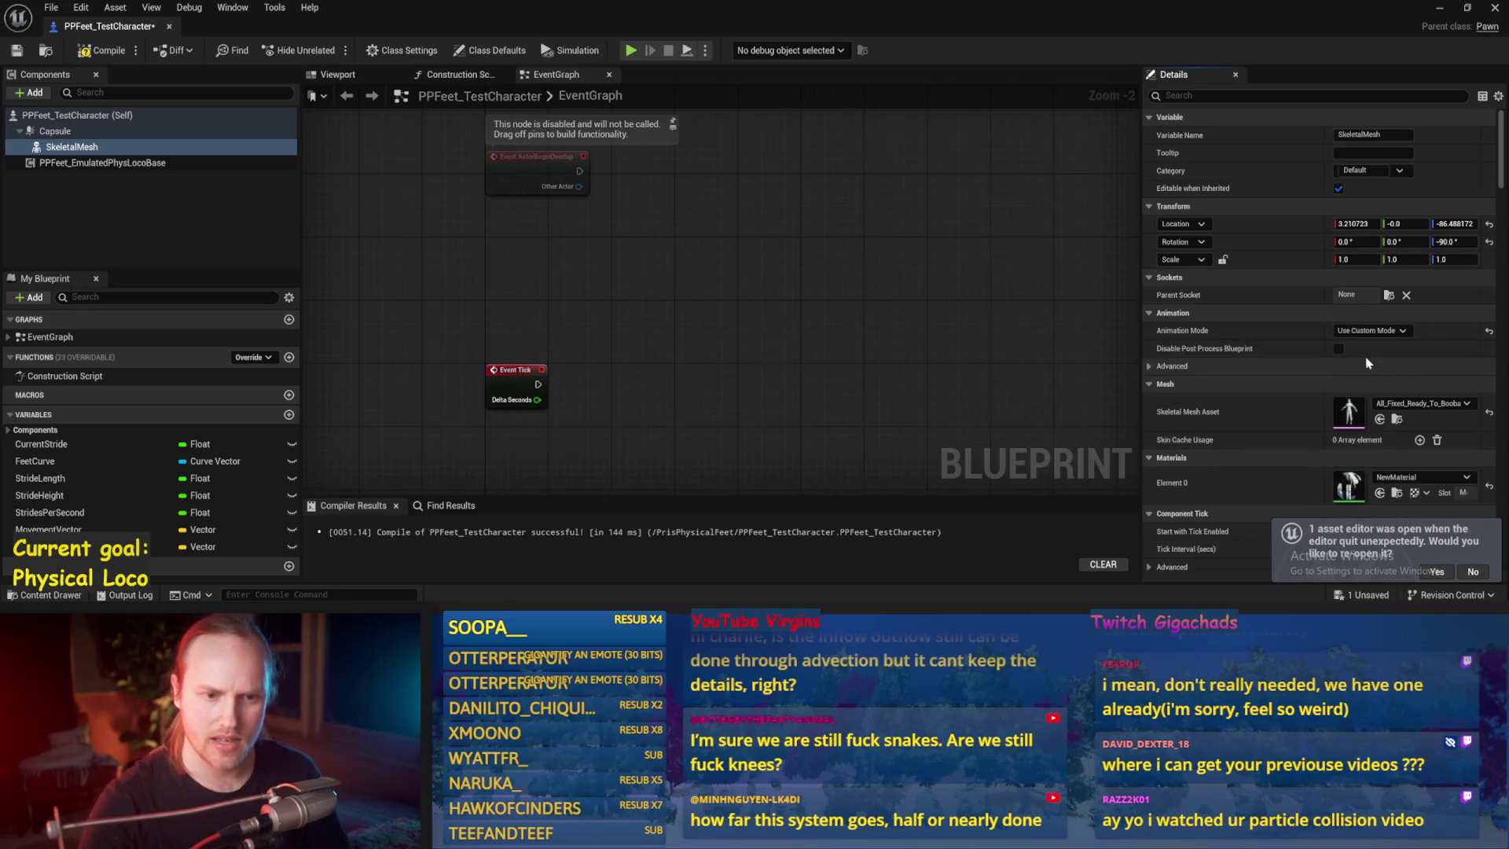
click(1372, 330)
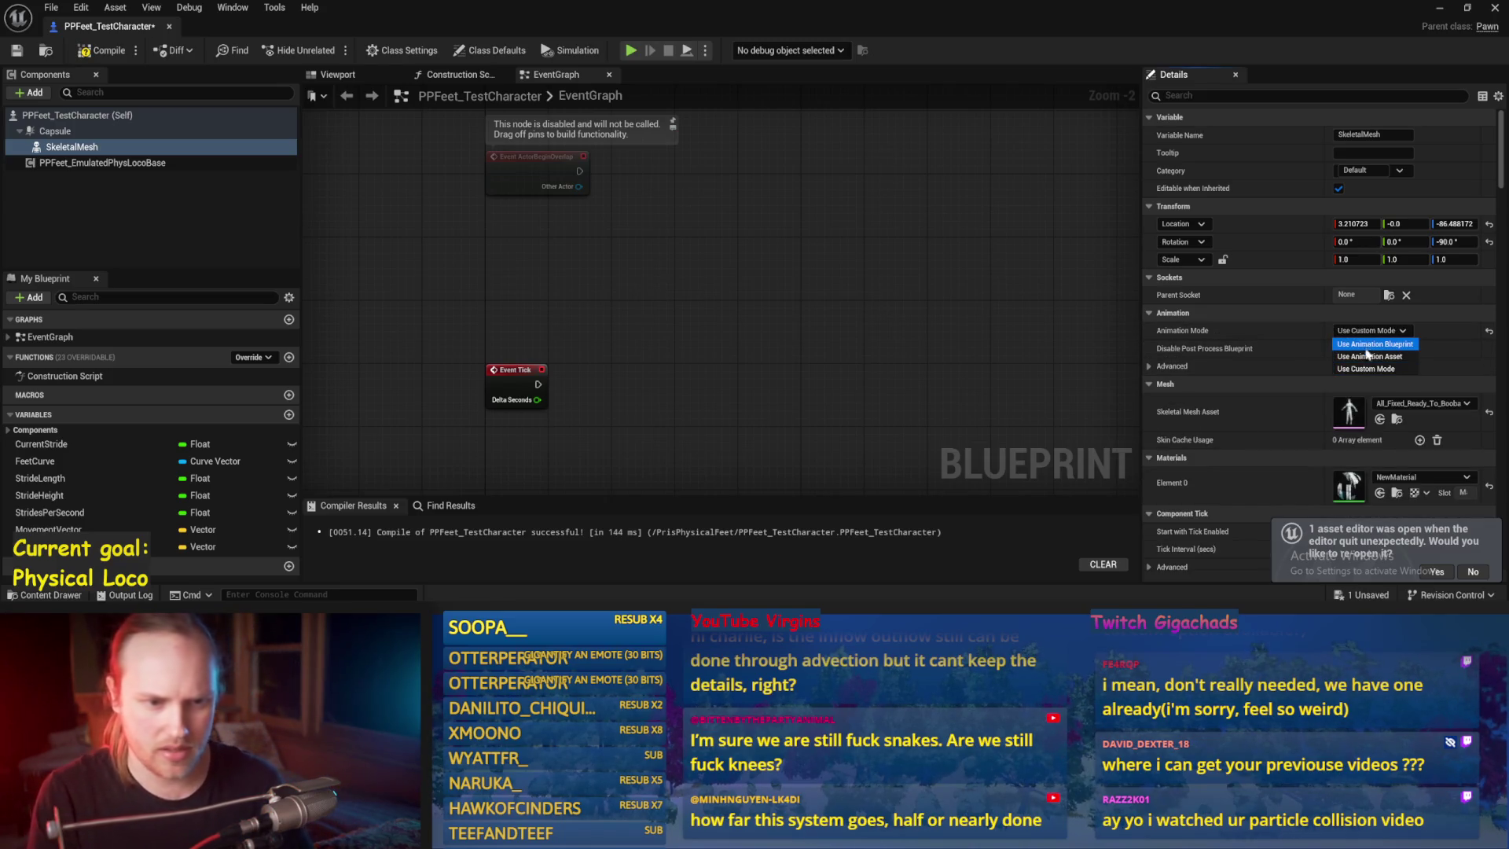
click(1350, 347)
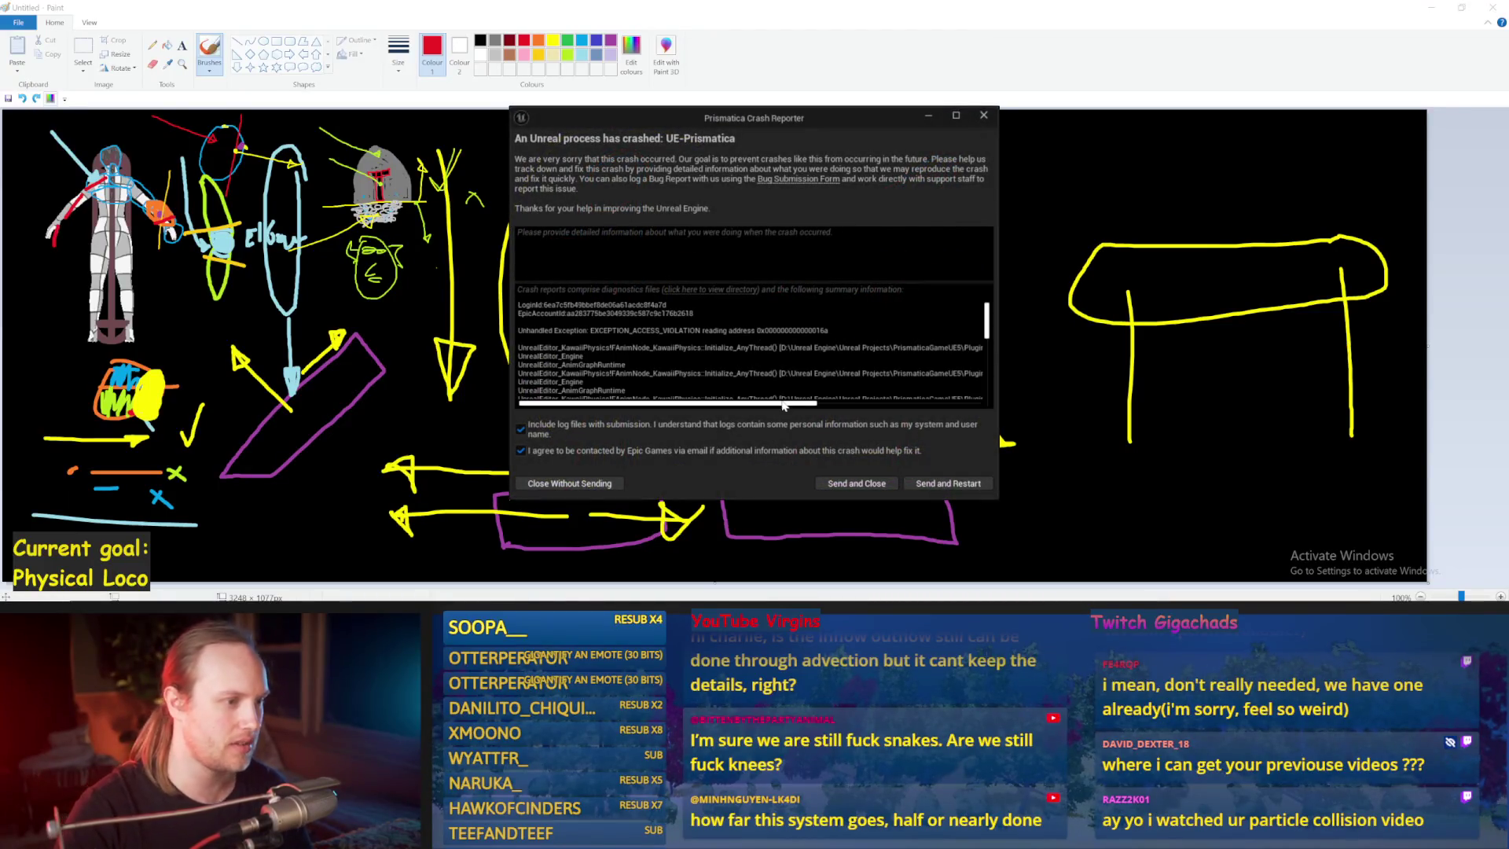
- Send the crash report, restart the editor and accept all three plugin prompts
scroll(753, 350, down, 3)
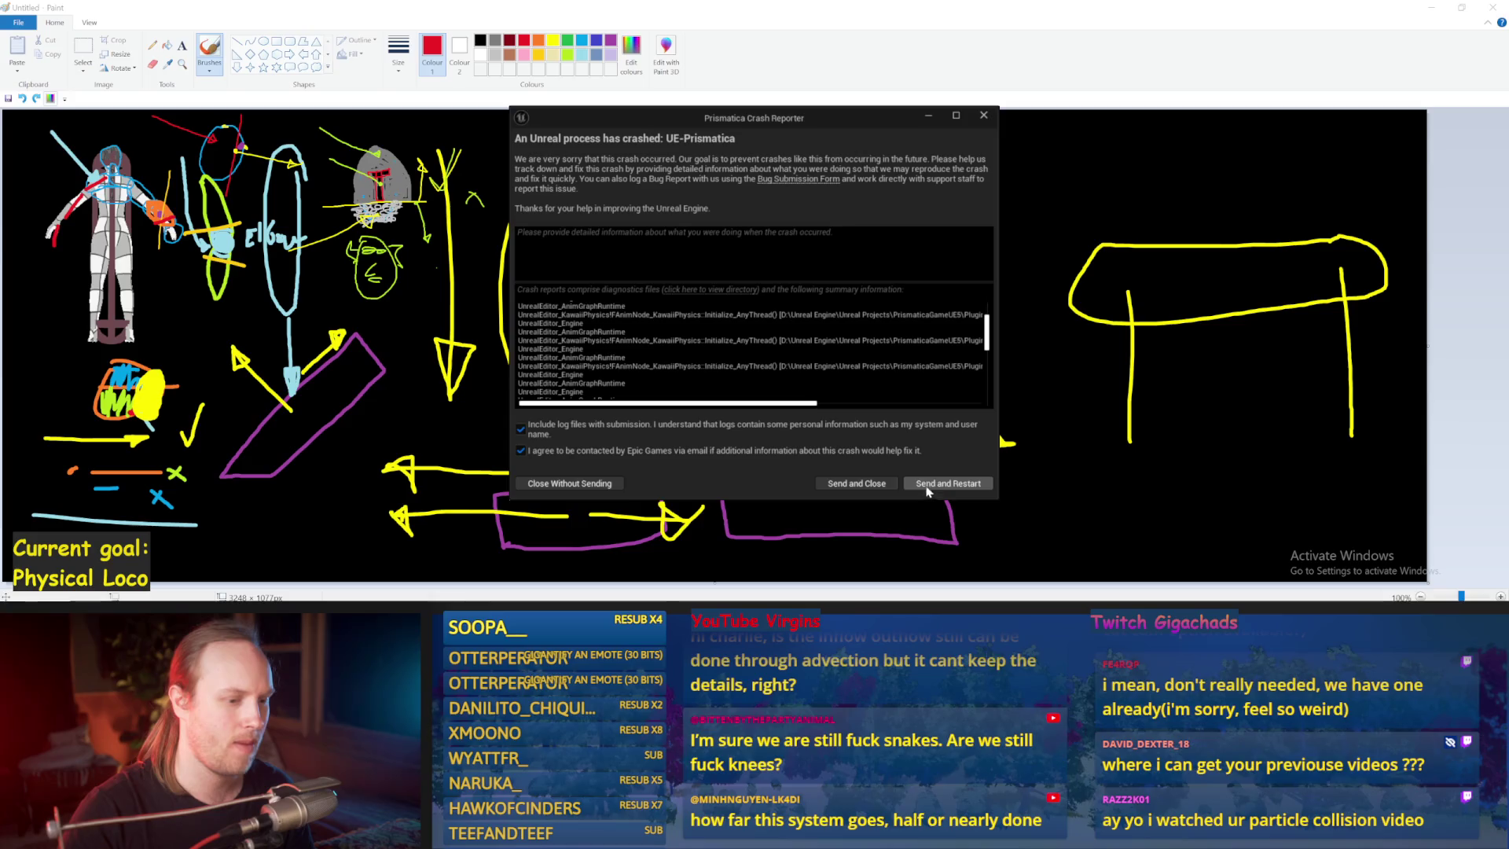
click(927, 487)
click(833, 342)
click(833, 343)
click(831, 344)
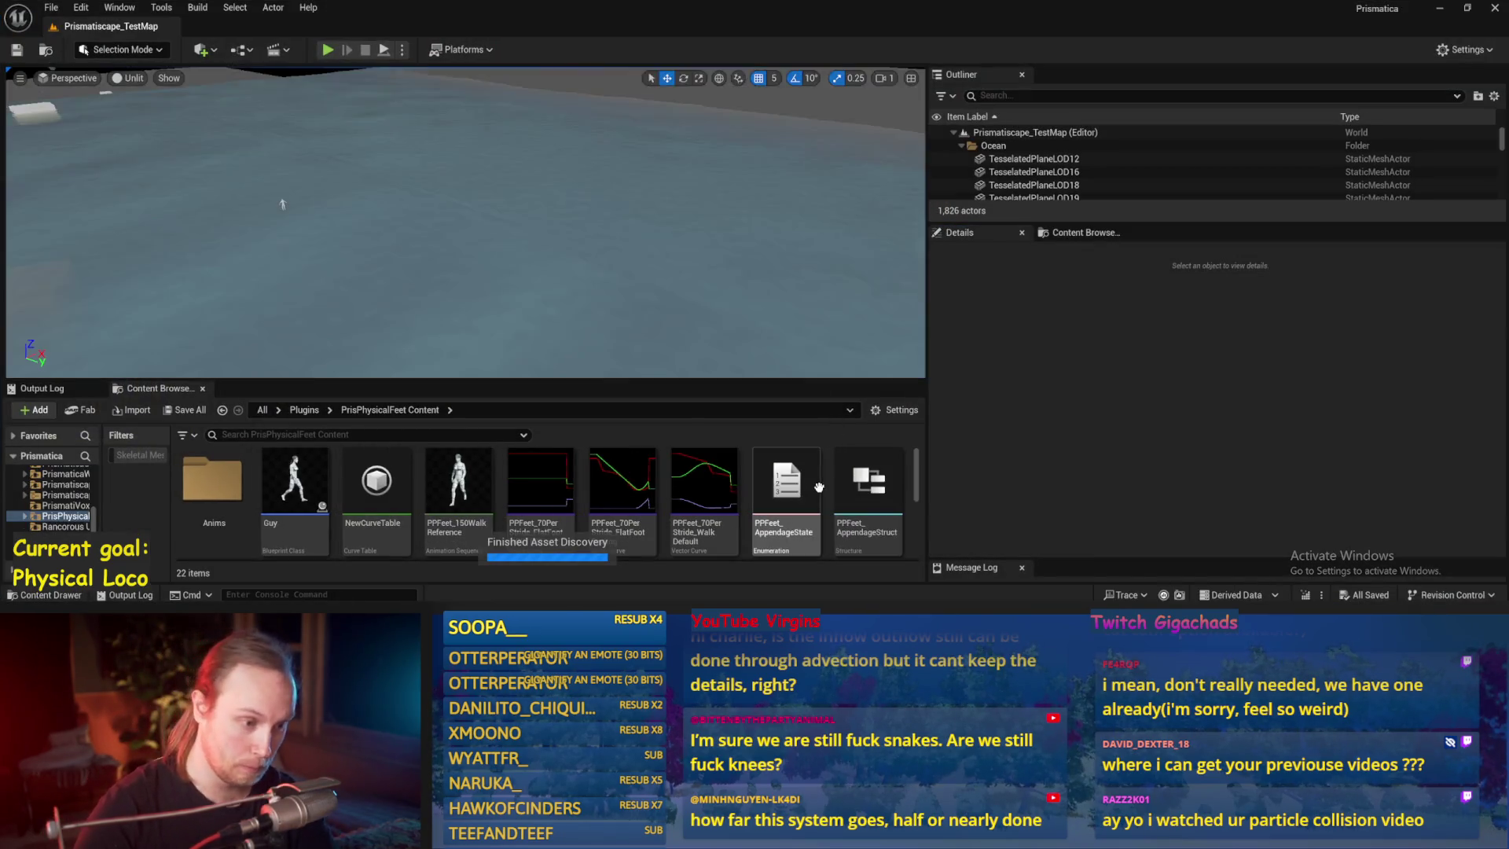
- Open the Anims folder in PrisPhysicalFeet Content
scroll(786, 487, down, 2)
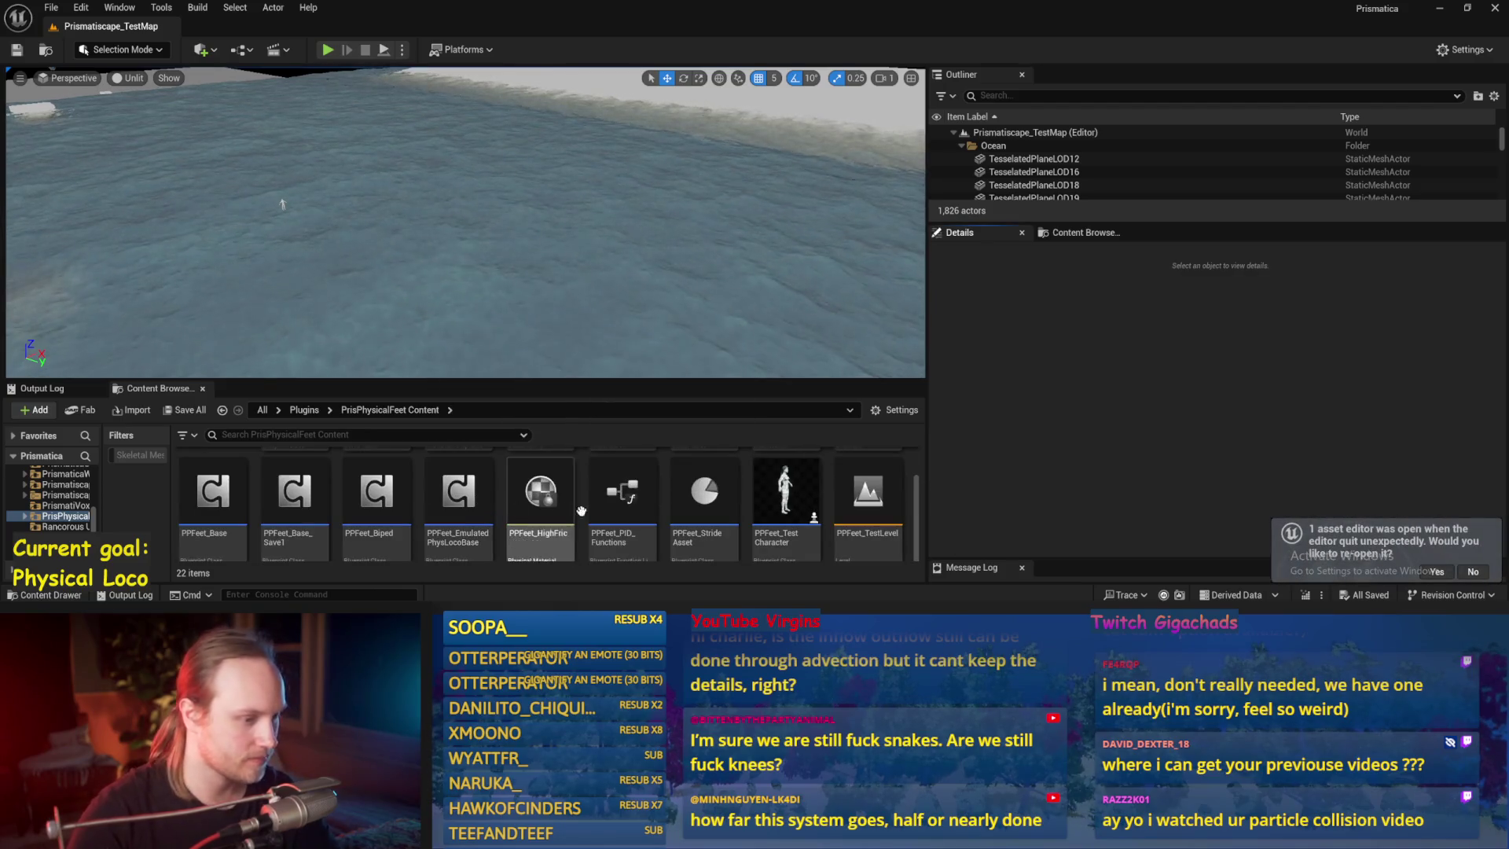
scroll(786, 487, up, 2)
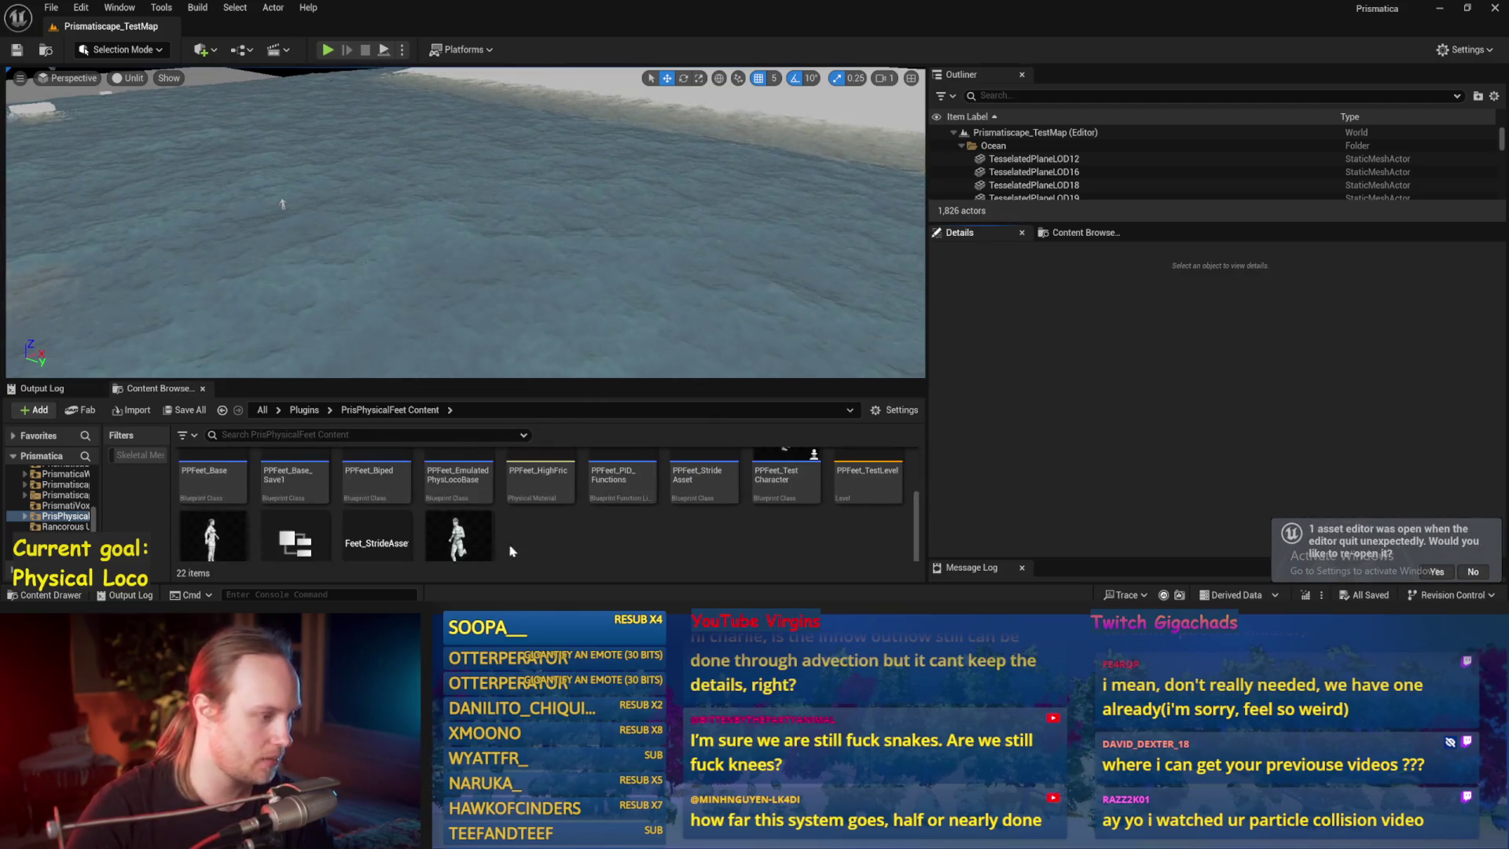
double_click(211, 481)
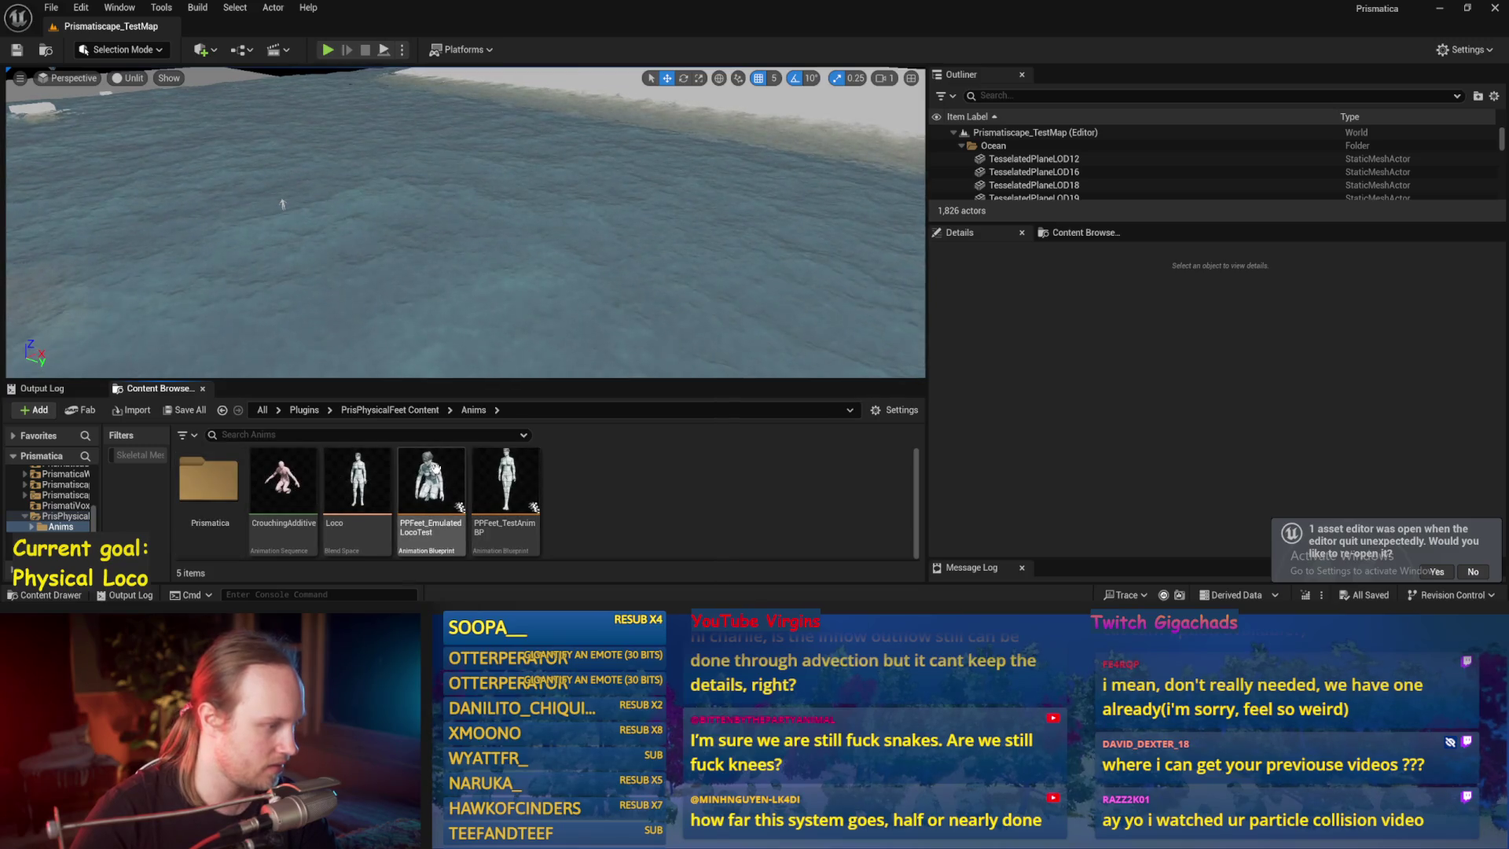
- In PPFeet_TestAnimBP's AnimGraph, wire a node into the Output Pose and compile with F7
double_click(477, 477)
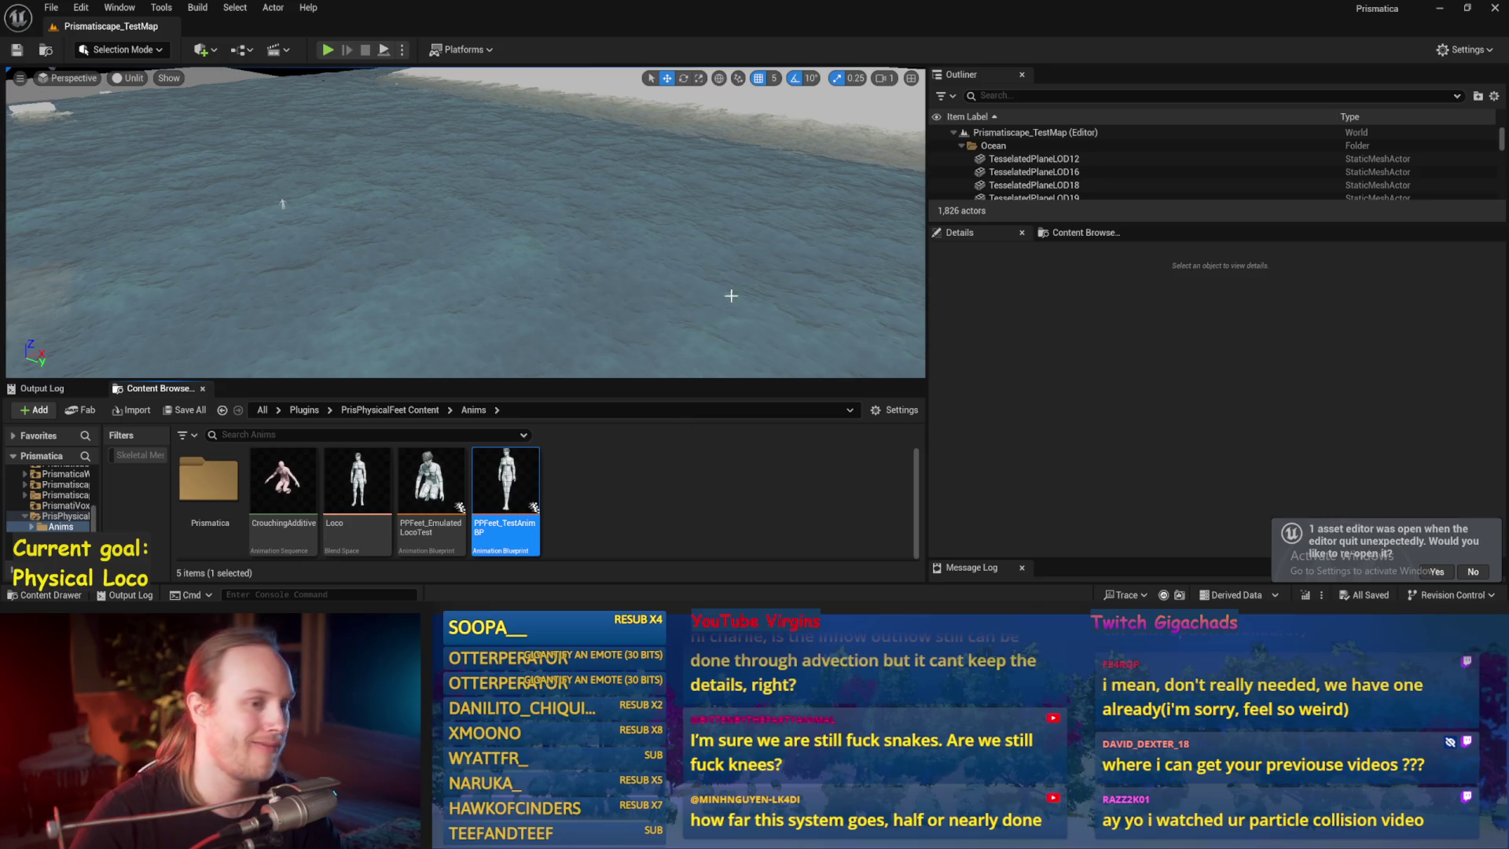
scroll(856, 267, down, 2)
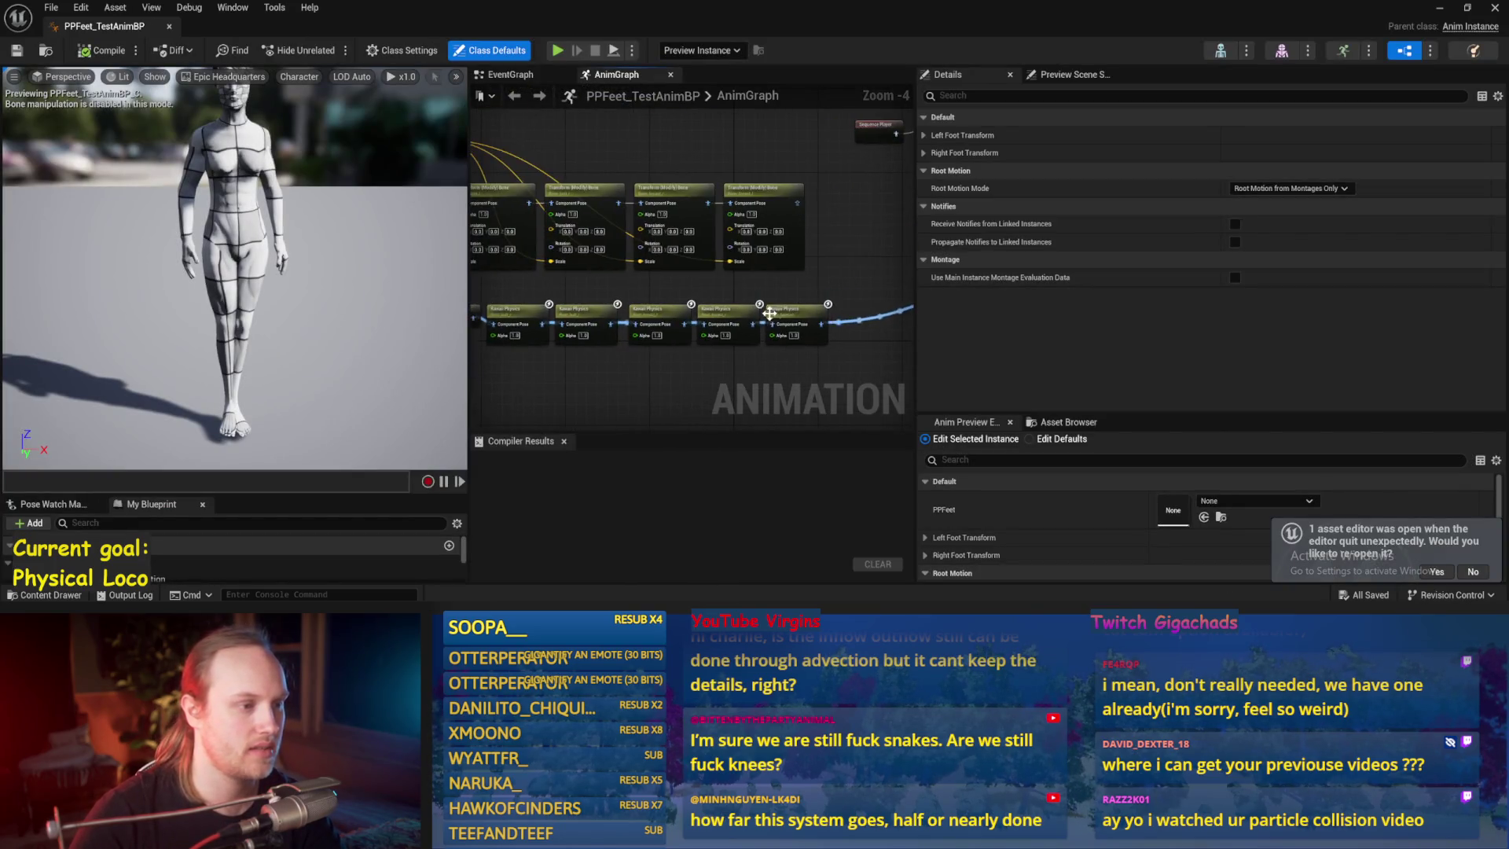
drag(731, 293, 680, 317)
mouse_move(590, 221)
mouse_down()
mouse_move(909, 228)
mouse_move(879, 252)
mouse_move(928, 257)
mouse_move(967, 298)
mouse_move(916, 303)
mouse_move(600, 224)
mouse_up()
key(F7)
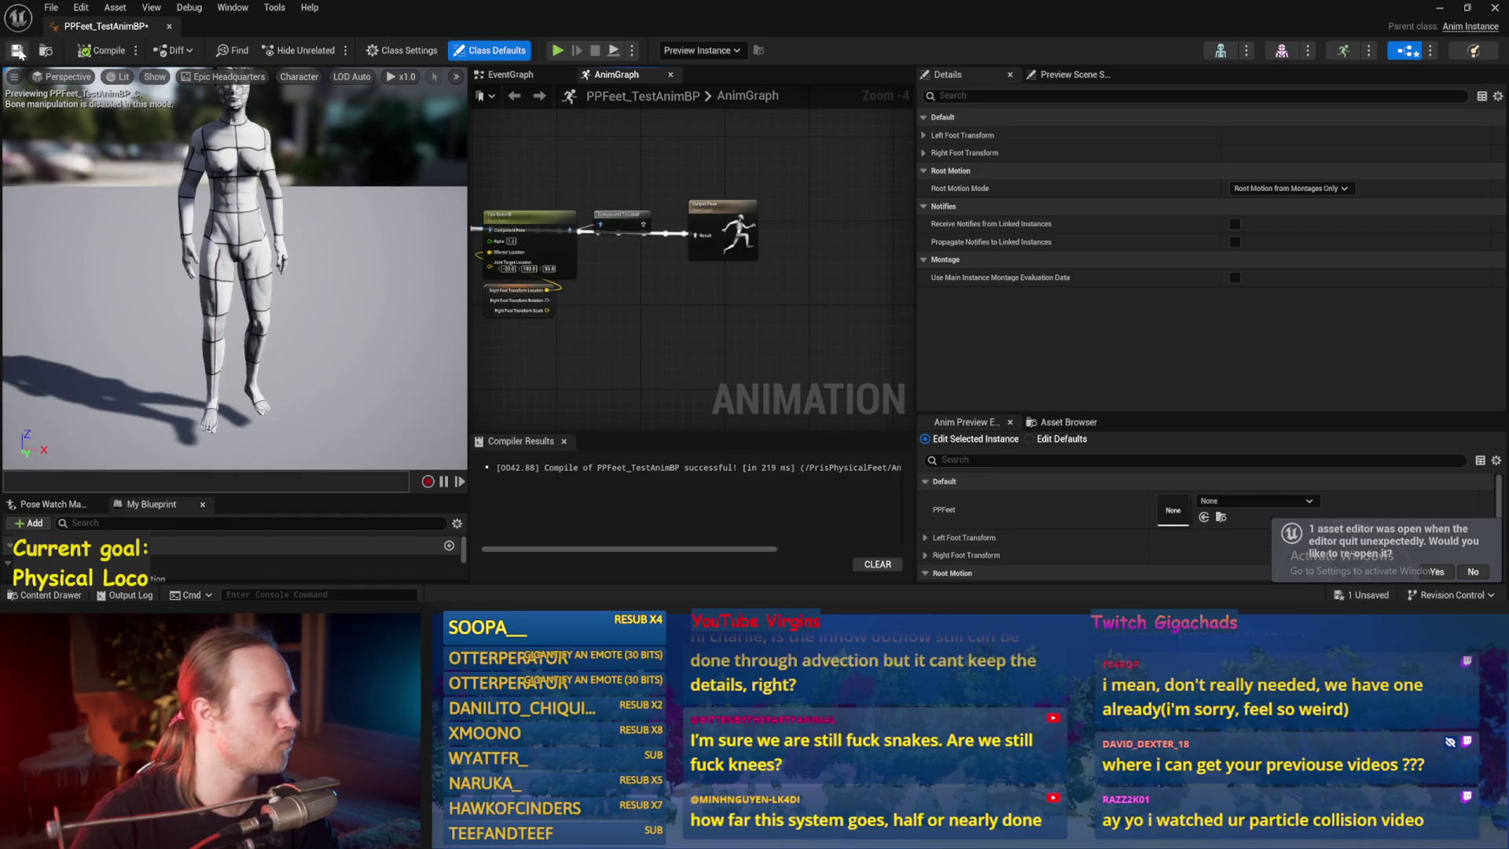
- Close the anim blueprint, save the map and return to PrisPhysicalFeet Content
click(169, 26)
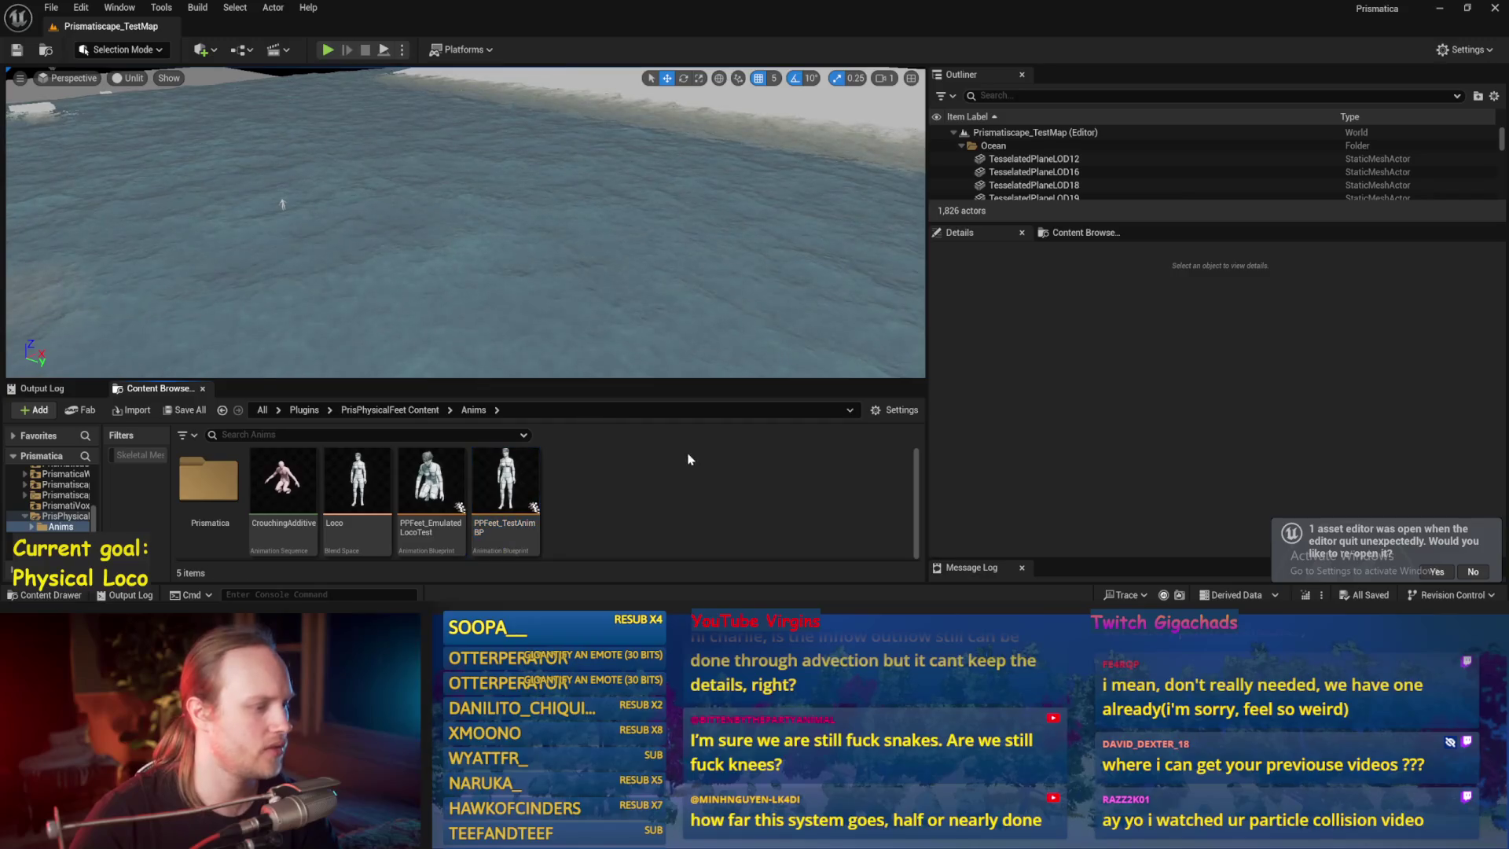
key(ctrl+s)
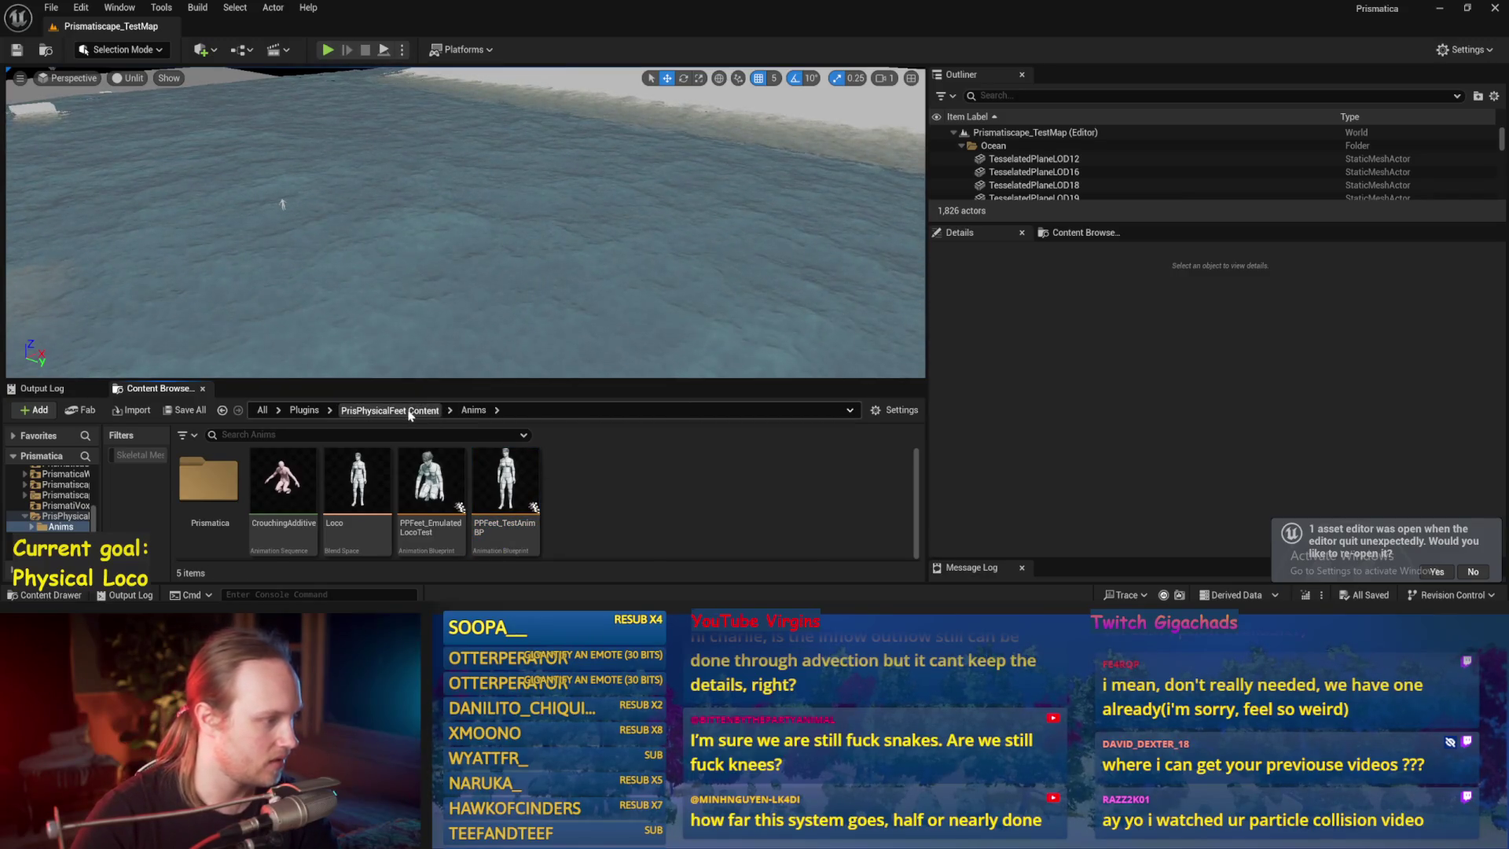
click(409, 411)
scroll(550, 507, down, 5)
scroll(500, 504, up, 2)
- Open PPFeet_TestCharacter, compile it and select its SkeletalMesh component
double_click(785, 483)
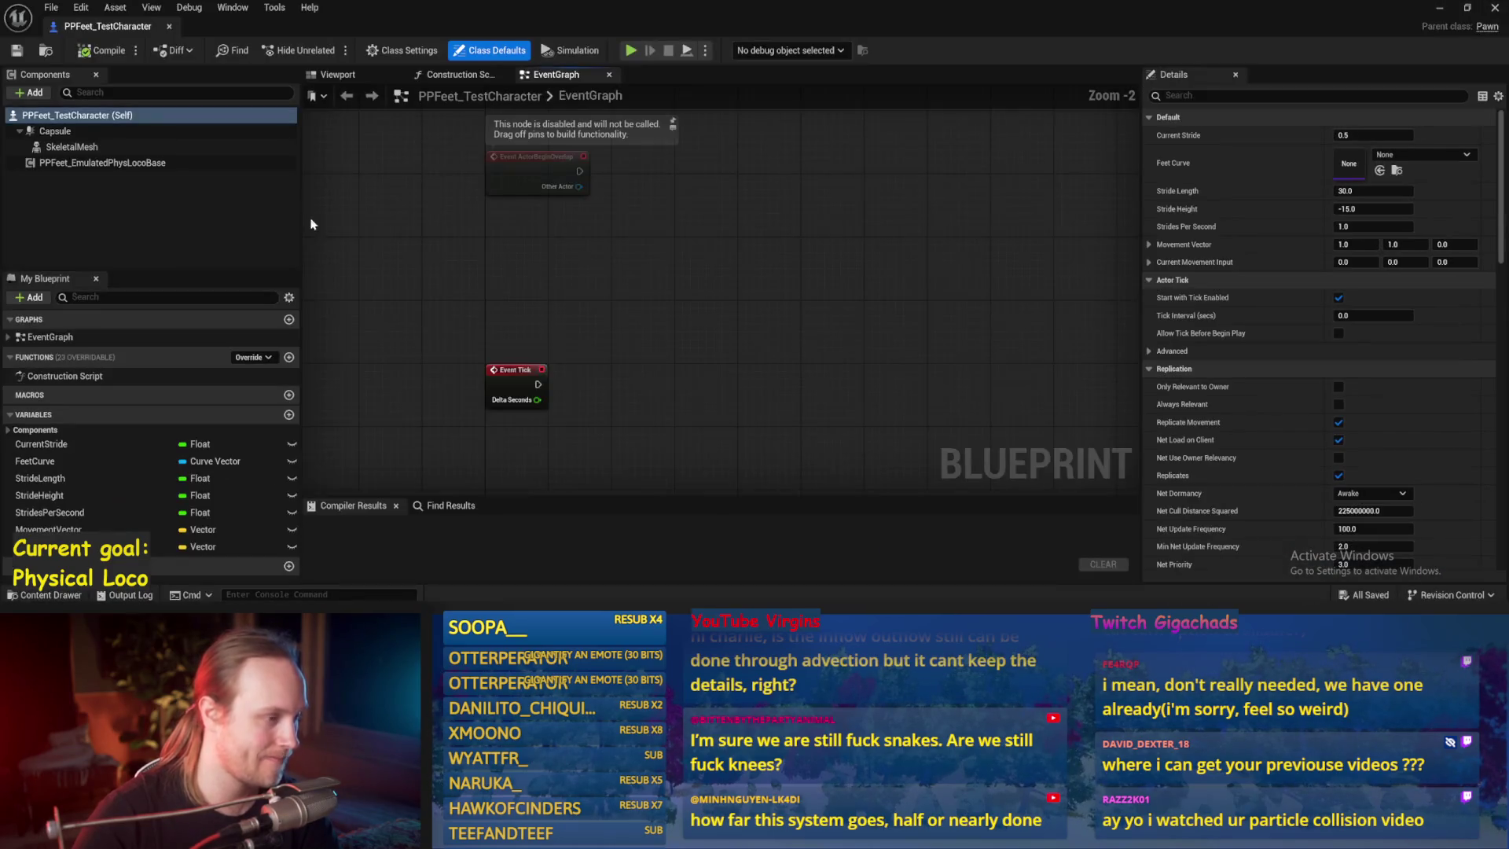
scroll(1254, 287, down, 10)
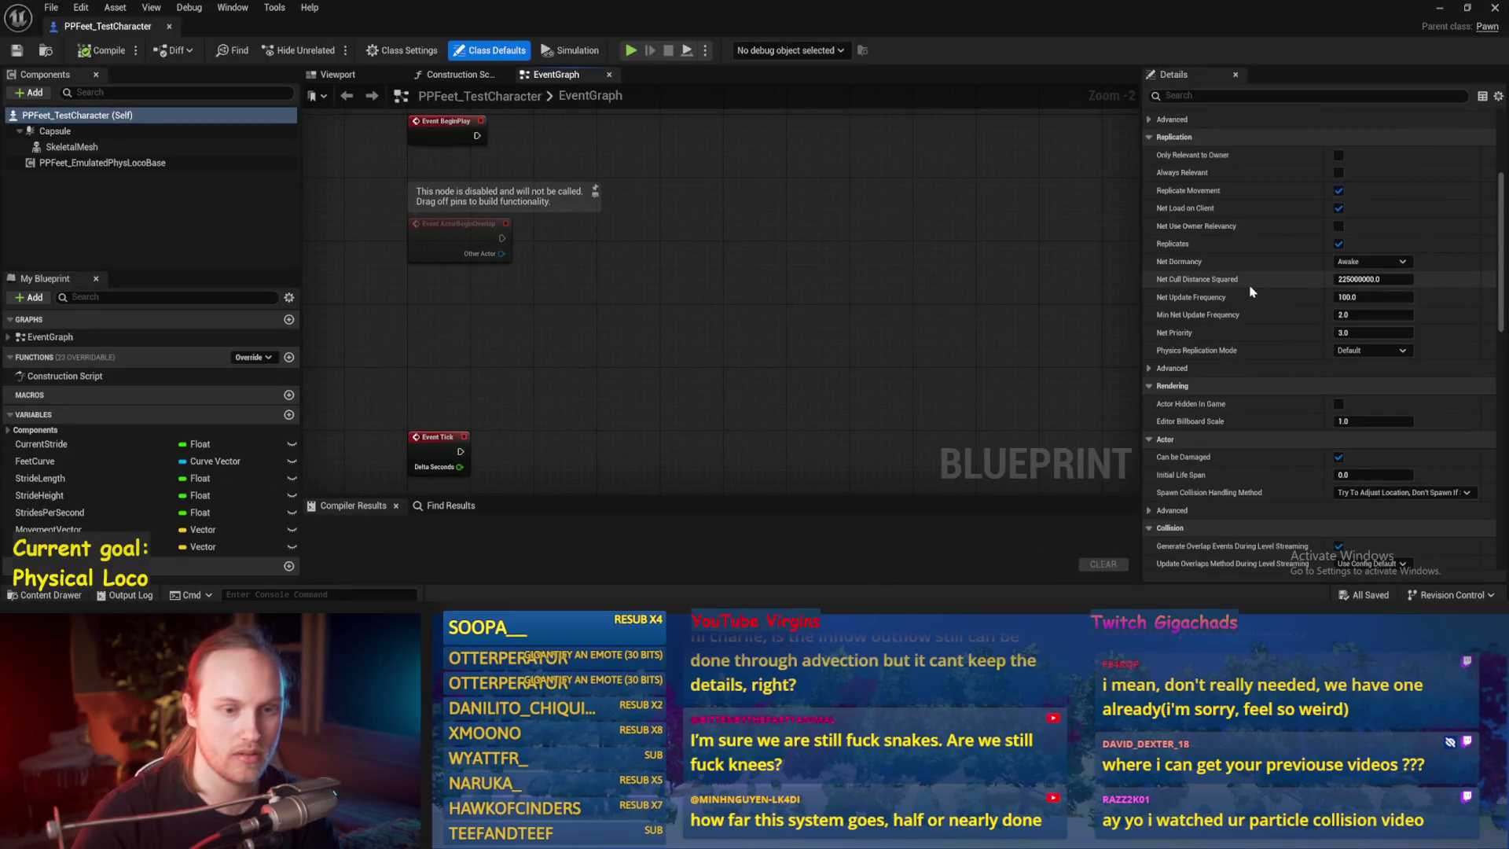
scroll(1249, 290, up, 3)
click(101, 50)
click(72, 147)
scroll(1208, 289, down, 5)
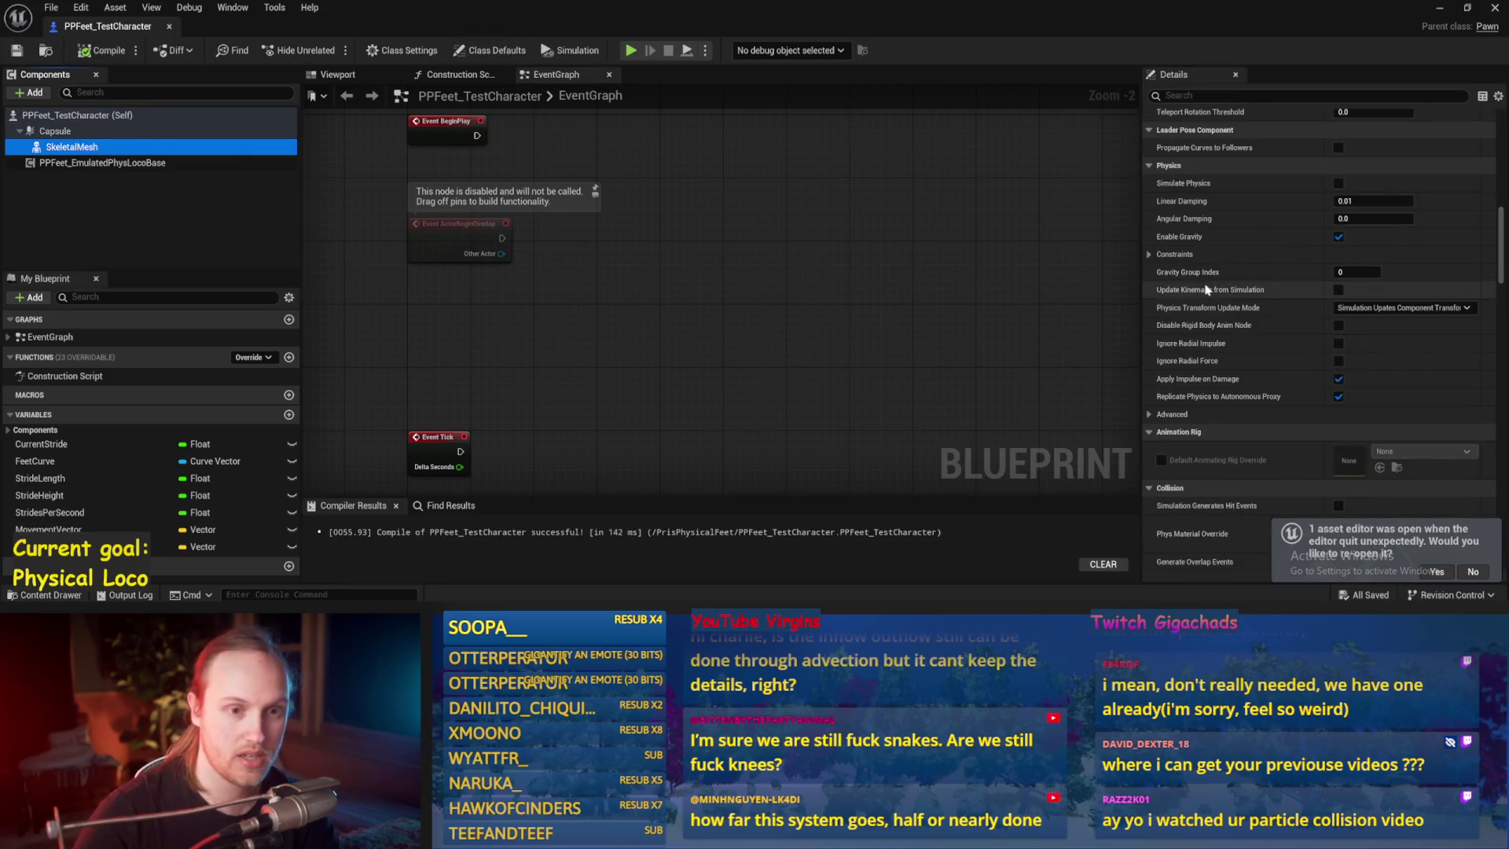
scroll(1208, 289, up, 10)
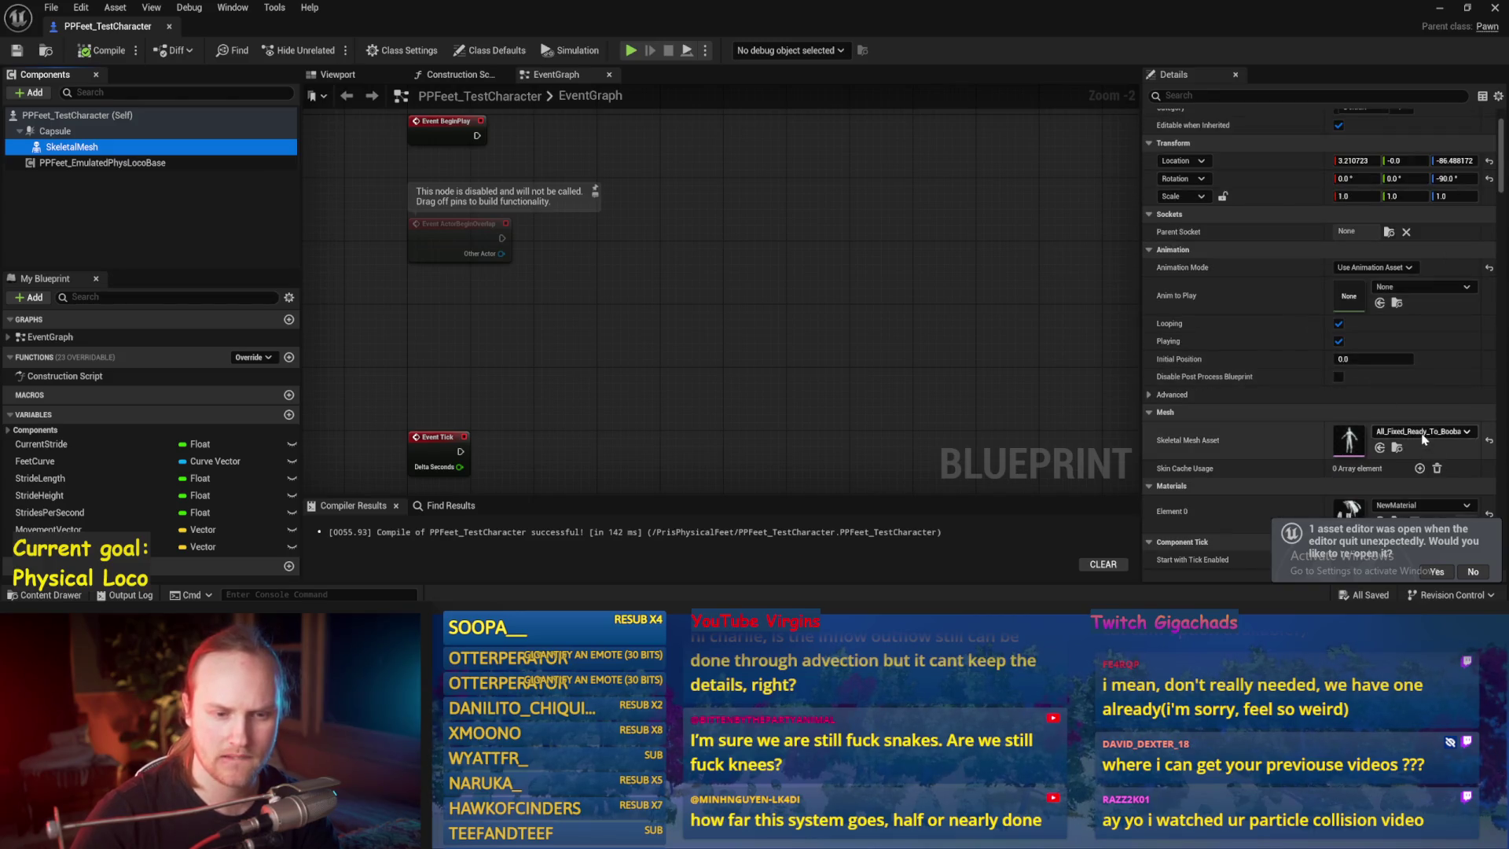
- Set Animation Mode to Use Animation Blueprint with PPFeet_EmulatedLocoTest as Anim Class, then open PPFeet_TestLevel
click(1371, 268)
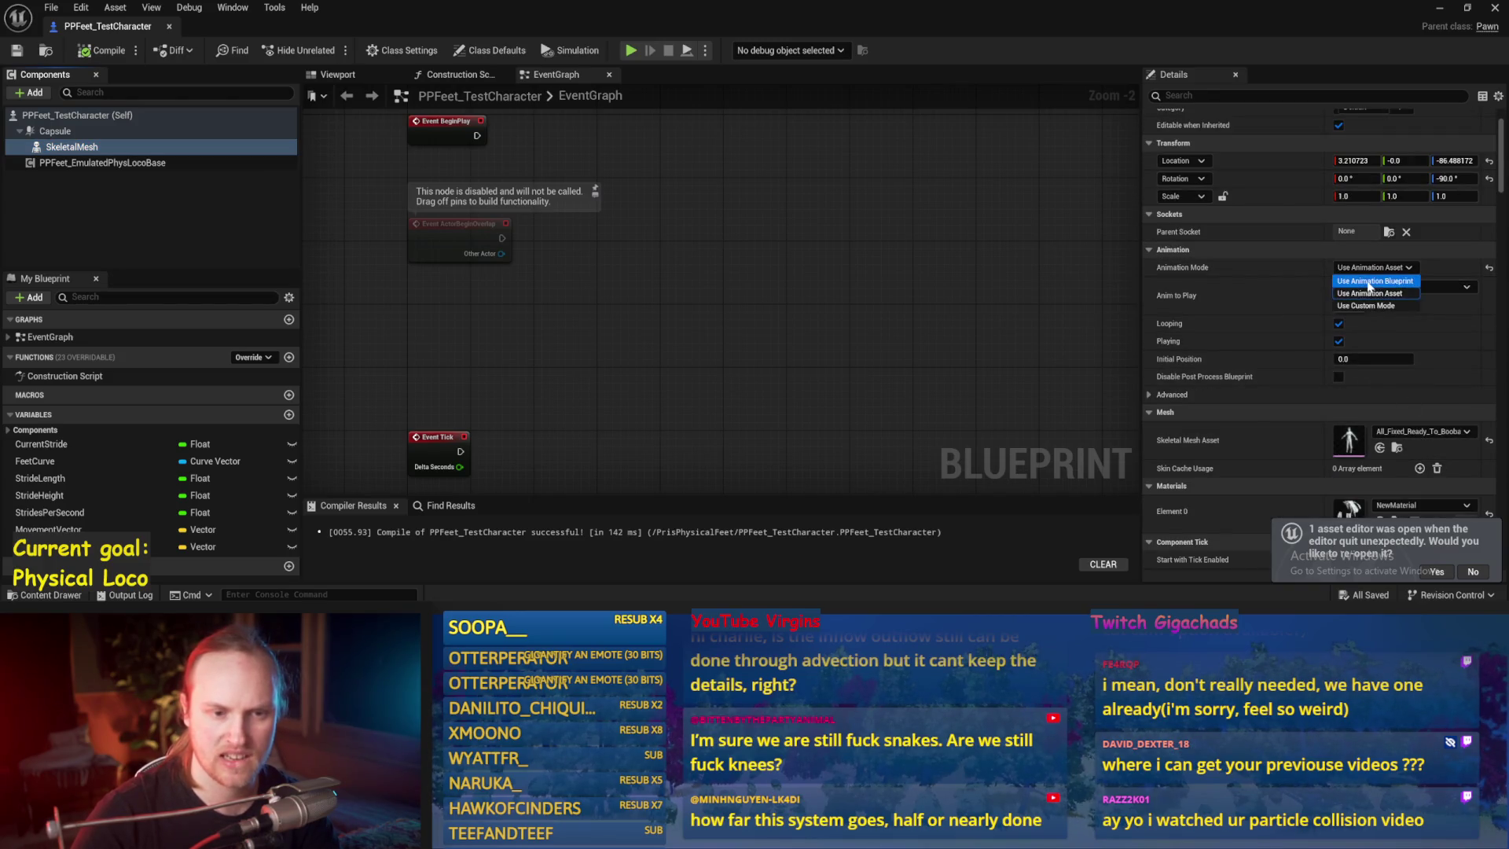
click(1371, 281)
click(1374, 289)
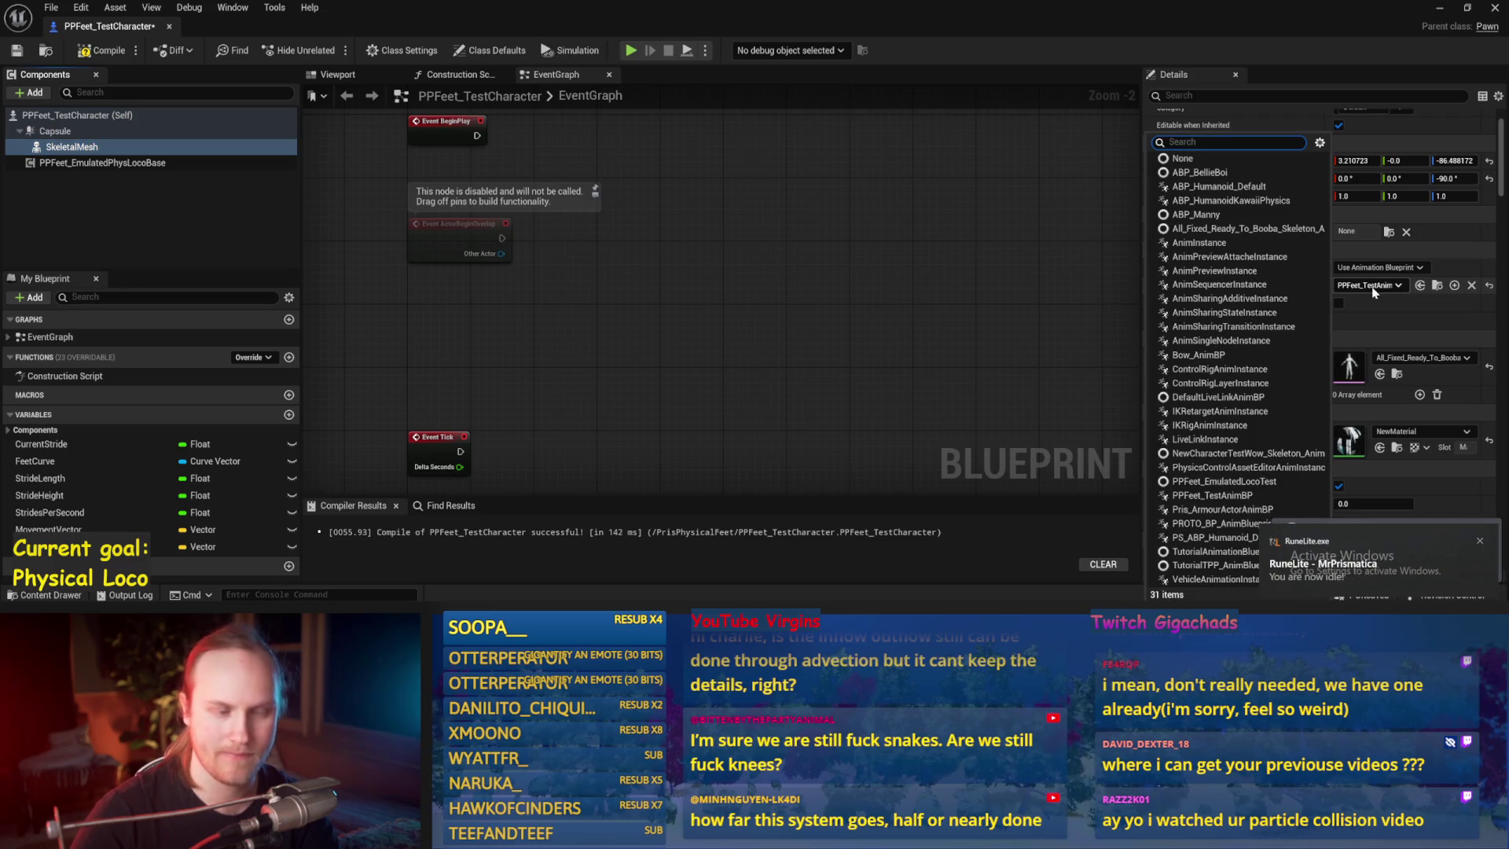
text(emu)
key(Return)
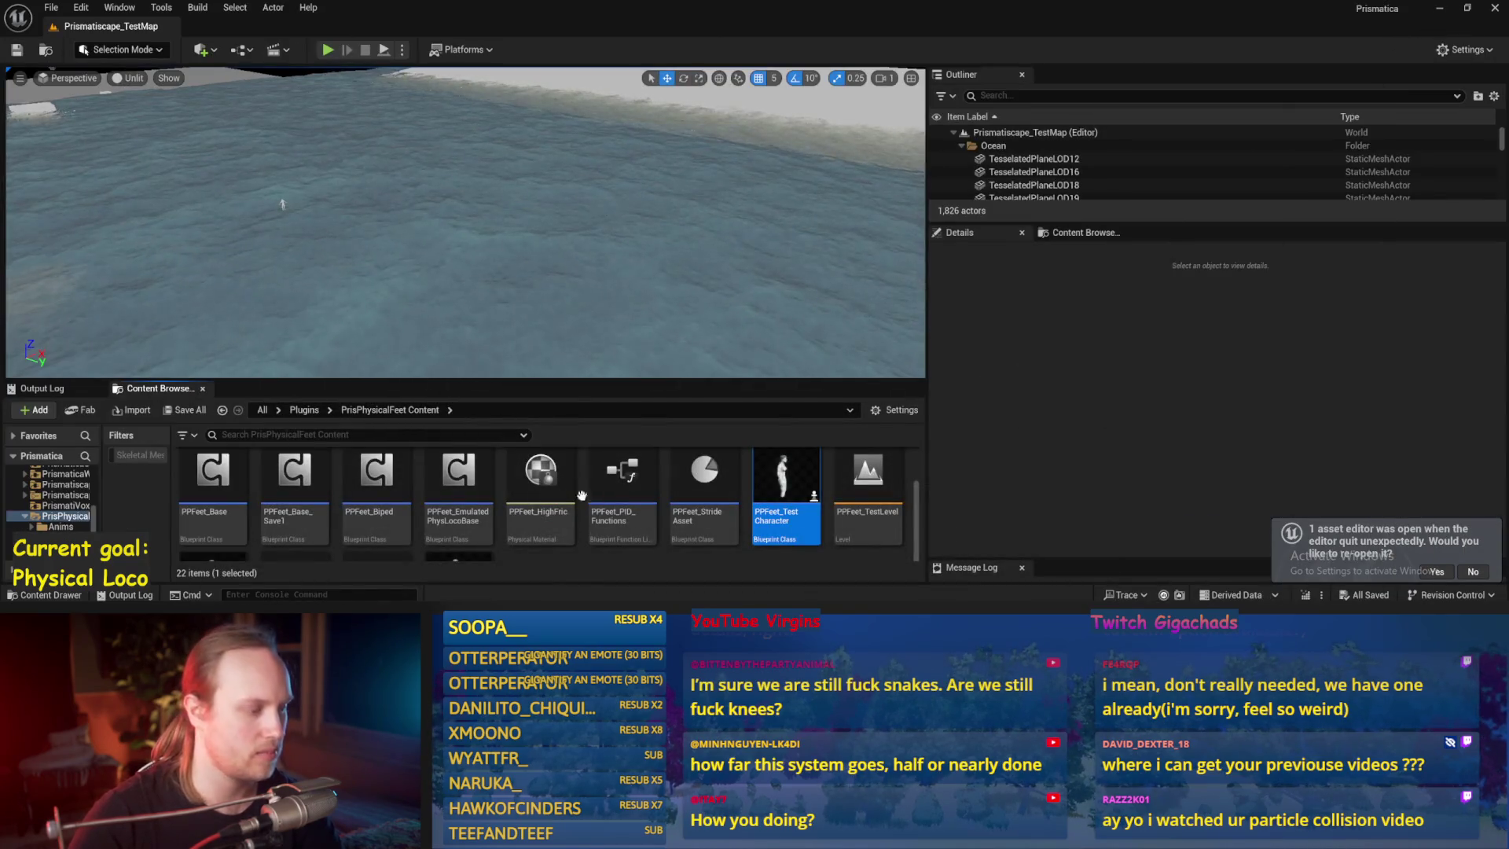
double_click(868, 476)
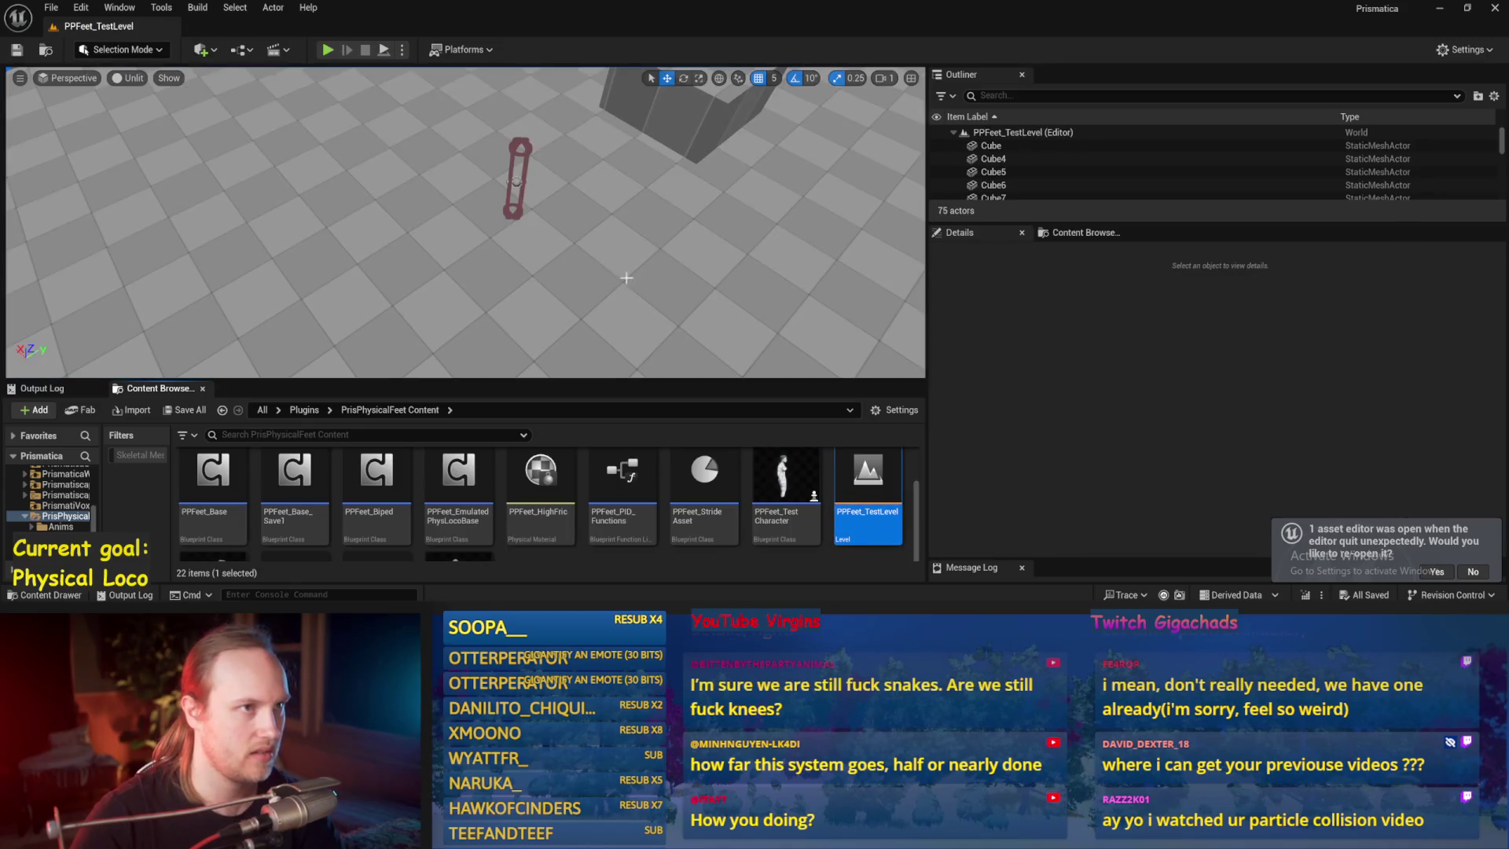
- Start a play-in-editor session despite the compile errors, then stop it
click(328, 49)
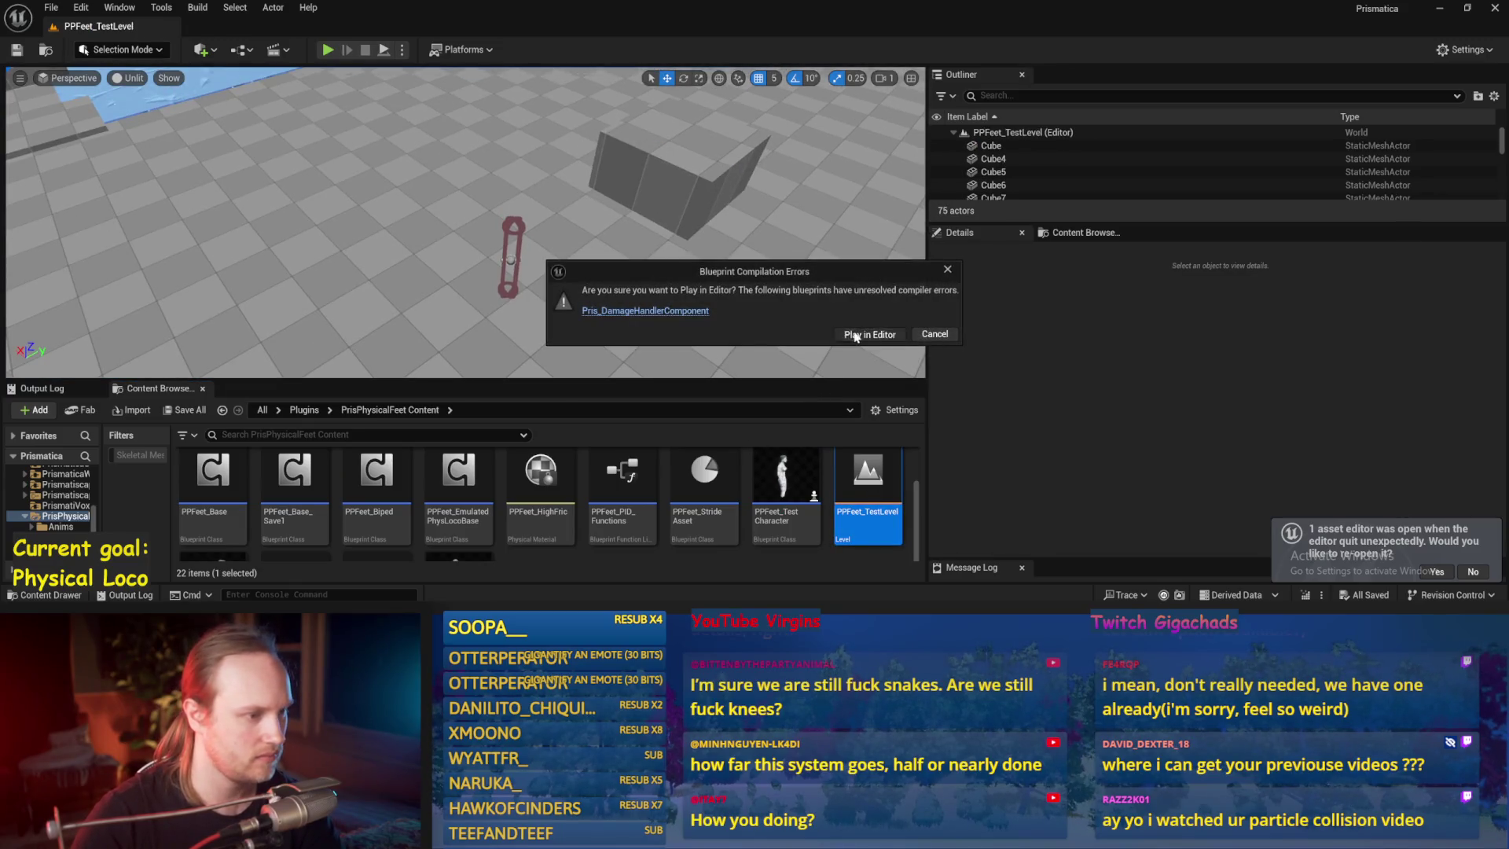
click(855, 336)
key(Escape)
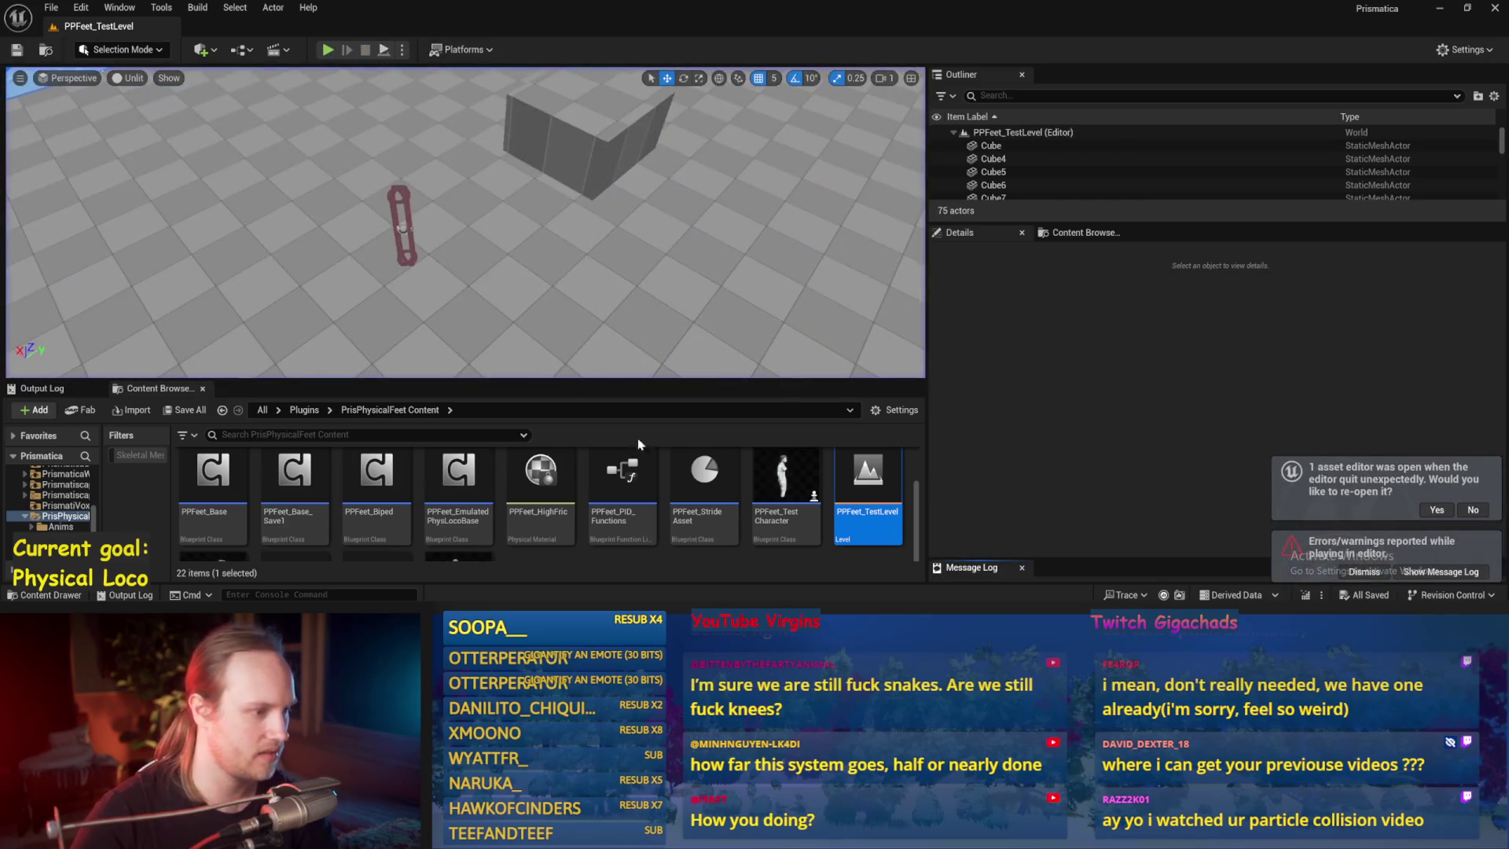
- Select PPFeet_TestPlayer's SkeletalMesh, filter Details for visibility and tick Visible
click(378, 204)
click(405, 206)
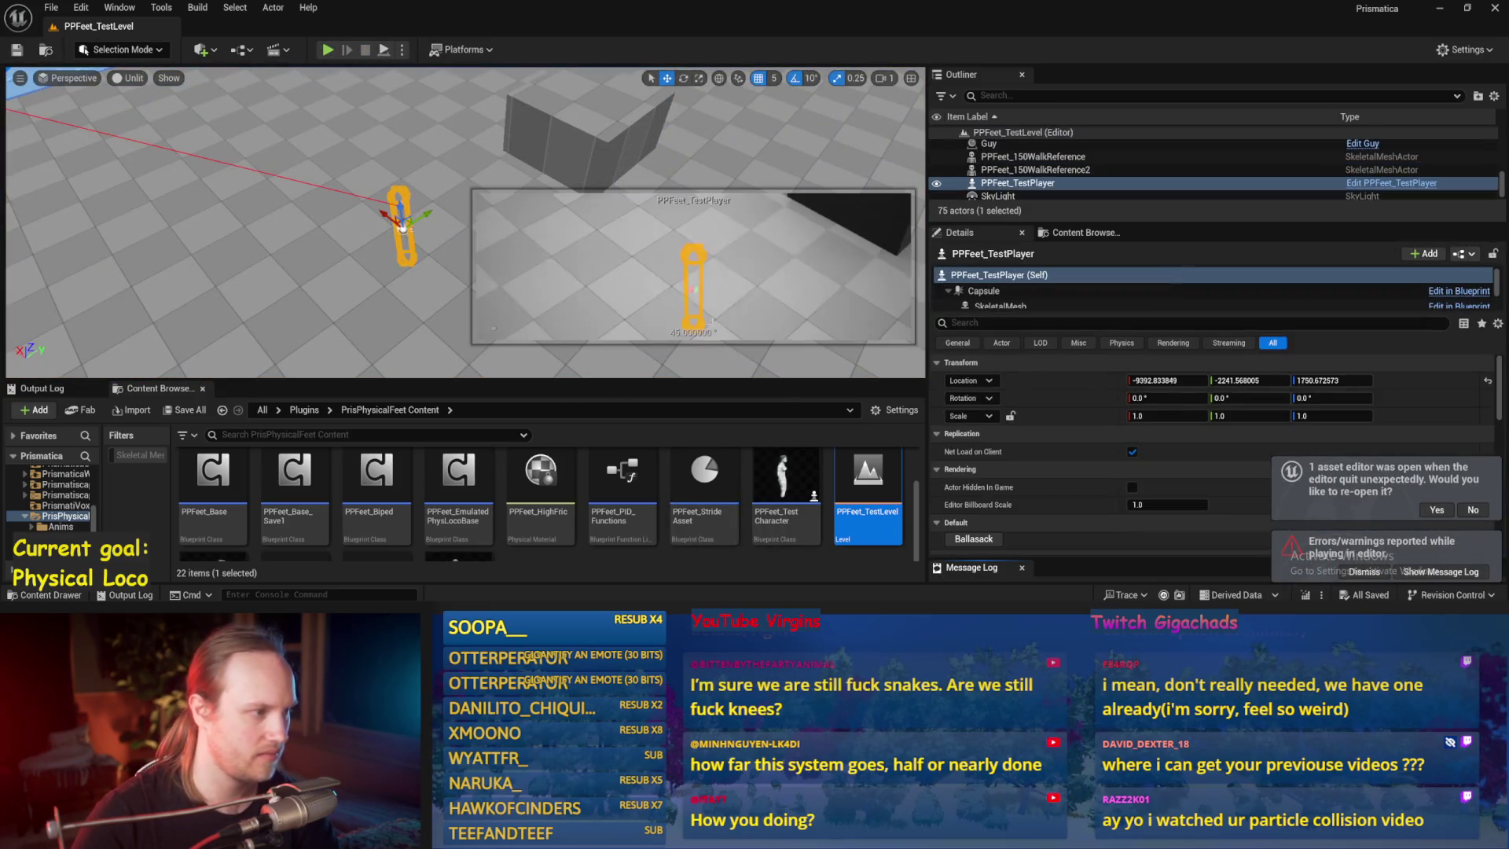
click(996, 286)
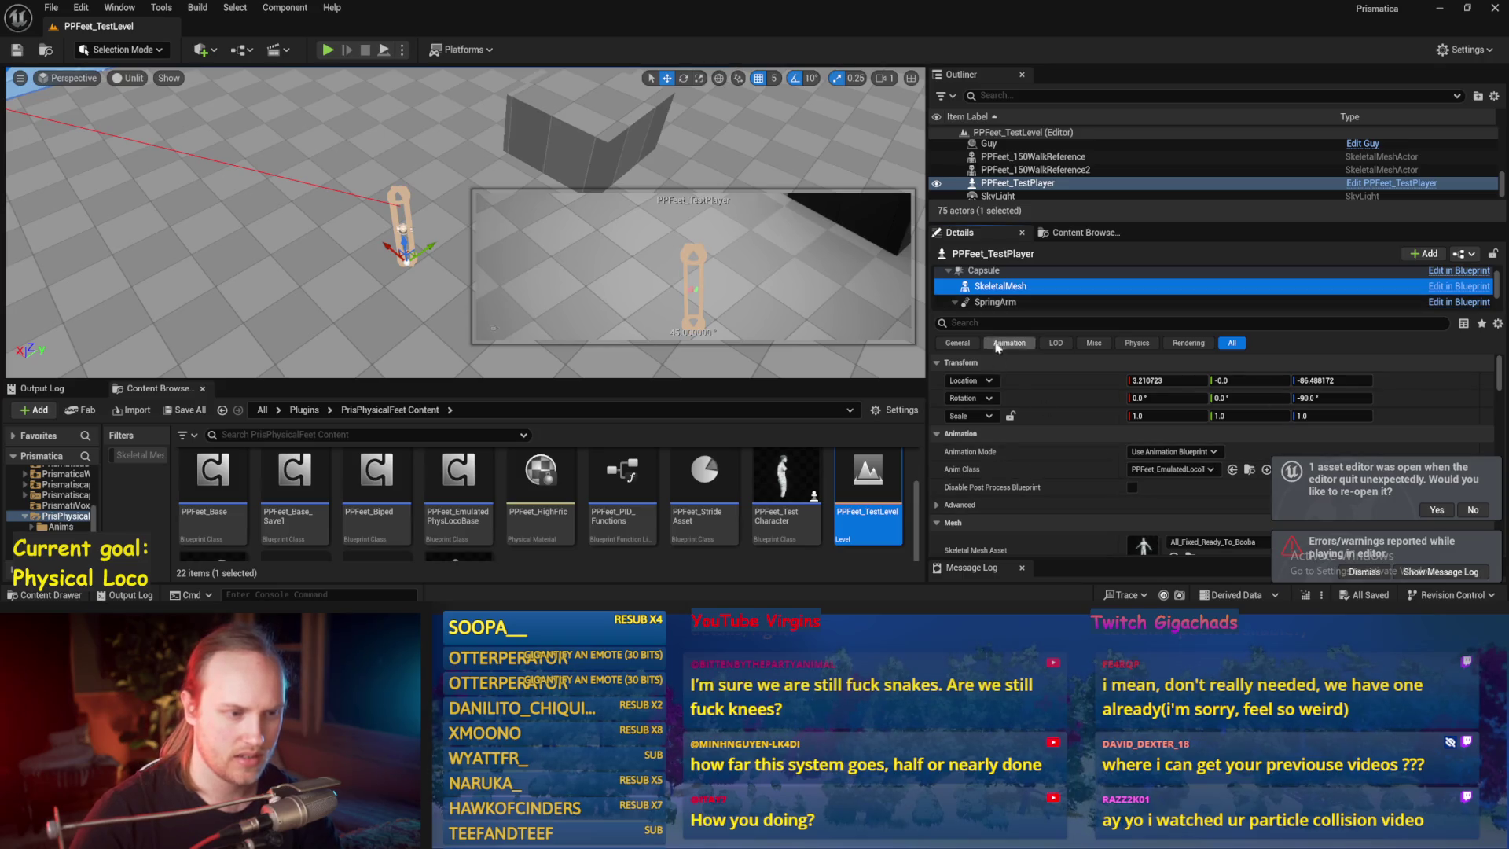
click(982, 323)
text(is)
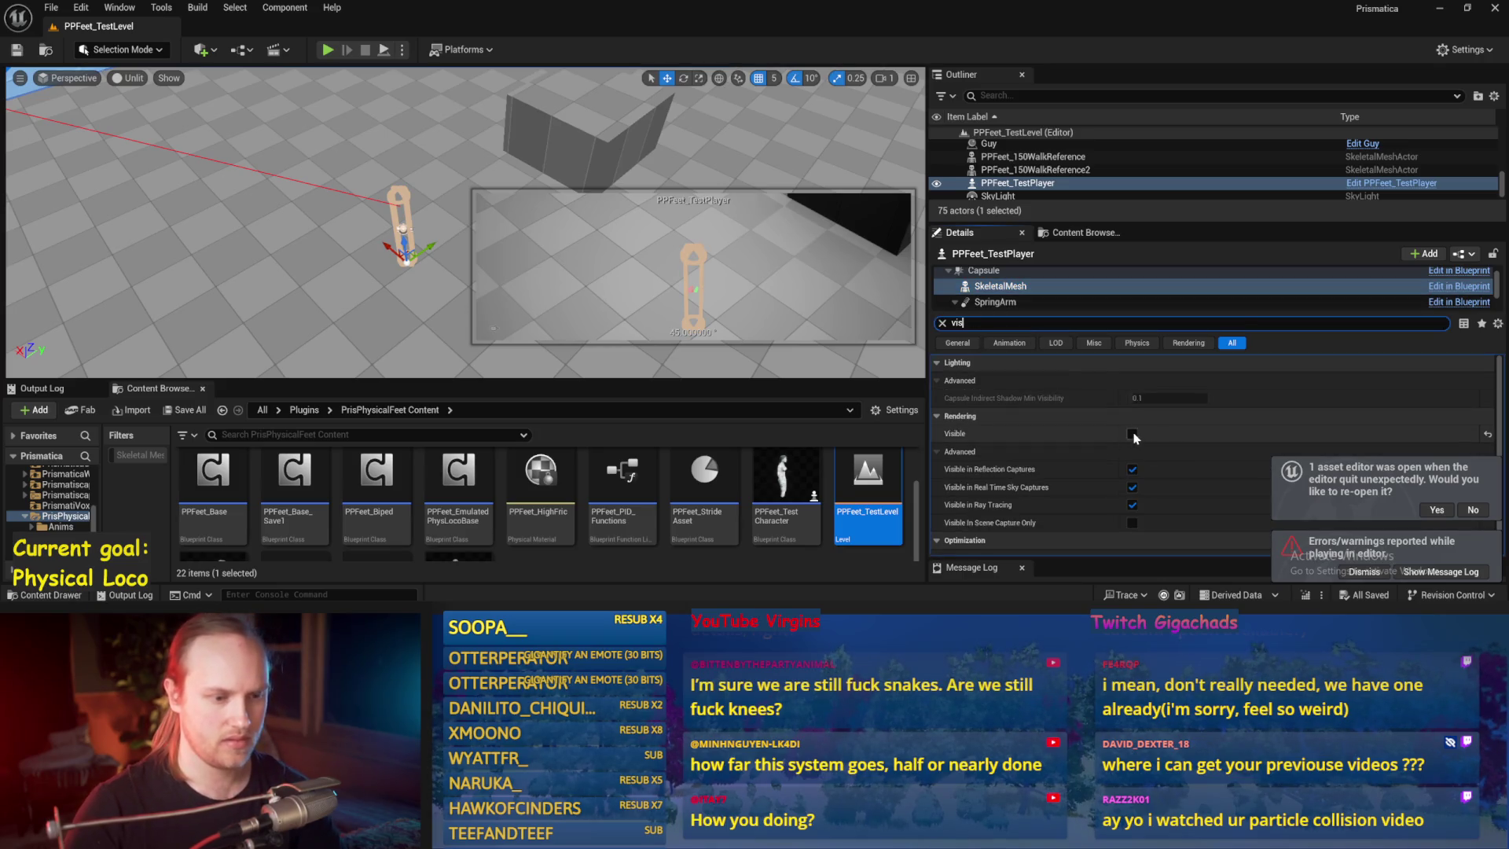
click(1132, 434)
- Play full-screen moving forward and sideways, stop, then recompile PPFeet_TestCharacter
key(alt+p)
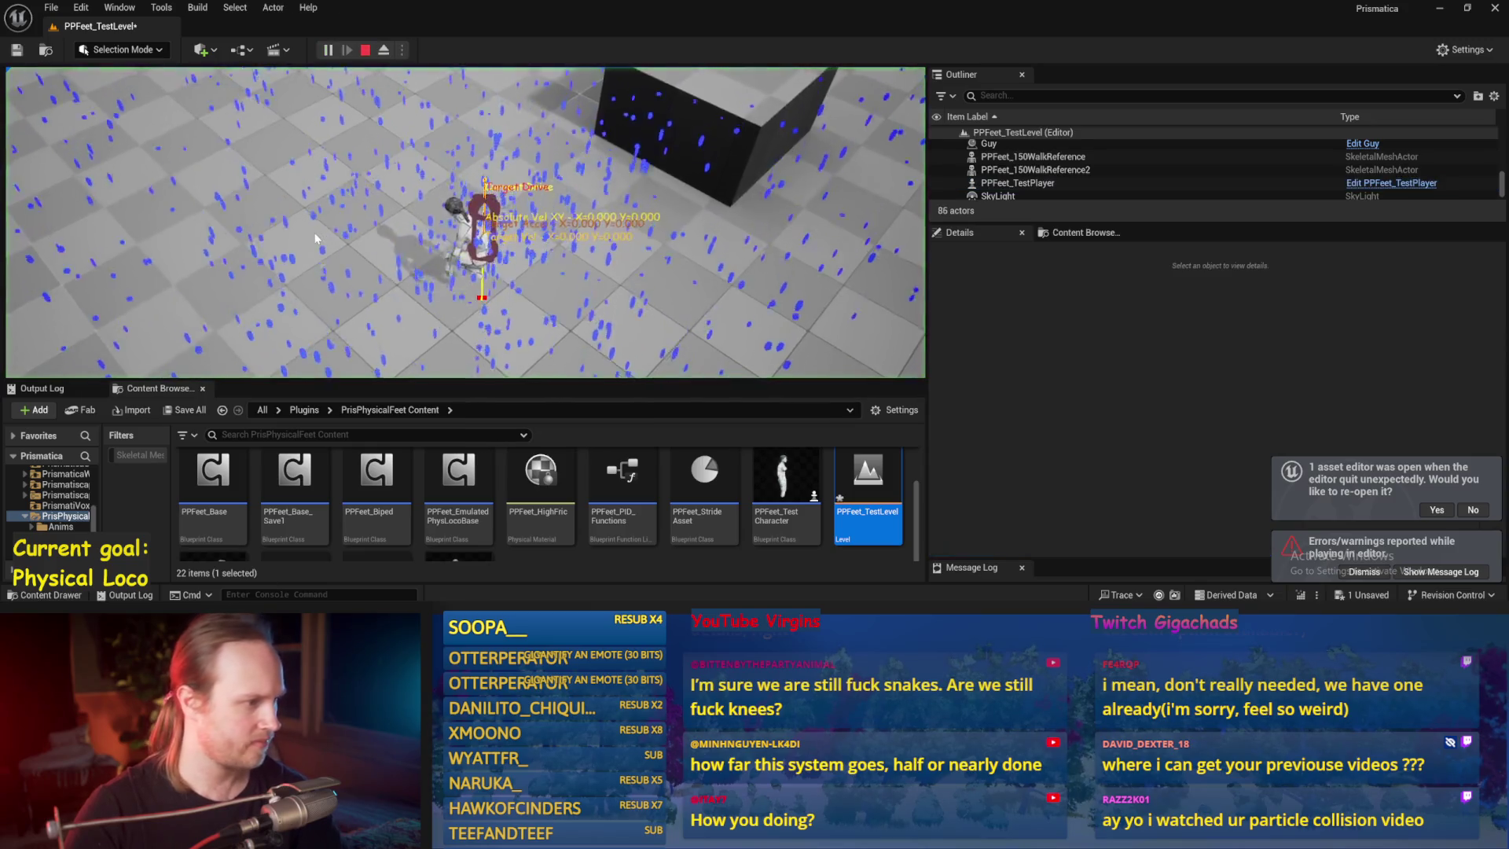
key(F11)
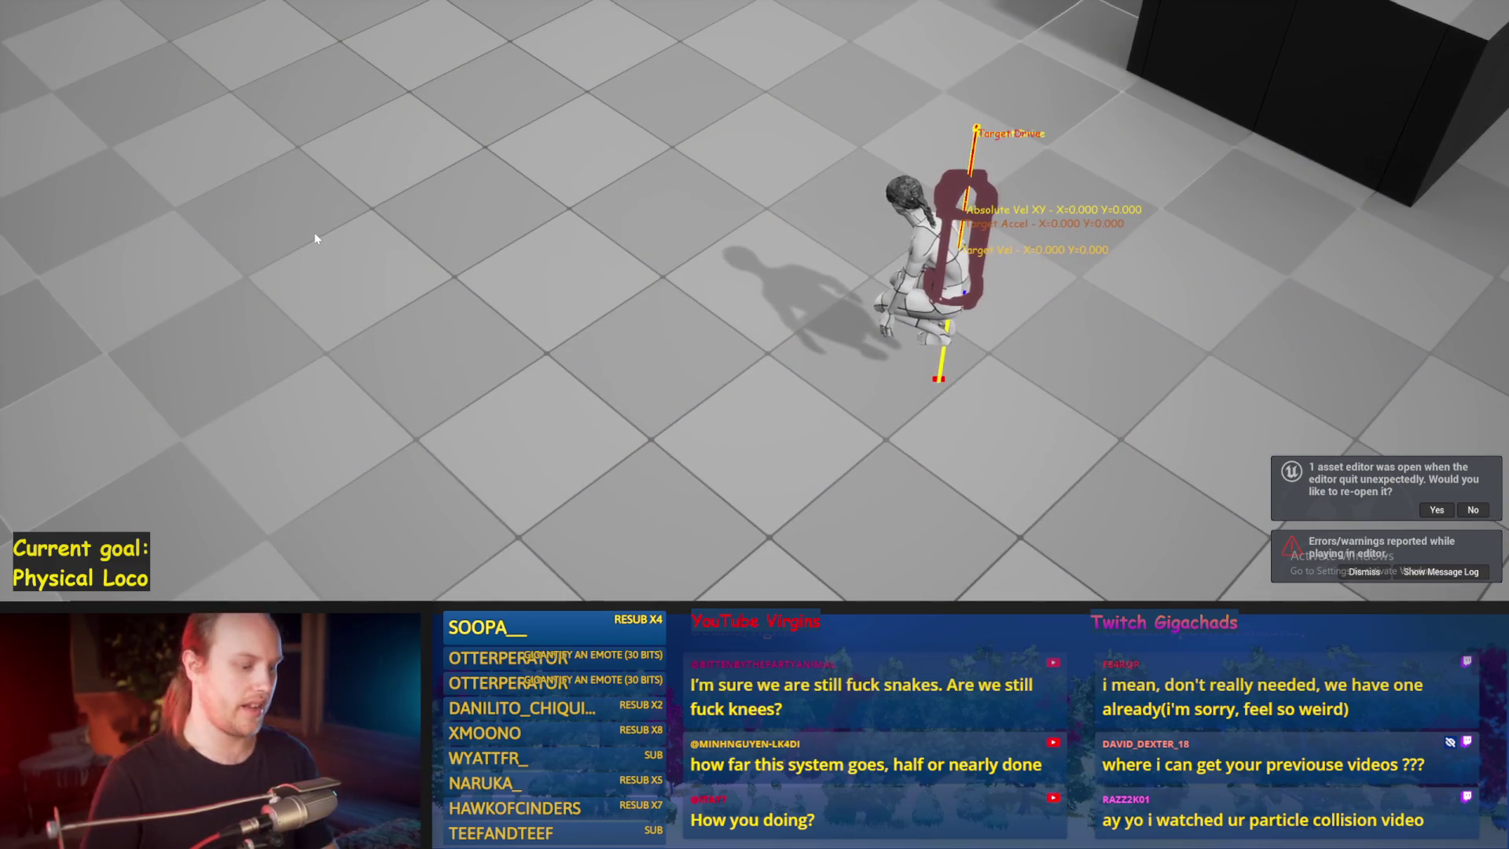
key(w)
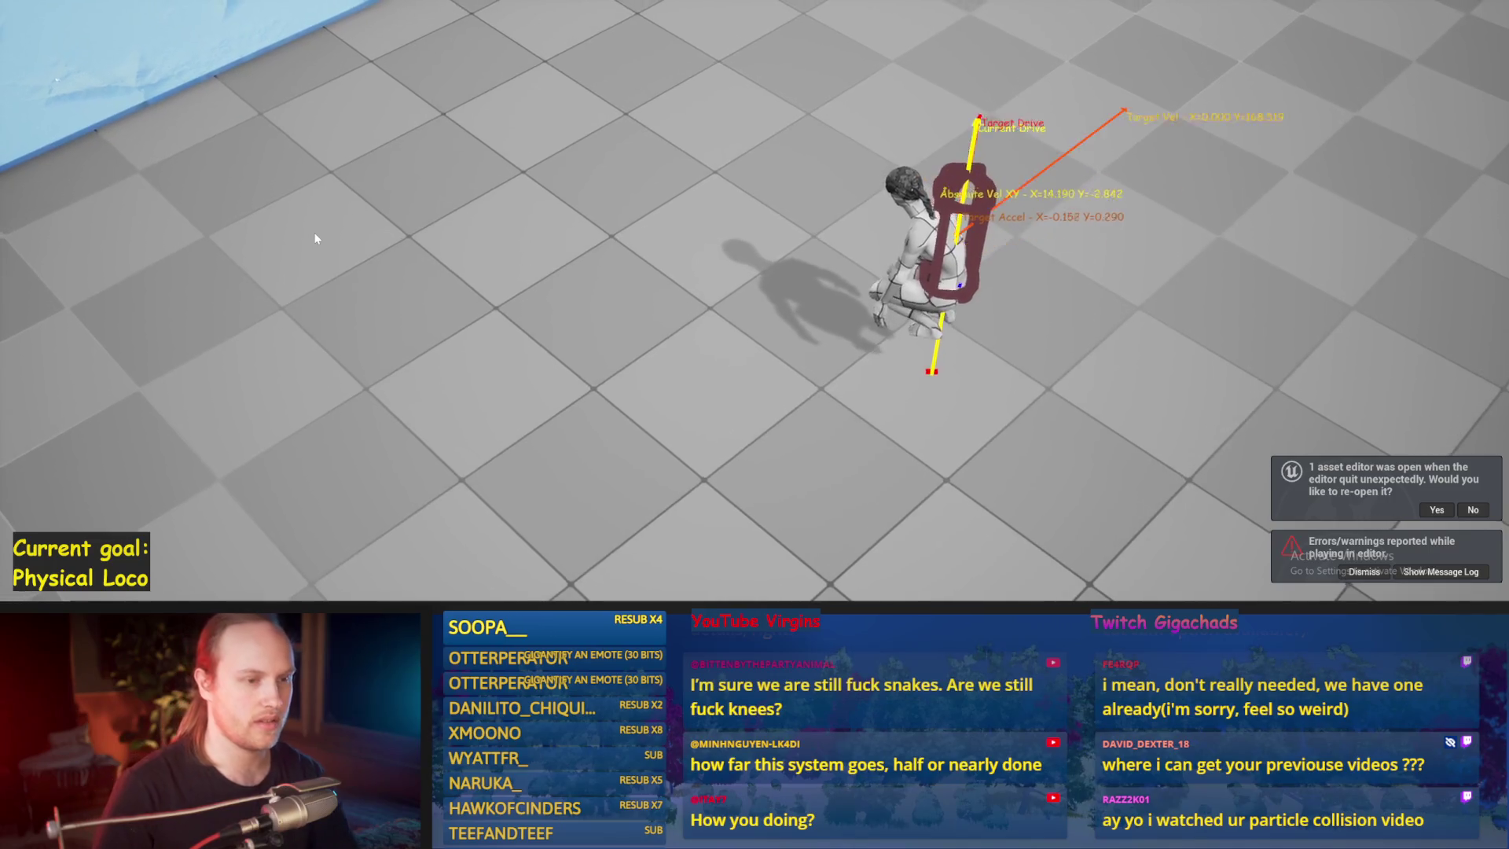
key(d)
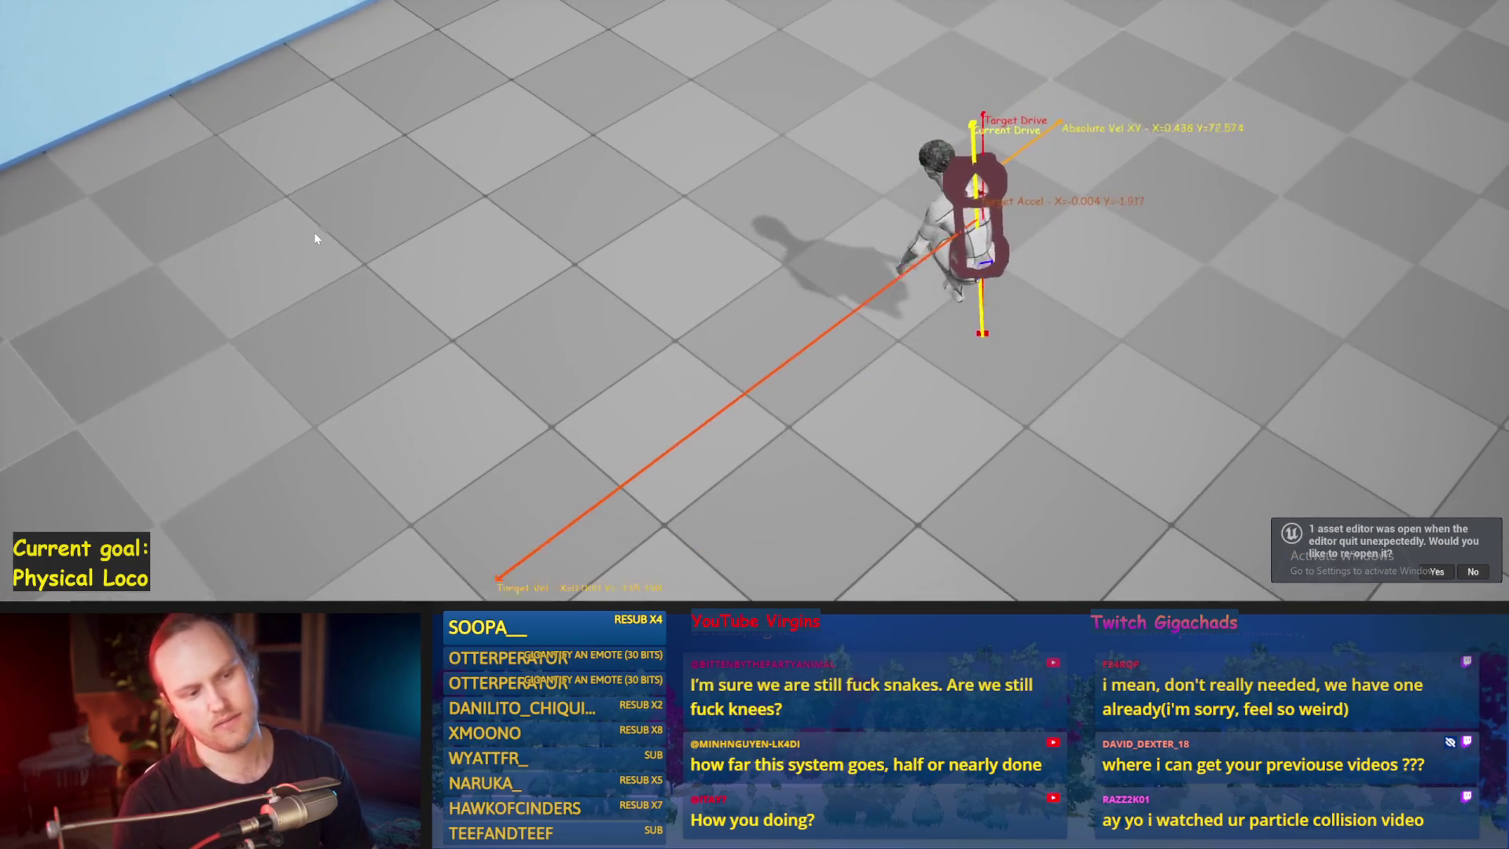
key(Escape)
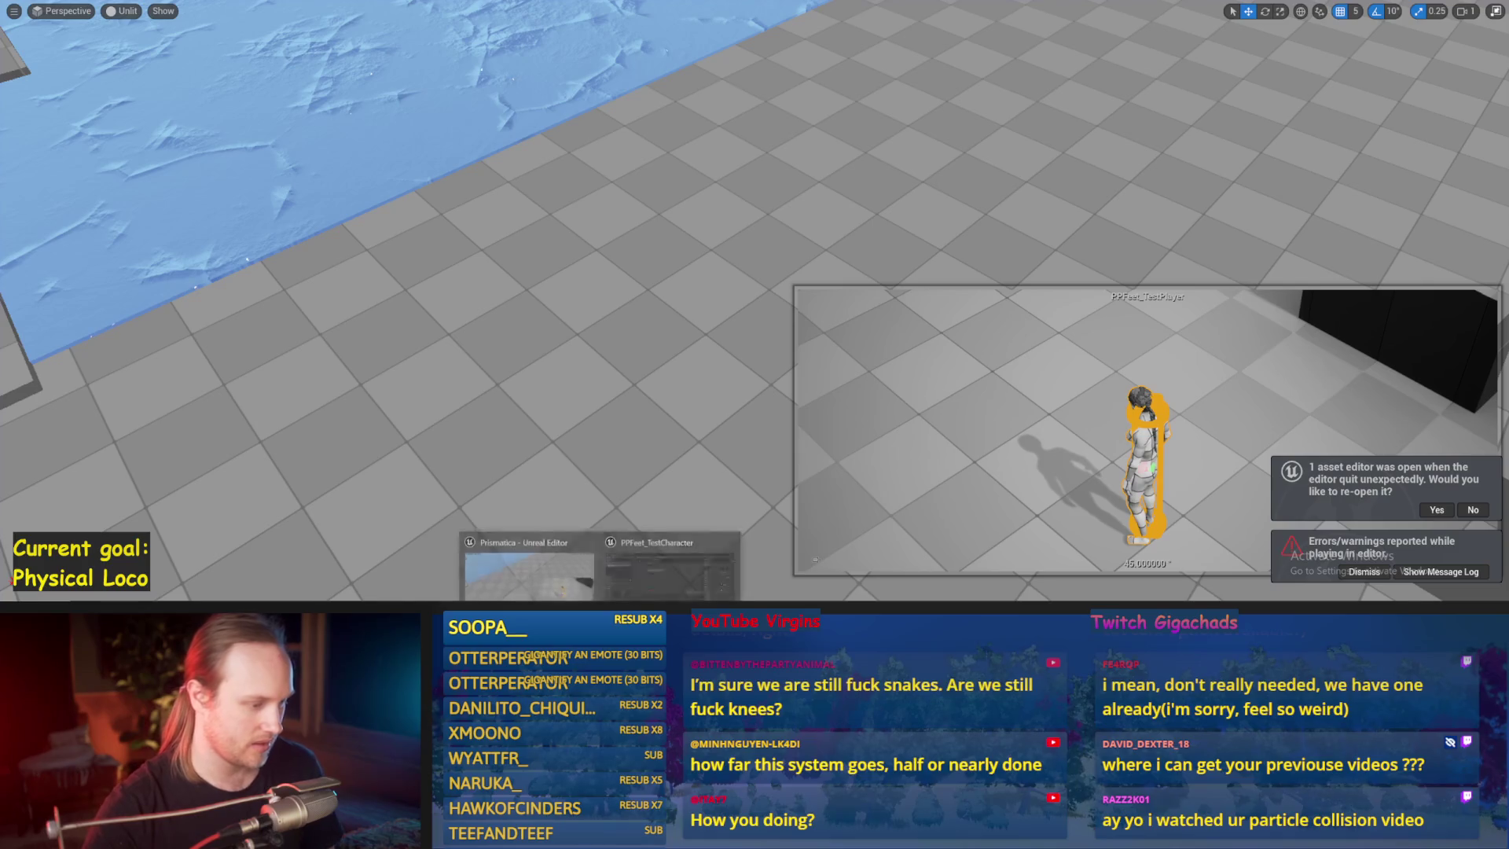
key(alt+Tab)
click(93, 54)
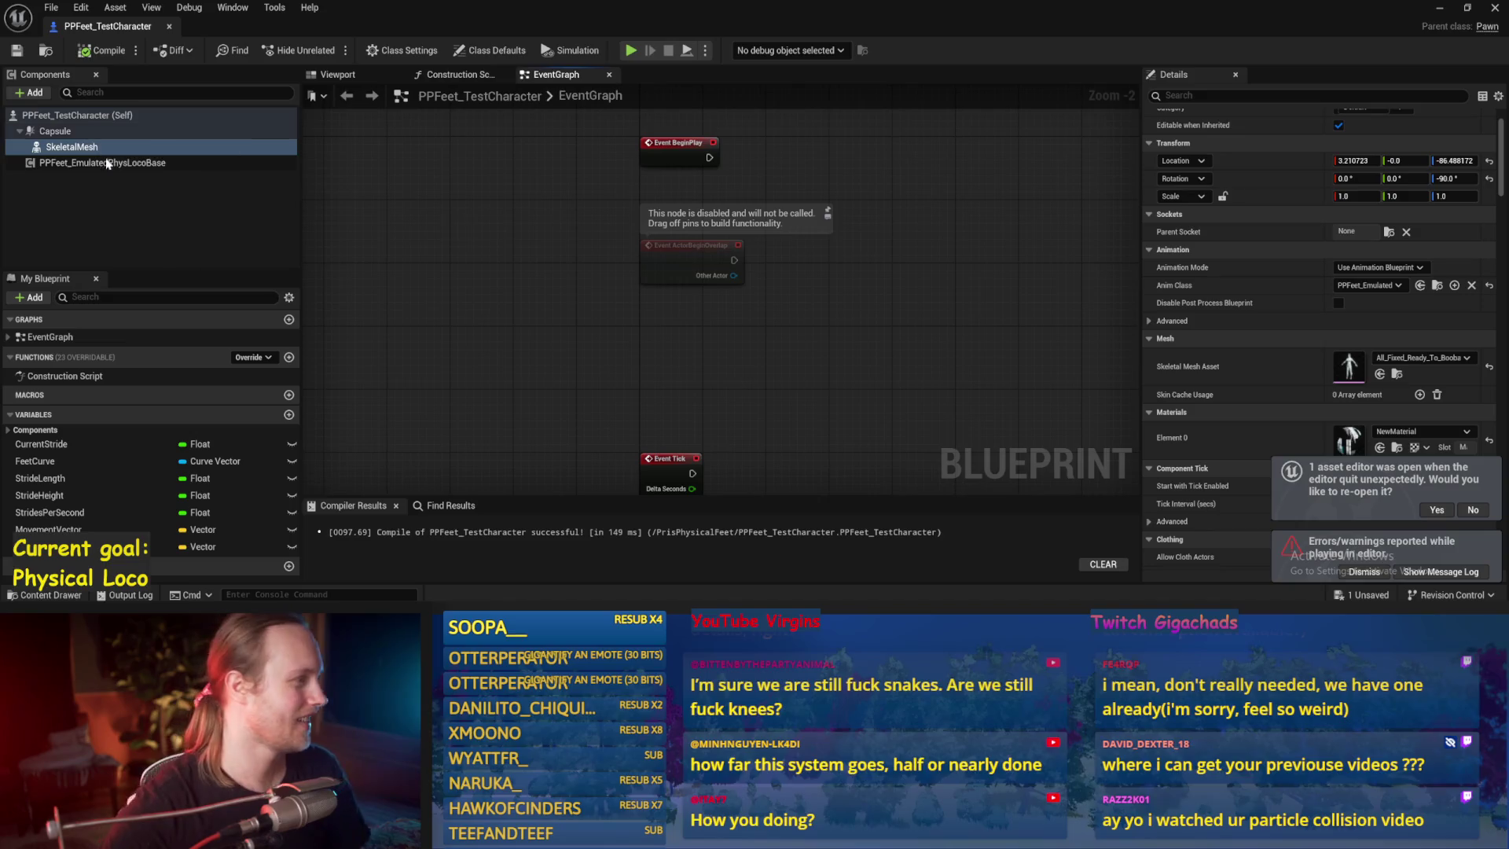
- Return to the level, then open and compile the PPFeet_EmulatedPhysLocoBase blueprint
click(168, 27)
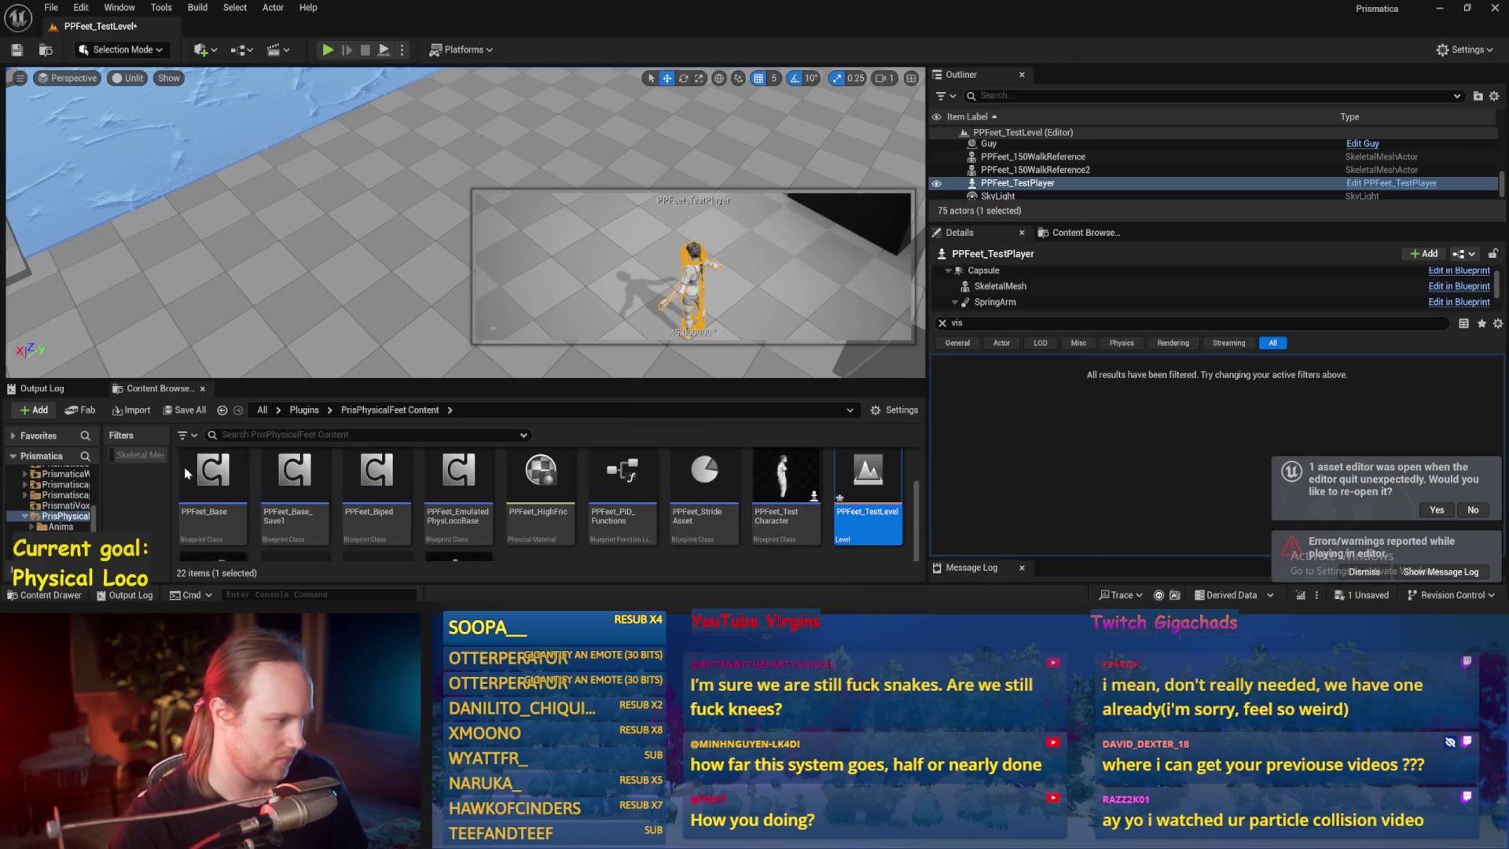
scroll(604, 492, up, 2)
scroll(552, 507, down, 1)
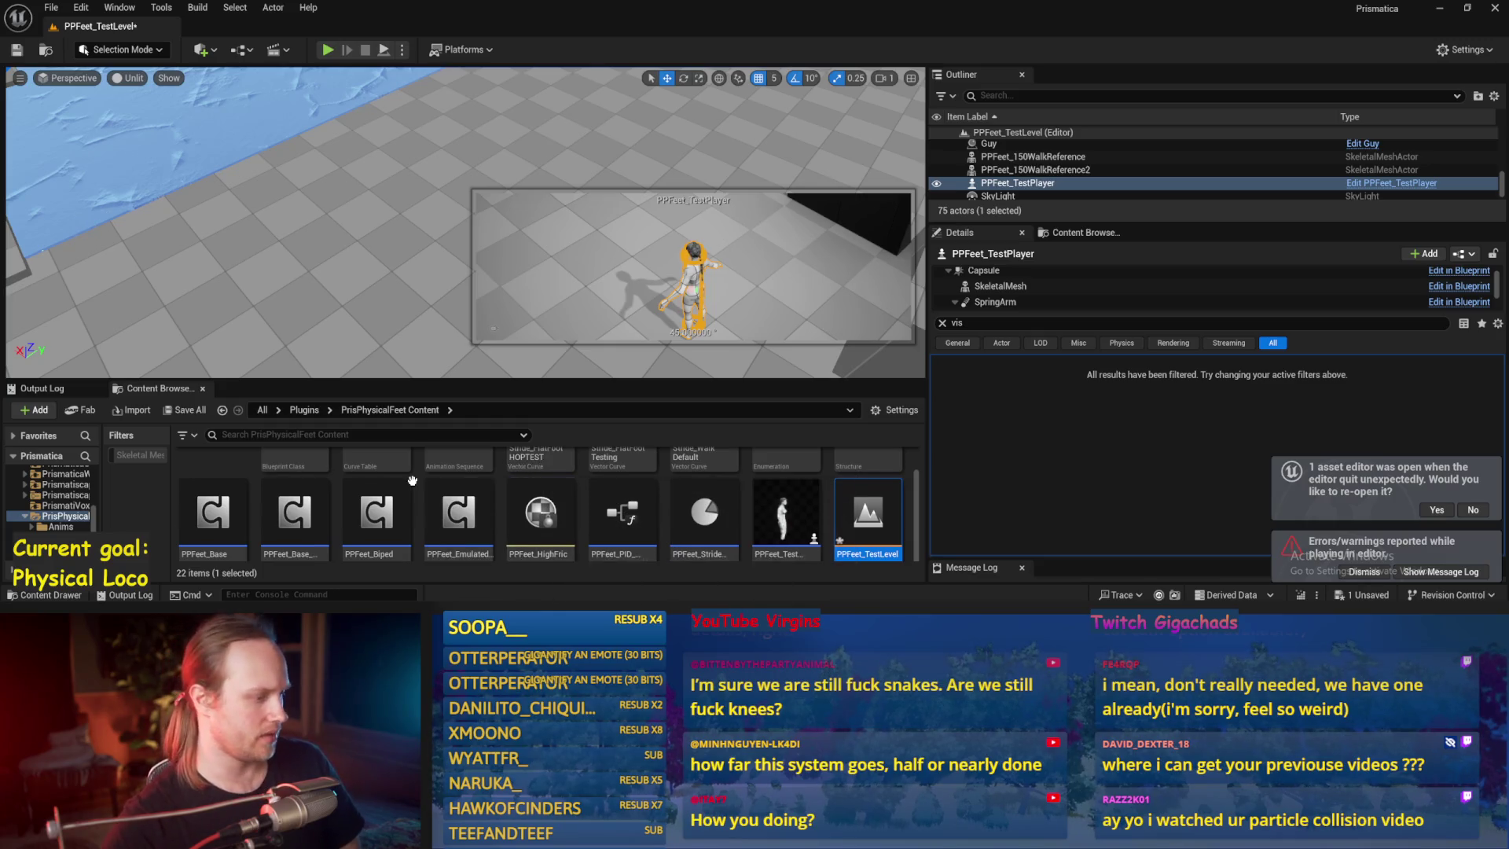
scroll(472, 491, down, 1)
double_click(460, 475)
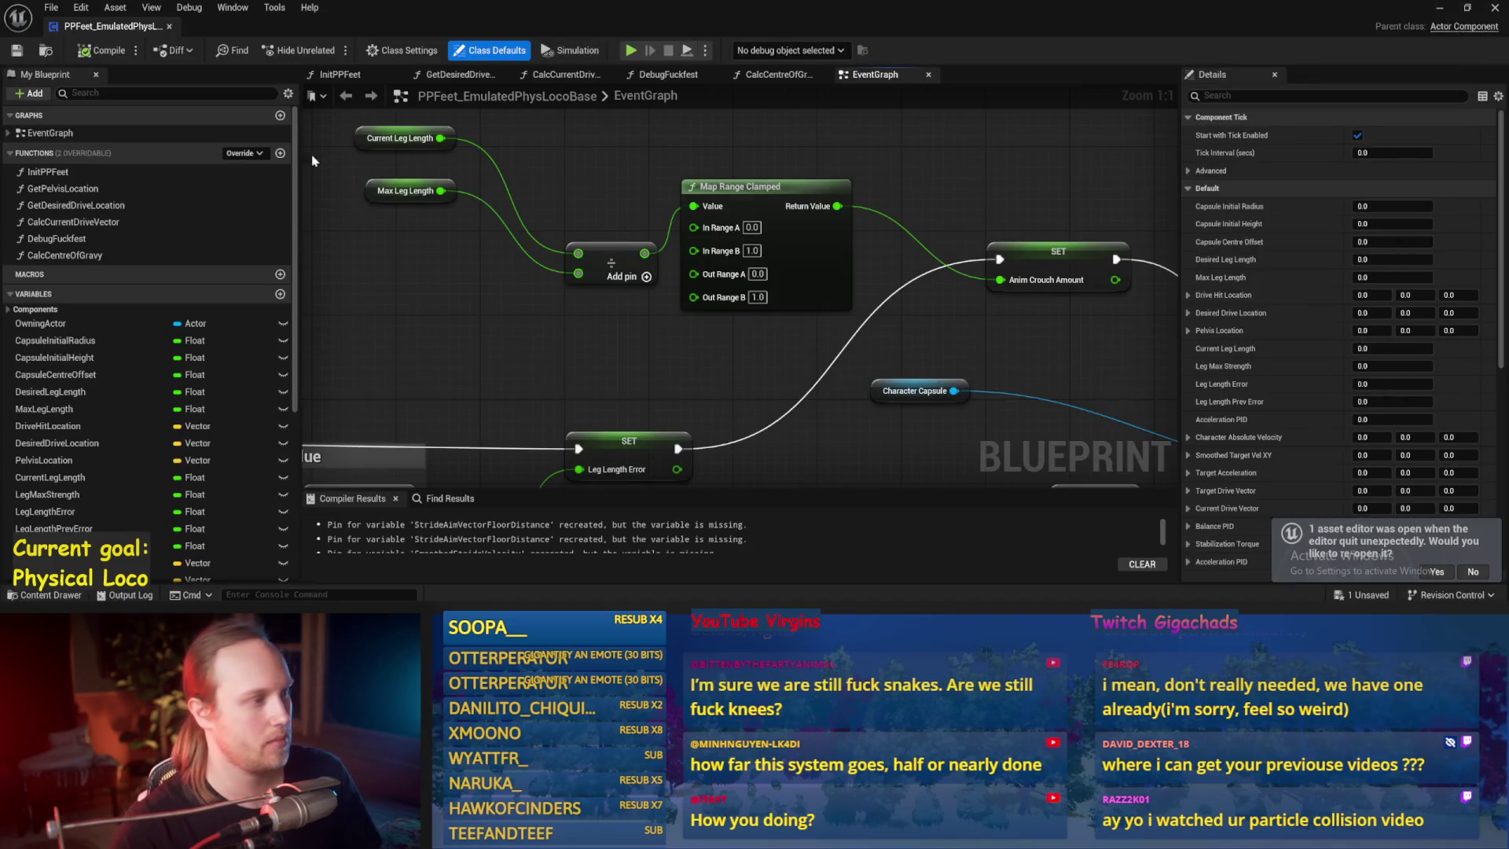
click(19, 52)
- Move the Max Leg Length node aside, set Map Range Clamped Out Range A 1.0, B 0.0, and minimize
scroll(581, 267, down, 1)
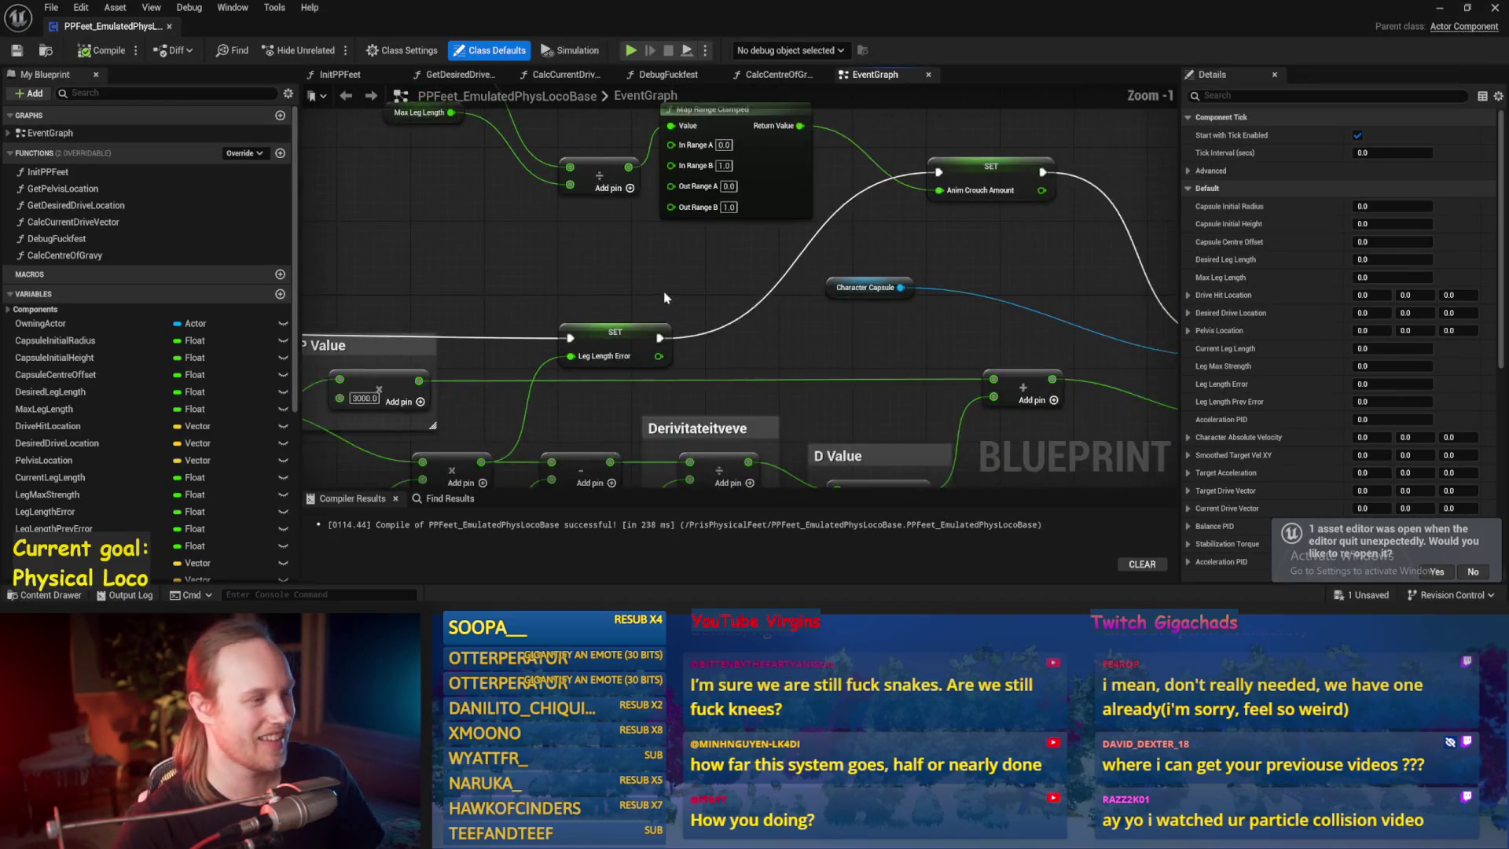
click(533, 227)
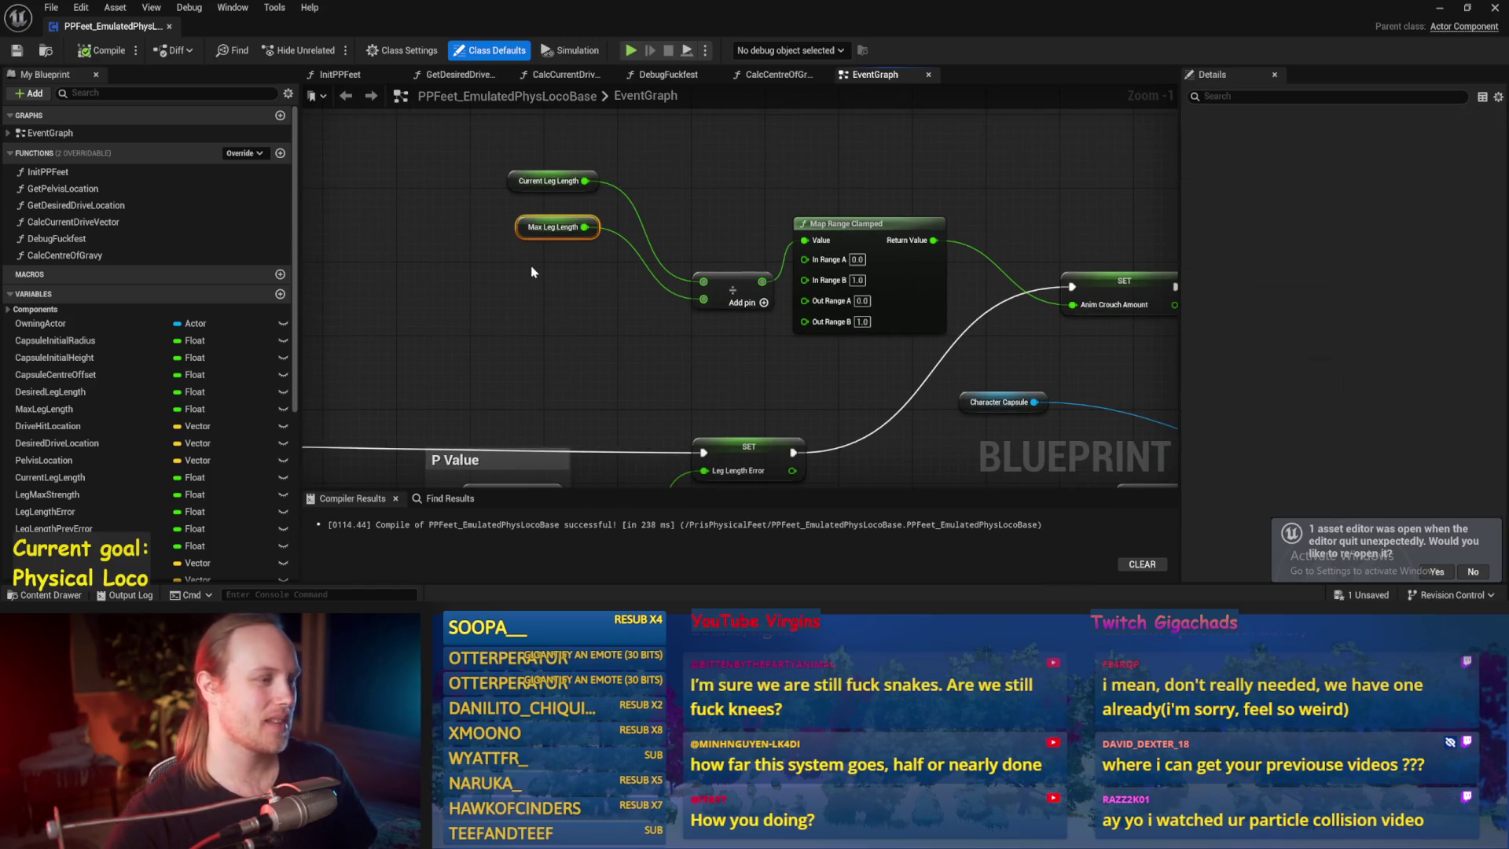
drag(521, 226, 513, 289)
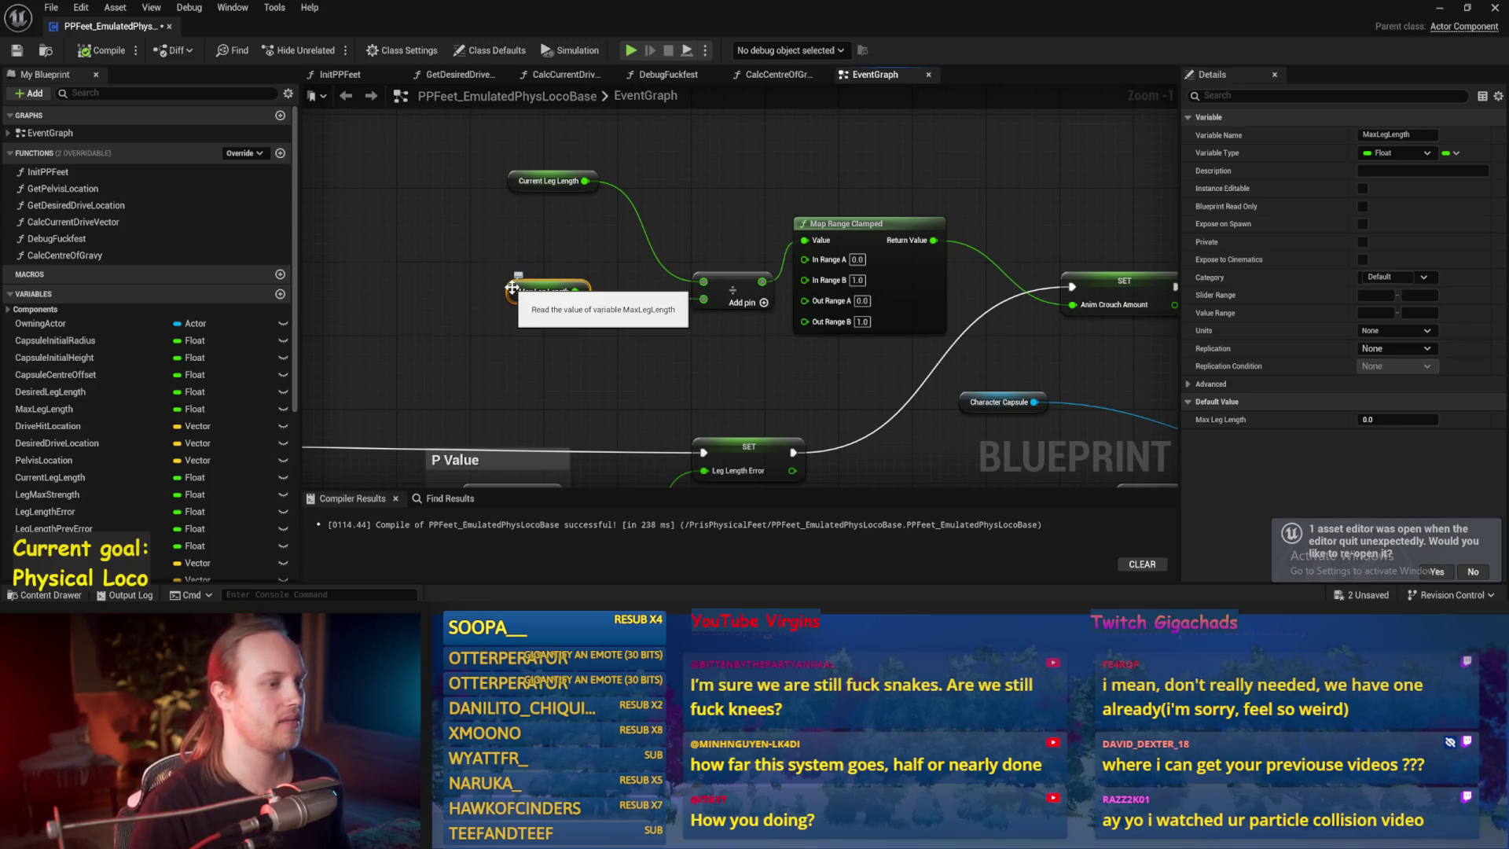
drag(803, 343, 750, 316)
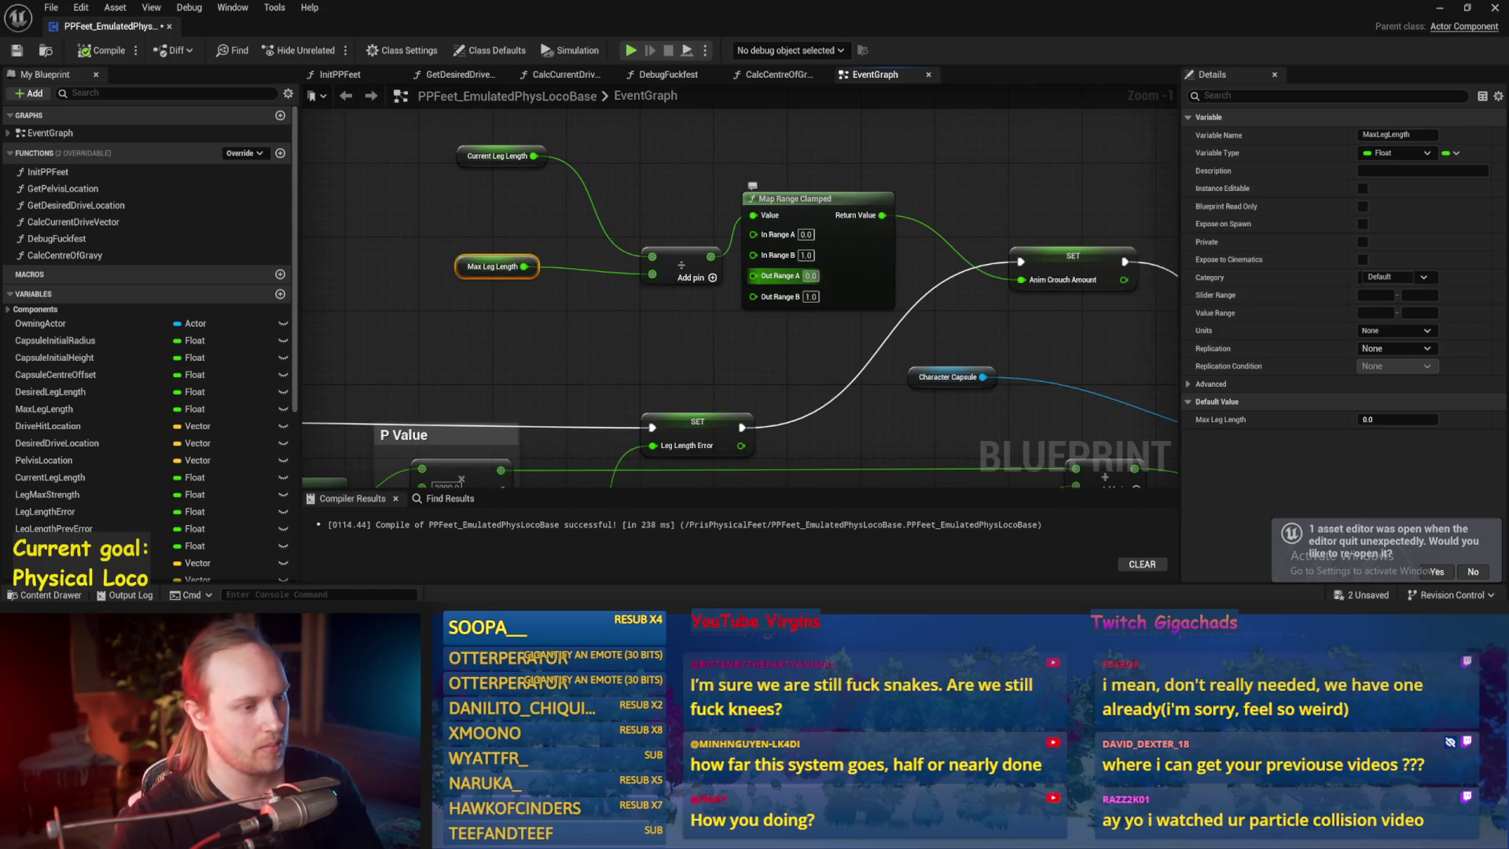
text(1)
click(621, 316)
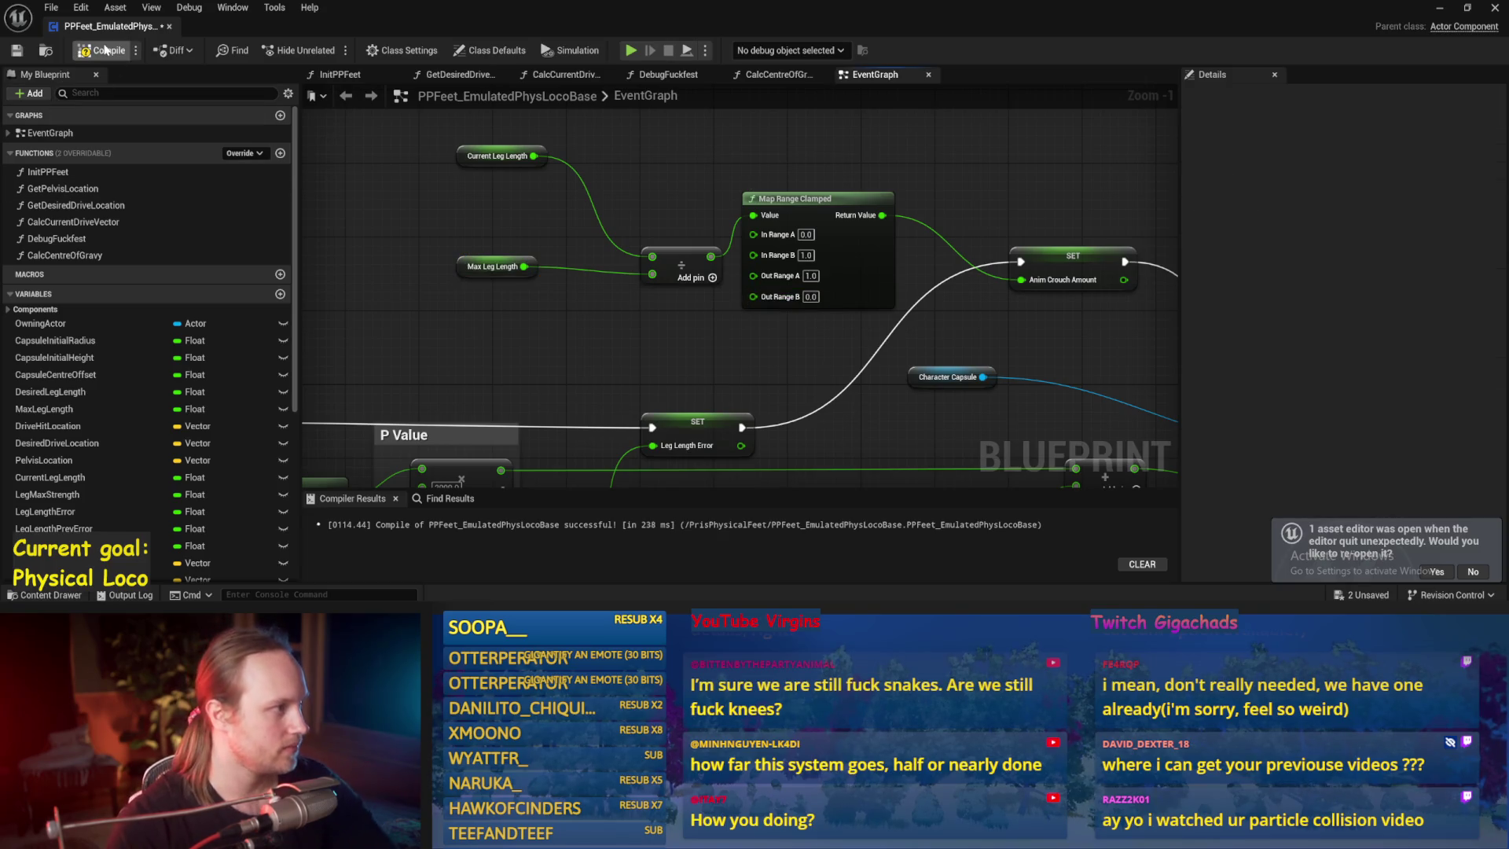
click(1439, 14)
- Play-test, then break the wire into Anim Crouch Amount in PPFeet_EmulatedPhysLocoBase
key(alt+p)
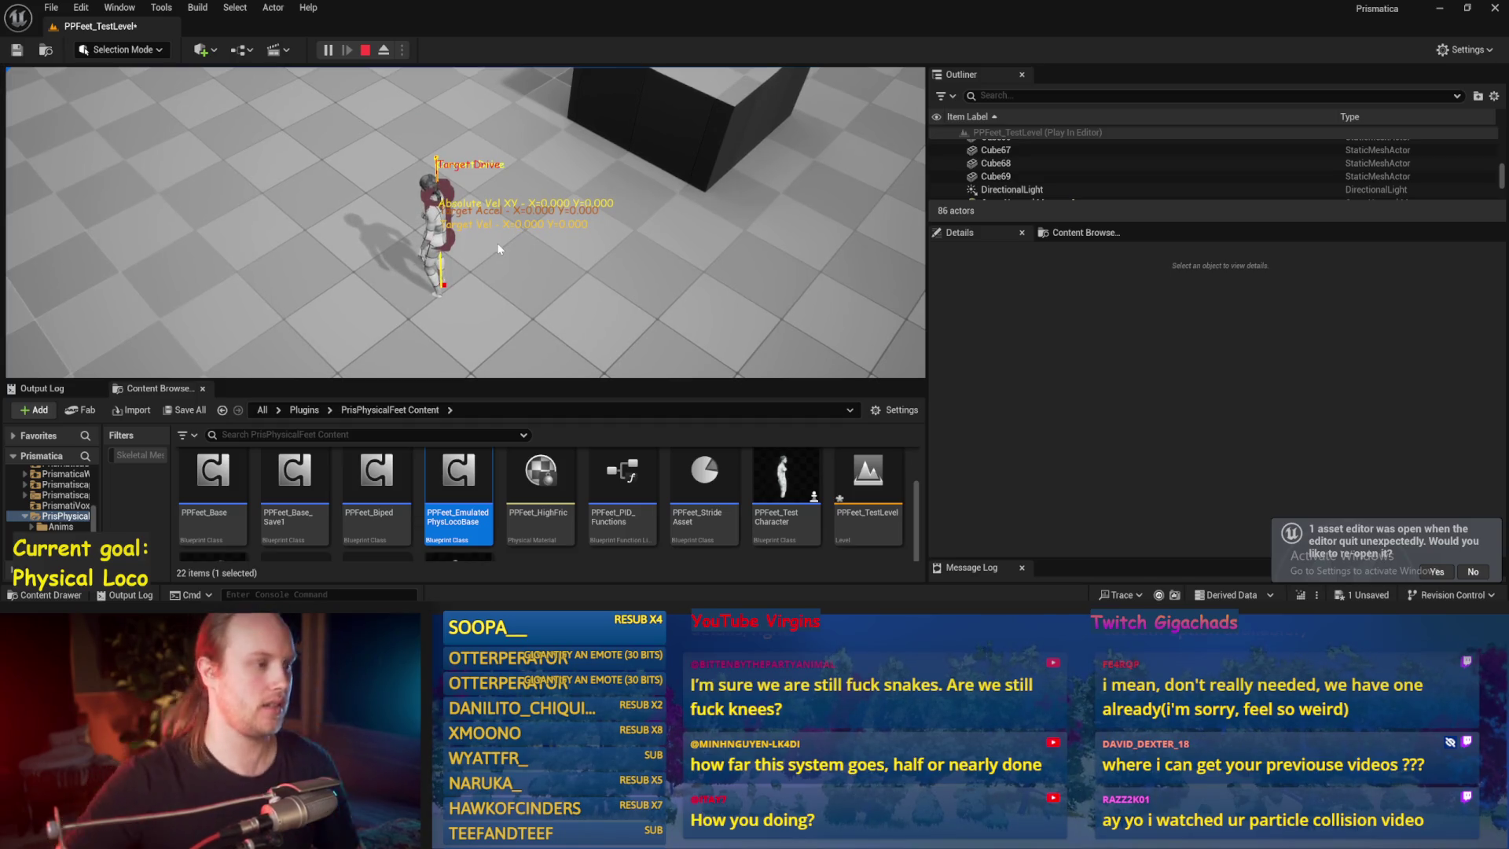
key(Escape)
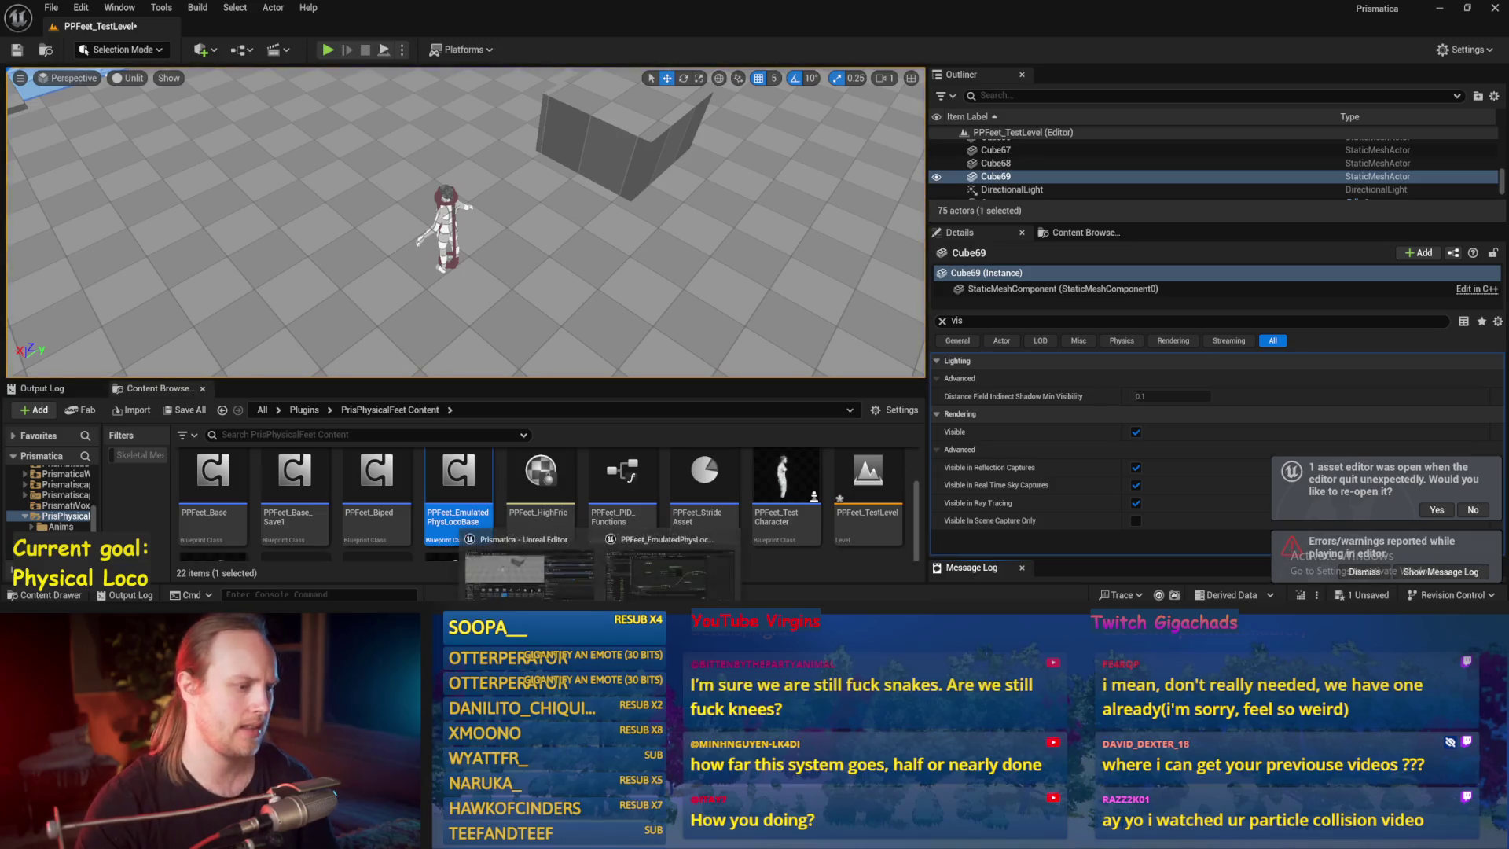
double_click(459, 483)
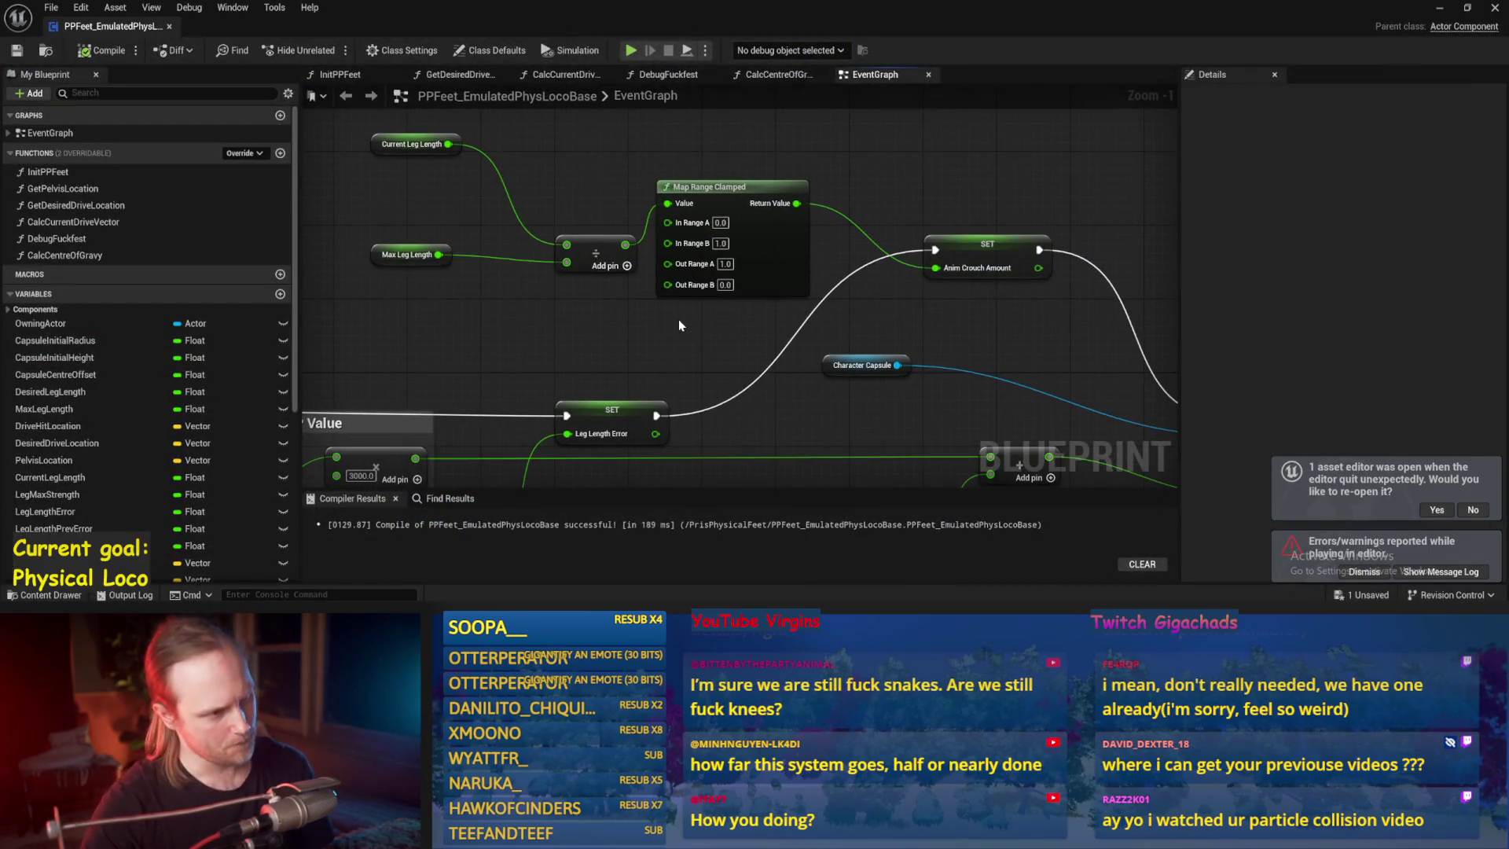
drag(662, 346, 742, 325)
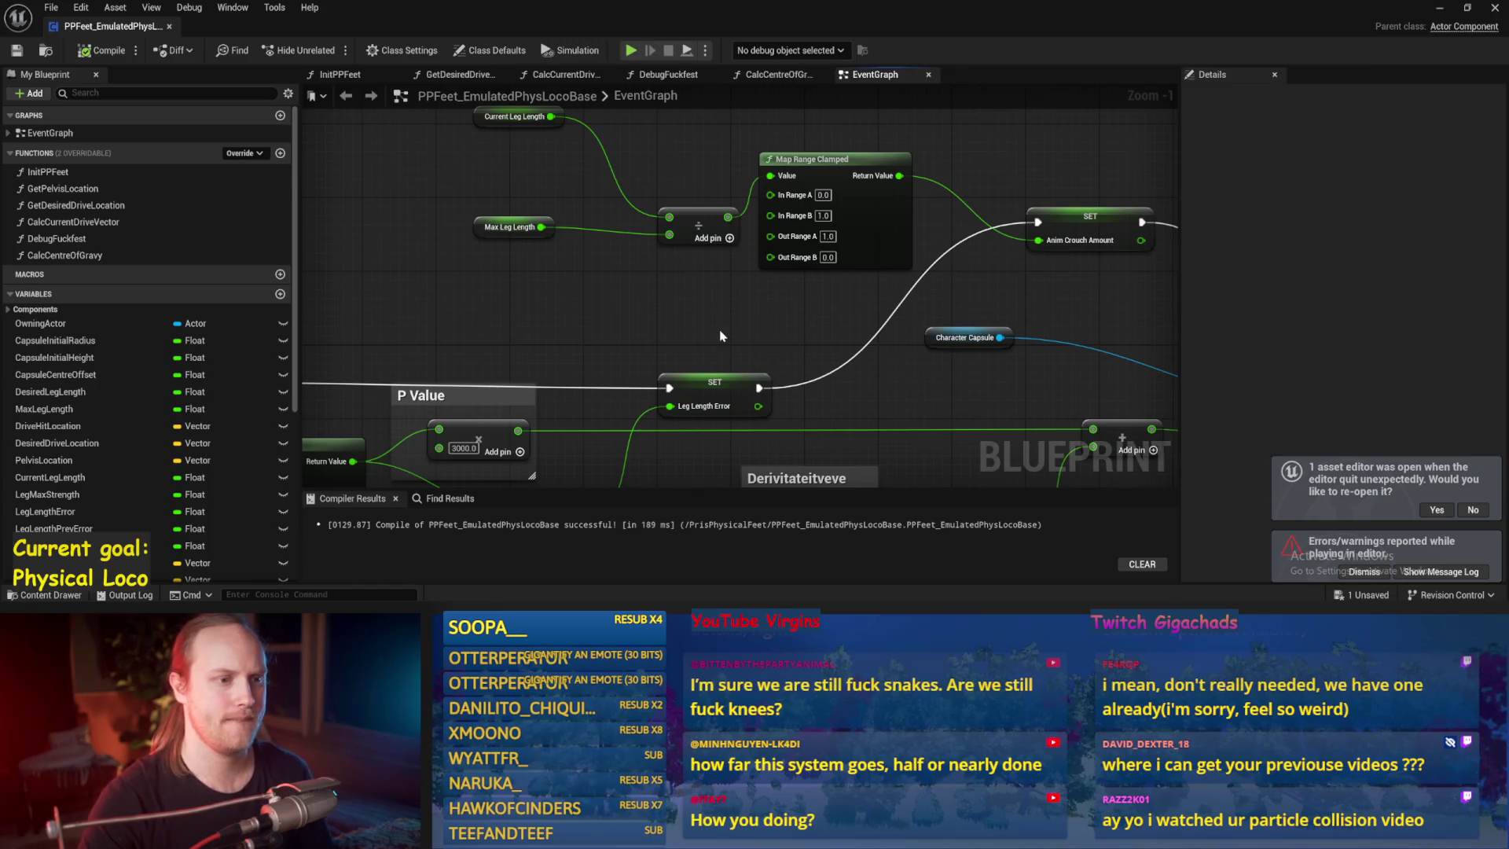
drag(941, 347, 825, 353)
alt+click(924, 245)
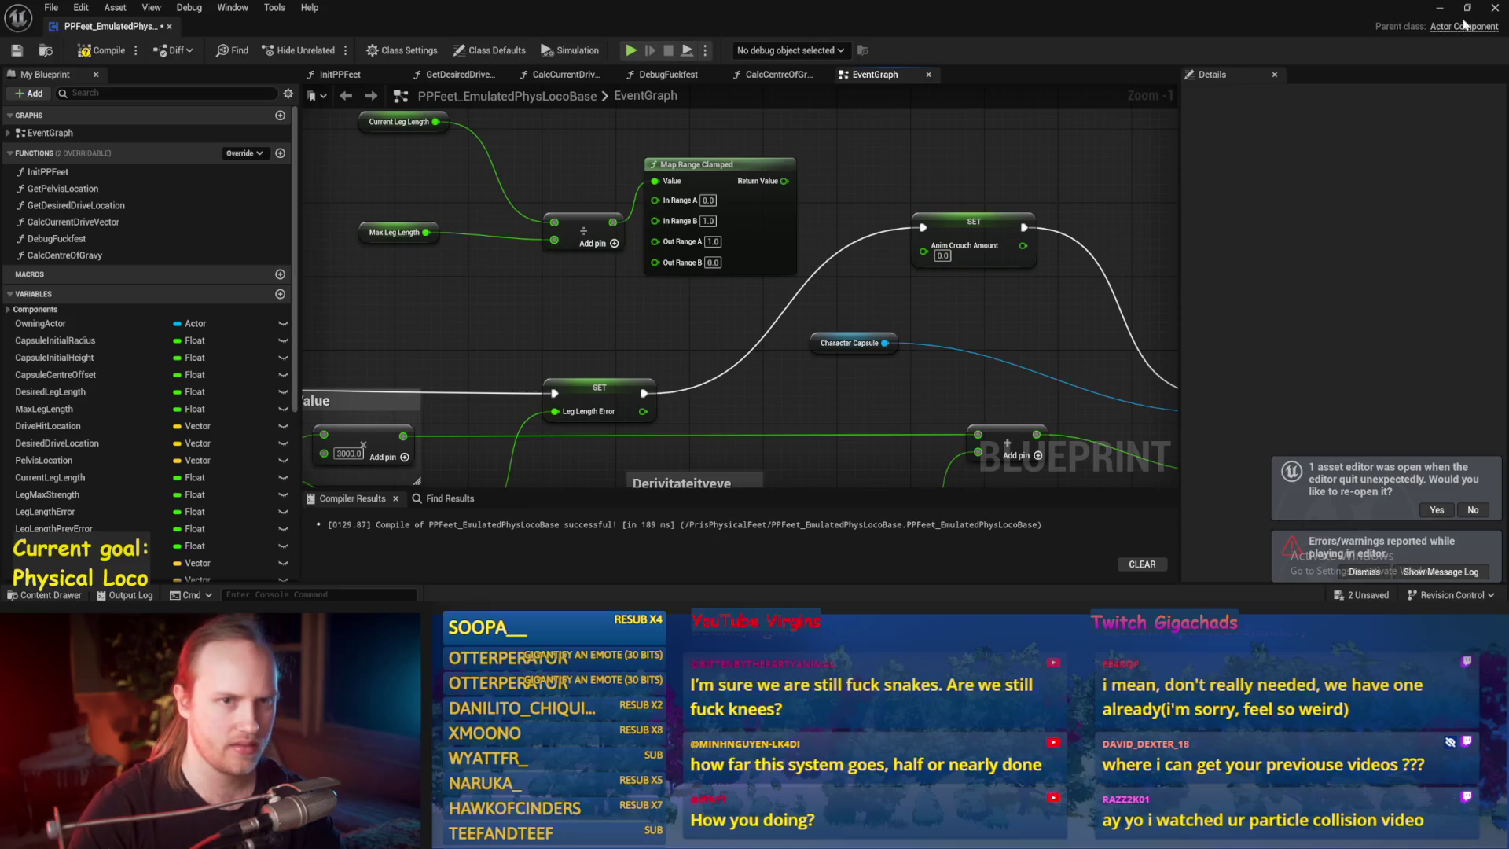
- Minimize the blueprint editor, view the game full-screen, then stop it
click(1438, 10)
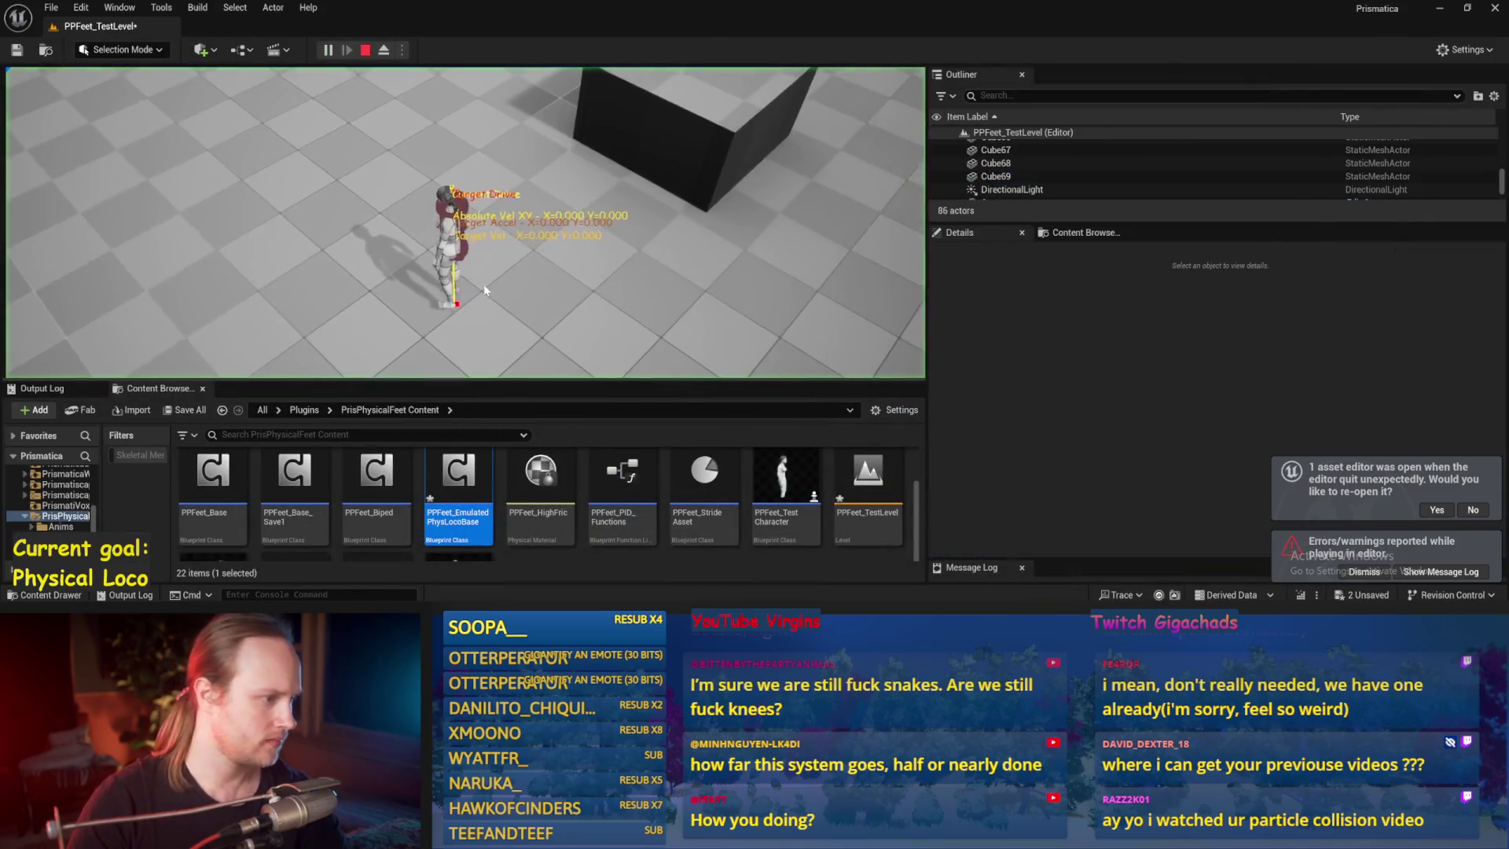
key(F11)
key(Escape)
scroll(746, 322, up, 6)
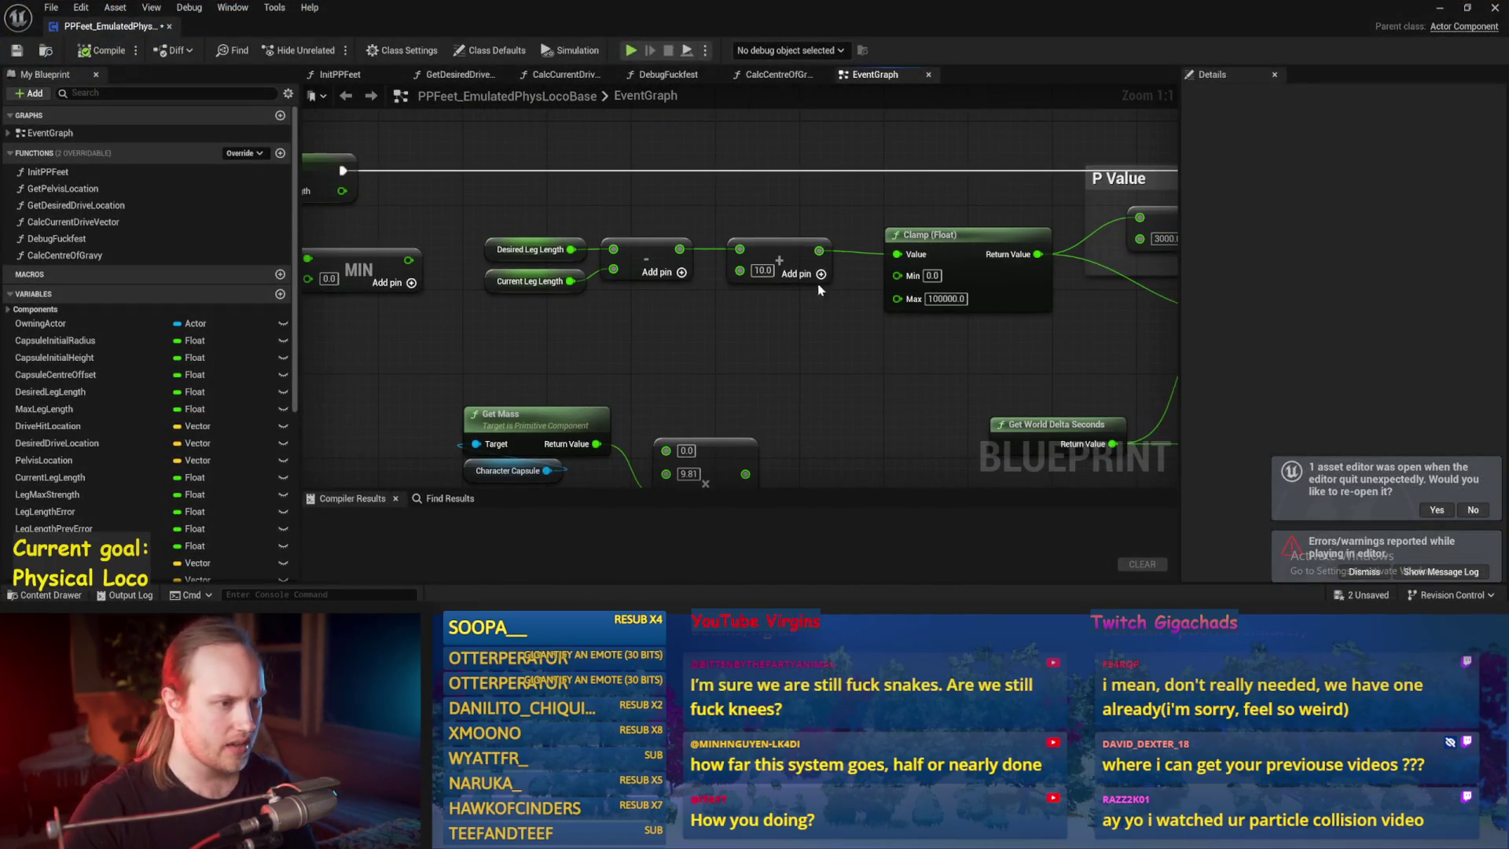
- Walk the character forward in play, then rewire Map Range Clamped's Return Value into Anim Crouch Amount
click(1441, 9)
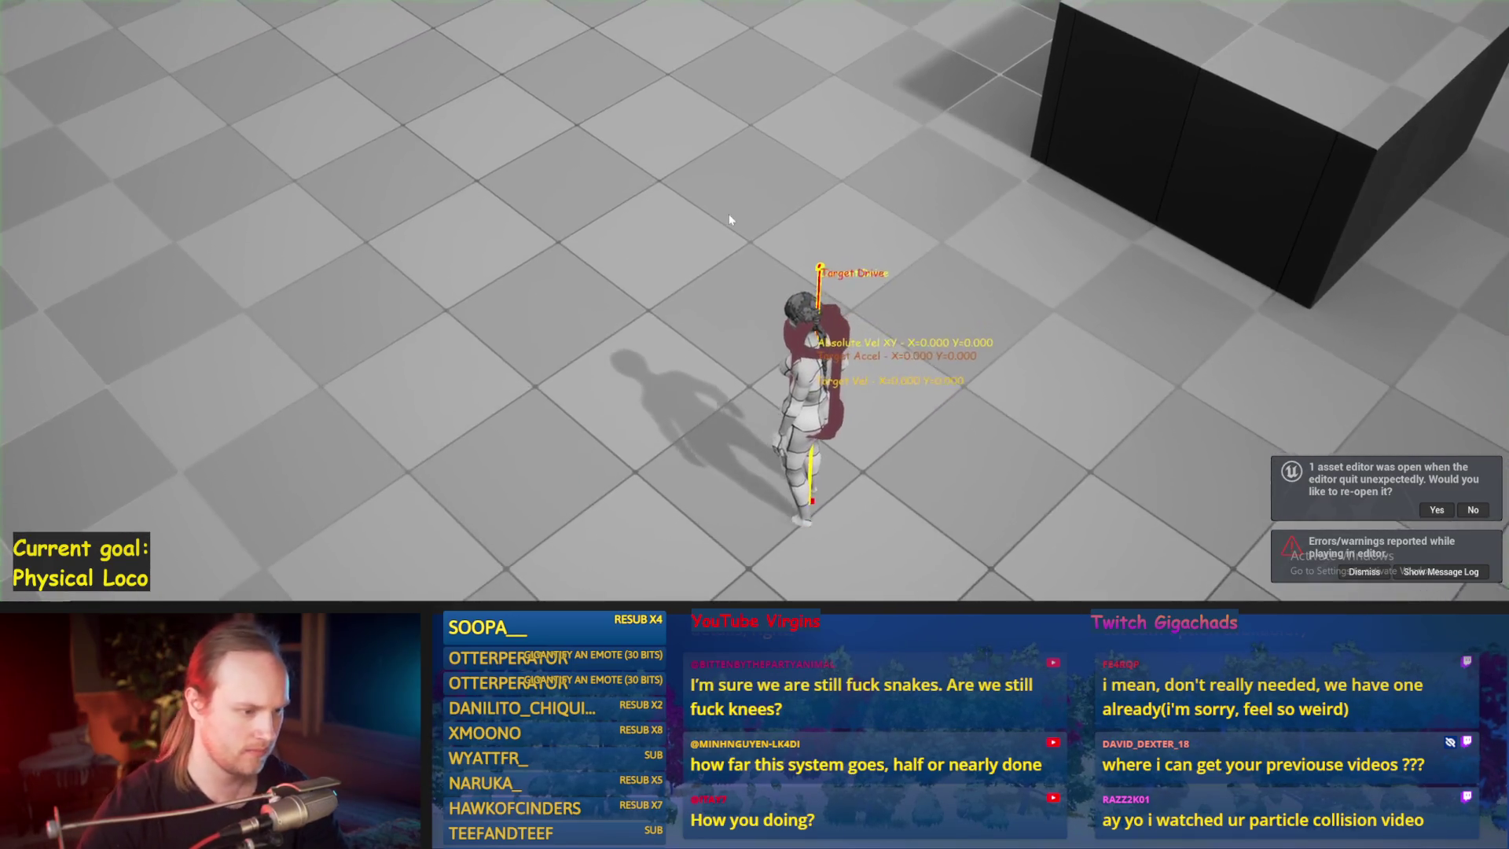
key(w)
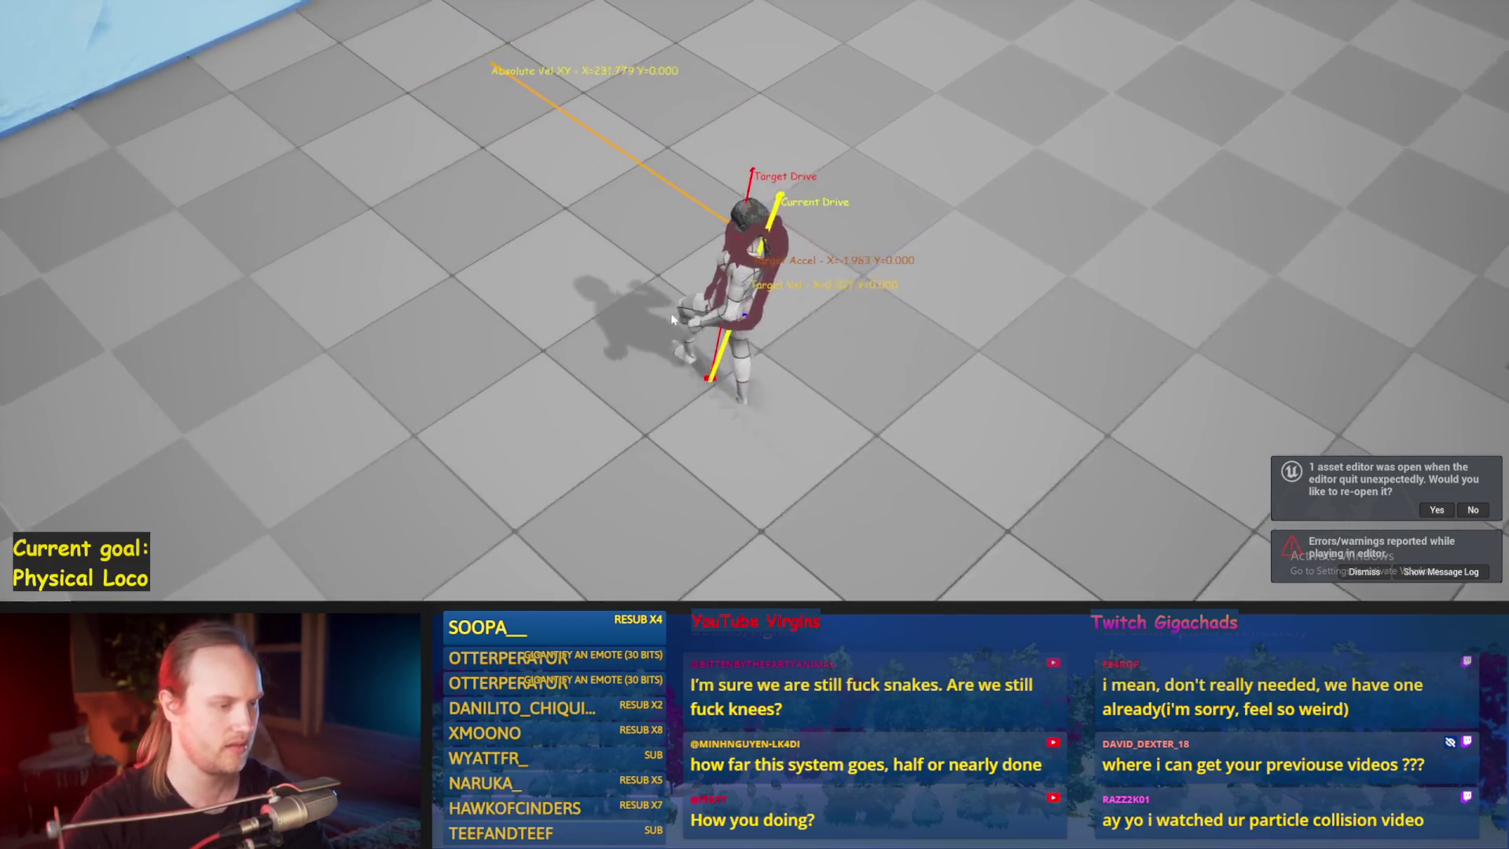
key(Escape)
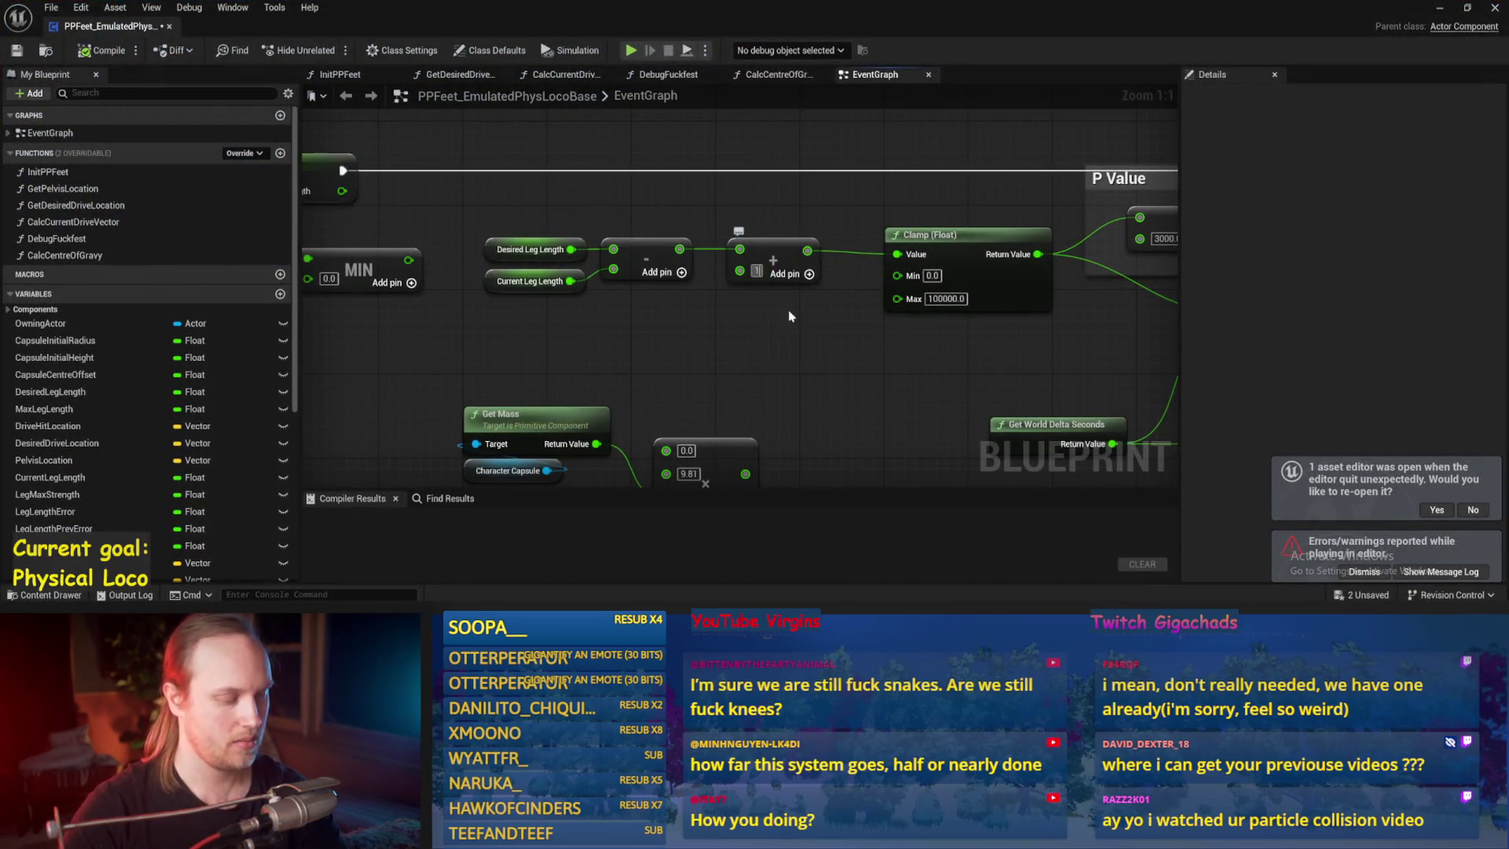
scroll(783, 301, down, 3)
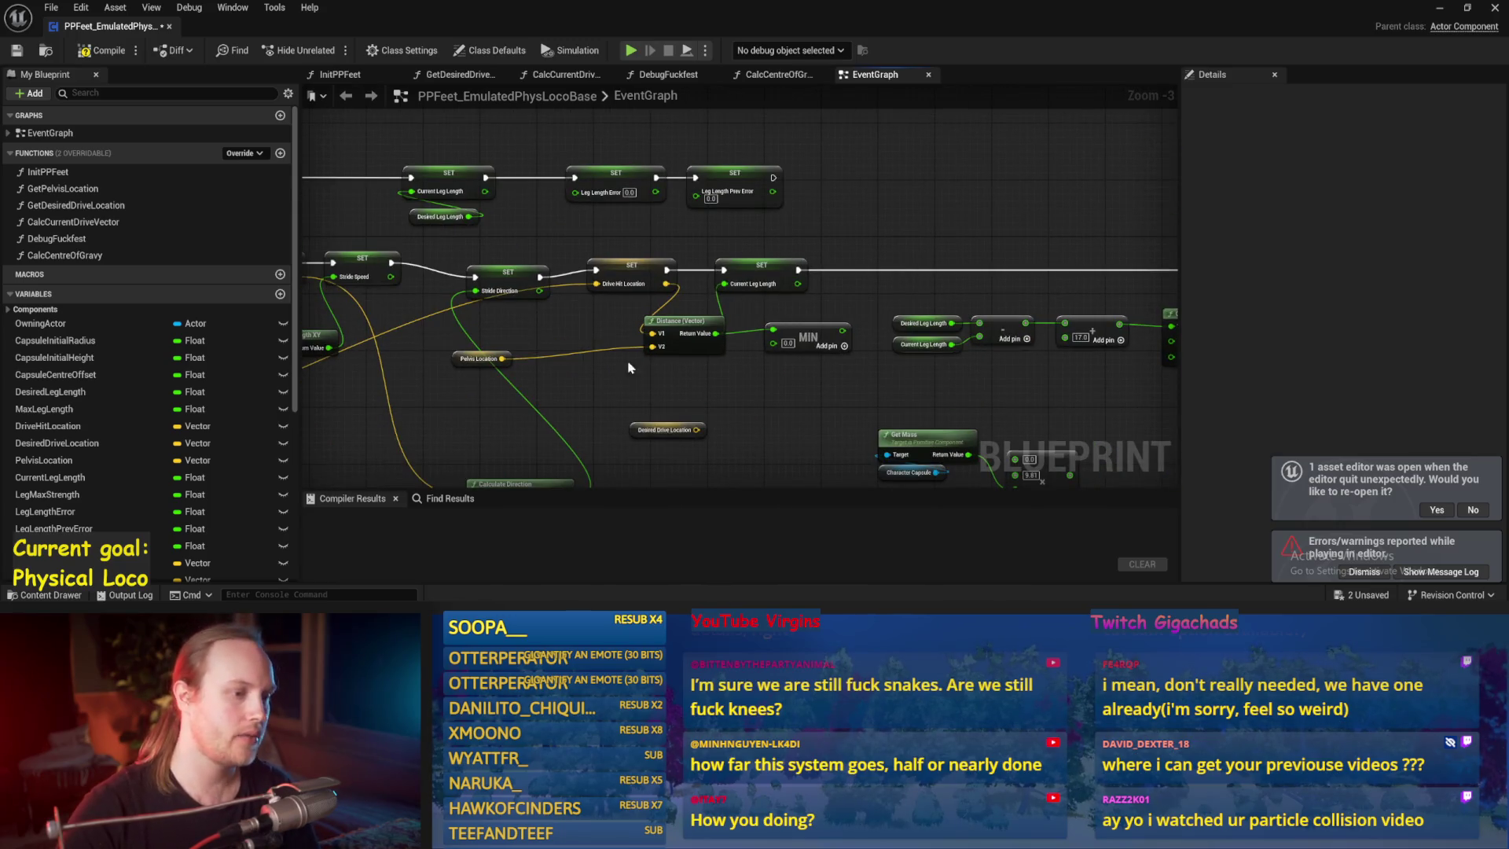
scroll(759, 291, up, 2)
mouse_move(758, 285)
mouse_down()
mouse_move(788, 317)
mouse_move(651, 366)
mouse_up()
drag(677, 182, 824, 253)
- Select the test player and play-test it running forward
click(1440, 7)
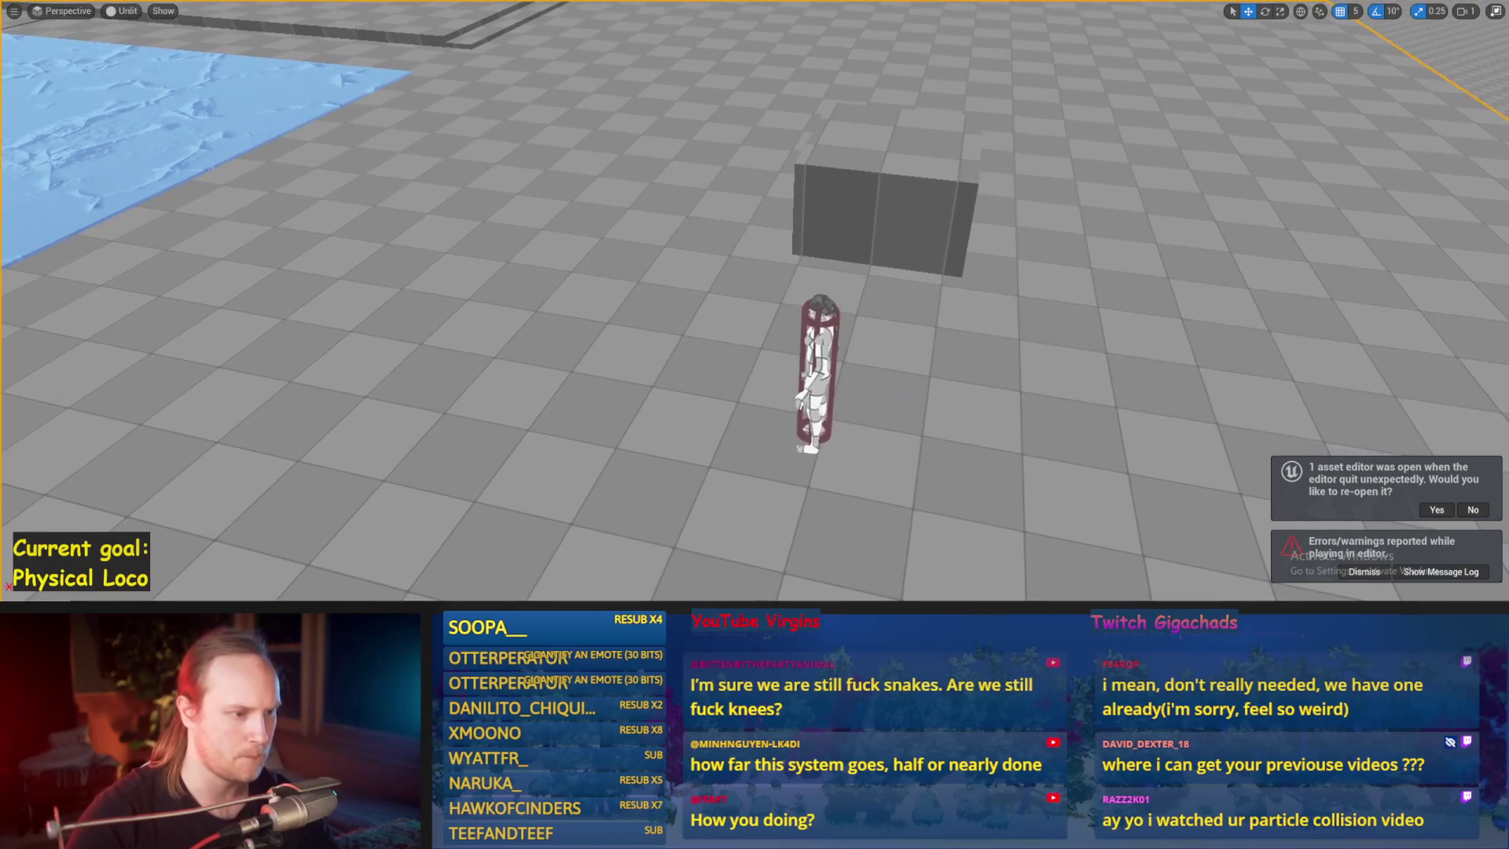
click(817, 409)
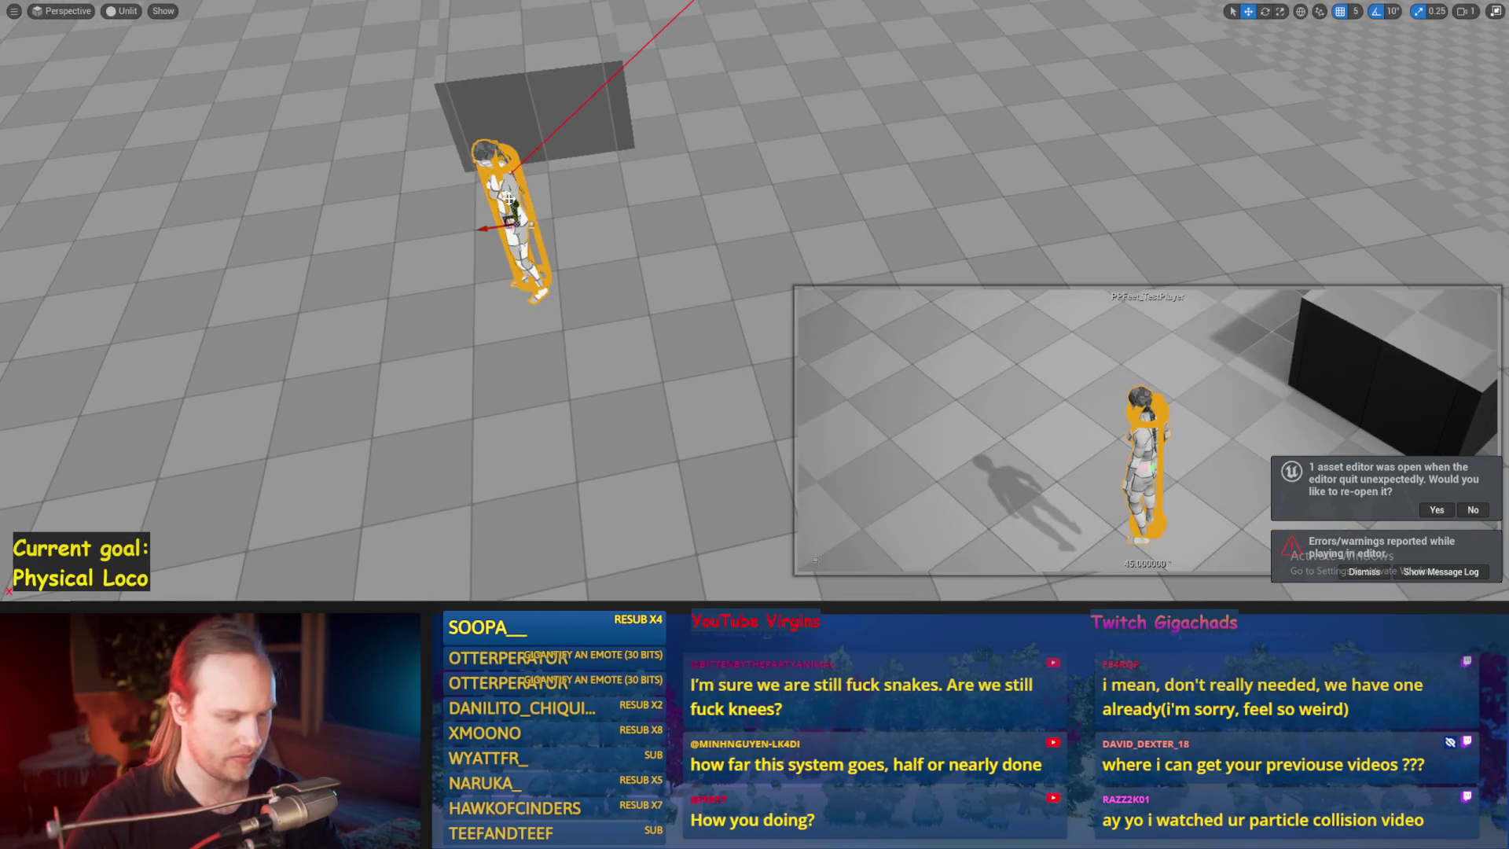
key(alt+p)
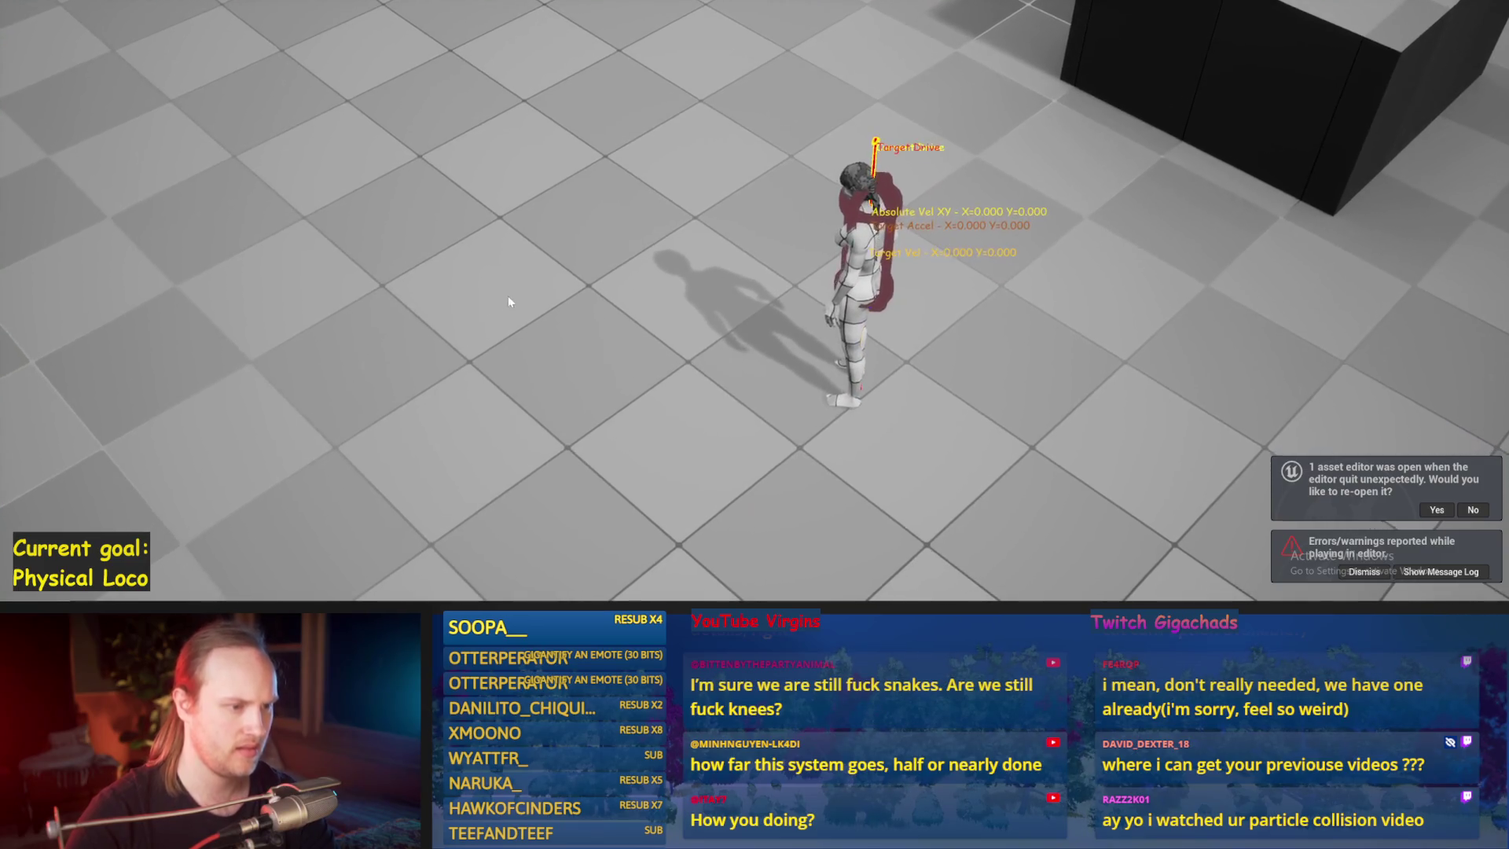
key(w)
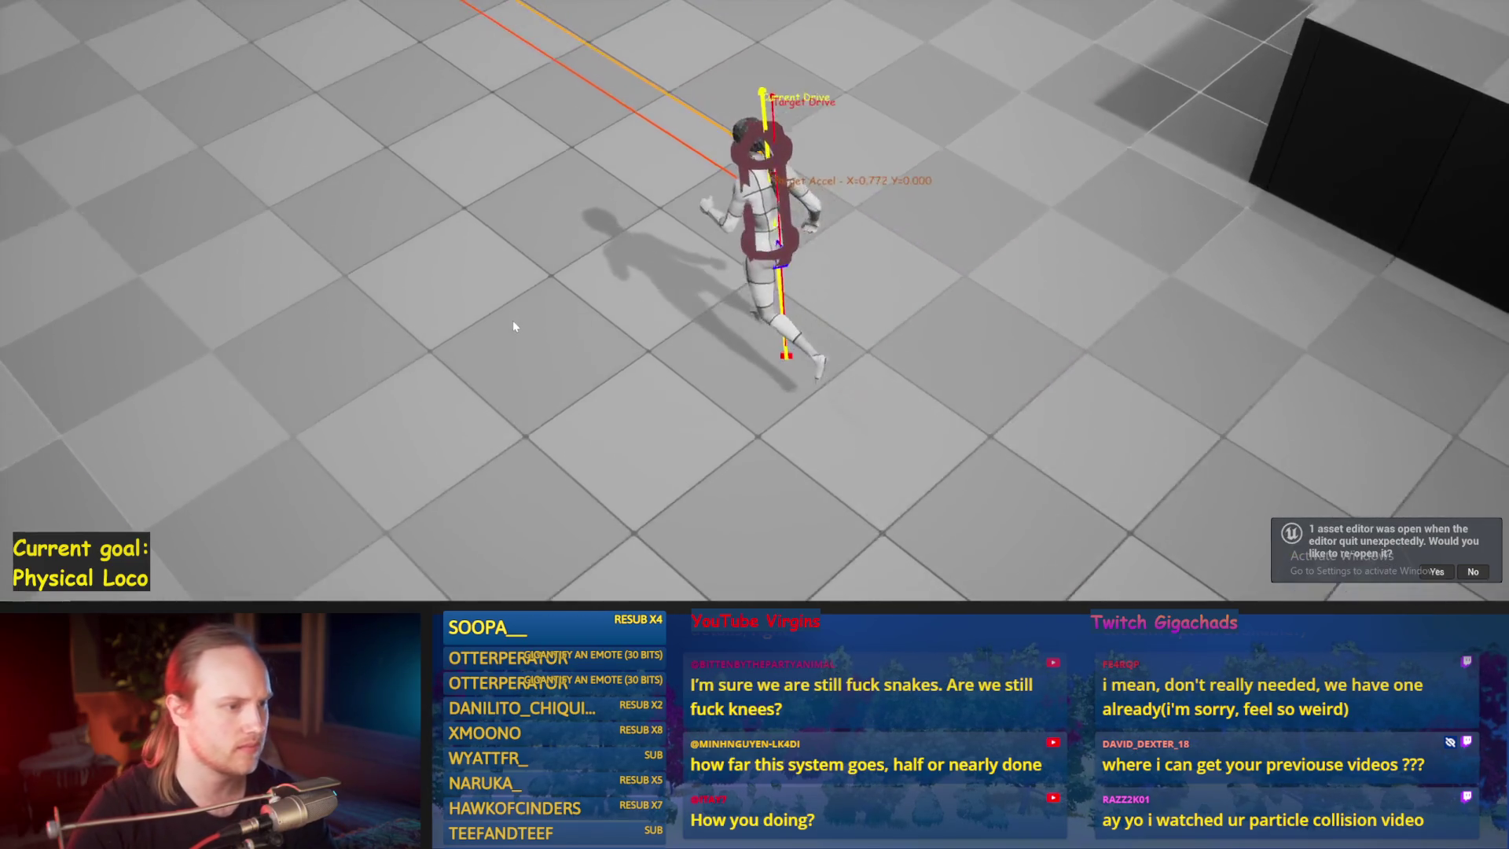